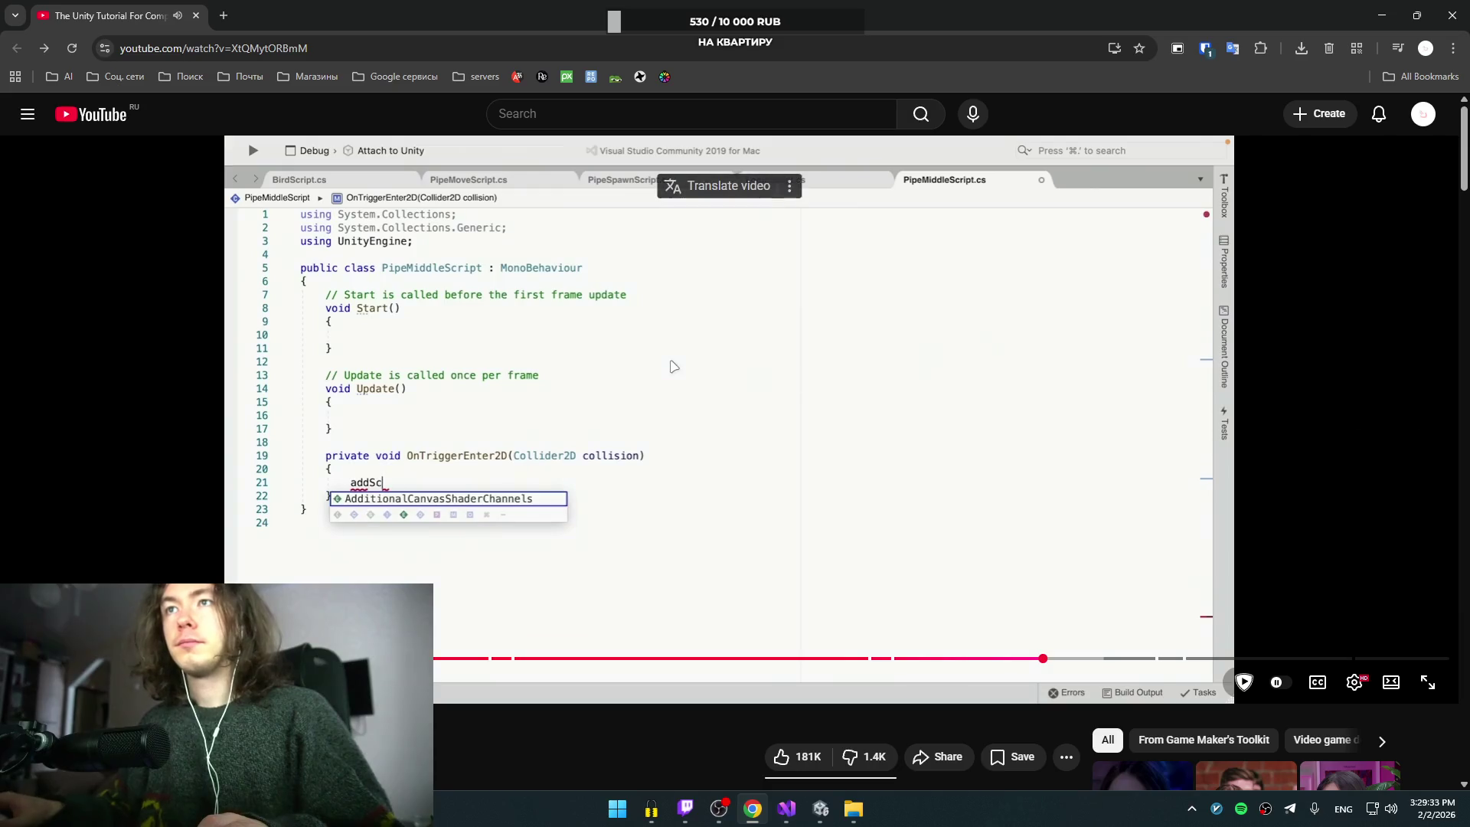
Step: Add an empty private OnTriggerEnter2D(Collider2D collision) method below Update in PipeMiddleScript
left_click(723, 461)
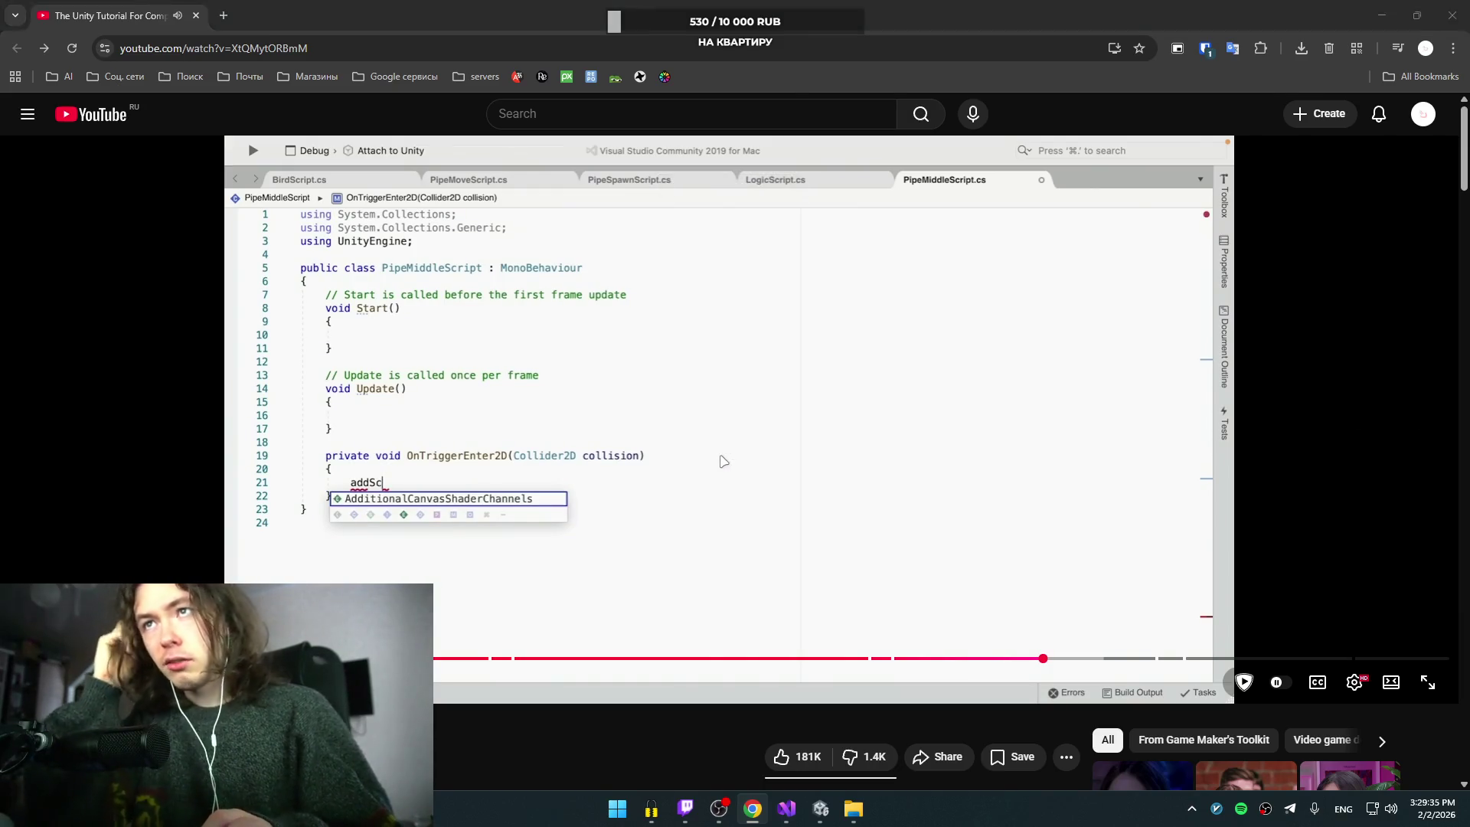
key("alt+Tab")
key("Down")
key("Down")
key("Down")
key("alt+Tab")
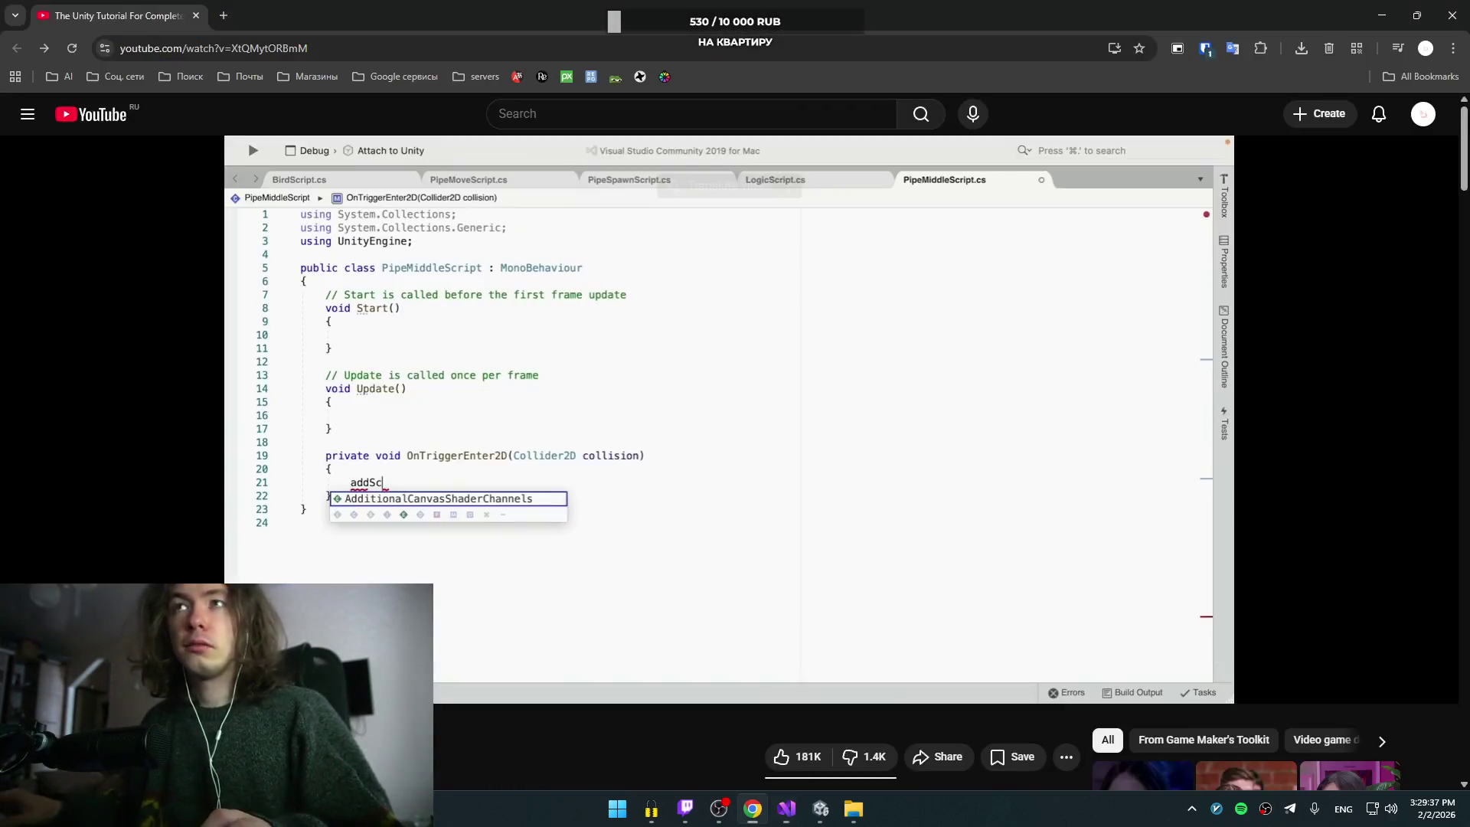
key("alt+Tab")
left_click(185, 329)
key("Return")
key("Return")
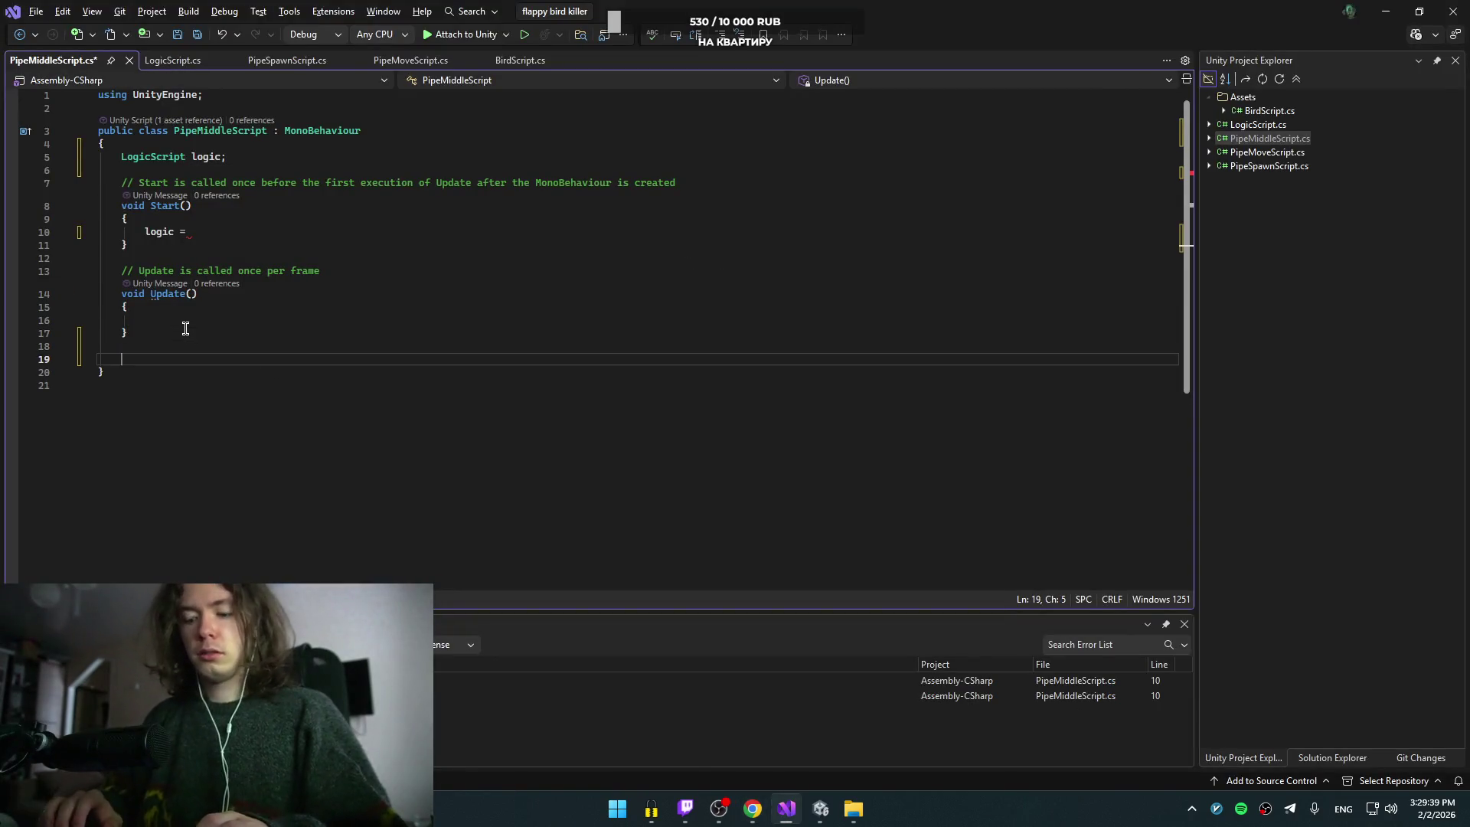
type("ontri")
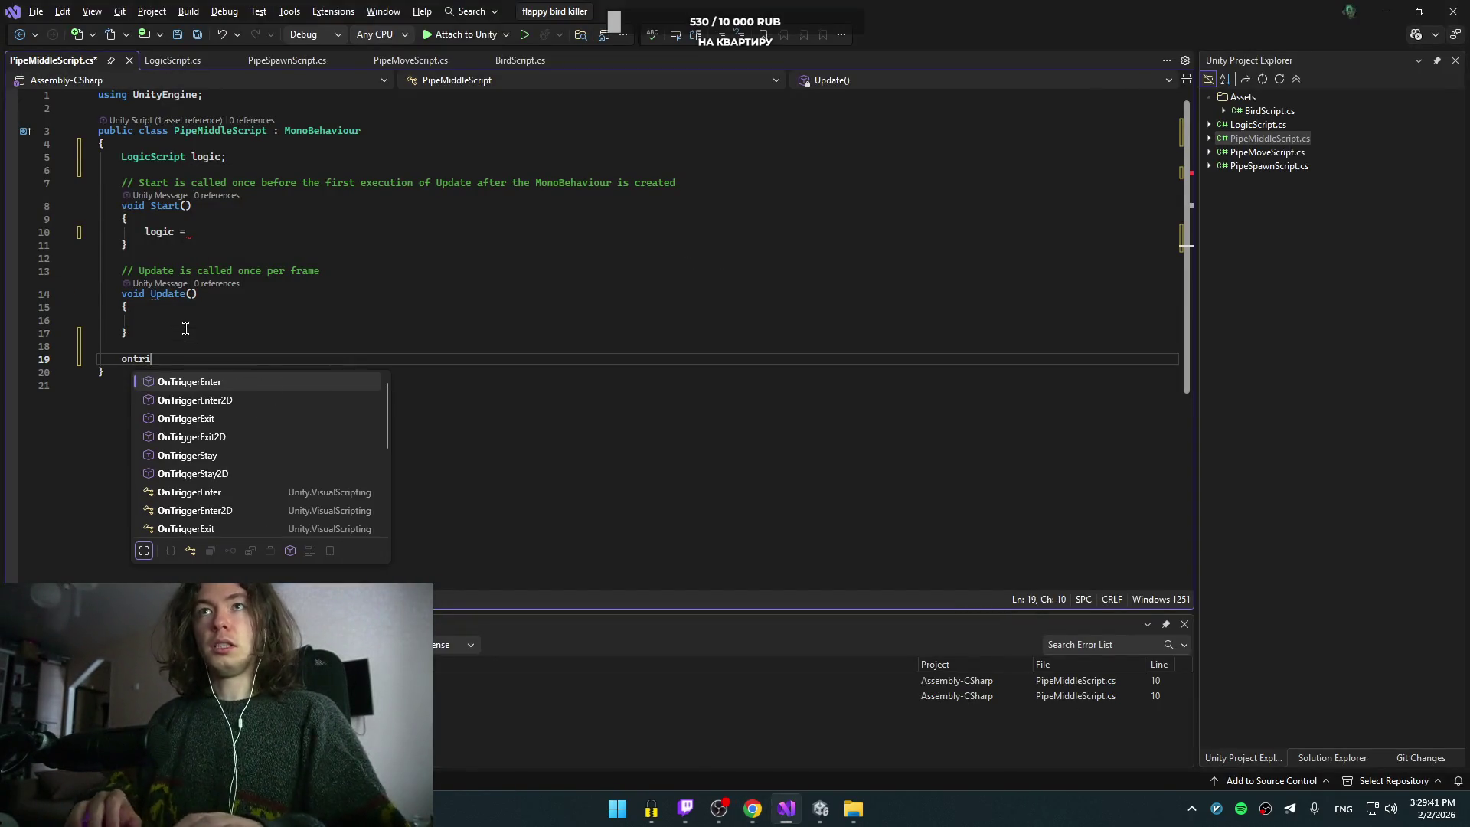
key("Tab")
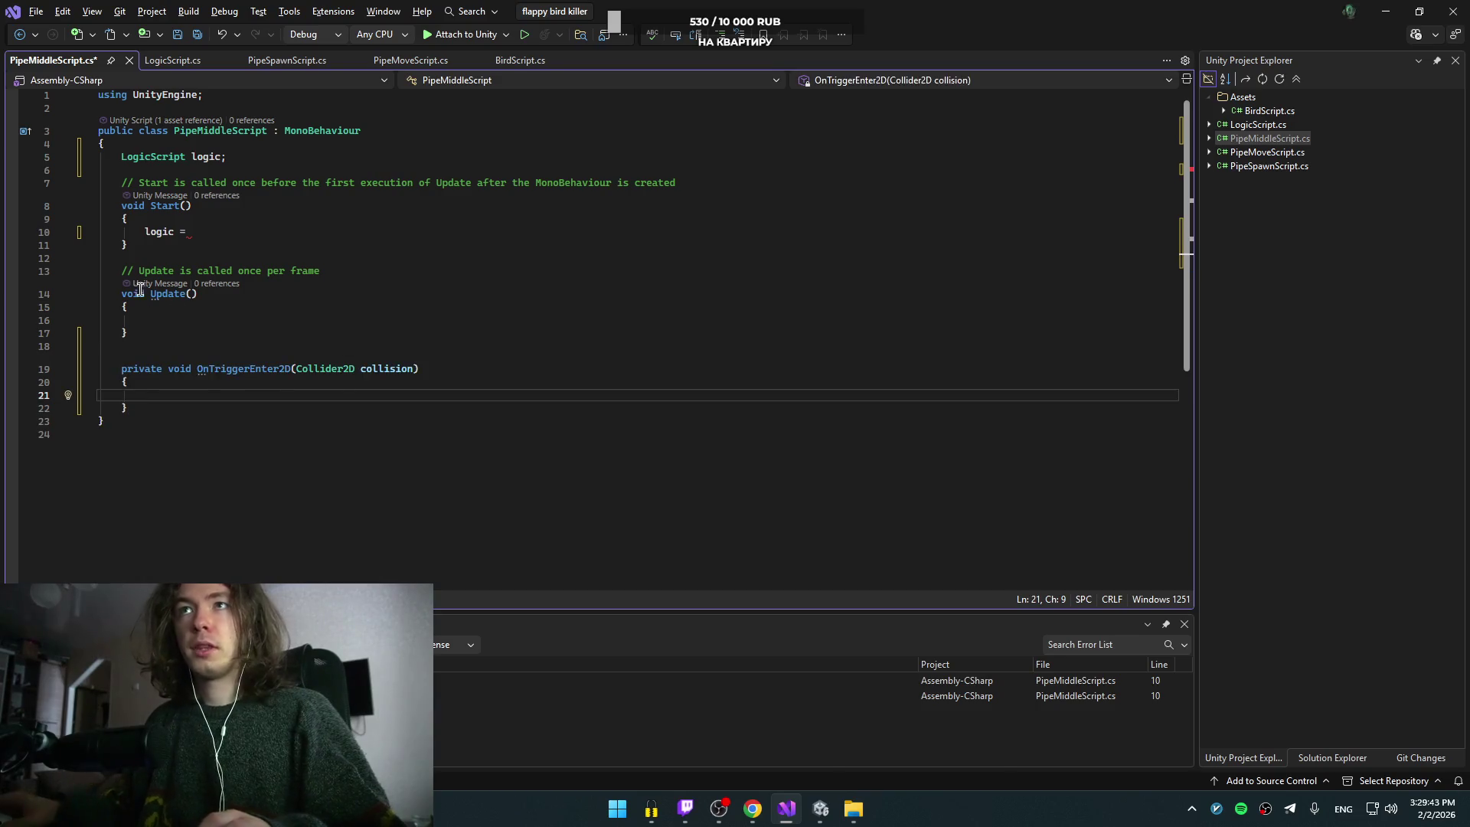
key("alt+Tab")
left_click(493, 398)
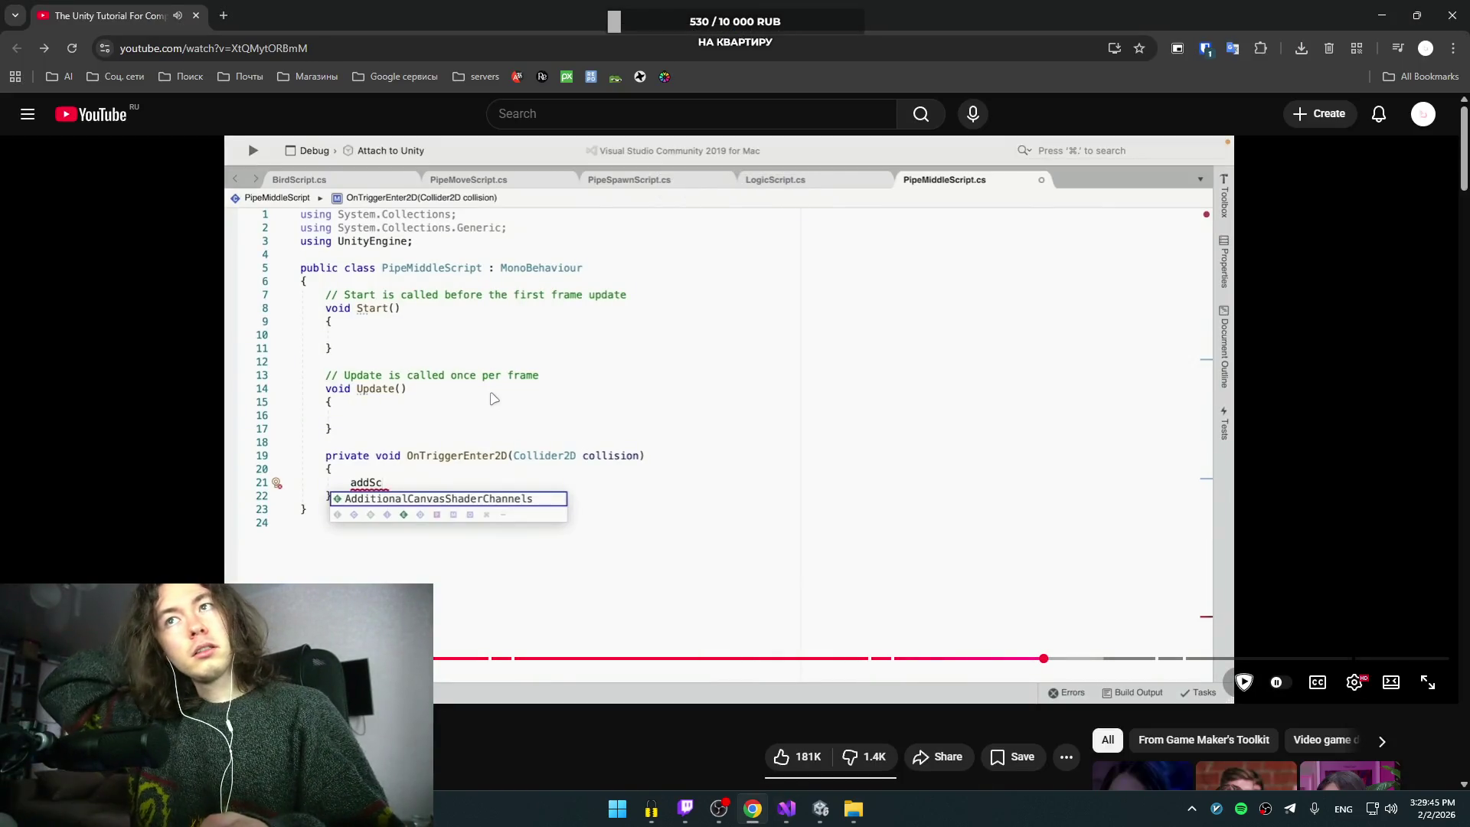
Step: Seek the tutorial forward to the FindGameObjectWithTag("Logic").GetComponent<LogicScript>() line and pause there
key("Right")
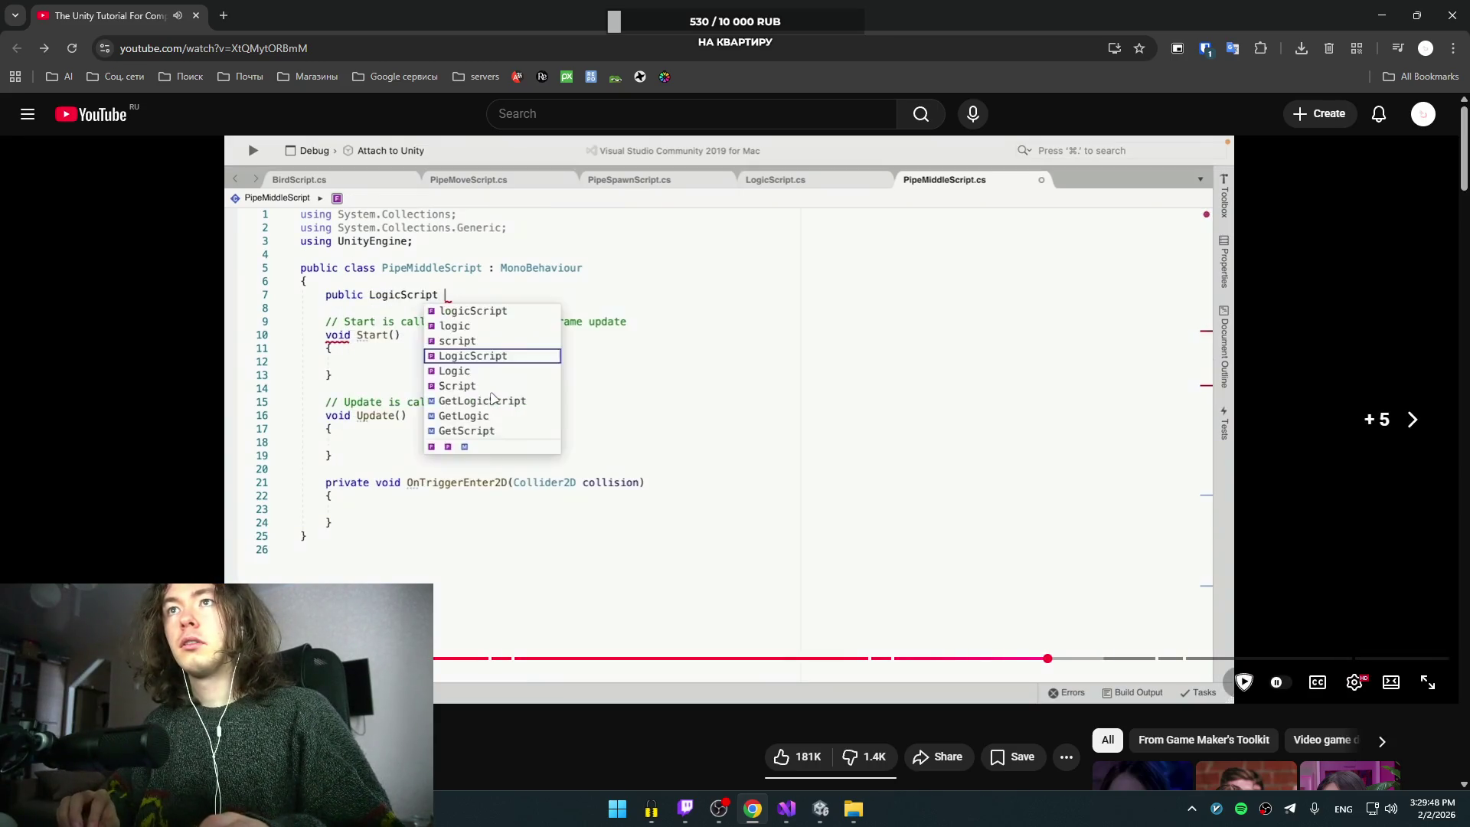
key("Right")
key("Right")
key("Right")
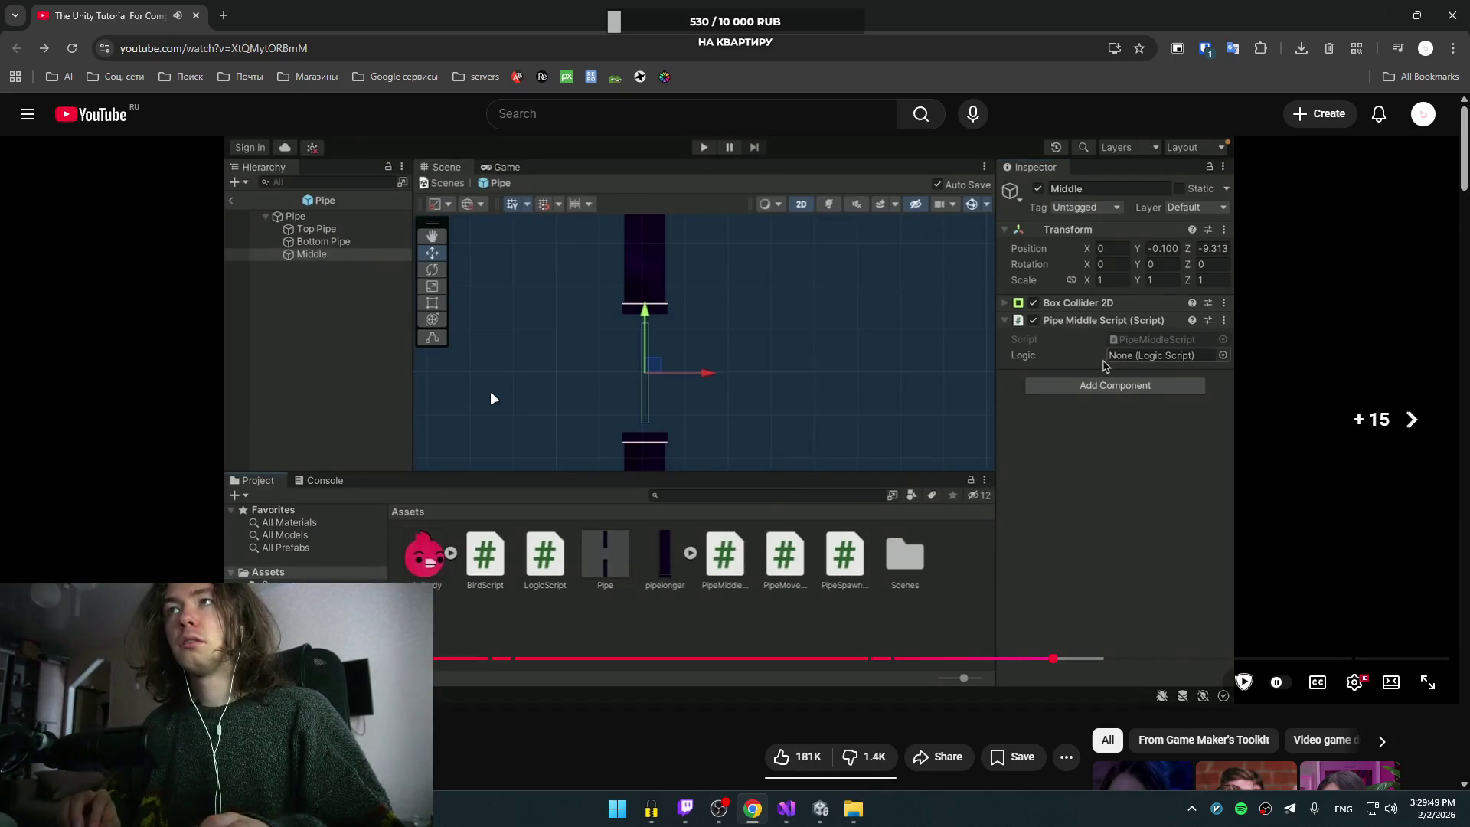
key("Right")
key("Right")
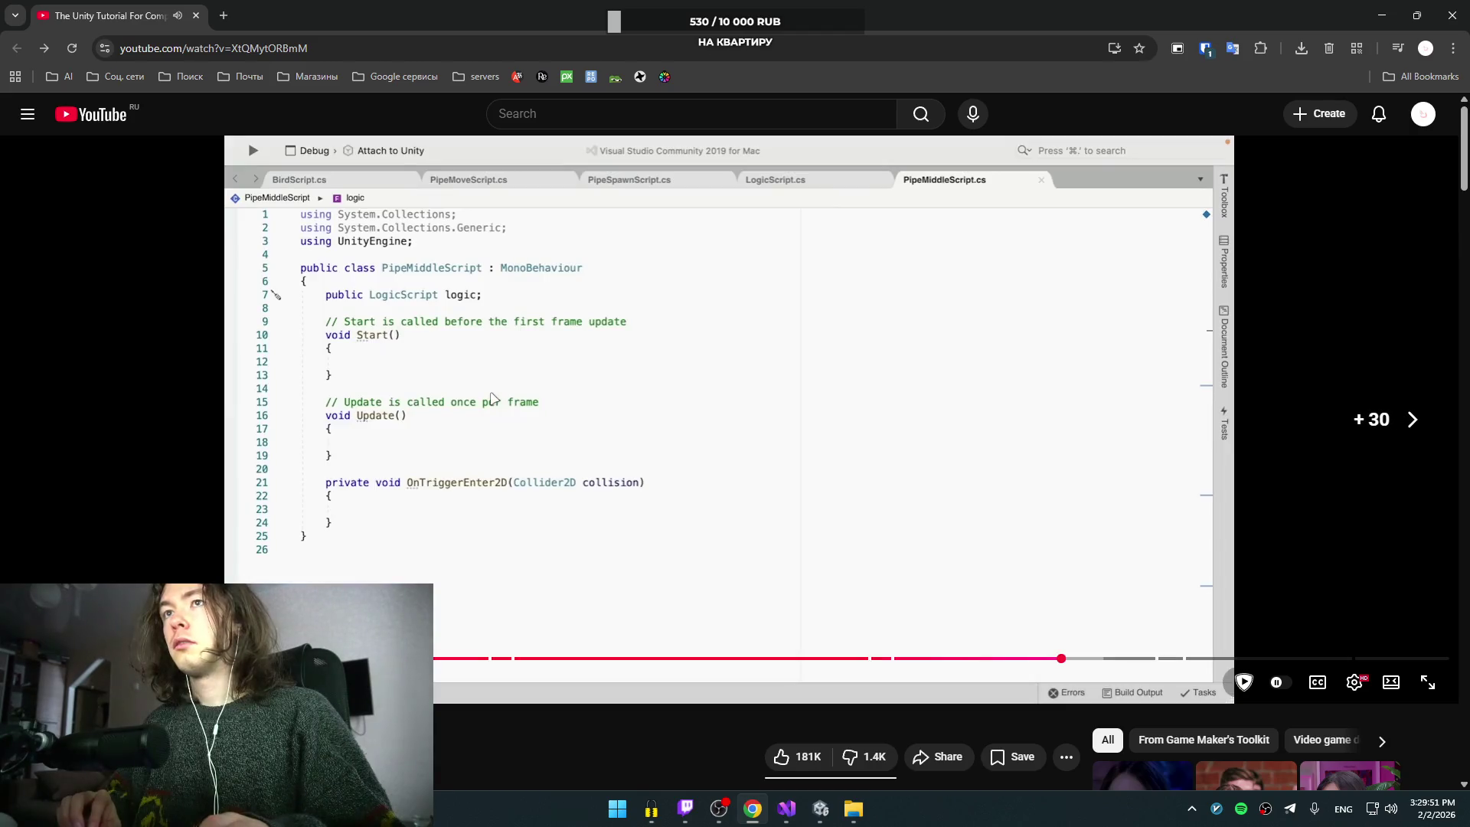
key("Right")
key("Right")
key("Right")
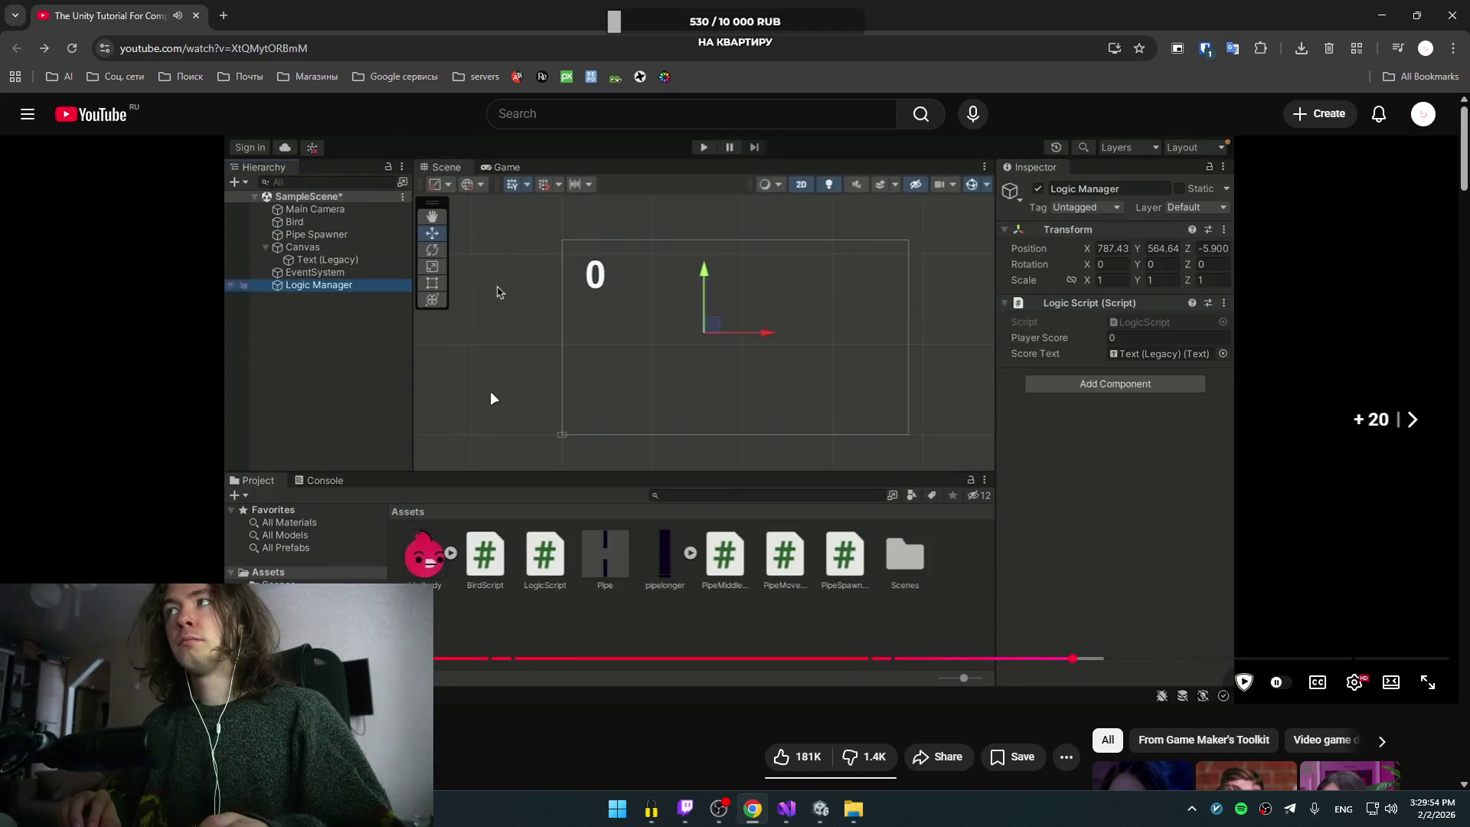
key("Right")
key("Right")
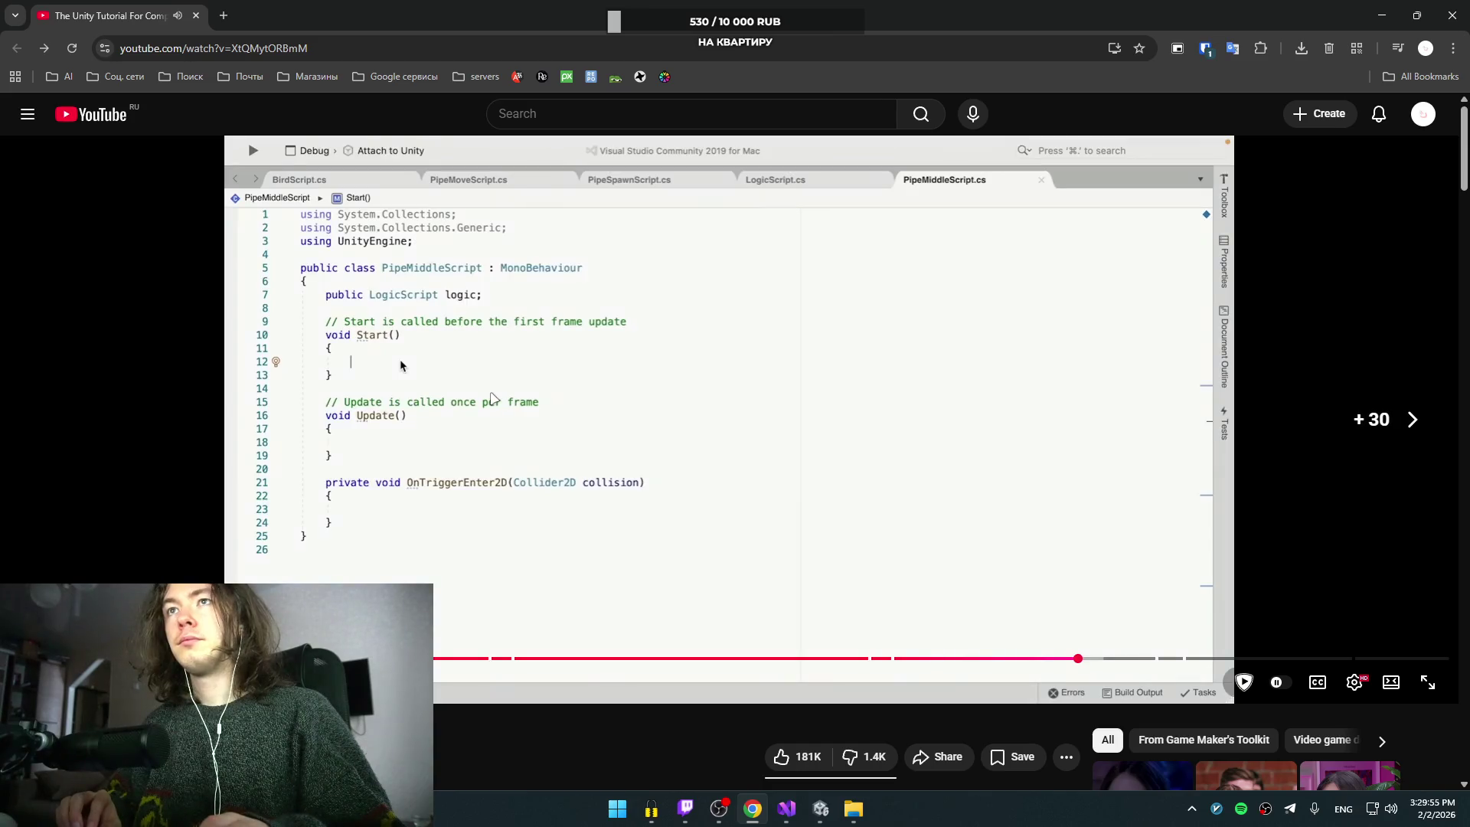
key("Right")
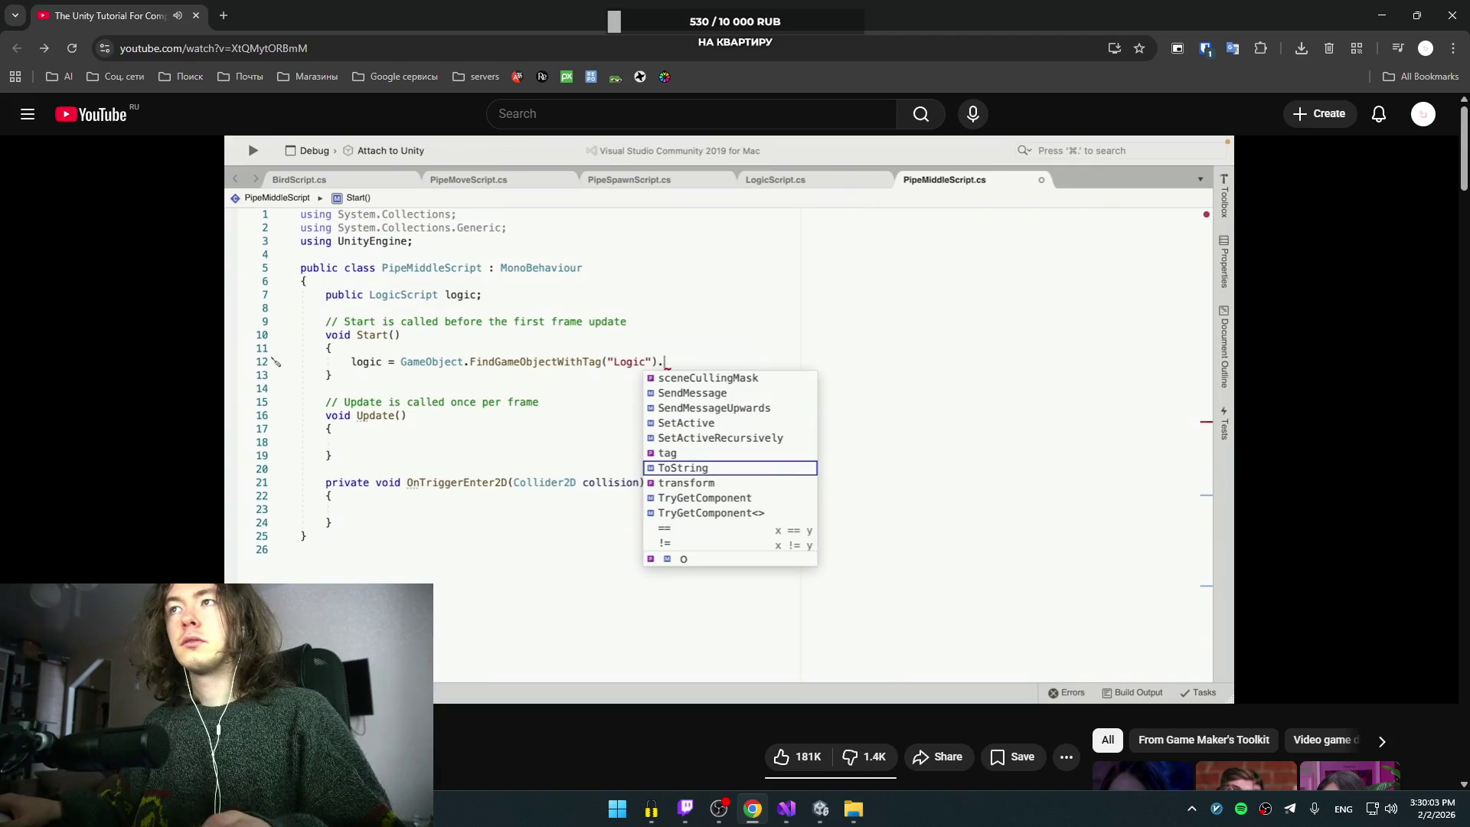
left_click(720, 426)
left_click(712, 426)
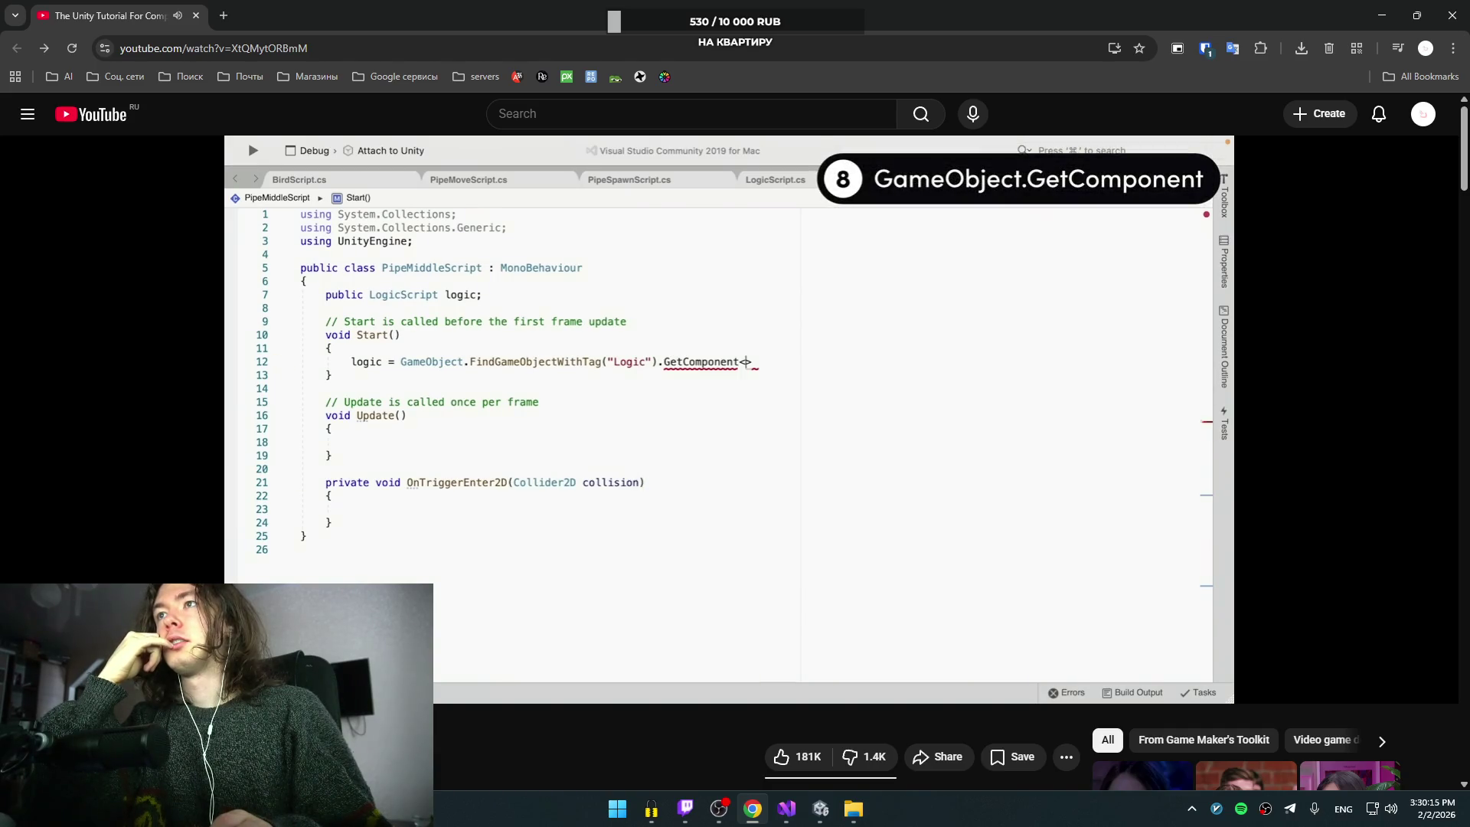
left_click(758, 487)
key("alt+Tab")
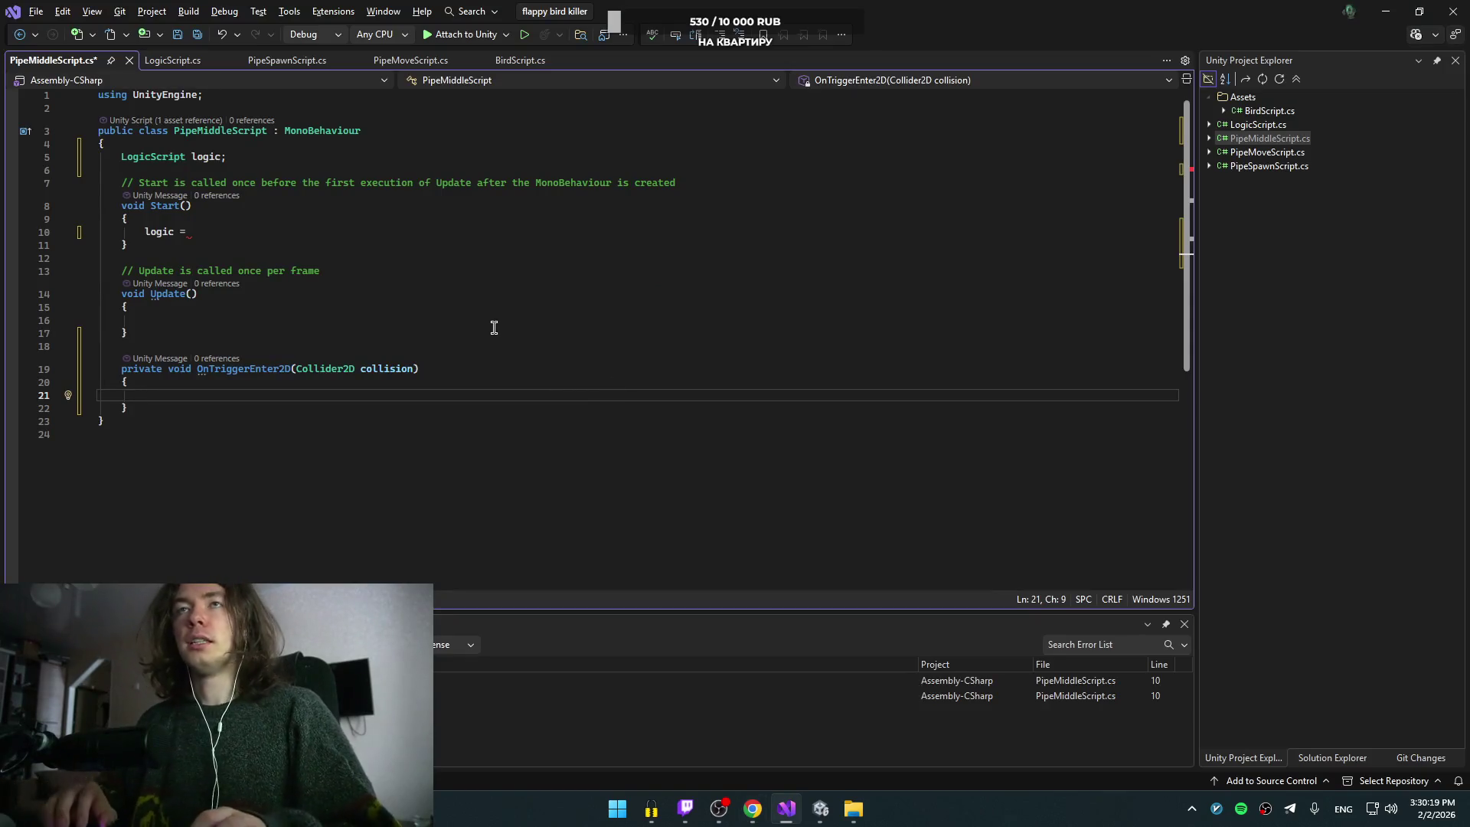
Step: Continue line 10 with GameObject.FindGameObjectWithTag, removing the stray angle brackets
left_click(264, 233)
type("G")
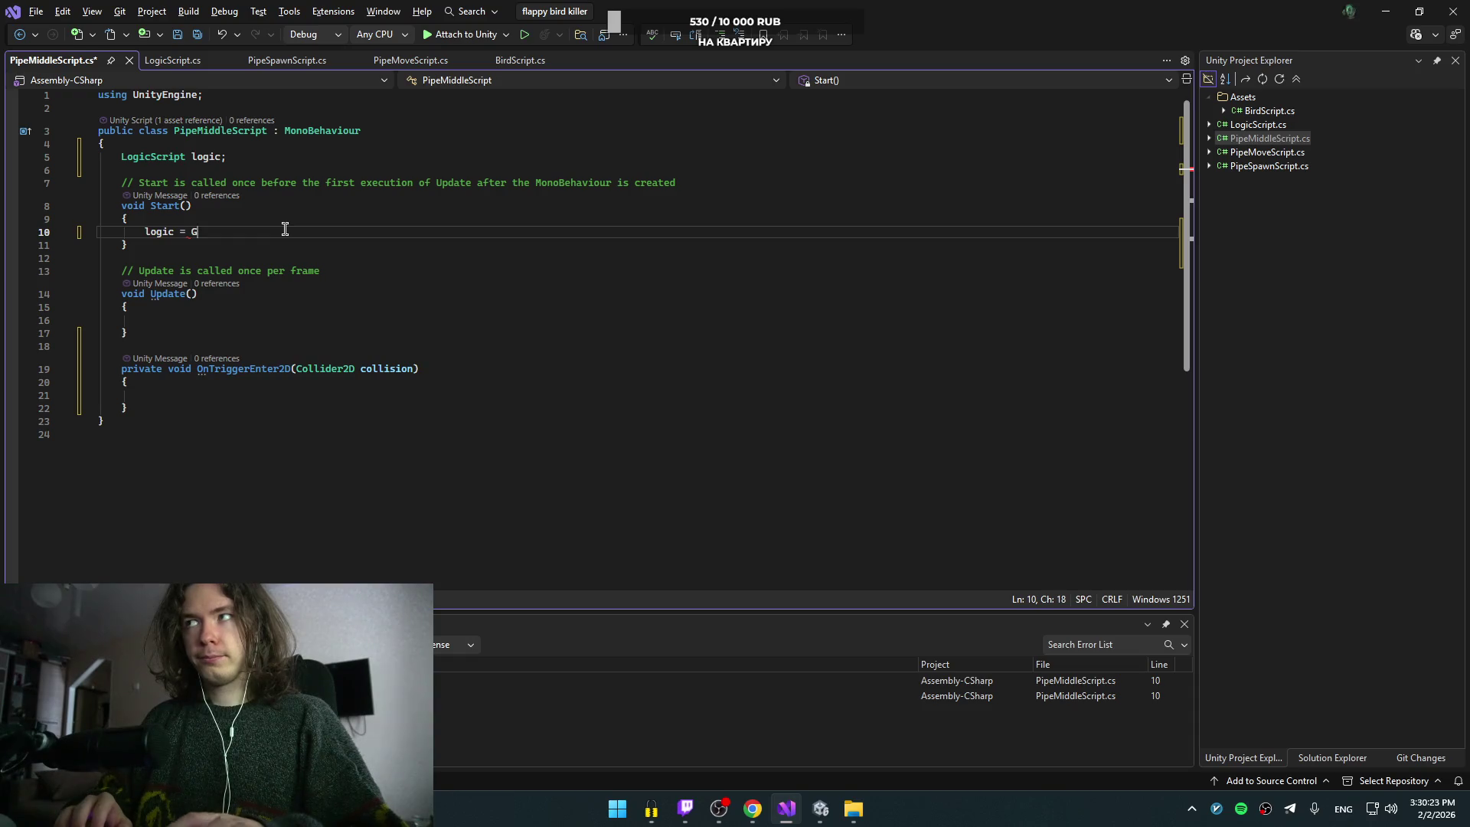
type("ameObject.")
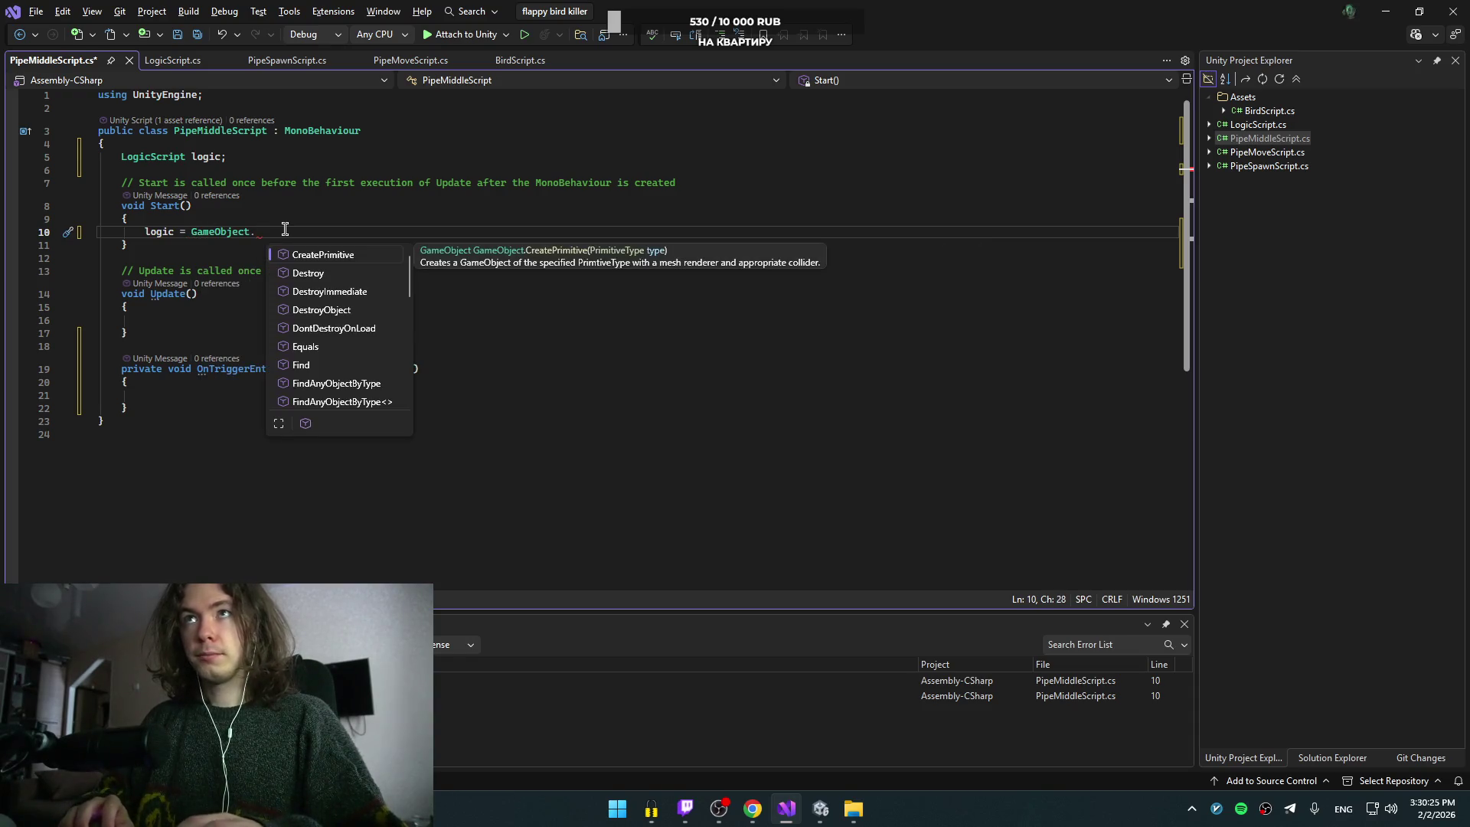
type("tag")
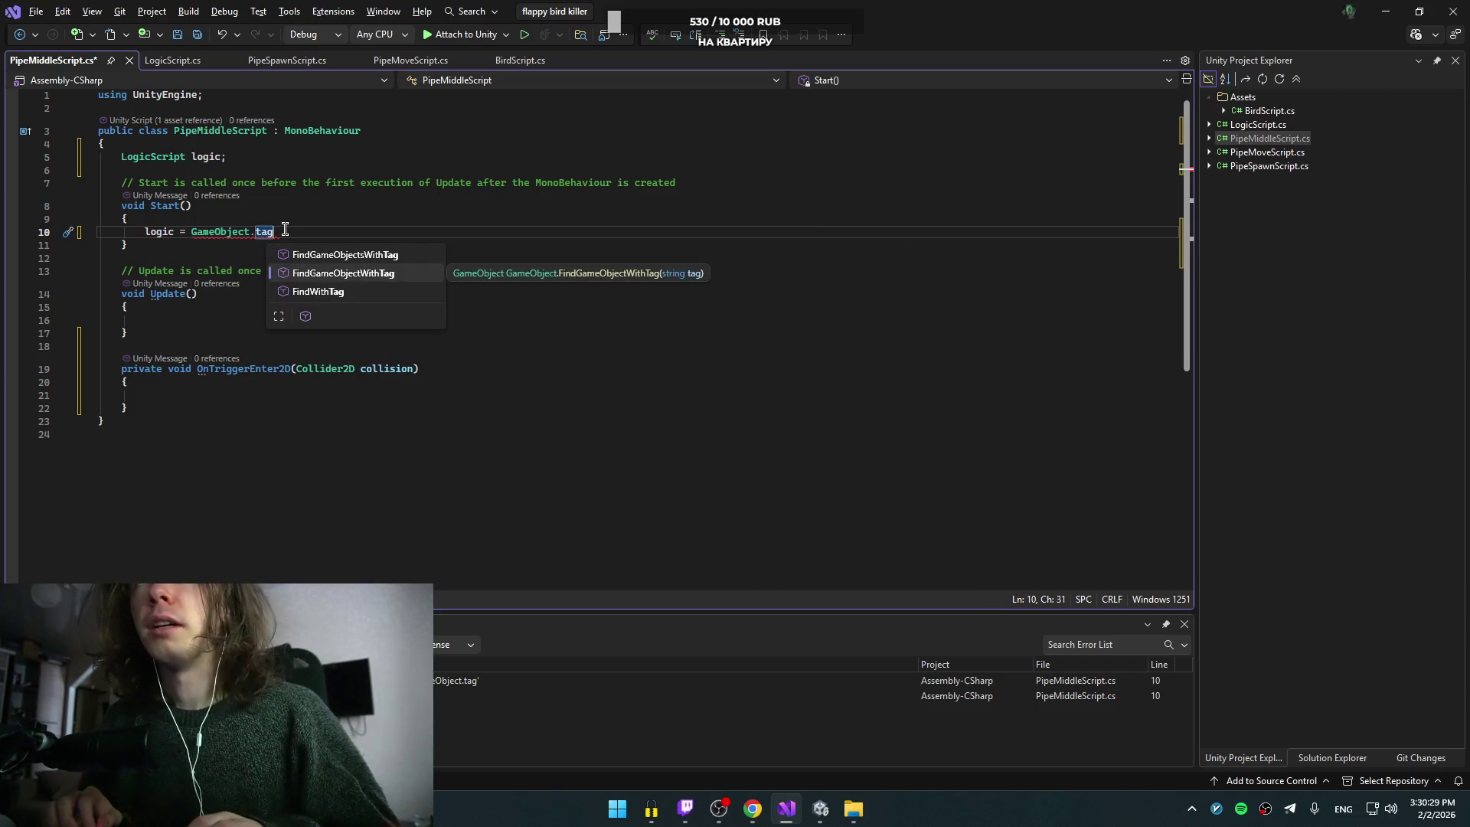
key("Tab")
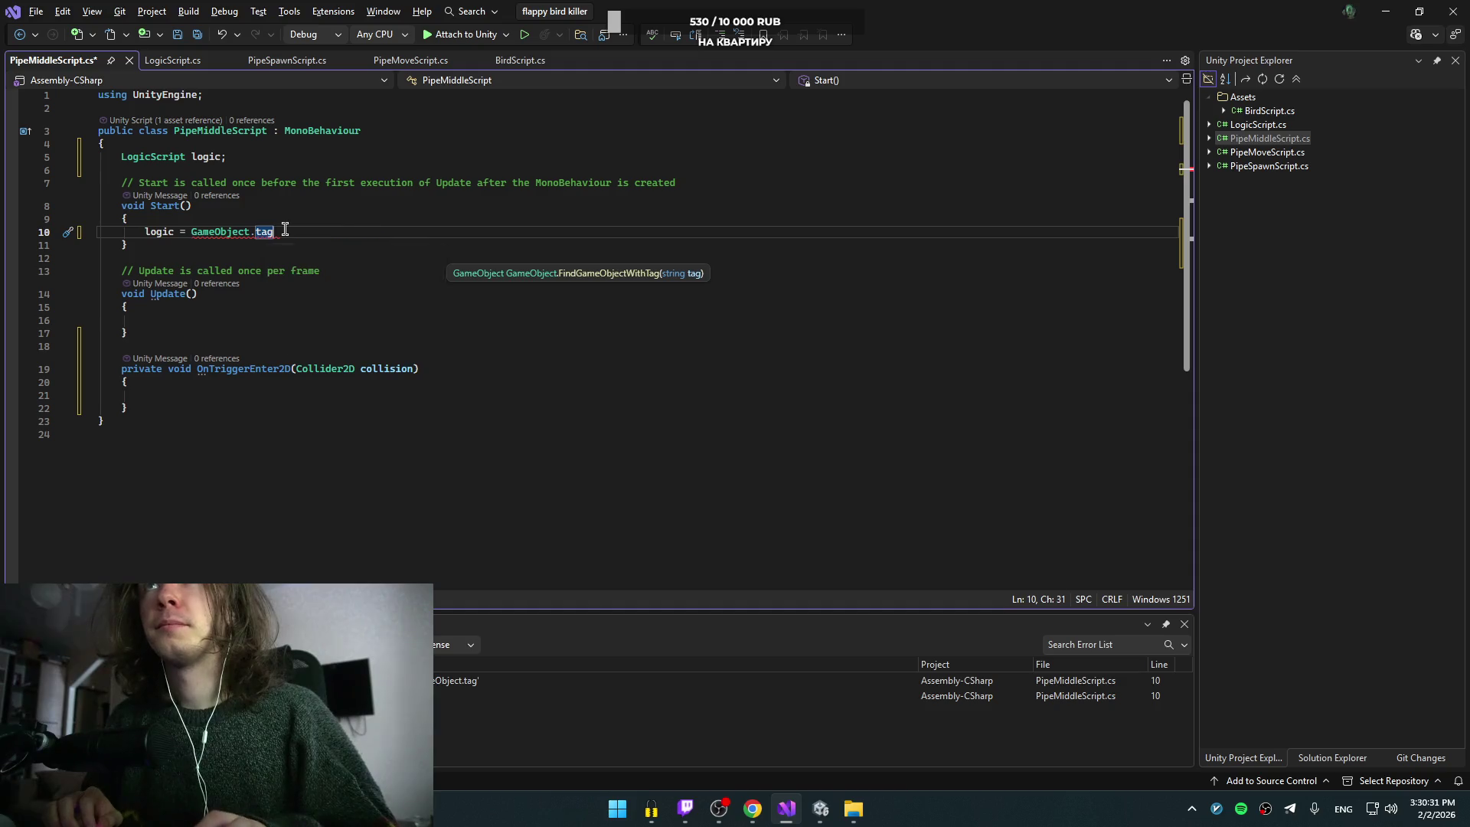
type("<>")
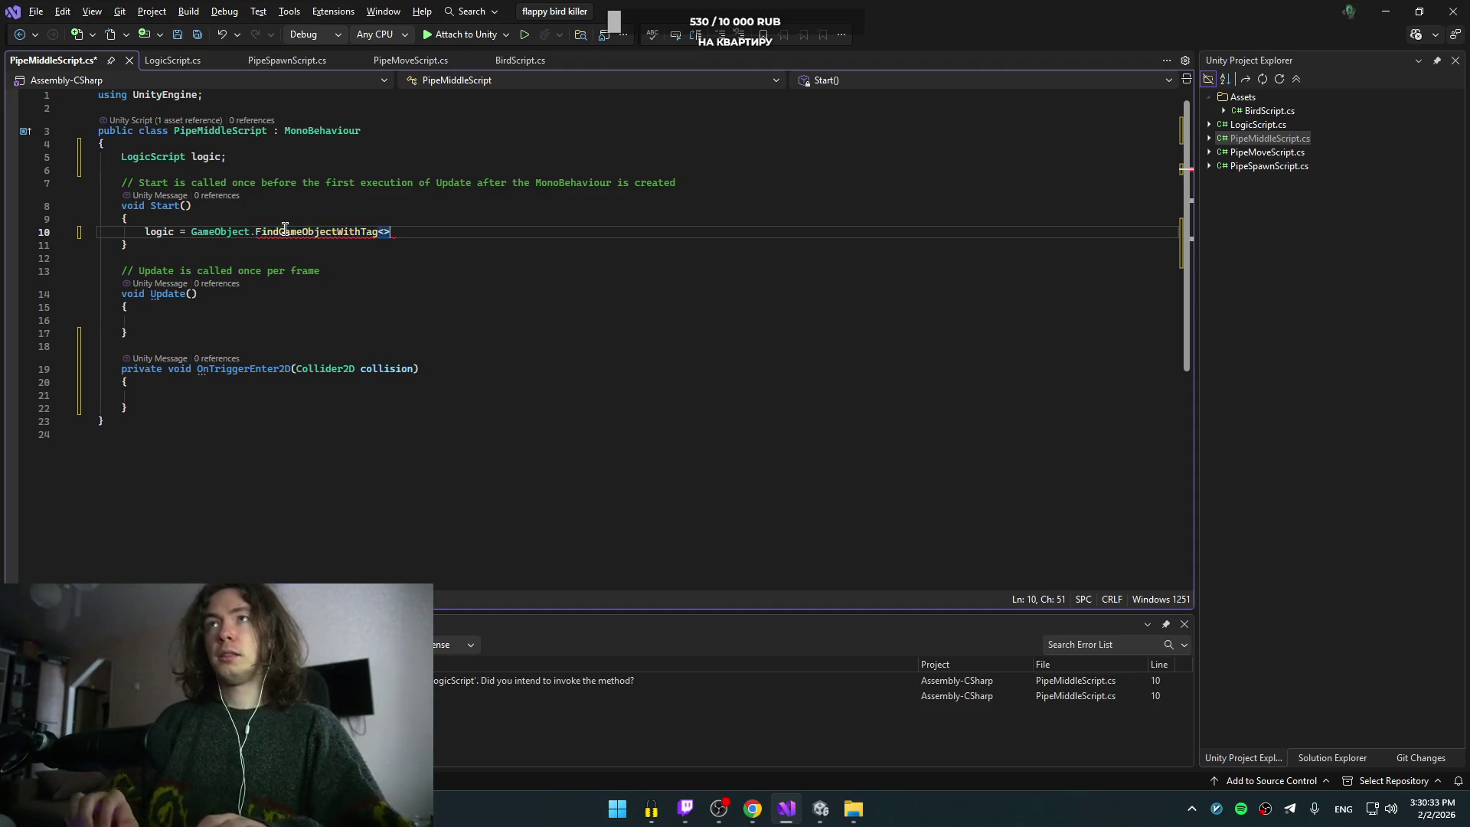
key("alt+Tab")
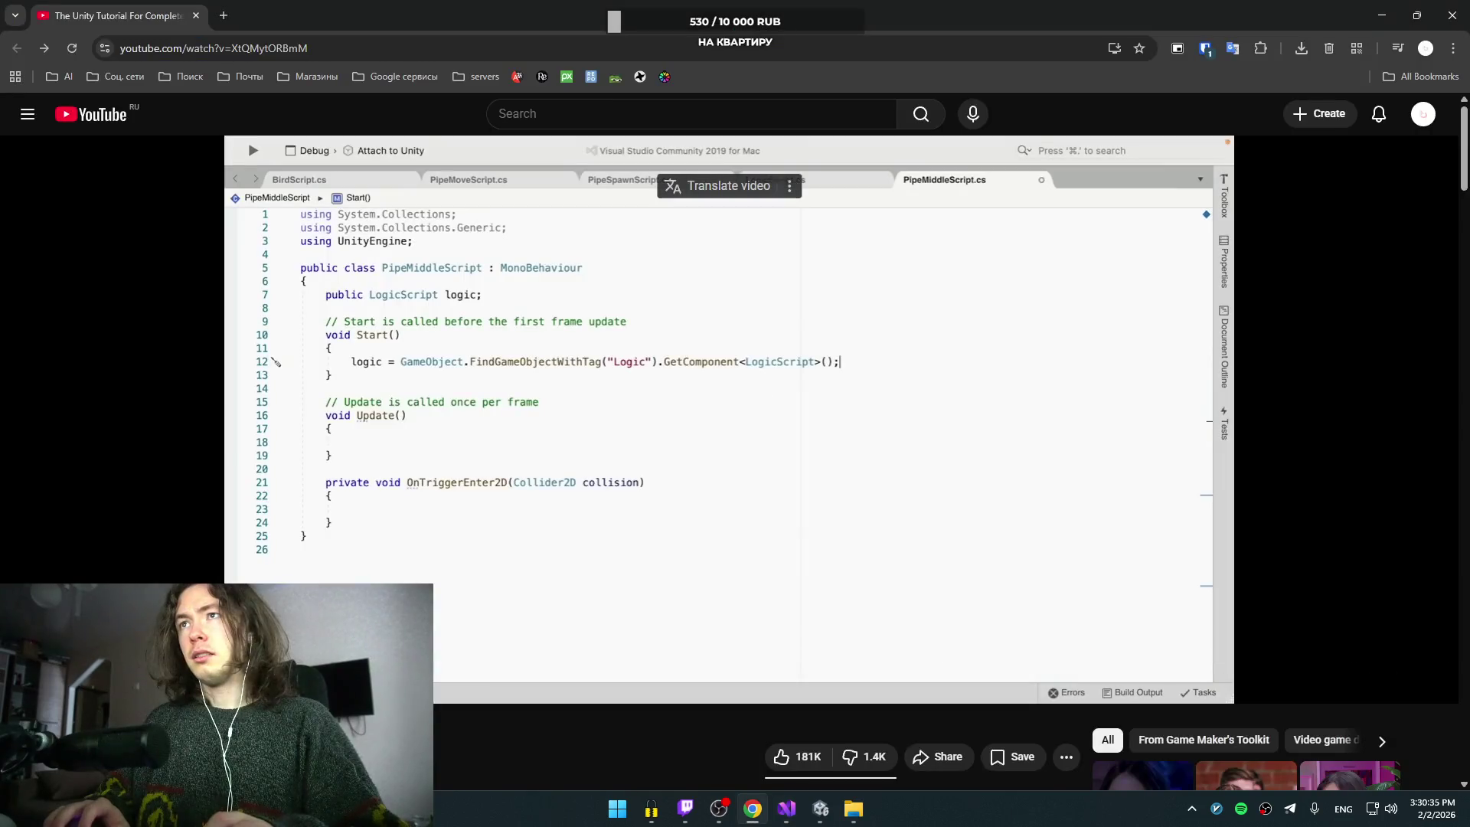
key("alt+Tab")
key("Delete")
key("BackSpace")
key("BackSpace")
key("BackSpace")
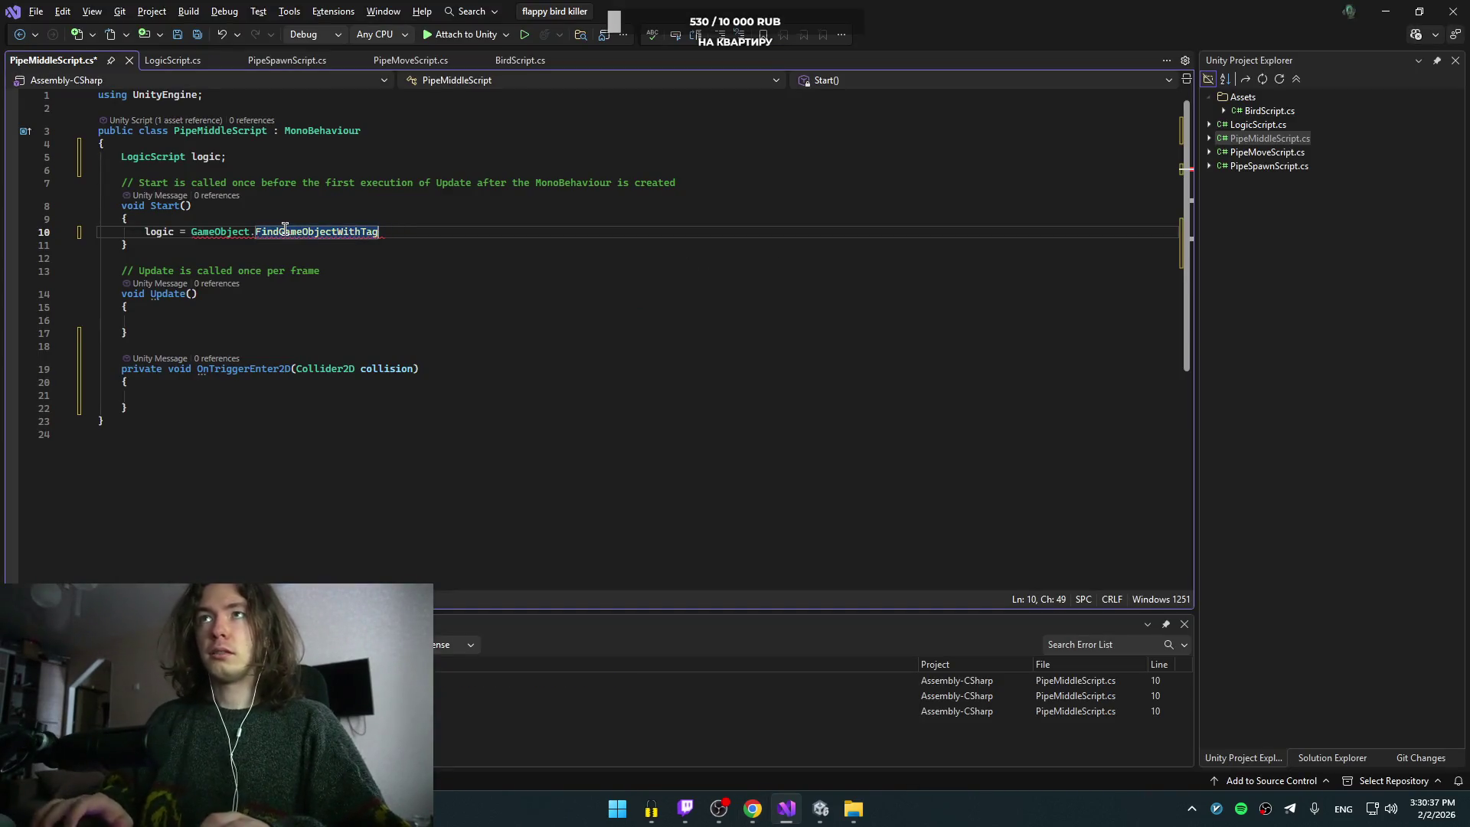
Step: Finish the line with ("Logic").GetComponent<LogicScript>() and check it against the tutorial
type("(\"Logic")
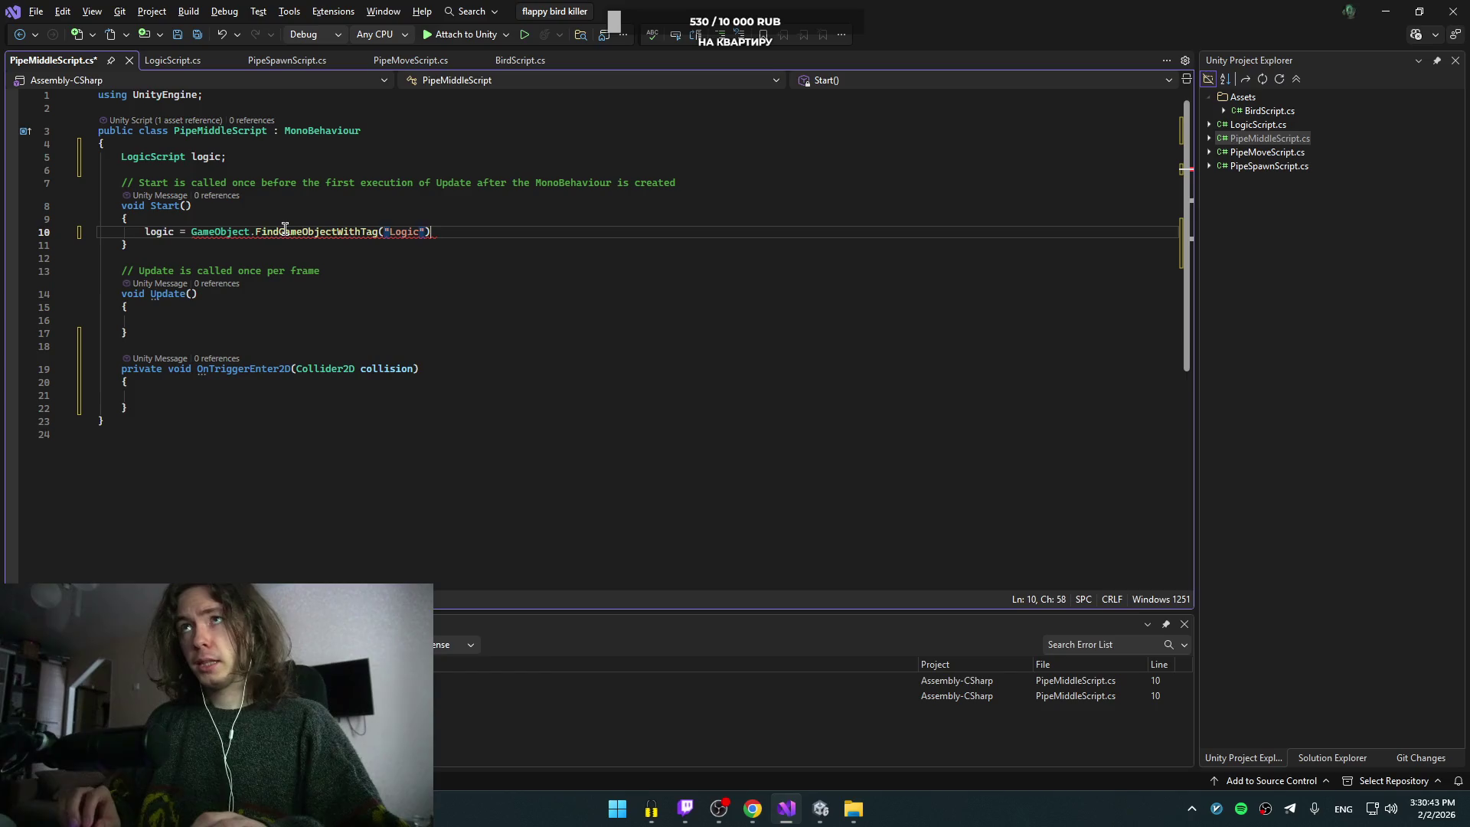
type(".")
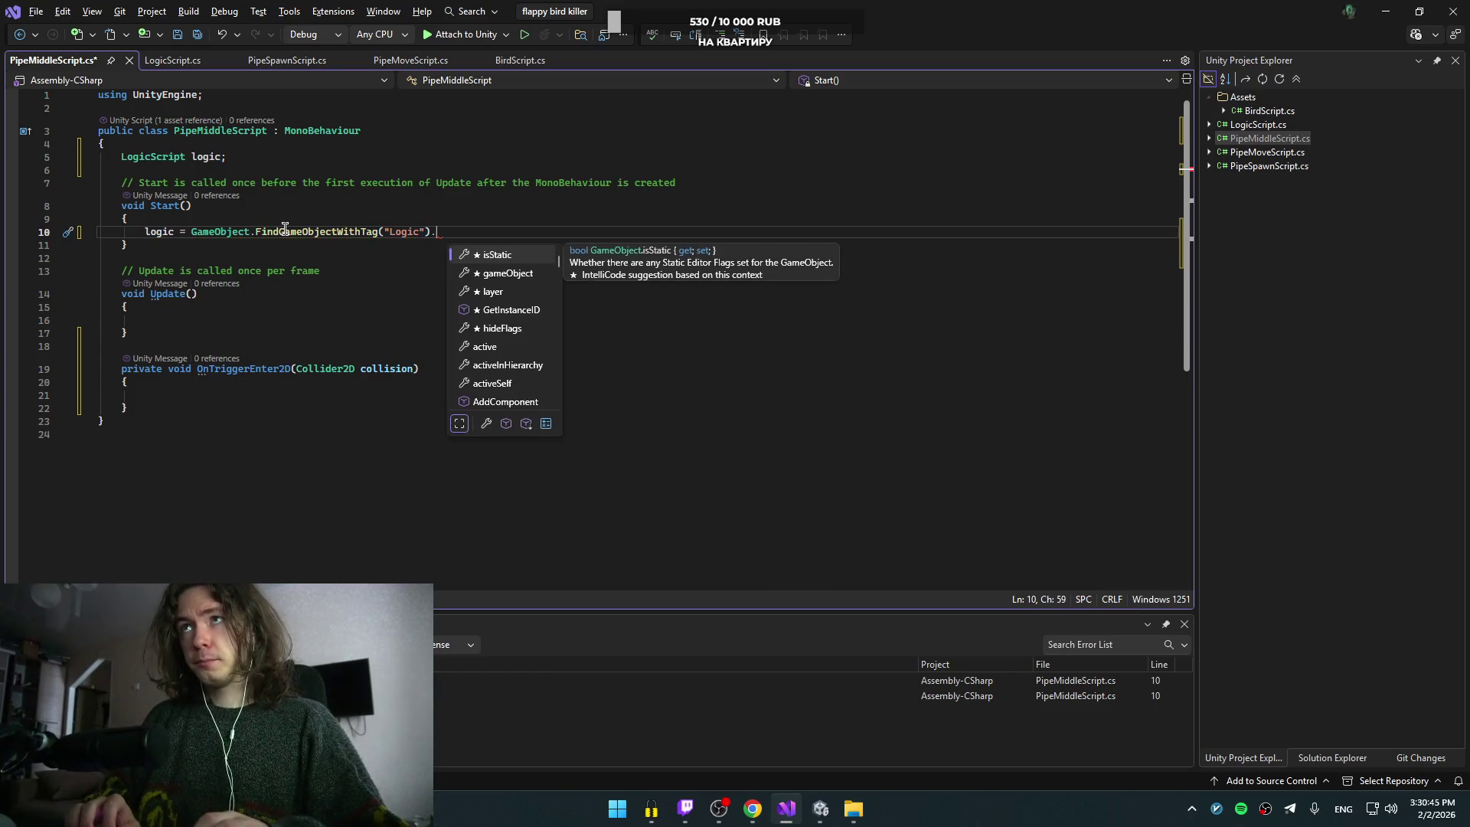
type("Get")
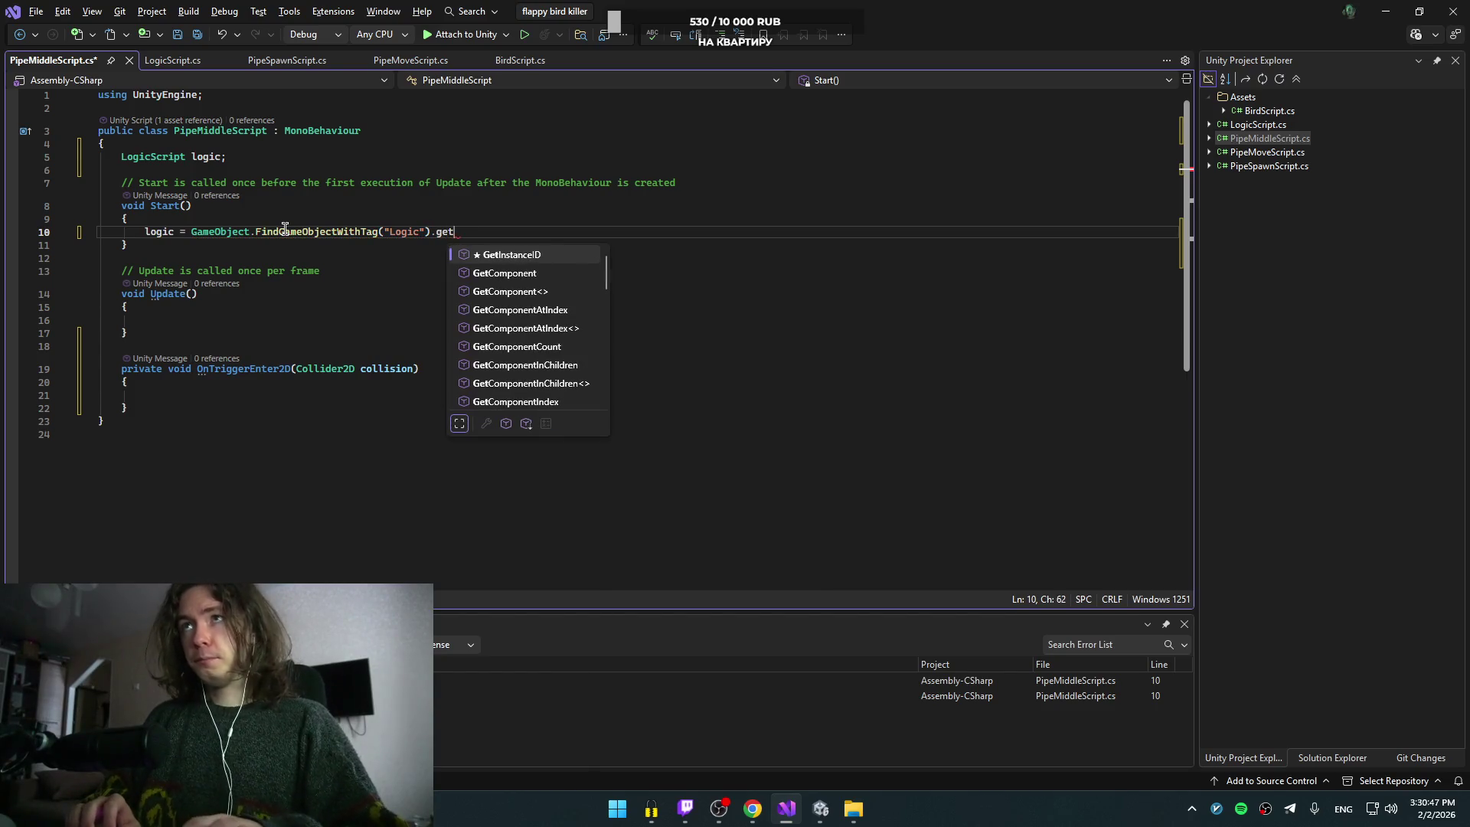
key("Tab")
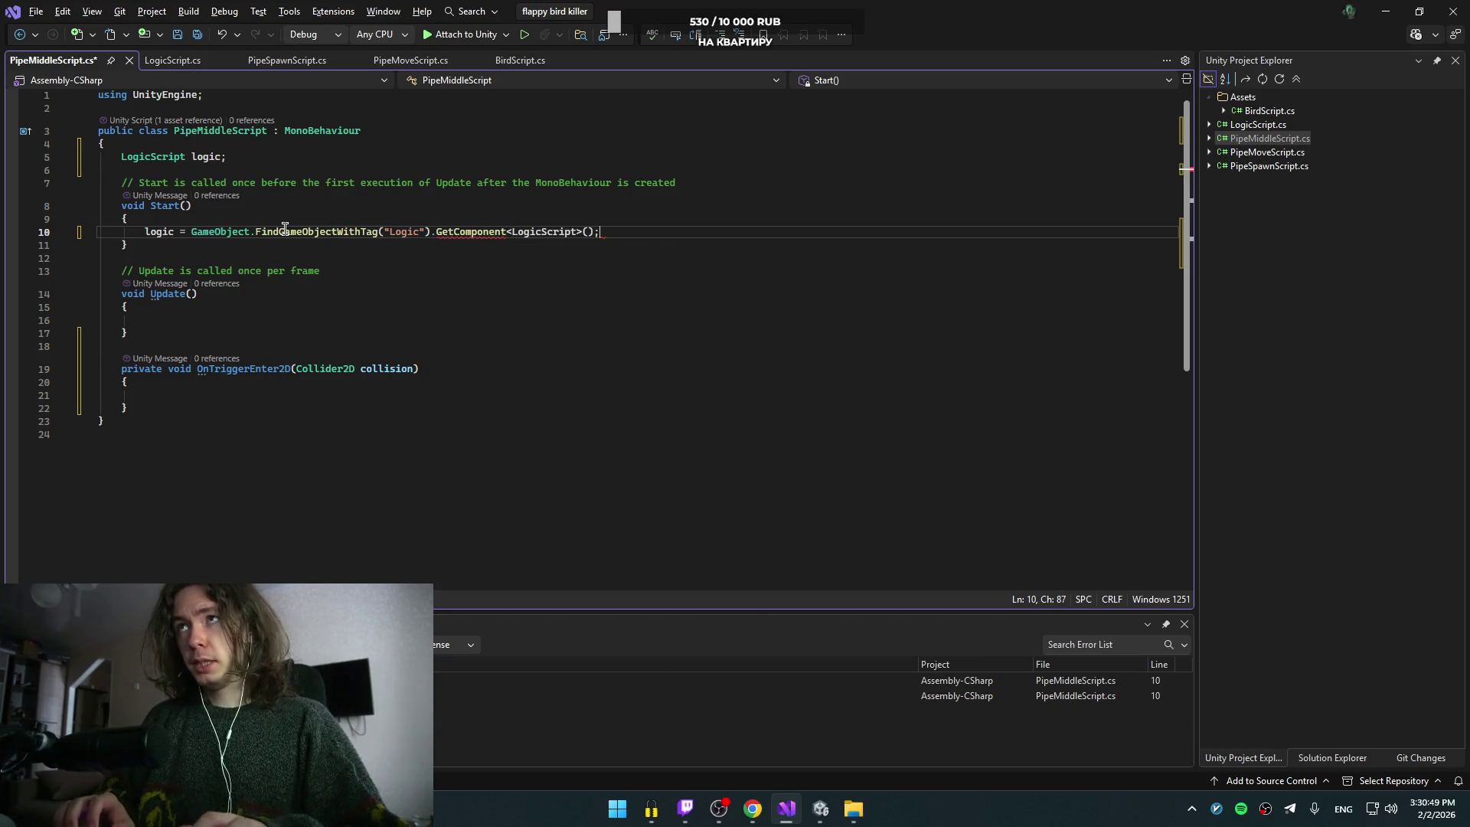
key("alt+Tab")
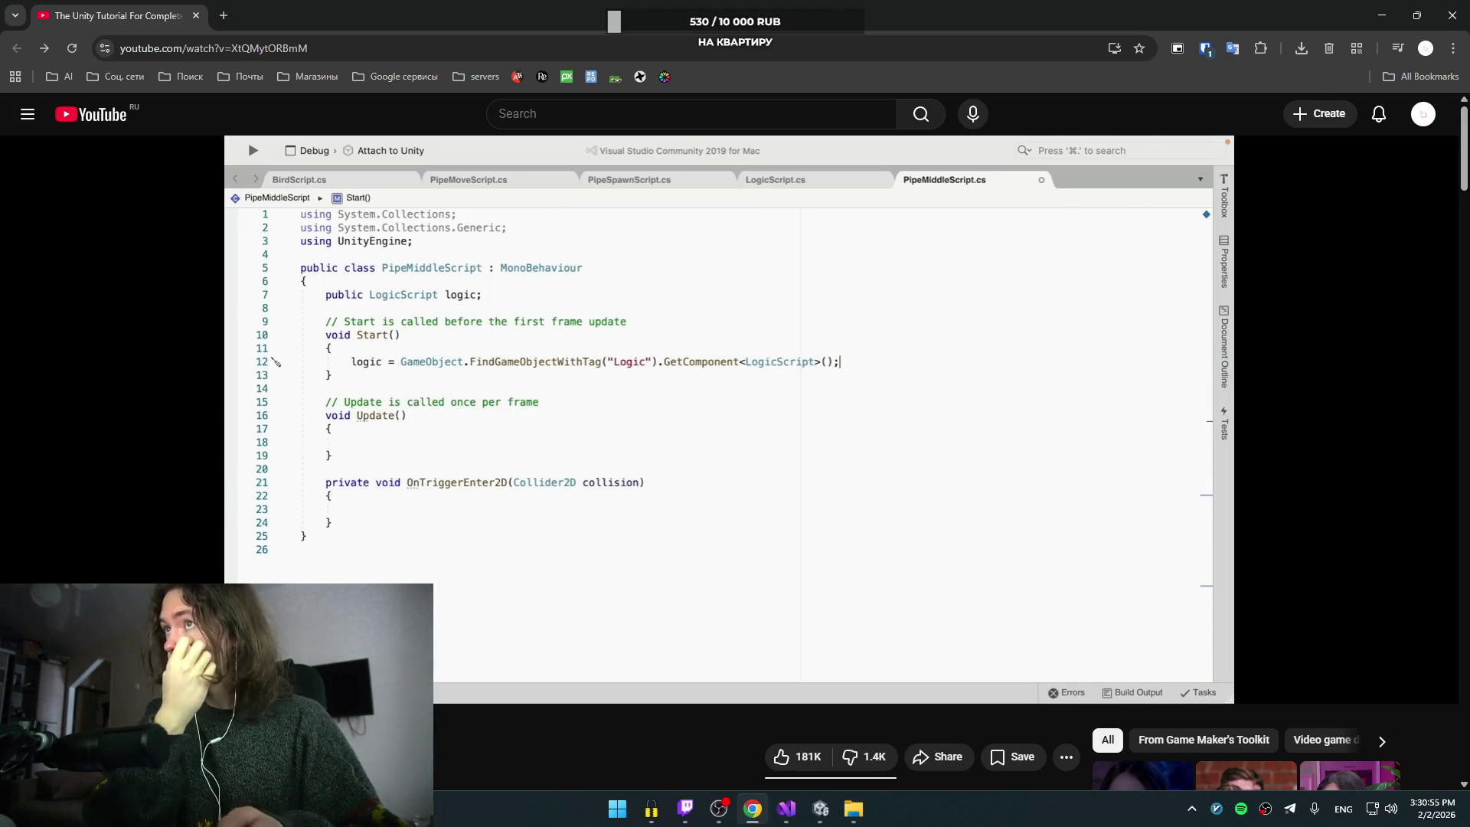
key("alt+Tab")
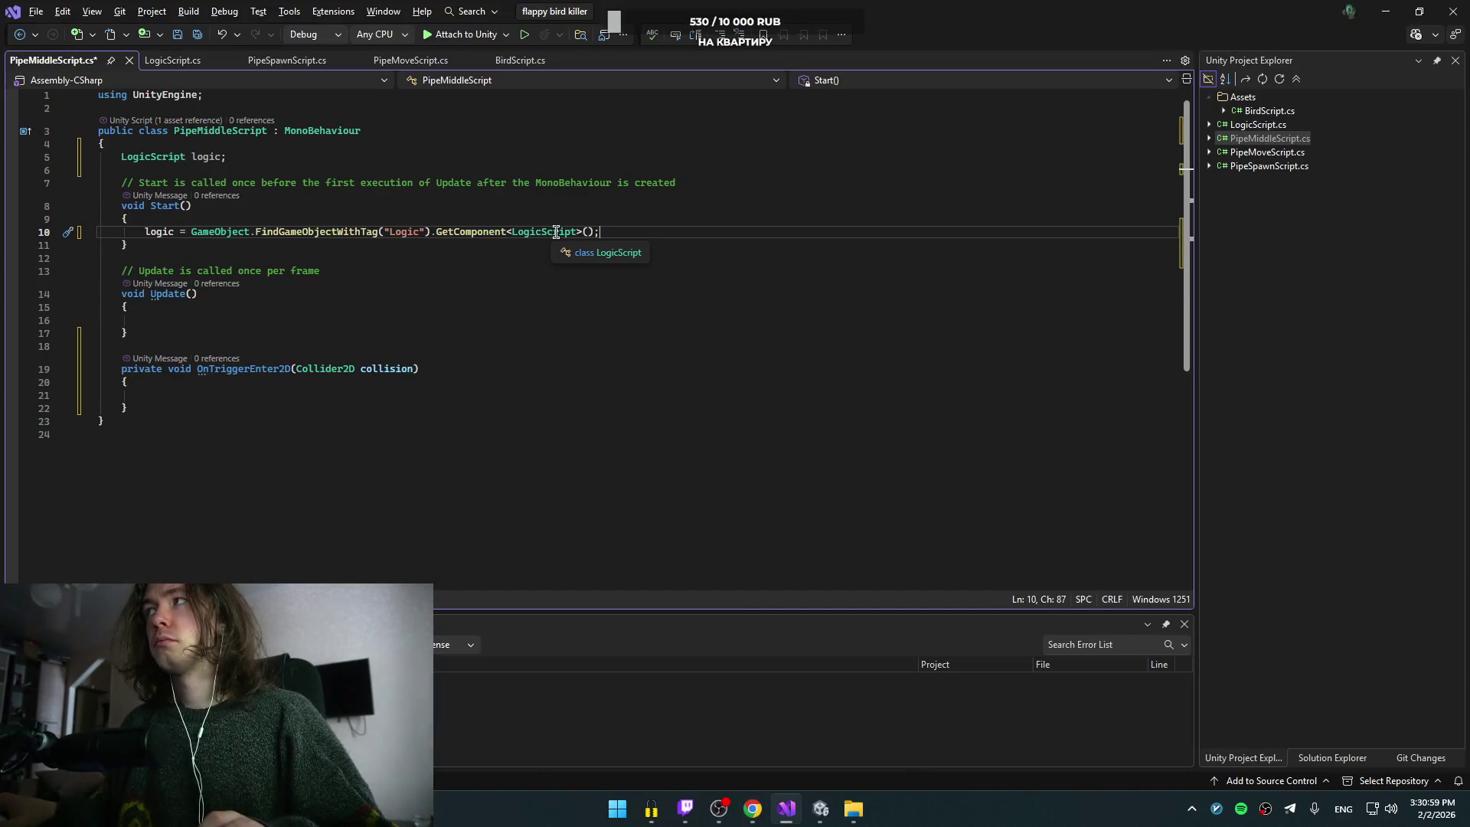
left_click(557, 231)
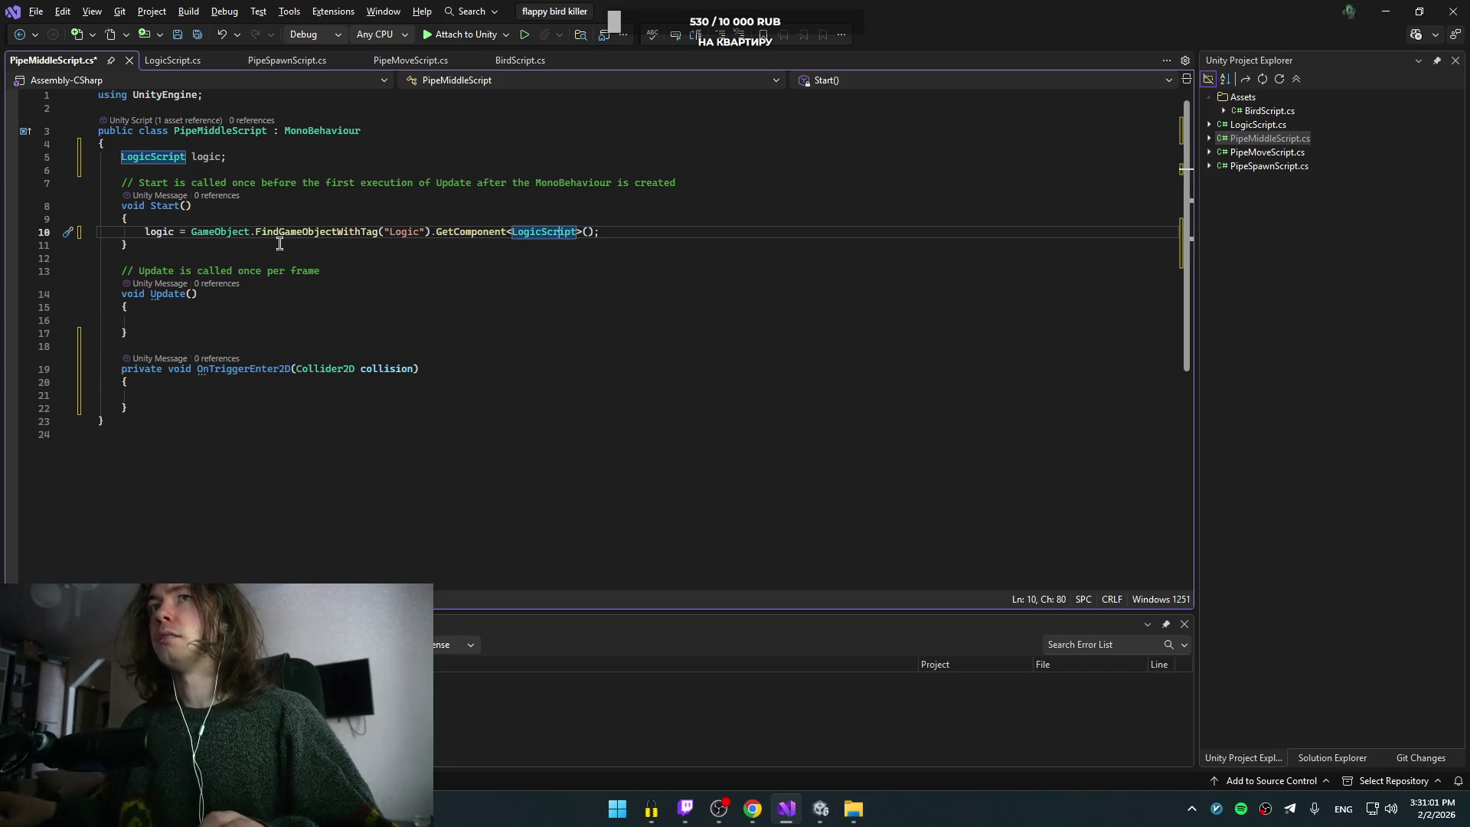
left_click(644, 232)
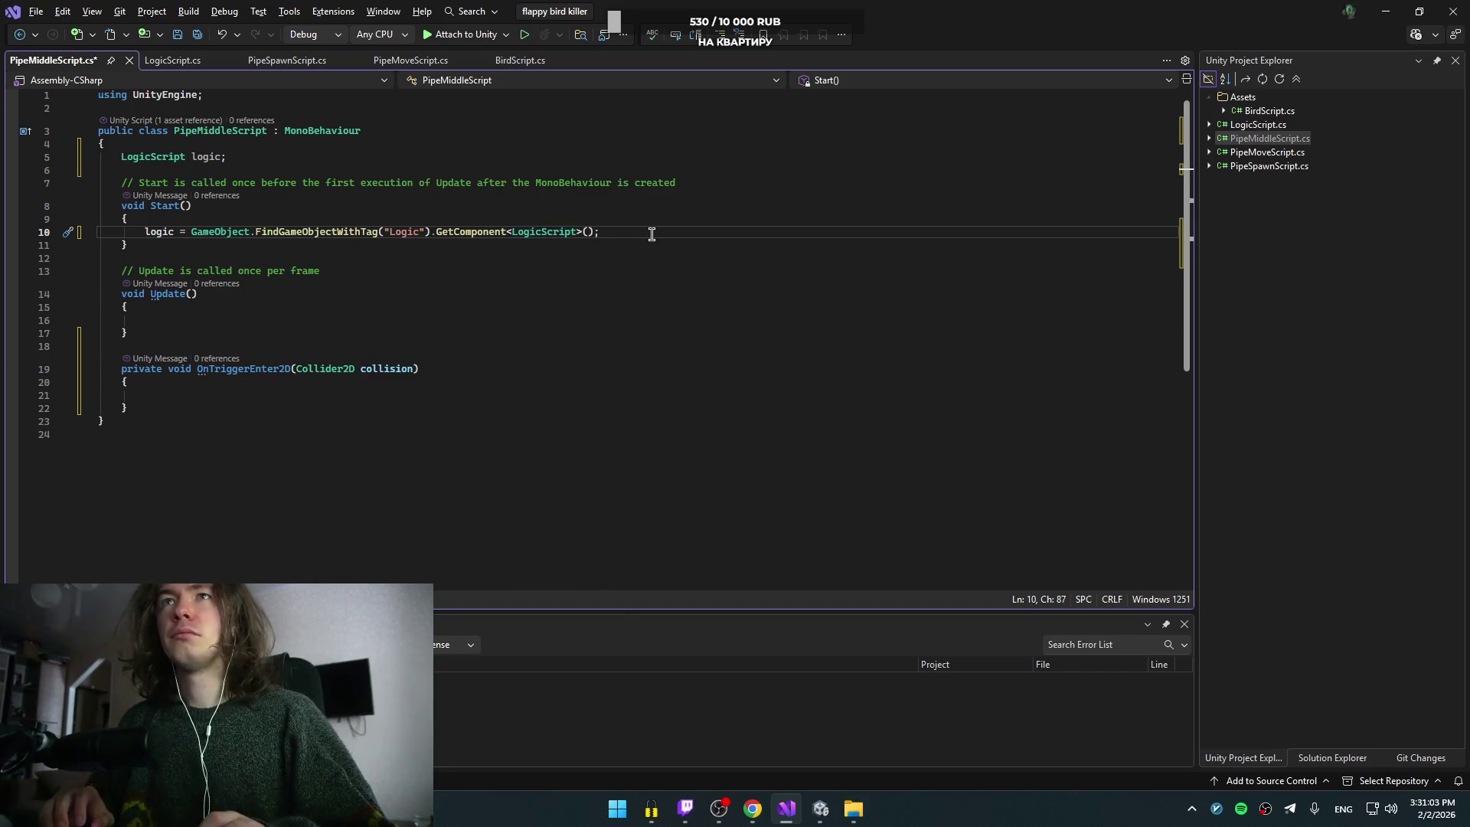
key("alt+Tab")
left_click(796, 378)
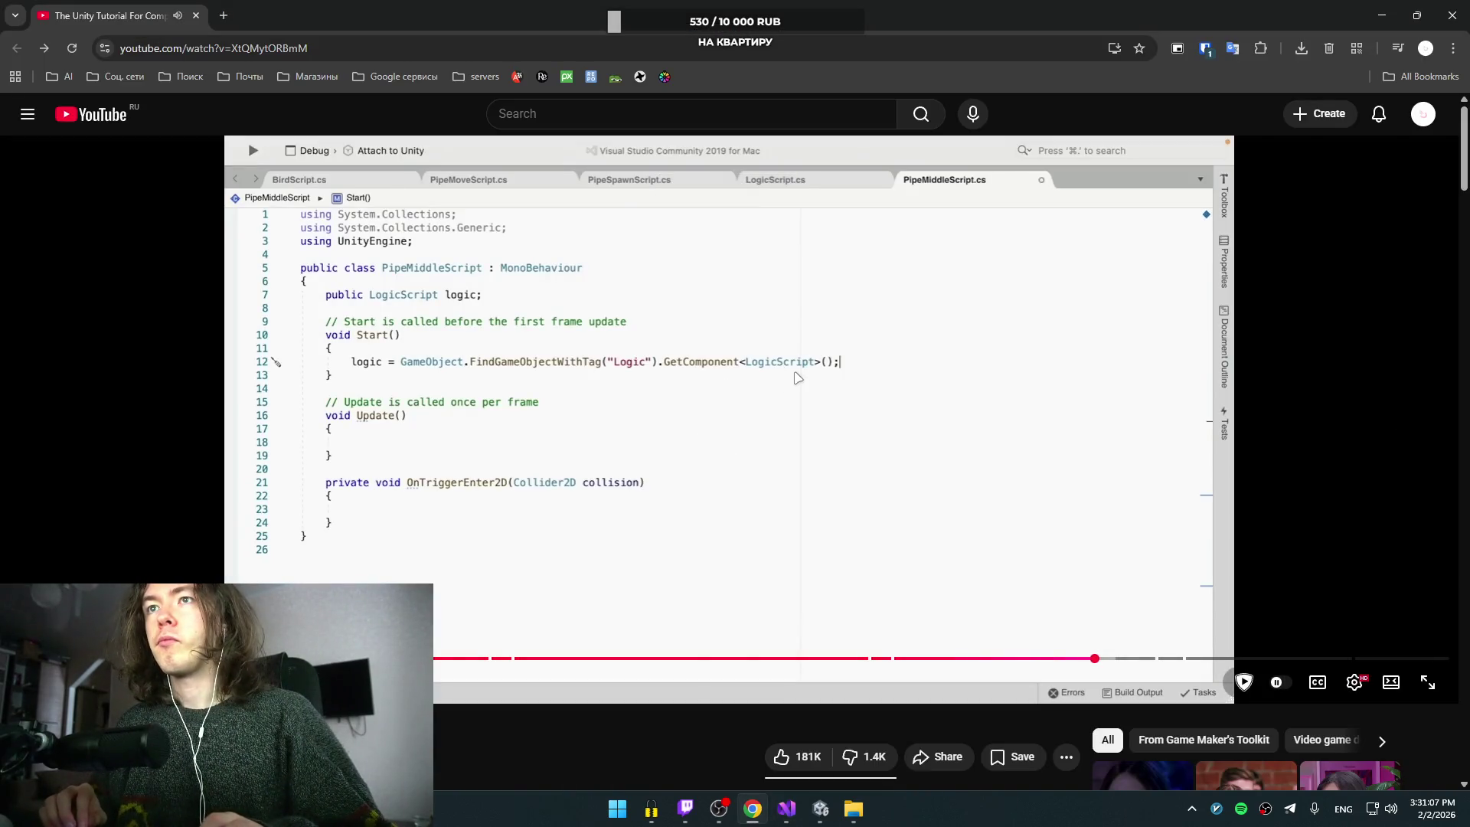
Step: Rewind and replay the tutorial's pipe middle script and Bird setup section, then pause it
key("Right")
key("Right")
key("Right")
key("Right")
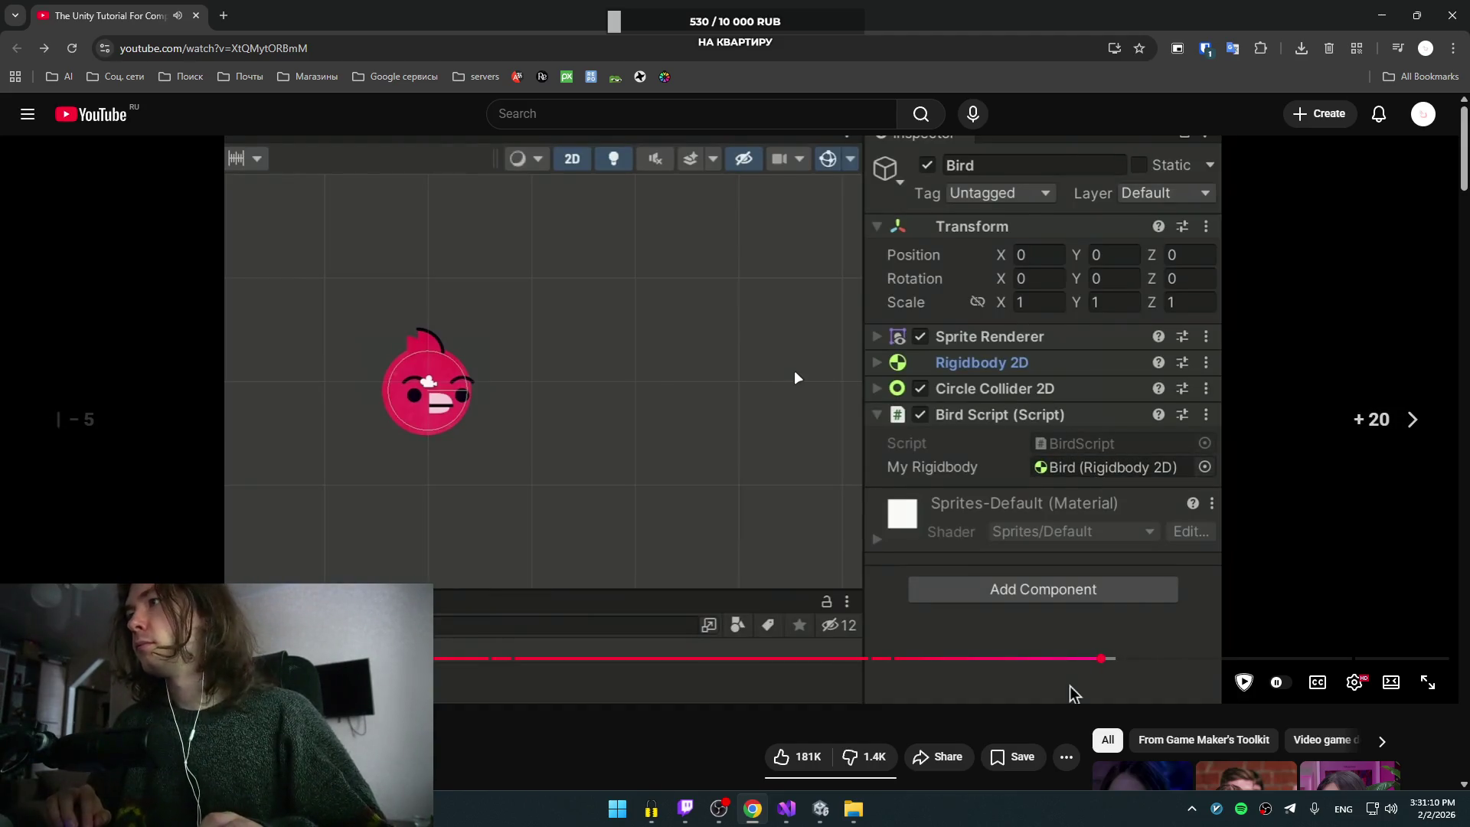
key("Left")
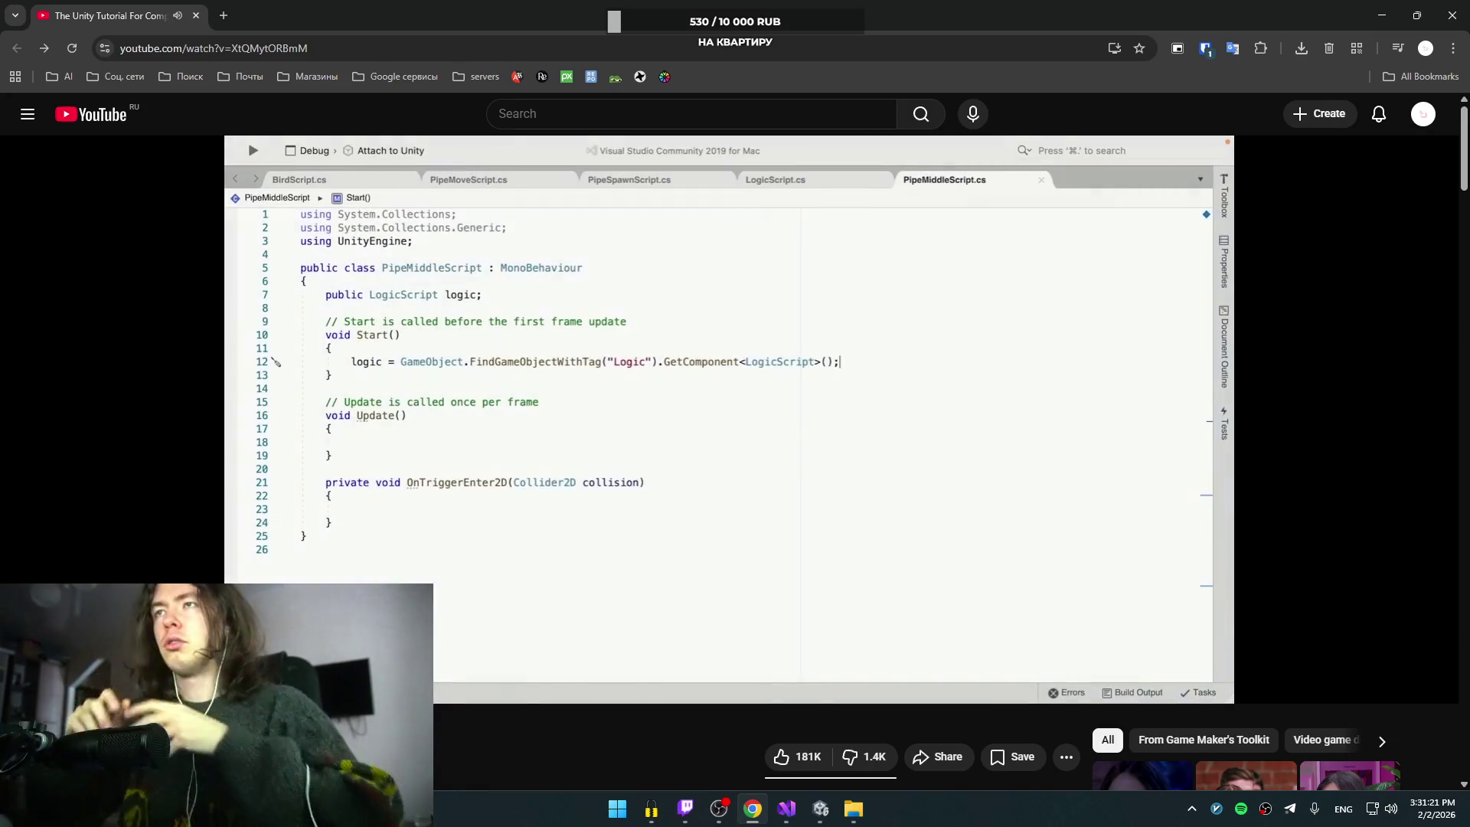
key("space")
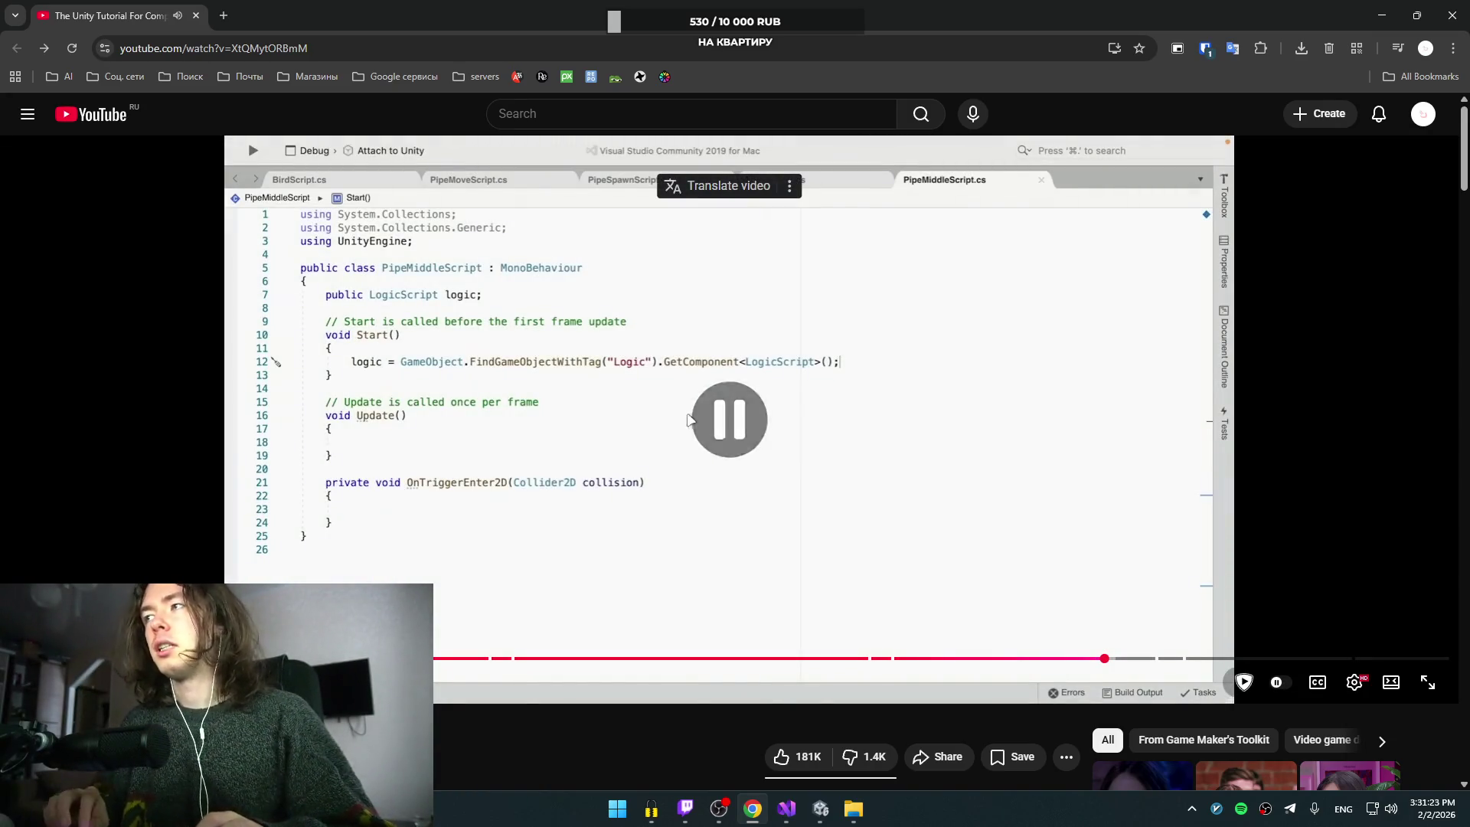
key("Left")
key("Left")
key("Left")
key("space")
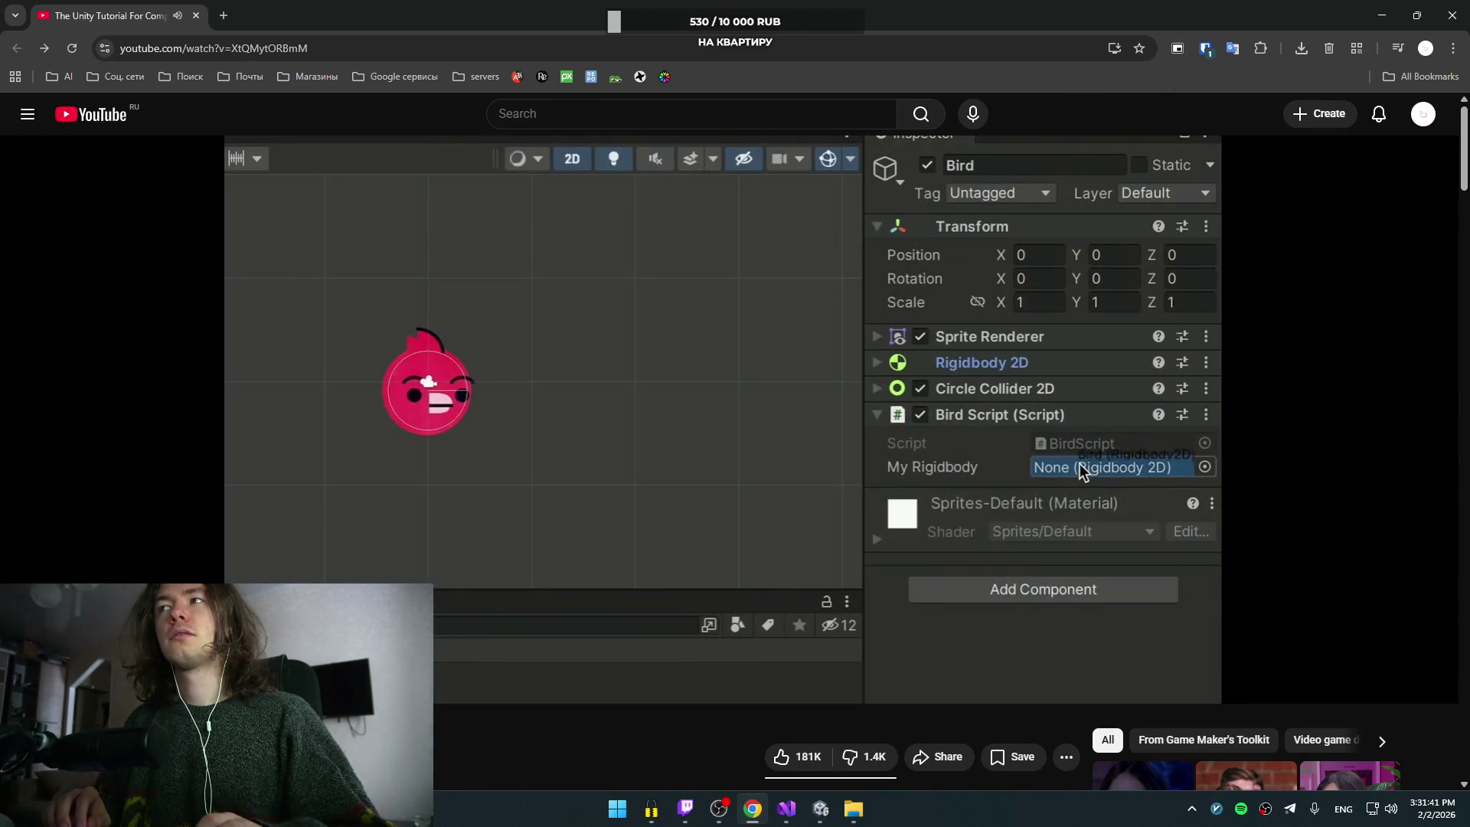
left_click(687, 412)
key("alt+Tab")
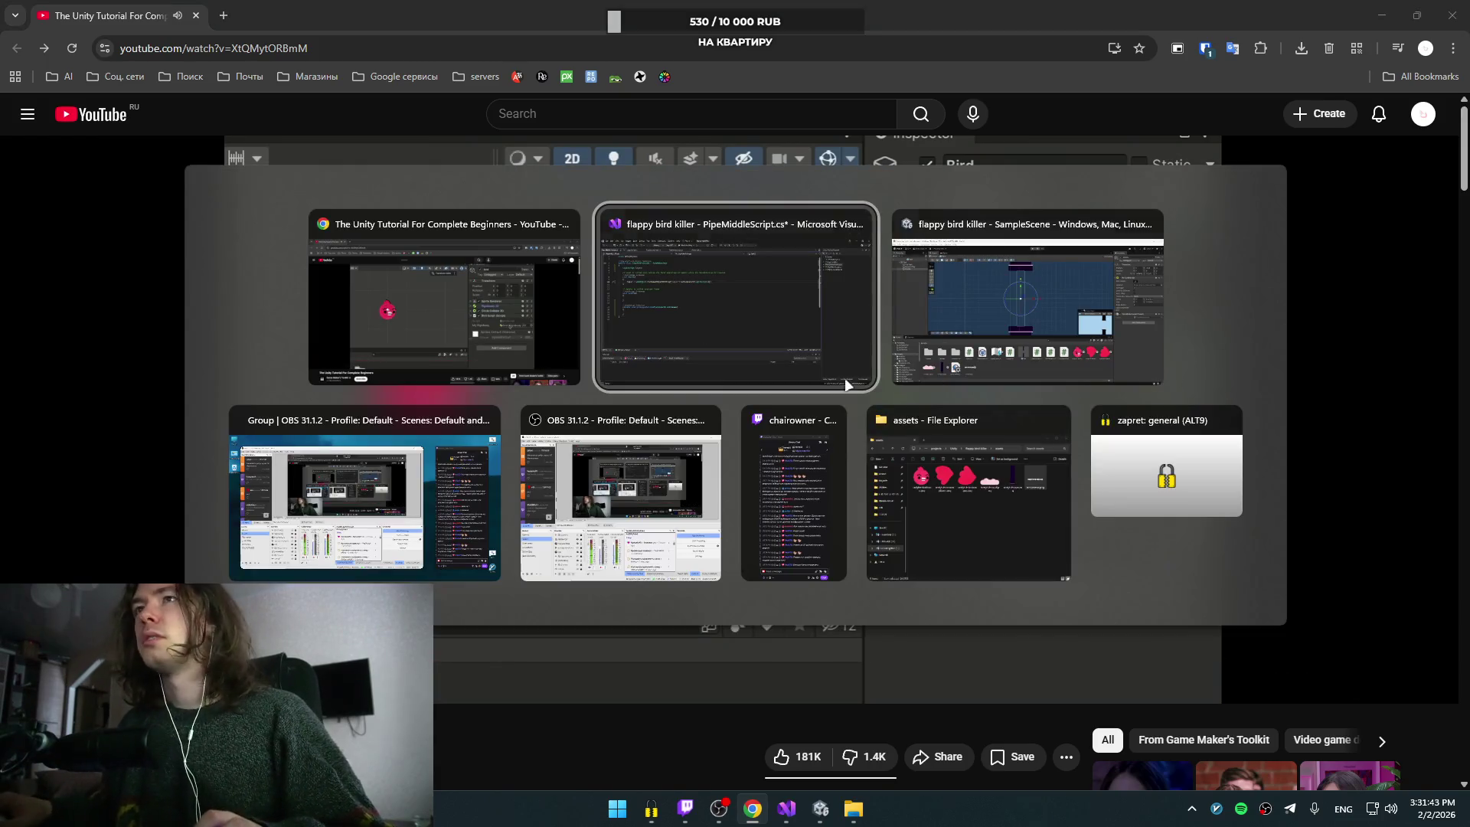
key("alt+Tab")
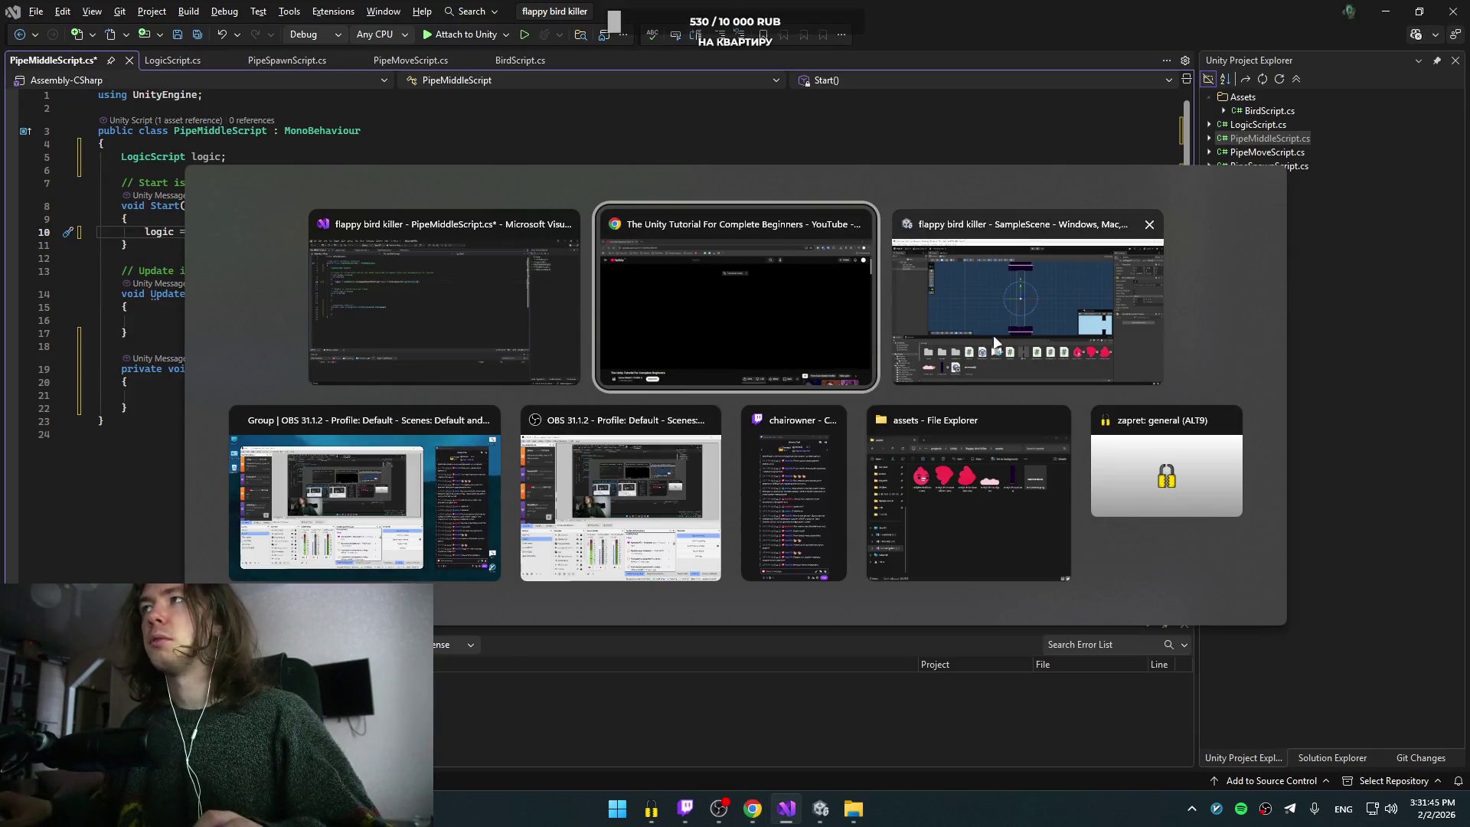
Step: Exit Pipe prefab mode to SampleScene and select Bird to view its Bird Script settings
left_click(996, 342)
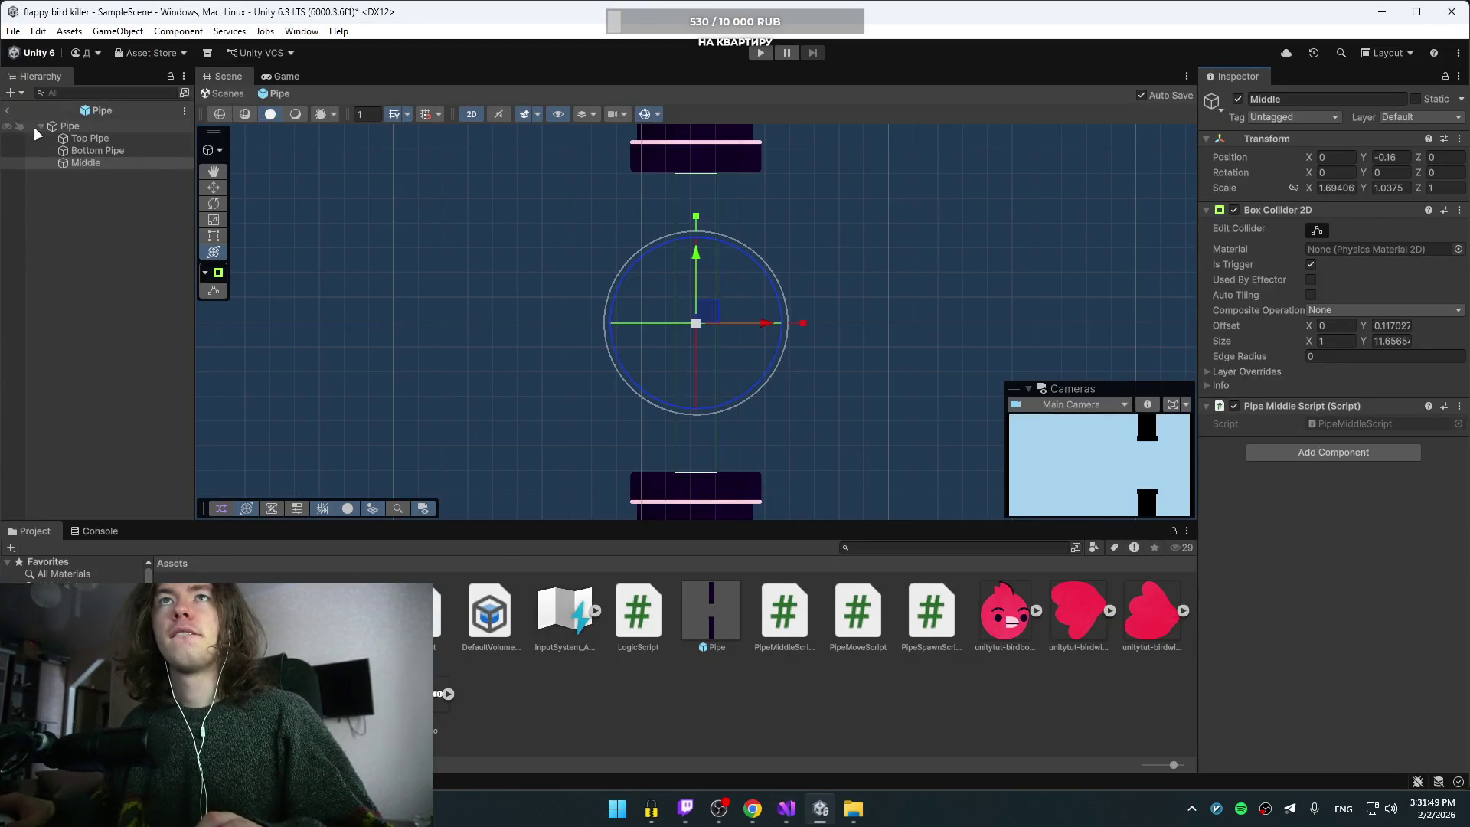
left_click(8, 110)
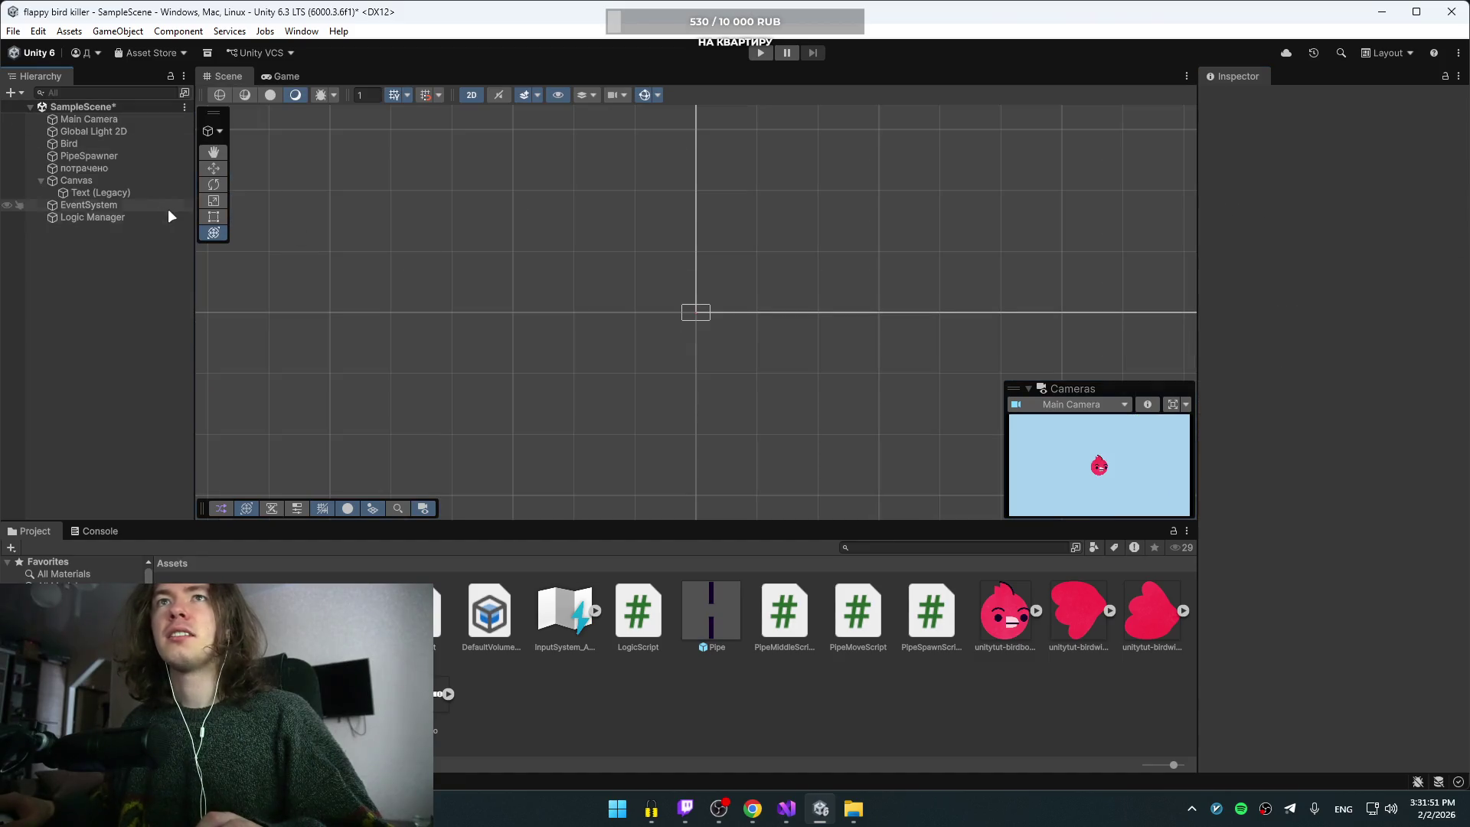
left_click(76, 142)
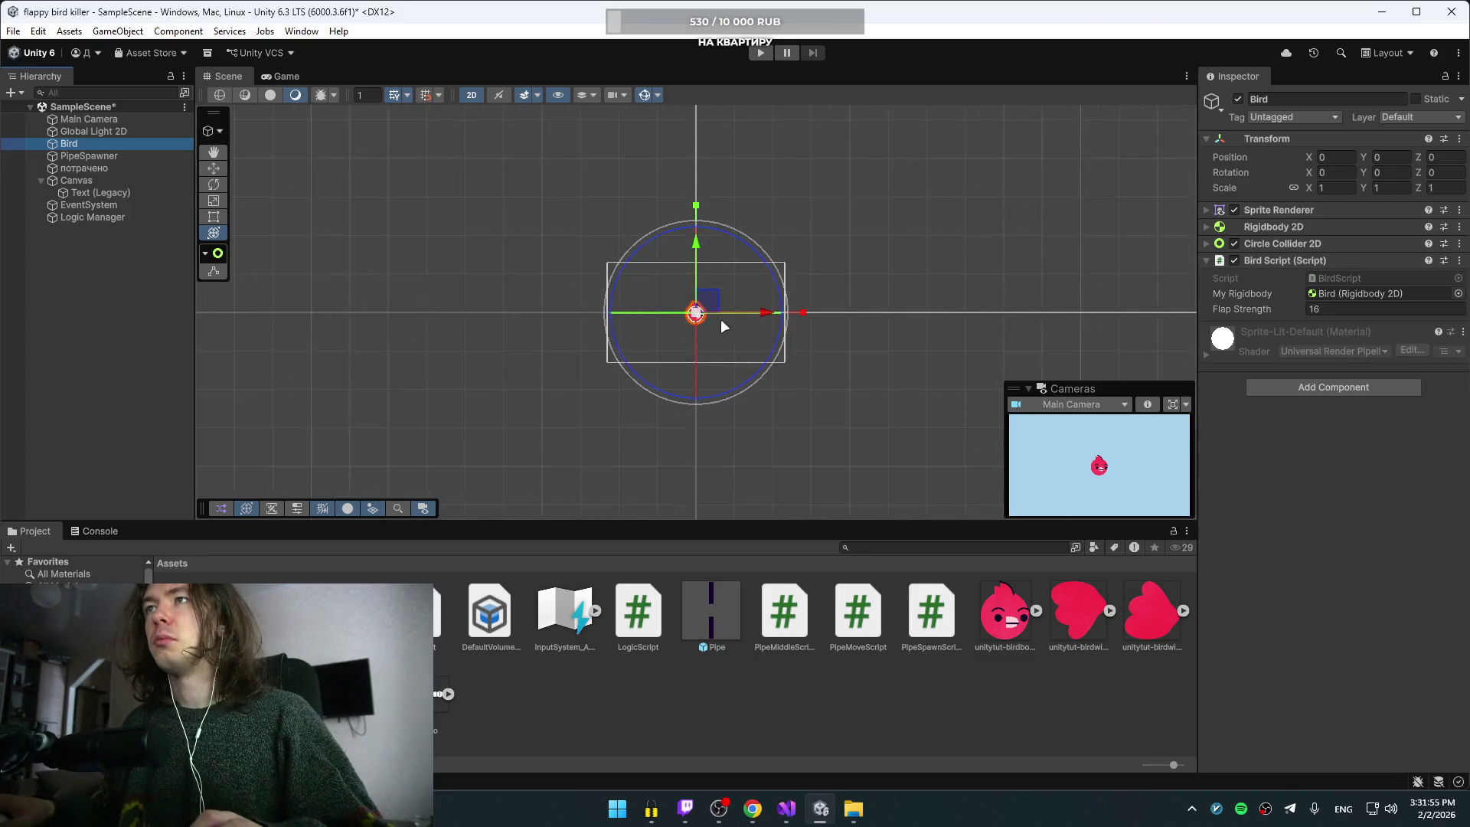
scroll(719, 326, "up", 2)
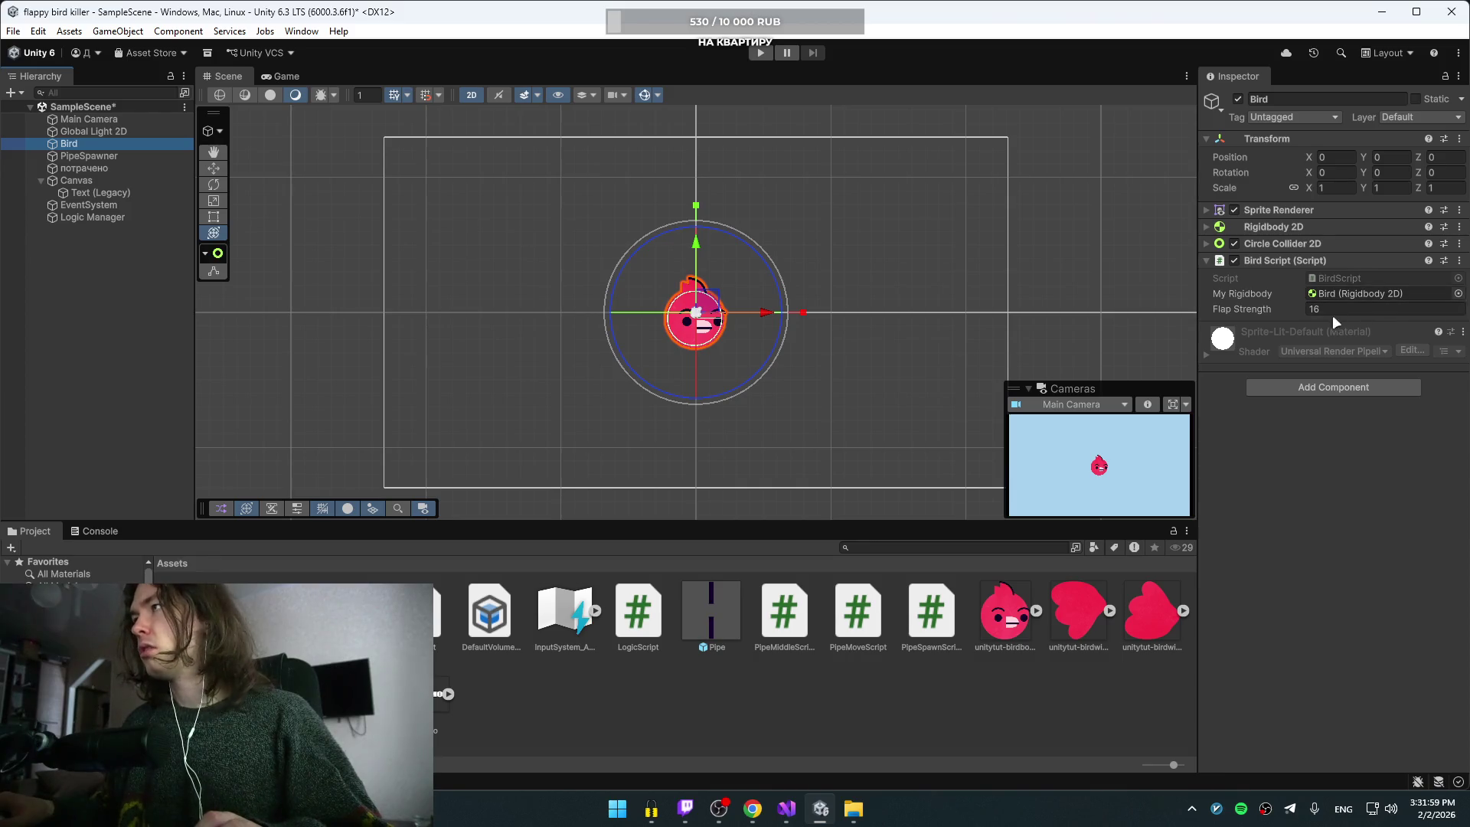
key("alt+Tab")
key("alt+Tab")
key("alt+Tab")
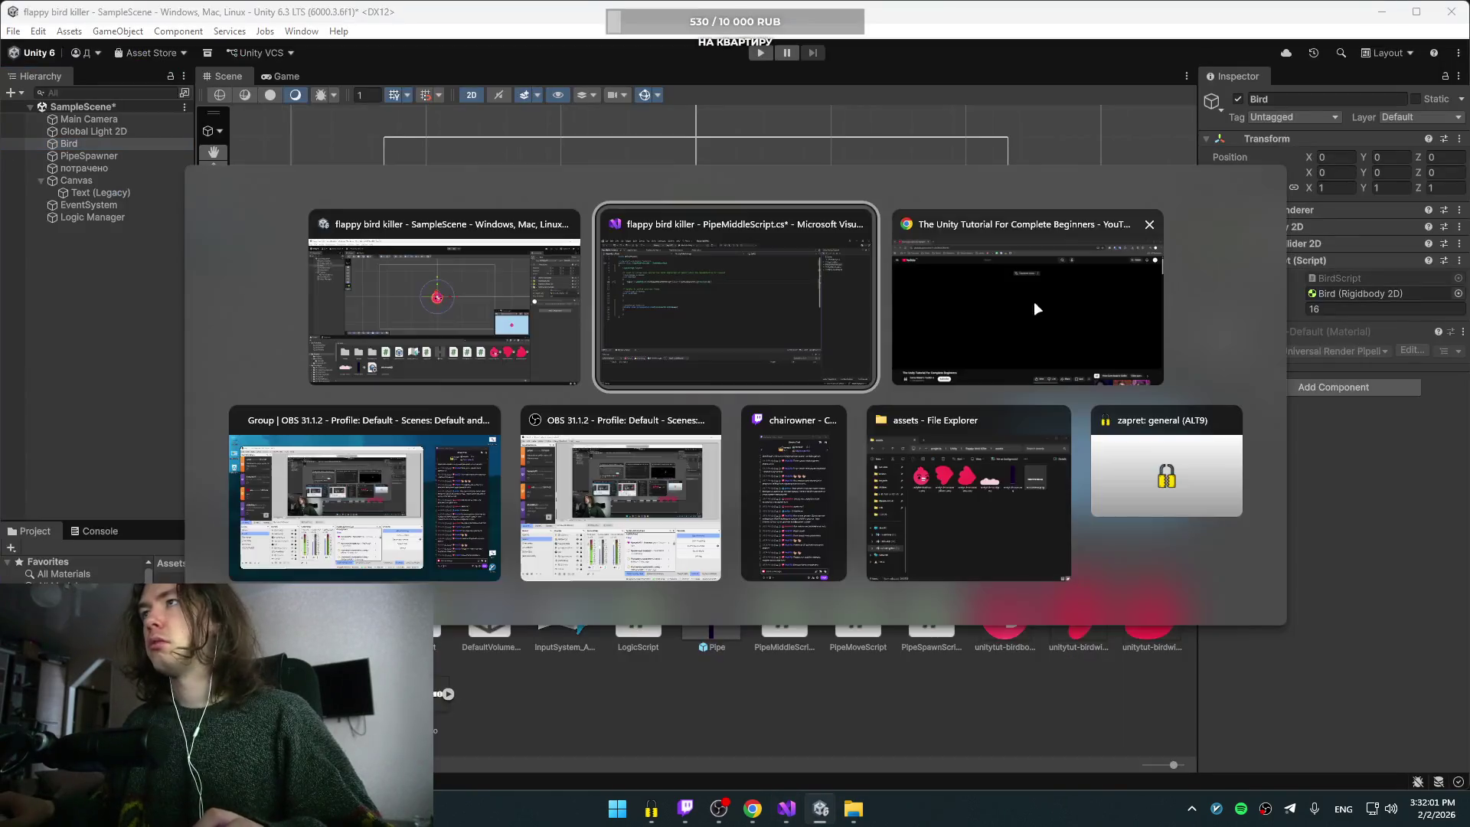
left_click(999, 310)
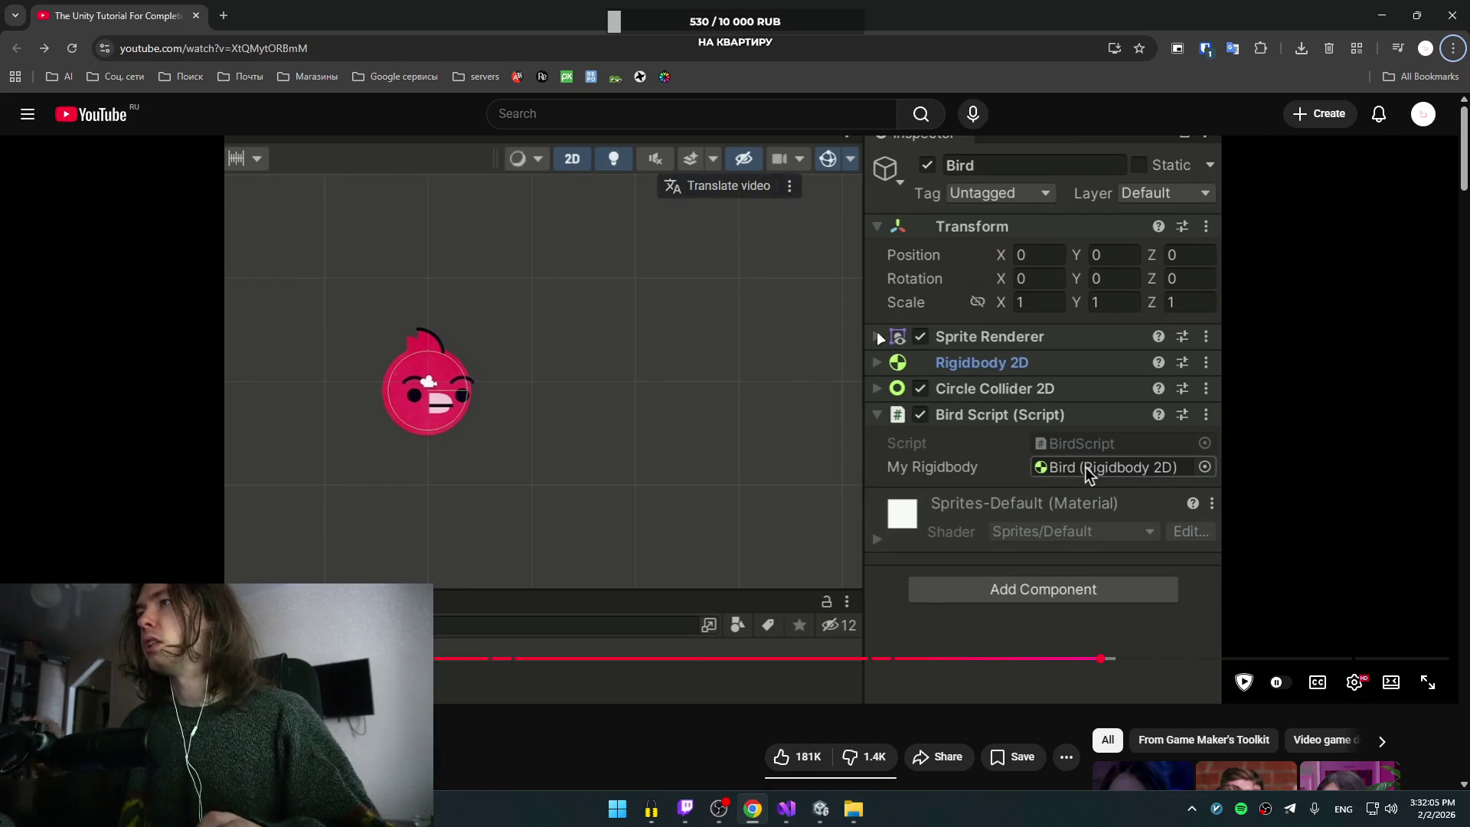
key("alt+Tab")
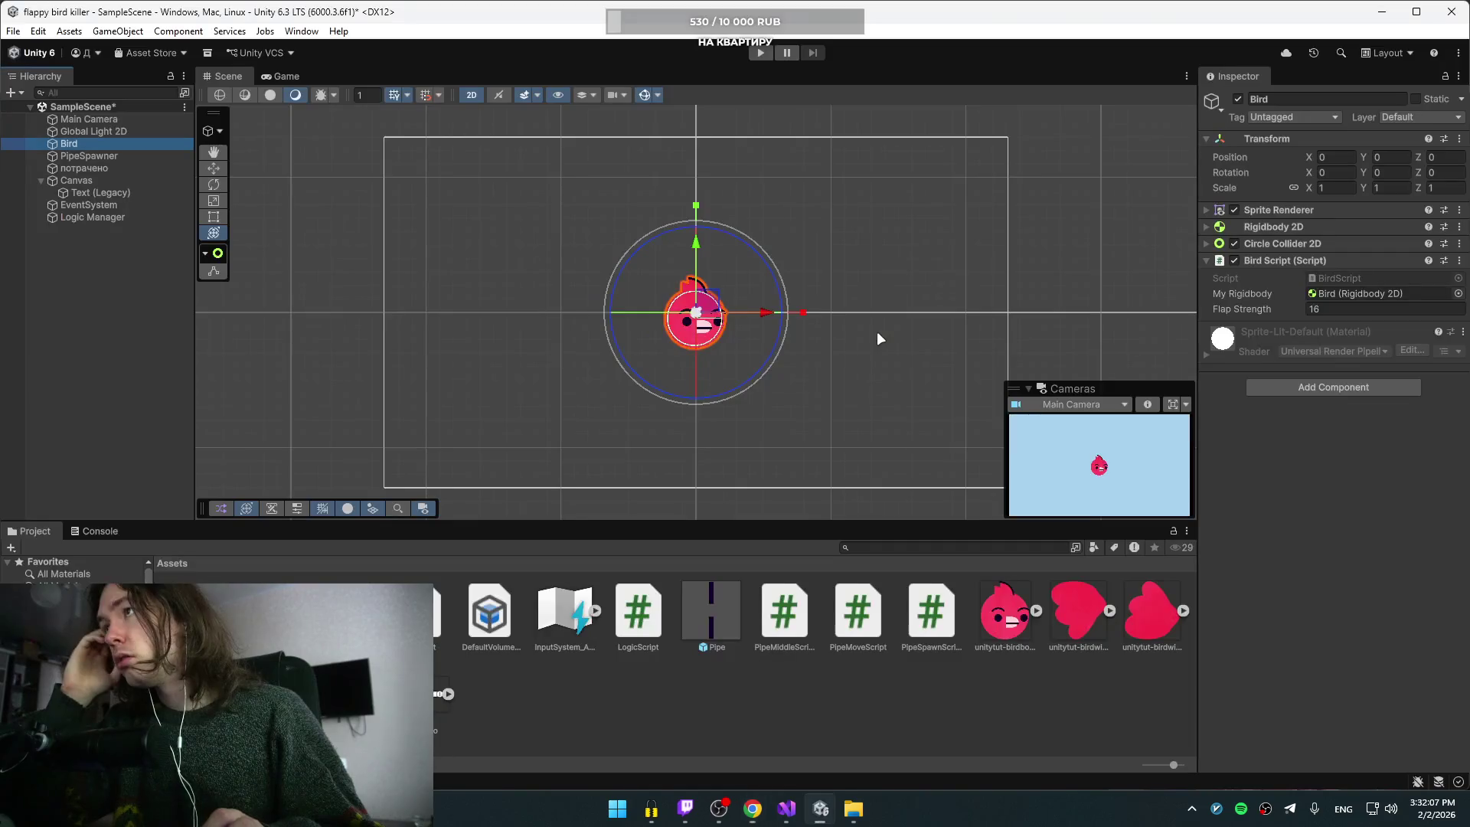
Step: Play the tutorial past the logic.addScore() call until its playtest score reaches 1
key("alt+Tab")
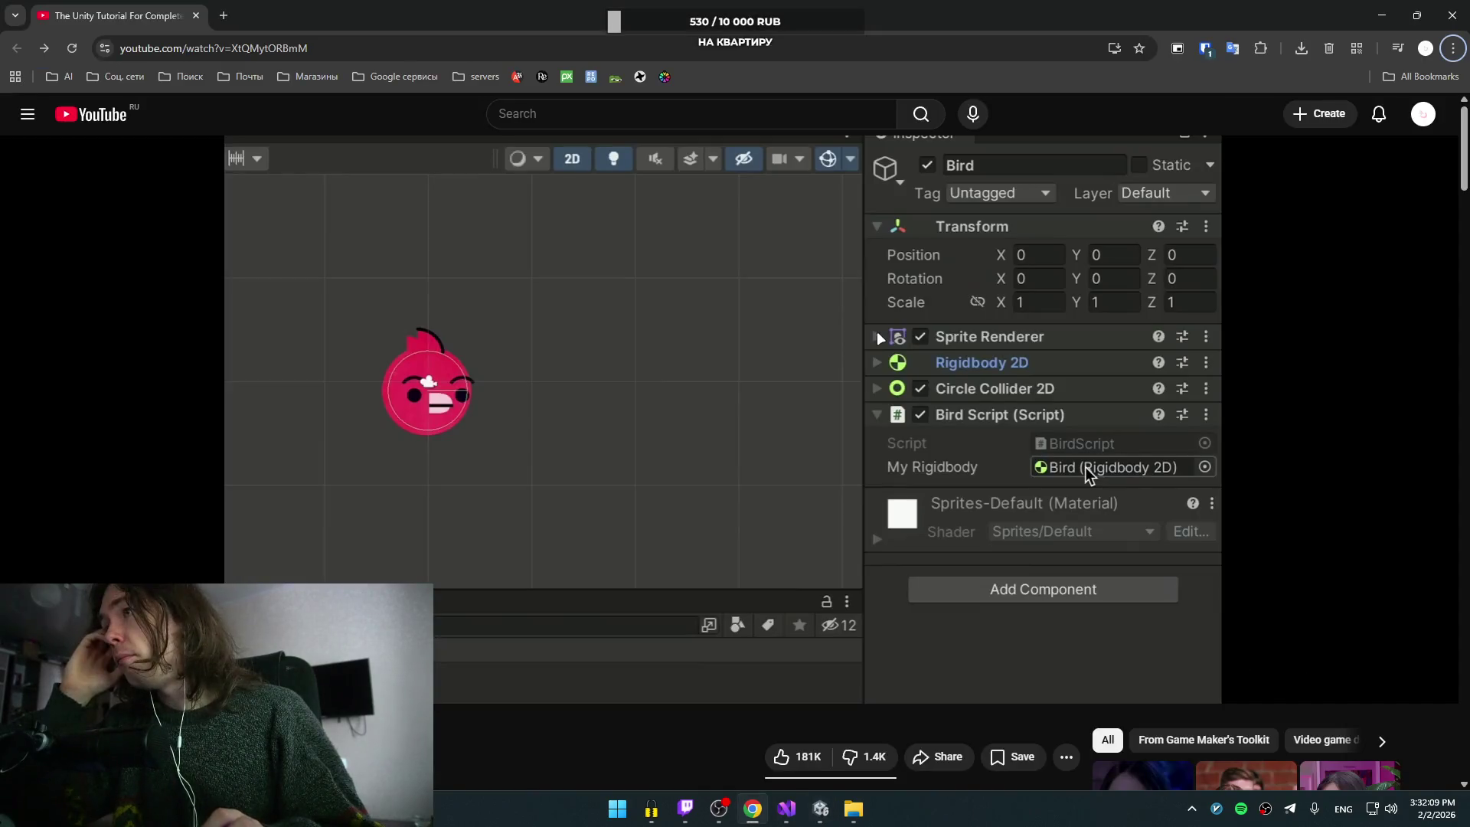
key("alt+Tab")
key("alt+Tab")
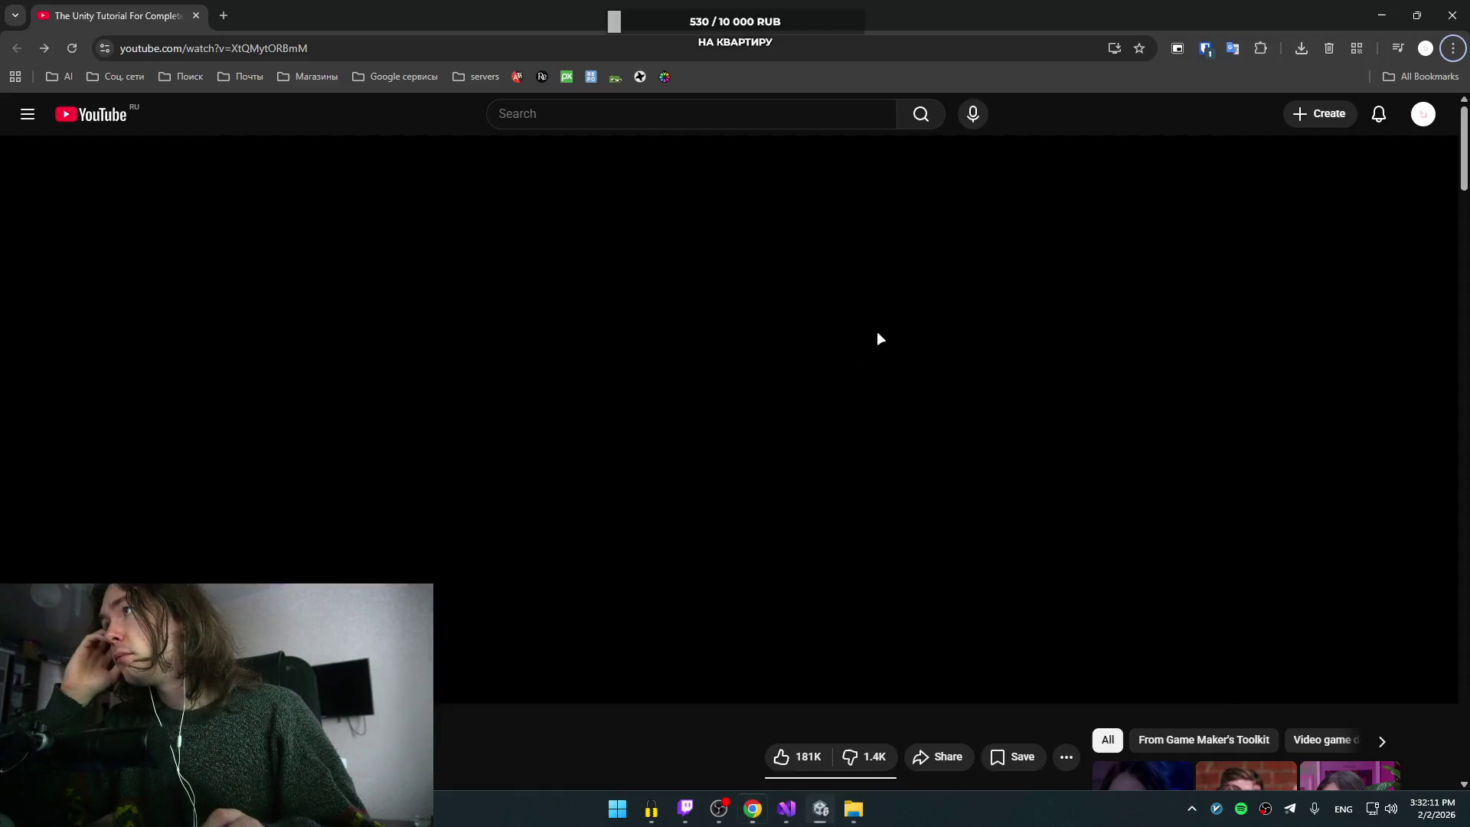
key("alt+f")
left_click(836, 380)
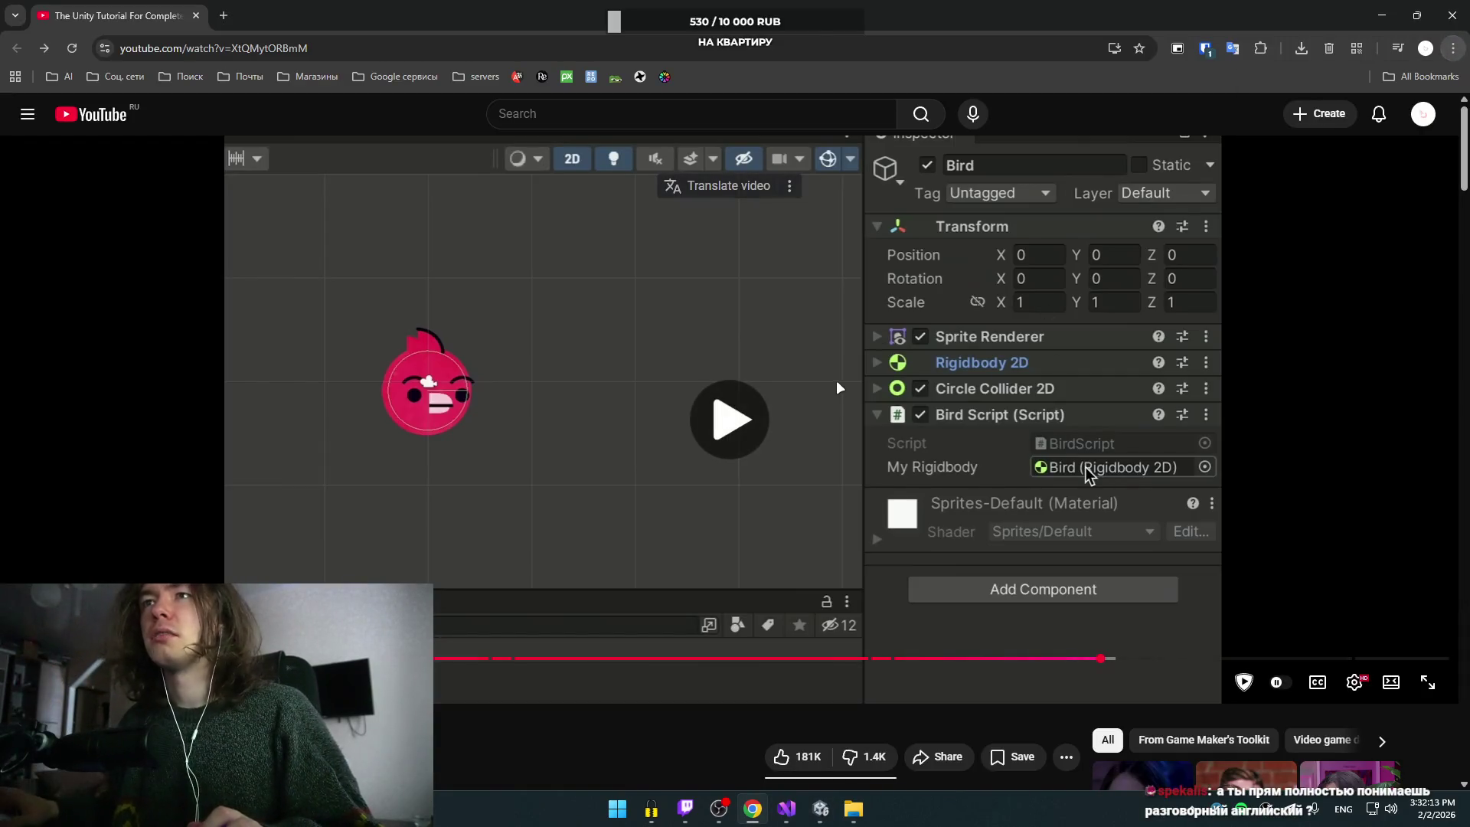
key("space")
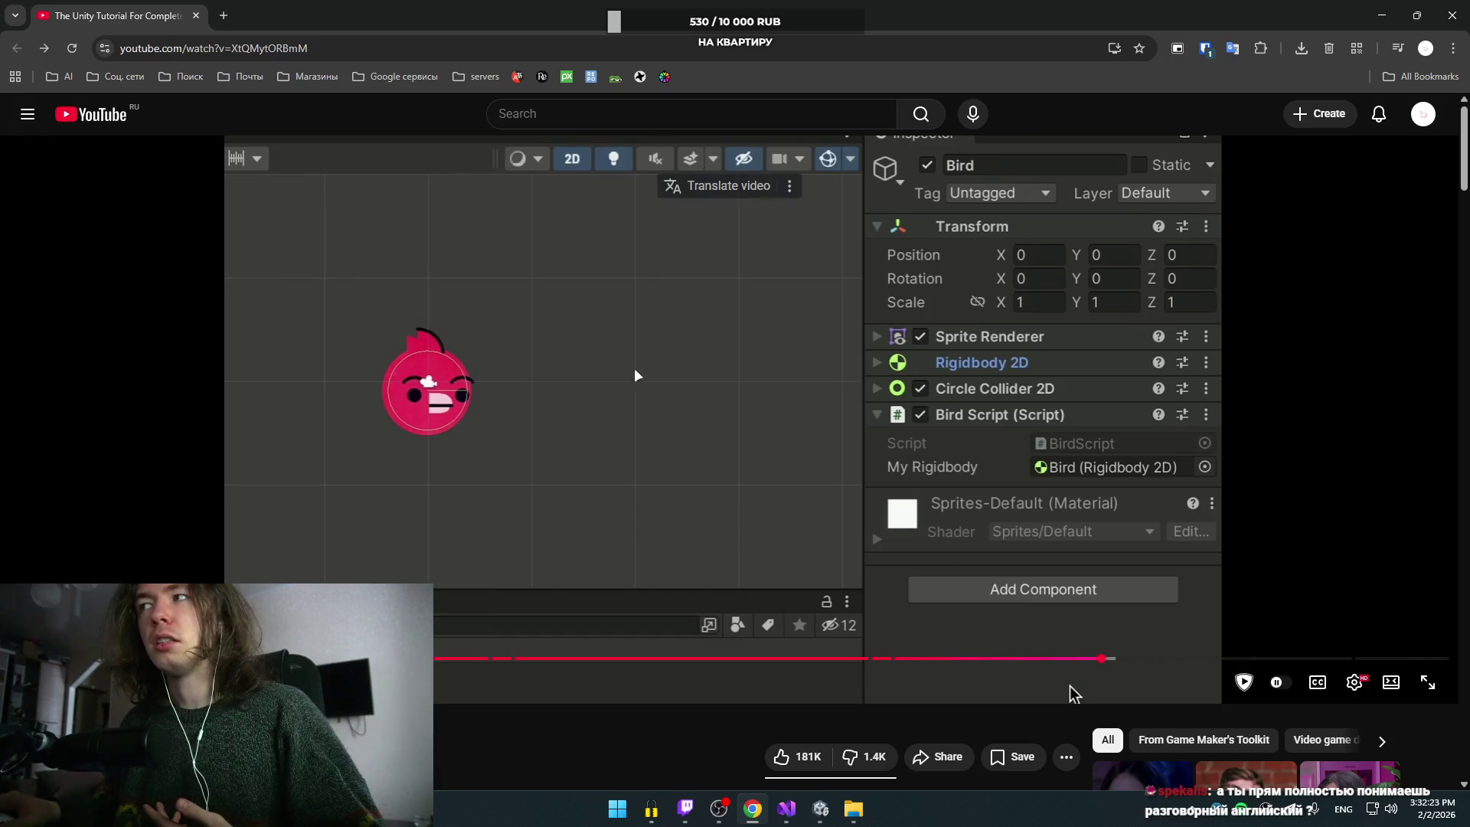
key("space")
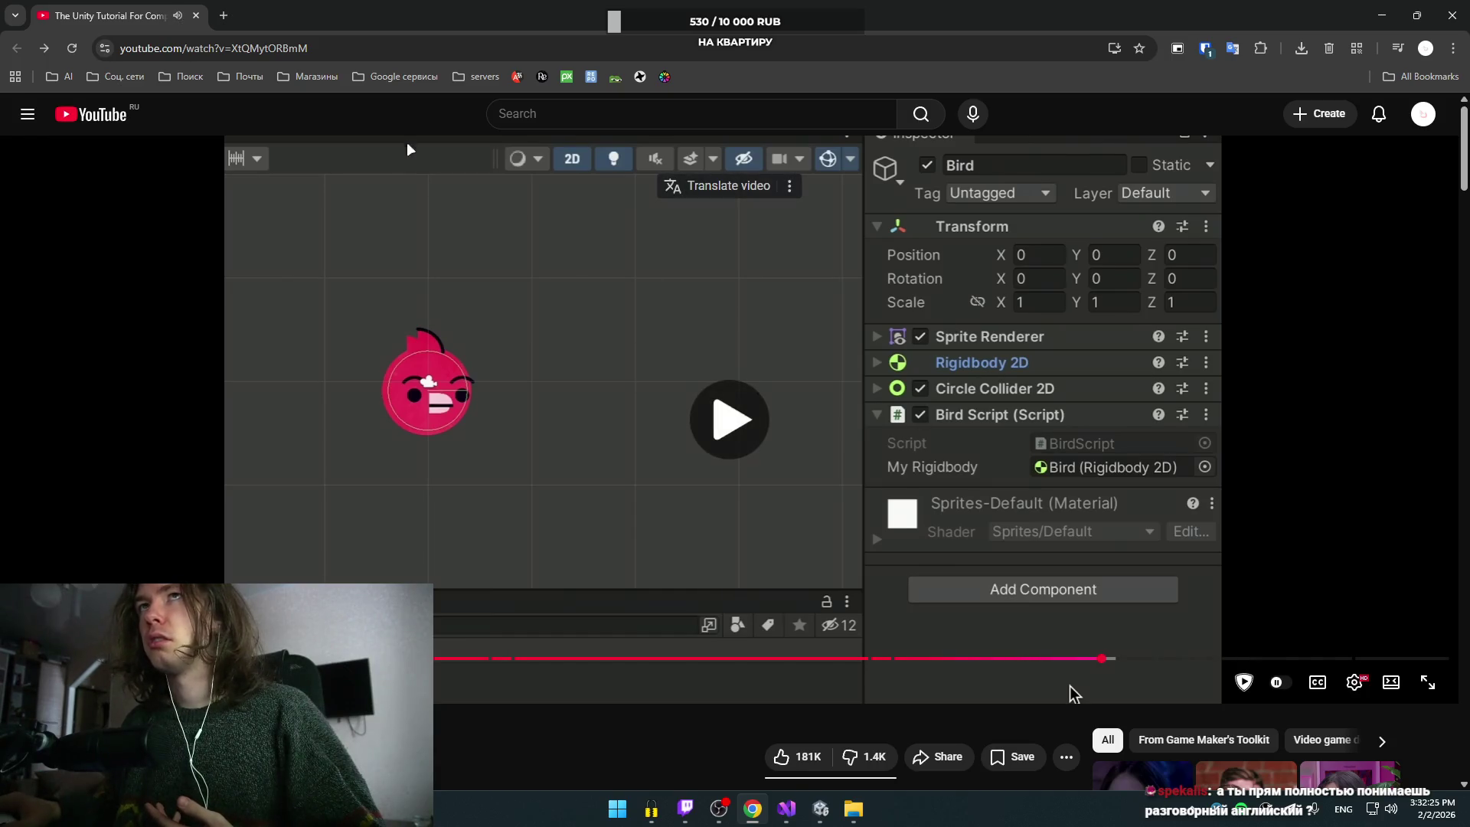
key("space")
key("space")
key("space")
key("space")
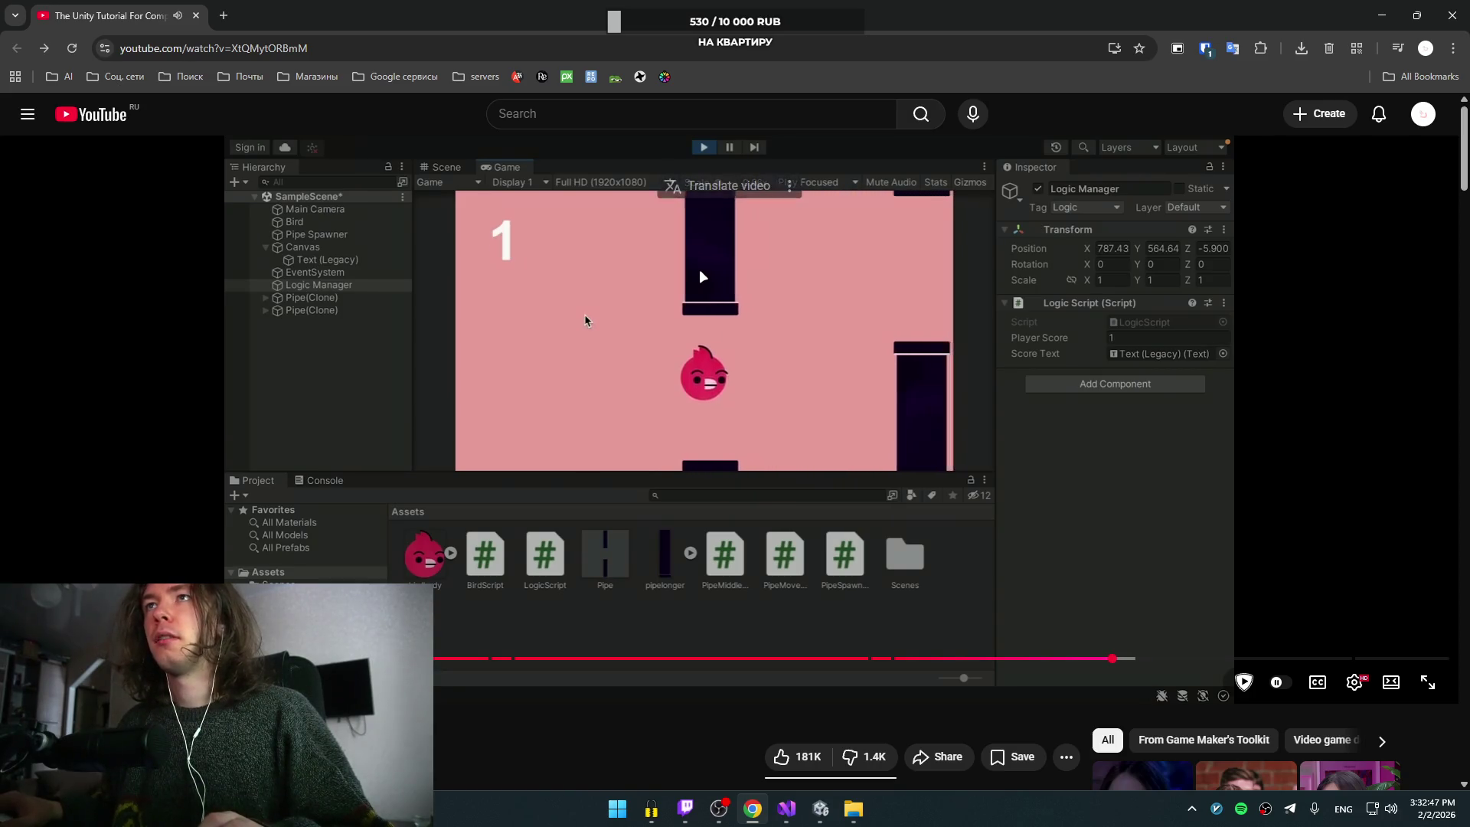
key("alt+Tab")
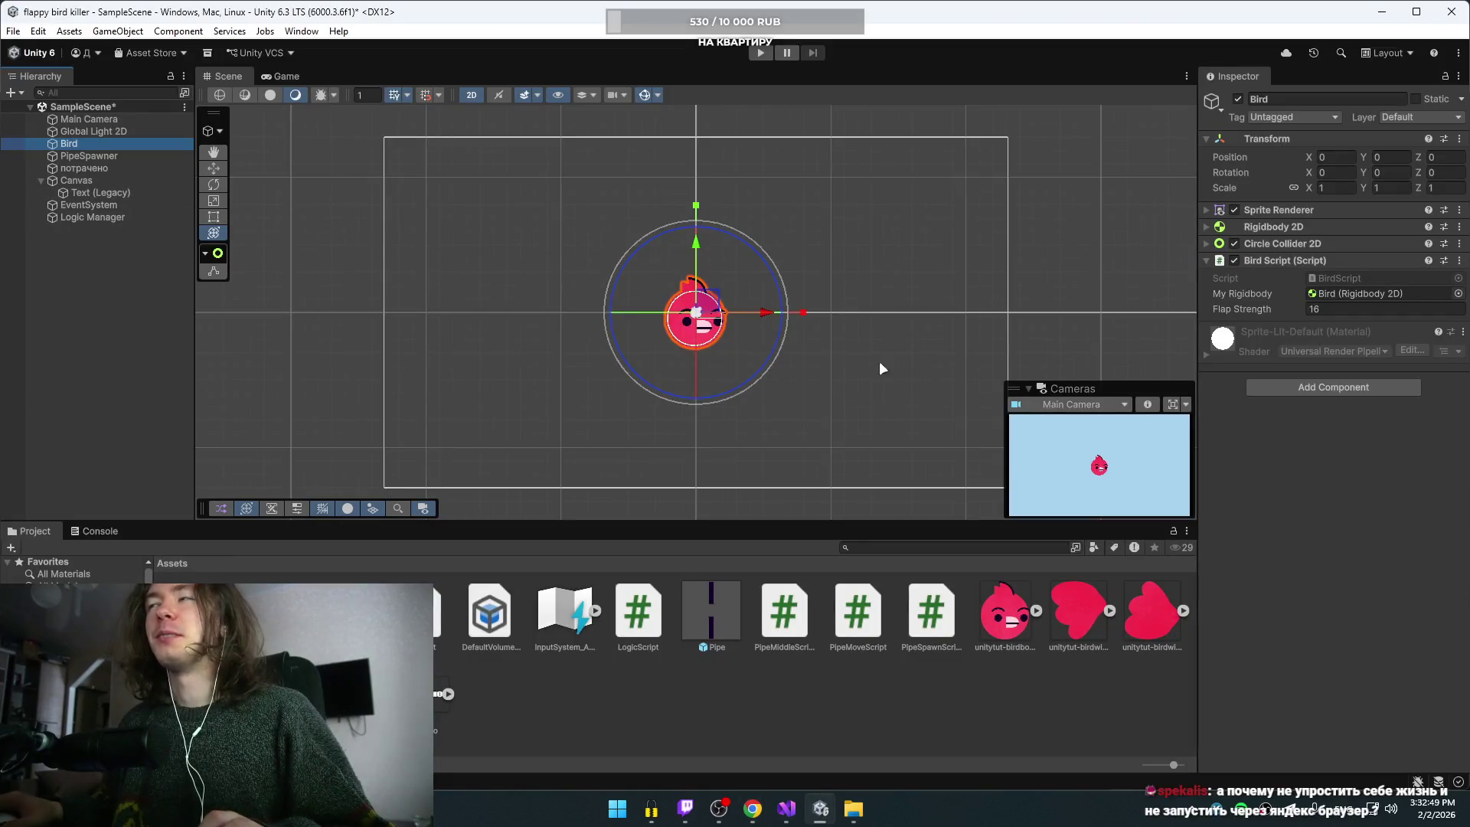
Step: Type logic.add() on line 21 inside OnTriggerEnter2D
key("alt+Tab")
key("alt+Tab")
left_click(298, 395)
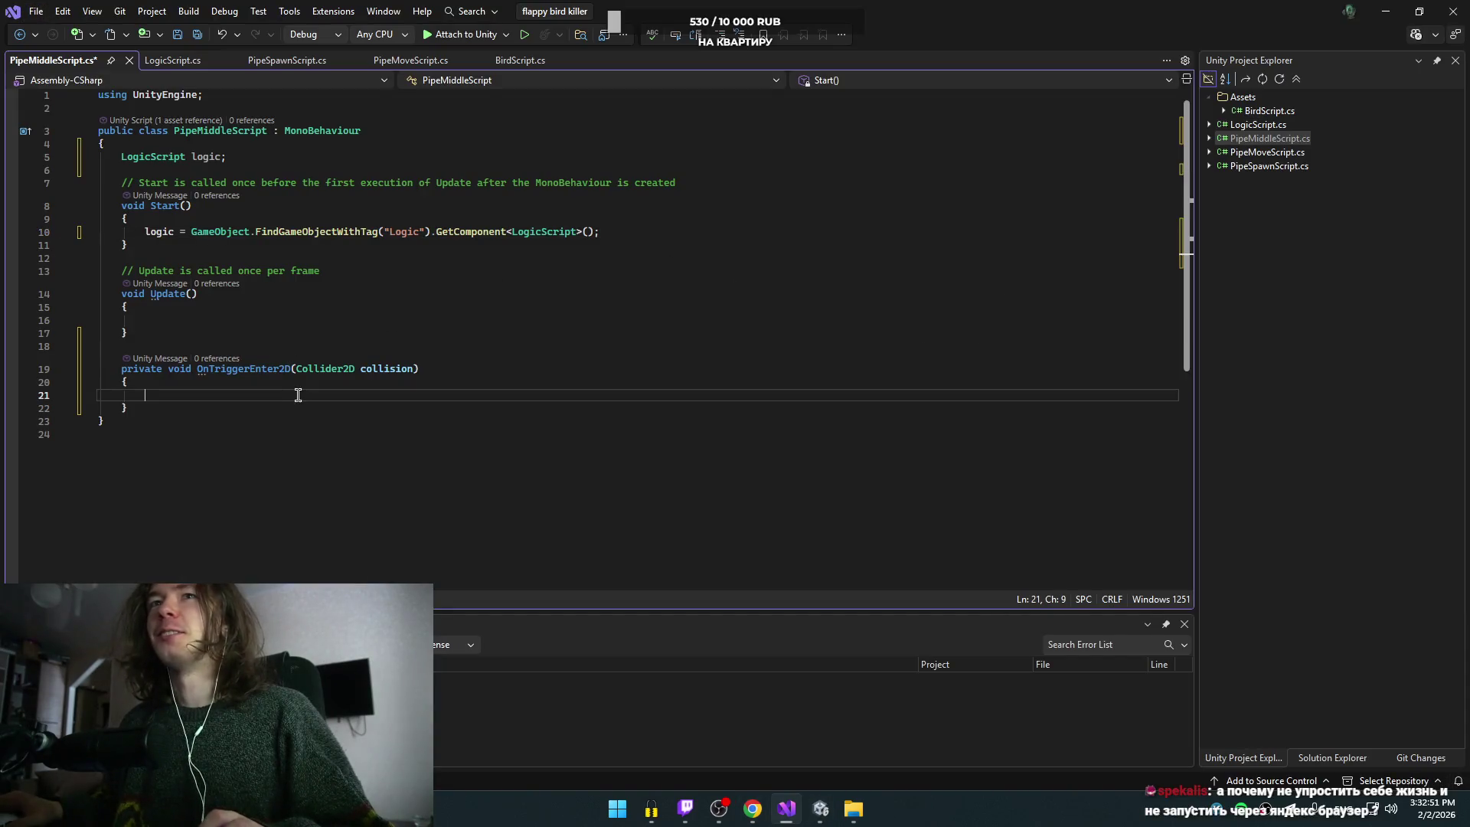
type("lo")
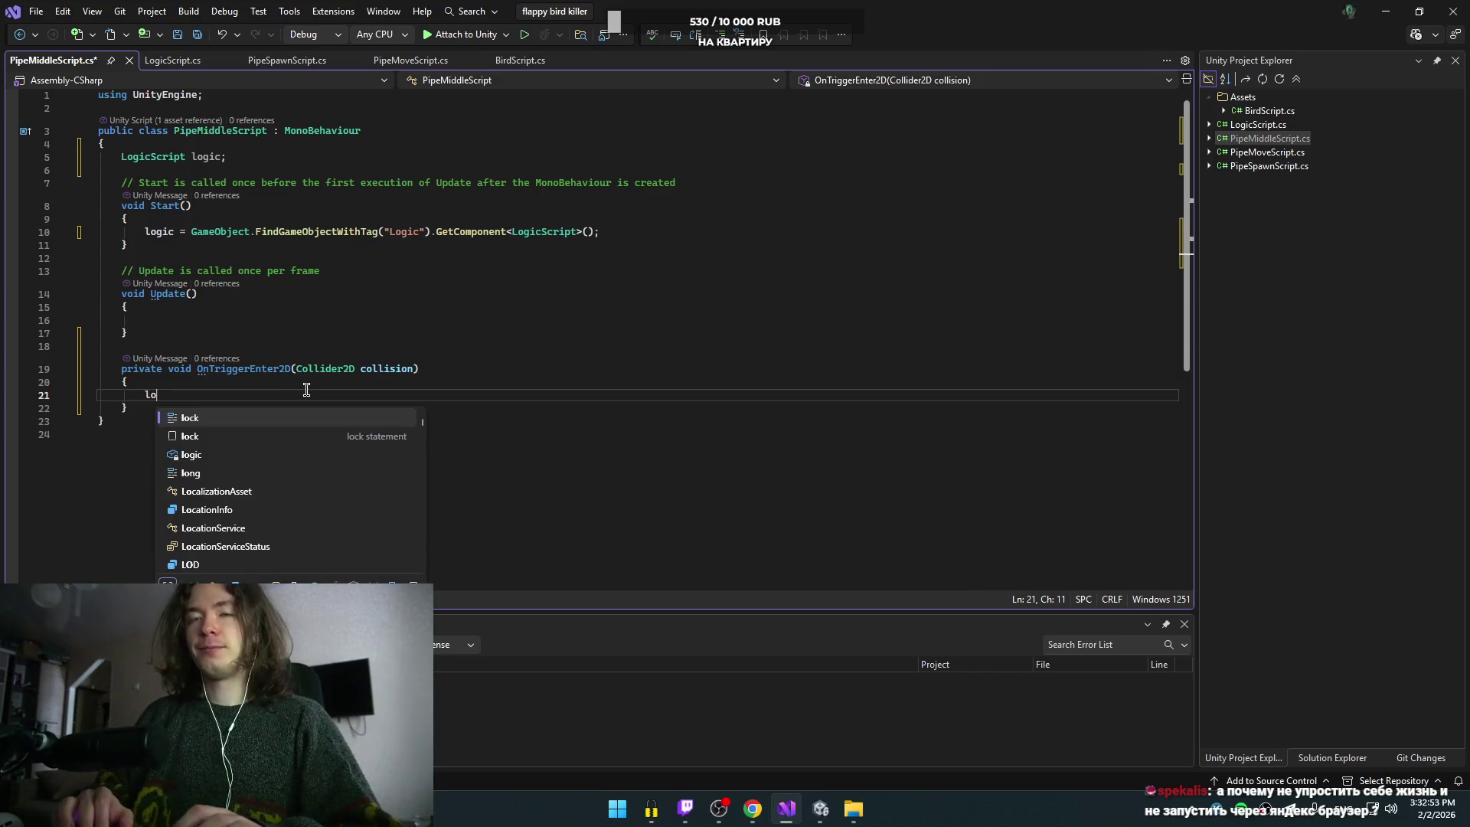
type("gic.")
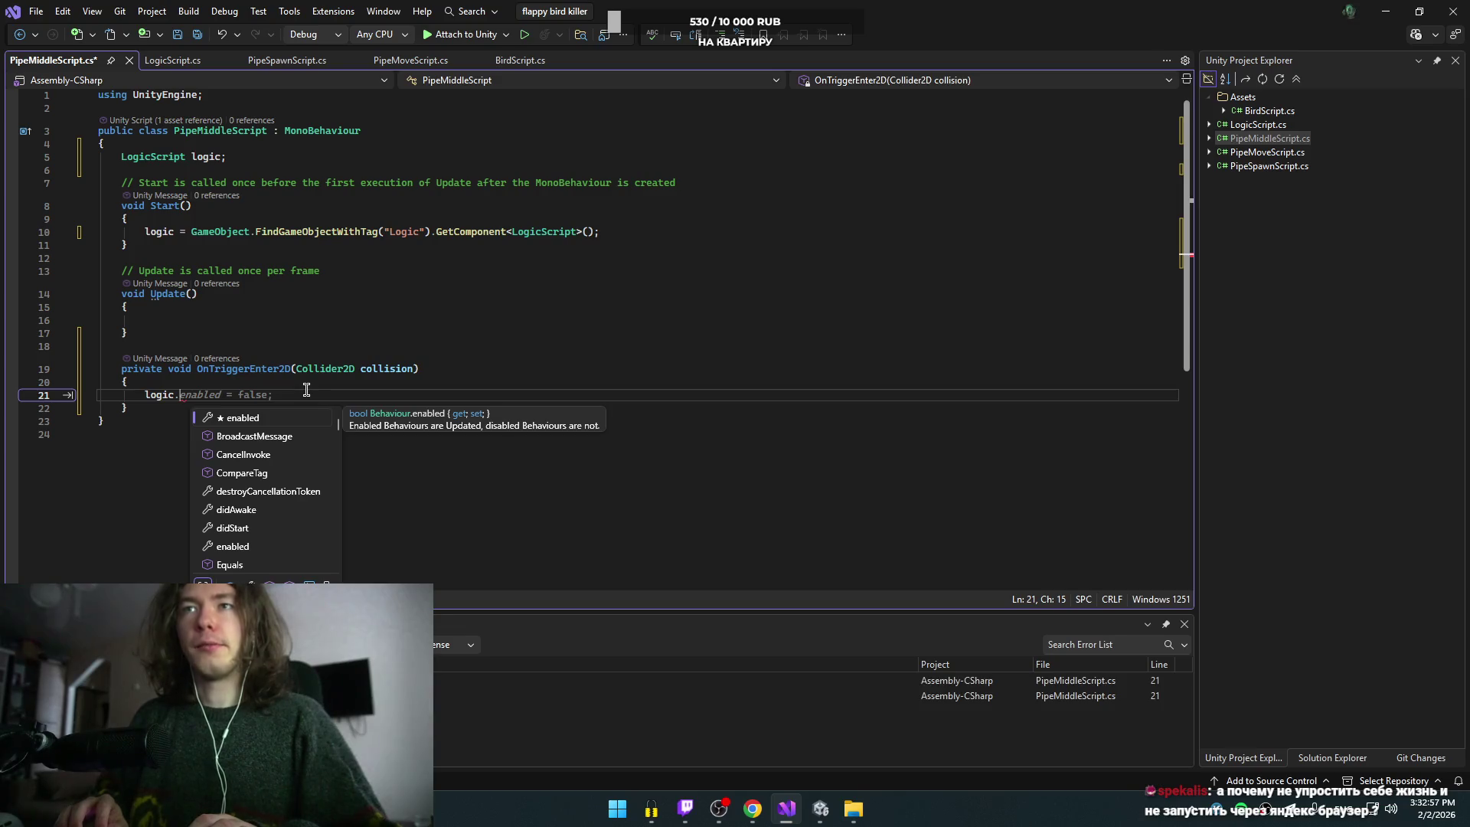
type("add")
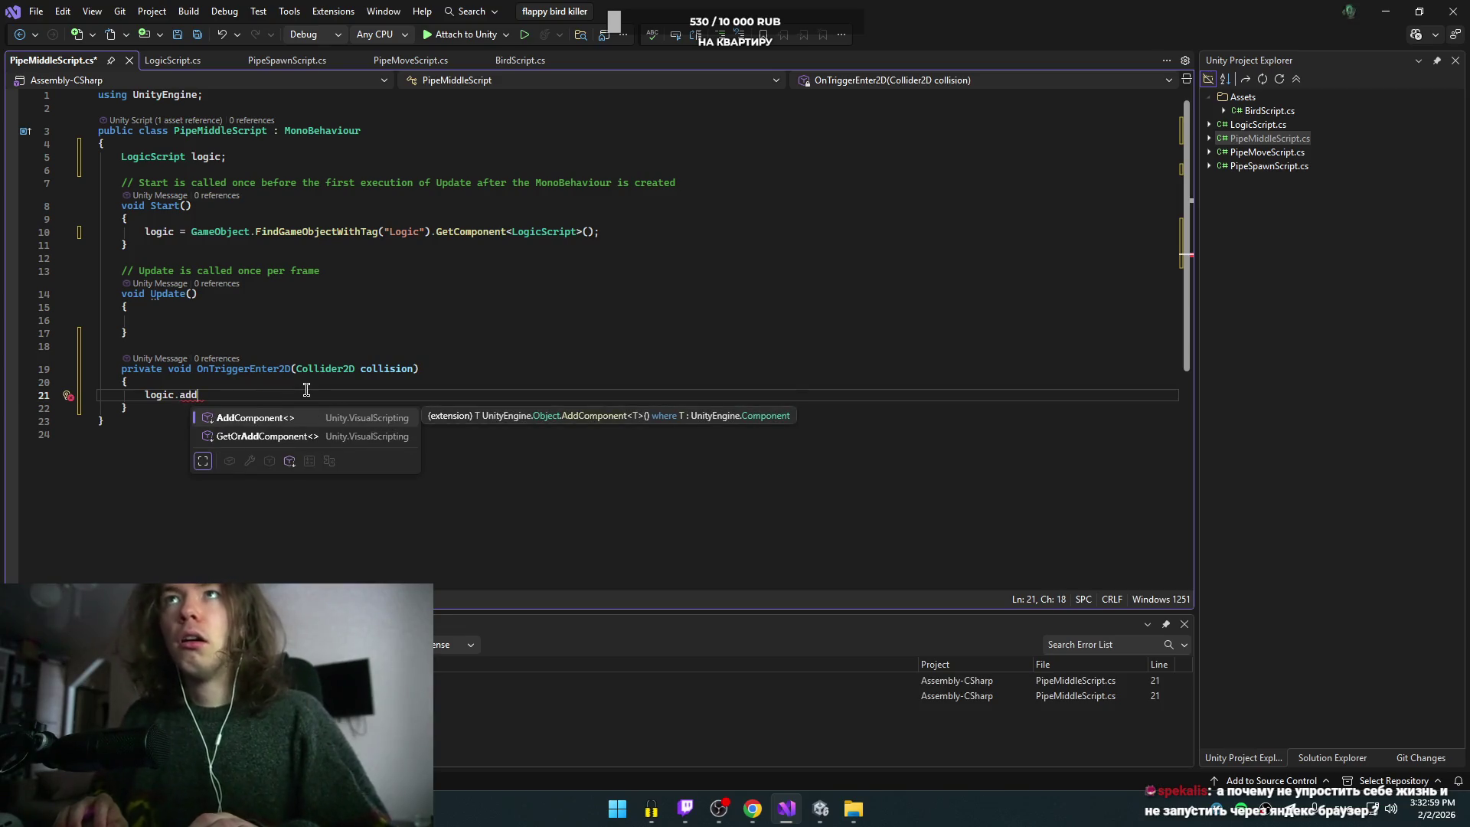
key("alt+Tab")
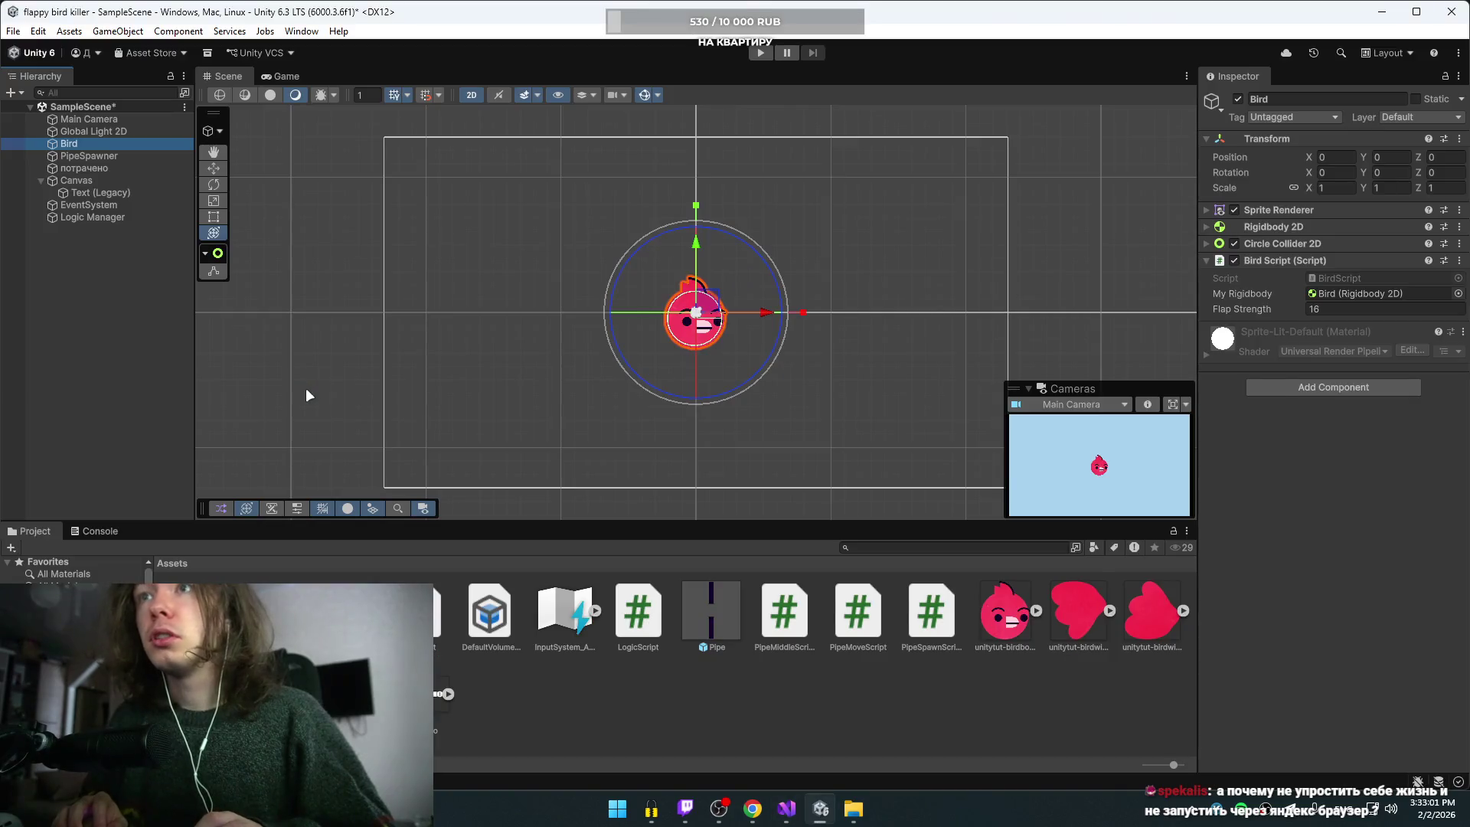
key("alt+Tab")
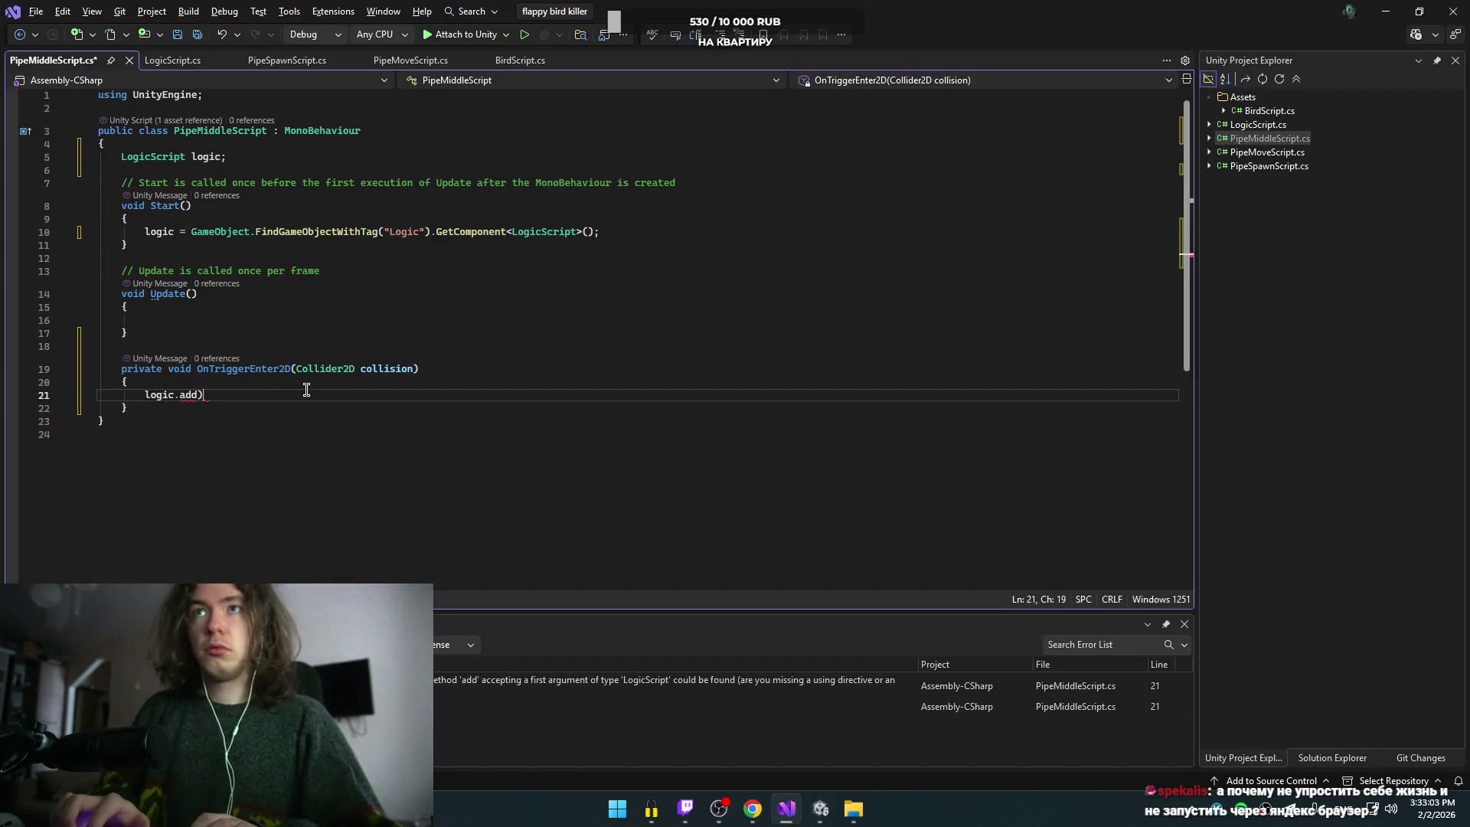
type("()")
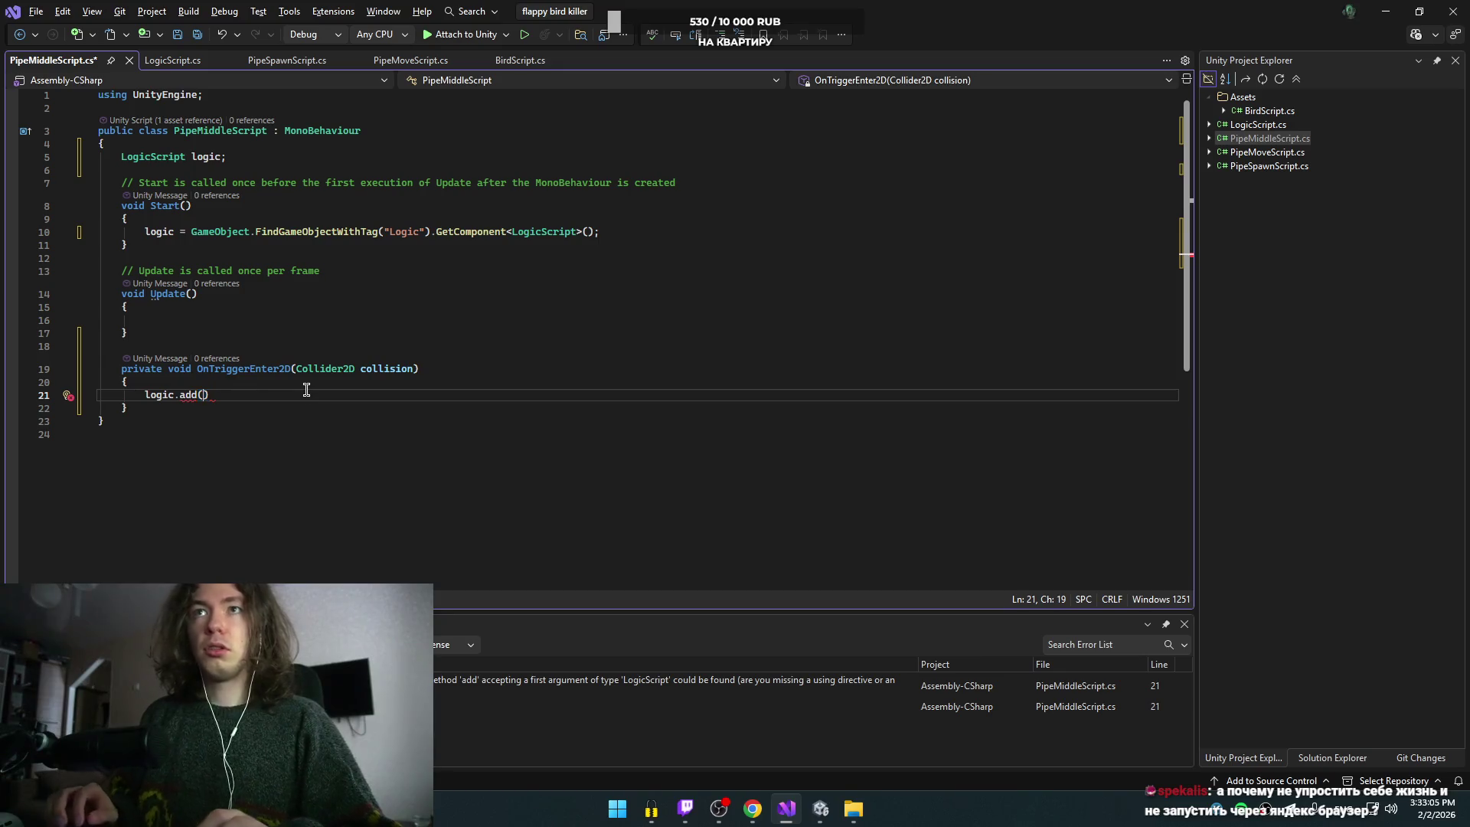
key("alt+Tab")
key("alt+Tab")
left_click(968, 305)
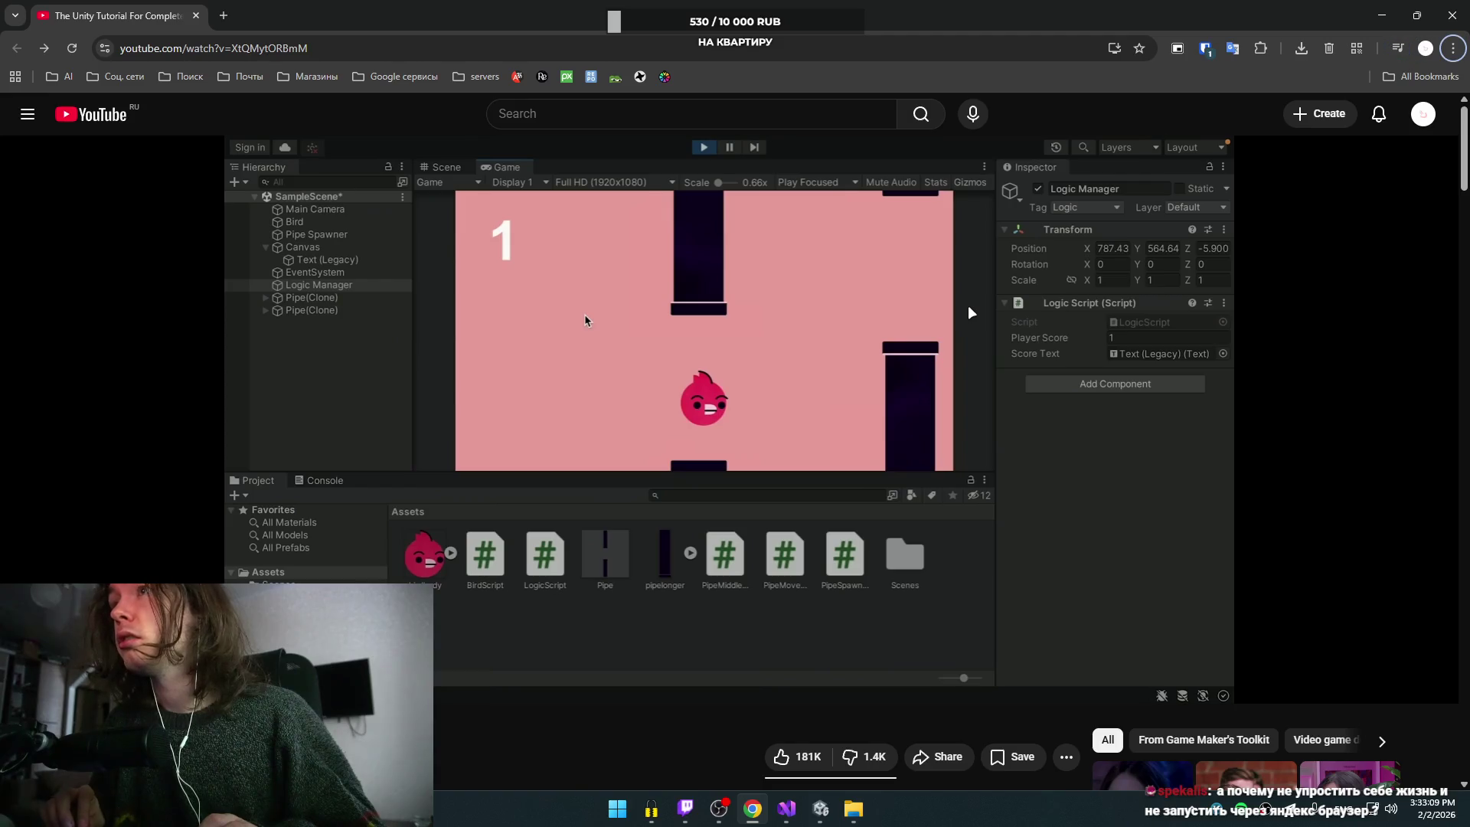
Step: Pause the tutorial on its PipeMiddleScript code and reposition Visual Studio to compare both versions
left_click(967, 306)
key("Left")
key("Left")
key("space")
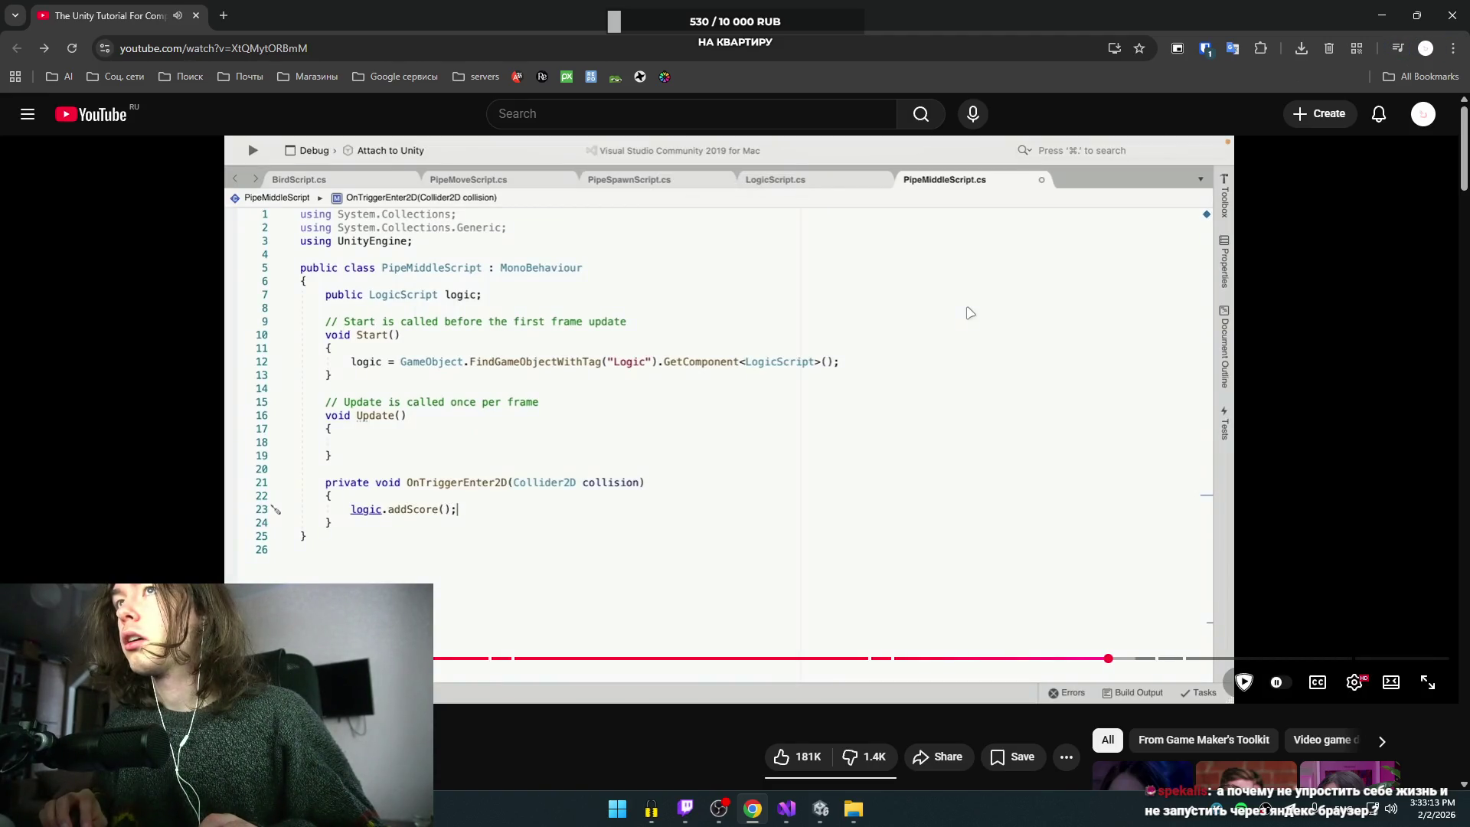
key("space")
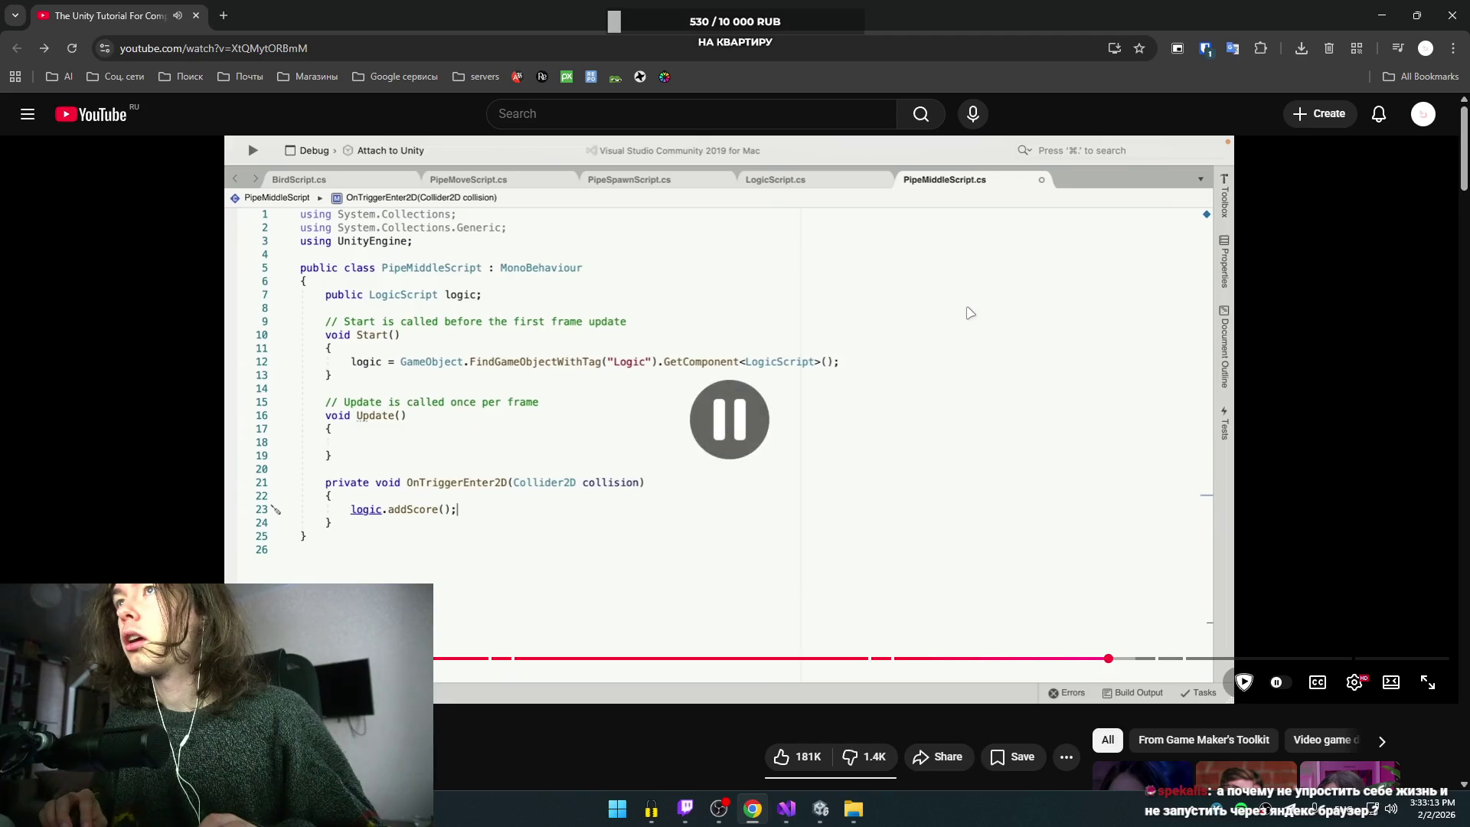
key("alt+Tab")
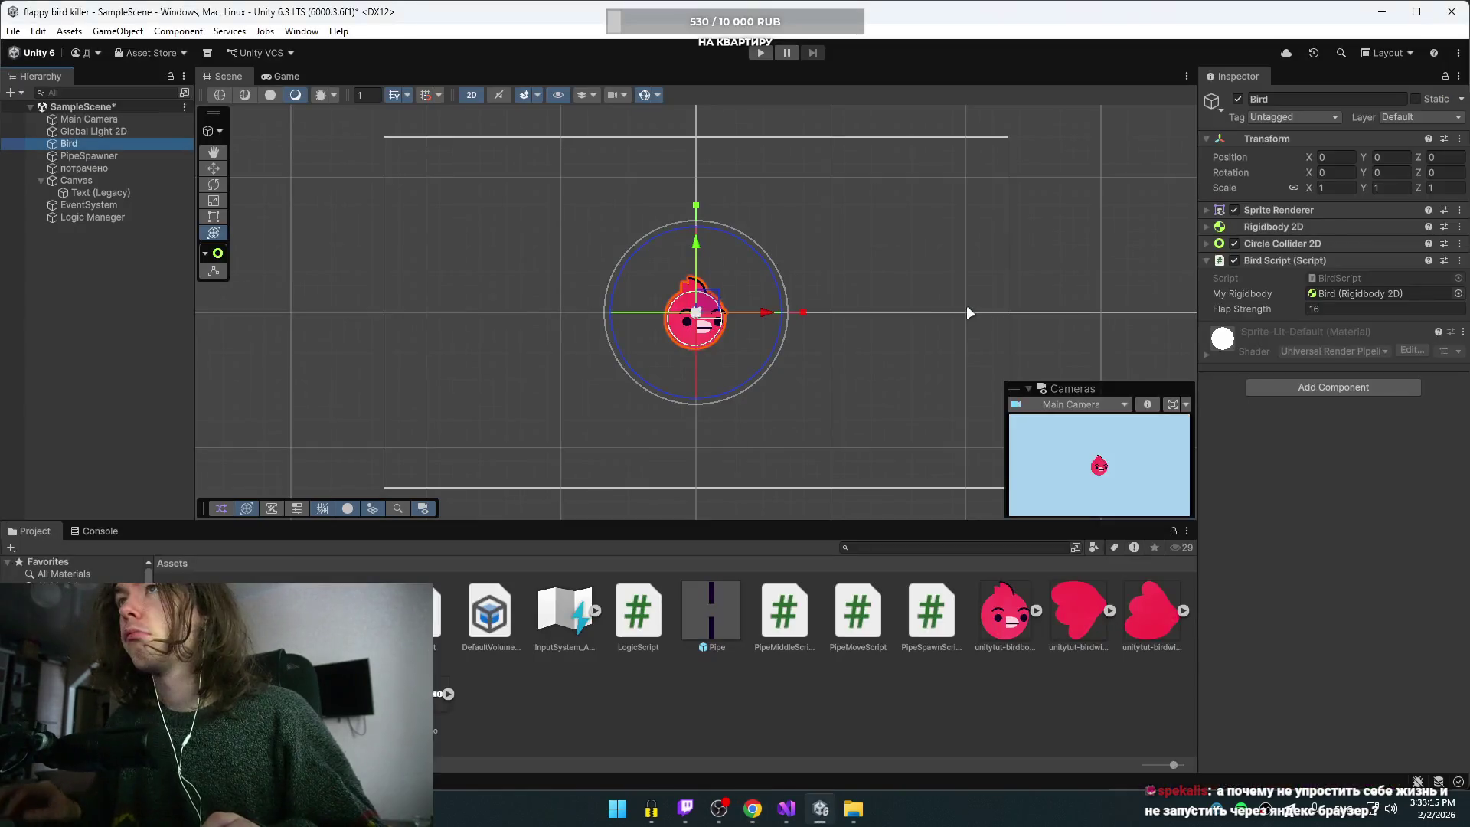
key("alt+Tab")
key("alt+Tab")
left_click(960, 346)
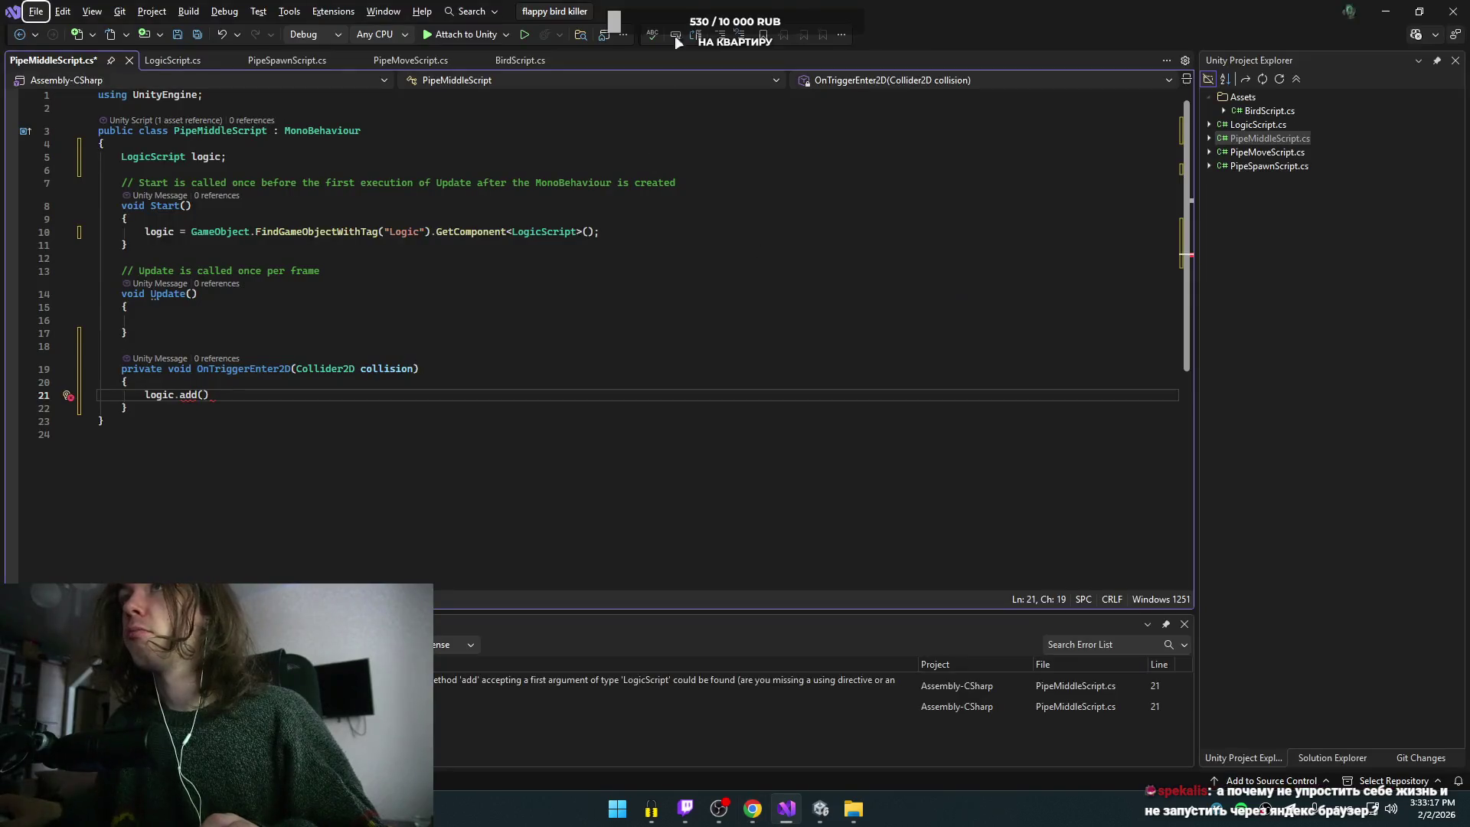
mouse_move(674, 36)
left_mouse_down()
mouse_move(1043, 64)
mouse_move(1011, 457)
mouse_move(981, 406)
mouse_move(942, 384)
mouse_move(953, 405)
left_mouse_up()
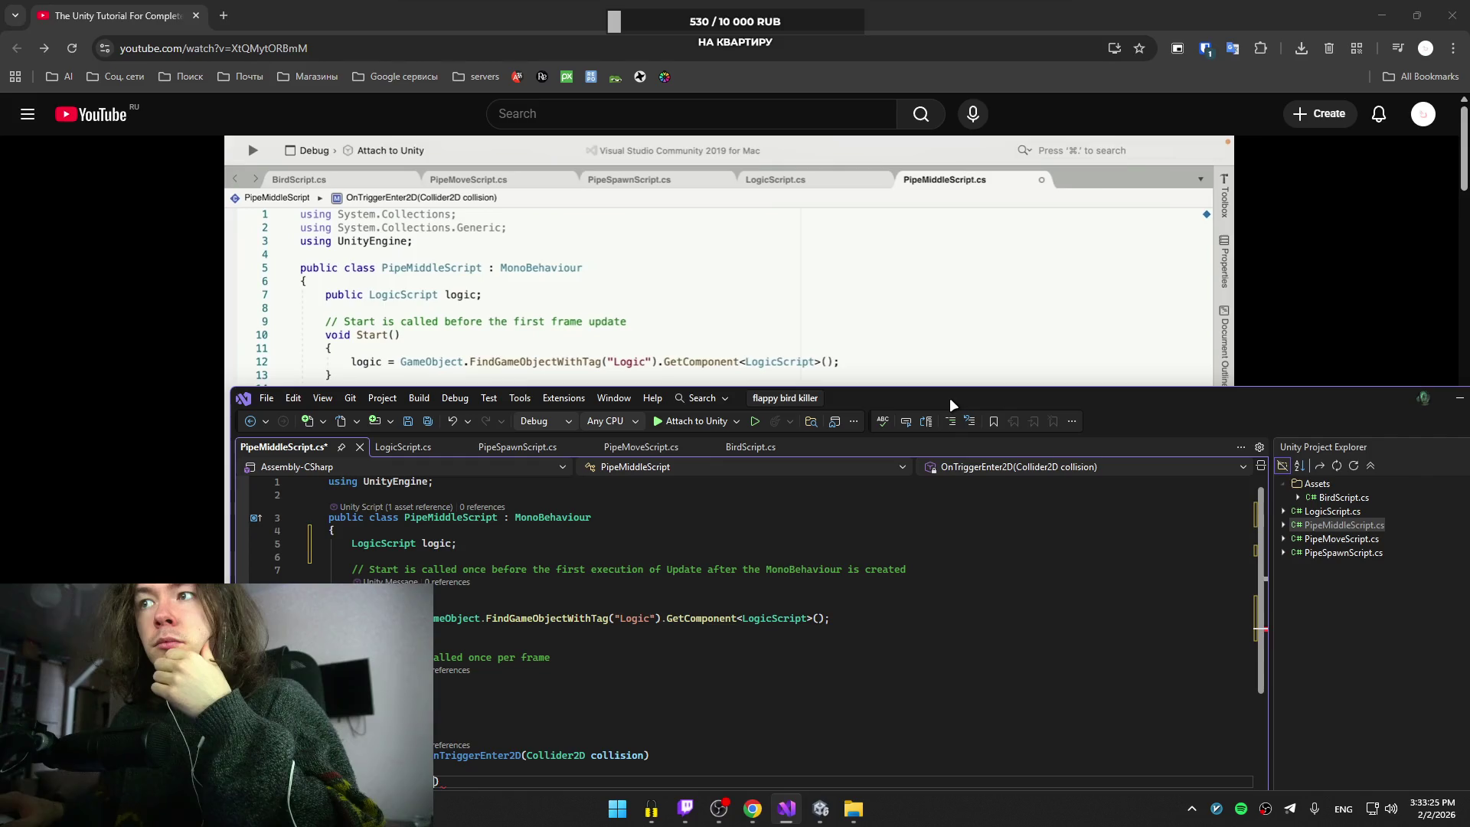
mouse_move(953, 405)
left_mouse_down()
mouse_move(966, 327)
mouse_move(926, 599)
mouse_move(935, 485)
mouse_move(892, 184)
mouse_move(888, 1)
left_mouse_up()
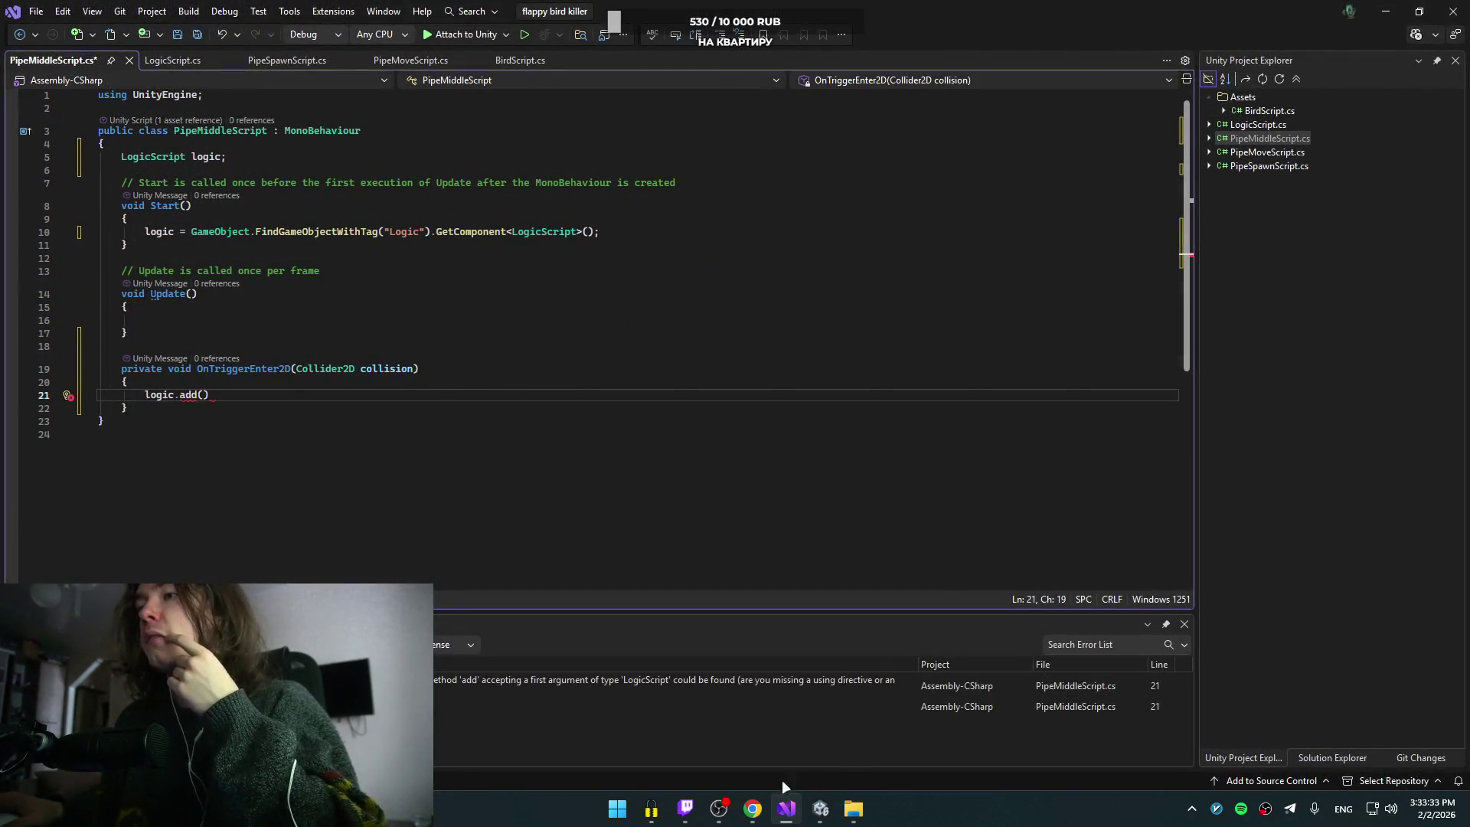
left_click(821, 809)
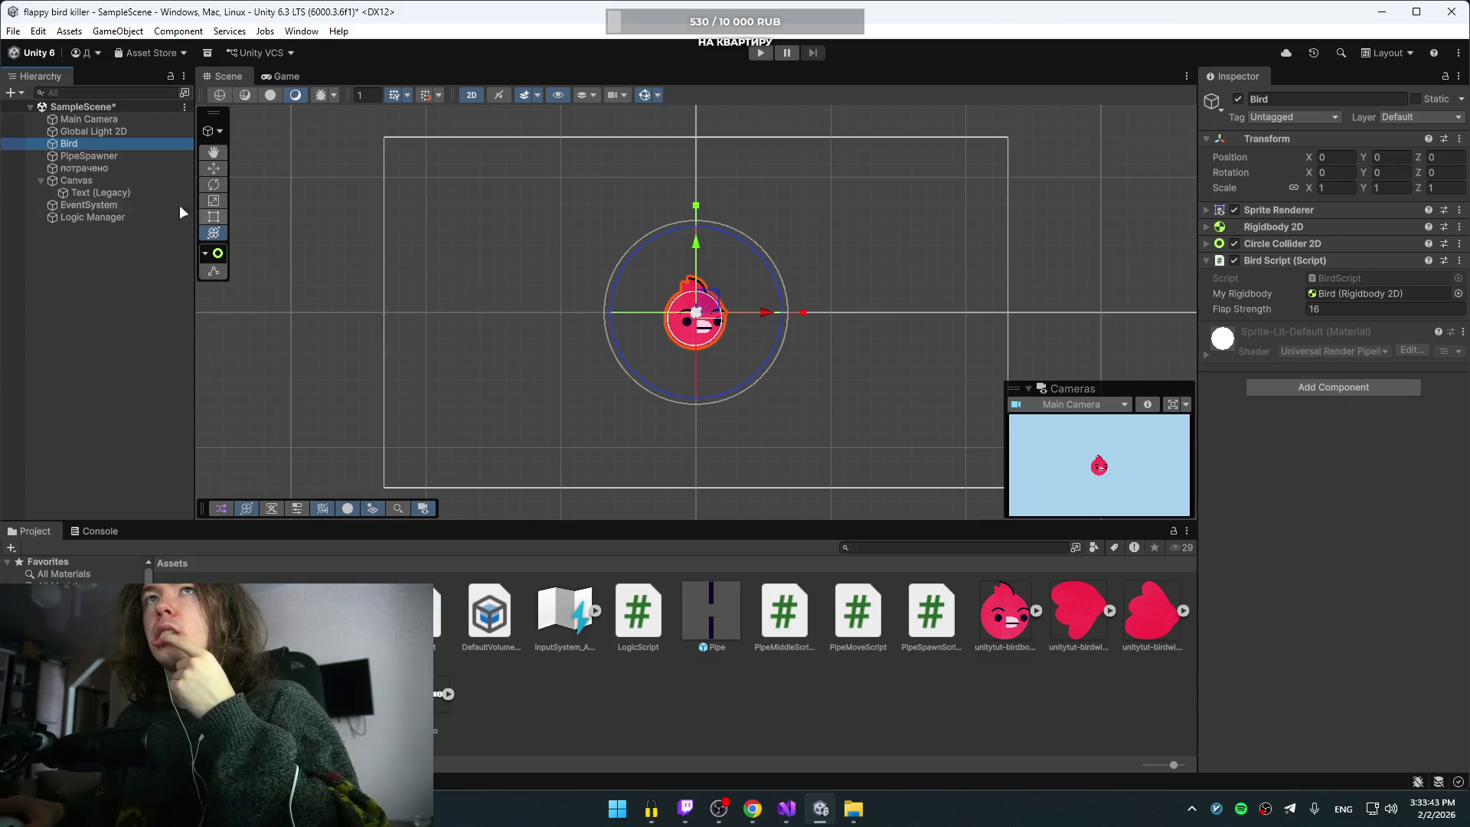
Step: Select Logic Manager and drag Text (Legacy) into the Logic Script's Score Text field
left_click(104, 217)
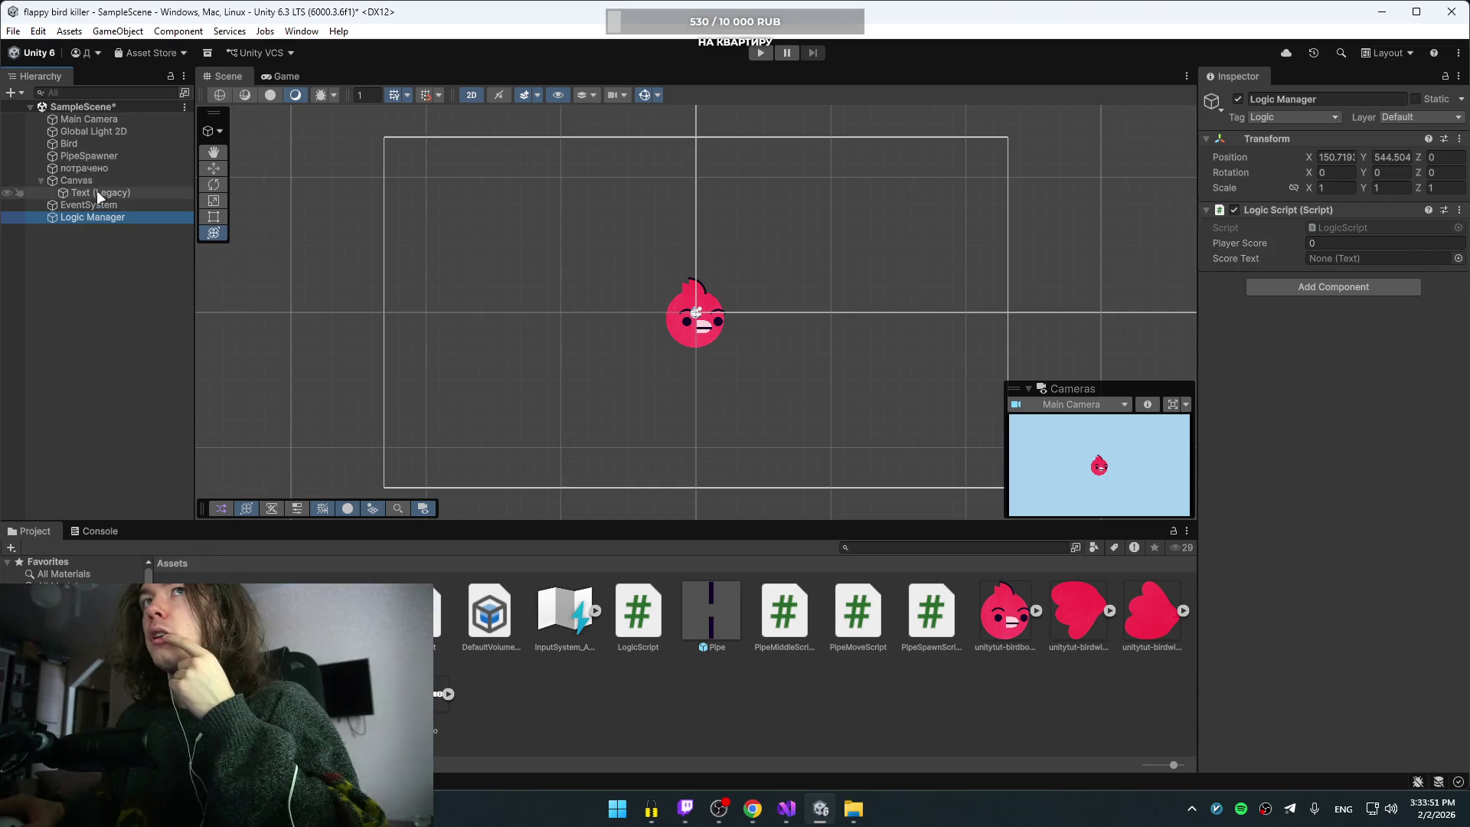
left_click_drag(97, 193, 757, 279)
left_click_drag(1348, 270, 1362, 260)
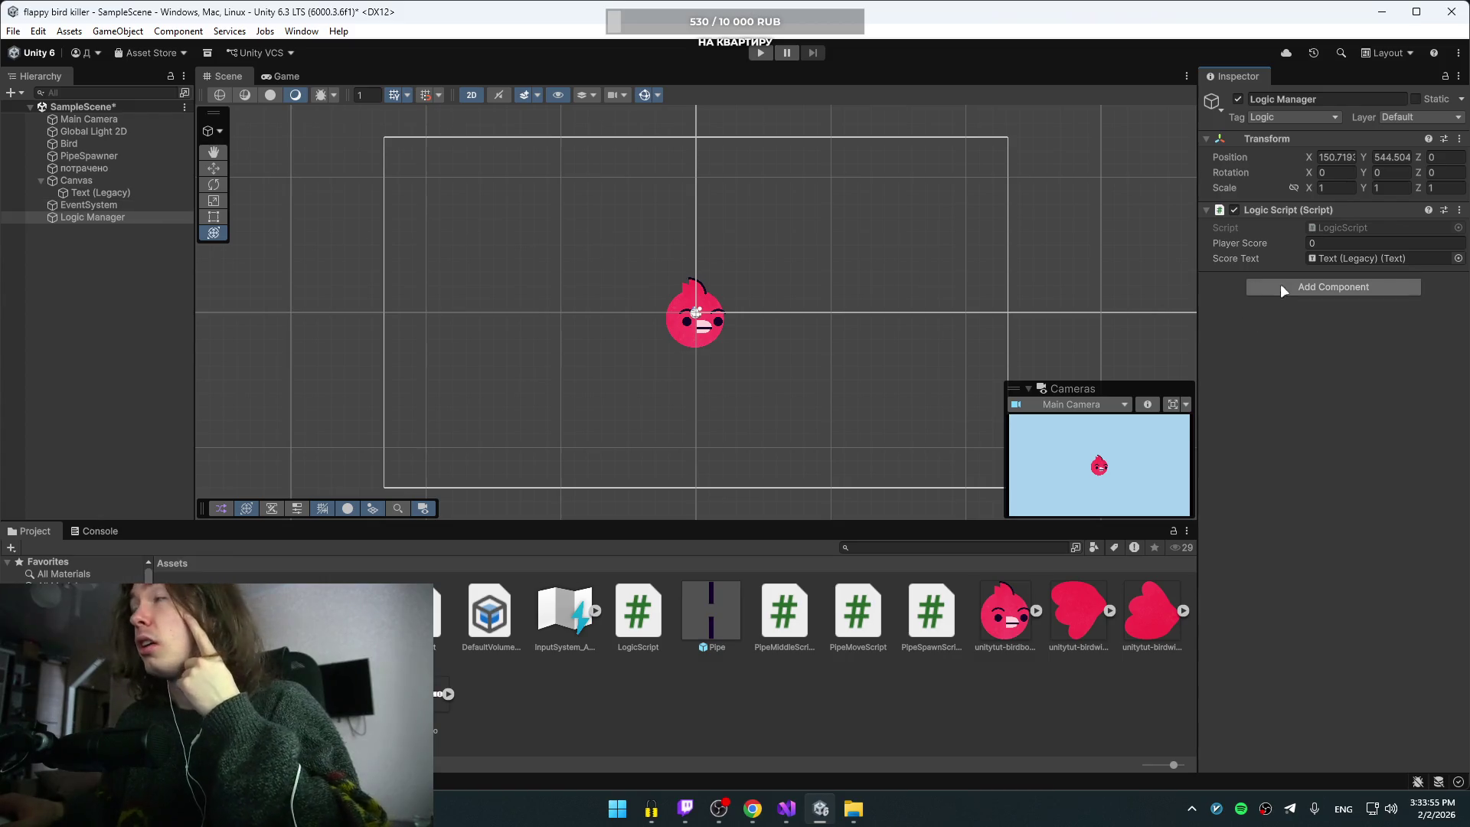
left_click(787, 808)
left_click(444, 258)
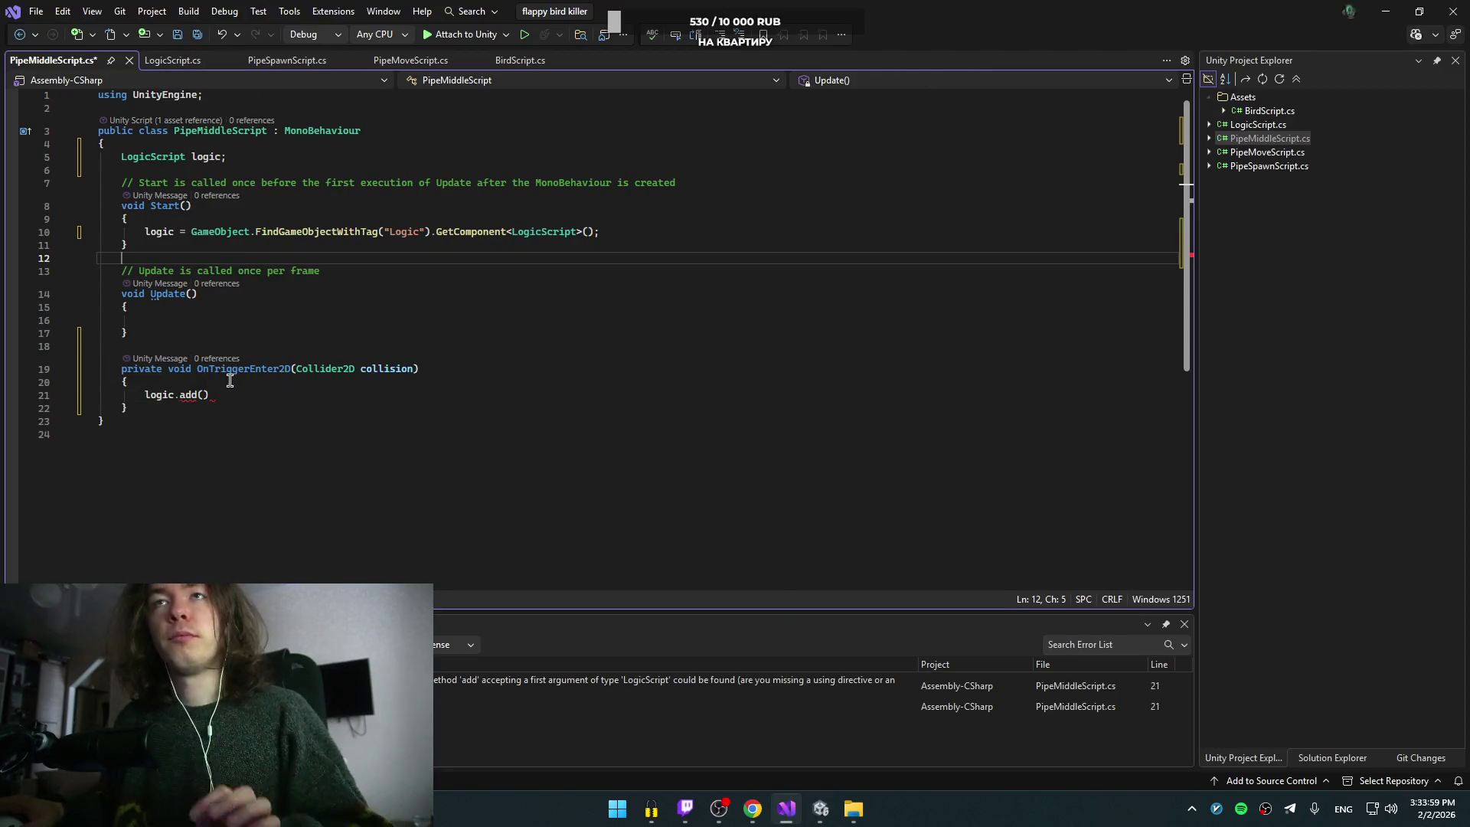
Step: Comment out the broken logic.add() line and save PipeMiddleScript
left_click(229, 394)
key("ctrl+k")
key("ctrl+c")
key("ctrl+s")
Step: Delete LogicScript's empty Start and Update methods and save the file
left_click(167, 61)
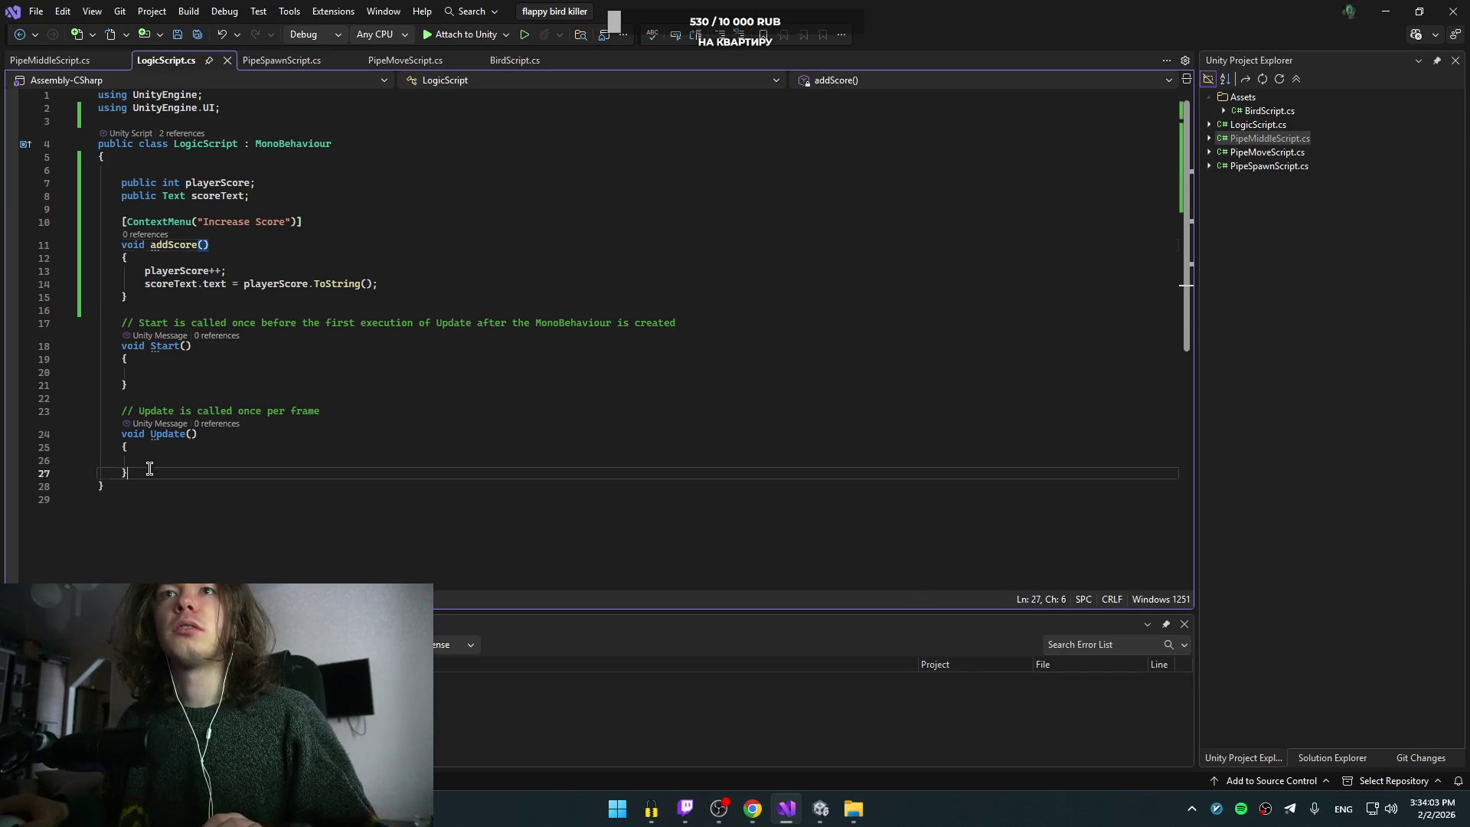
left_click_drag(148, 469, 163, 305)
key("BackSpace")
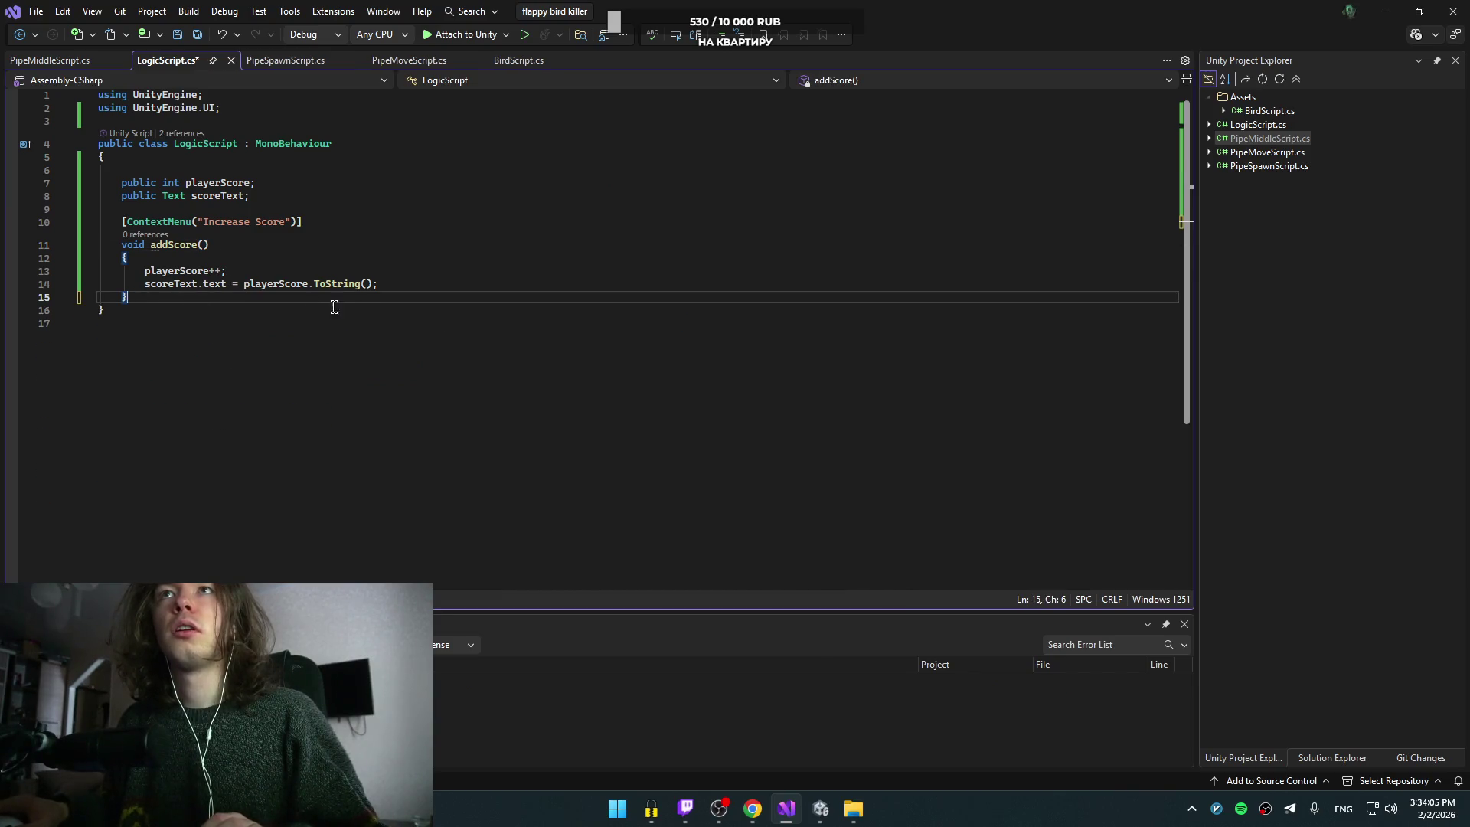
left_click(162, 245)
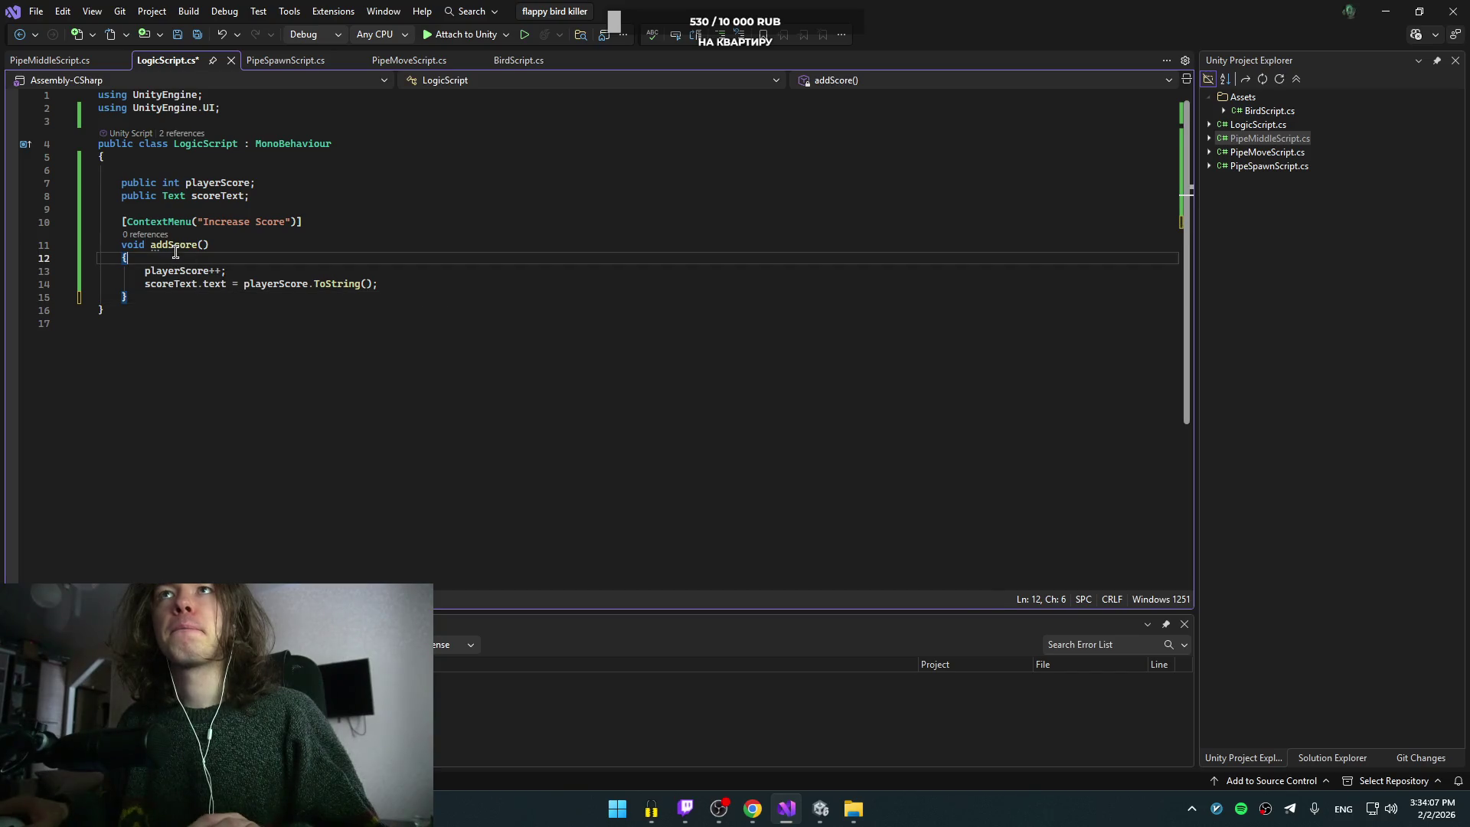
double_click(173, 245)
key("ctrl+s")
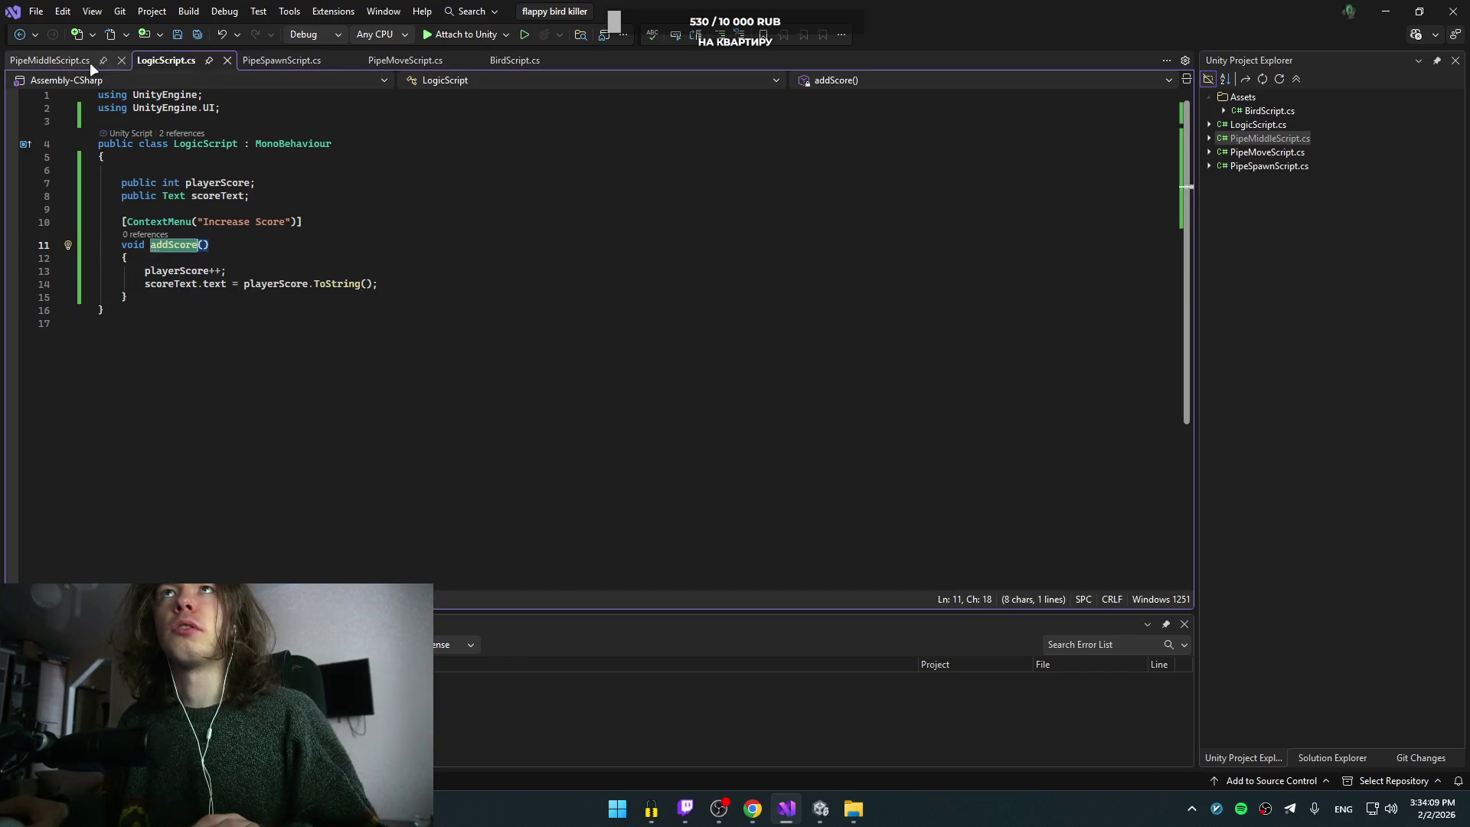
key("alt+Tab")
key("Escape")
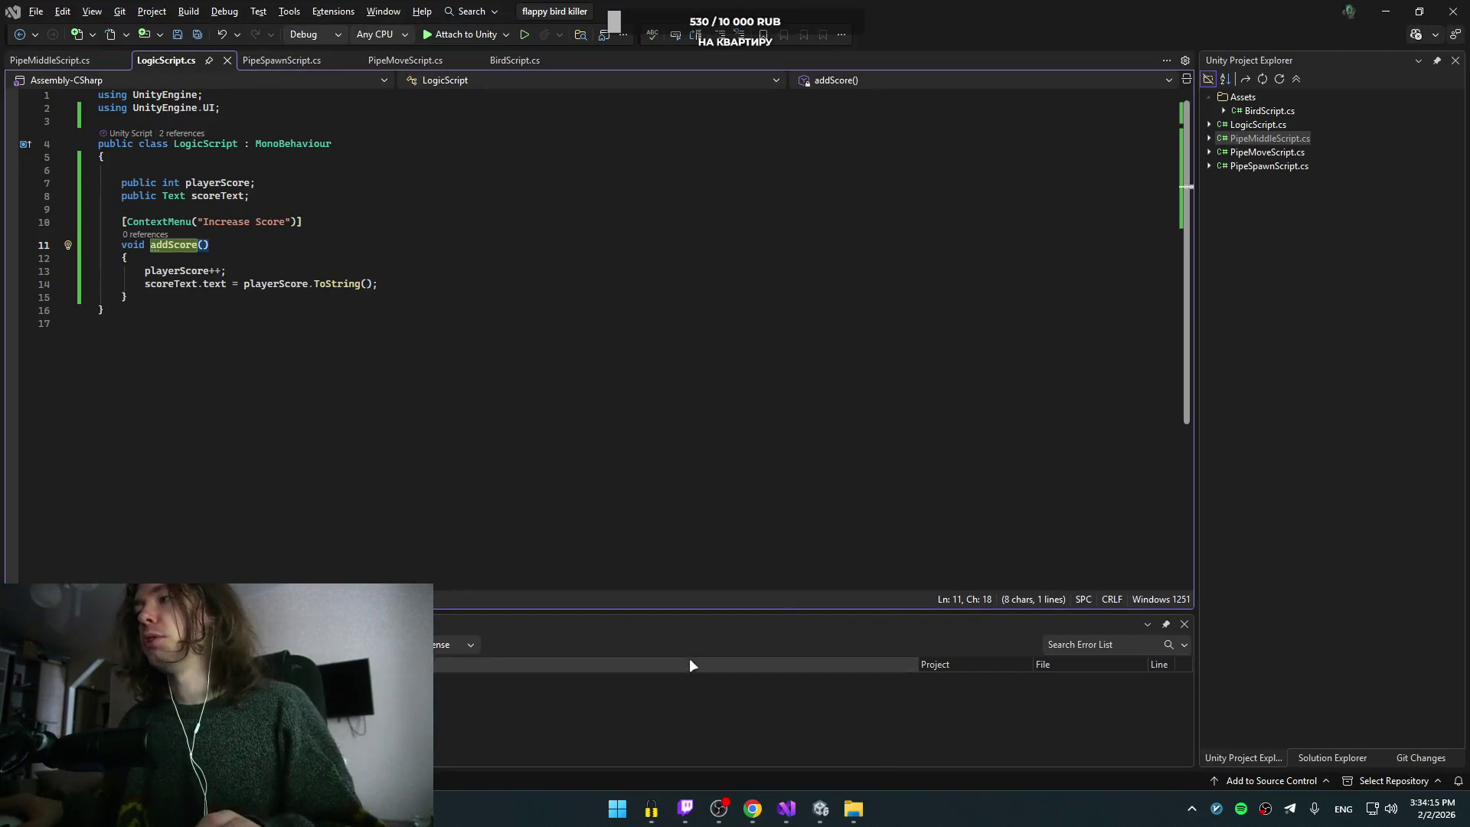
key("alt+Tab")
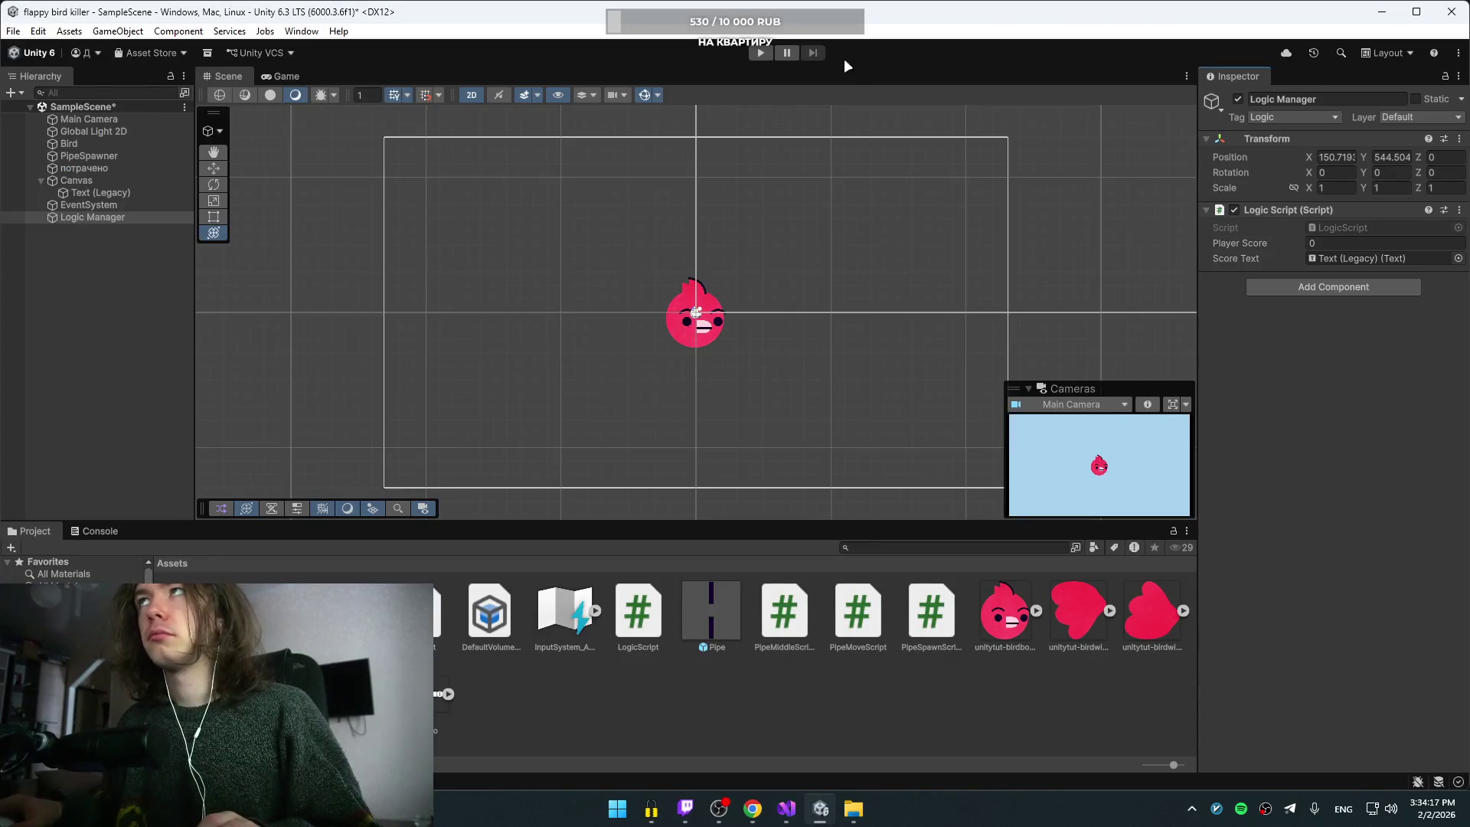
left_click(761, 52)
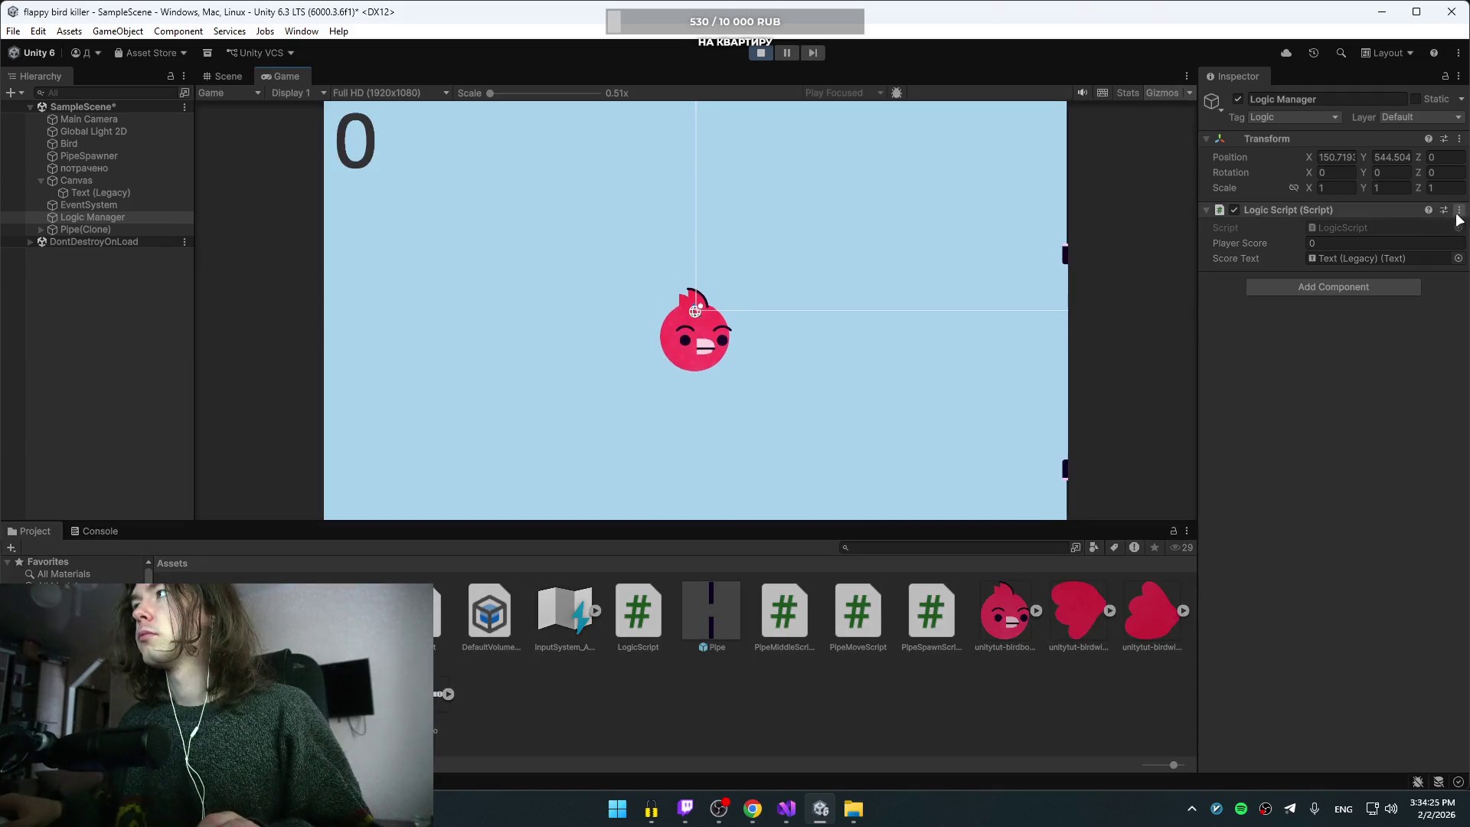
left_click(1459, 211)
left_click(1345, 420)
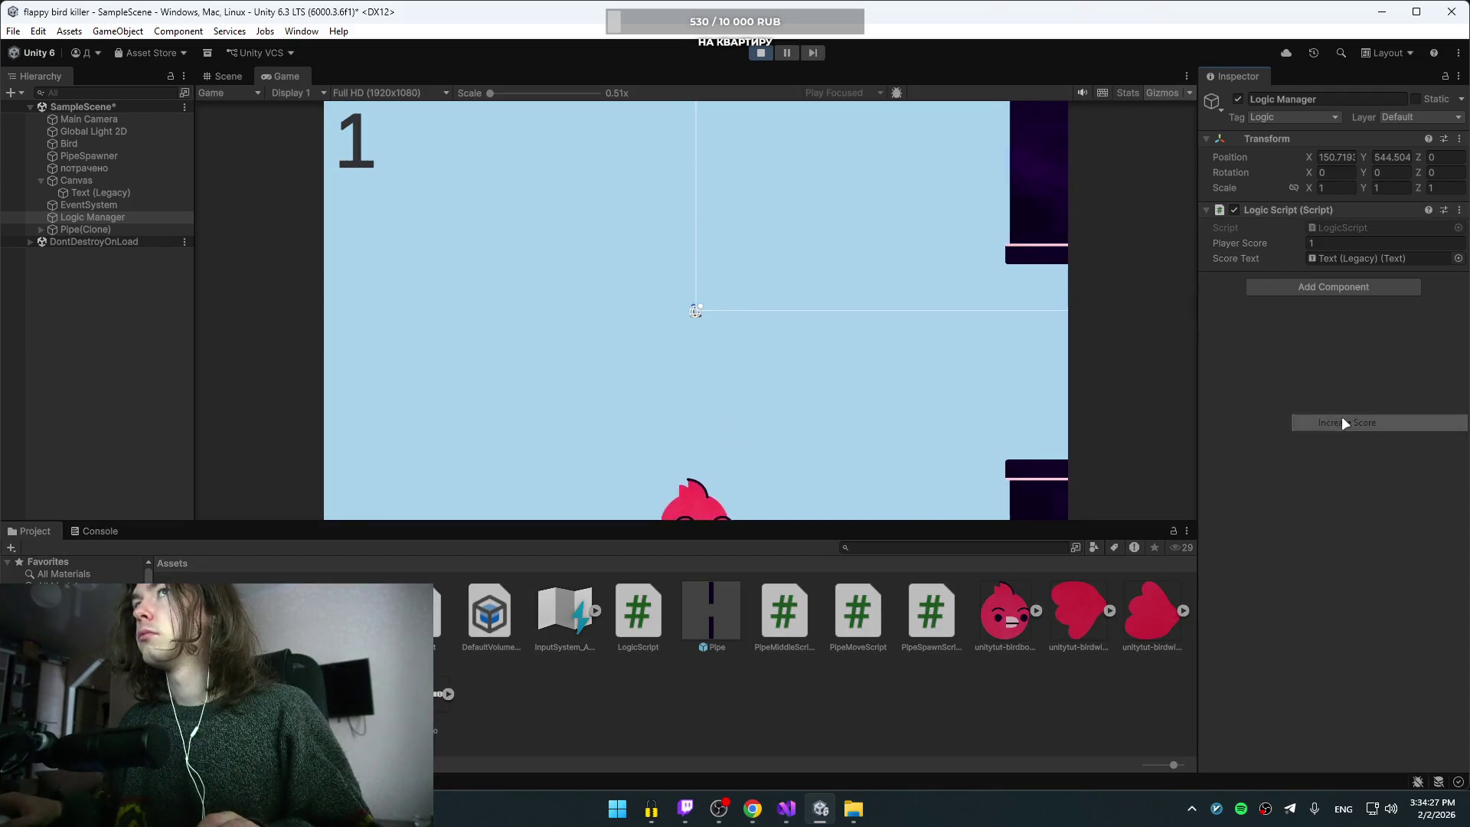
left_click(1459, 209)
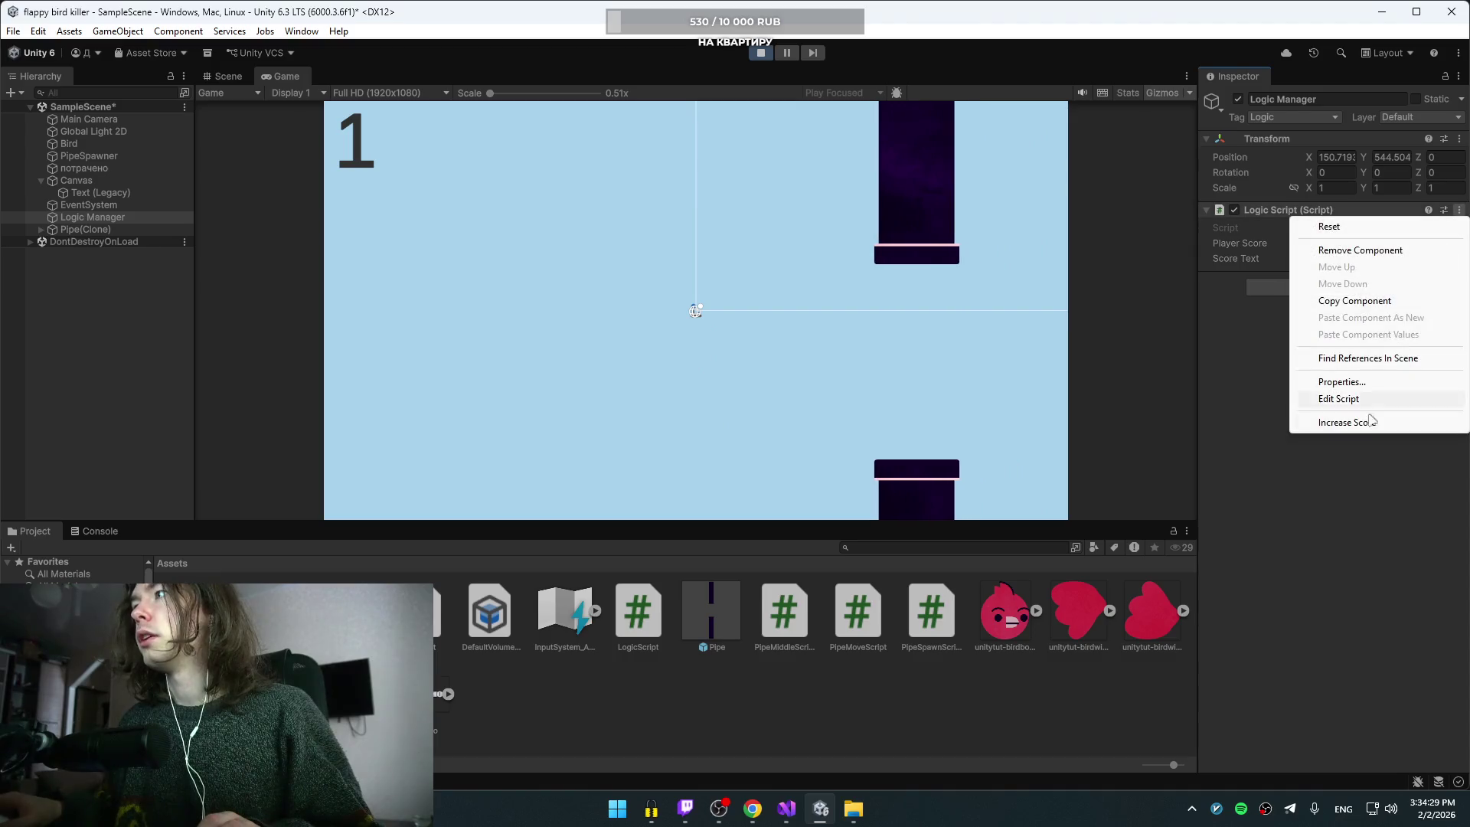
left_click(1301, 418)
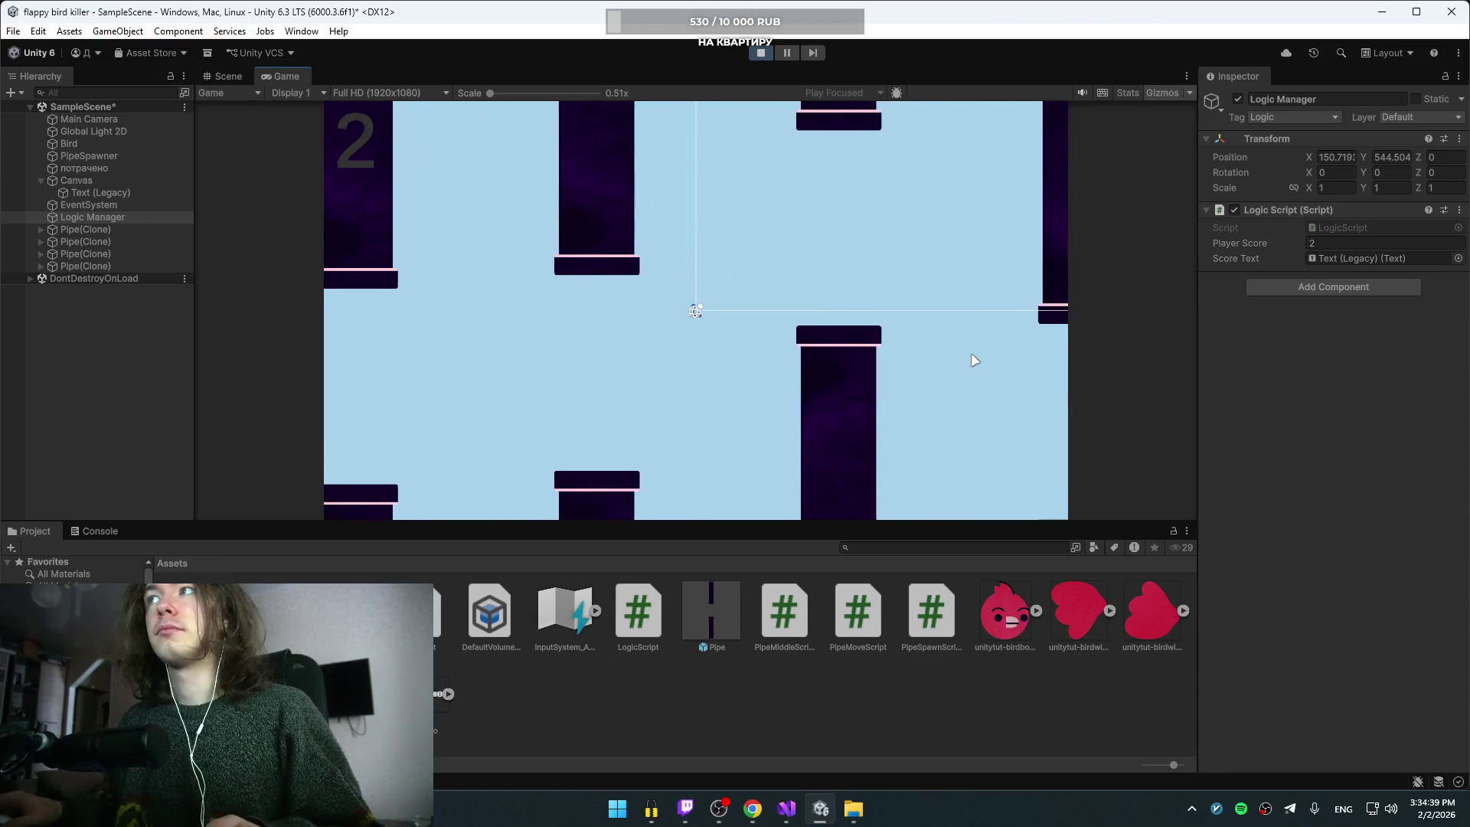
left_click(756, 53)
left_click(756, 53)
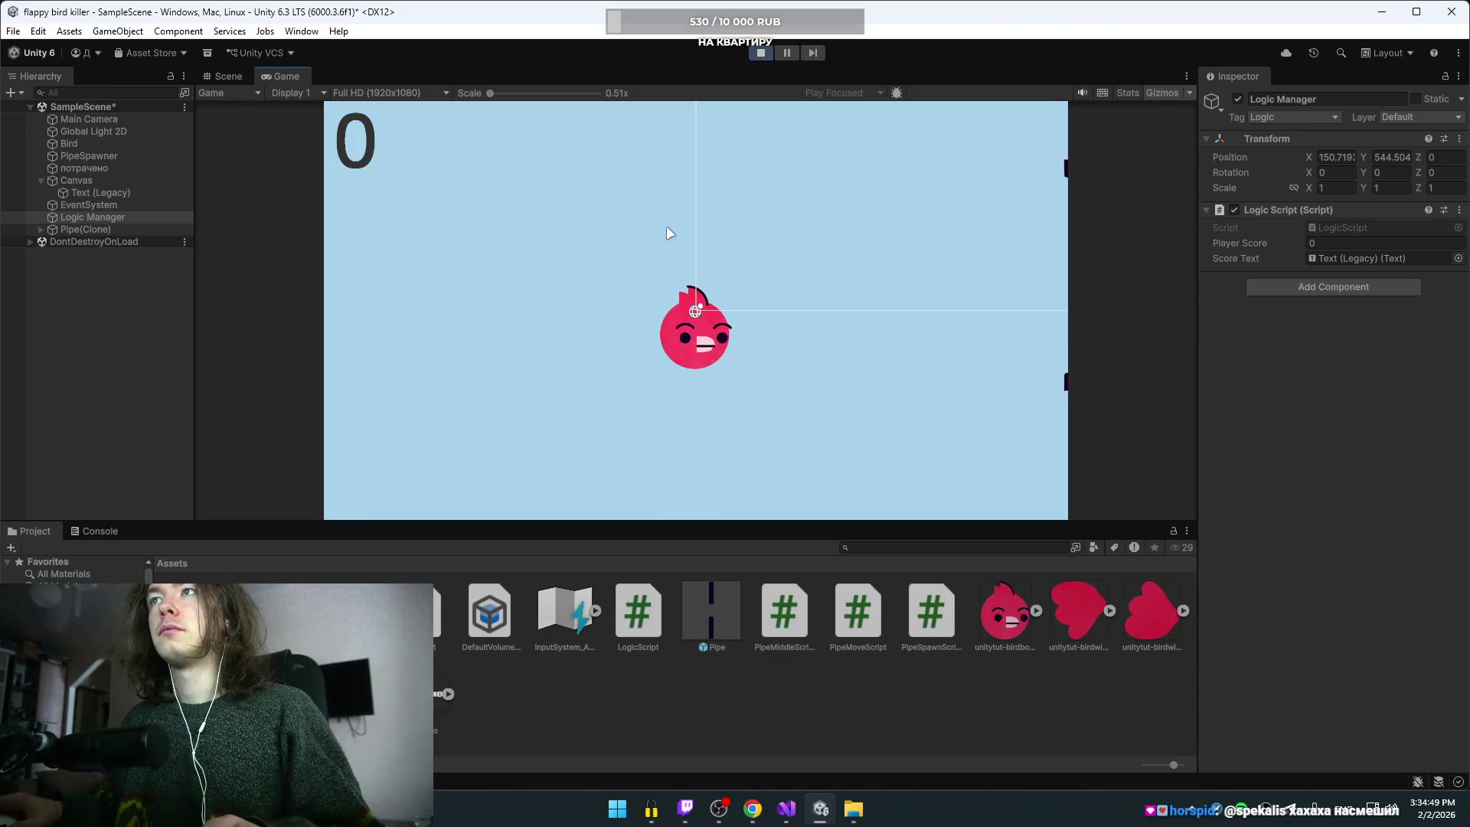
key("space")
key("space")
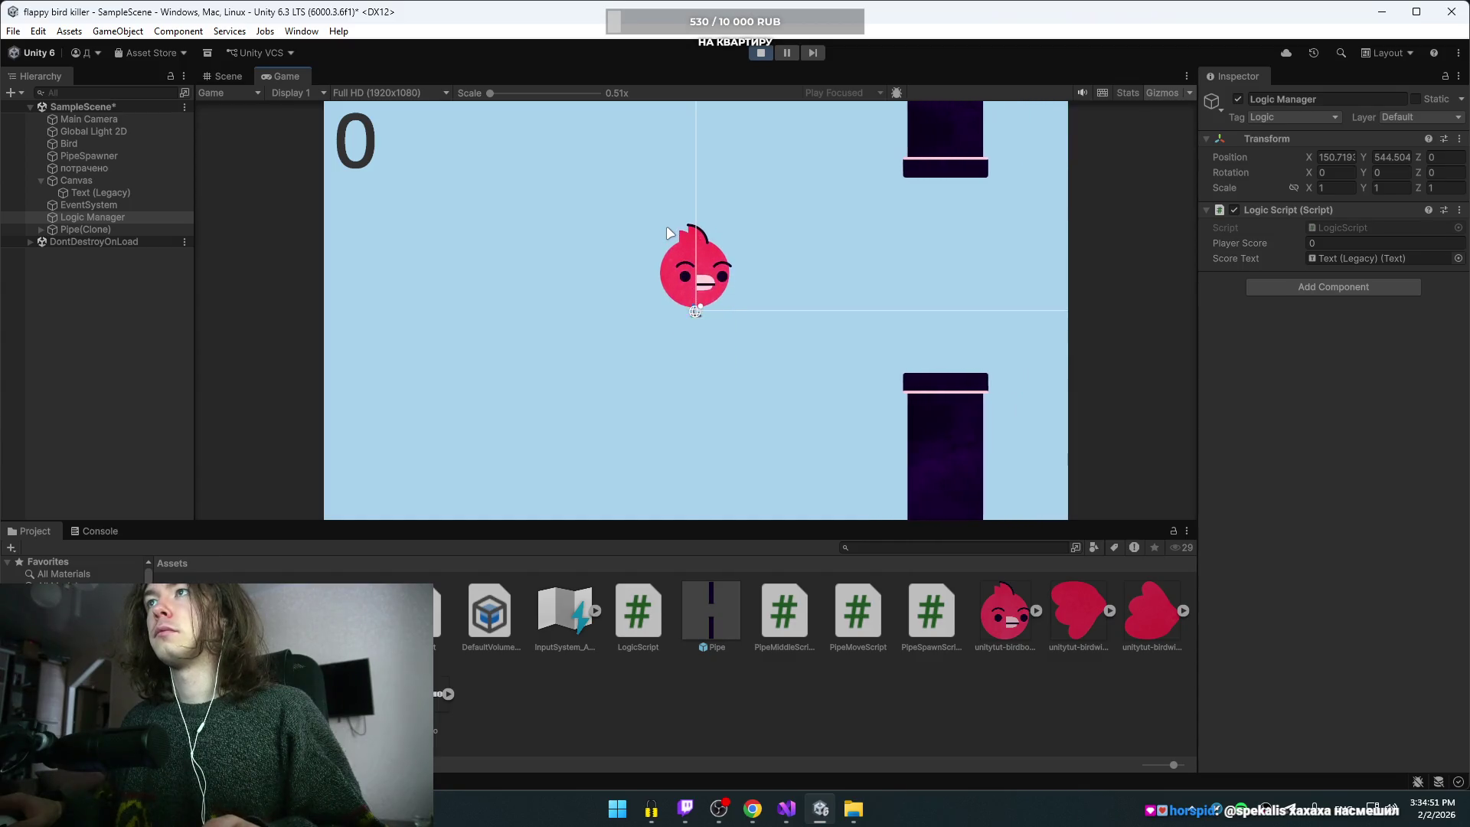
key("space")
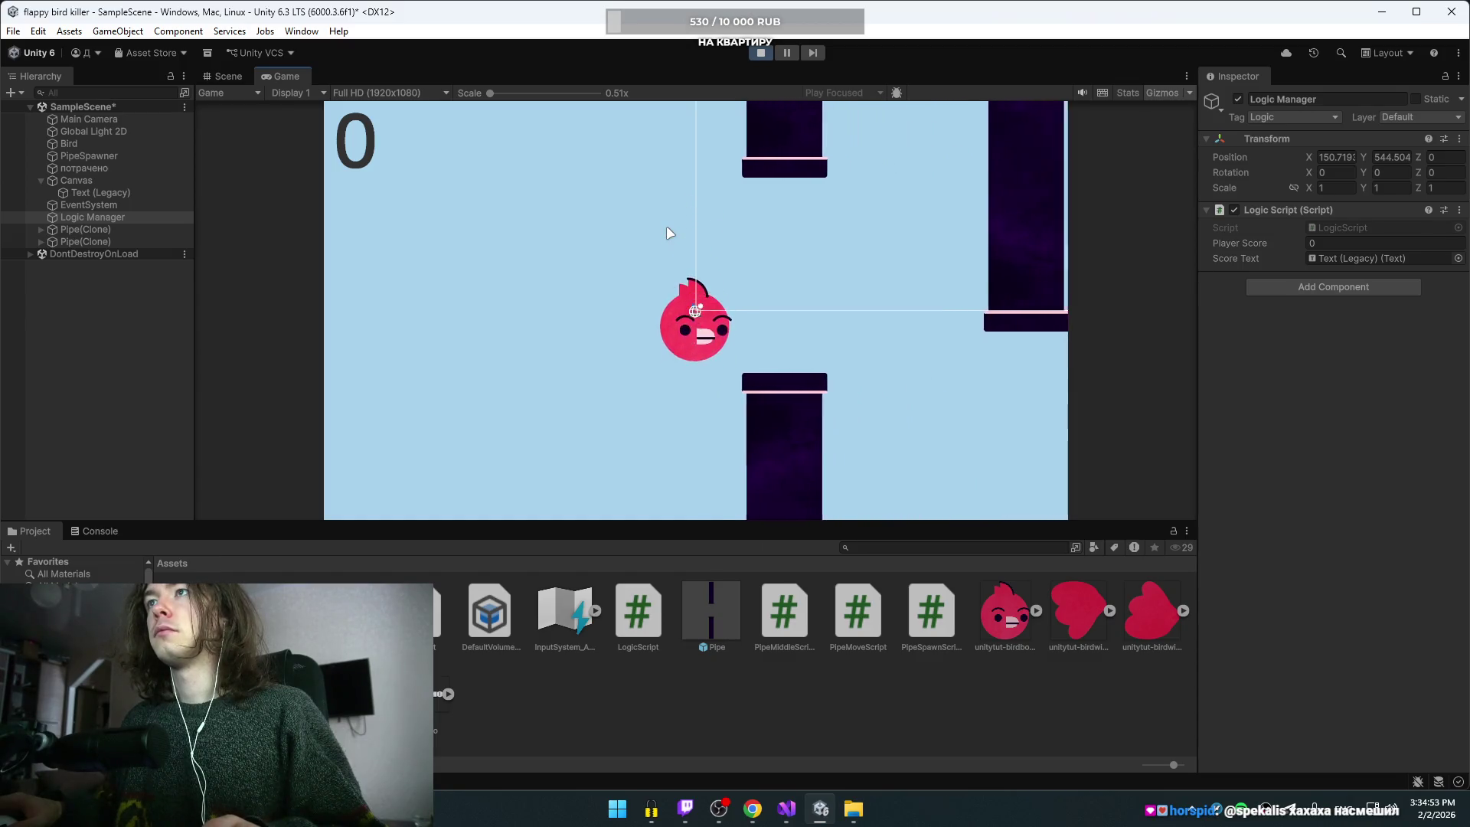
key("space")
key("space")
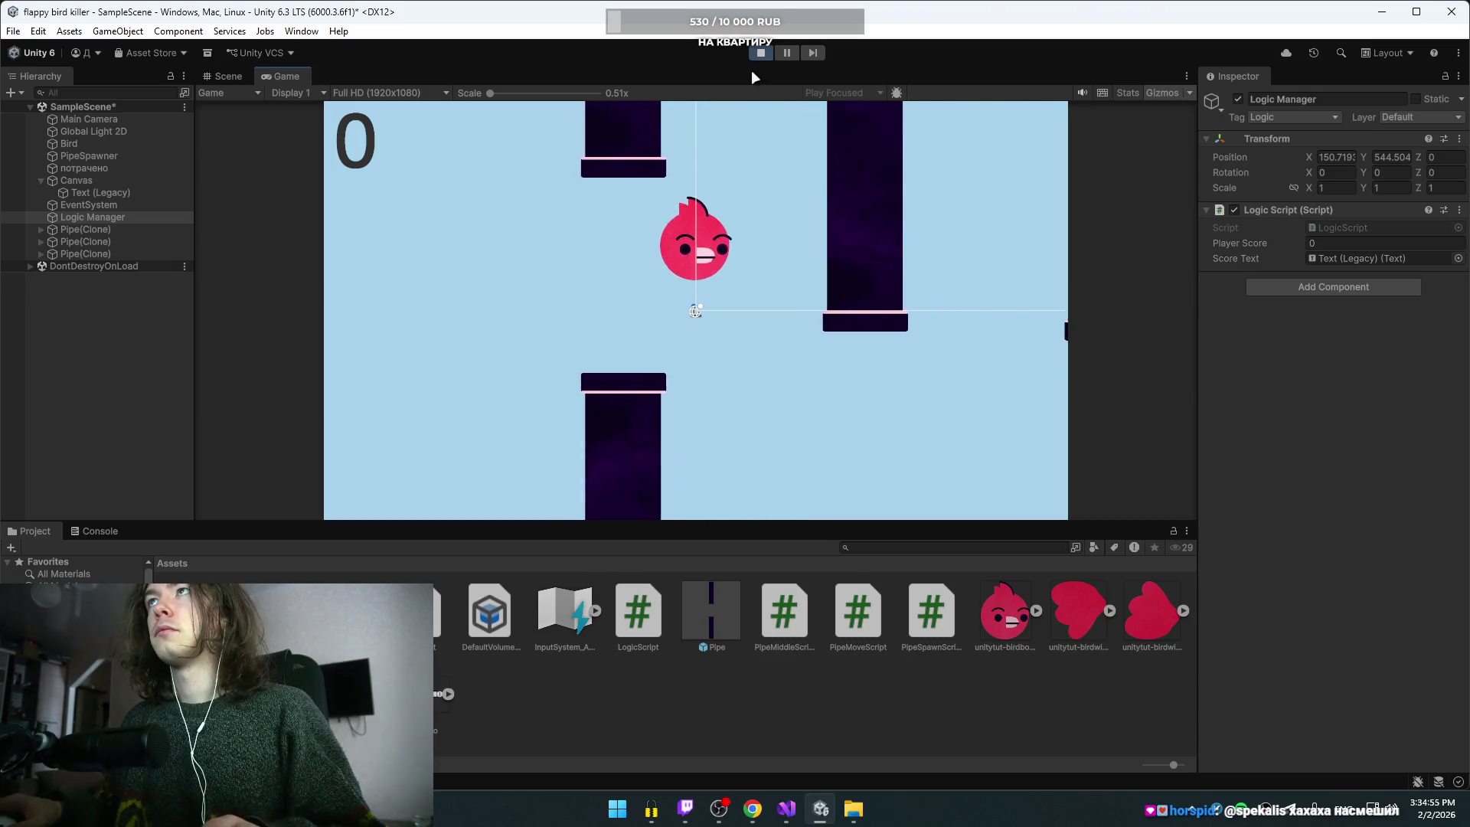
key("ctrl+p")
mouse_move(787, 808)
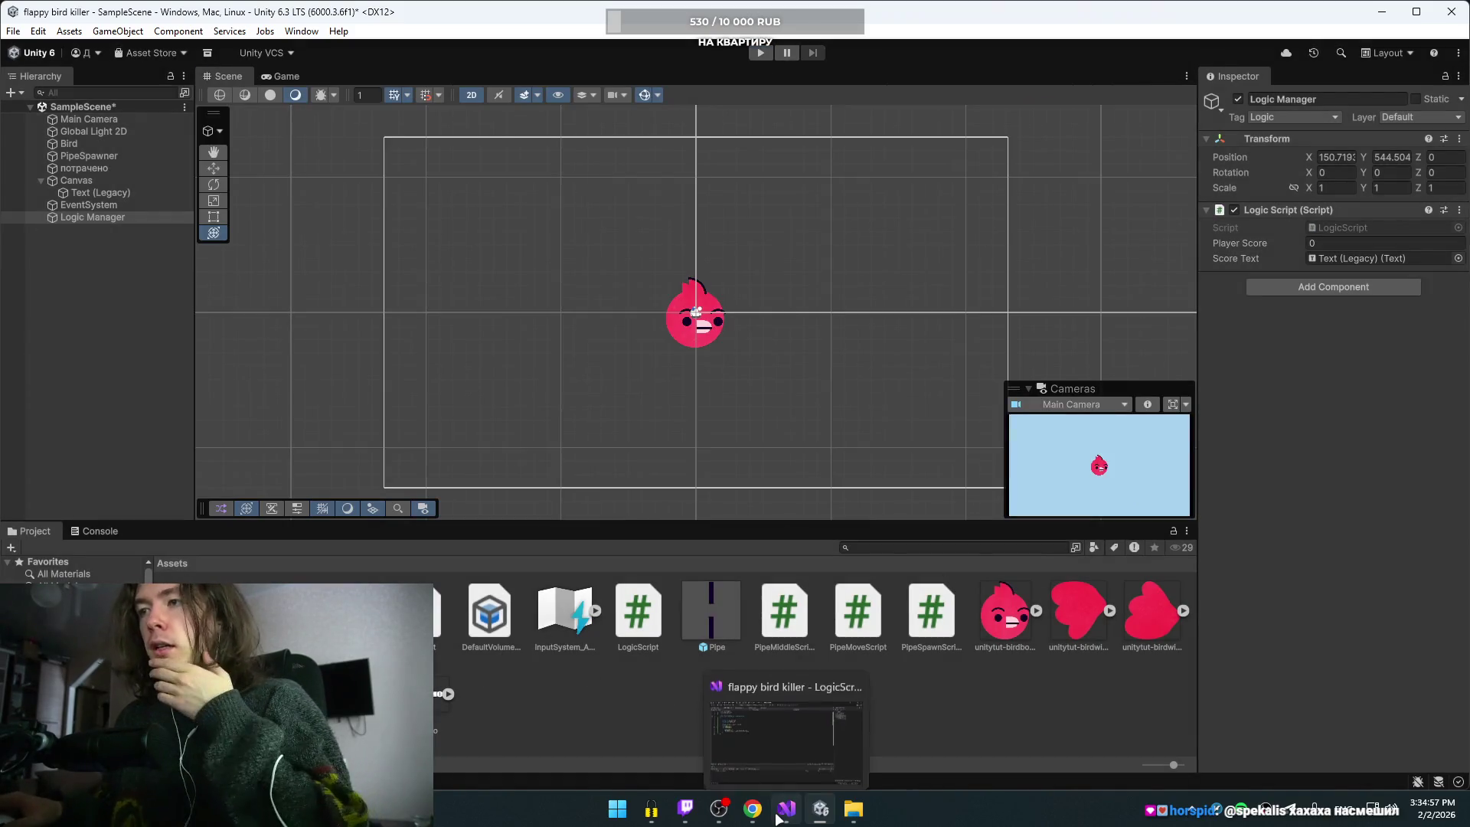
left_click(745, 698)
key("ctrl+Tab")
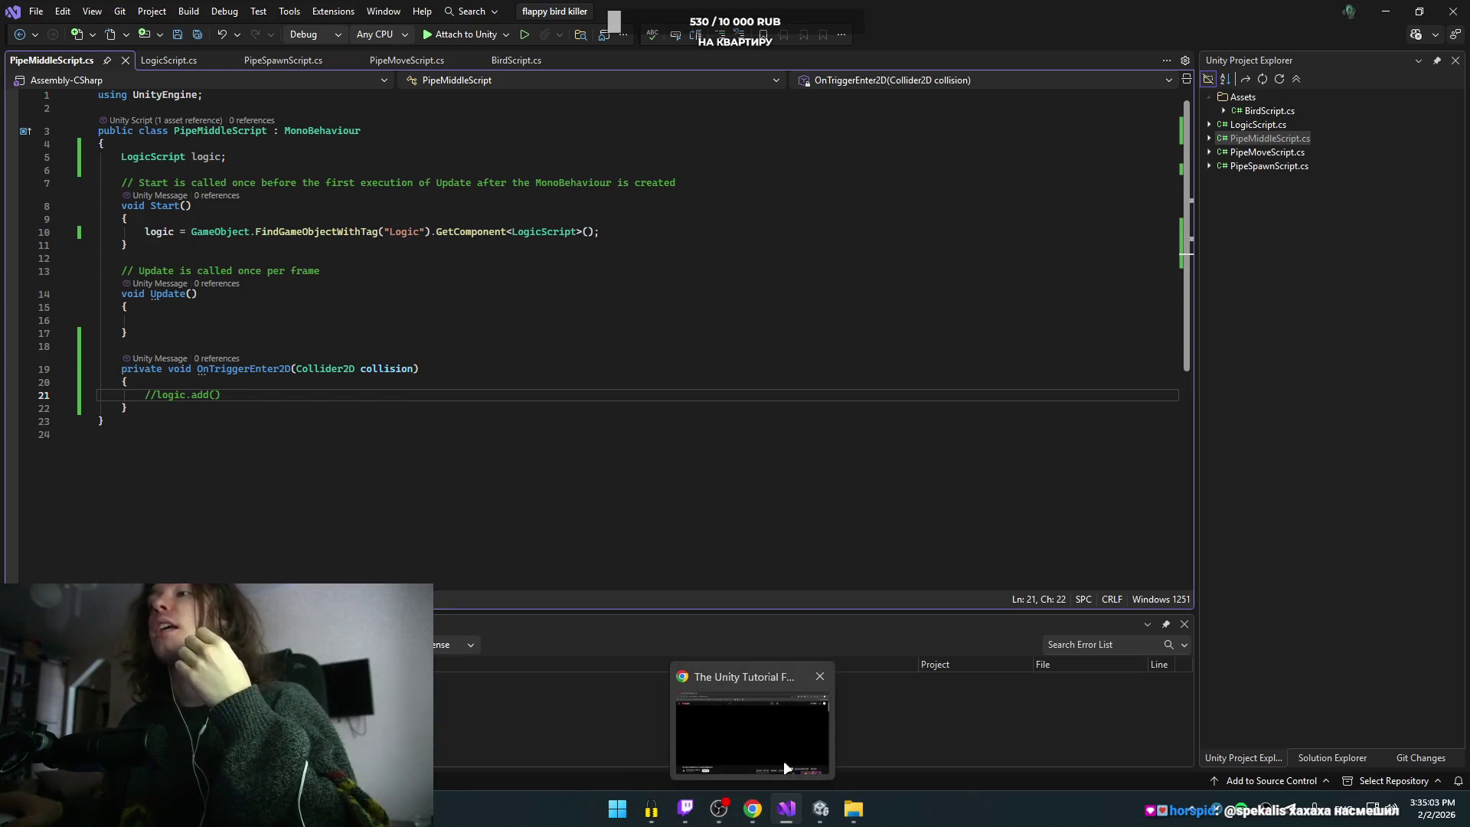
left_click(820, 808)
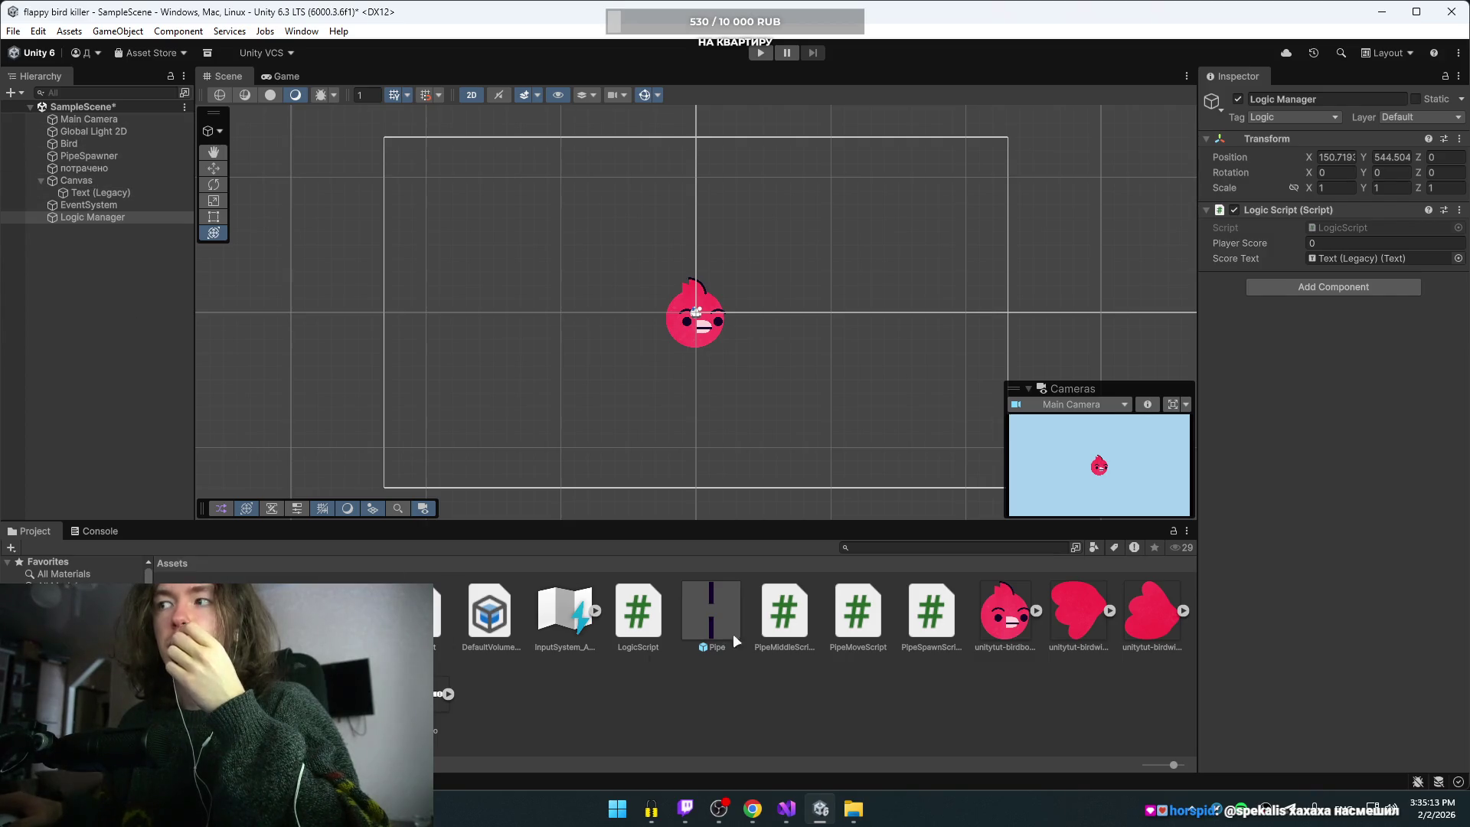
double_click(705, 607)
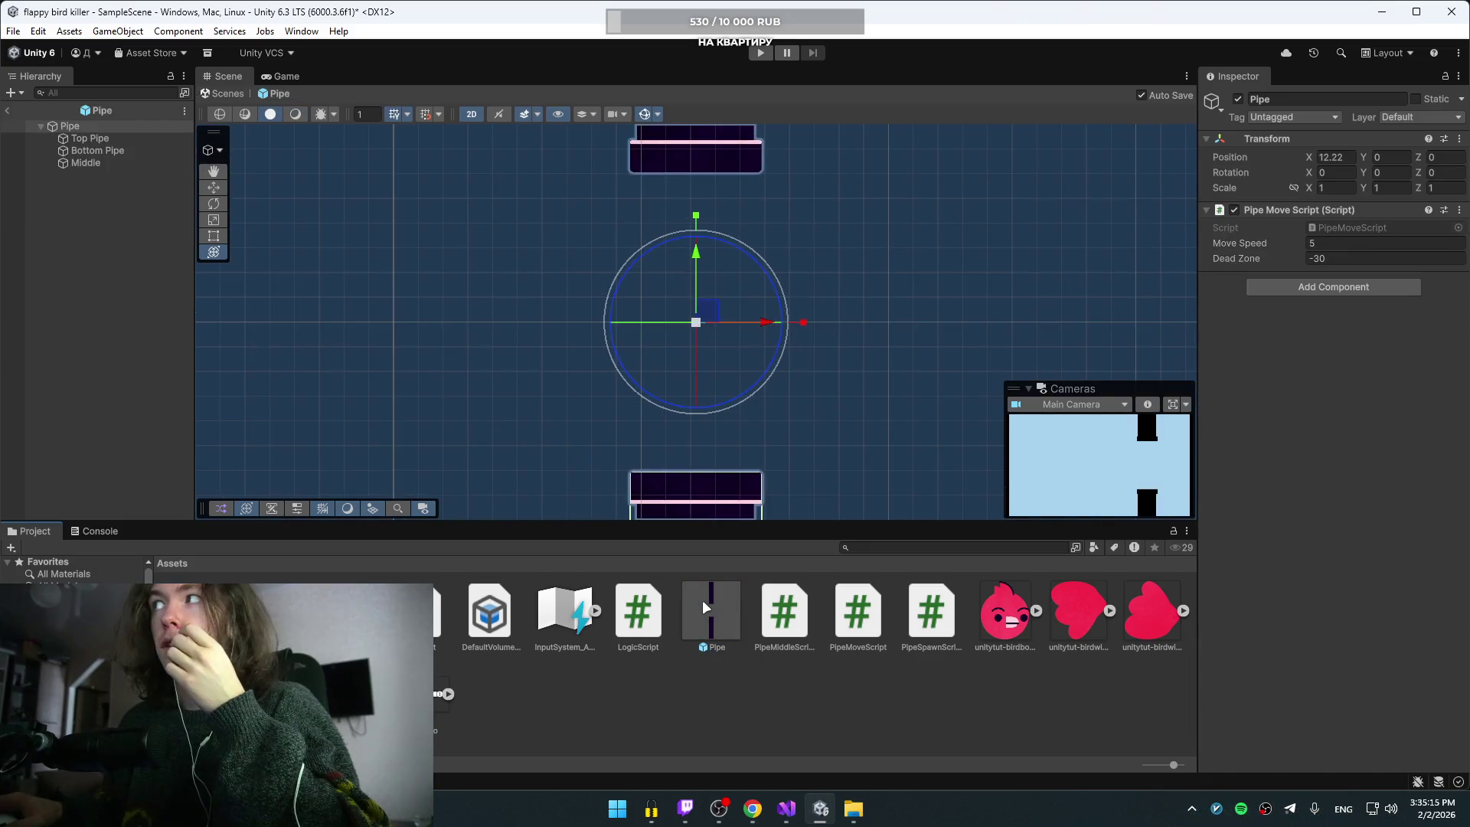
left_click(1358, 227)
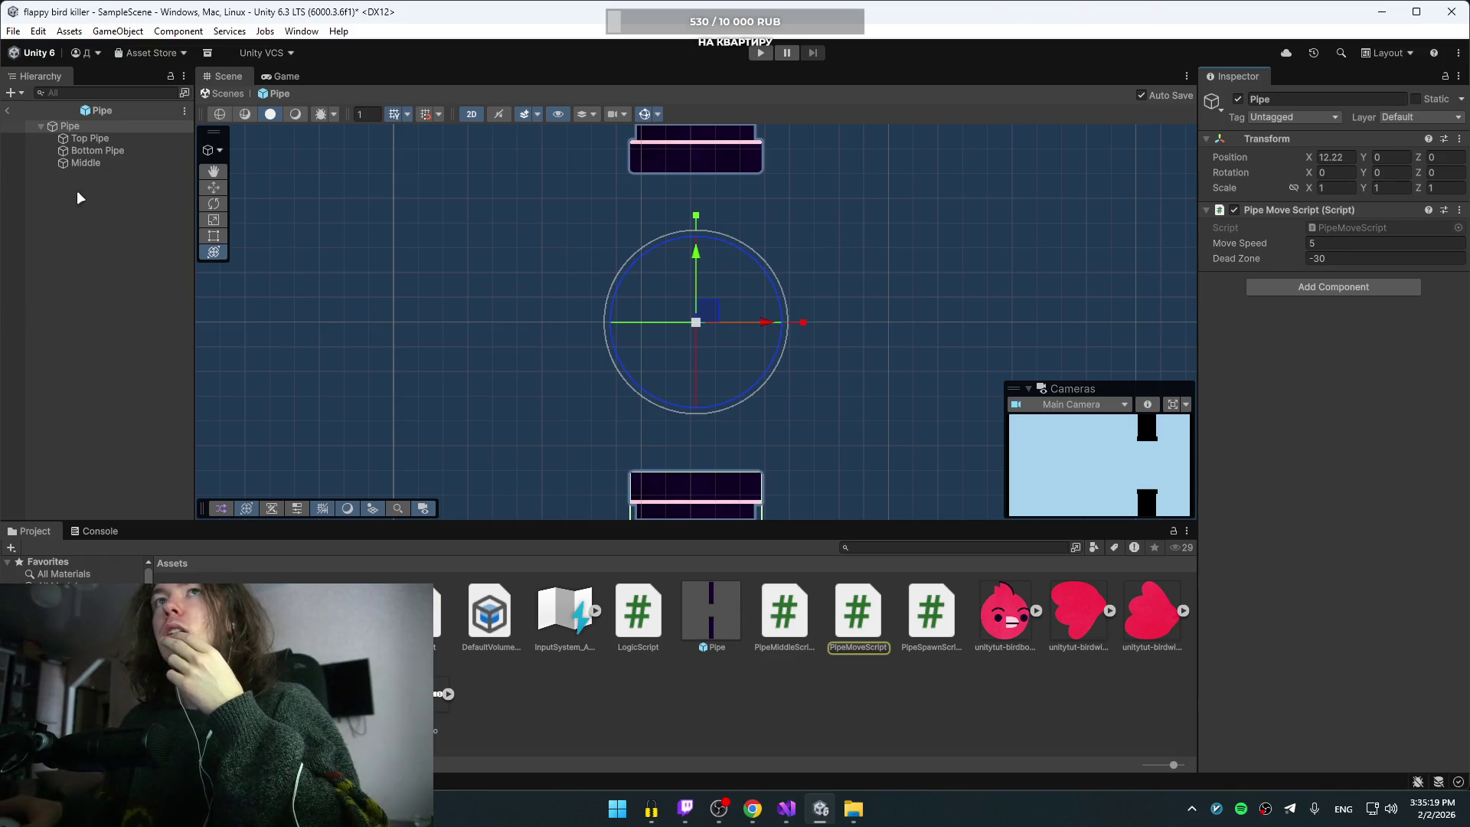
left_click(86, 163)
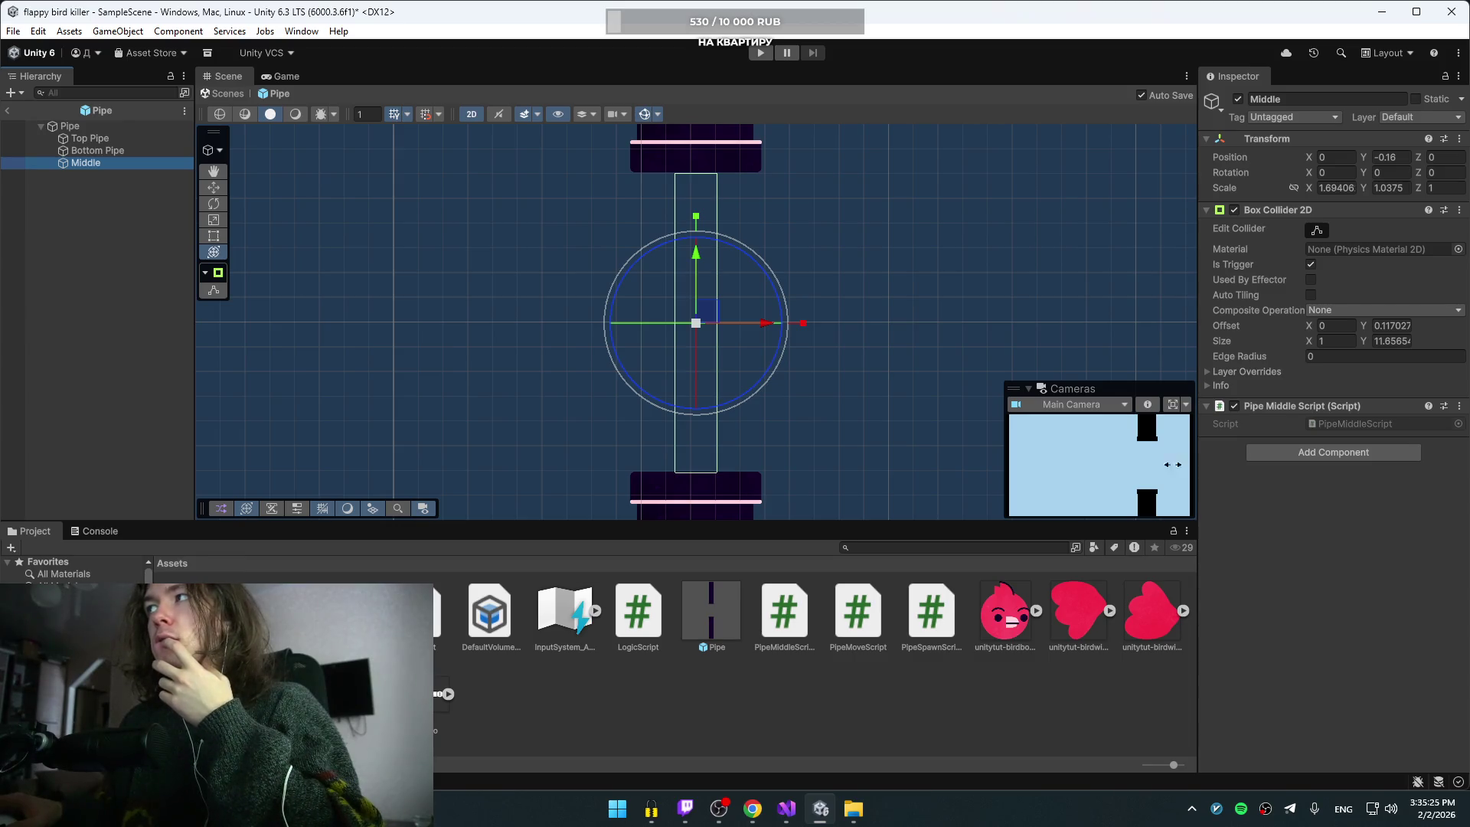
left_click(8, 112)
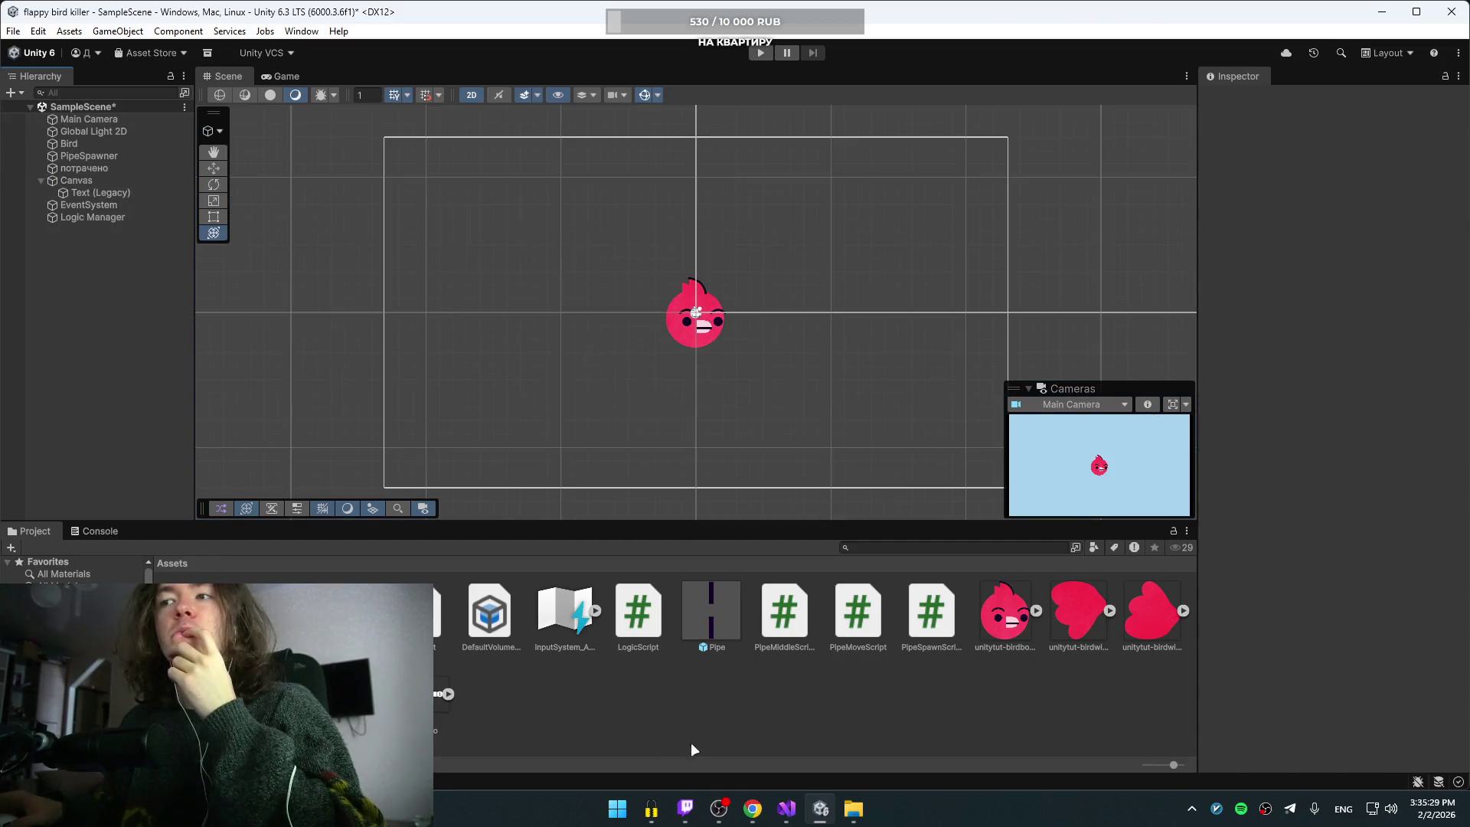
Step: Rewind and skip through the tutorial video to its Unity editor part, then pause it
left_click(753, 808)
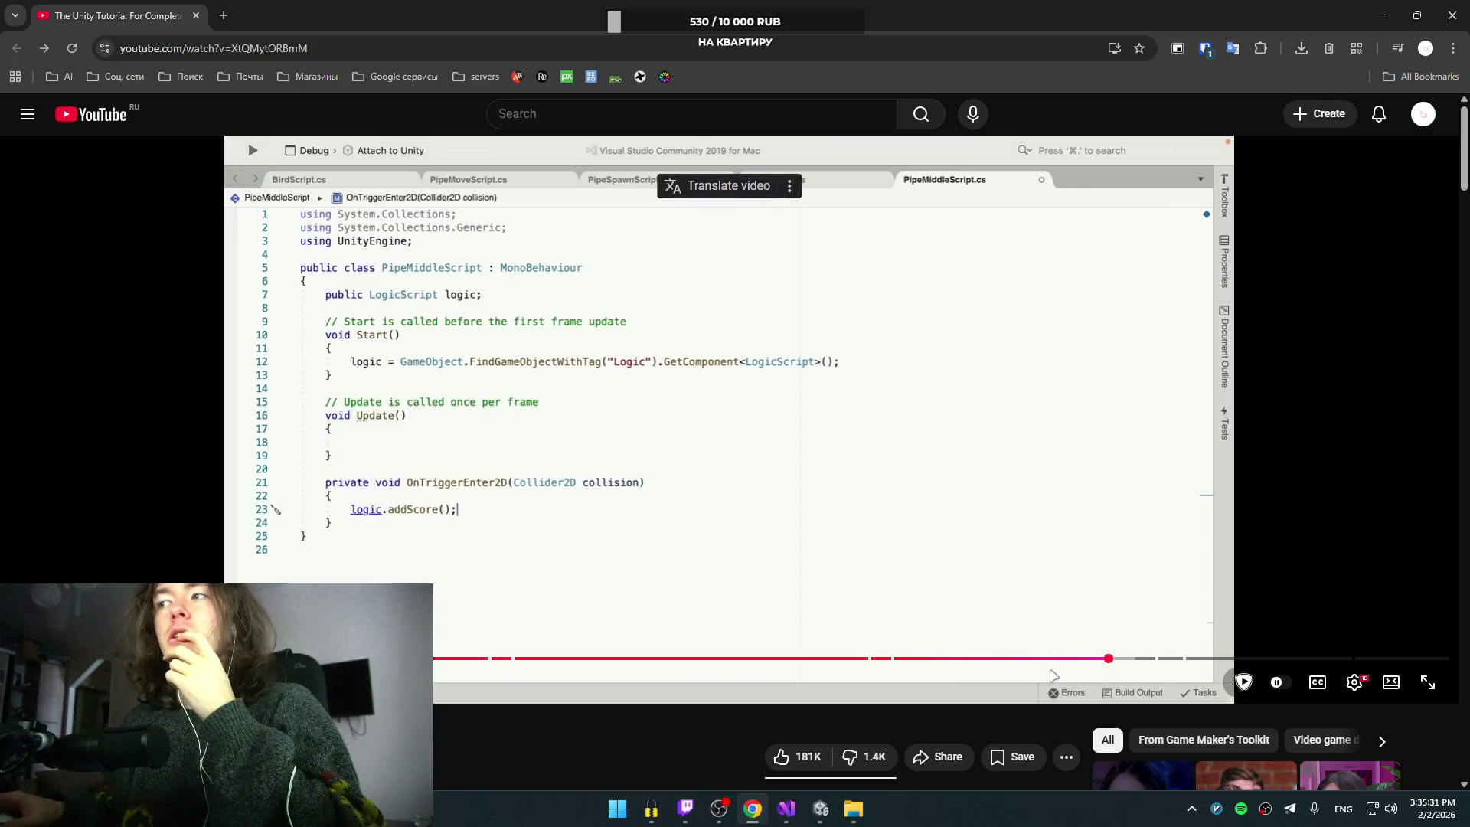
left_click(1091, 659)
left_click(1035, 660)
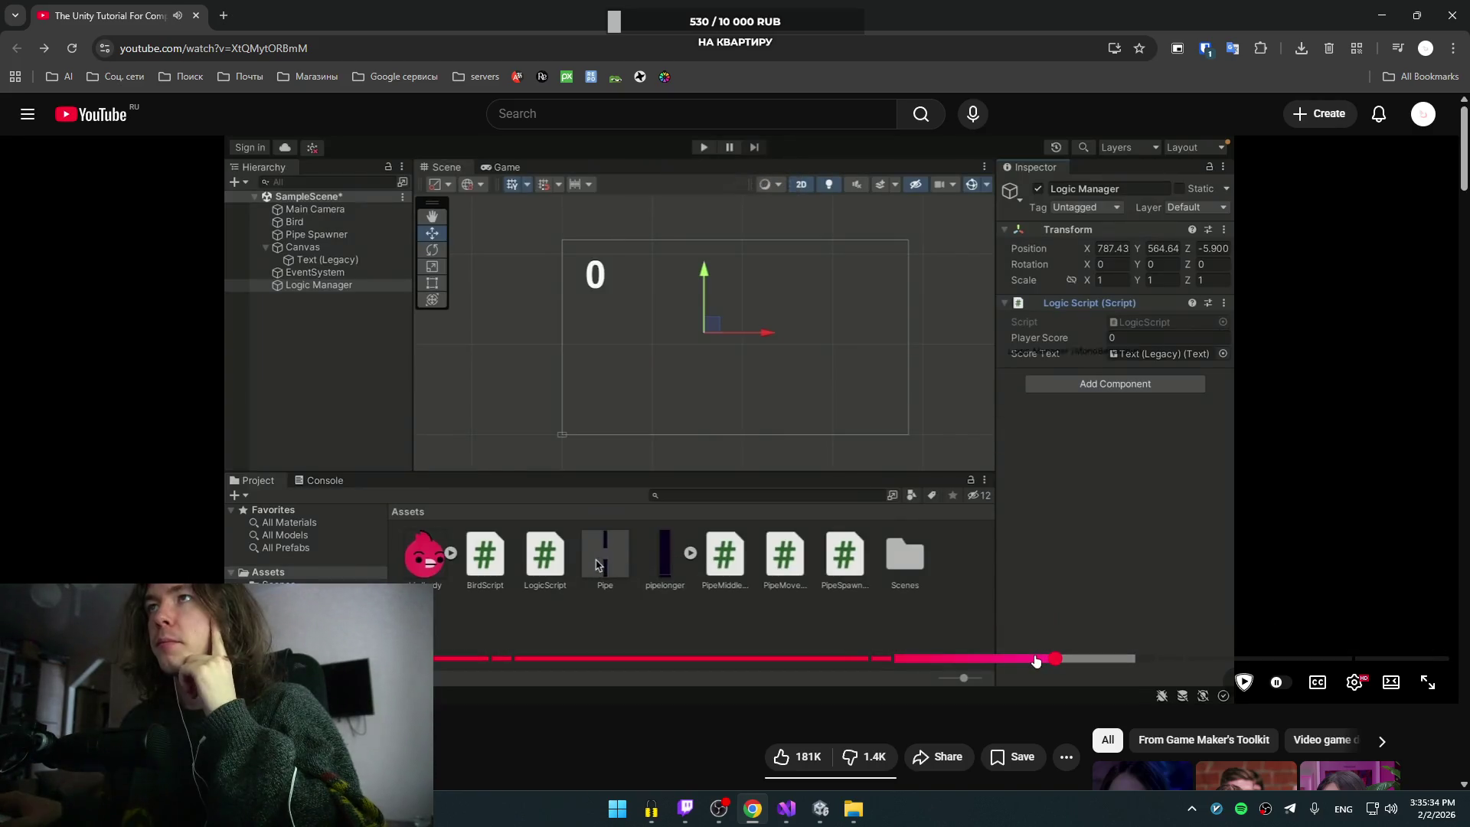
left_click_drag(1035, 660, 1000, 659)
key("l")
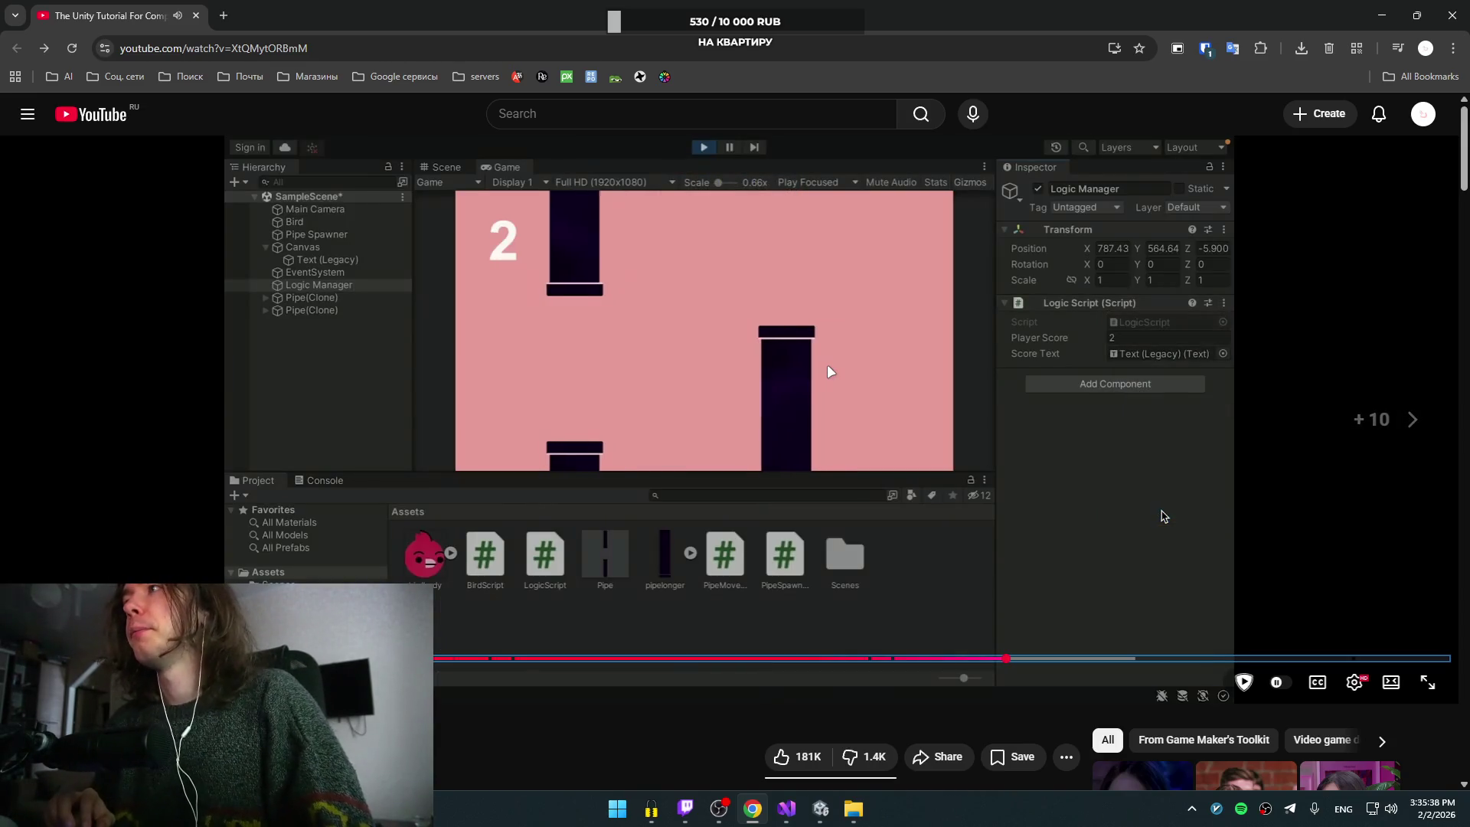
key("Right")
key("Right")
key("Right")
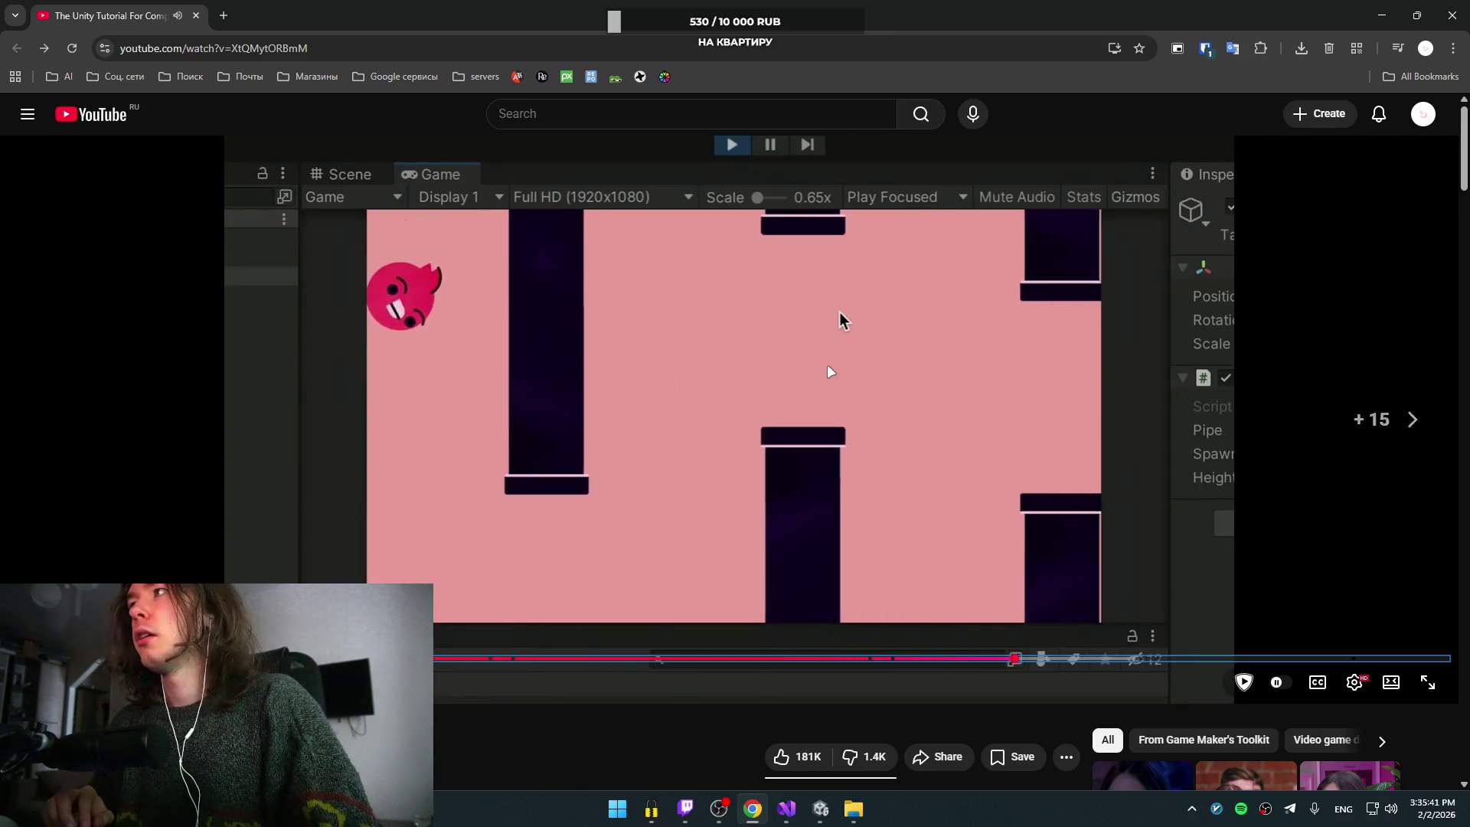
key("Right")
key("Right")
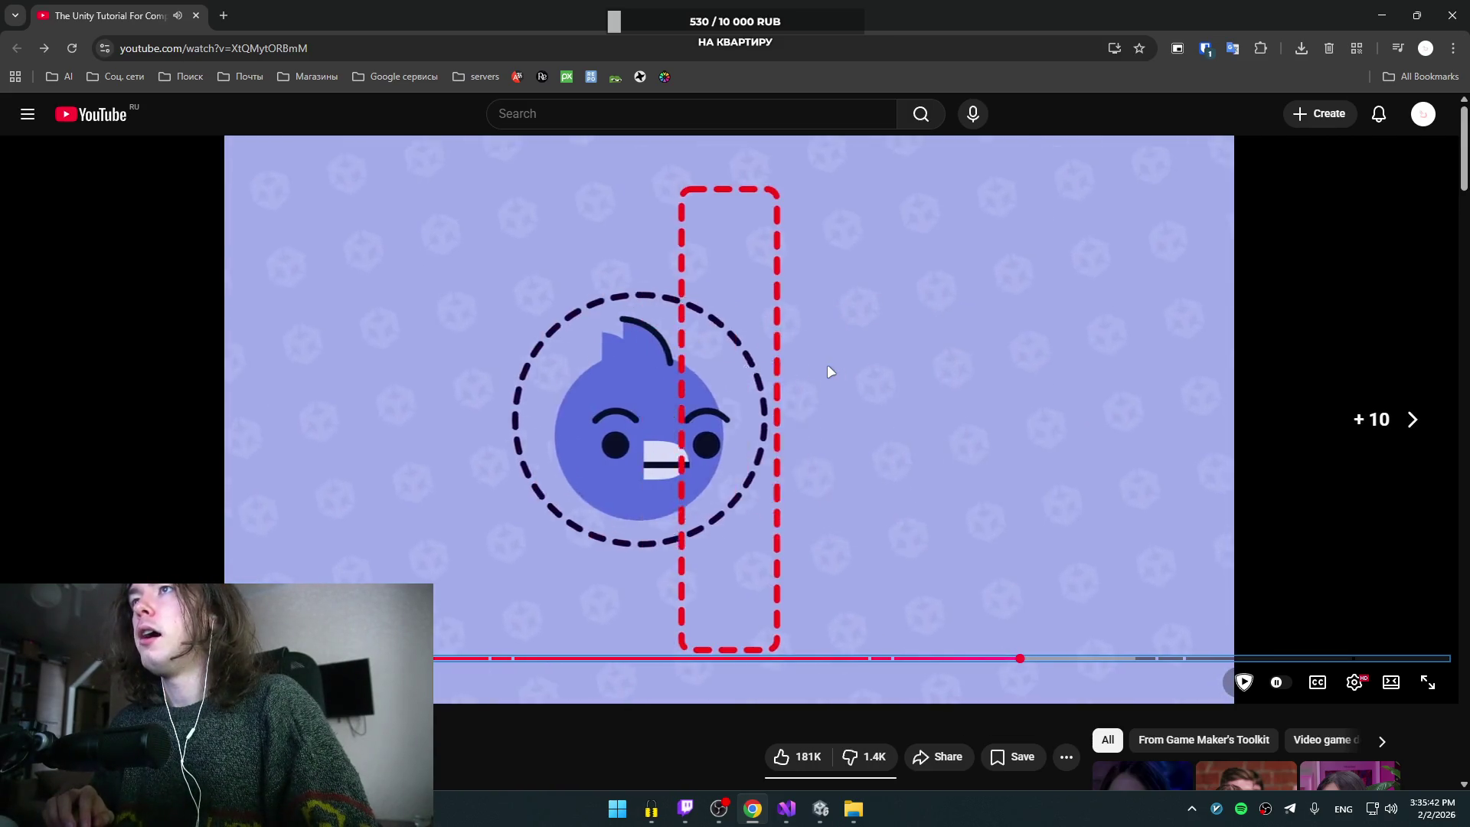
key("l")
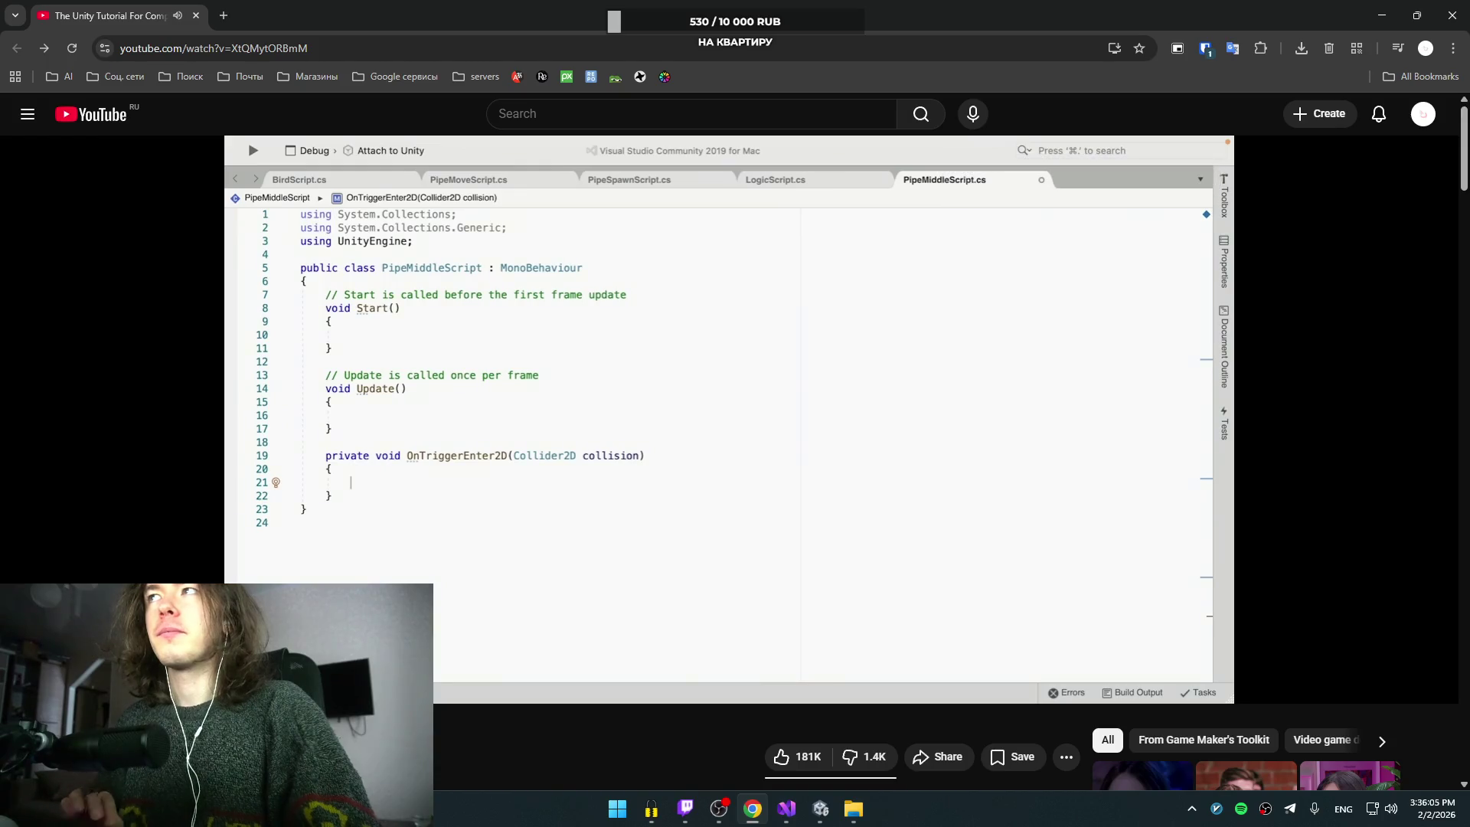
left_click(826, 367)
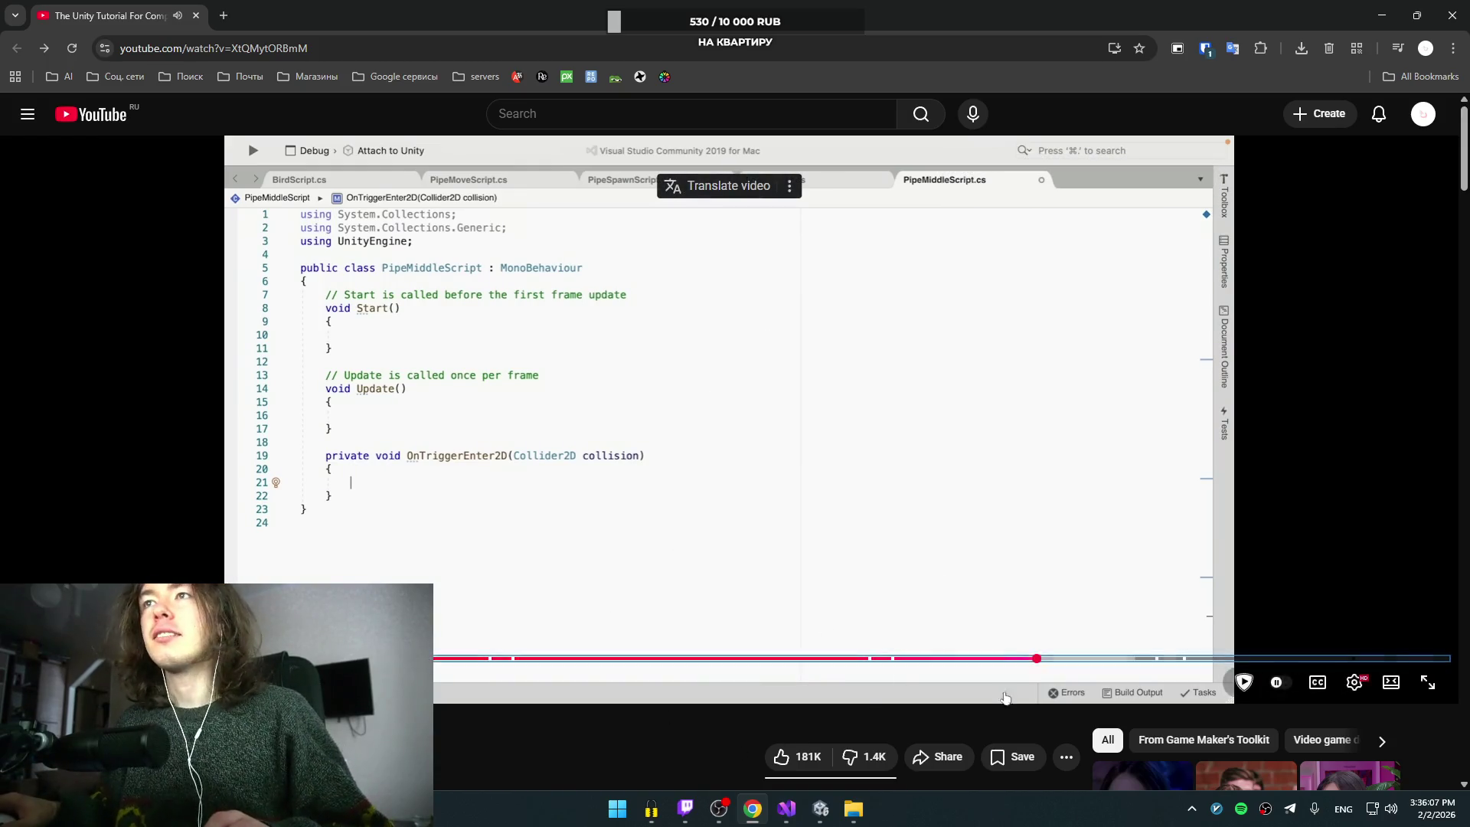
Step: Check the OnTriggerEnter2D Collider2D parameter in Visual Studio, then go back to the video
mouse_move(809, 816)
left_click(794, 800)
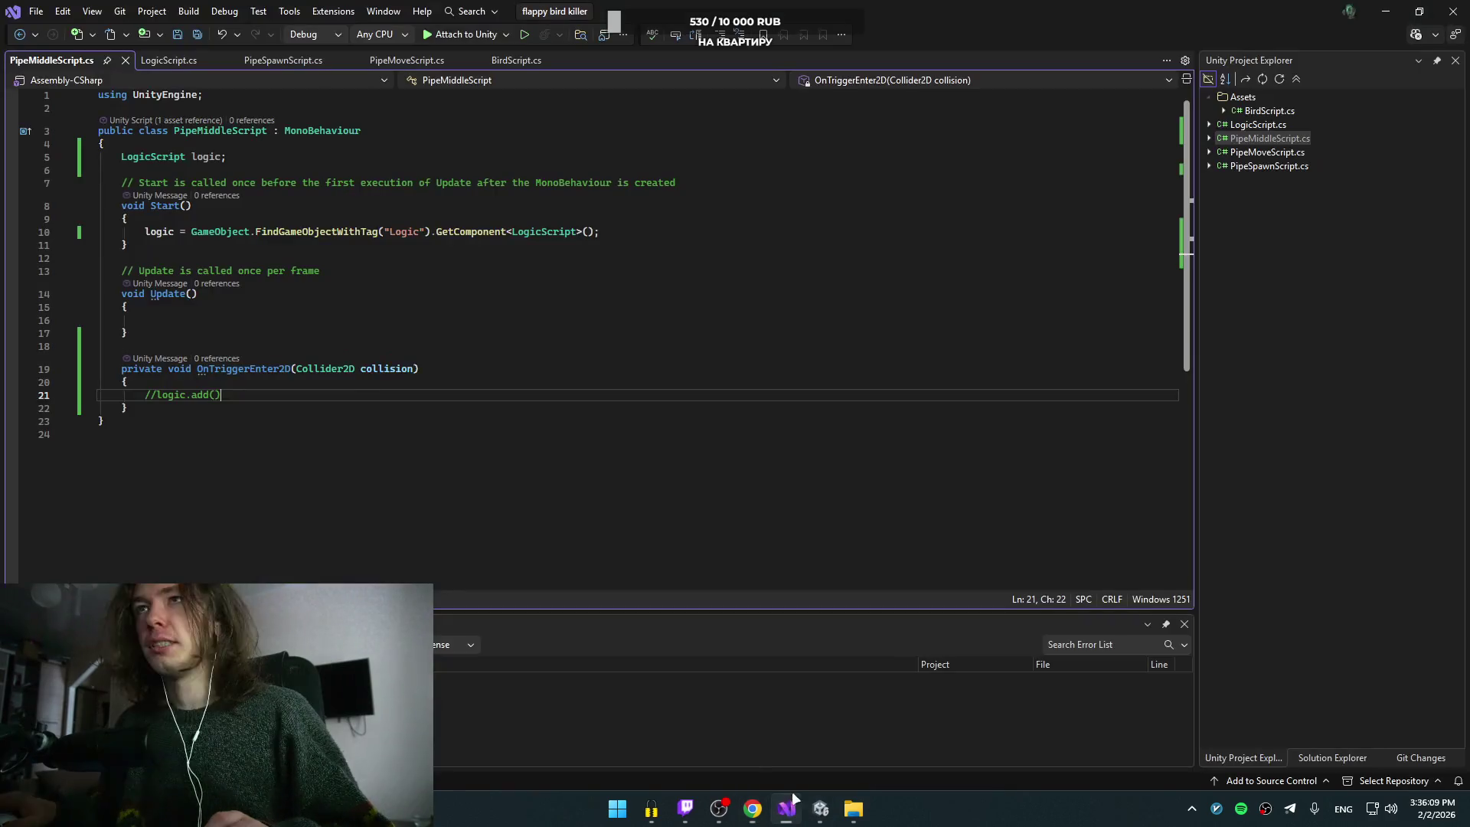
left_click(313, 370)
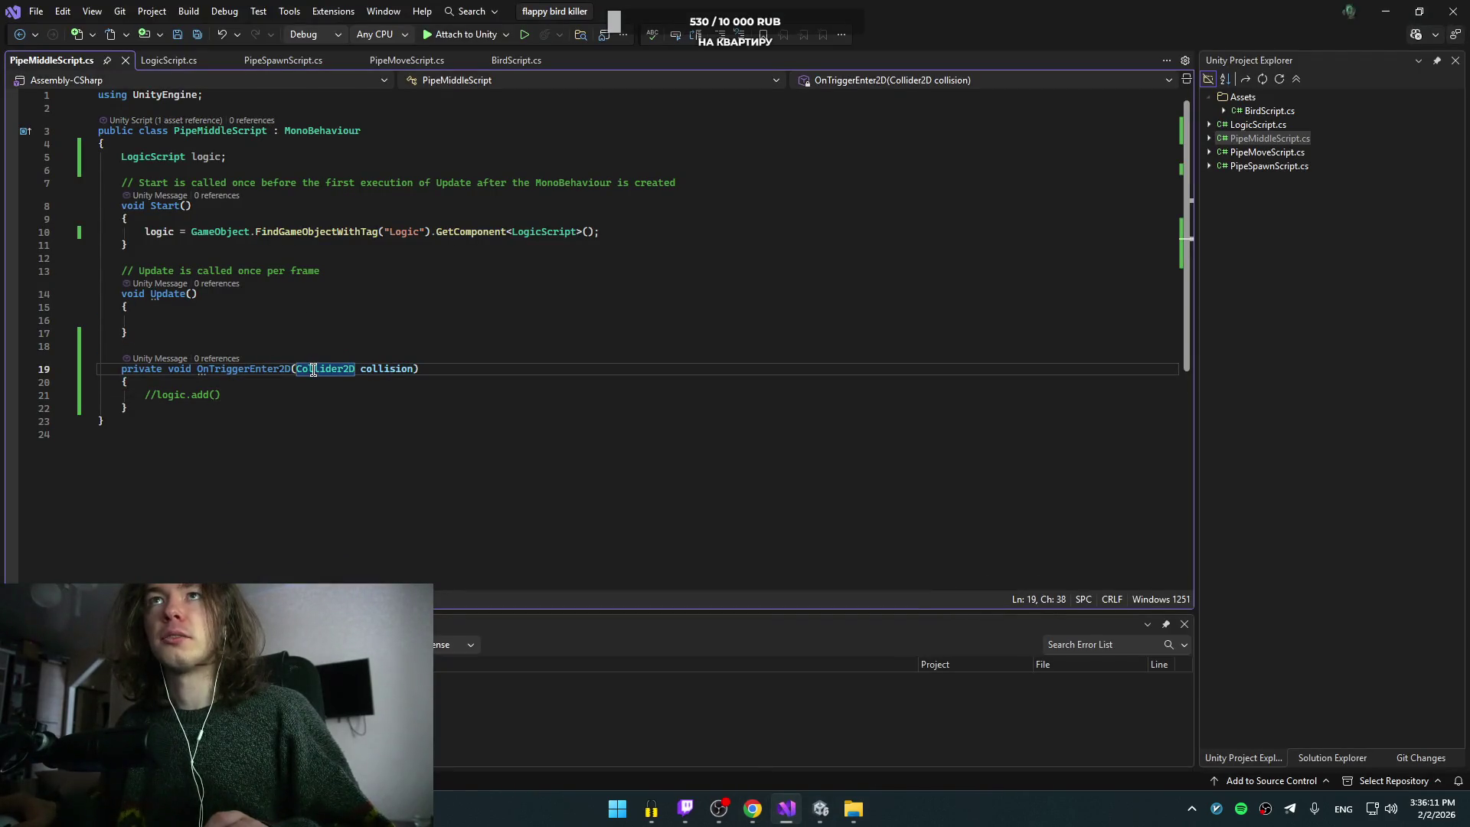
key("alt+Tab")
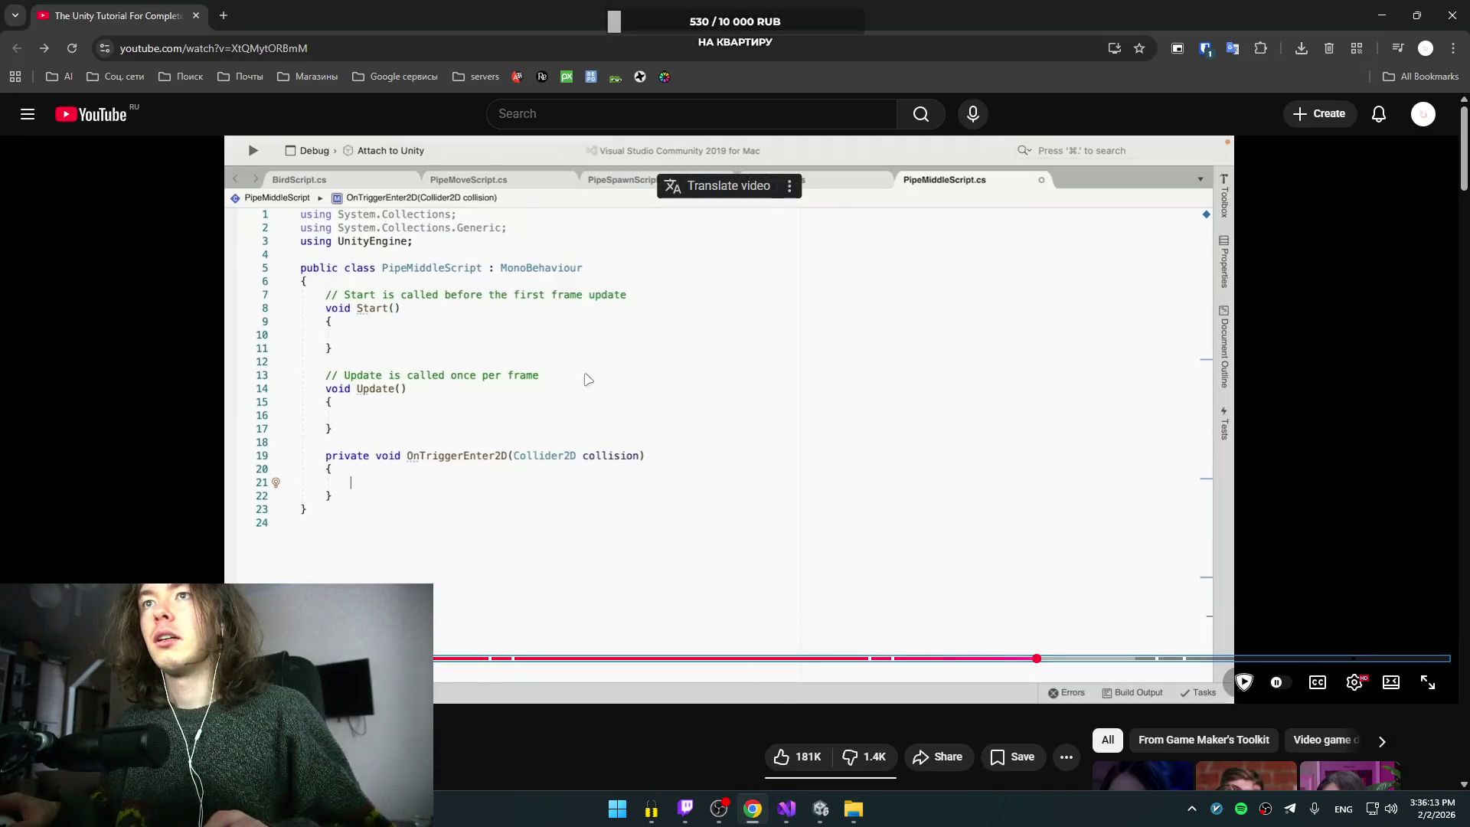
Step: Seek the tutorial to its Middle object setup and PipeMiddleScript logic reference code
key("Left")
key("Left")
key("Left")
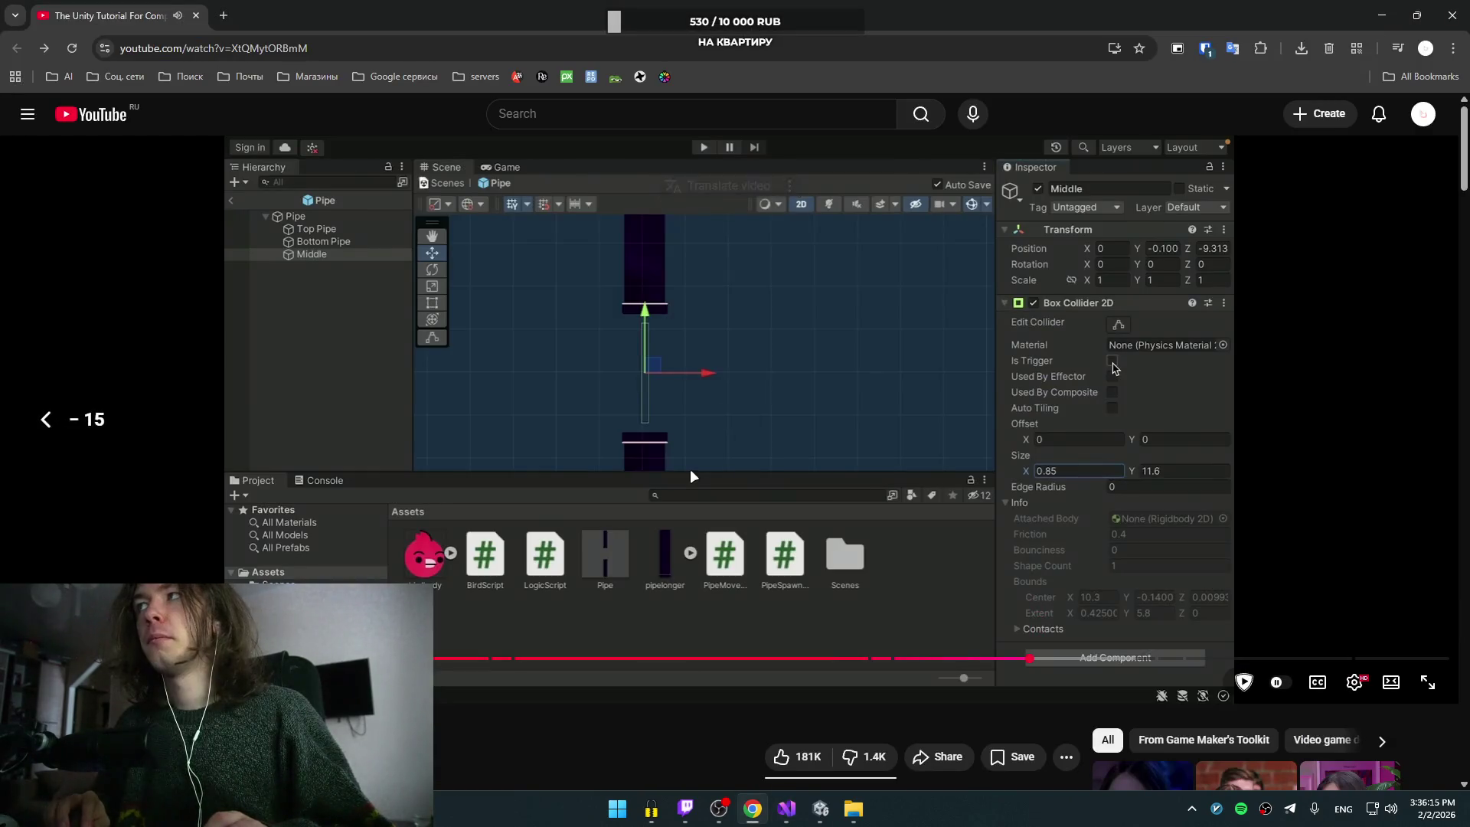
key("Left")
key("Right")
key("Right")
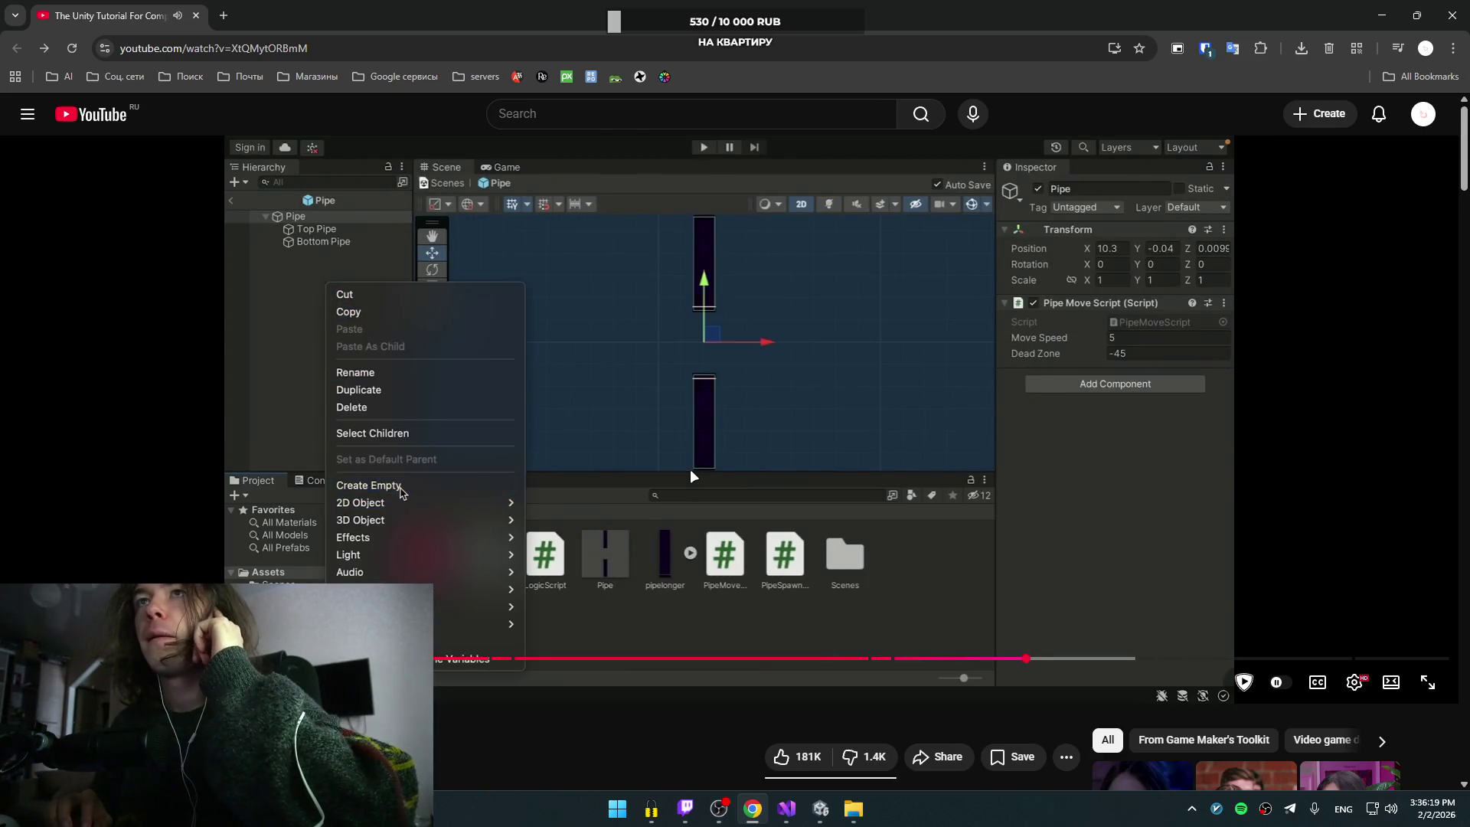
key("Right")
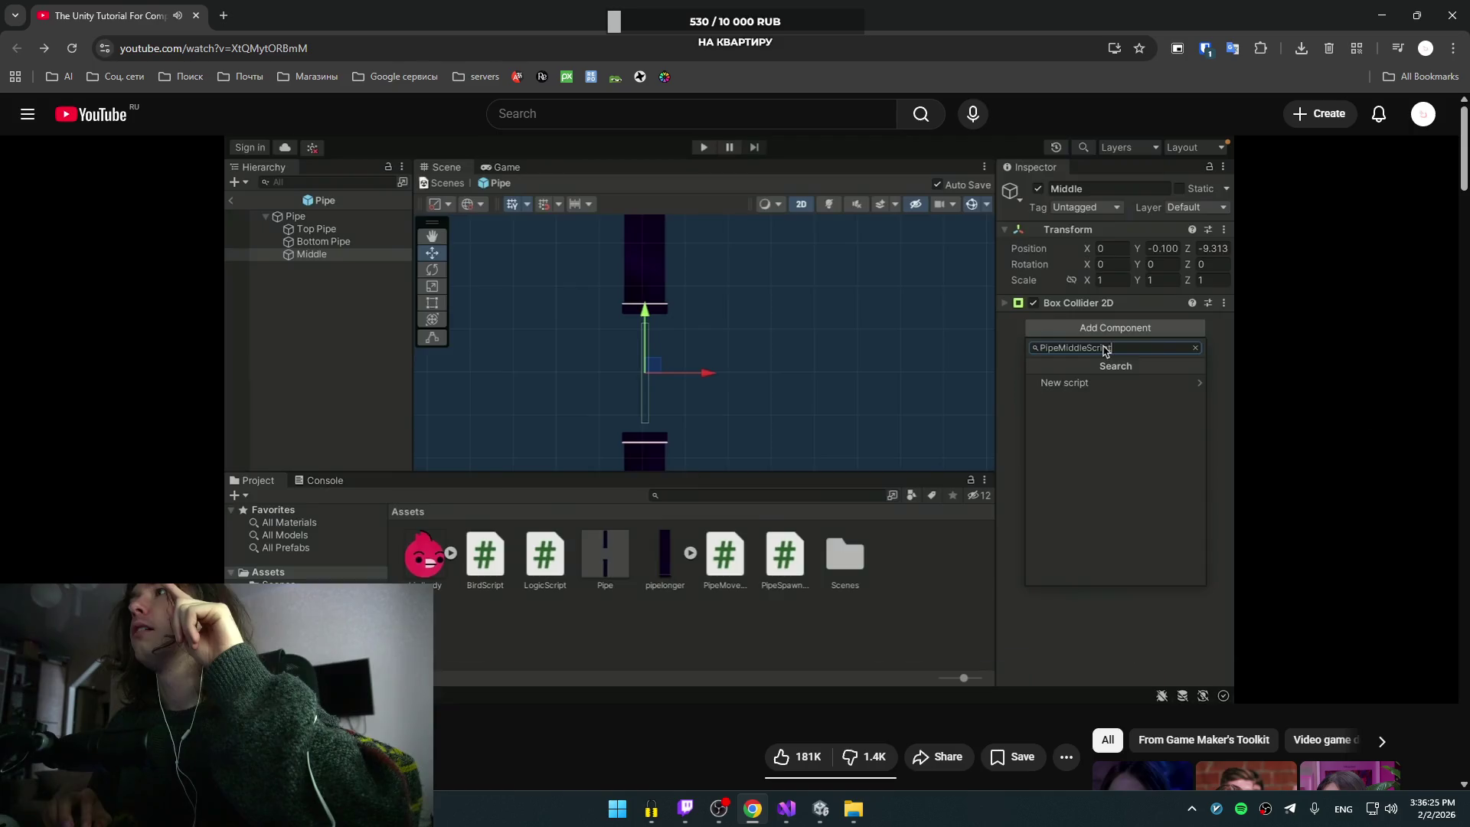
key("Right")
key("Right")
key("Right")
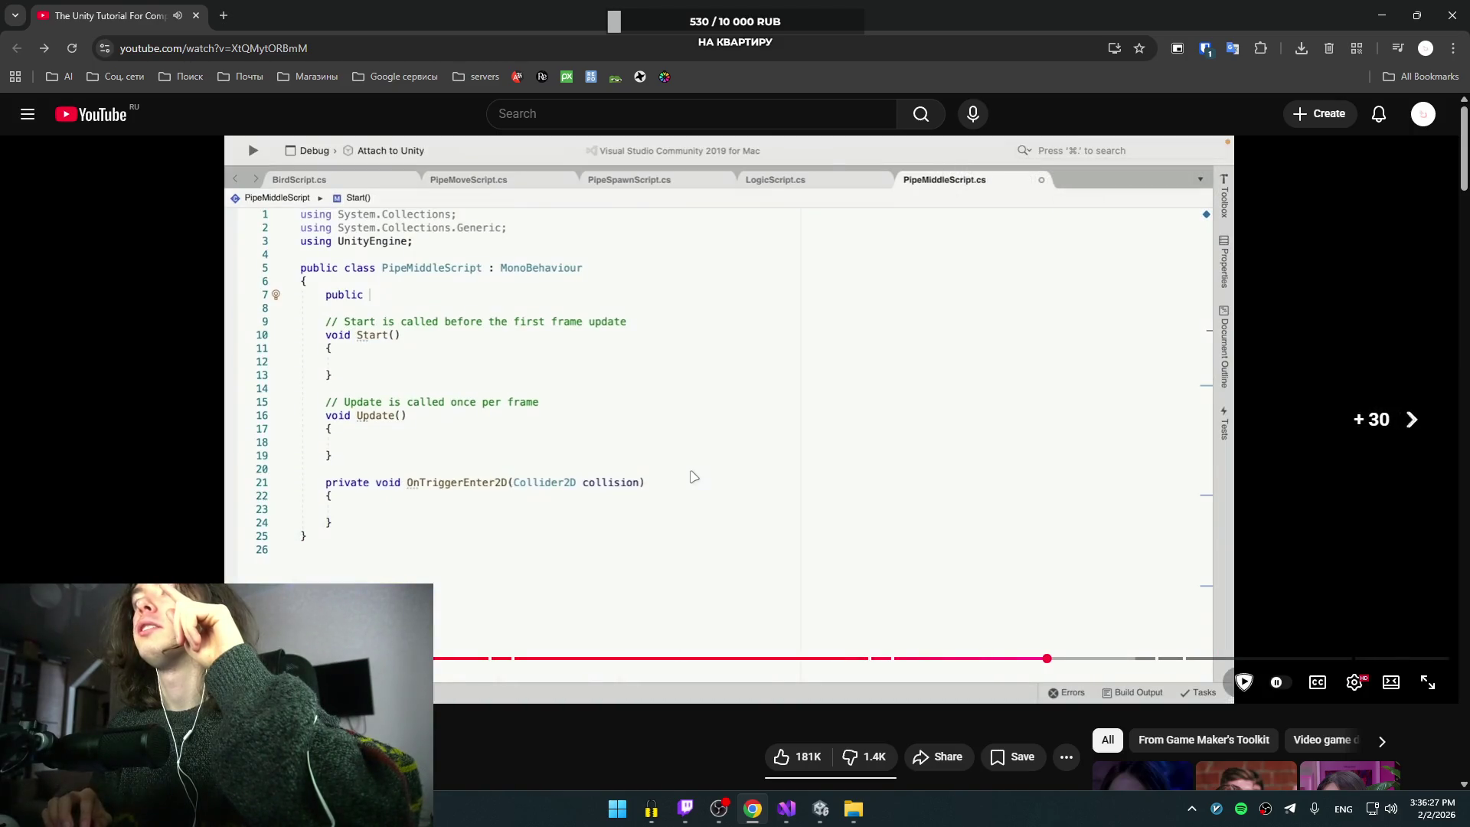
key("Right")
key("Left")
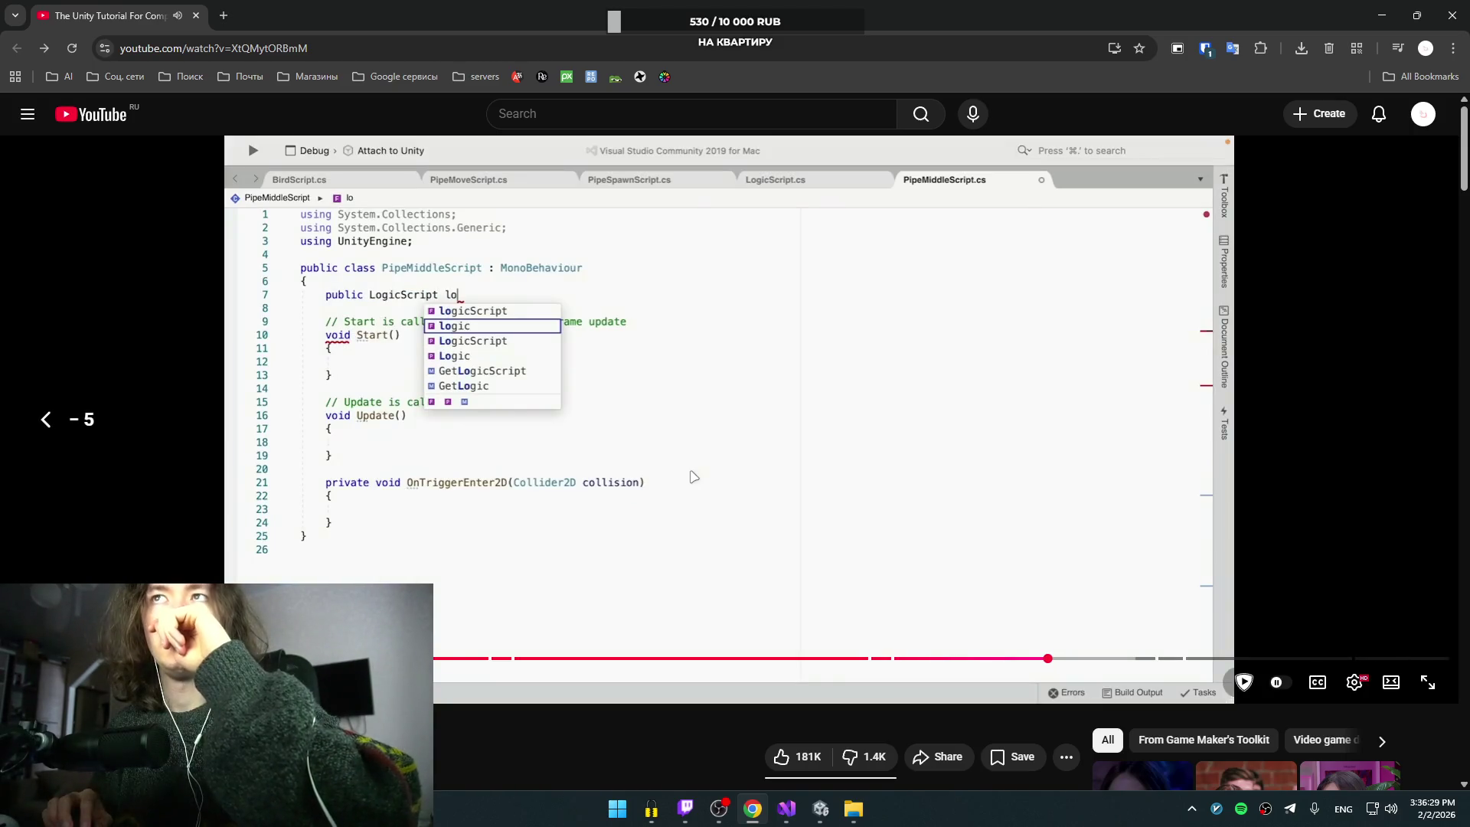
key("Right")
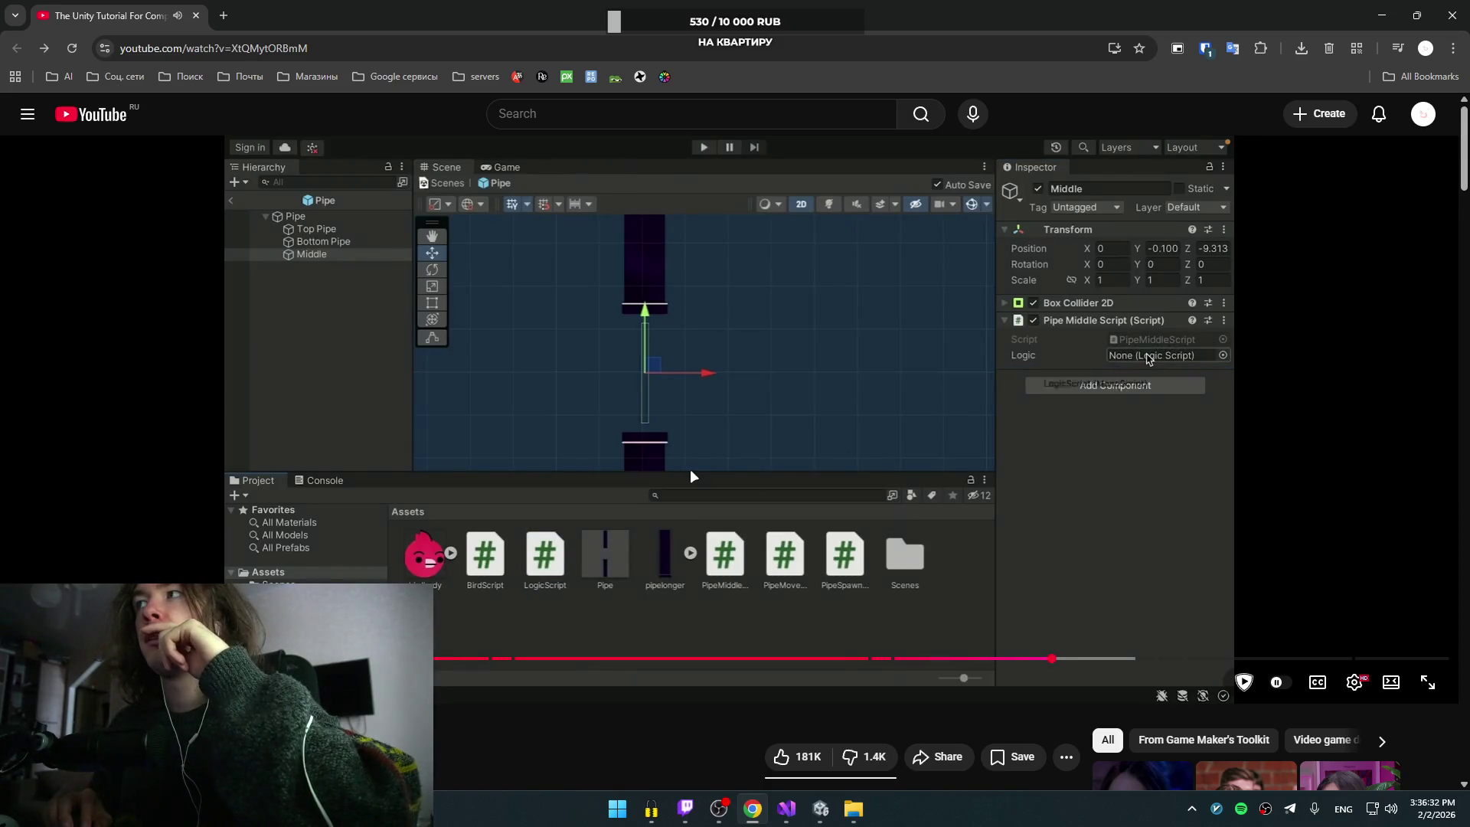
key("Left")
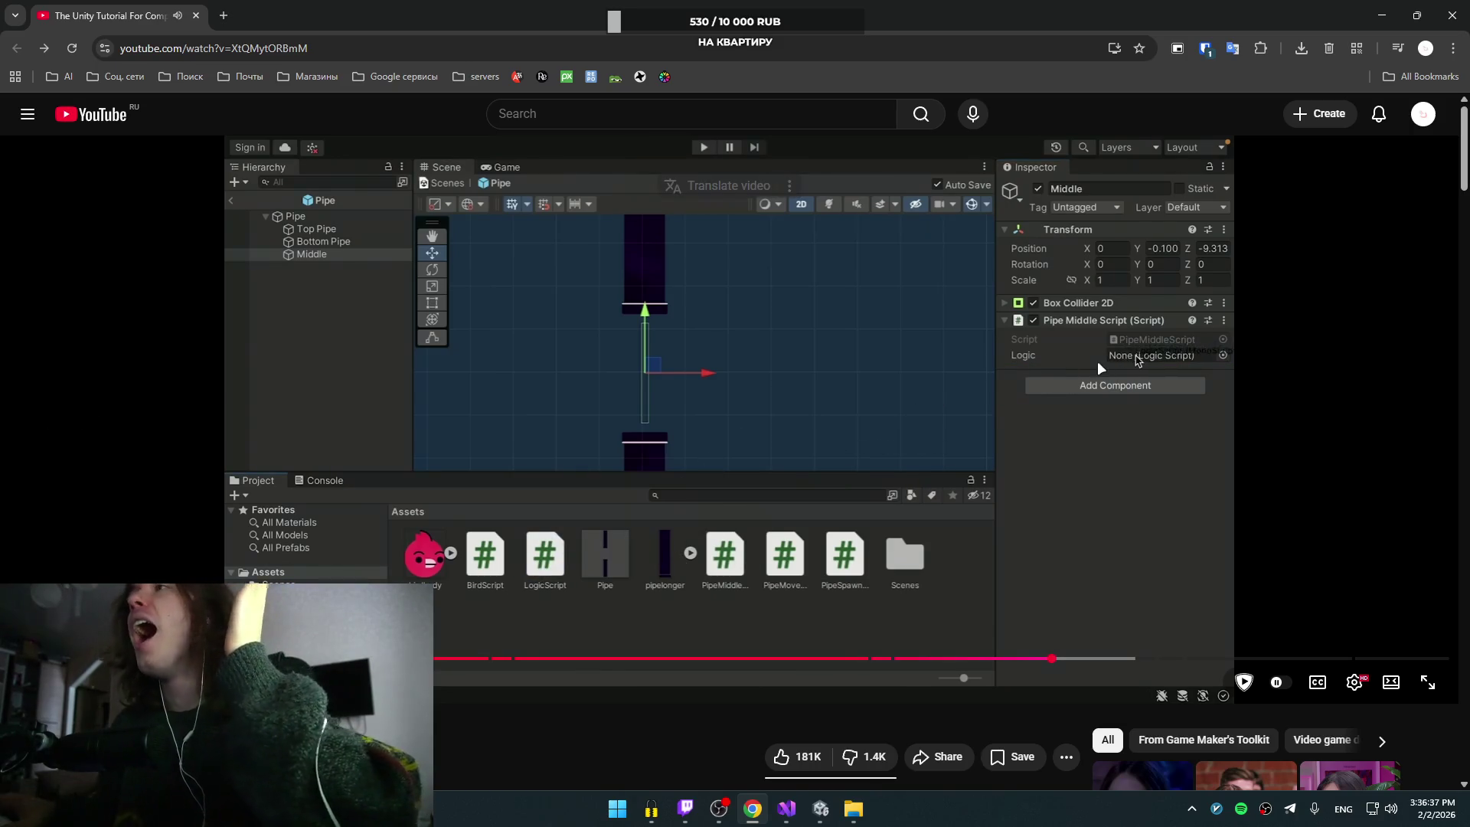
Step: Pause the tutorial on the Middle object's Logic field showing None, then return to Unity
left_click(1044, 481)
left_click(954, 444)
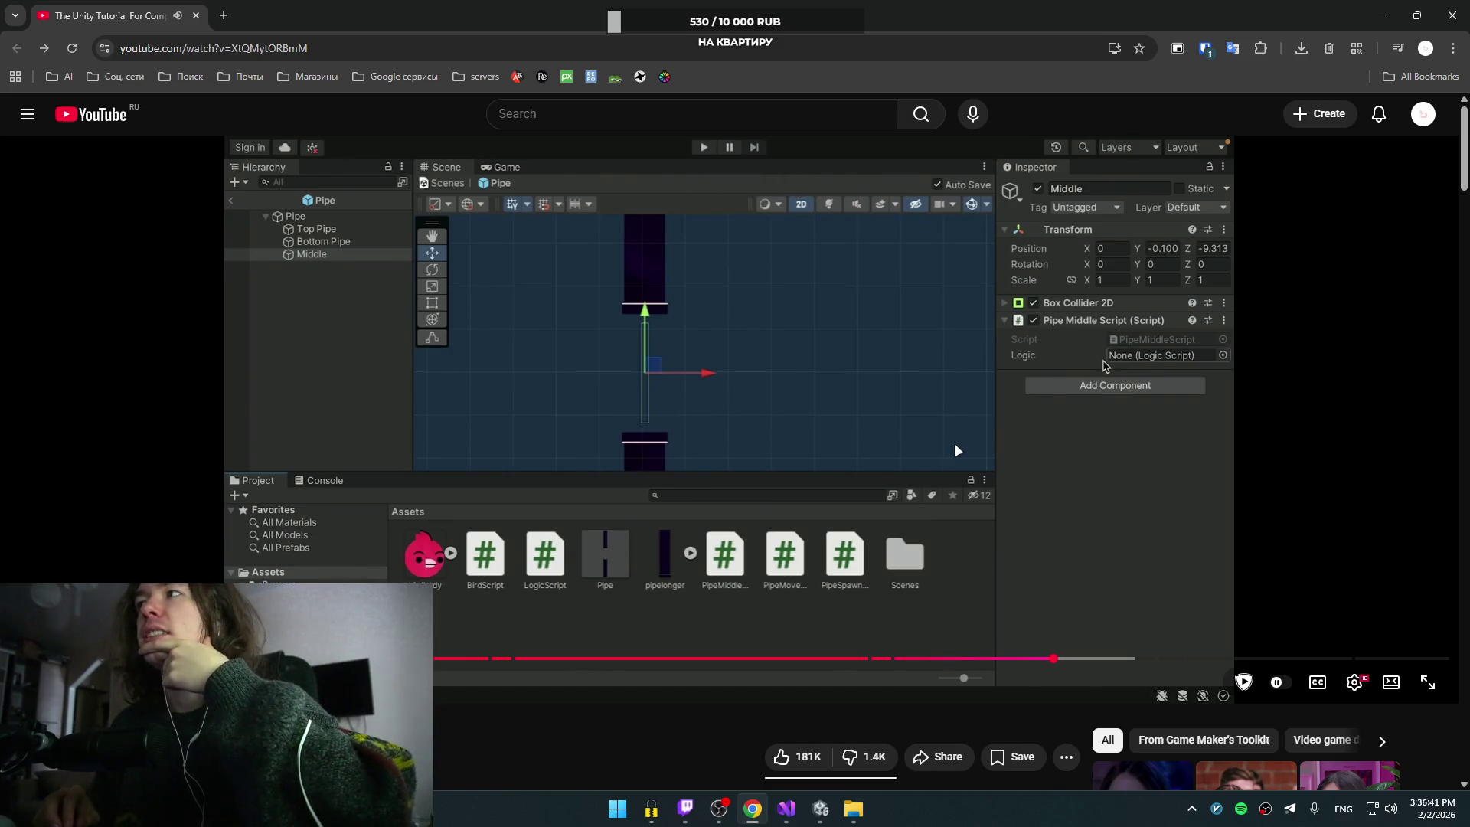
key("Right")
key("Left")
key("space")
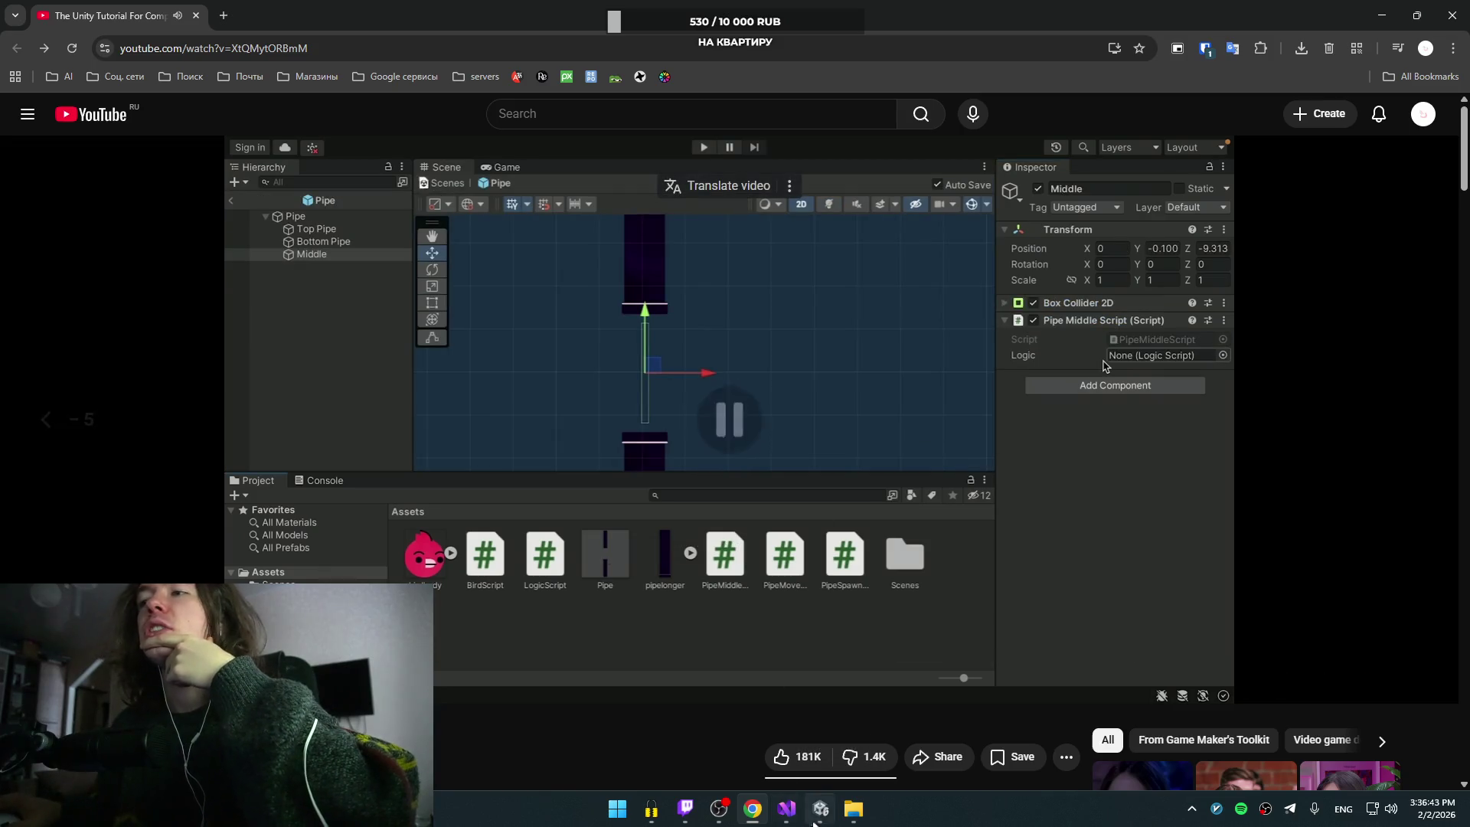
left_click(825, 814)
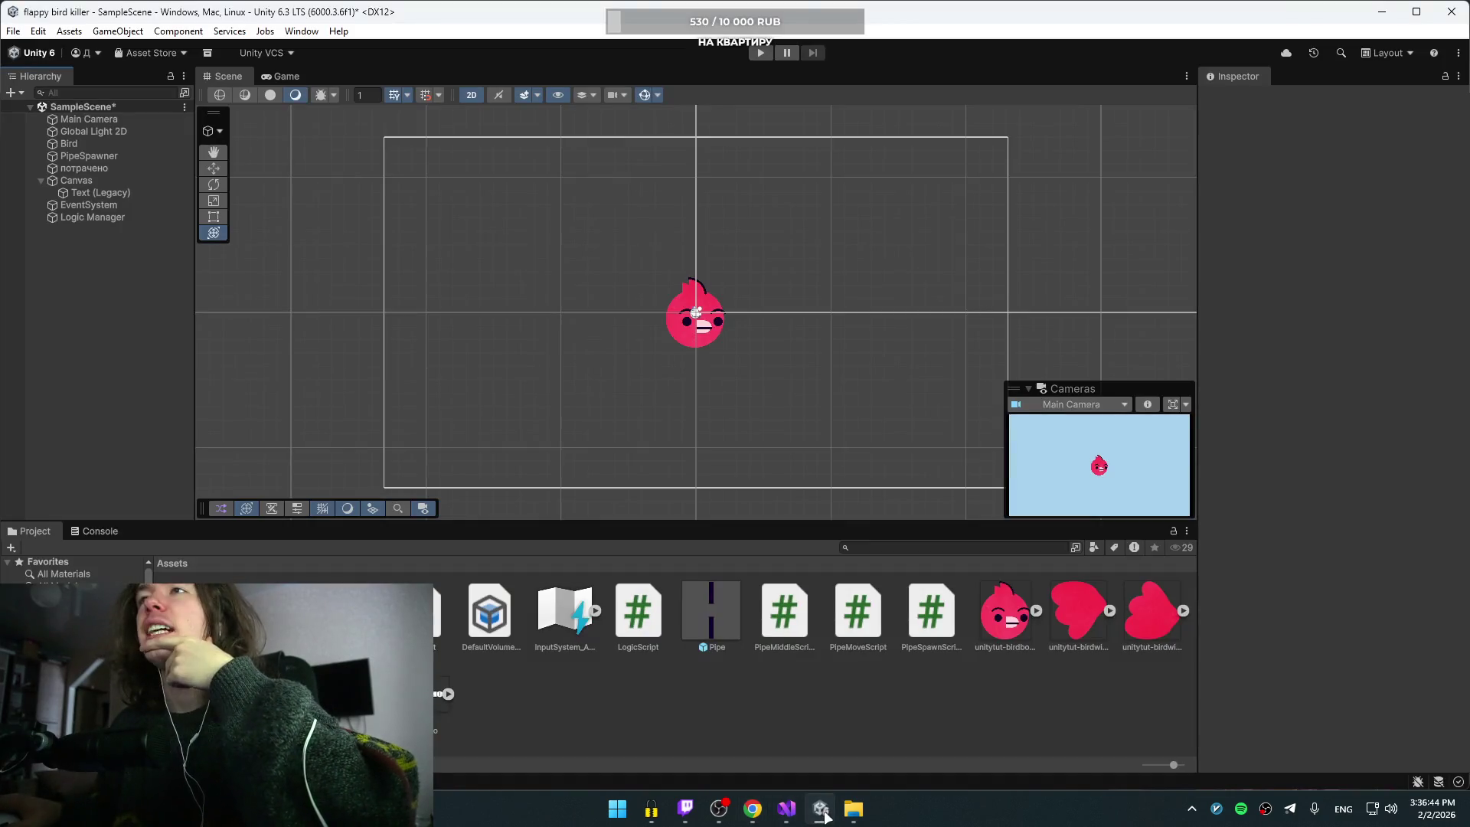
Step: Inspect the Logic Manager's Logic Script, replay a moment of the tutorial, then return to Unity
left_click(109, 219)
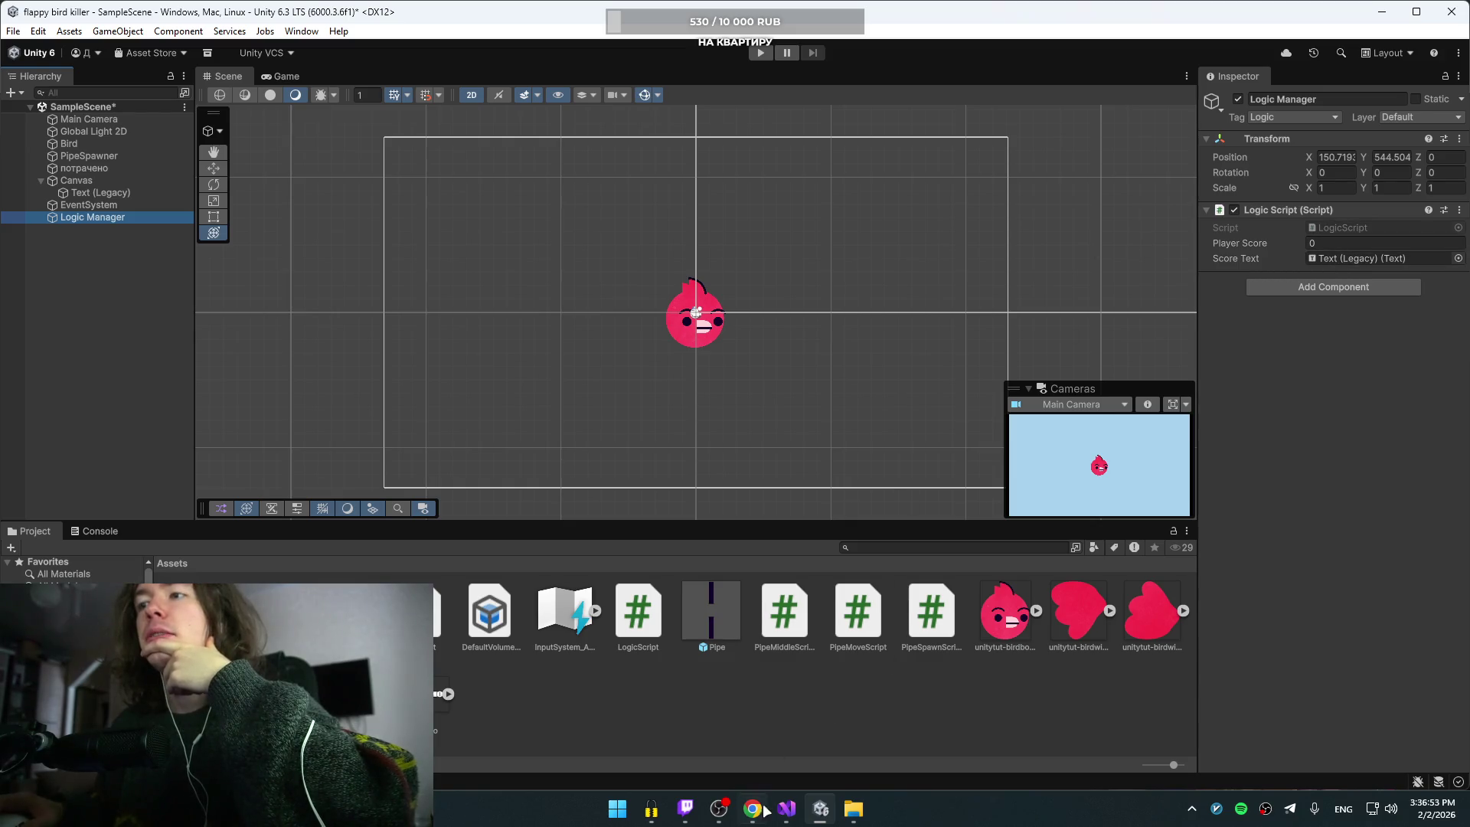
left_click(787, 742)
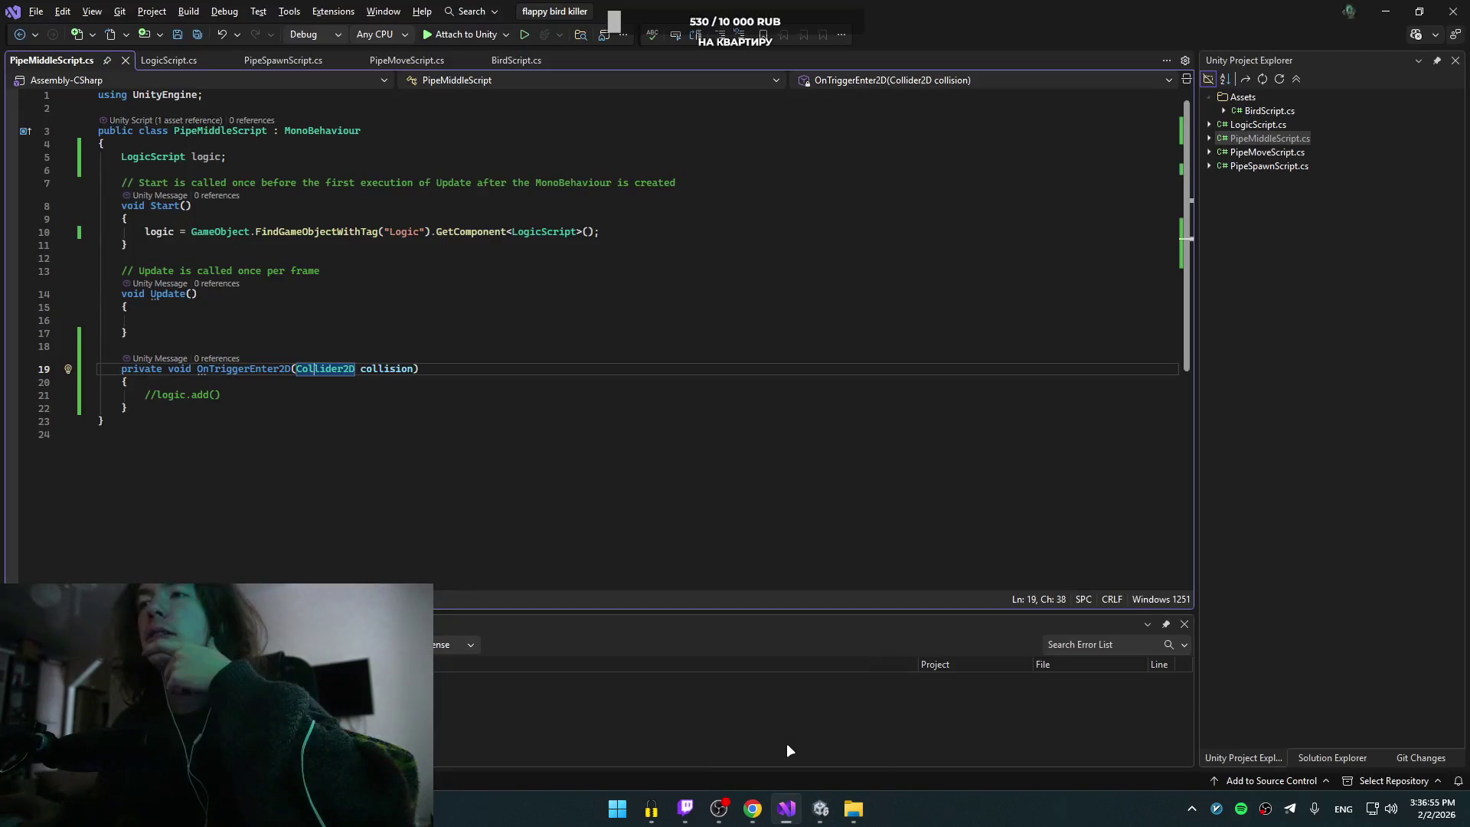
left_click(752, 808)
left_click(788, 480)
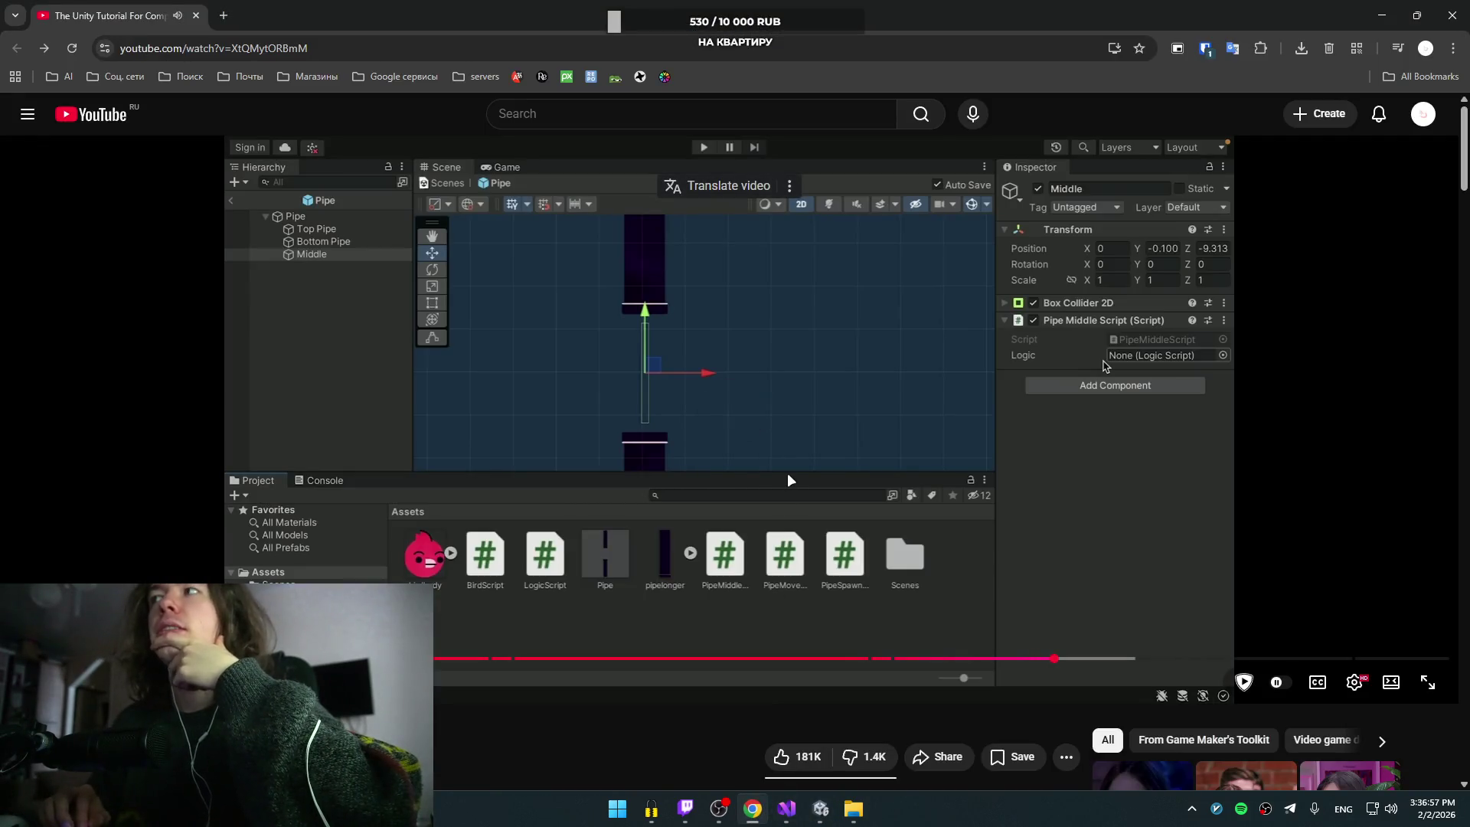
left_click(790, 480)
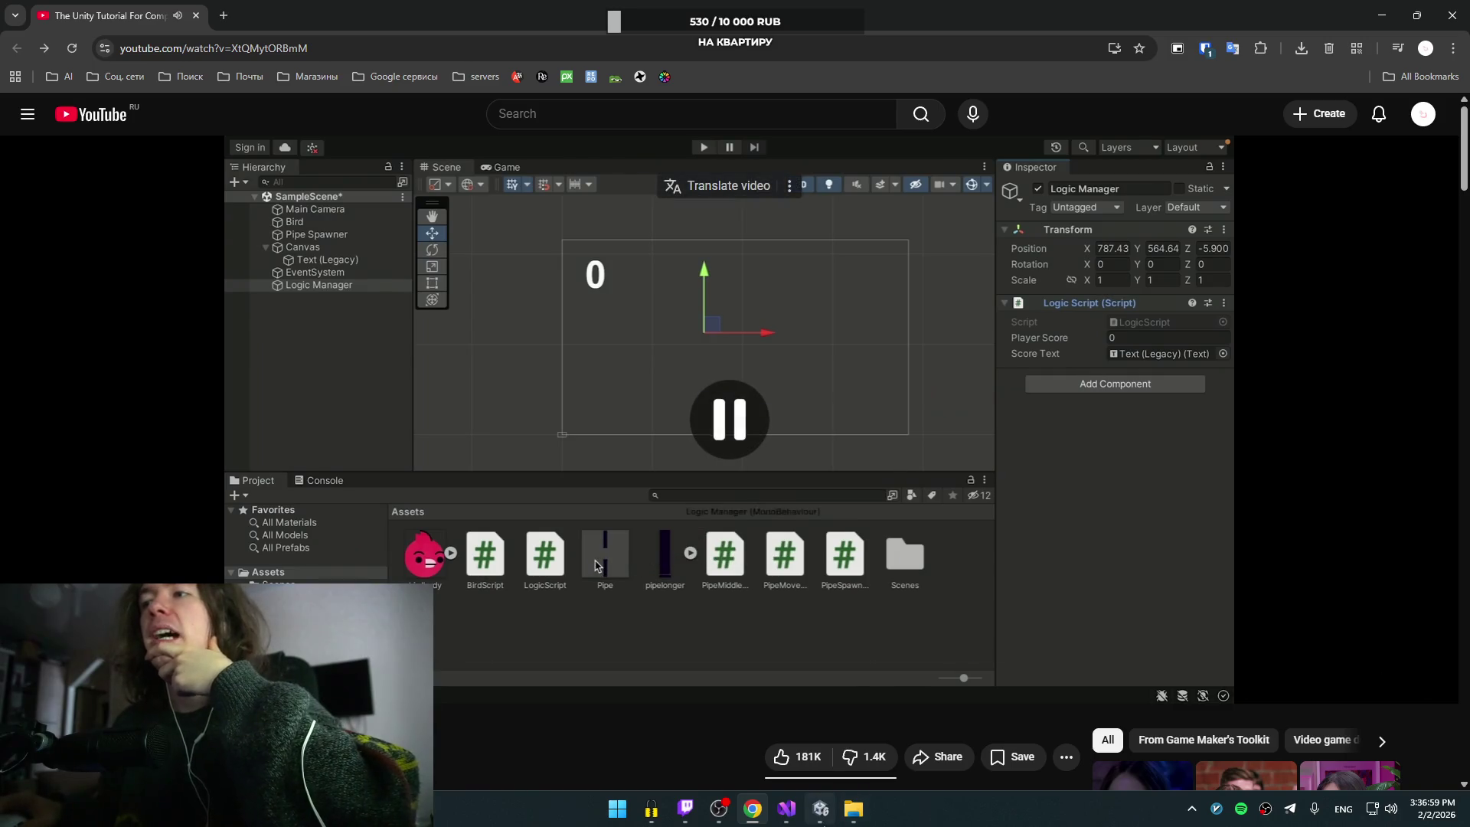
left_click(820, 808)
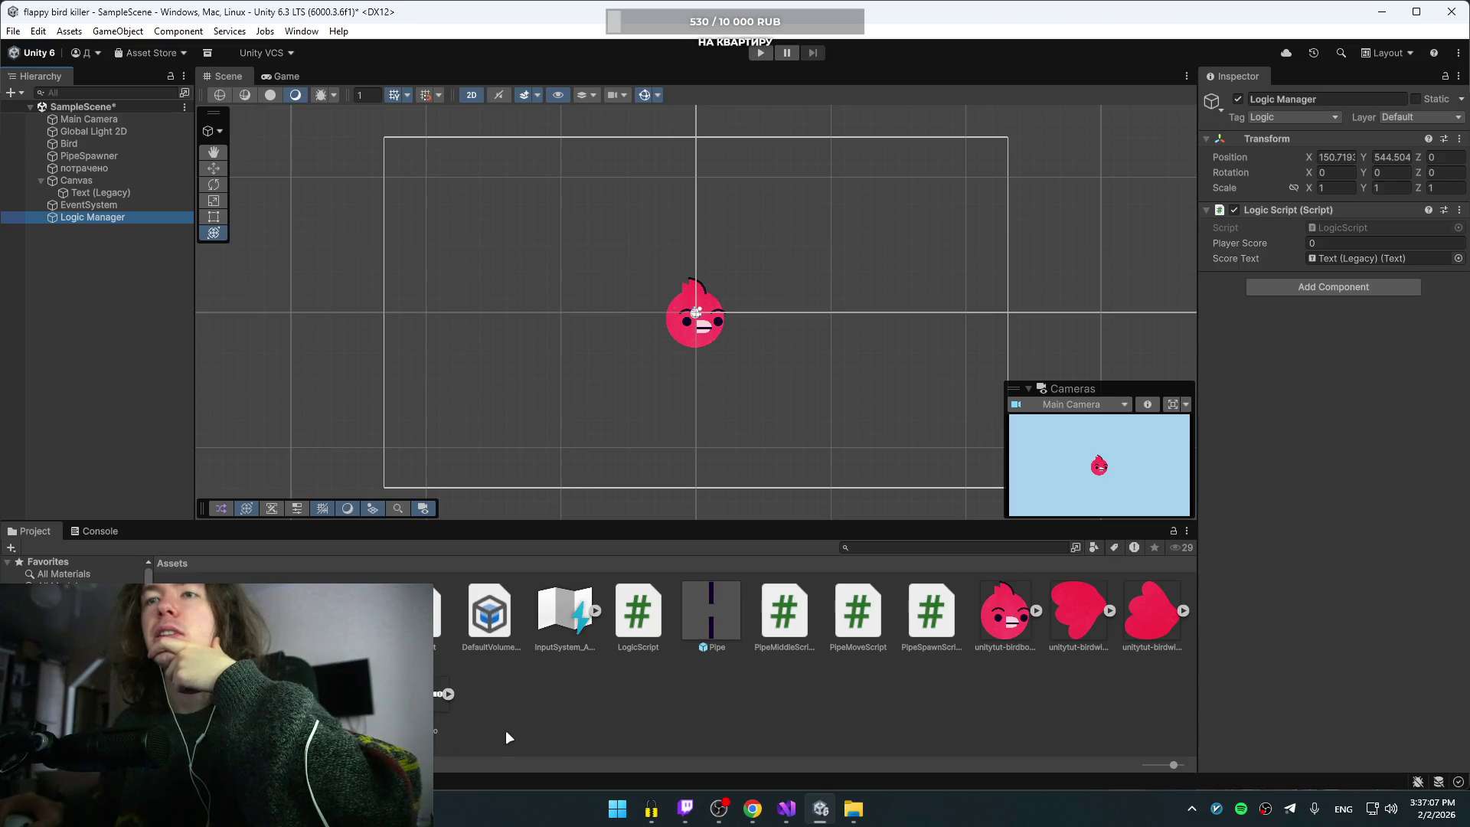
Step: Open the Pipe prefab and check Bottom Pipe's collider and Middle's trigger with Pipe Middle Script
double_click(700, 620)
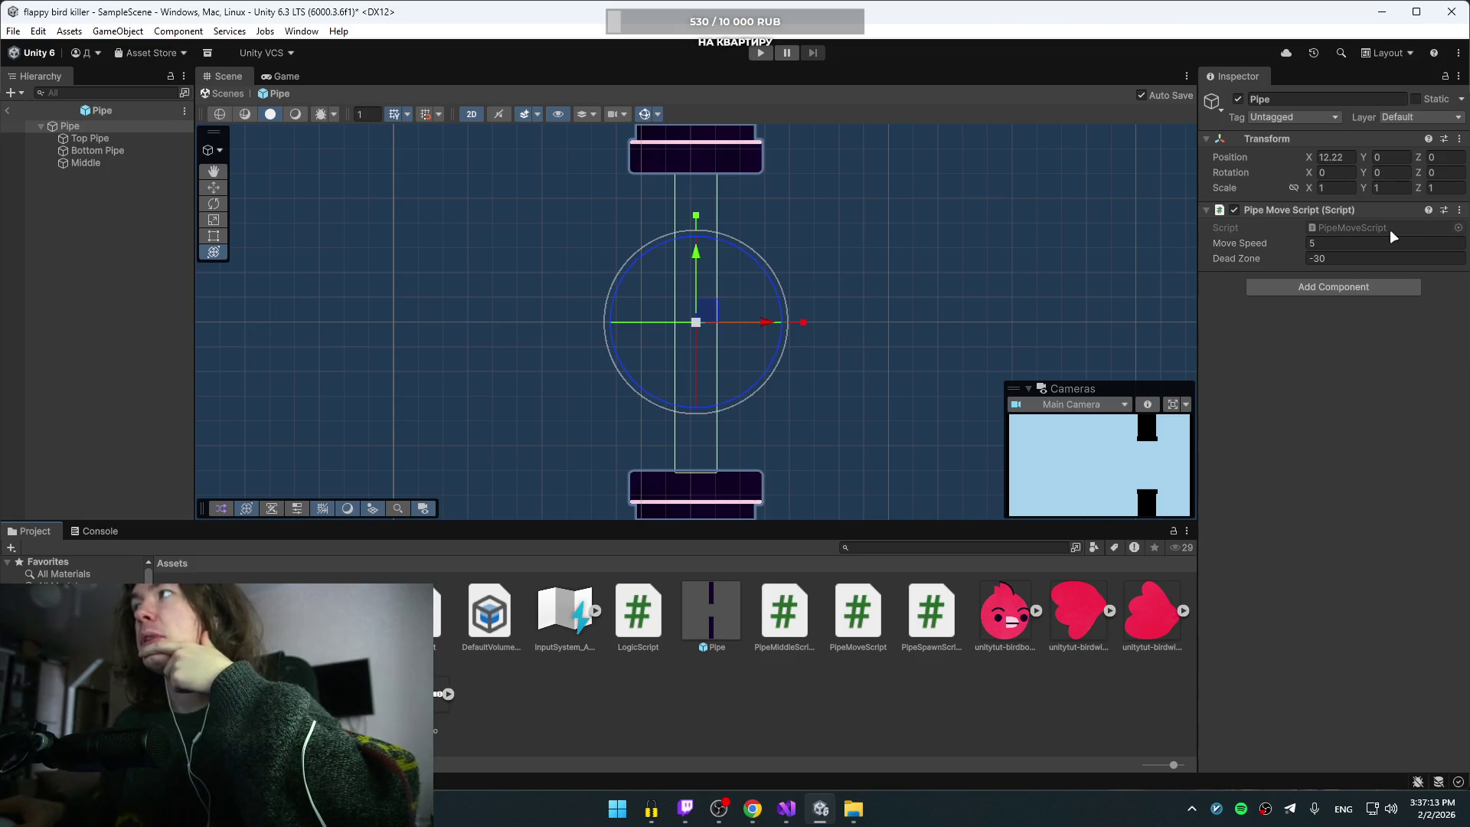
left_click(1347, 231)
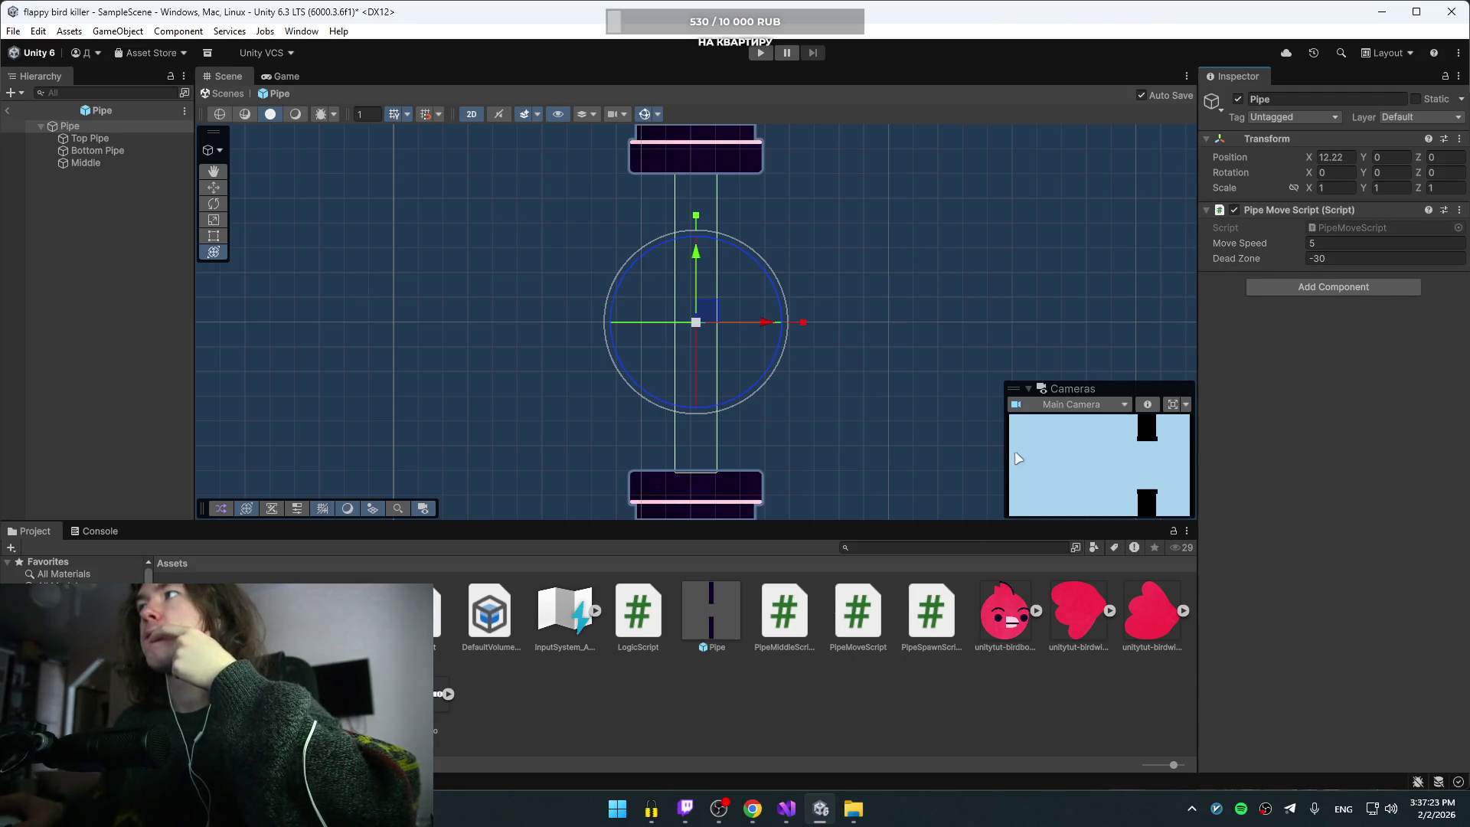
left_click(92, 150)
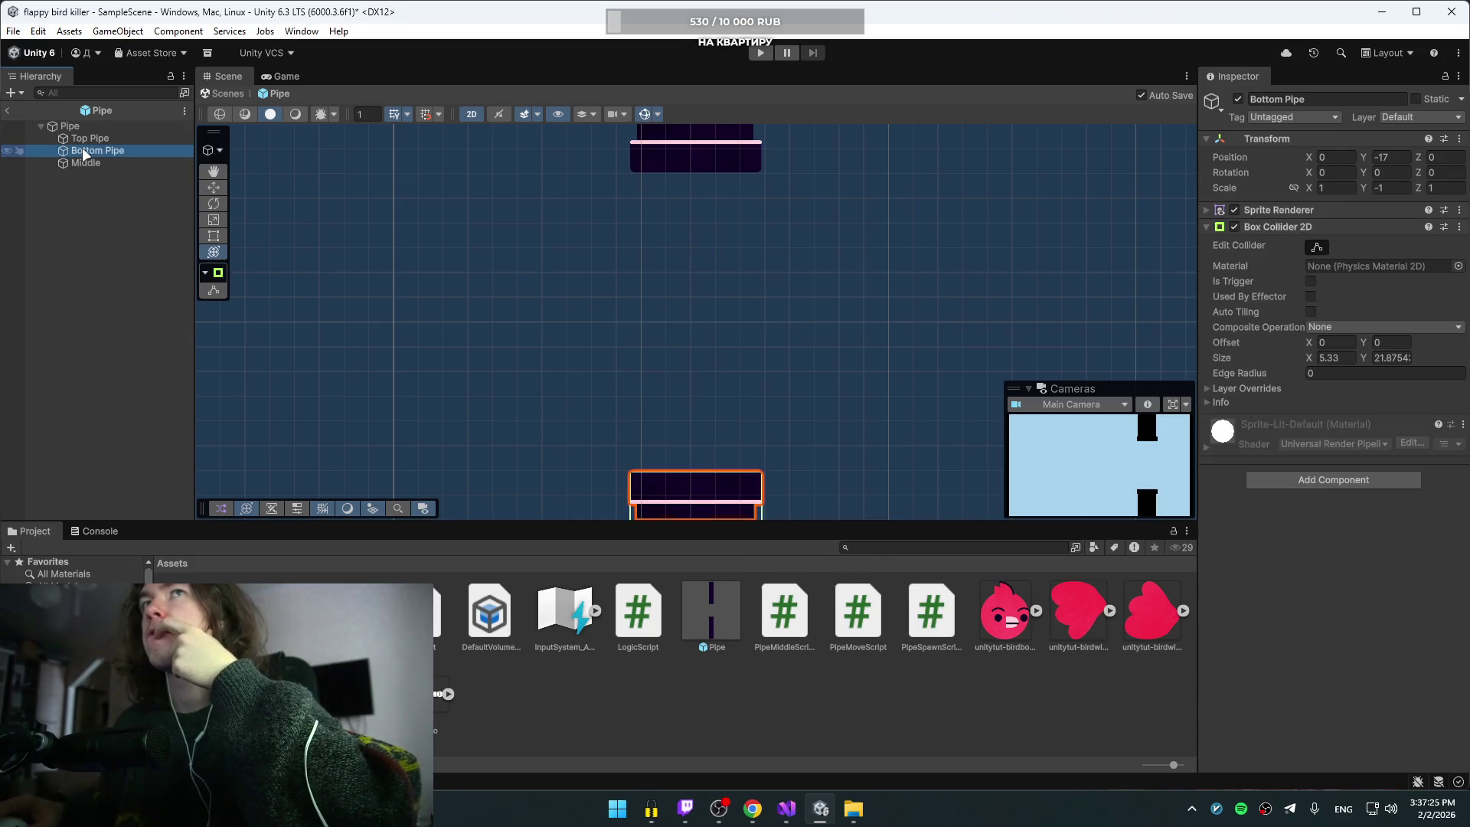
left_click(92, 163)
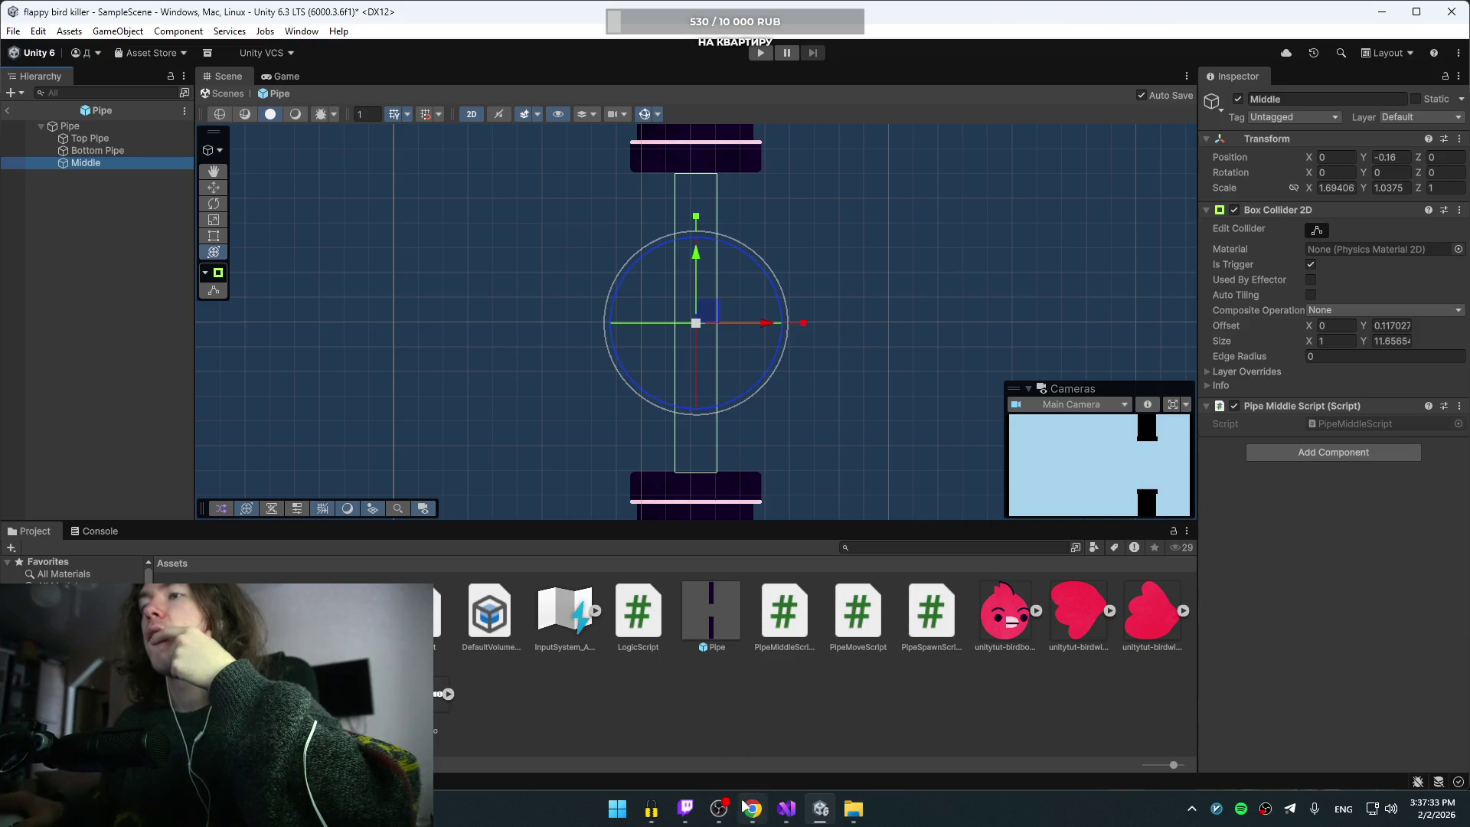
left_click(789, 813)
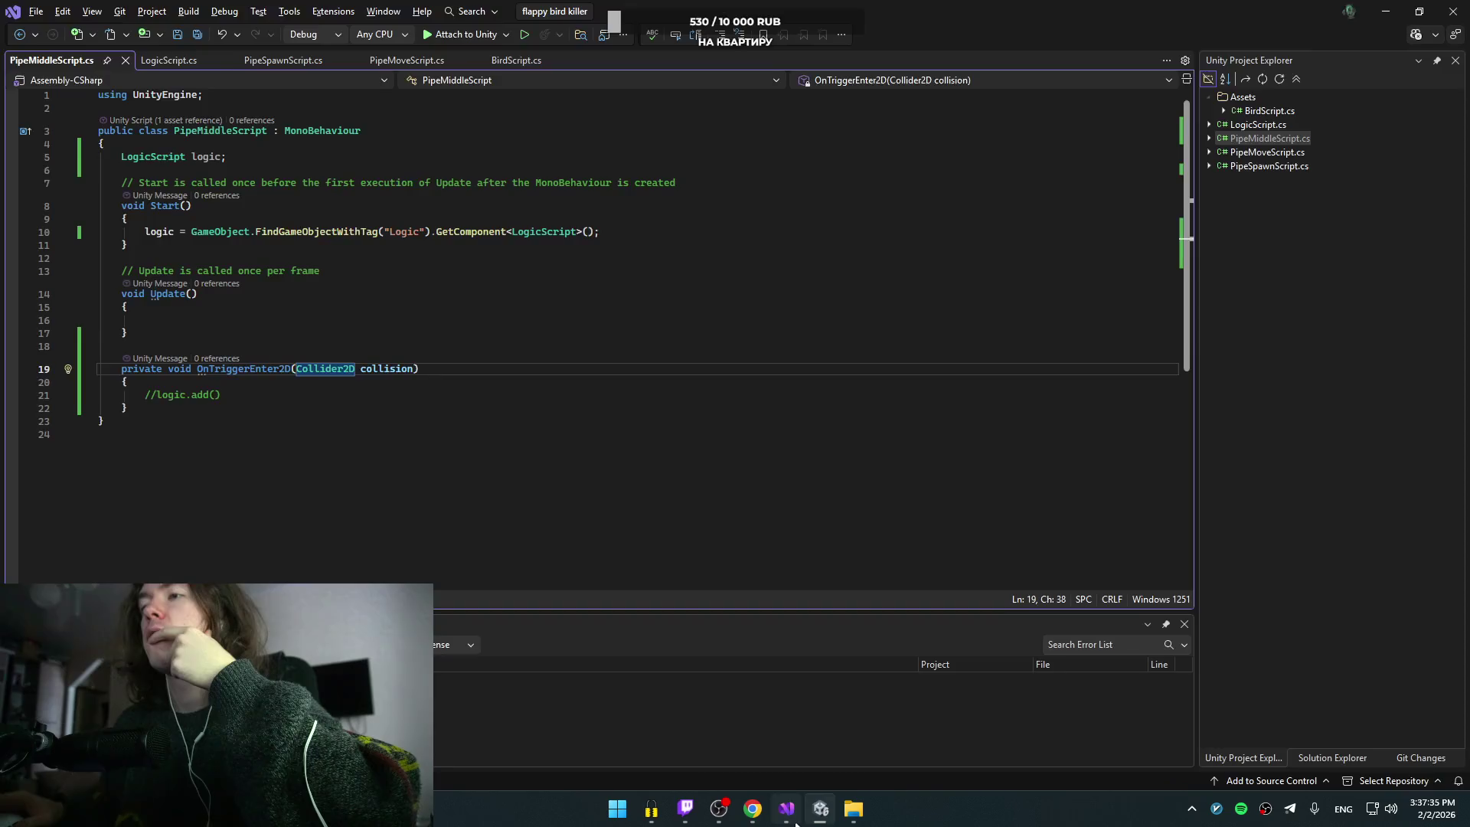
Step: Declare the field as 'public LogicScript logic;' and save PipeMiddleScript.cs
double_click(223, 159)
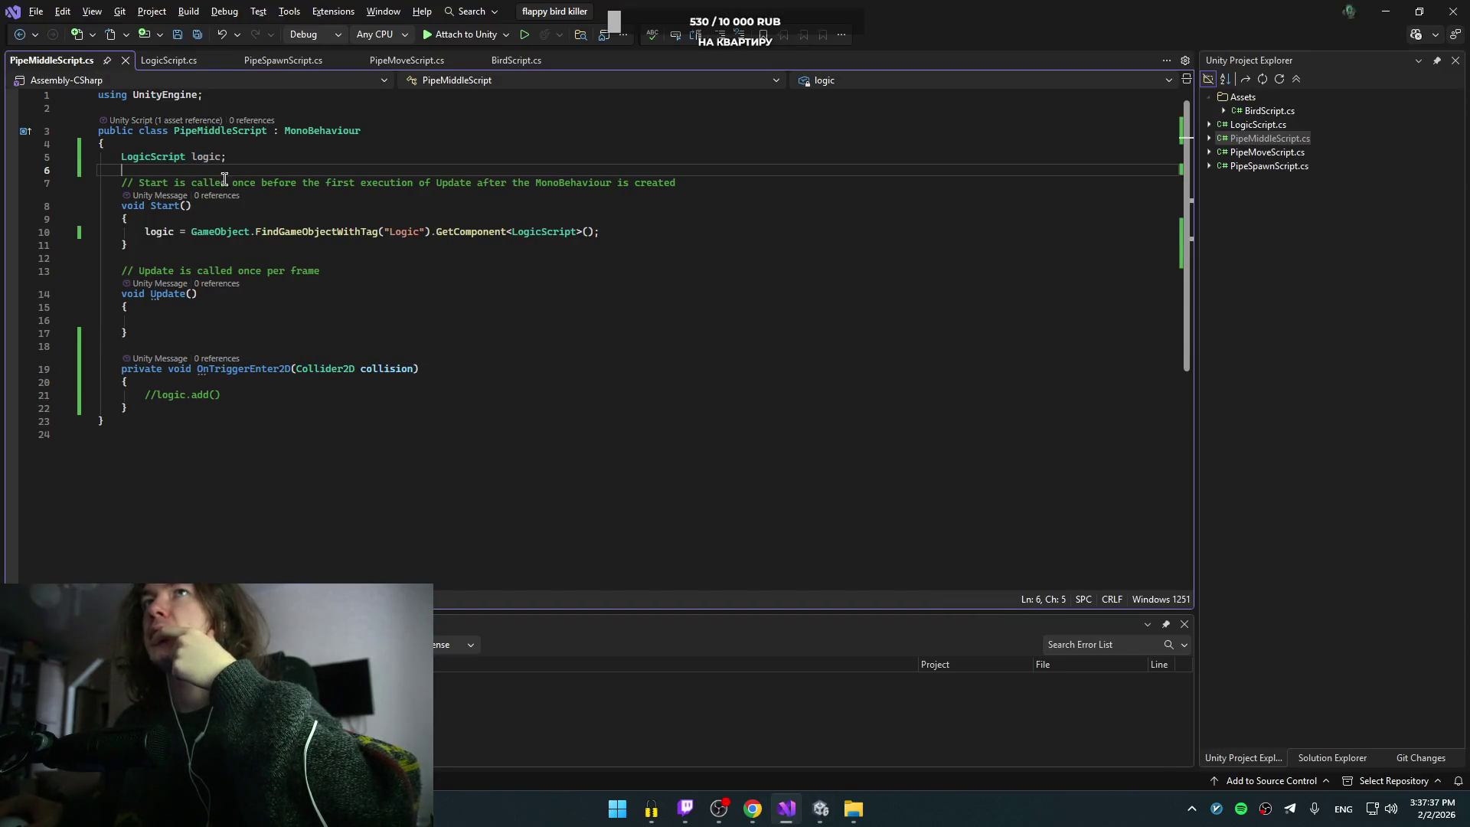
left_click(165, 227)
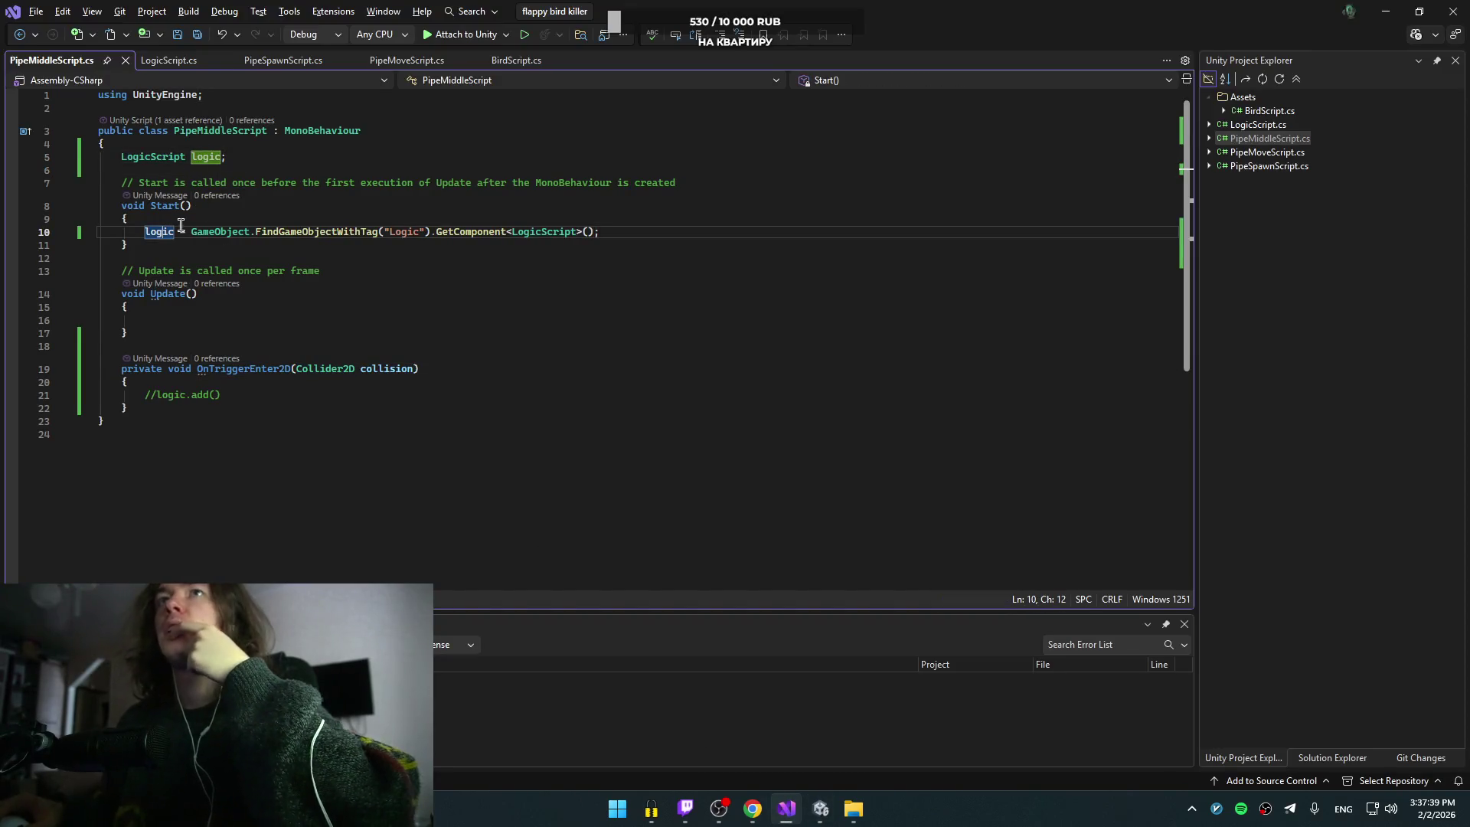
left_click(122, 157)
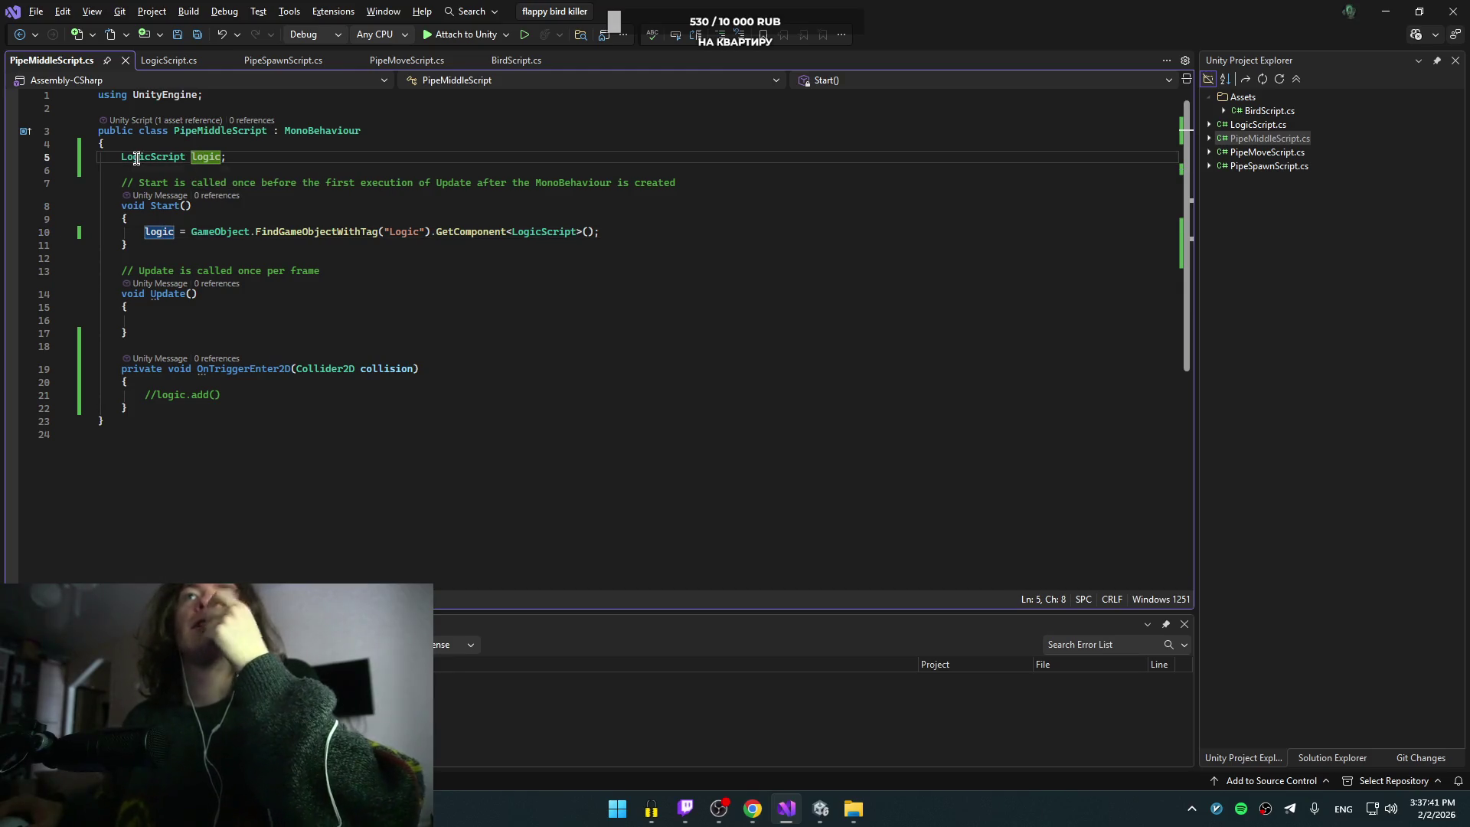
type("public")
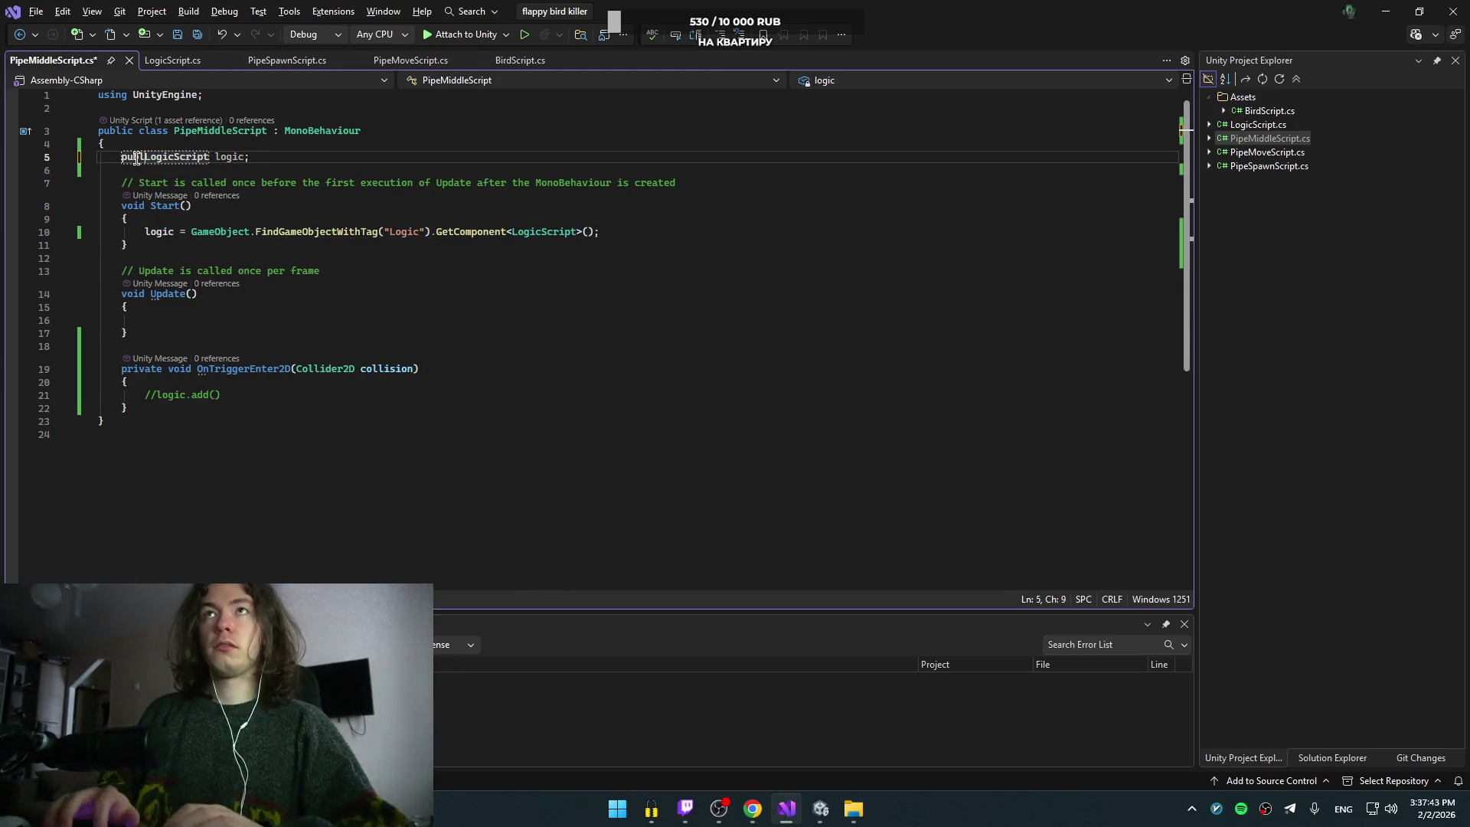
key("ctrl+s")
Step: Switch back to the Unity editor, where the Middle object's Logic slot now appears
key("alt+Tab")
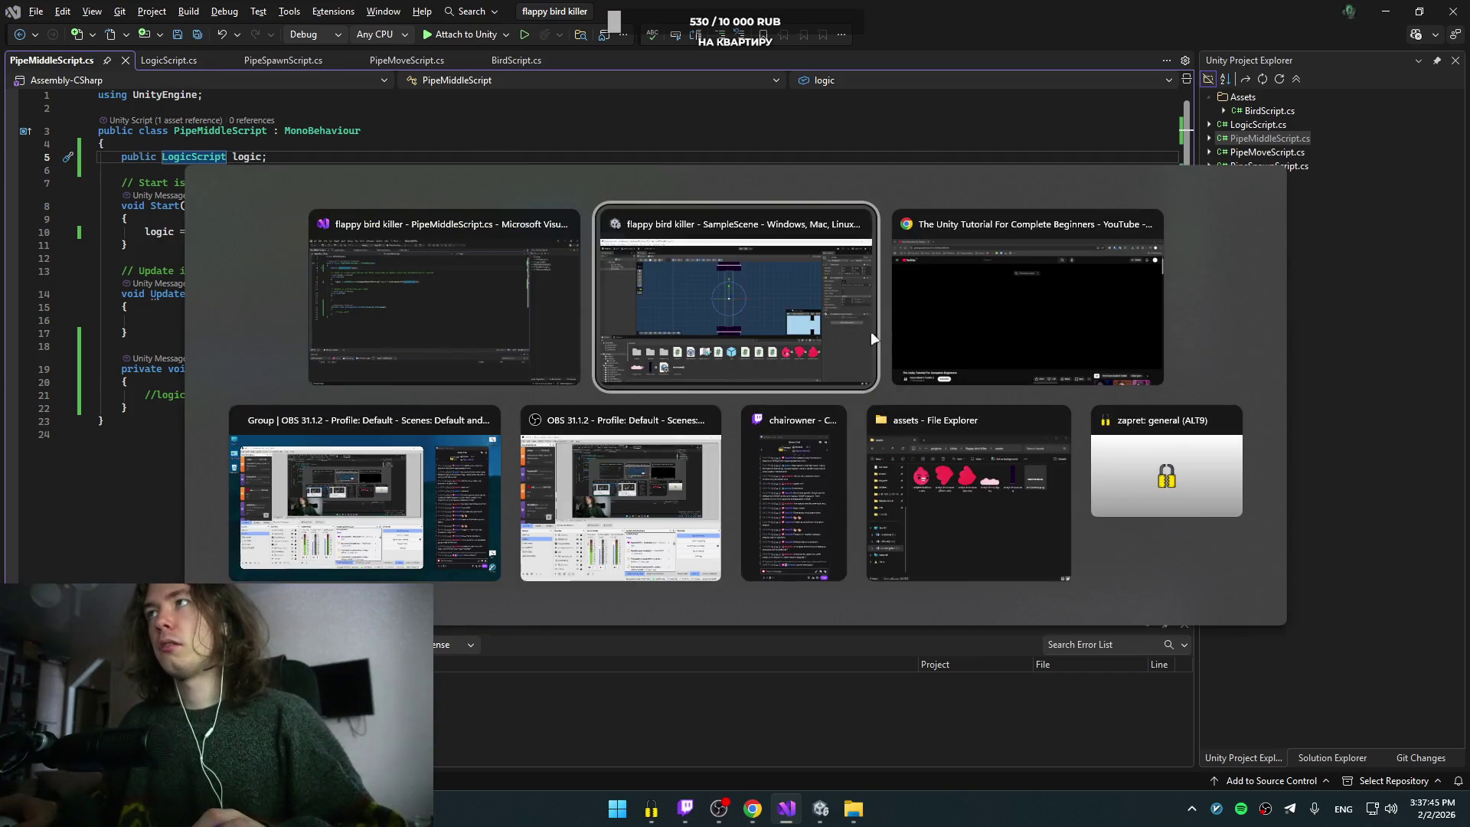
key("Escape")
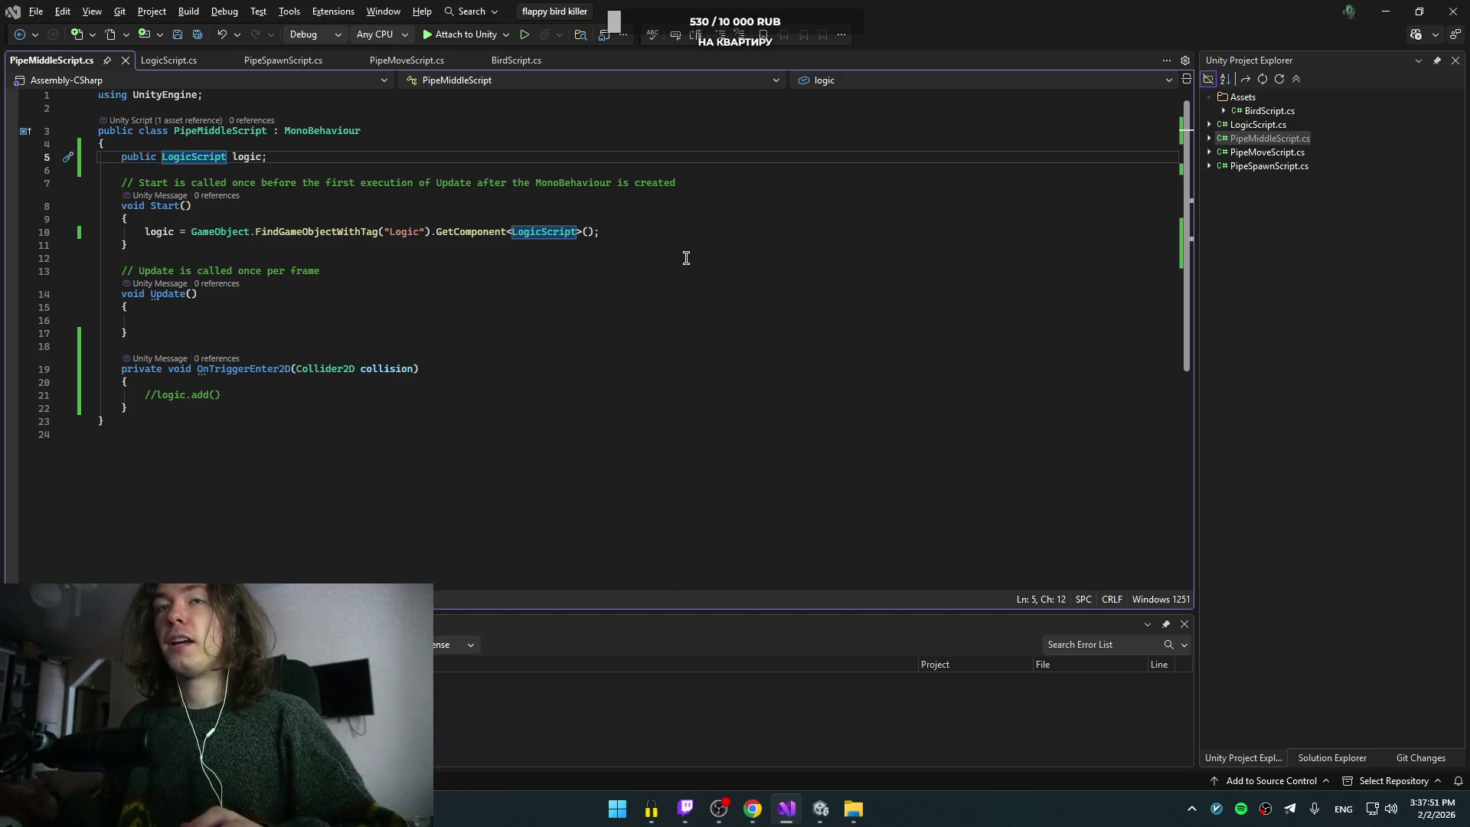
key("alt+Tab")
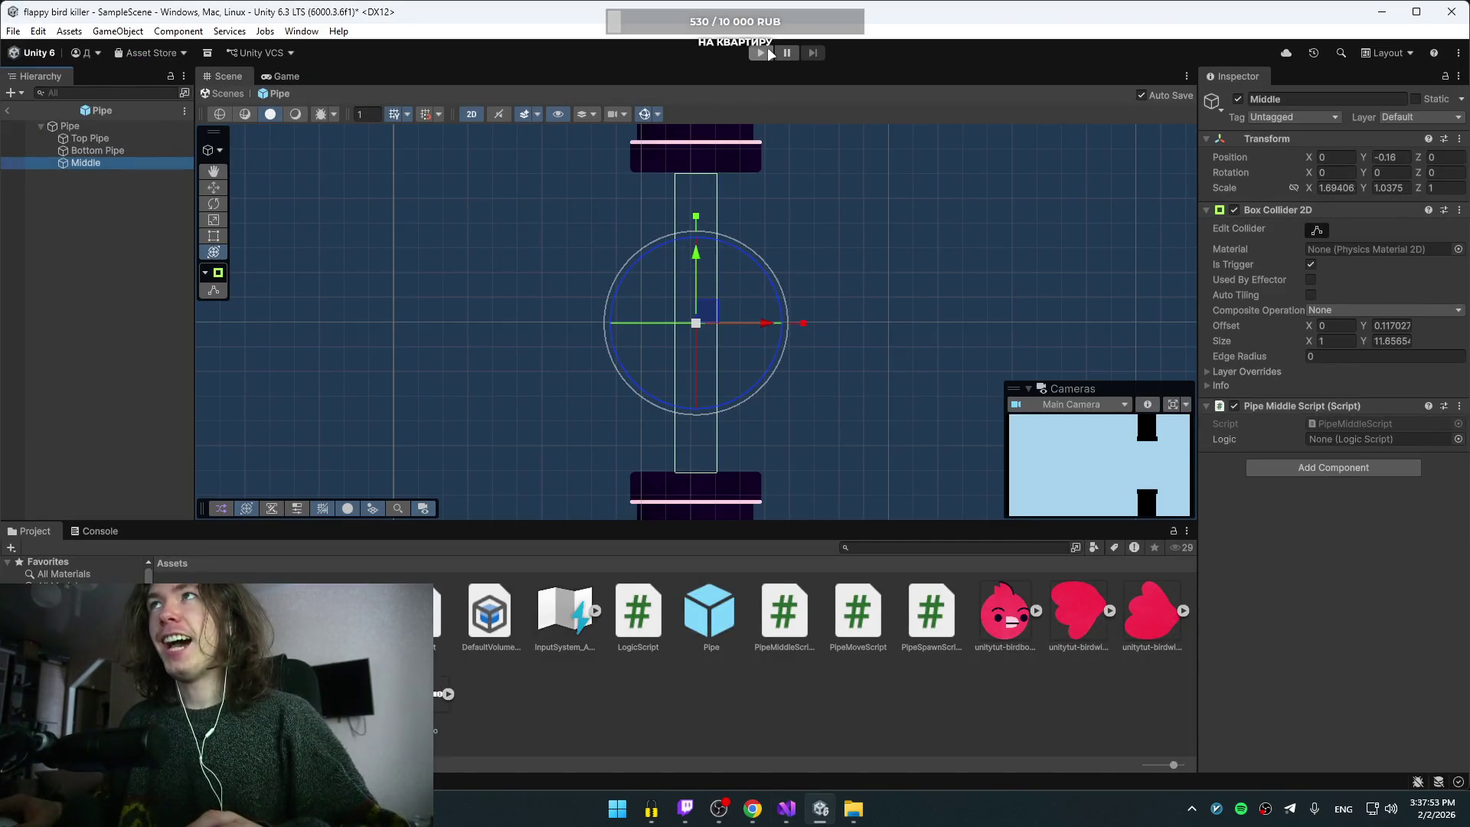
left_click(765, 51)
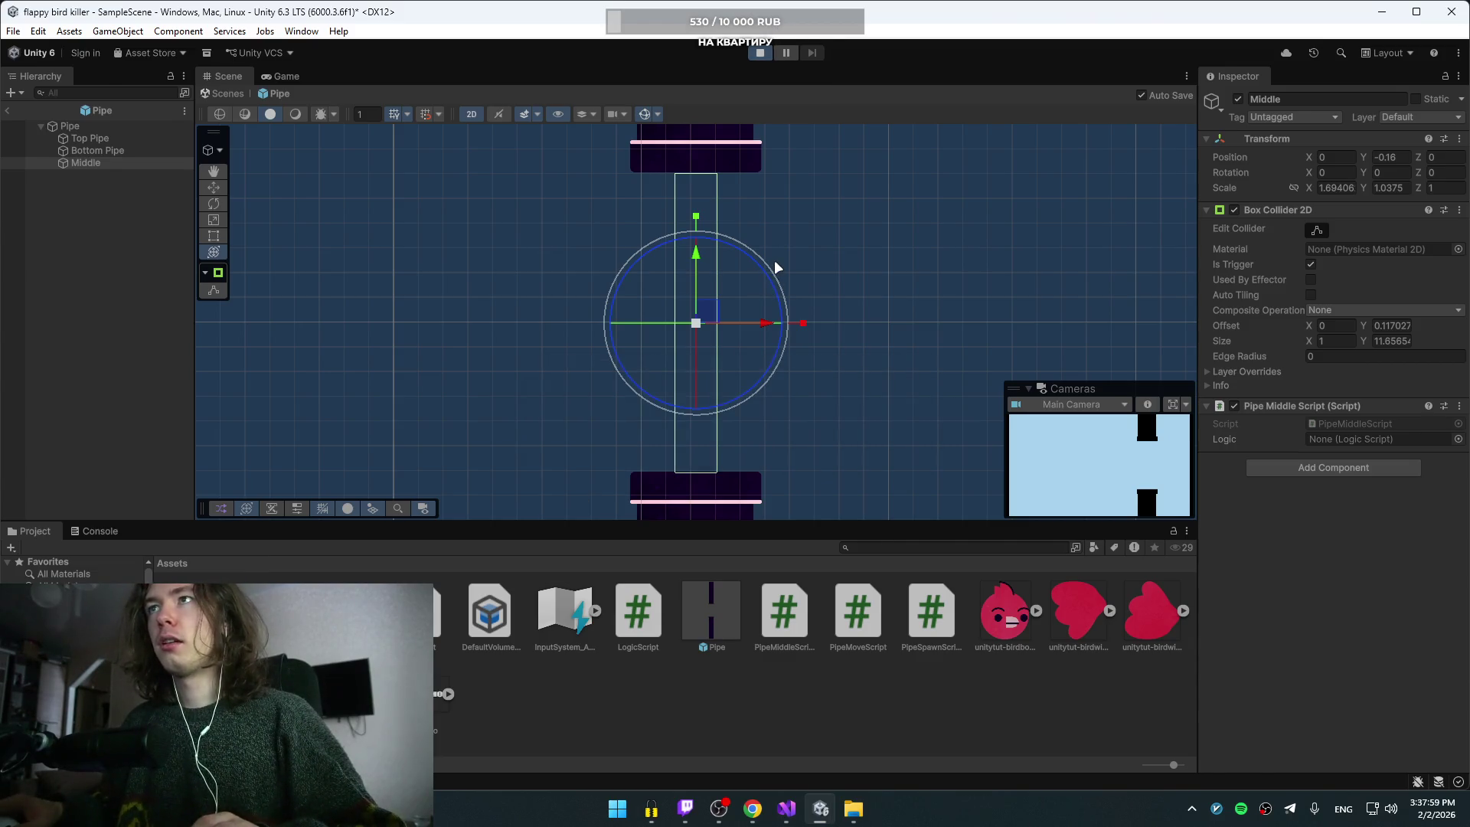
key("space")
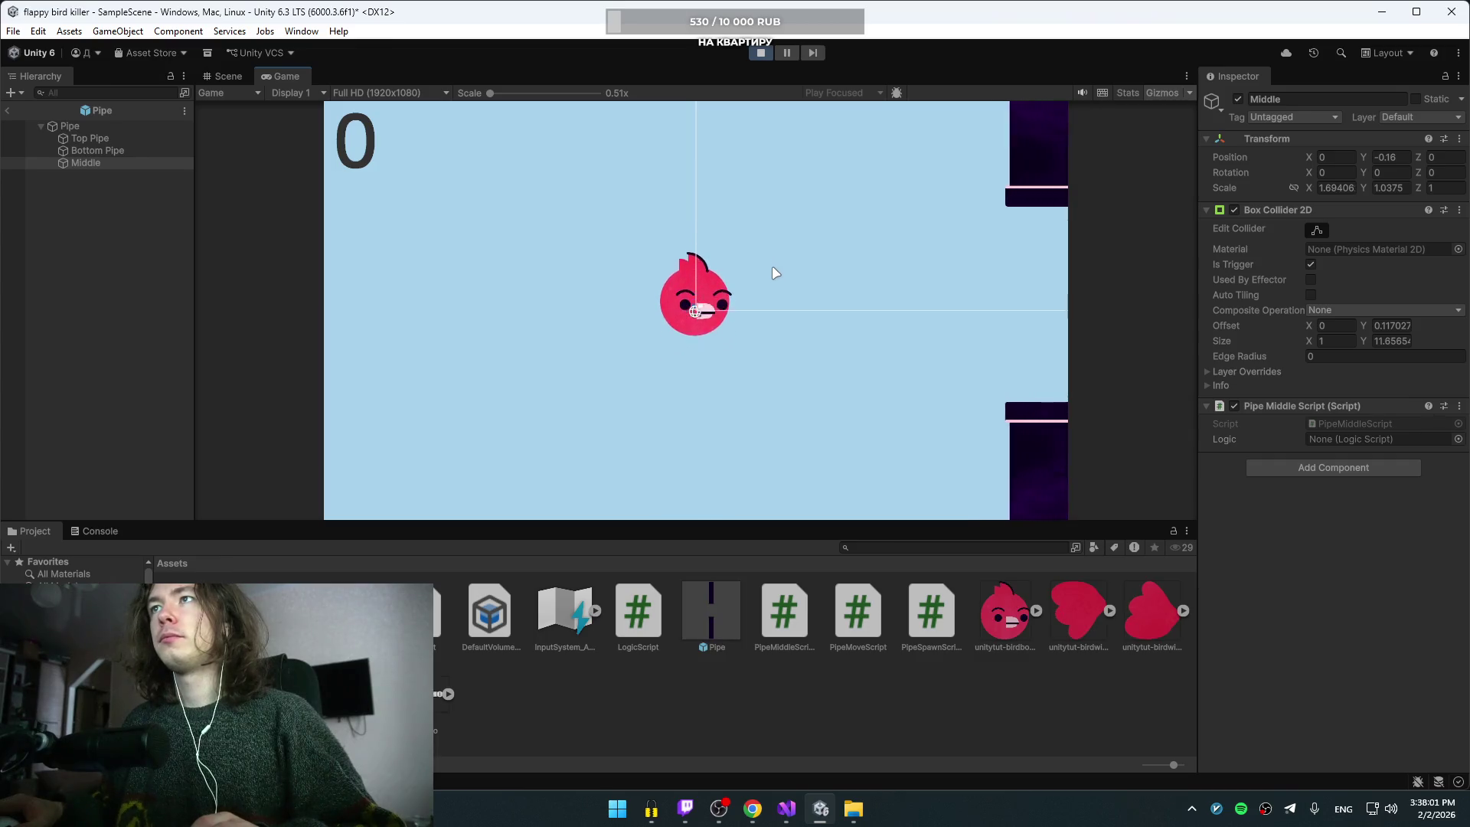
key("space")
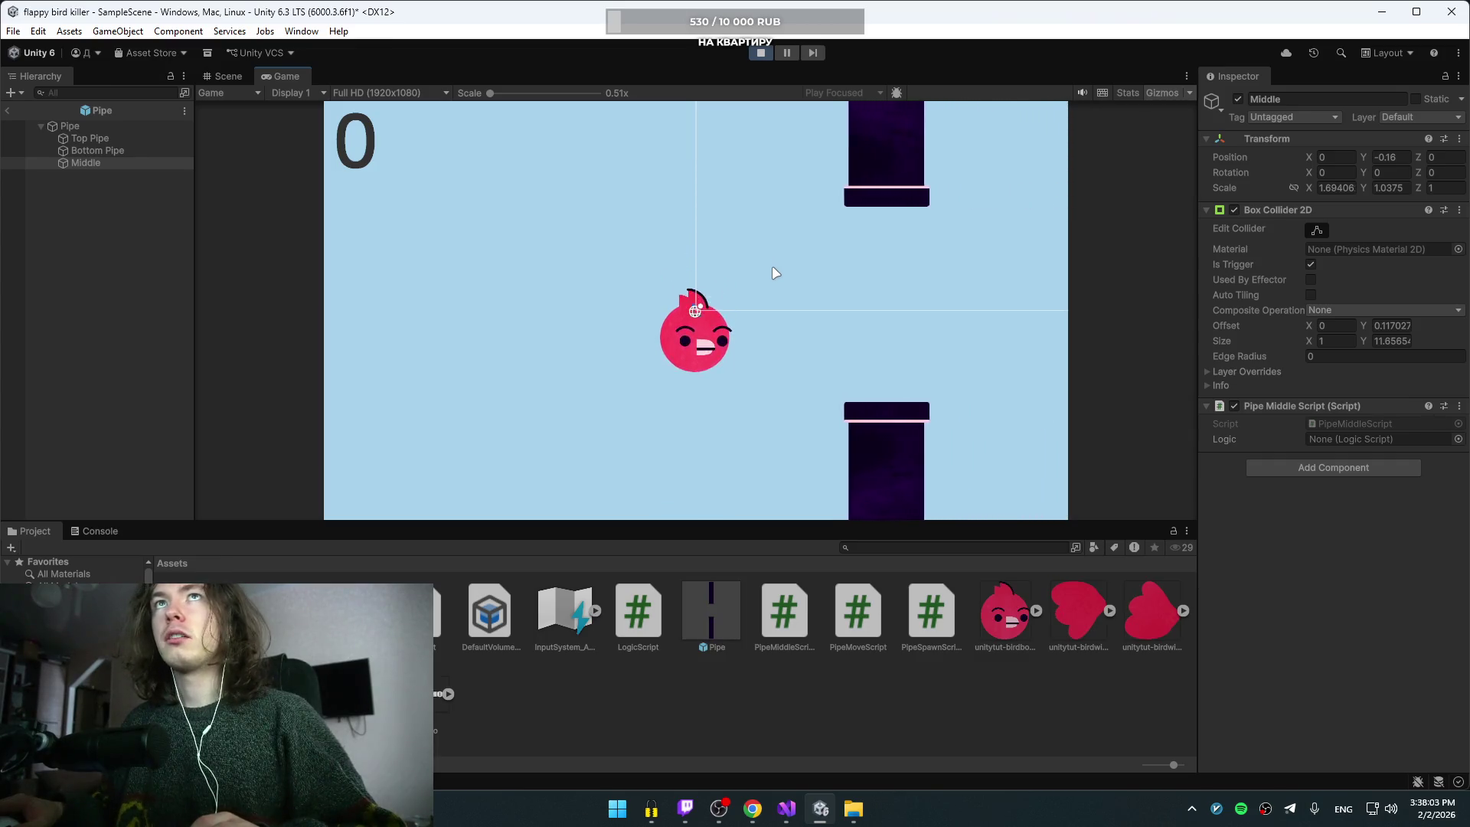
key("space")
key("space")
key("space")
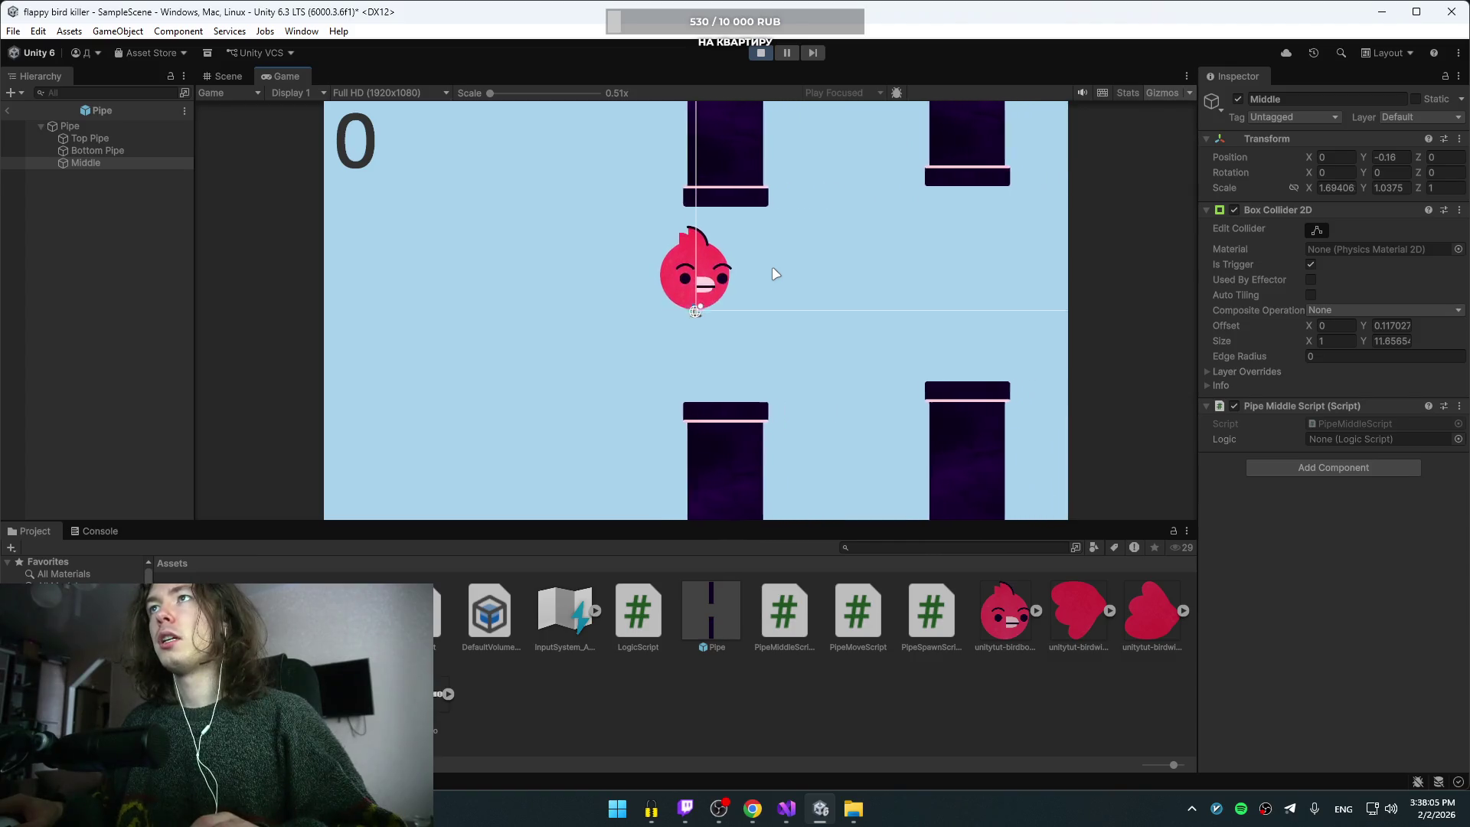
key("space")
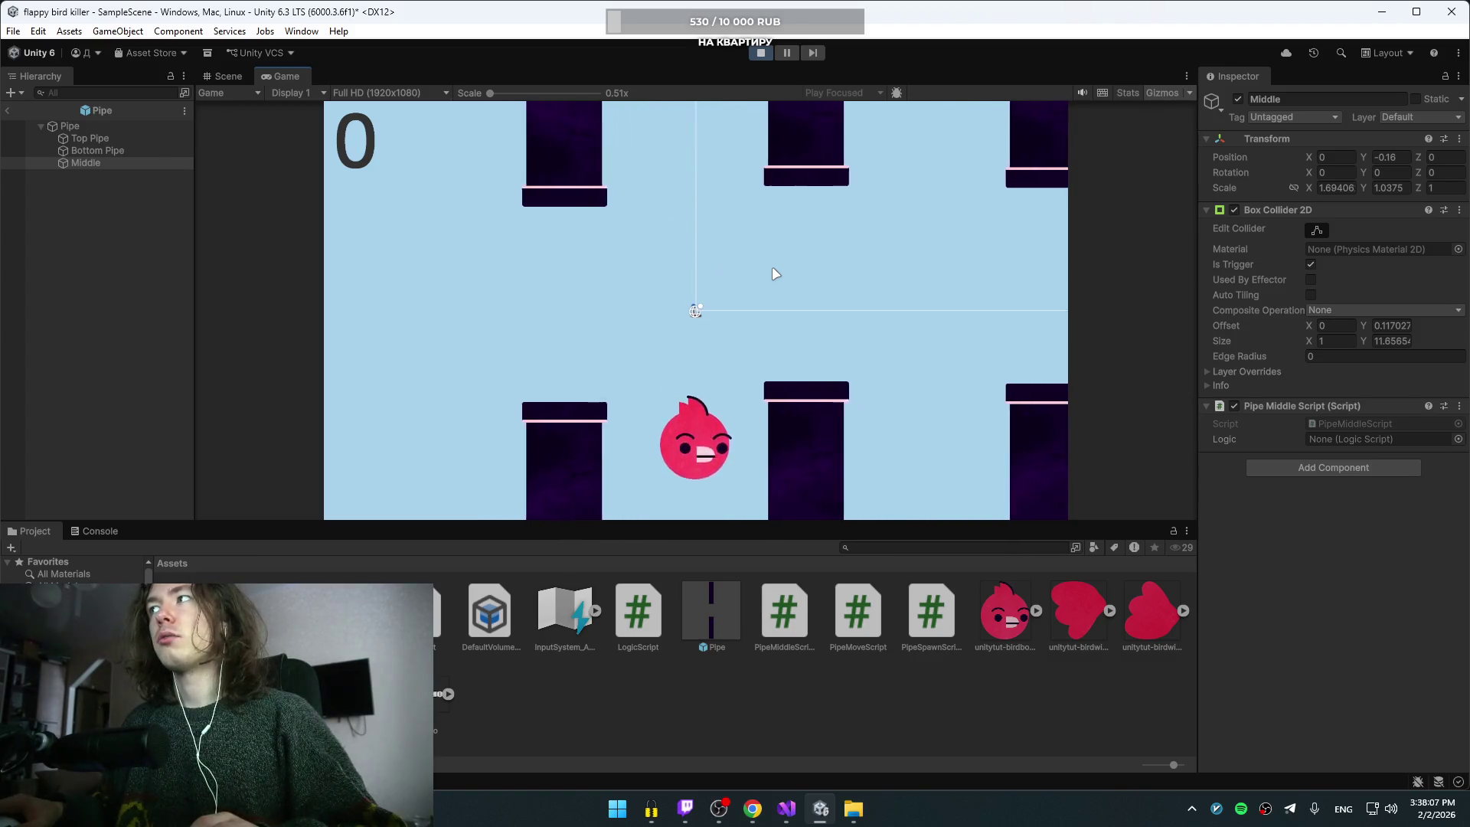
left_click(761, 52)
key("alt+Tab")
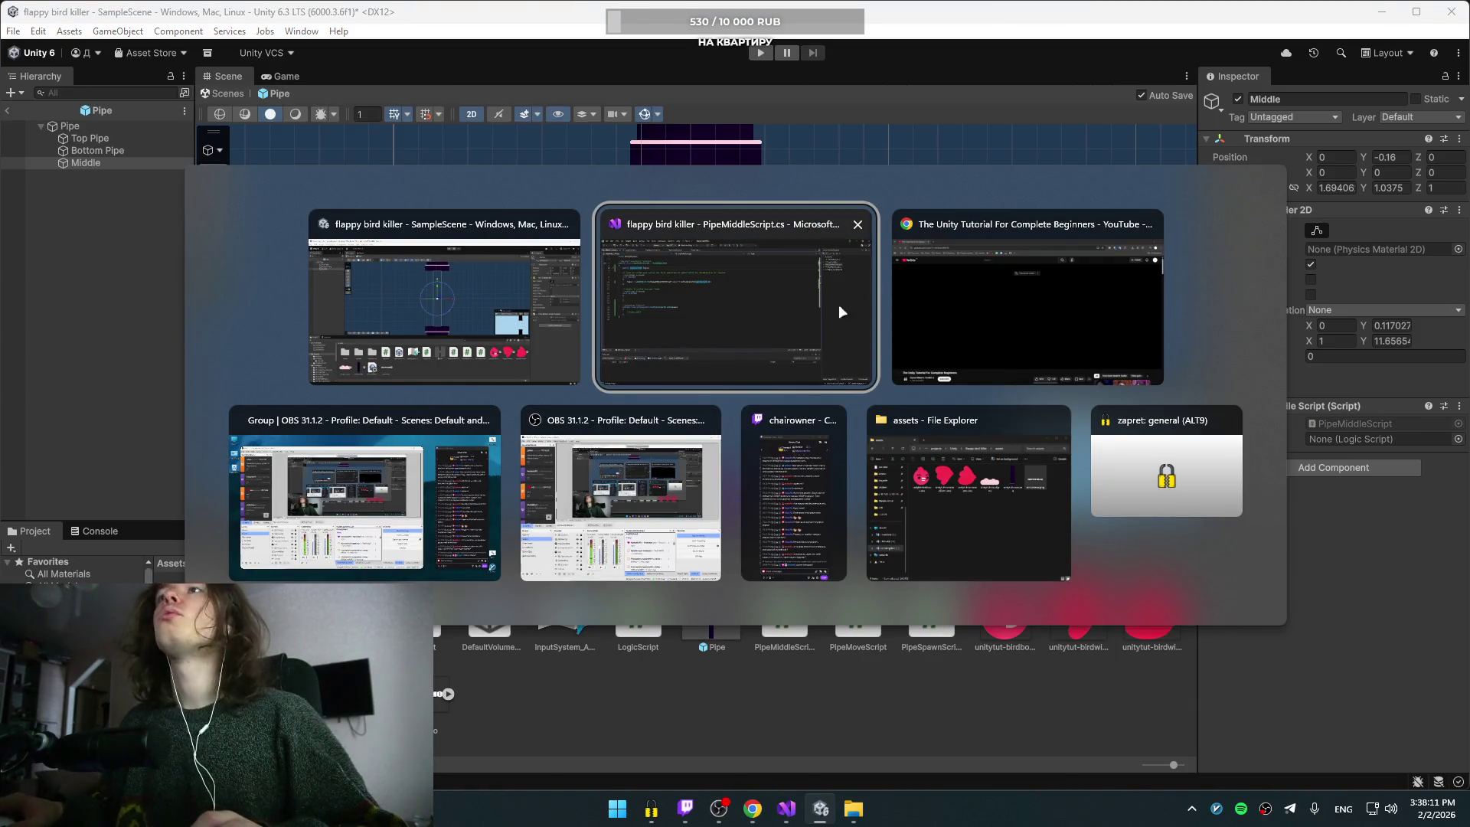
Step: Uncomment line 21's logic call and start rewriting logic.add() as addScore, leaving it unfinished
left_click(728, 292)
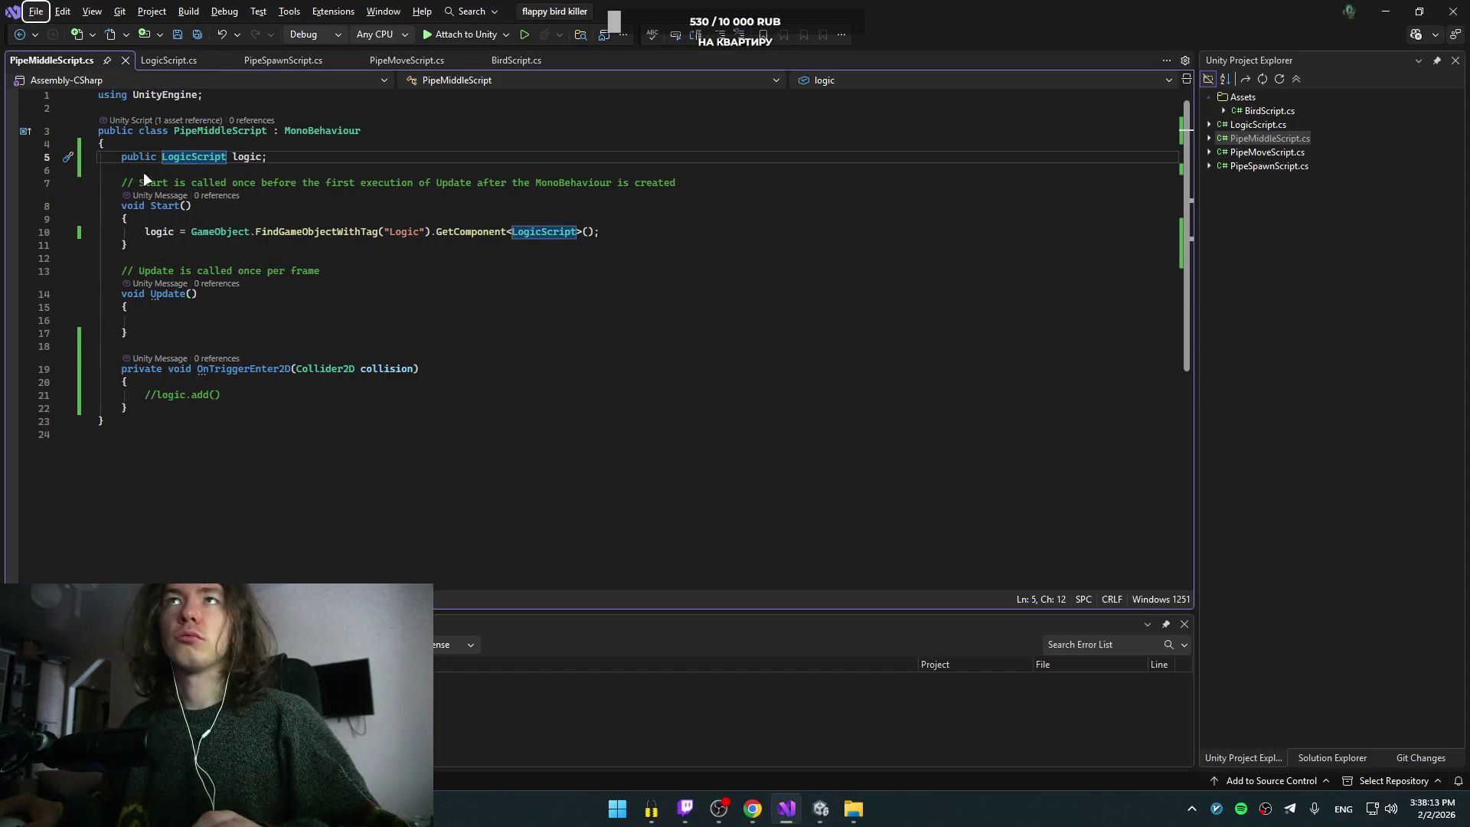
left_click(255, 184)
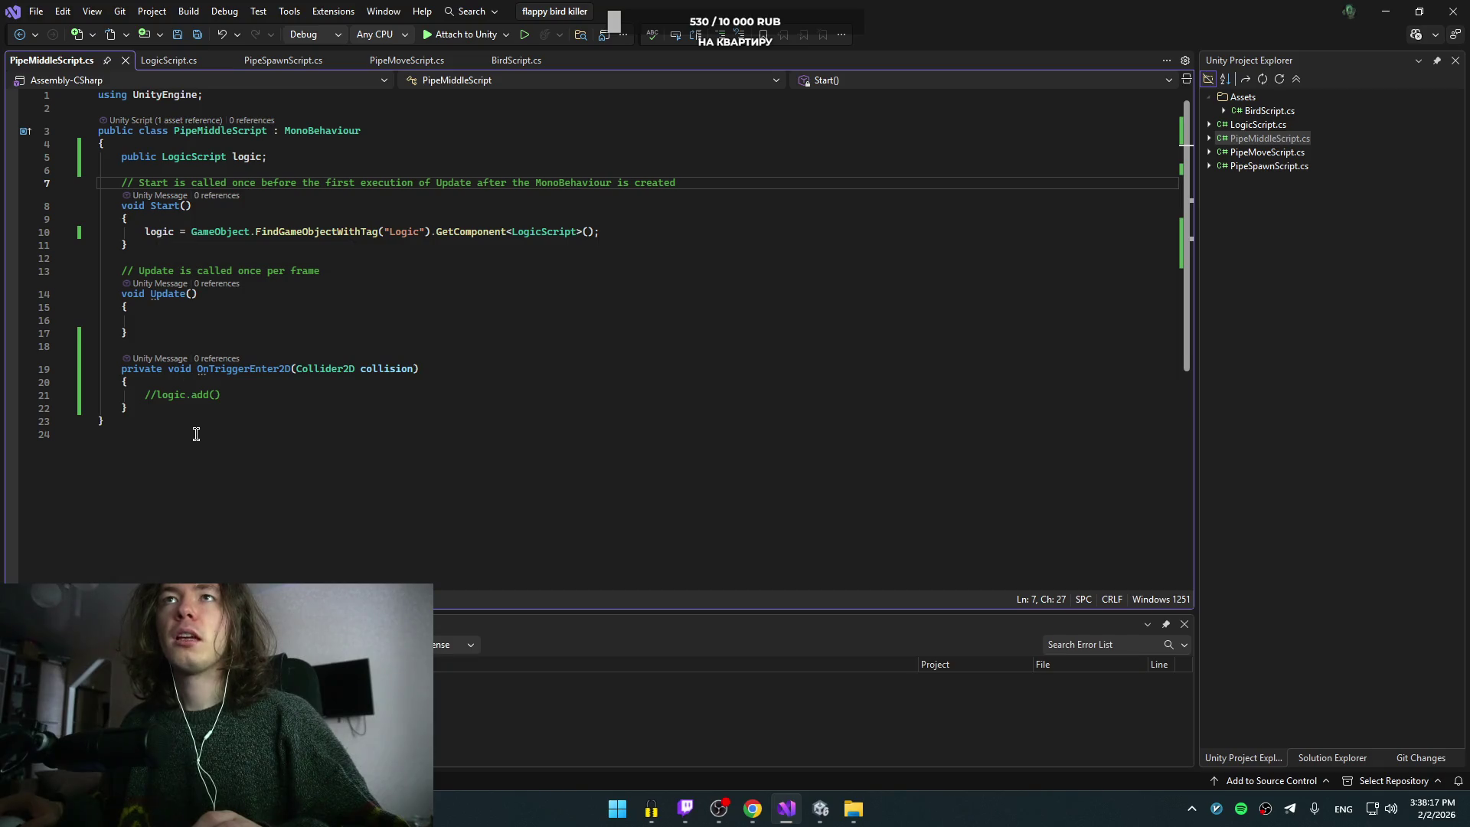
left_click(240, 394)
key("ctrl+k")
key("ctrl+u")
key("Left")
key("Left")
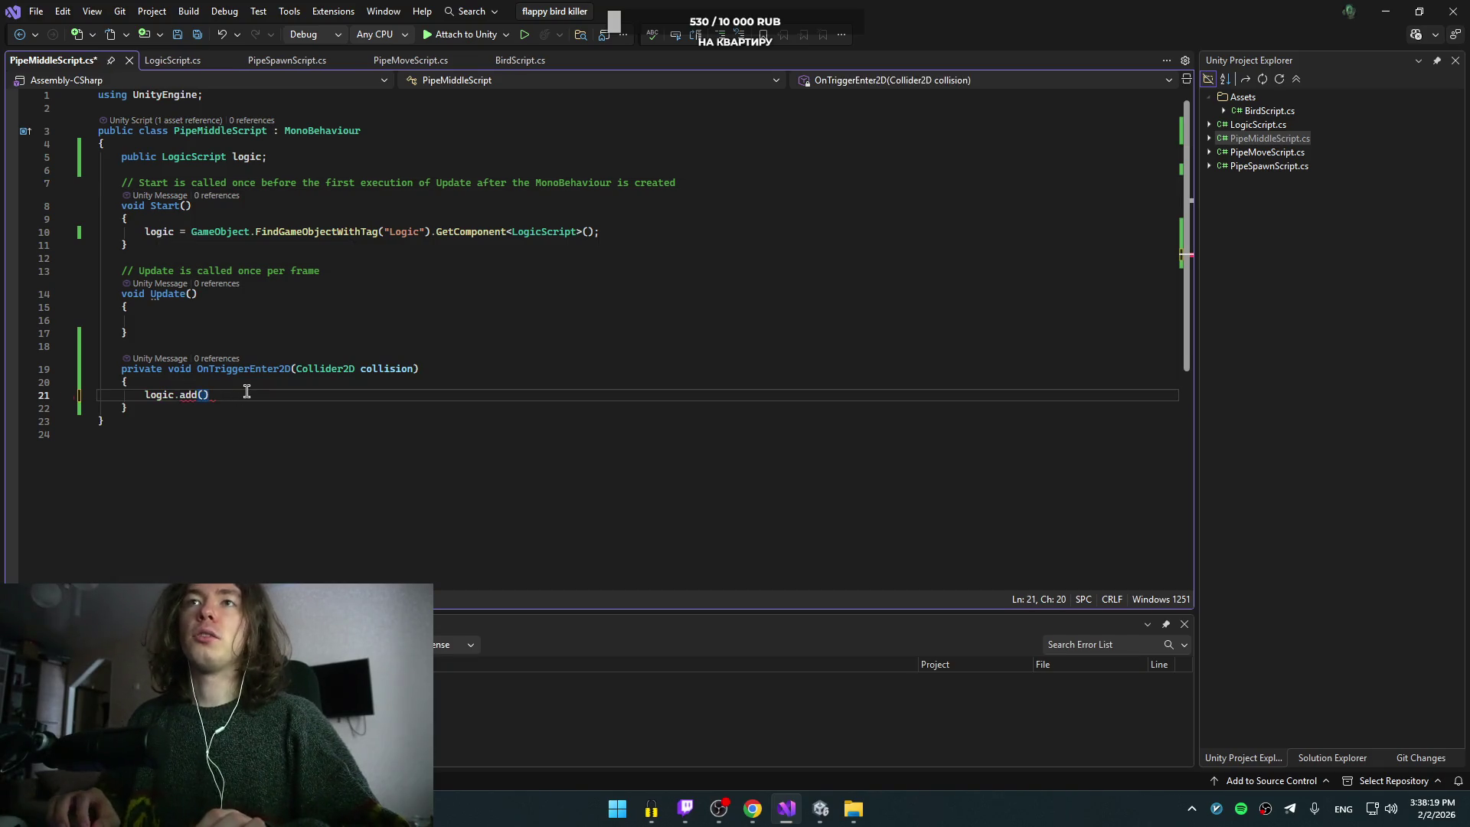
type("Sc")
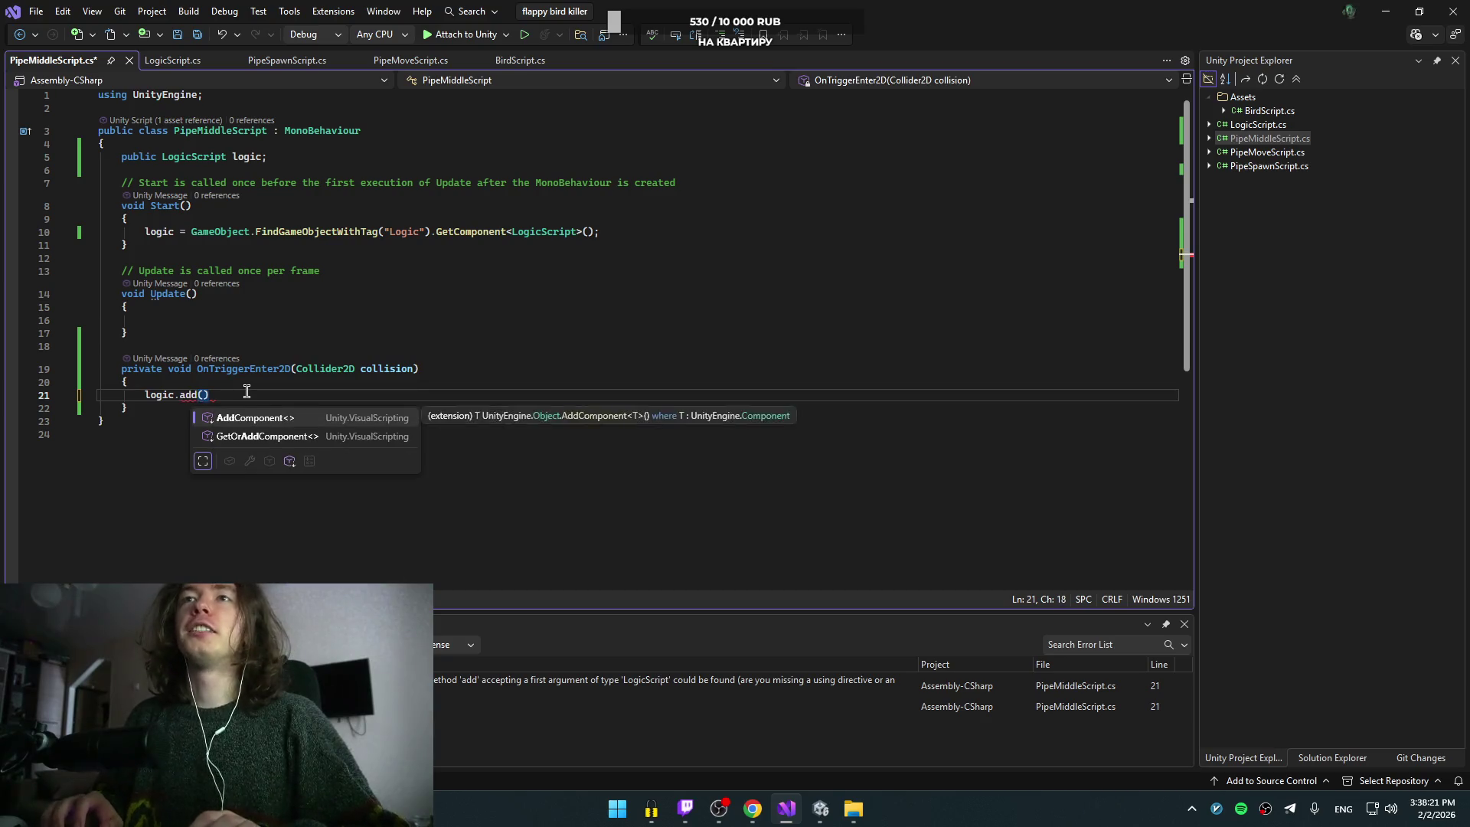
type("ror")
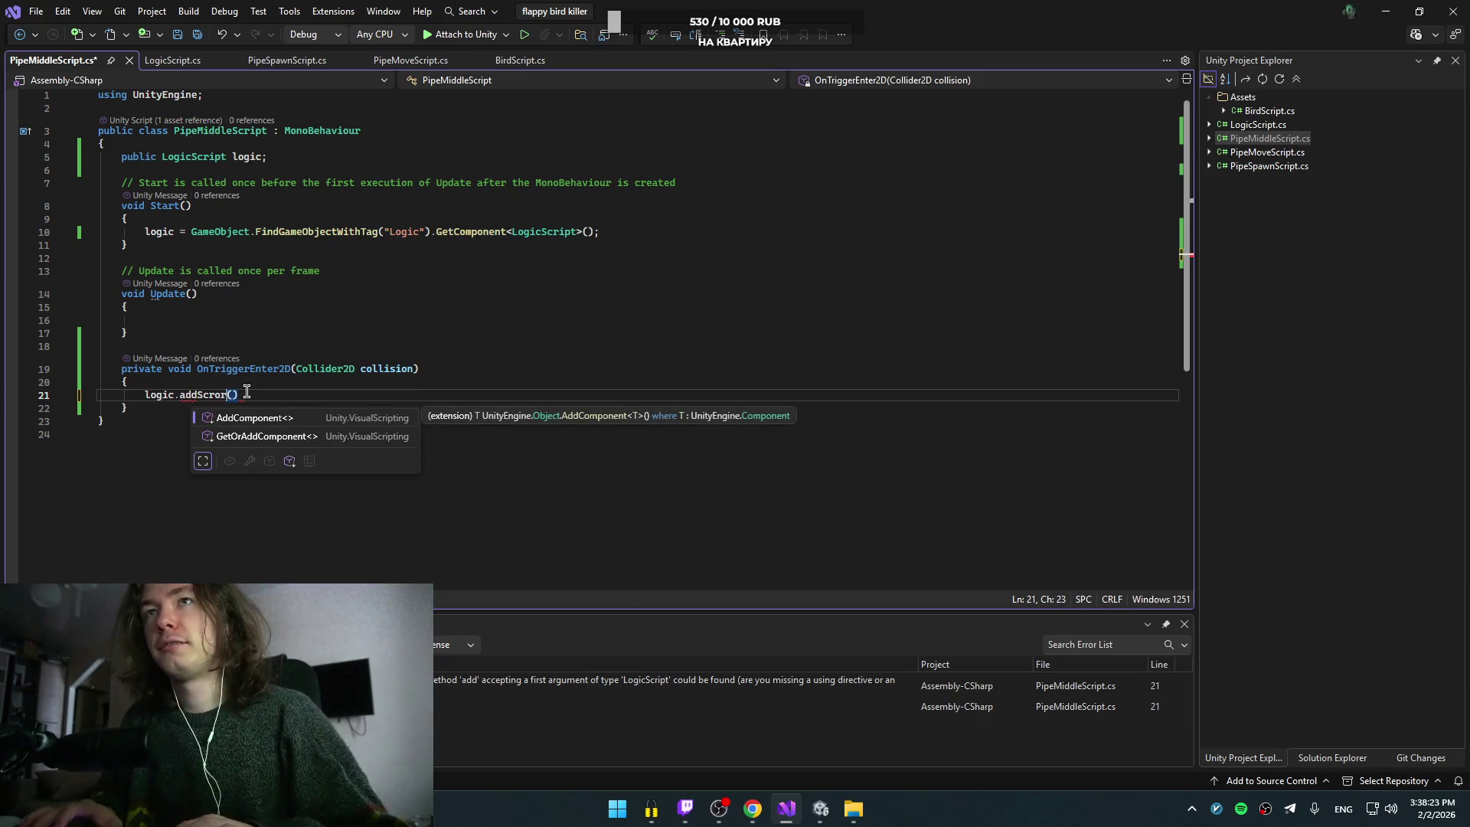
key("BackSpace")
key("BackSpace")
type("ore")
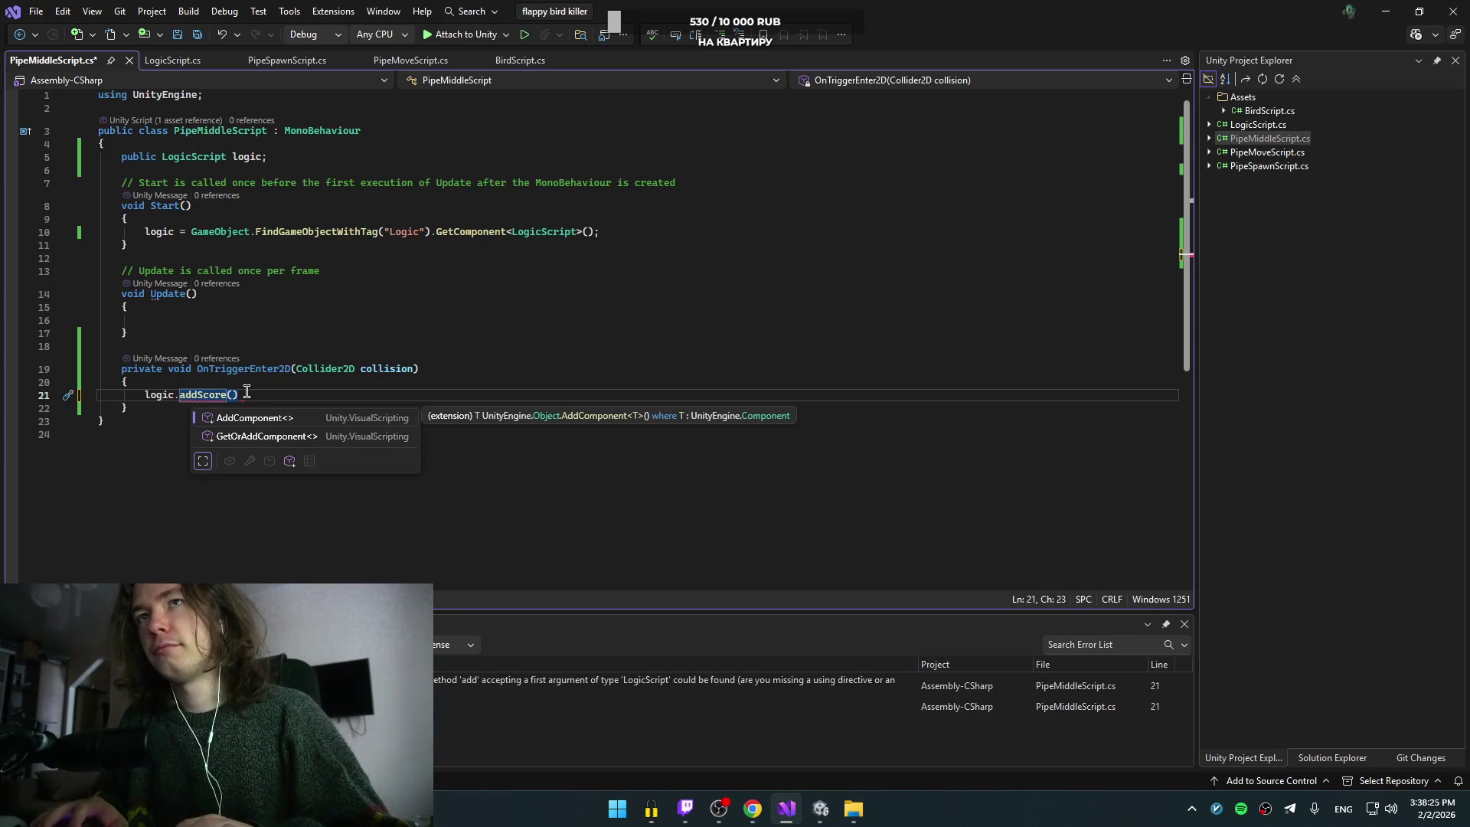
key("End")
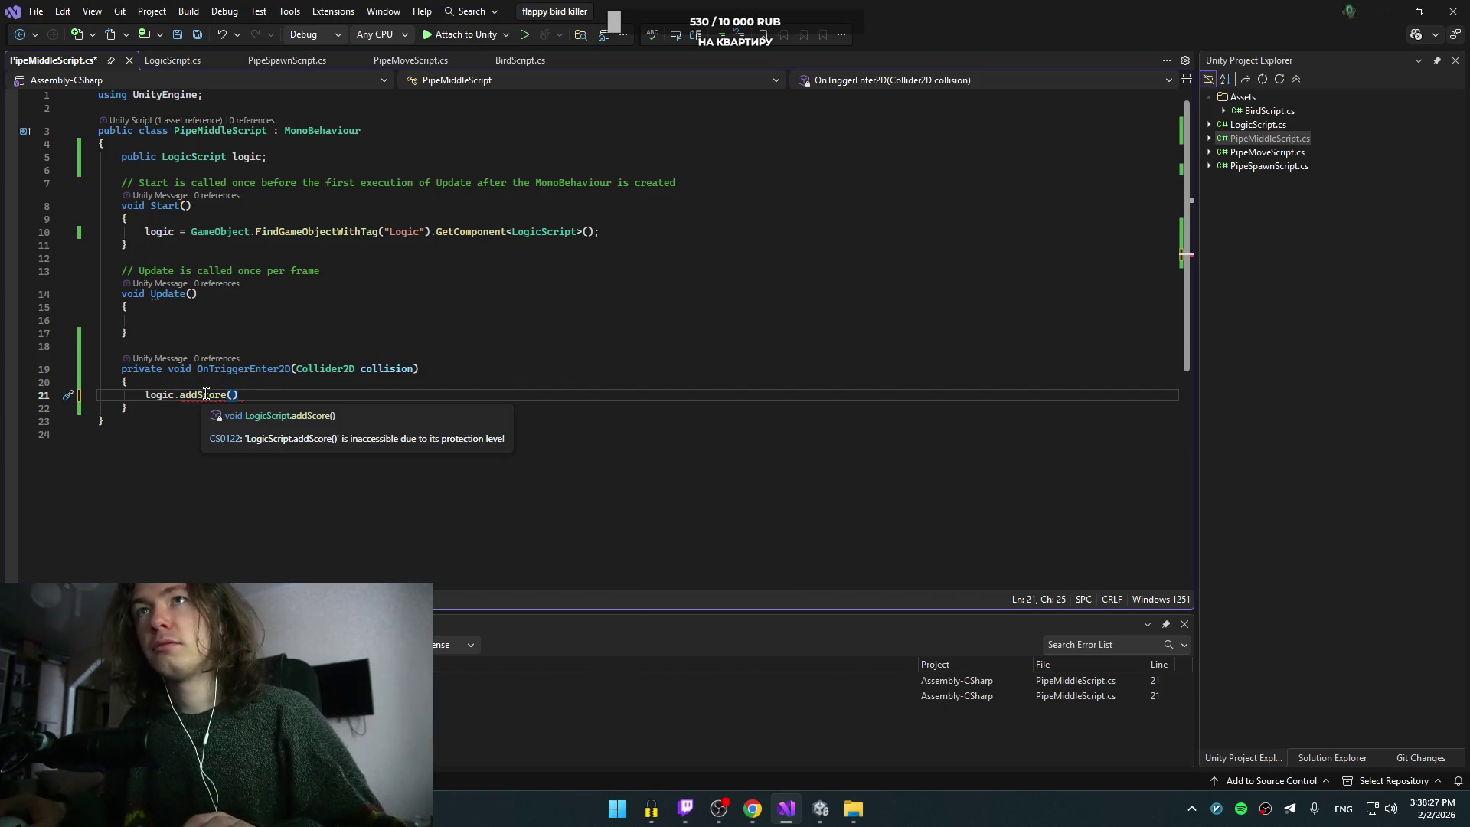
key("BackSpace")
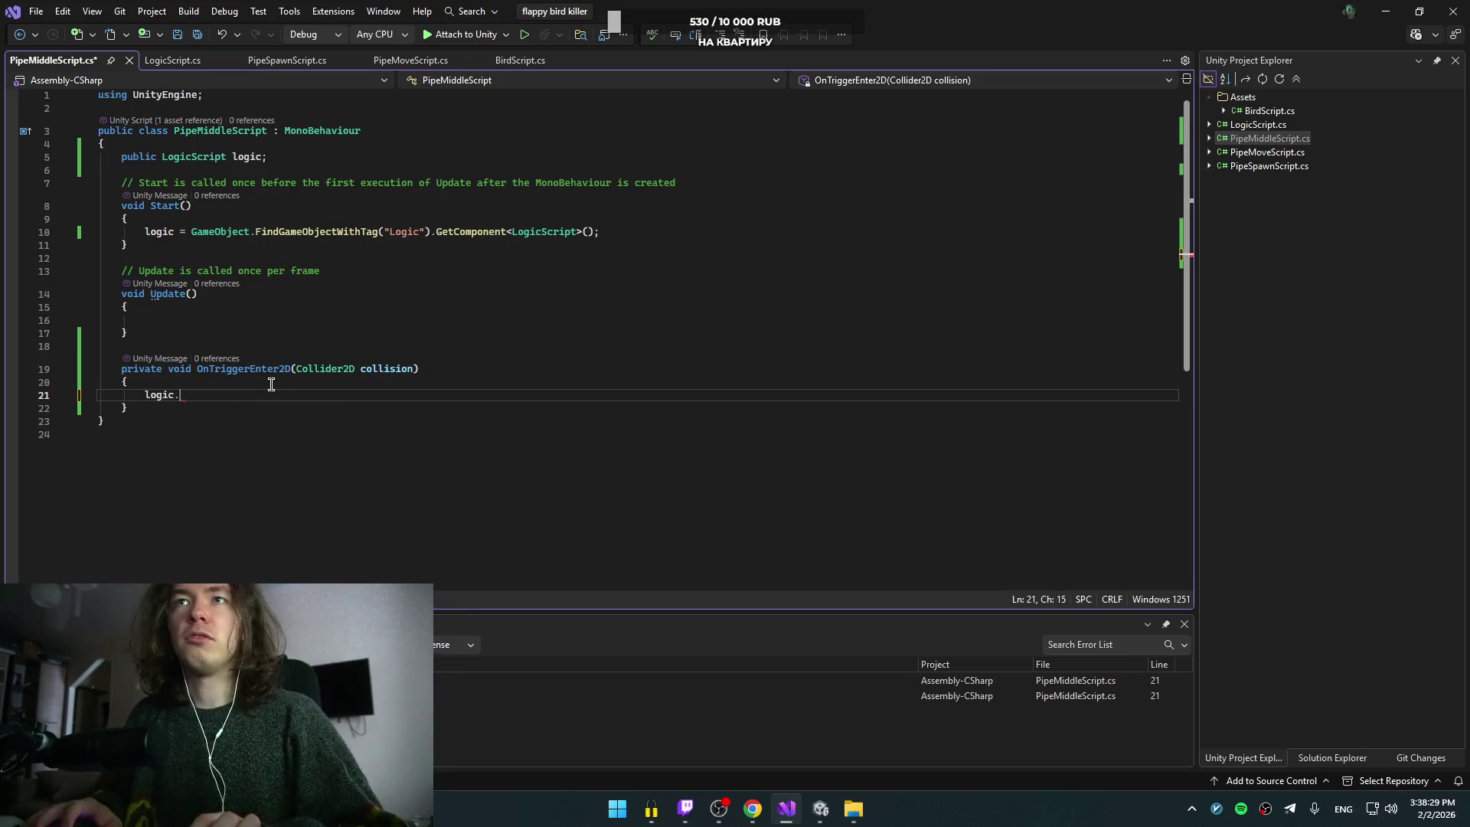
key("ctrl+space")
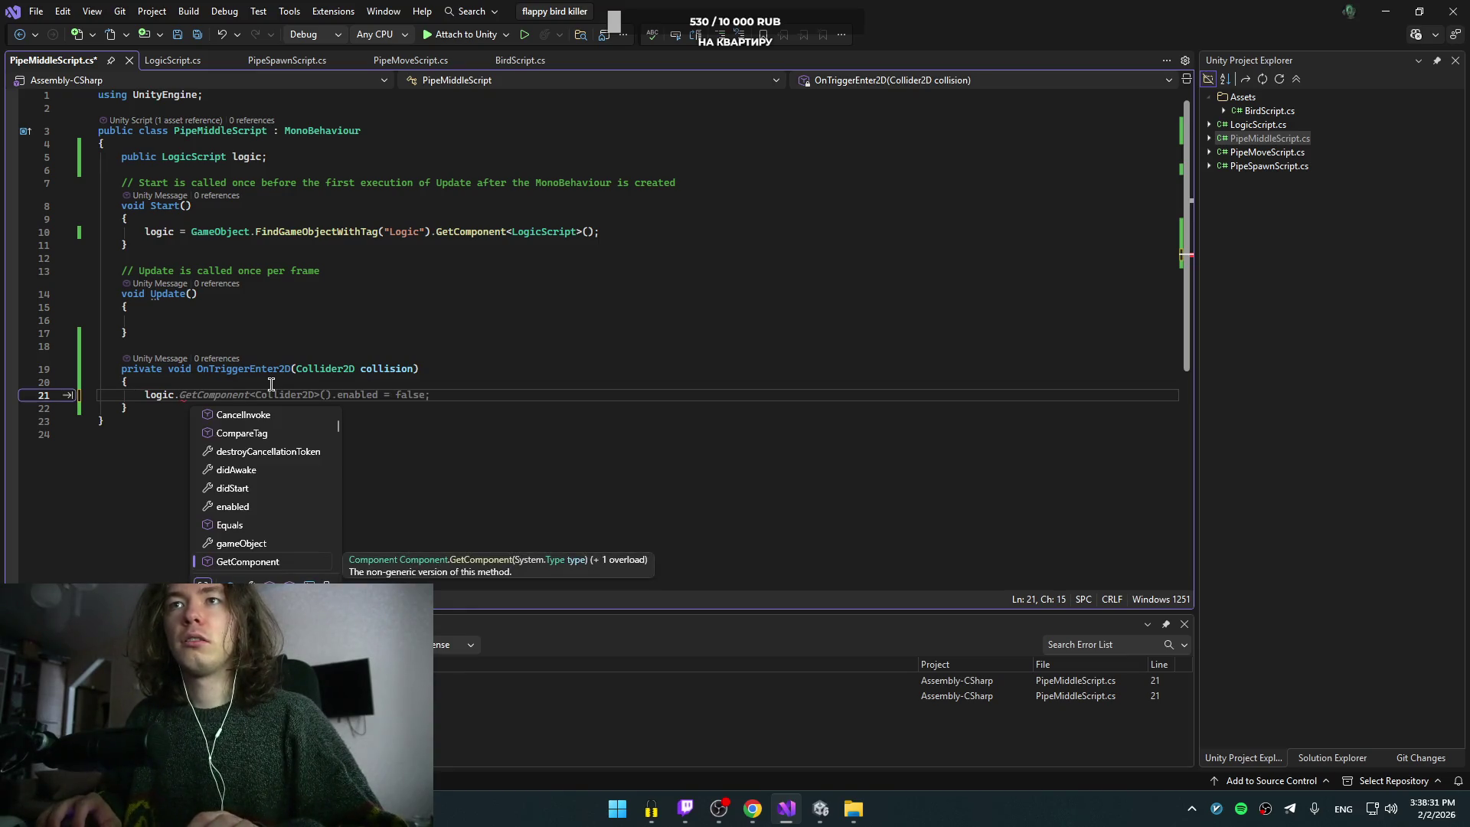
Step: Return to the YouTube tutorial and resume the video
key("alt+Tab")
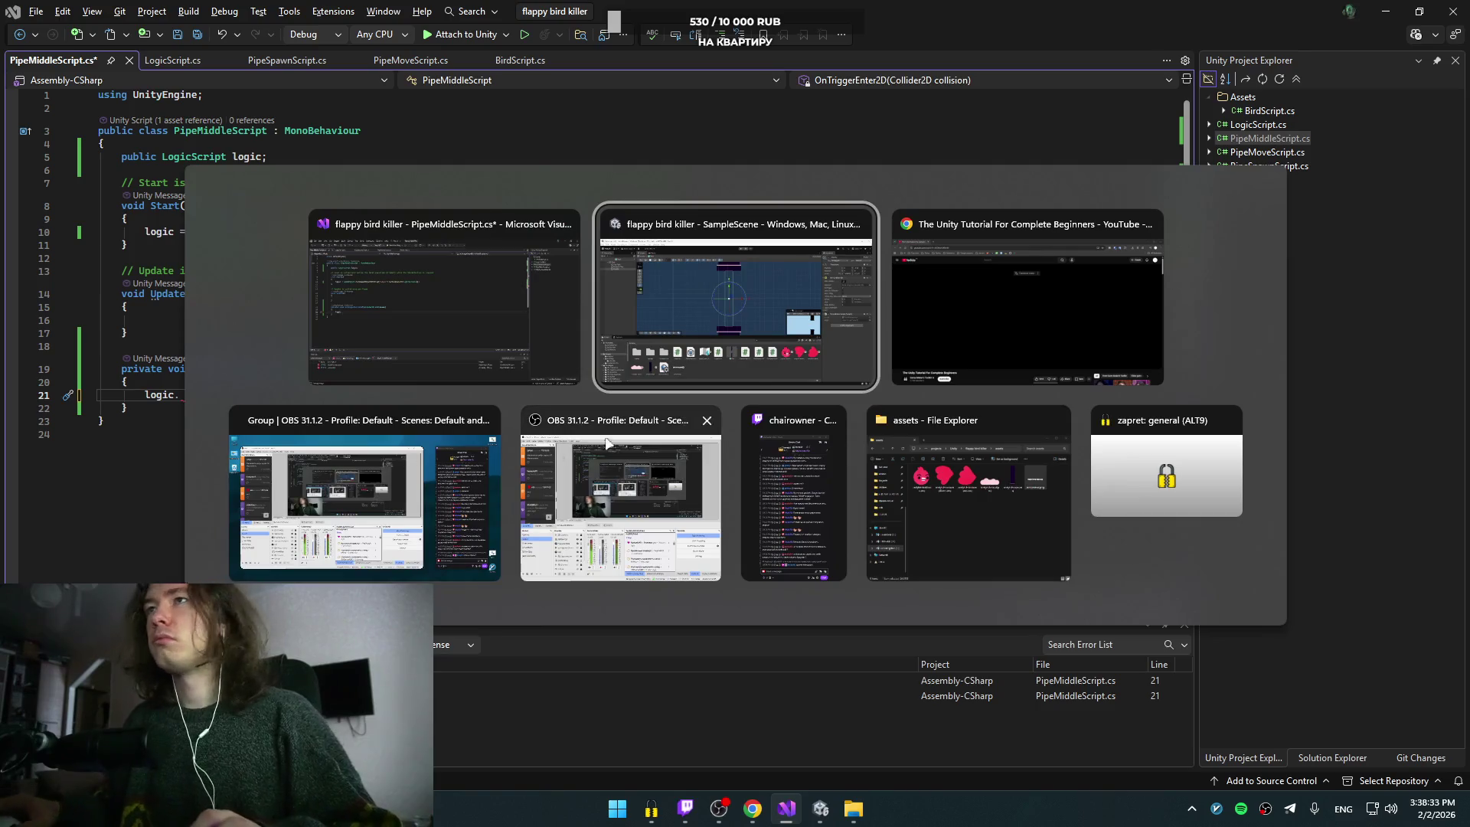
key("alt+Tab")
left_click(974, 320)
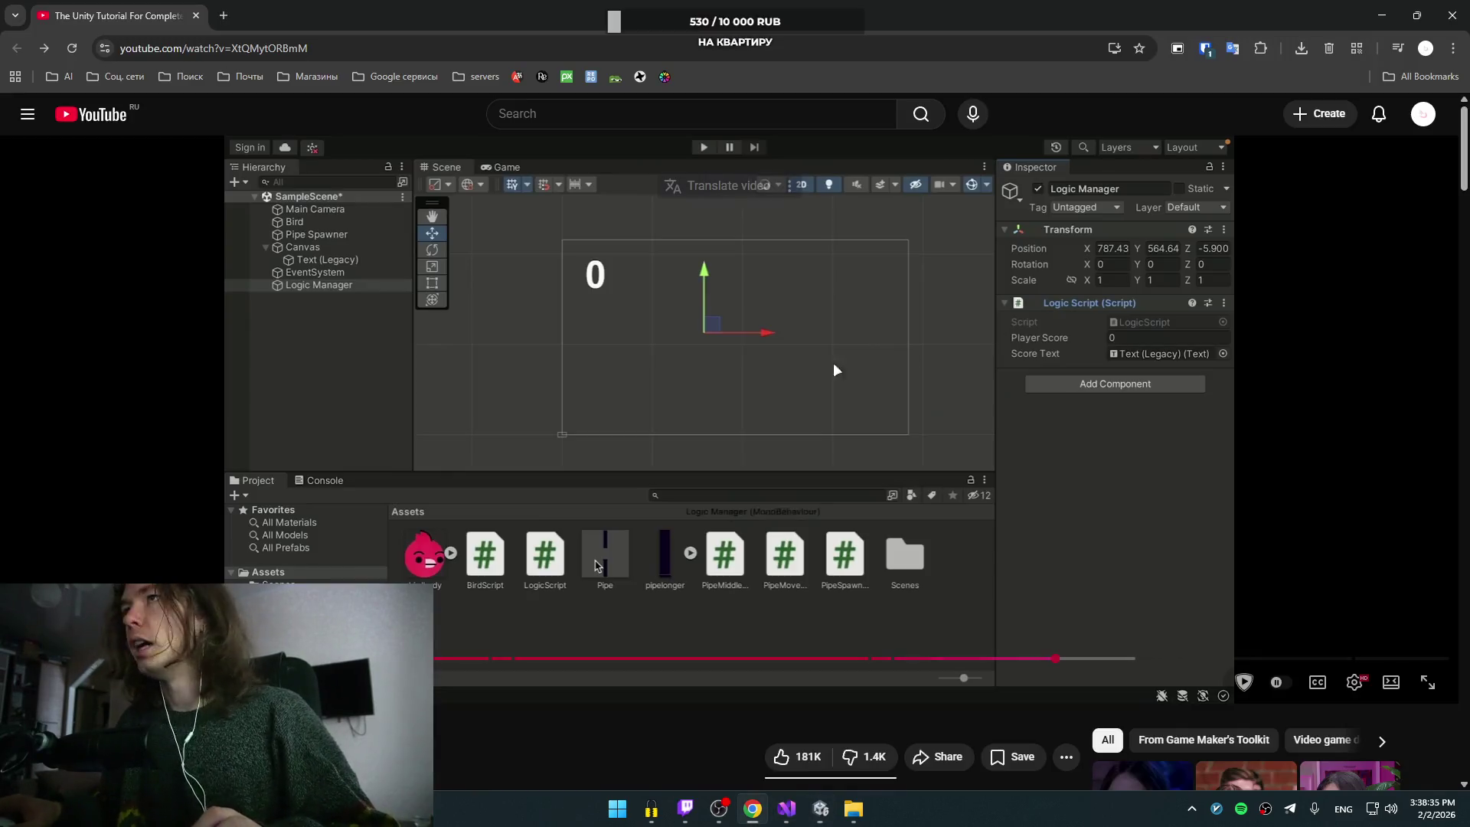
left_click(735, 323)
left_click(732, 328)
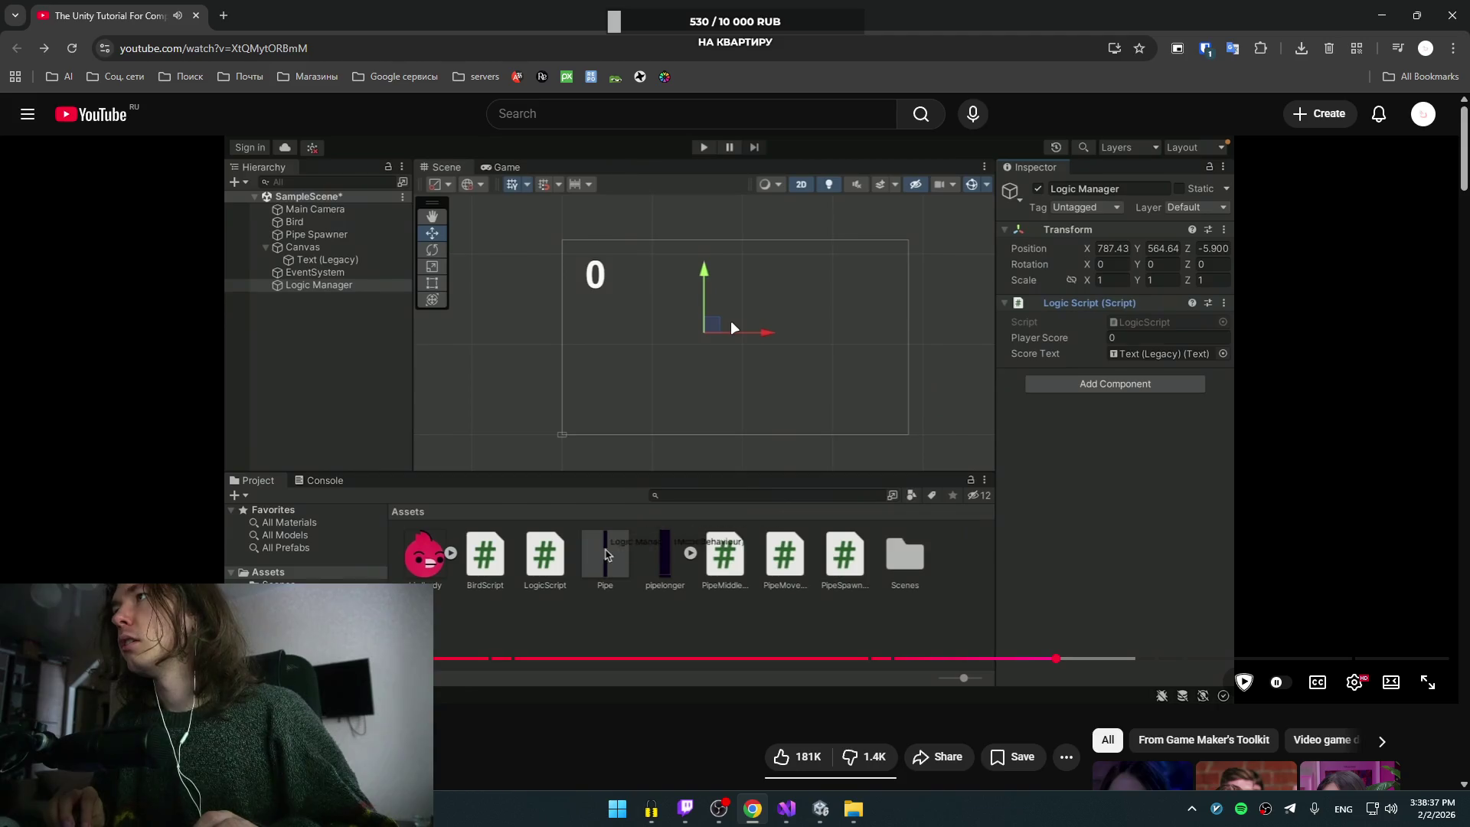
Step: Seek the tutorial around its PipeMiddleScript code and Logic Manager setup, pause it, and return to Unity
key("Right")
key("Right")
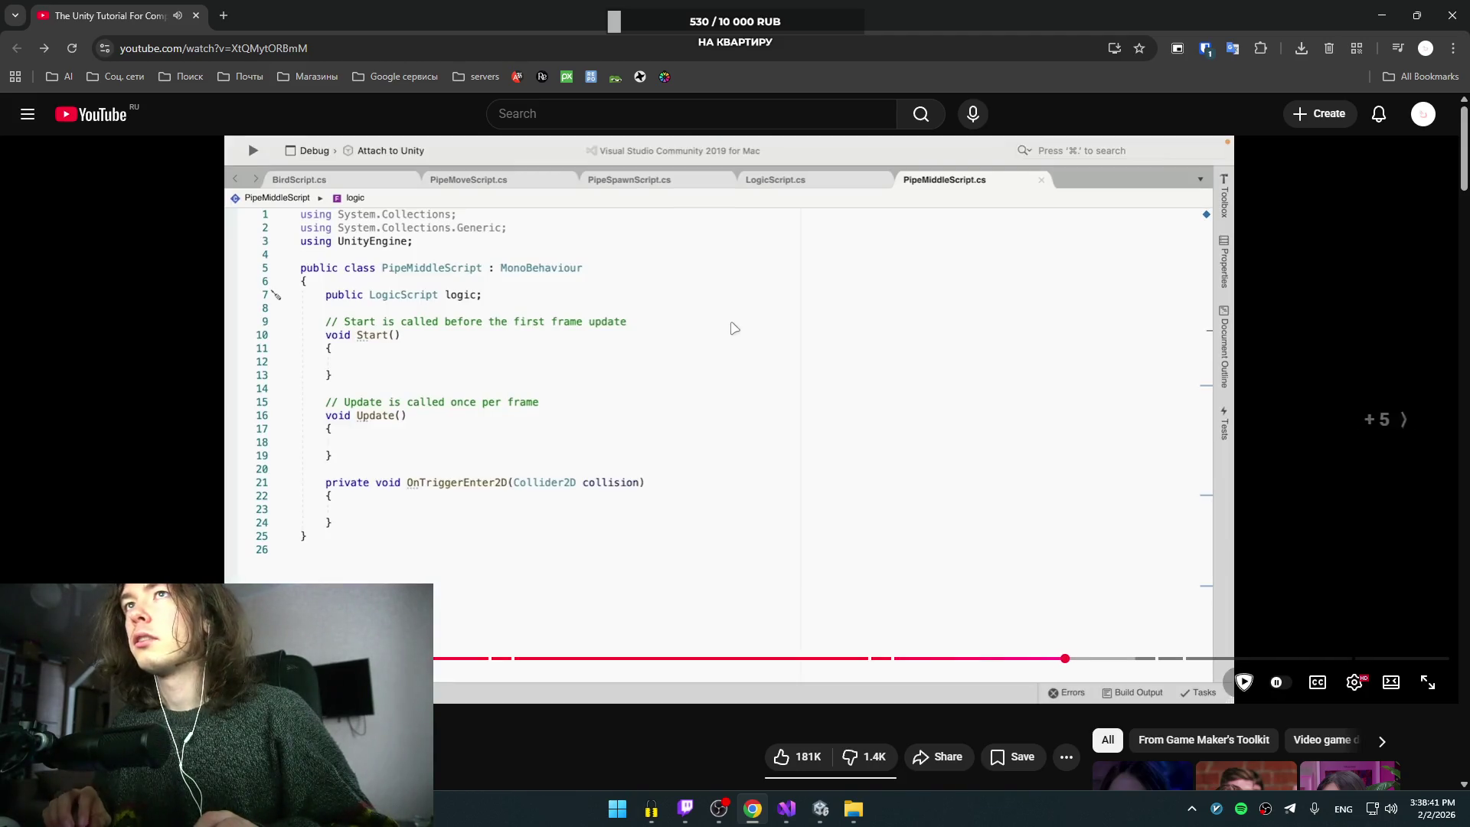
key("Left")
key("Right")
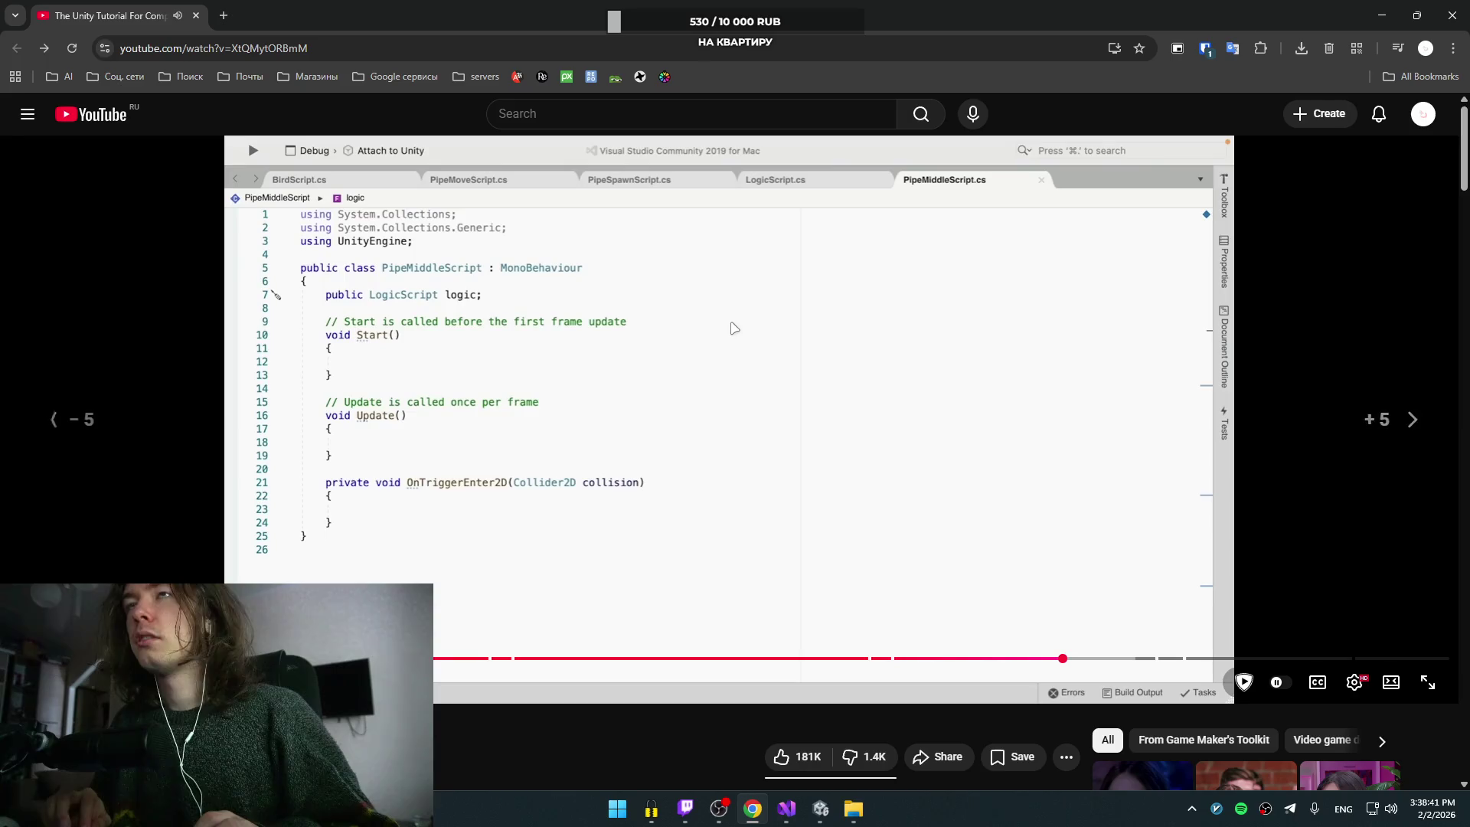
key("Left")
key("Right")
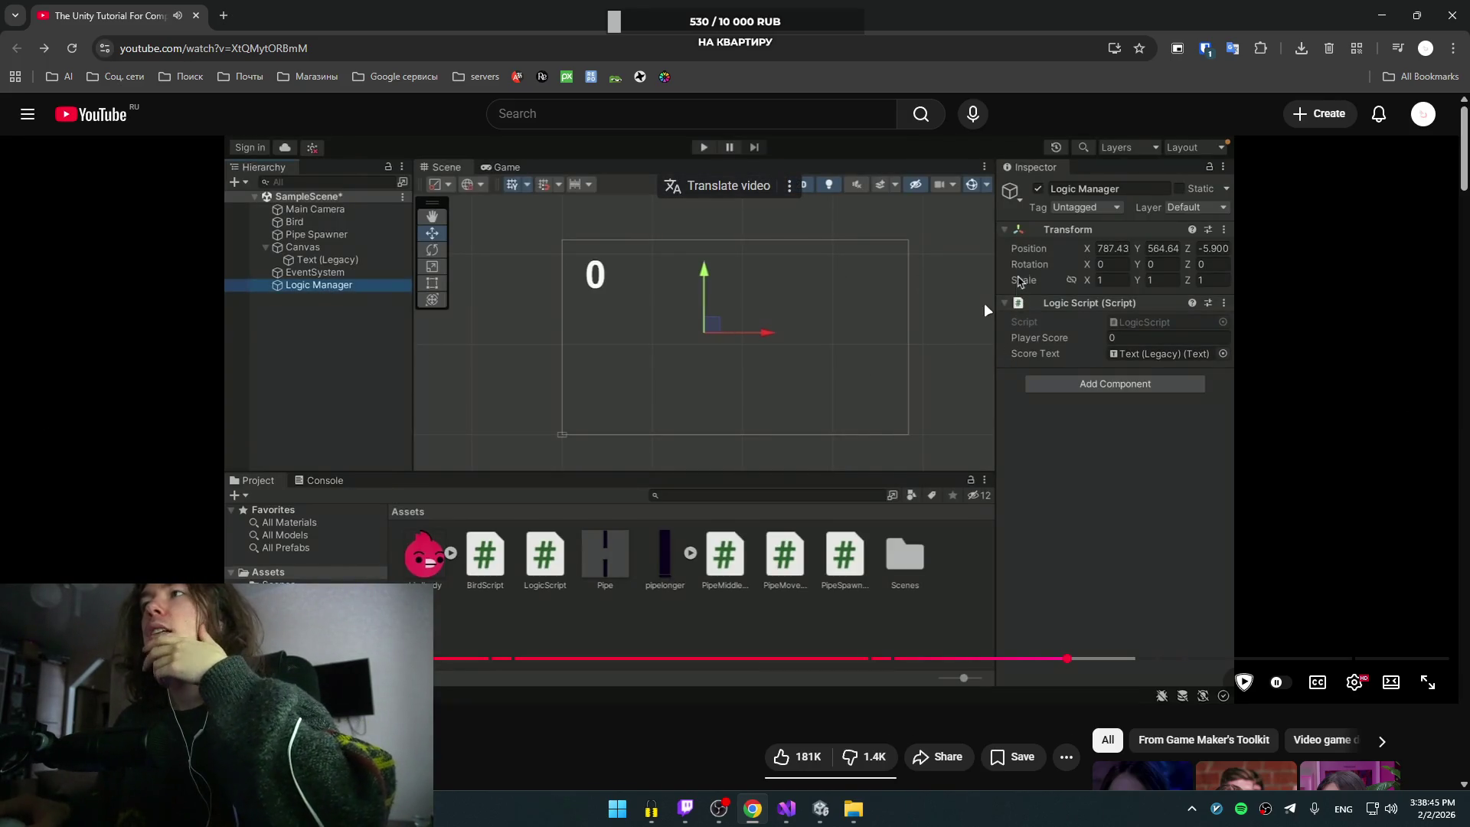
left_click(650, 312)
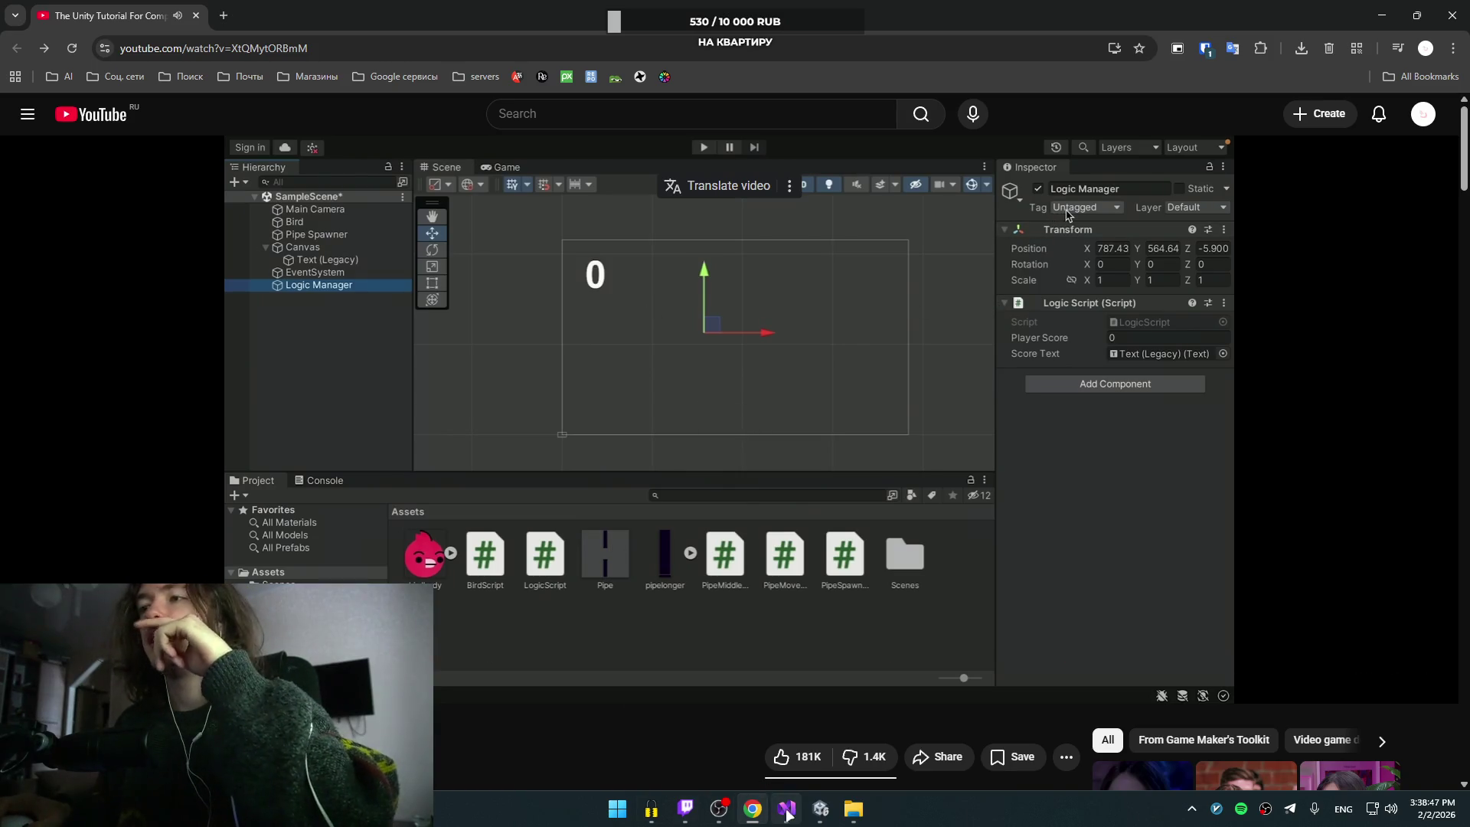
left_click(820, 809)
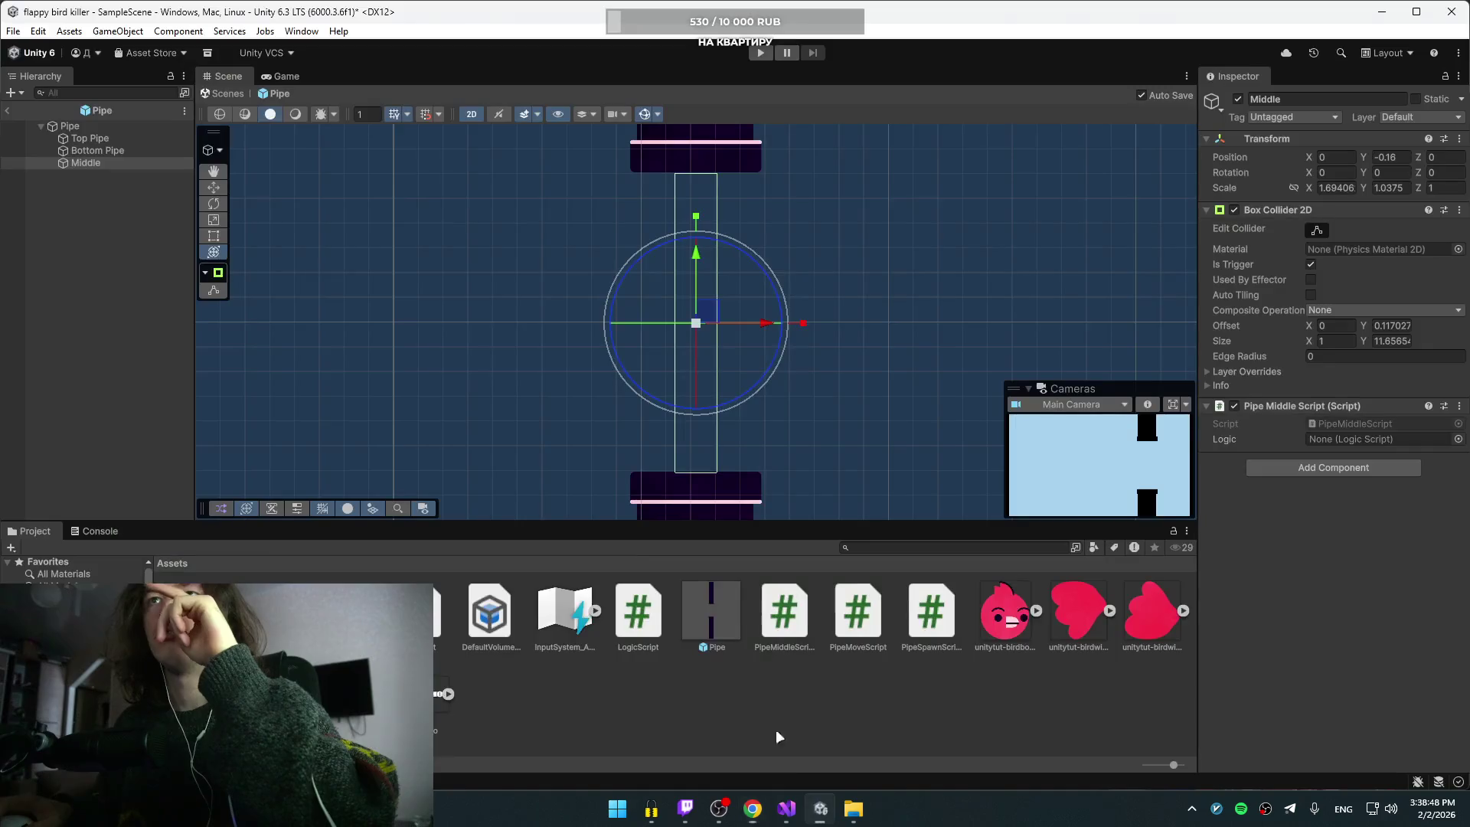
Step: Leave the Pipe prefab and confirm Logic Manager's tag is set to Logic
left_click(11, 114)
left_click(101, 217)
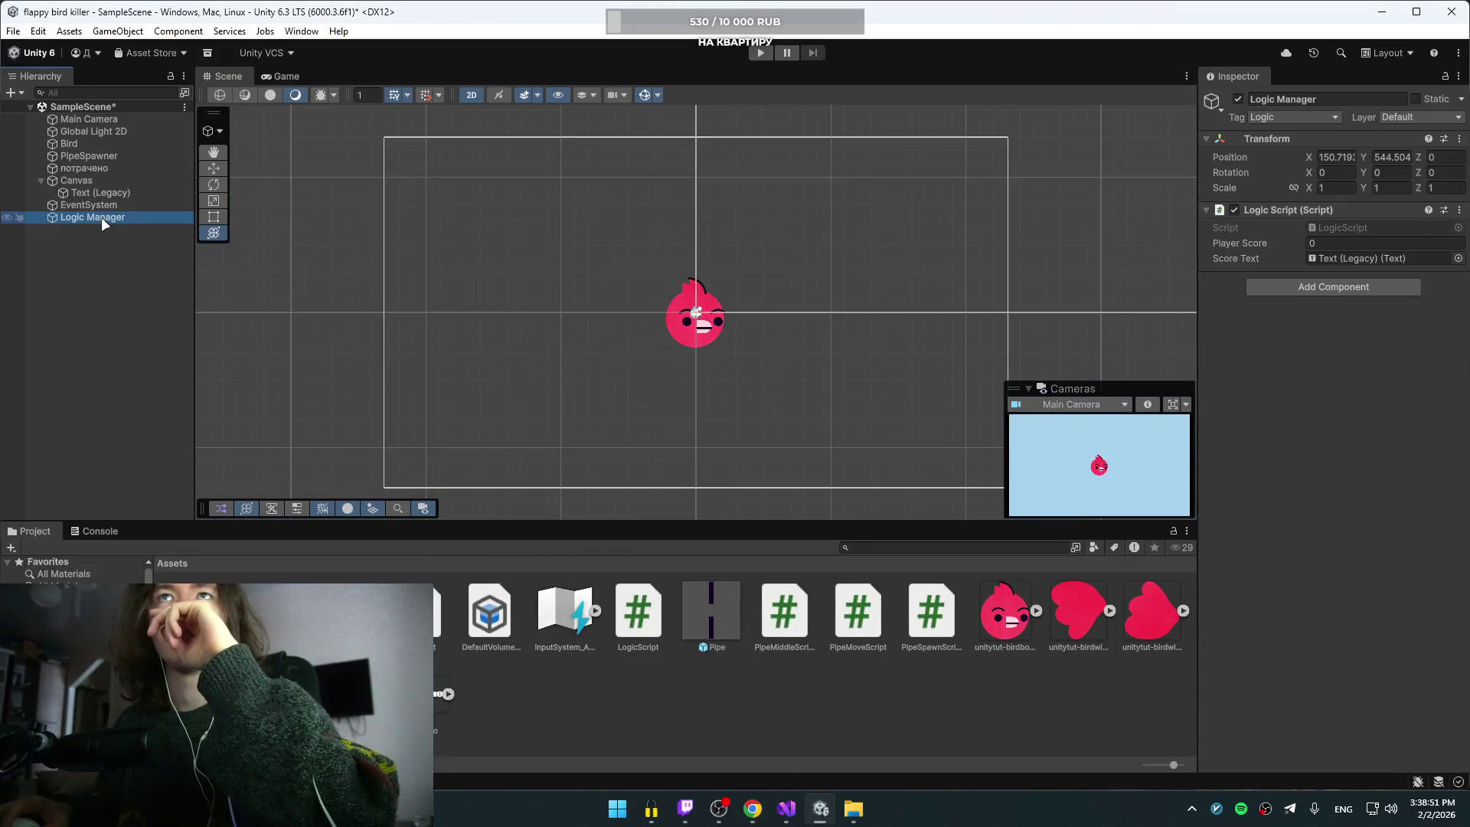
left_click(1300, 116)
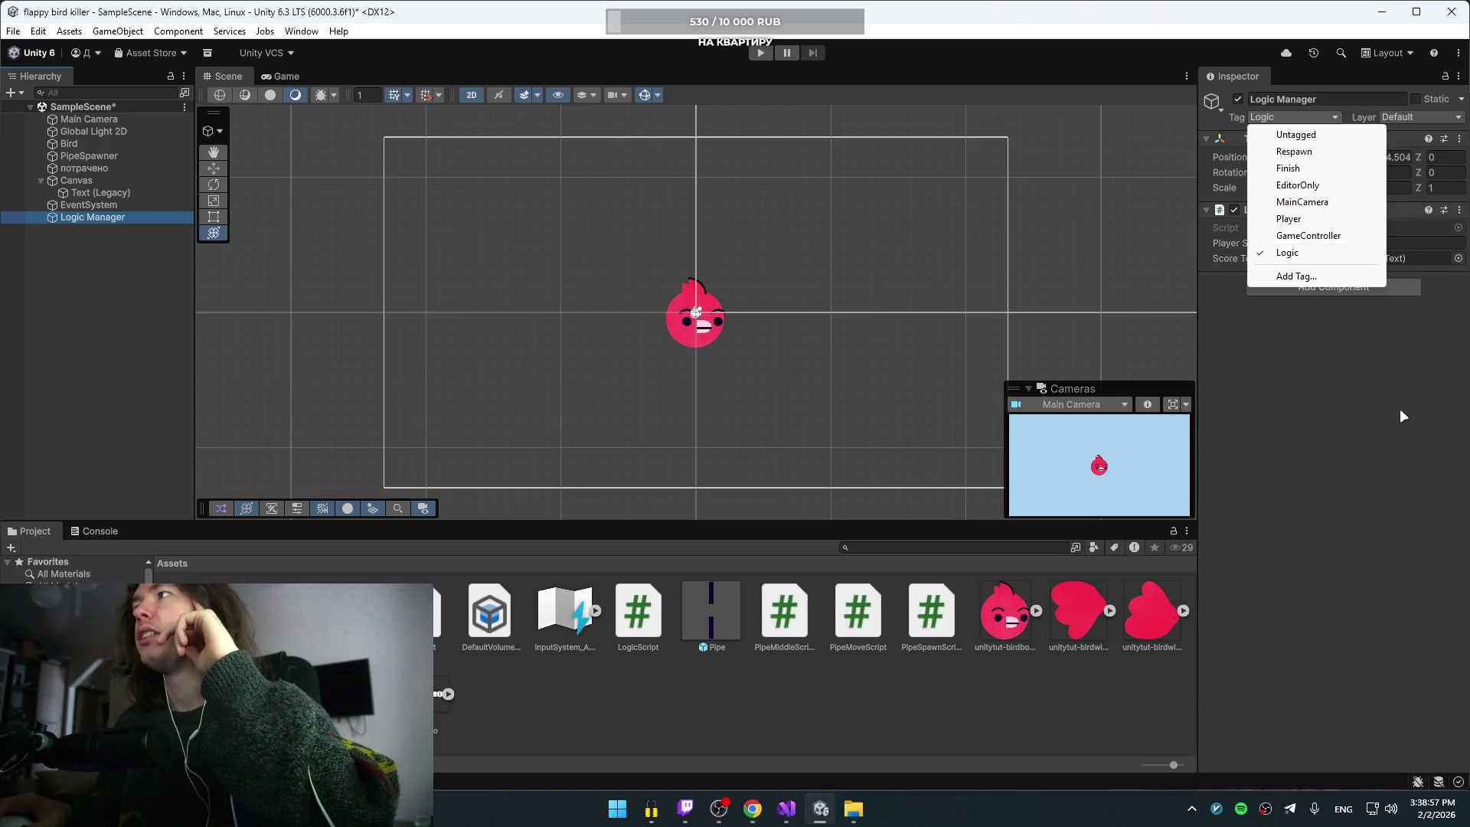
left_click(1305, 259)
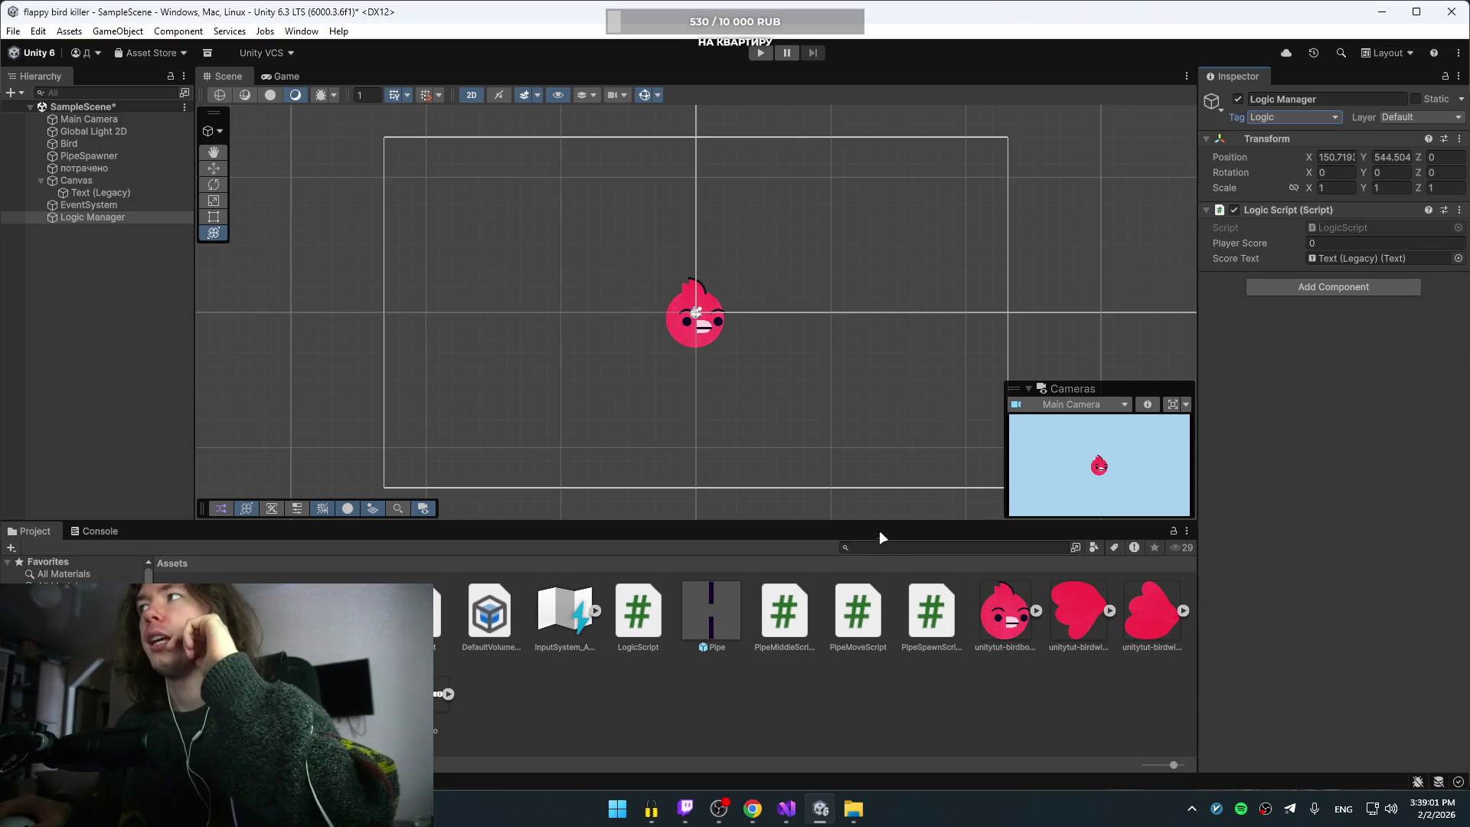
Step: Bring the YouTube tutorial back to the front and resume it
mouse_move(753, 809)
left_click(751, 733)
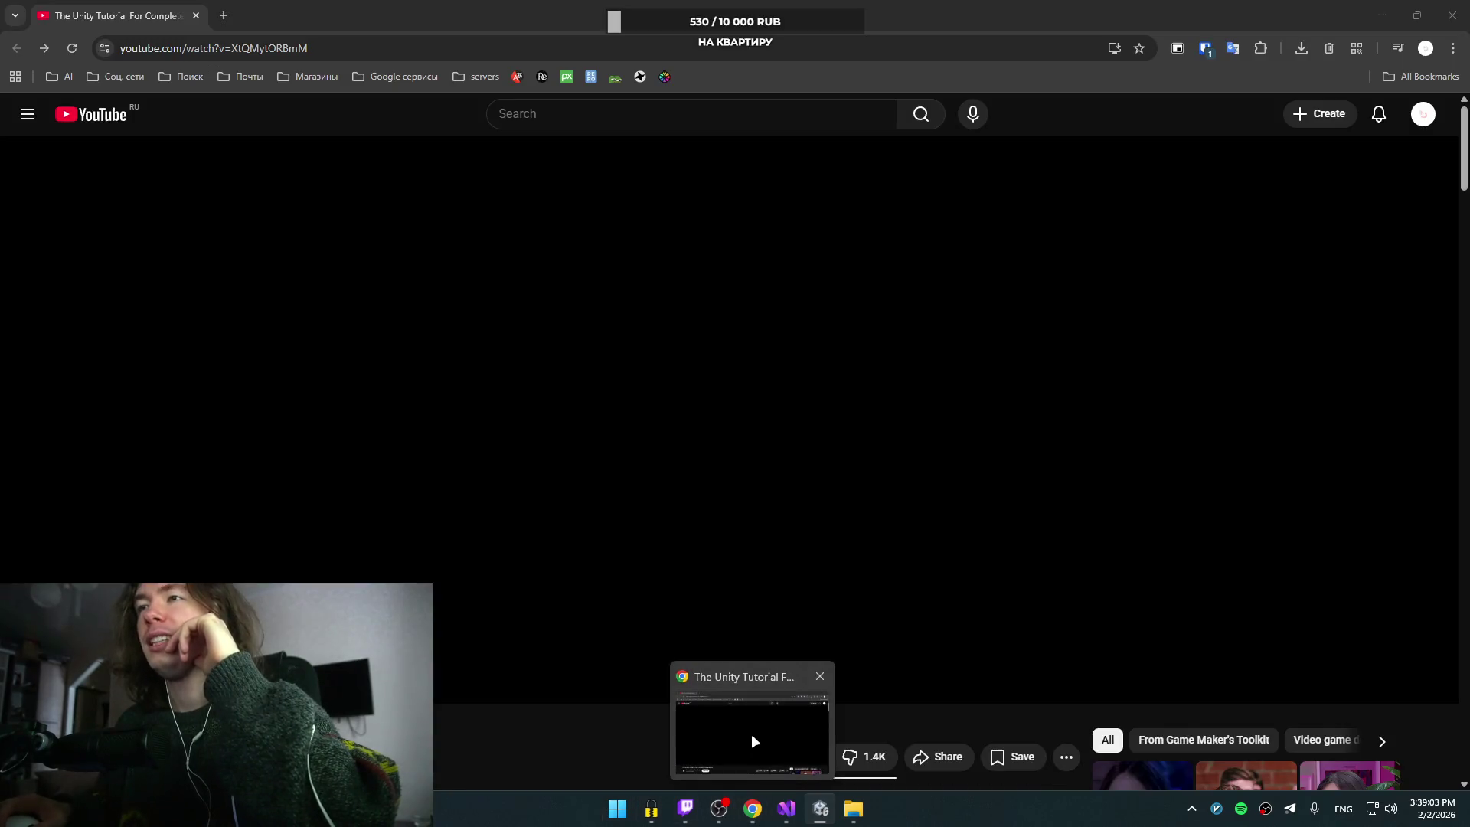
left_click(695, 494)
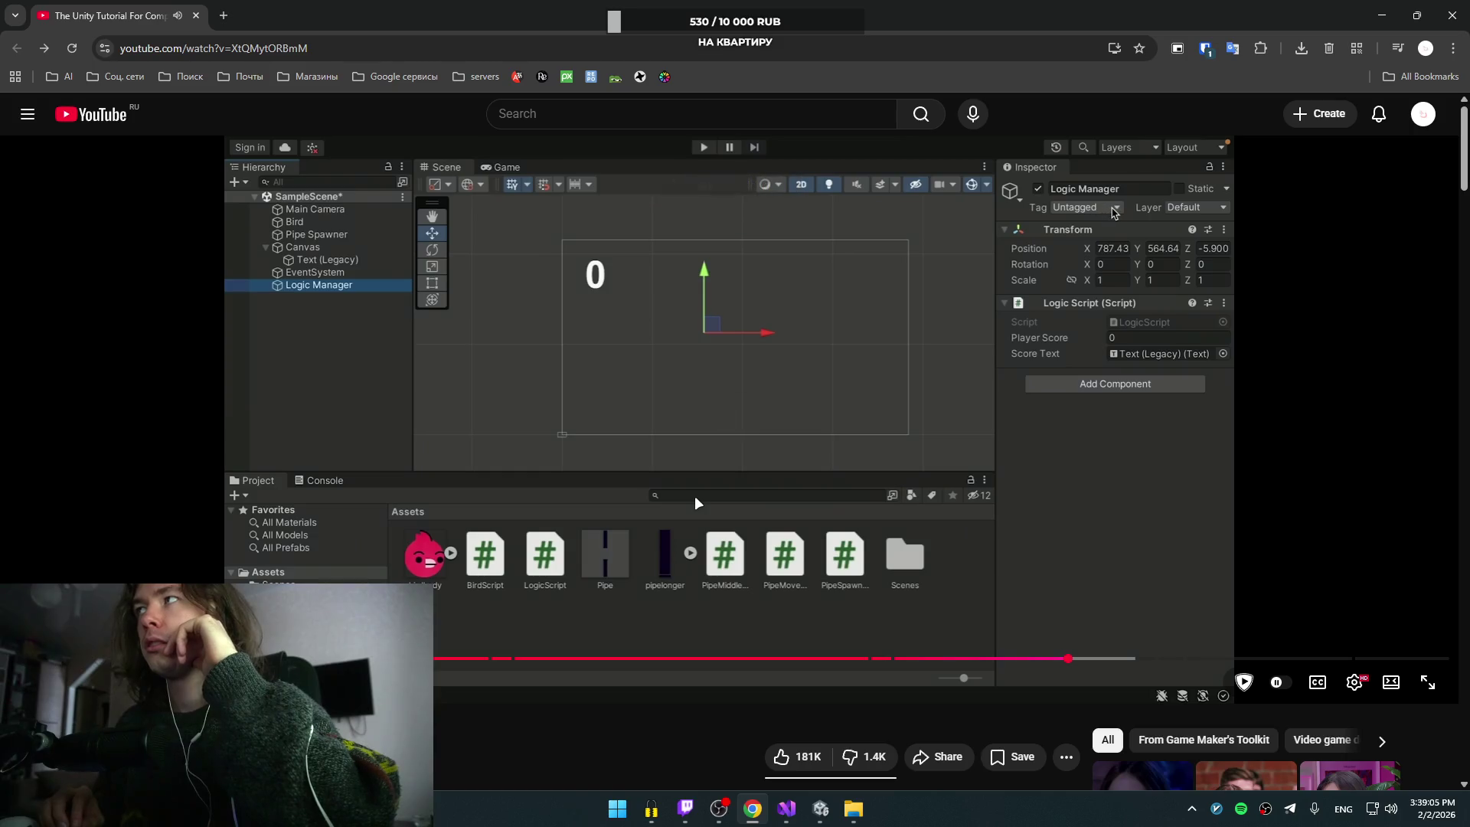
Step: Play the tutorial up to the Start method's GetComponent<LogicScript>() line, pause, and return to Visual Studio
key("Right")
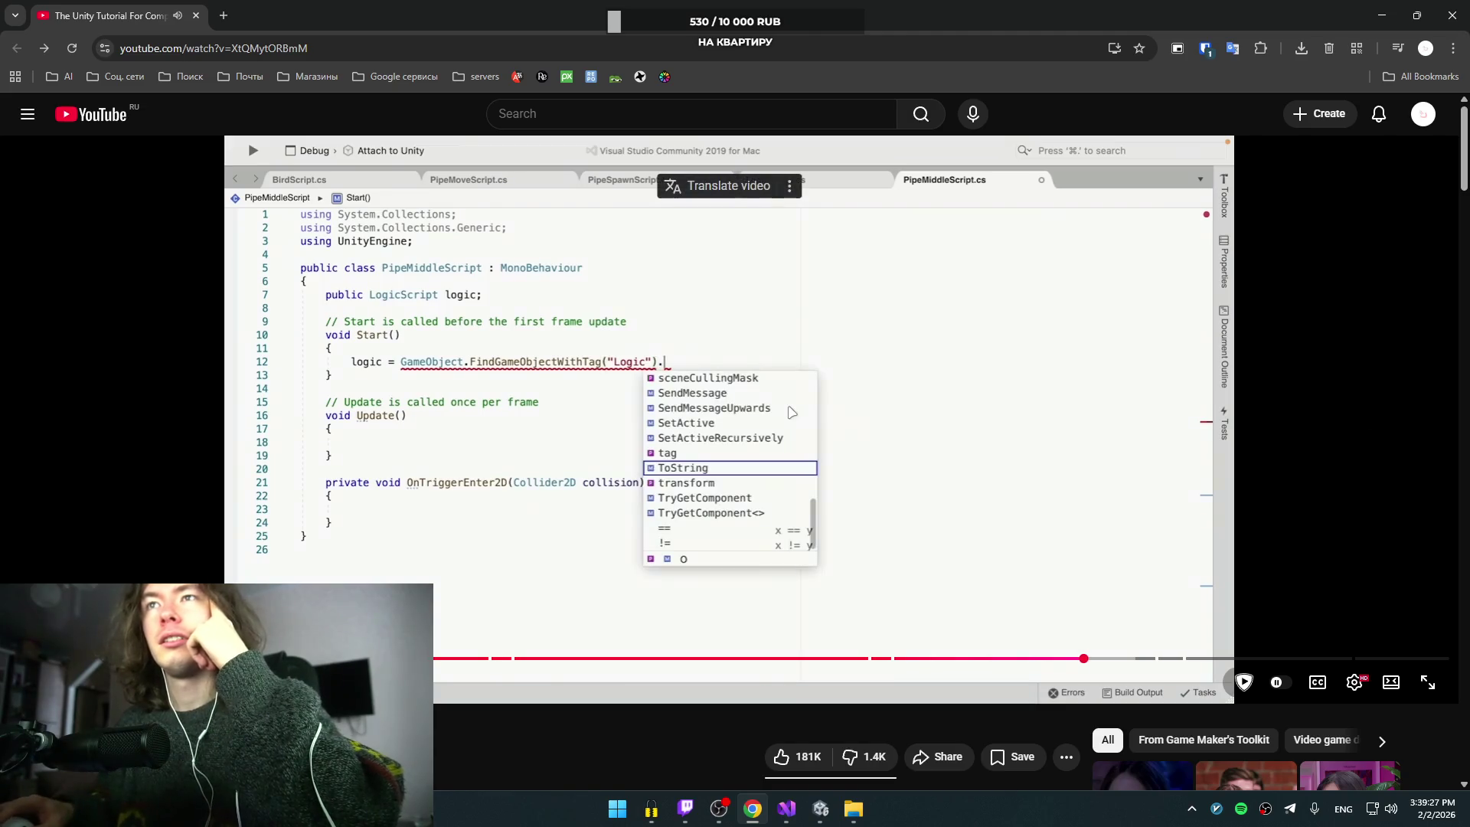
left_click(704, 406)
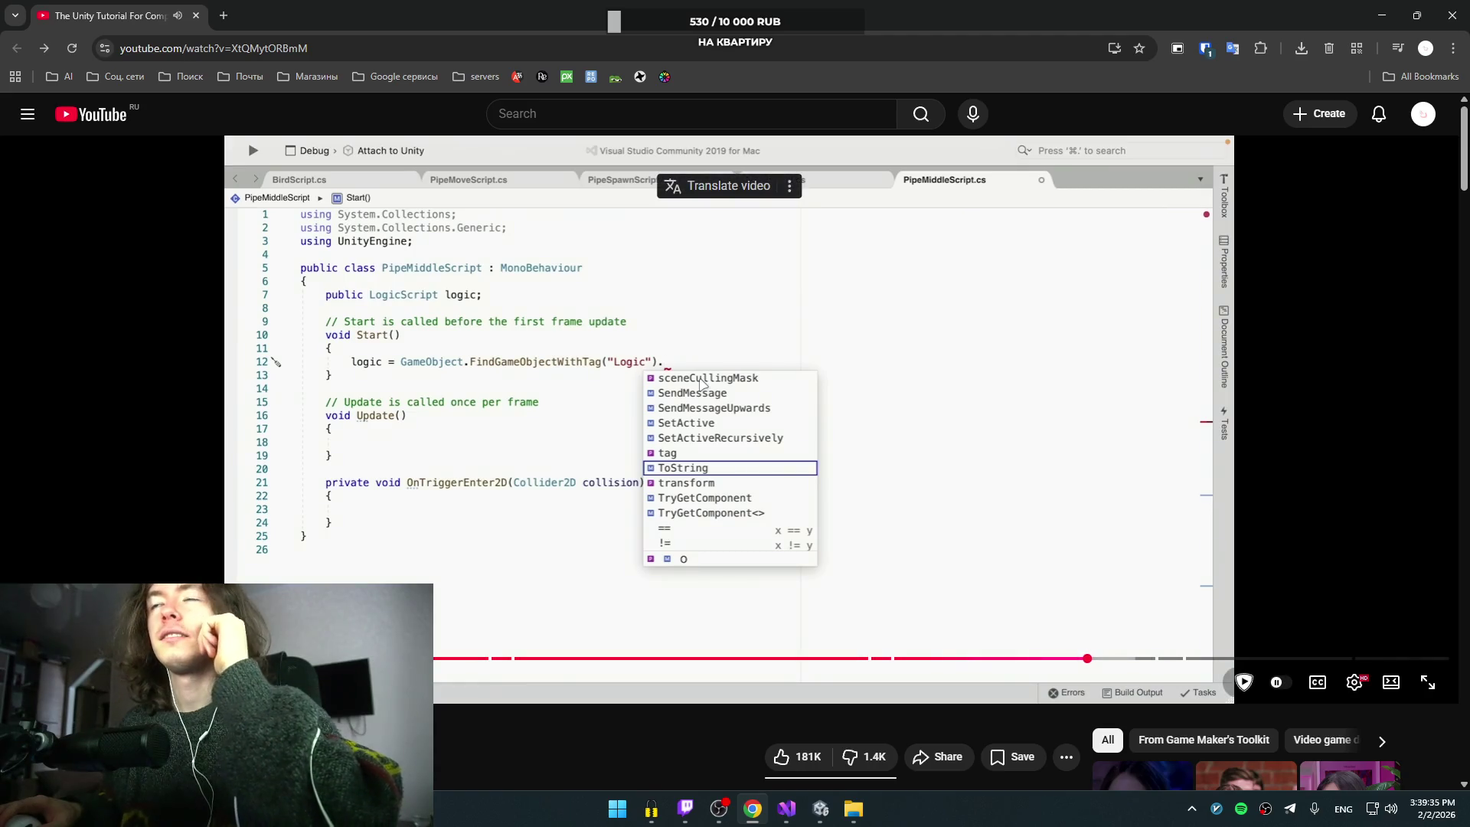
left_click(729, 368)
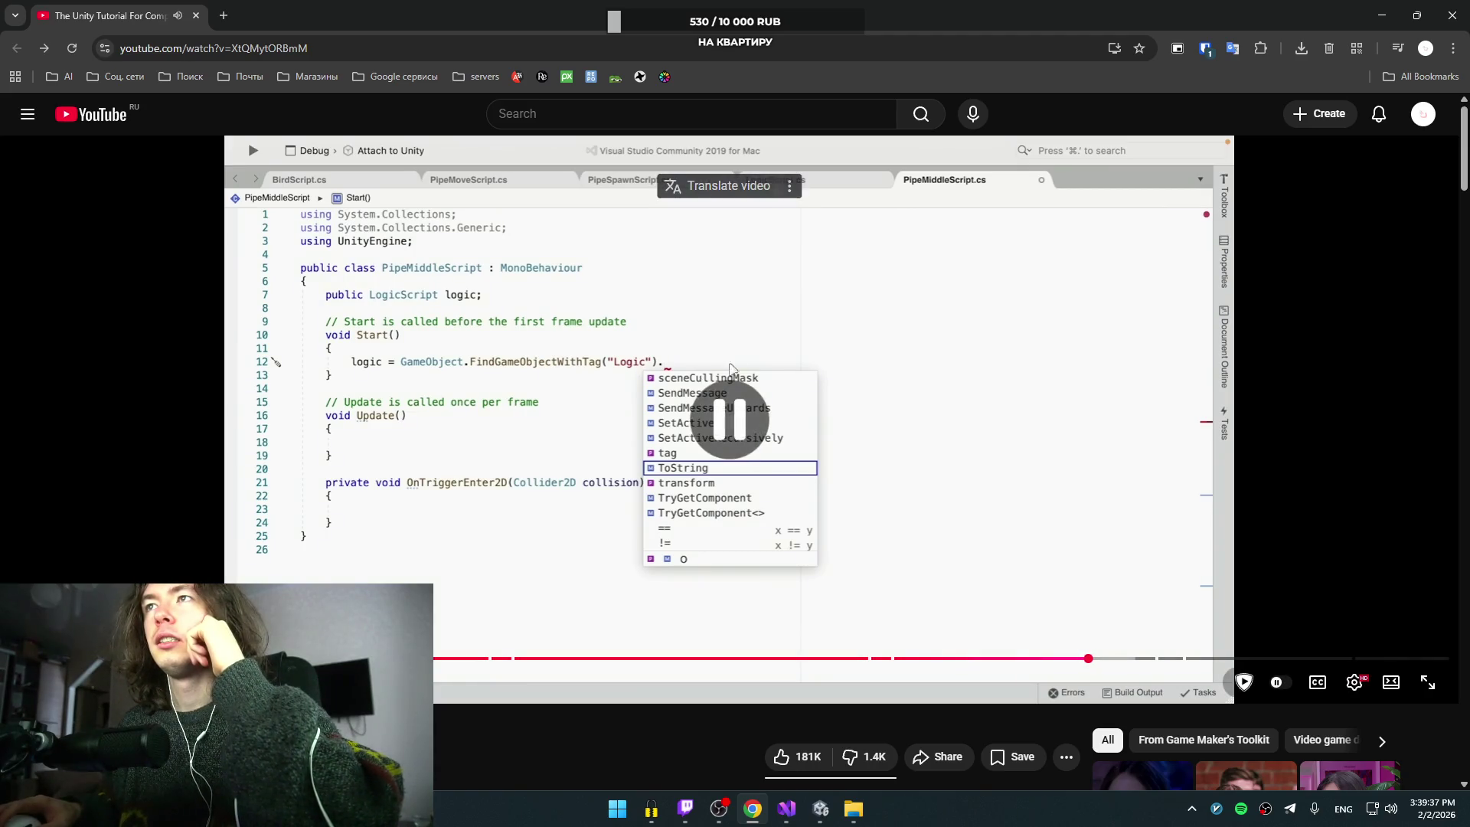
left_click(757, 362)
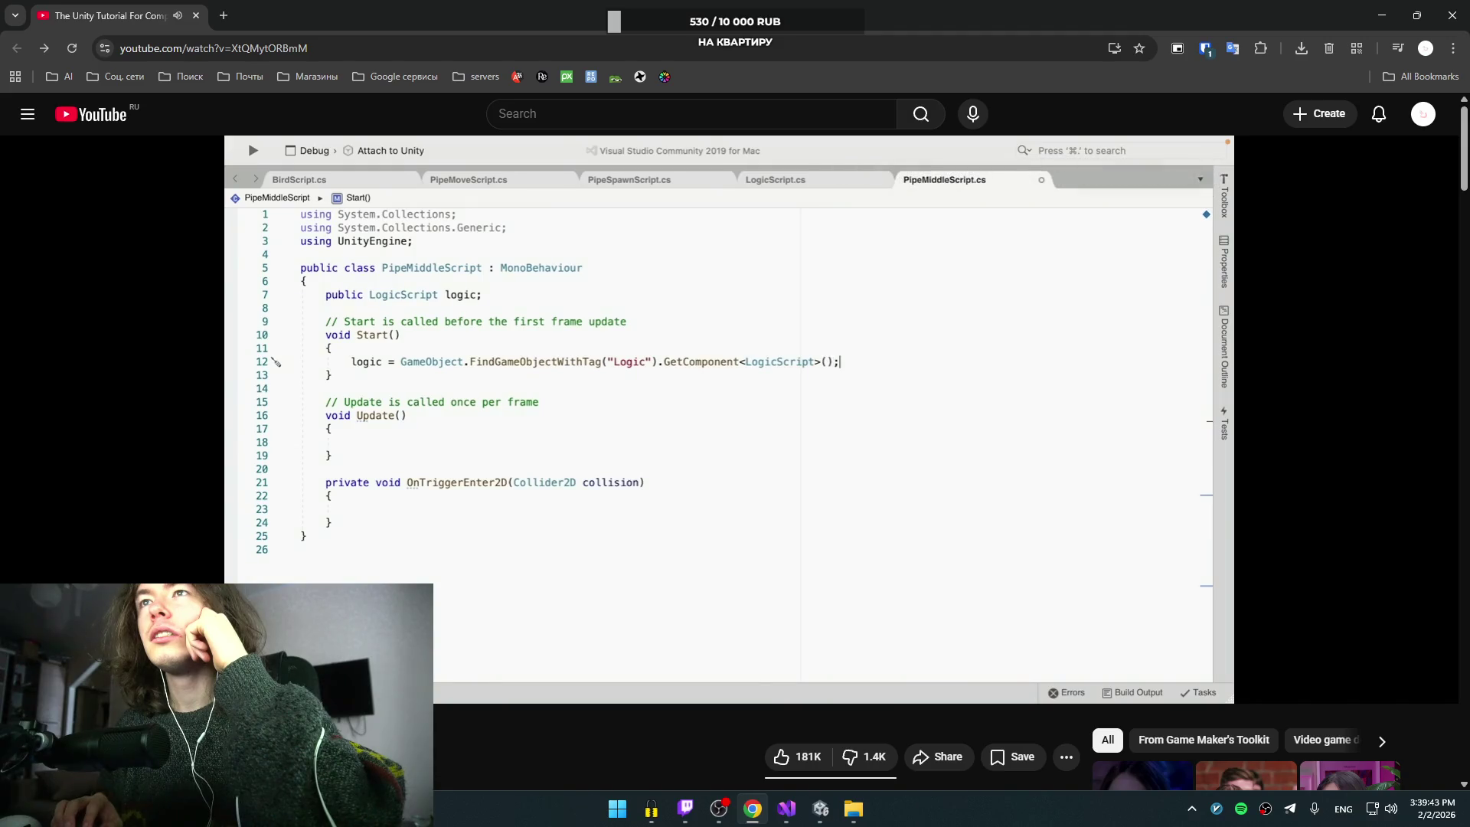
left_click(758, 613)
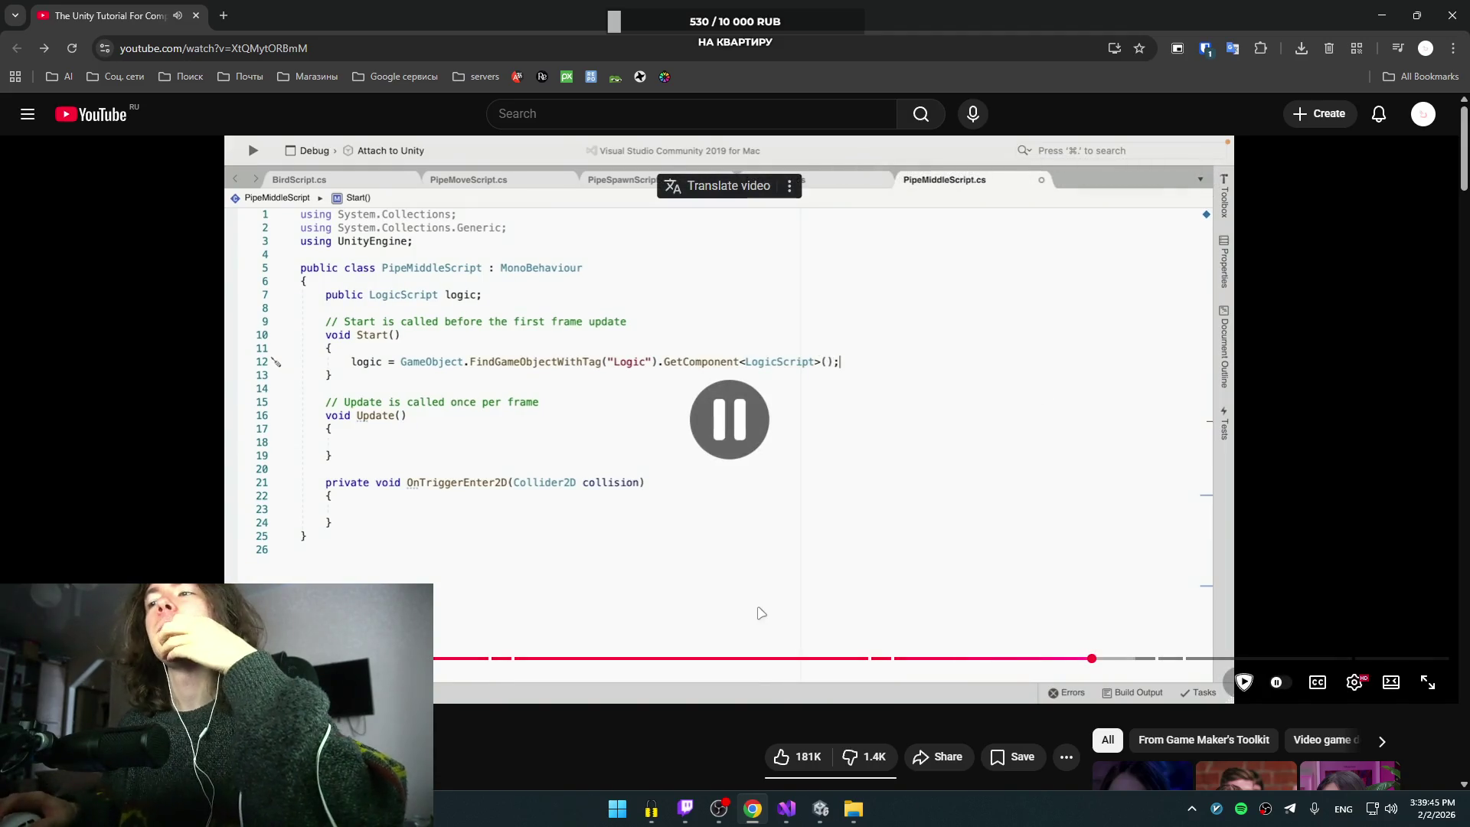
left_click(795, 821)
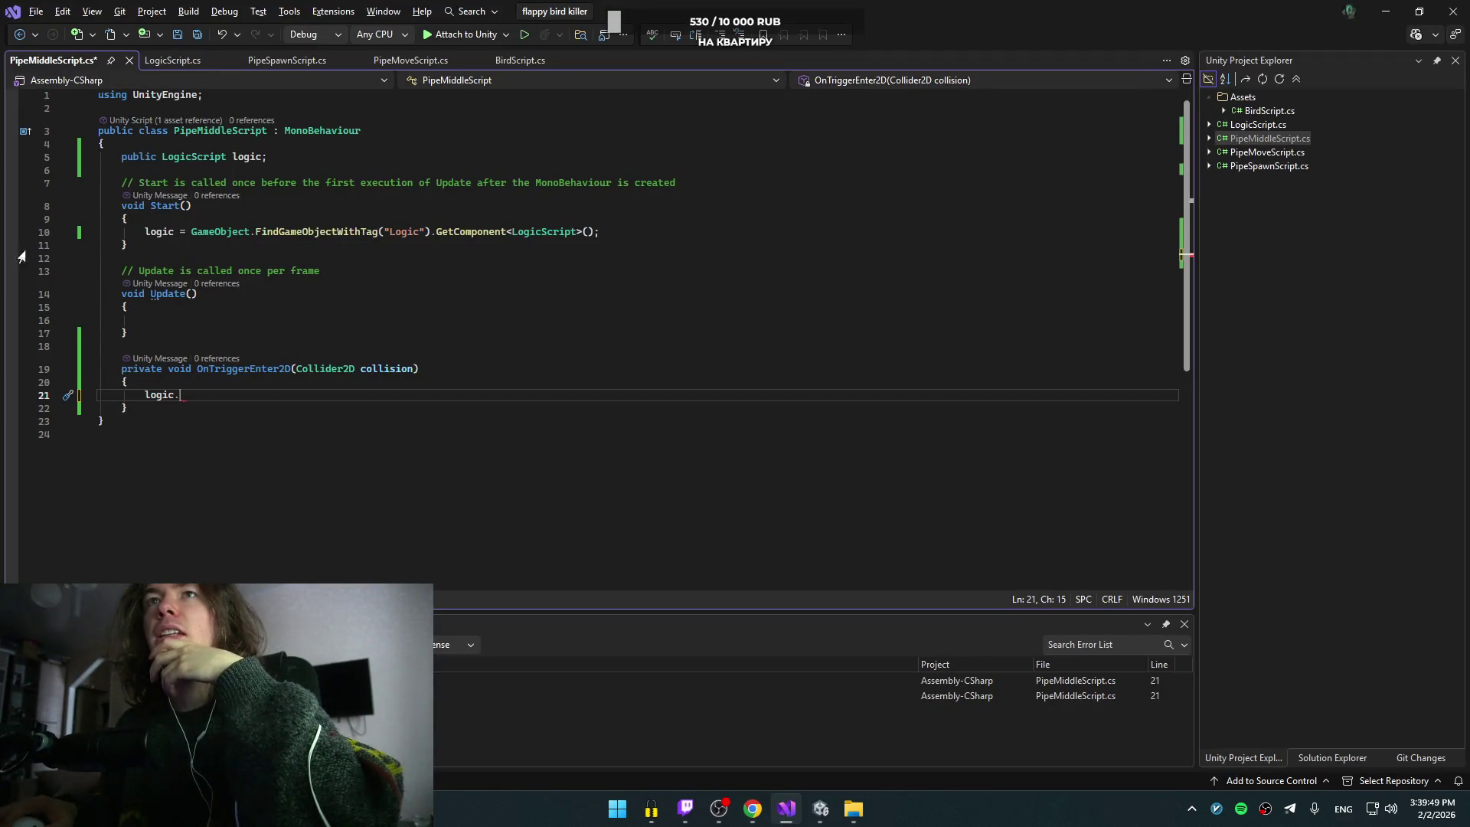
Step: Make the addScore method public in LogicScript.cs
left_click(168, 234)
left_click(220, 383)
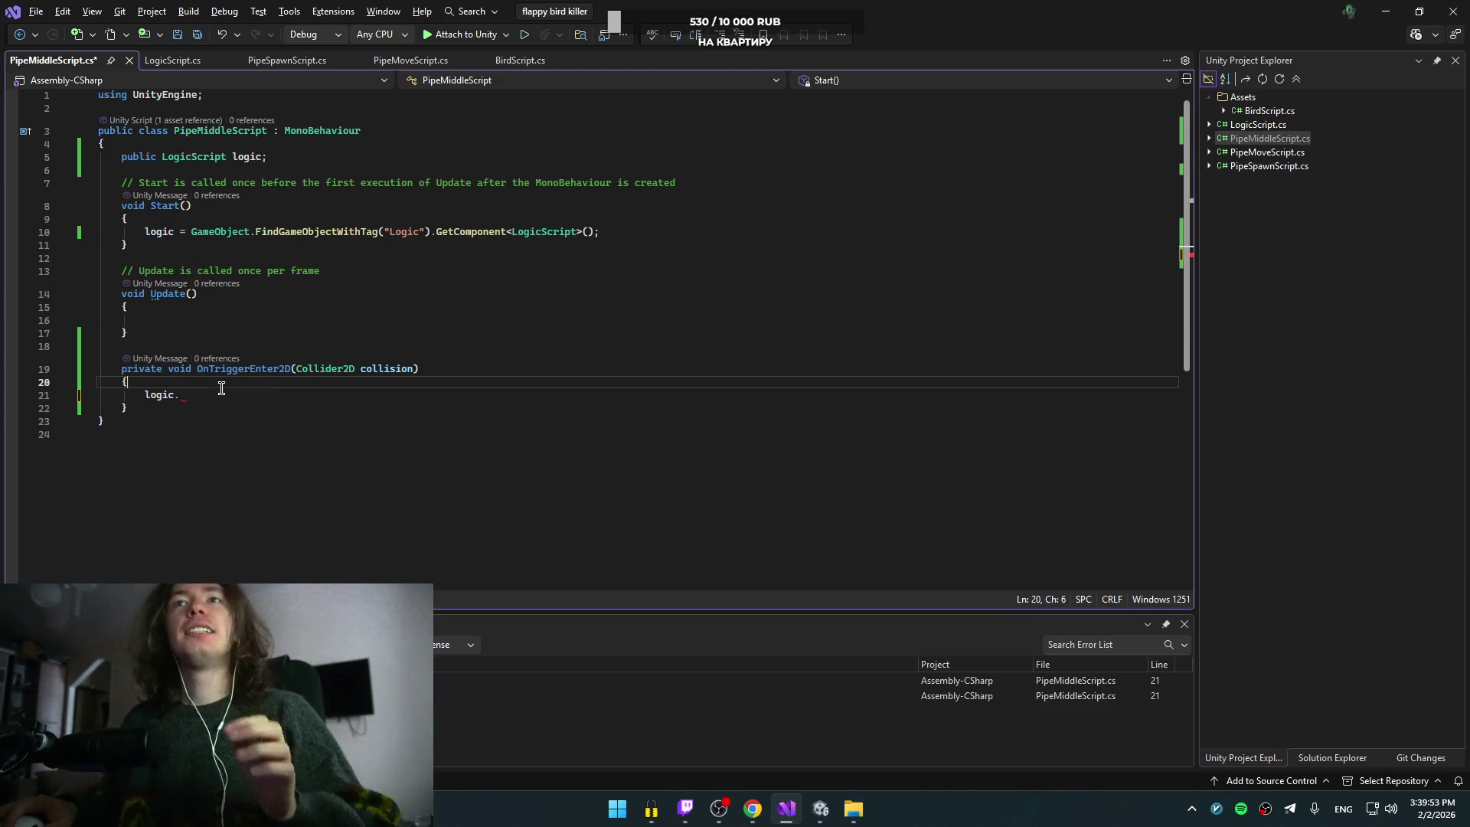
left_click(164, 61)
left_click(115, 244)
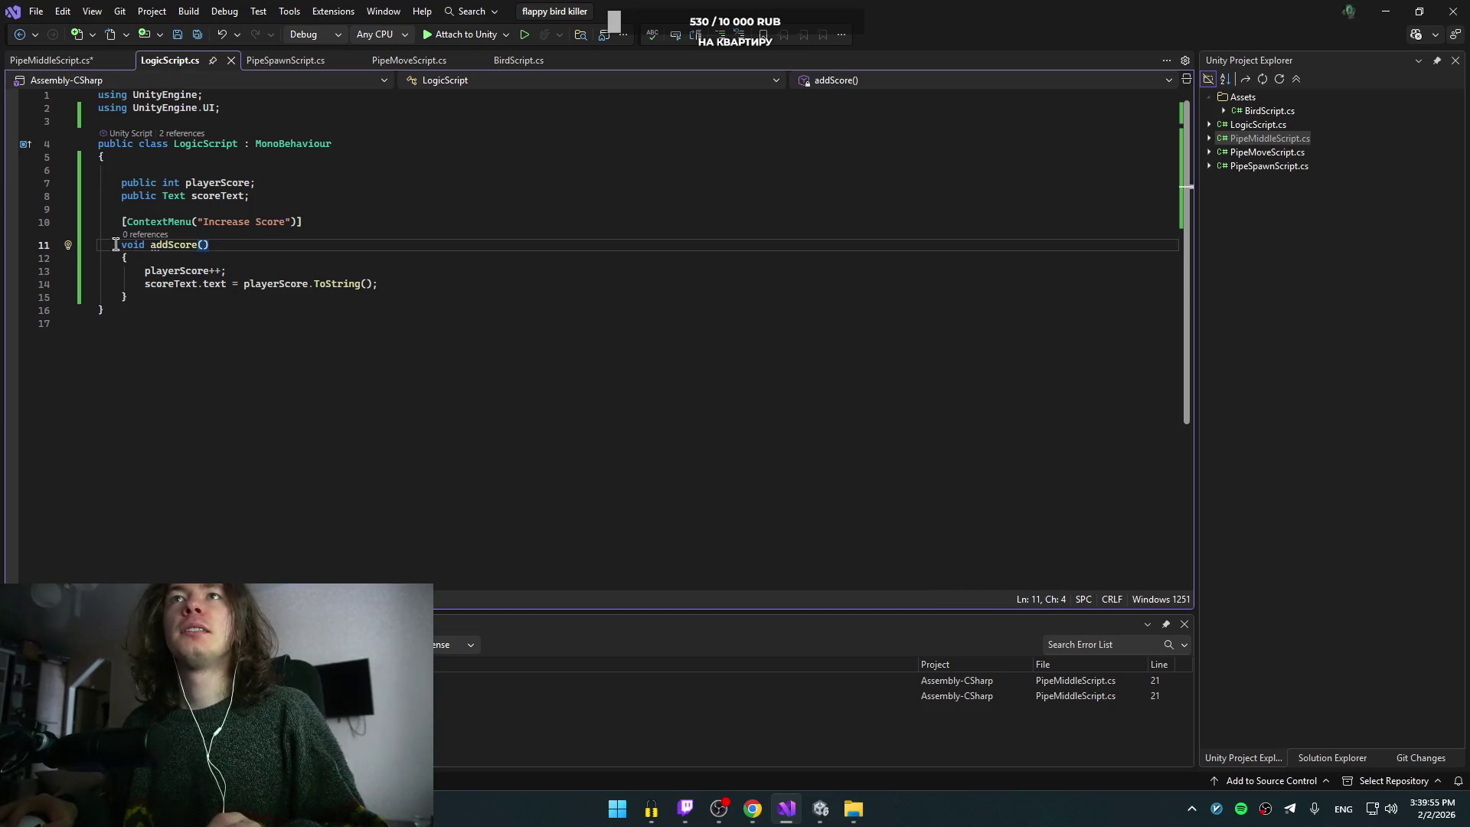
type("public")
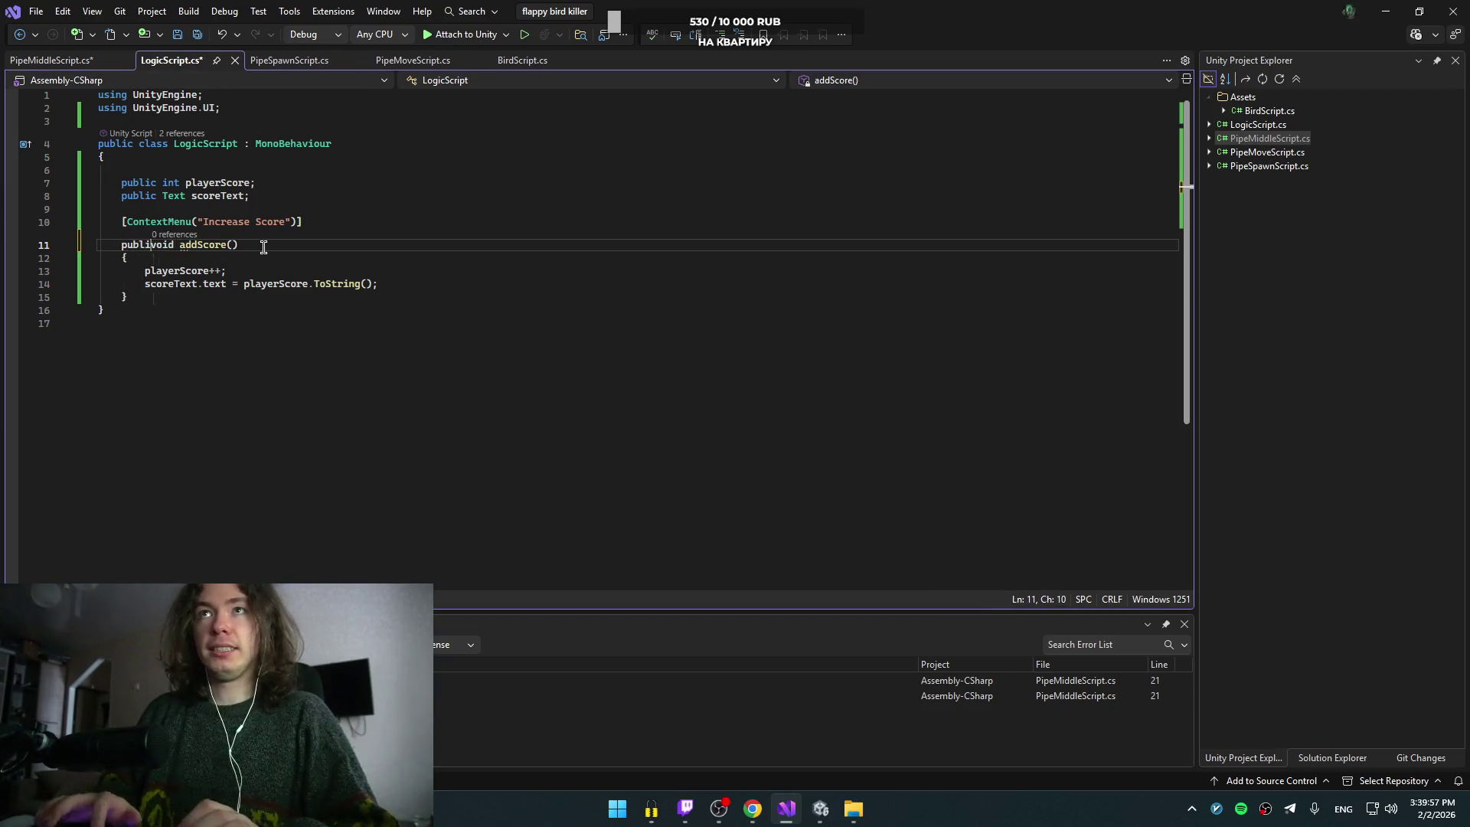
Step: Complete OnTriggerEnter2D in PipeMiddleScript.cs with logic.addScore(); and switch back to the tutorial
left_click(50, 61)
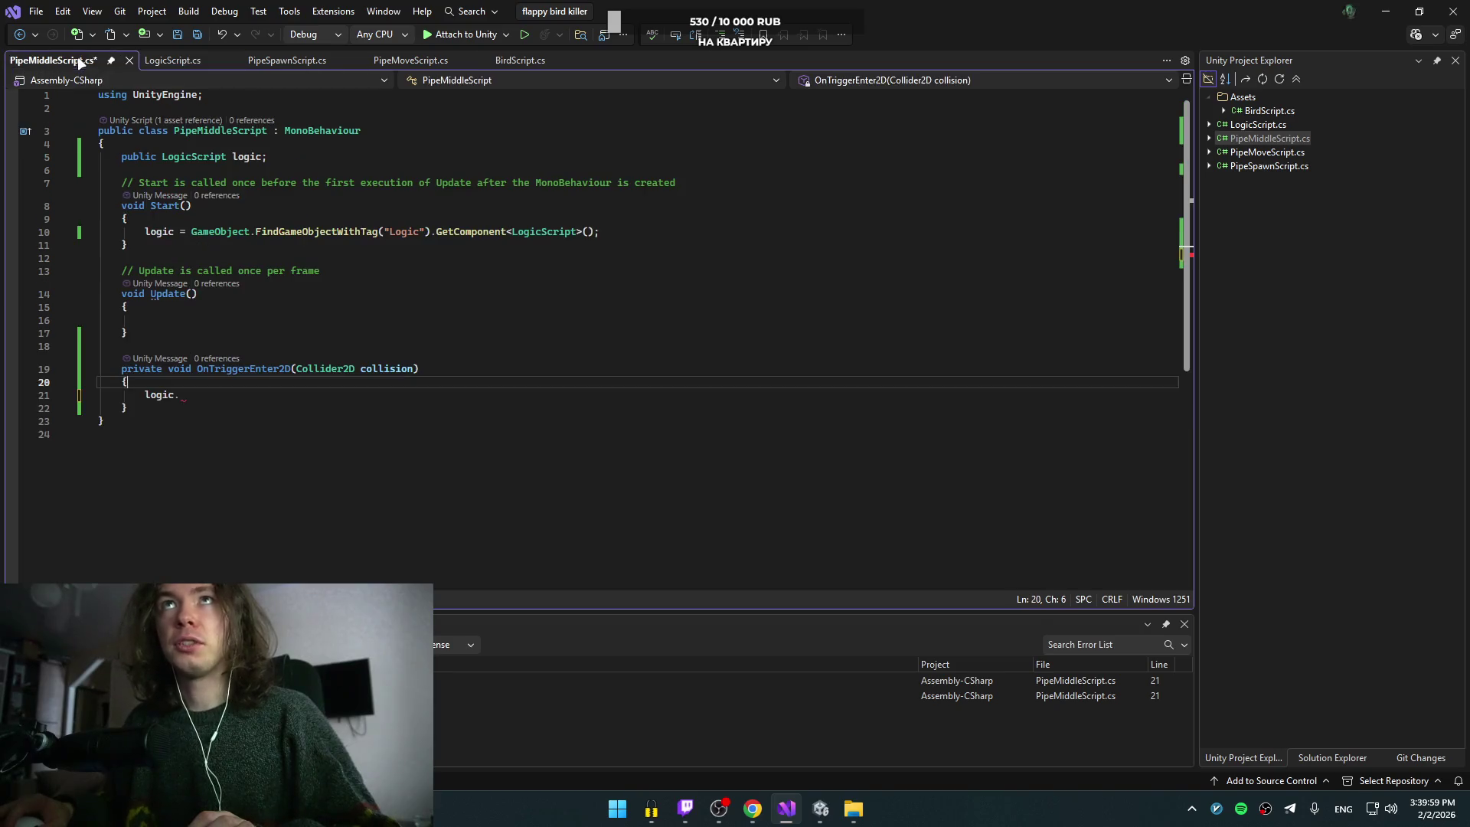
left_click(277, 391)
key("BackSpace")
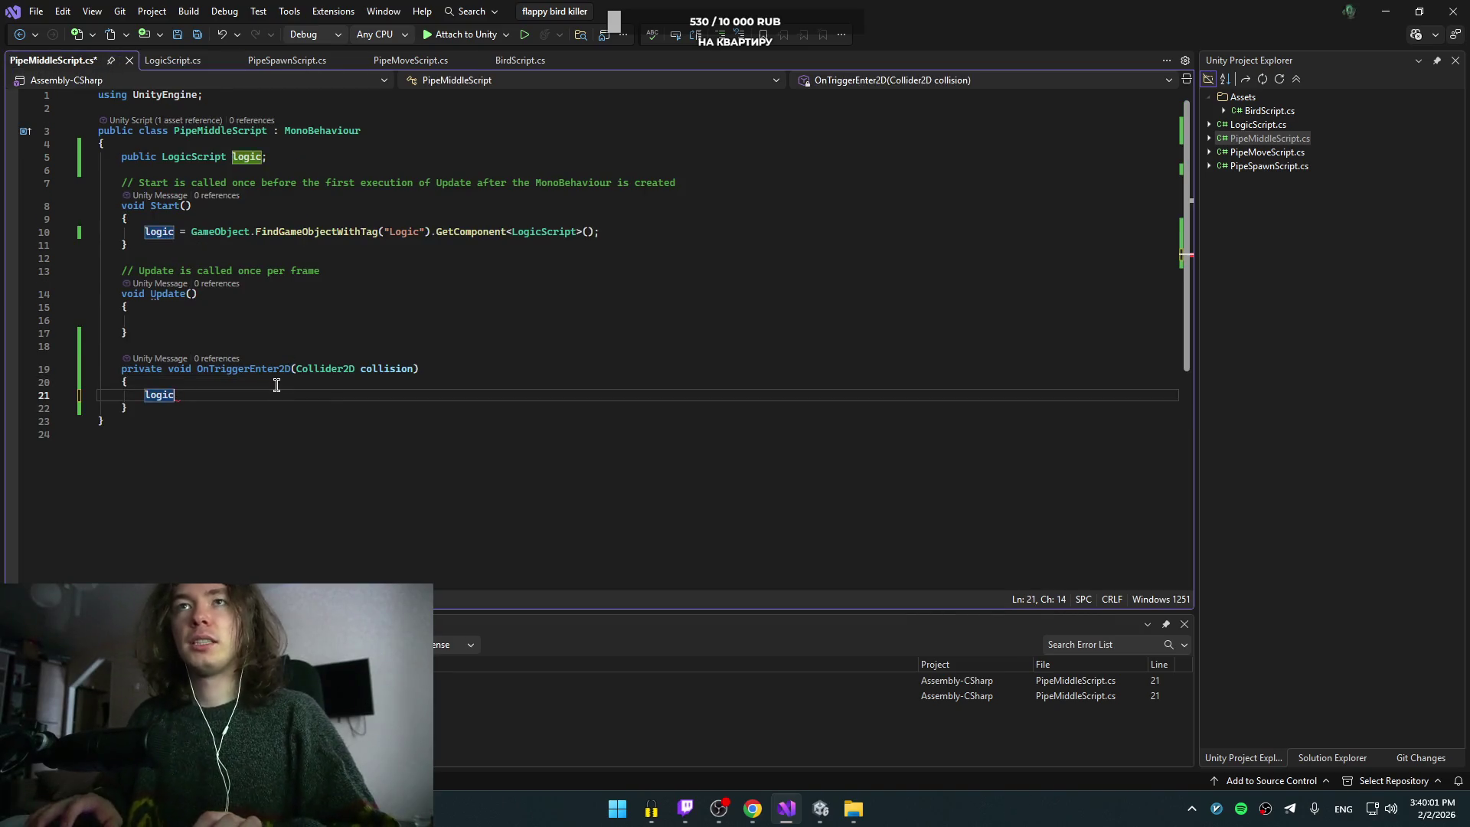
type("lo")
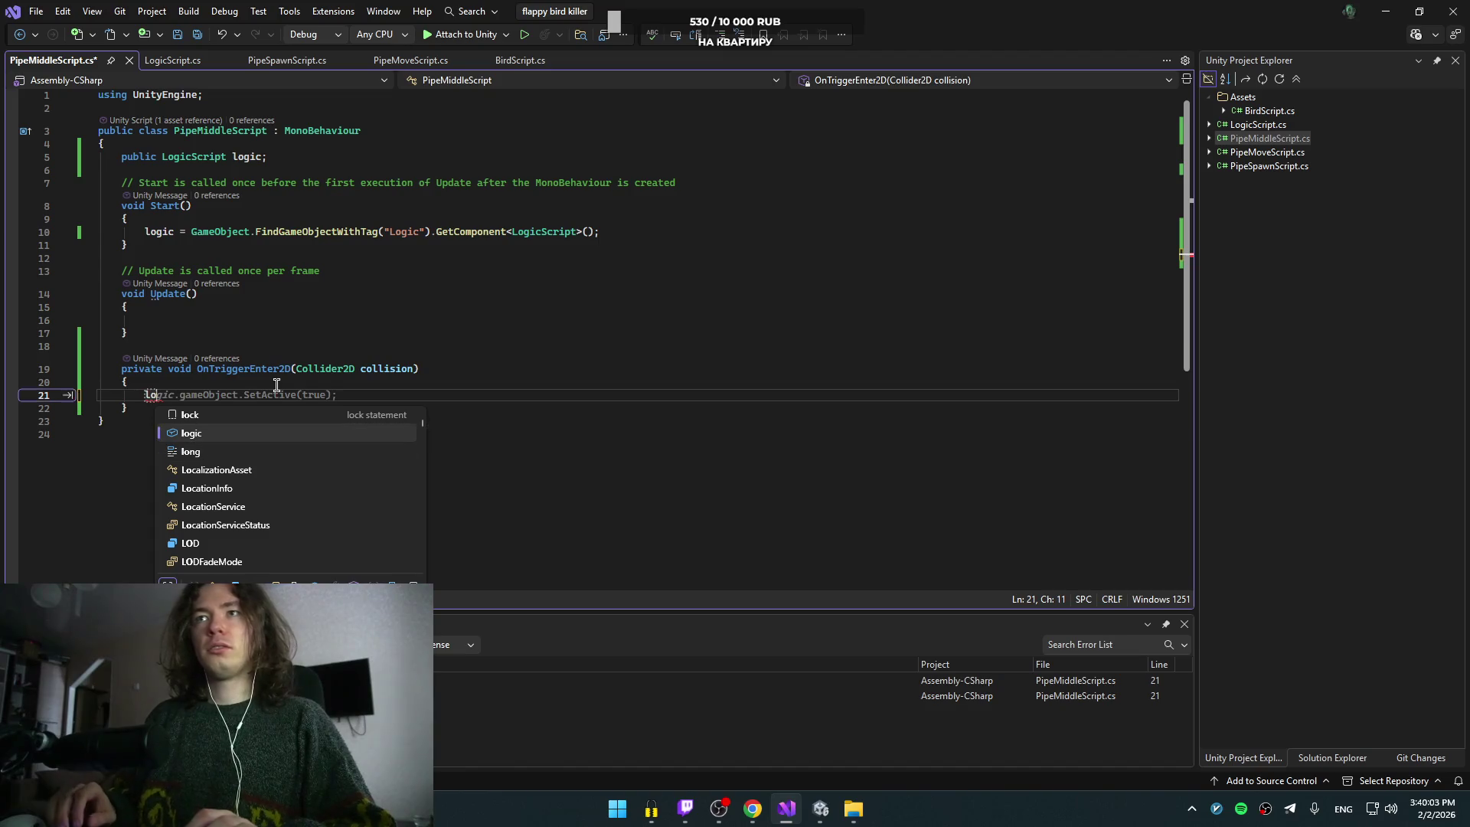
type("gic/")
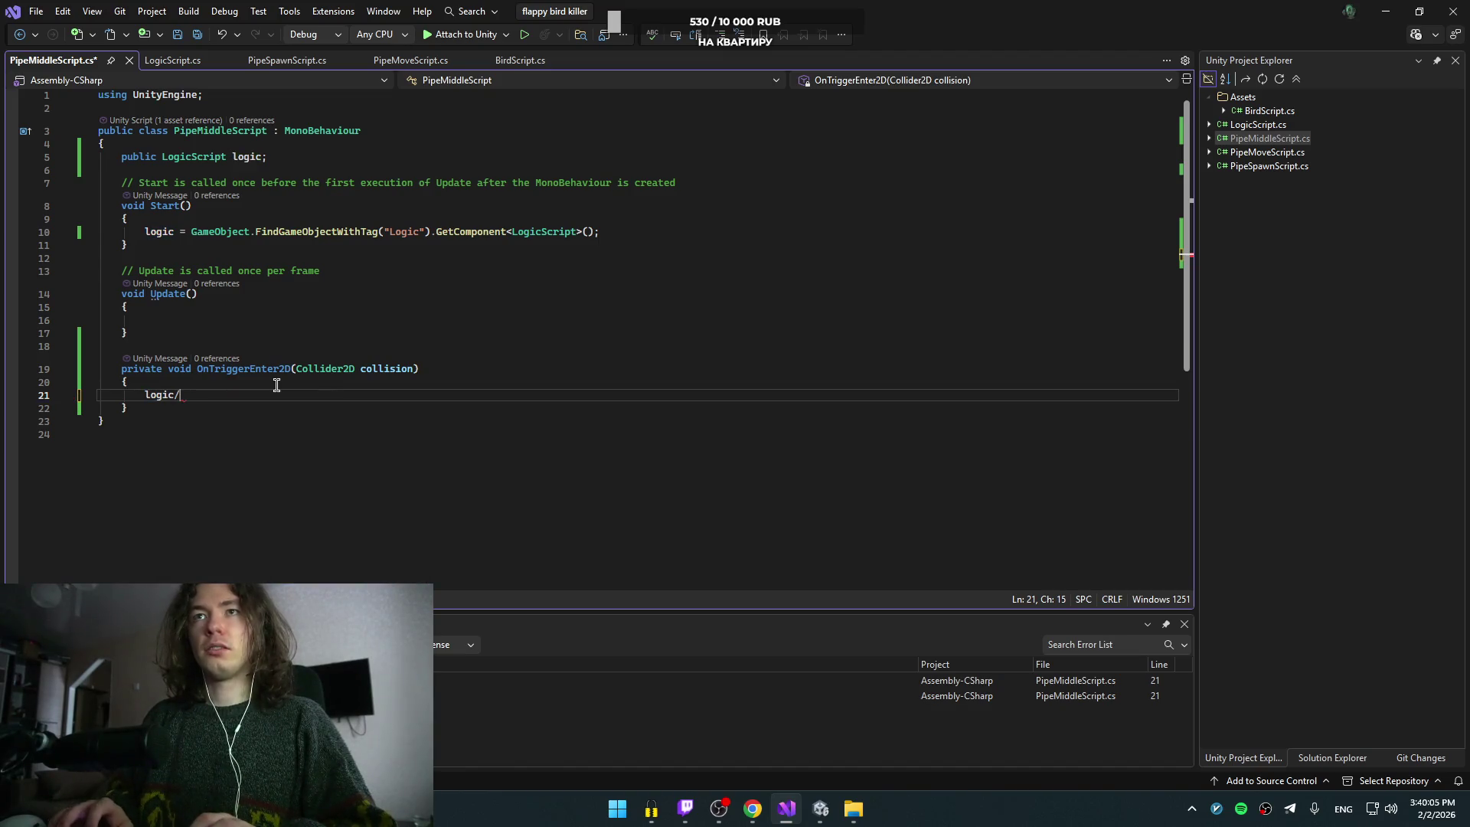
type("add")
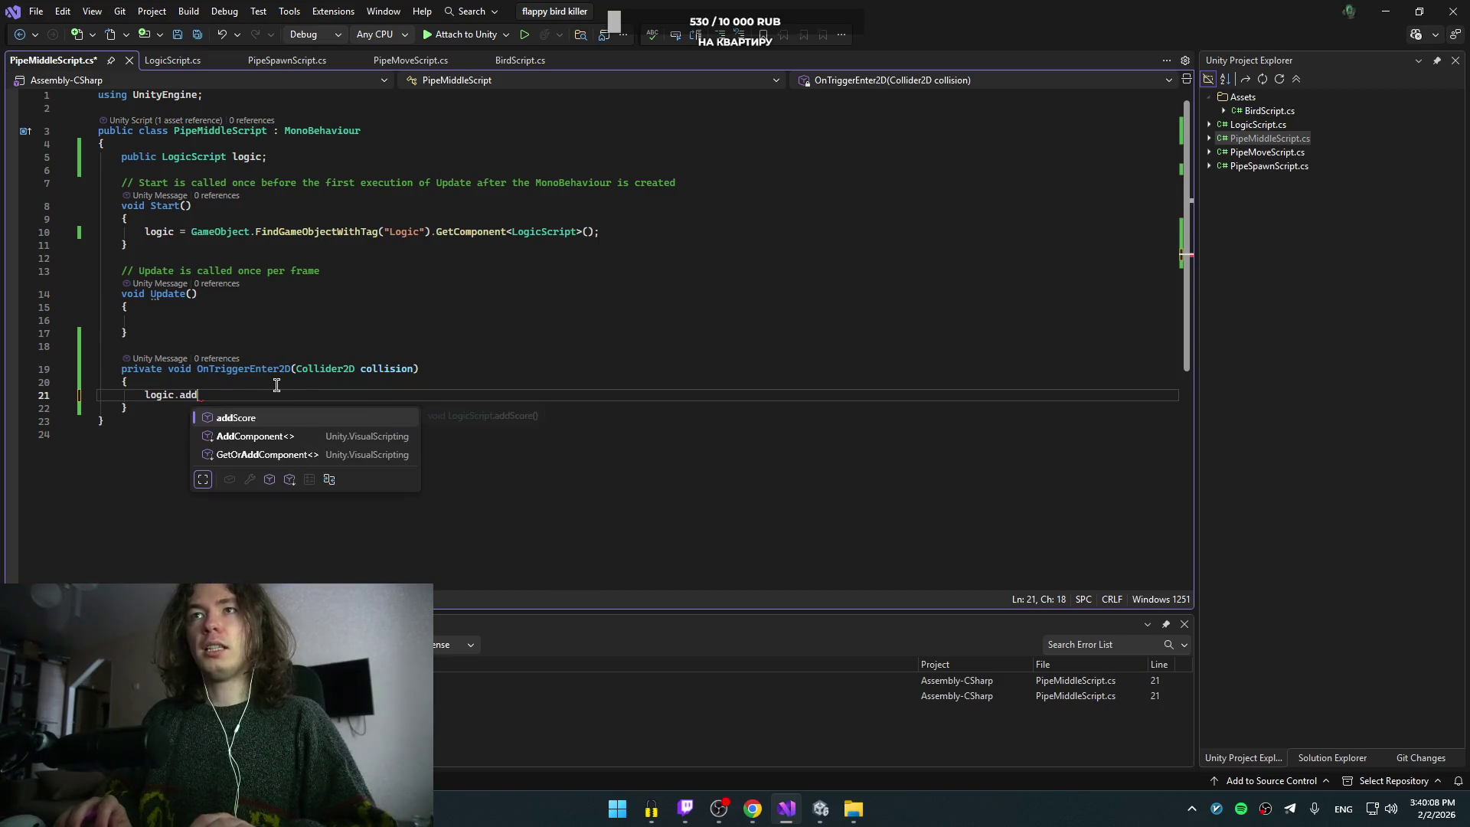
key("Tab")
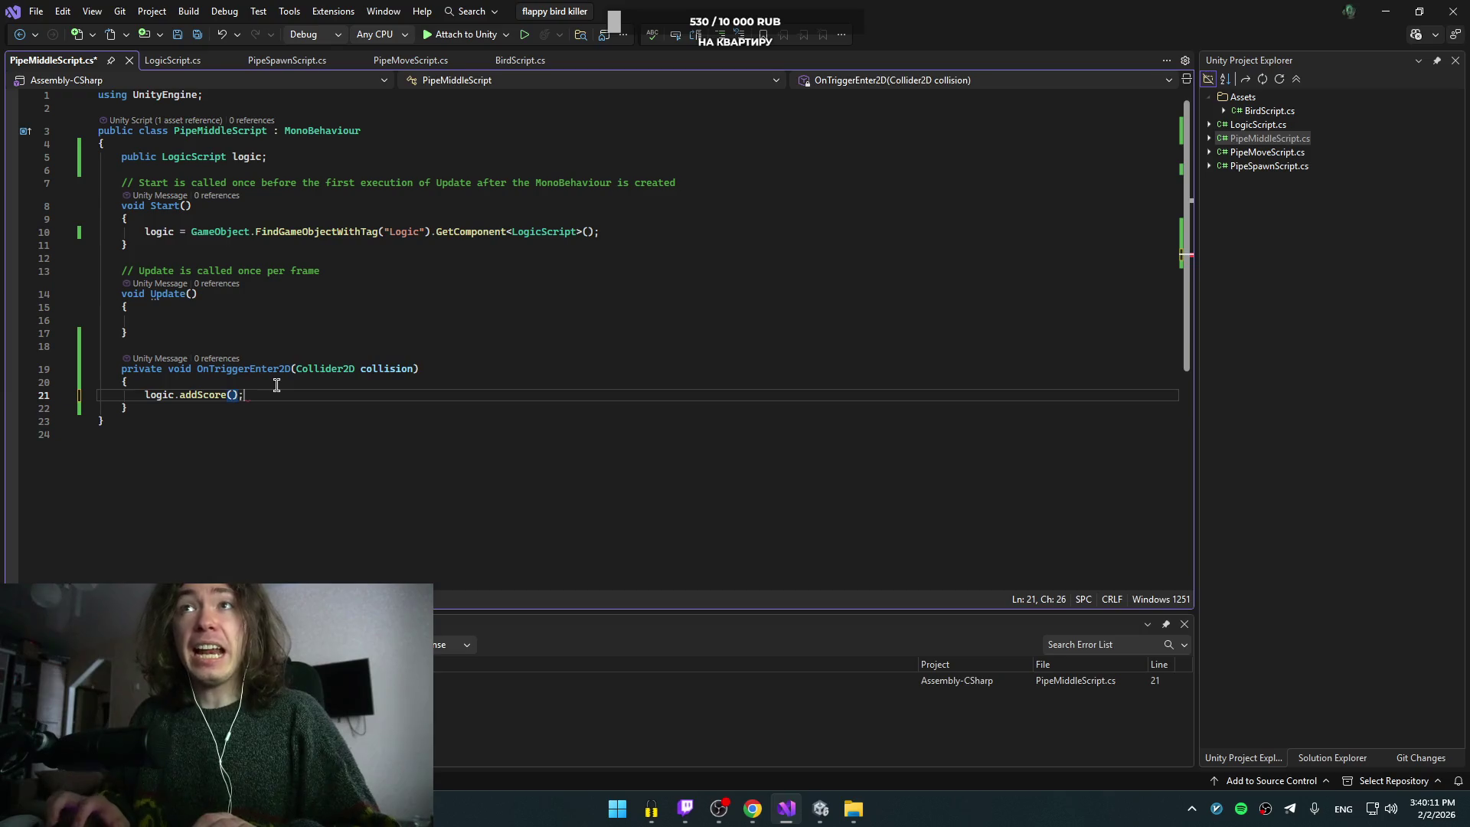
key("alt+Tab")
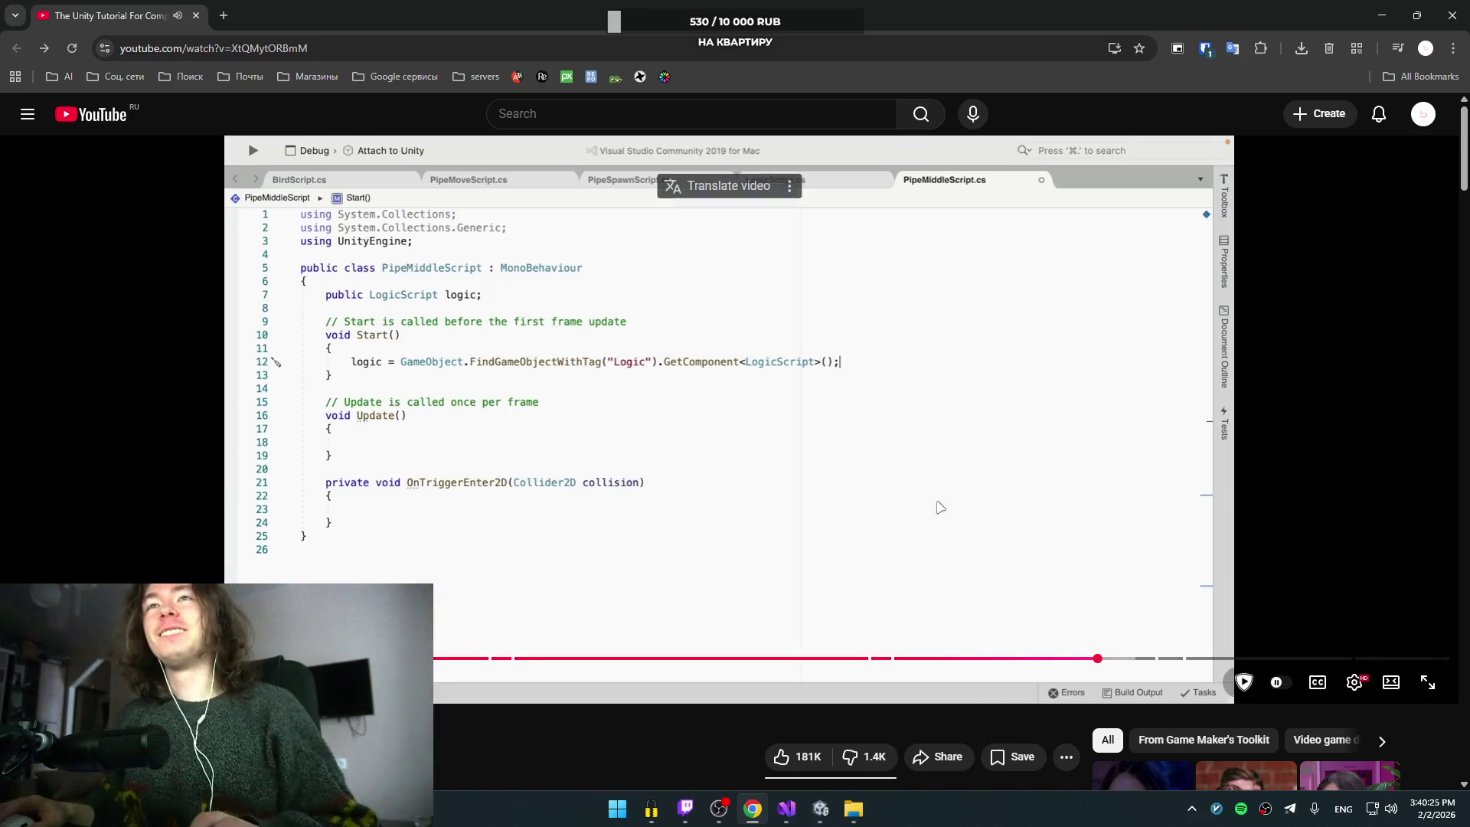
Step: Skip to the tutorial's playtest where the score climbs to 2, pause it, and return to Unity
key("space")
key("Right")
key("space")
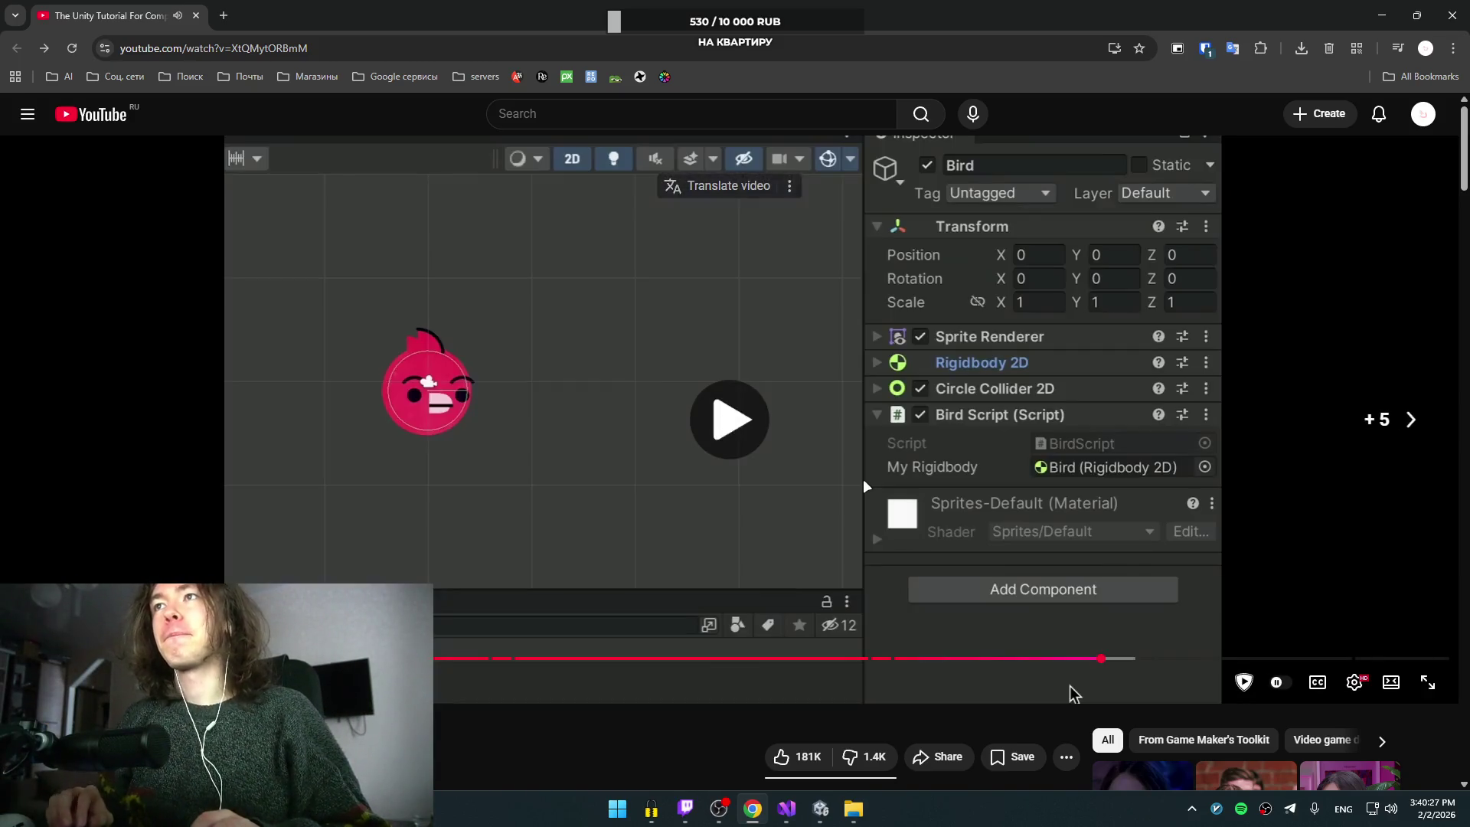
key("Right")
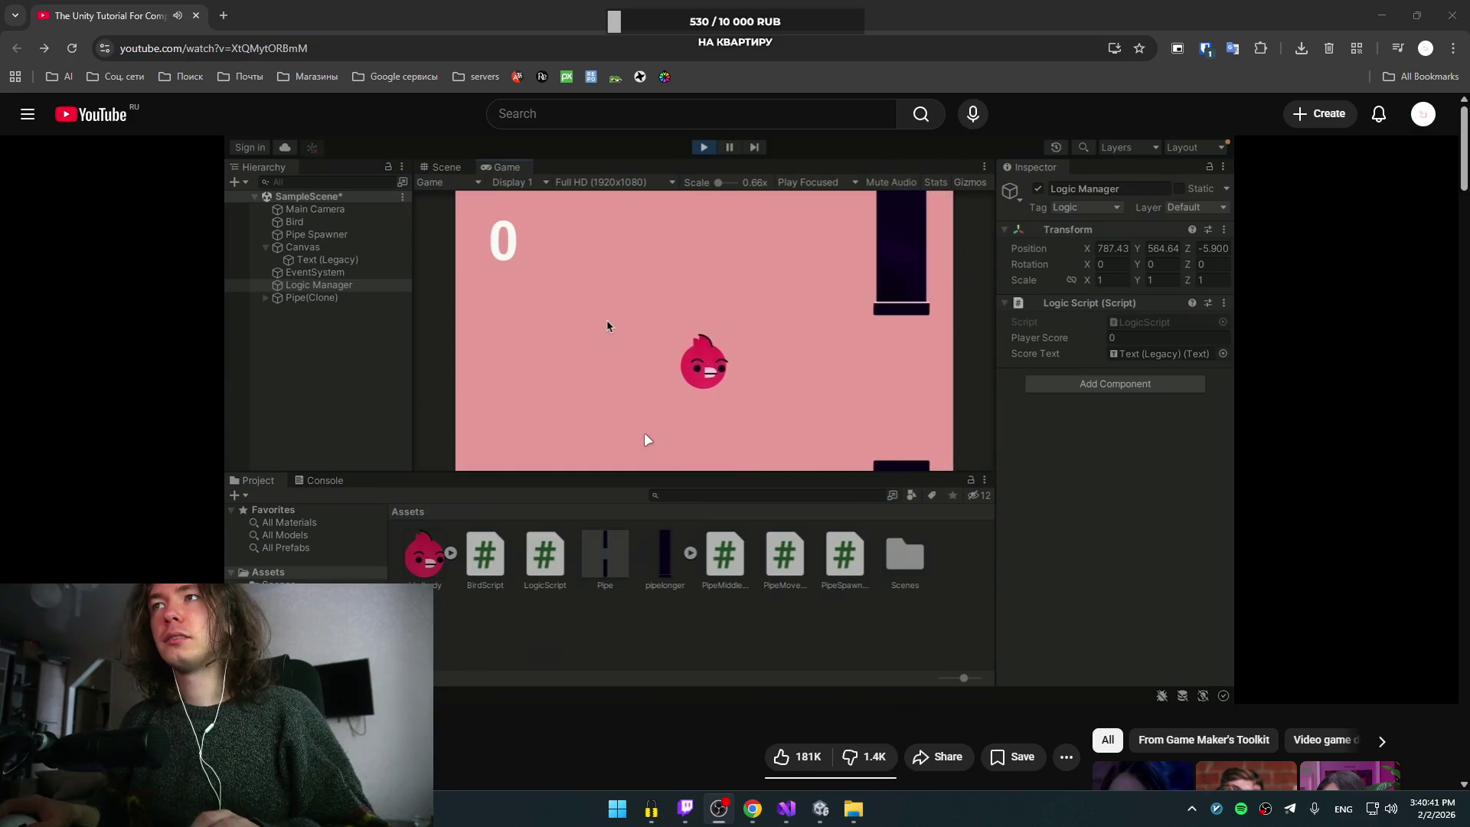
left_click(644, 432)
left_click(585, 320)
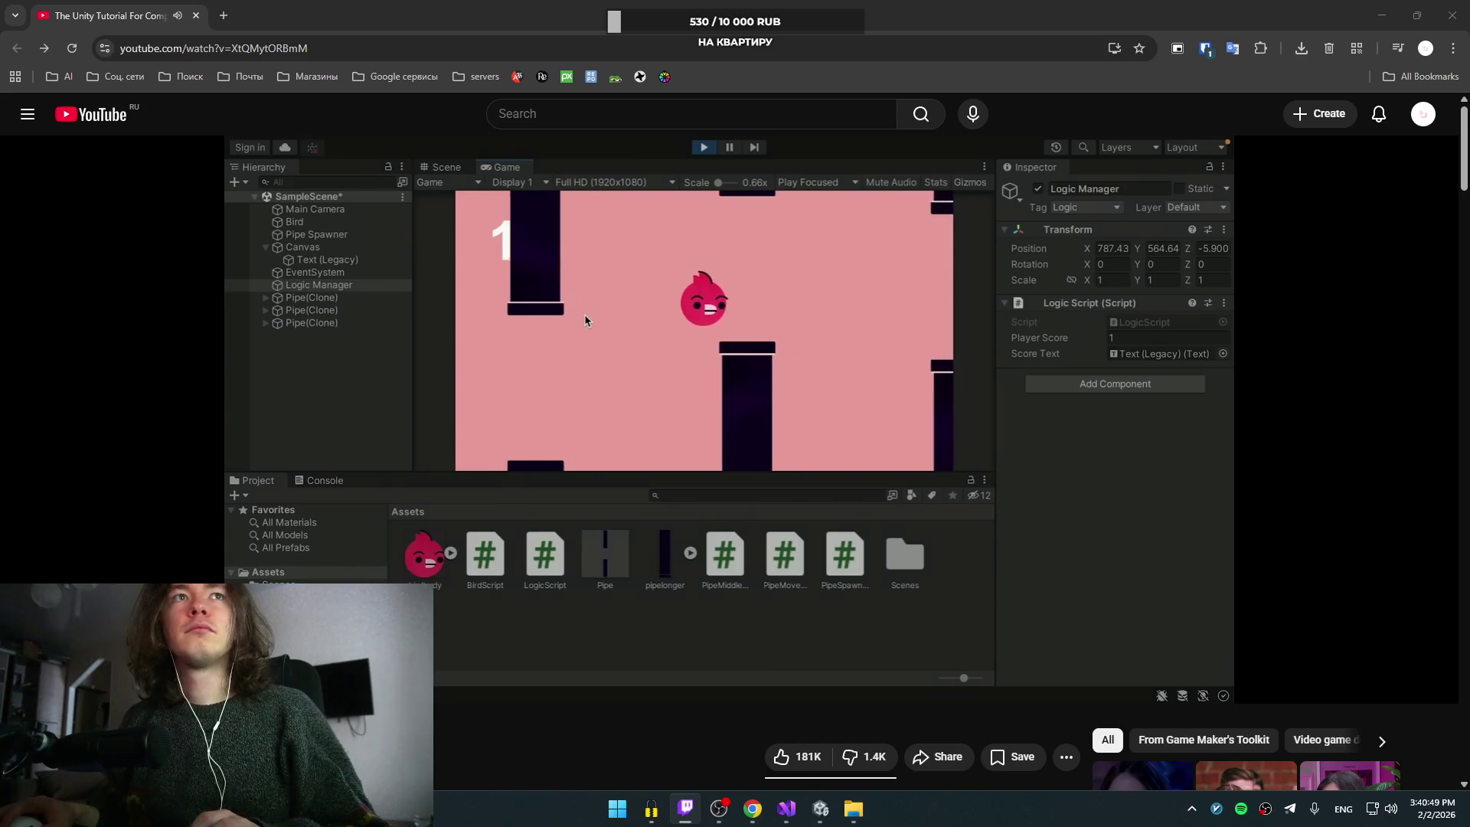
left_click(621, 337)
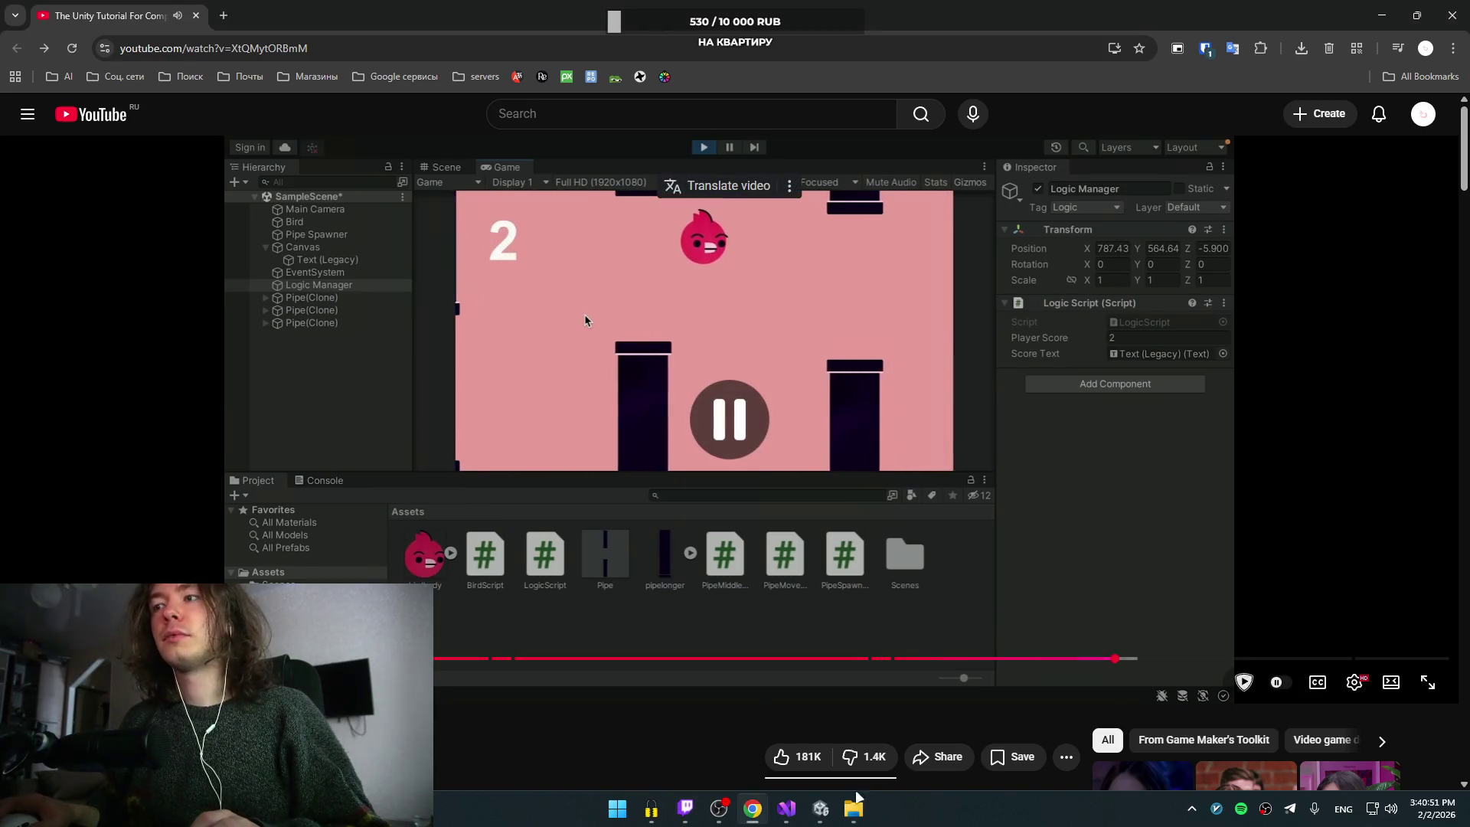
left_click(820, 808)
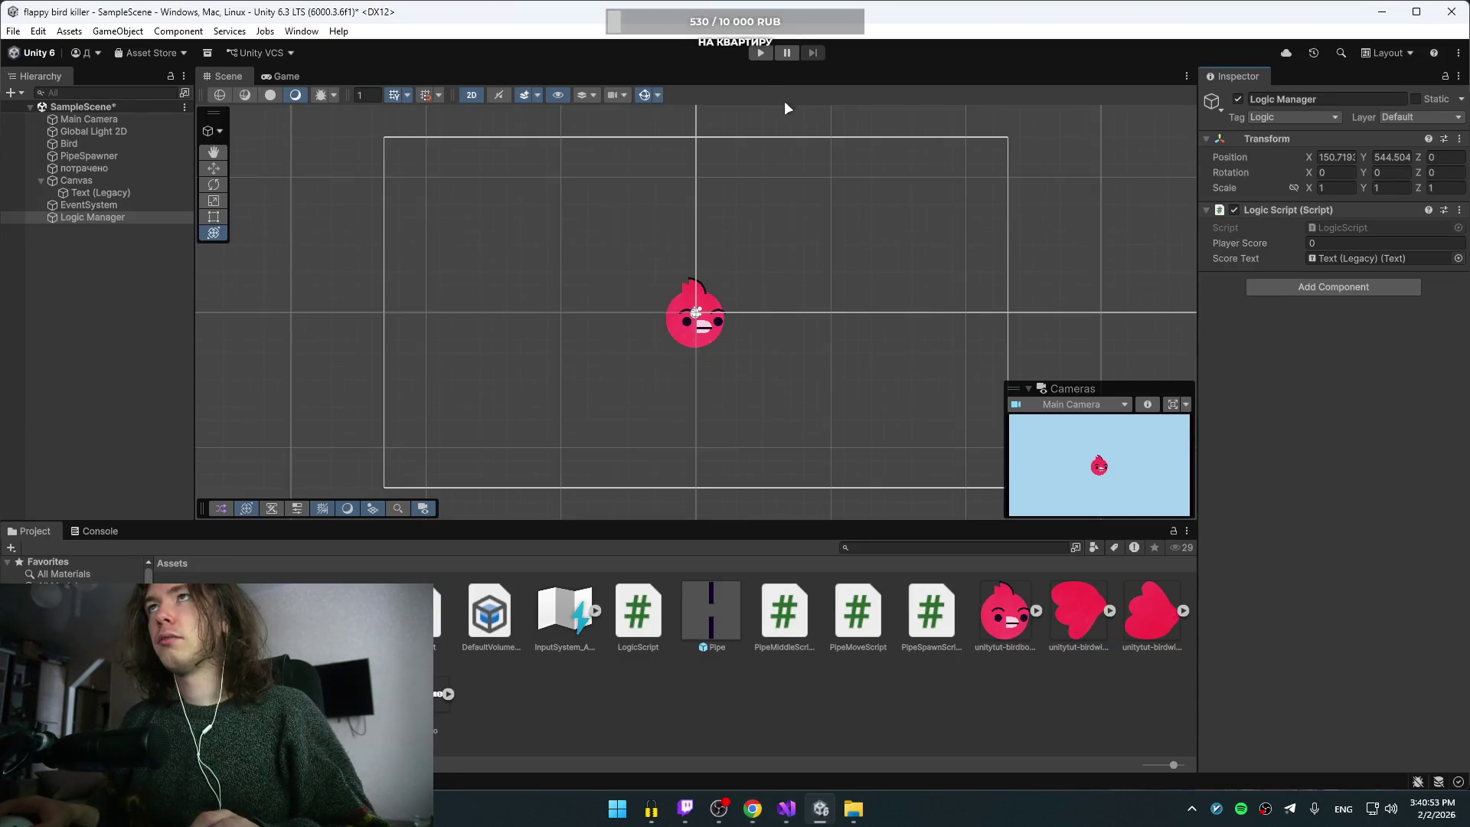
Step: Play-test the game, flapping through pipes until the score reaches 7, then stop and return to the tutorial
left_click(761, 52)
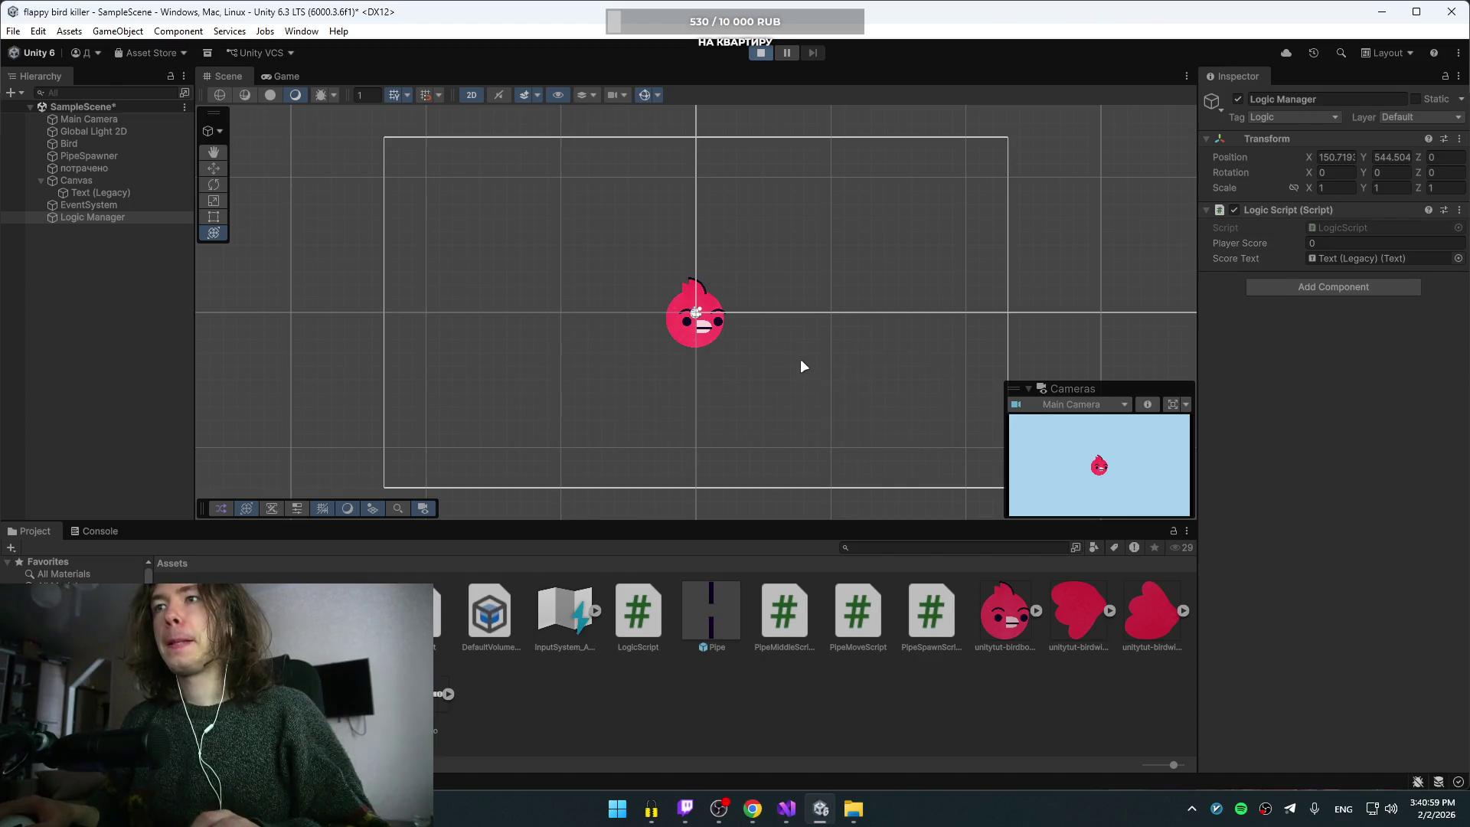
key("space")
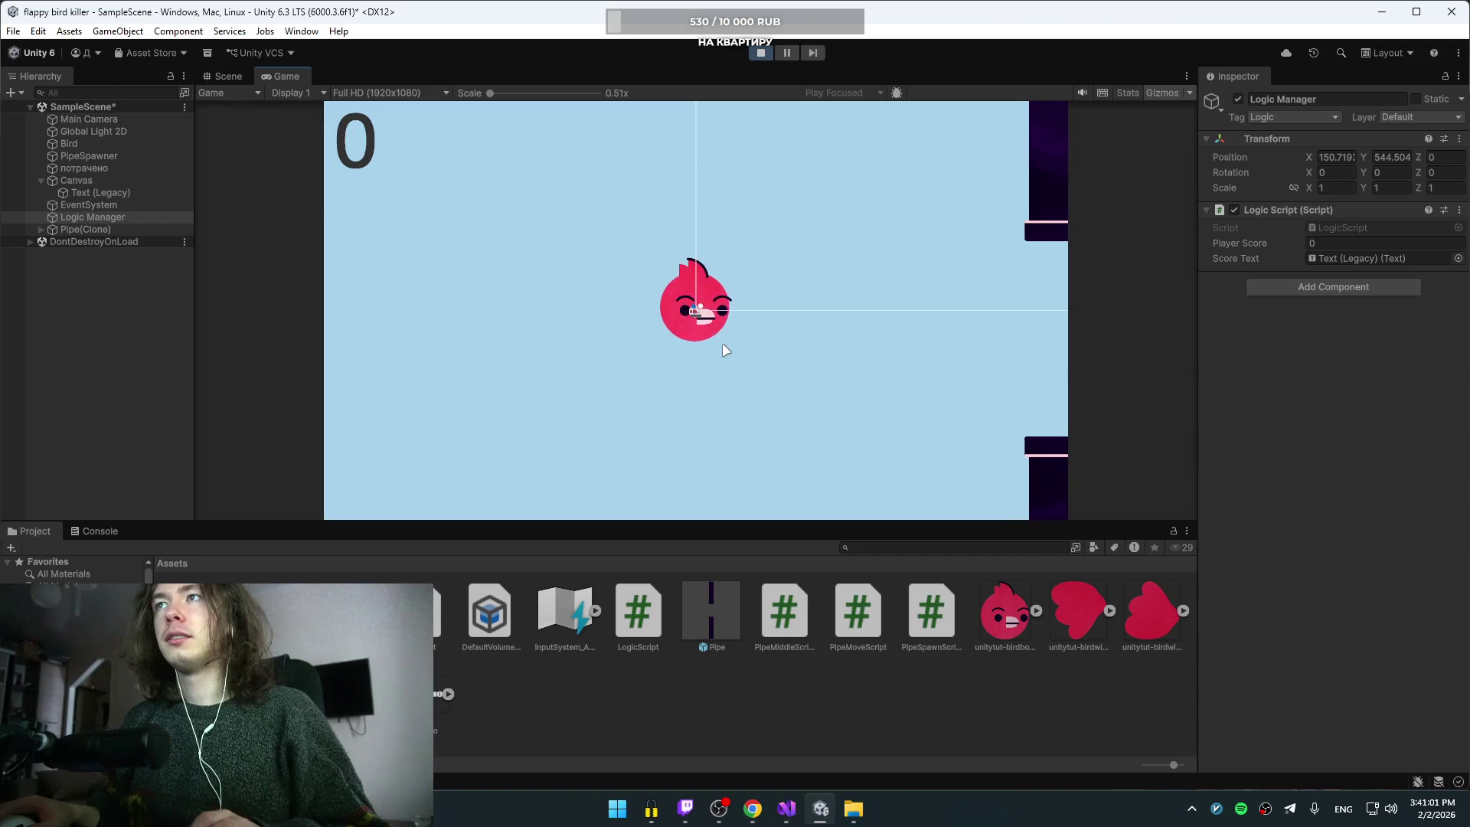
key("space")
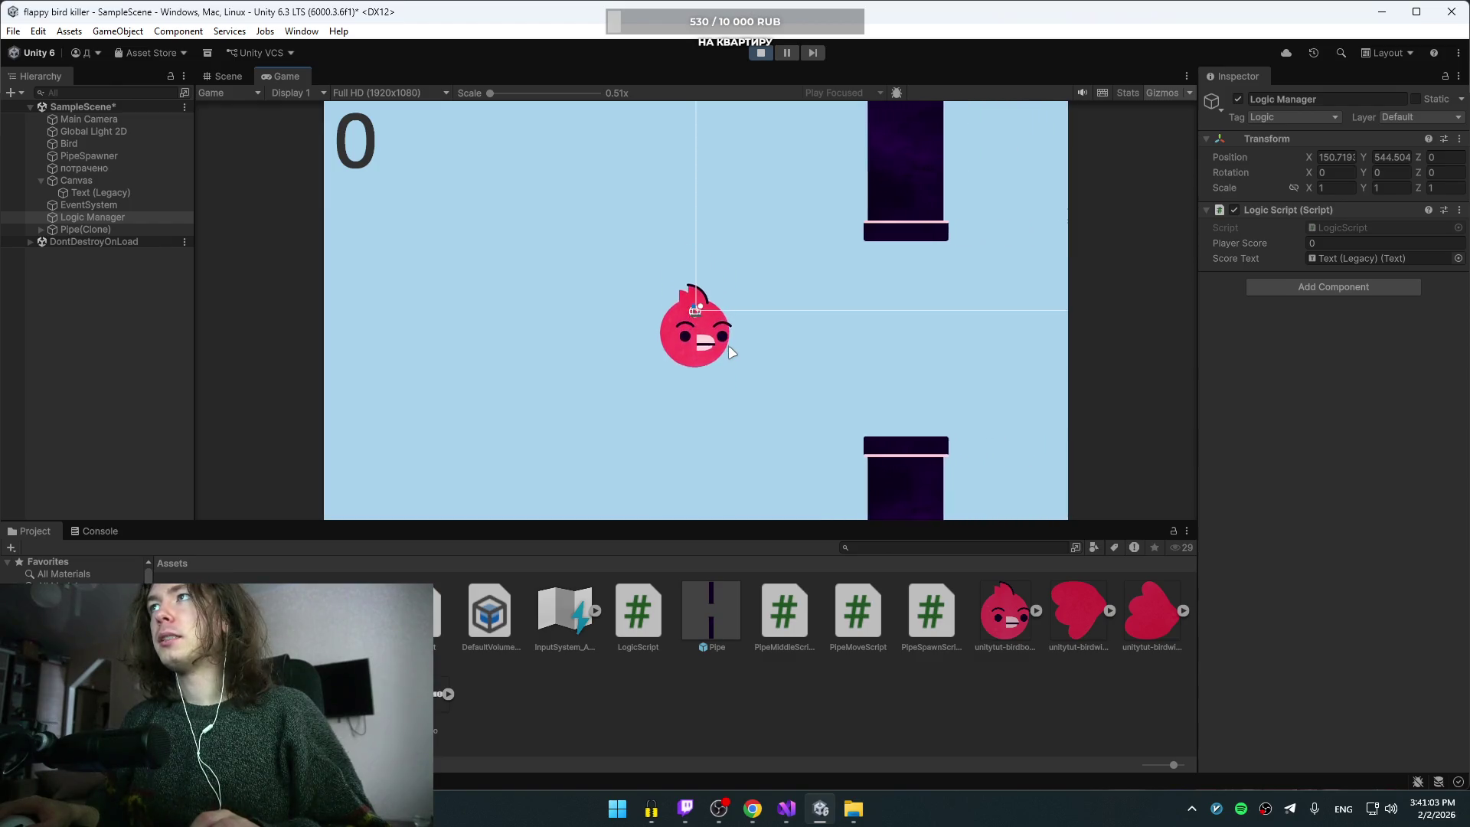
key("space")
key("space")
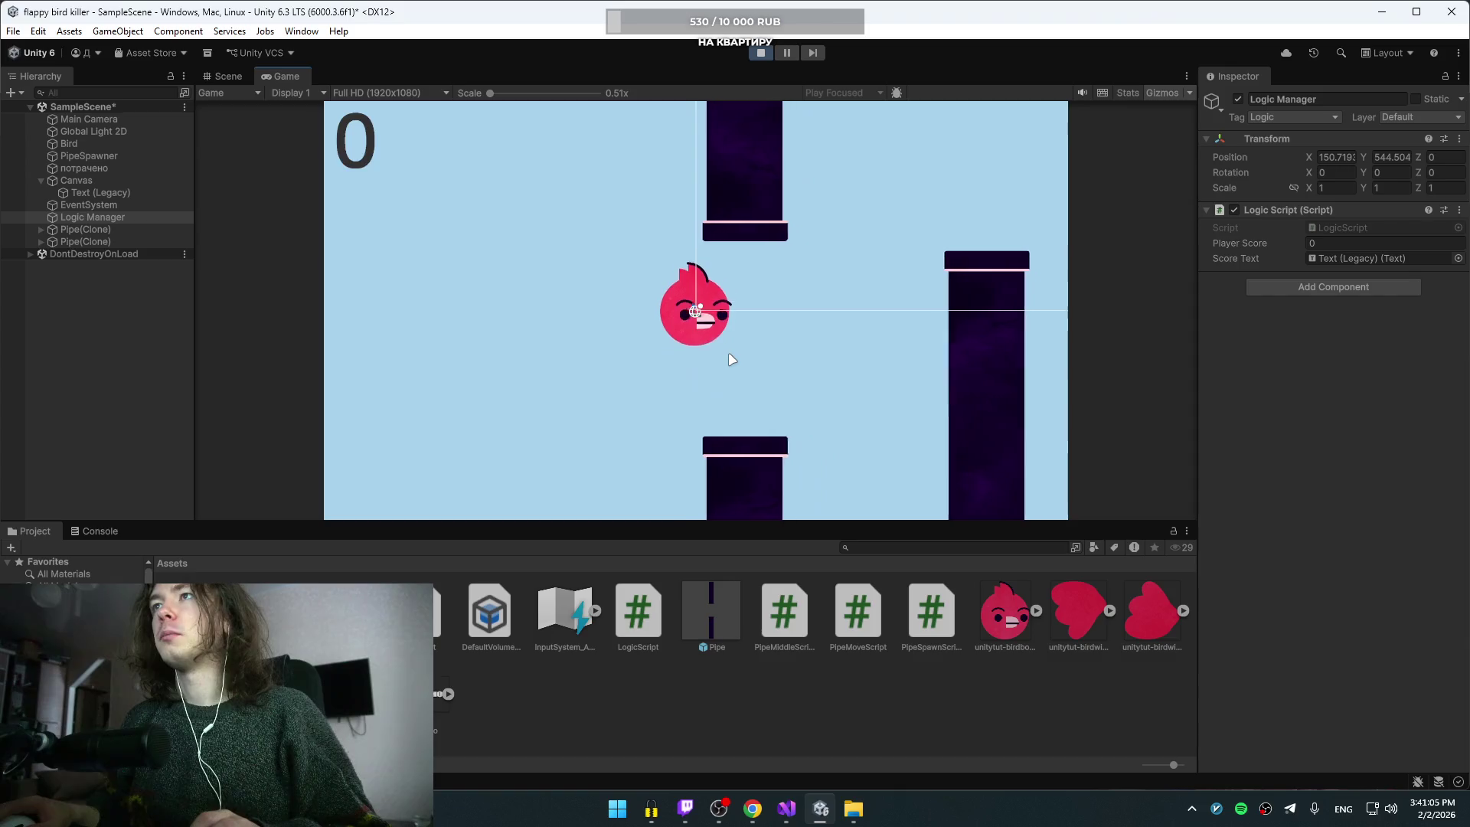
key("space")
key("space")
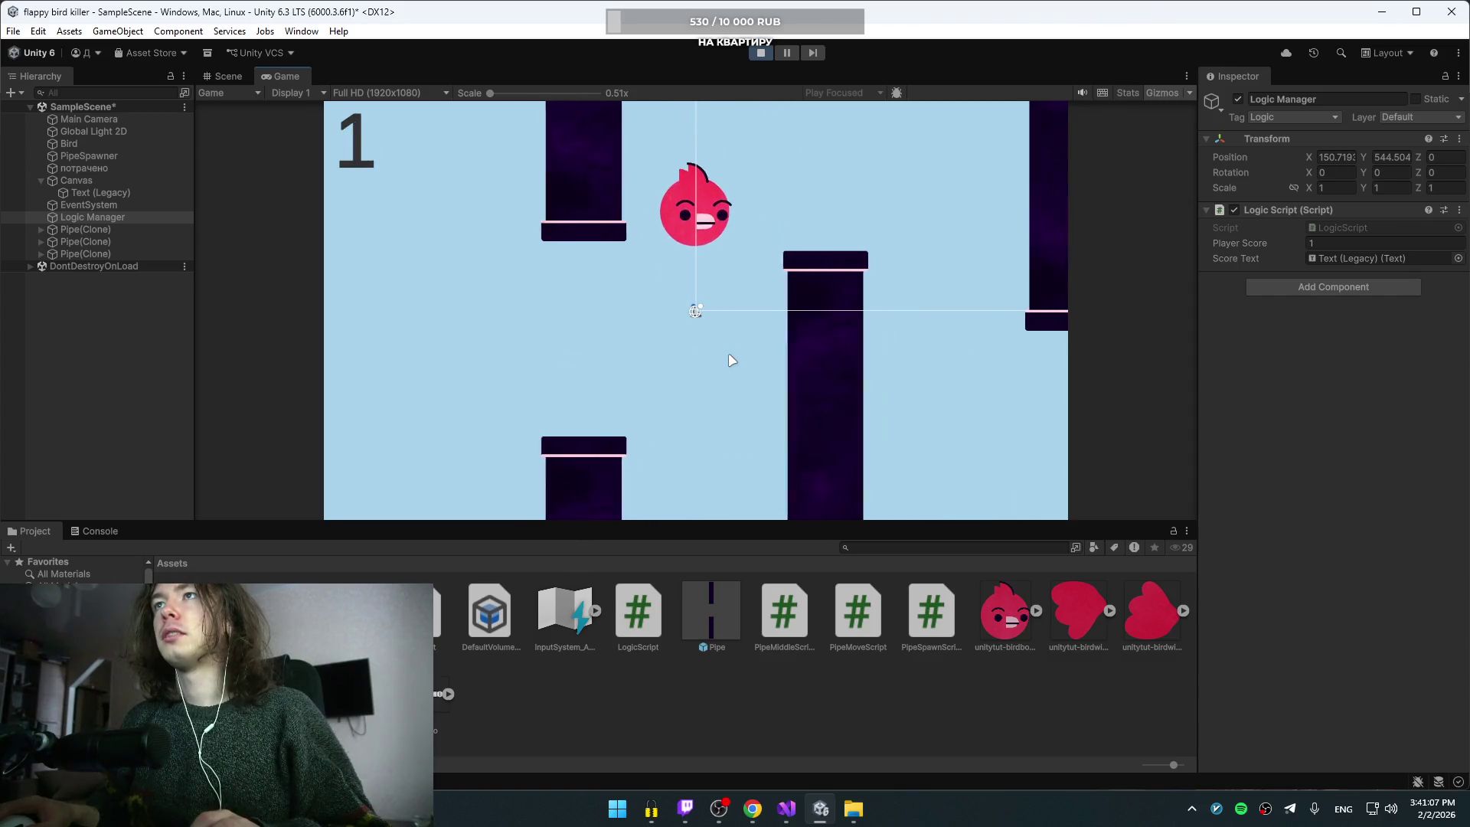
key("space")
key("space")
key("space")
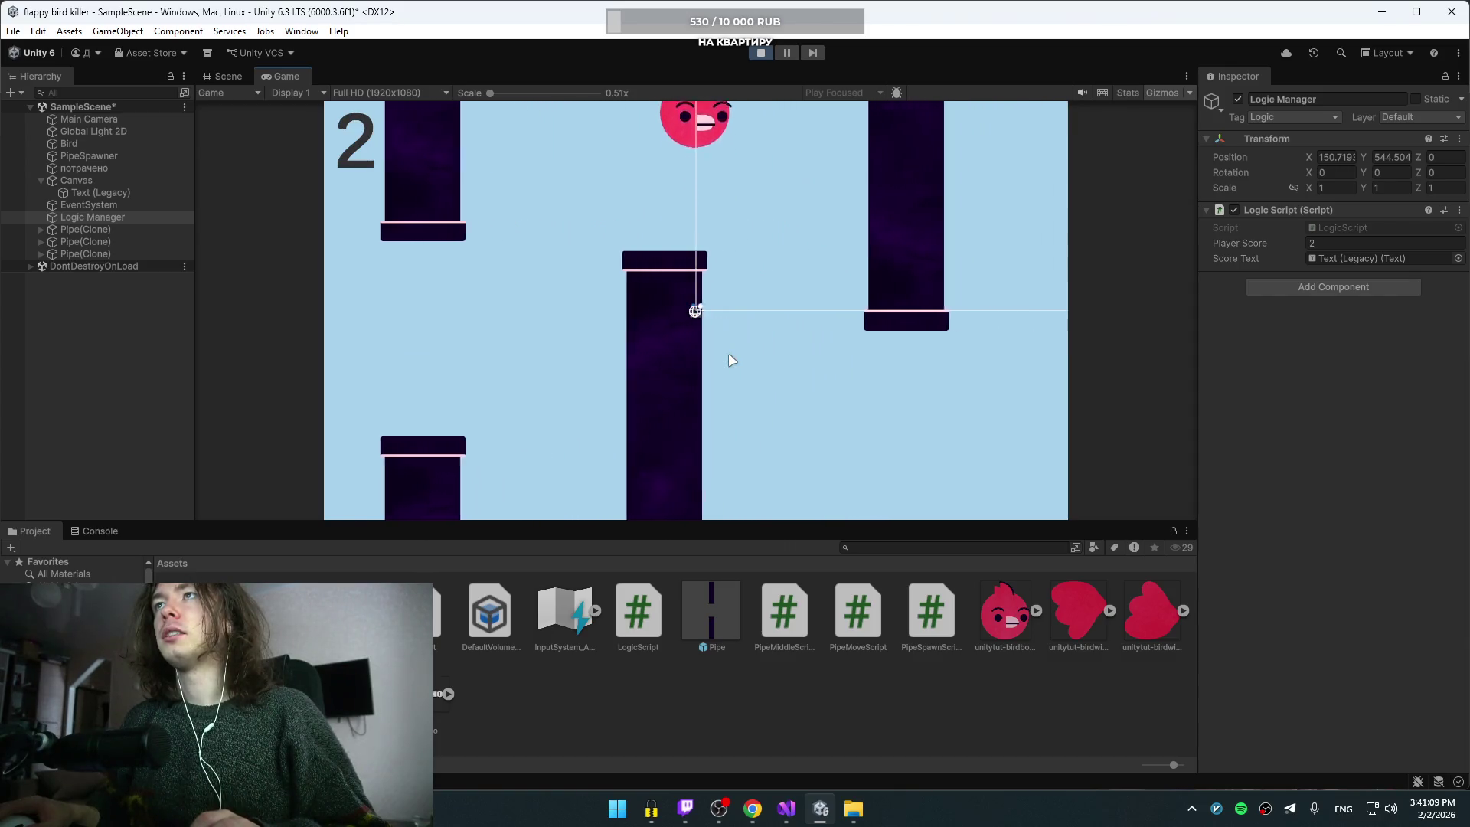
key("space")
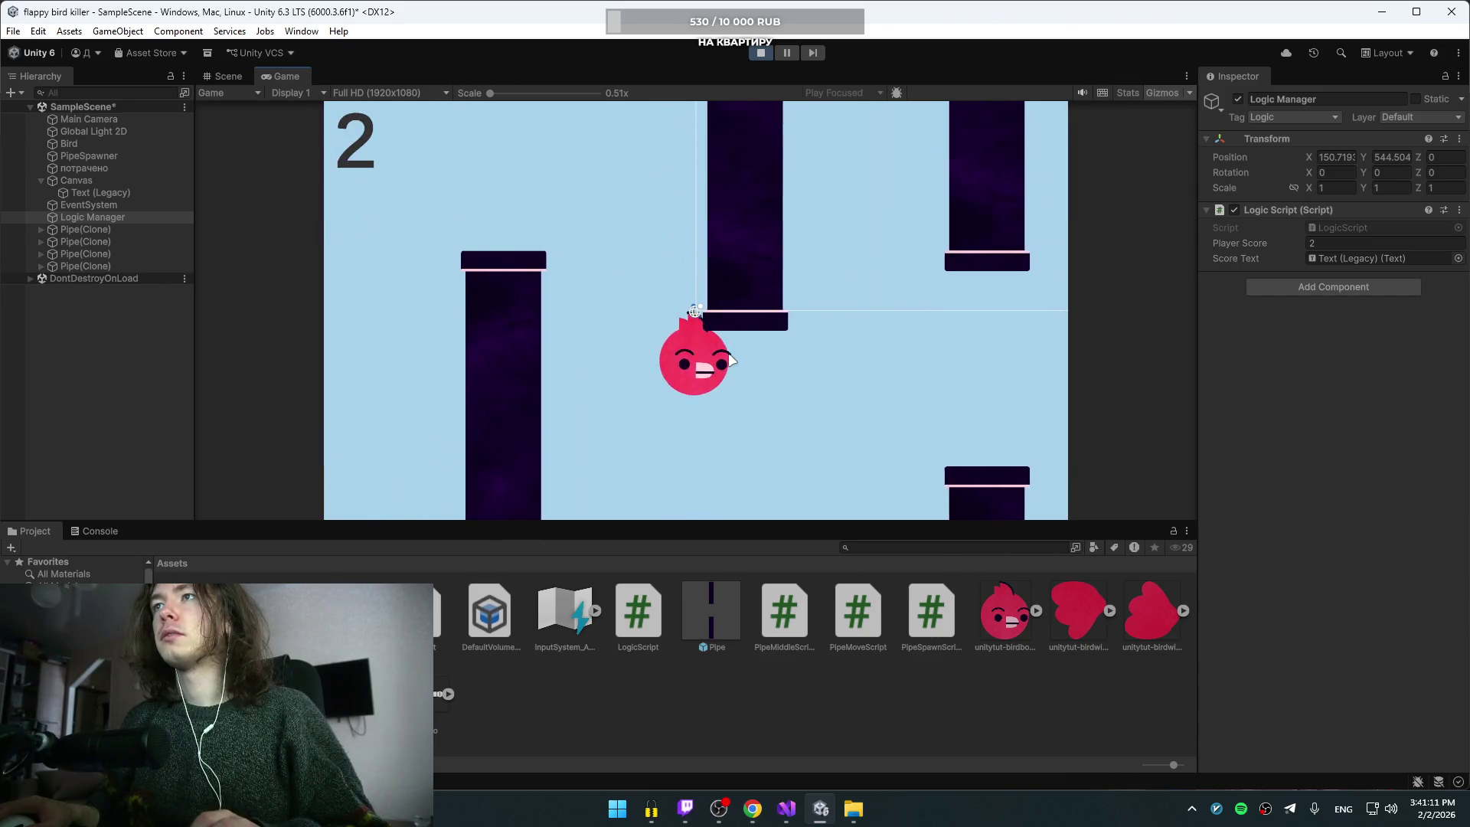
key("space")
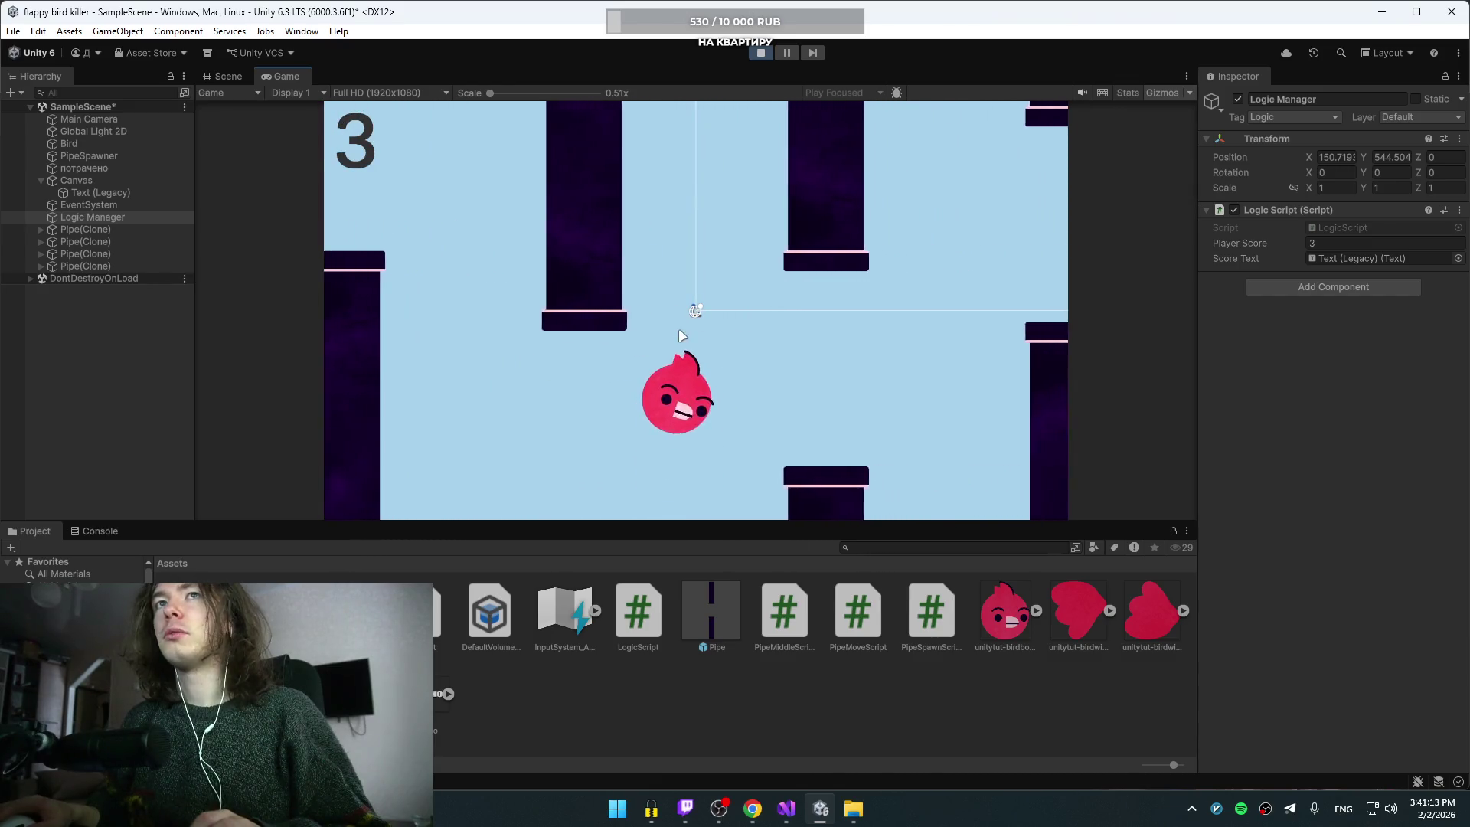
key("space")
key("space")
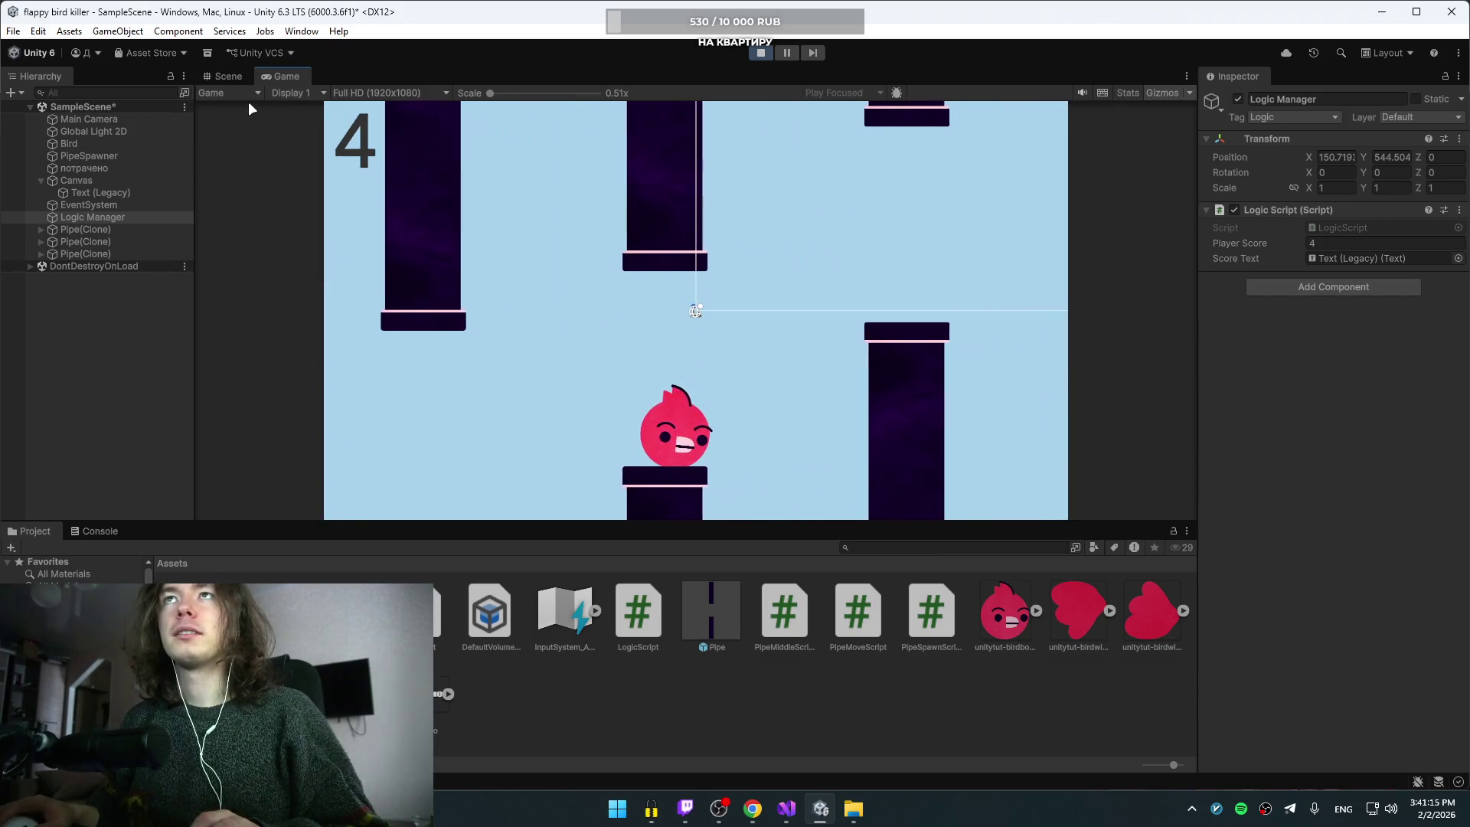
key("space")
key("space")
key("space")
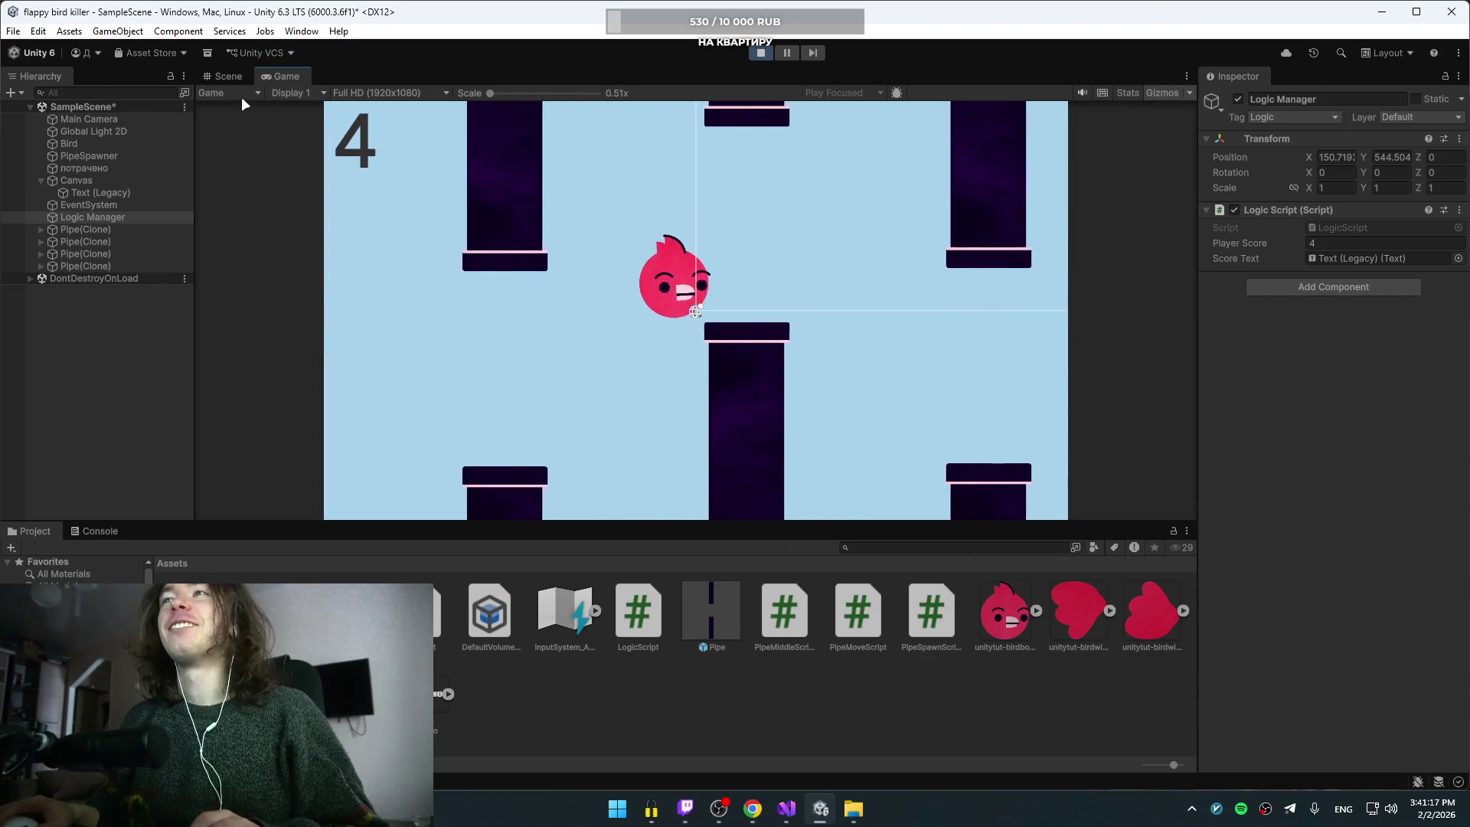
key("space")
key("space")
key("space")
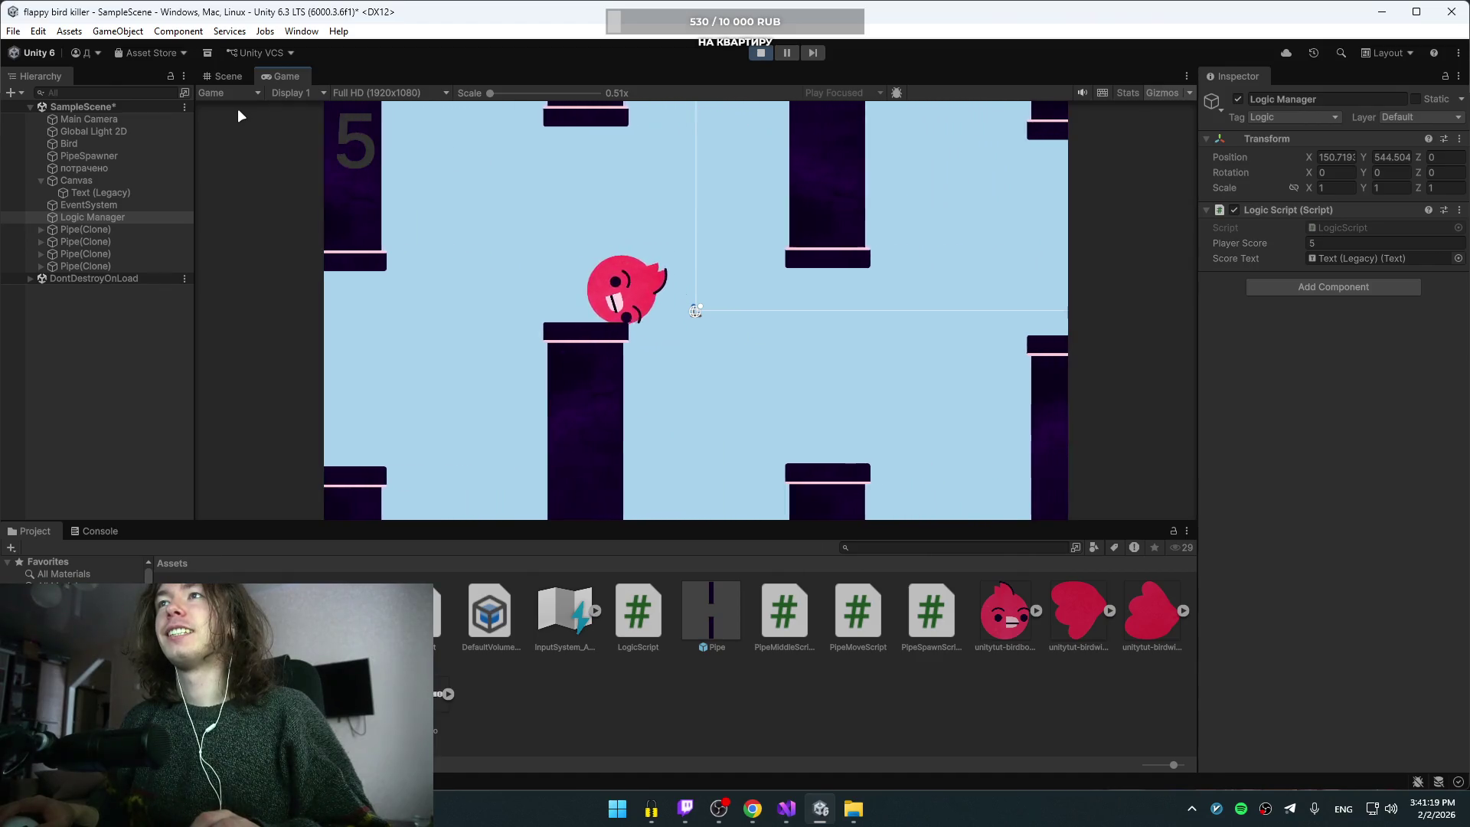
key("space")
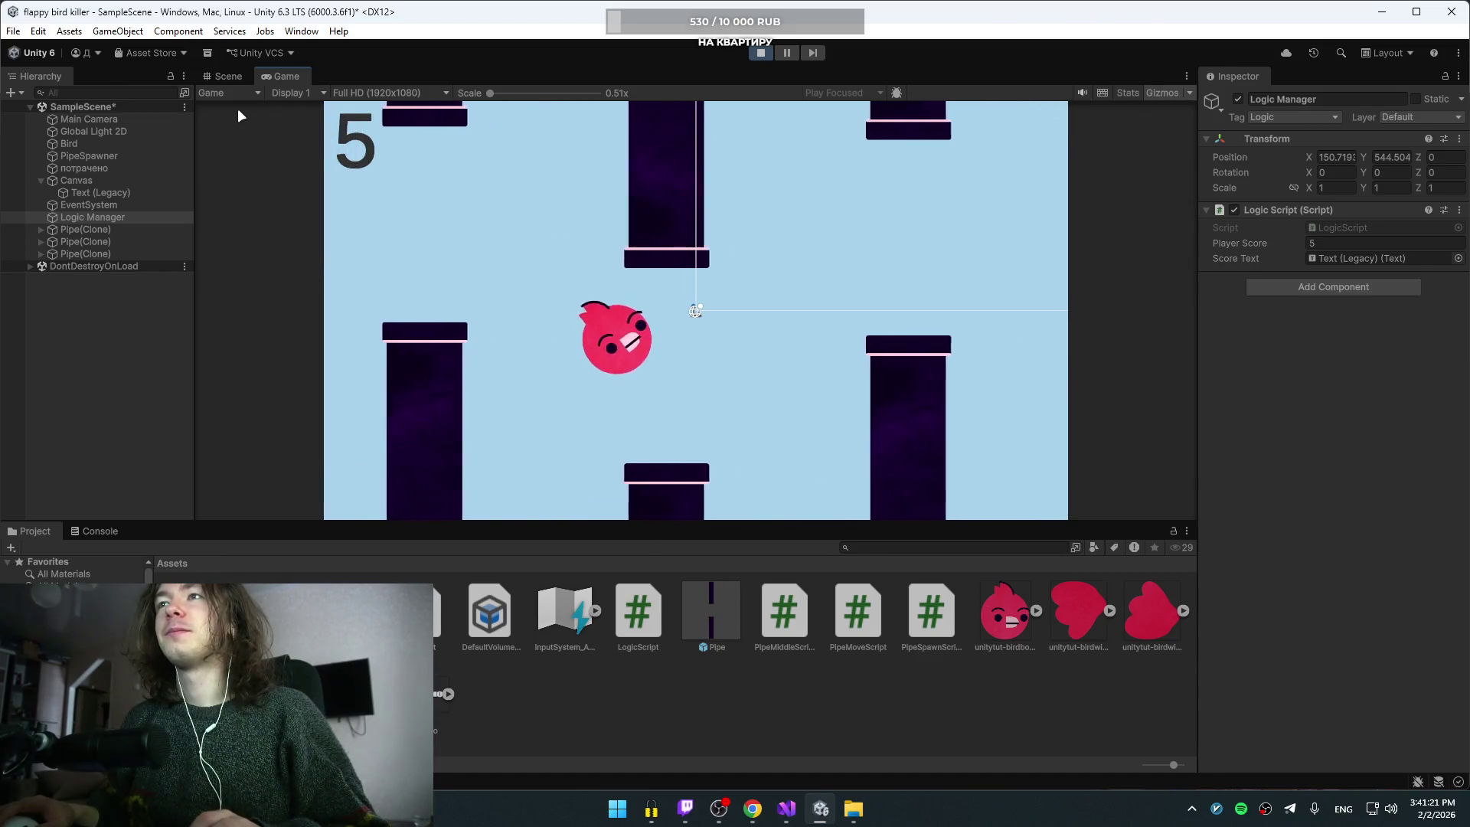
key("space")
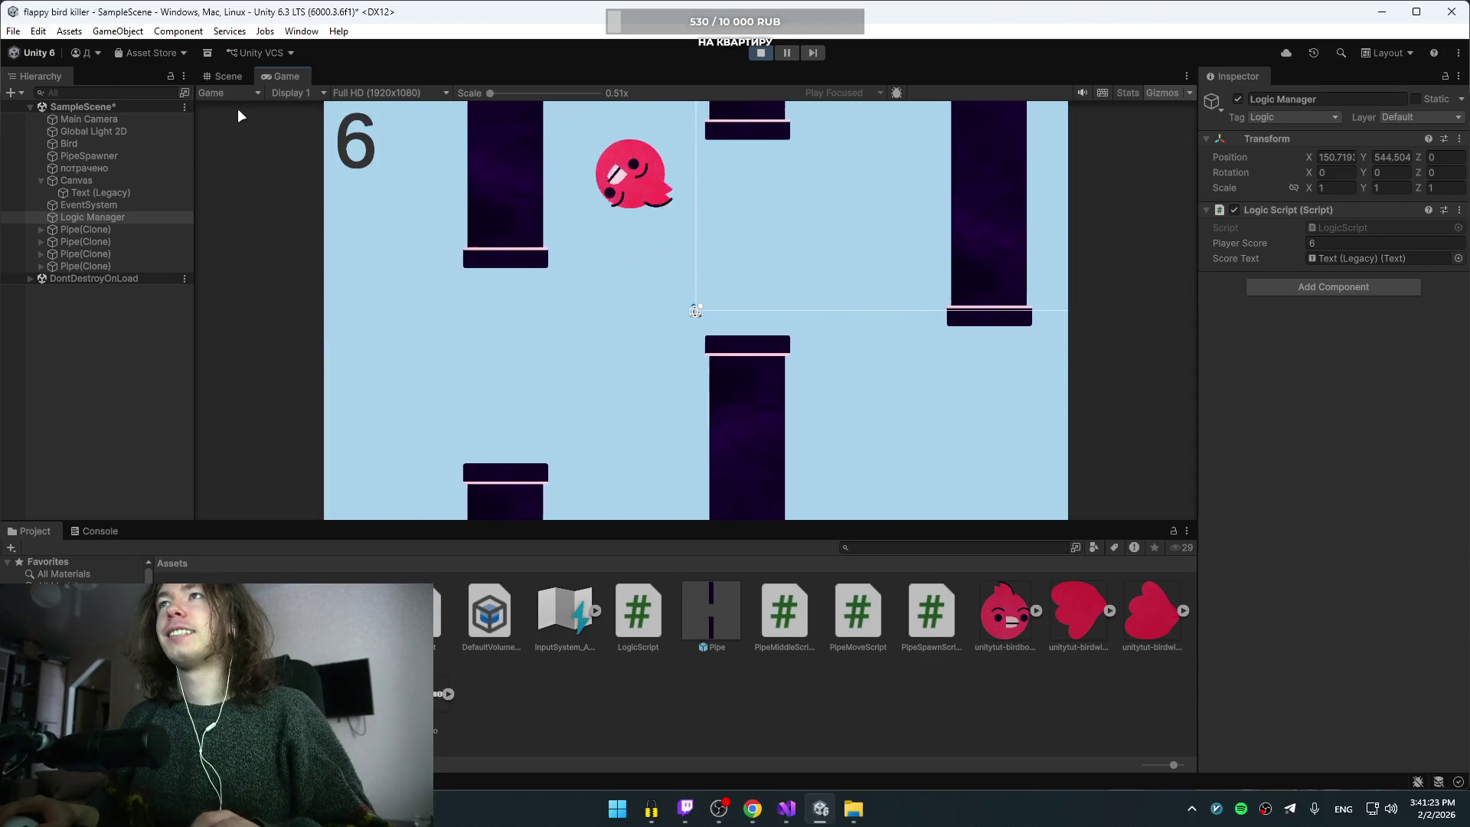
left_click(765, 51)
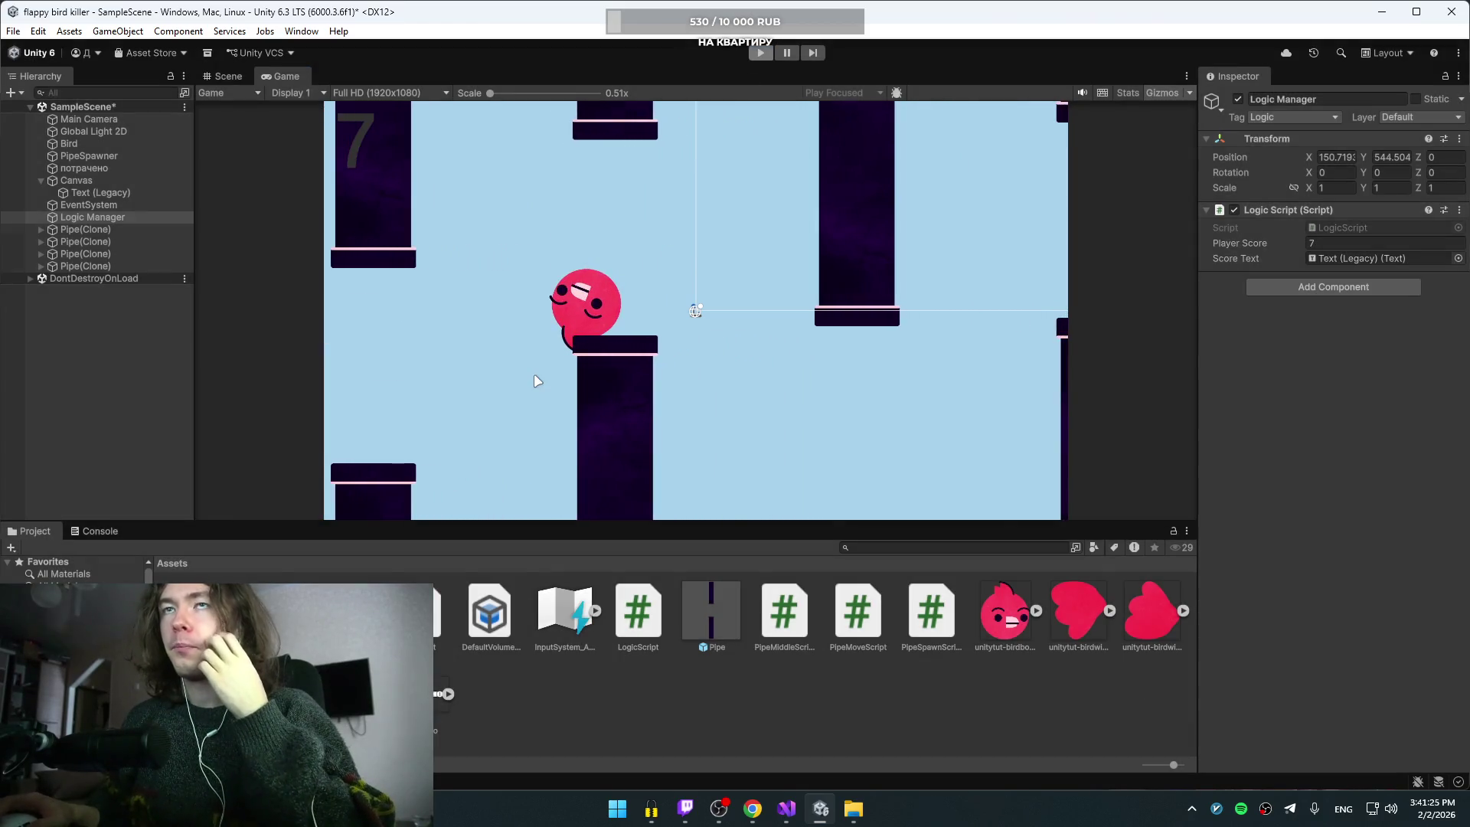
left_click(752, 809)
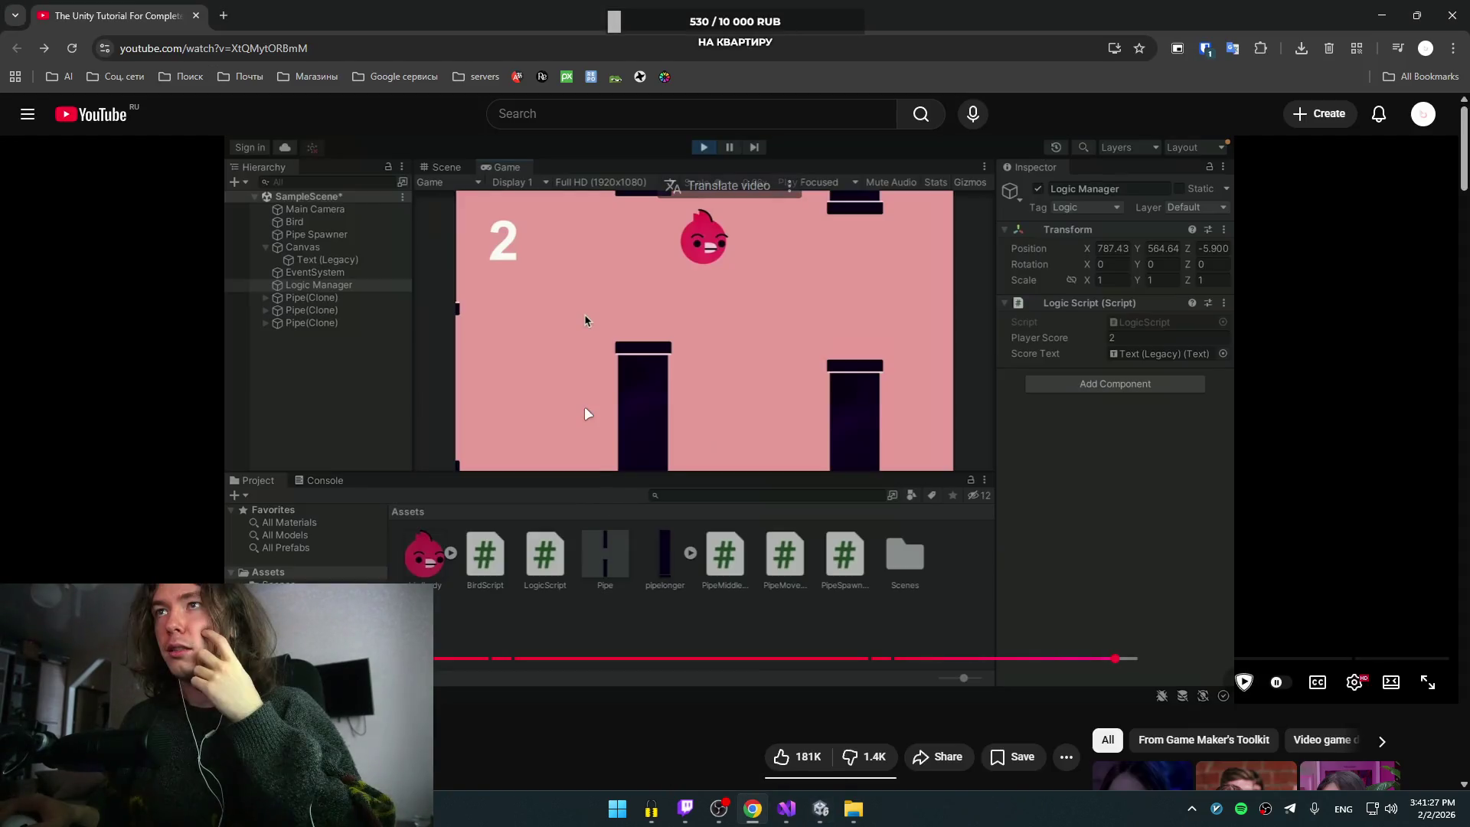
Step: Rewind the tutorial to the Bird layer step, then return to Unity with Bird selected
key("space")
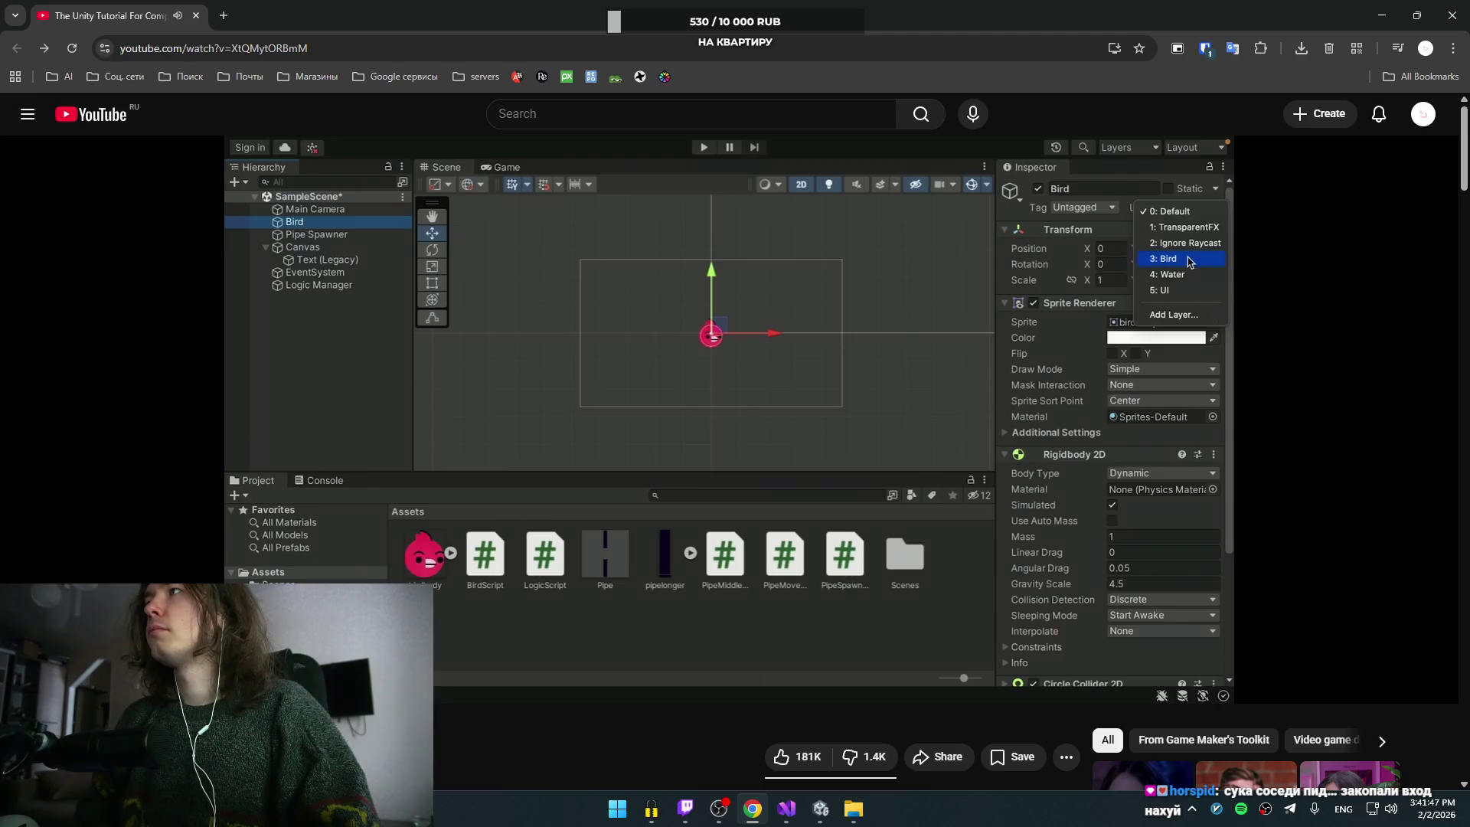
key("Left")
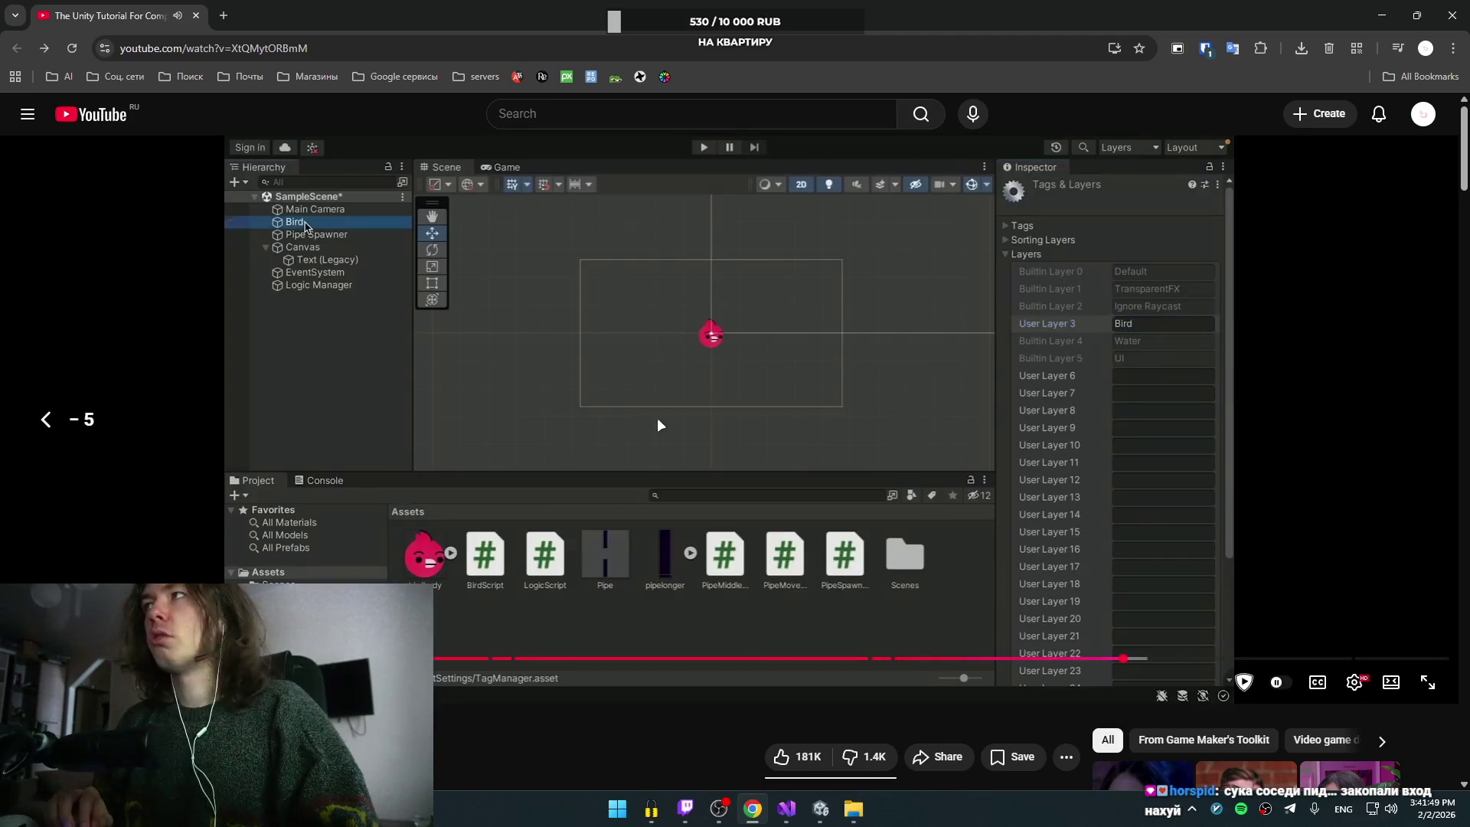
key("Left")
key("Left")
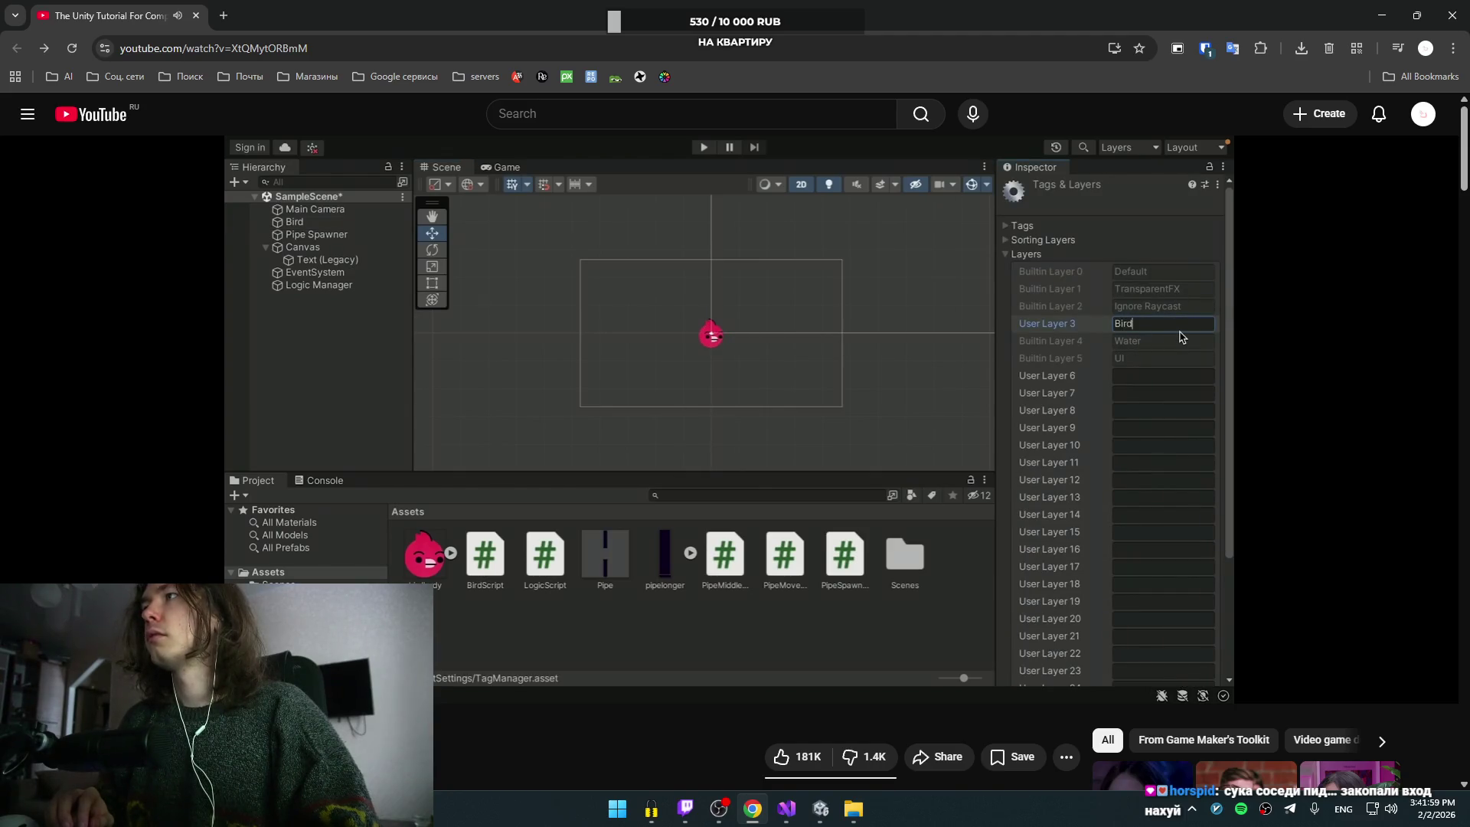
left_click(824, 349)
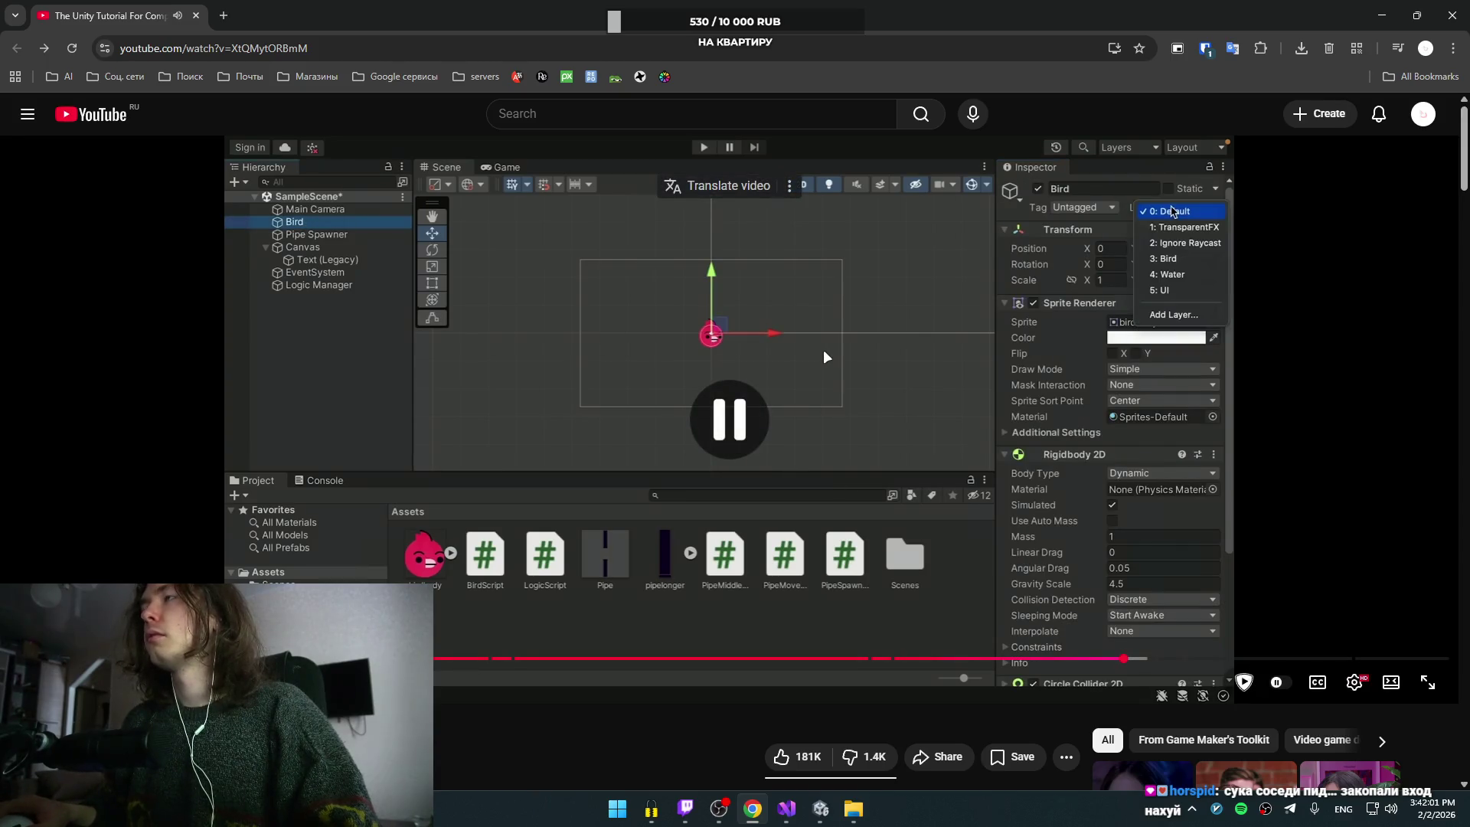
left_click(824, 351)
left_click(827, 351)
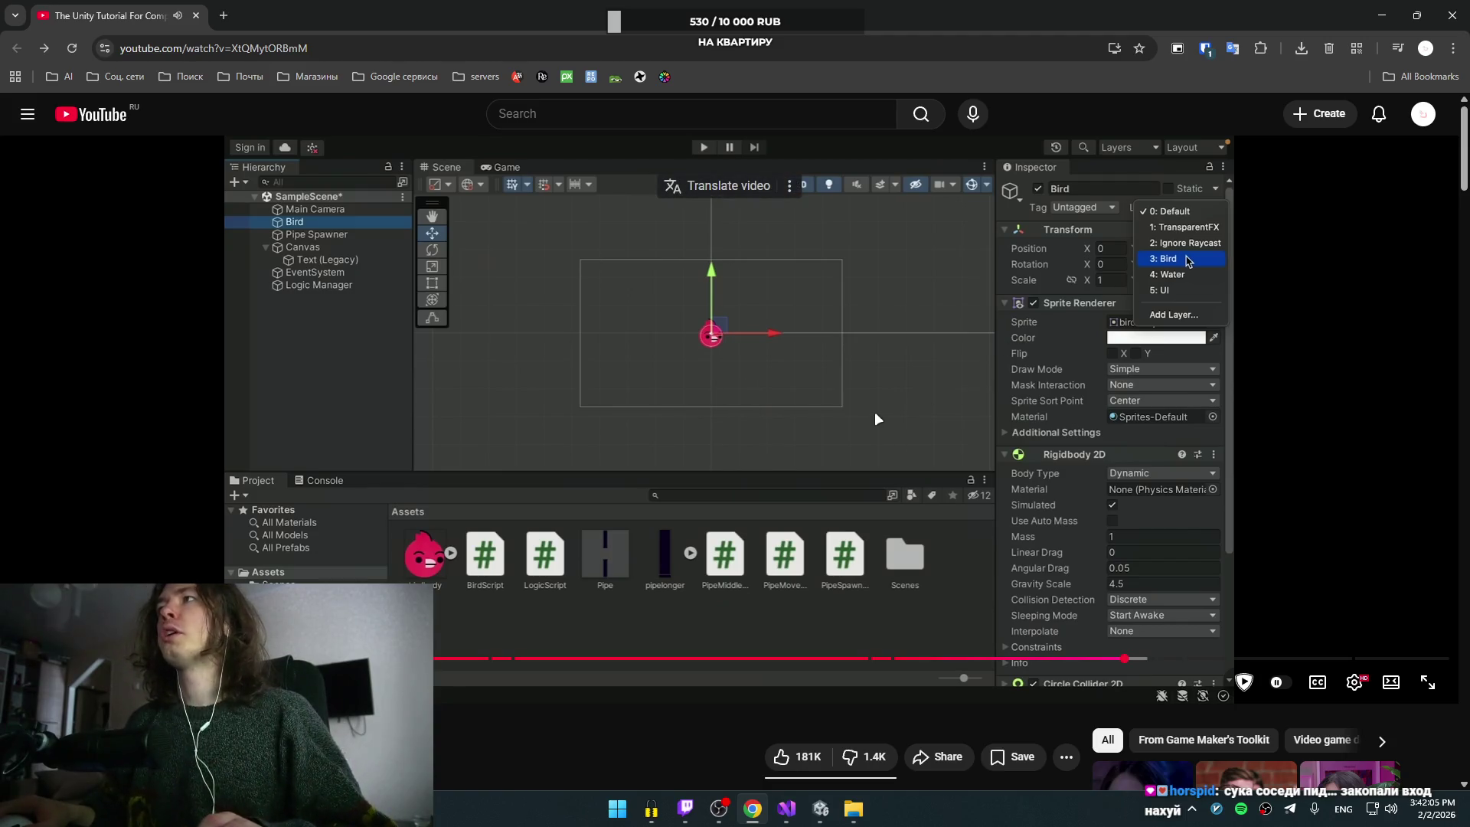
left_click(813, 812)
left_click(69, 143)
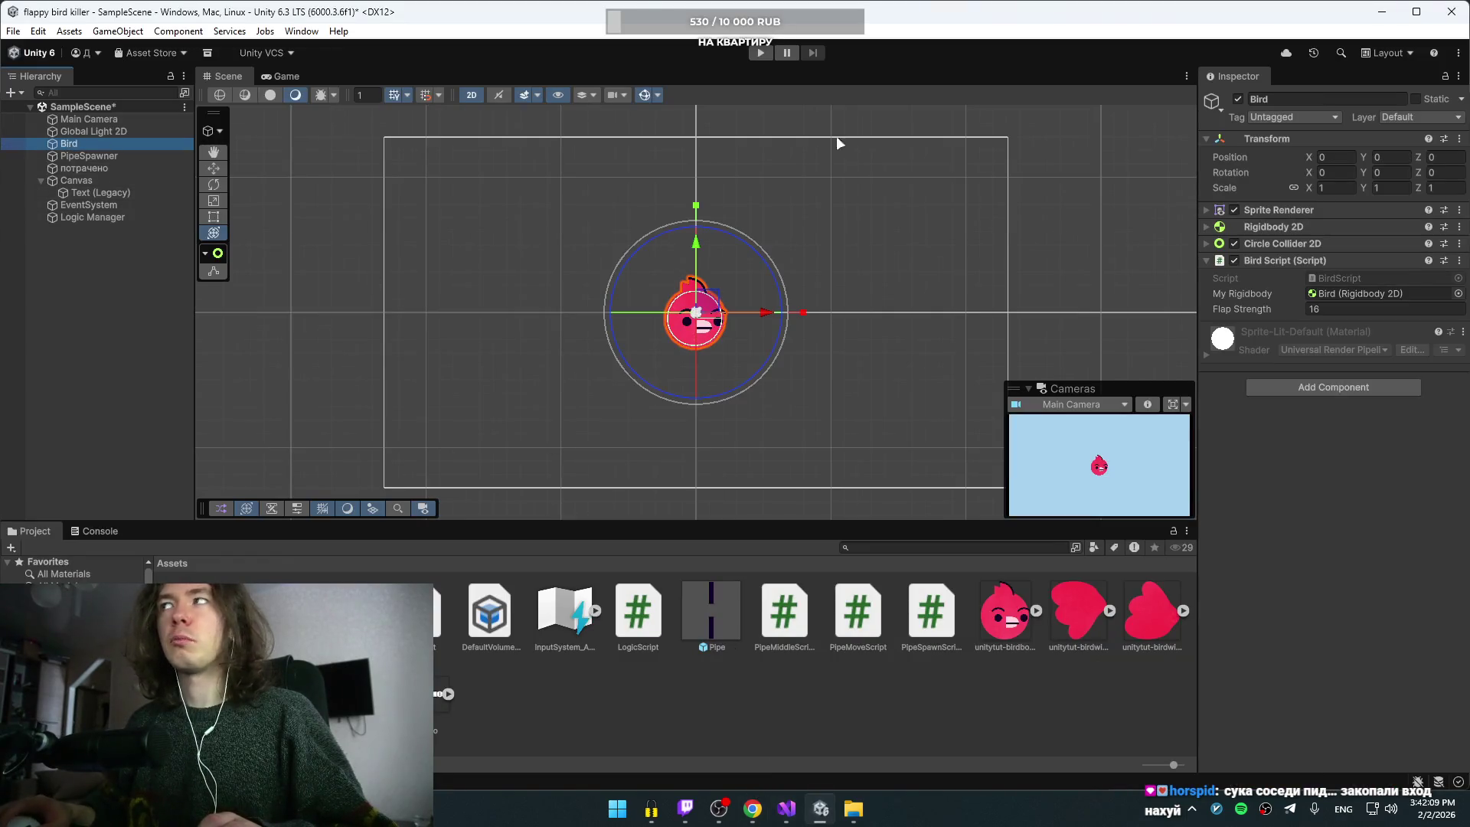
Step: Create a new User Layer 3 named 'Bird'
left_click(1429, 117)
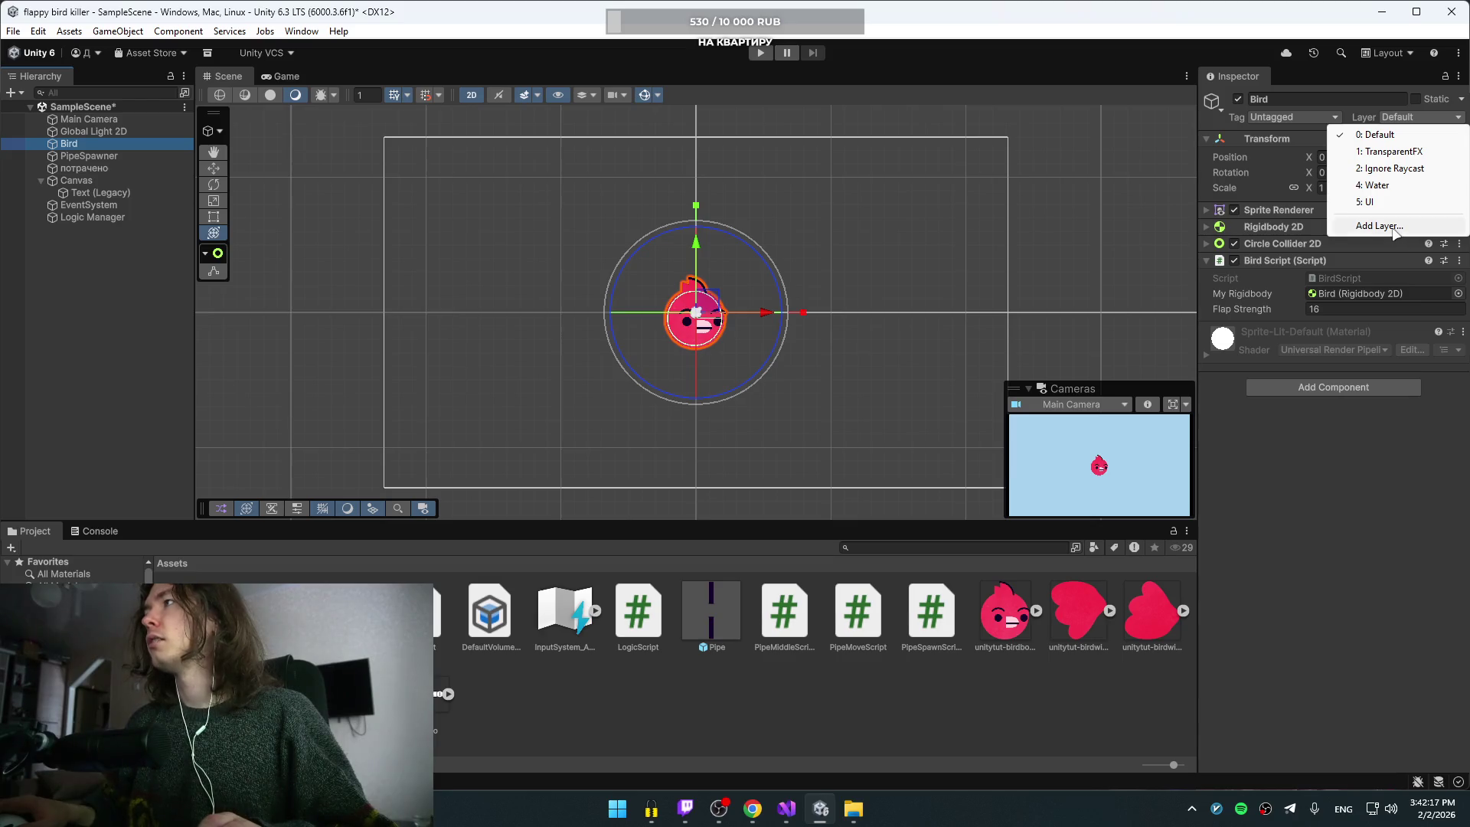
left_click(1382, 226)
left_click(1346, 246)
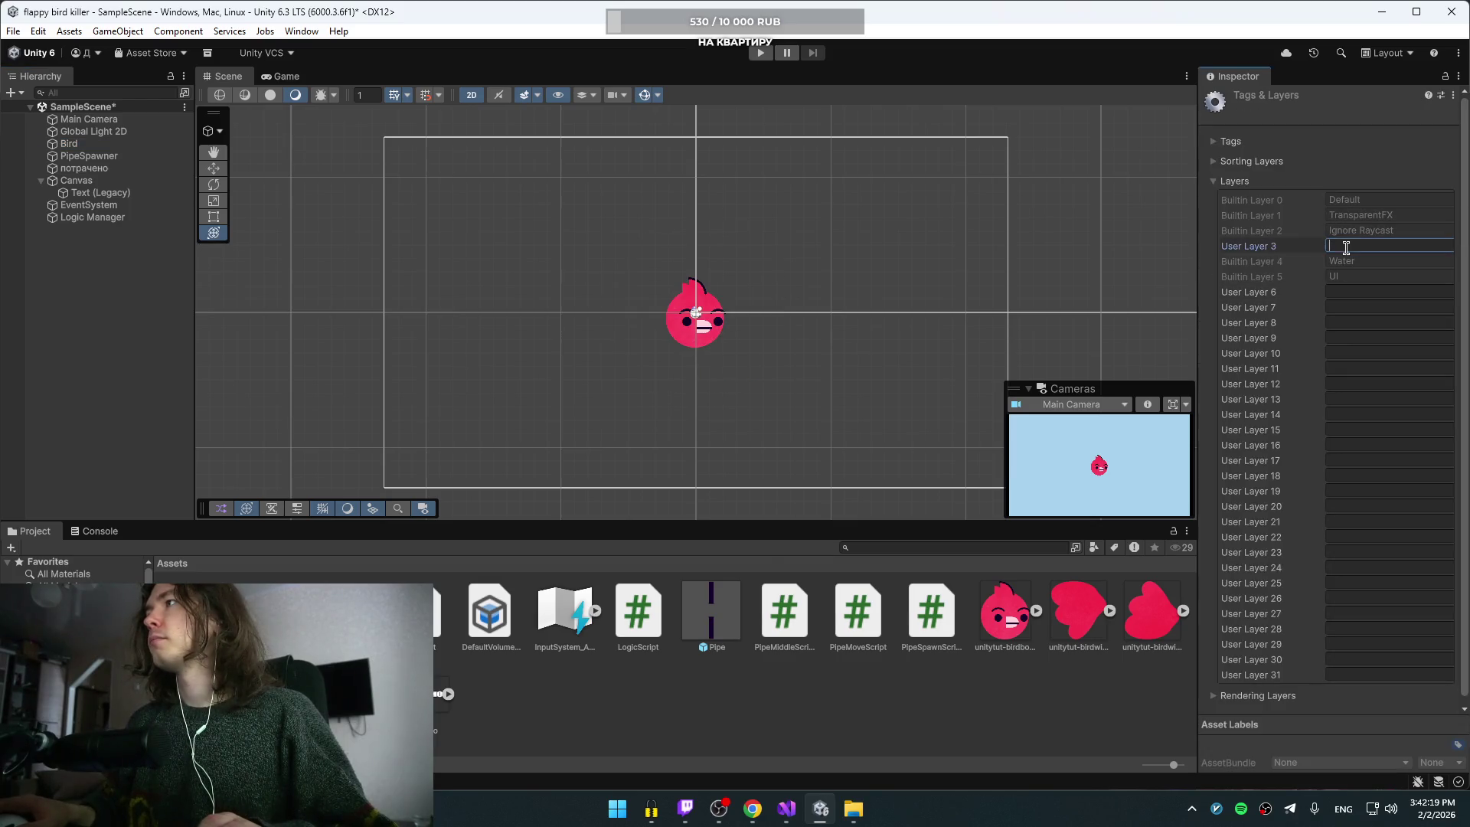
type("Bird")
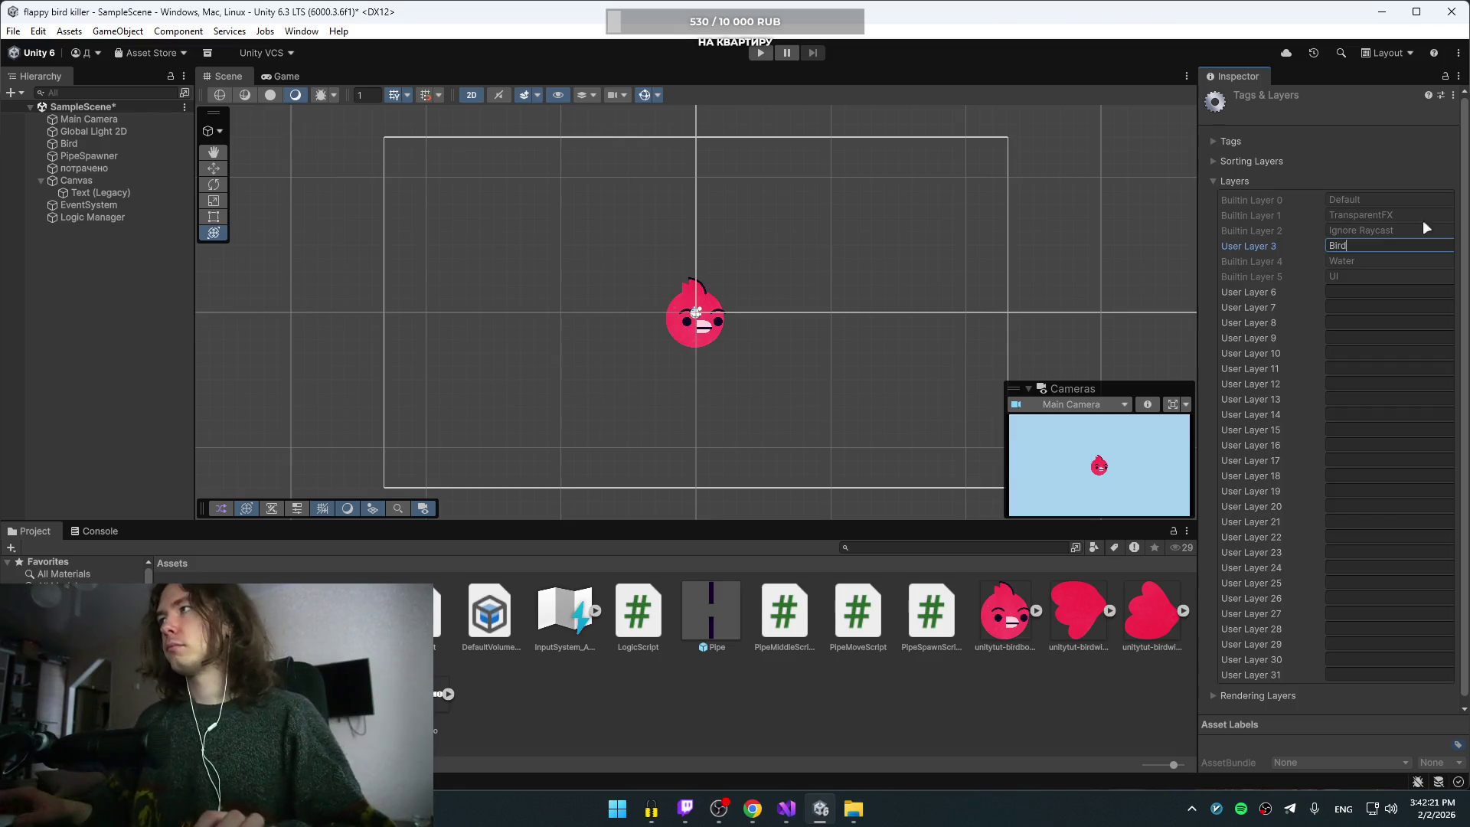
left_click(1315, 292)
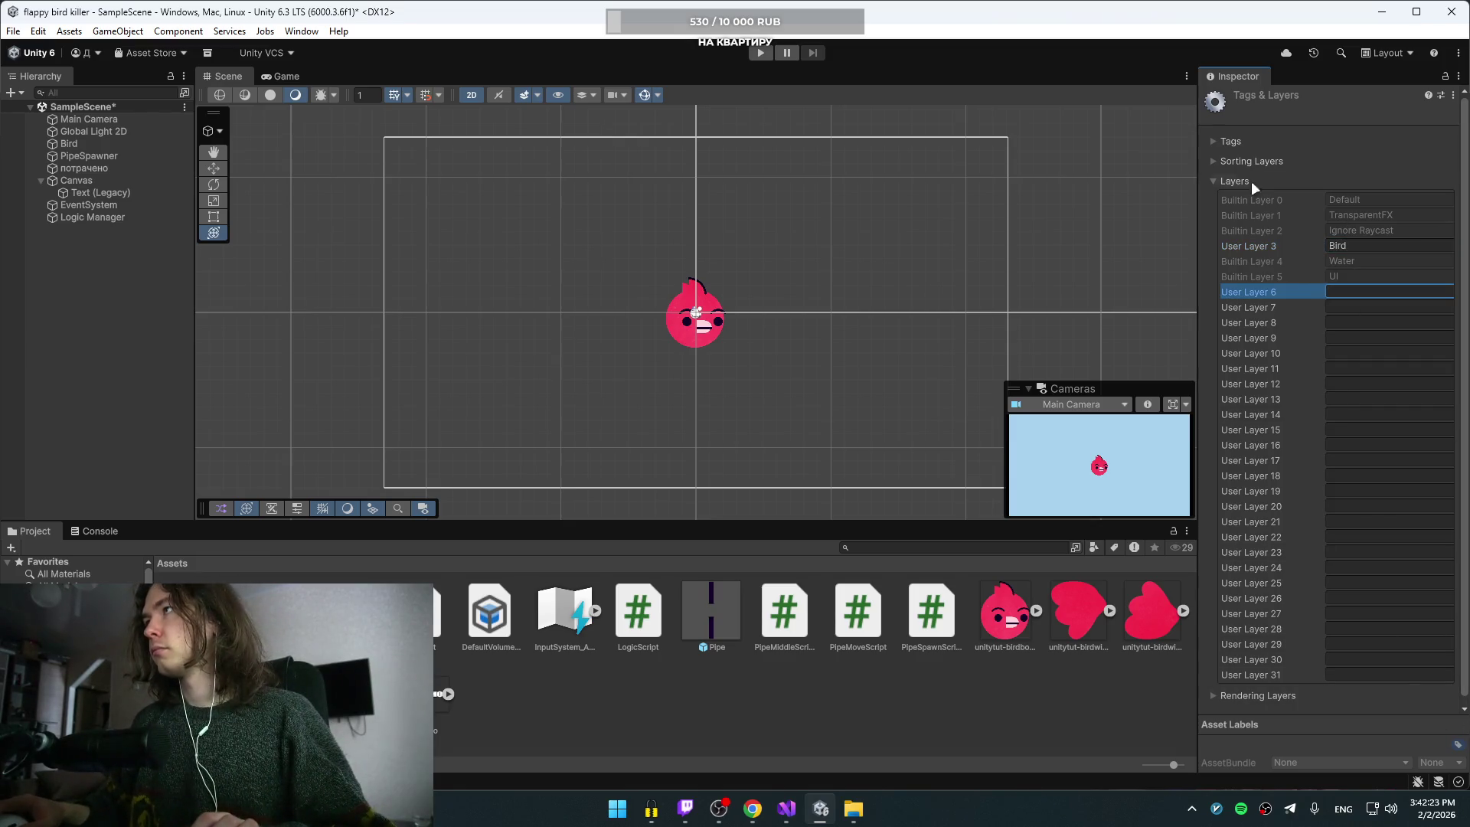
Step: Put the Bird object on the Bird layer and go back to the tutorial video
left_click(69, 143)
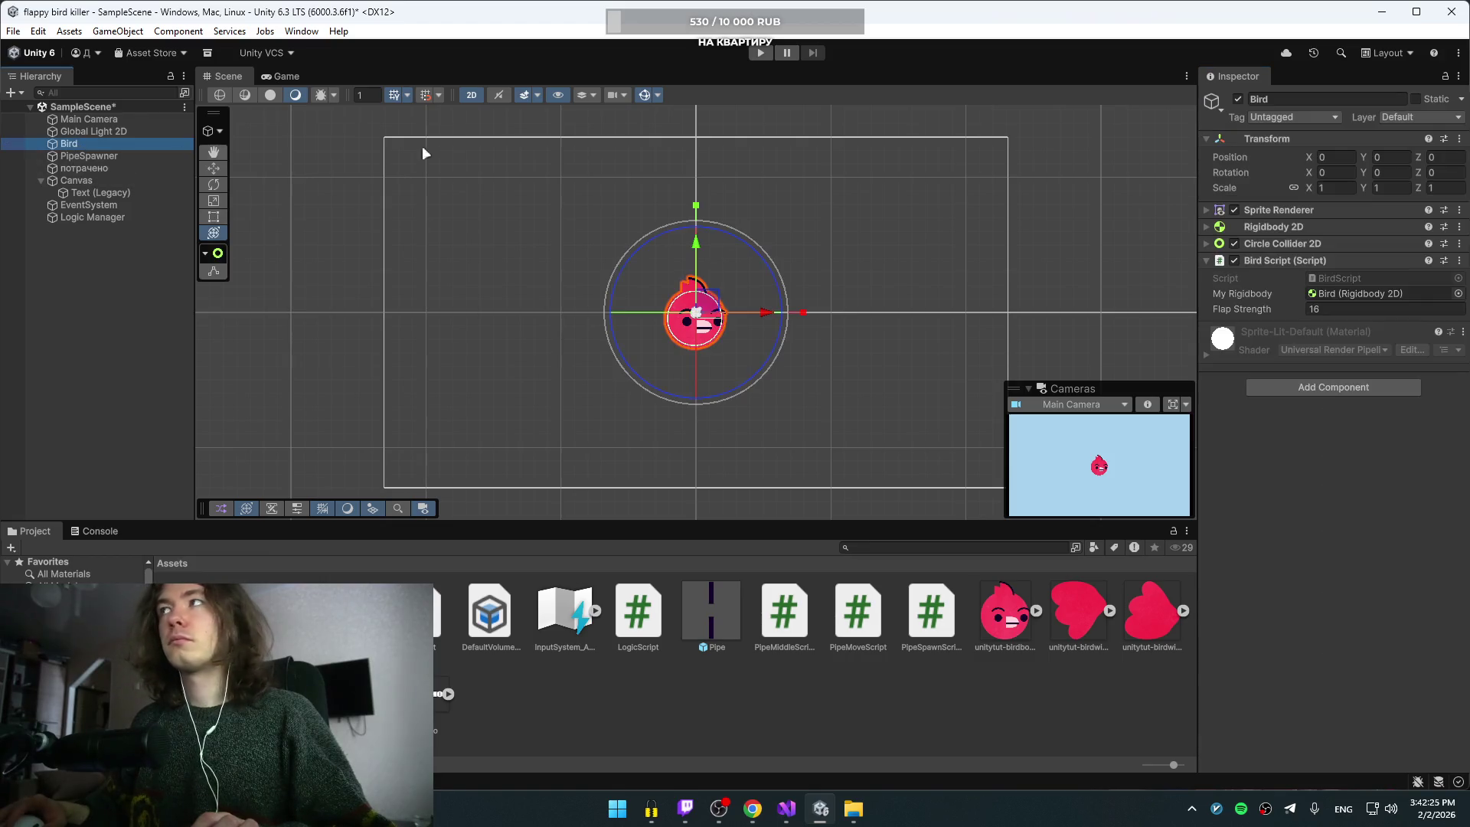
left_click(1420, 117)
left_click(1373, 185)
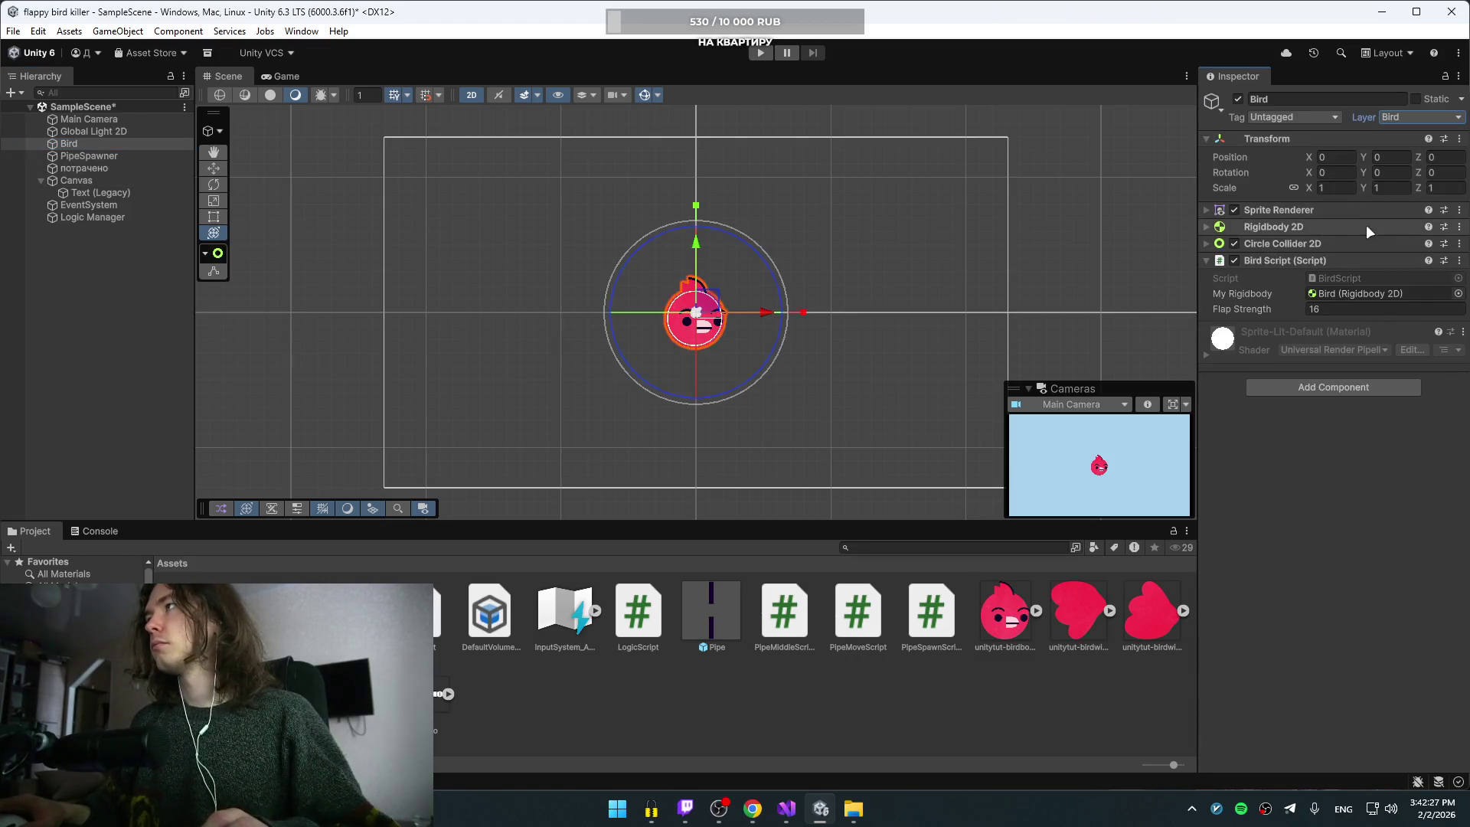
key("alt+Tab")
left_click(733, 283)
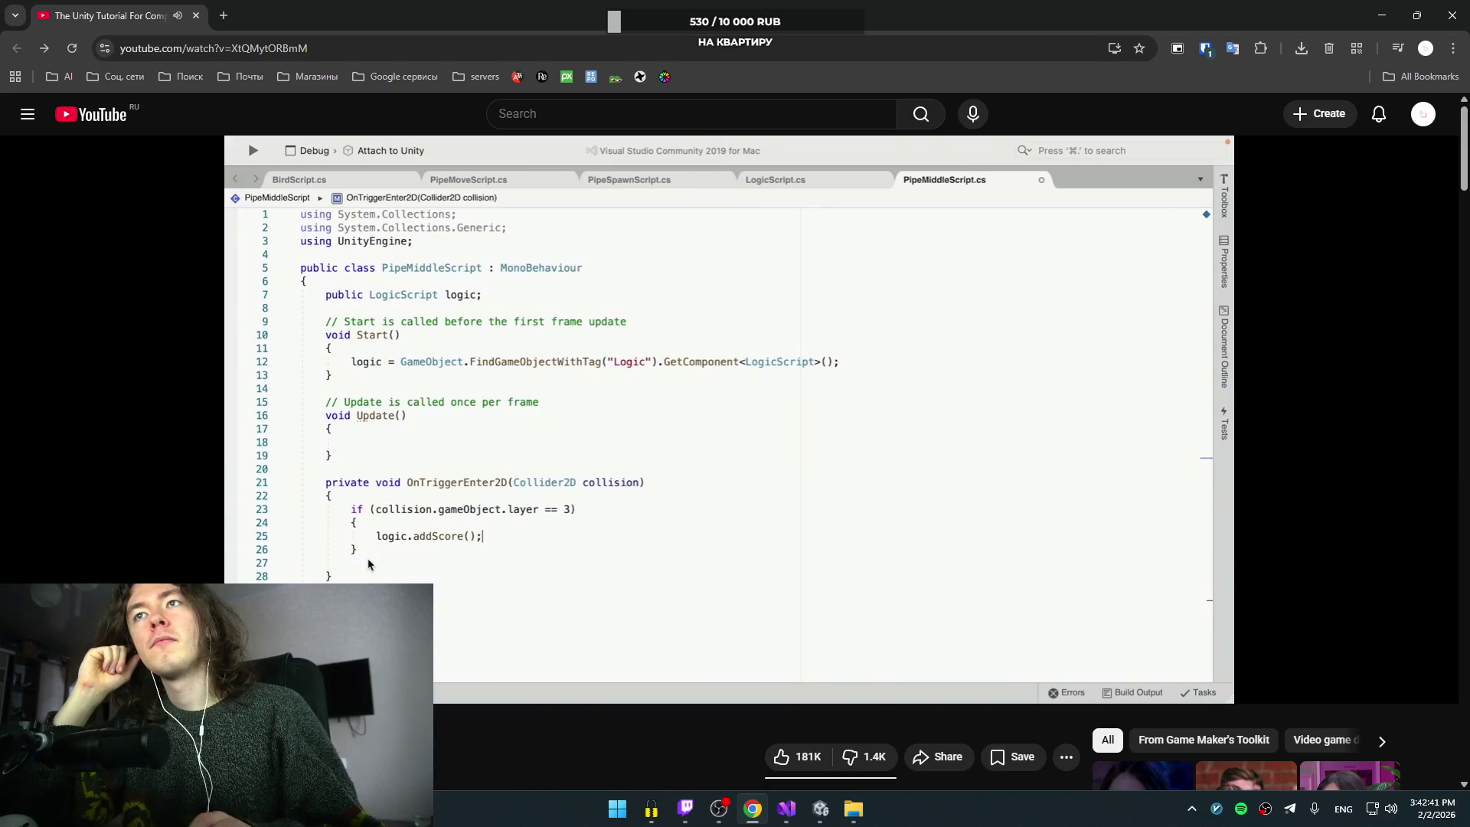
Step: Pause the tutorial on the layer-3 trigger code and bring up PipeMiddleScript.cs in Visual Studio
key("space")
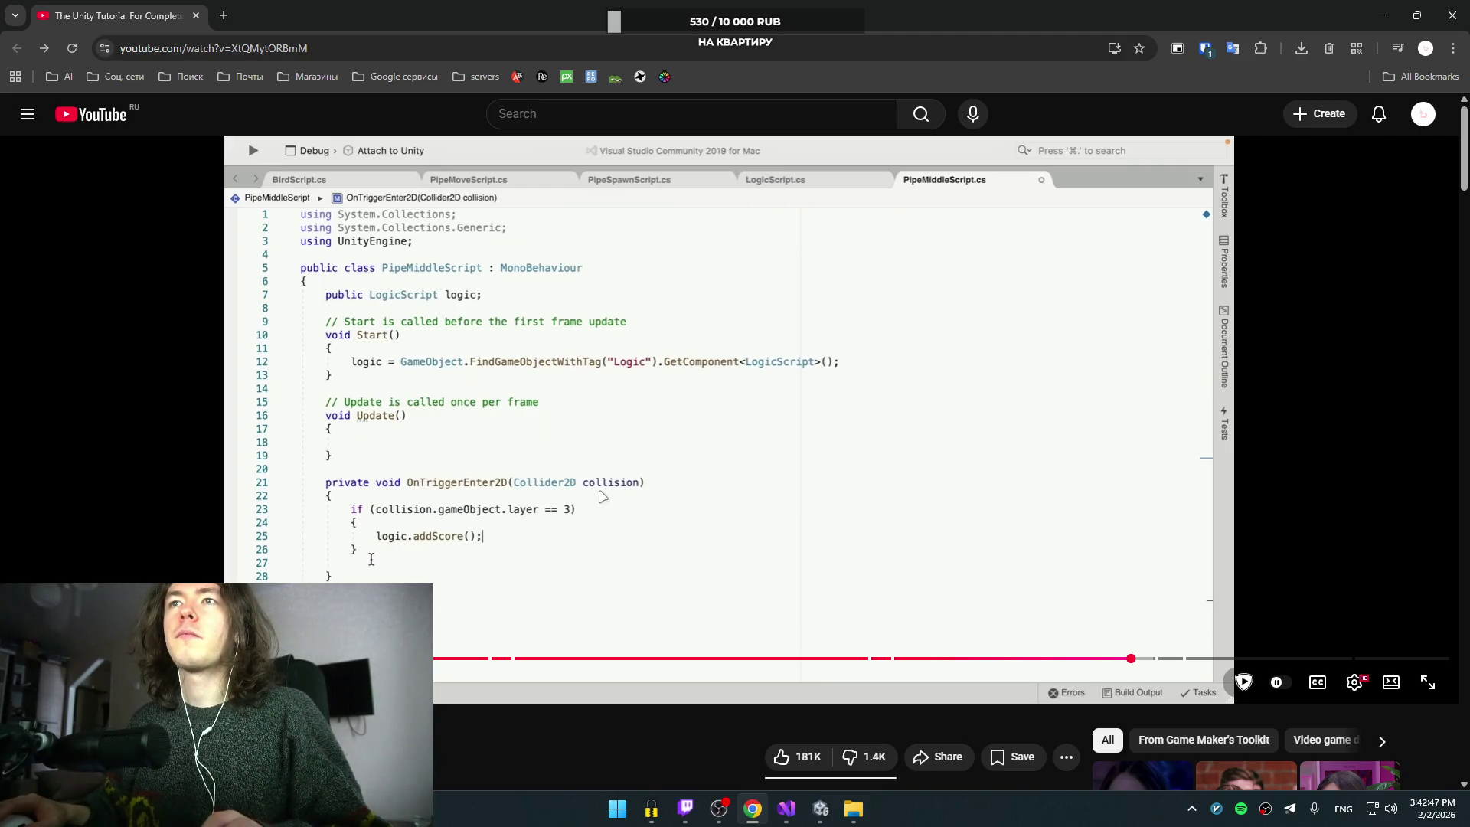
key("alt+Tab")
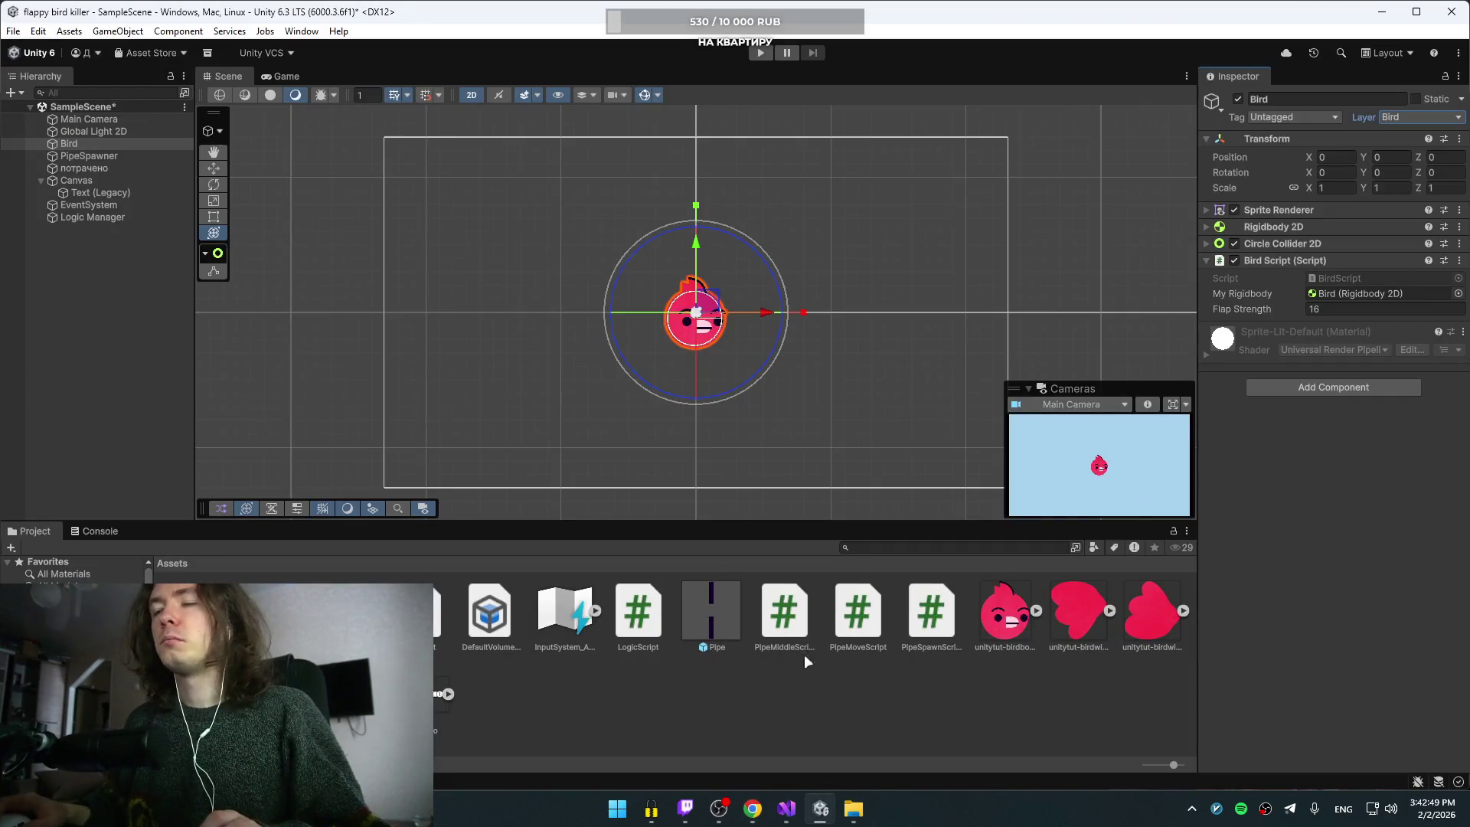
left_click(786, 808)
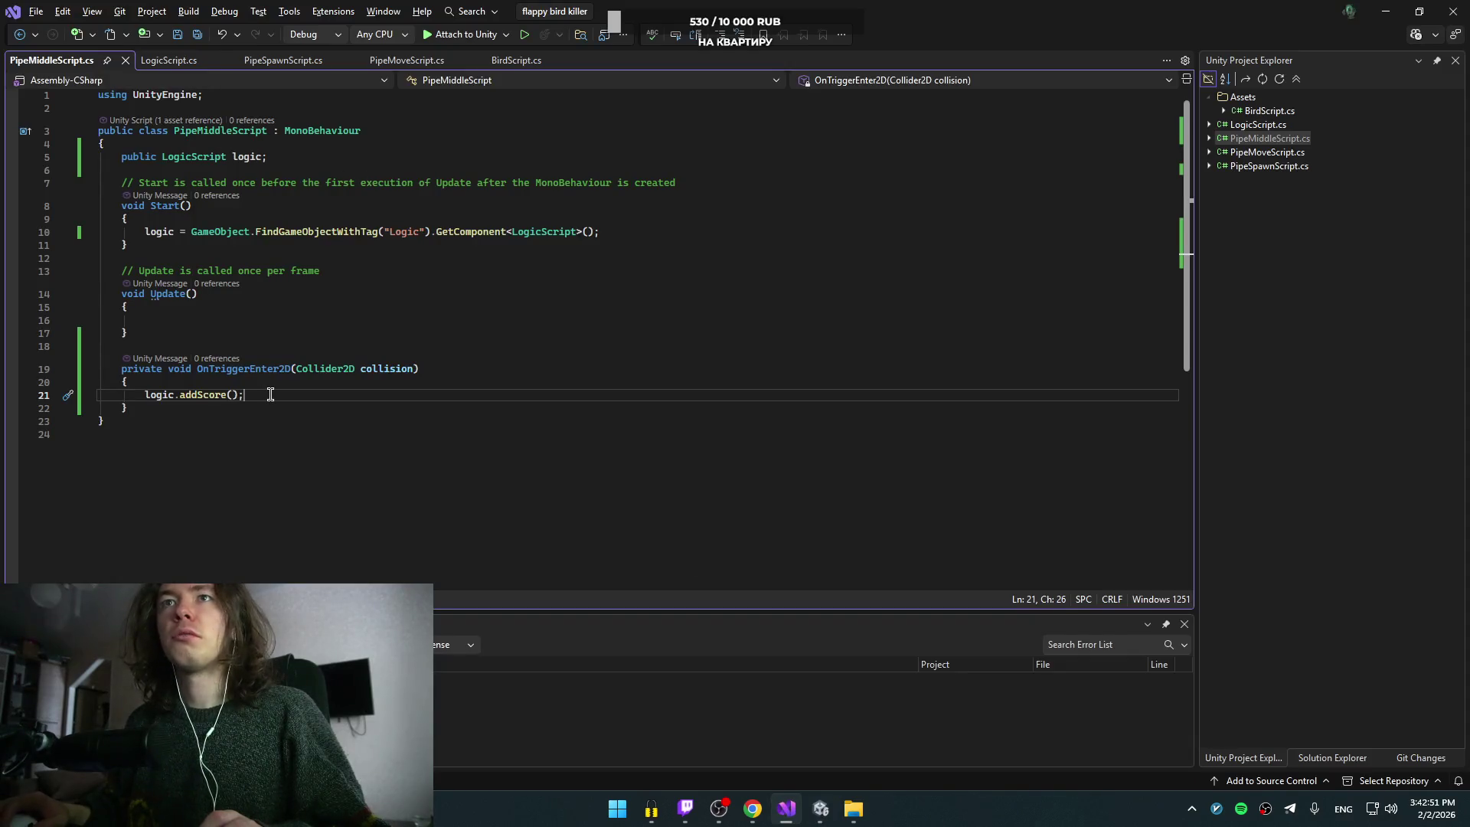
Step: Replace the direct addScore call with an if (collision.gameObject.layer == 3) check
key("shift+Up")
key("Return")
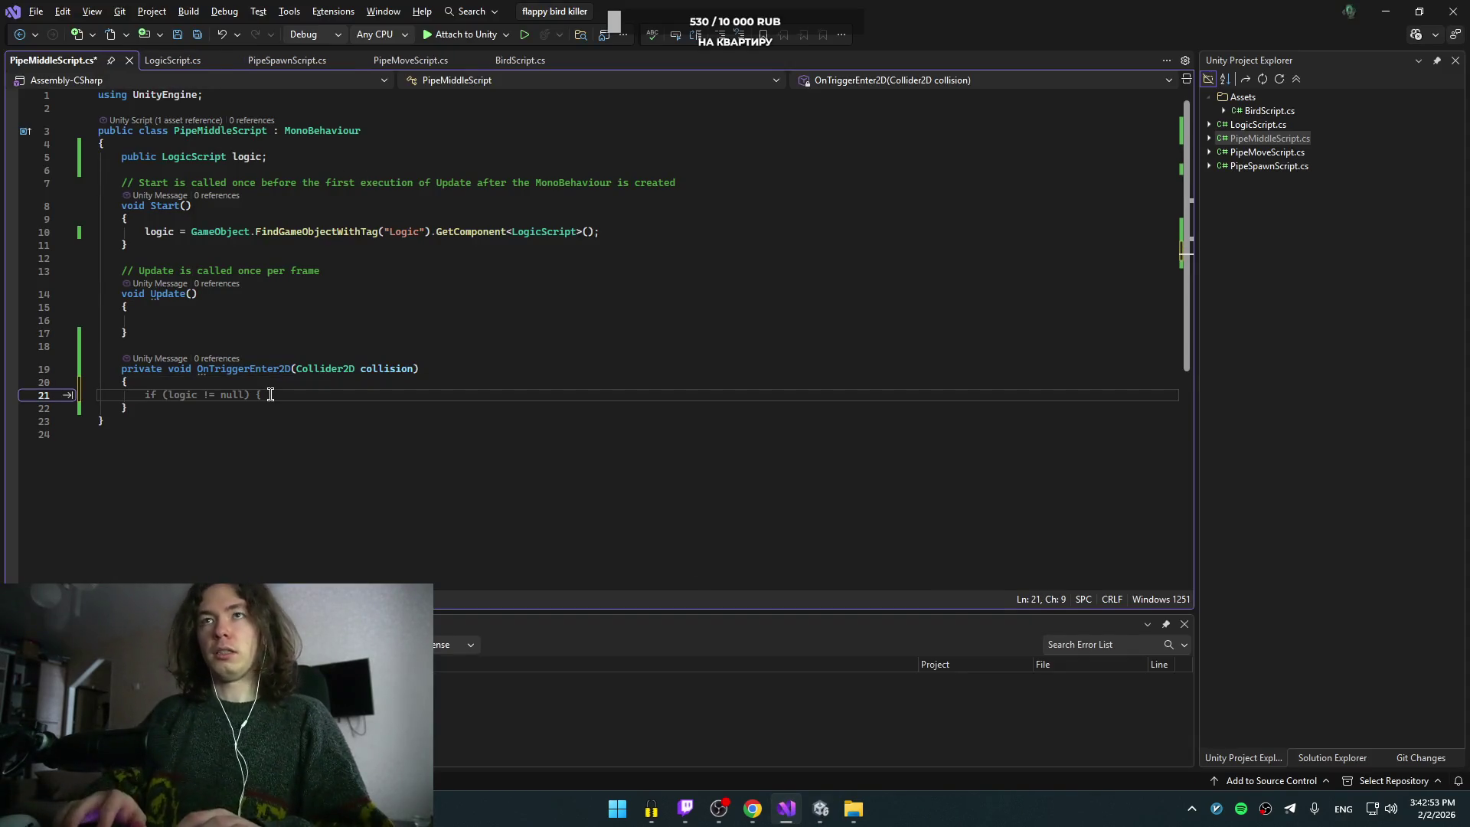
type("if")
key("Tab")
key("Tab")
type("(")
key("BackSpace")
key("BackSpace")
type("collision.")
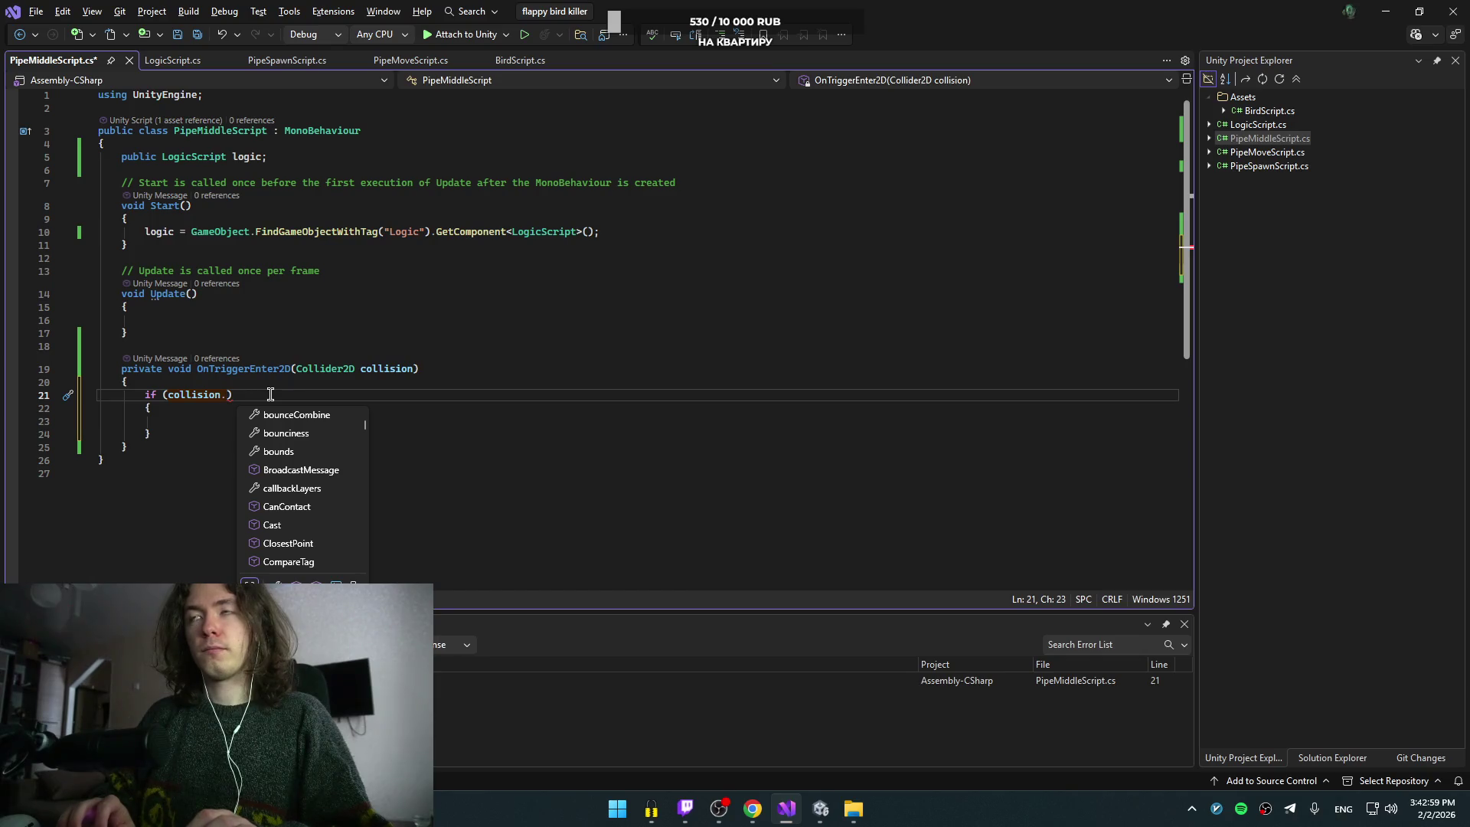
type("ga,e")
type(".")
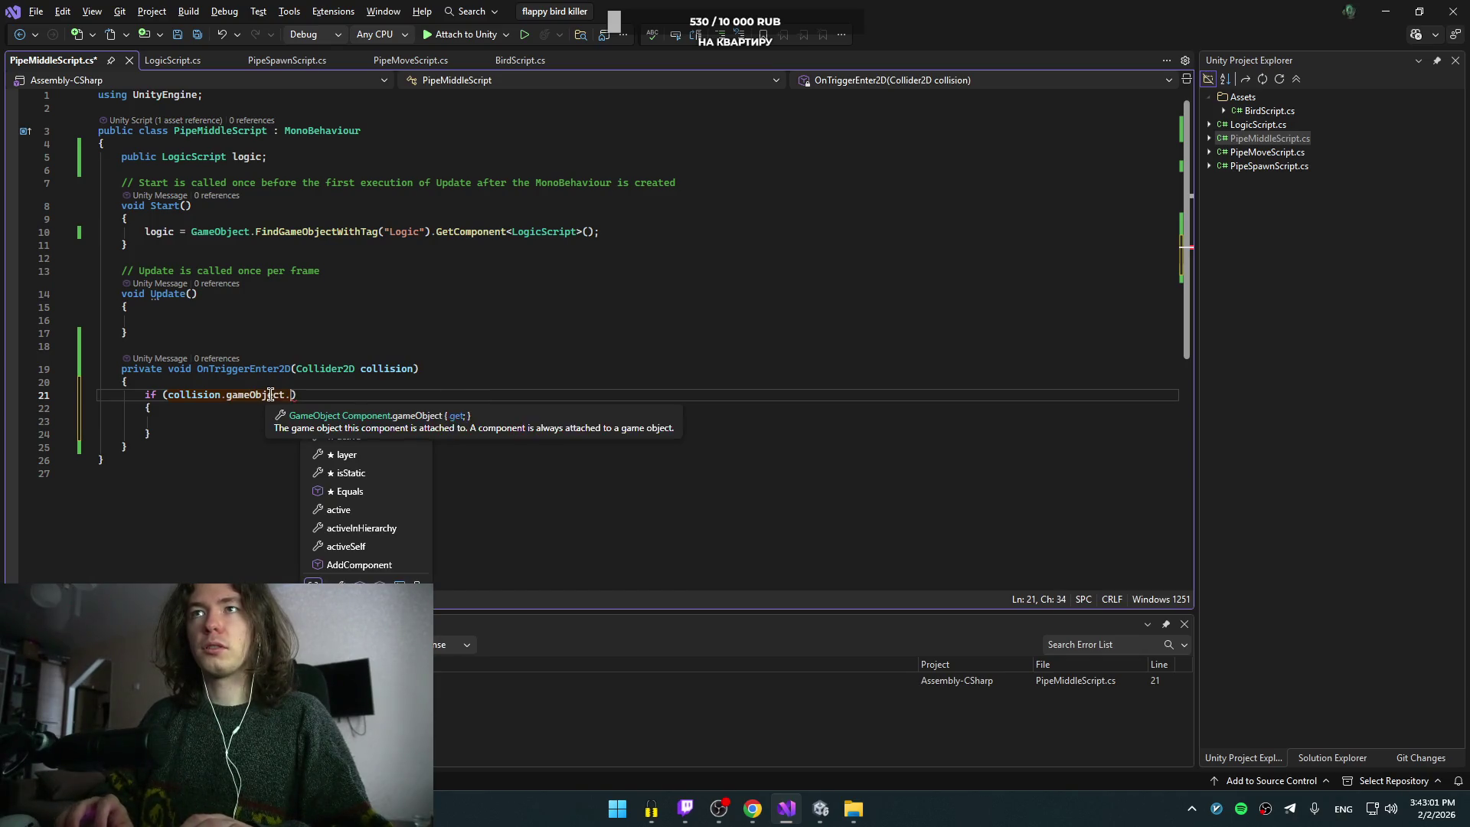
key("space")
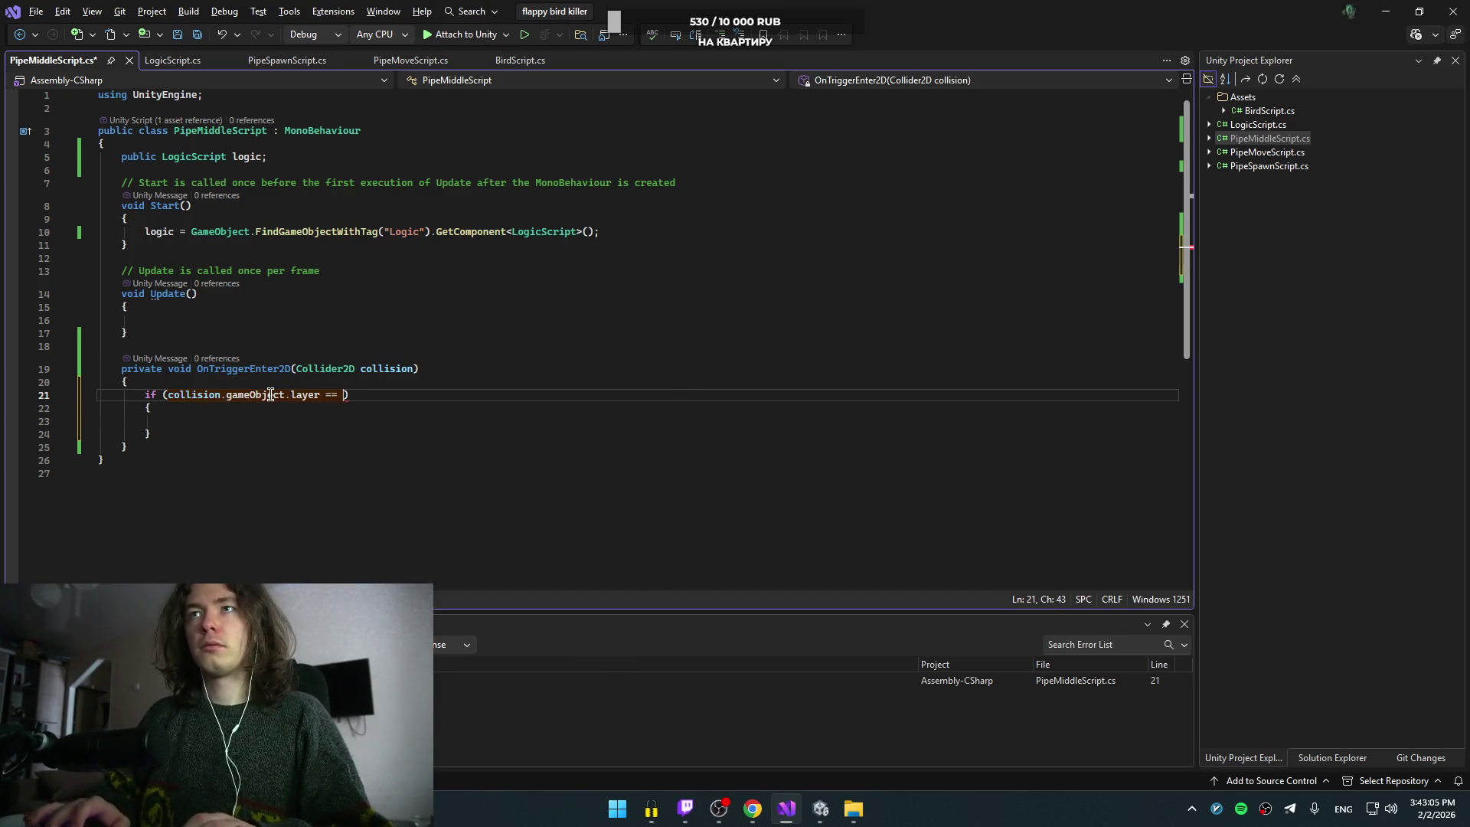
type("3")
Step: Put logic.addScore(); inside the if block and delete the empty line above it
key("Down")
key("Down")
key("Return")
key("Tab")
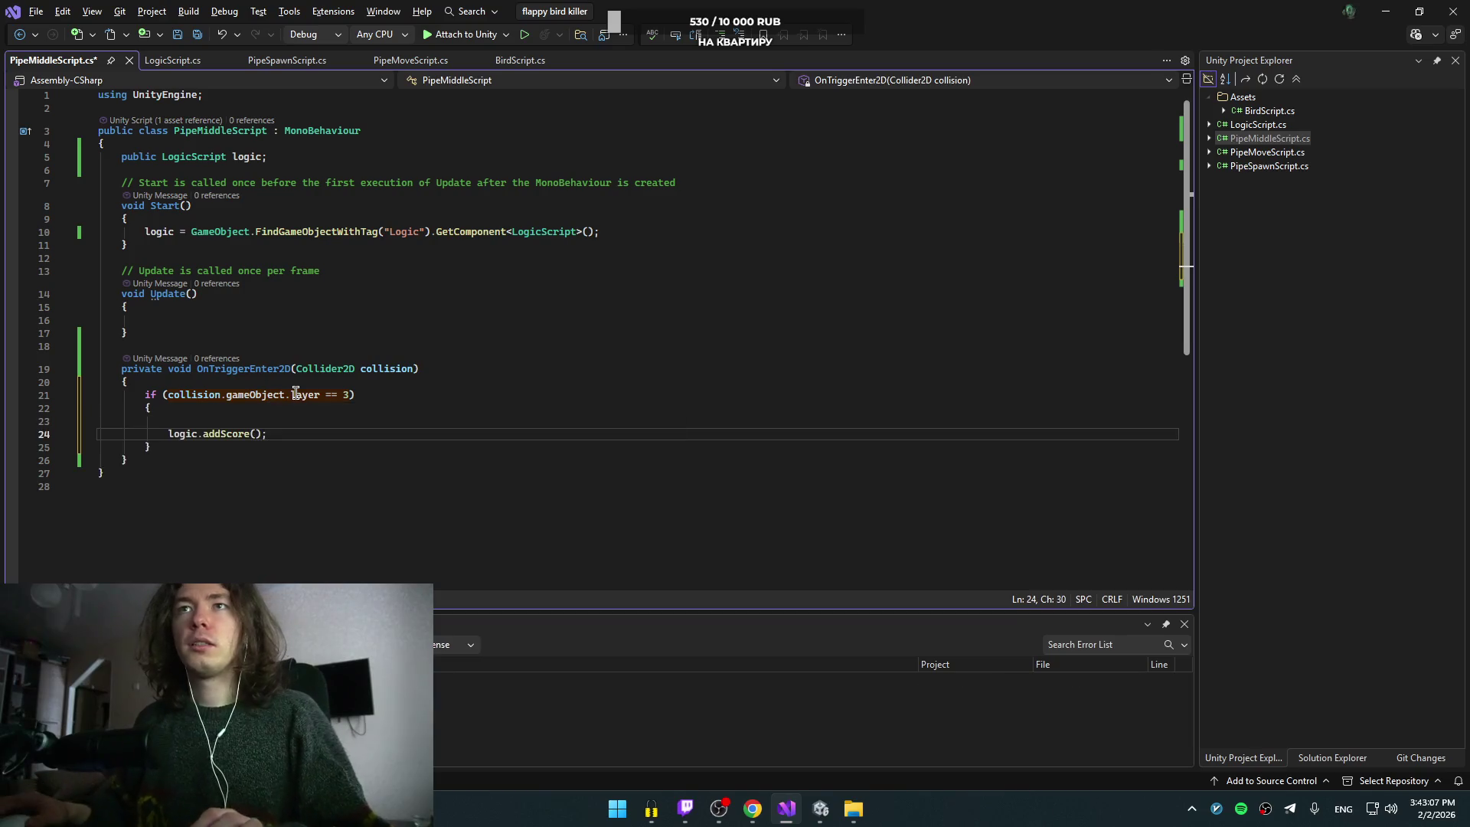
key("Up")
key("Delete")
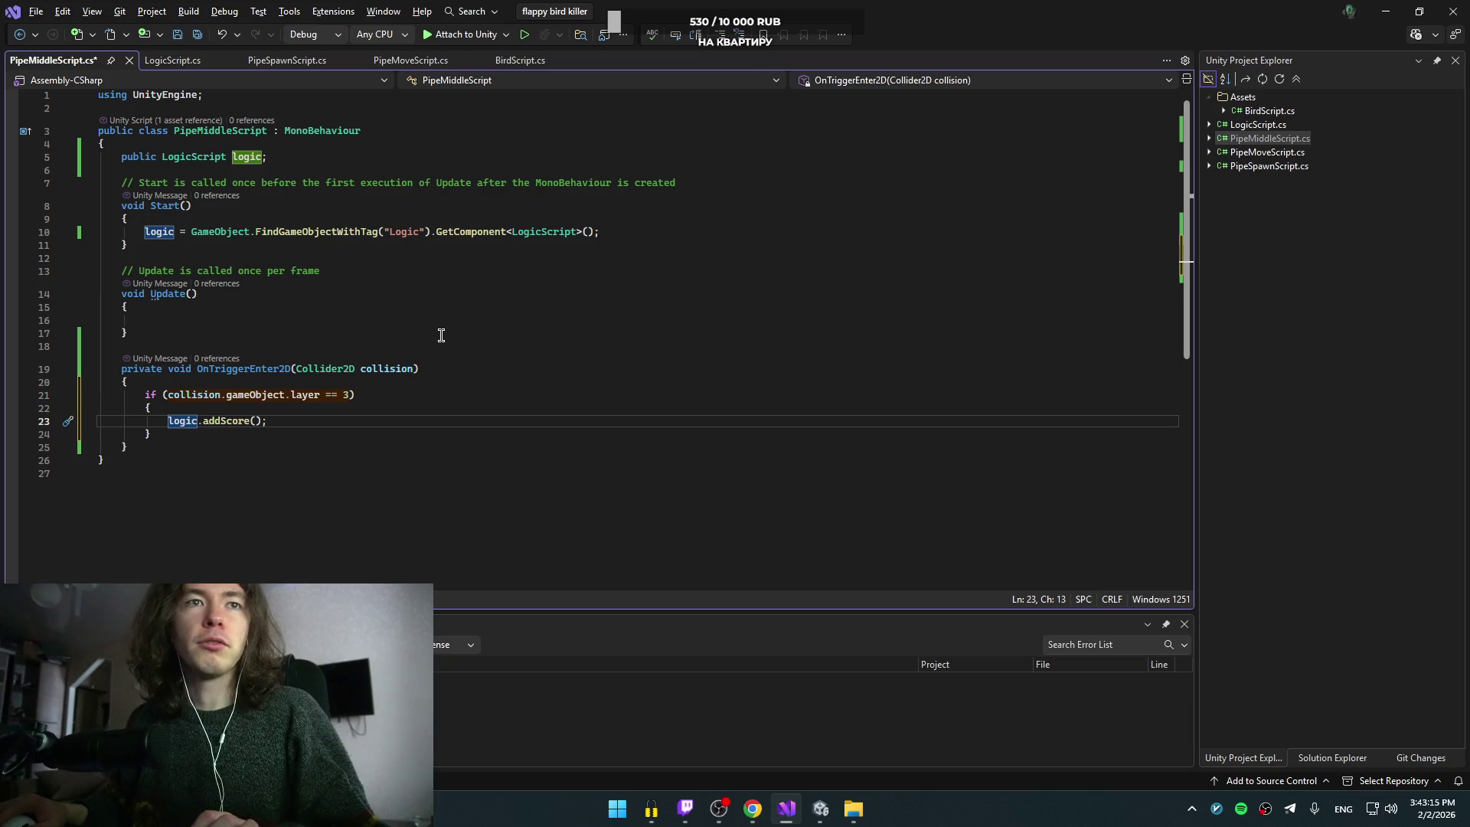
Step: Save PipeMiddleScript.cs and switch back toward the tutorial browser
left_click(501, 382)
key("ctrl+s")
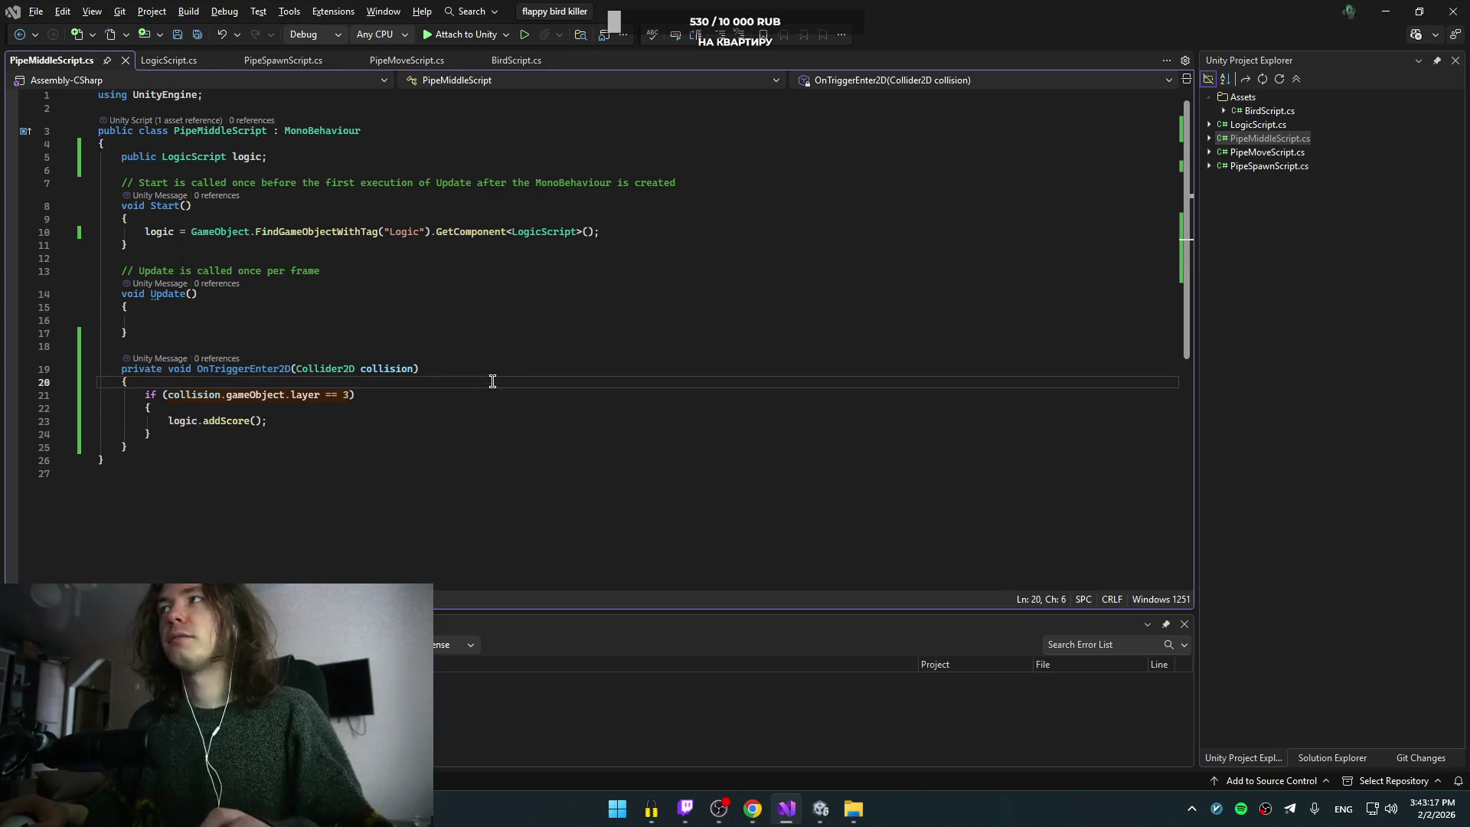
key("alt+Tab")
left_click(389, 297)
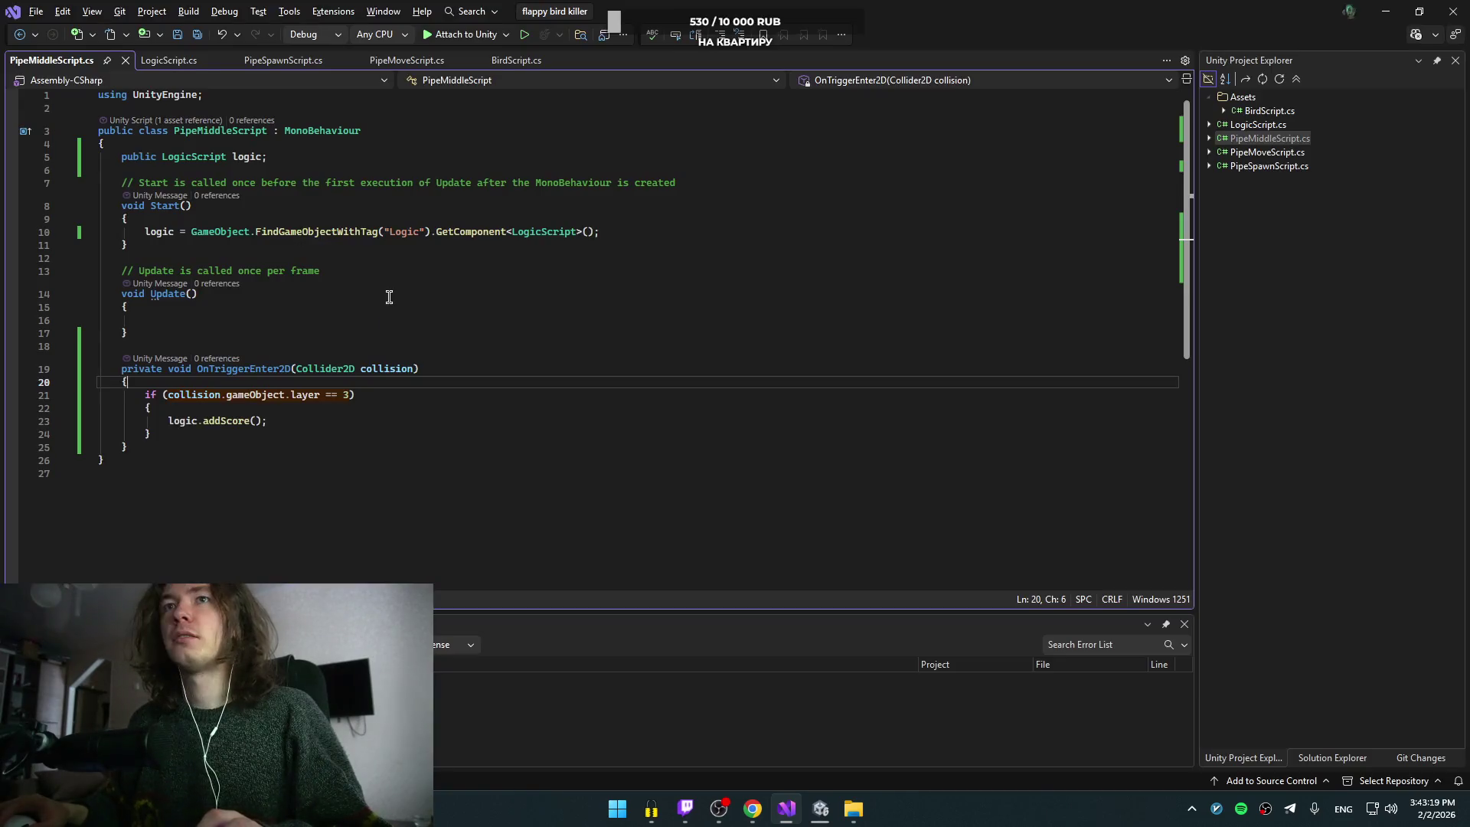
key("alt+Tab")
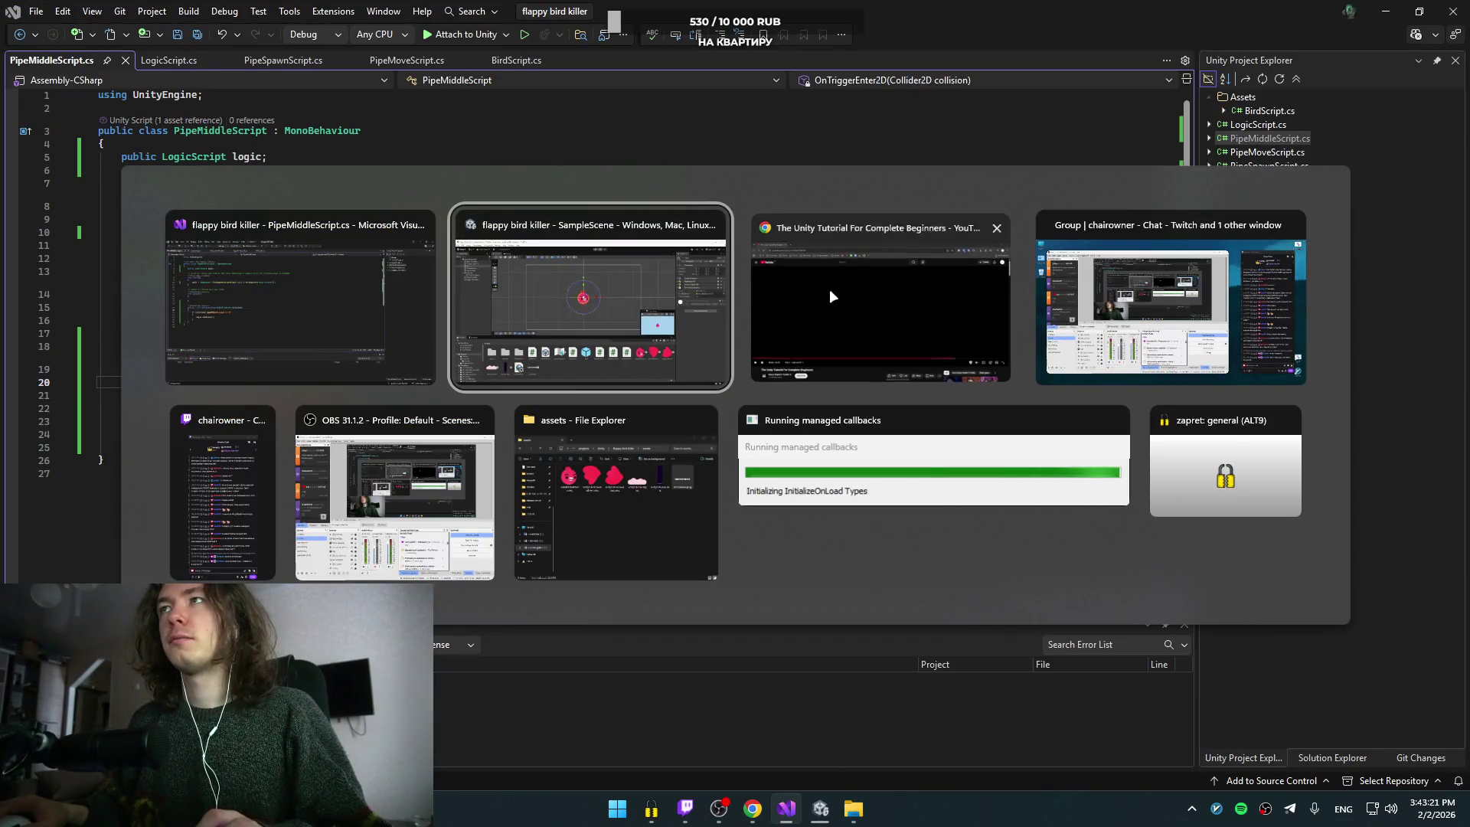
Step: Resume the tutorial with English captions on, rewinding ten seconds to the addScore parameter part
left_click(829, 287)
left_click(745, 312)
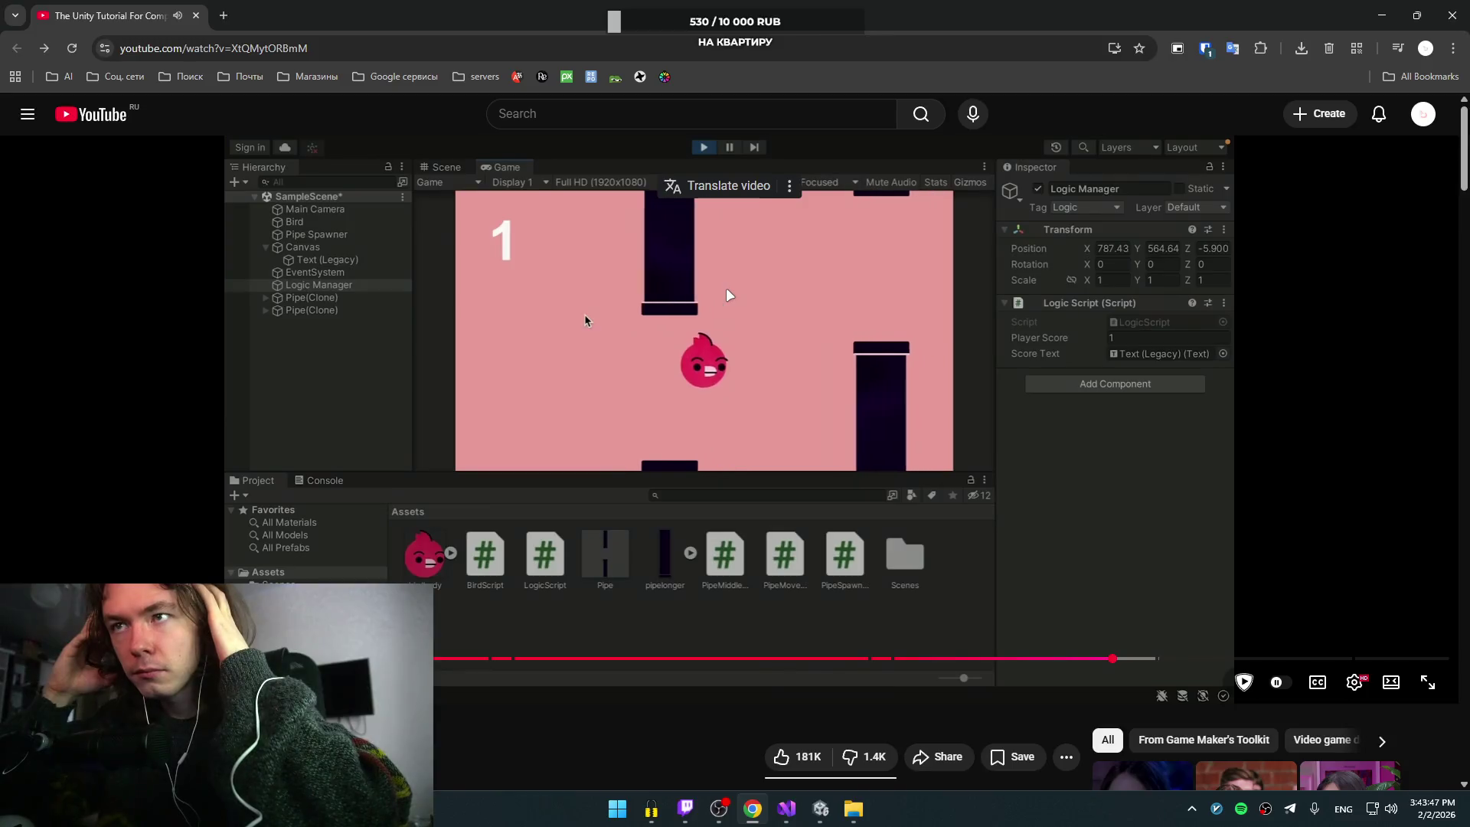
left_click(1317, 681)
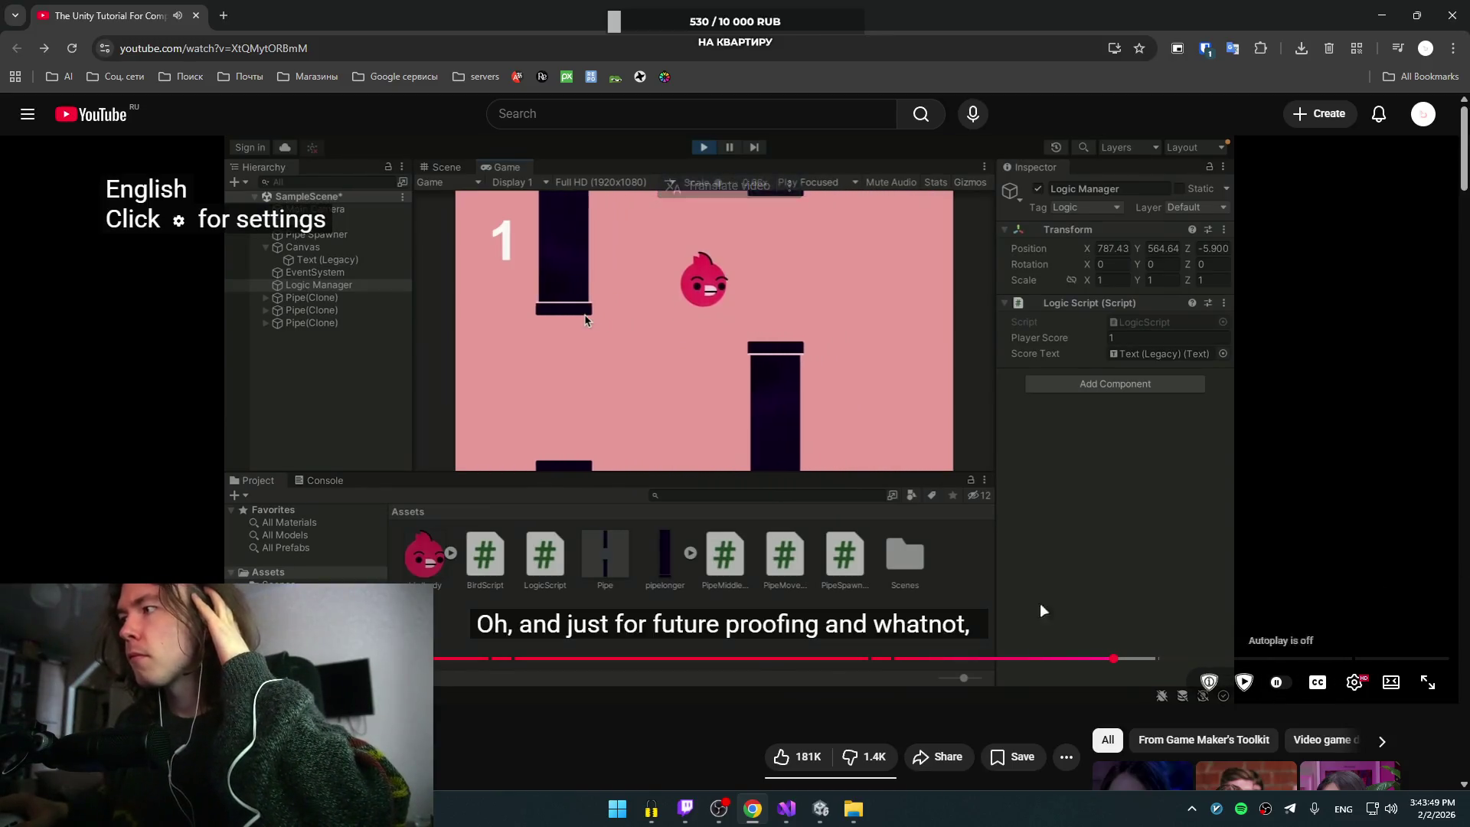
key("Left")
key("Left")
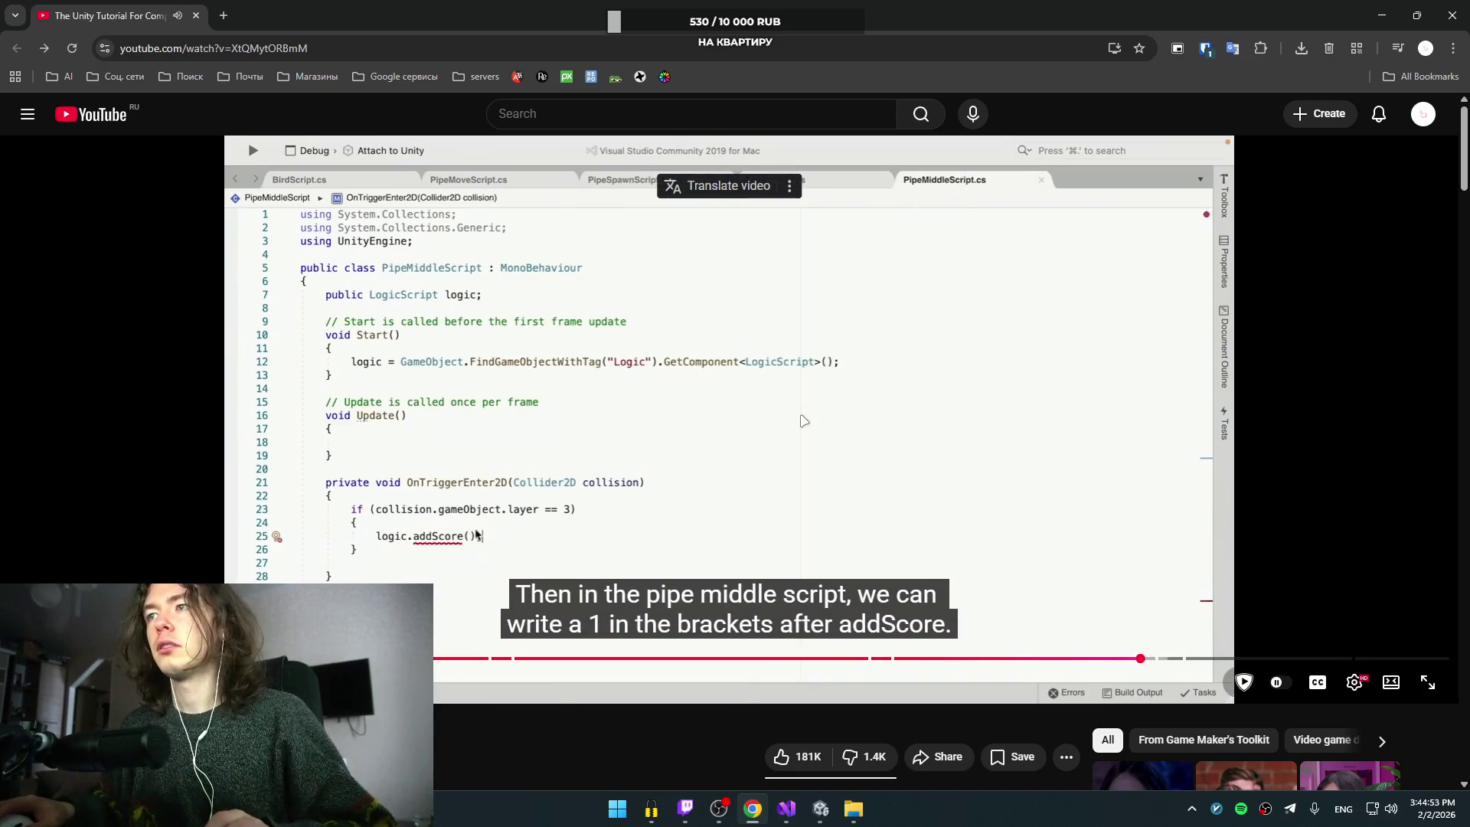
Step: Start adding an int scoreToAdd parameter to addScore in LogicScript, rechecking the tutorial
left_click(776, 530)
key("alt+Tab")
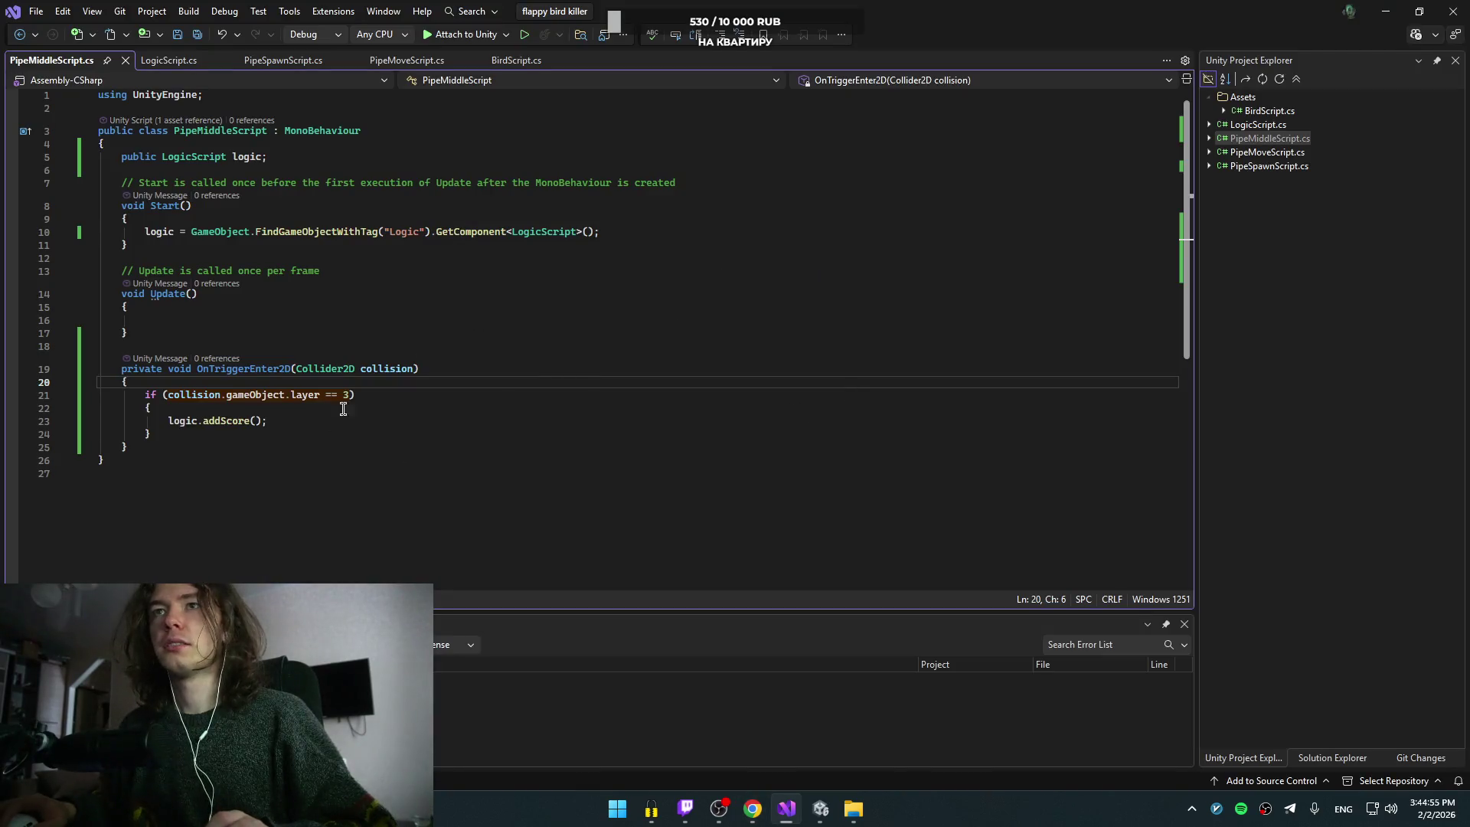
left_click(269, 60)
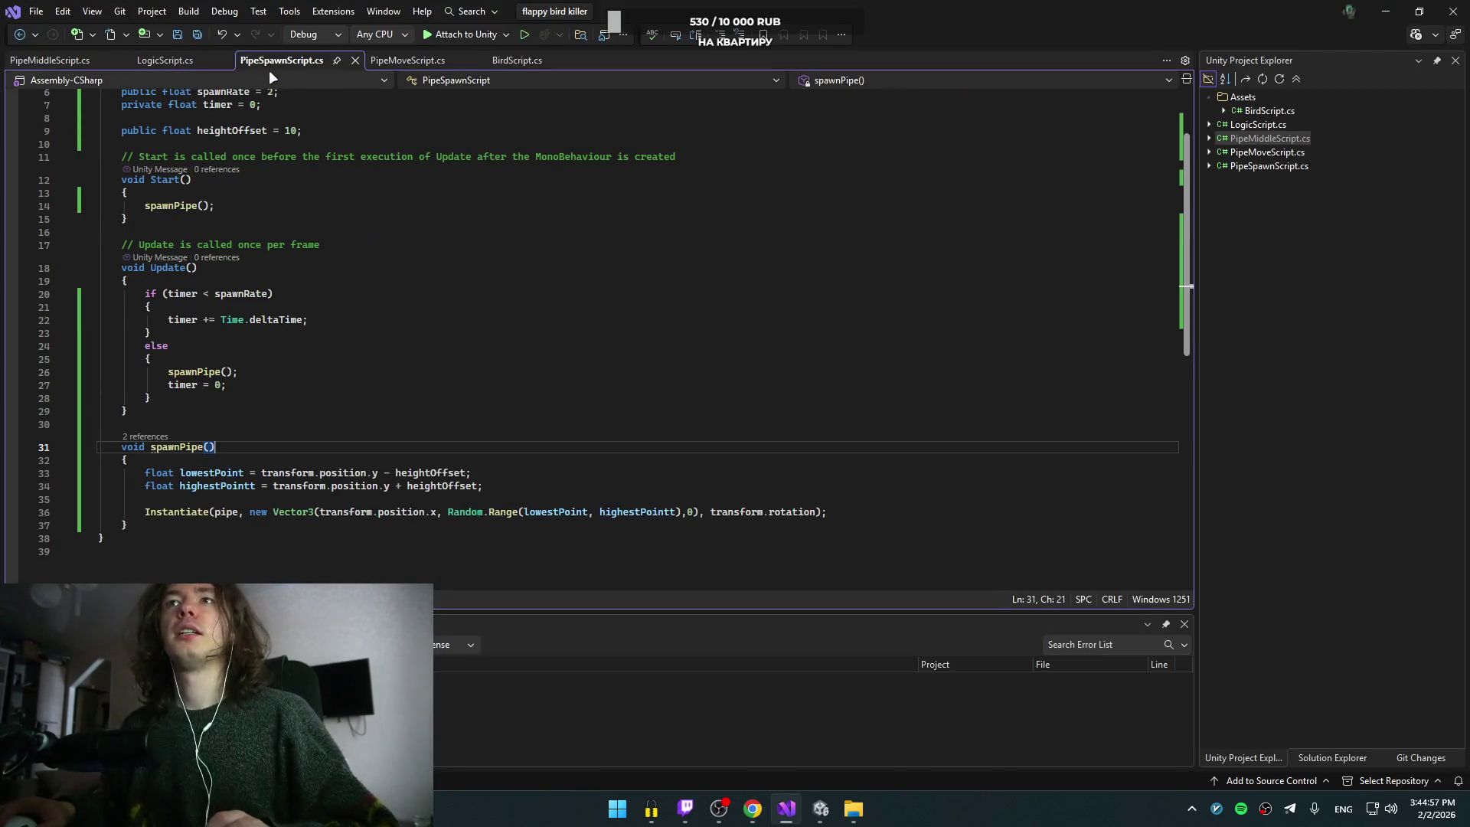
left_click(159, 62)
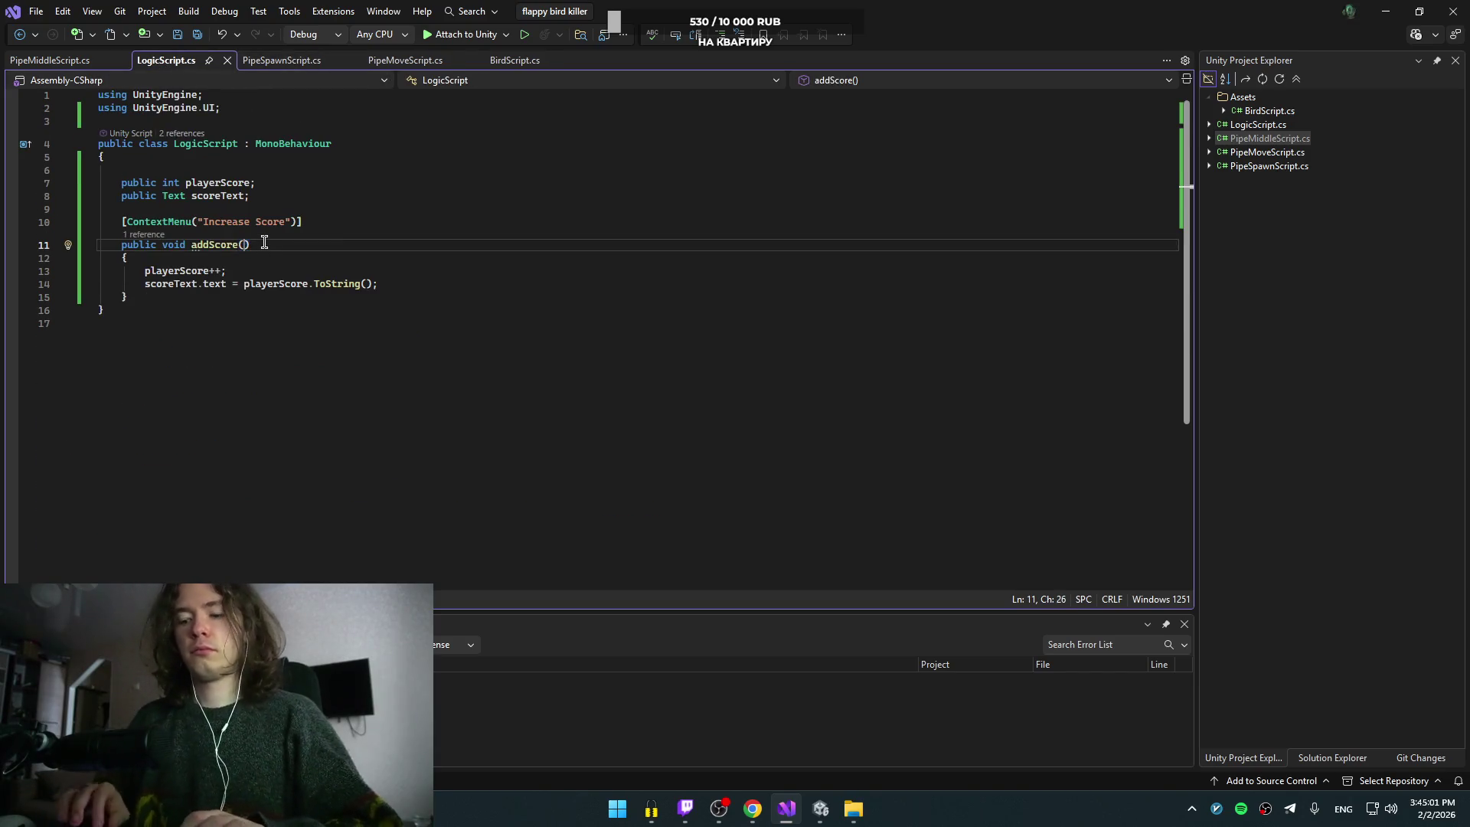
type("int a")
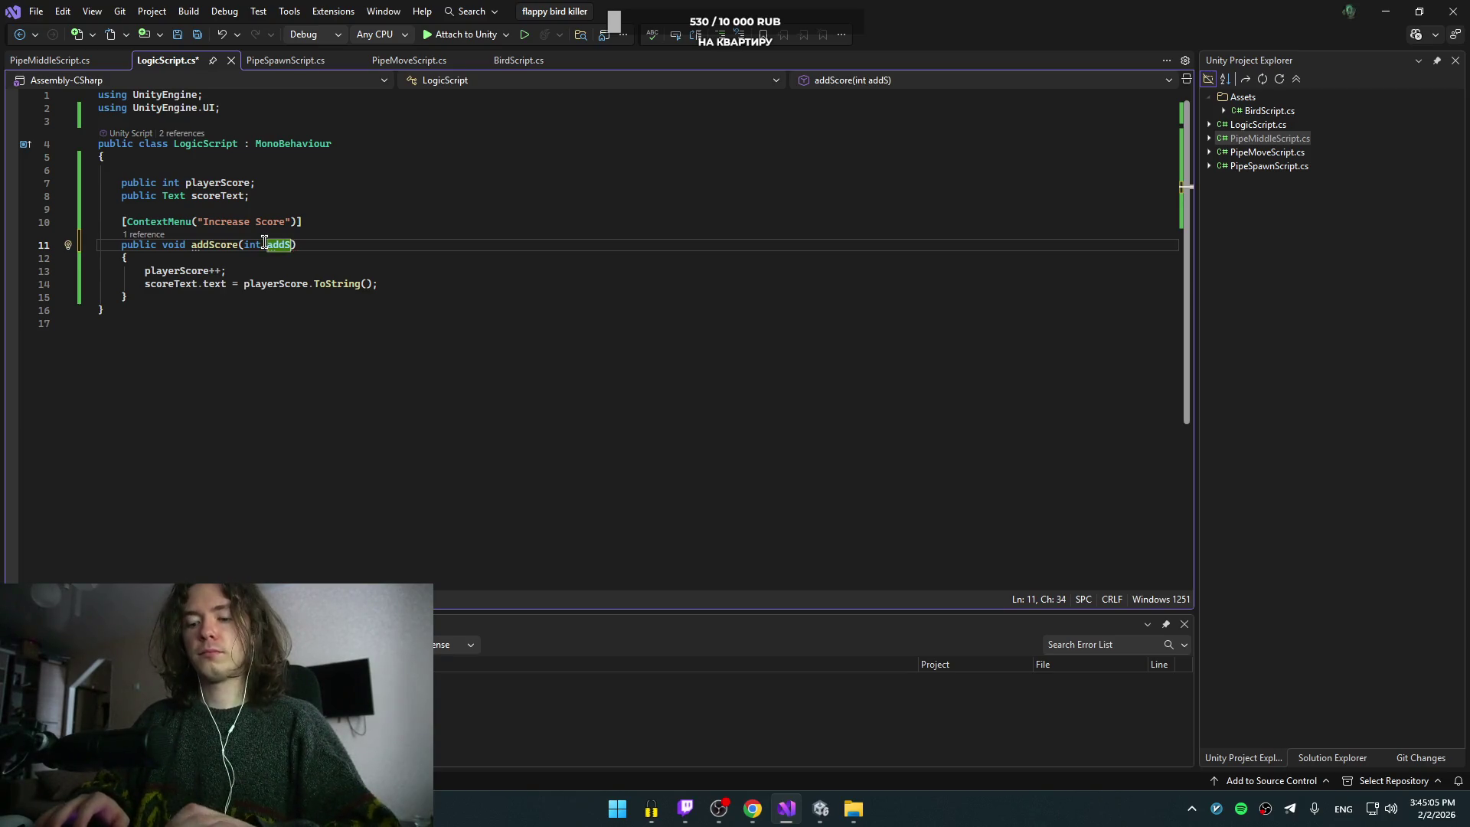
key("alt+Tab")
left_click(266, 245)
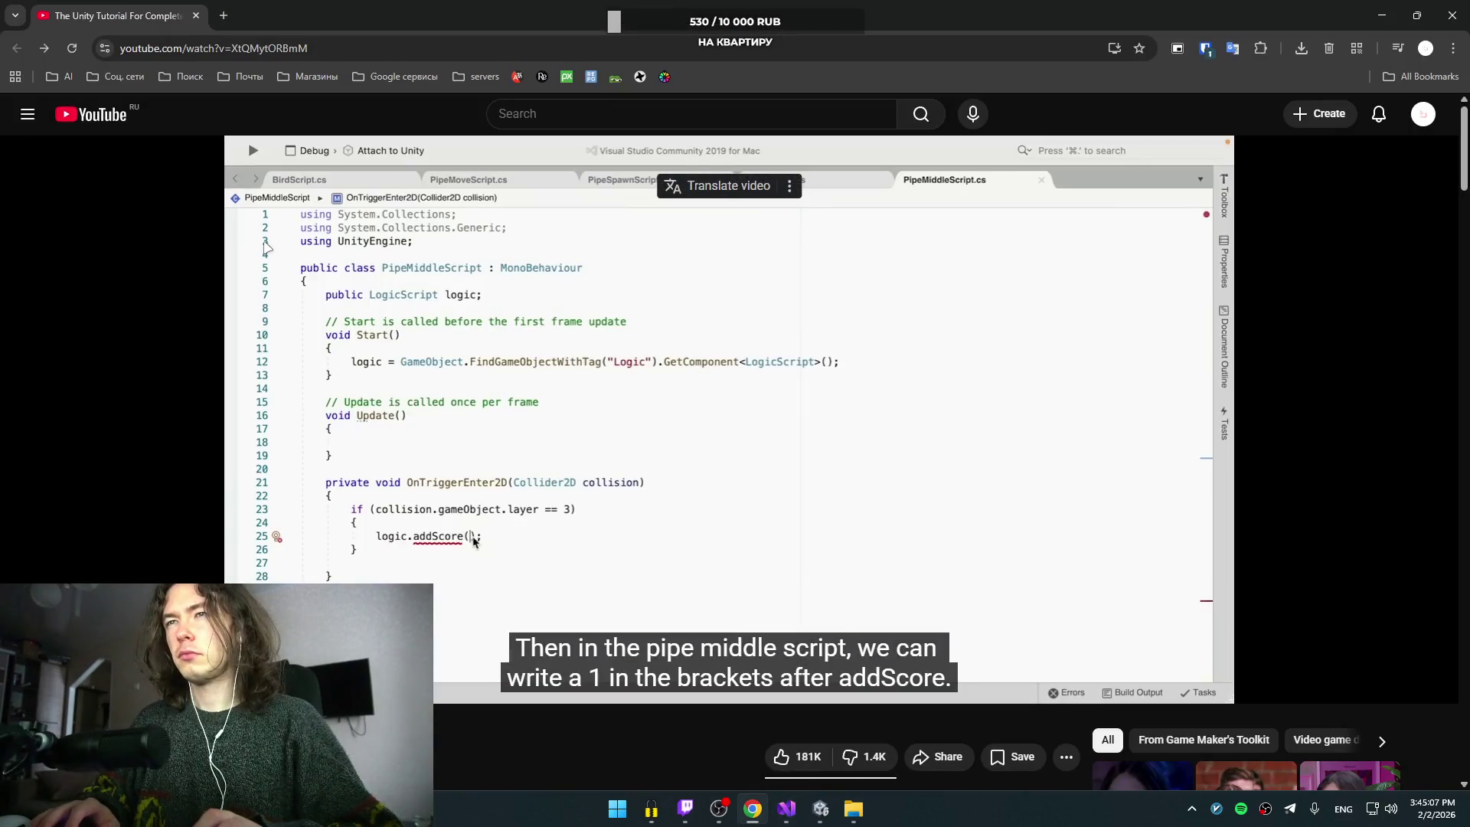
key("Left")
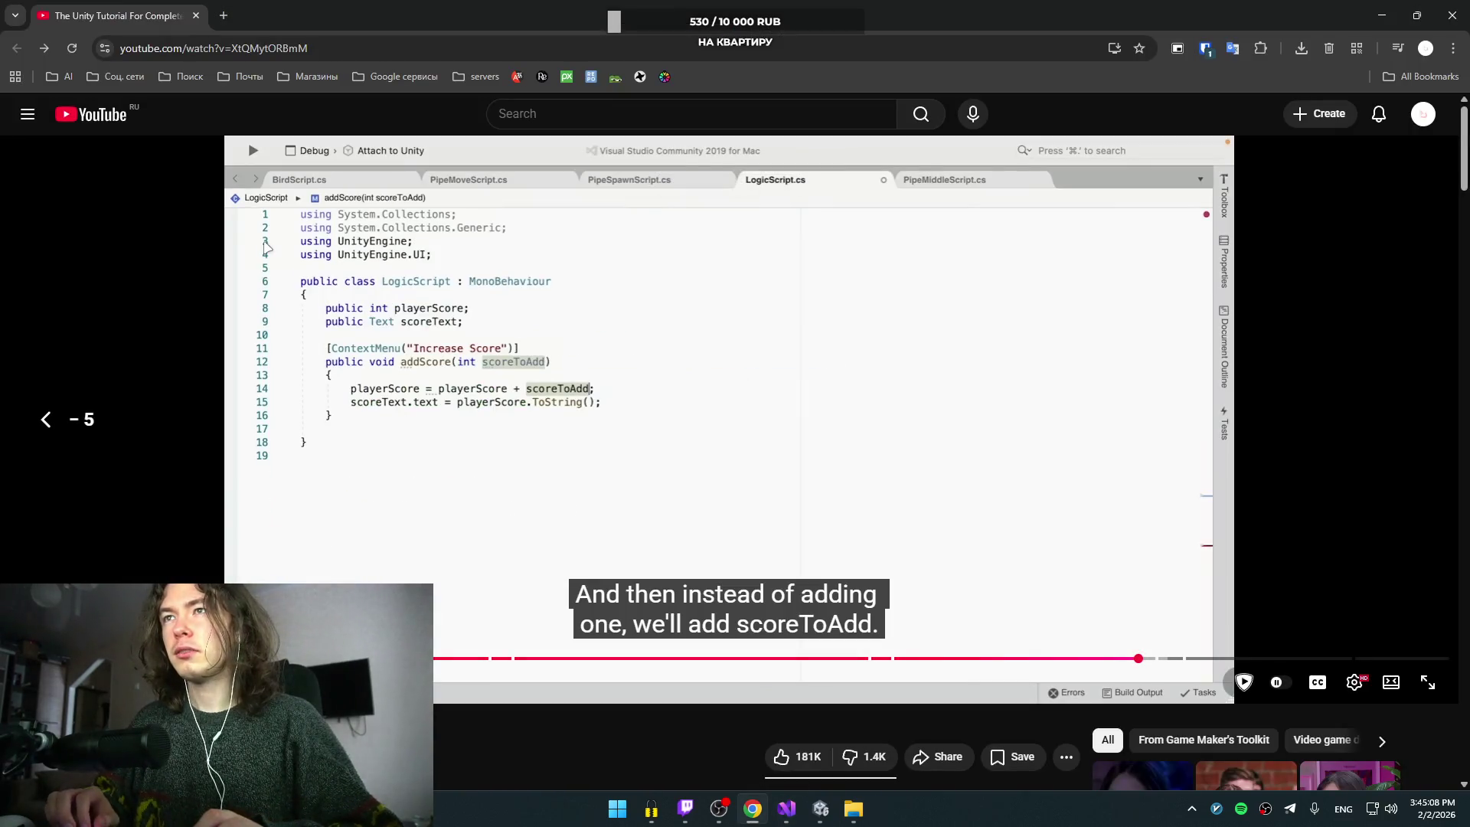
key("alt+Tab")
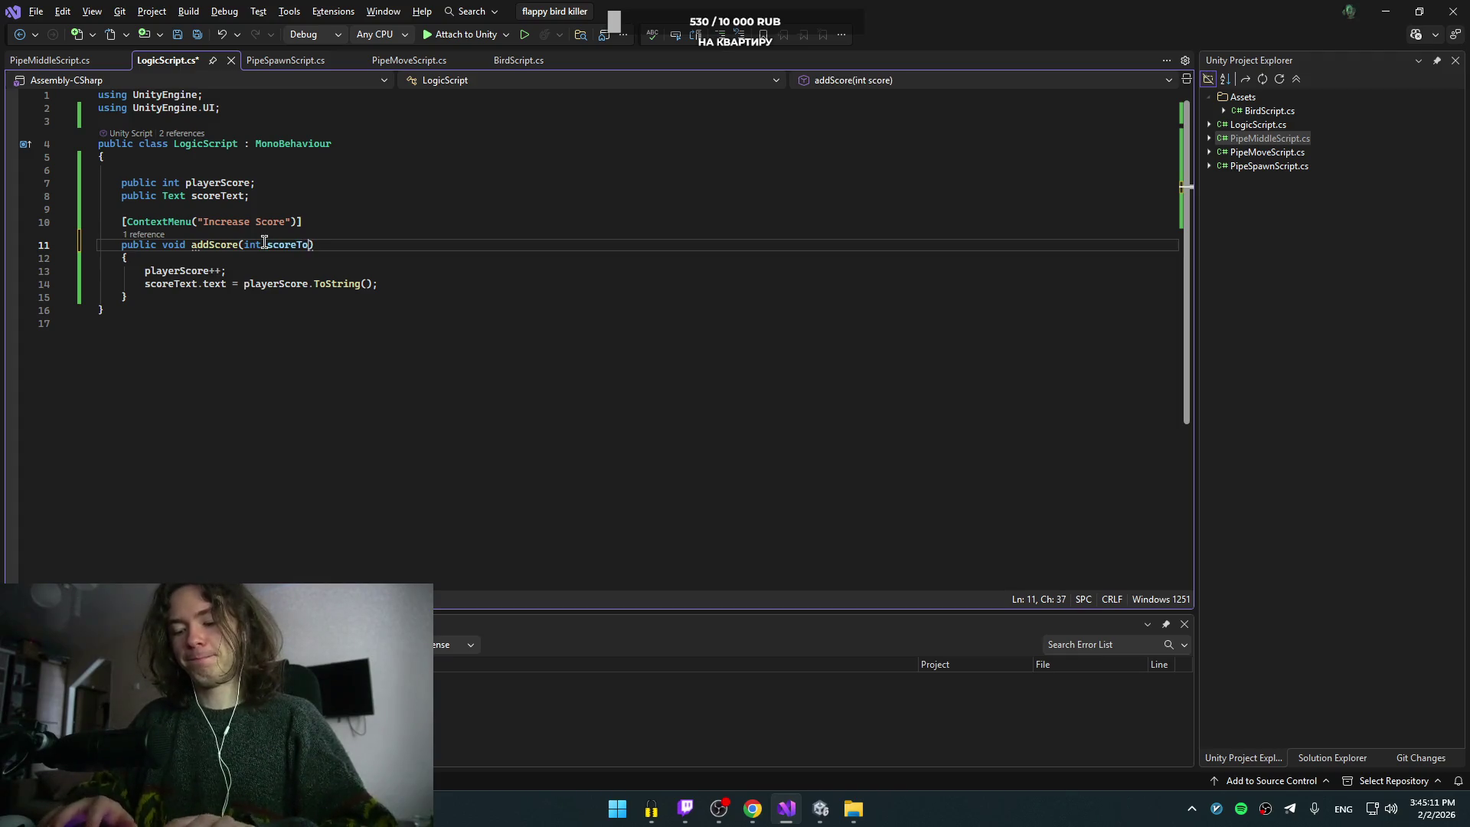
type("Add")
Step: Default scoreToAdd to 1, add it to playerScore, and save LogicScript
double_click(265, 245)
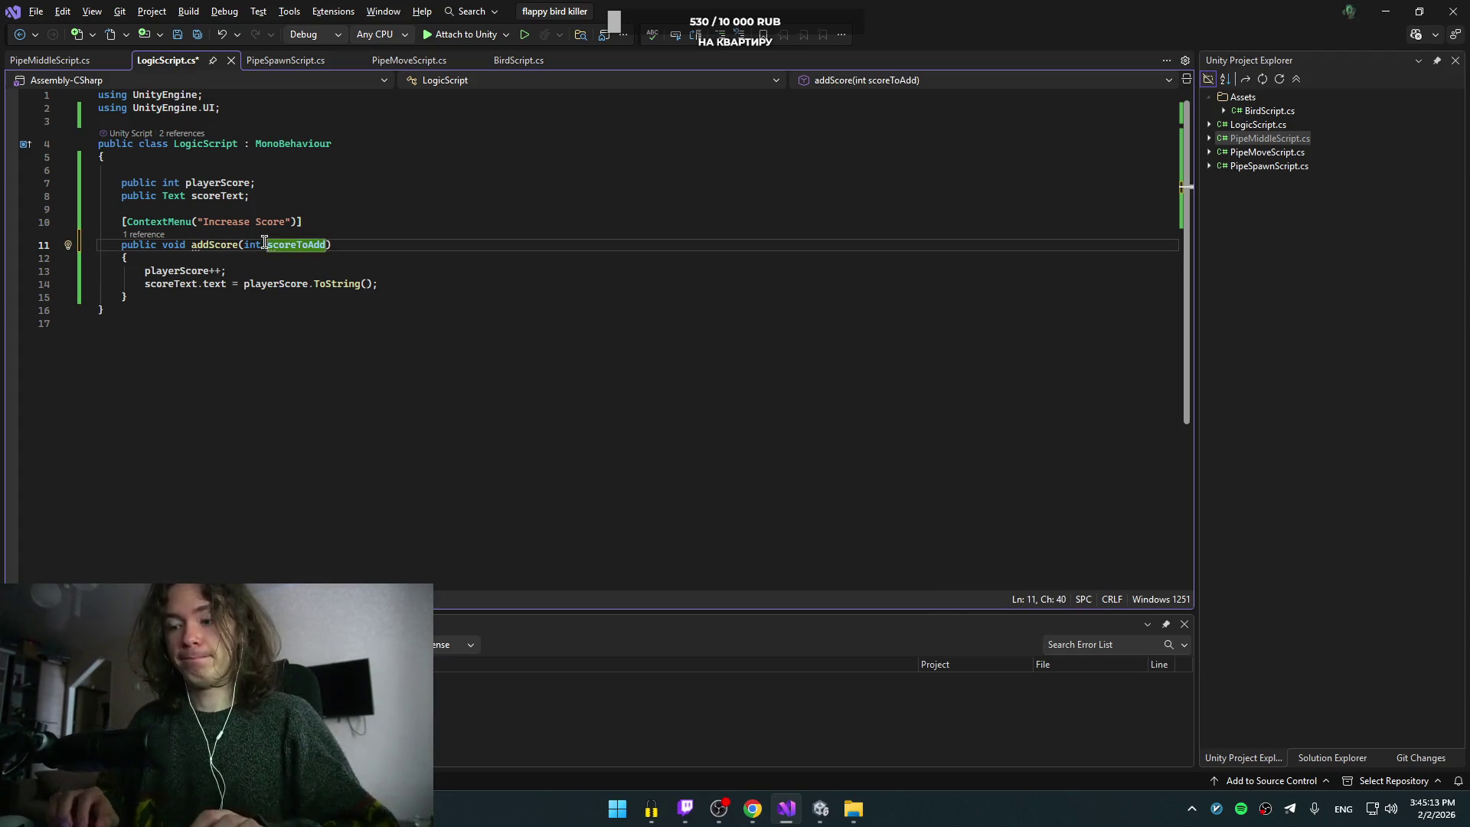
key("Right")
type("= 1")
key("Down")
key("Home")
key("Down")
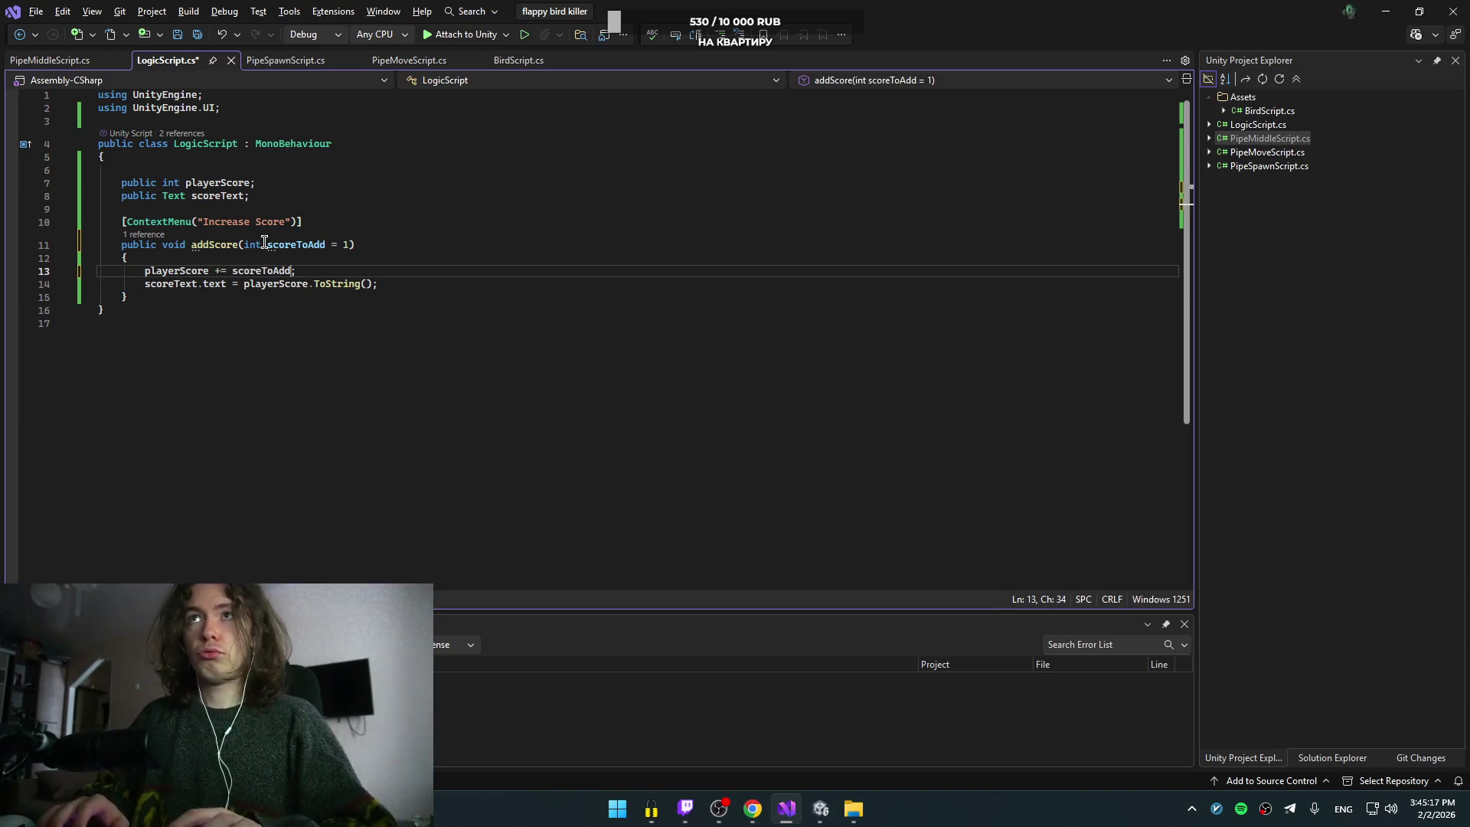
key("ctrl+s")
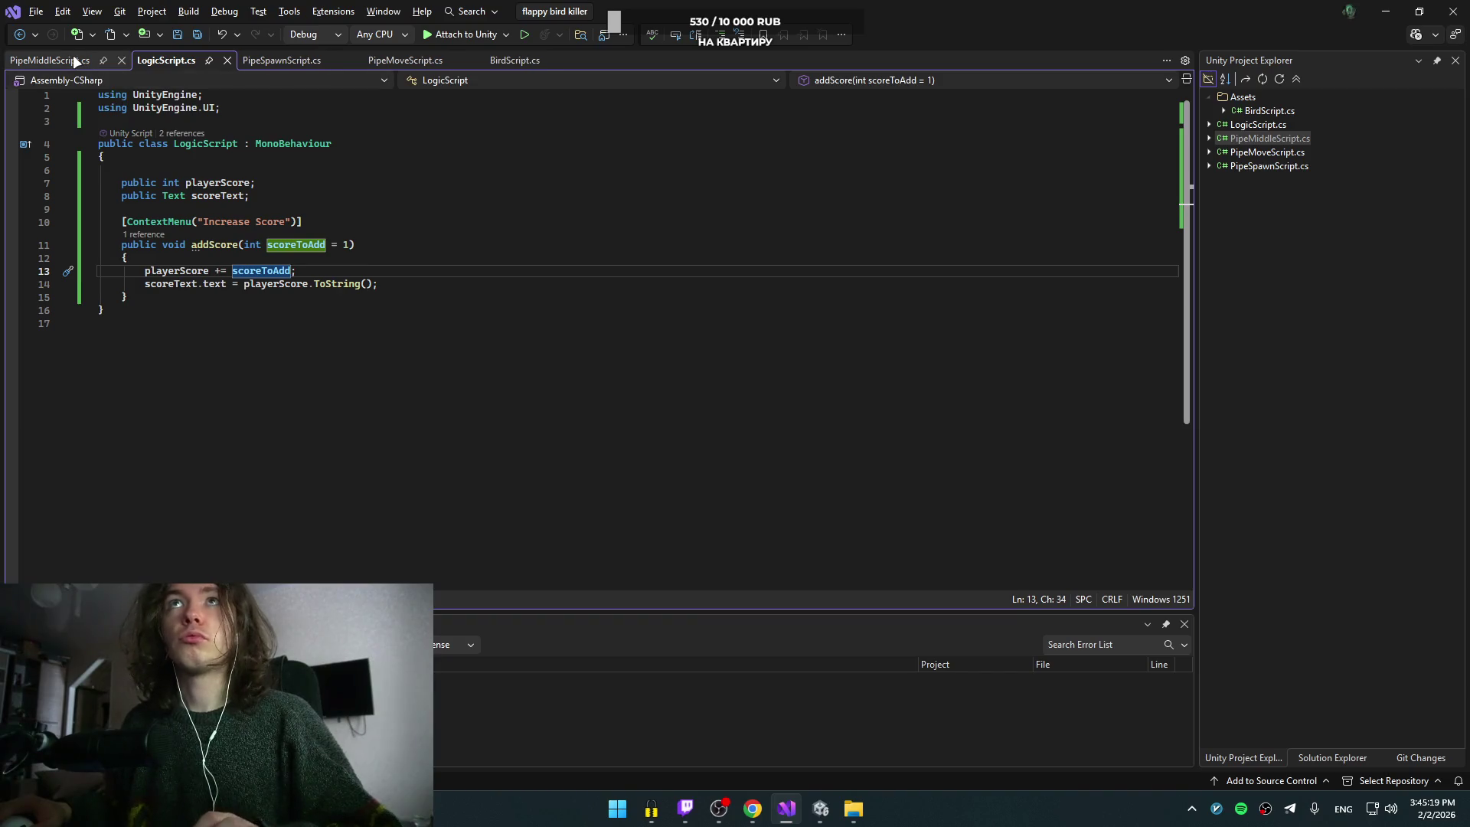
Step: Open PipeMiddleScript and resume the tutorial video
left_click(74, 61)
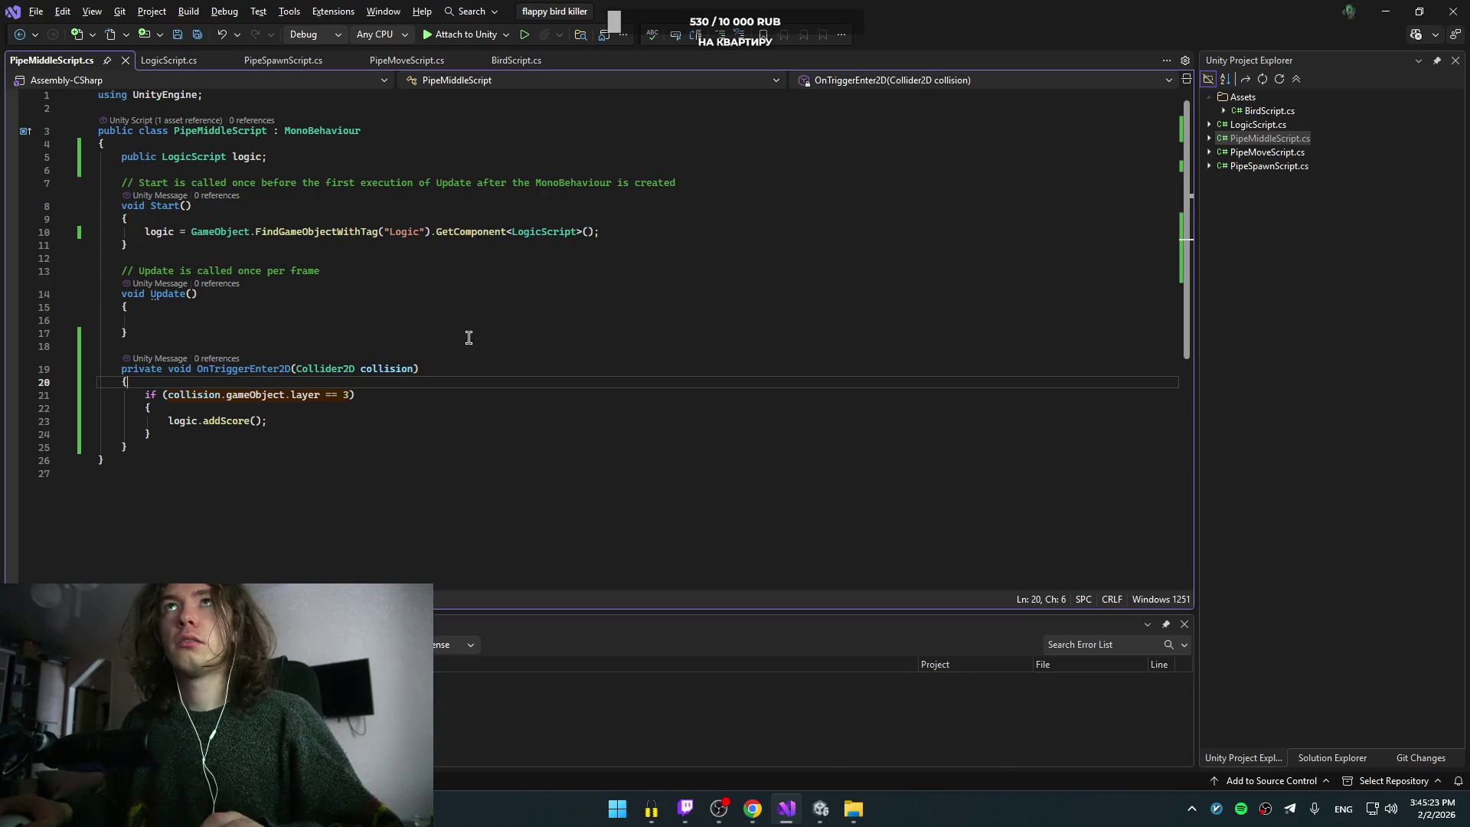
key("alt+Tab")
left_click(668, 361)
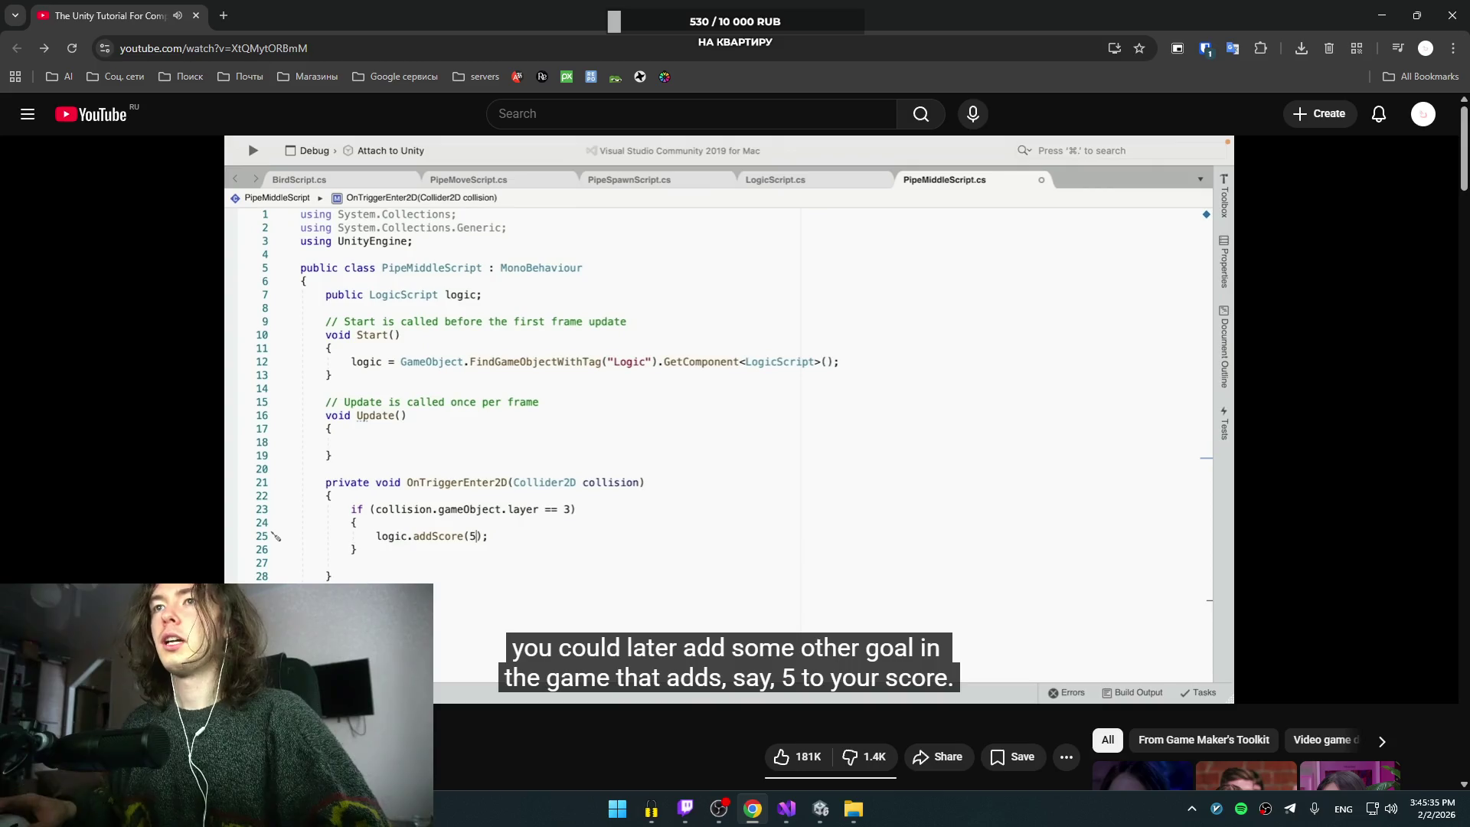
Step: Change scoreToAdd and playerScore from int to uint in LogicScript and save
left_click(921, 485)
key("alt+Tab")
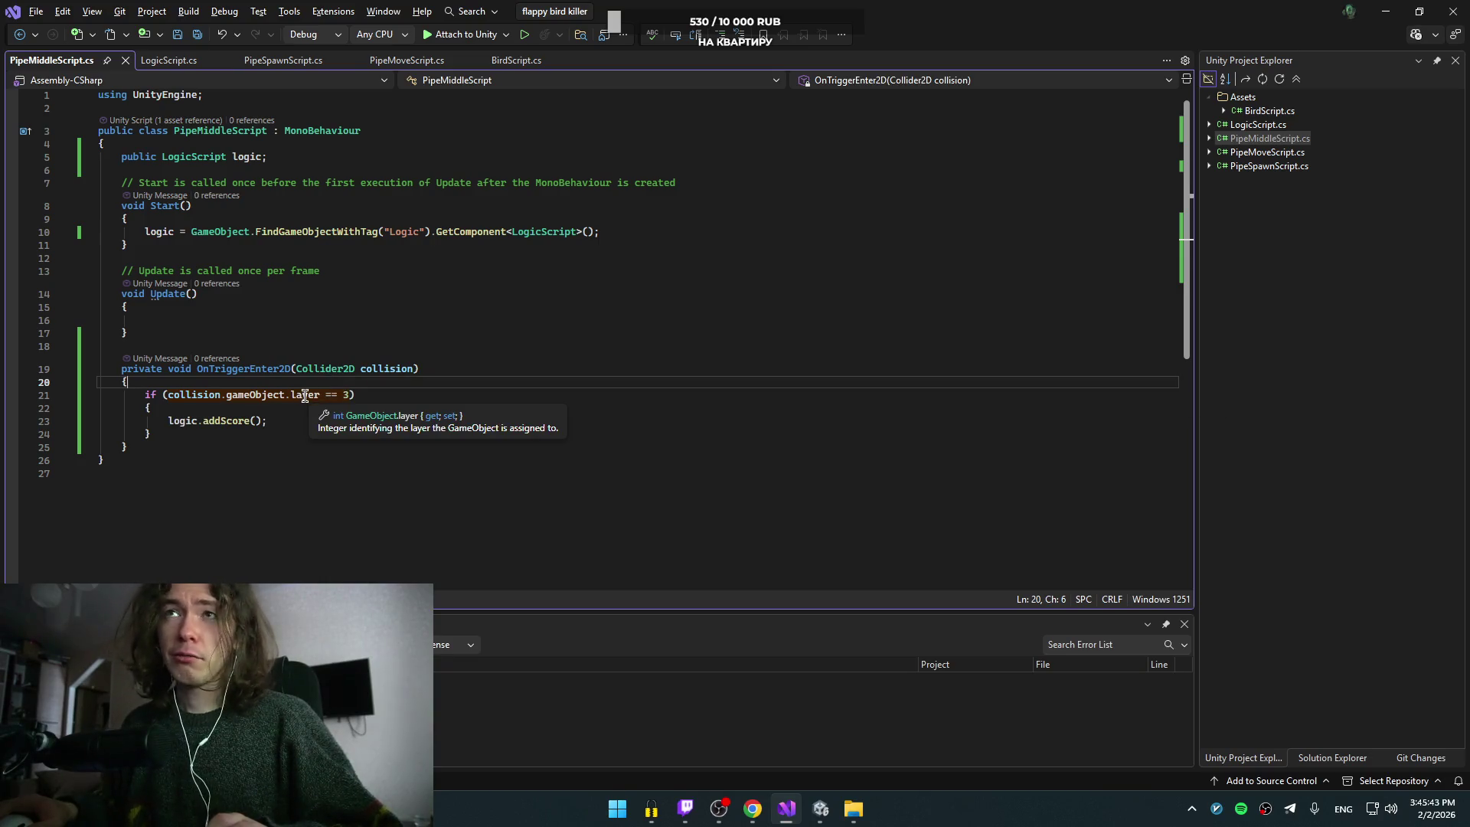
double_click(228, 420)
key("F12")
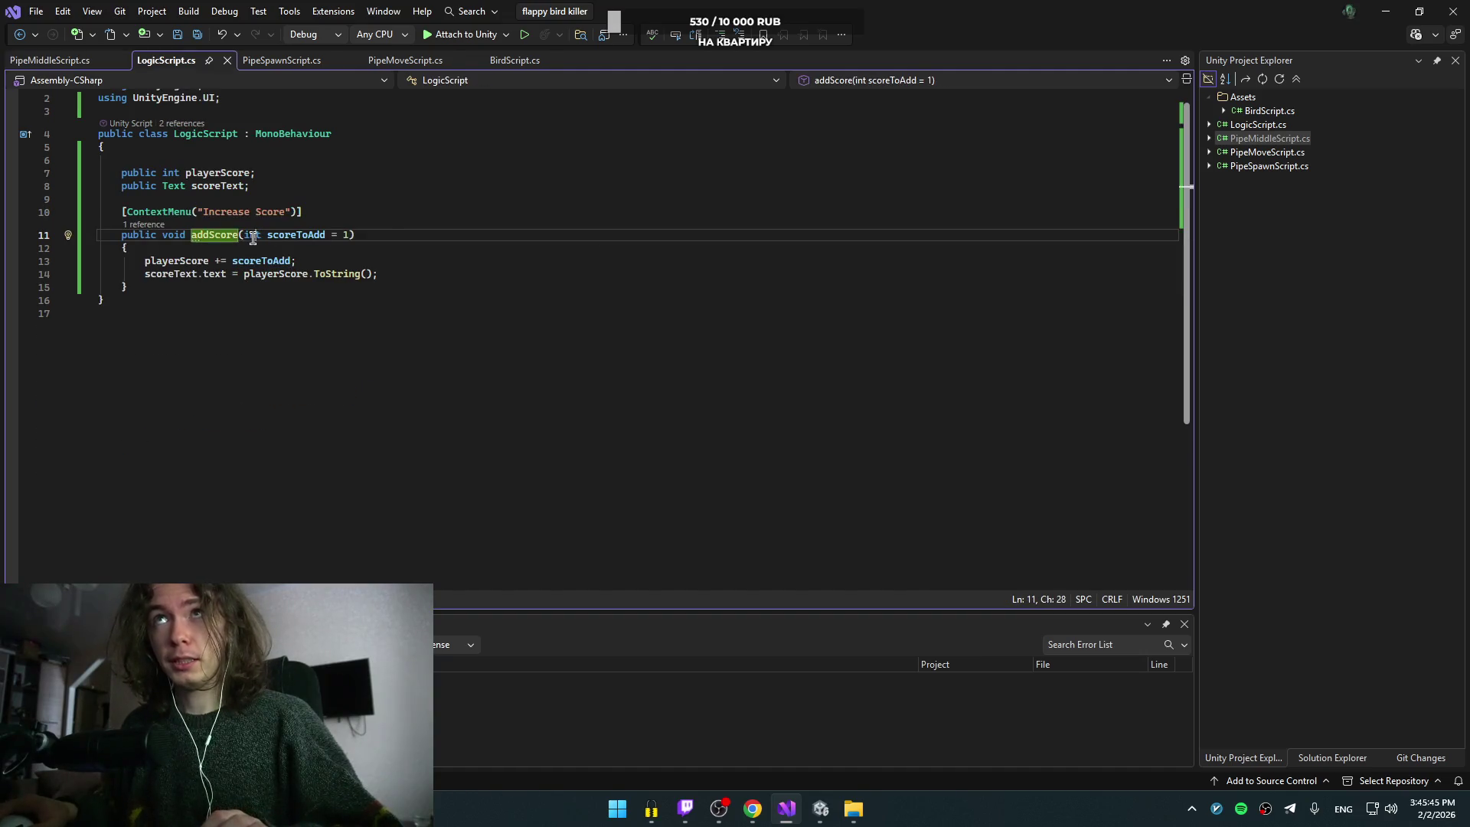
left_click(253, 237)
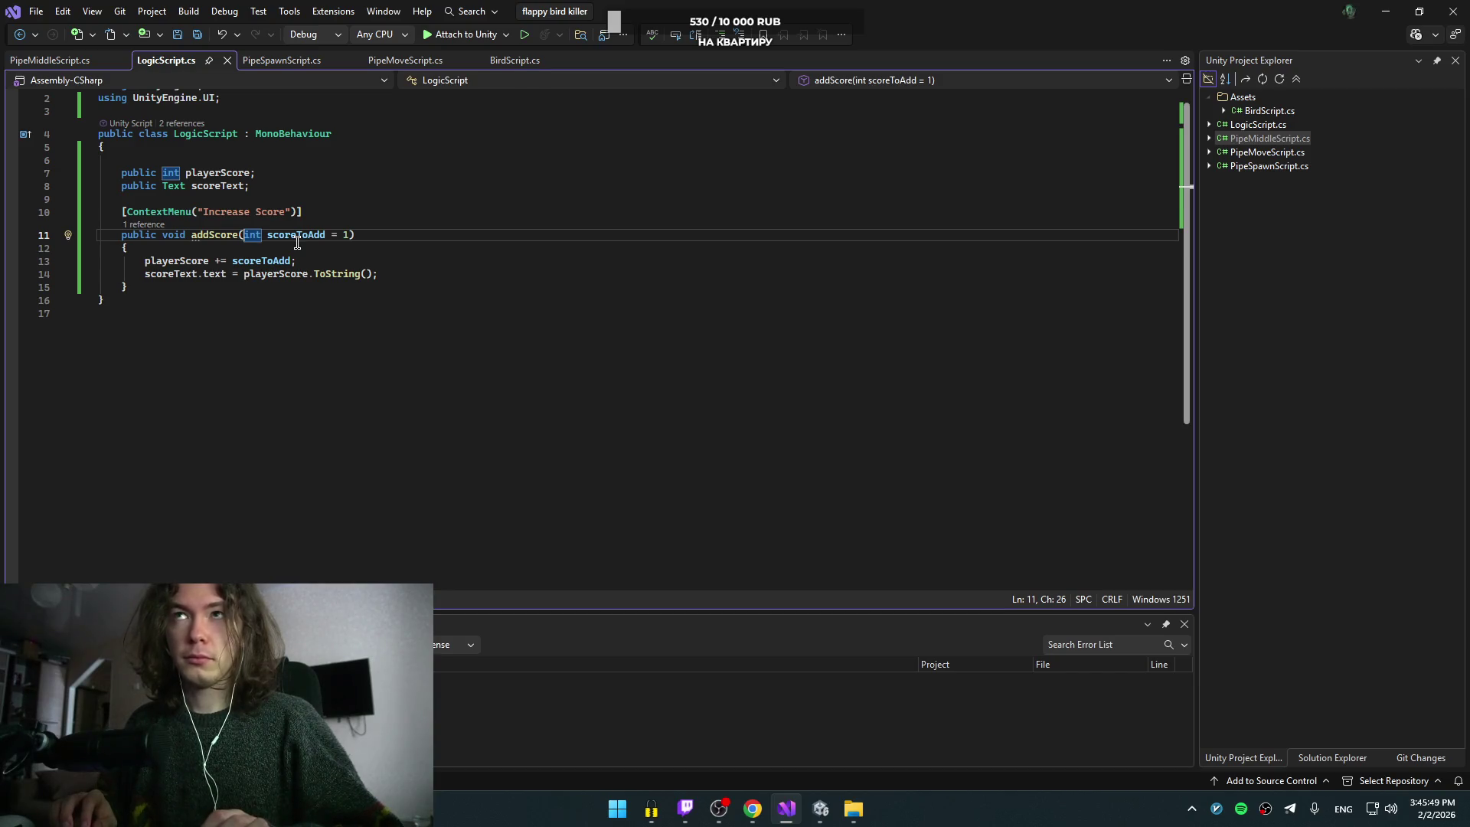
type("u")
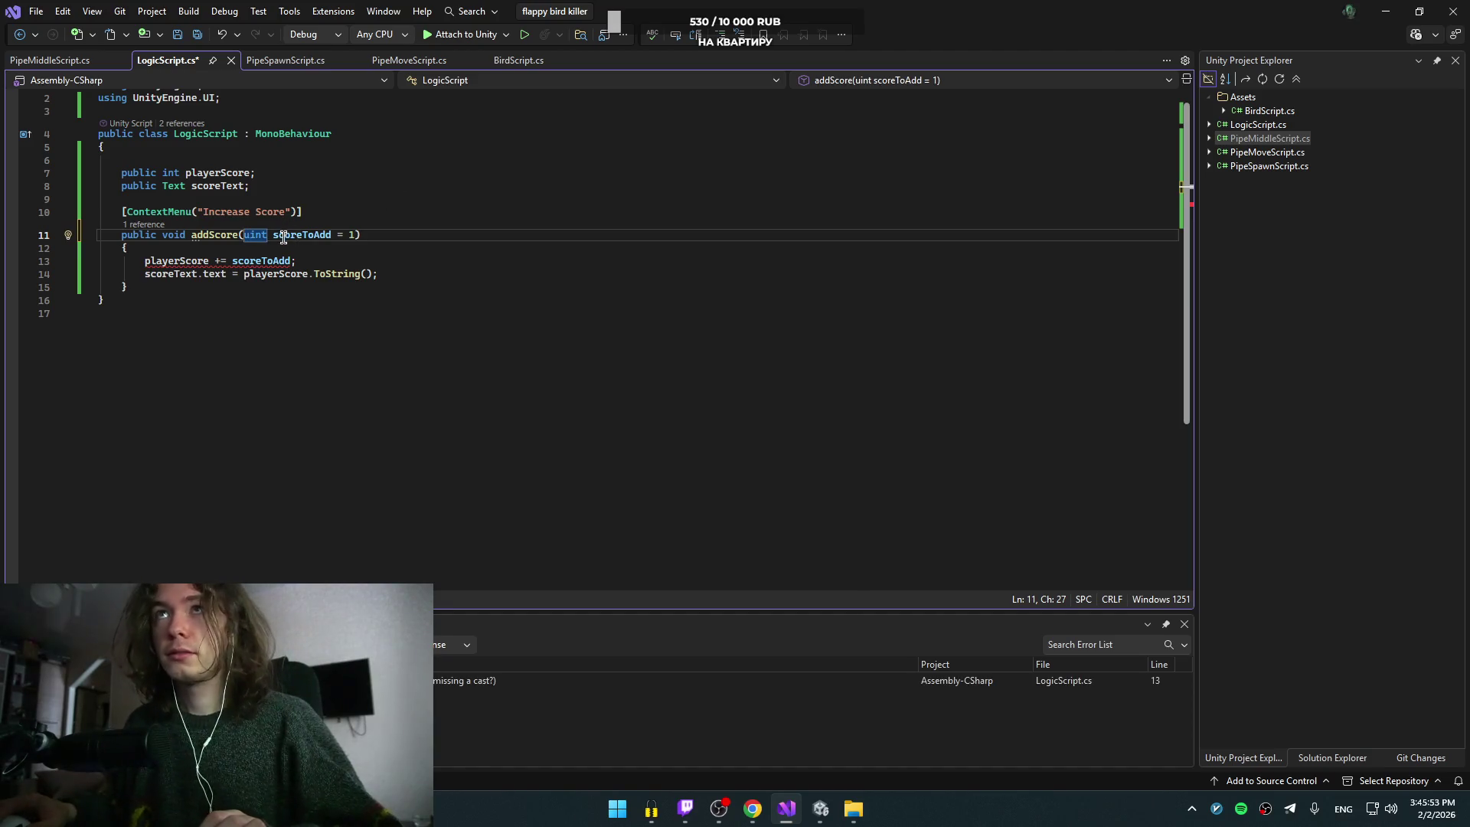
mouse_move(249, 234)
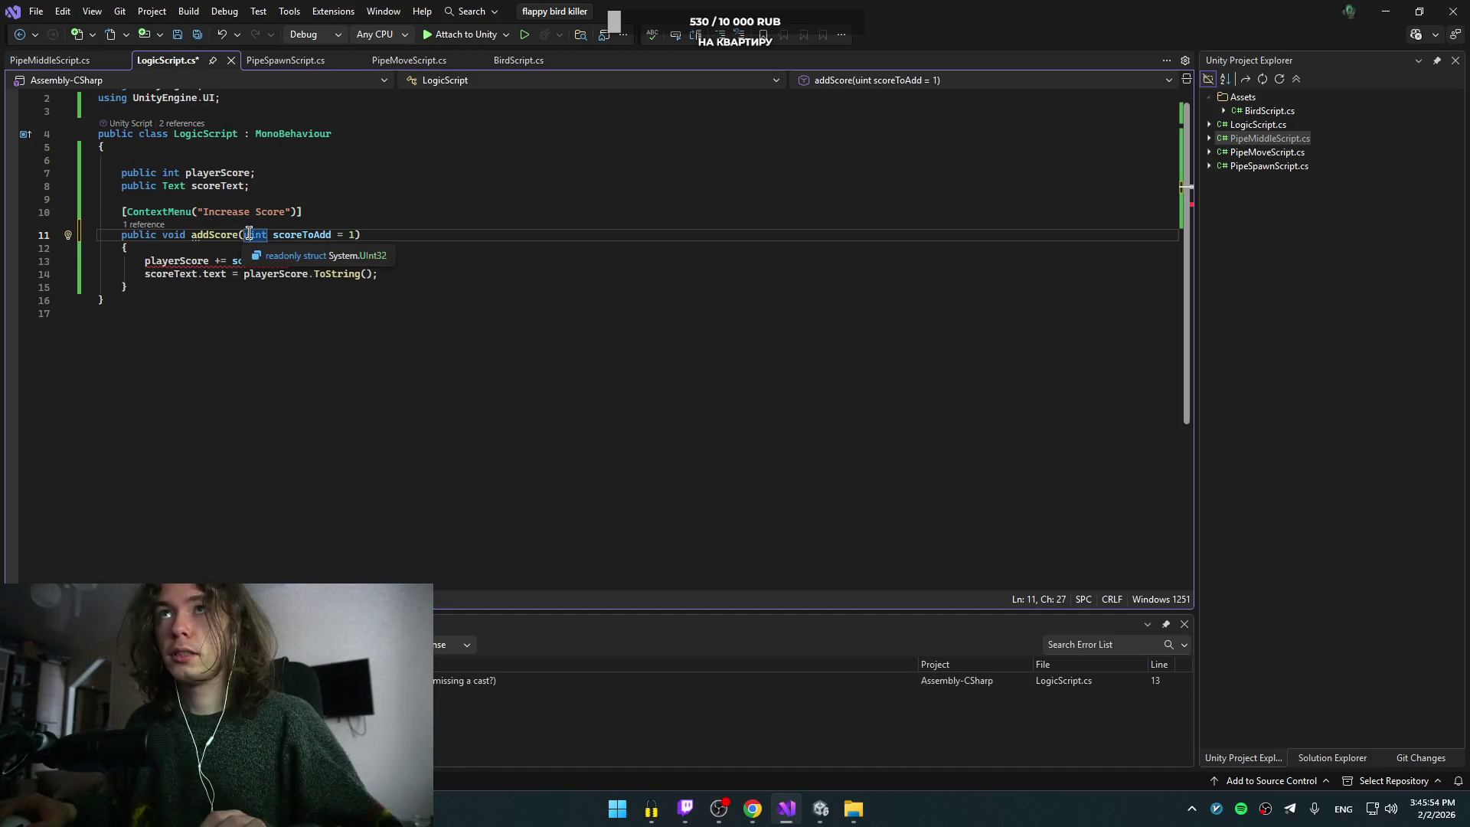
left_click(163, 172)
type("u")
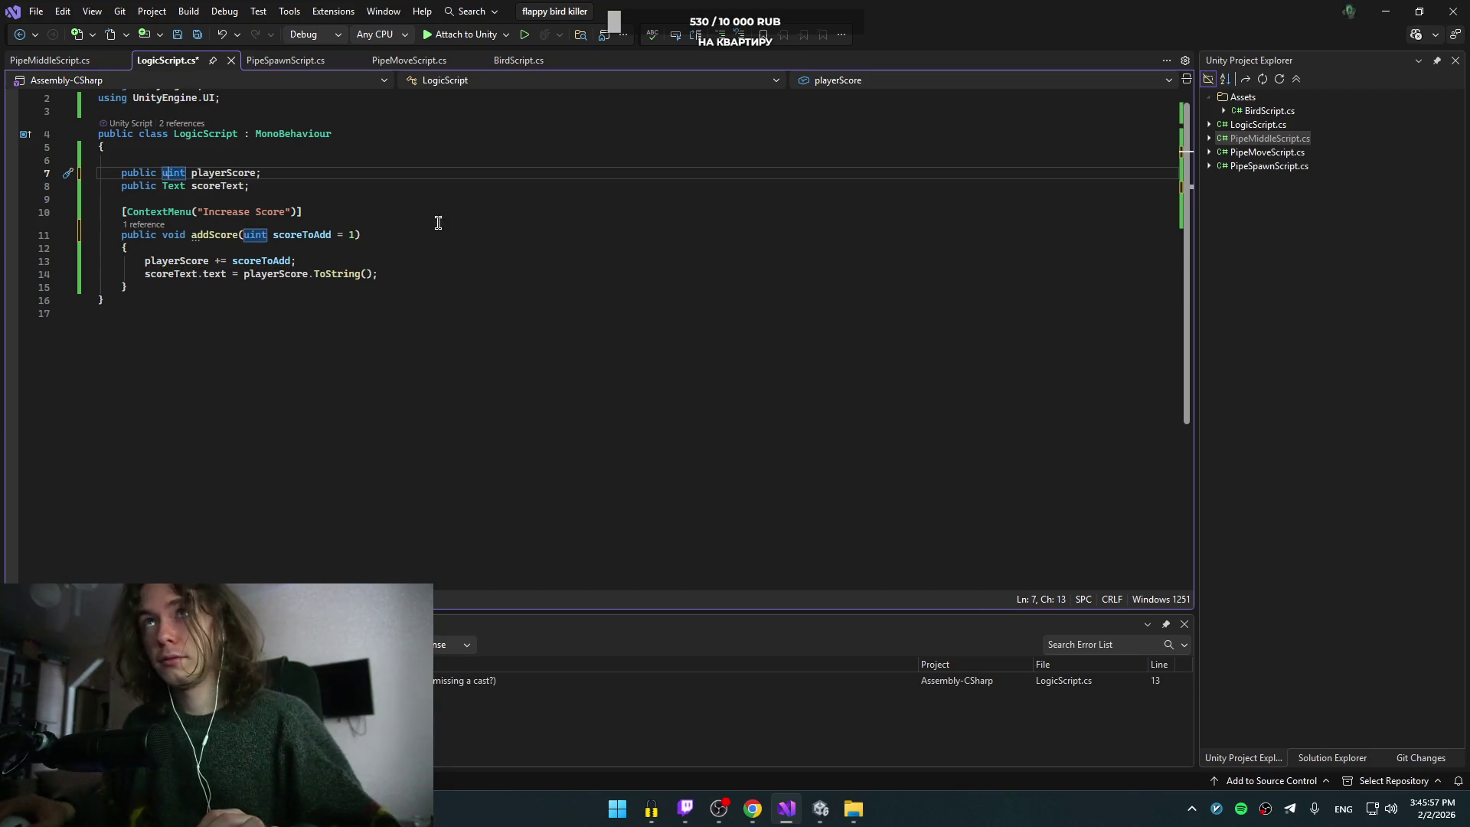
left_click(443, 184)
key("ctrl+s")
Step: Watch the tutorial's recap on the invisible logic manager, then open Telegram
key("alt+Tab")
left_click(523, 430)
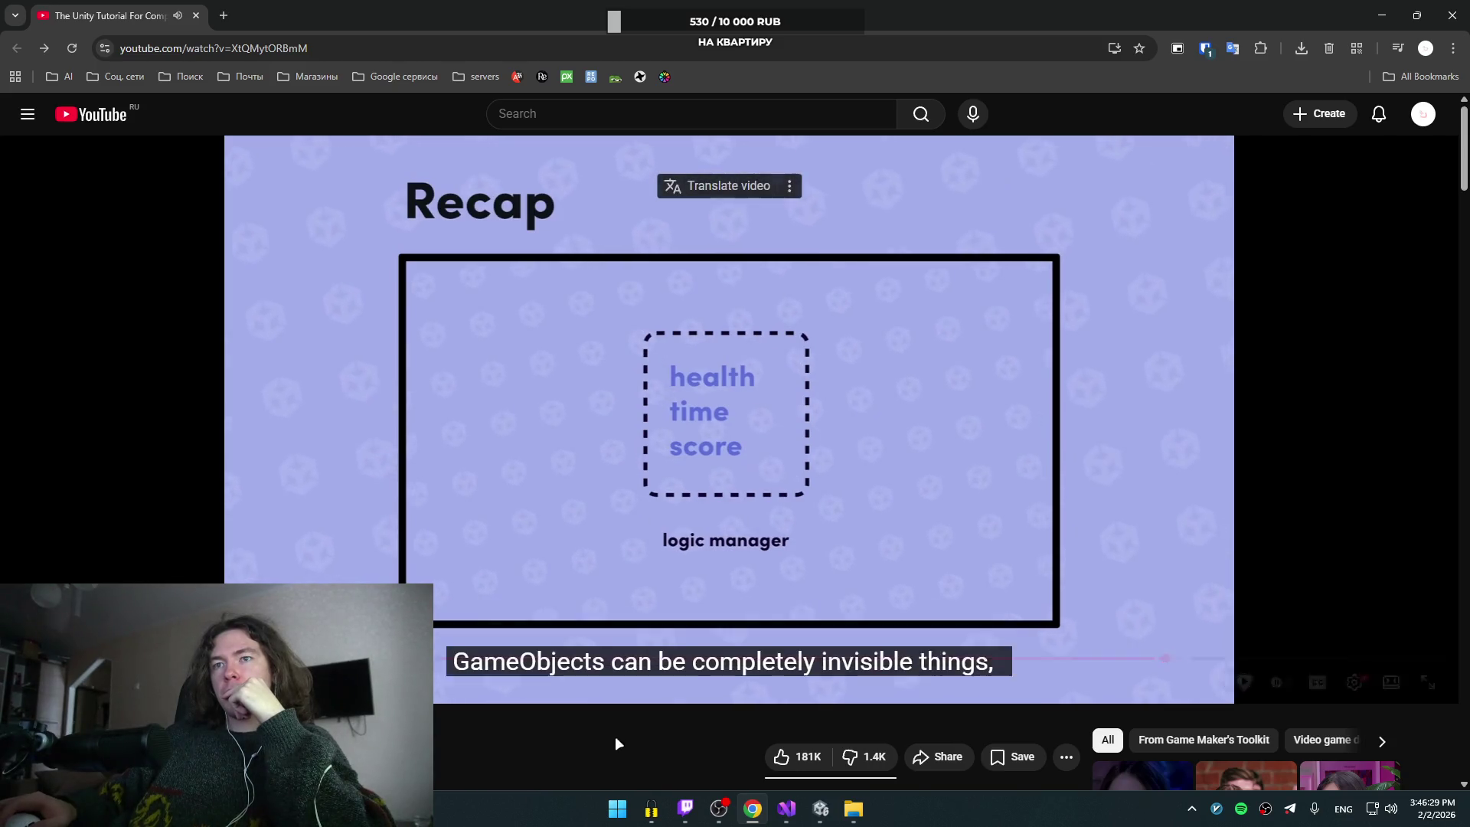
left_click(1300, 810)
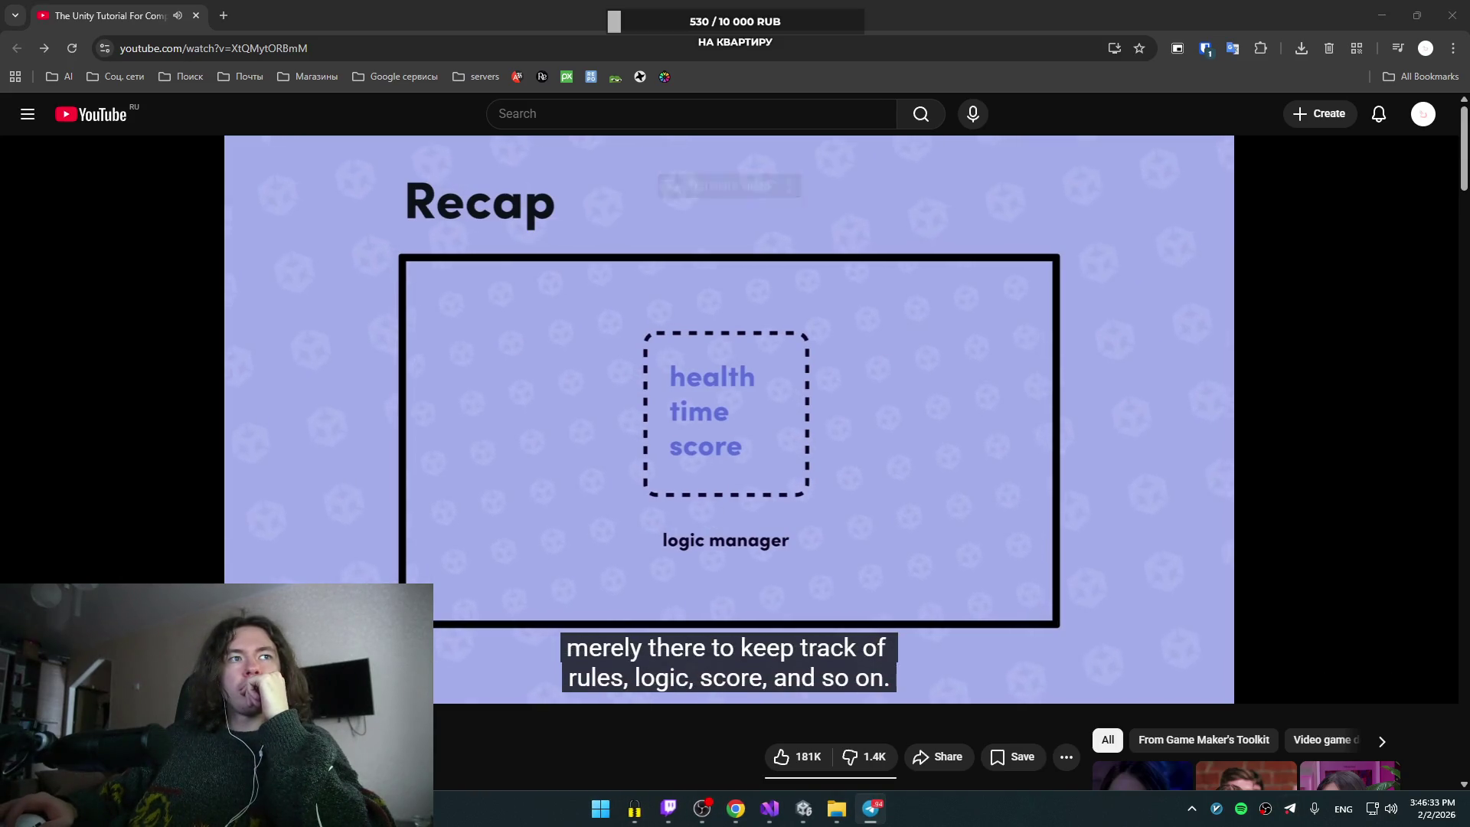
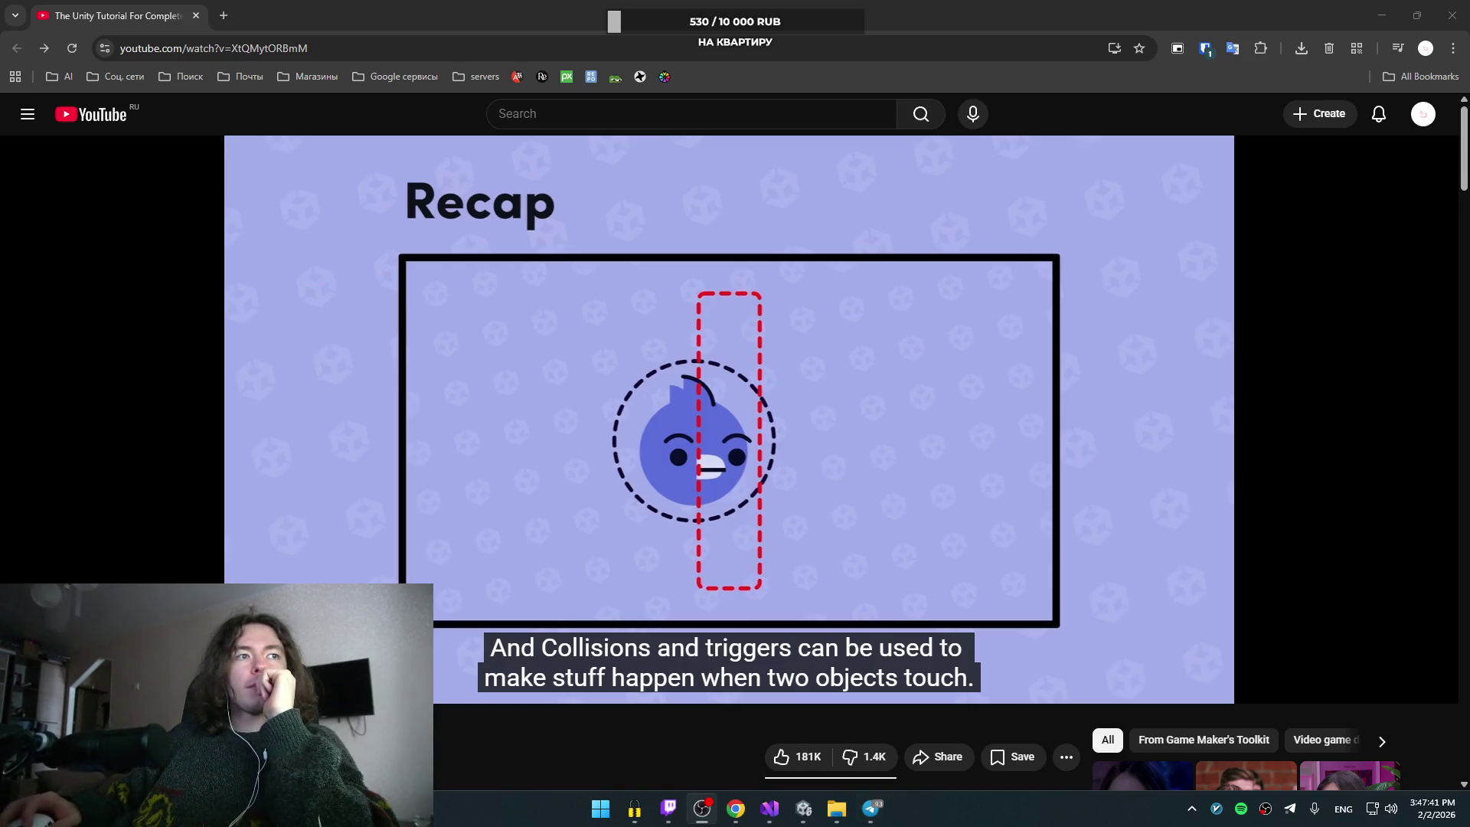
Step: Play the tutorial past the Step 5 slide and pause at LogicScript's addScore code
left_click(355, 511)
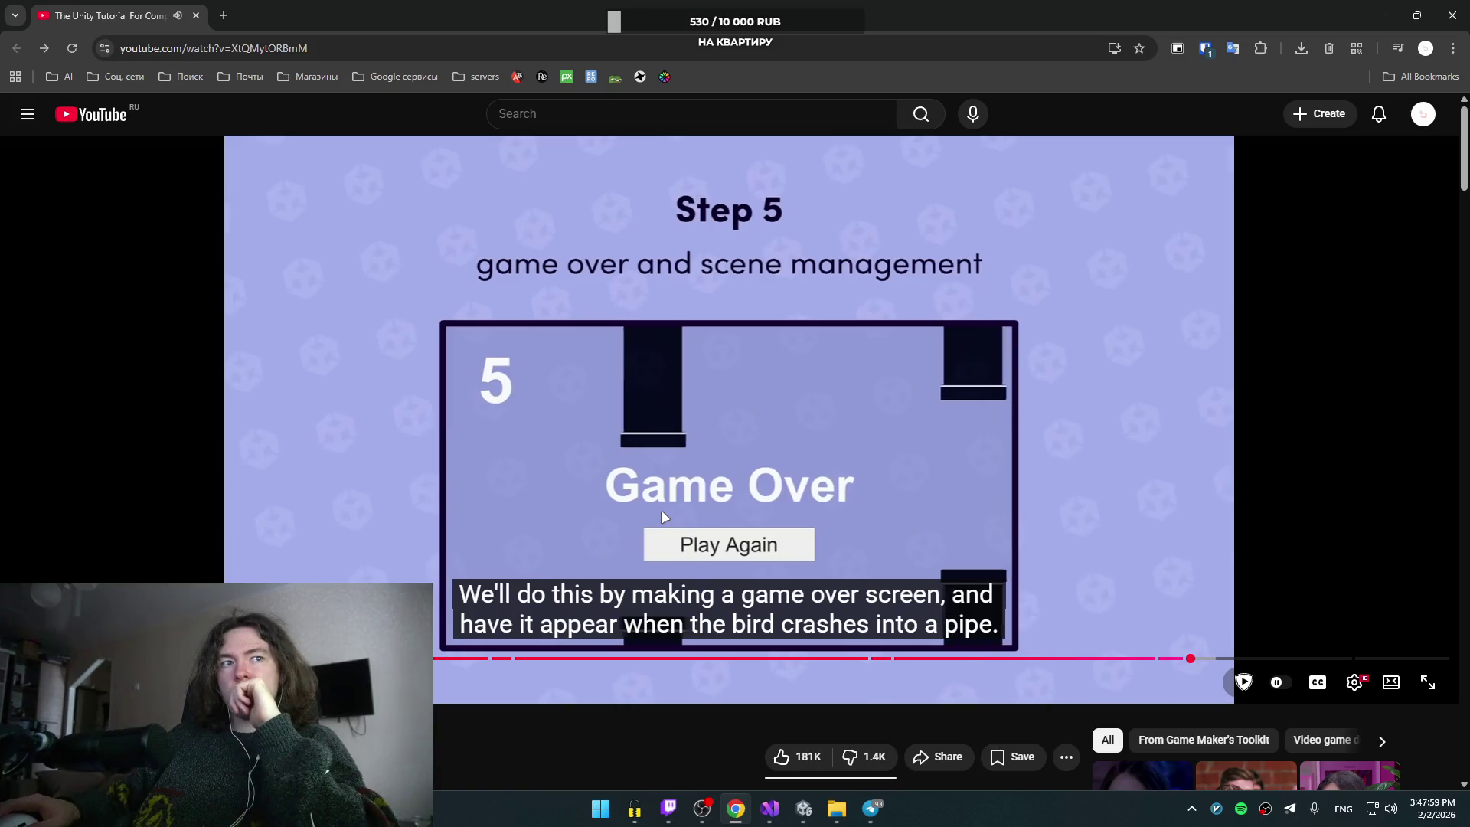
left_click(967, 453)
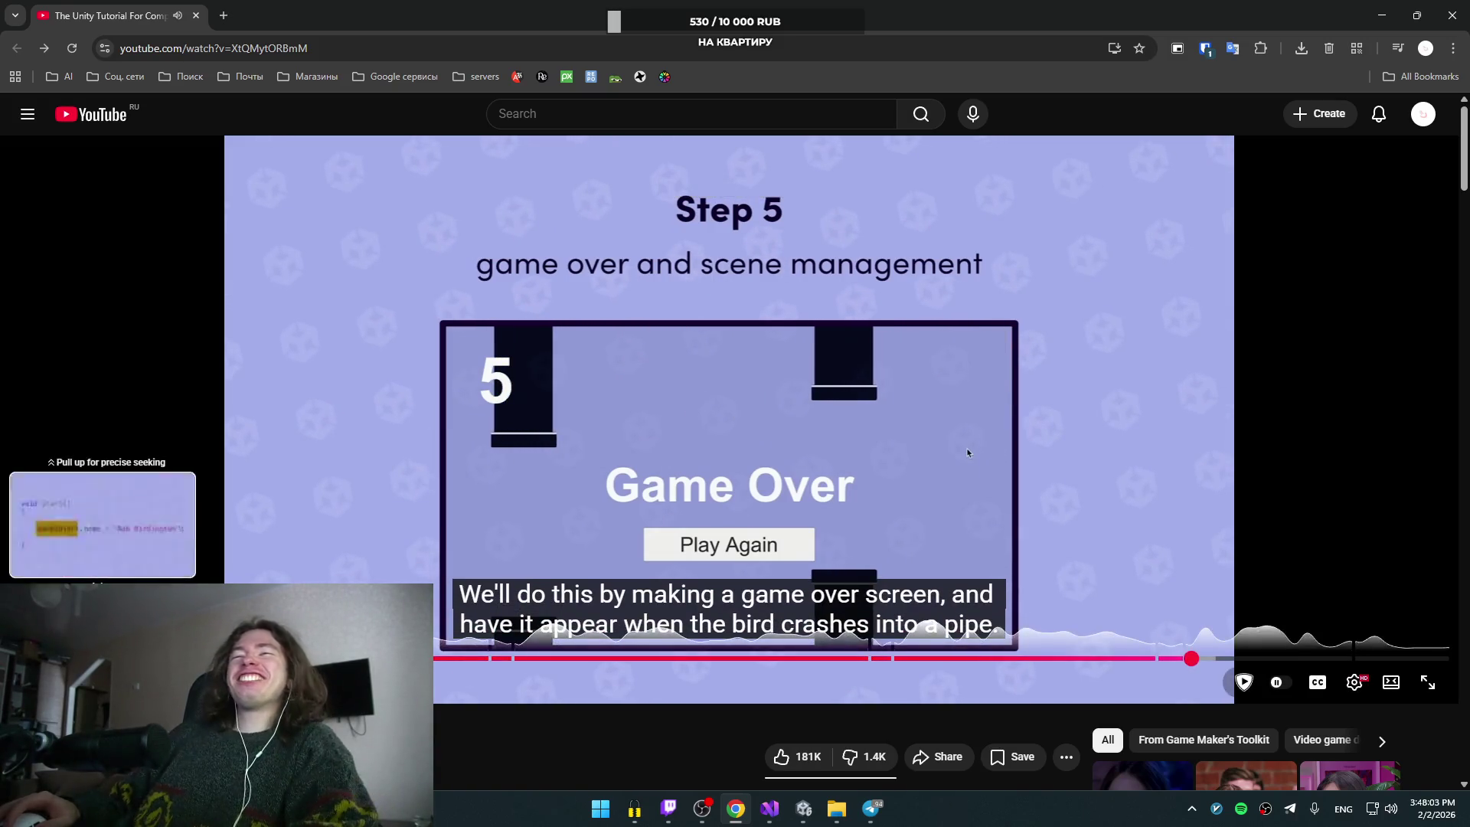
left_click(924, 562)
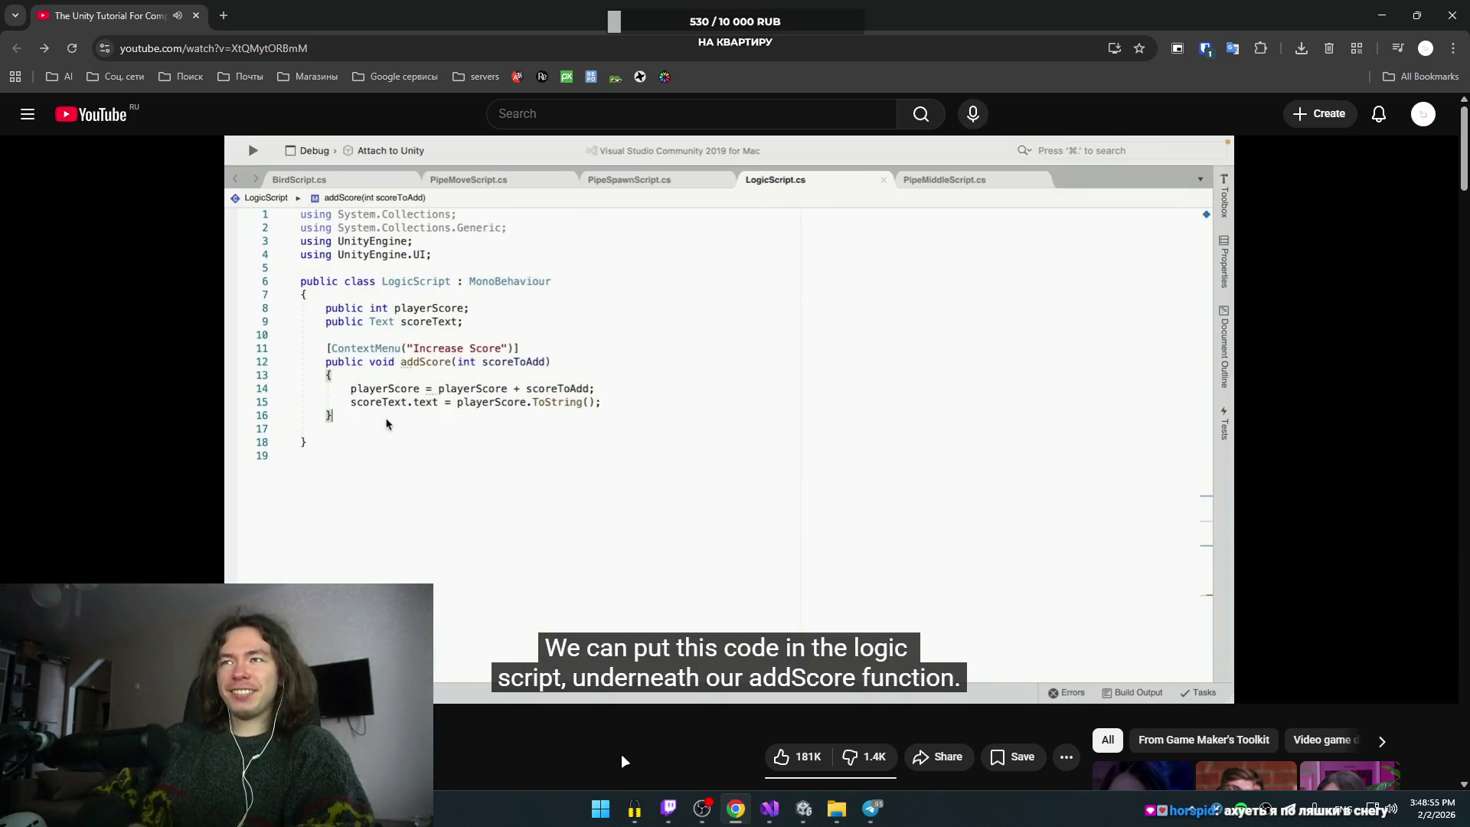
left_click(791, 471)
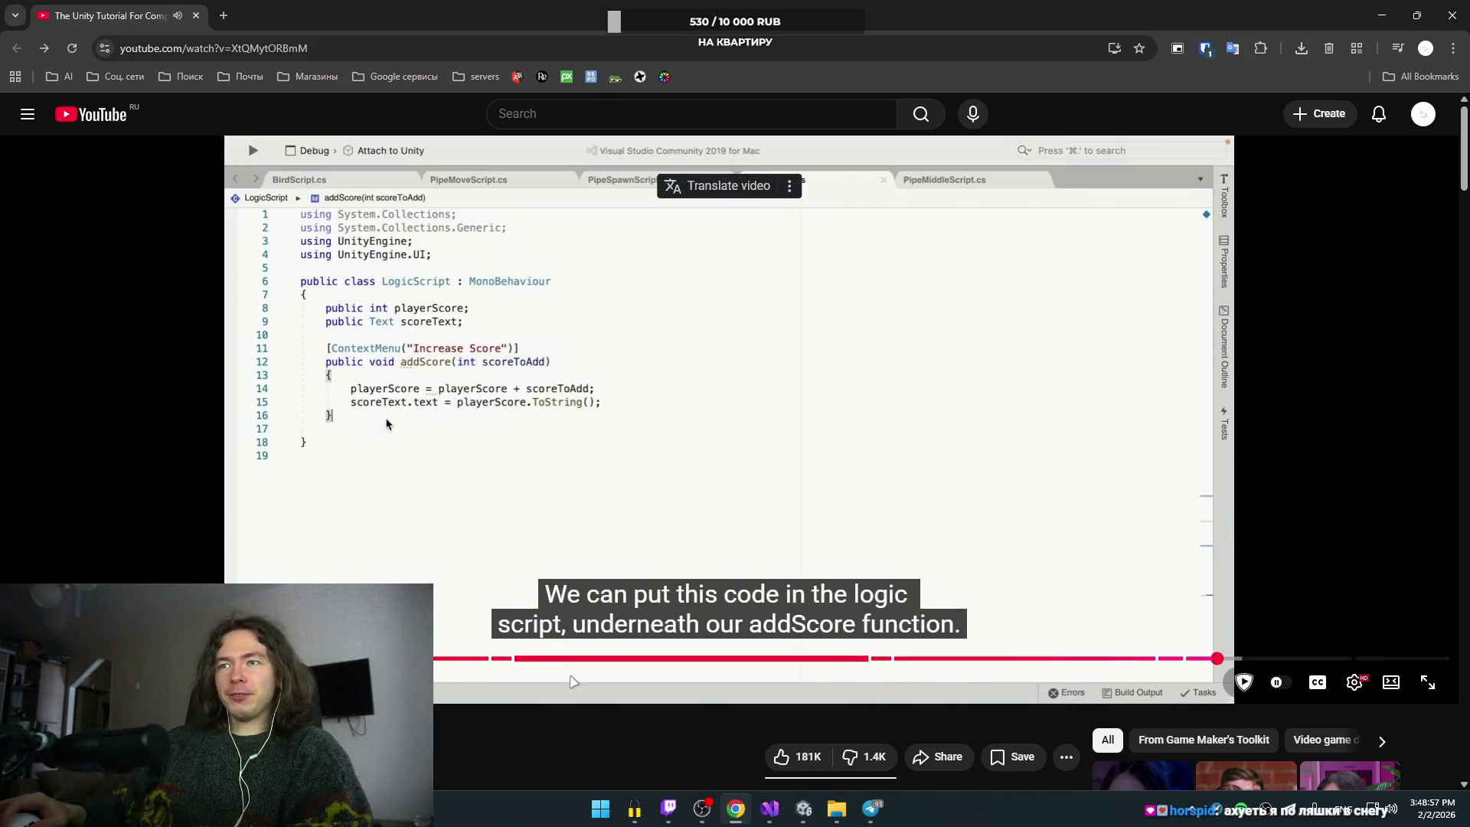
Step: Watch restartGame being written with SceneManager.LoadScene, then seek back five seconds
left_click(612, 460)
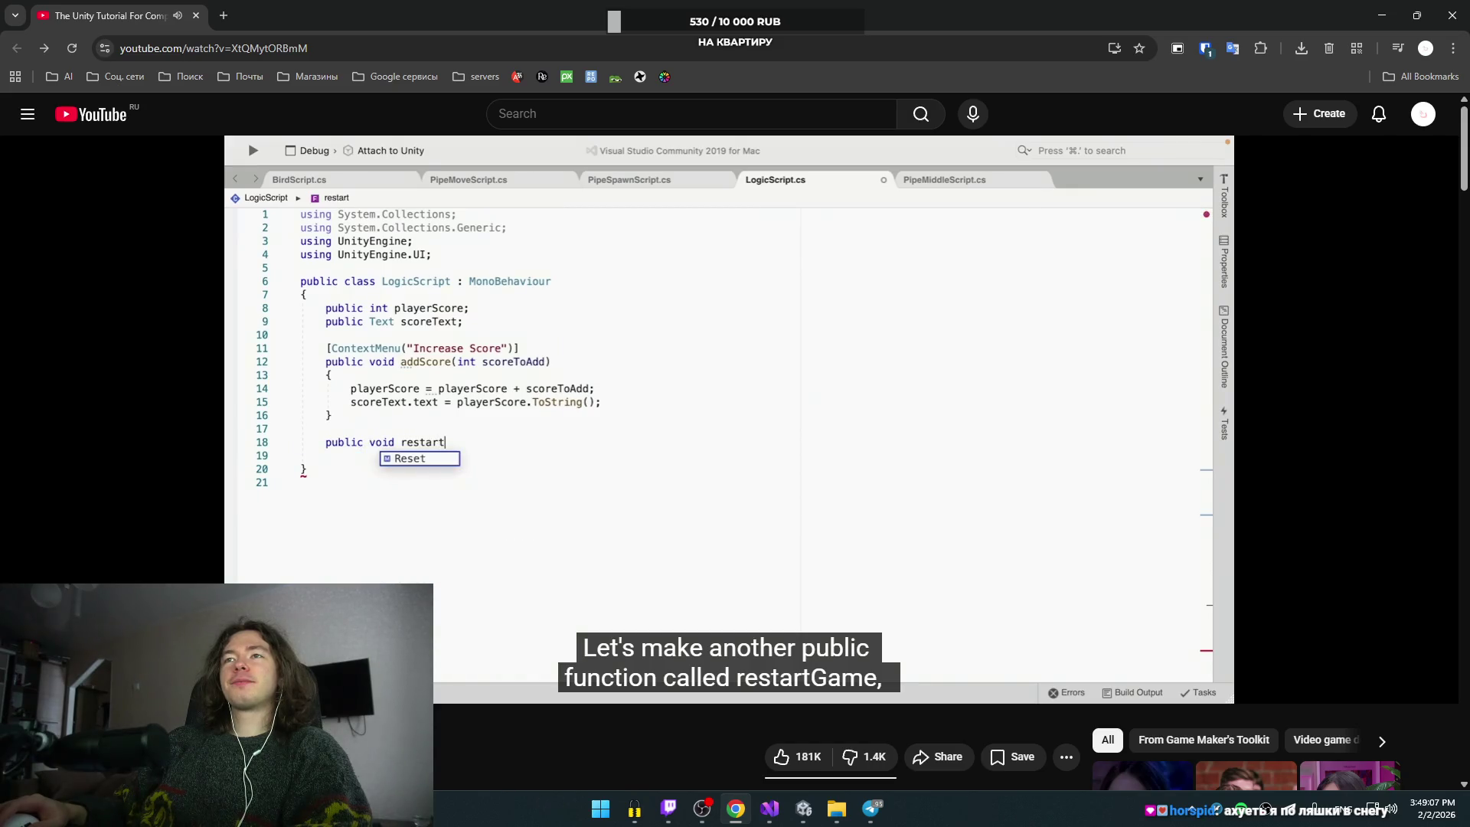
left_click(637, 447)
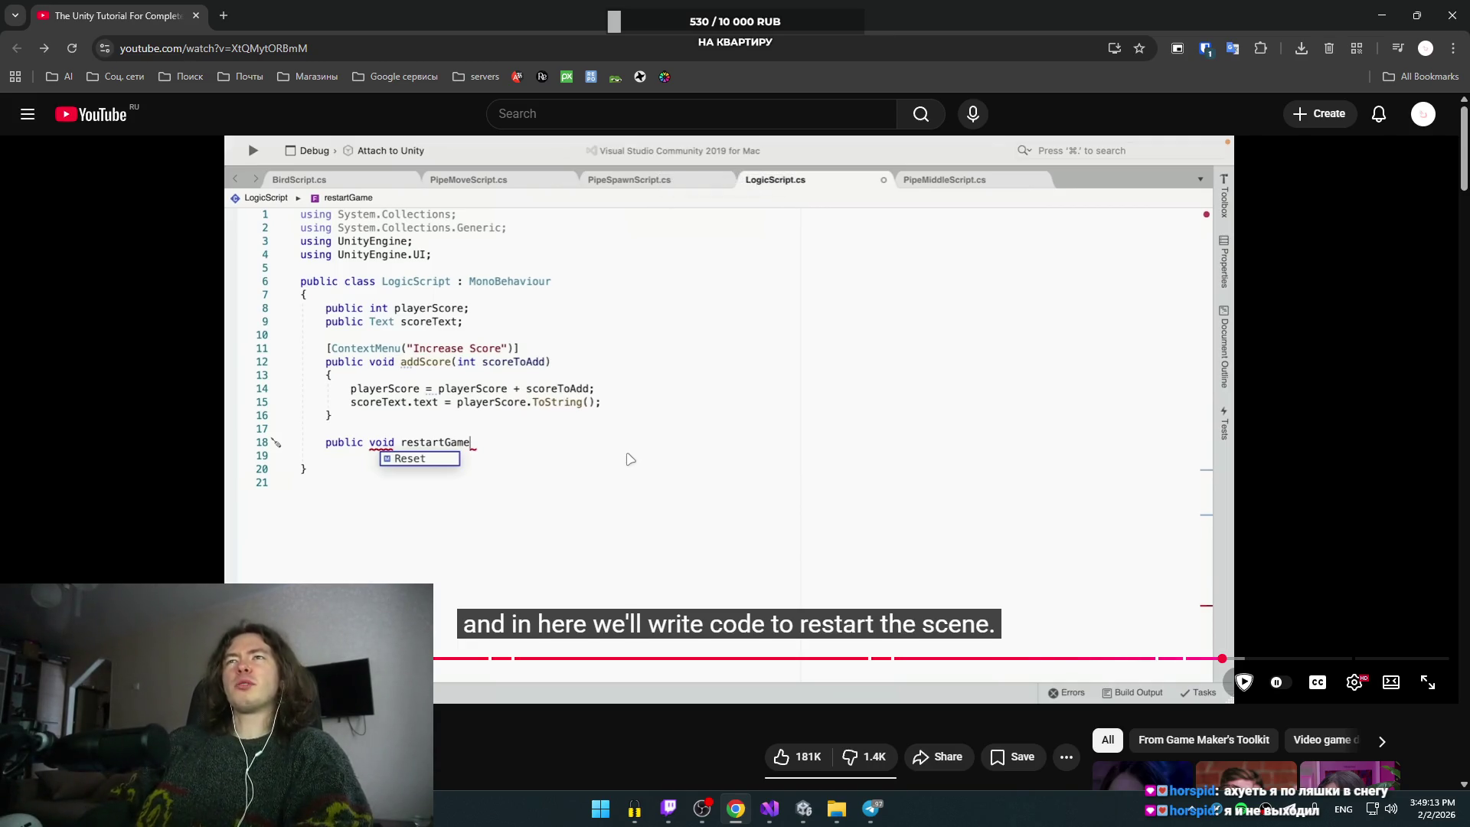
left_click(811, 356)
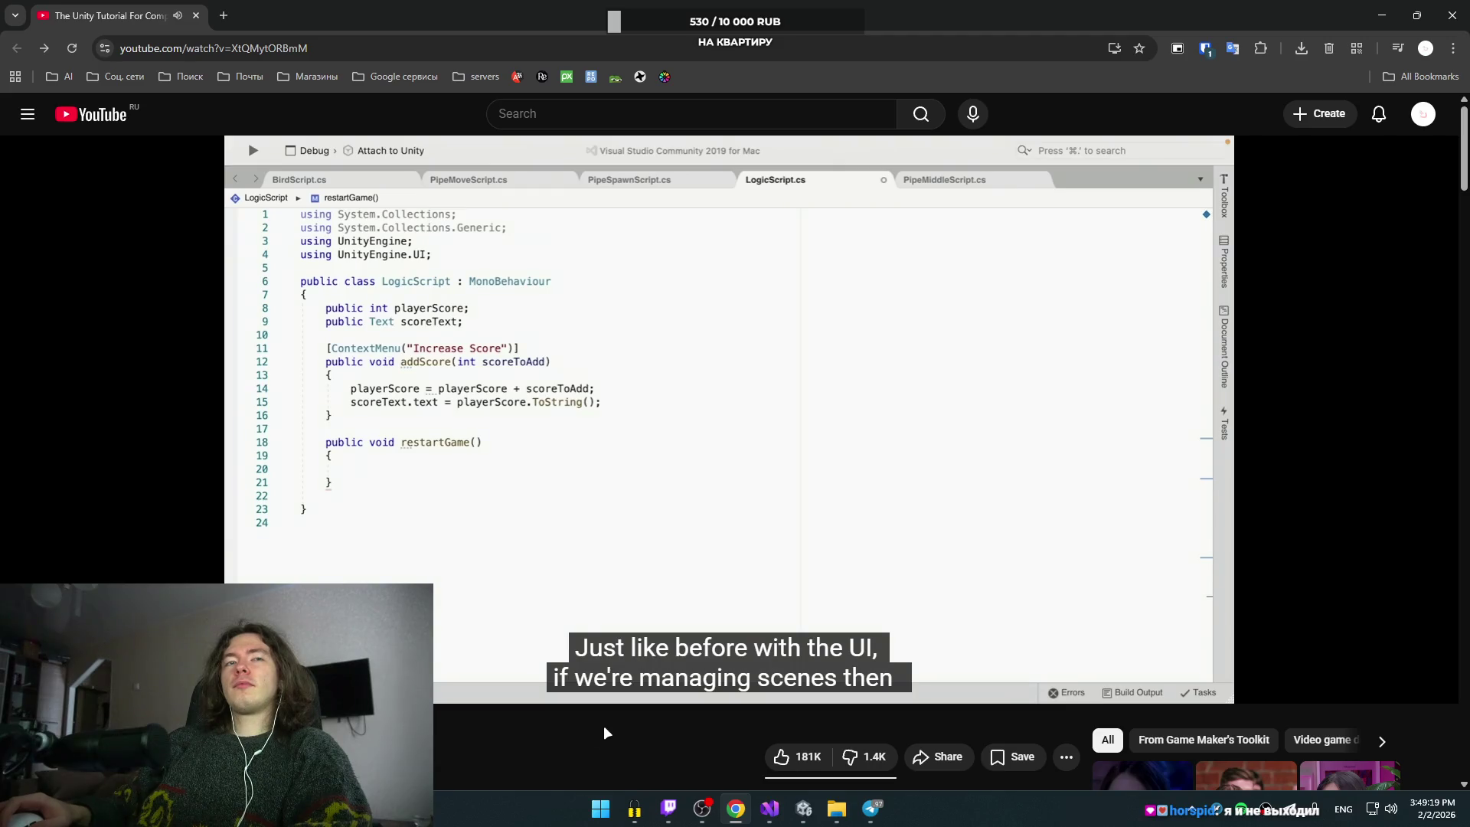
mouse_move(587, 617)
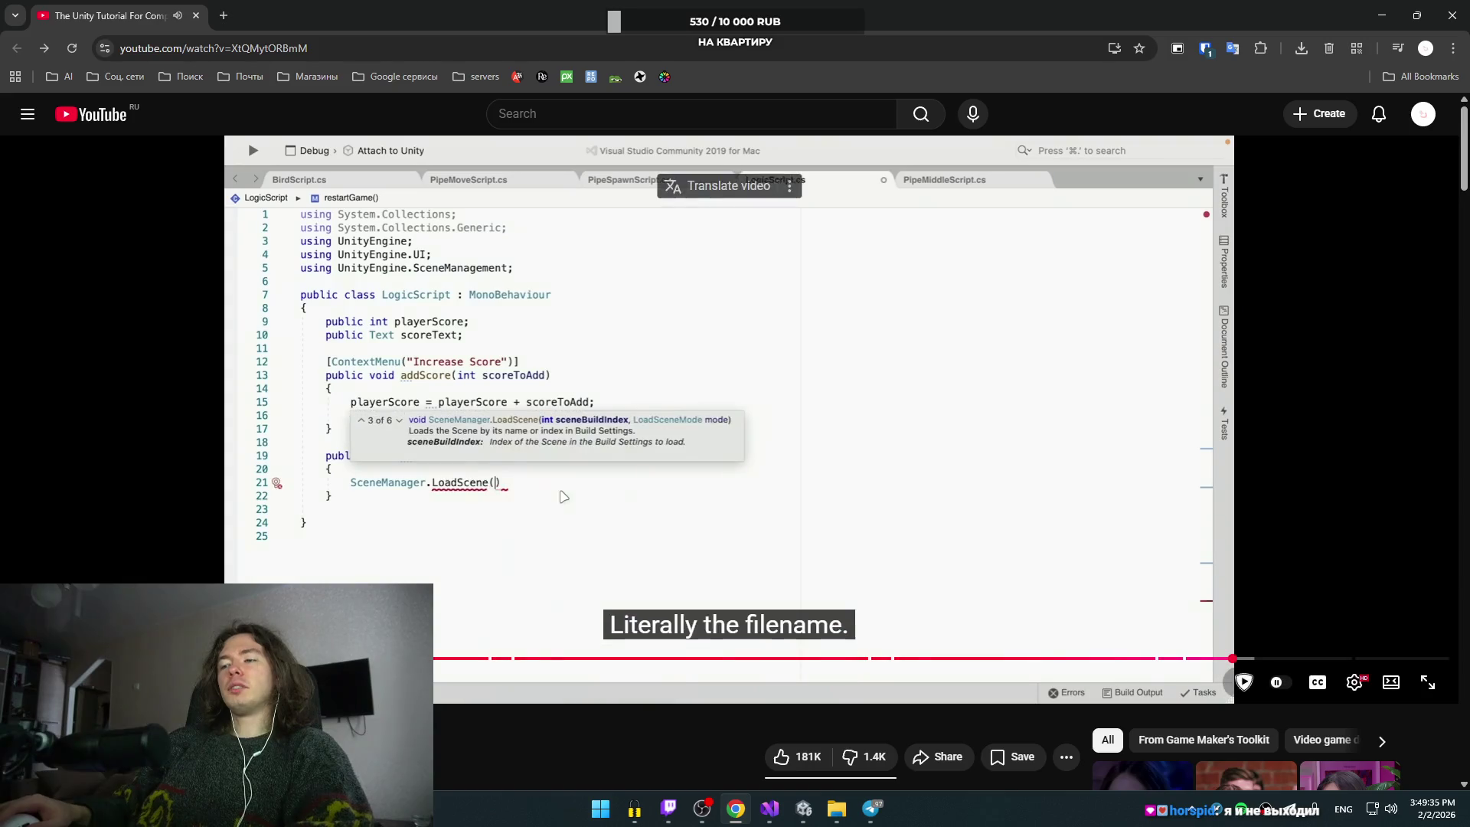
key("Left")
key("Left")
key("Left")
key("Left")
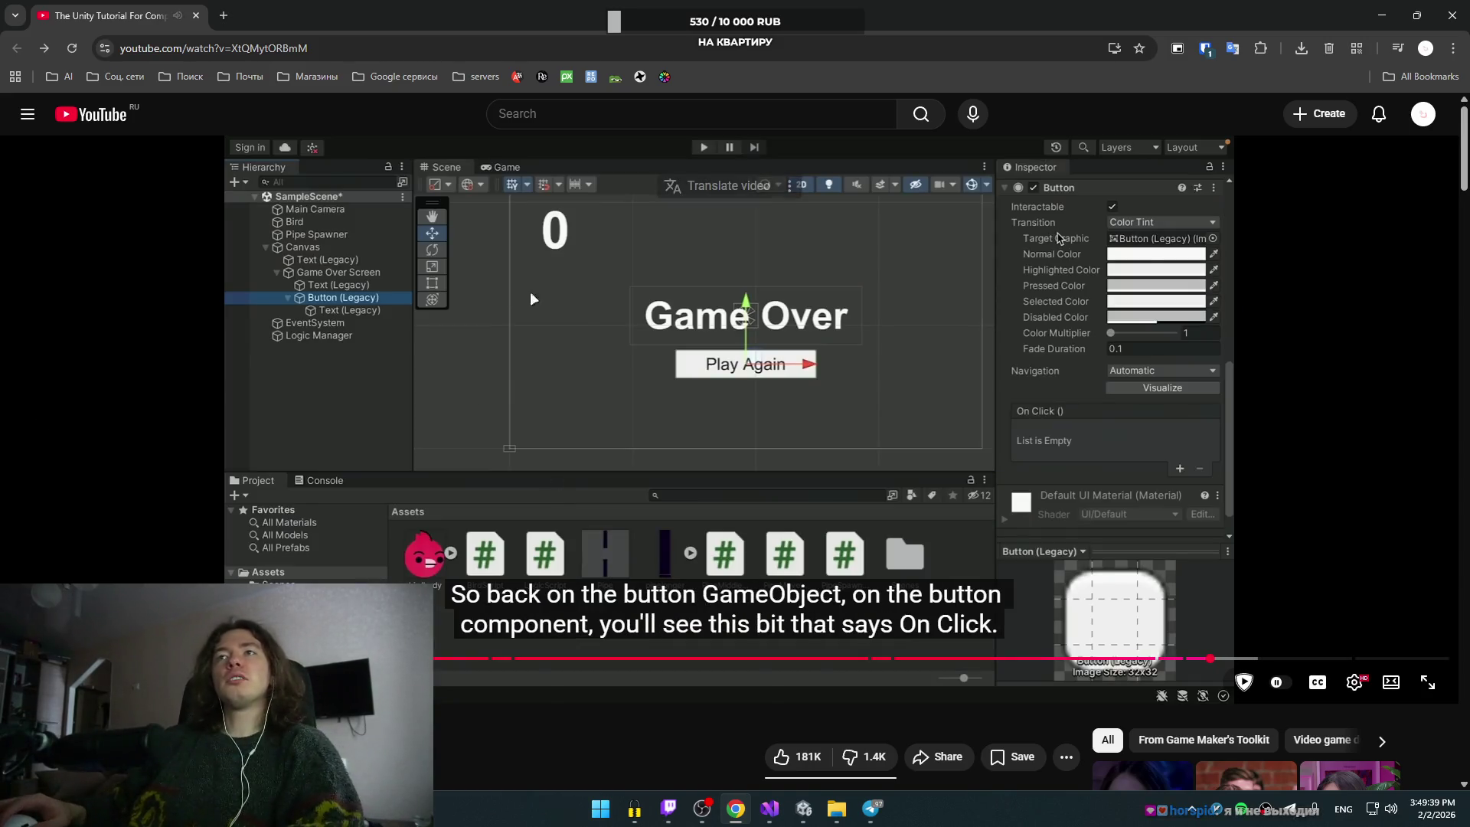
Step: Rewind the tutorial to where the Game Over Screen gets its text and button
left_click(584, 322)
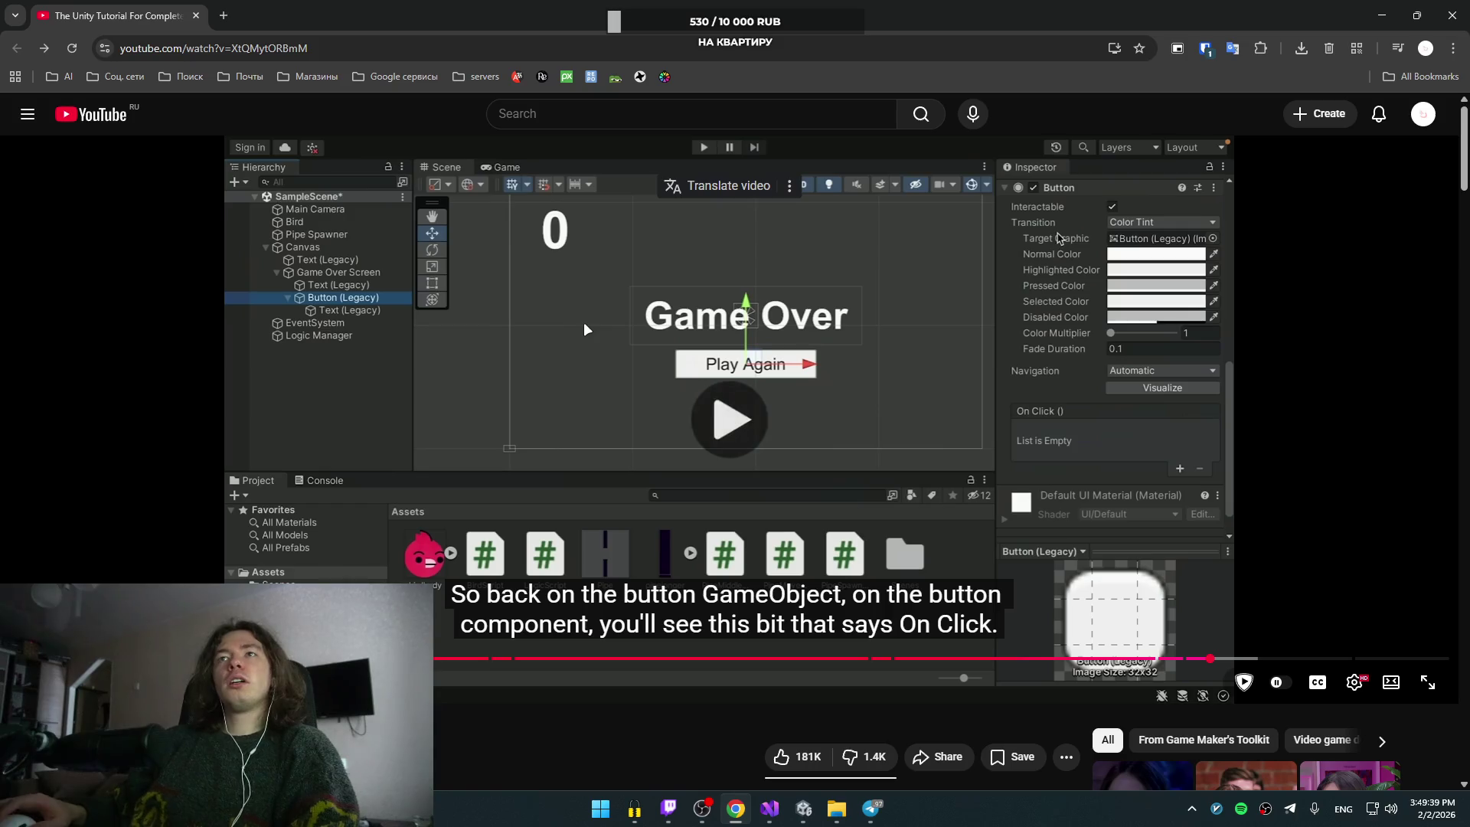
key("j")
key("Left")
key("Left")
key("Left")
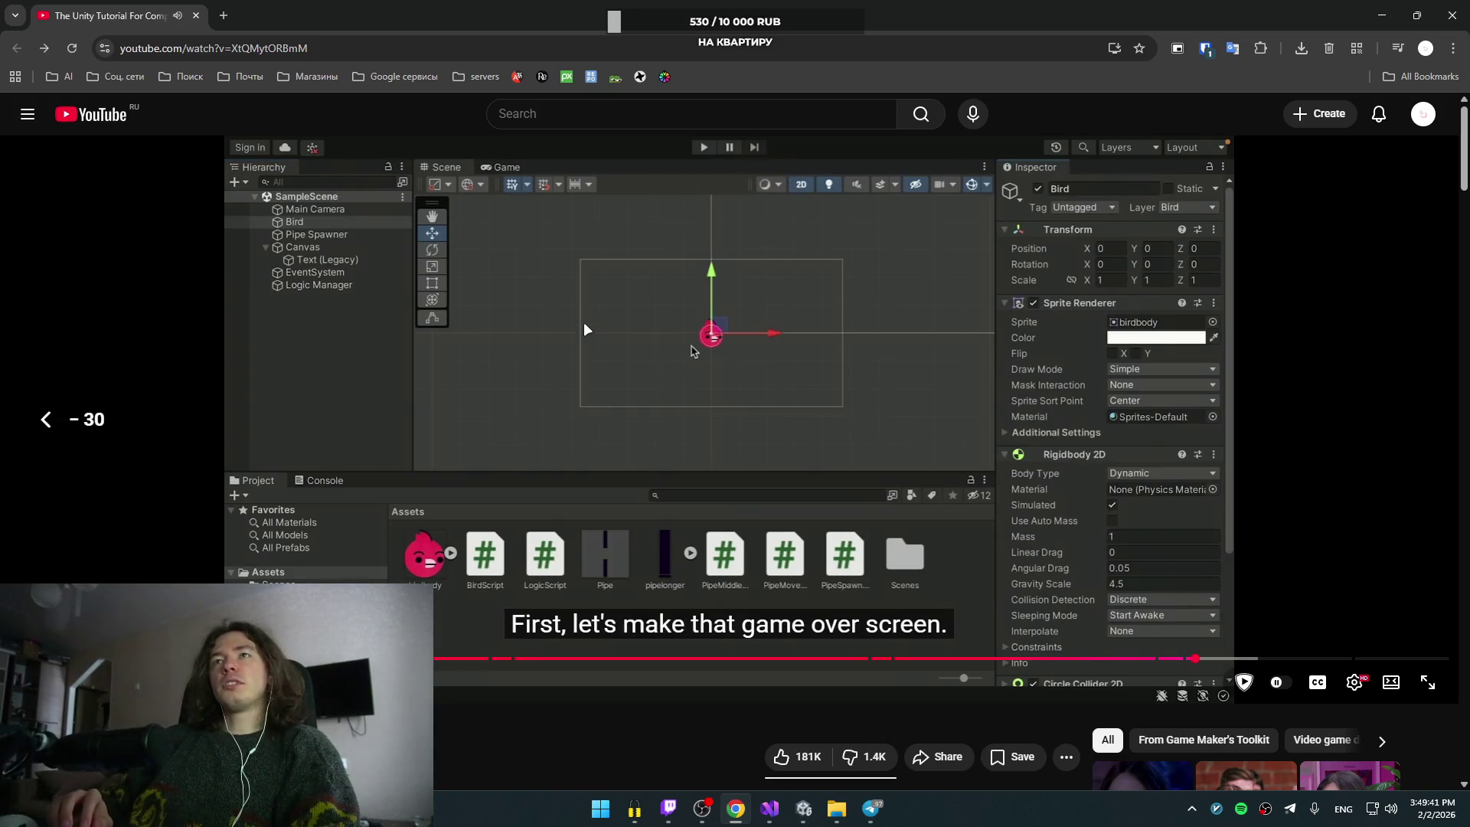
key("Right")
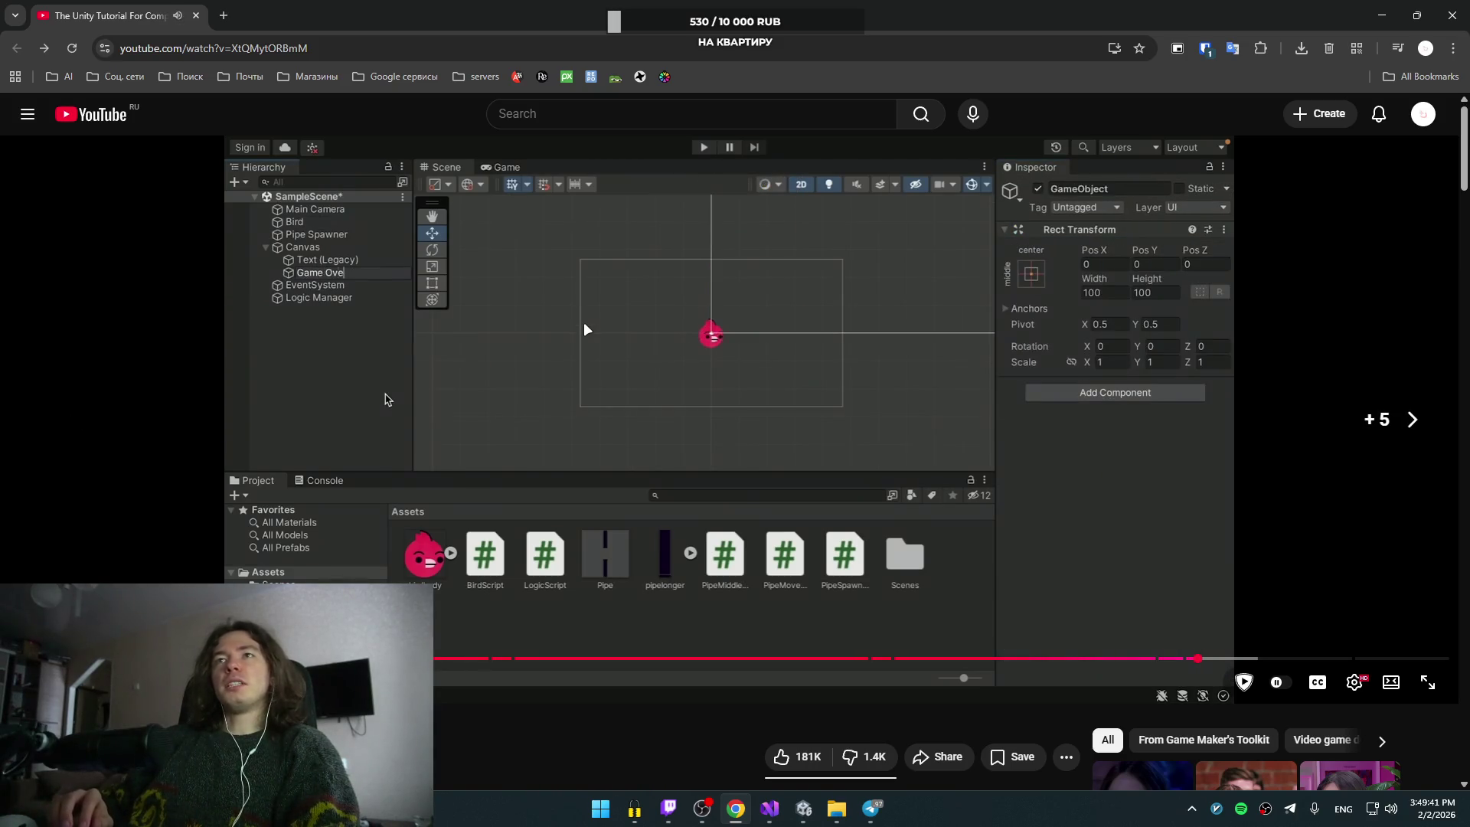
key("Right")
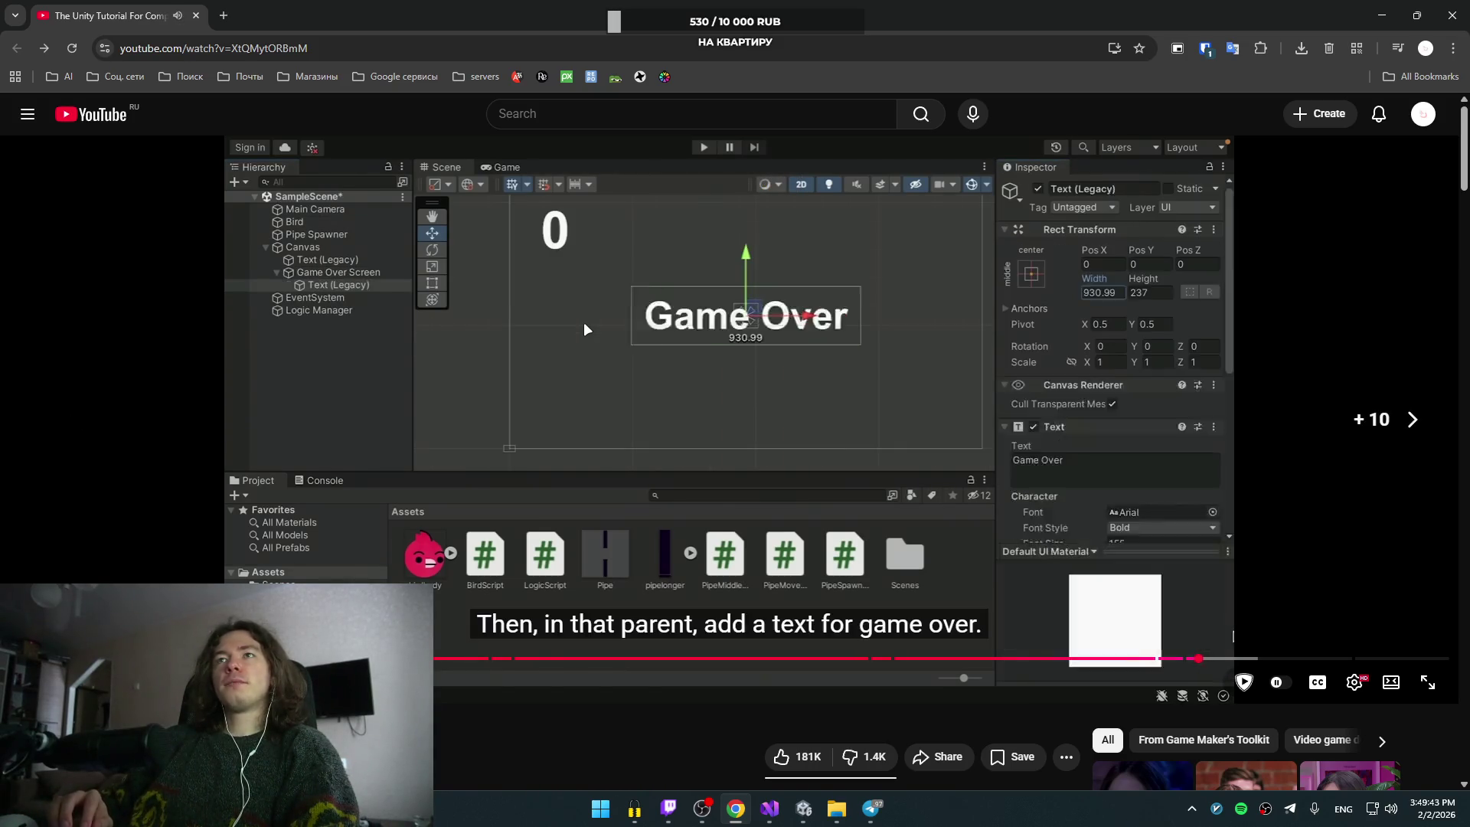
key("Left")
key("Left")
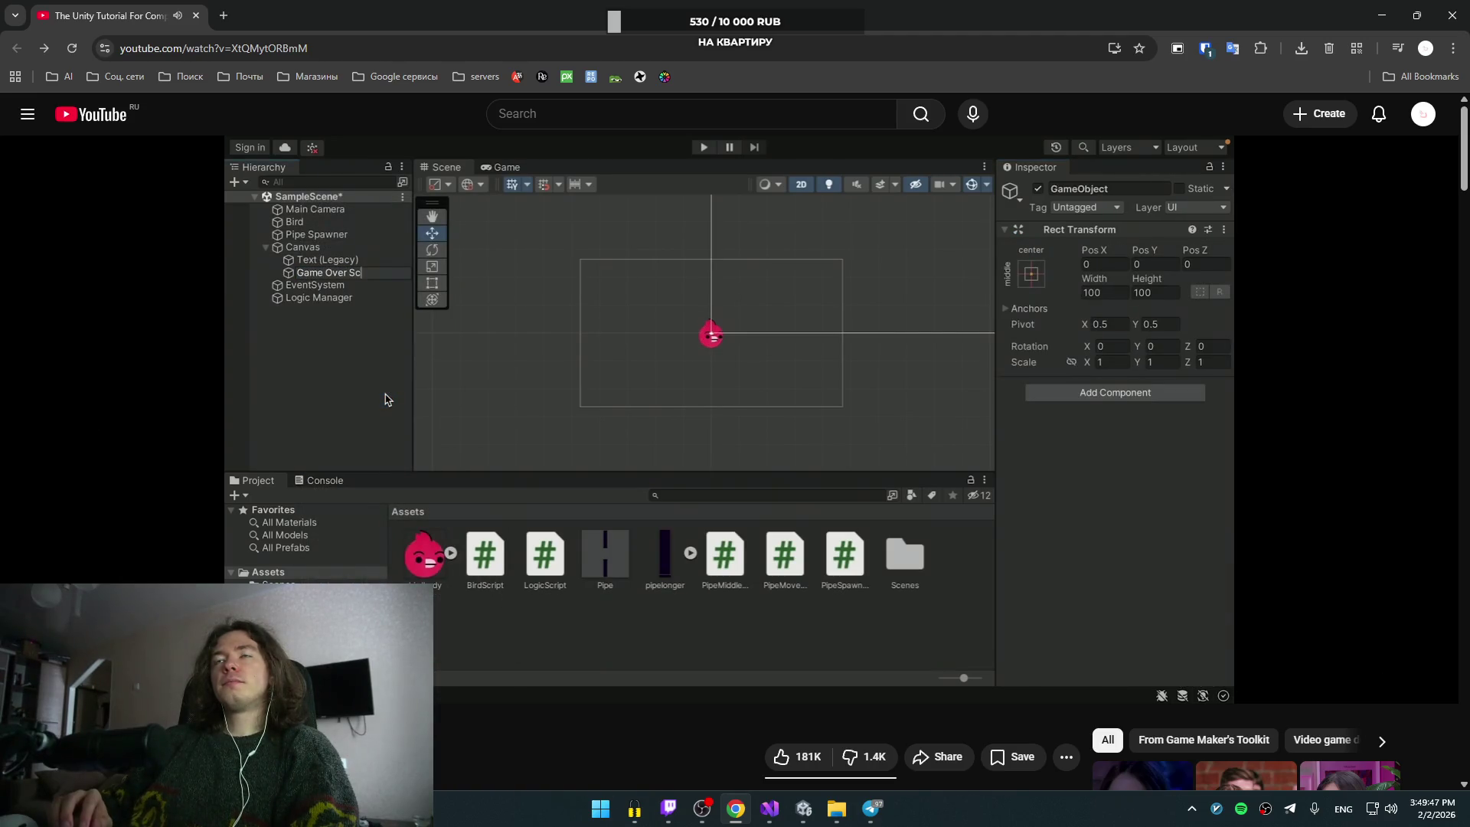
key("Left")
key("Left")
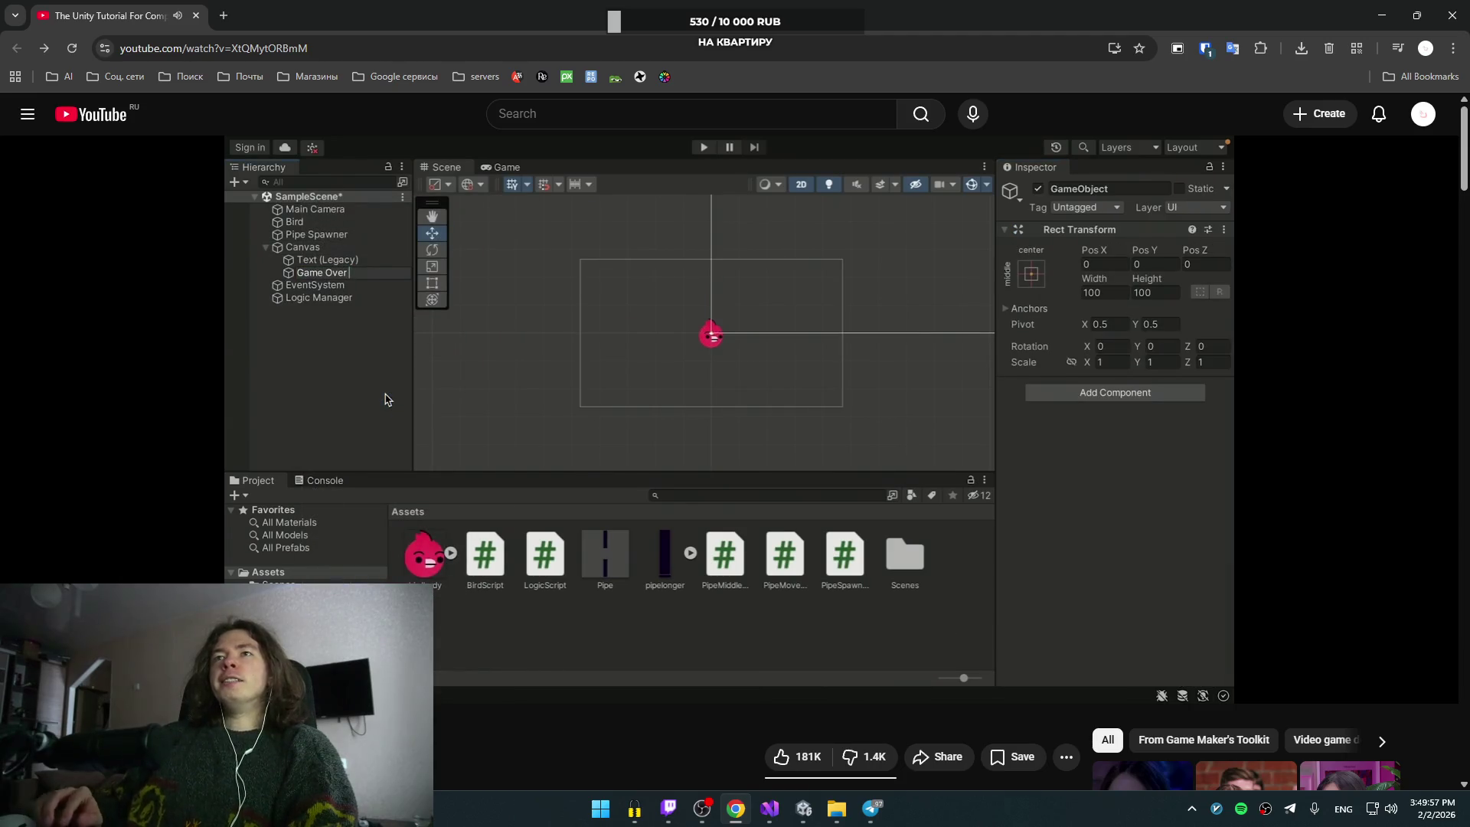
Step: Watch until the Button (Legacy) is added, pause, and bring up the Unity editor
mouse_move(694, 291)
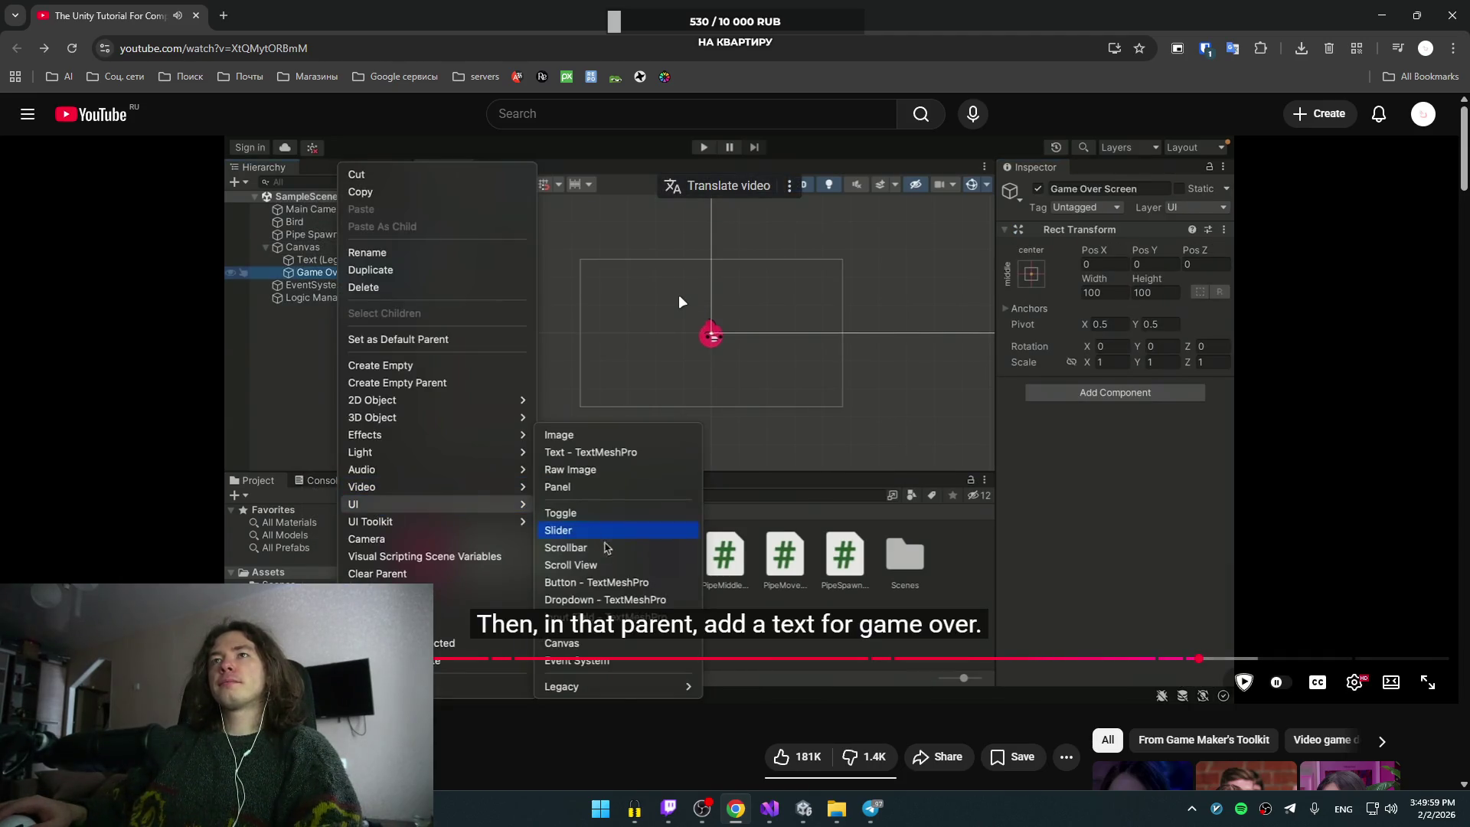
left_click(678, 294)
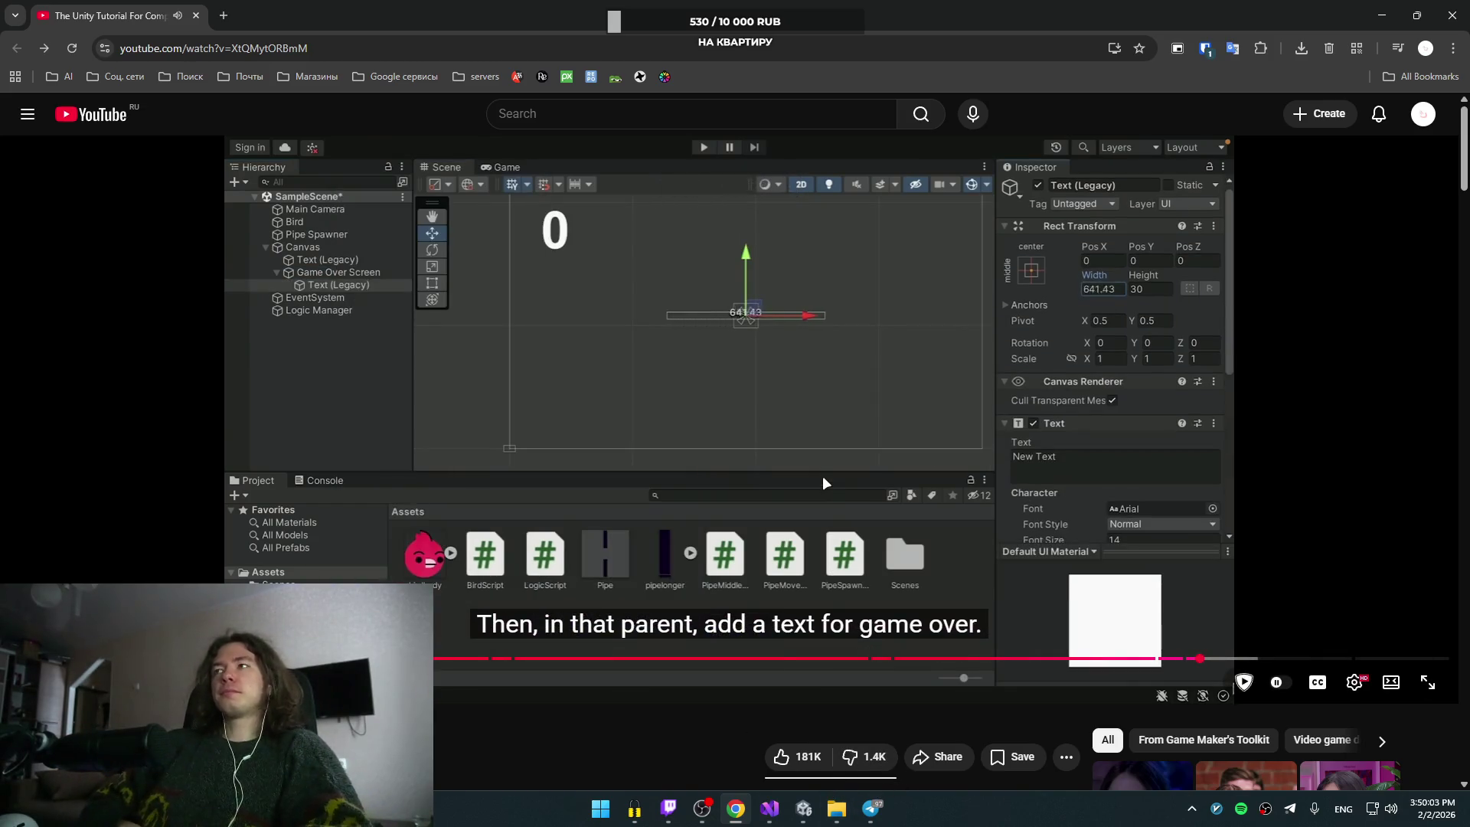
left_click(798, 392)
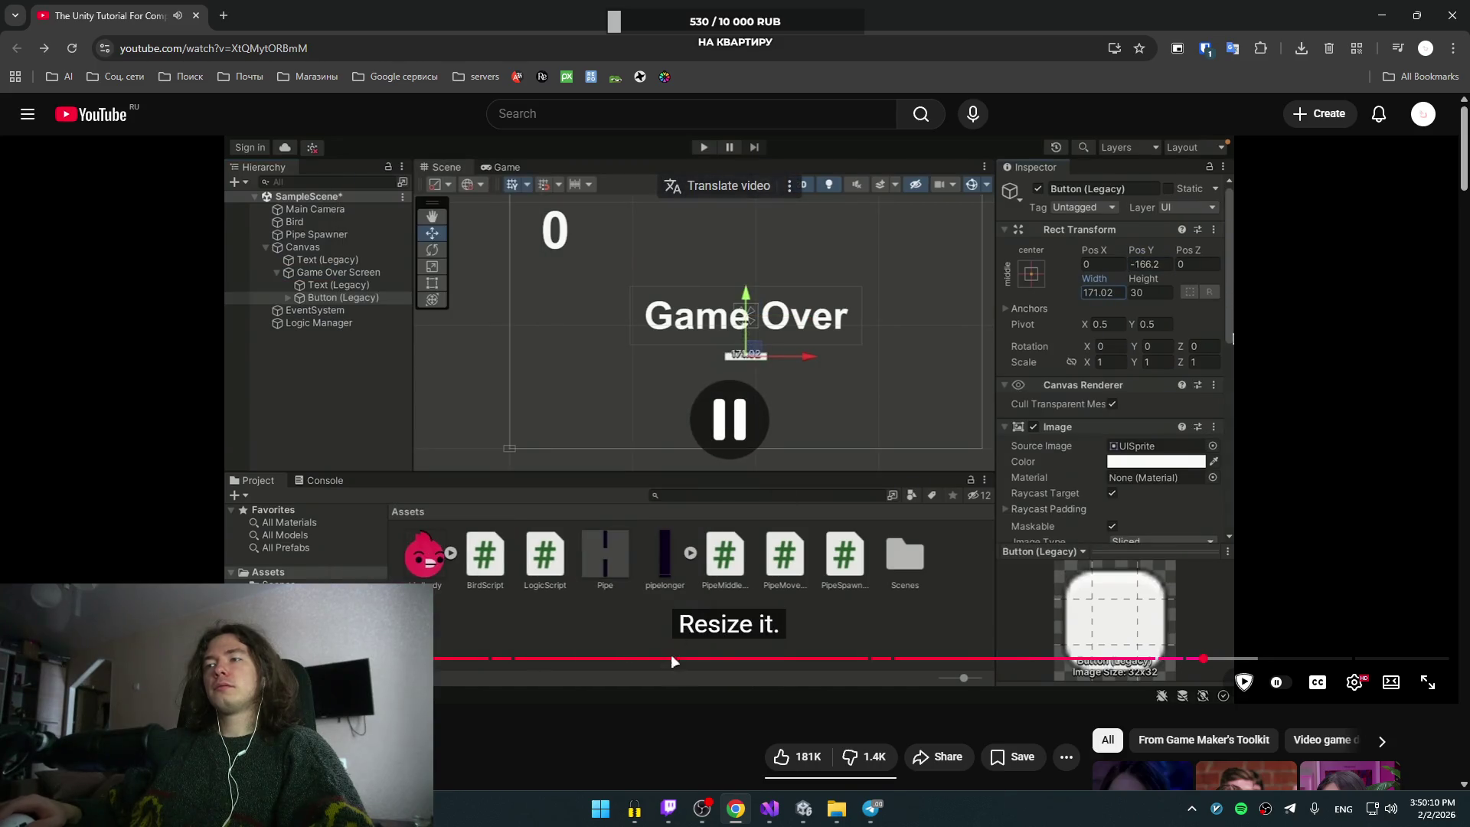
left_click(803, 808)
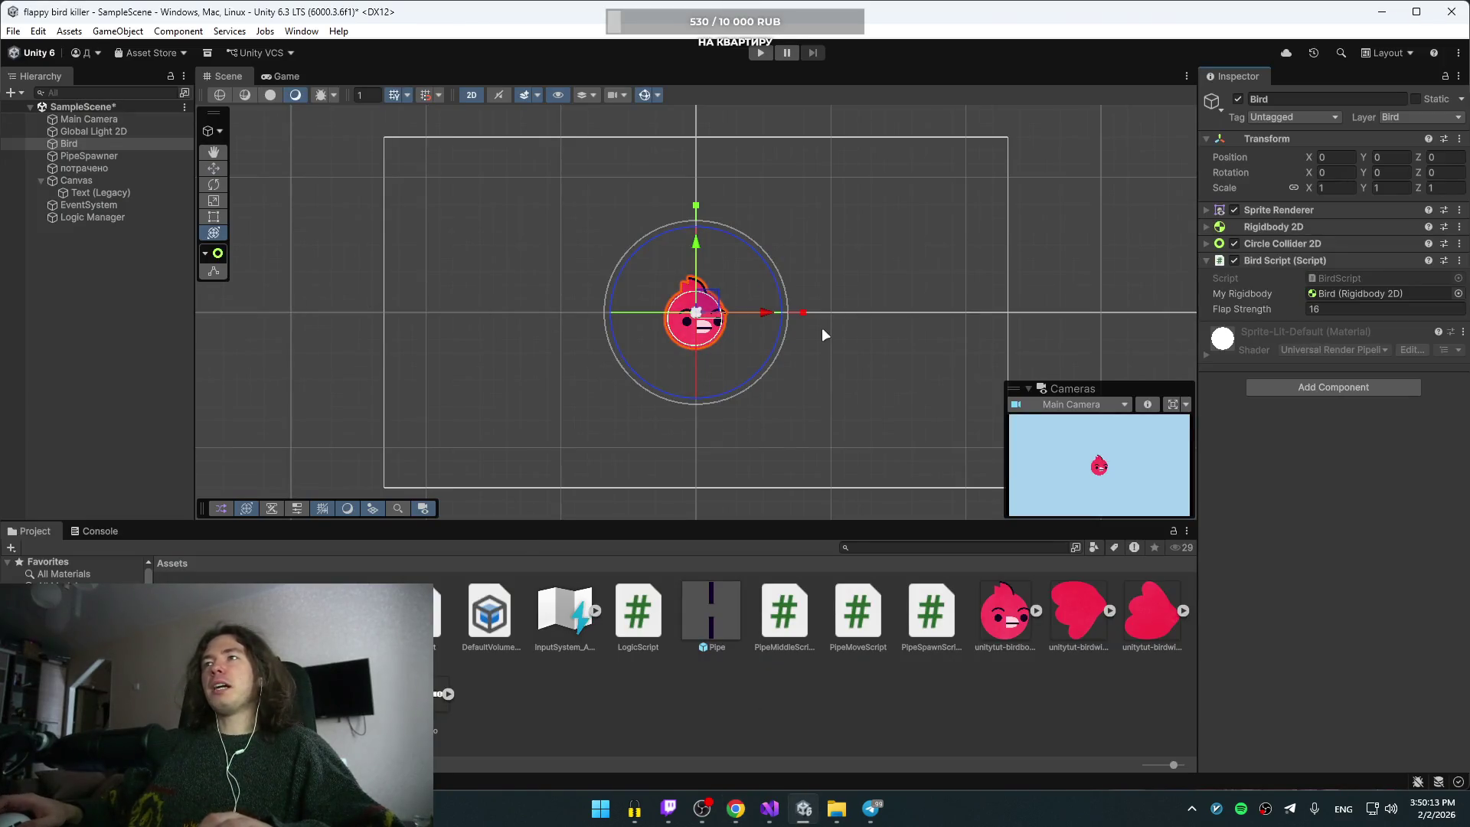
Step: Inspect the Canvas, EventSystem and Text (Legacy) objects and pan the scene to the camera frame
scroll(821, 328, "down", 10)
left_click(364, 252)
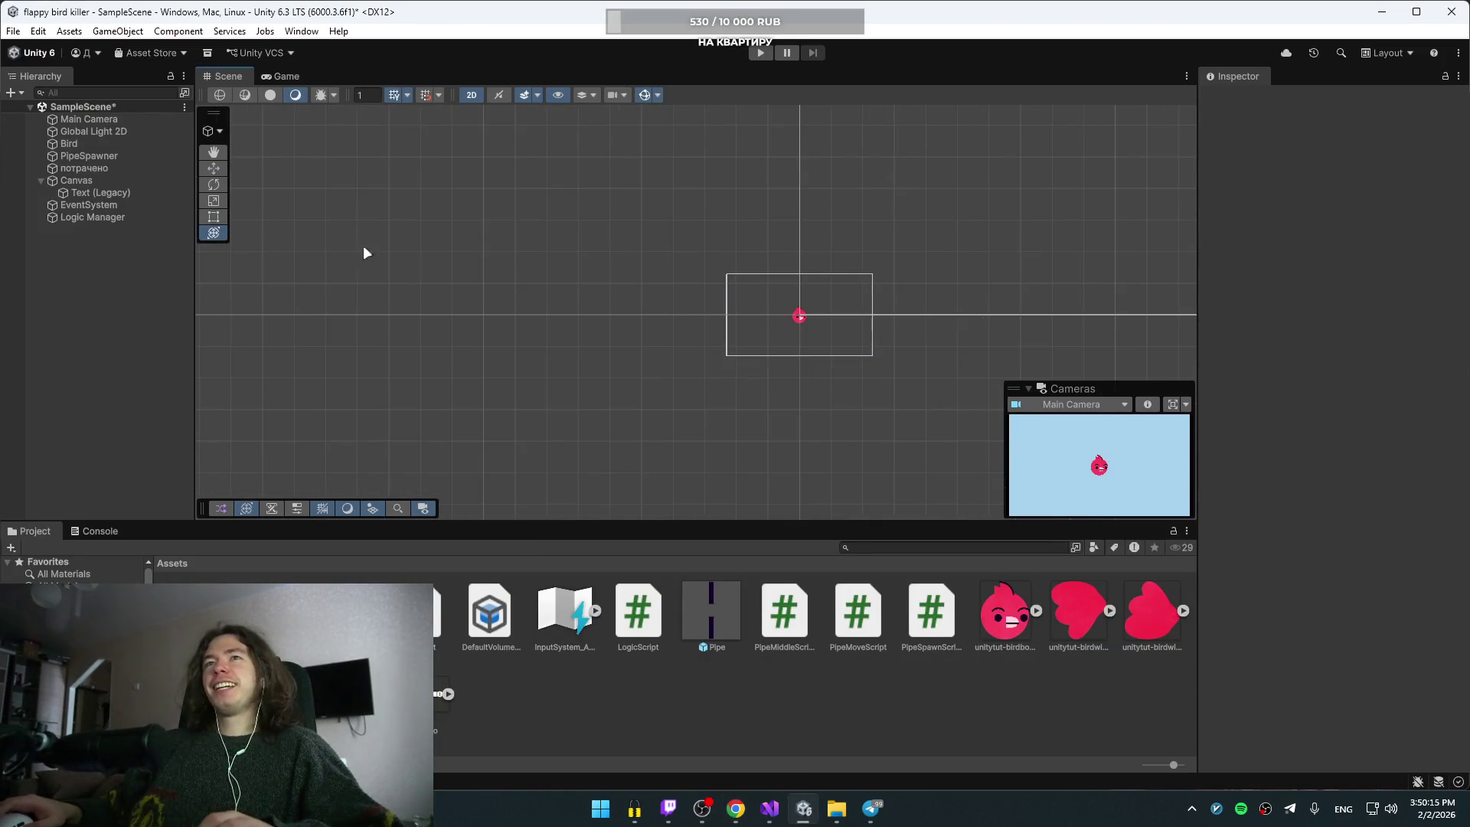
left_click(76, 182)
scroll(620, 259, "down", 5)
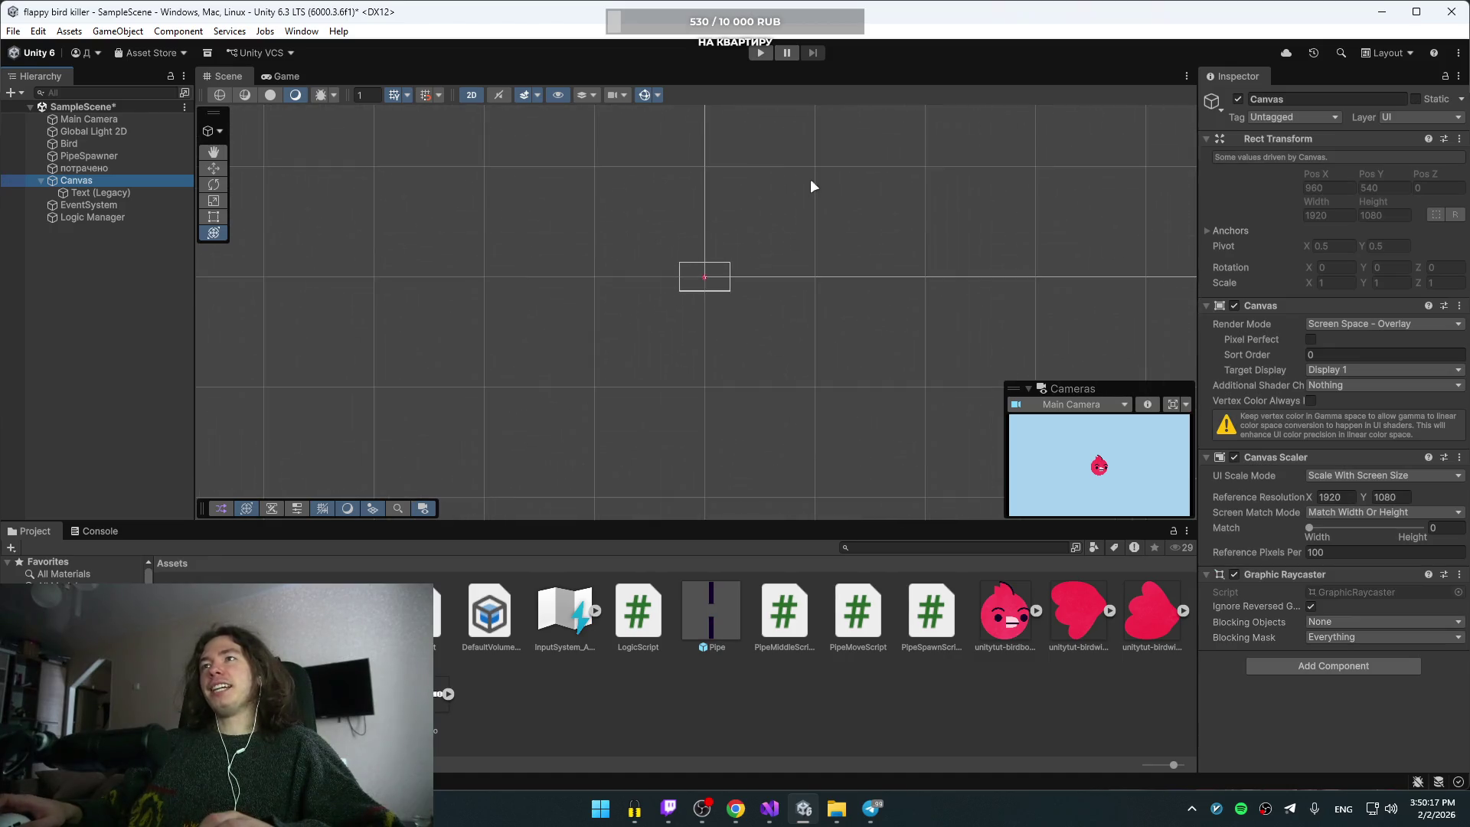
left_click_drag(810, 177, 711, 382)
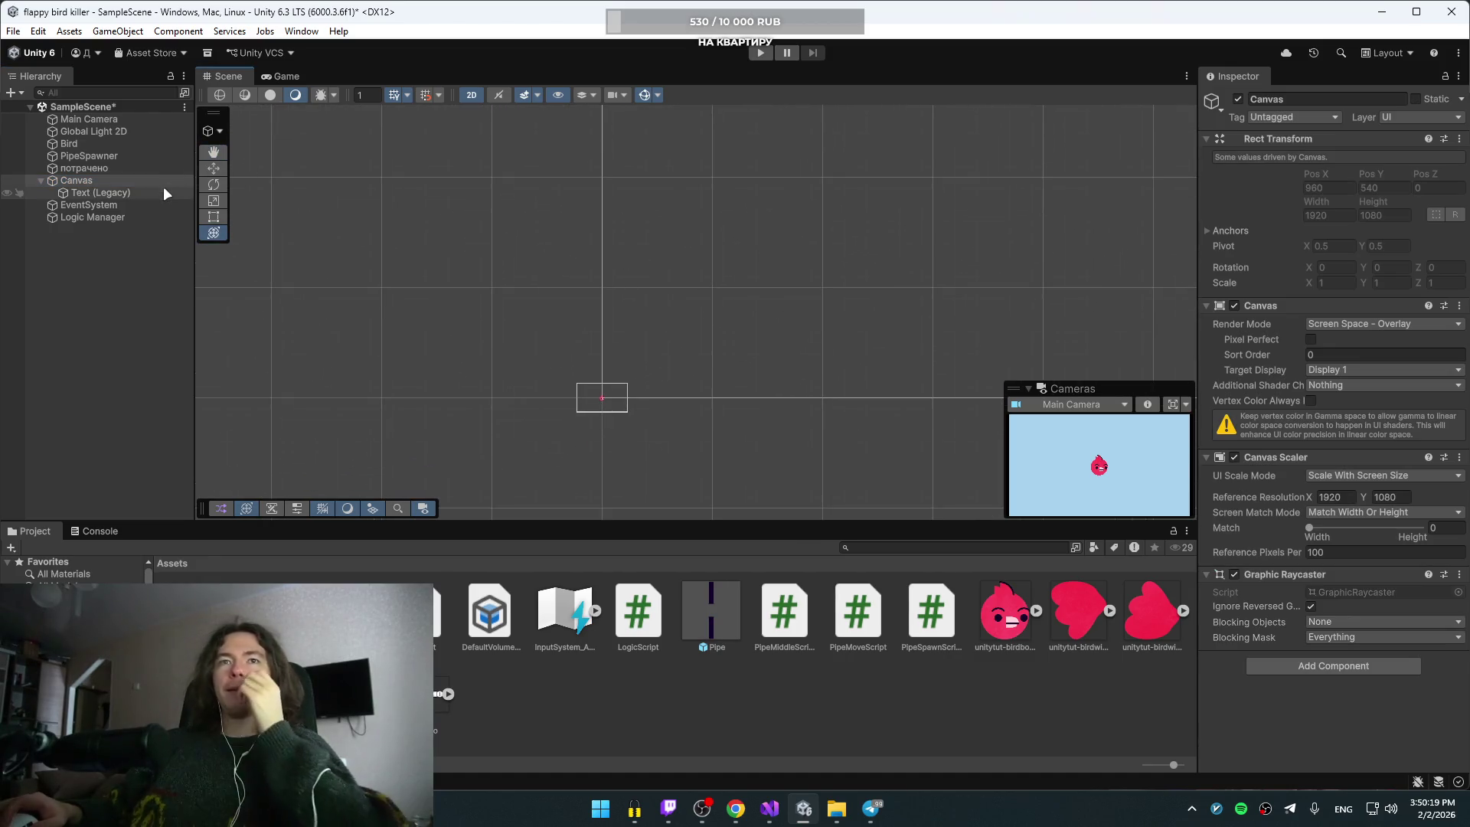
scroll(628, 348, "up", 5)
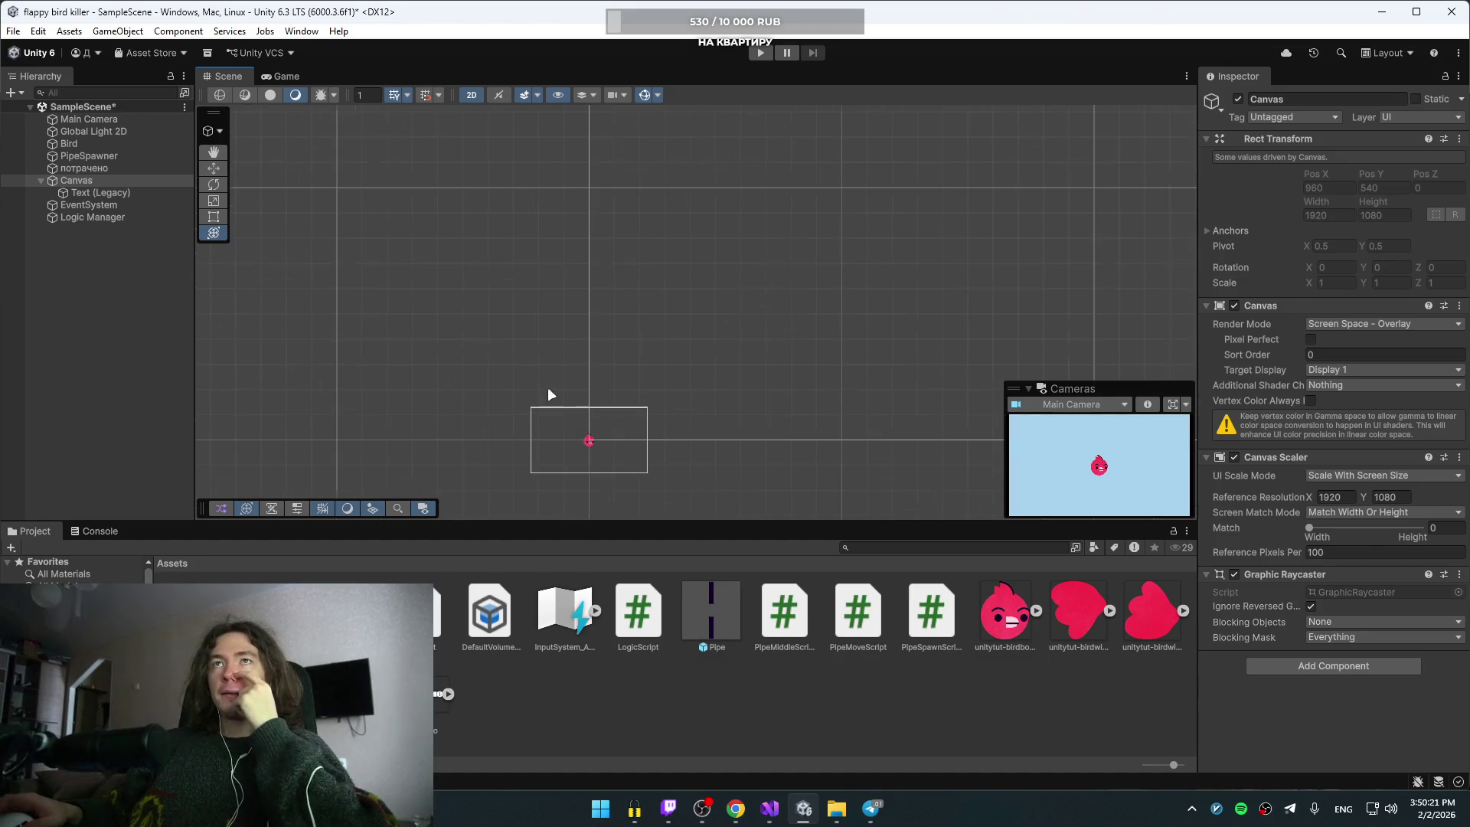
left_click(118, 204)
left_click(104, 191)
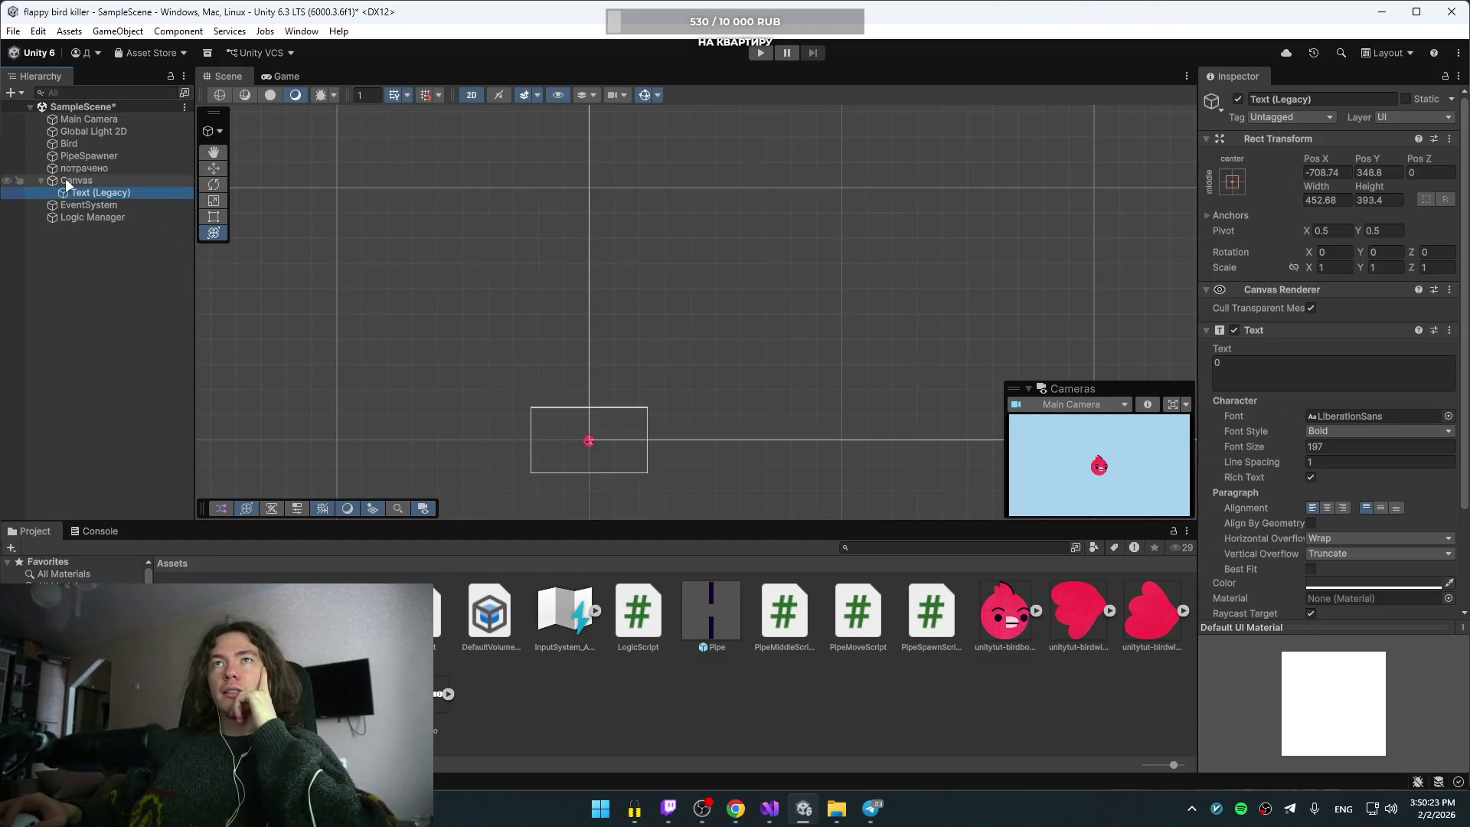
left_click(66, 180)
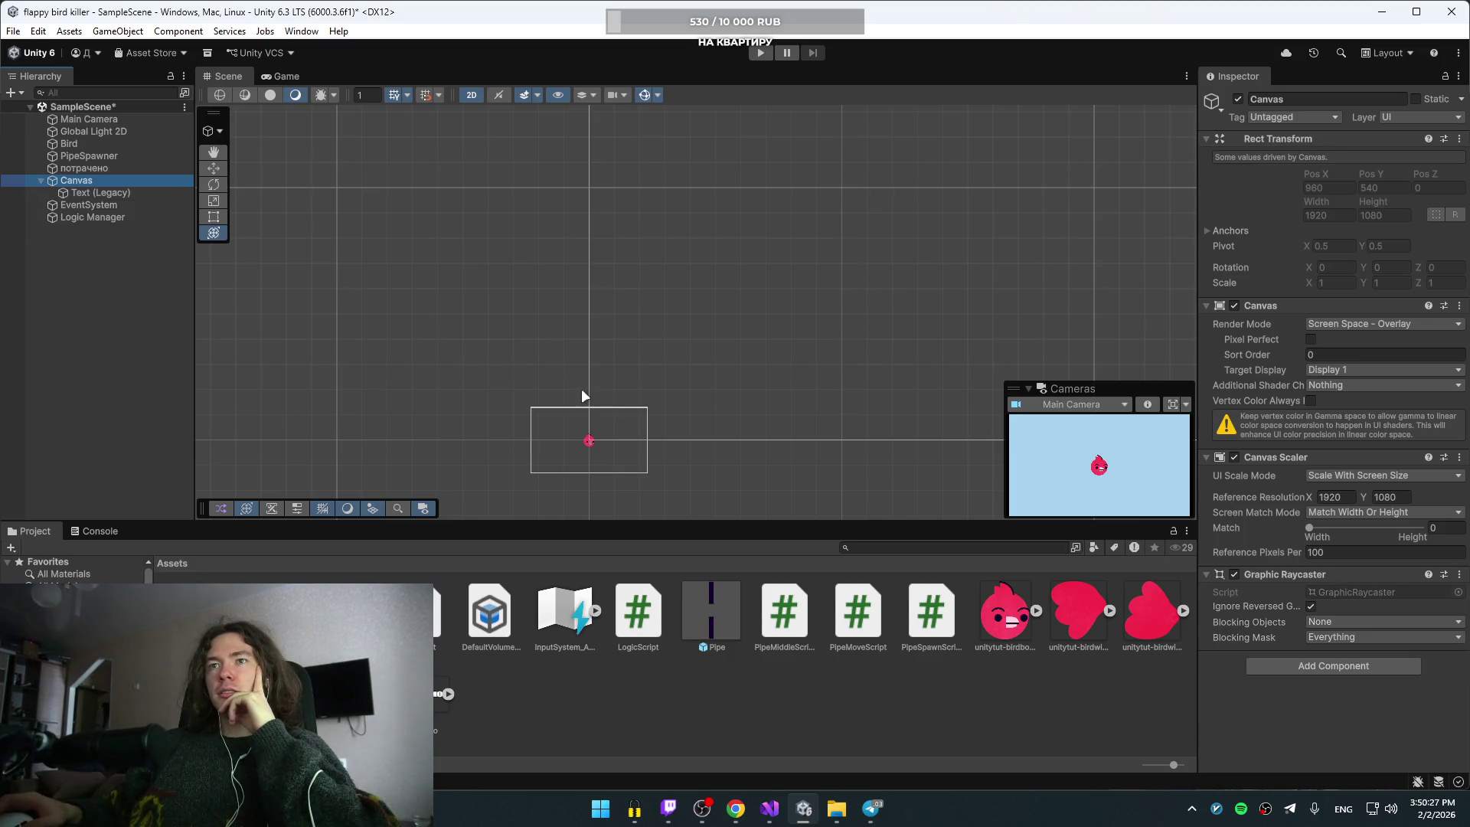
scroll(582, 390, "down", 2)
left_click(66, 191)
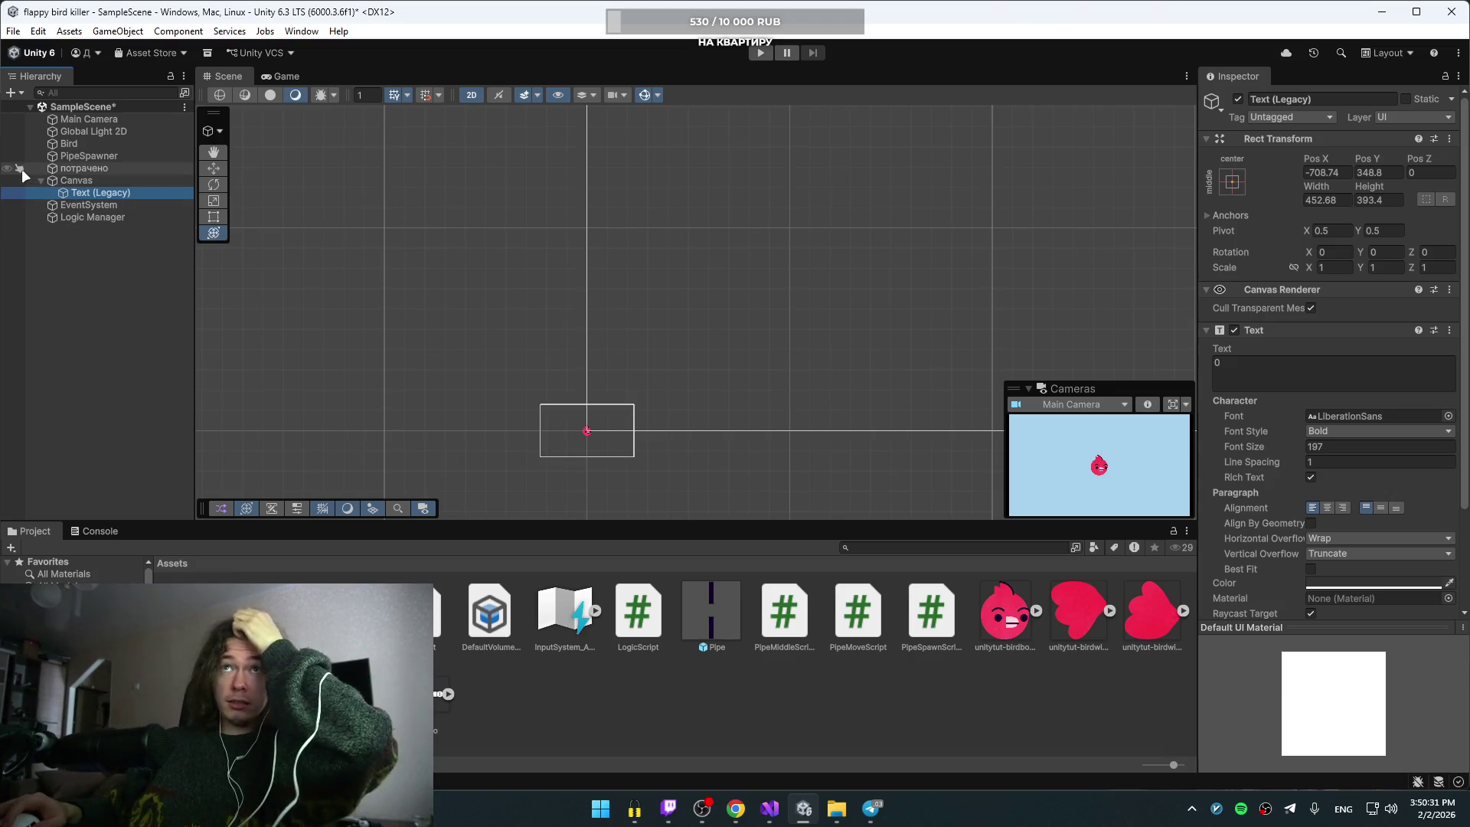
Step: Enable потрачено's Sprite Renderer and nest the object under Canvas
left_click(75, 168)
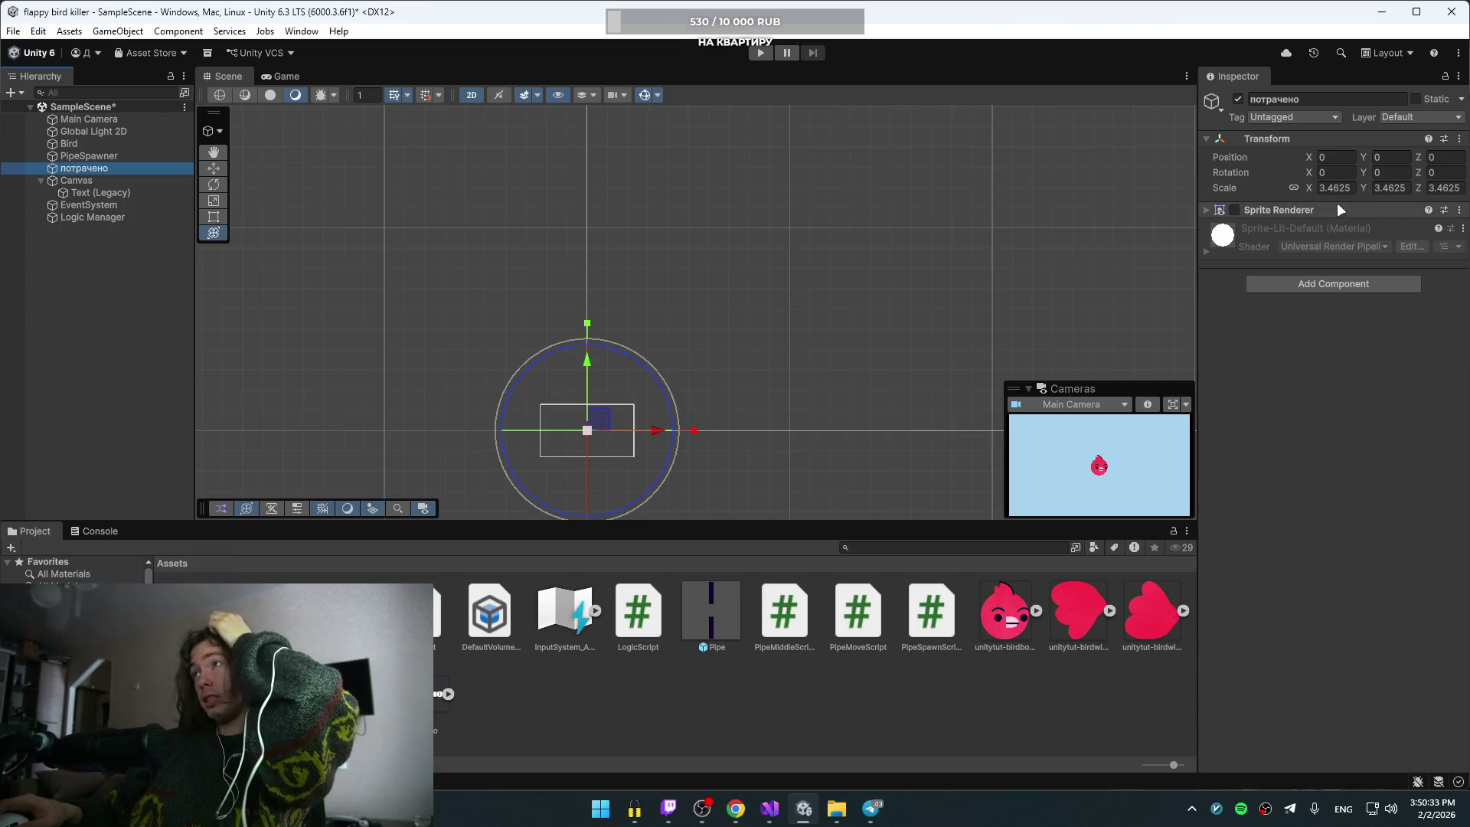
left_click(1233, 210)
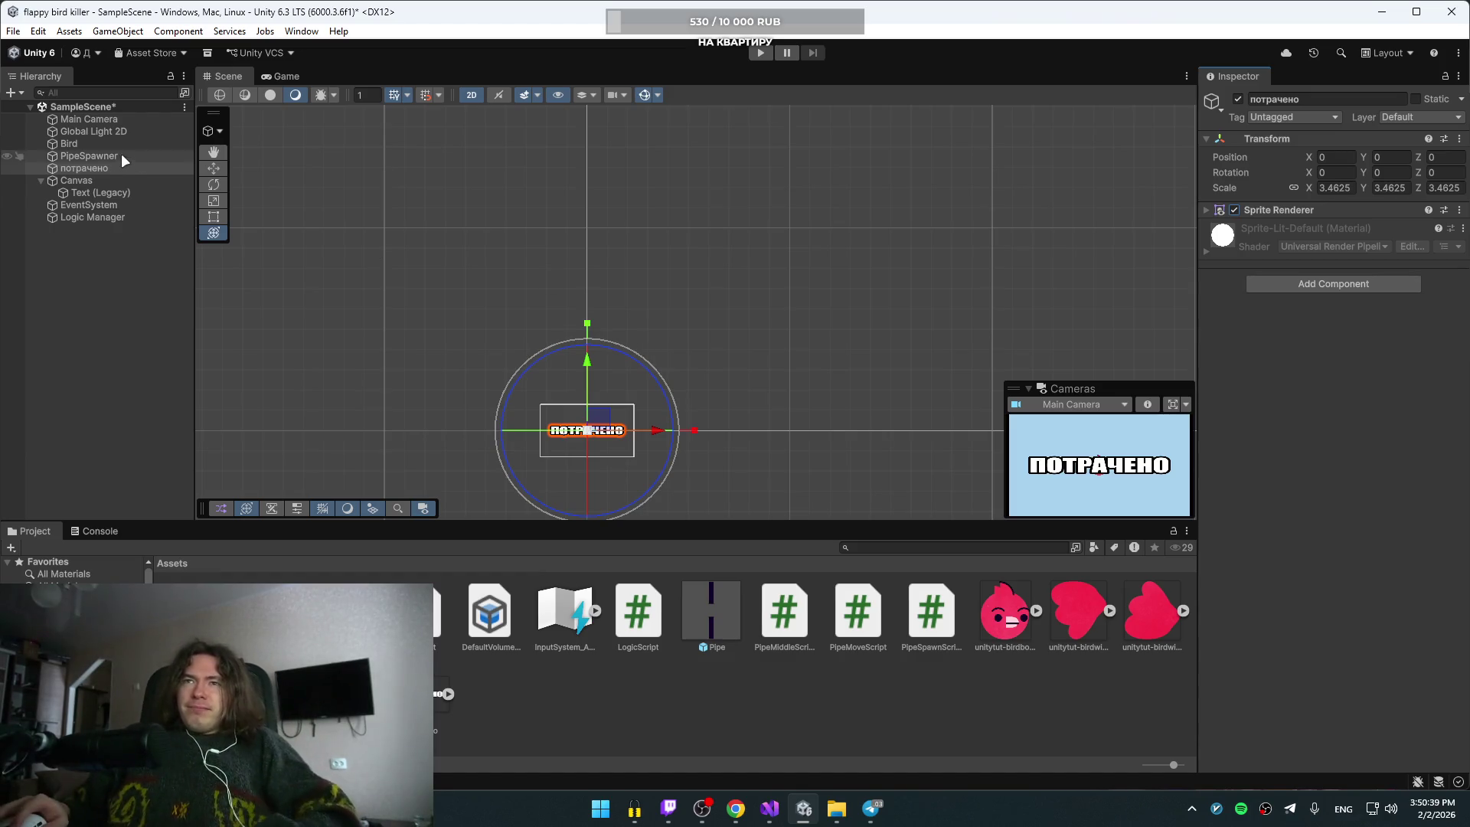
left_click_drag(107, 170, 127, 185)
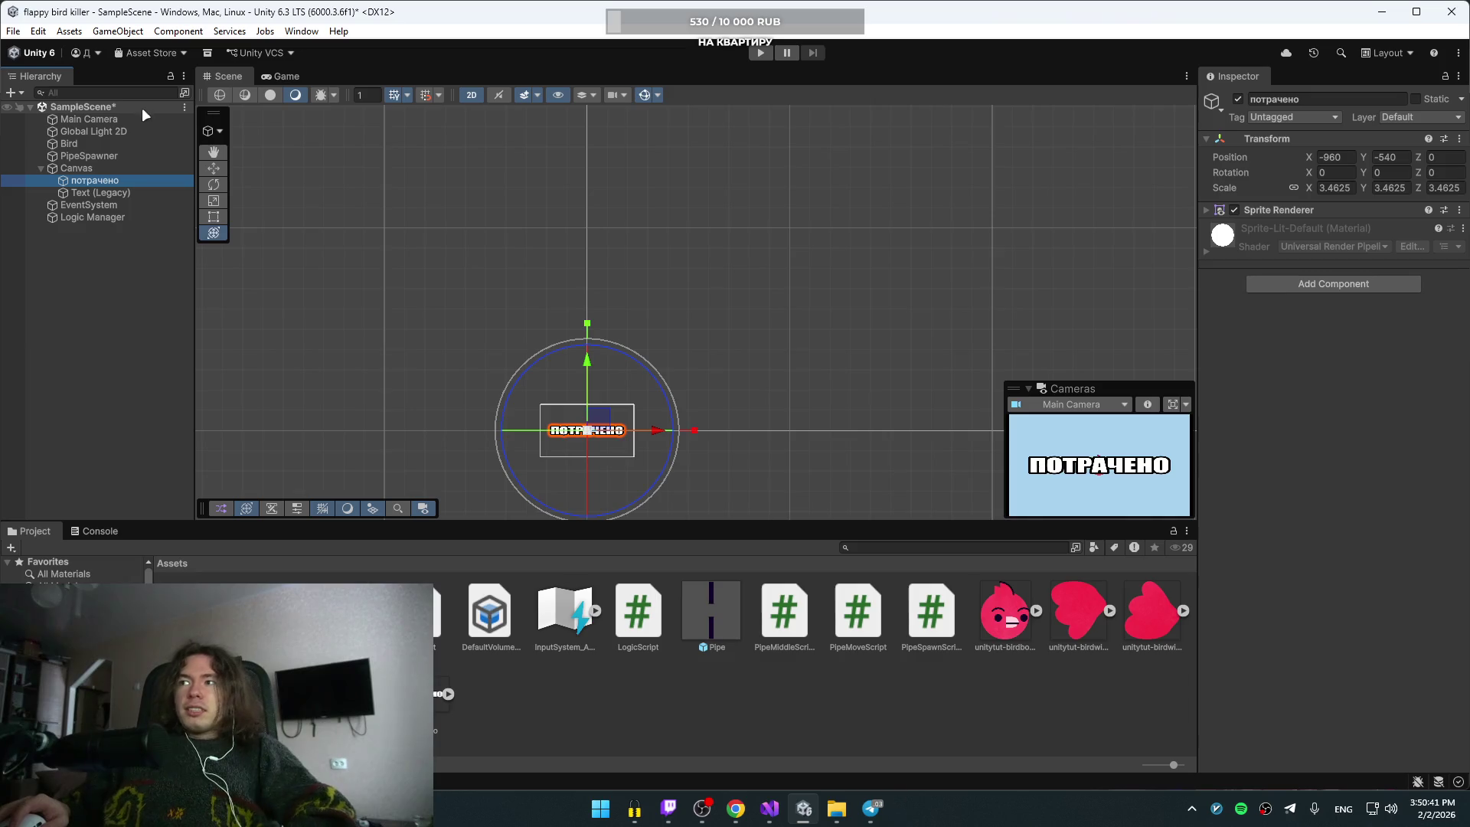
left_click(8, 181)
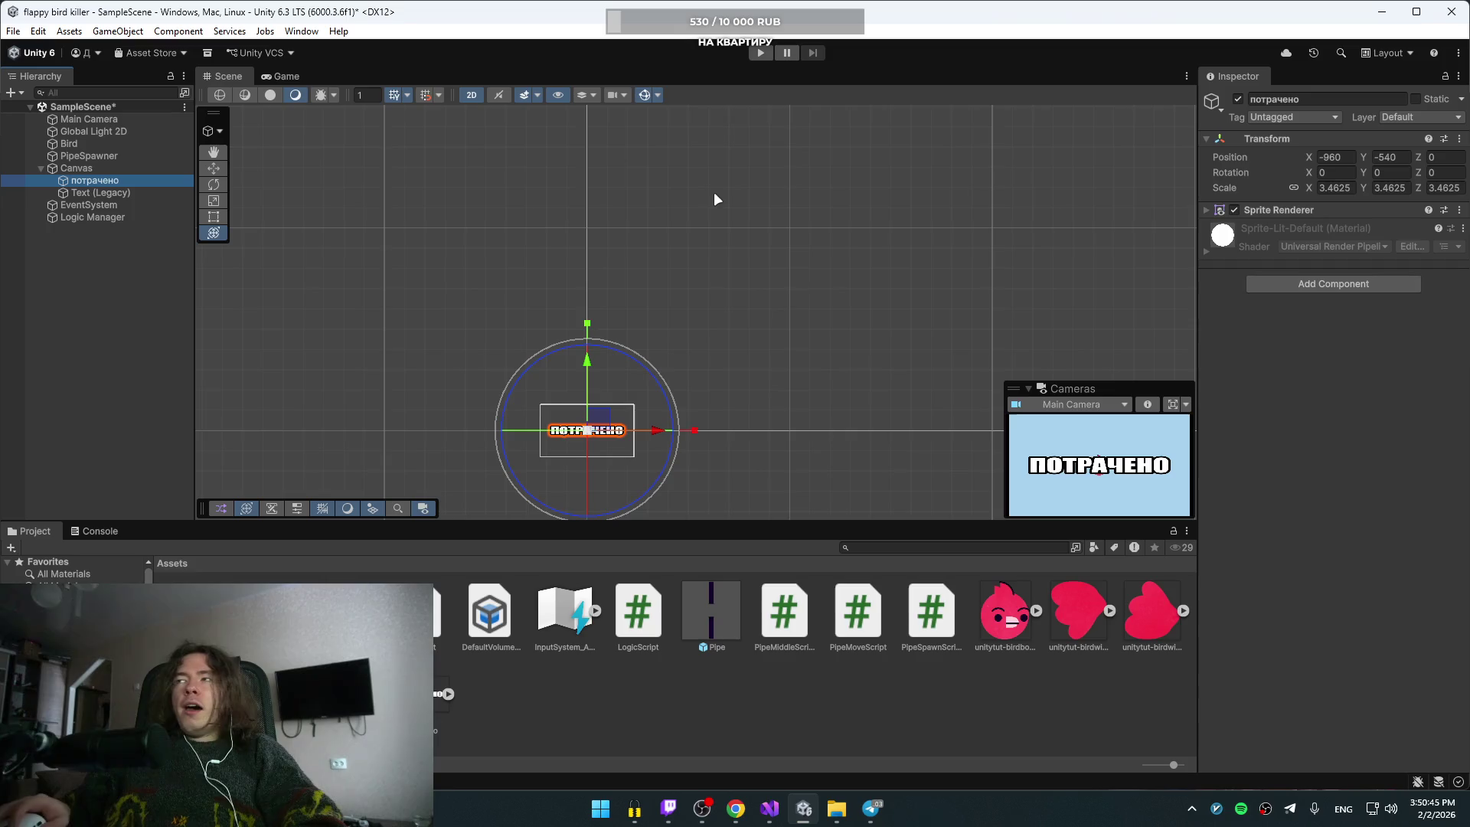
left_click(1234, 210)
left_click(1233, 210)
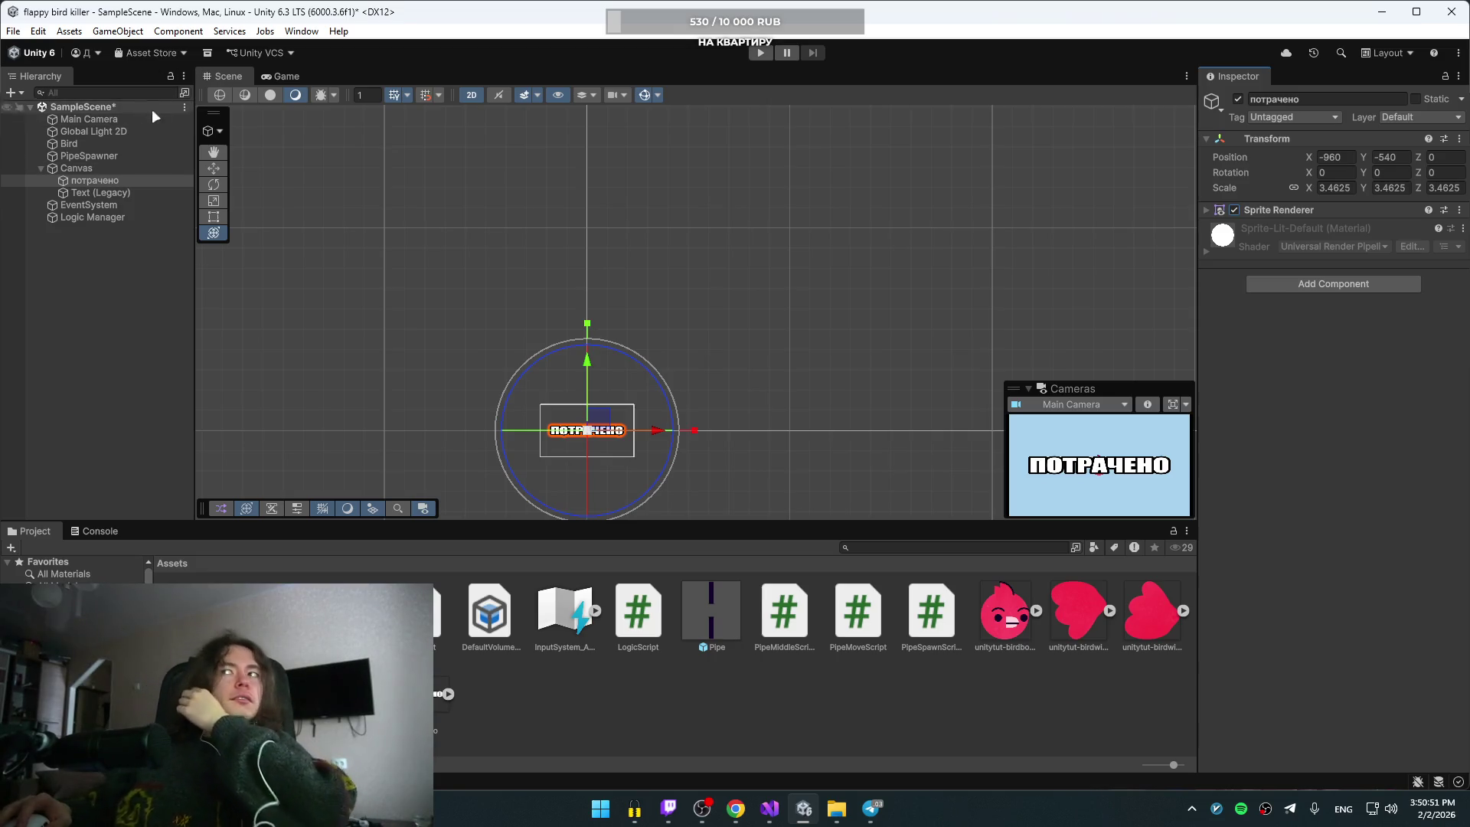
key("alt+Tab")
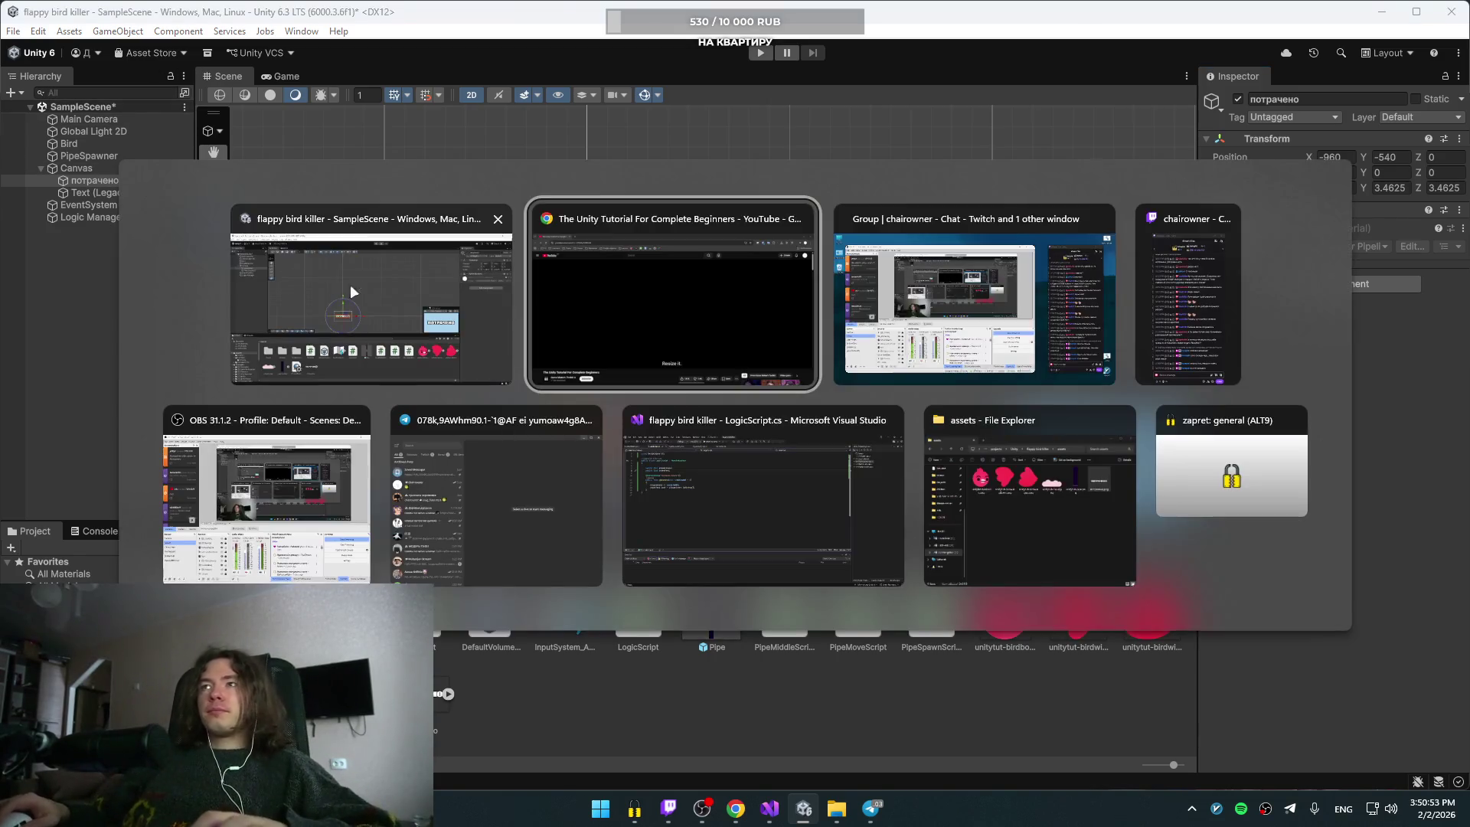
Step: Close Telegram, replay the tutorial's Game Over button-resizing part, and return to Unity
left_click(587, 420)
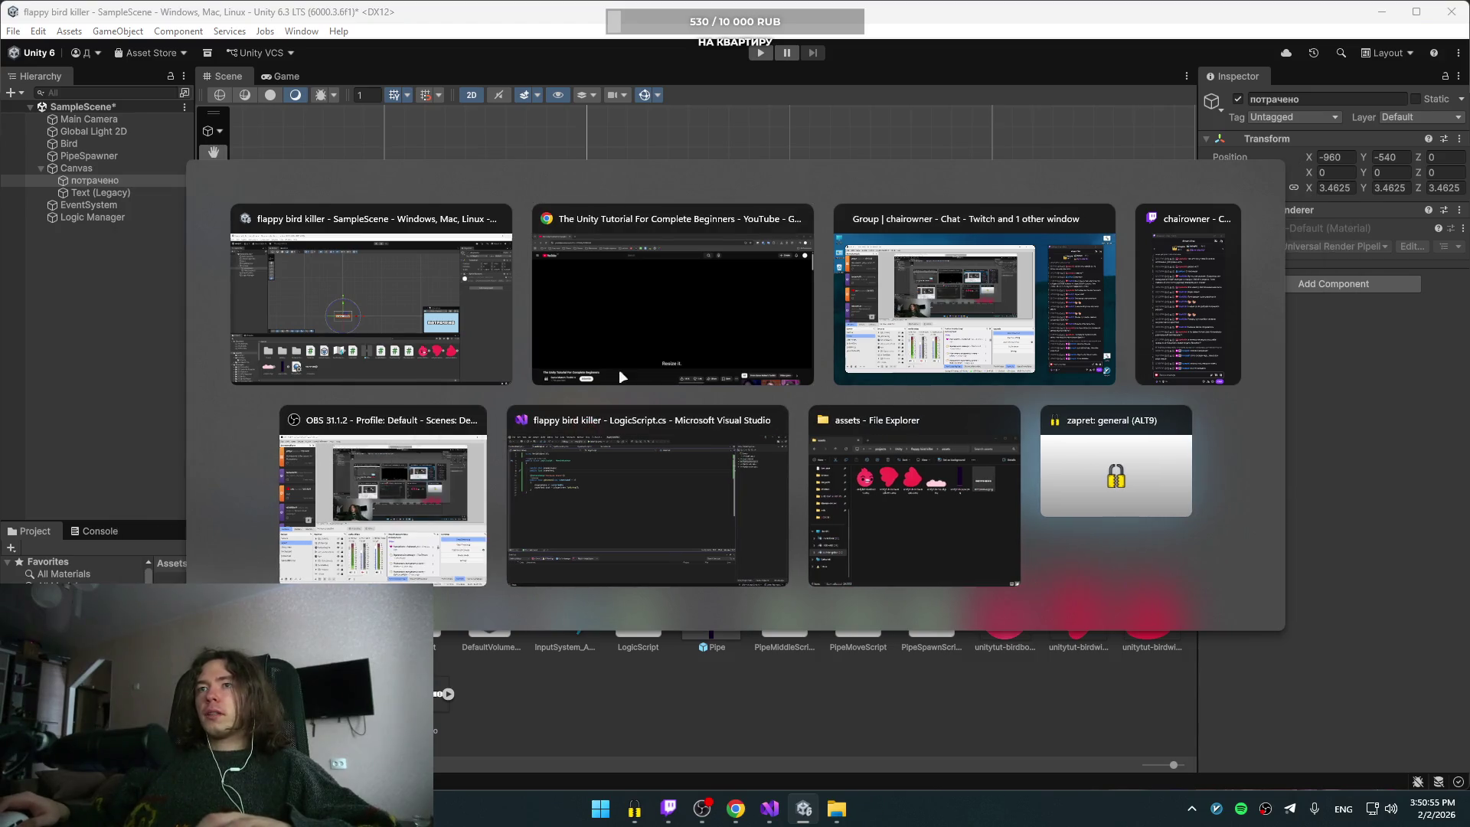
left_click(696, 271)
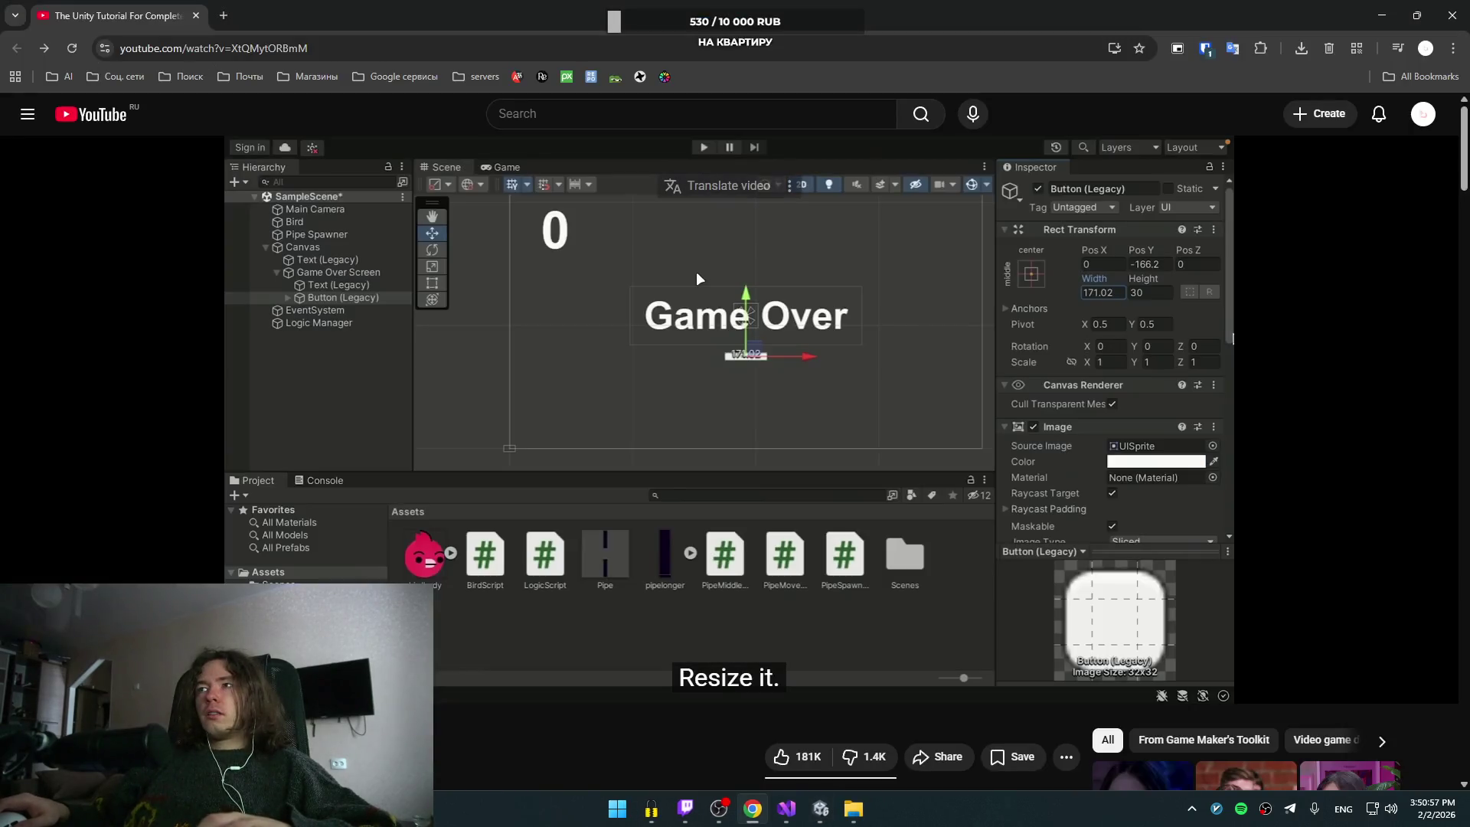
left_click(726, 356)
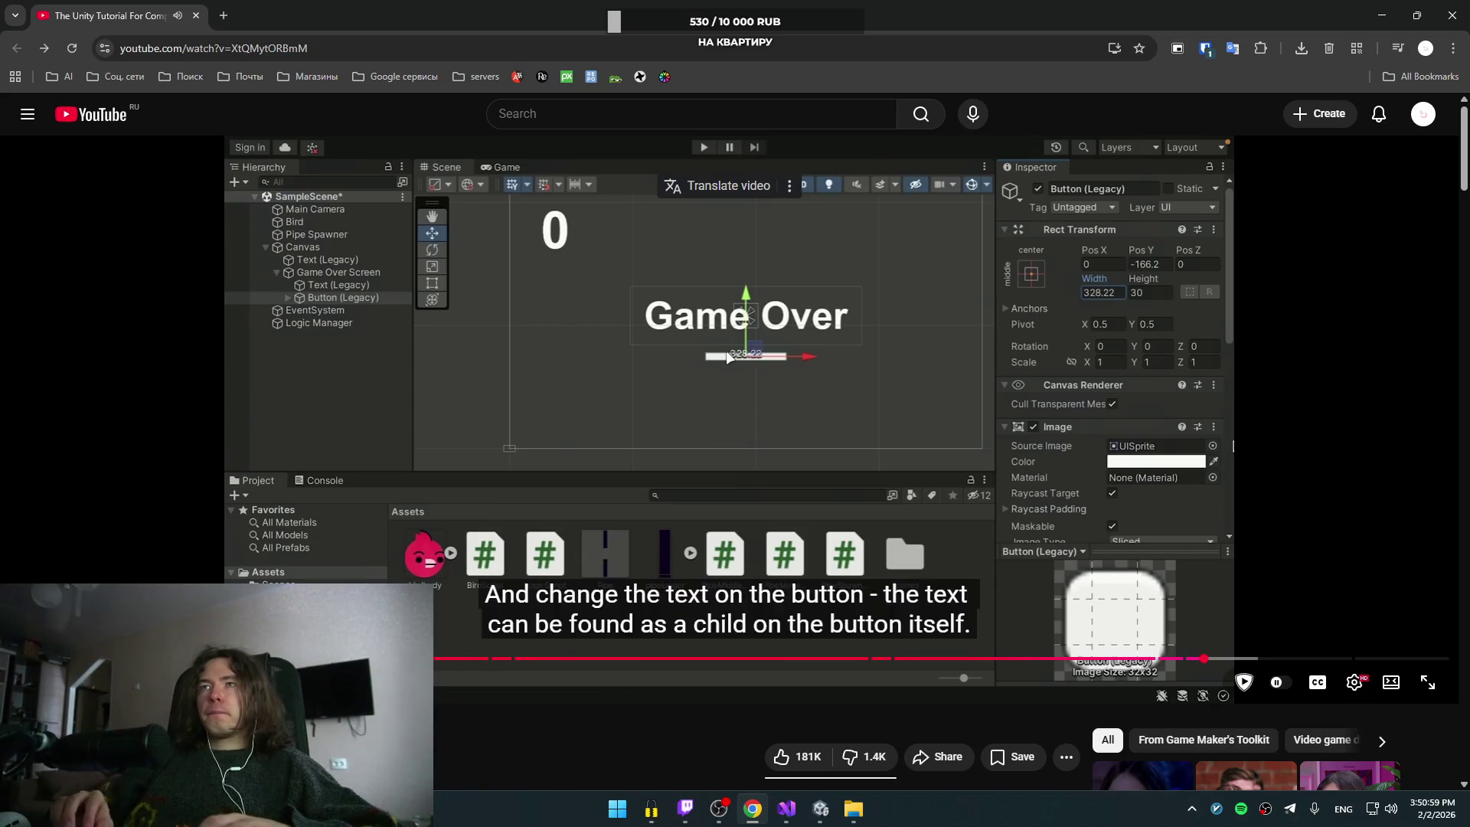
key("Left")
key("Left")
key("Right")
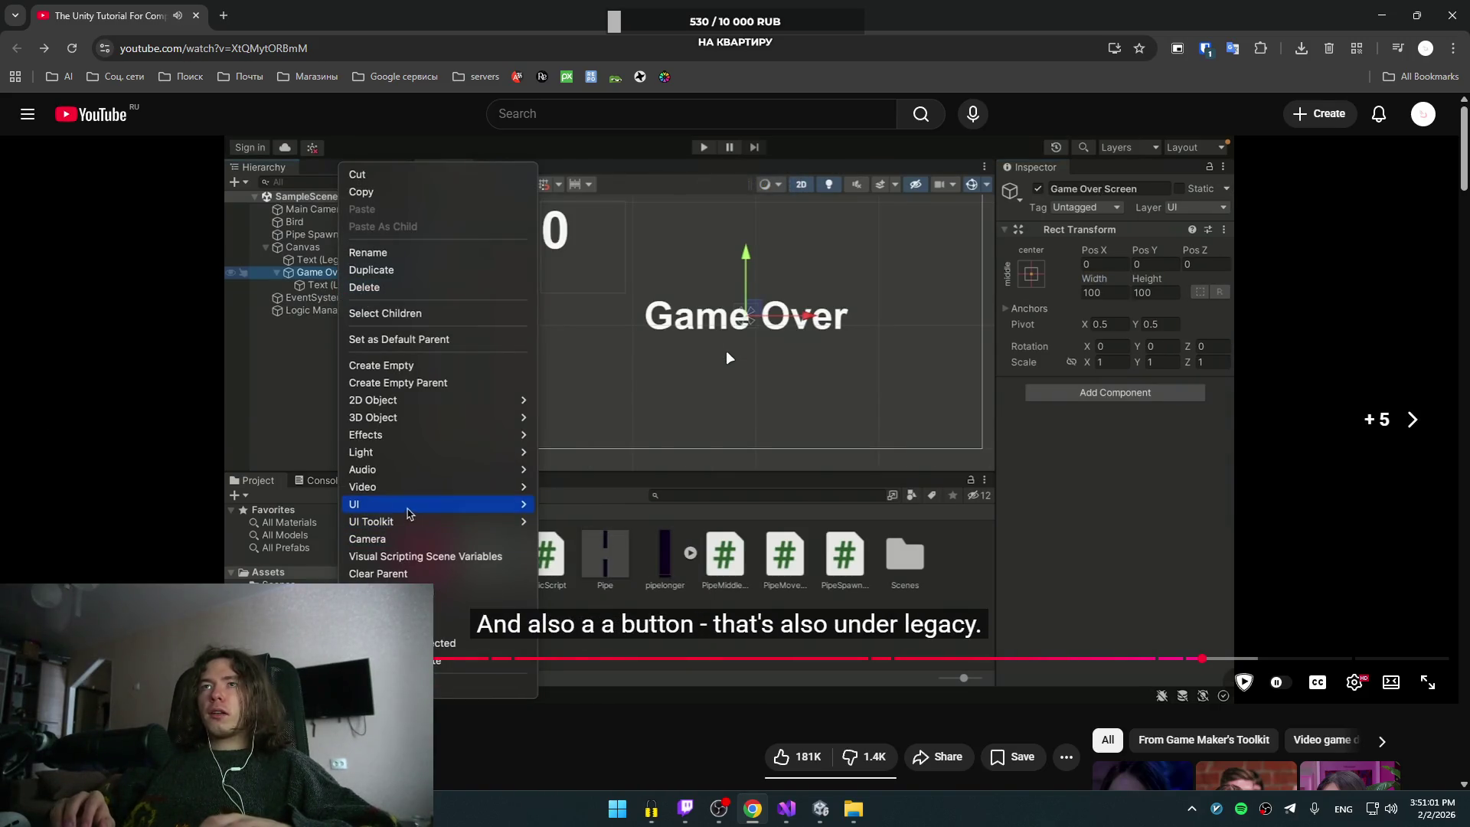
left_click(725, 351)
key("alt+Tab")
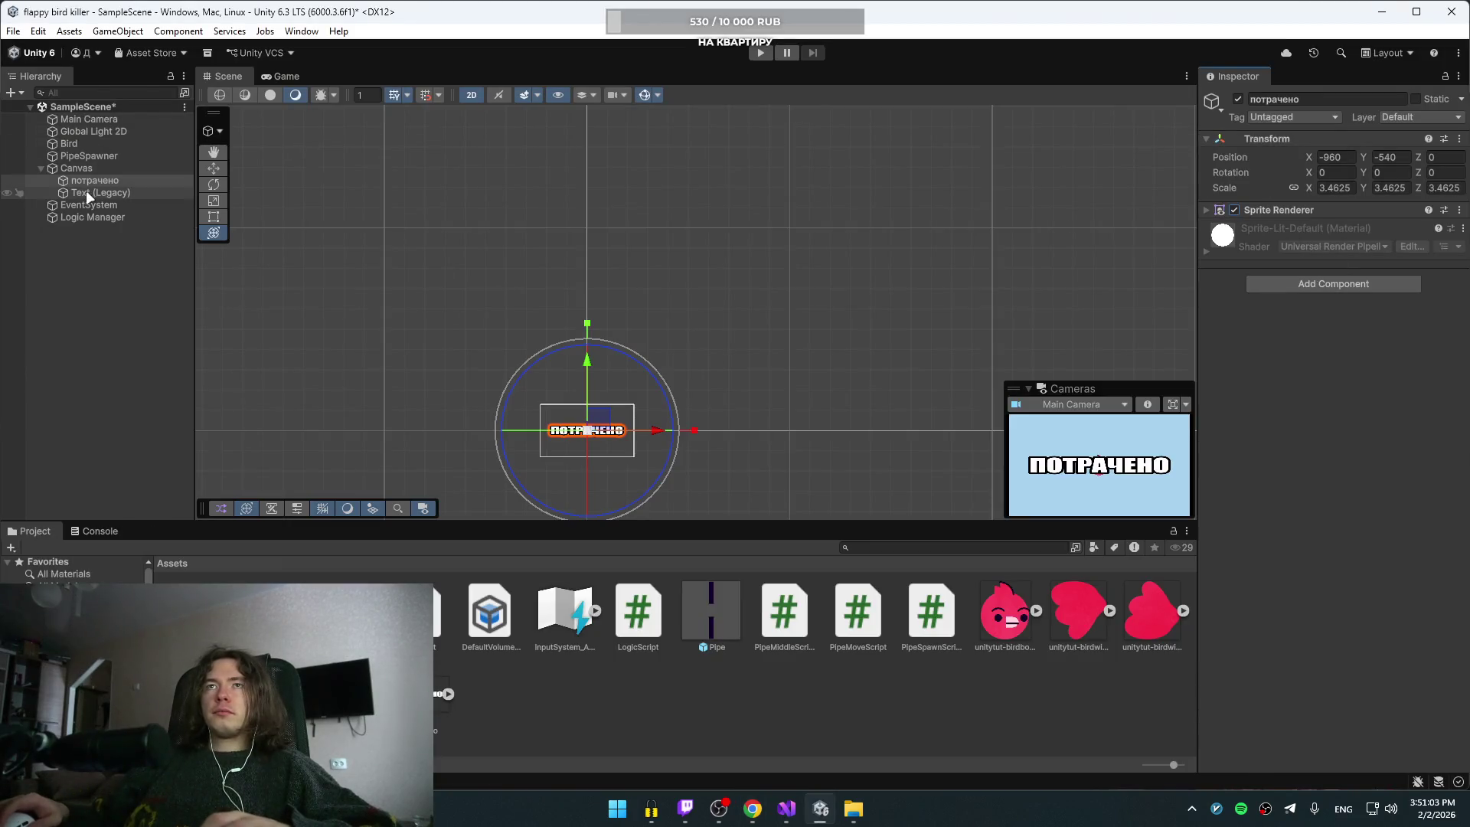
Step: Move потрачено out of Canvas to the scene root and reselect Canvas
left_click(97, 180)
left_click_drag(101, 163, 104, 162)
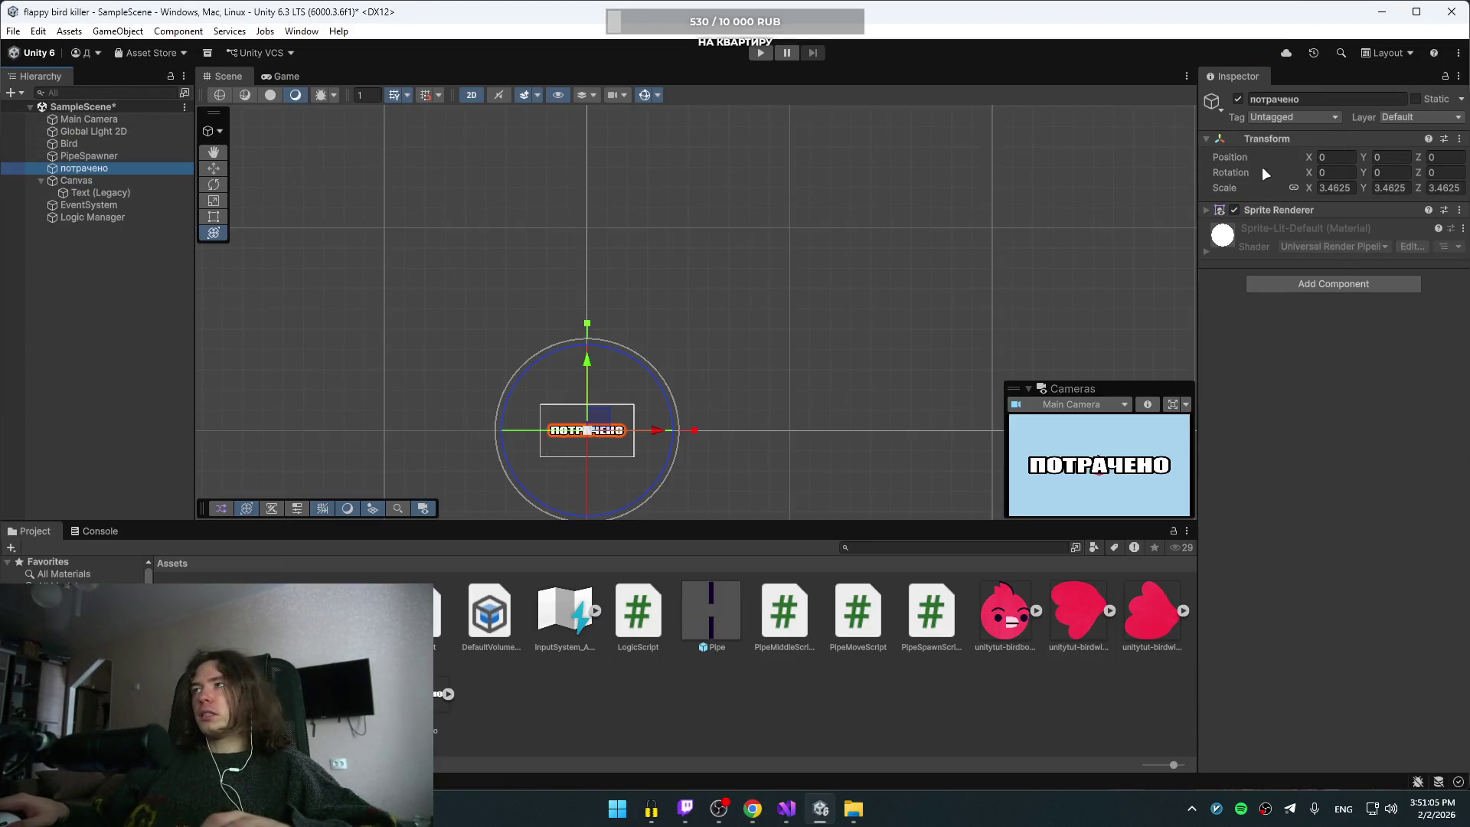
left_click(94, 180)
right_click(102, 183)
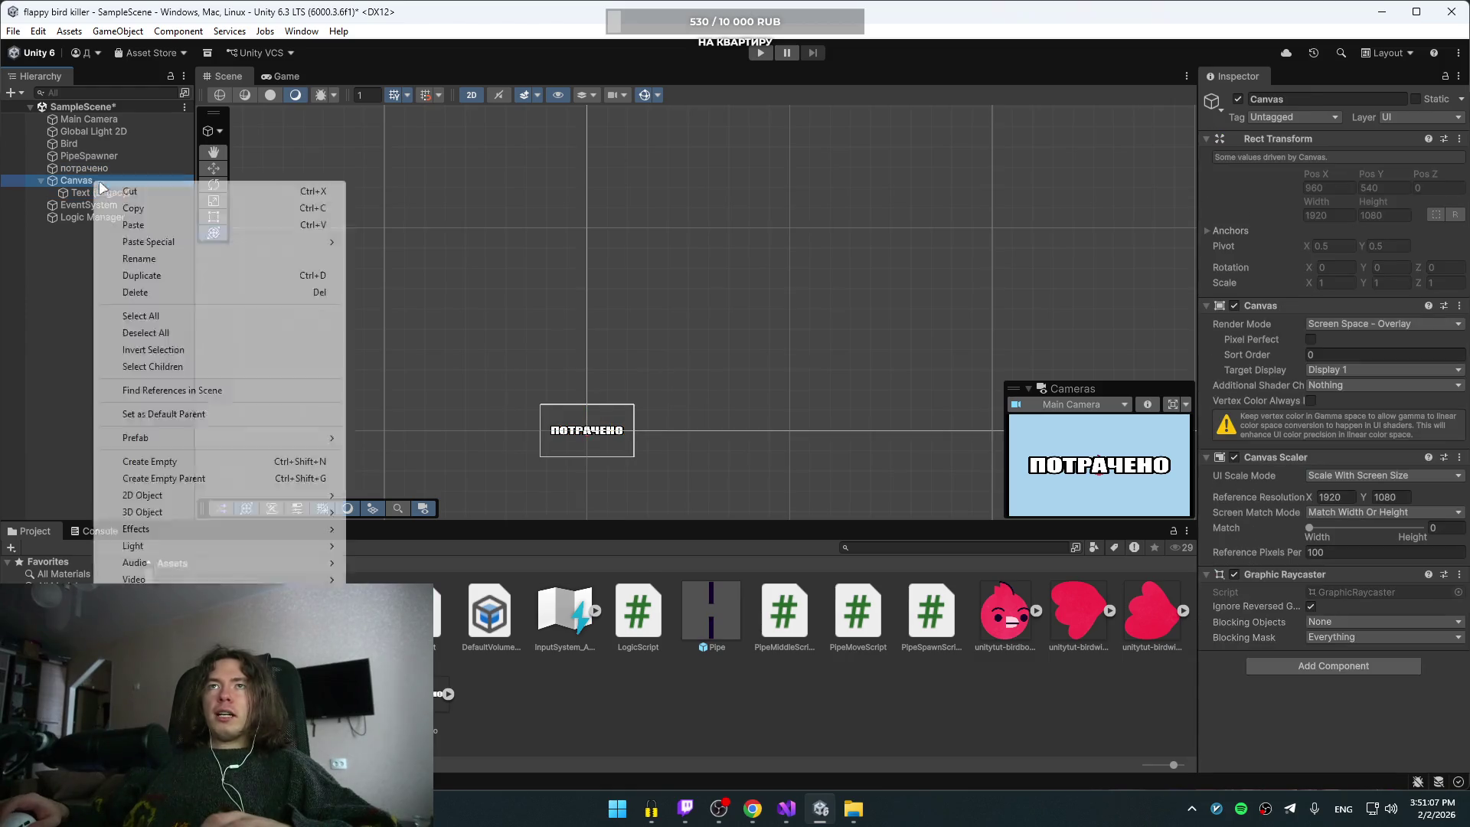
left_click(130, 190)
key("Down")
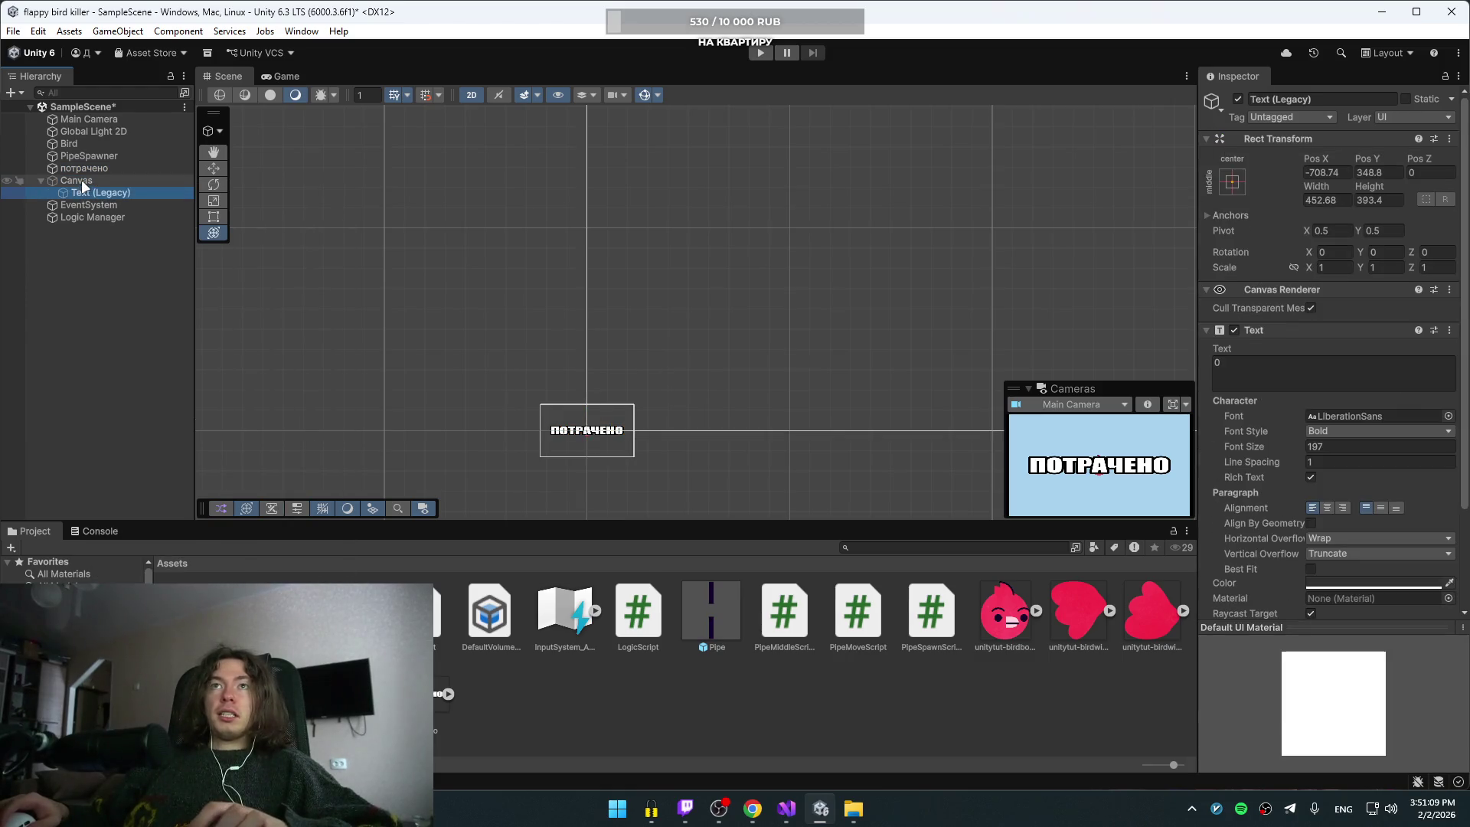
left_click(94, 176)
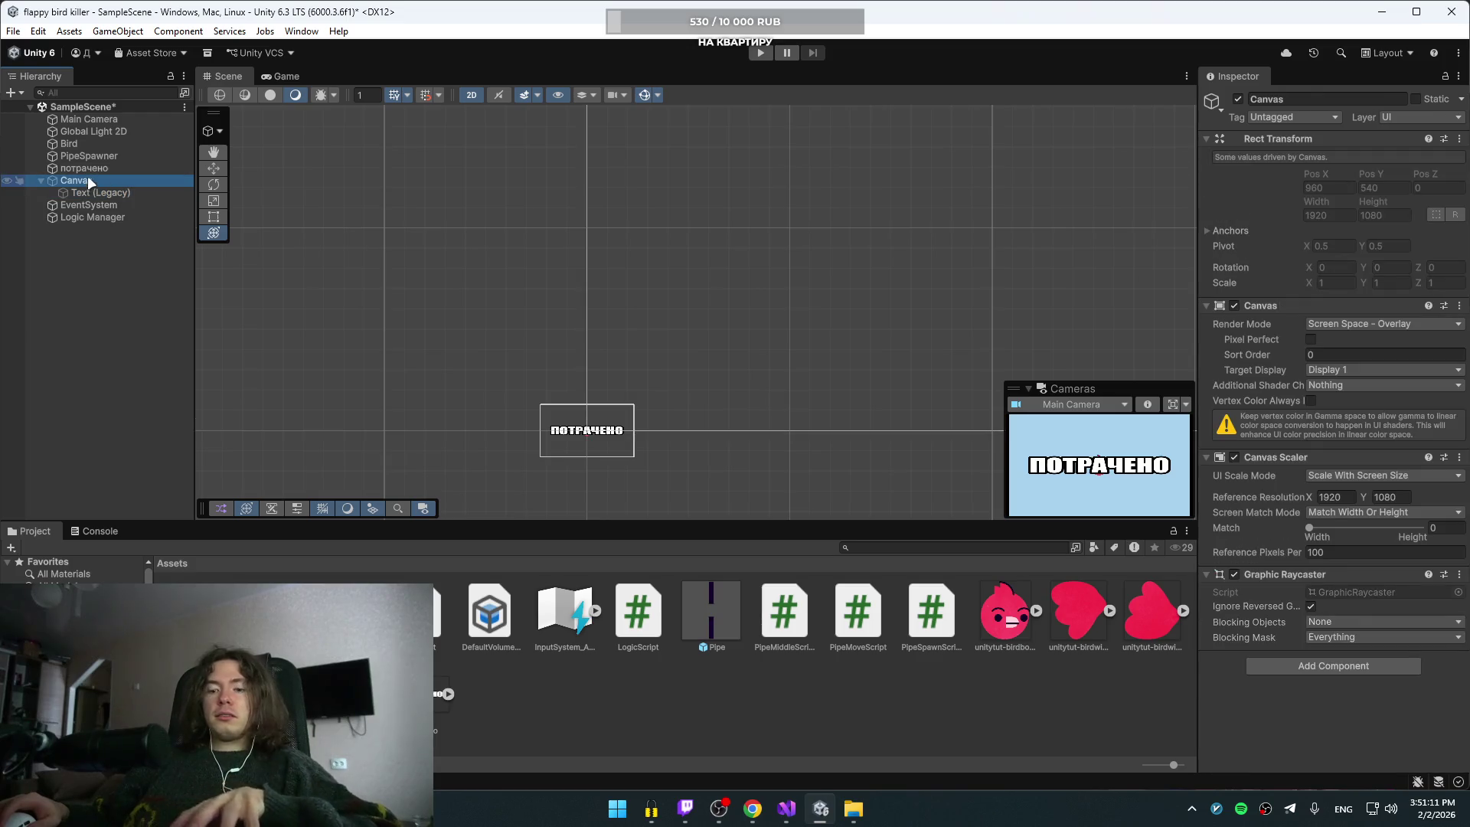
Step: Create an empty child of Canvas named GameOverScreen
right_click(87, 178)
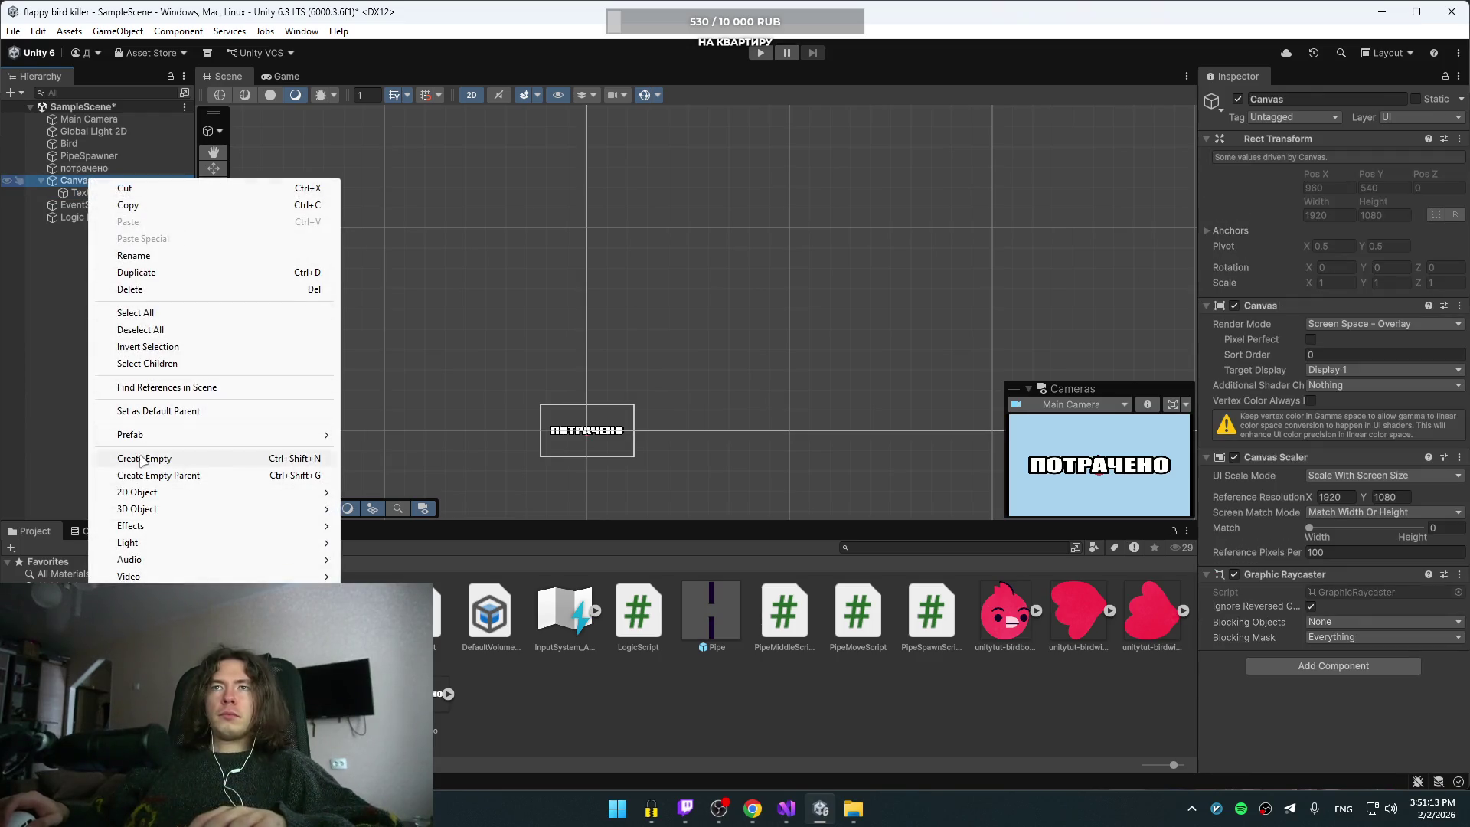
left_click(142, 459)
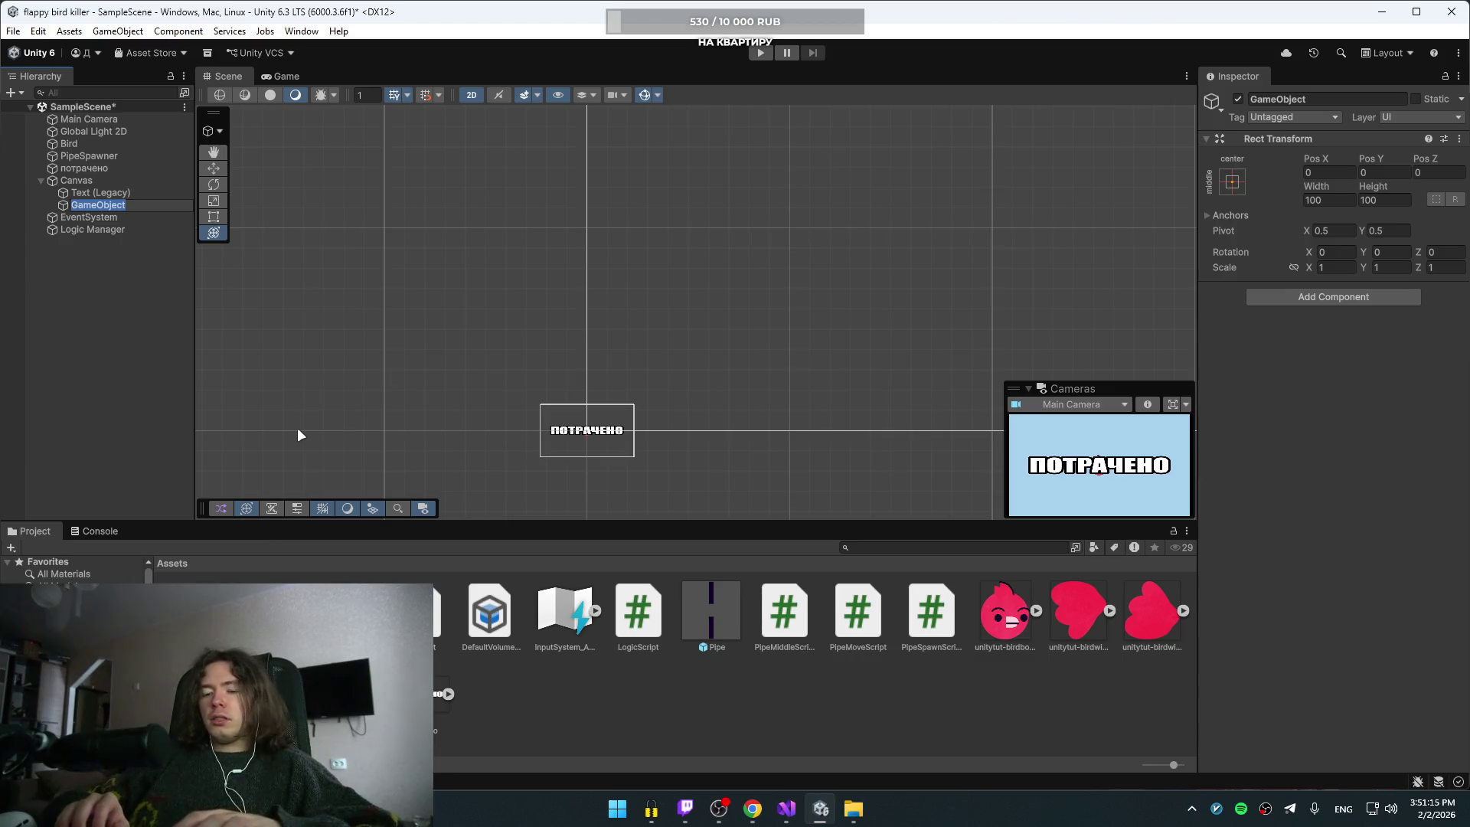
type("Game")
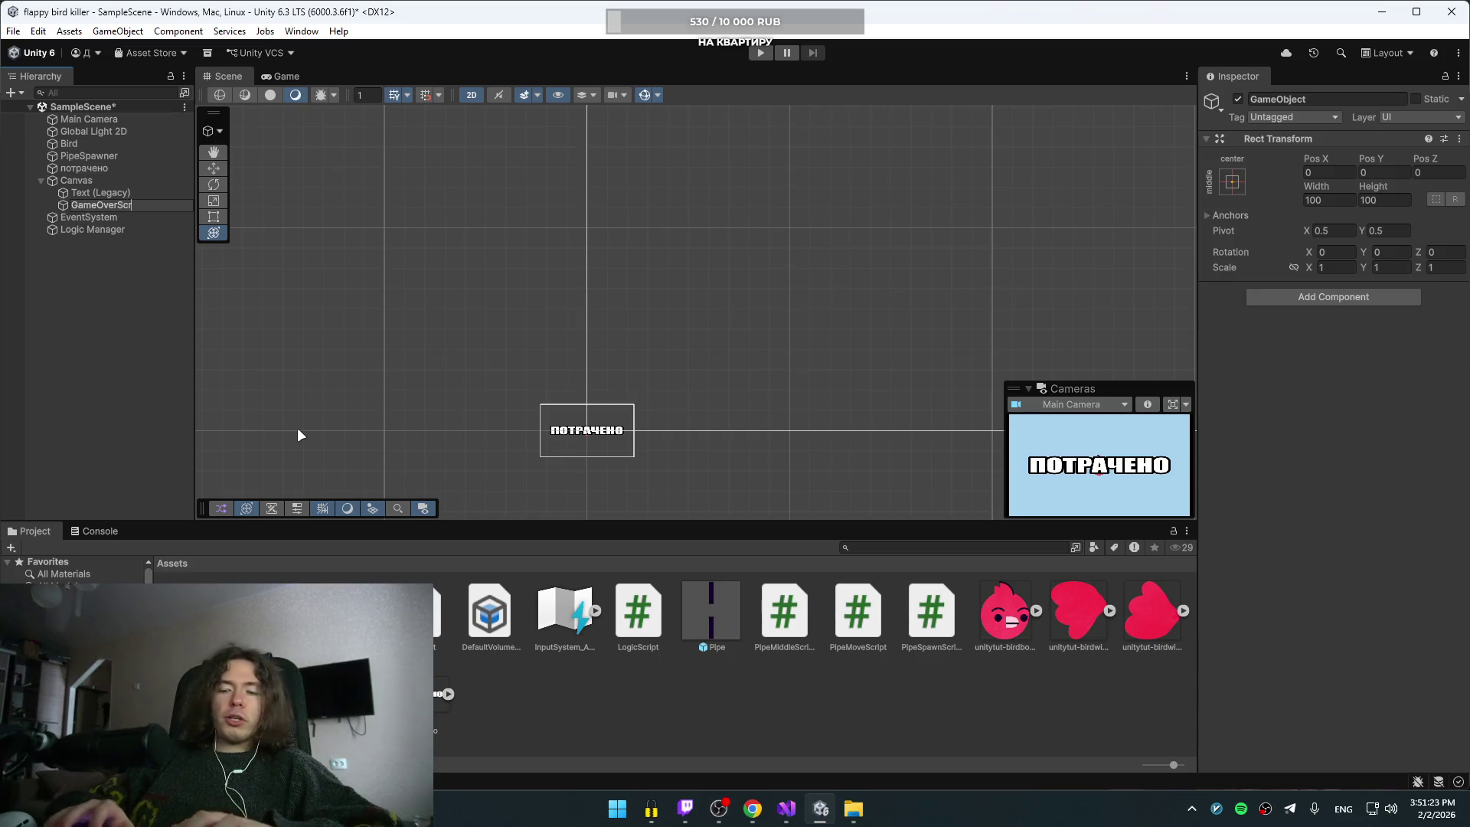
type("een")
key("Return")
Step: Check the tutorial, then nest потрачено inside GameOverScreen and expand it
key("alt+Tab")
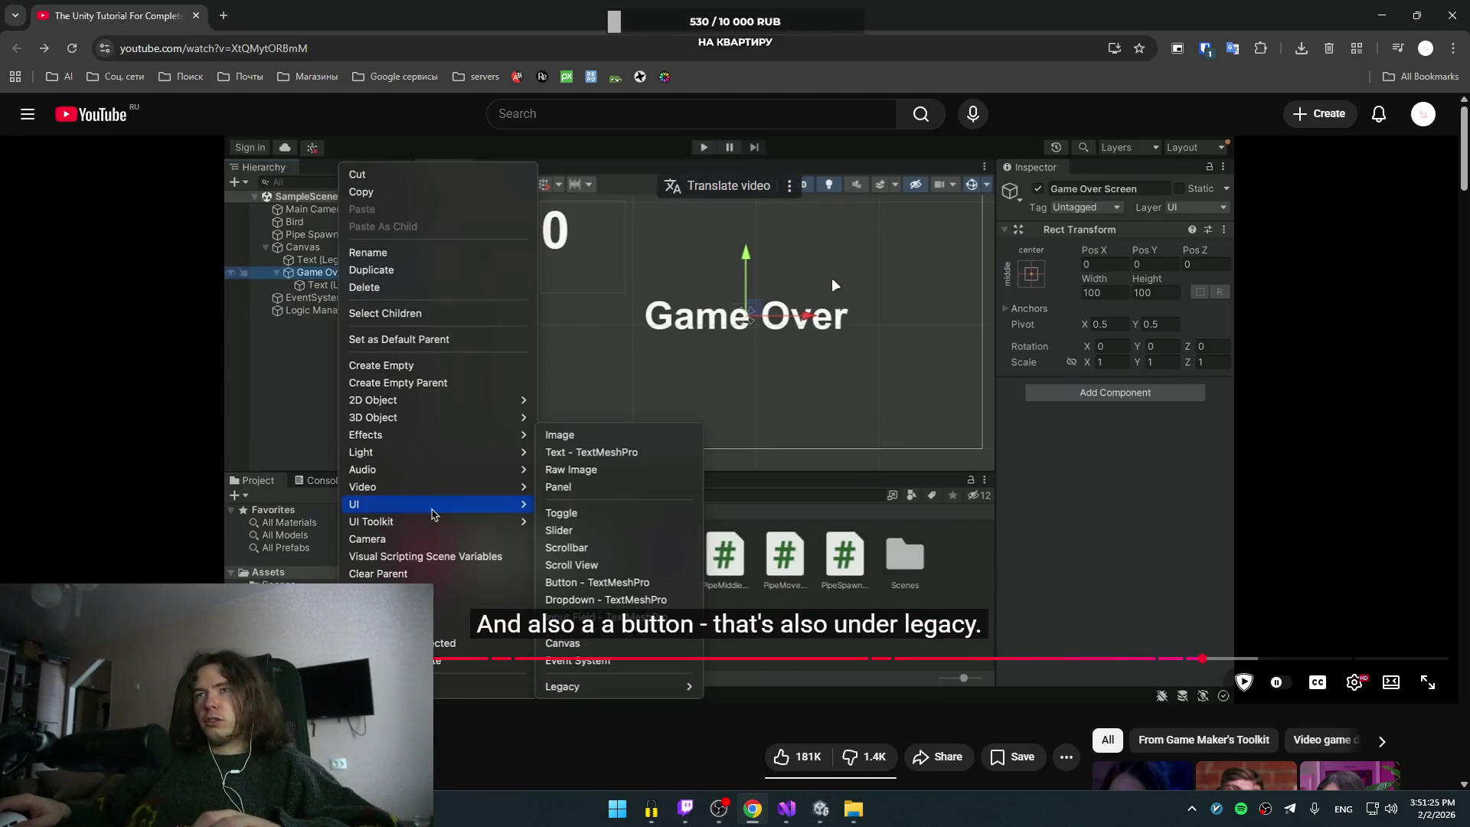
left_click(755, 486)
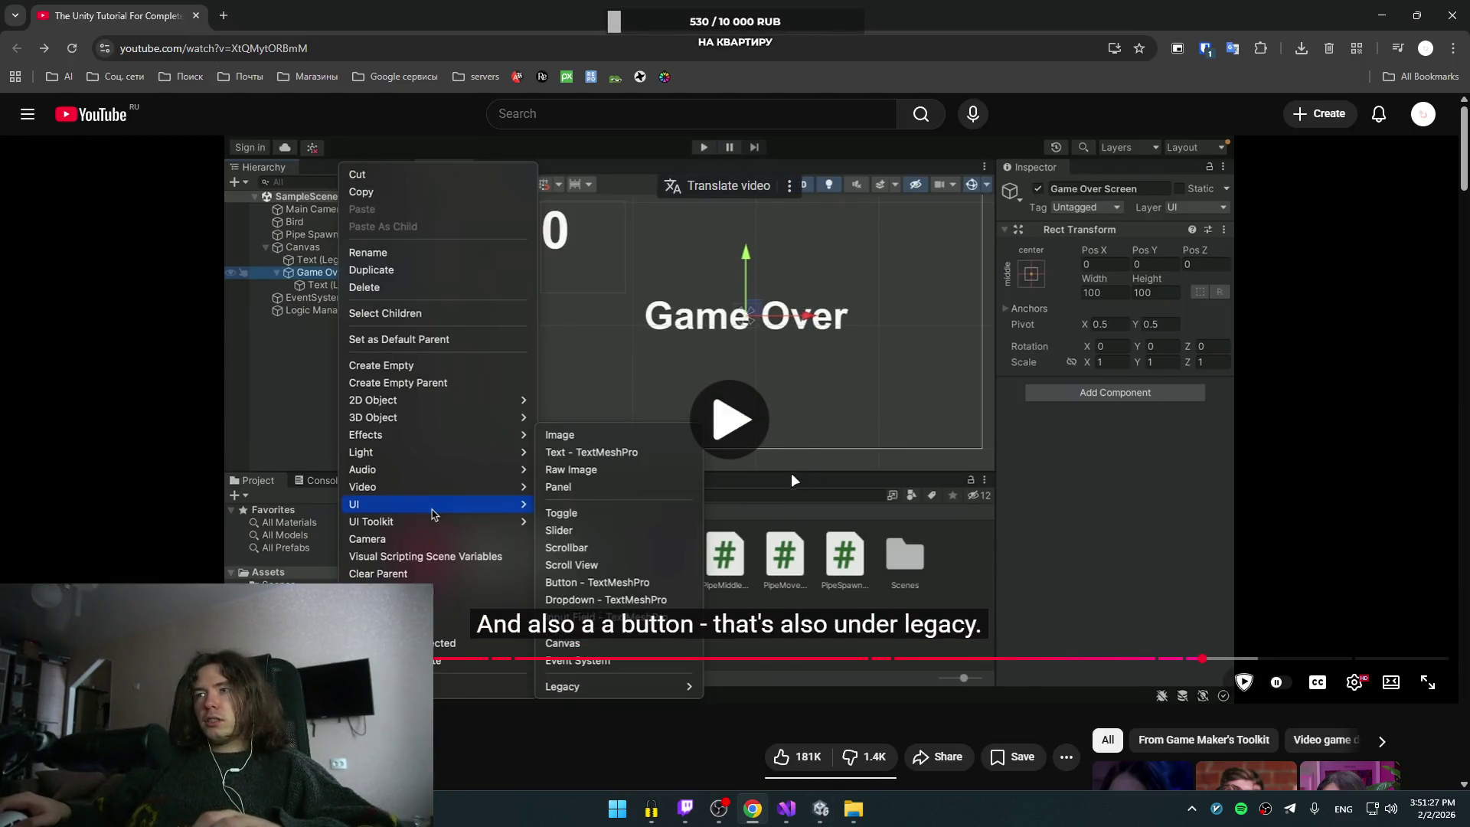
left_click(780, 429)
key("alt+Tab")
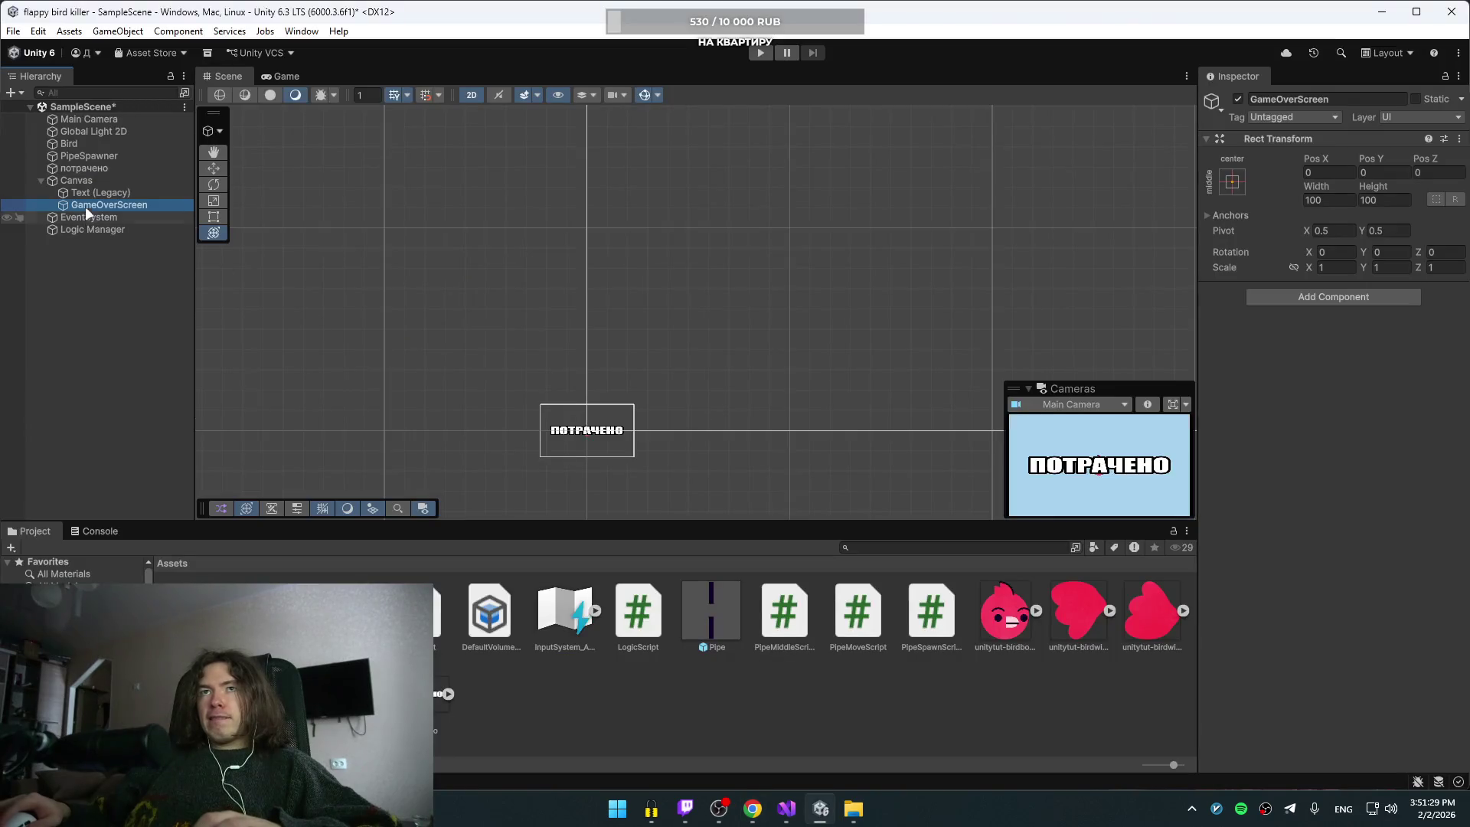
left_click_drag(75, 165, 126, 201)
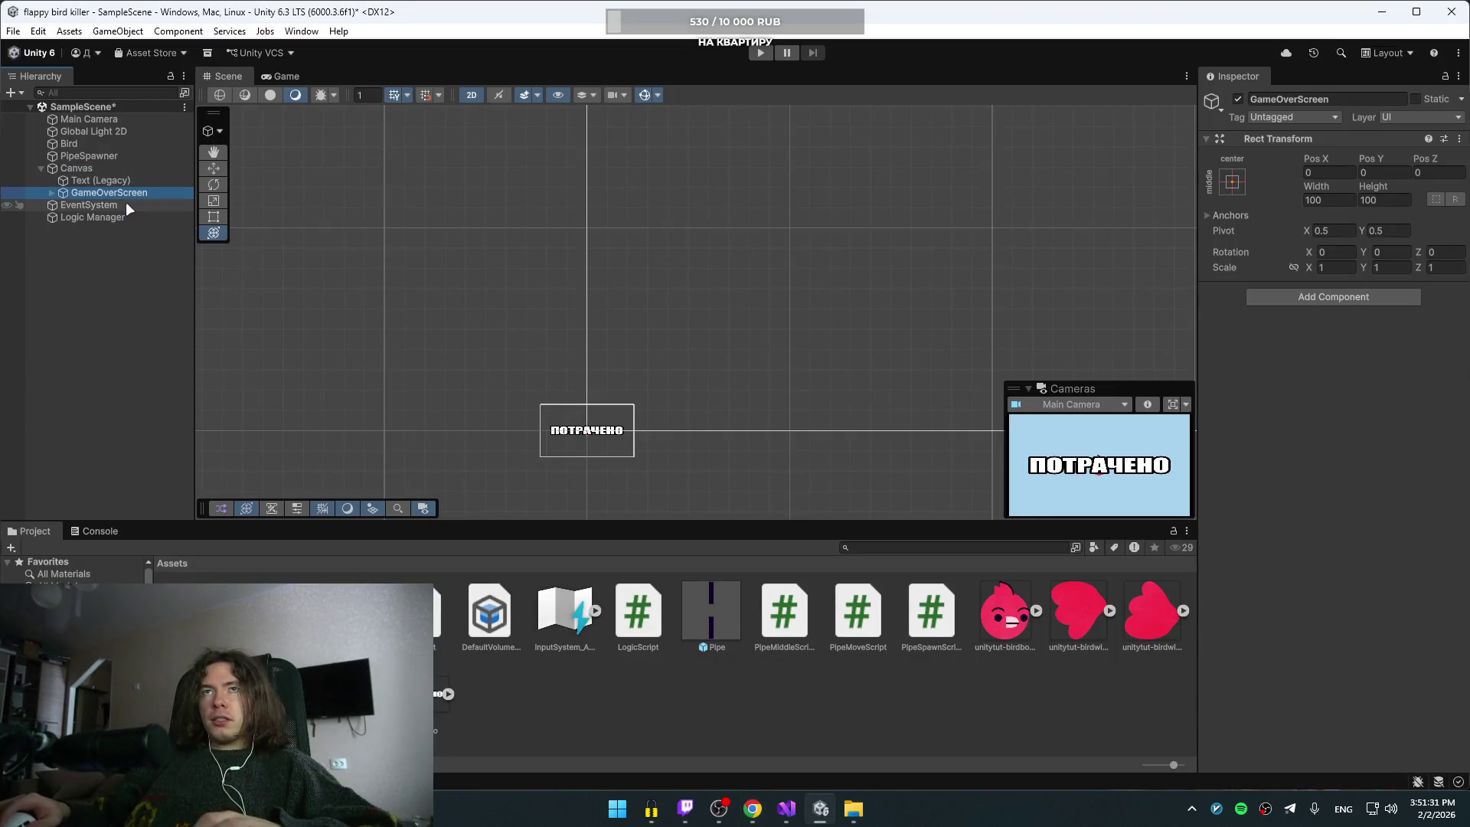
left_click(51, 192)
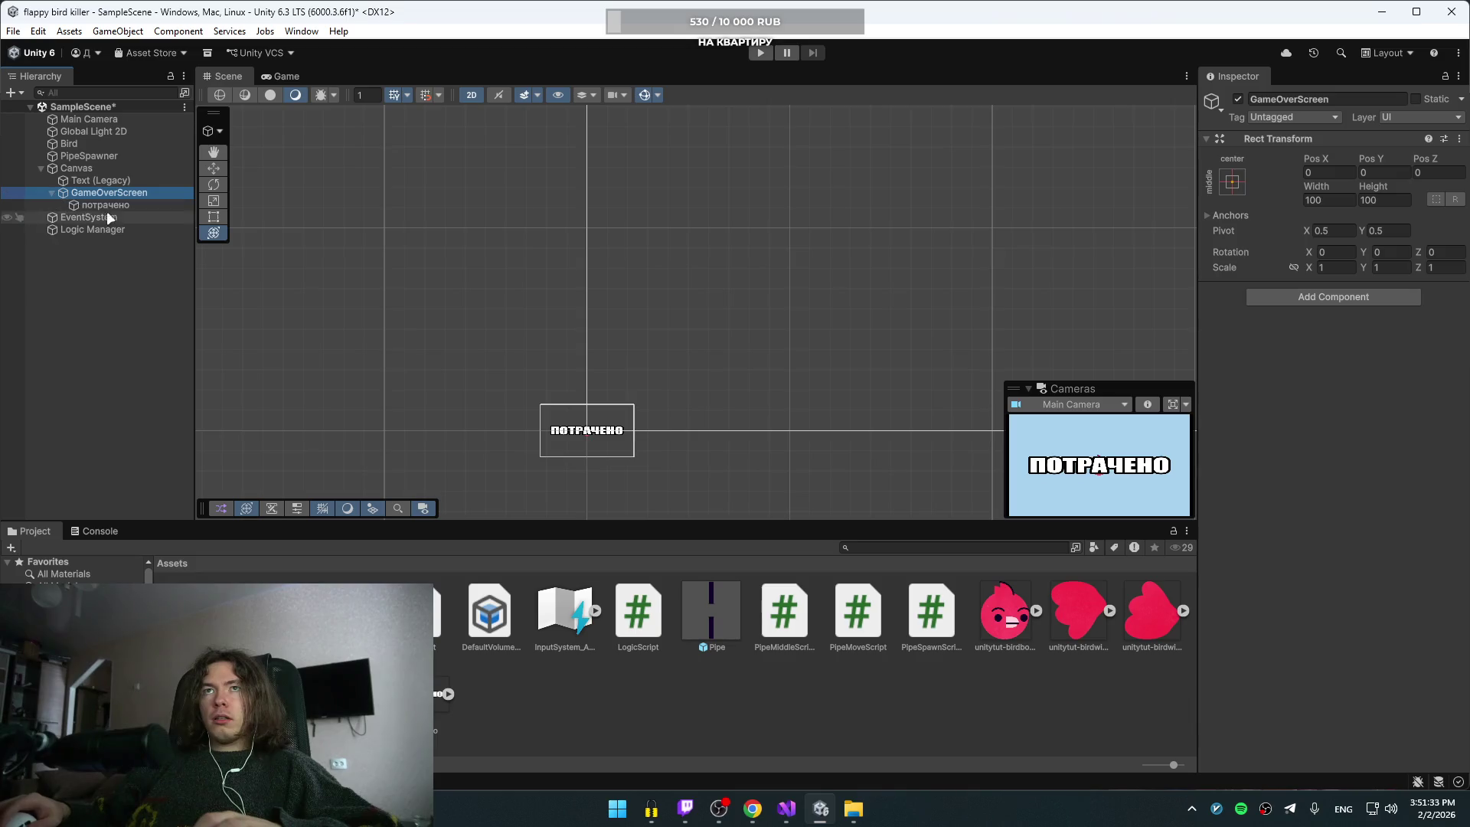
Step: Frame the score Text (Legacy) in the scene view and pan to see the whole canvas
left_click(115, 204)
left_click(120, 191)
left_click(81, 157)
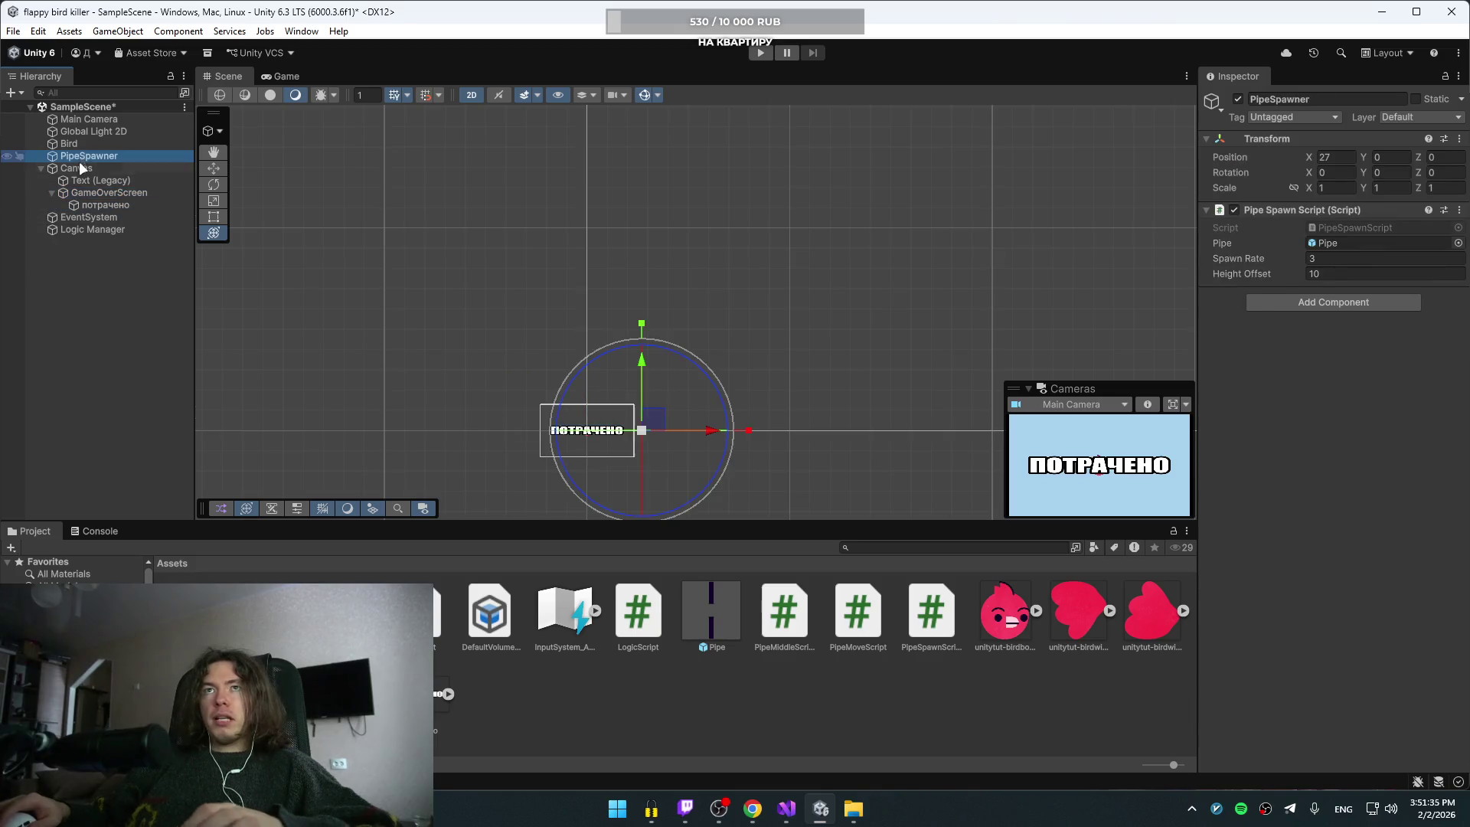
left_click(81, 181)
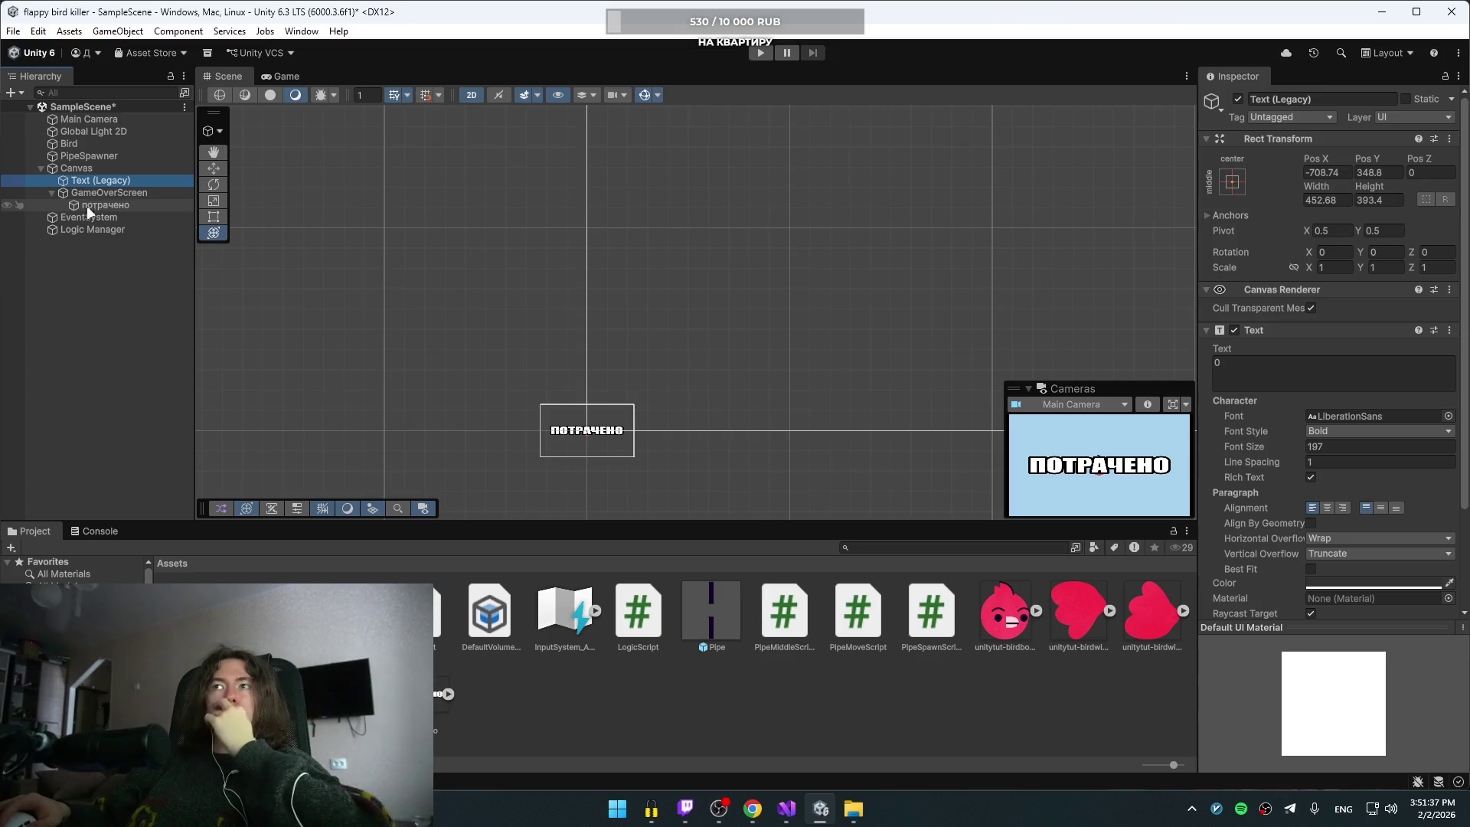
scroll(563, 298, "down", 10)
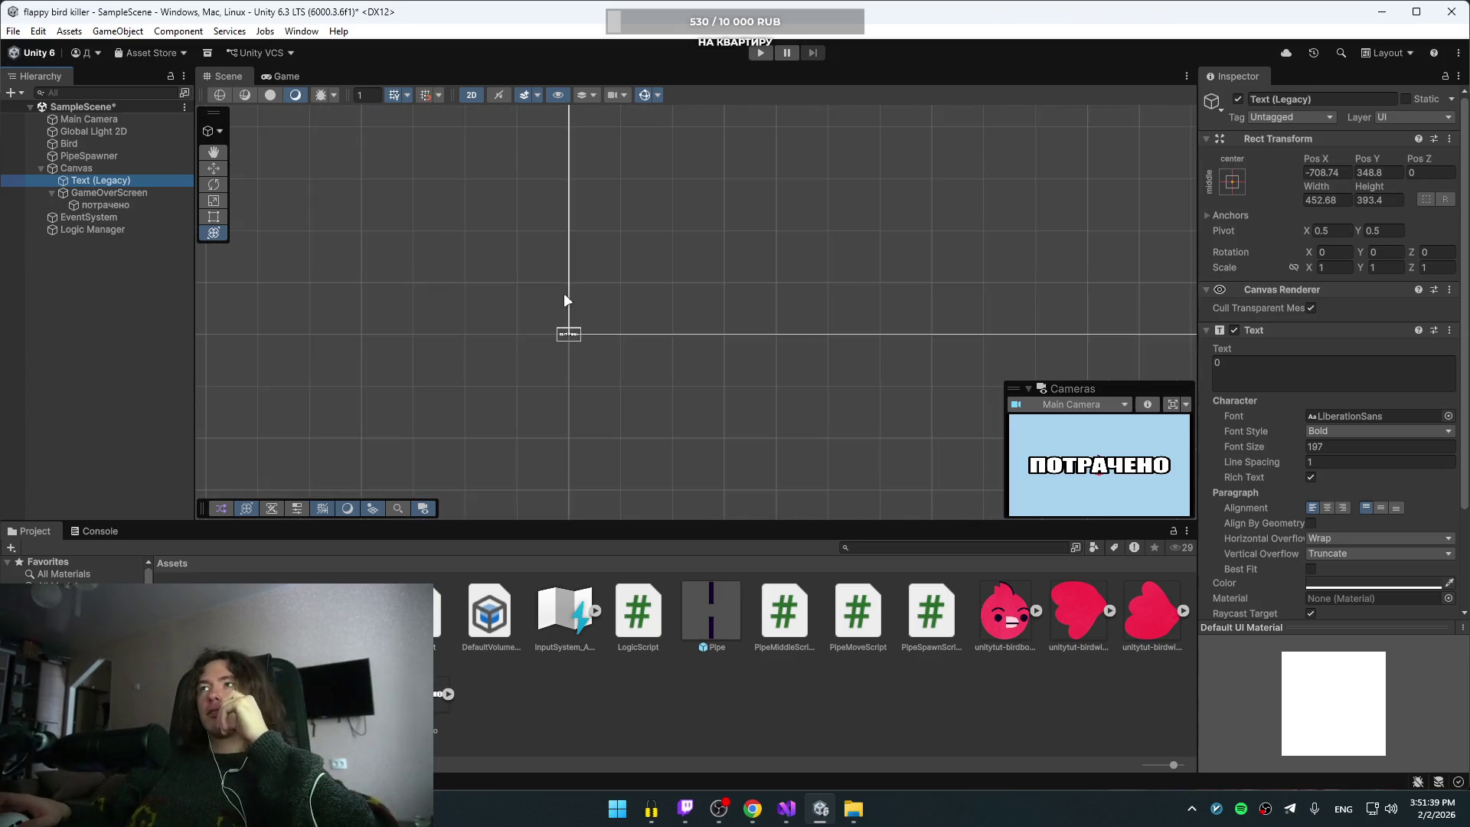
key("f")
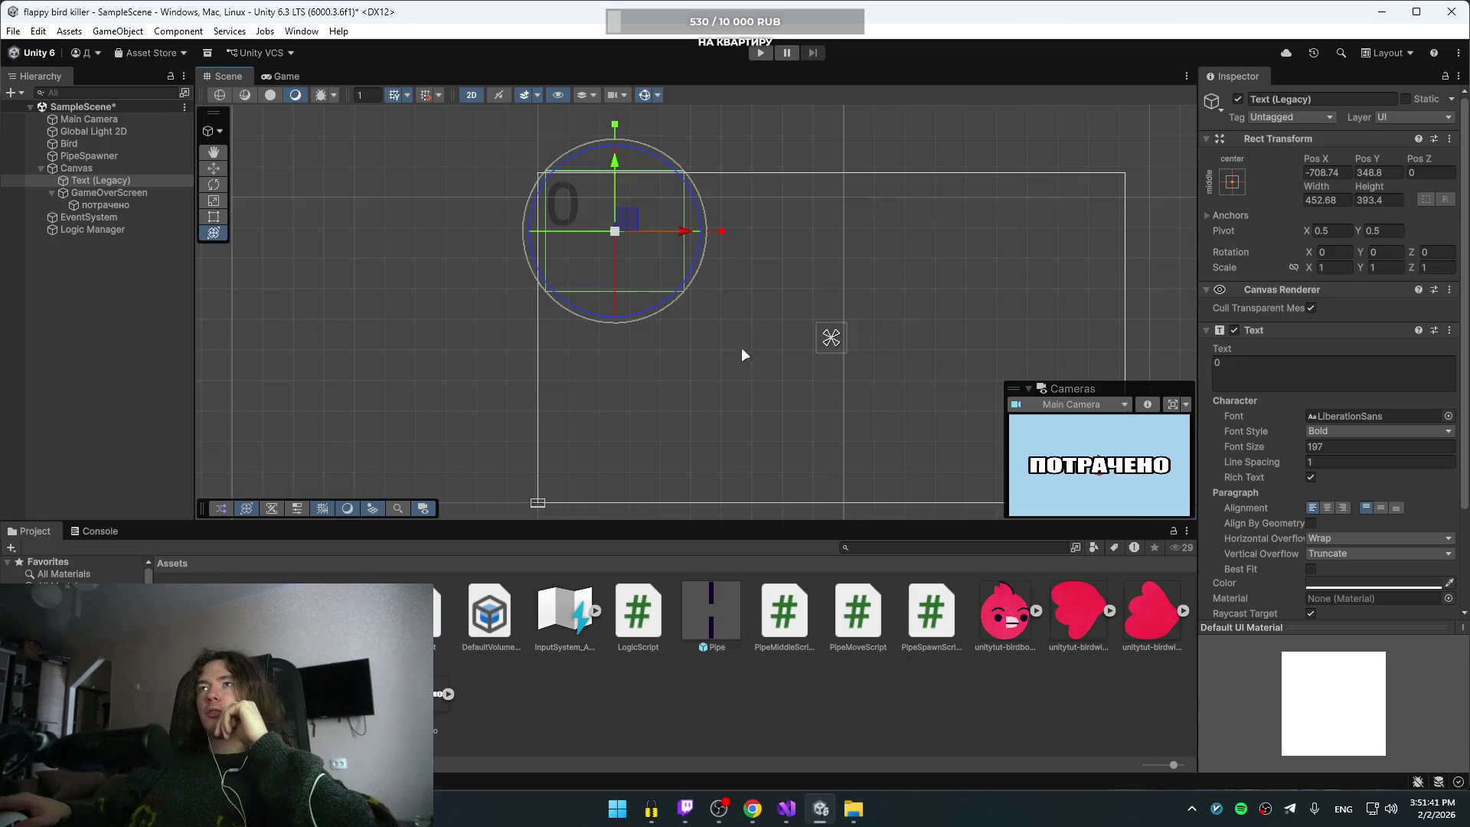
mouse_move(743, 350)
left_mouse_down()
mouse_move(535, 387)
mouse_move(511, 291)
left_mouse_up()
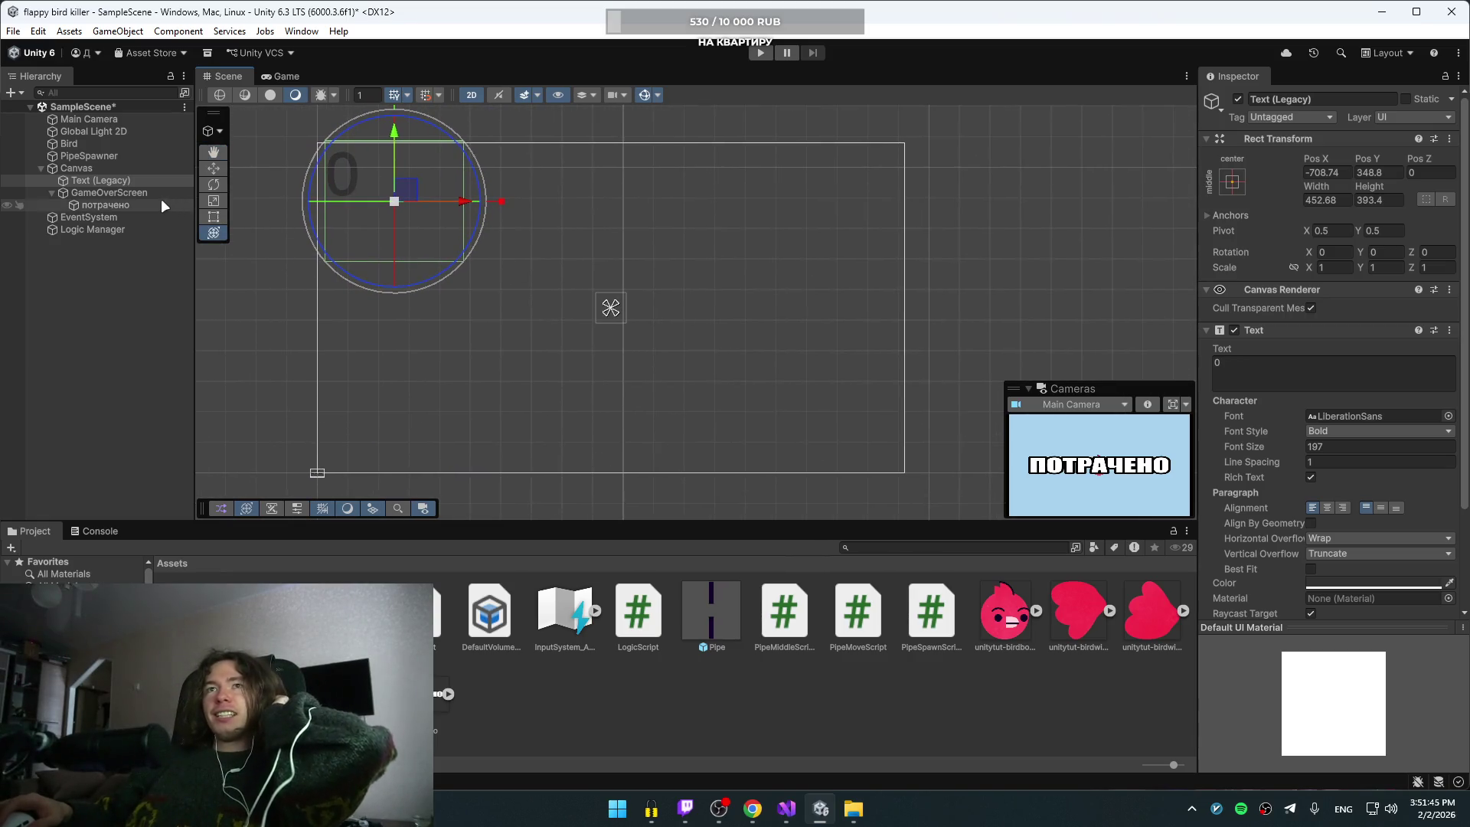
Step: Scale the потрачено sprite to about 123.66 and drag it to the canvas centre
left_click(125, 192)
left_click(121, 205)
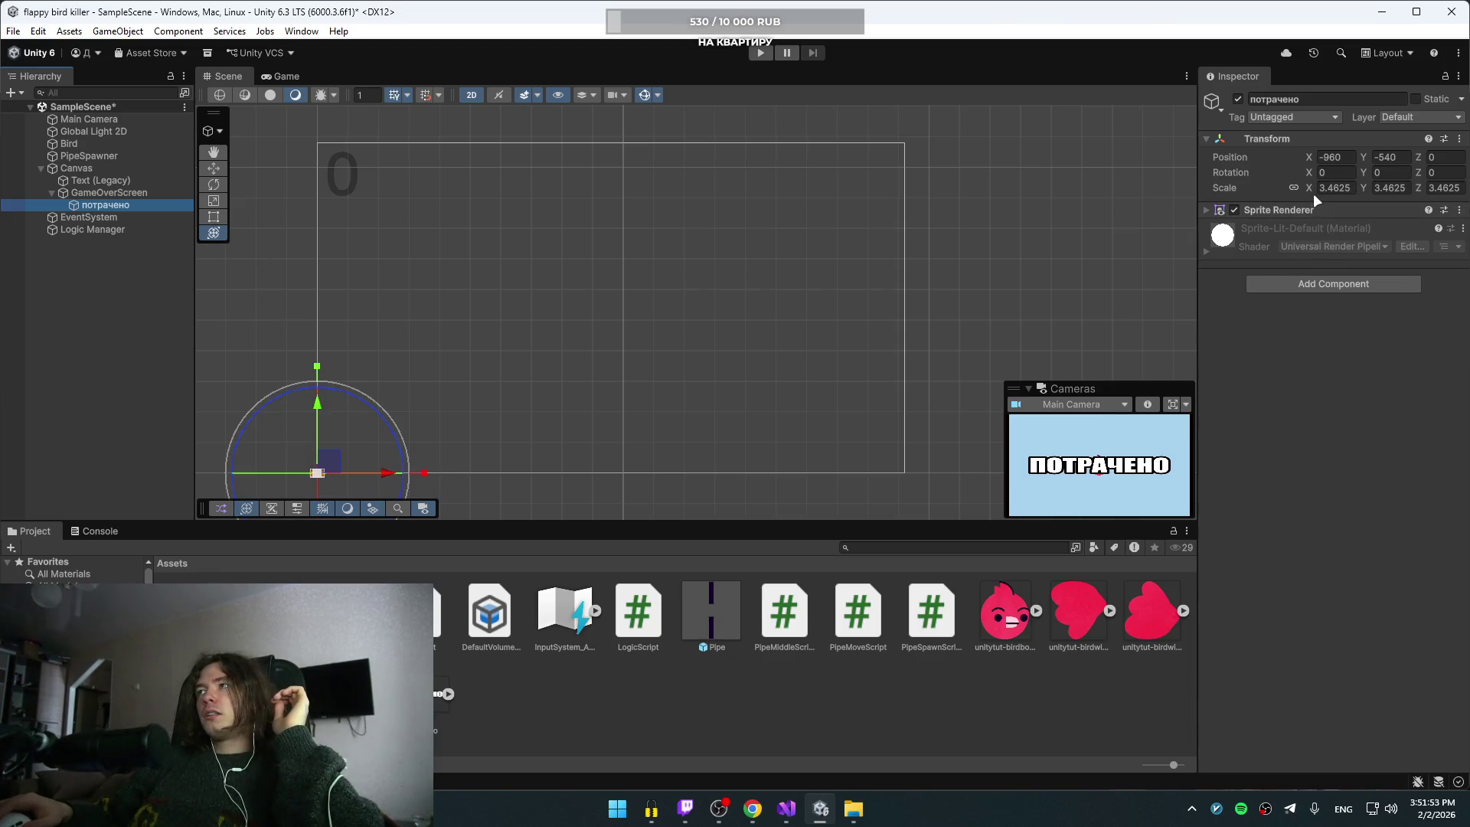
mouse_move(1310, 190)
left_mouse_down()
mouse_move(536, 230)
mouse_move(1112, 262)
mouse_move(375, 260)
mouse_move(1086, 242)
mouse_move(8, 212)
left_mouse_up()
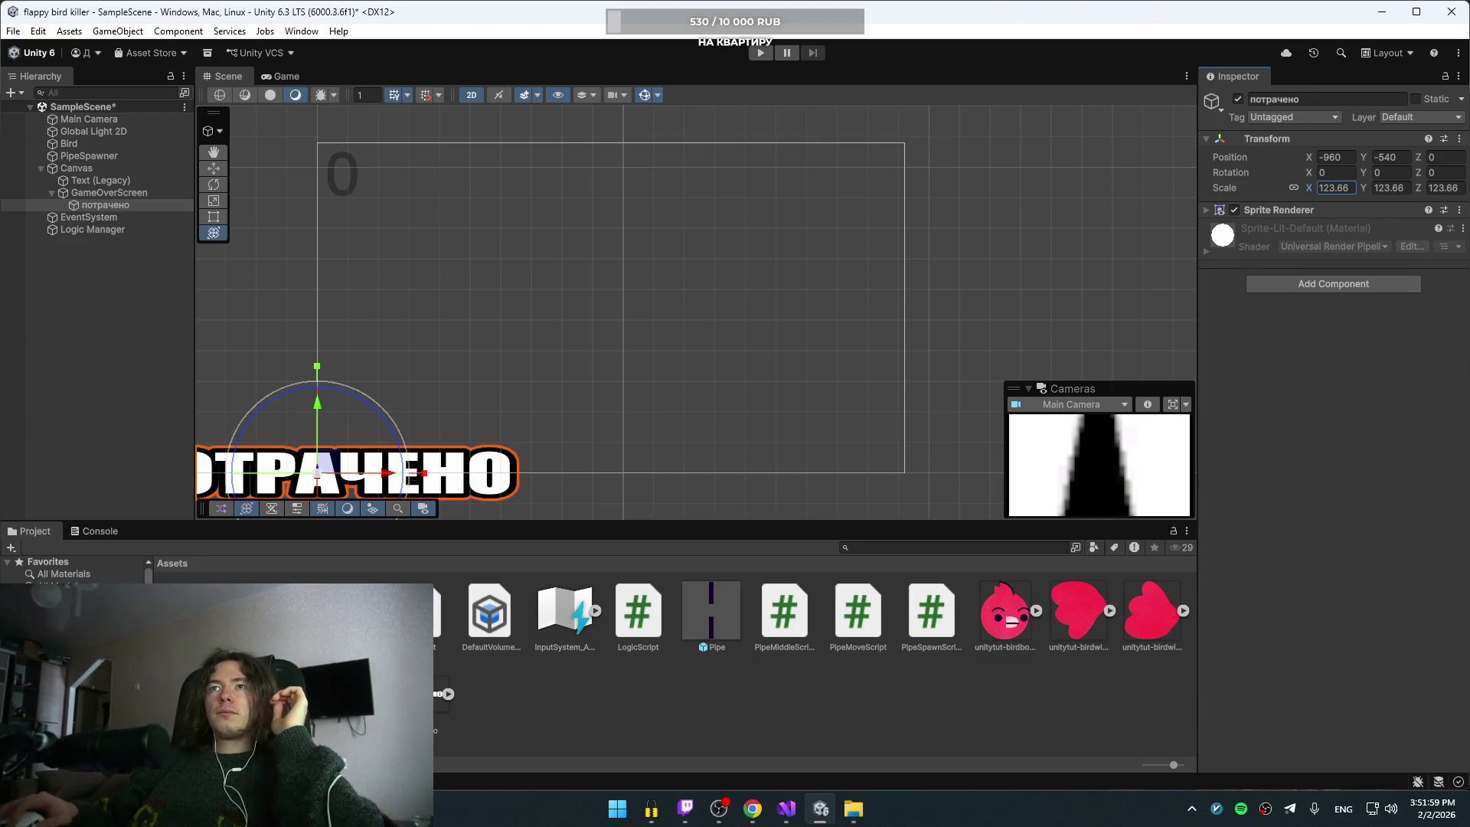
mouse_move(335, 454)
left_mouse_down()
mouse_move(584, 297)
mouse_move(635, 294)
left_mouse_up()
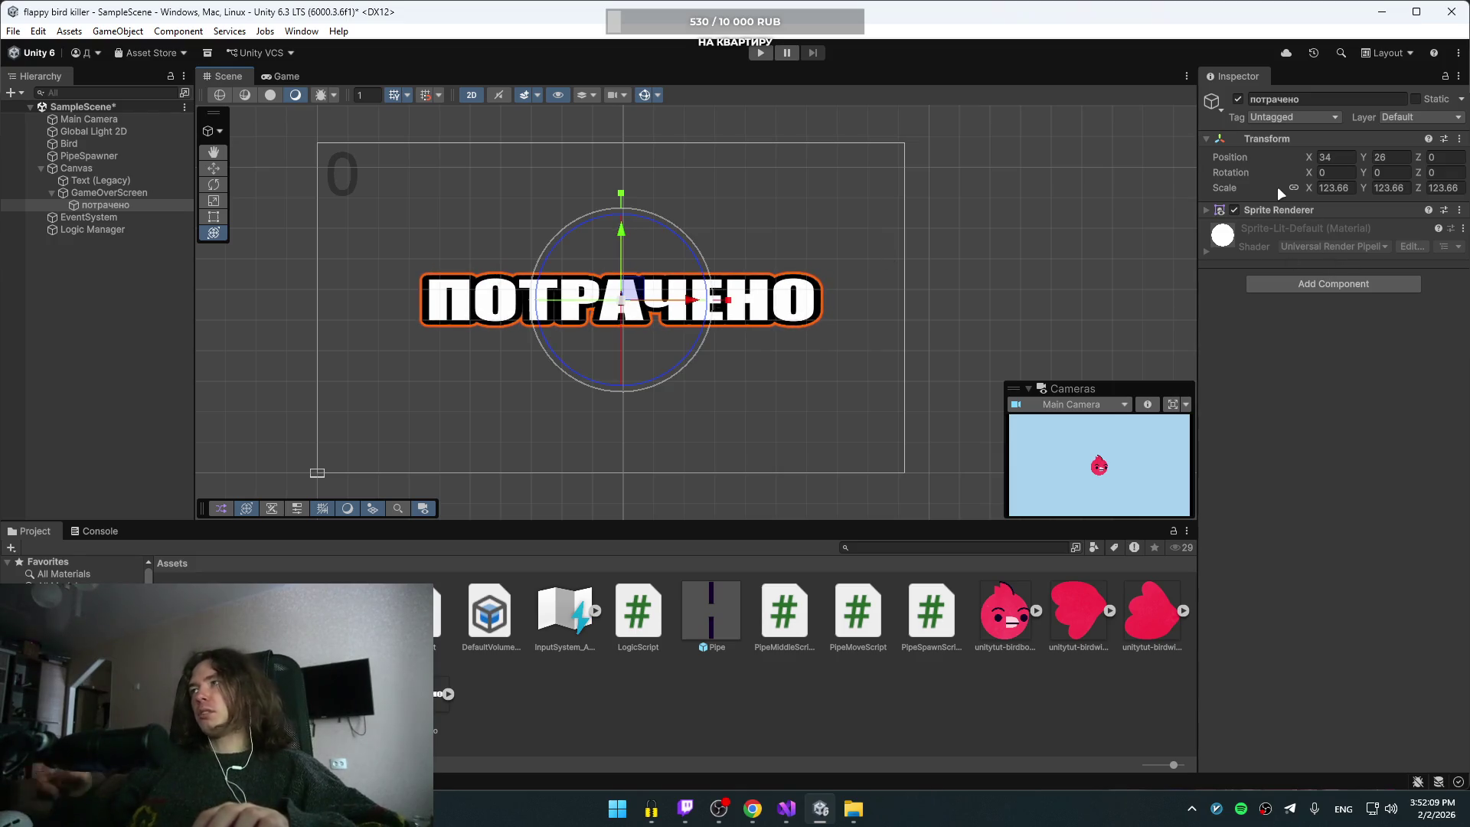
key("alt+Tab")
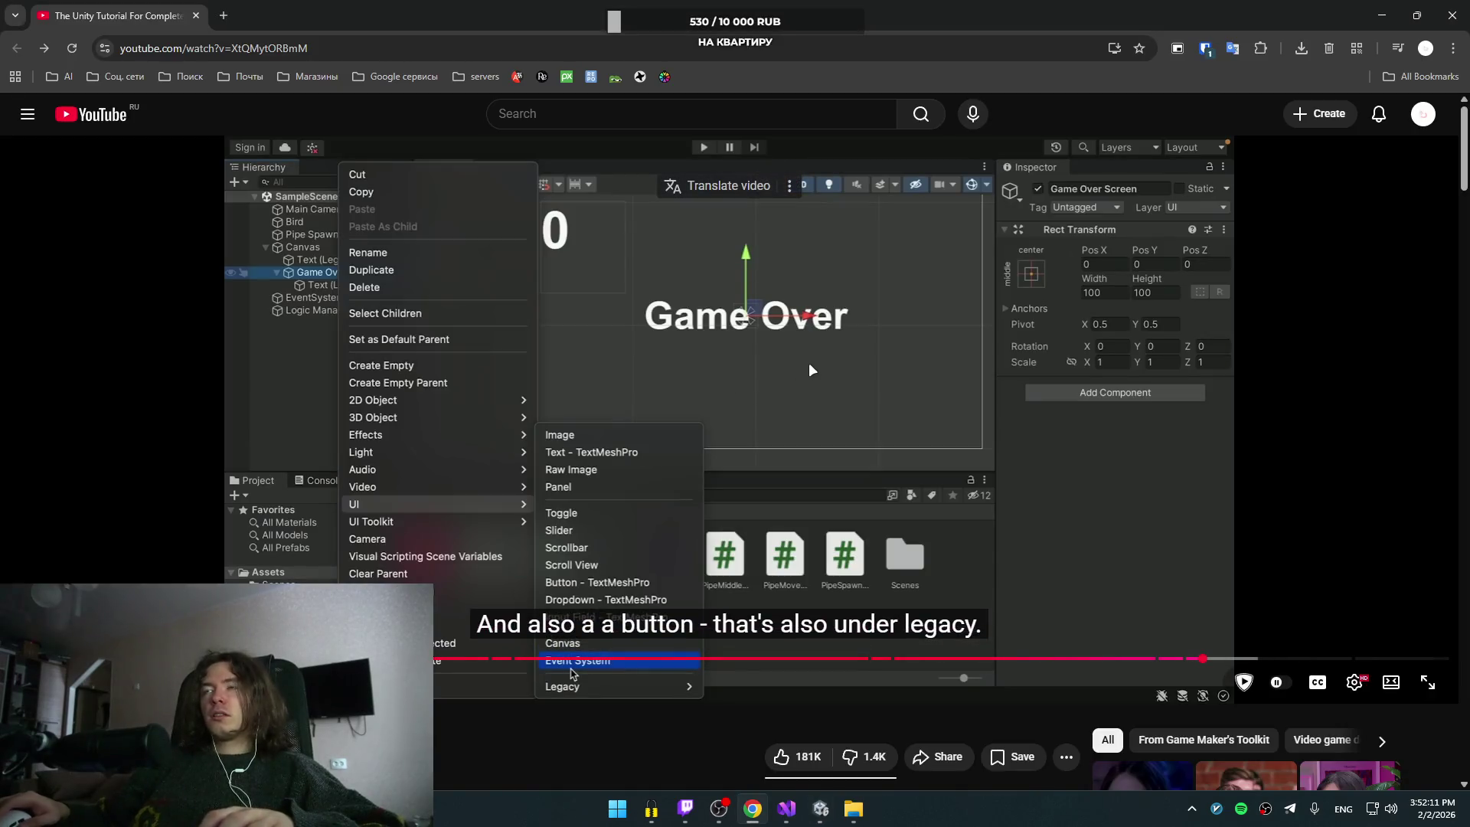
Step: Rewatch the tutorial's button-adding and resizing step, then return to Unity
left_click(809, 360)
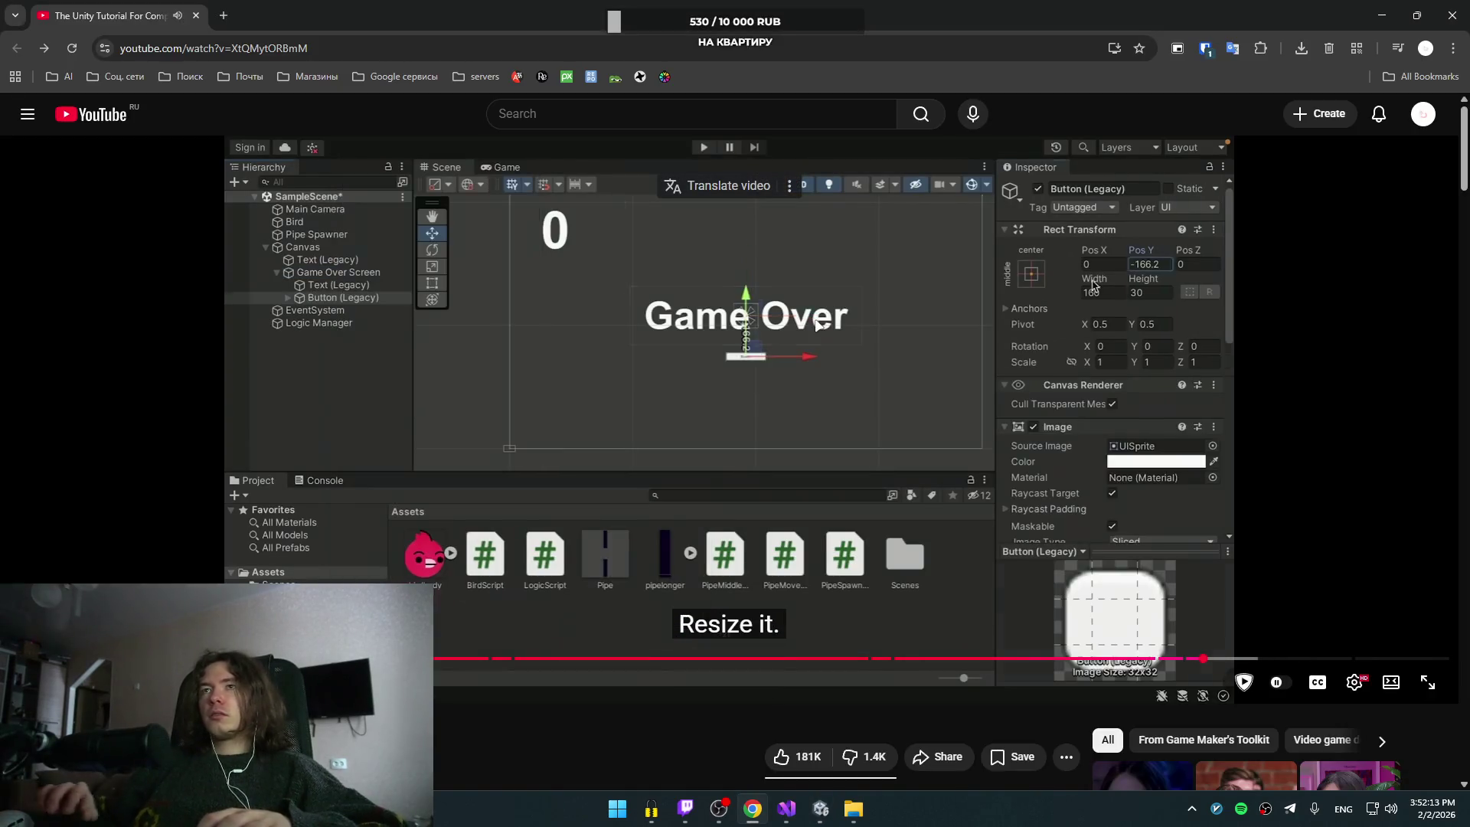
key("Left")
key("Right")
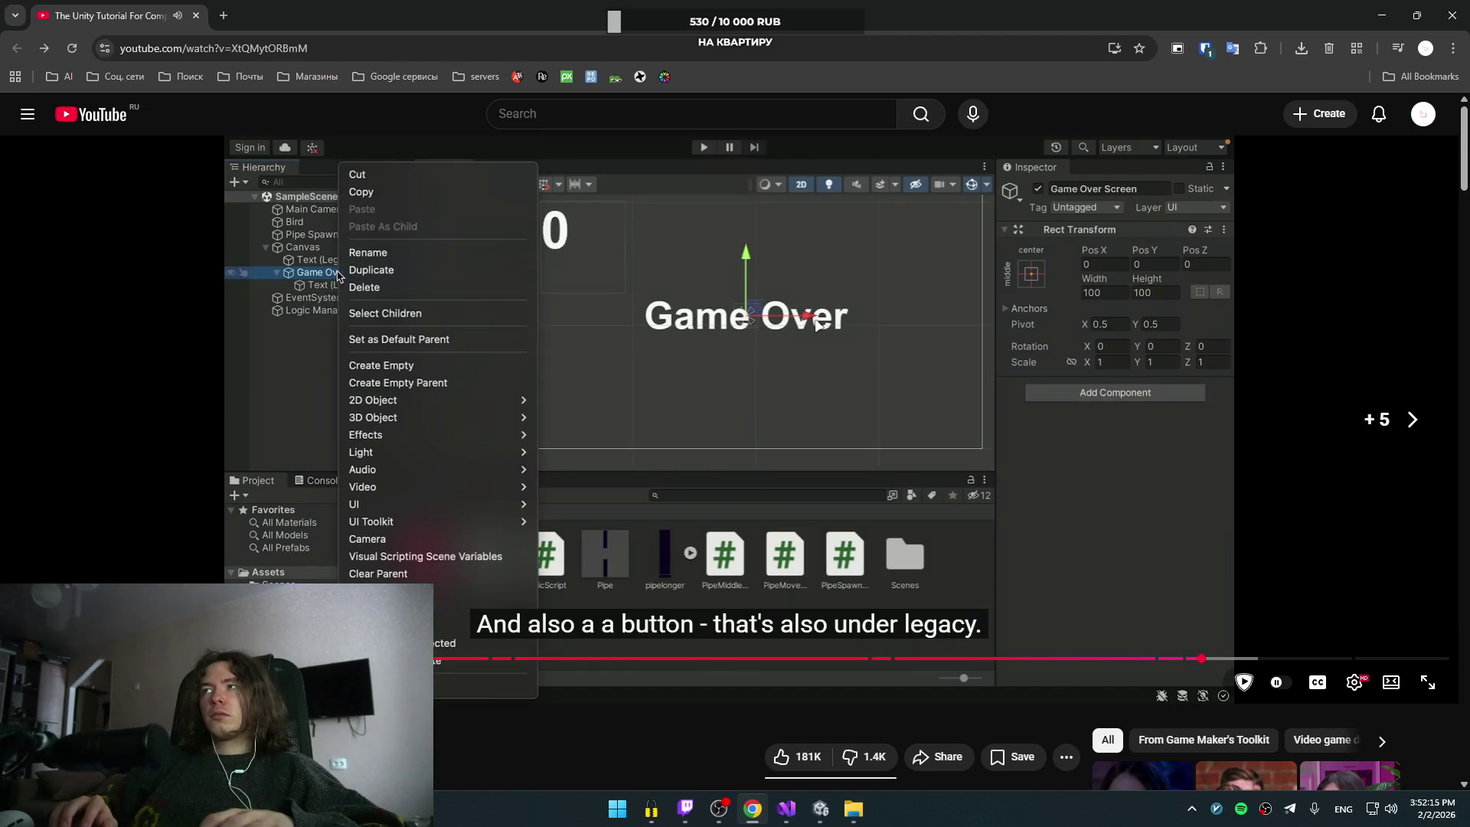
left_click(816, 320)
key("alt+Tab")
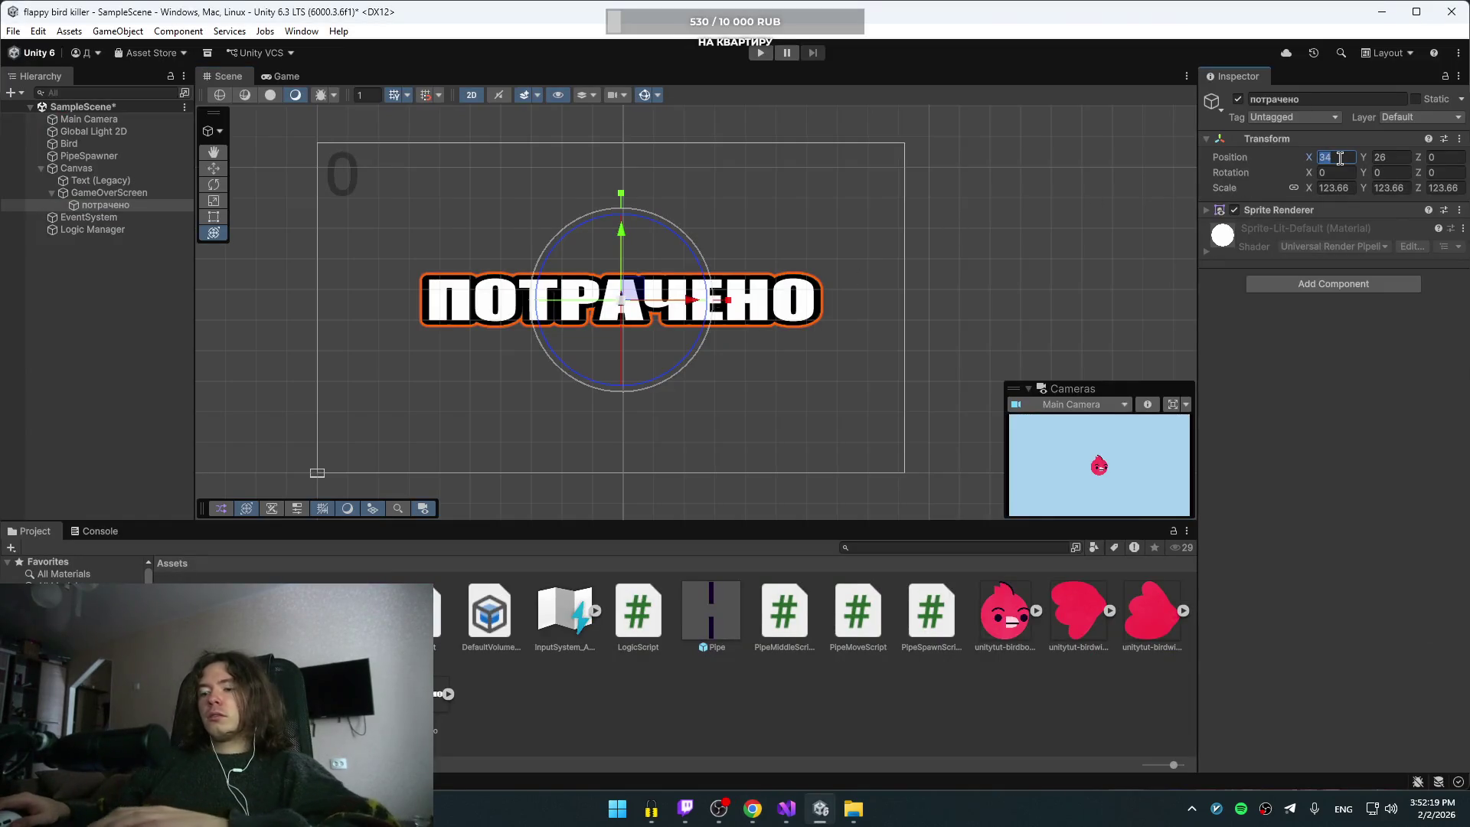
Step: Set потрачено's Position X and Y to 0, centring it at 0, 0, 0
type("00")
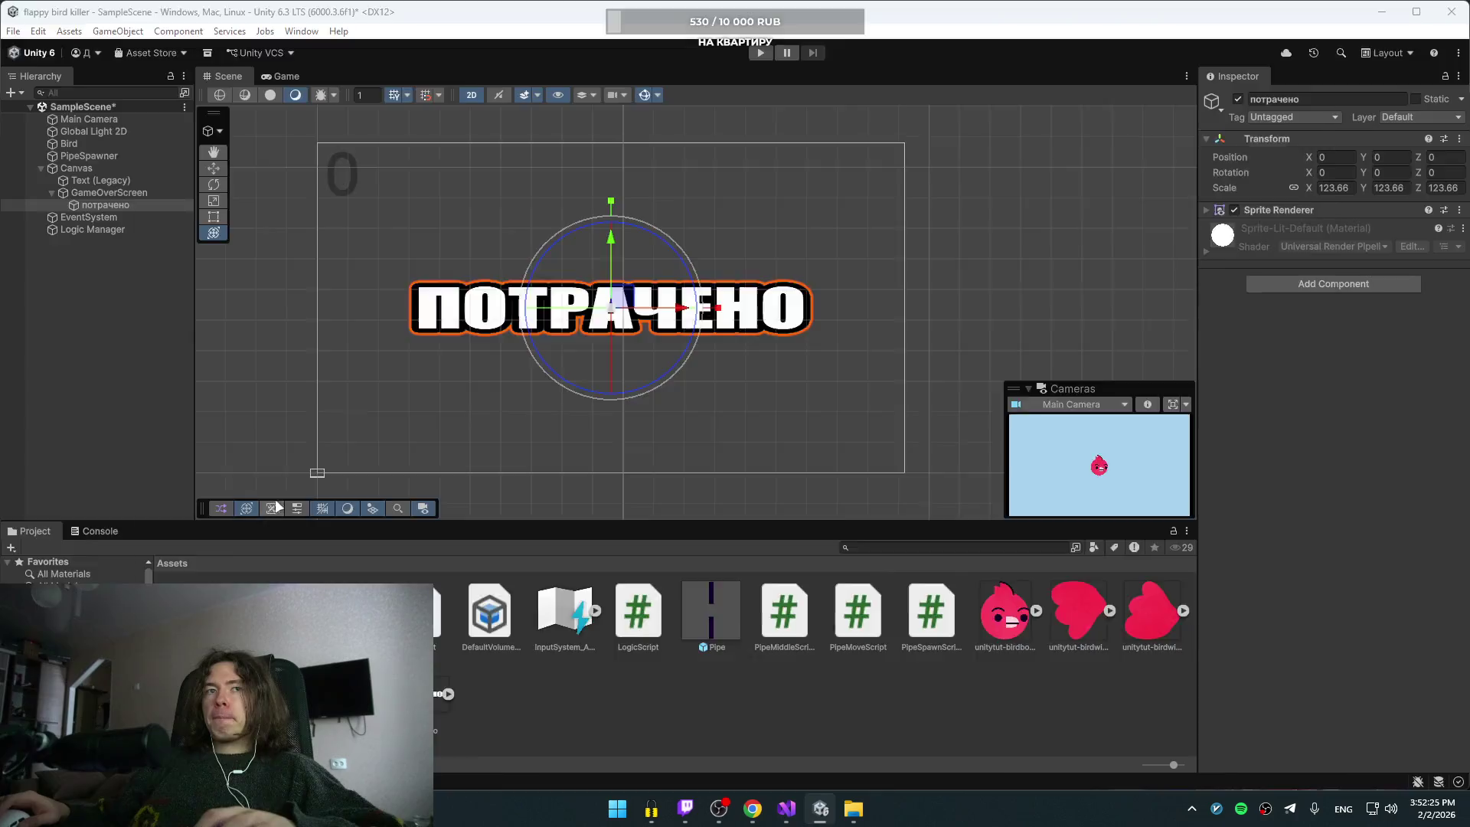
key("alt+Tab")
left_click(479, 394)
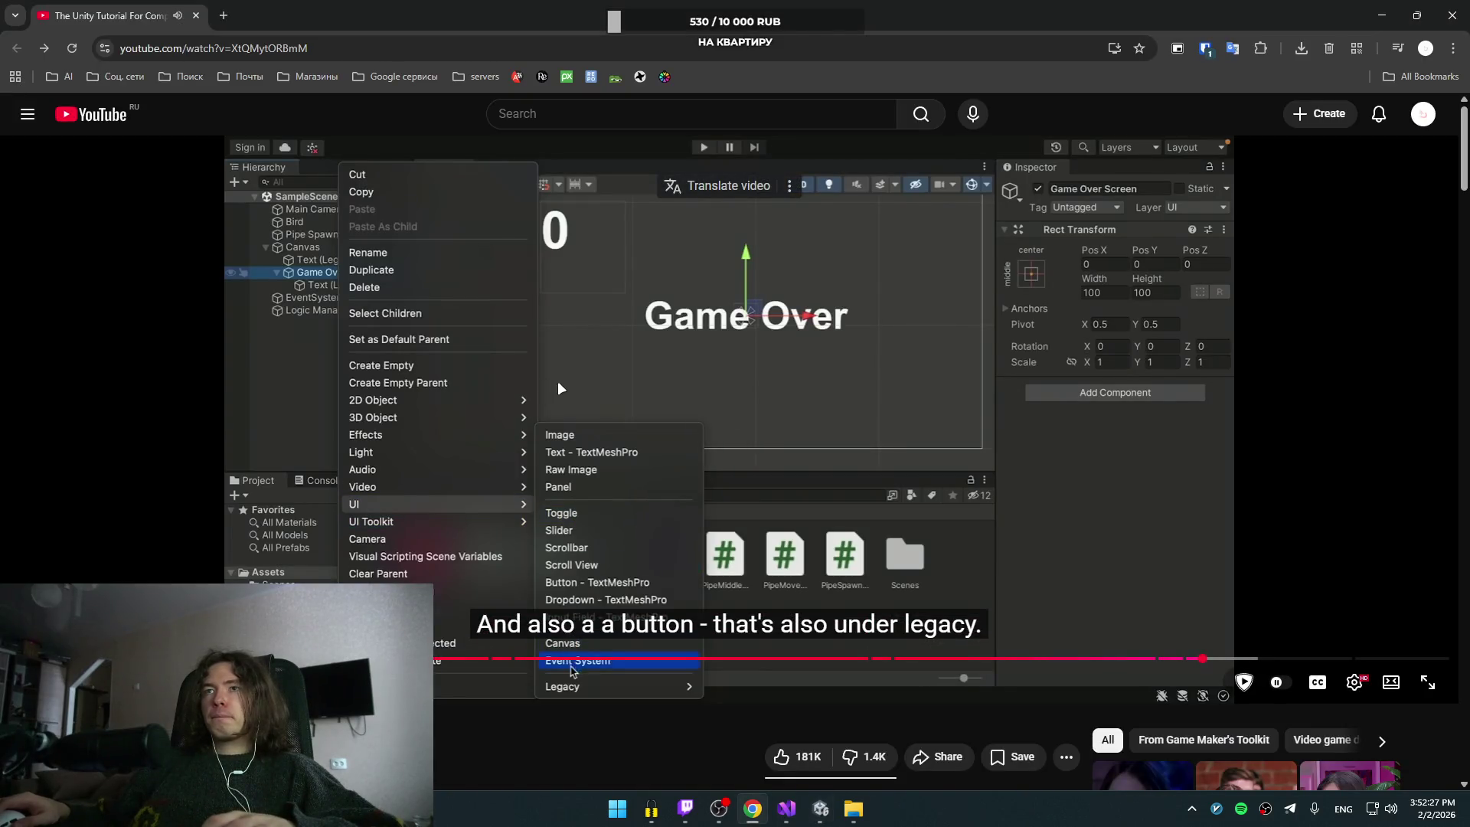
key("alt+Tab")
key("alt+Tab")
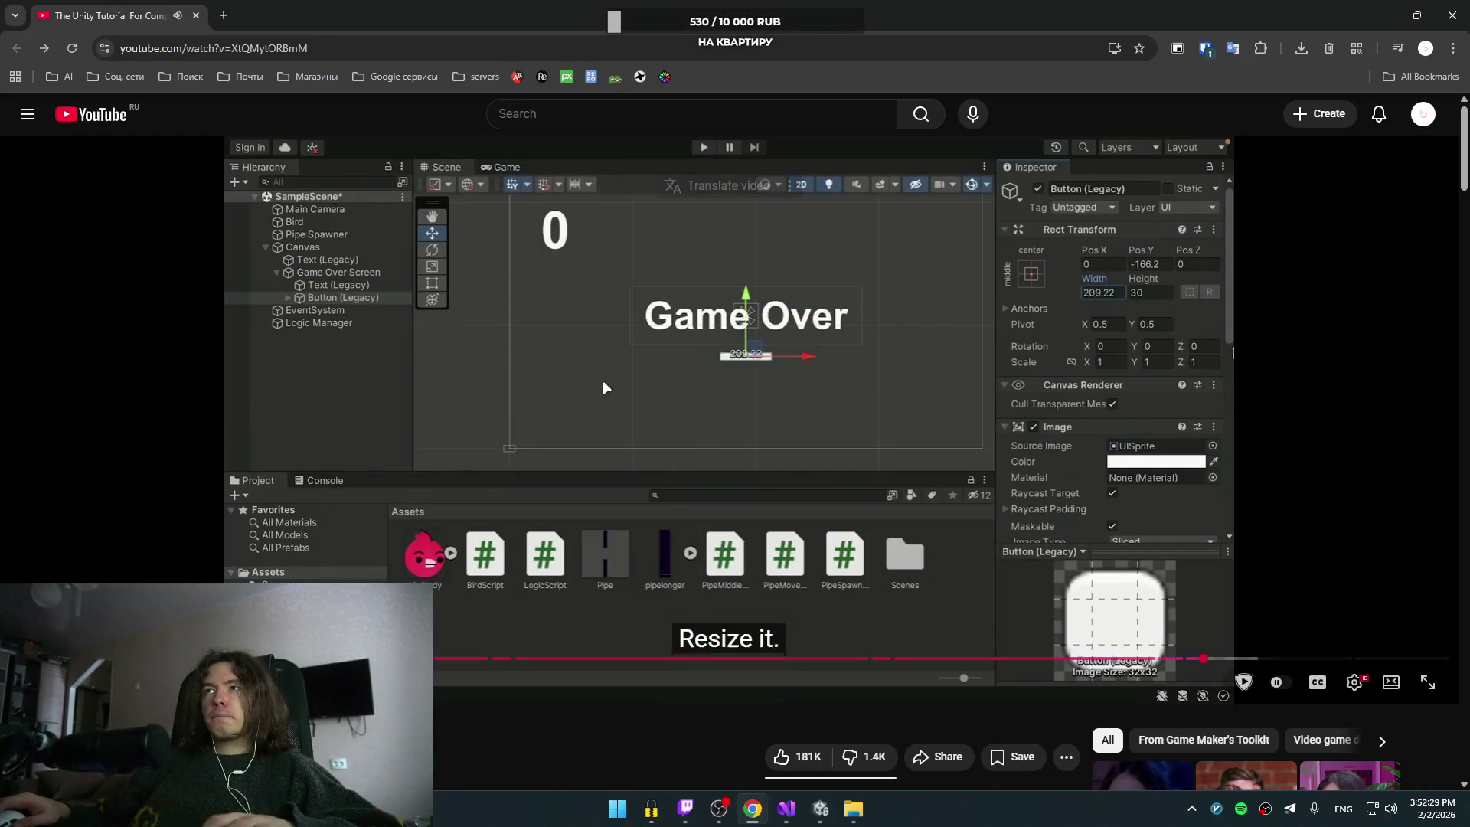
left_click(515, 365)
key("alt+Tab")
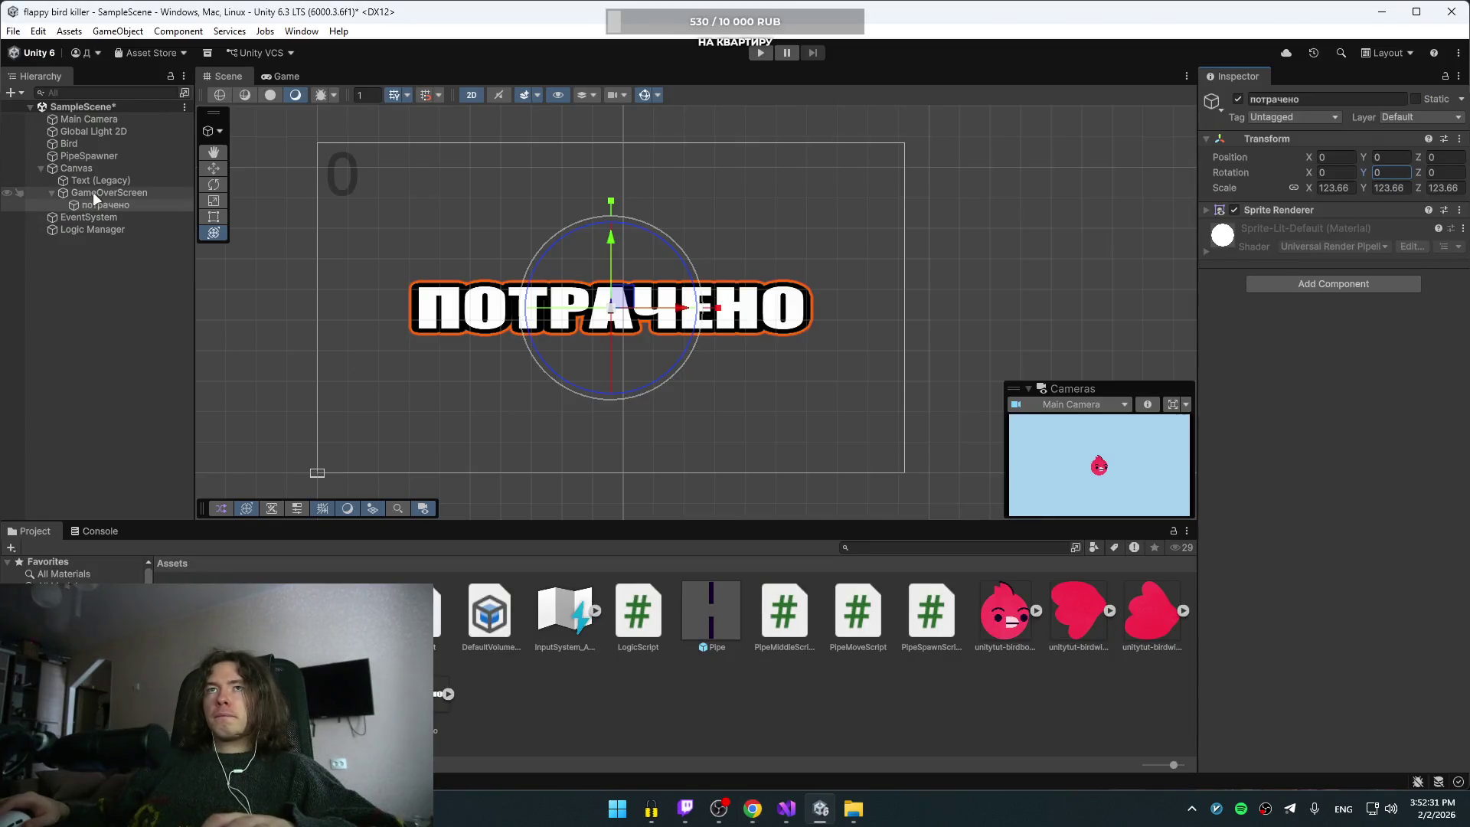
Step: Add a legacy Button under GameOverScreen, move it below the title, and scale it to 3.48
right_click(93, 193)
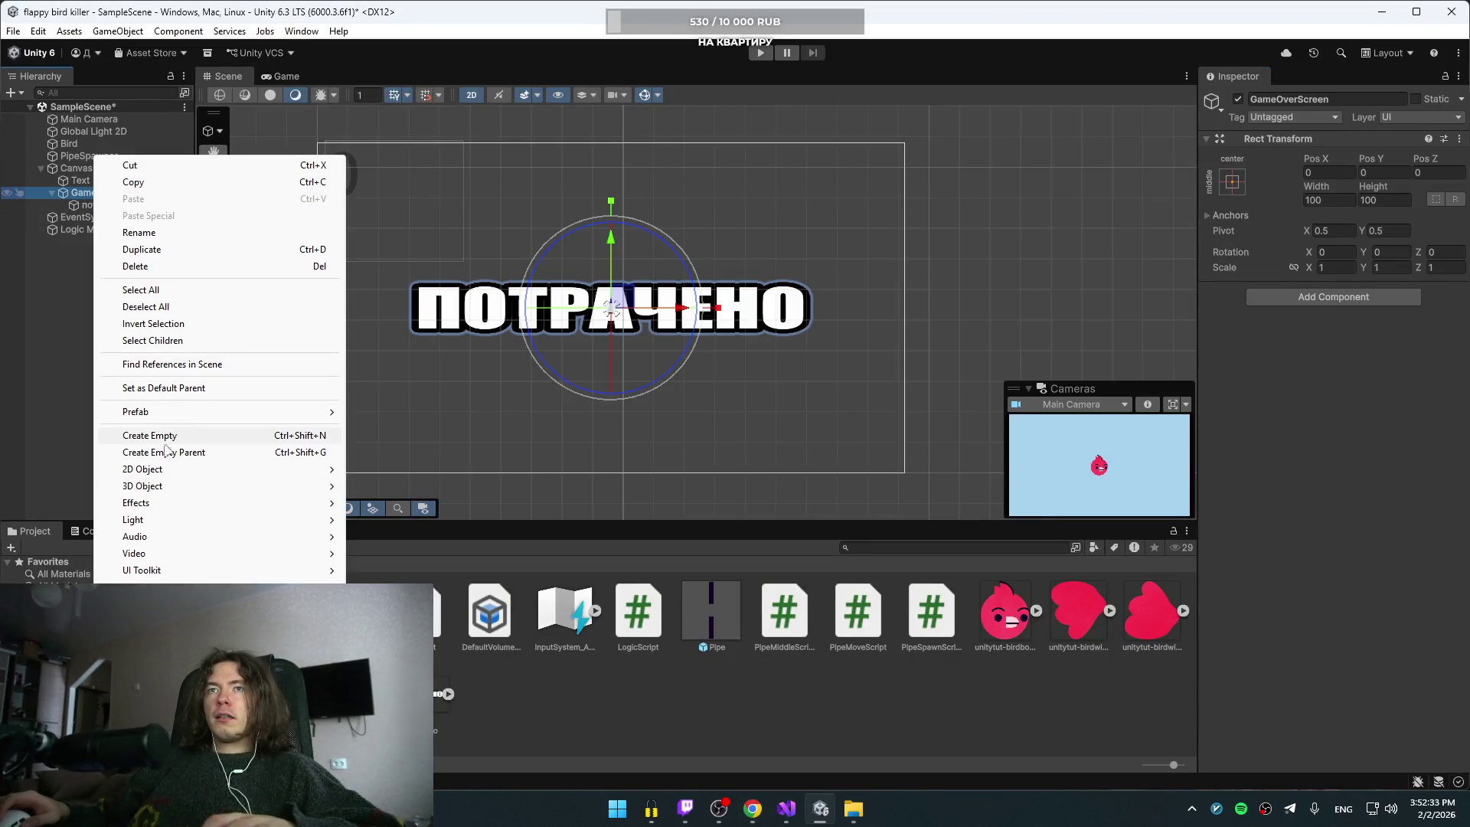
mouse_move(191, 586)
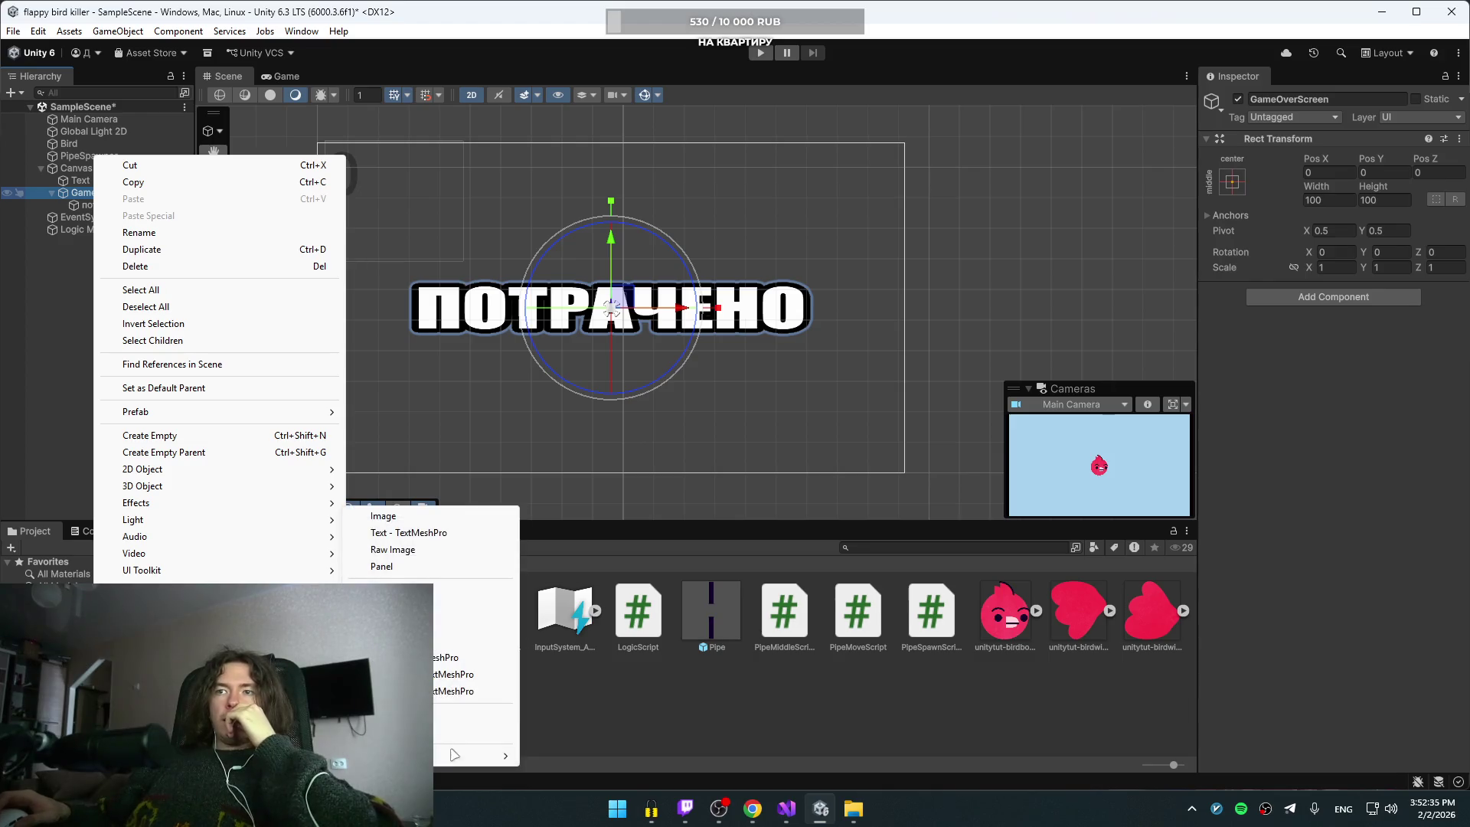
left_click(593, 770)
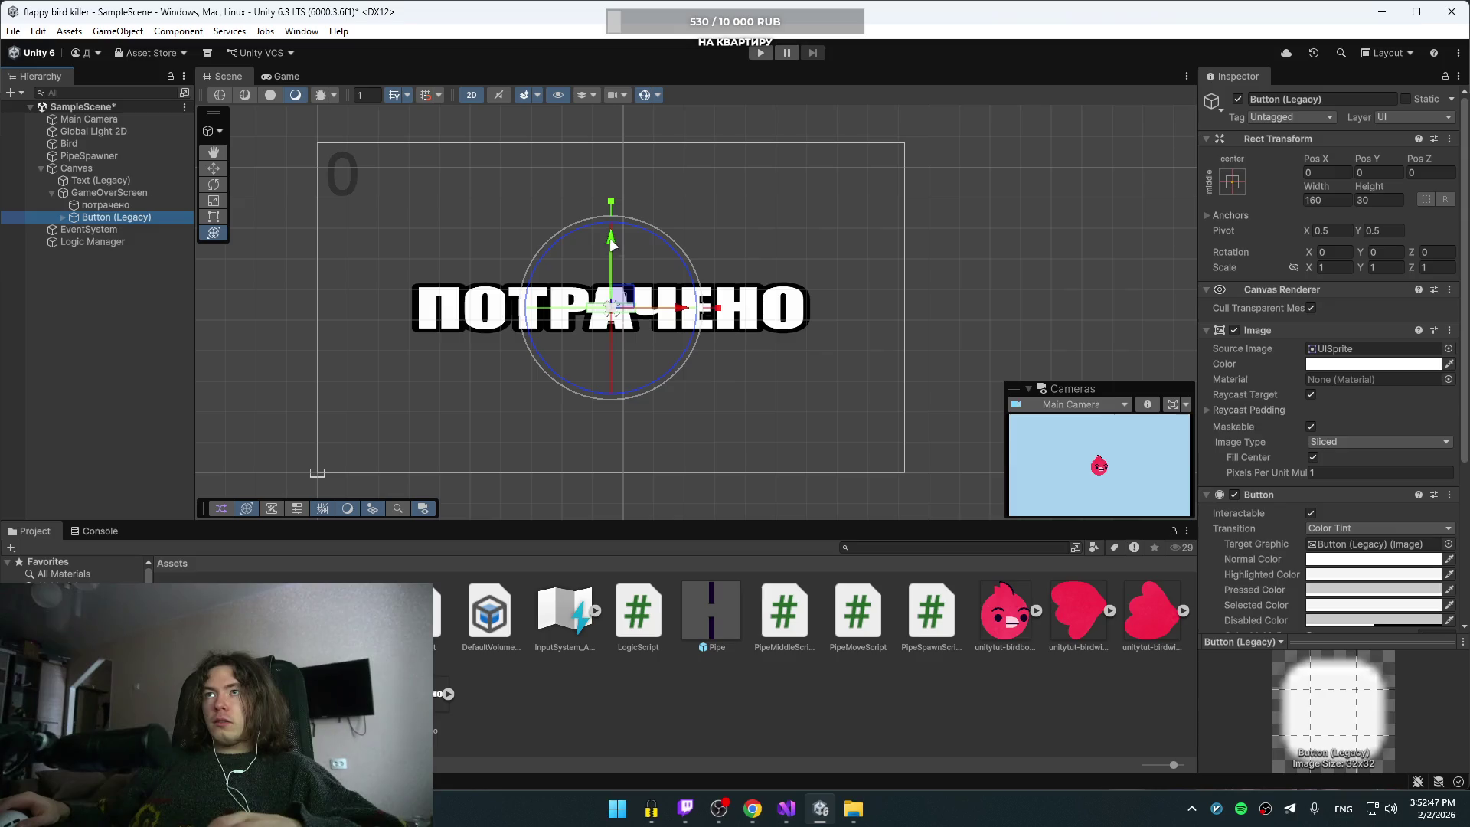
mouse_move(612, 243)
left_mouse_down()
mouse_move(613, 332)
mouse_move(622, 305)
left_mouse_up()
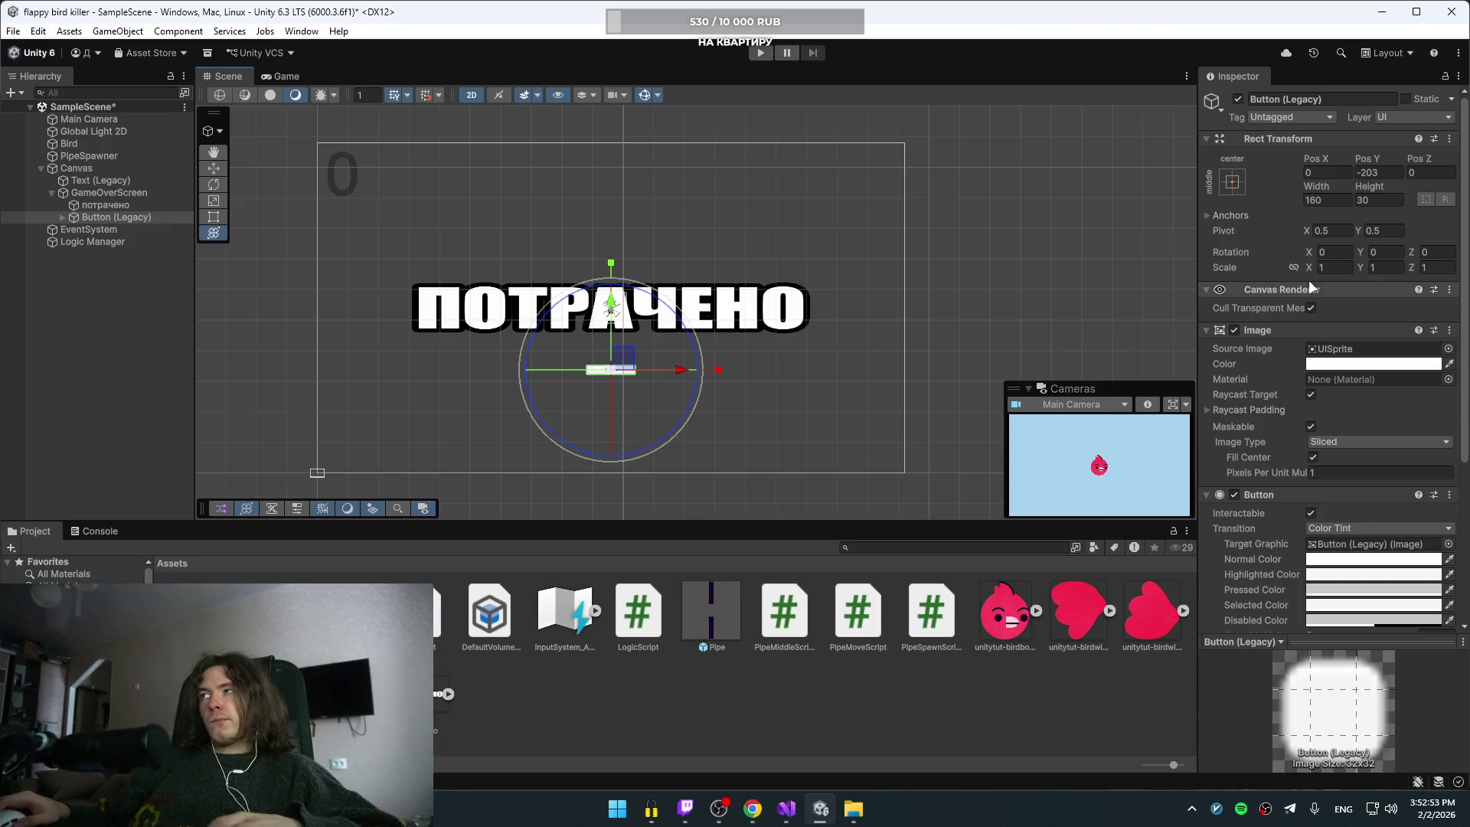
left_click_drag(1306, 267, 1382, 269)
left_click(1294, 266)
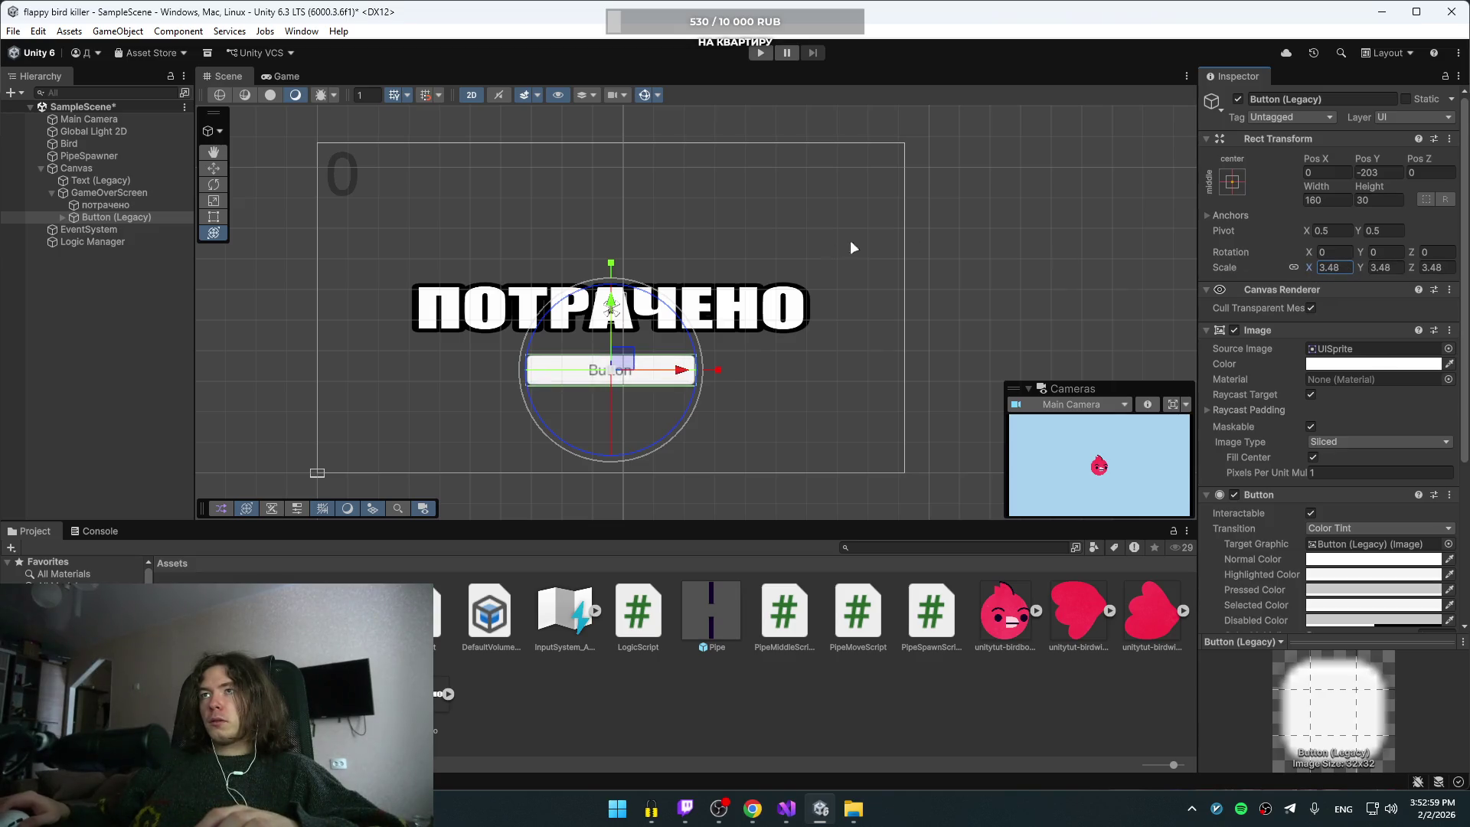
Step: Raise the потрачено title to Y 170 and nudge the button slightly upward
left_click(107, 204)
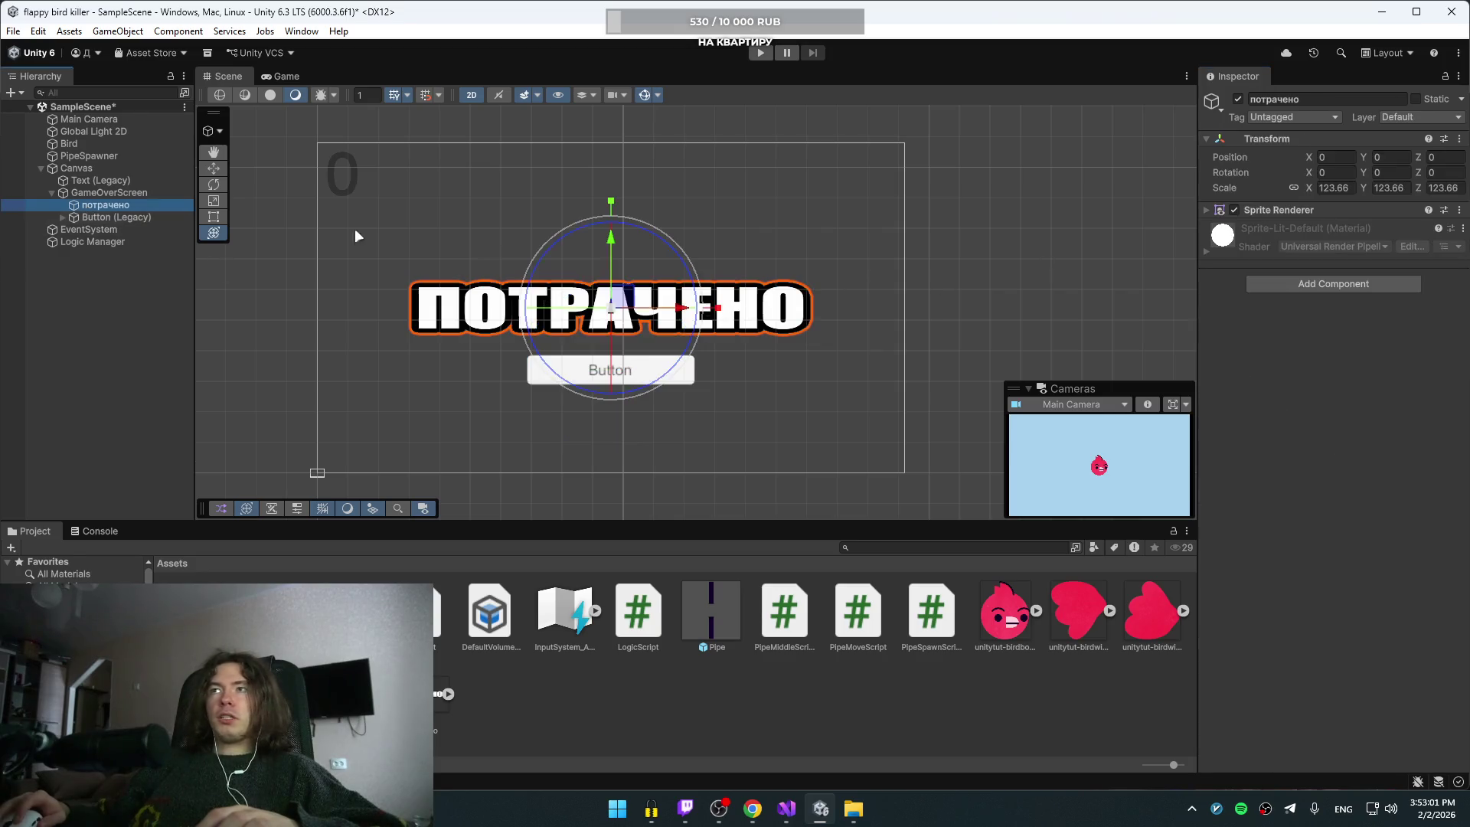
left_click(613, 244)
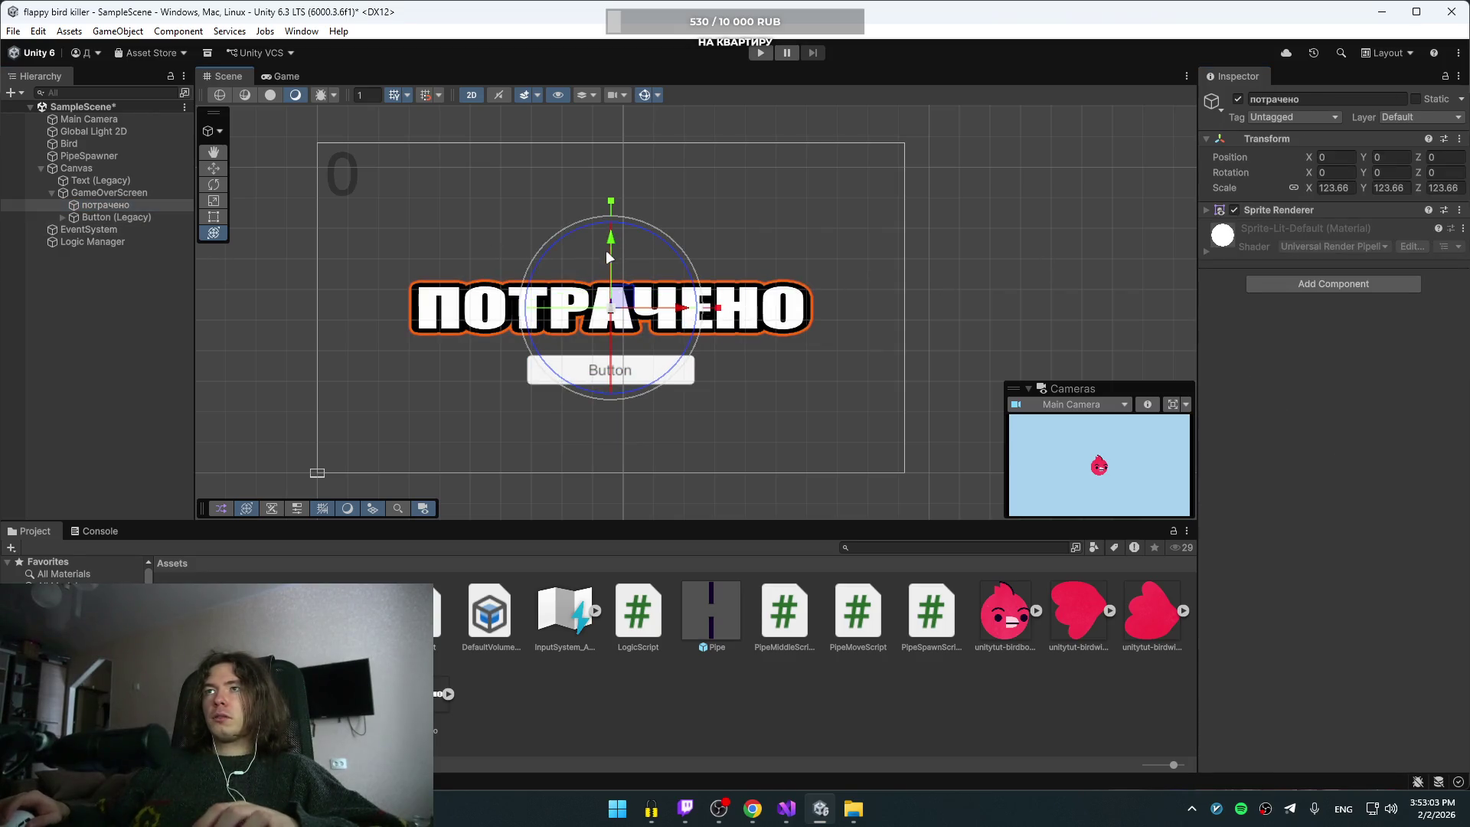
left_click_drag(611, 244, 636, 185)
left_click(651, 371)
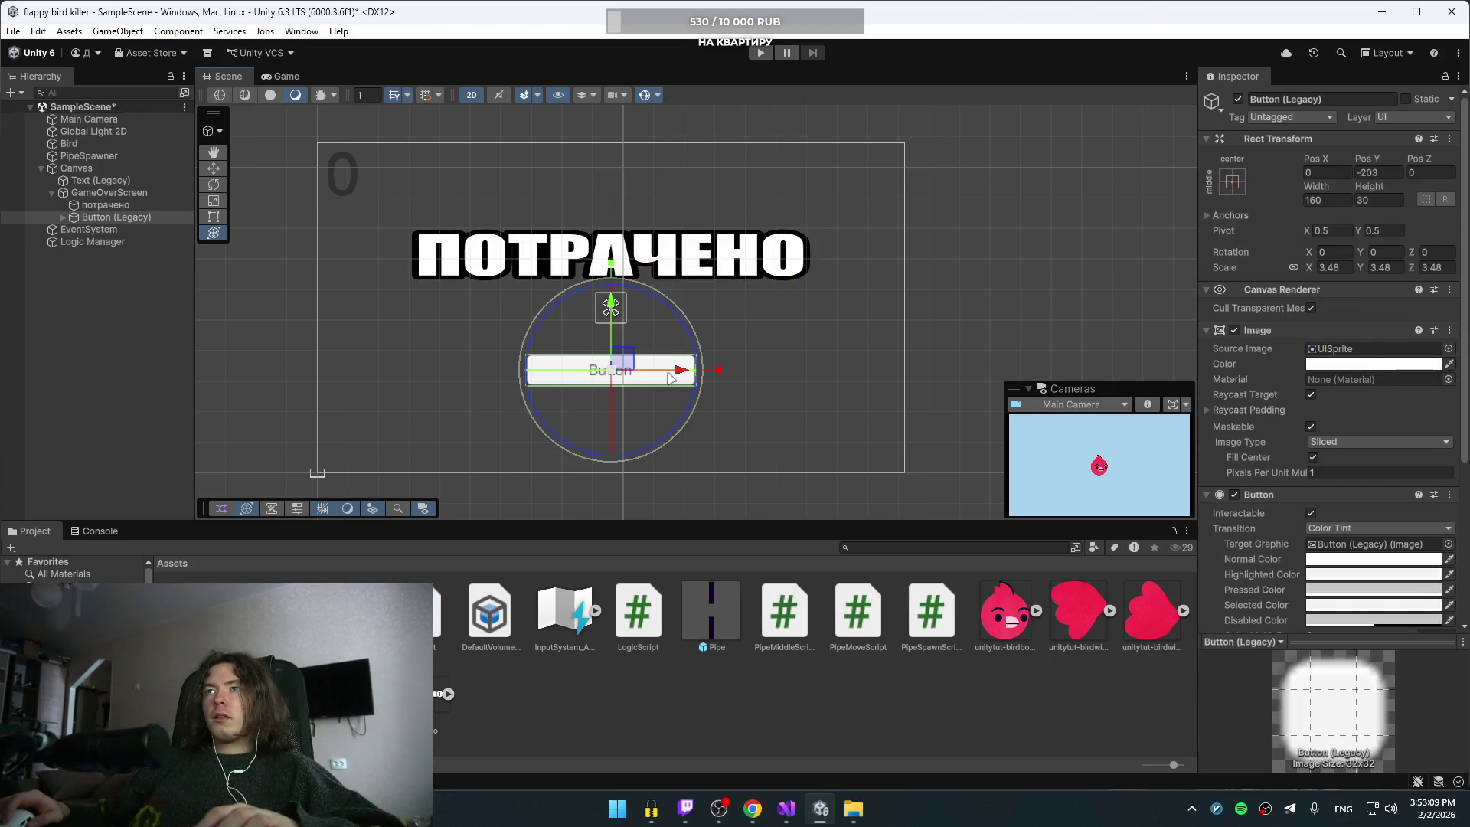
left_click_drag(610, 308, 610, 298)
left_click(685, 393)
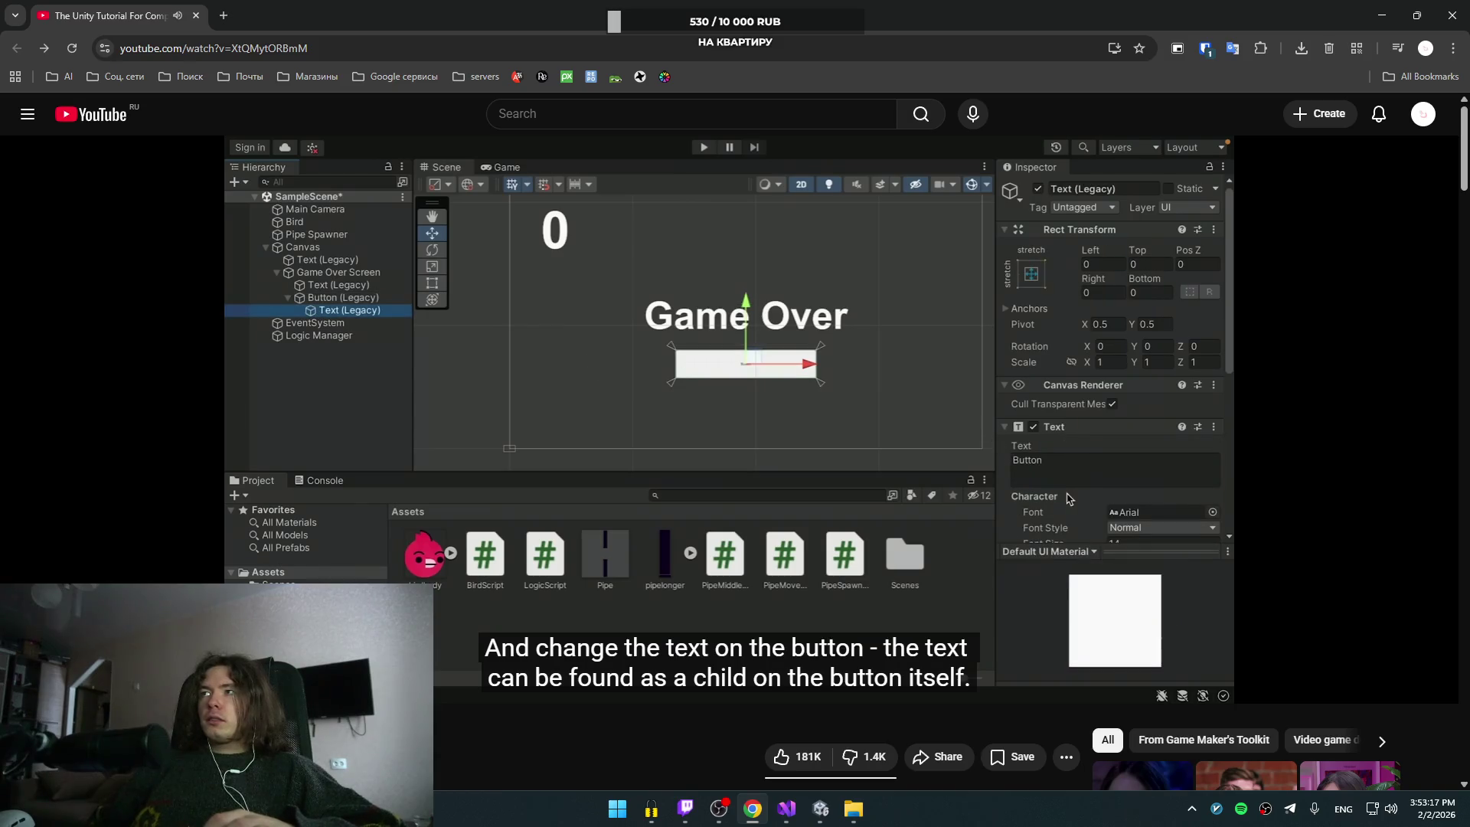
Step: Reset the game-over button's Scale X to 1 and start widening it
left_click(683, 390)
key("alt+Tab")
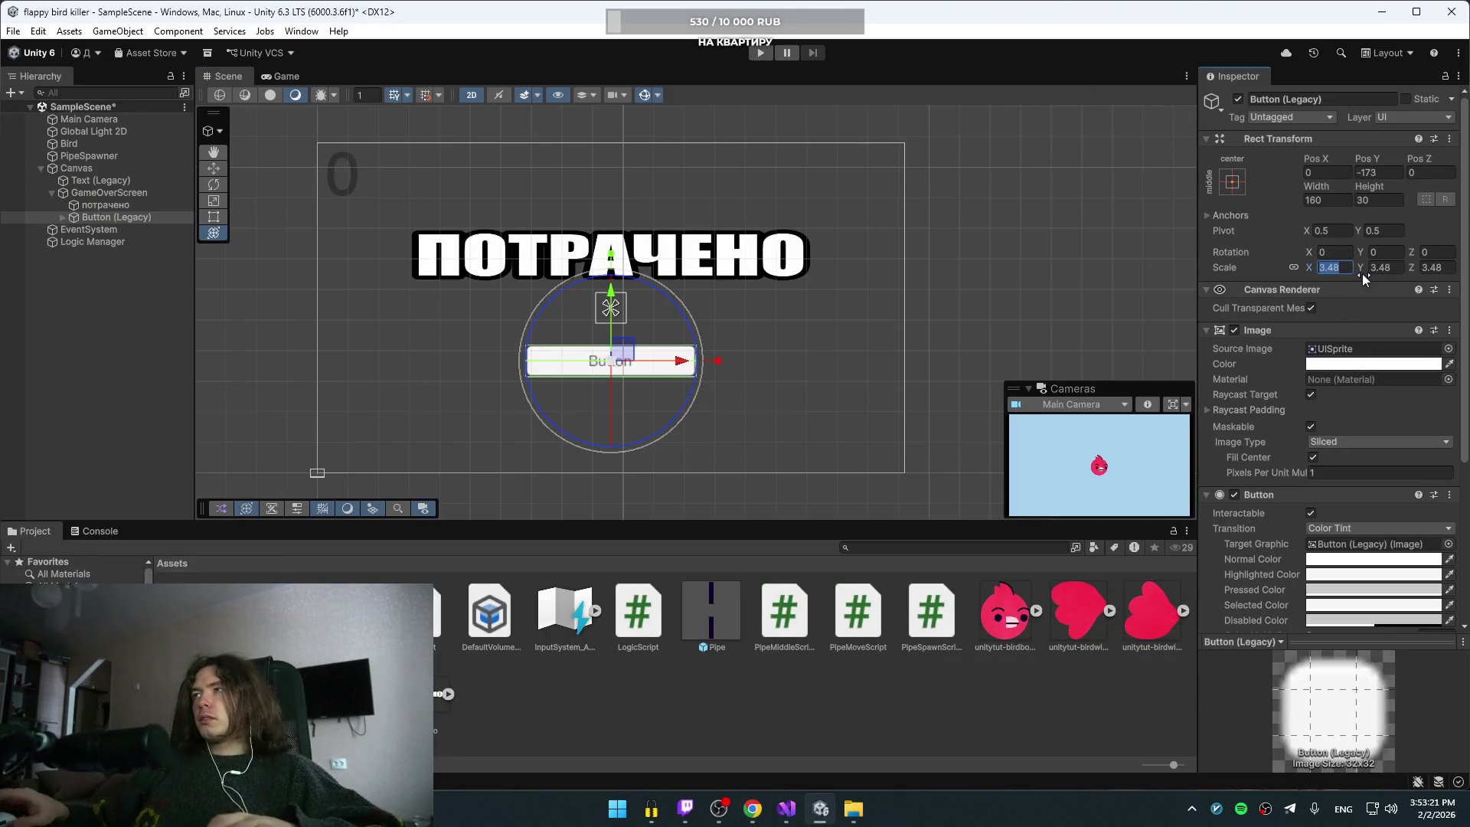
type("1")
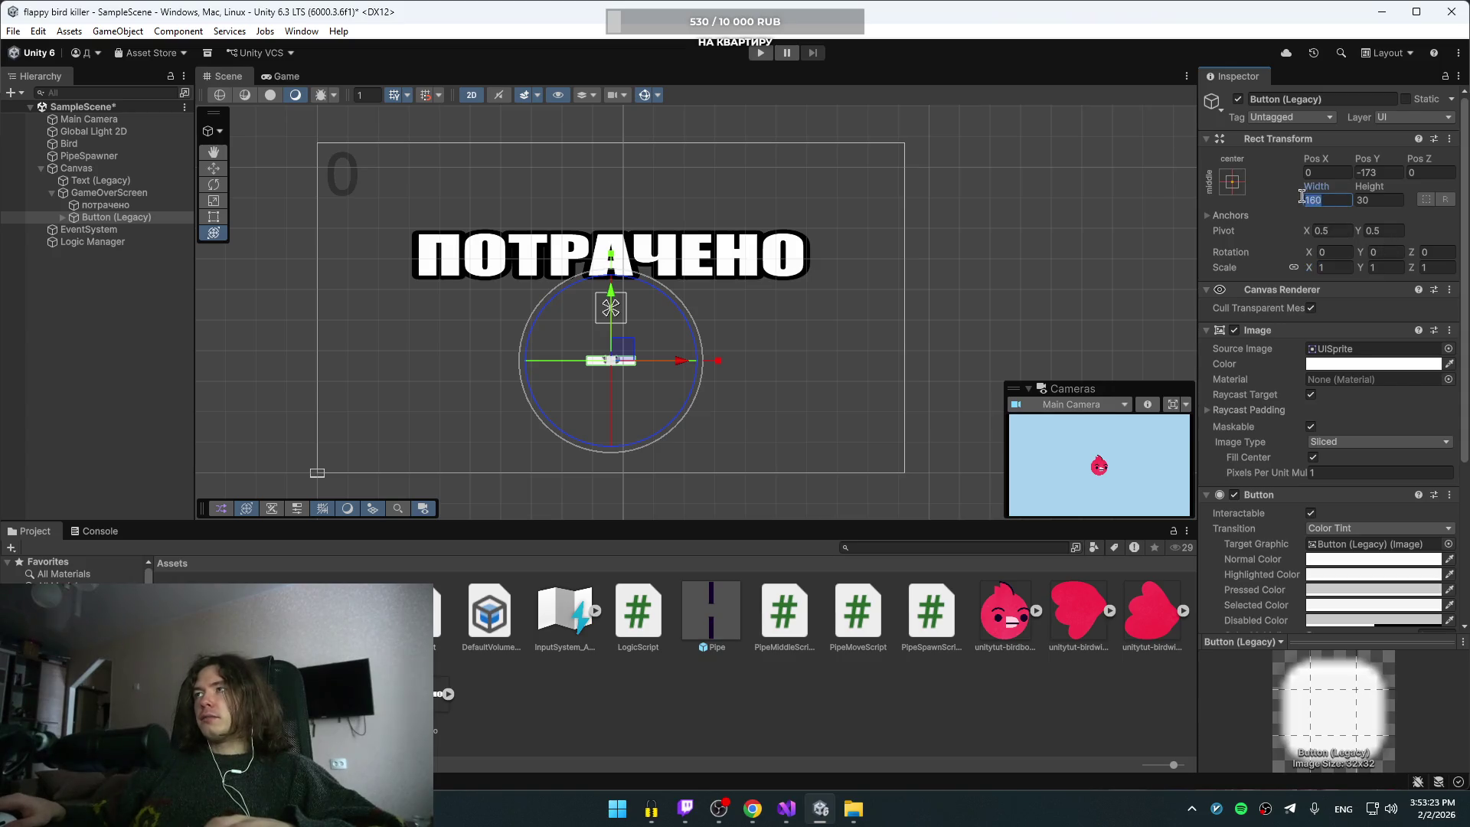
left_click_drag(1315, 185, 1332, 186)
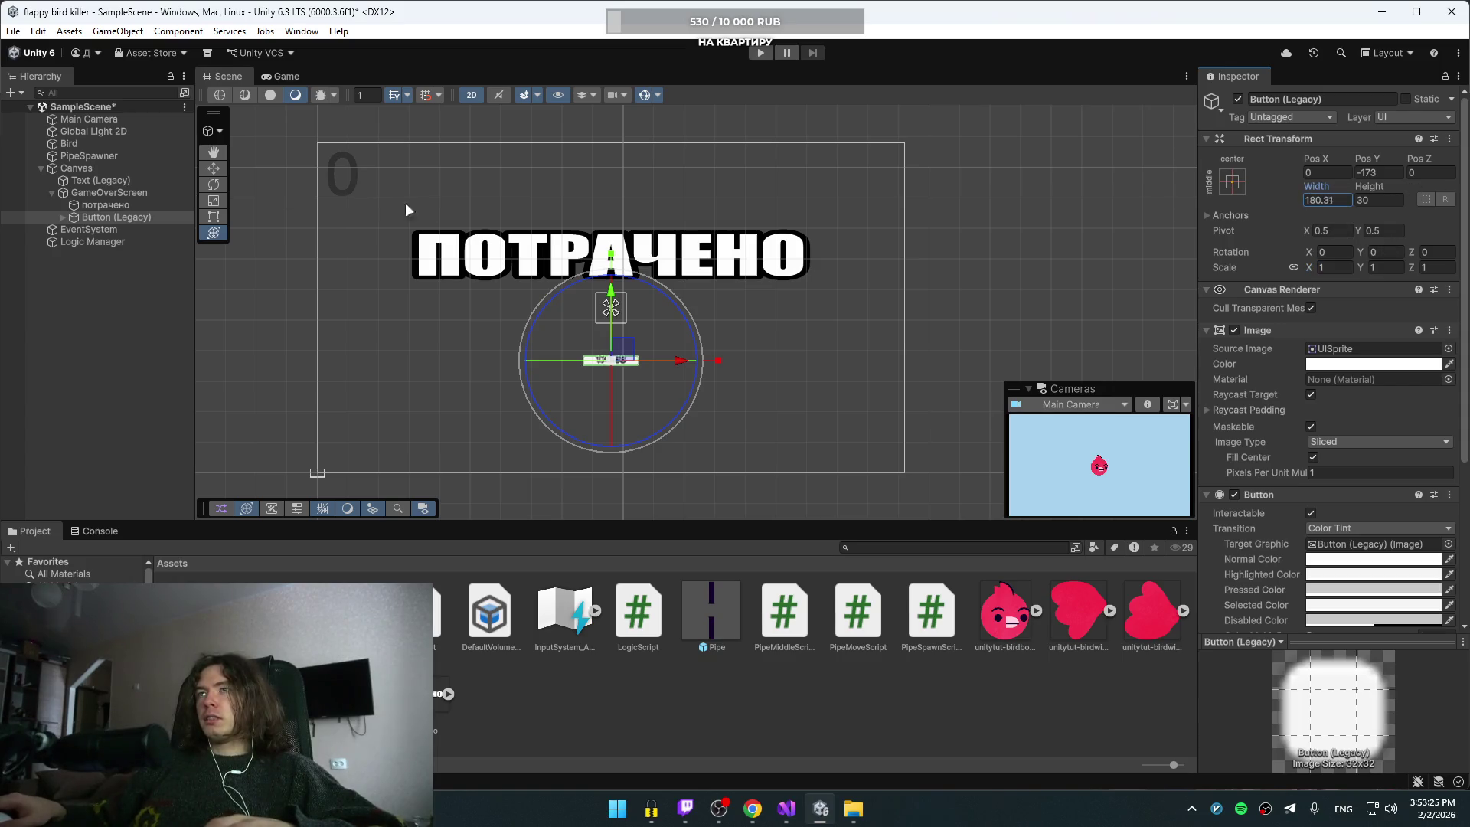
mouse_move(834, 250)
left_mouse_down()
mouse_move(107, 410)
mouse_move(584, 426)
mouse_move(241, 437)
left_mouse_up()
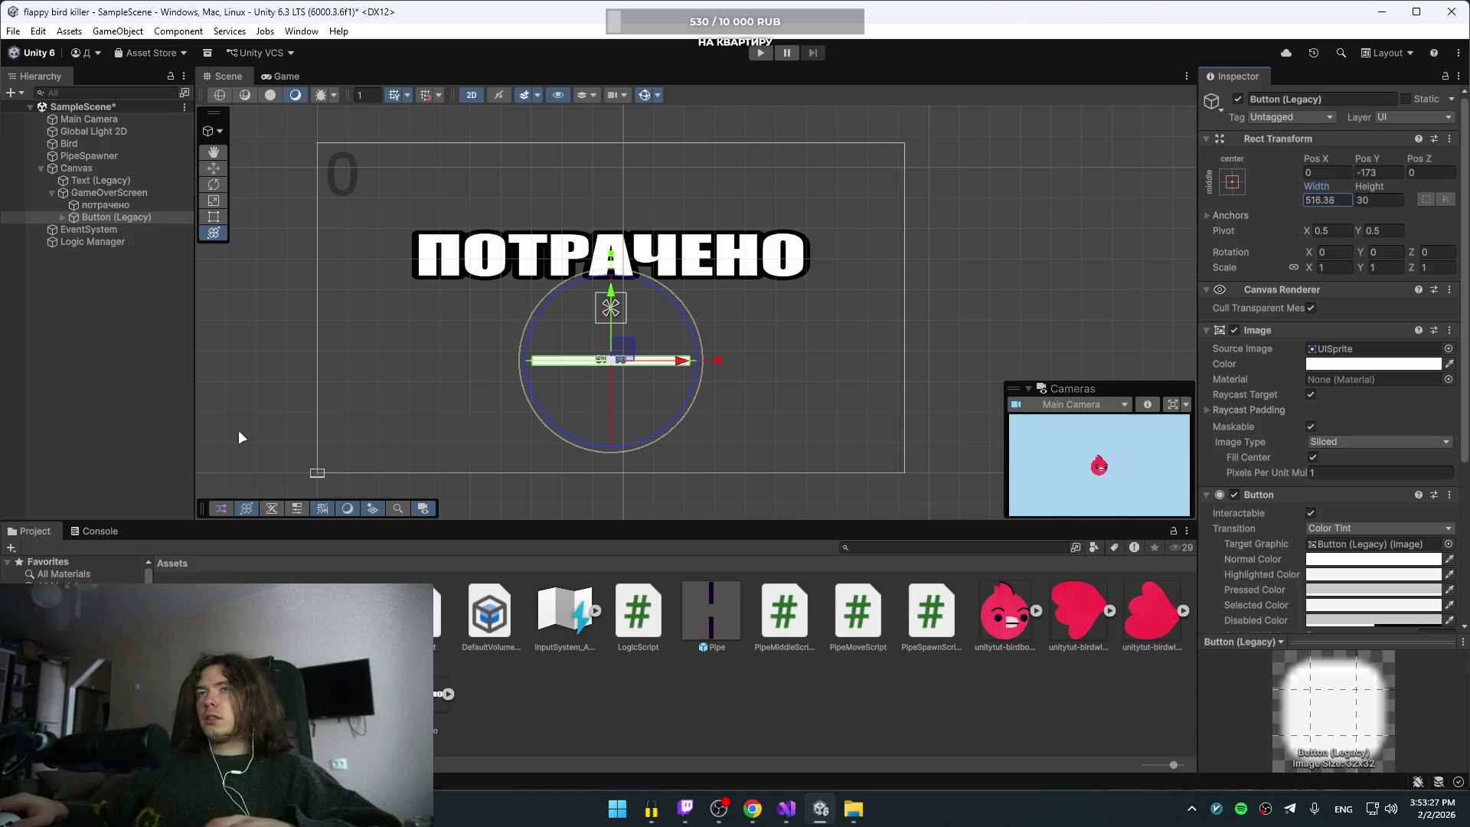
left_click(214, 169)
Step: Resize the button to 712.5 wide by about 136.8 tall
left_click(1378, 200)
type("279.5")
key("Return")
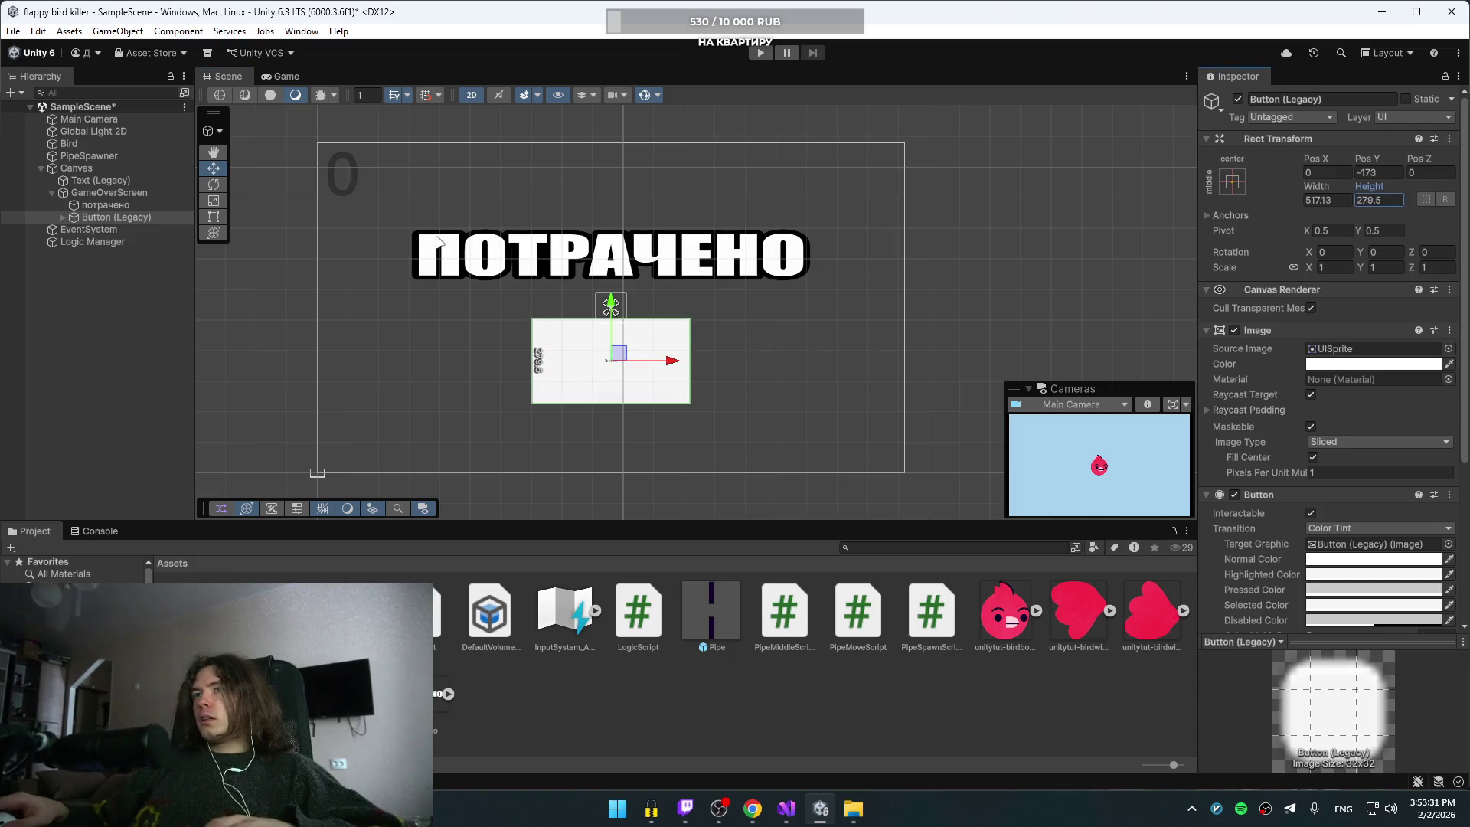
mouse_move(438, 241)
left_mouse_down()
mouse_move(138, 217)
mouse_move(173, 220)
left_mouse_up()
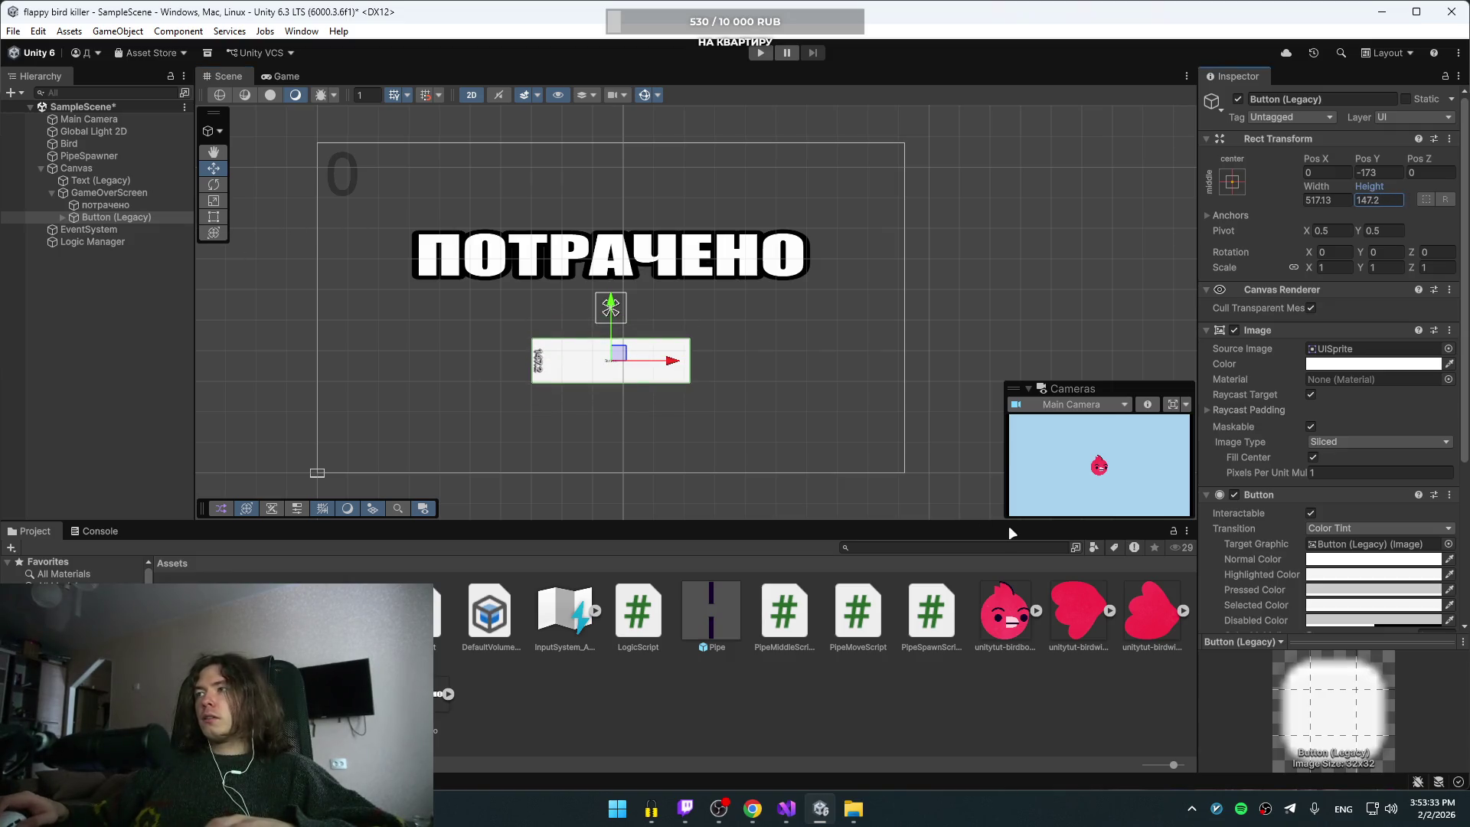
mouse_move(1372, 190)
left_mouse_down()
mouse_move(995, 214)
mouse_move(1120, 214)
left_mouse_up()
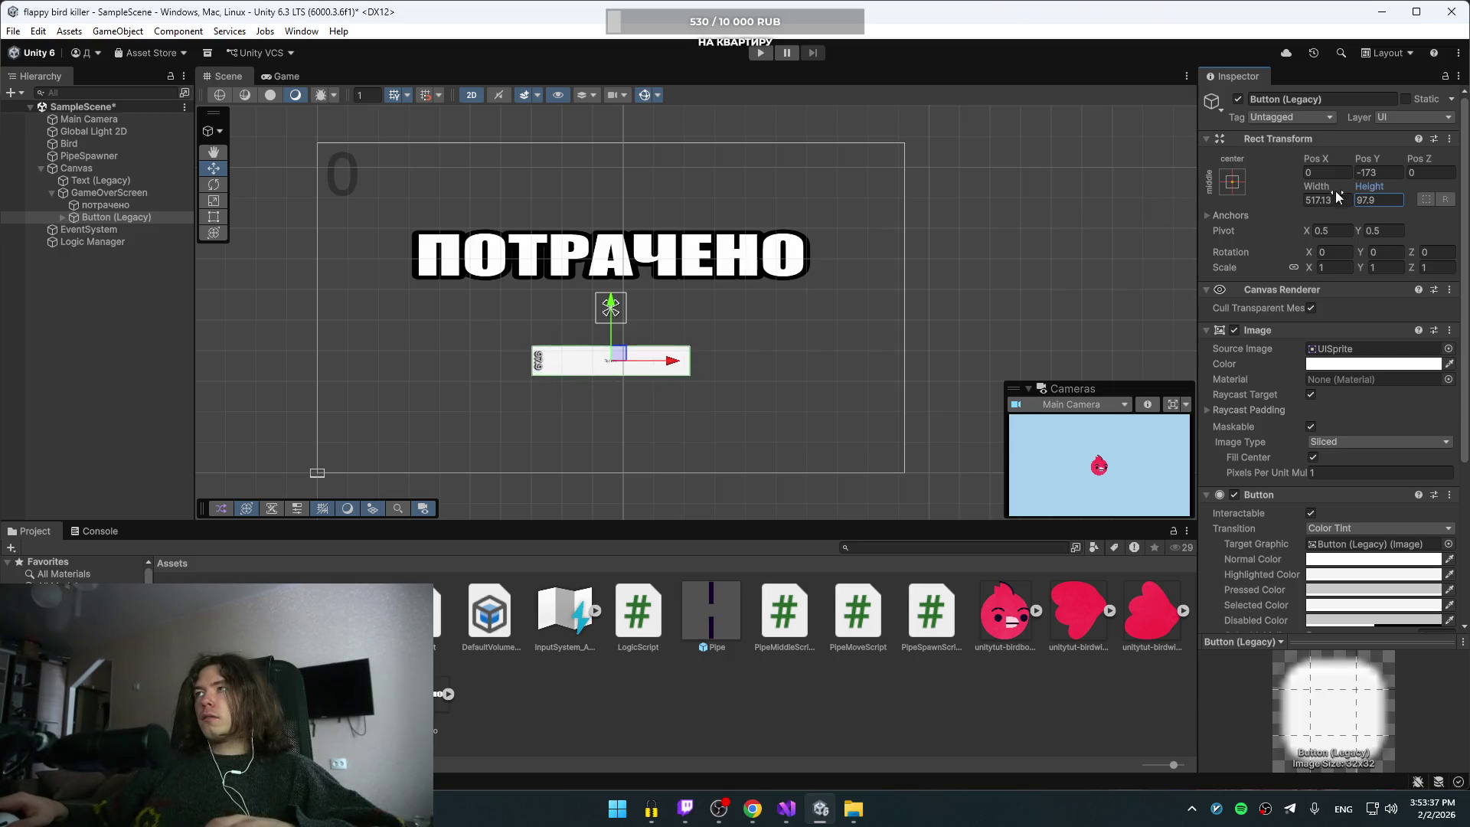
mouse_move(1337, 197)
left_mouse_down()
mouse_move(1447, 195)
mouse_move(289, 190)
left_mouse_up()
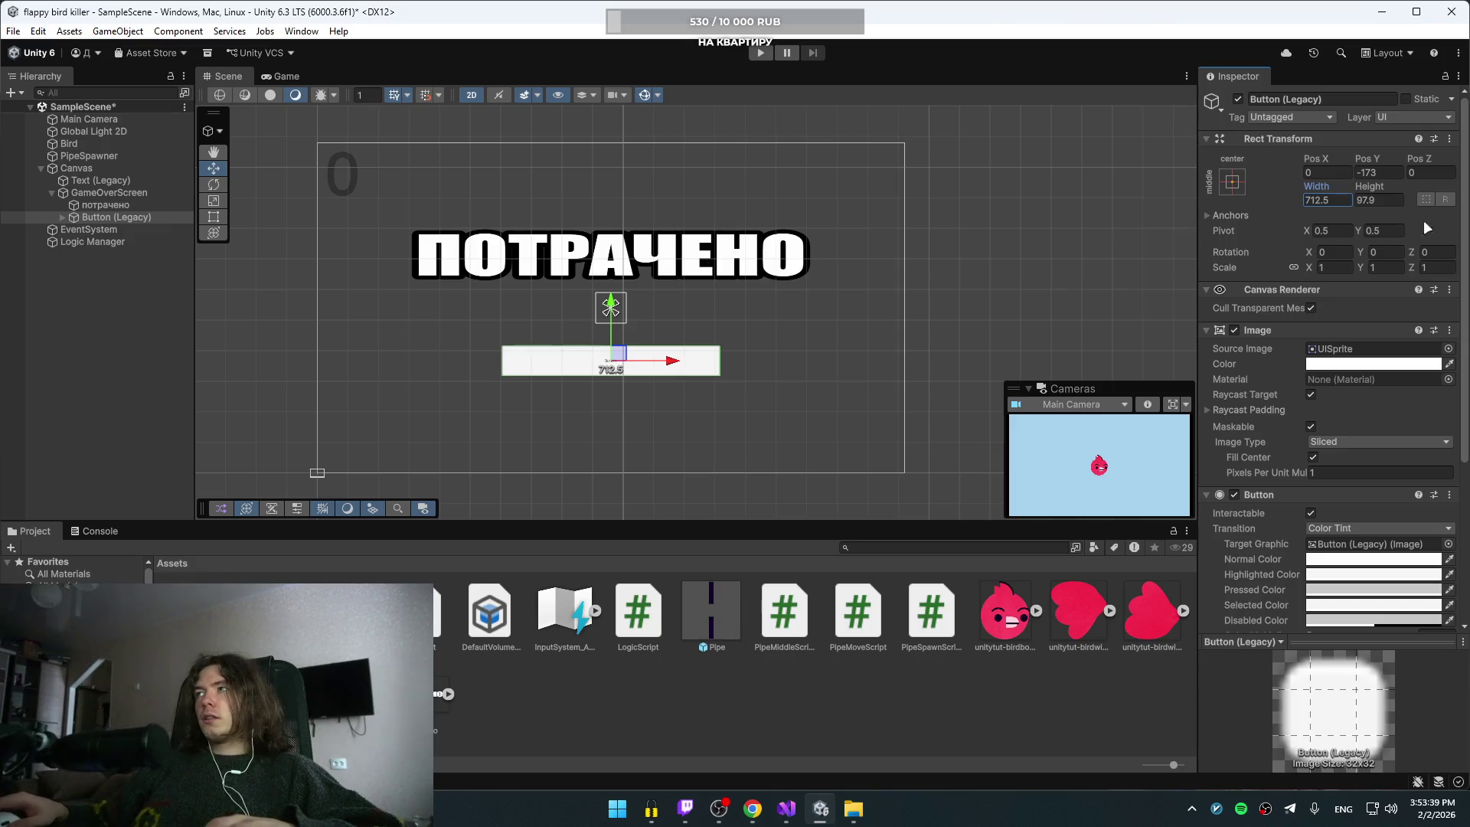
mouse_move(1376, 185)
left_mouse_down()
mouse_move(111, 191)
mouse_move(1442, 179)
mouse_move(1424, 178)
left_mouse_up()
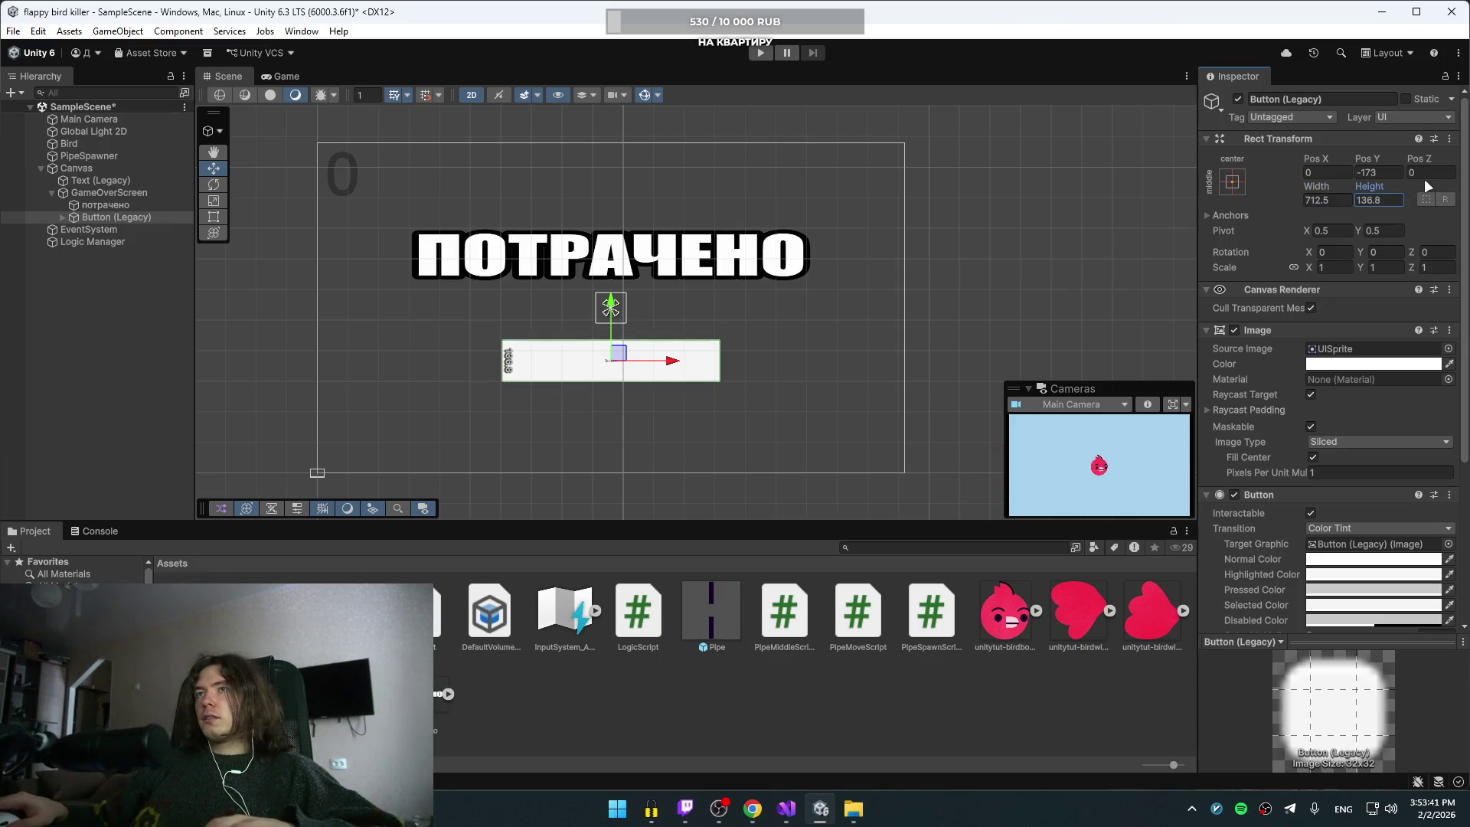
key("alt+Tab")
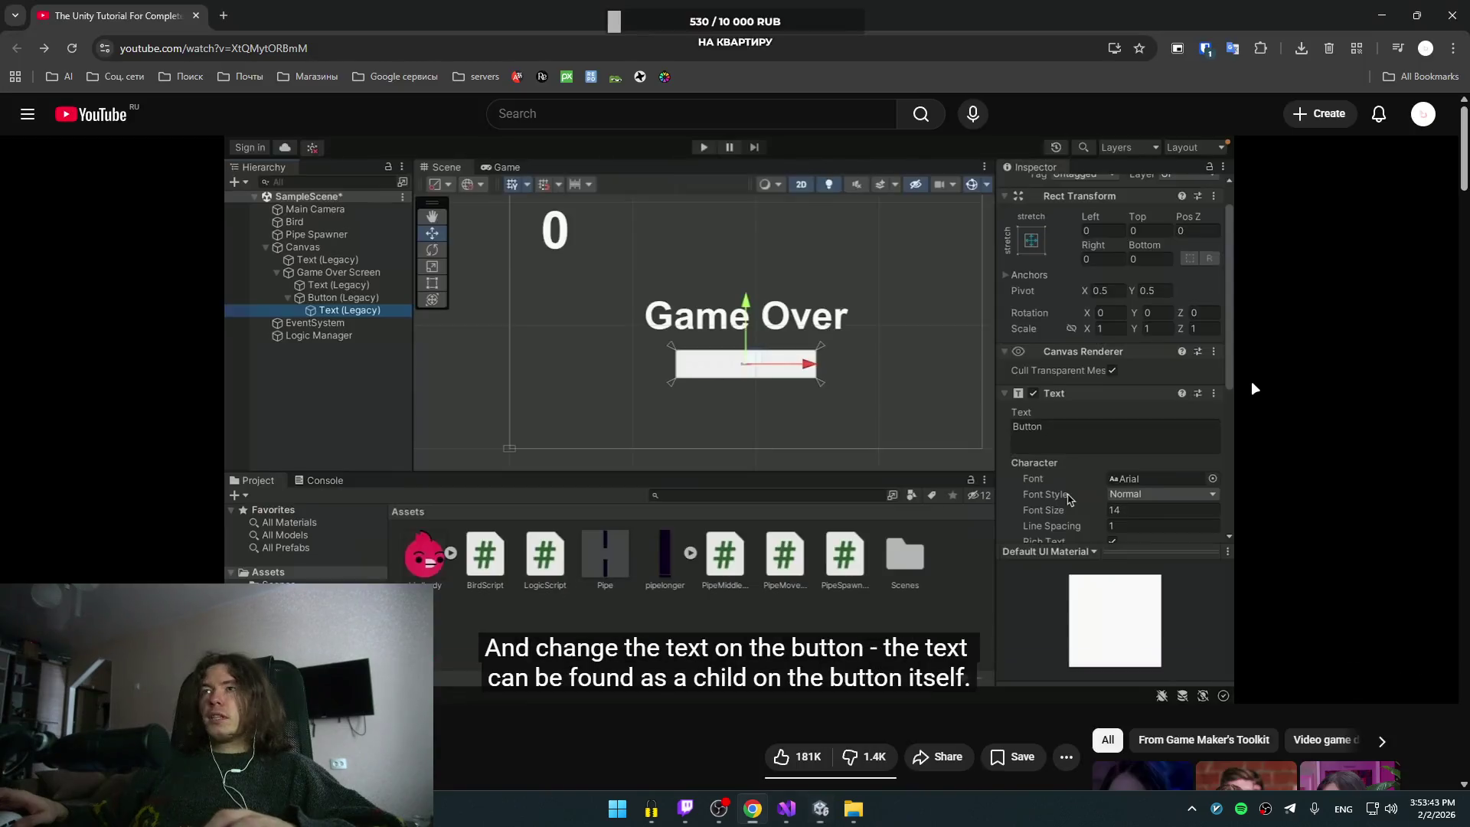
Step: Watch a bit more of the tutorial, then select the restart button's Text (Legacy) child in Unity
left_click(842, 365)
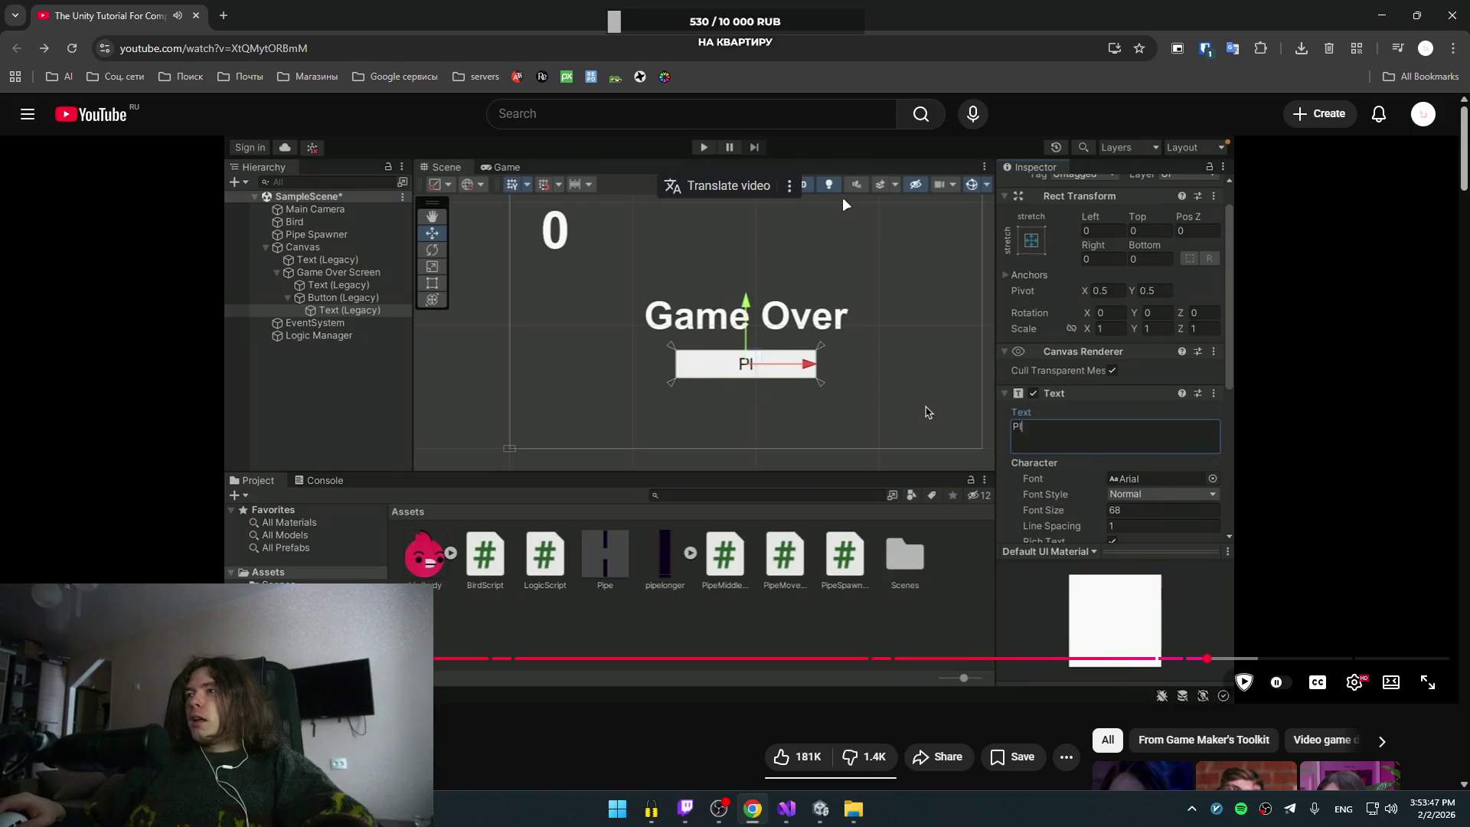
left_click(796, 452)
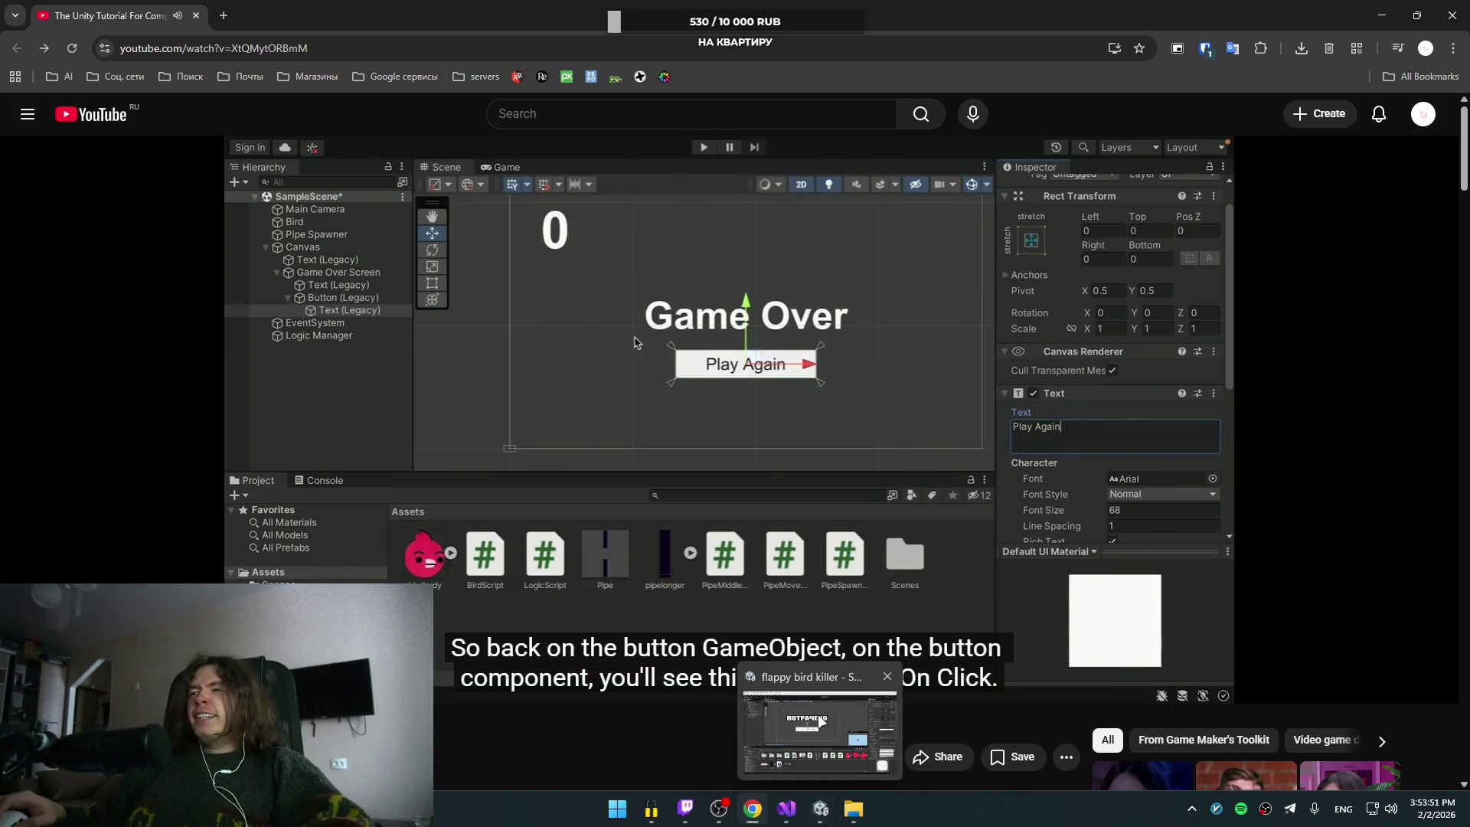
left_click(812, 810)
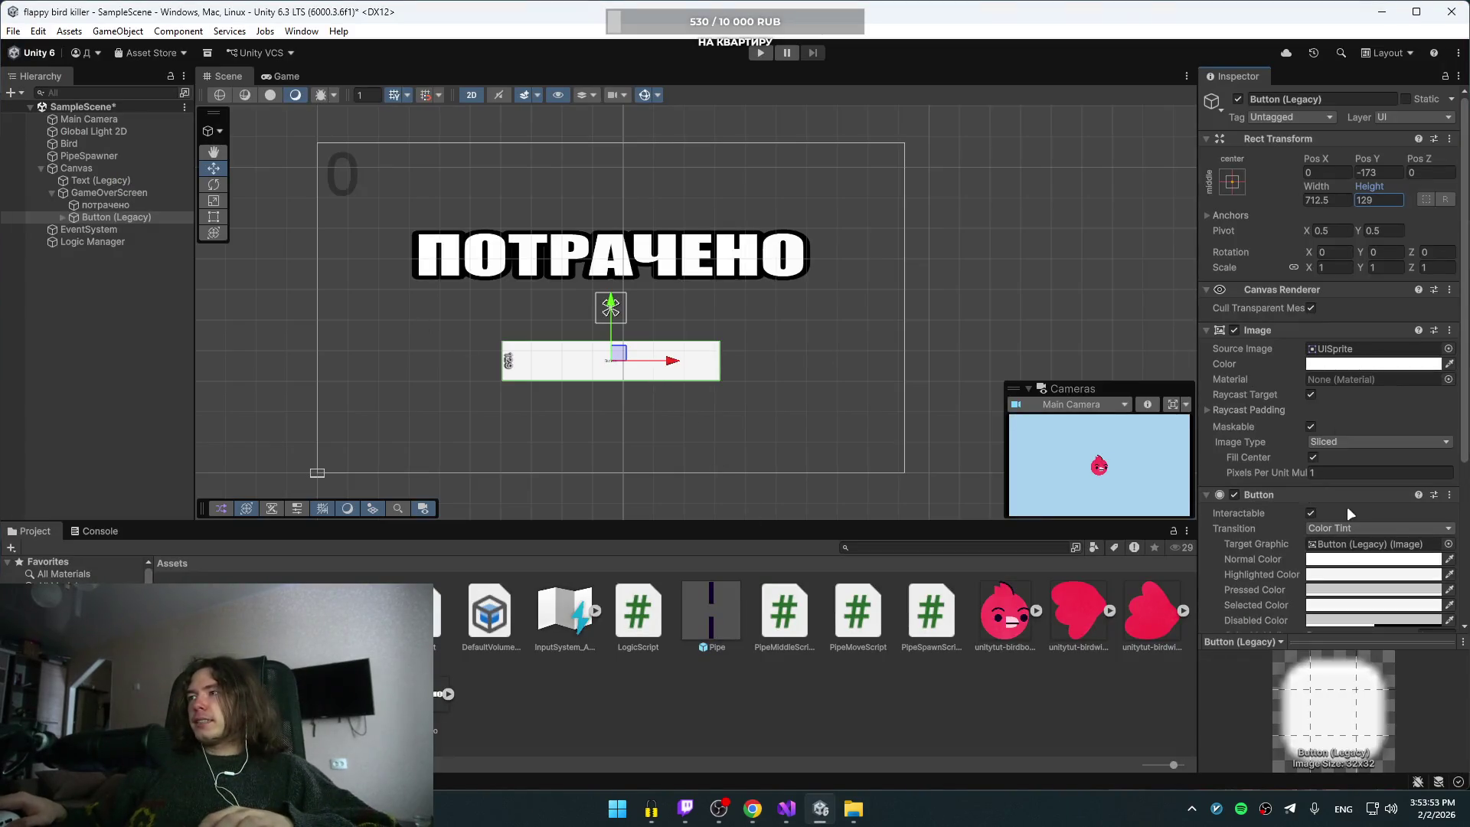
scroll(1364, 490, "down", 2)
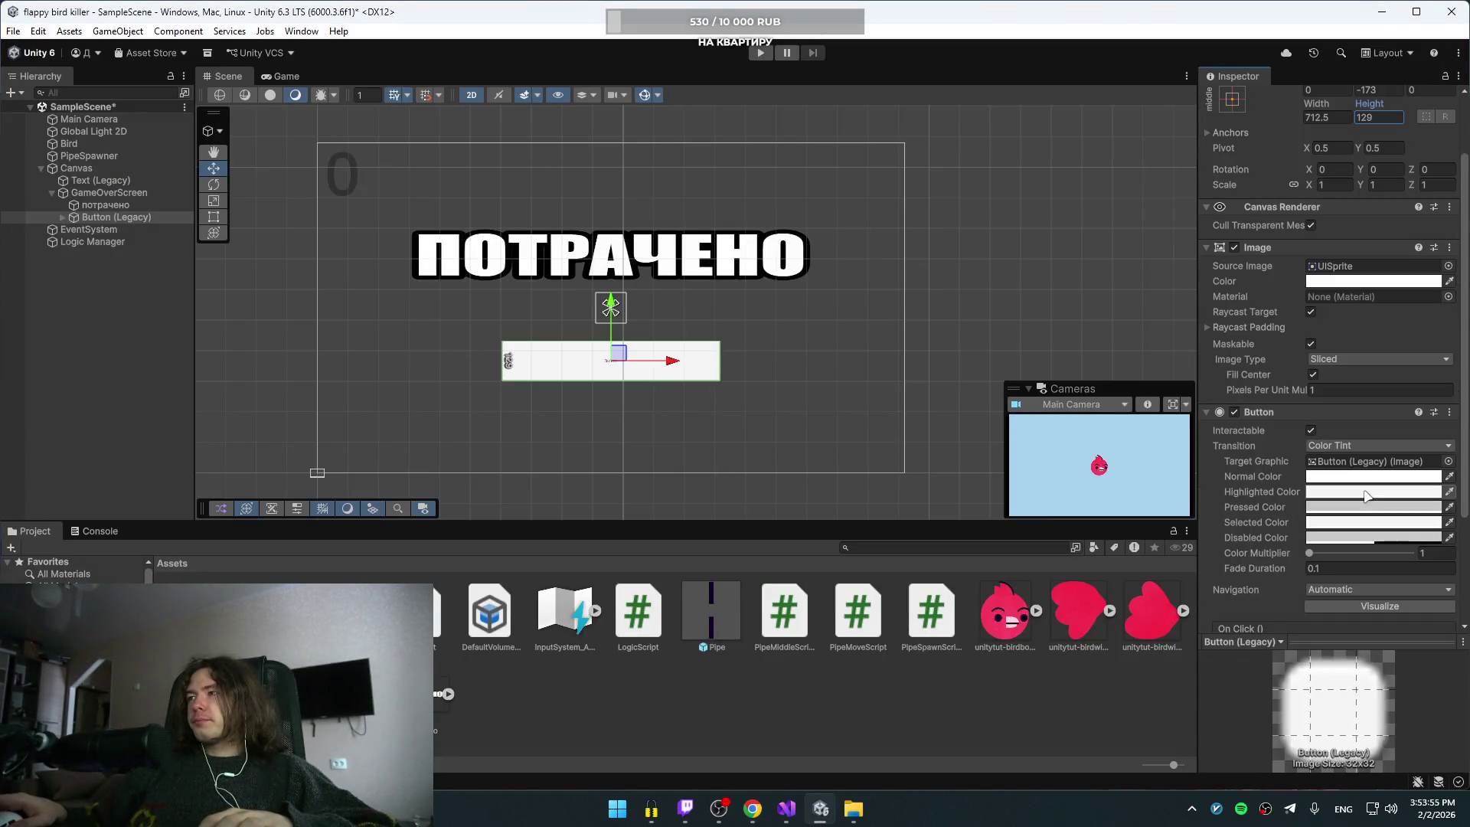
scroll(1366, 496, "up", 2)
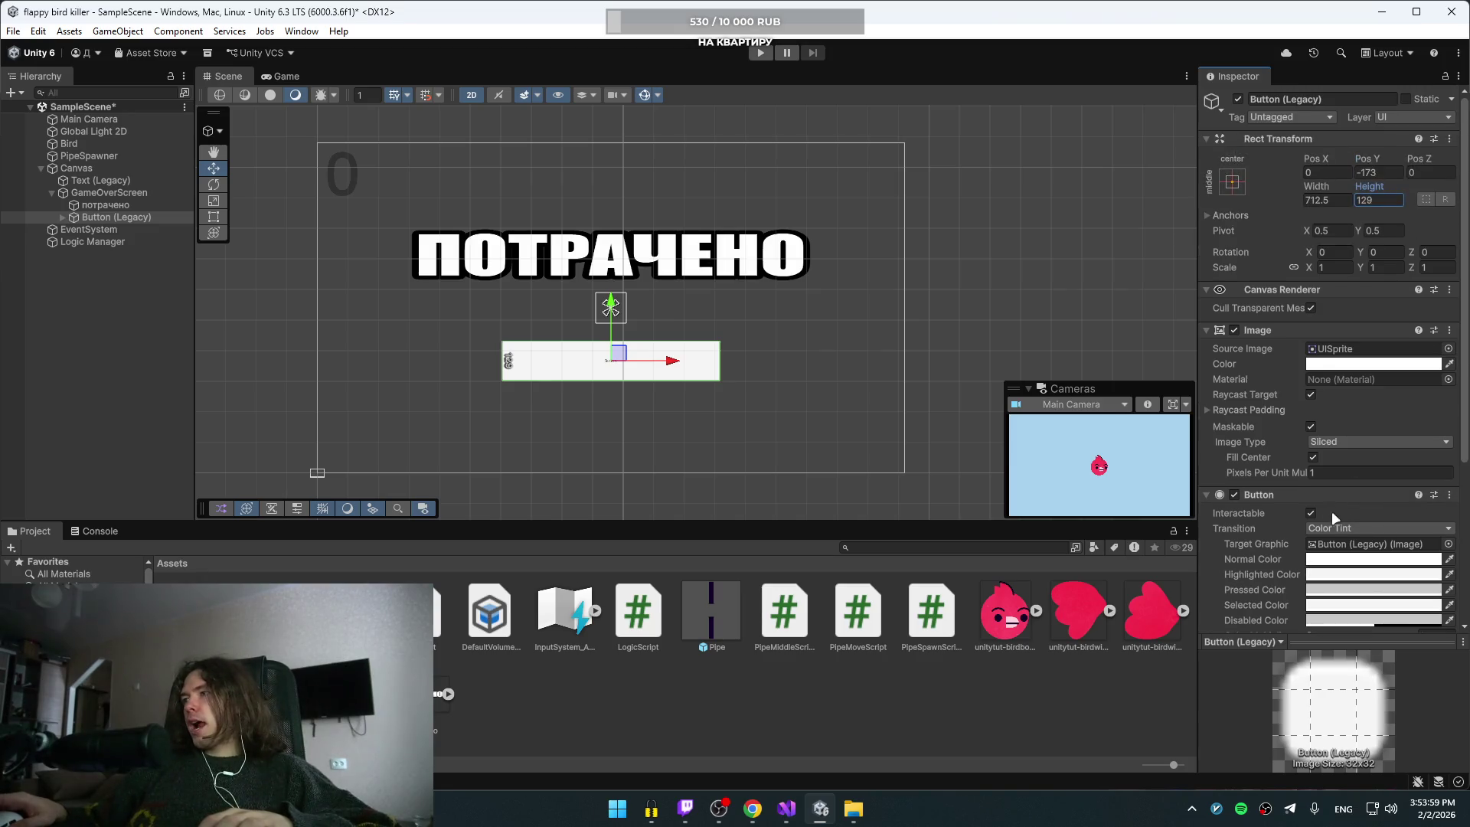
scroll(1388, 429, "down", 8)
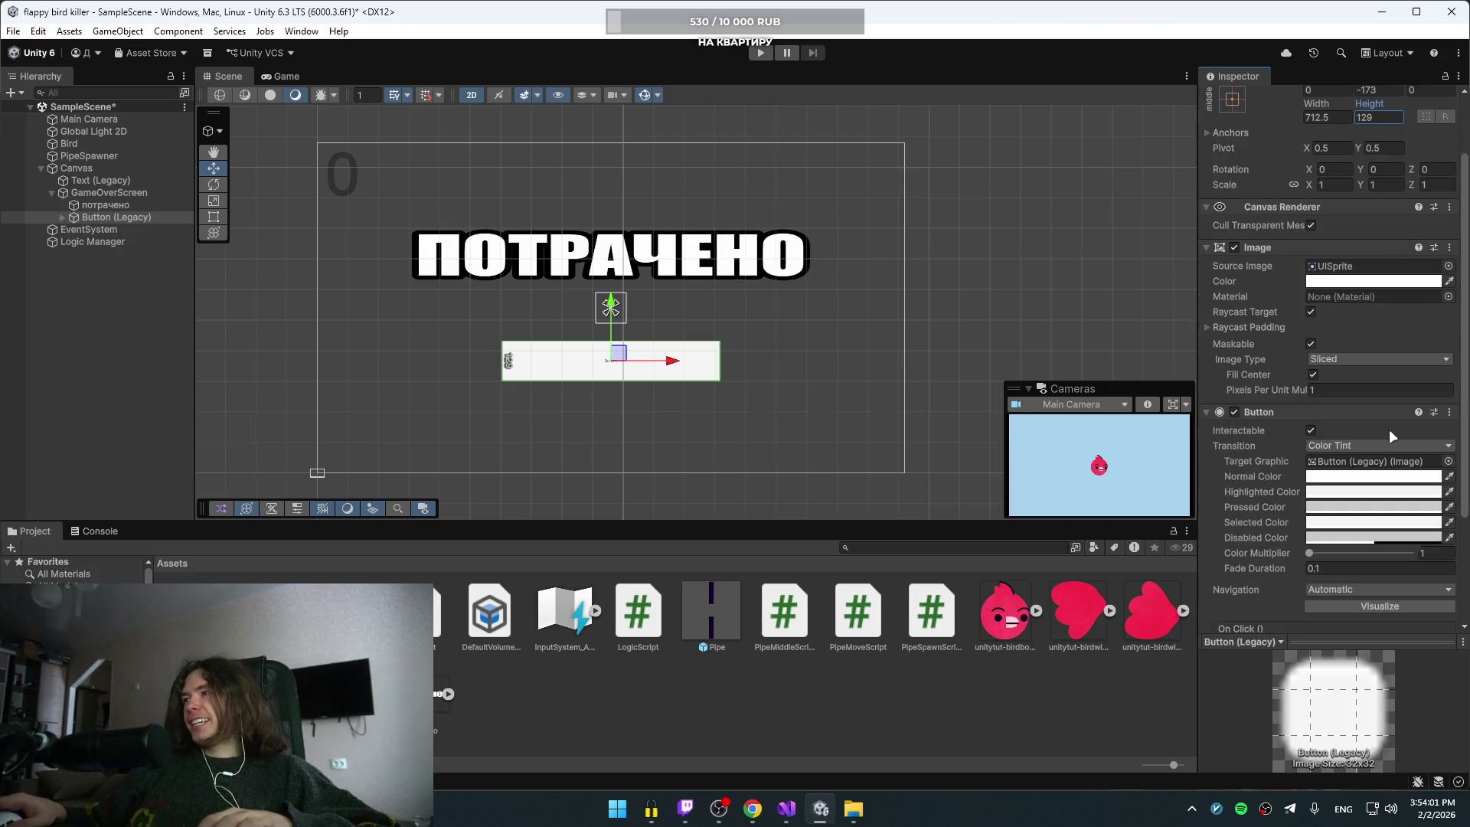
scroll(1235, 533, "up", 8)
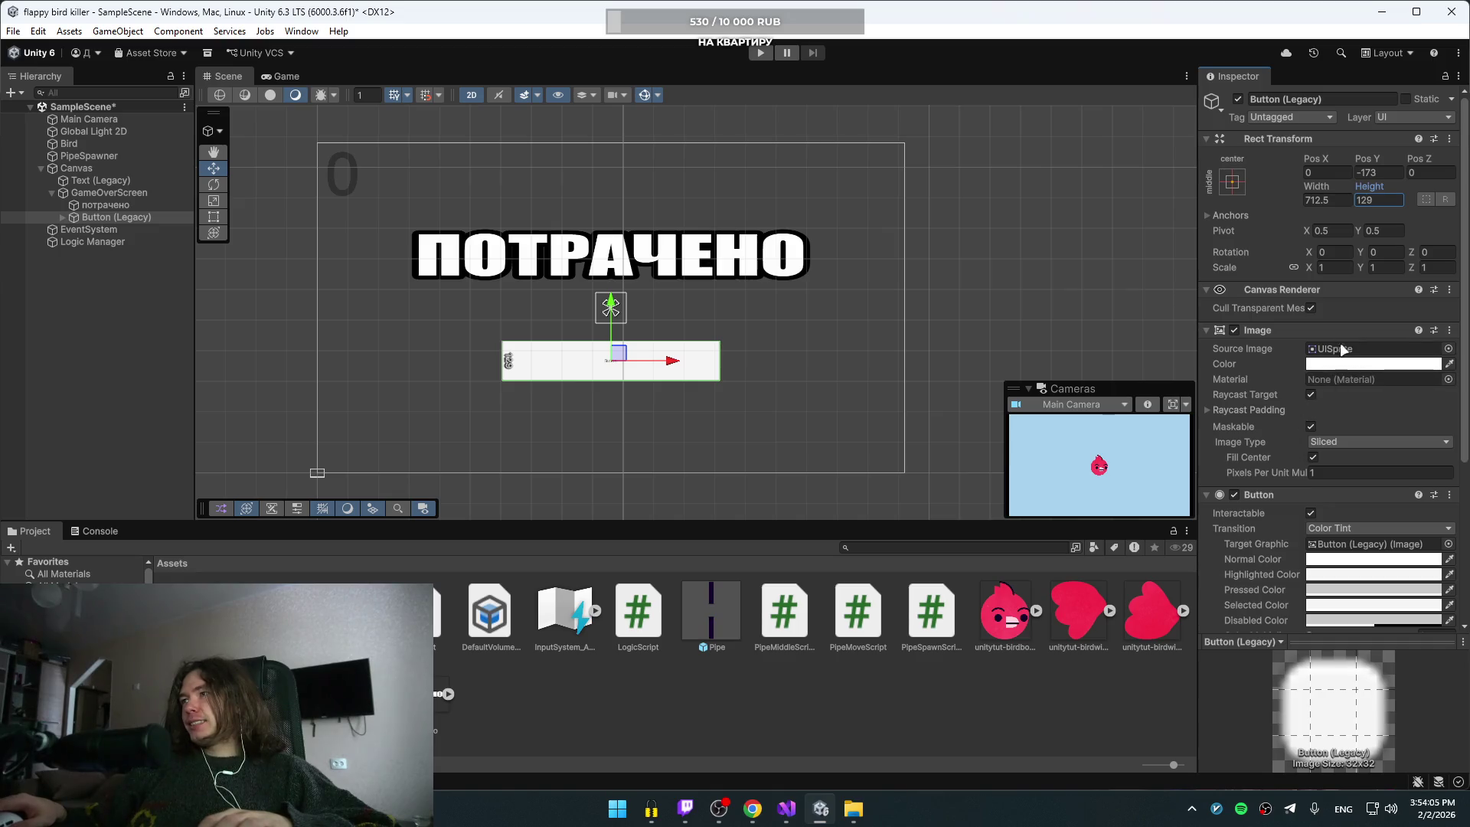
left_click(62, 217)
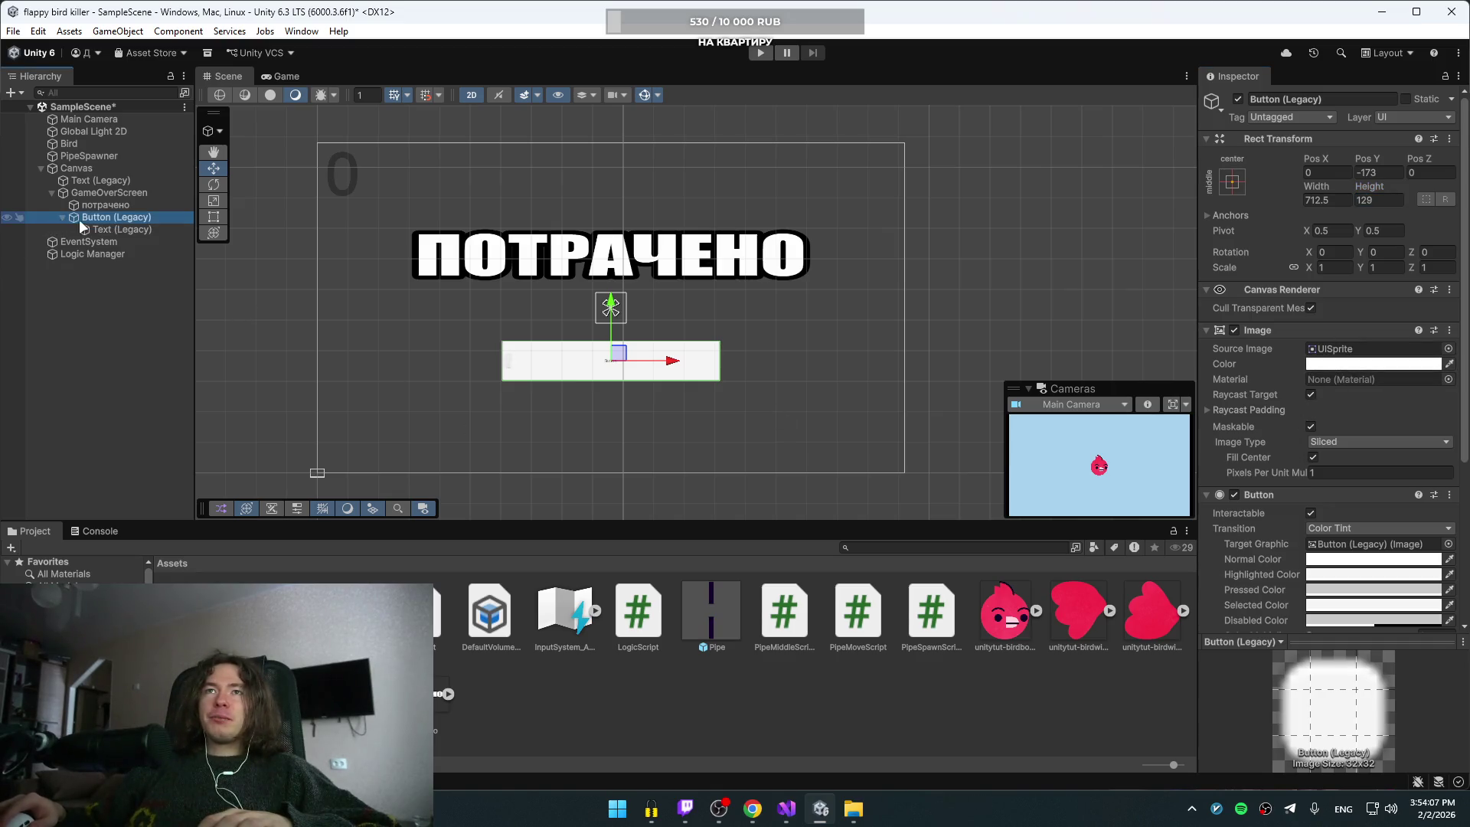
left_click(96, 230)
Step: Change the button's label text to НАЧАТЬ СНАЧАЛА
double_click(1331, 373)
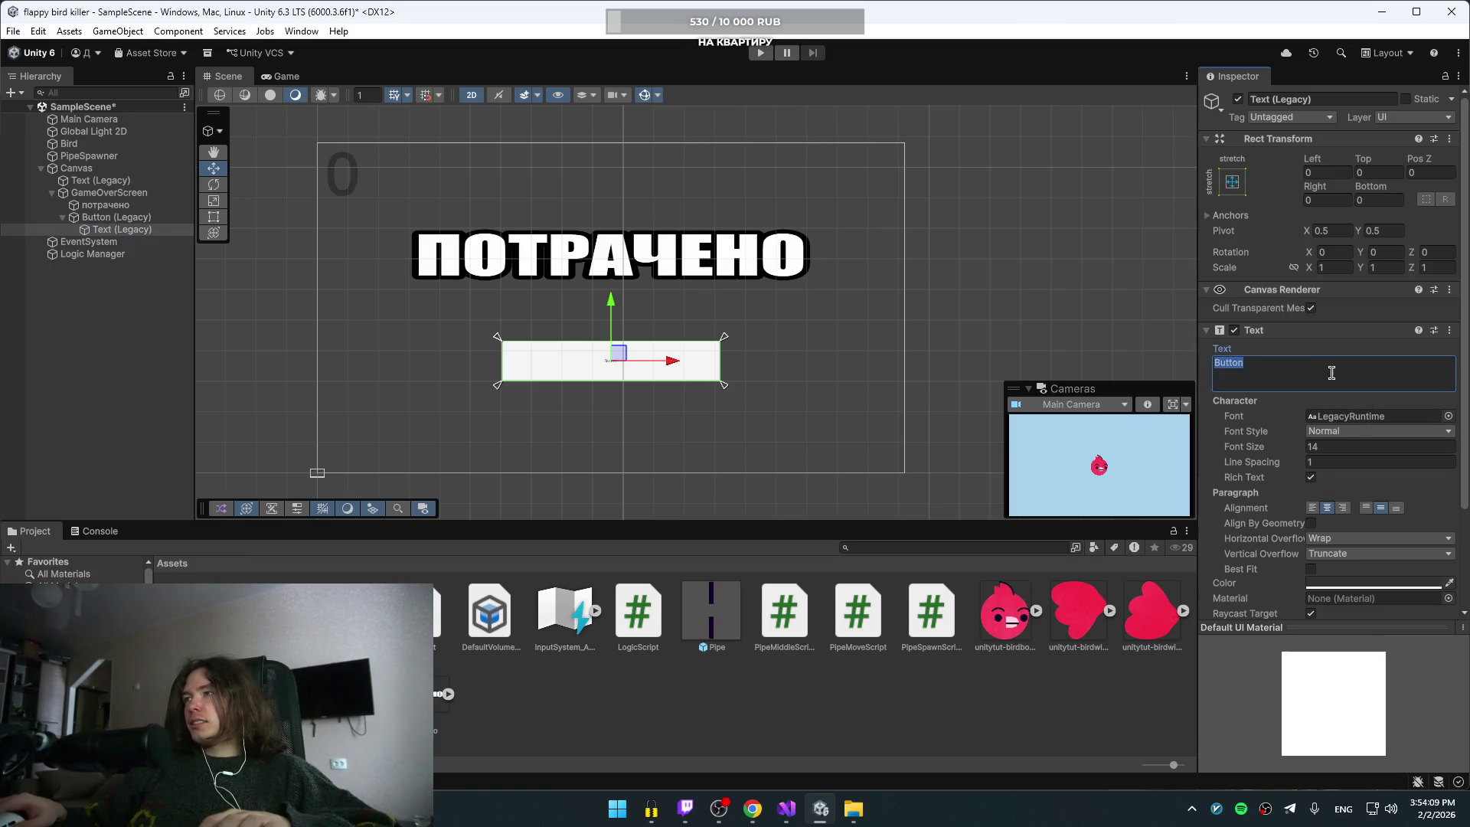
key("alt+shift")
type("К")
key("BackSpace")
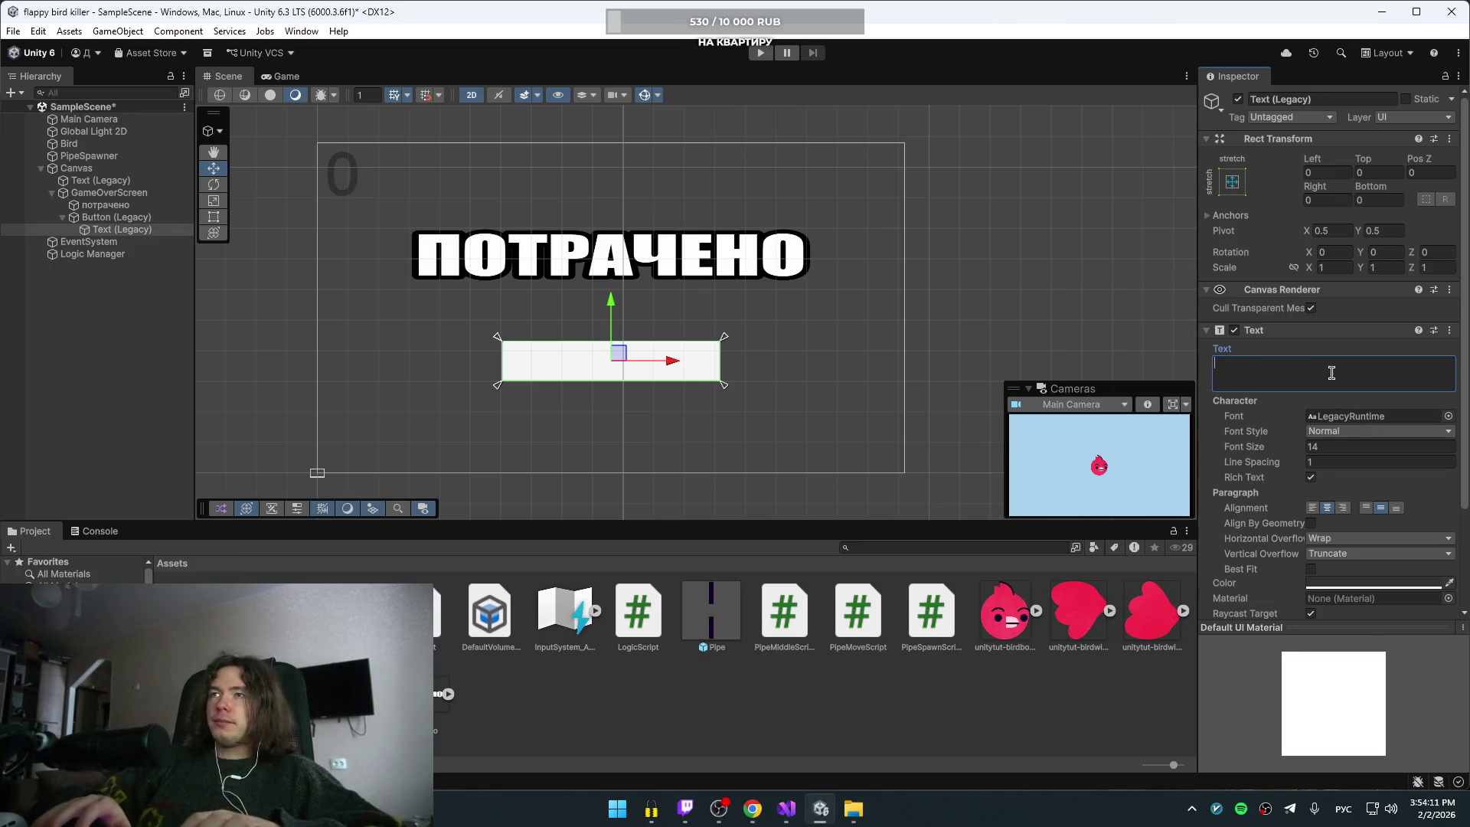
type("НАЧ")
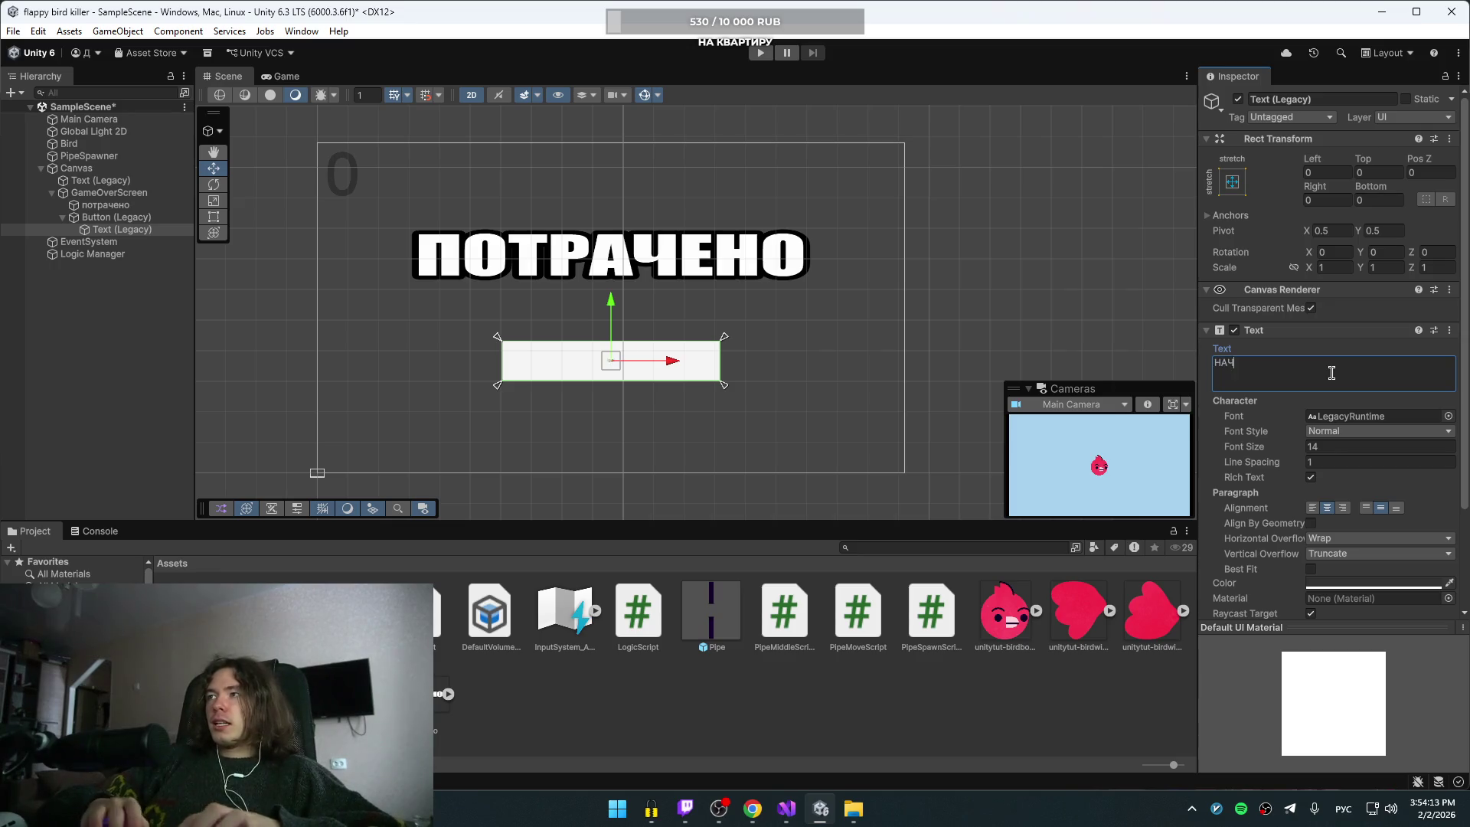
type("АТЬ СНАЧАЛА")
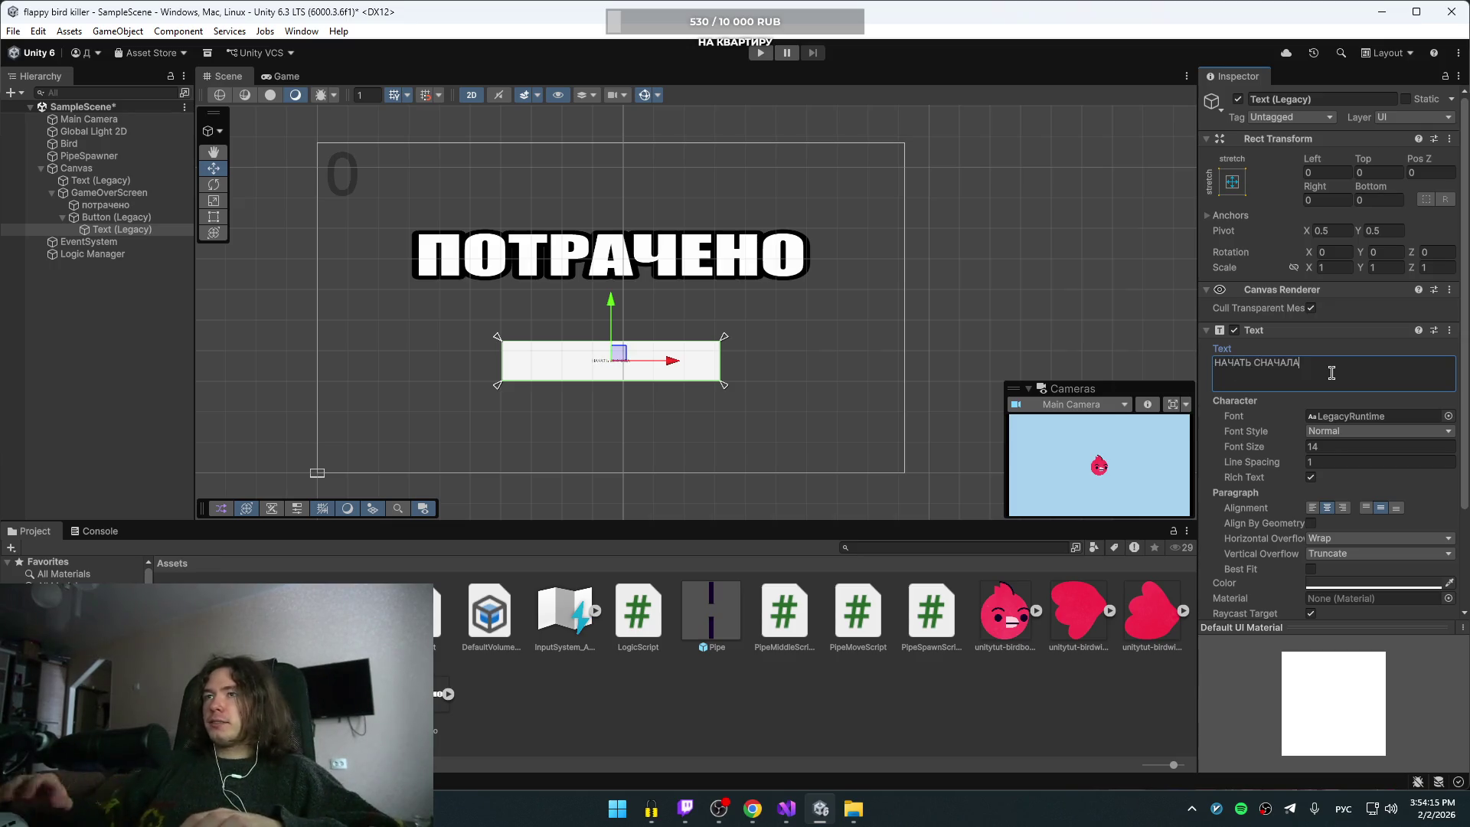
Step: Set the label's font size to 53, then open a new browser tab
left_click(1306, 446)
type("186")
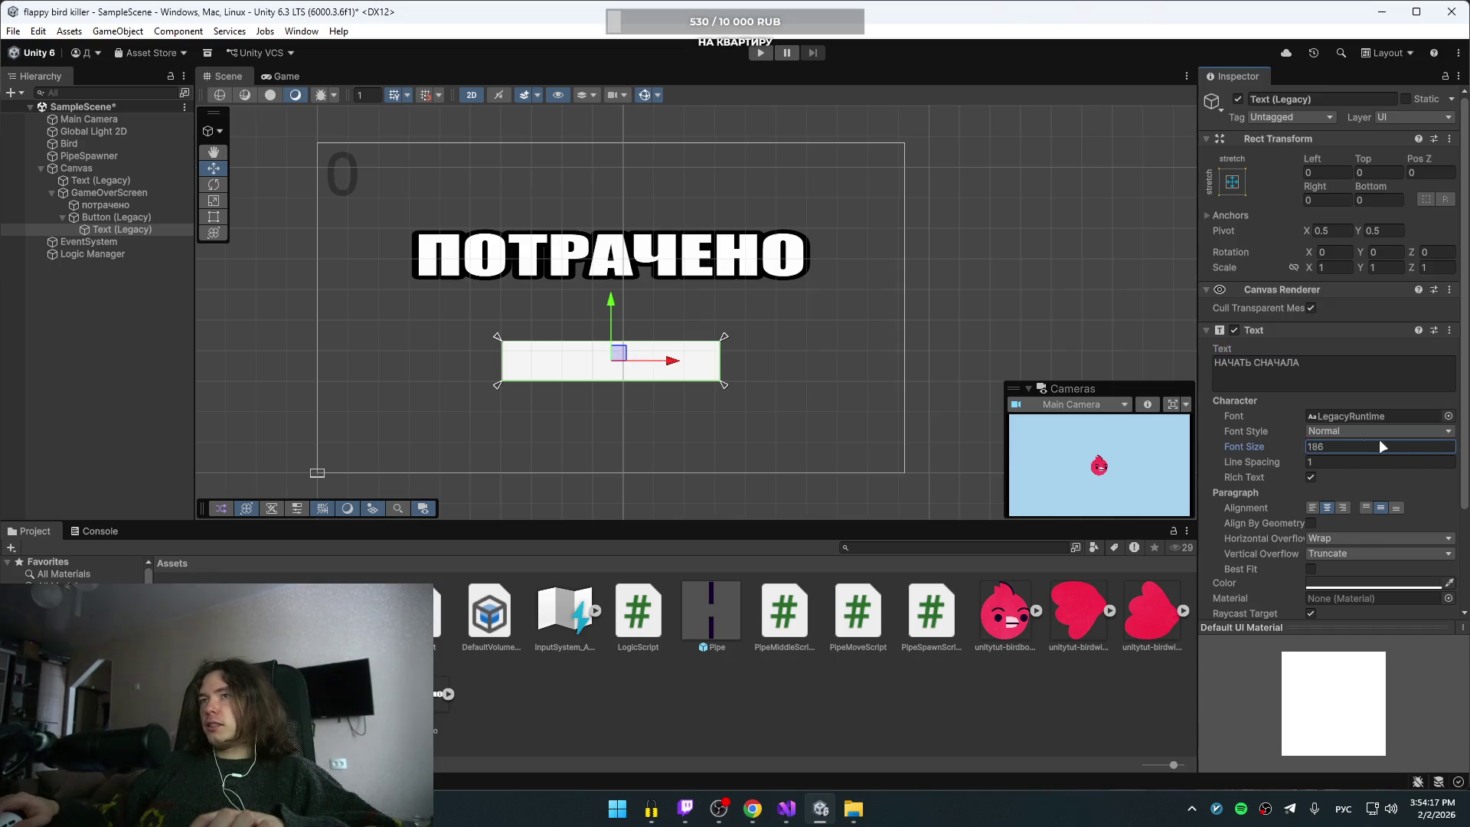
key("BackSpace")
key("BackSpace")
type("7")
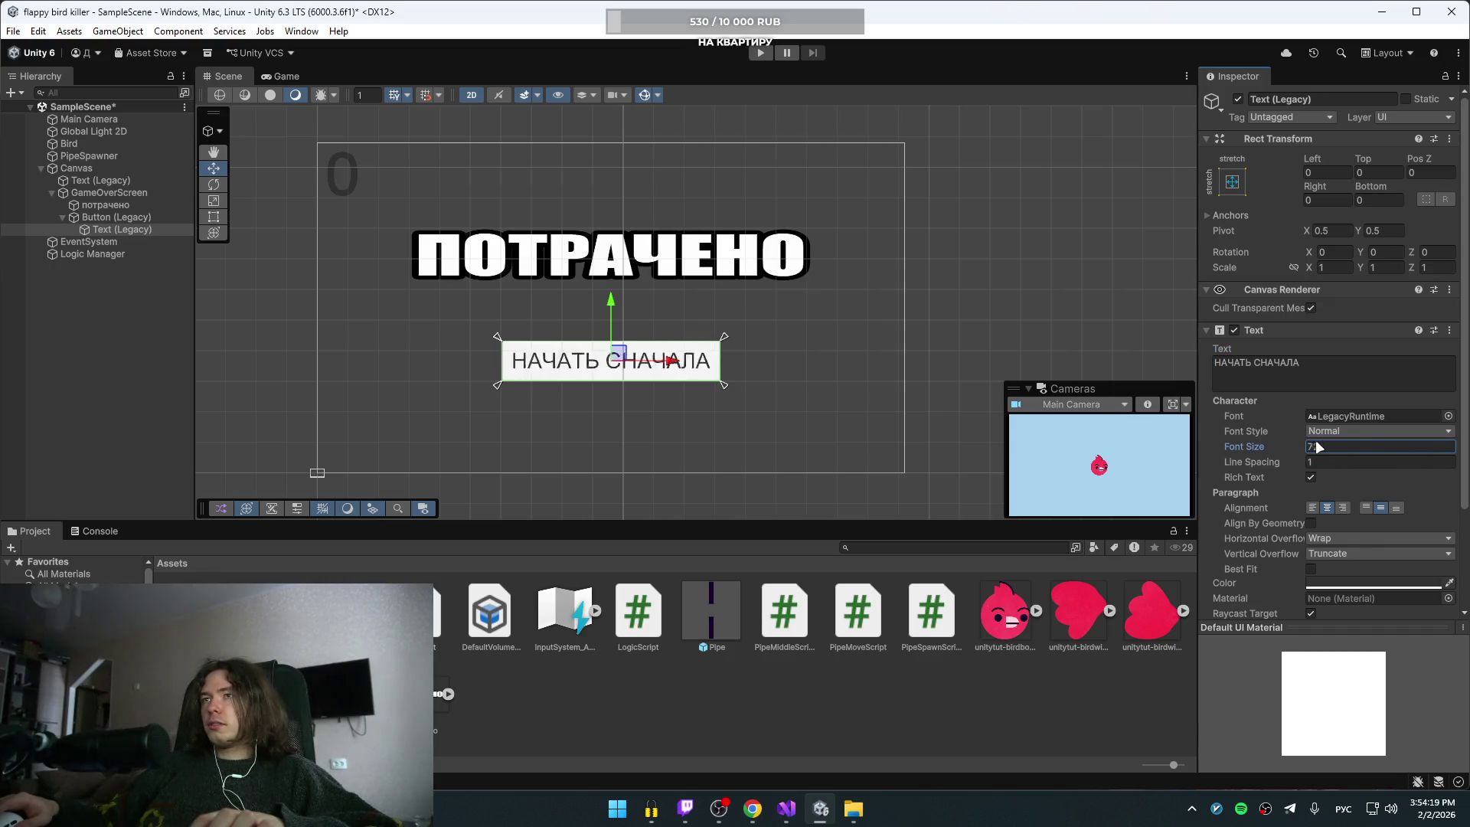
key("BackSpace")
key("BackSpace")
type("53")
left_click(1260, 365)
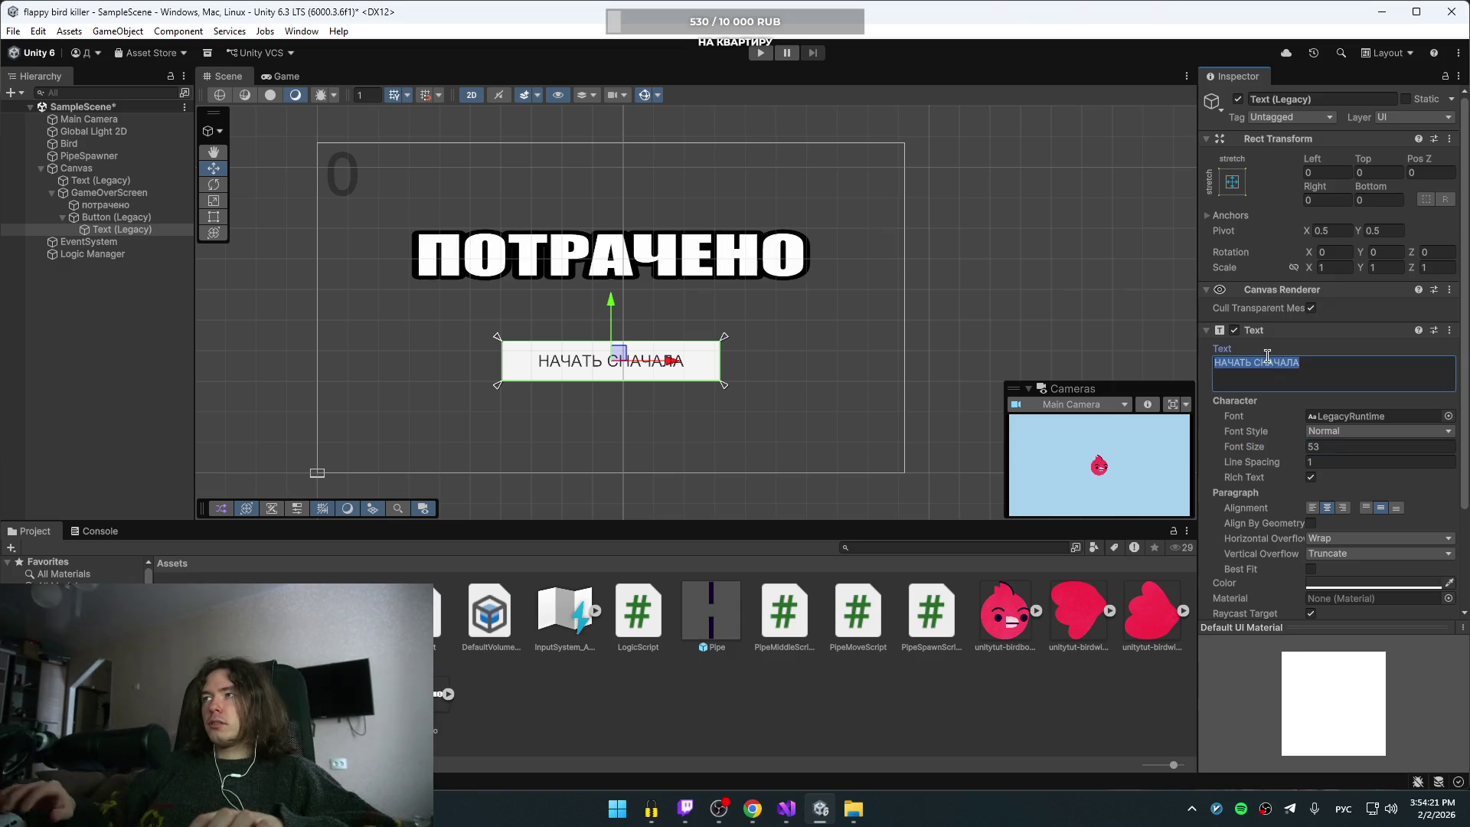
key("Return")
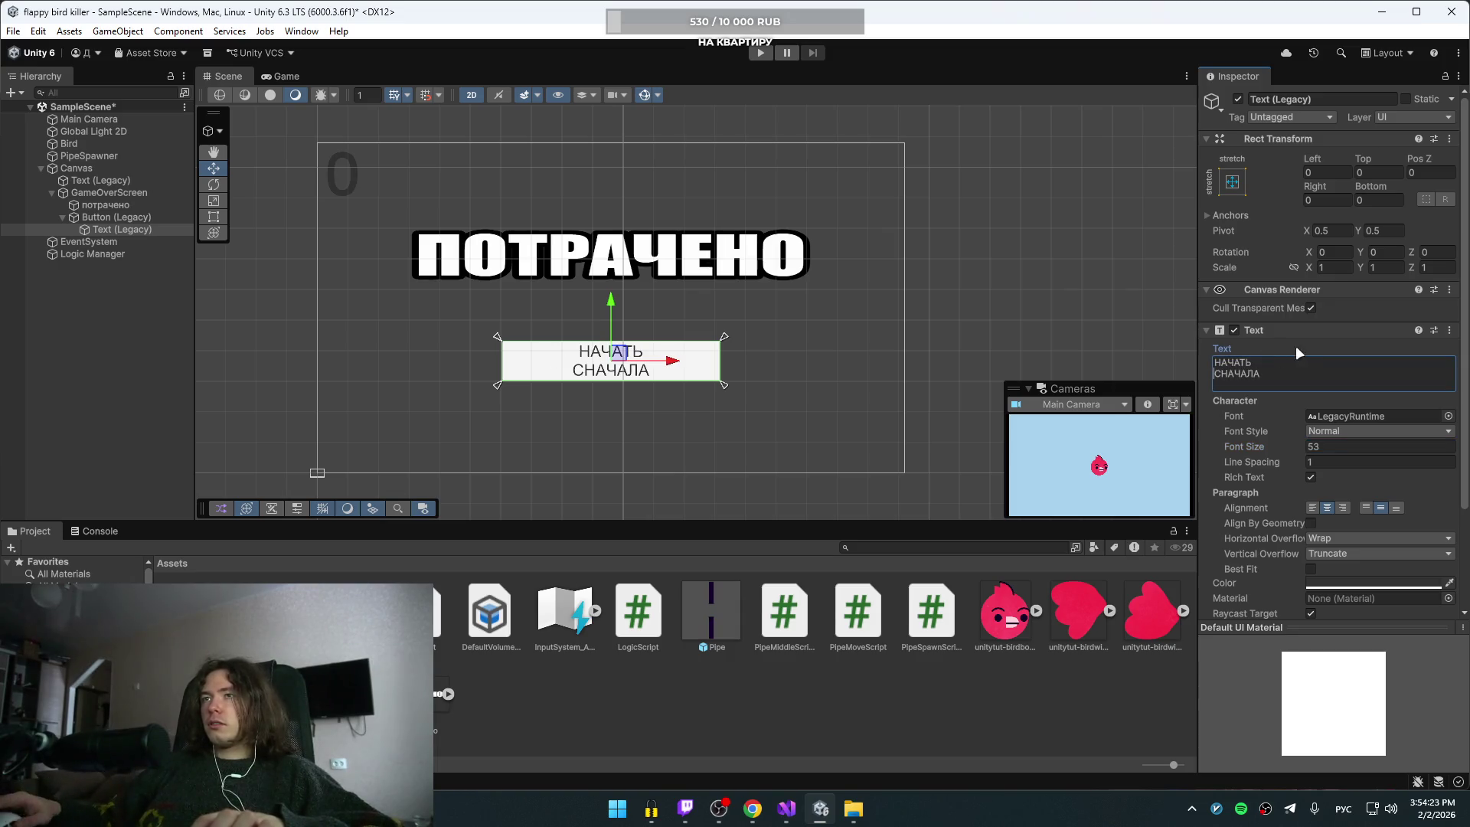
key("BackSpace")
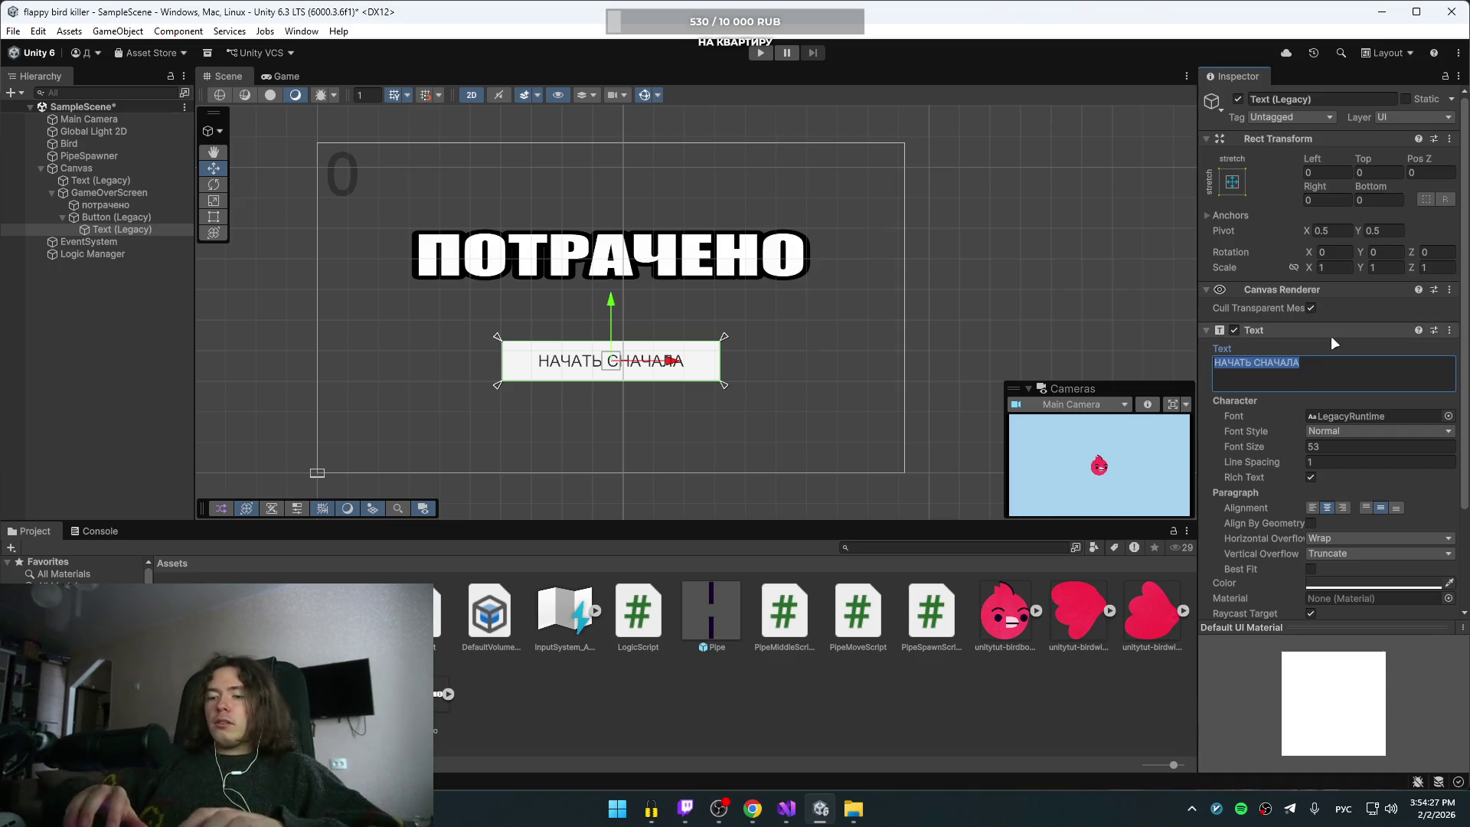
left_click(752, 809)
left_click(225, 15)
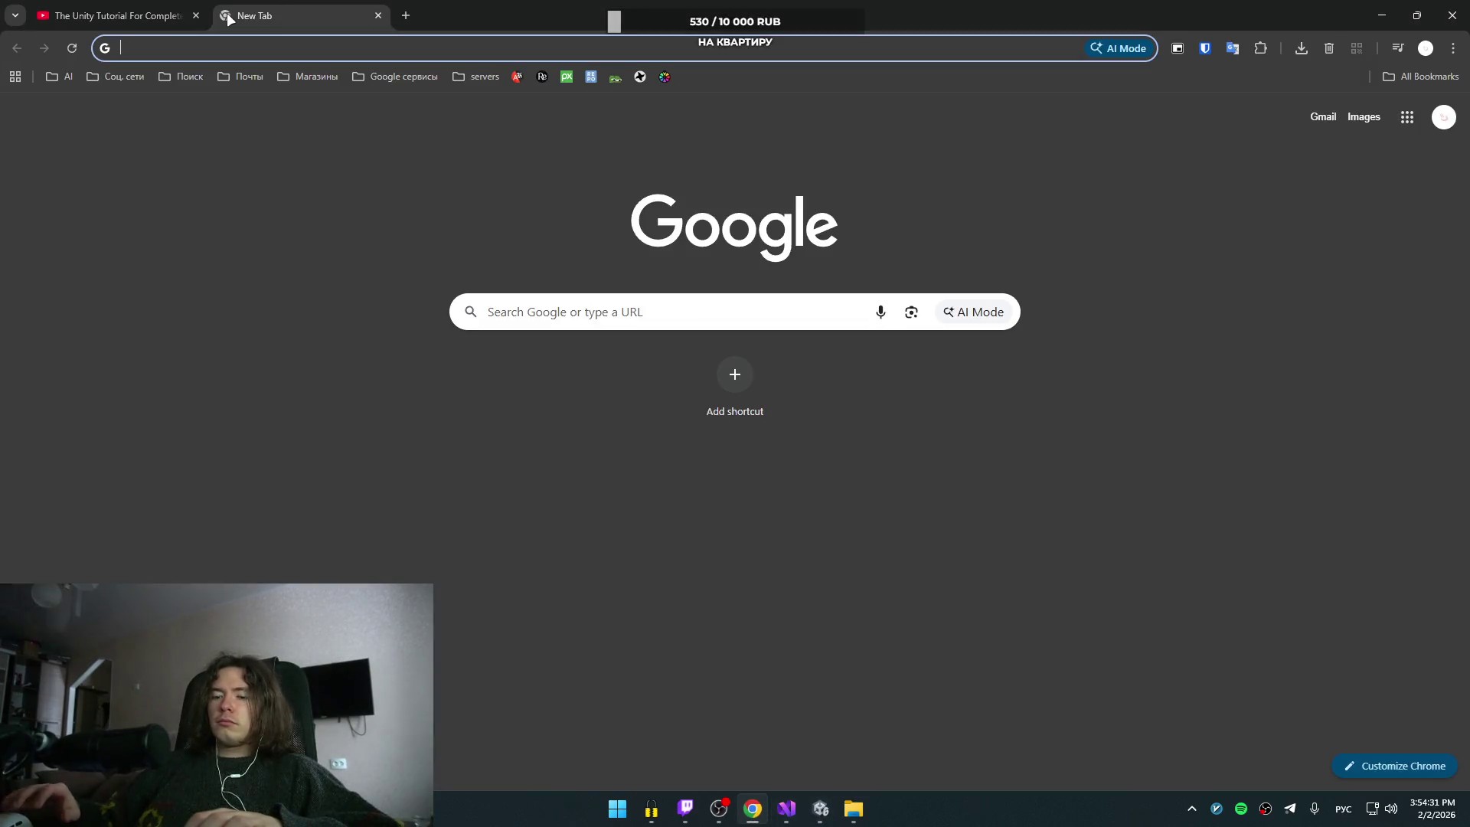
Step: Check the spelling of 'возродиться' in Chrome's search suggestions, then go back to Unity
type("возродит")
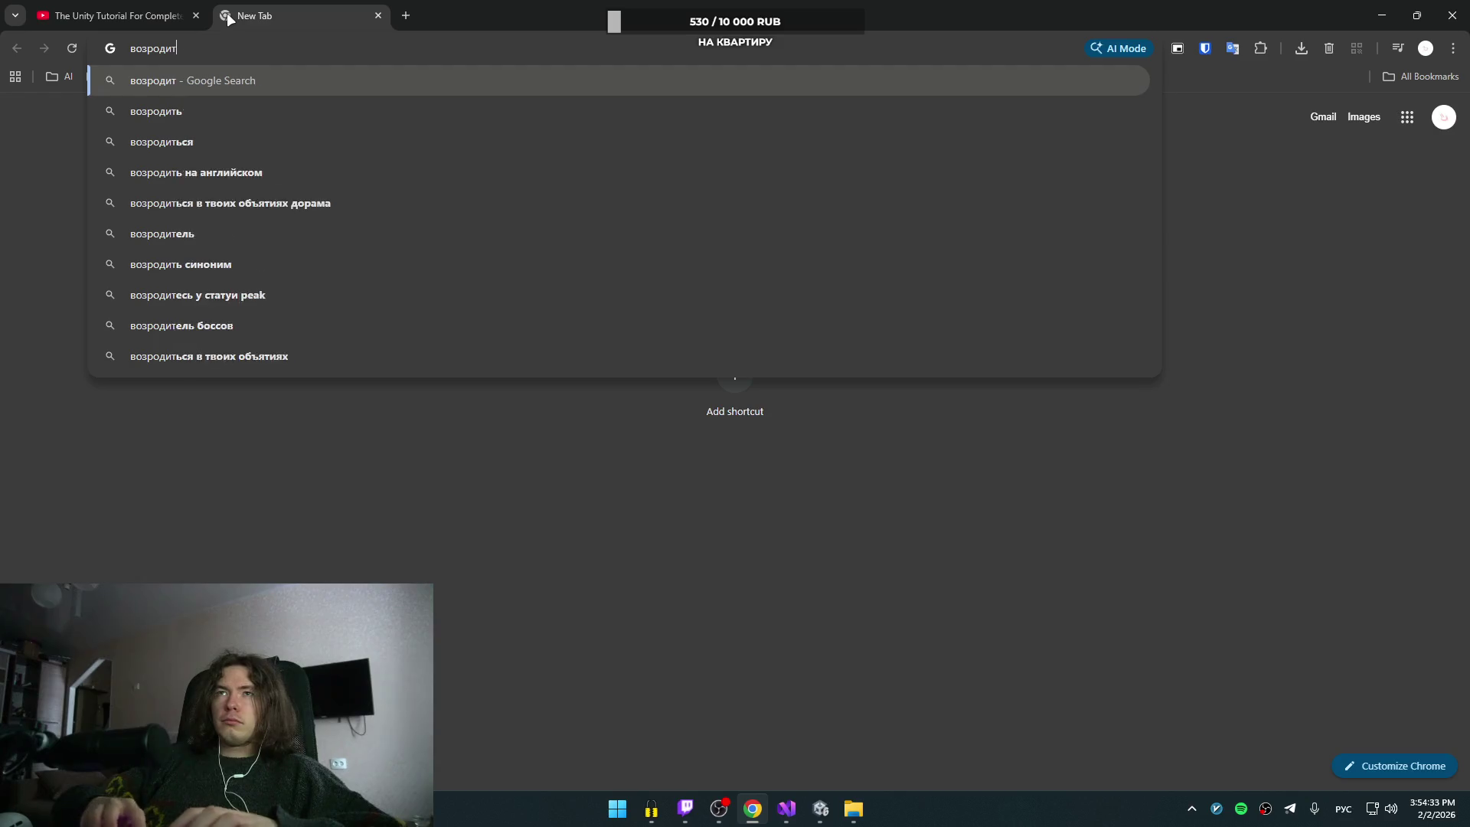
type("ься")
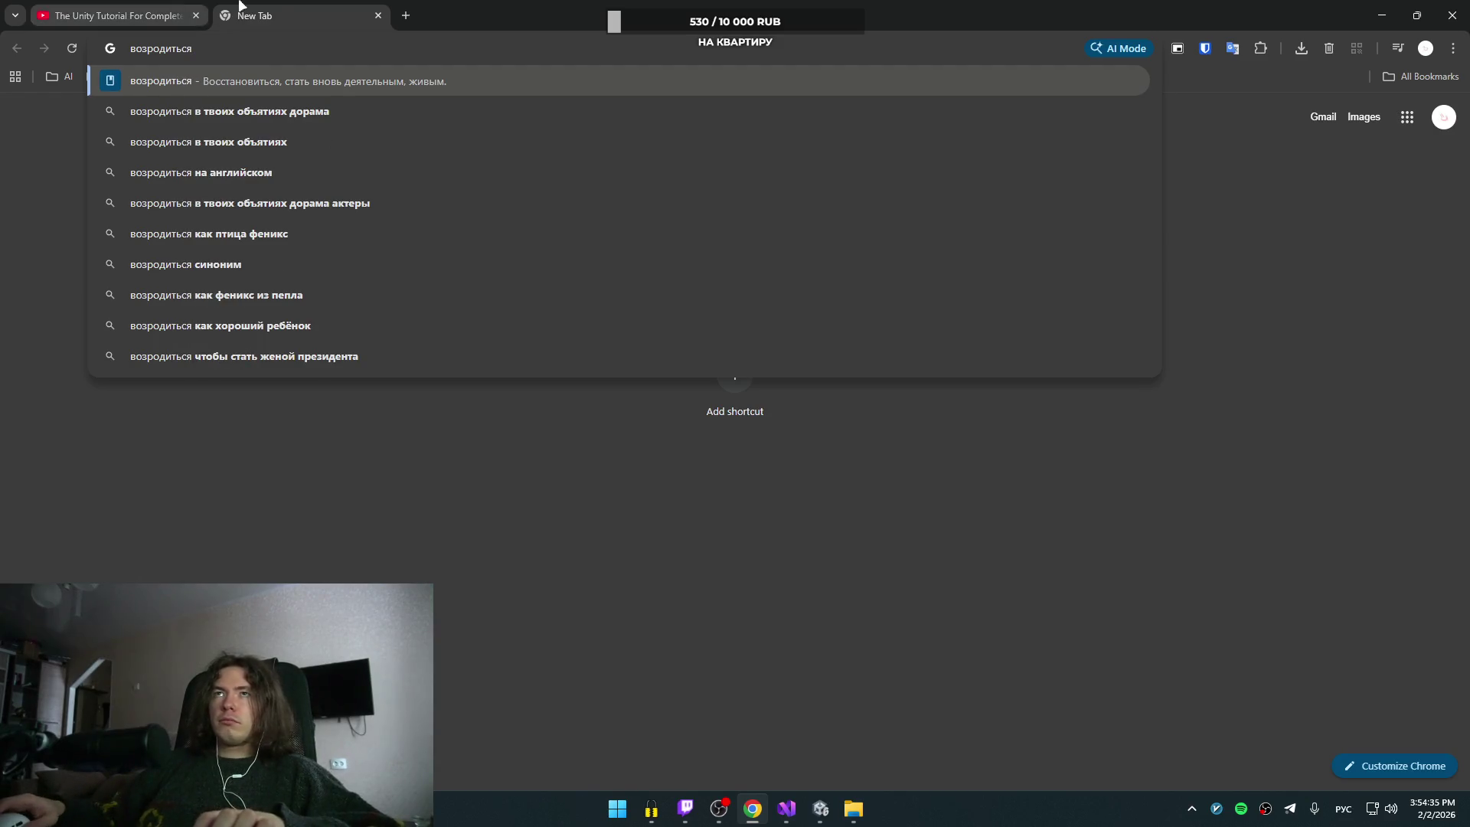
left_click(115, 16)
key("alt+Tab")
left_click(1375, 449)
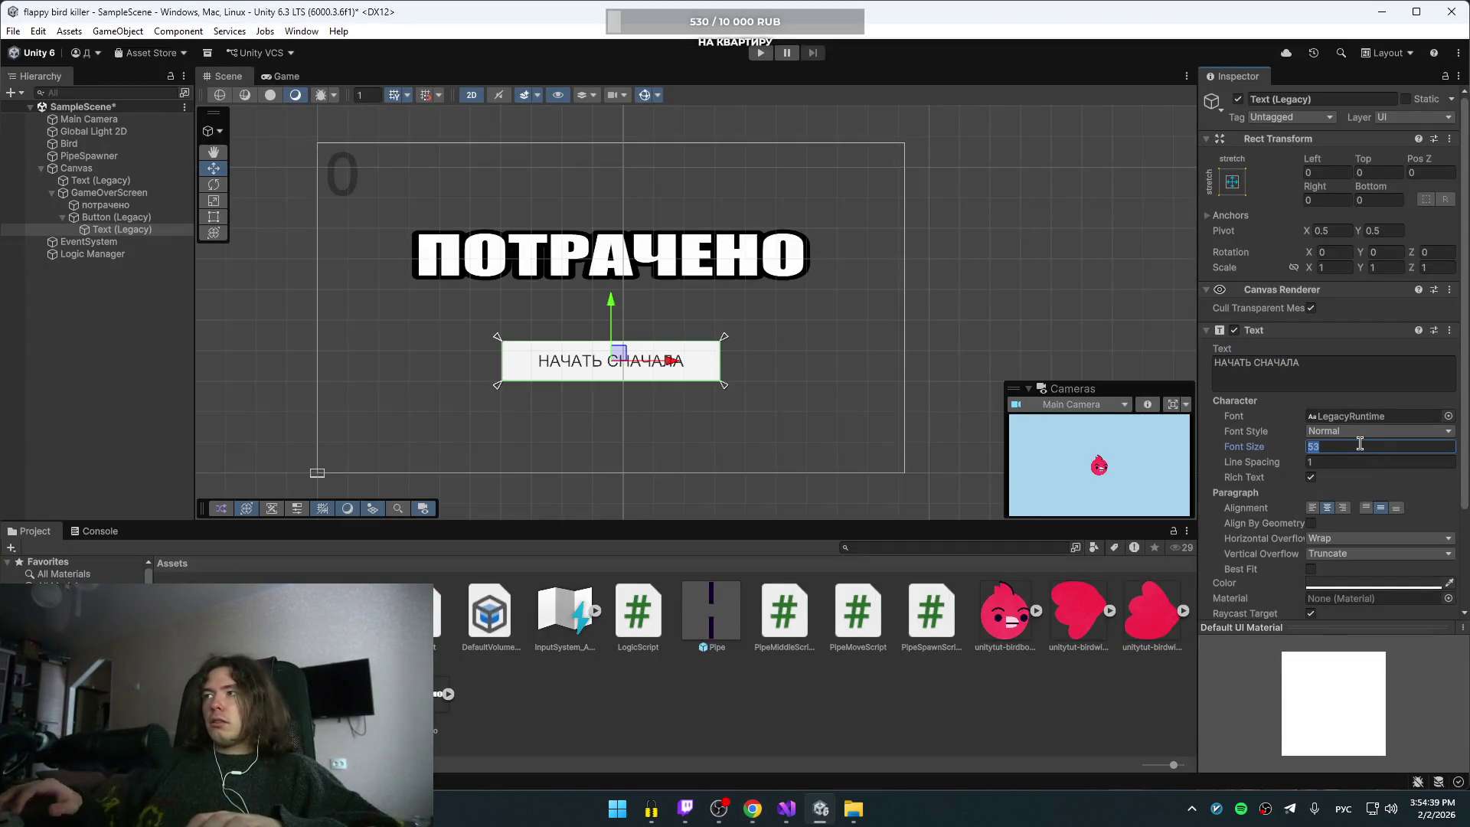
Step: Replace the button label with ВОЗРОДИТЬСЯ and make it bold
left_click(1306, 367)
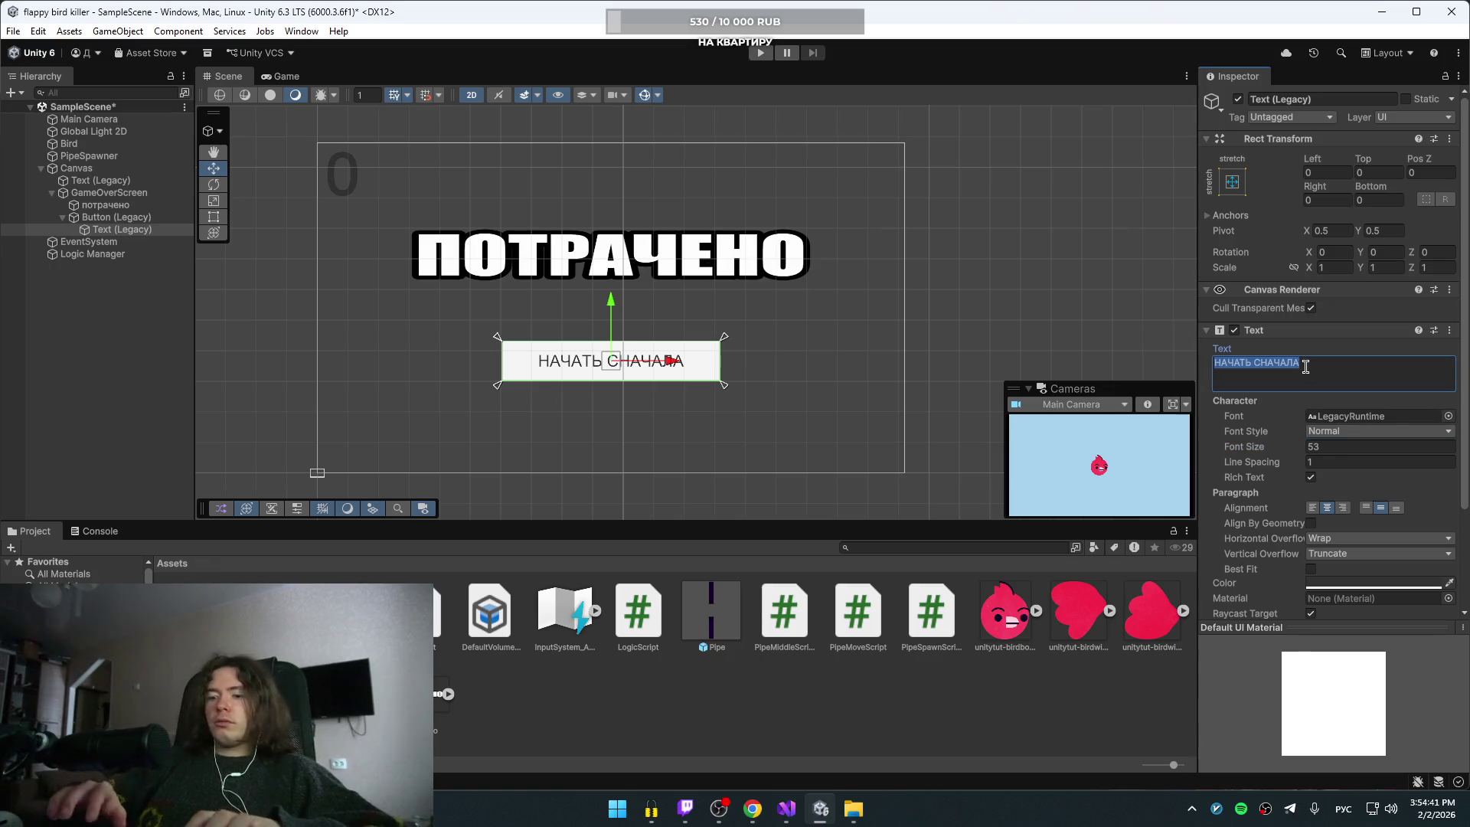
type("ВОЗРОДИТЬСЯ")
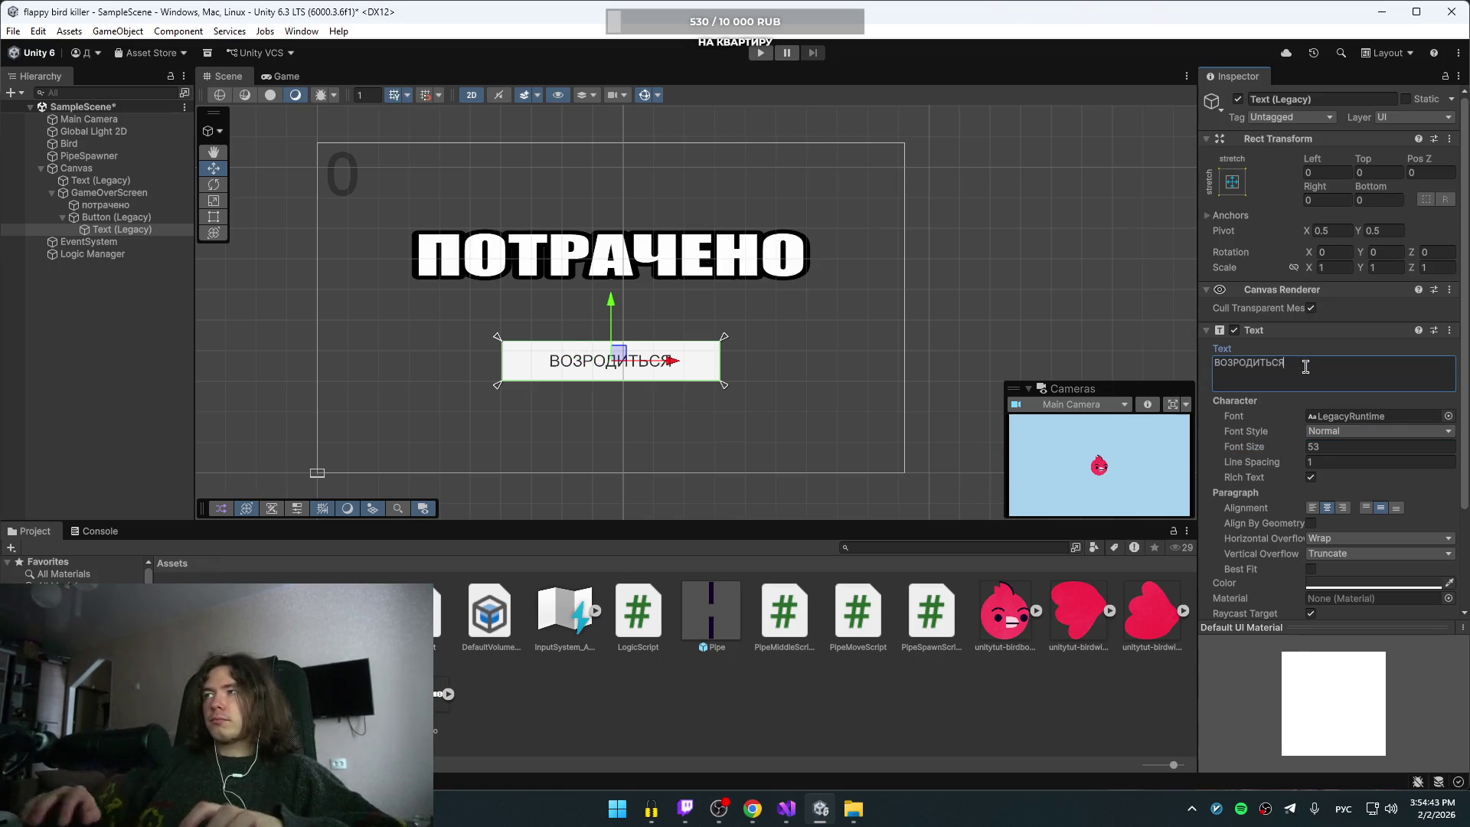
left_click(1347, 426)
left_click(1347, 468)
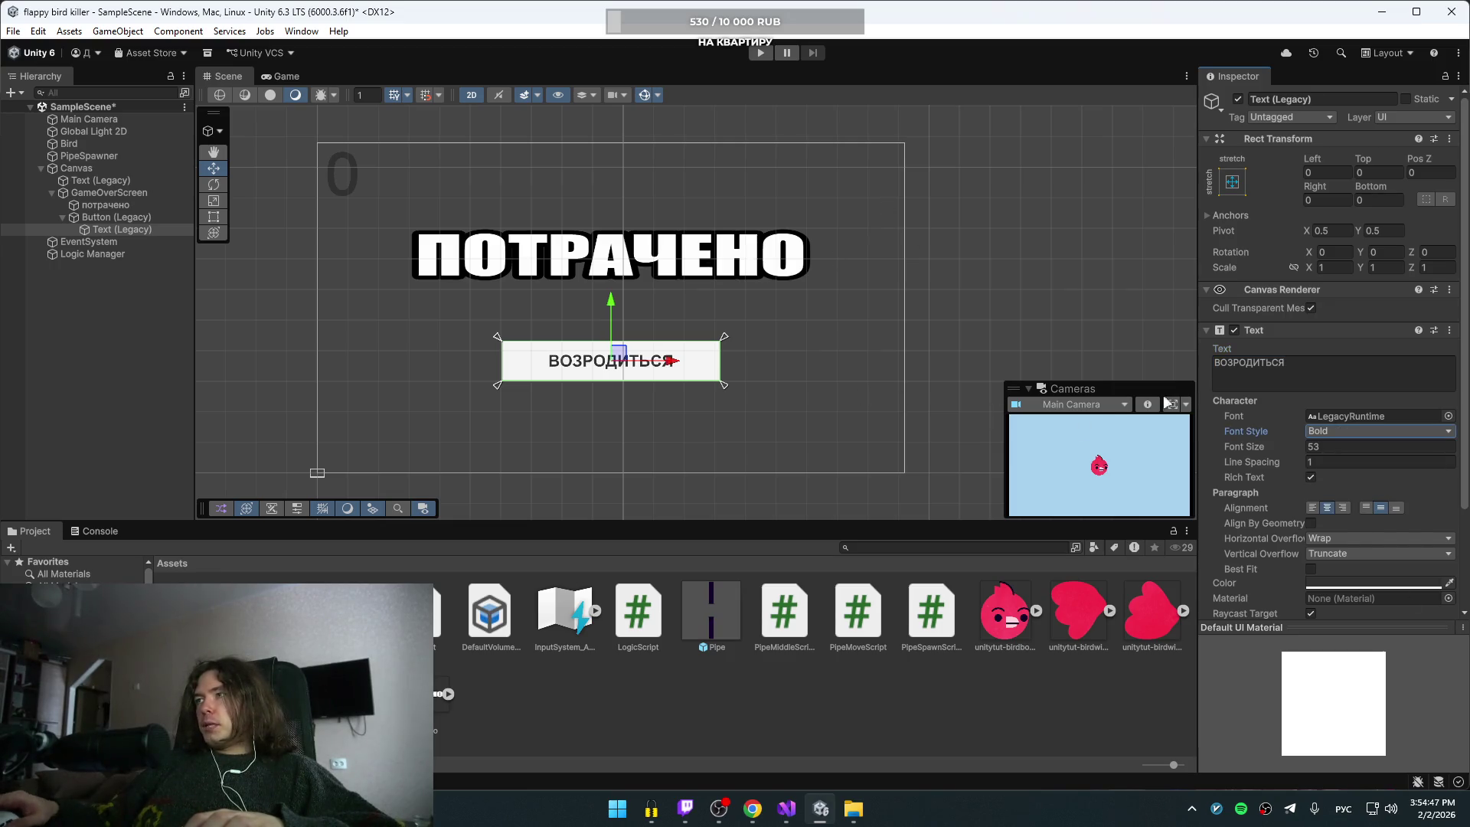
Step: Try LiberationSans and italic, settle on bold LegacyRuntime font, then resume the tutorial
left_click(1448, 416)
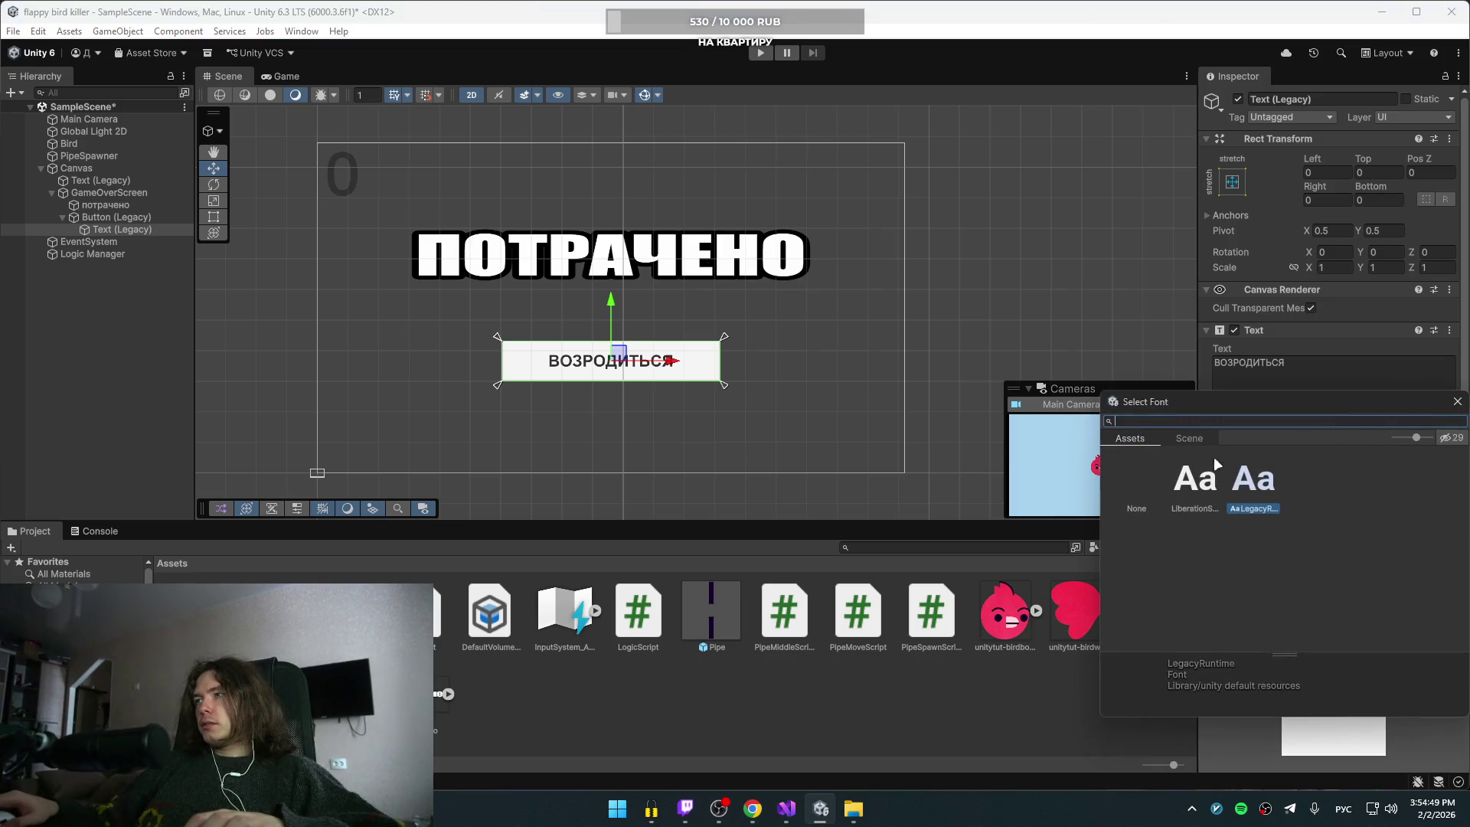
left_click(1202, 477)
left_click(1457, 401)
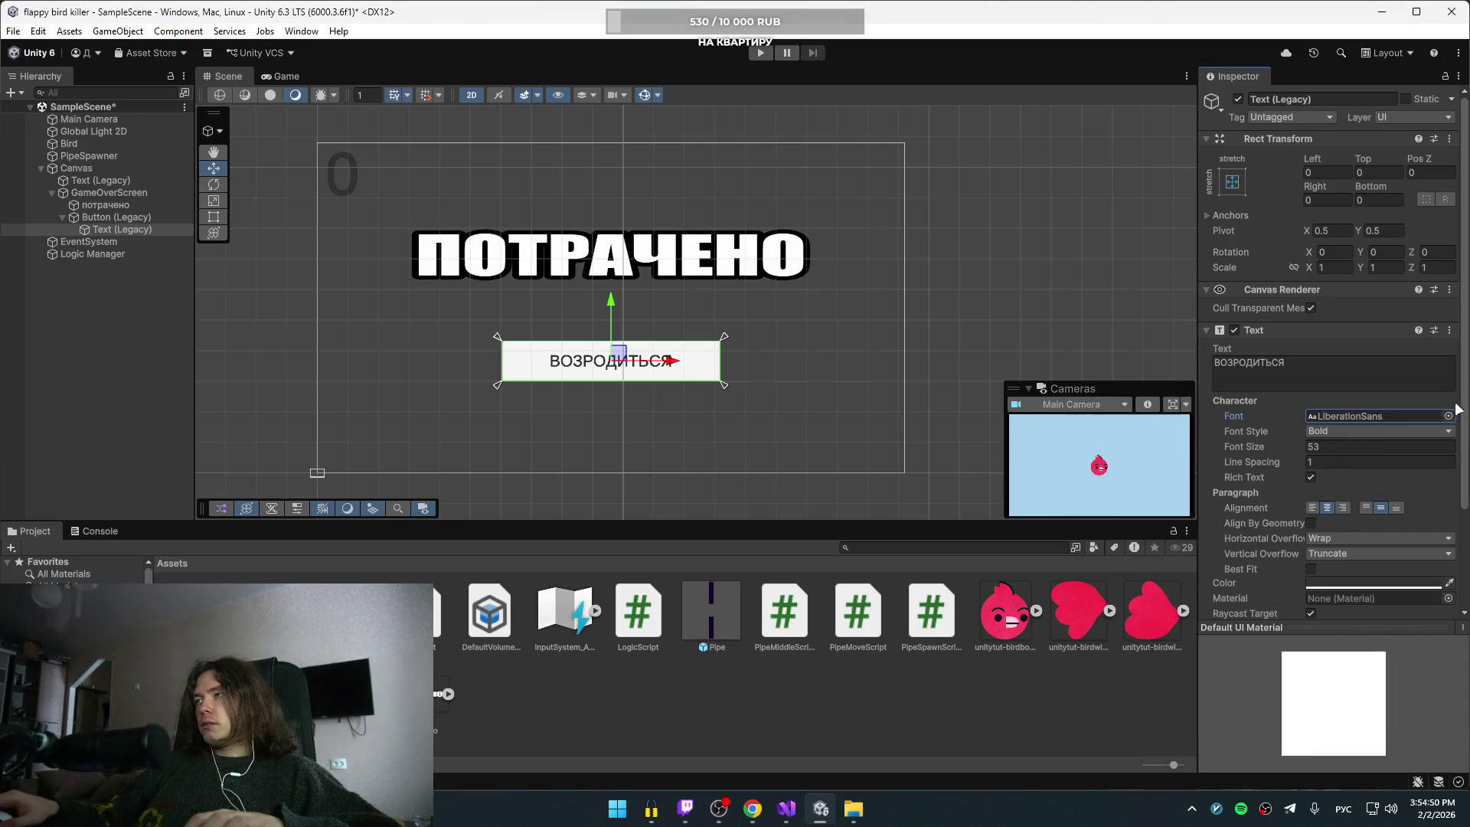
left_click(1370, 431)
left_click(1344, 482)
left_click(1355, 431)
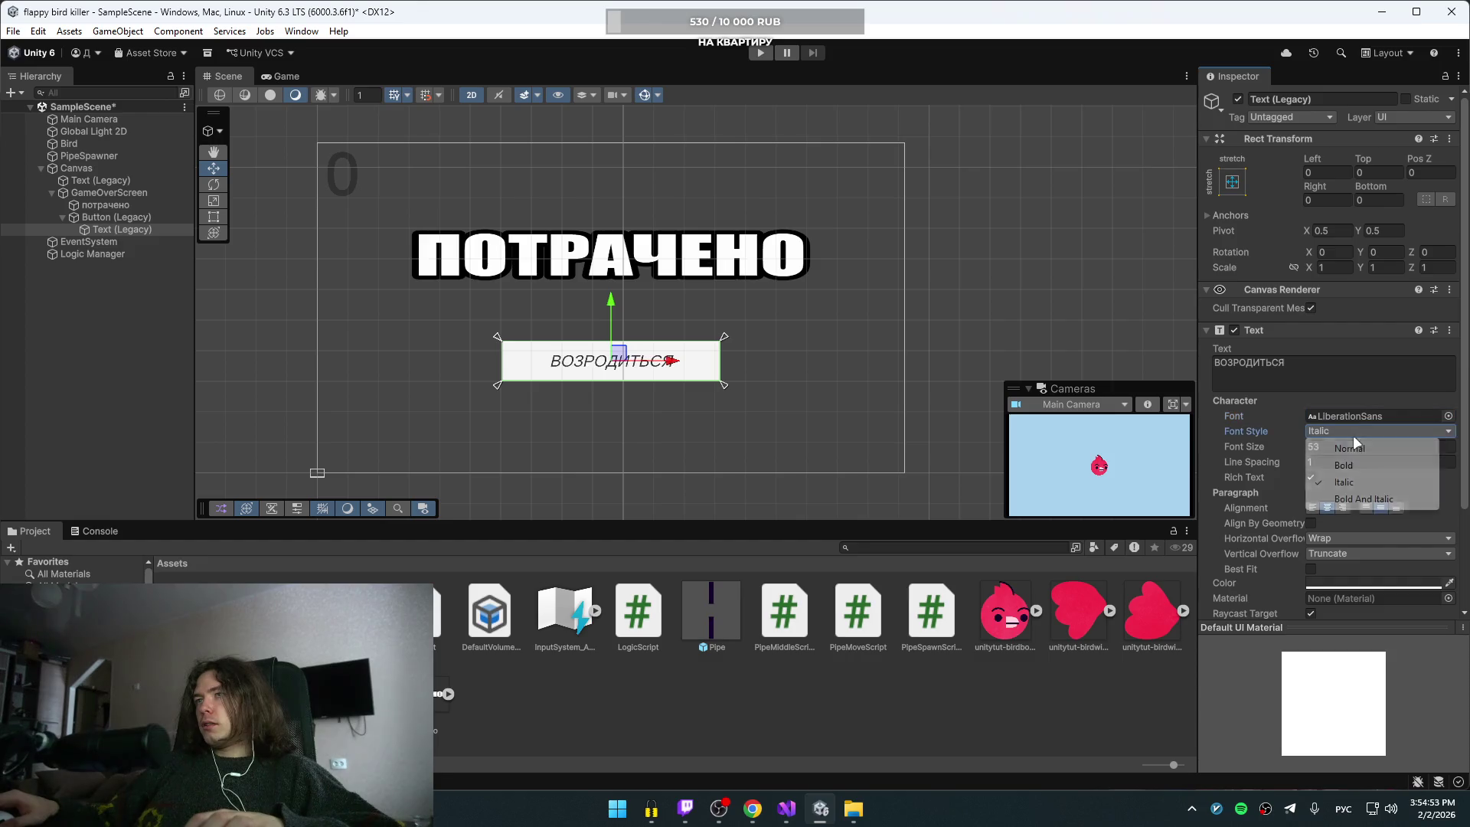
left_click(1344, 465)
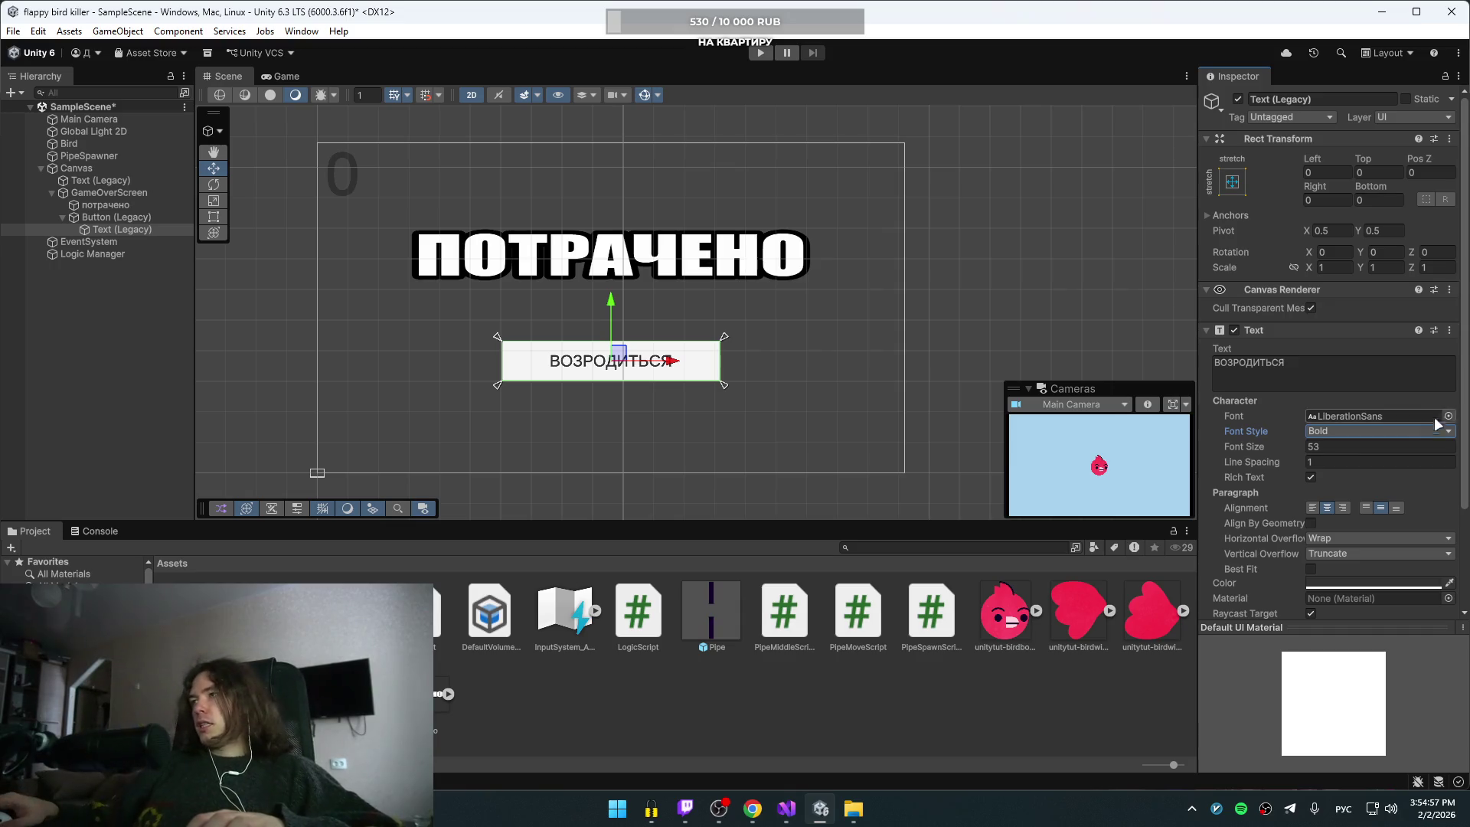
left_click(1394, 413)
key("Delete")
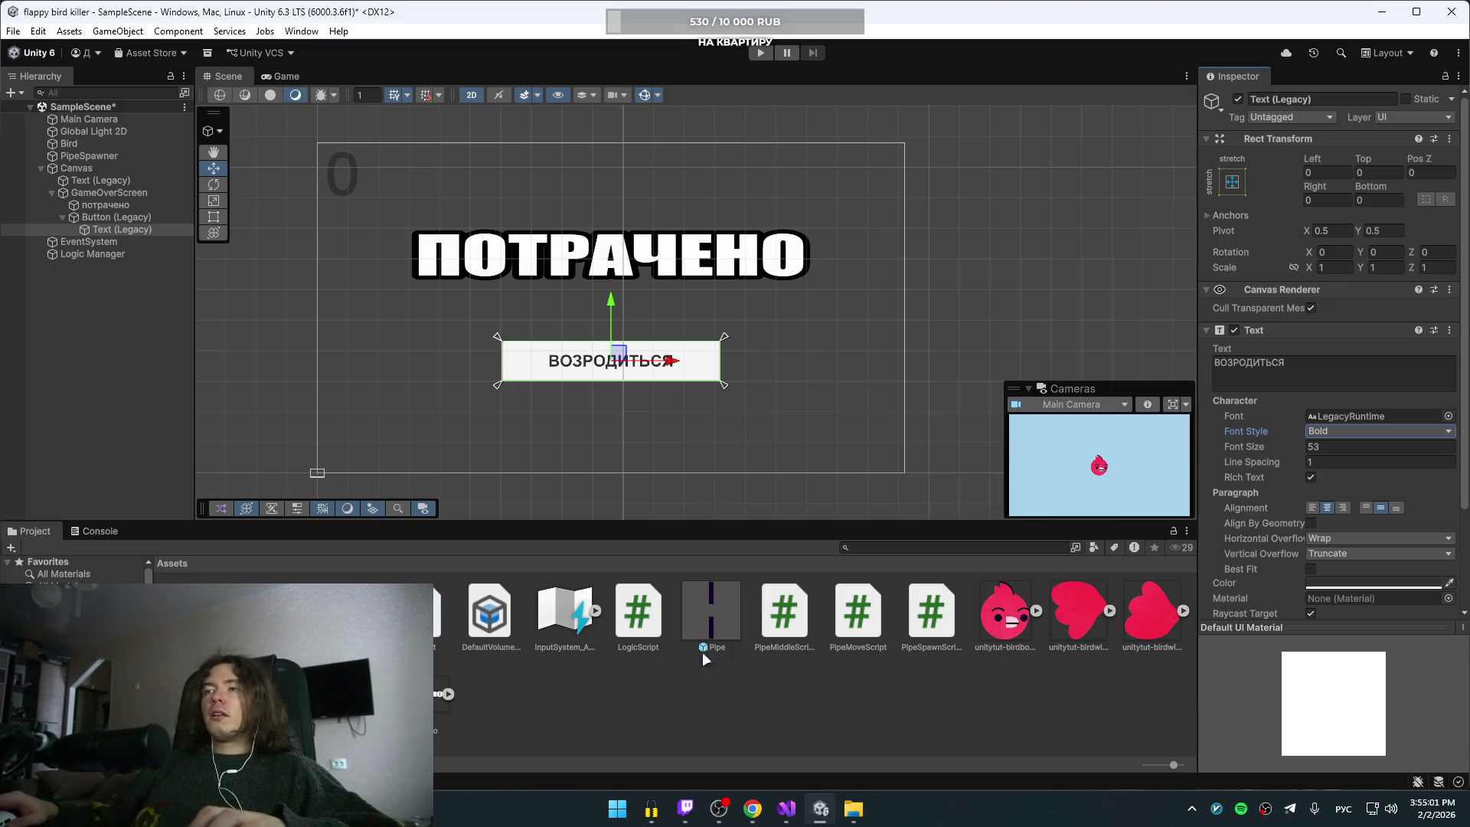
left_click(753, 808)
left_click(643, 374)
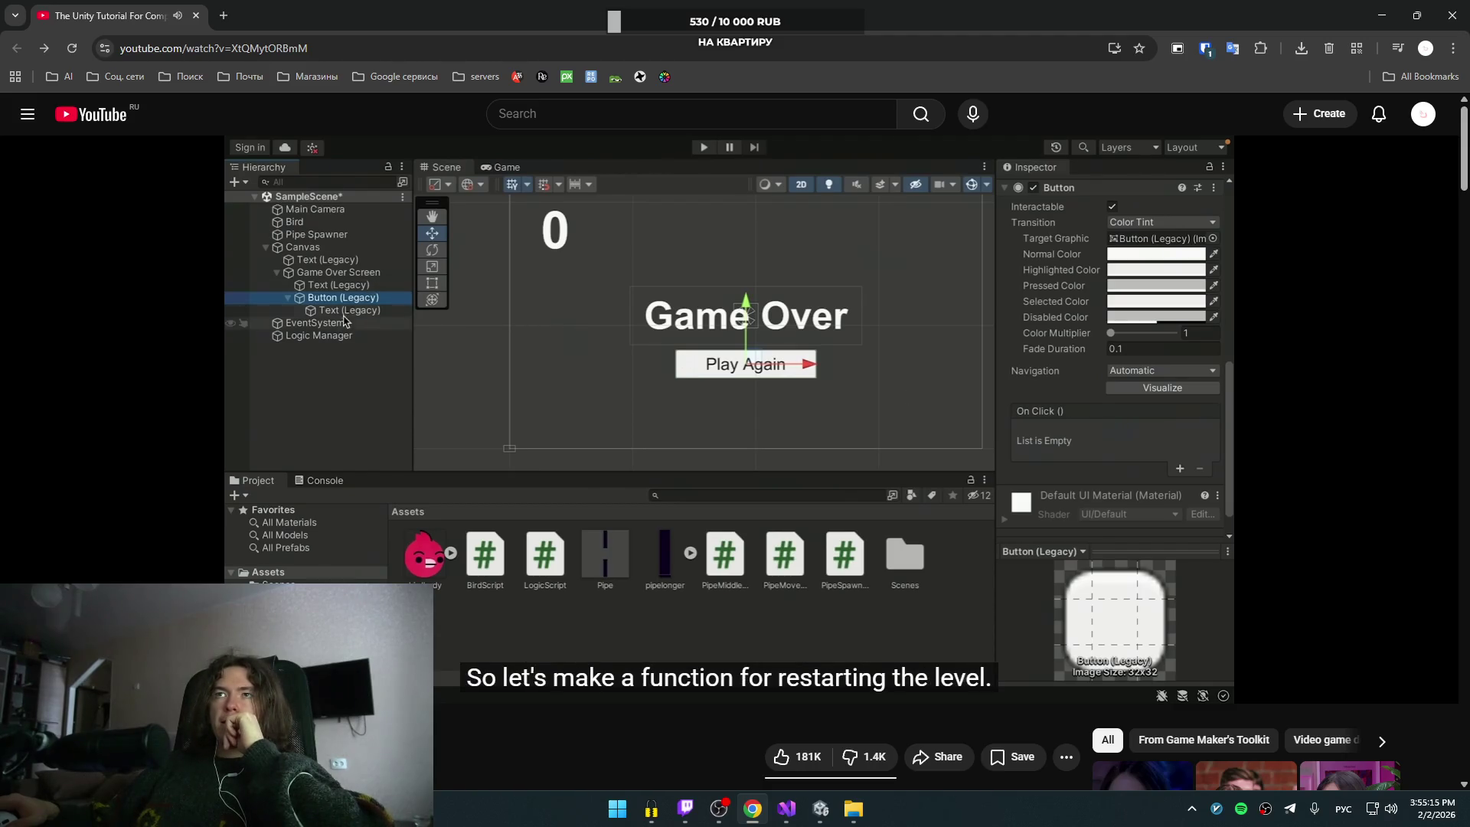
Step: Follow the tutorial's restartGame method reloading the active scene via SceneManager.LoadScene
left_click(756, 373)
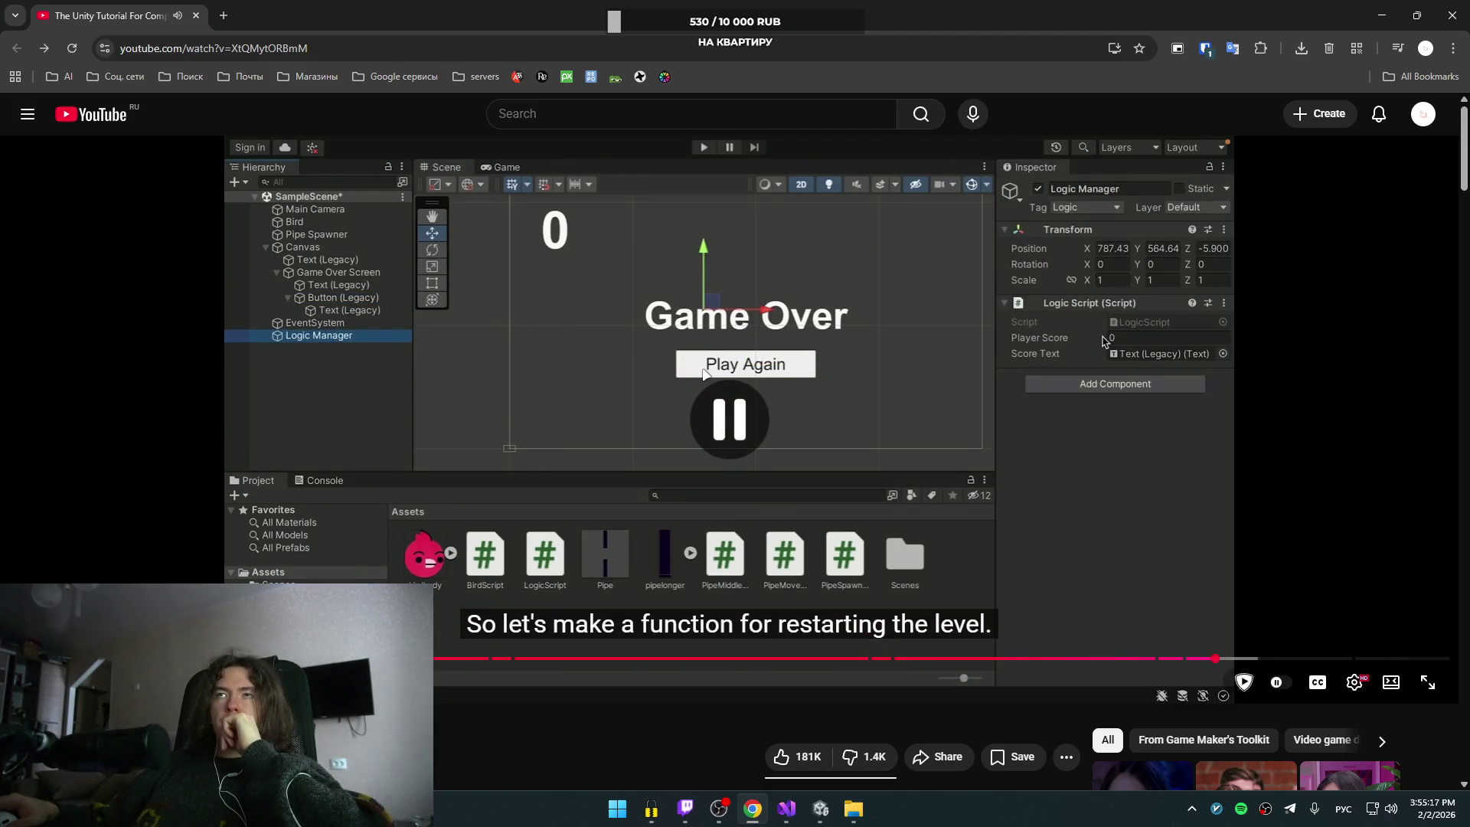
left_click(756, 372)
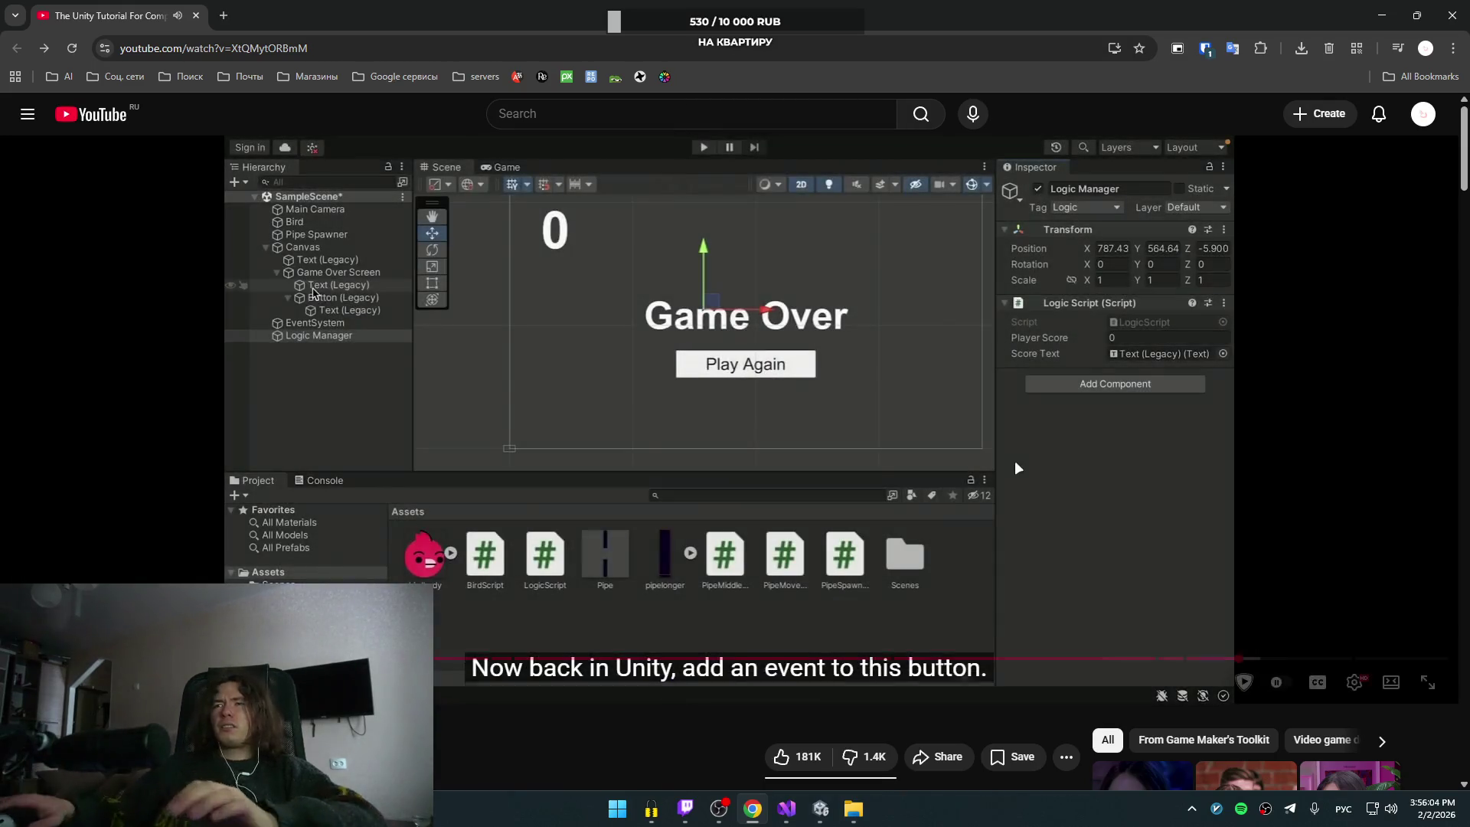
left_click(1066, 394)
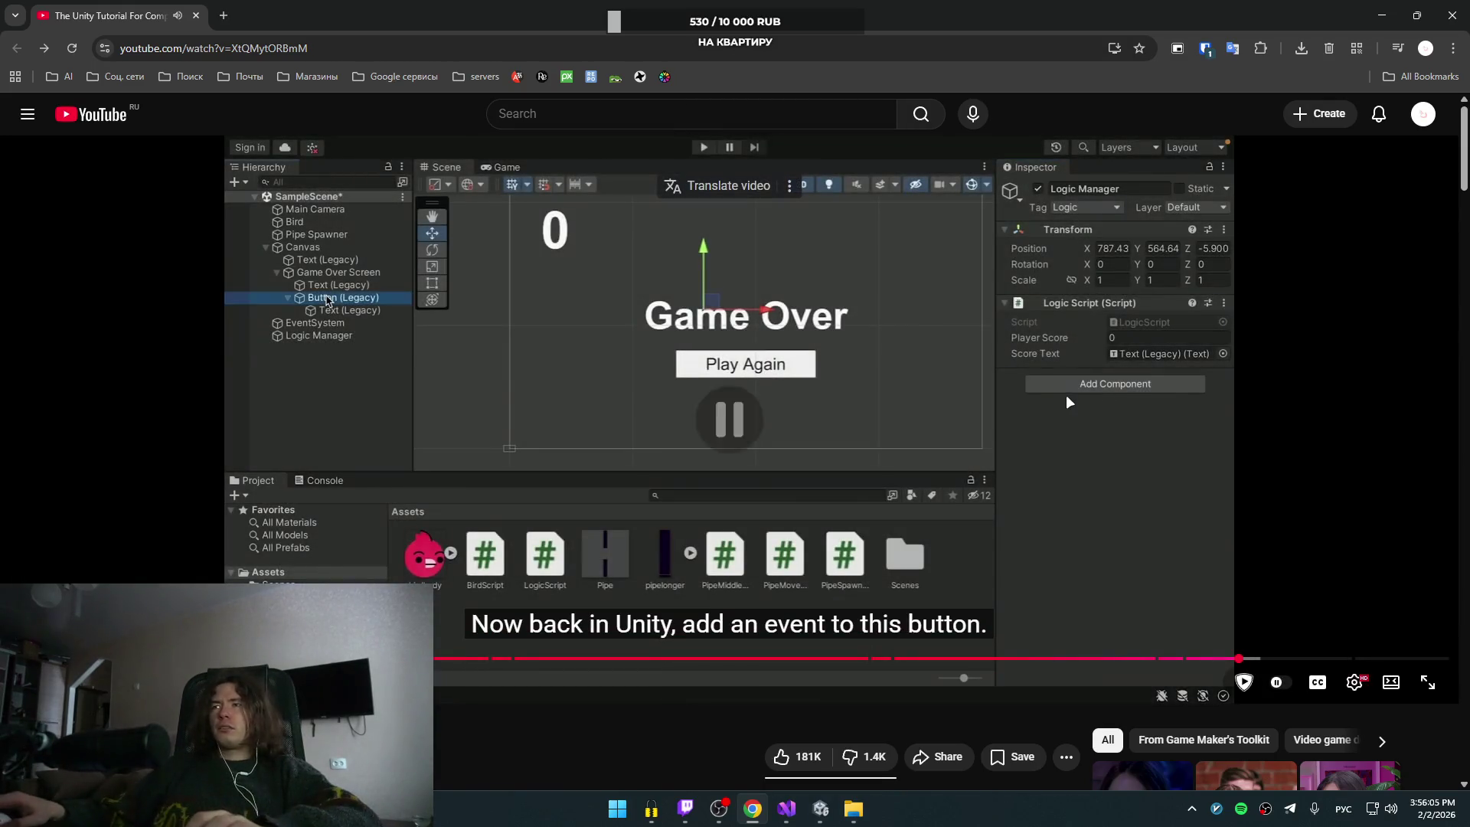
key("Left")
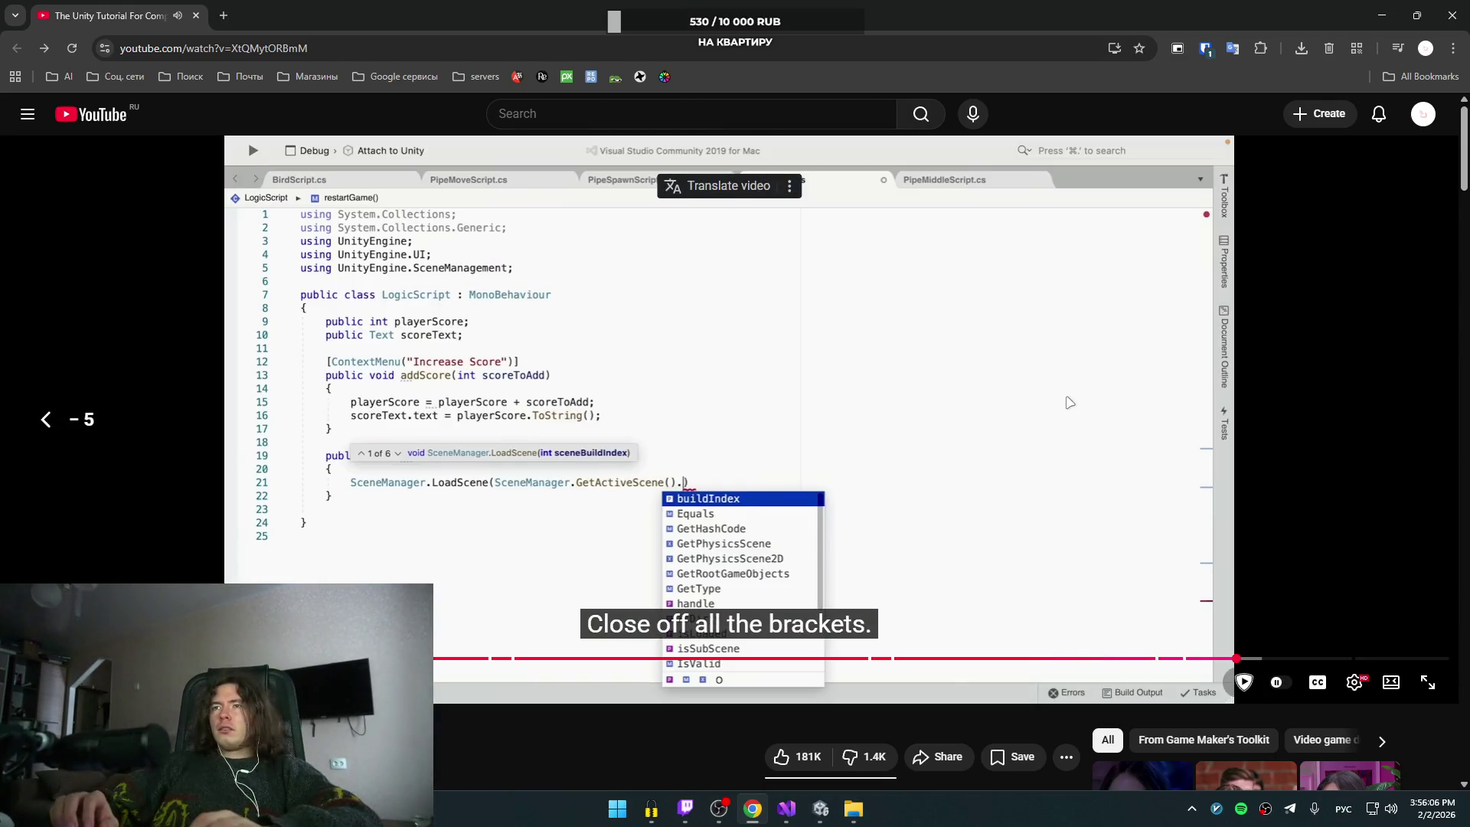
left_click(1067, 398)
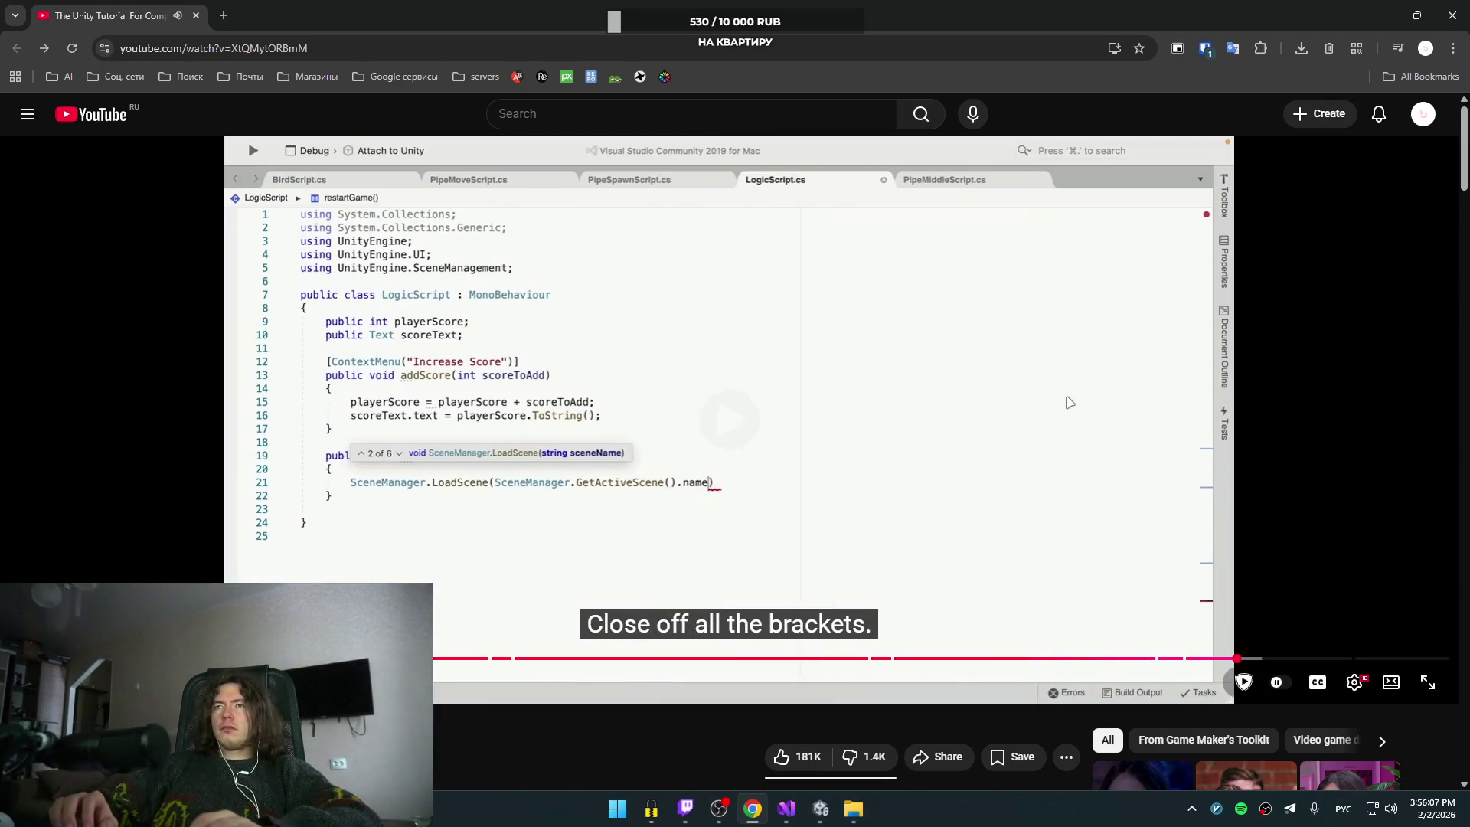
left_click(1070, 402)
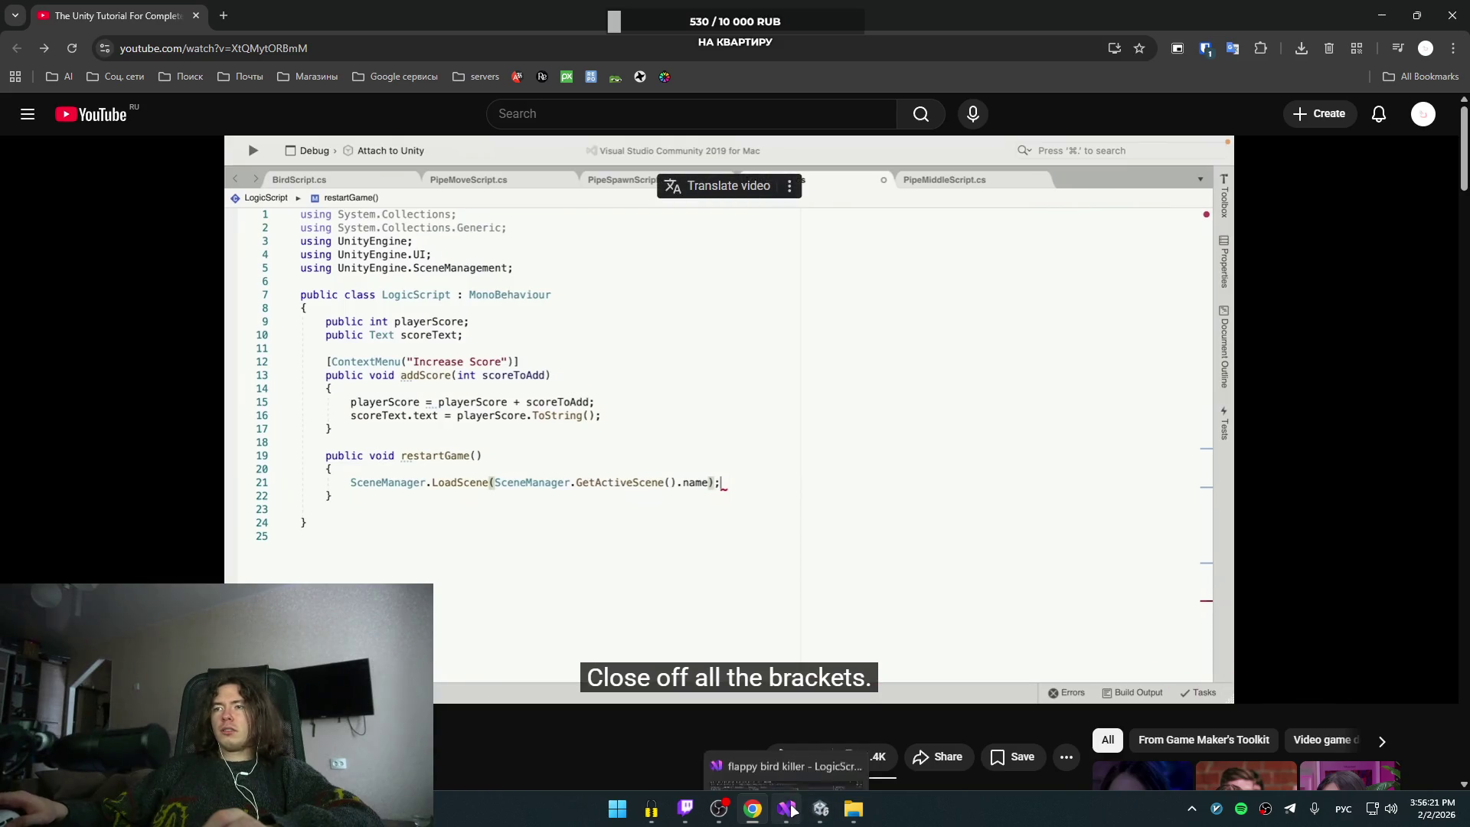
left_click(788, 728)
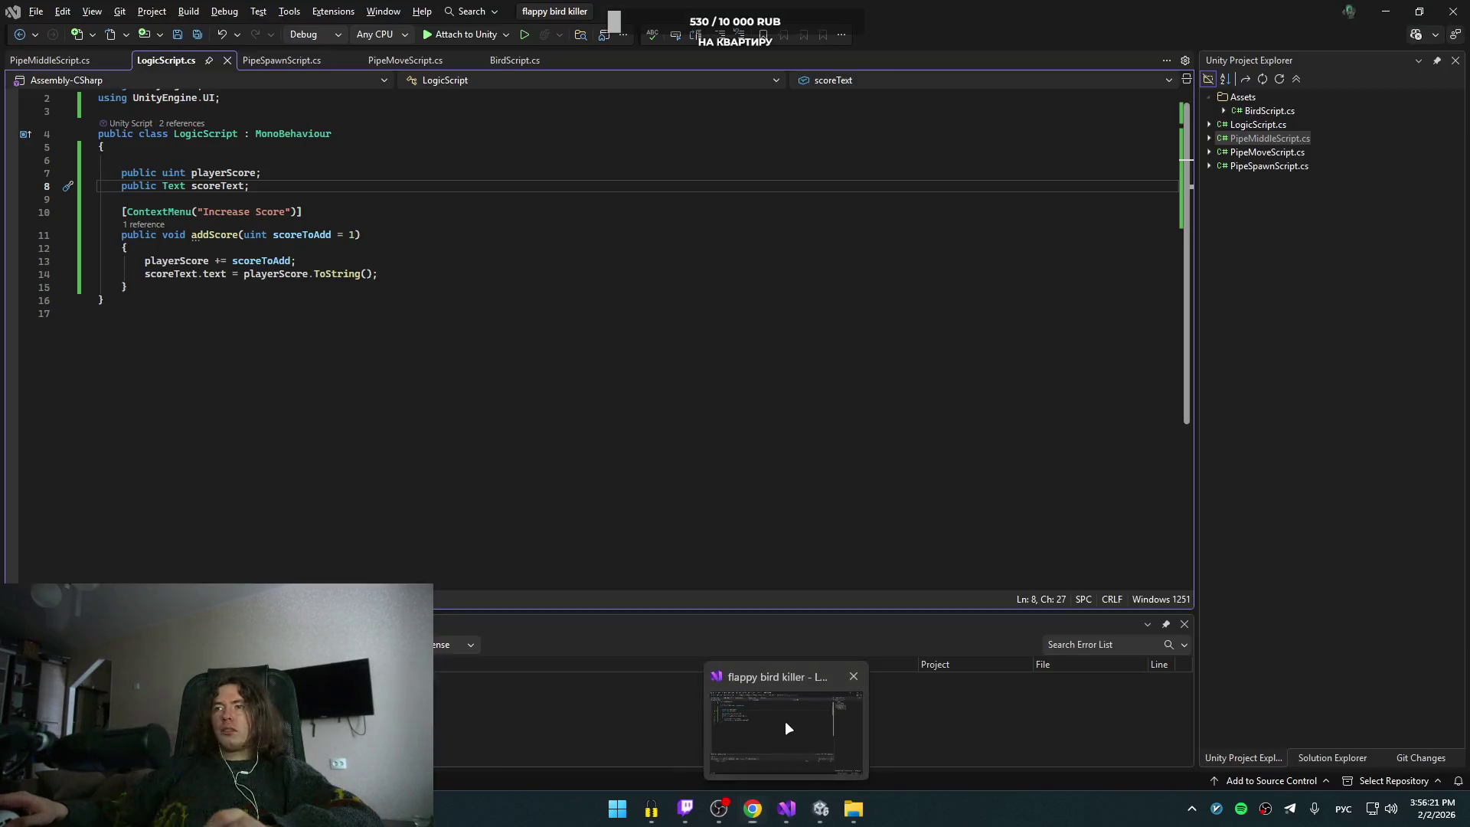
Step: Add an empty public void restartGame() method below addScore in LogicScript
left_click(379, 298)
key("Left")
key("Return")
key("Up")
key("Return")
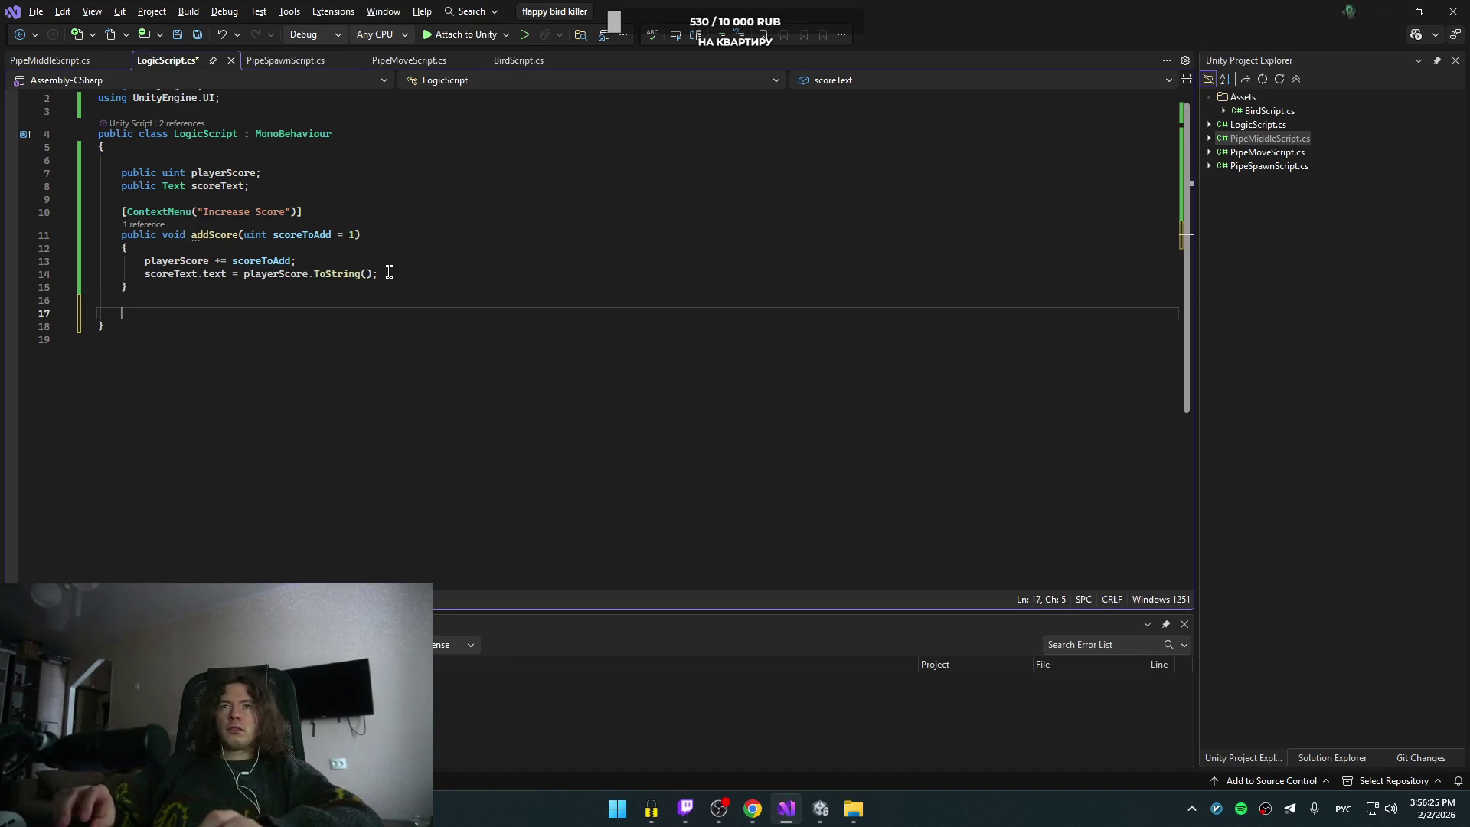
type("згидшс")
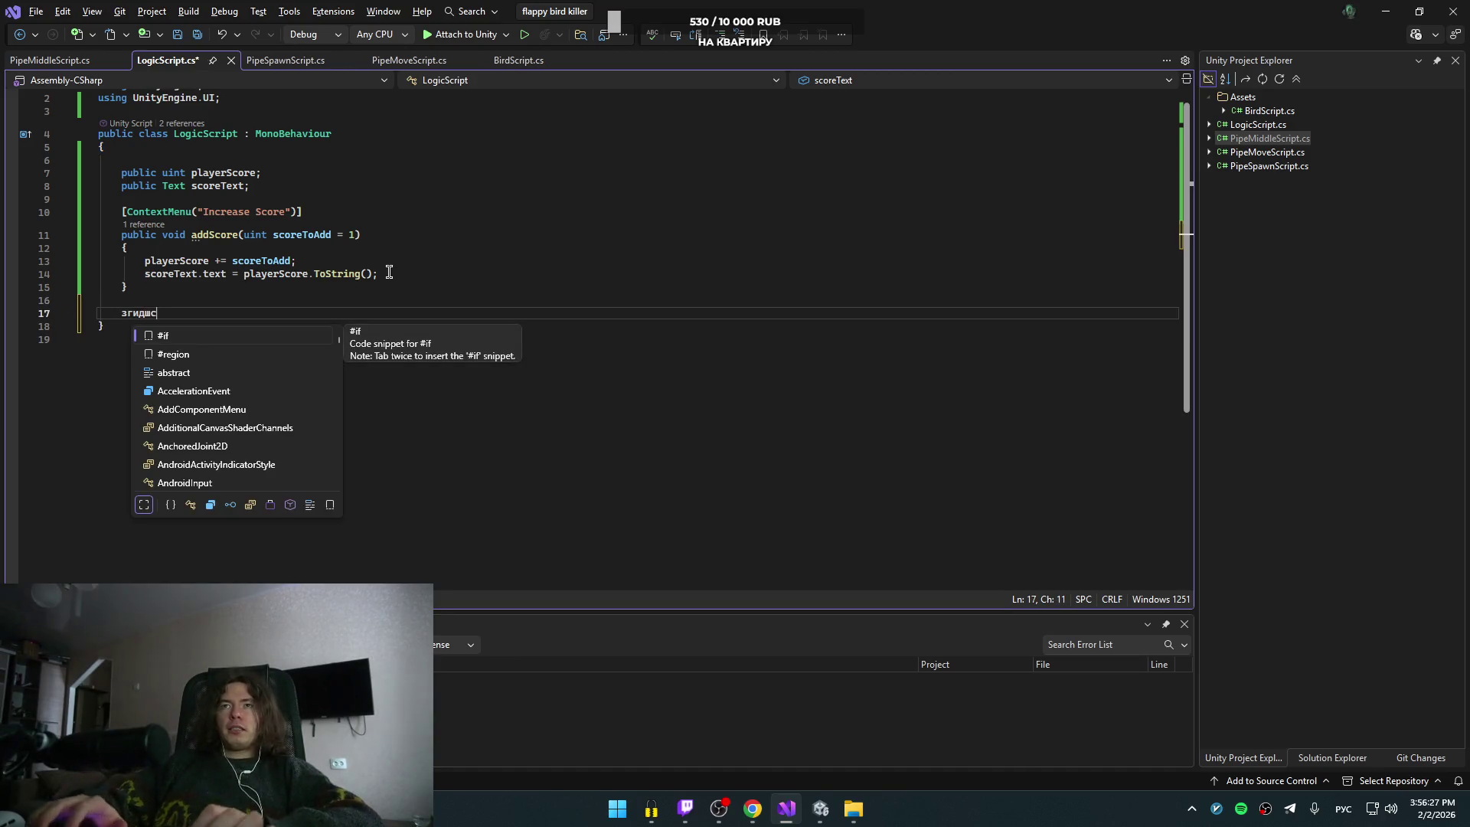
key("BackSpace")
key("BackSpace")
key("BackSpace")
key("shift+alt")
type("publ")
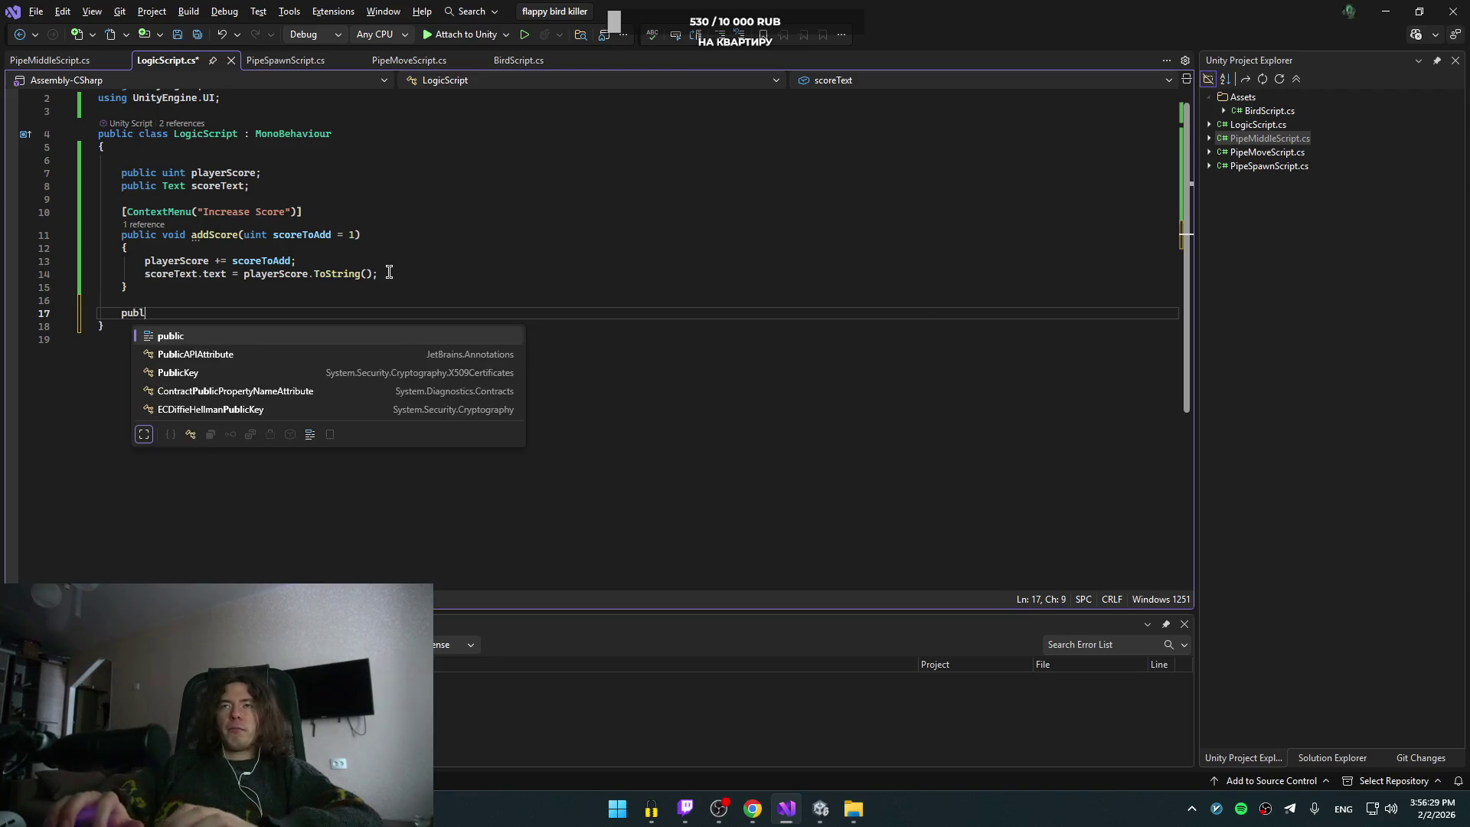
type("ic void ")
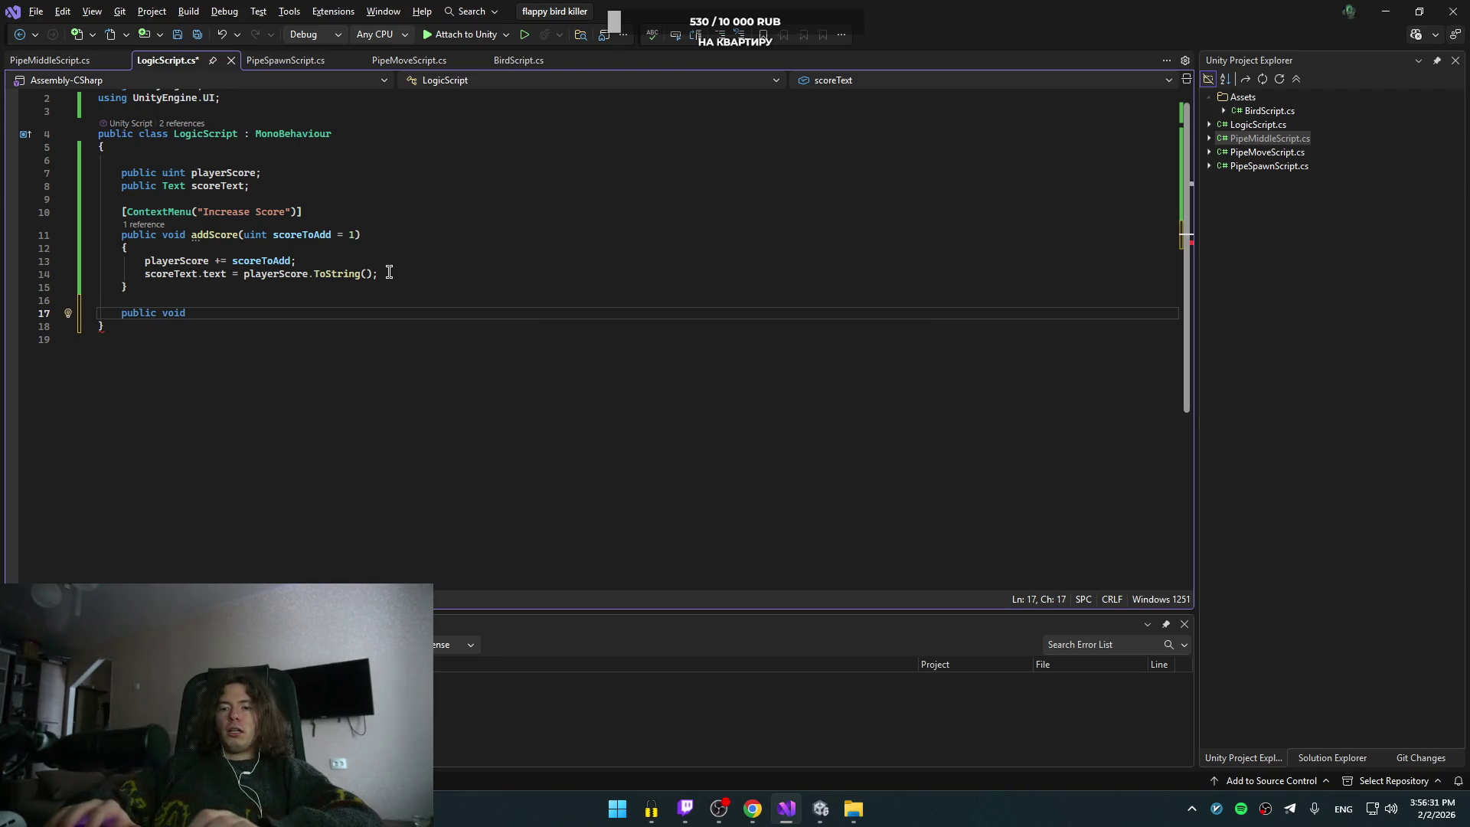
type("res")
type("tartGame(")
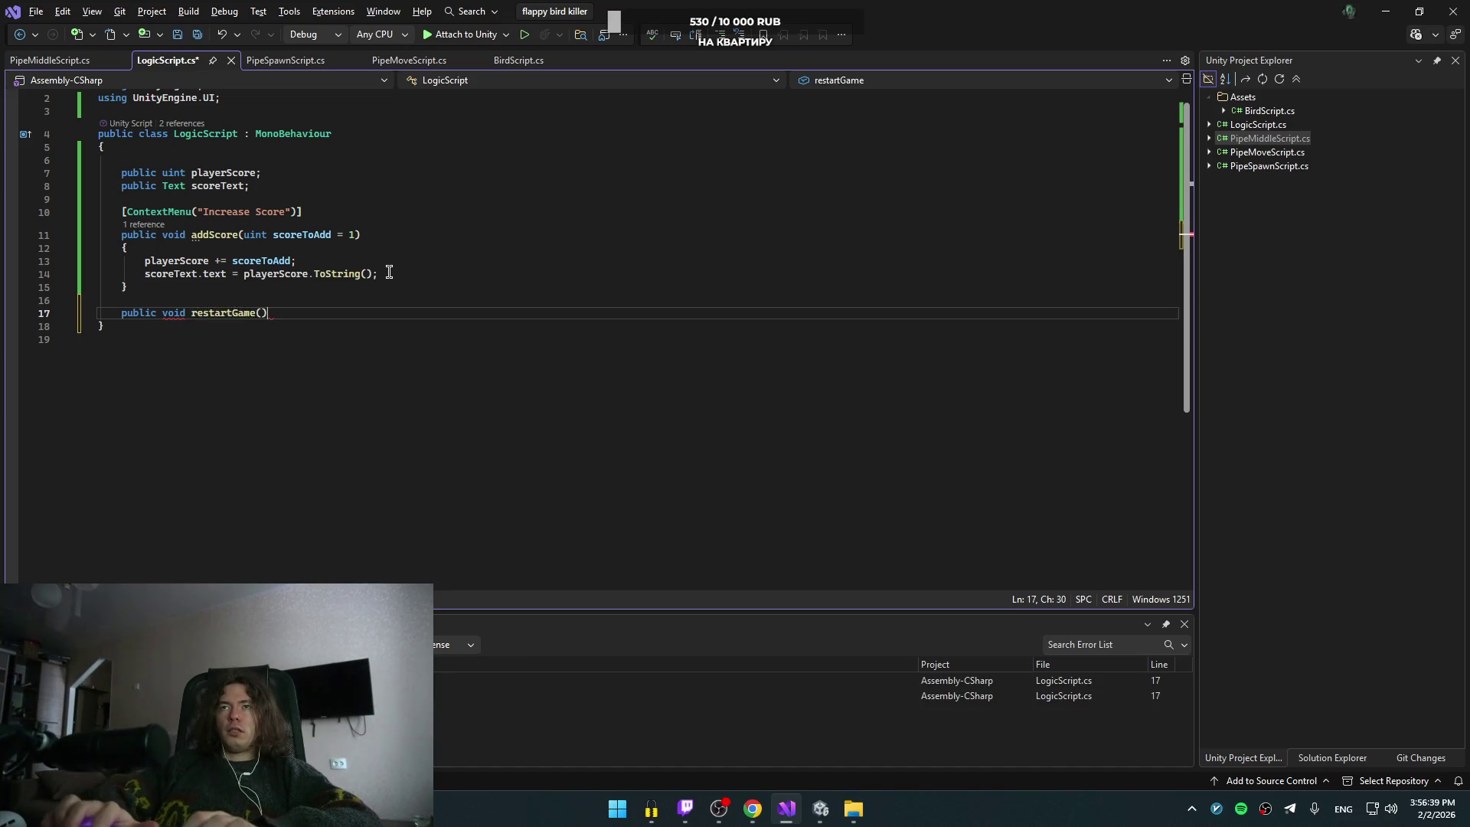
type("()")
key("Return")
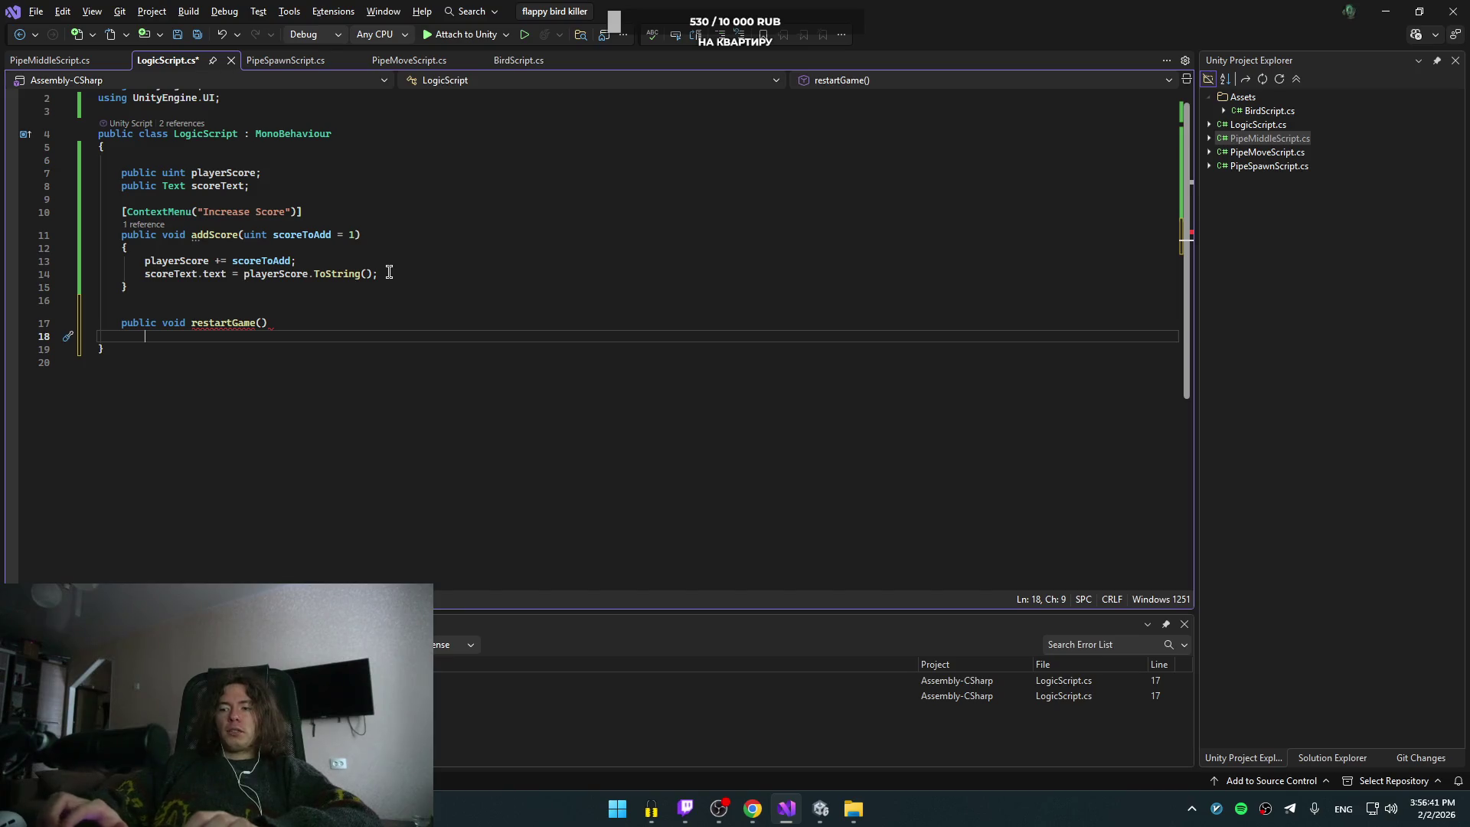
key("Return")
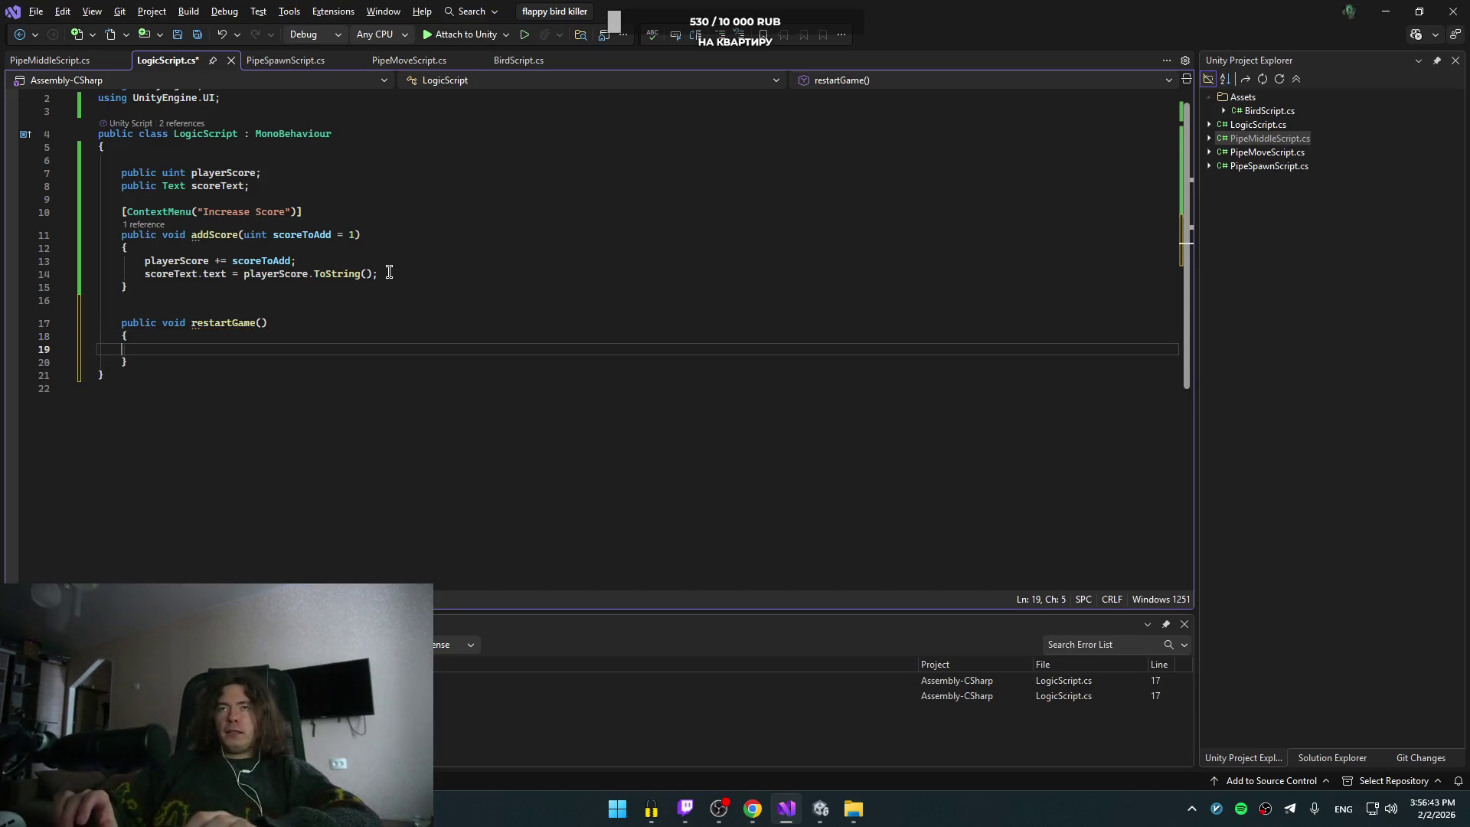
Step: Fill restartGame with SceneManager.LoadScene(SceneManager.GetActiveScene().name);
type("Scenema")
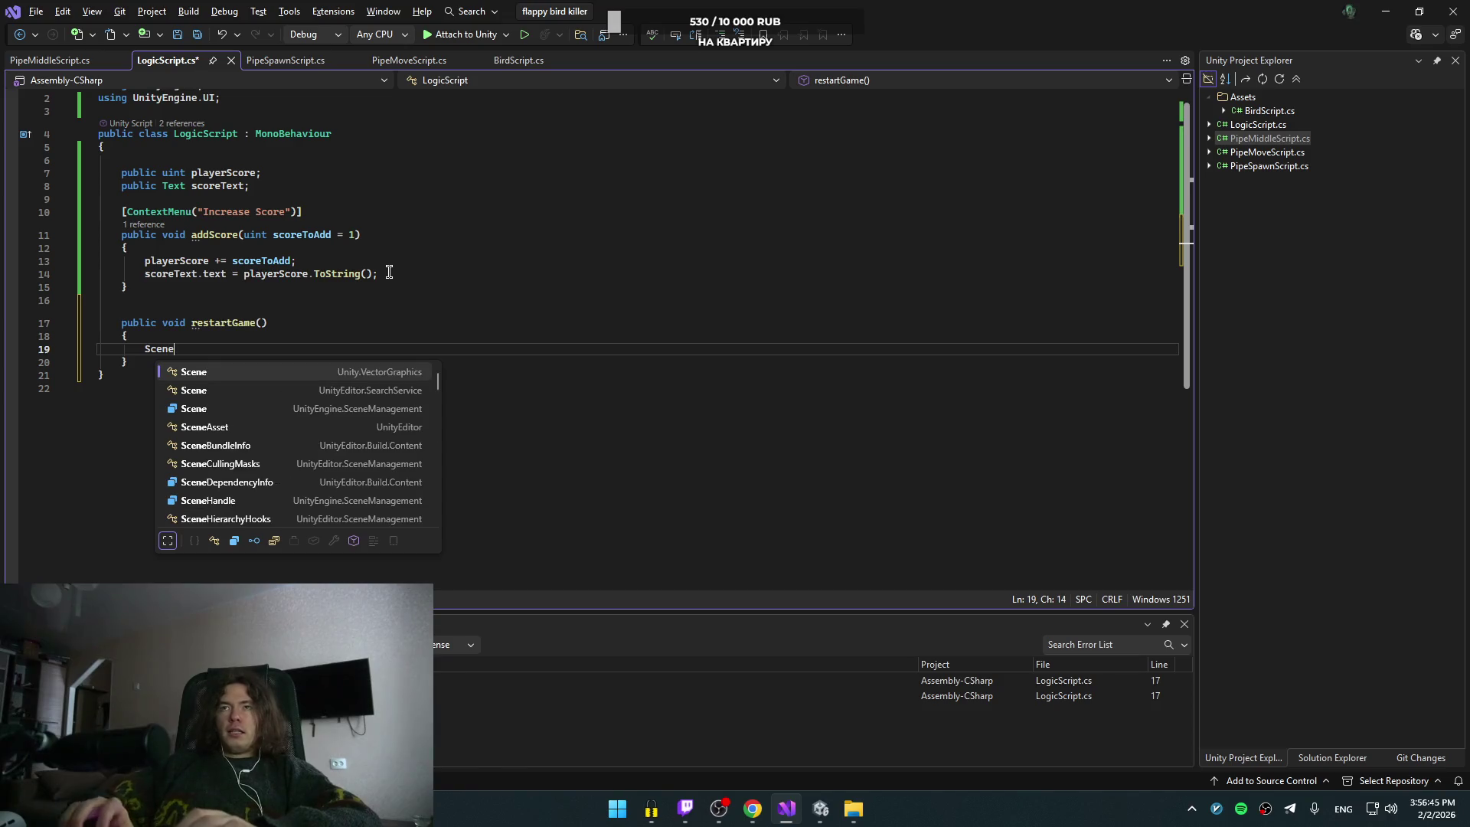
key("Tab")
type(".")
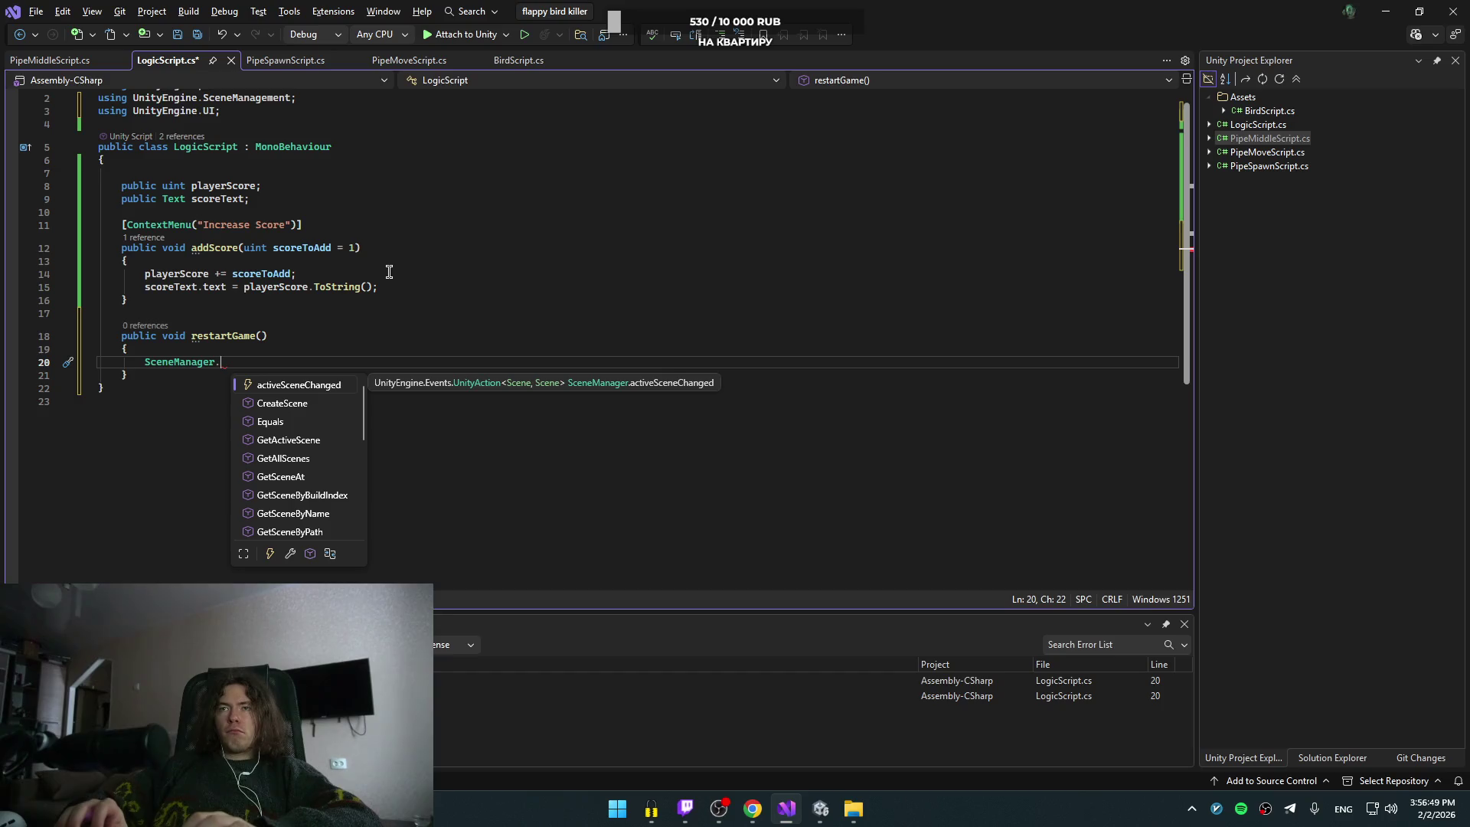
type("Load")
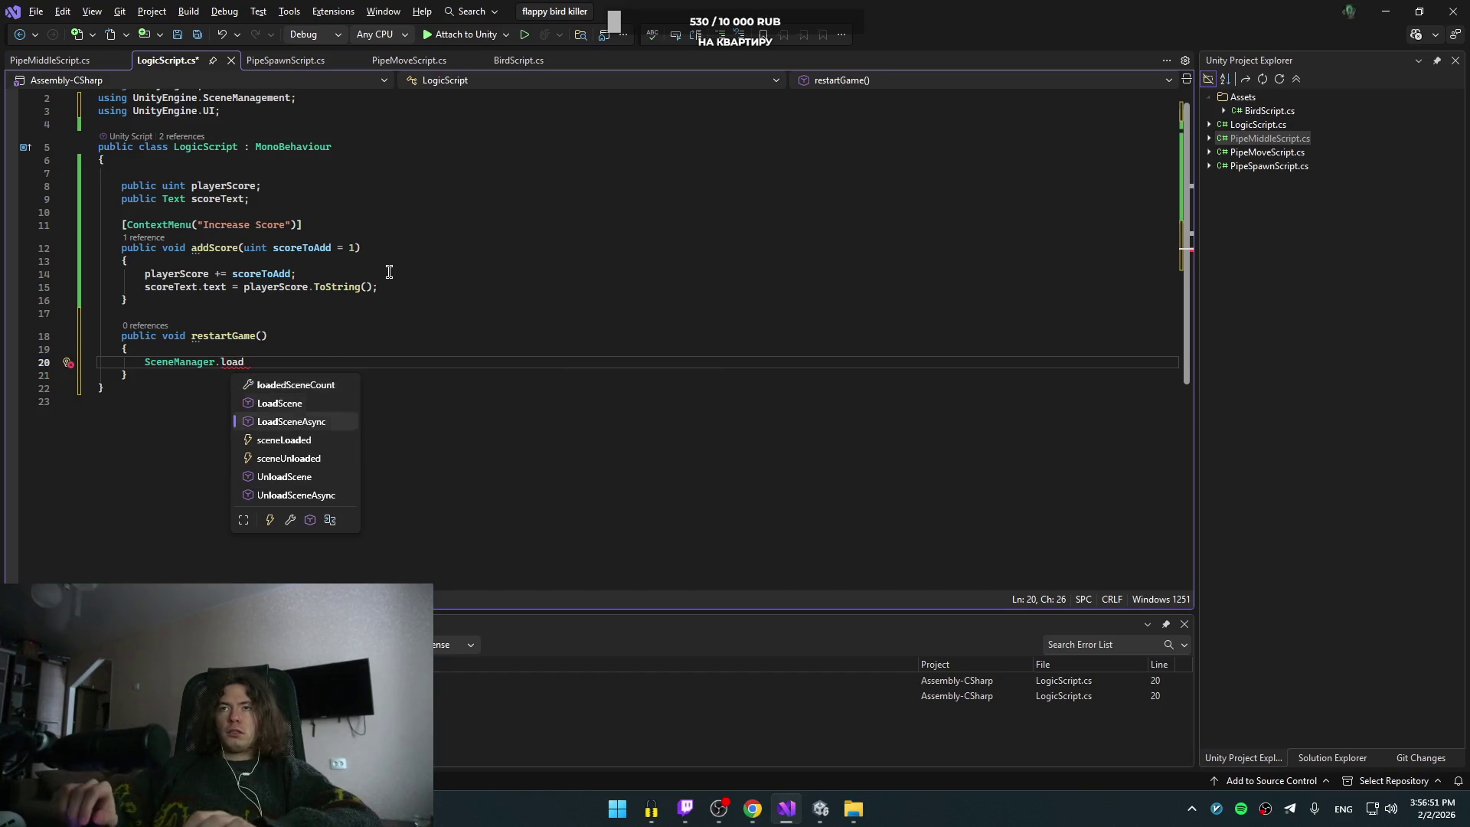
key("Tab")
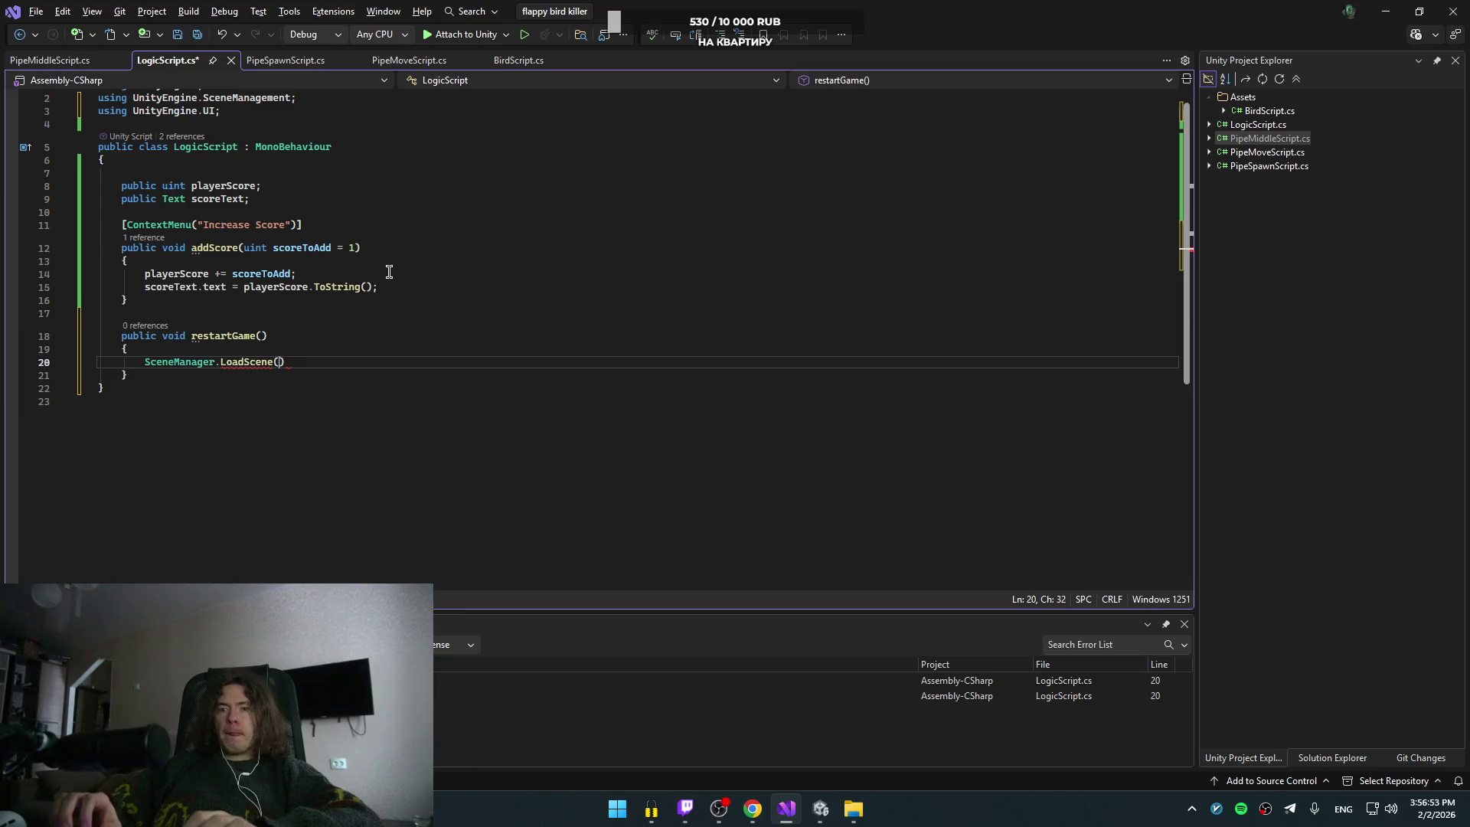
type("Stemage")
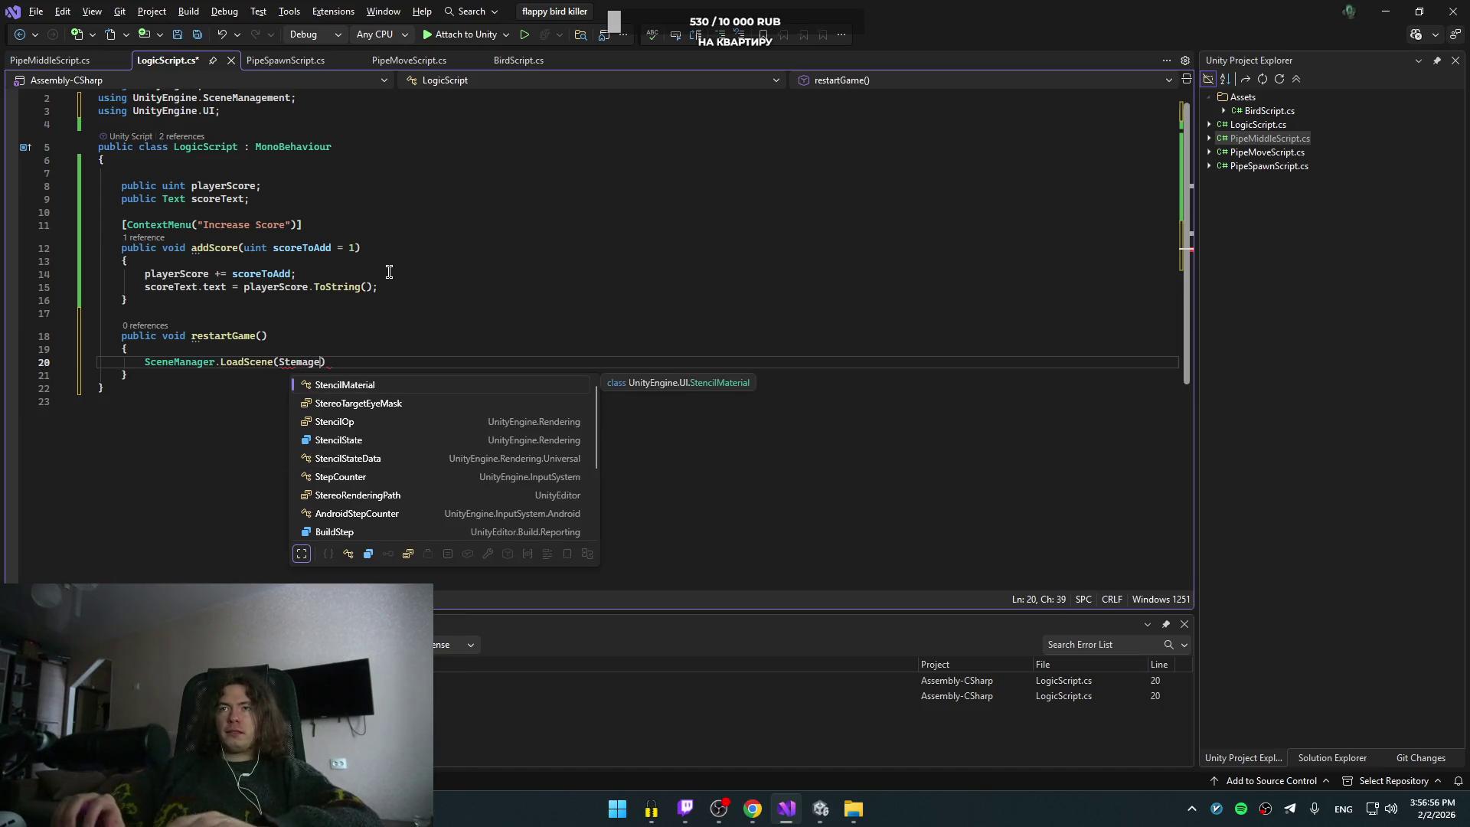
key("ctrl+BackSpace")
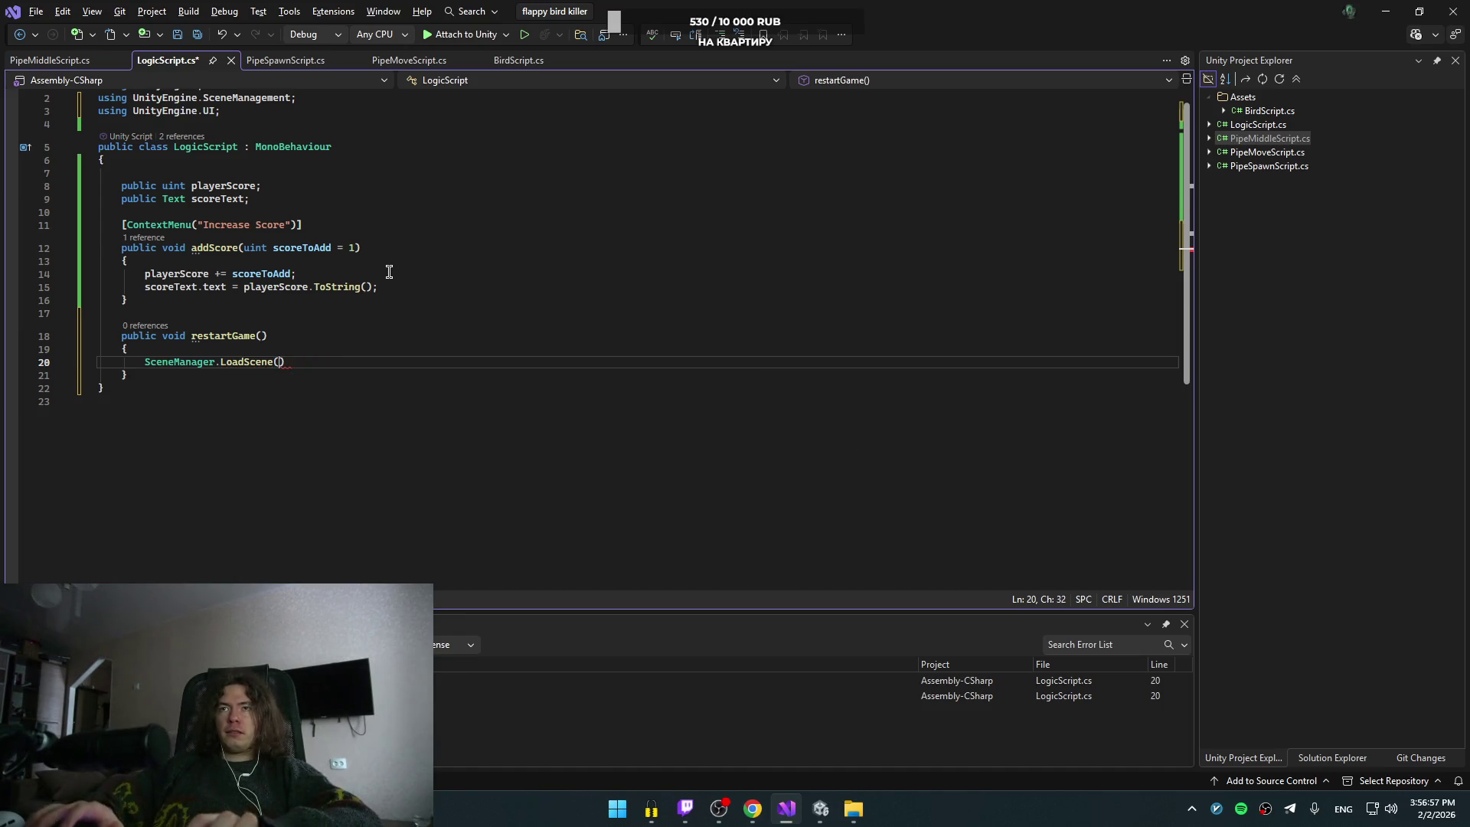
type("manager")
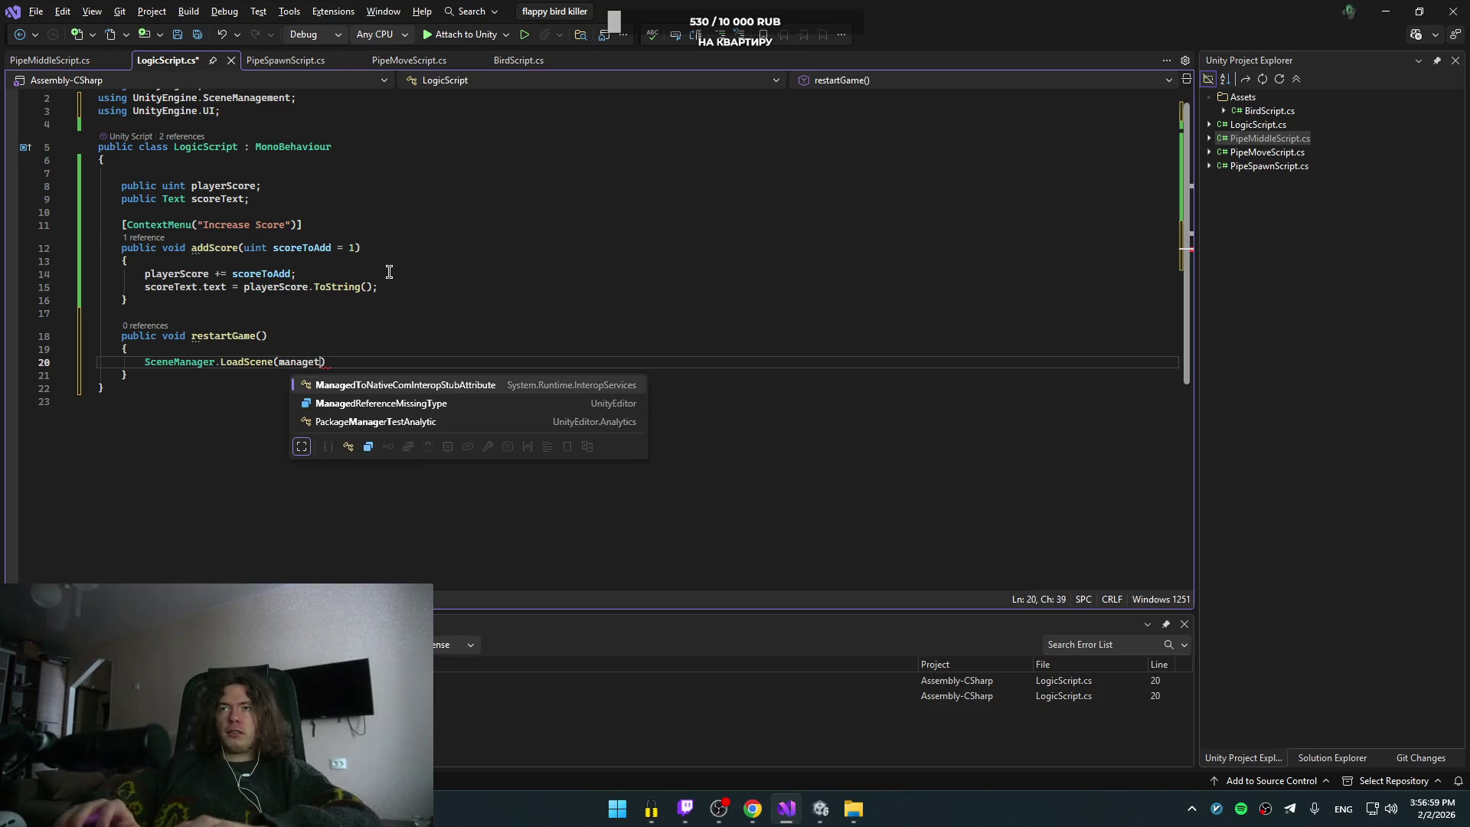
key("Tab")
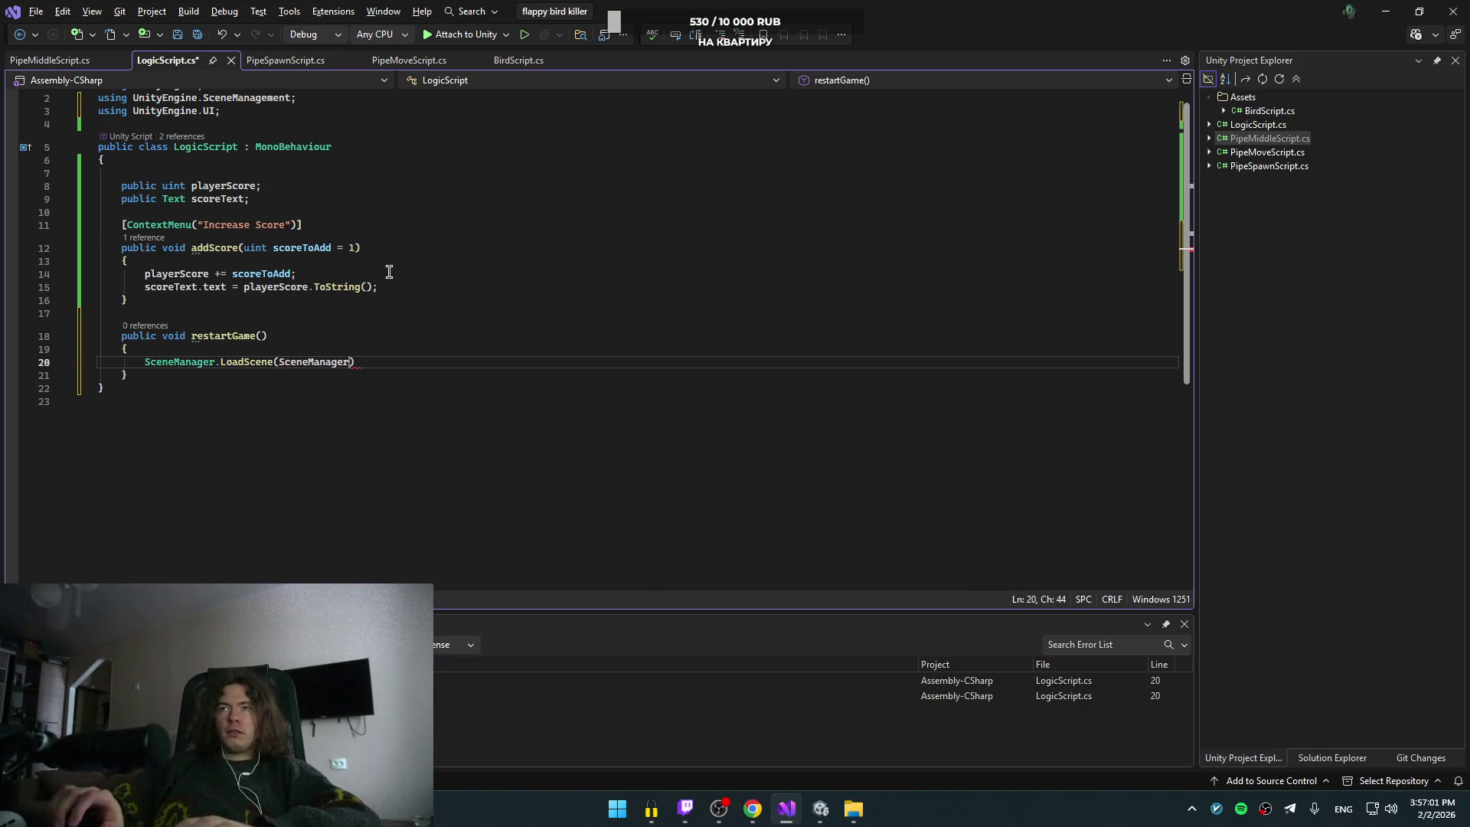
type(".")
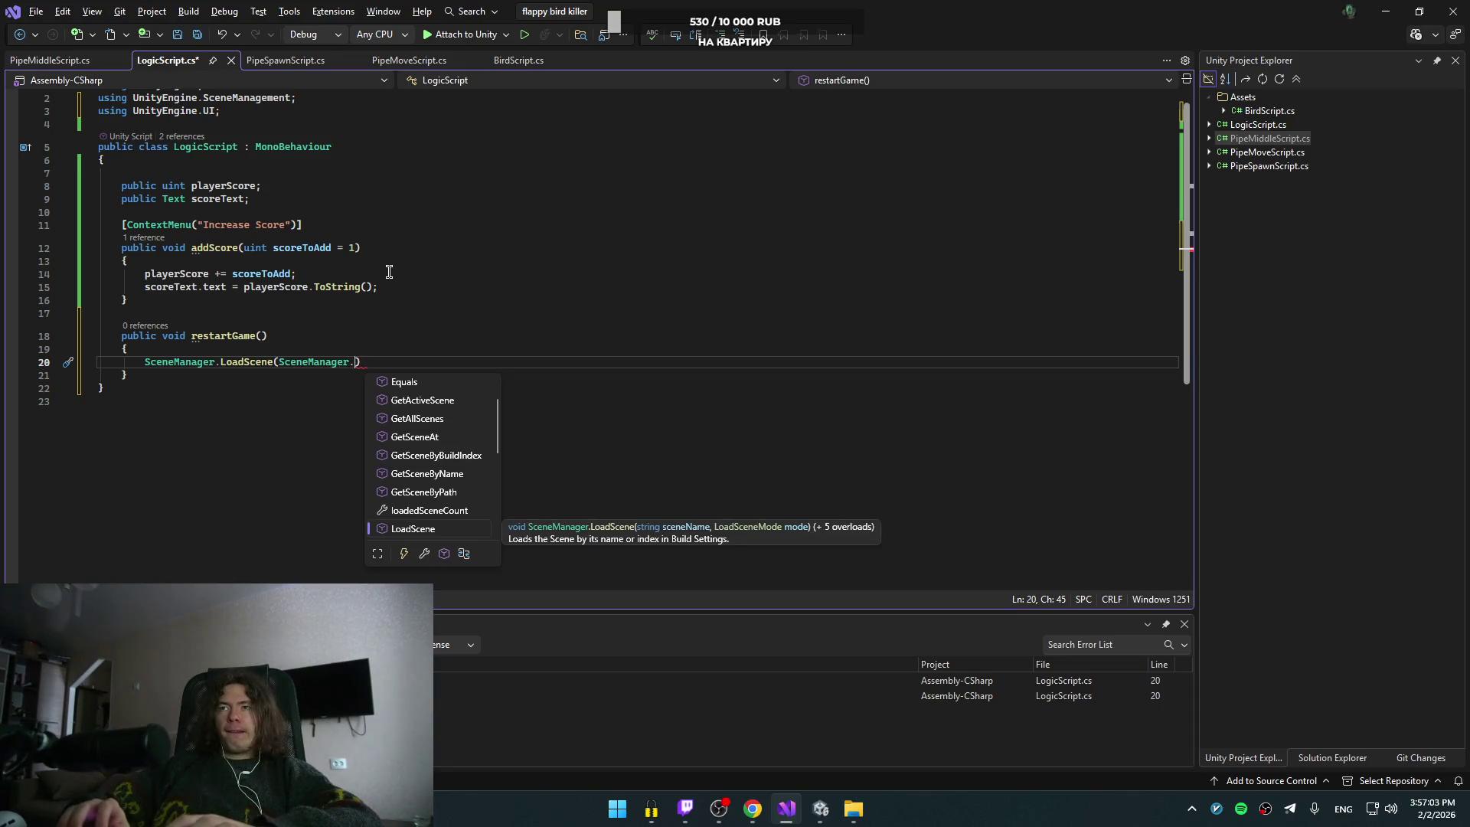
type("get")
key("Tab")
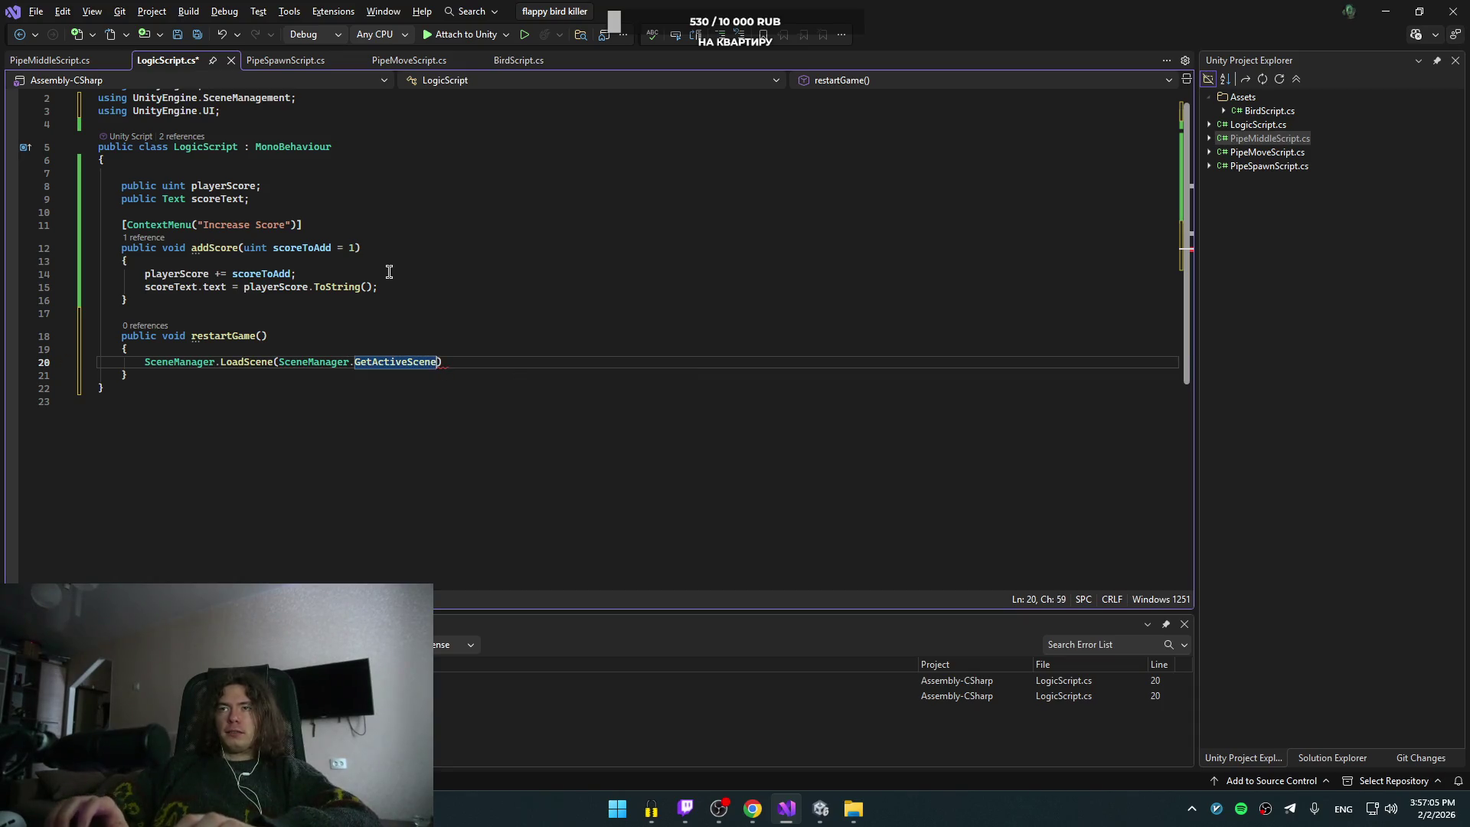
type("()")
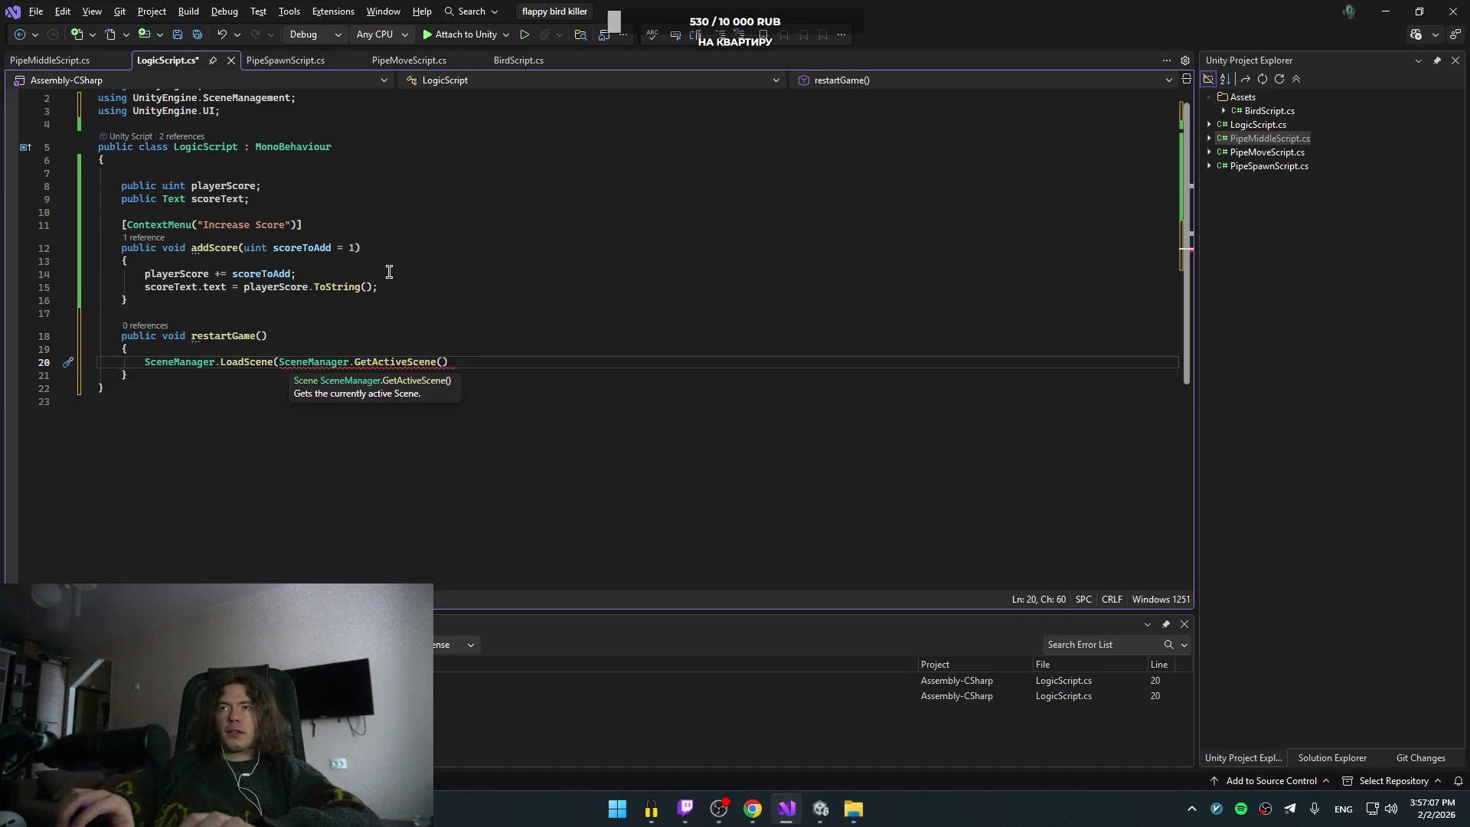
type(".ma")
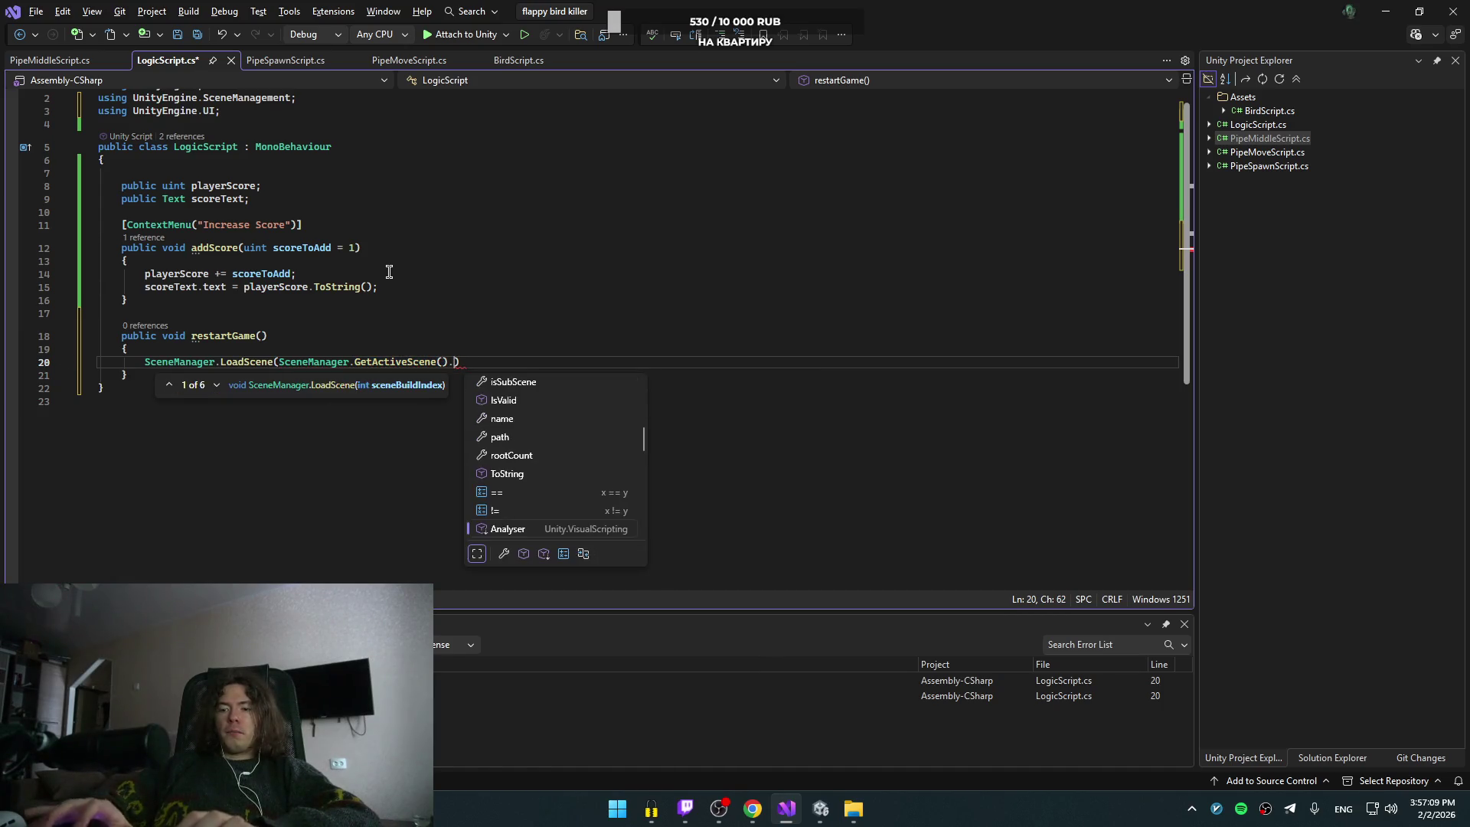
key("BackSpace")
key("BackSpace")
type("name)")
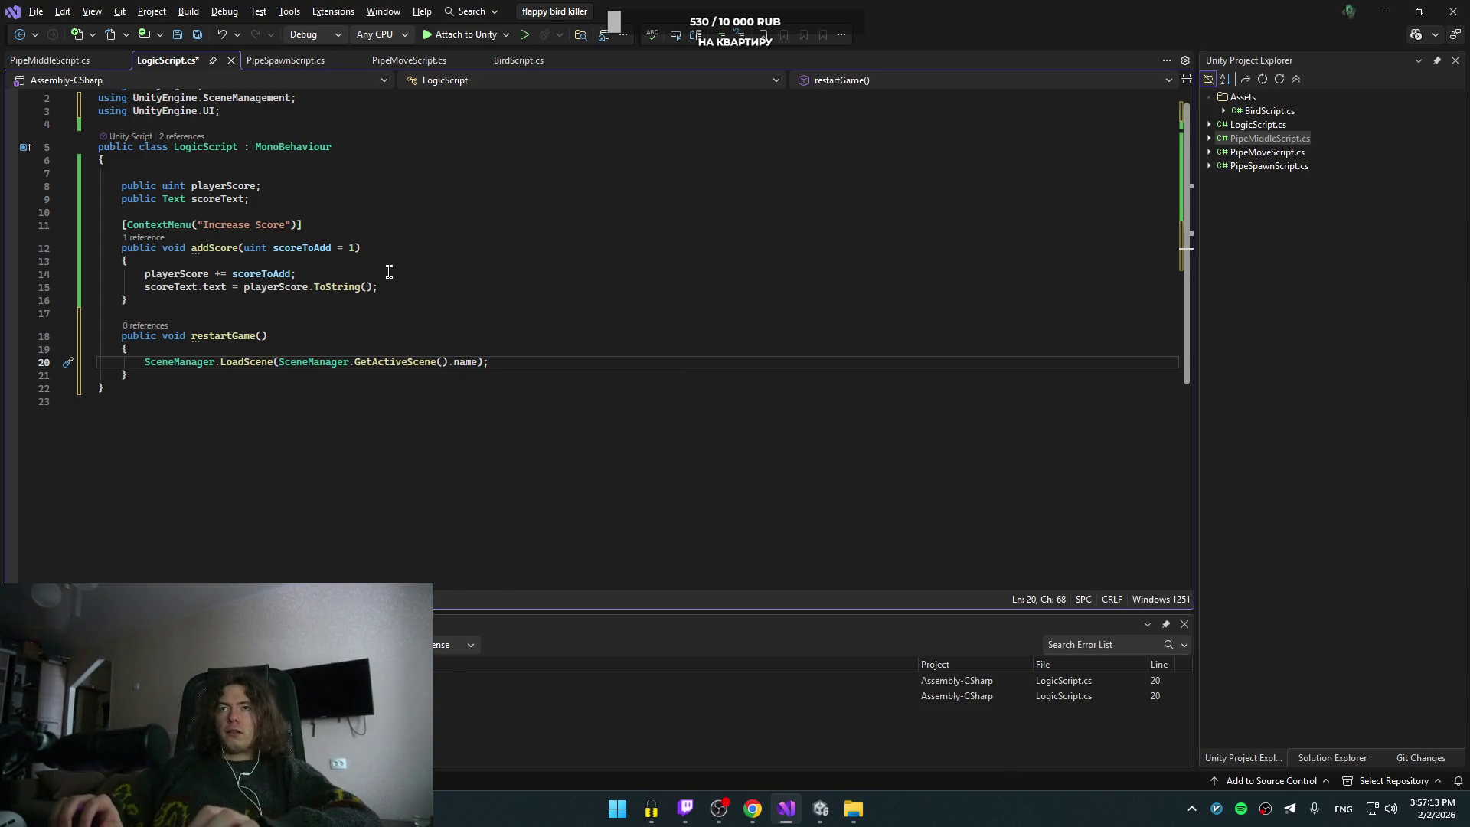
key("alt+Tab")
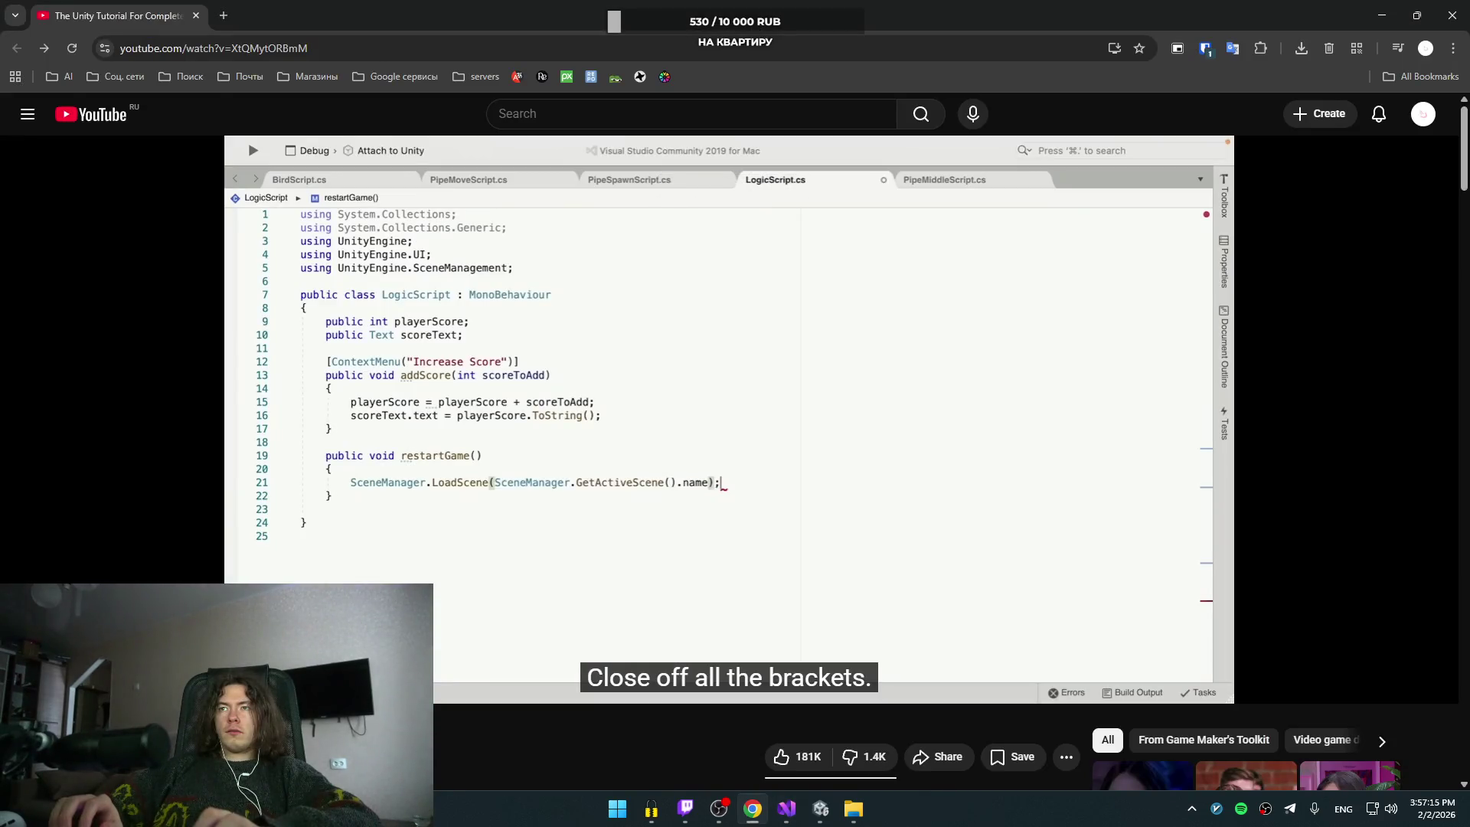
Step: Play the tutorial through the Play Again button's On Click setup, then return to Visual Studio
key("alt+Tab")
key("alt+Tab")
key("space")
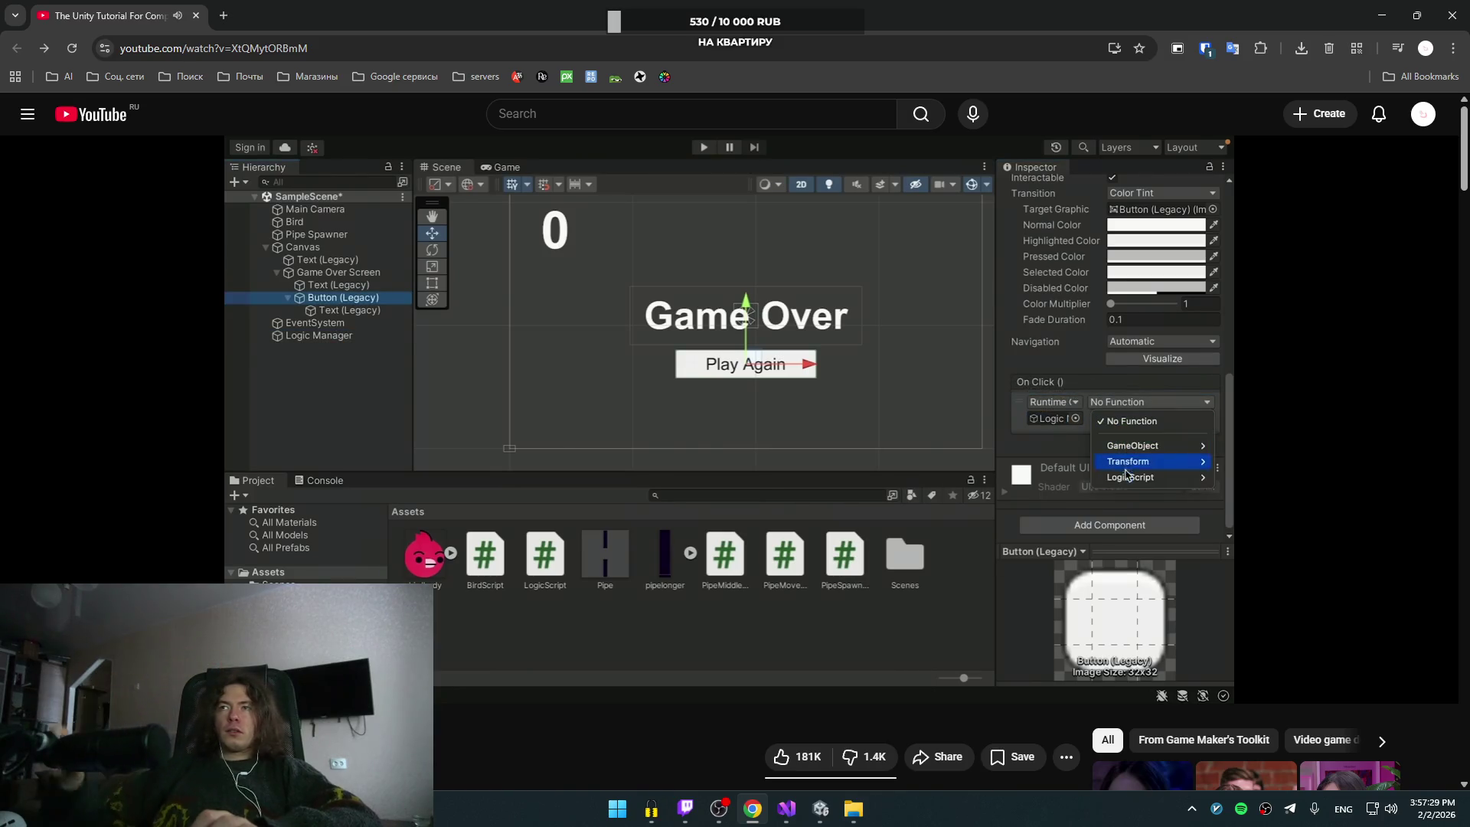
key("alt+Tab")
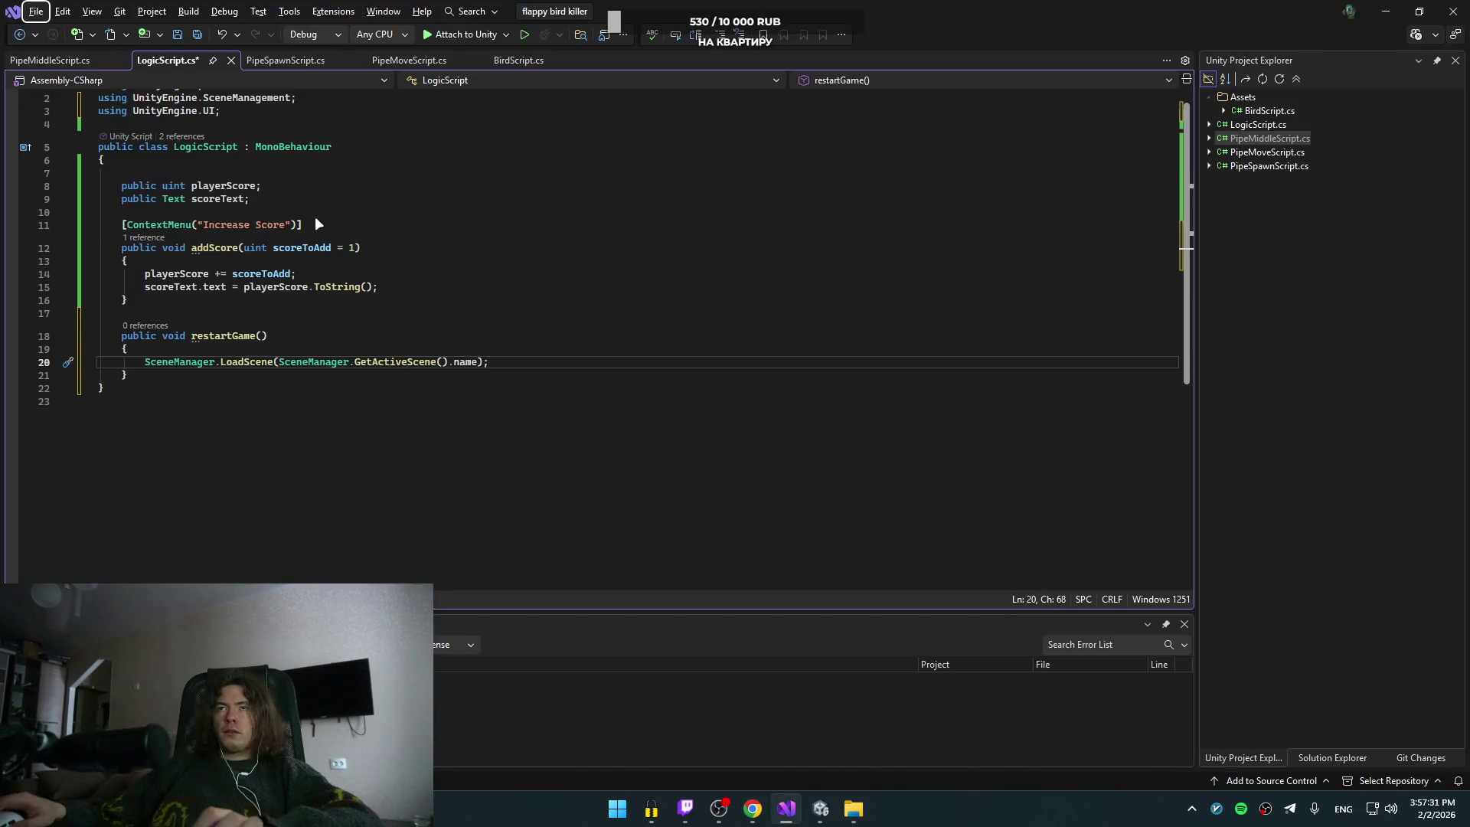
Step: Copy the Increase Score attribute above restartGame, rename it to "Restart Game", and save
left_click_drag(320, 224, 332, 207)
key("ctrl+c")
left_click(188, 316)
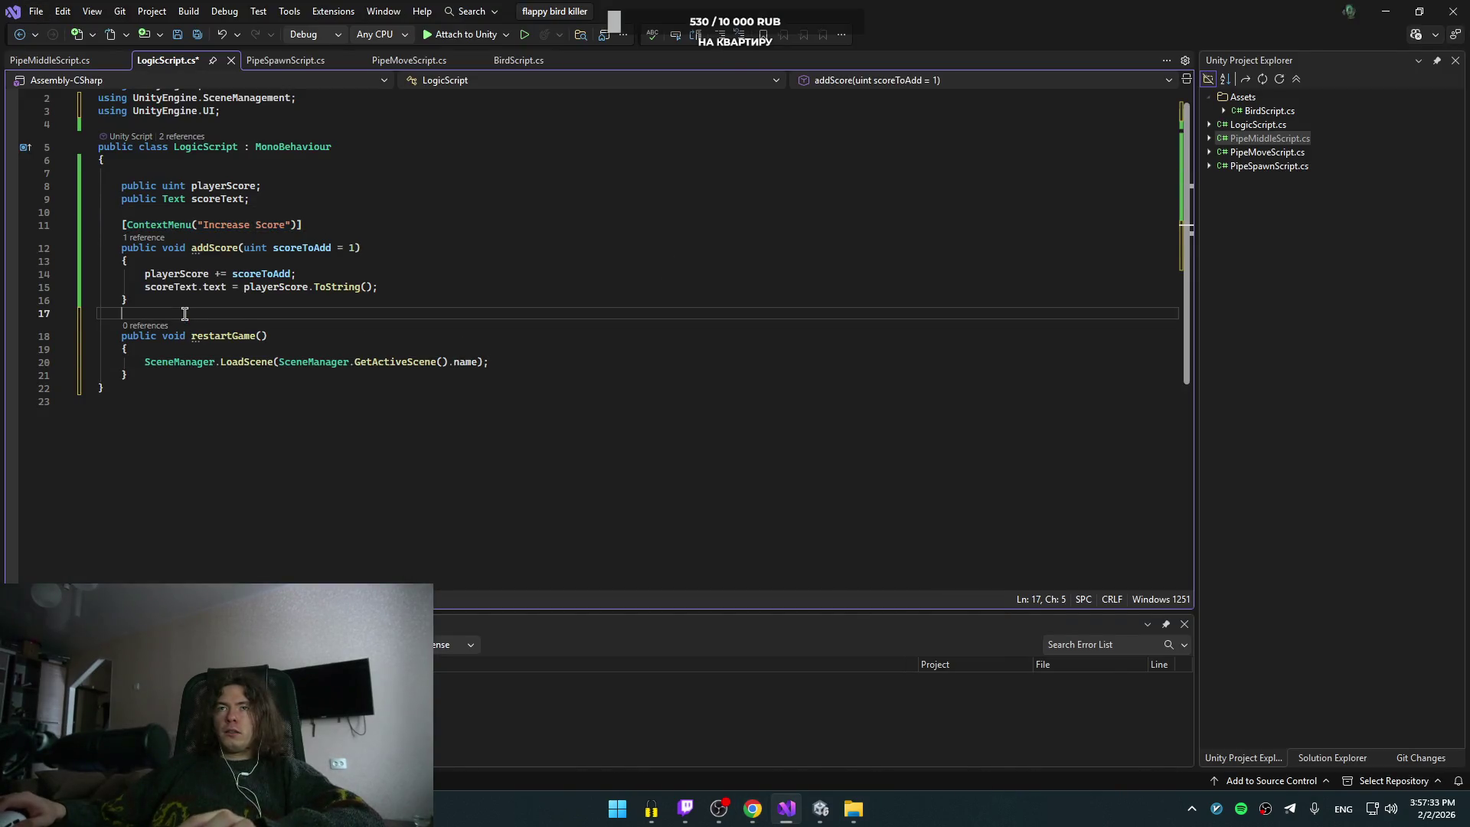
key("ctrl+v")
double_click(261, 328)
key("BackSpace")
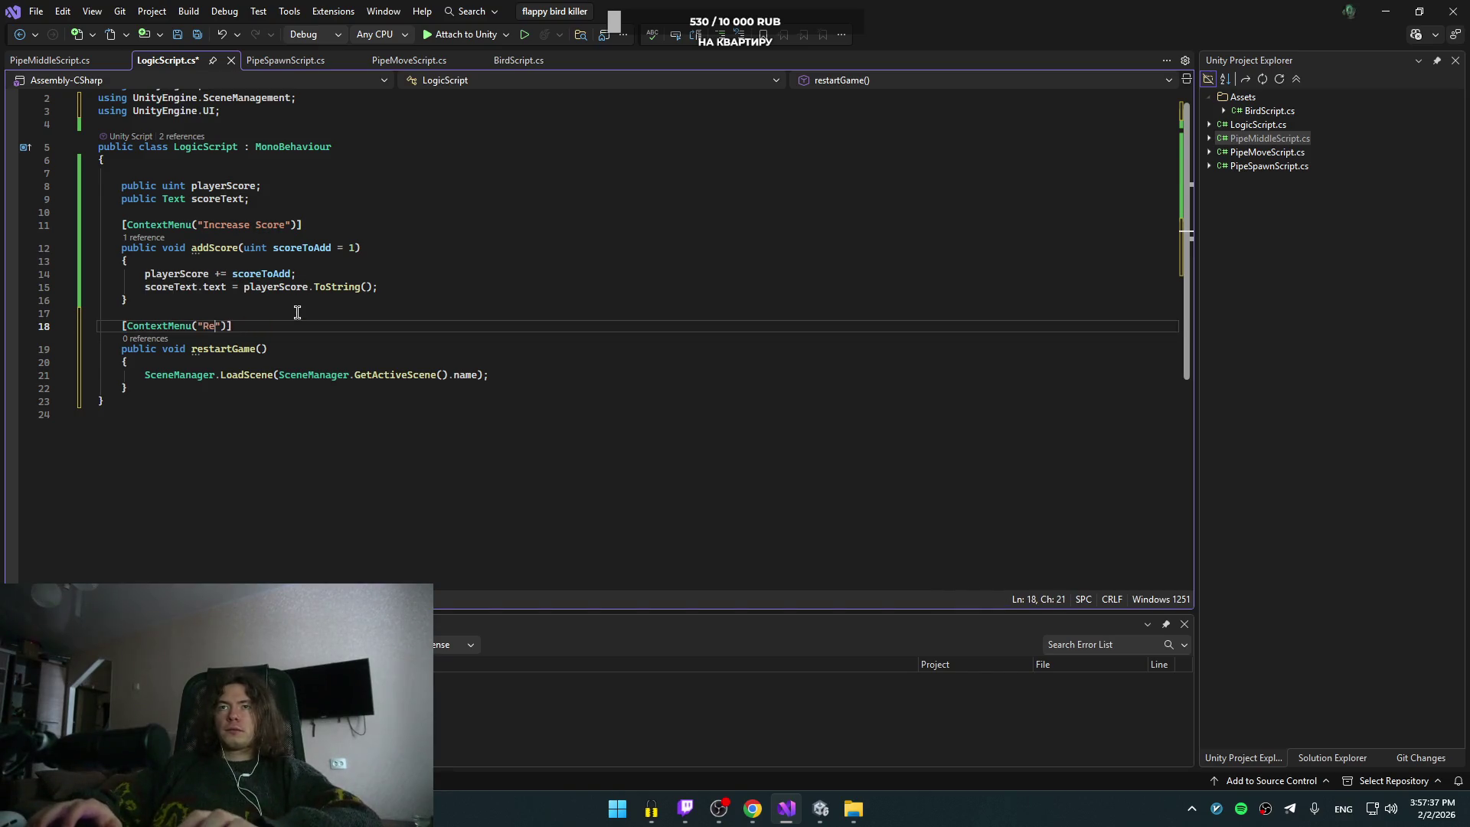
type("start Game")
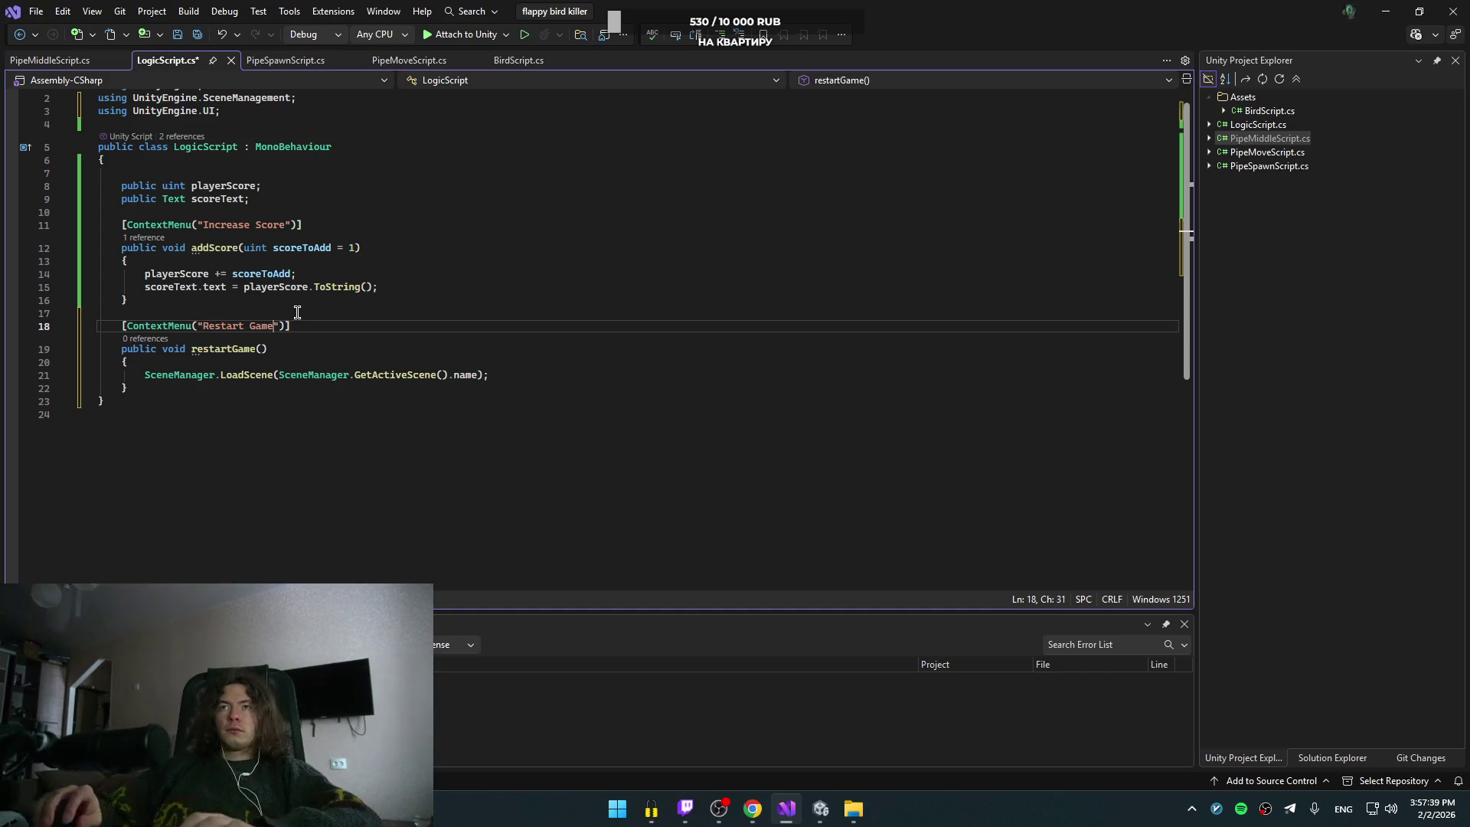
left_click(403, 325)
key("ctrl+s")
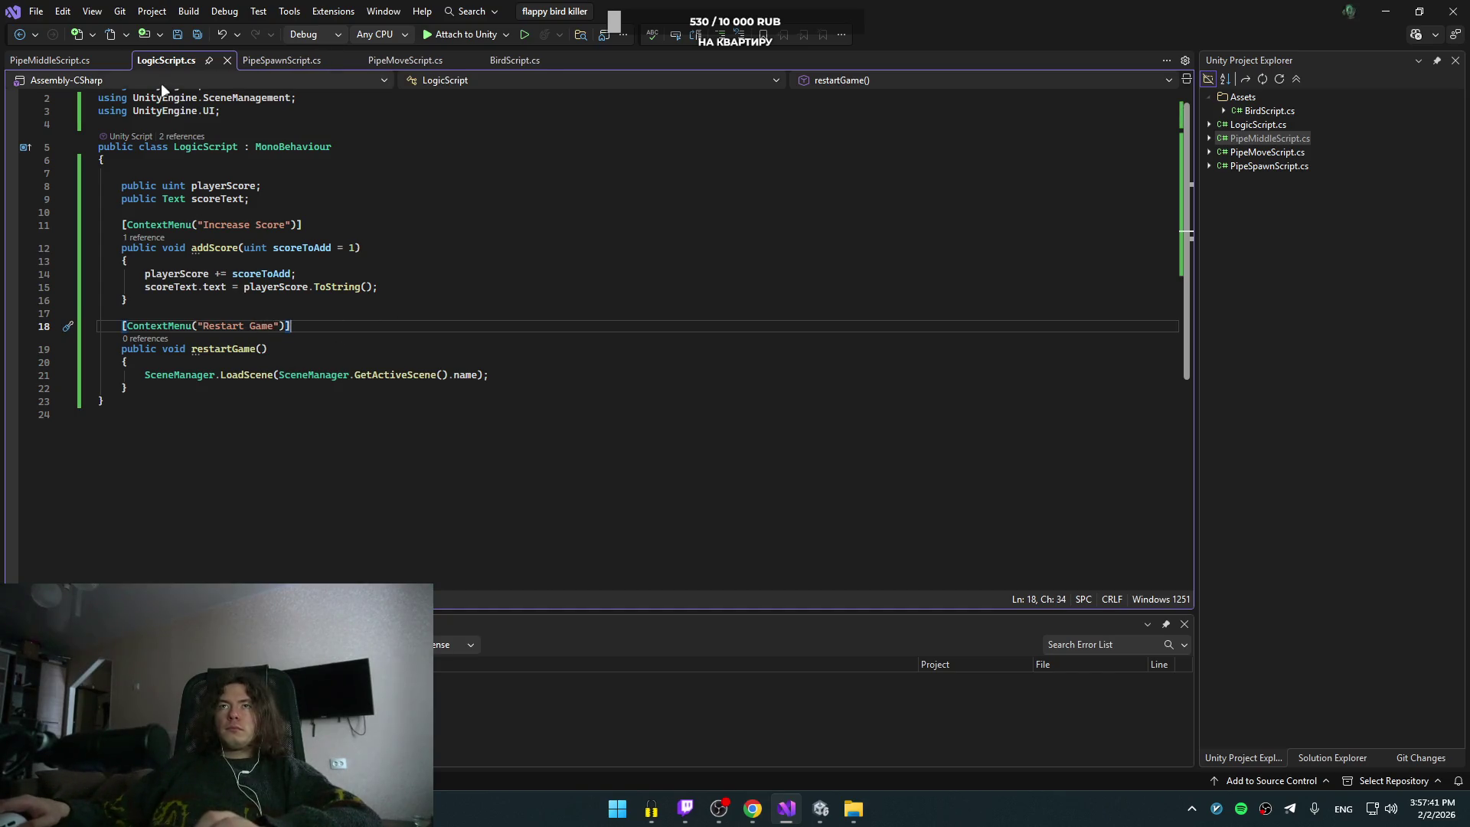
Step: Switch from Visual Studio over to the Unity editor
key("alt+Tab")
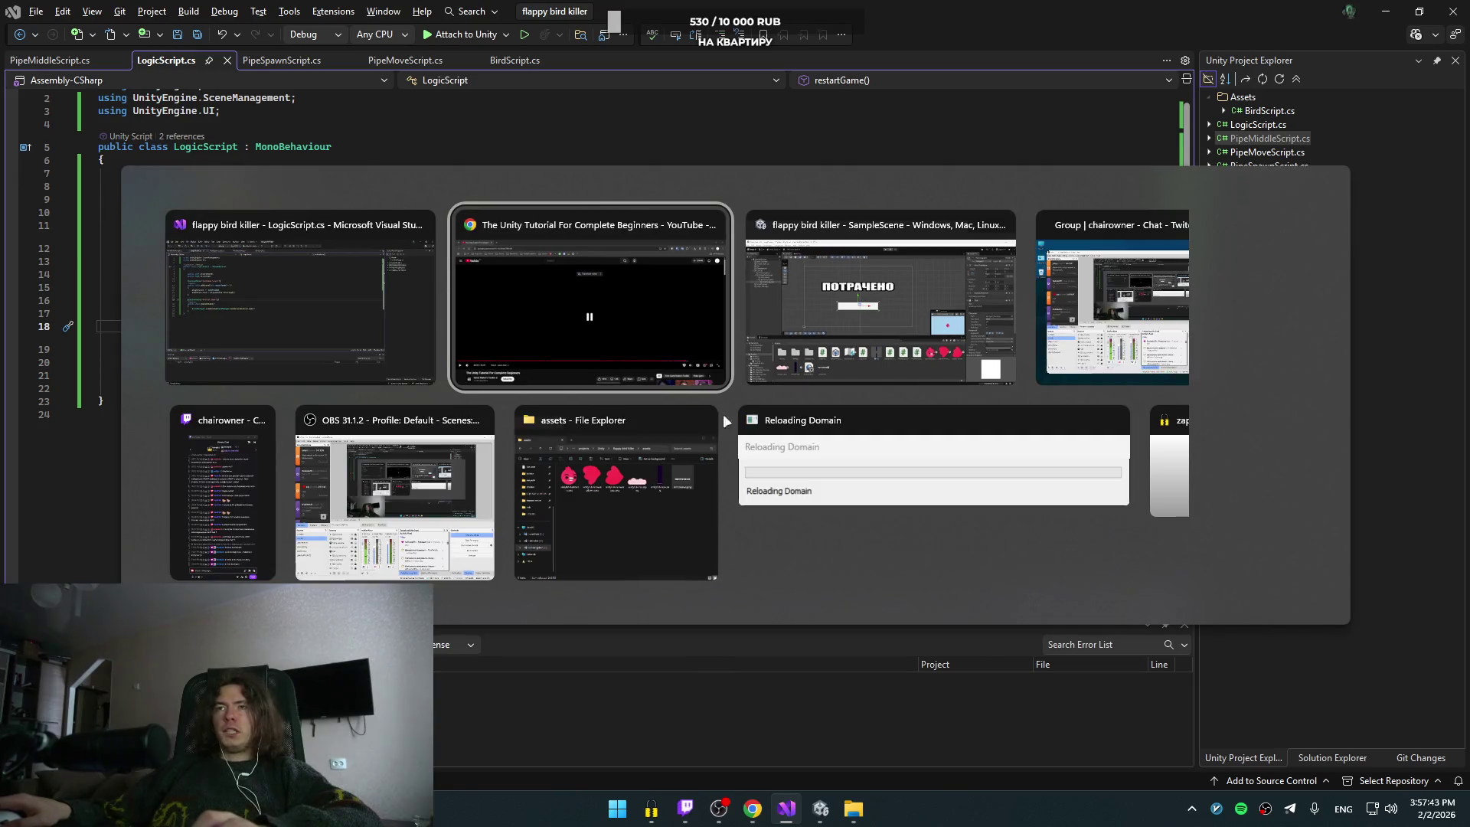
key("Escape")
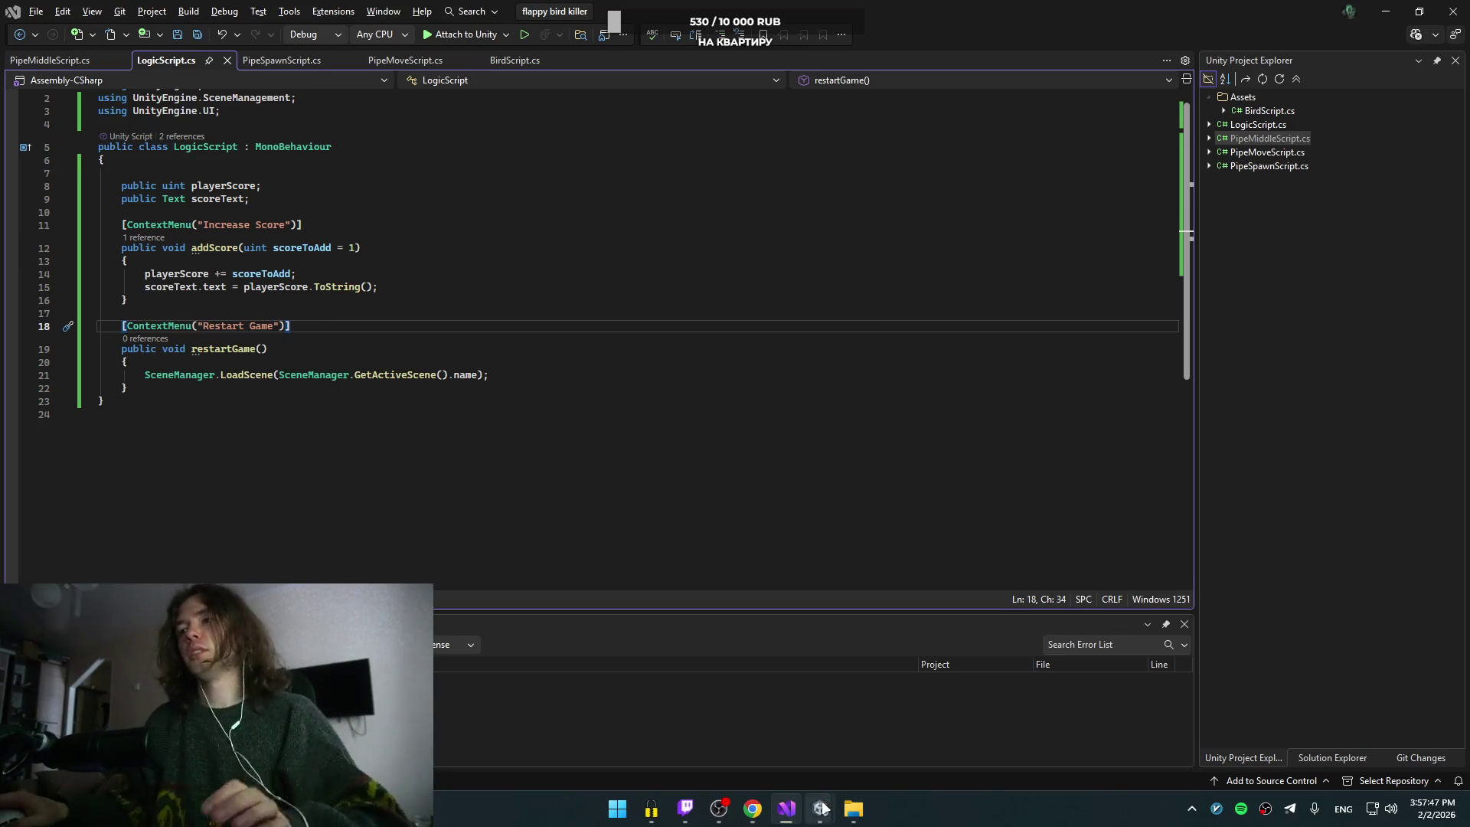
mouse_move(821, 809)
left_click(722, 753)
key("alt+Tab")
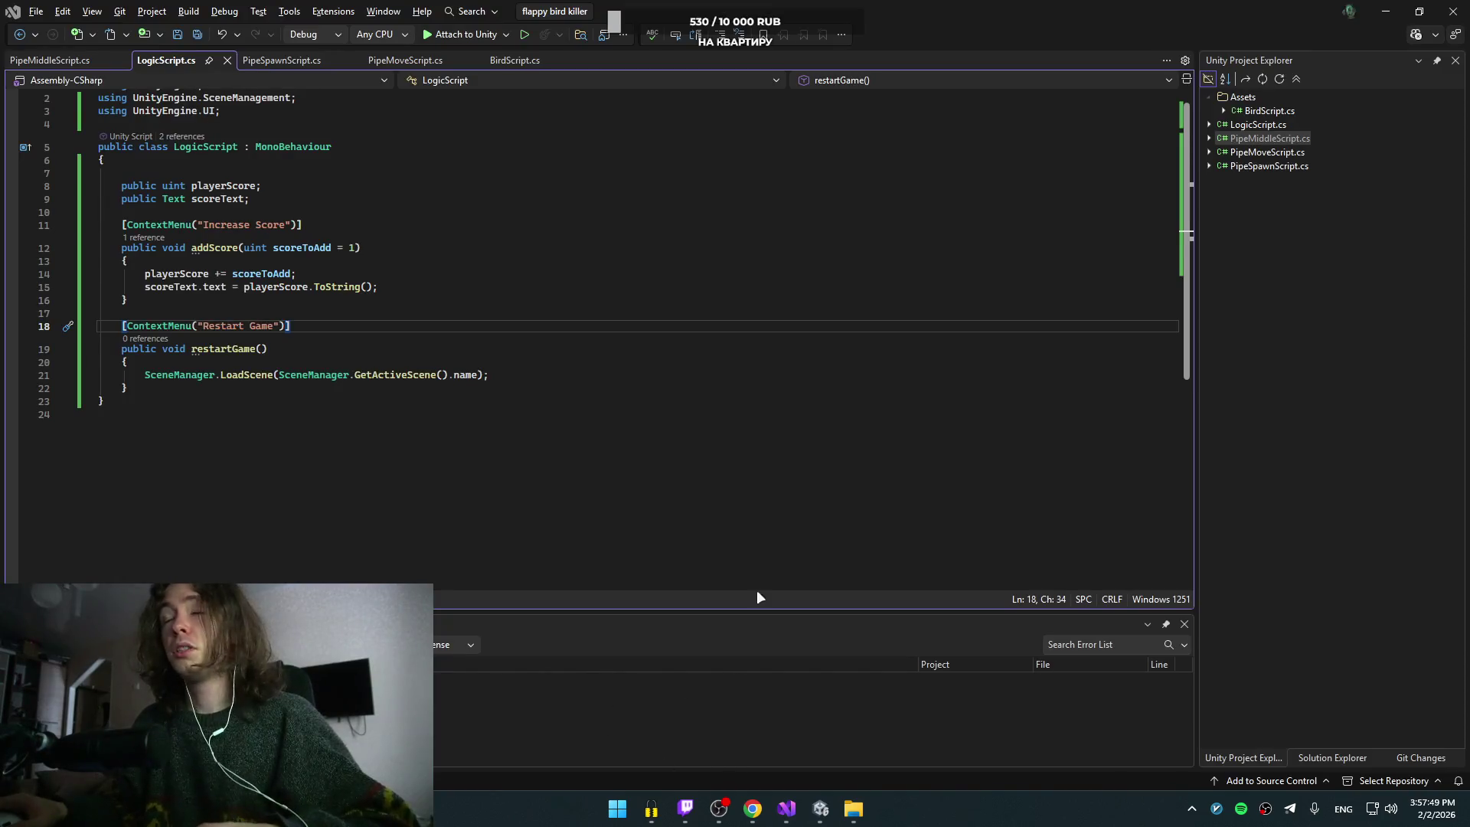
key("alt+Tab")
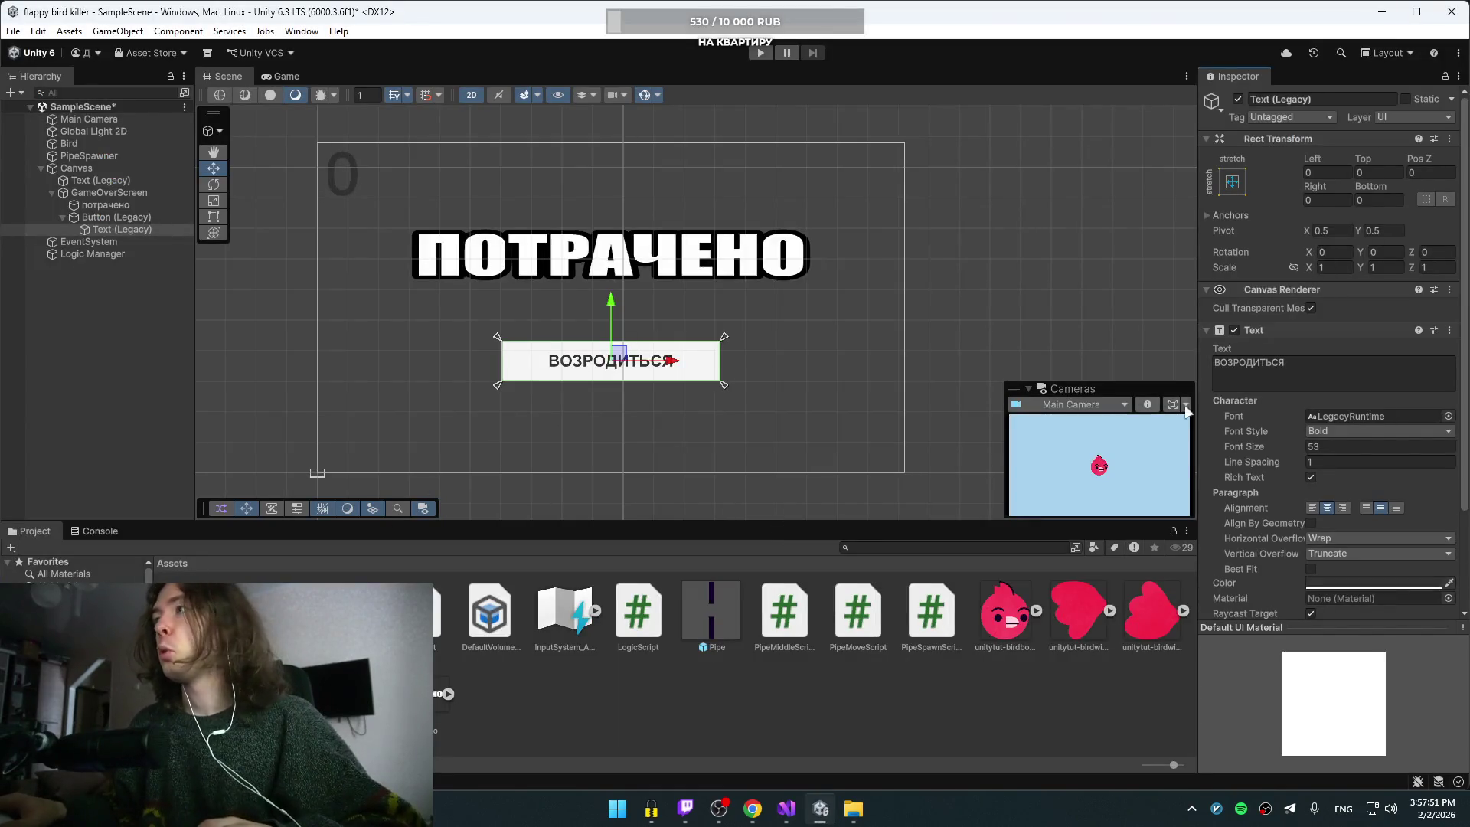
Step: Select Button (Legacy), scroll to its On Click list, and try dropping LogicScript there
left_click(114, 217)
scroll(1276, 542, "down", 5)
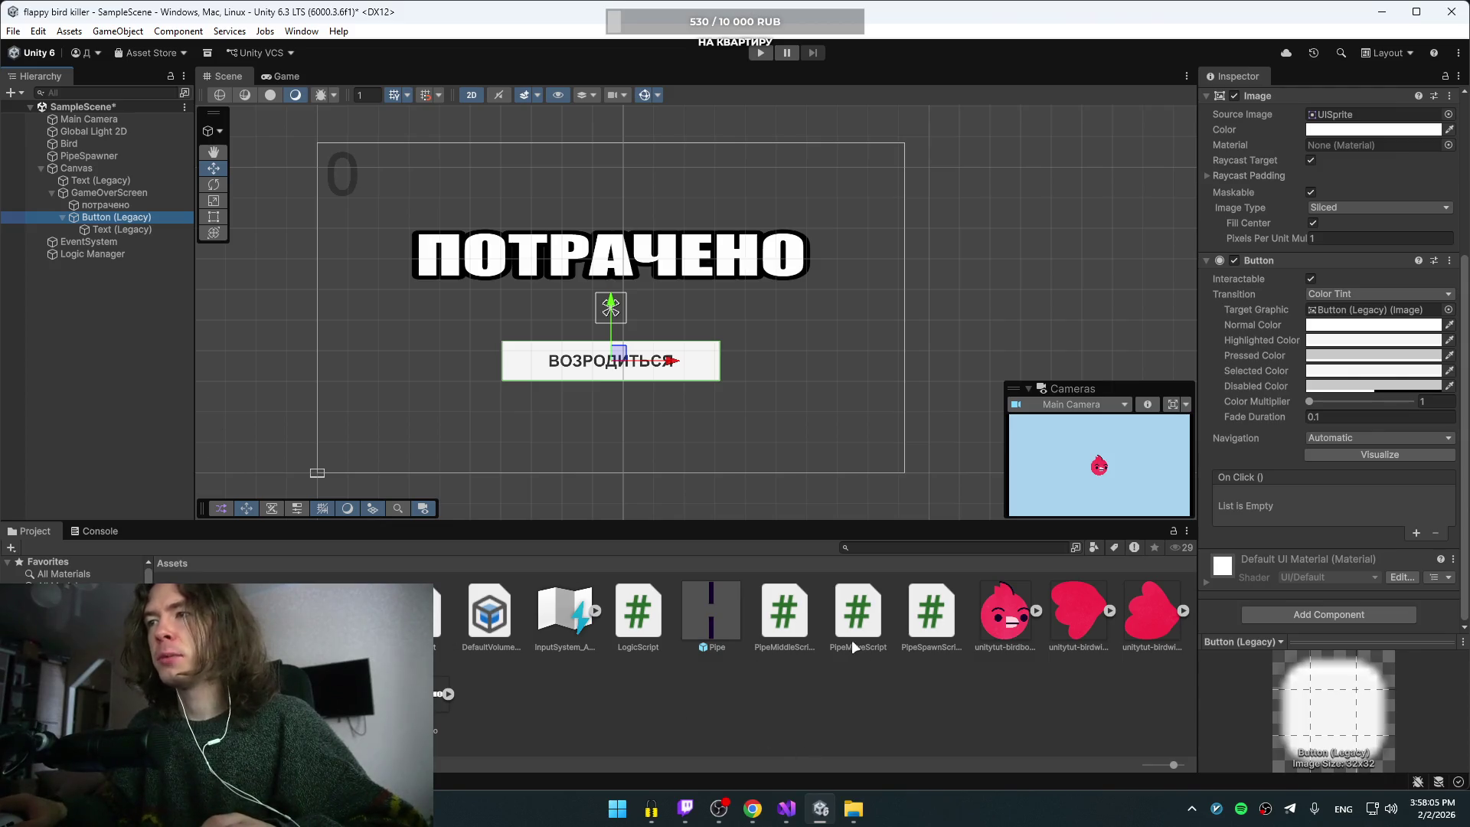
left_click_drag(644, 621, 1348, 500)
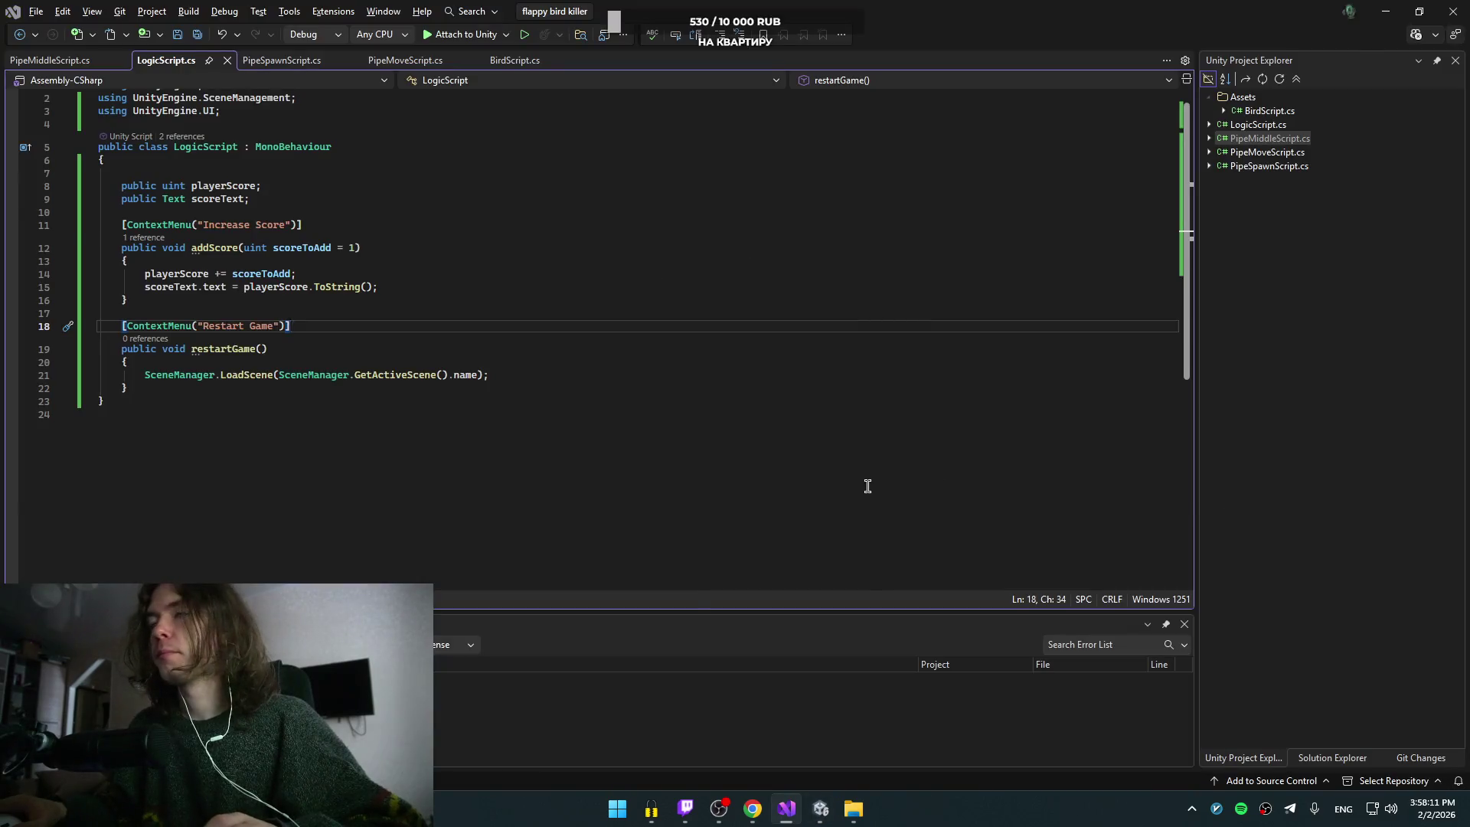
Step: Rewind the tutorial to rewatch the button-event step, then return to Unity
key("alt+Tab")
left_click(963, 324)
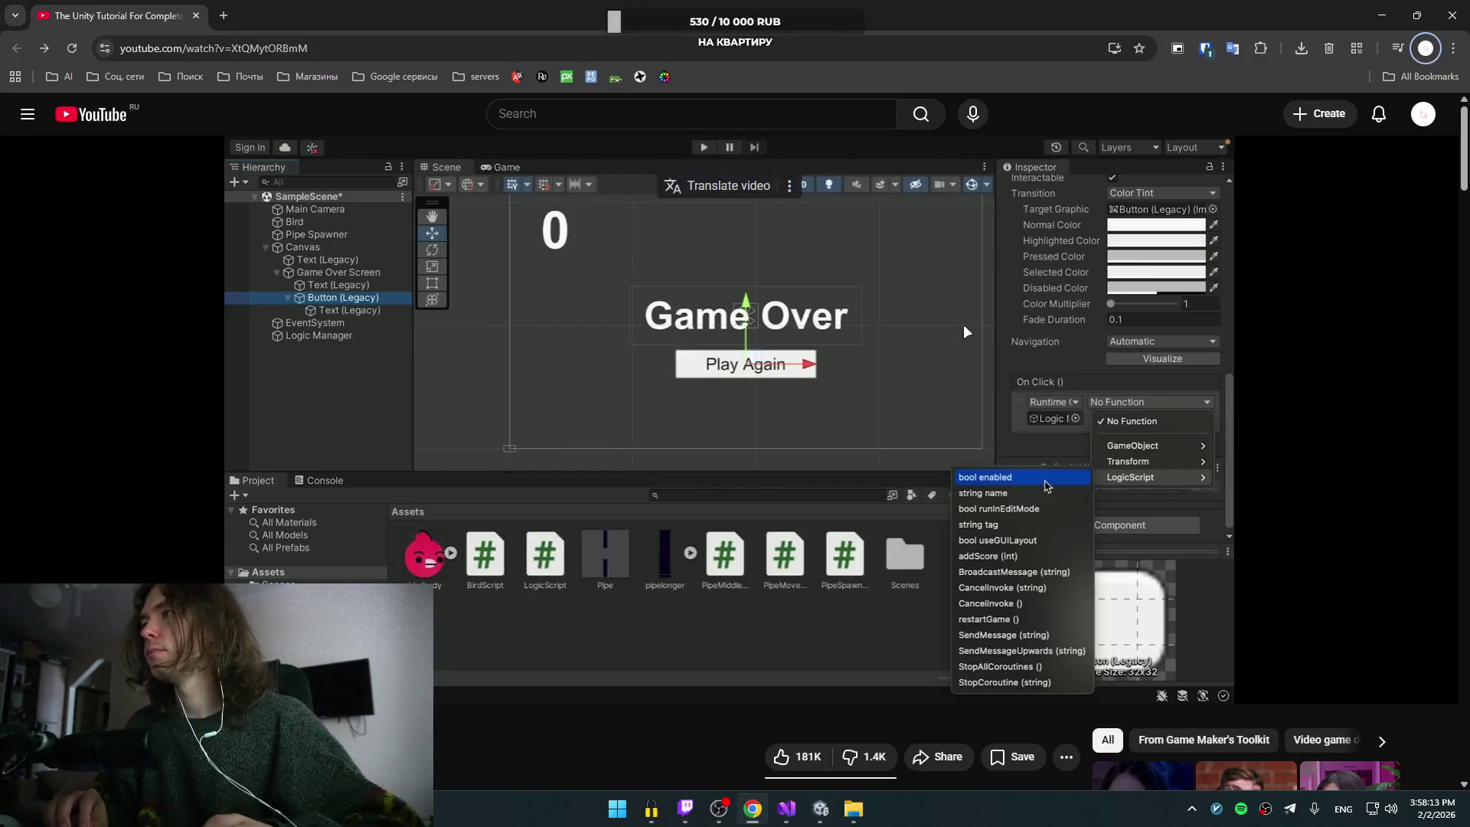
left_click(908, 407)
key("Left")
key("Left")
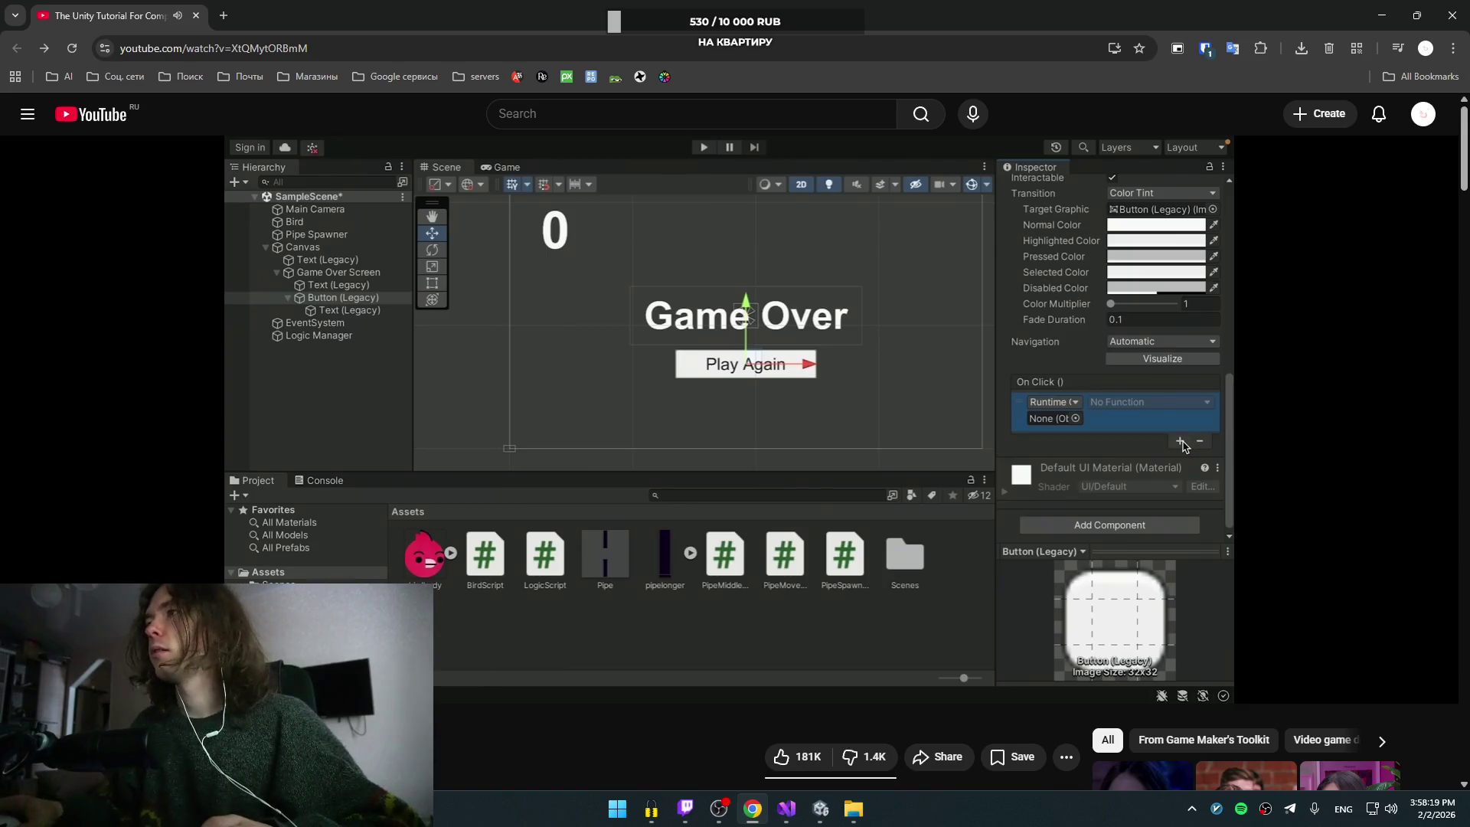
left_click(1017, 420)
key("alt+Tab")
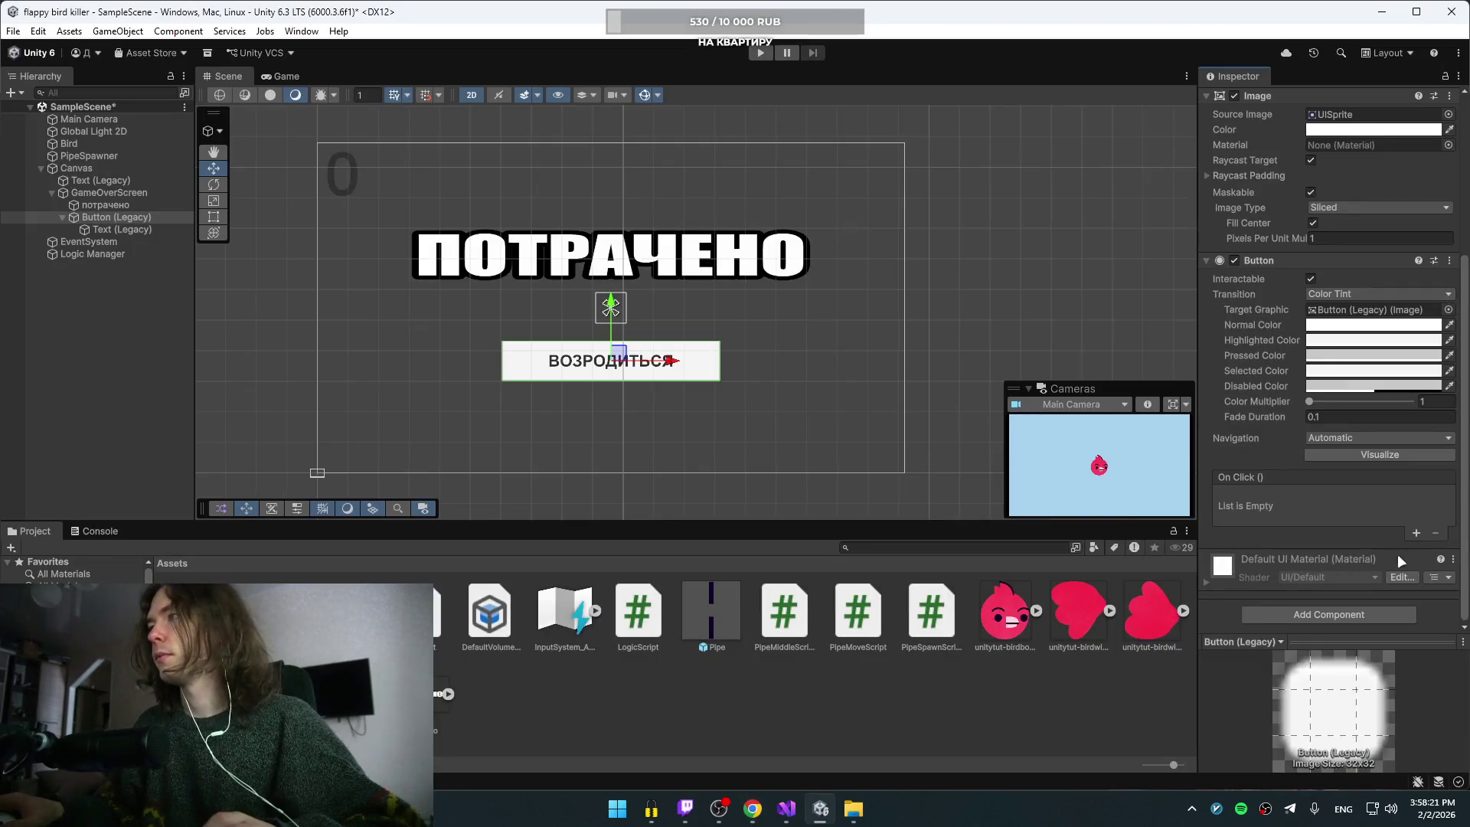
Step: Add a new On Click entry and drag an object into its slot
left_click(1415, 534)
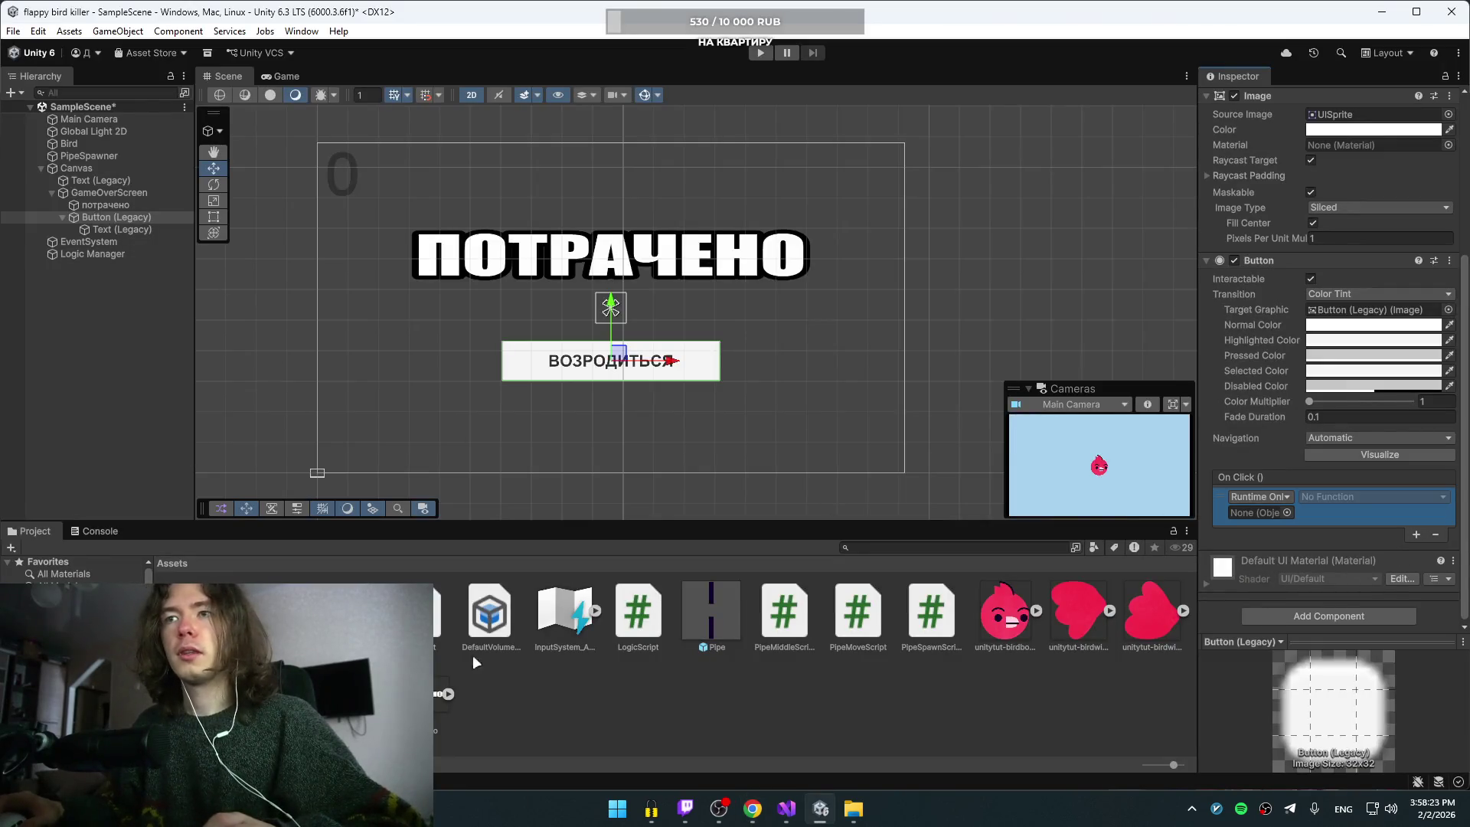
left_click_drag(696, 630, 1337, 496)
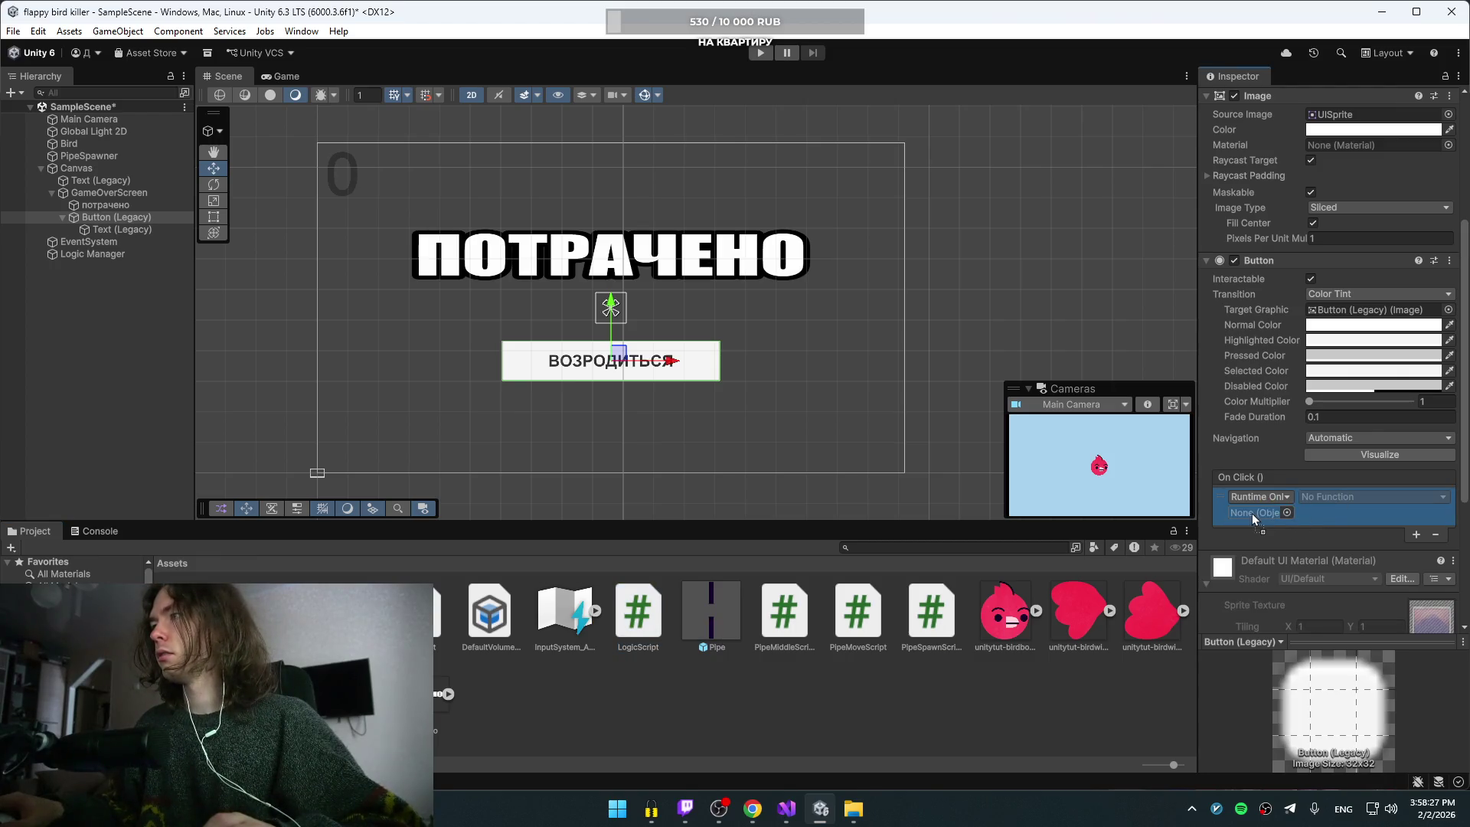
left_click(1320, 498)
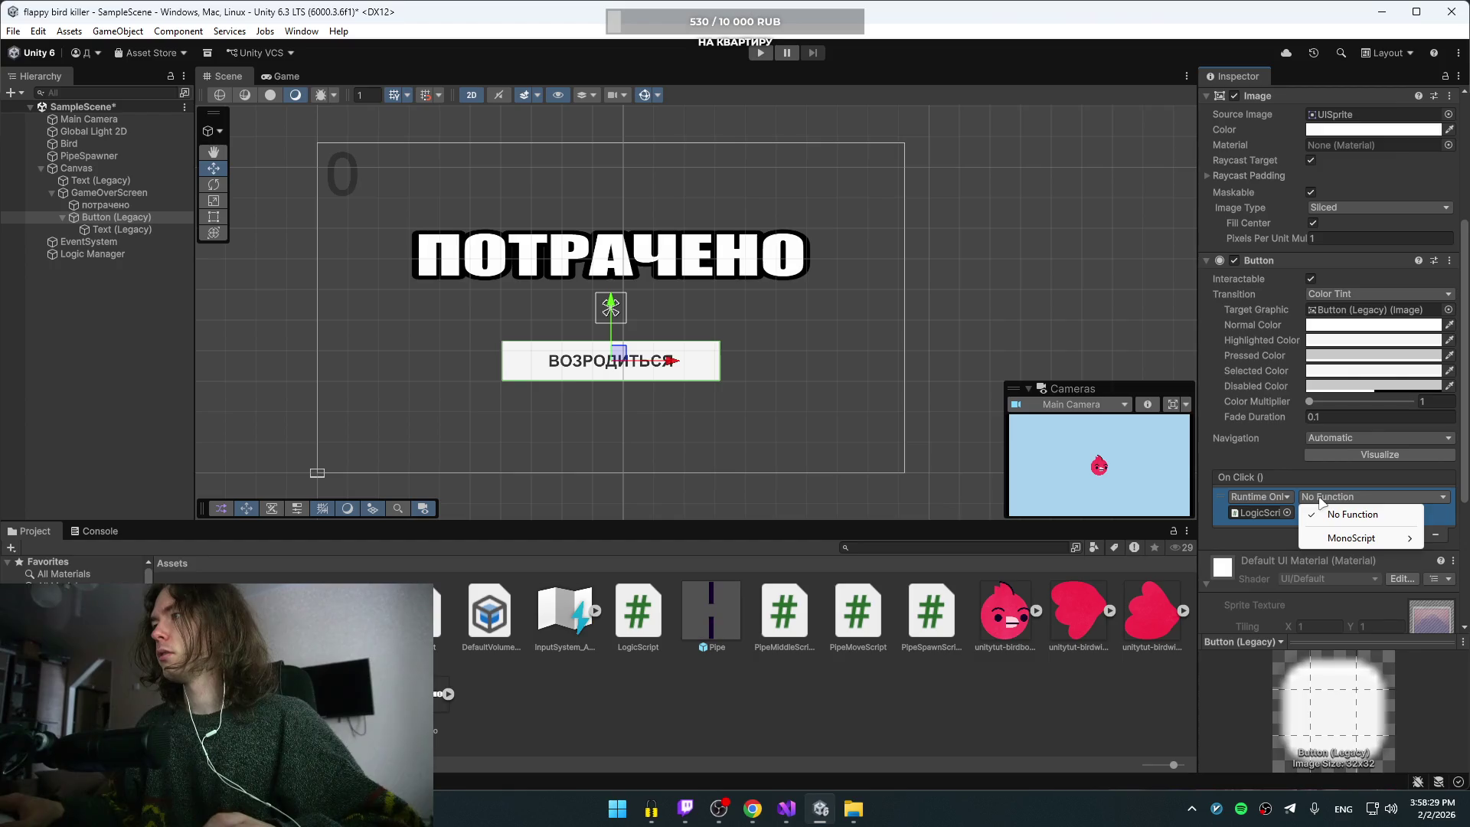
mouse_move(1349, 539)
left_click(1268, 499)
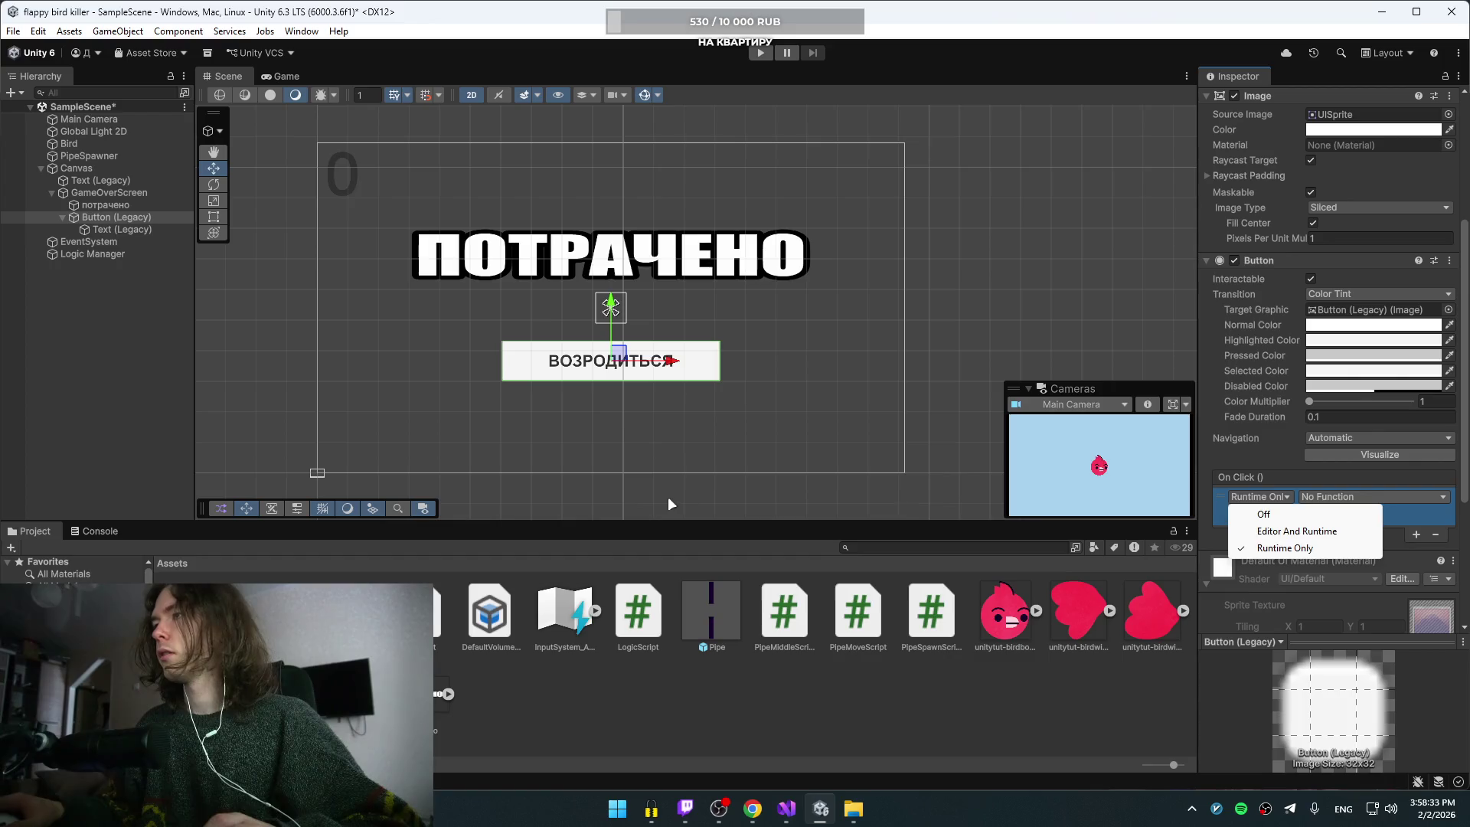
Step: Watch the tutorial's On Click setup, pausing on the function choice
key("alt+Tab")
left_click(783, 382)
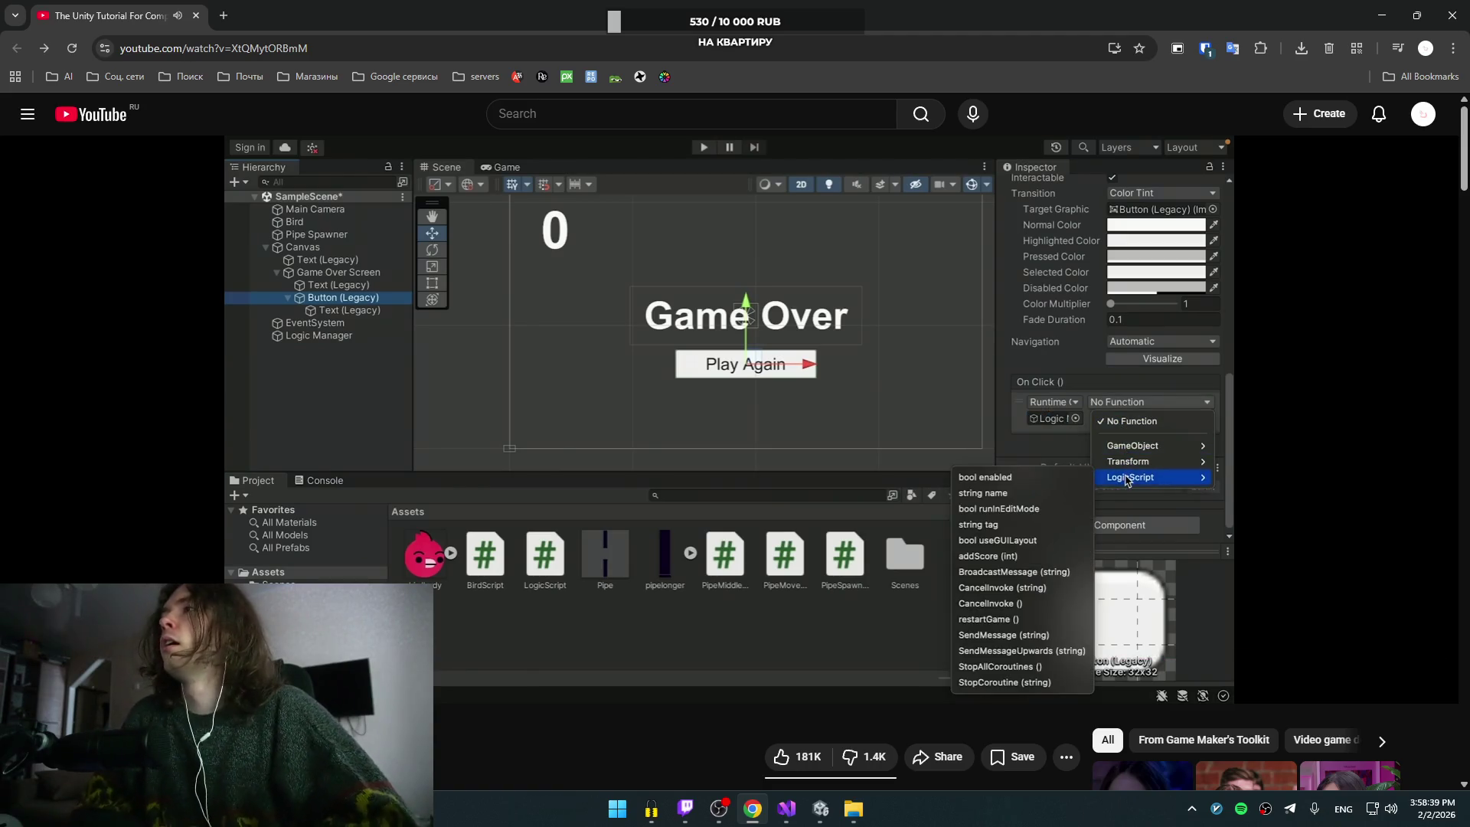
left_click(978, 480)
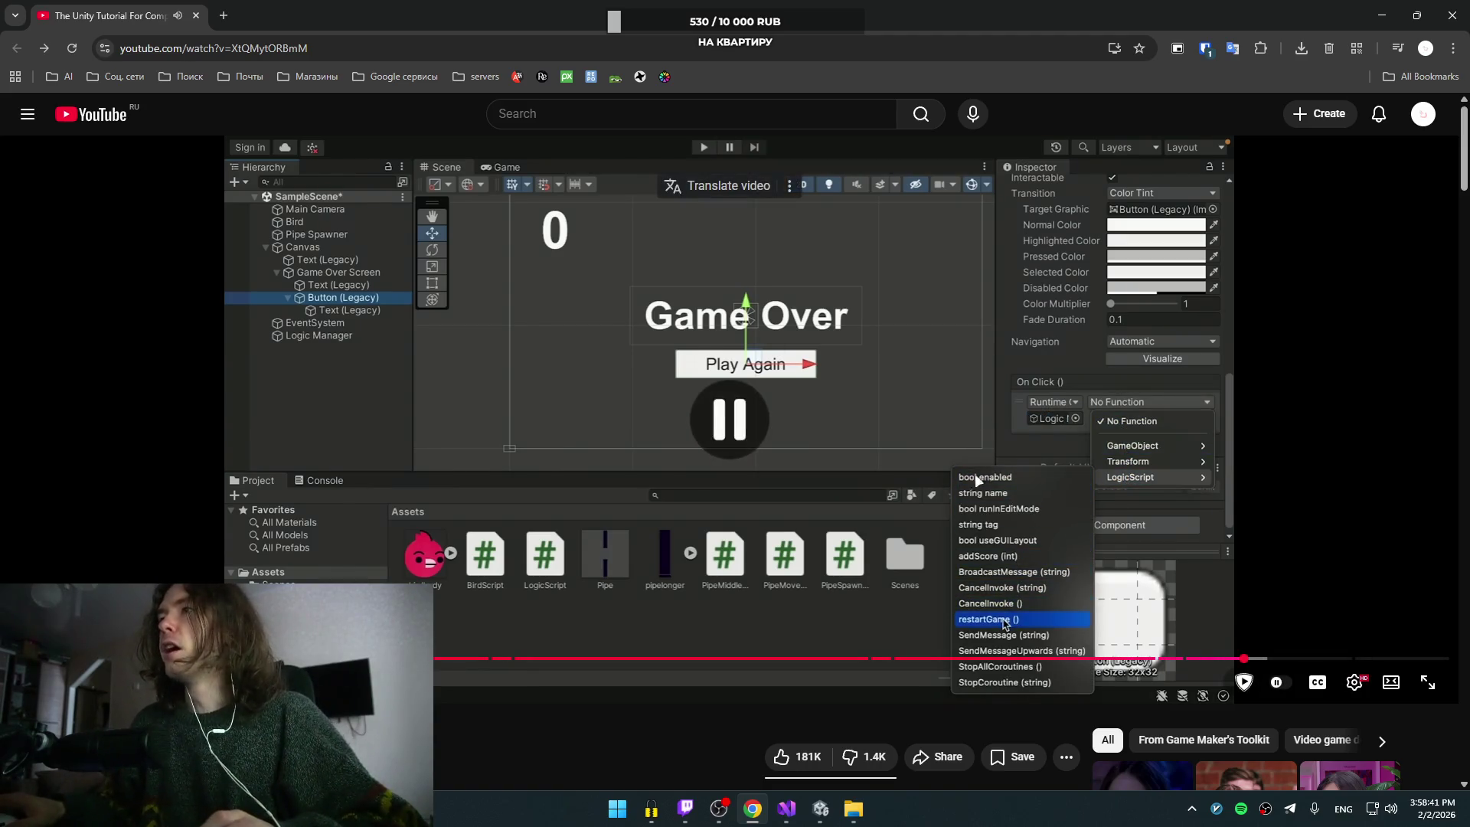
key("alt+Tab")
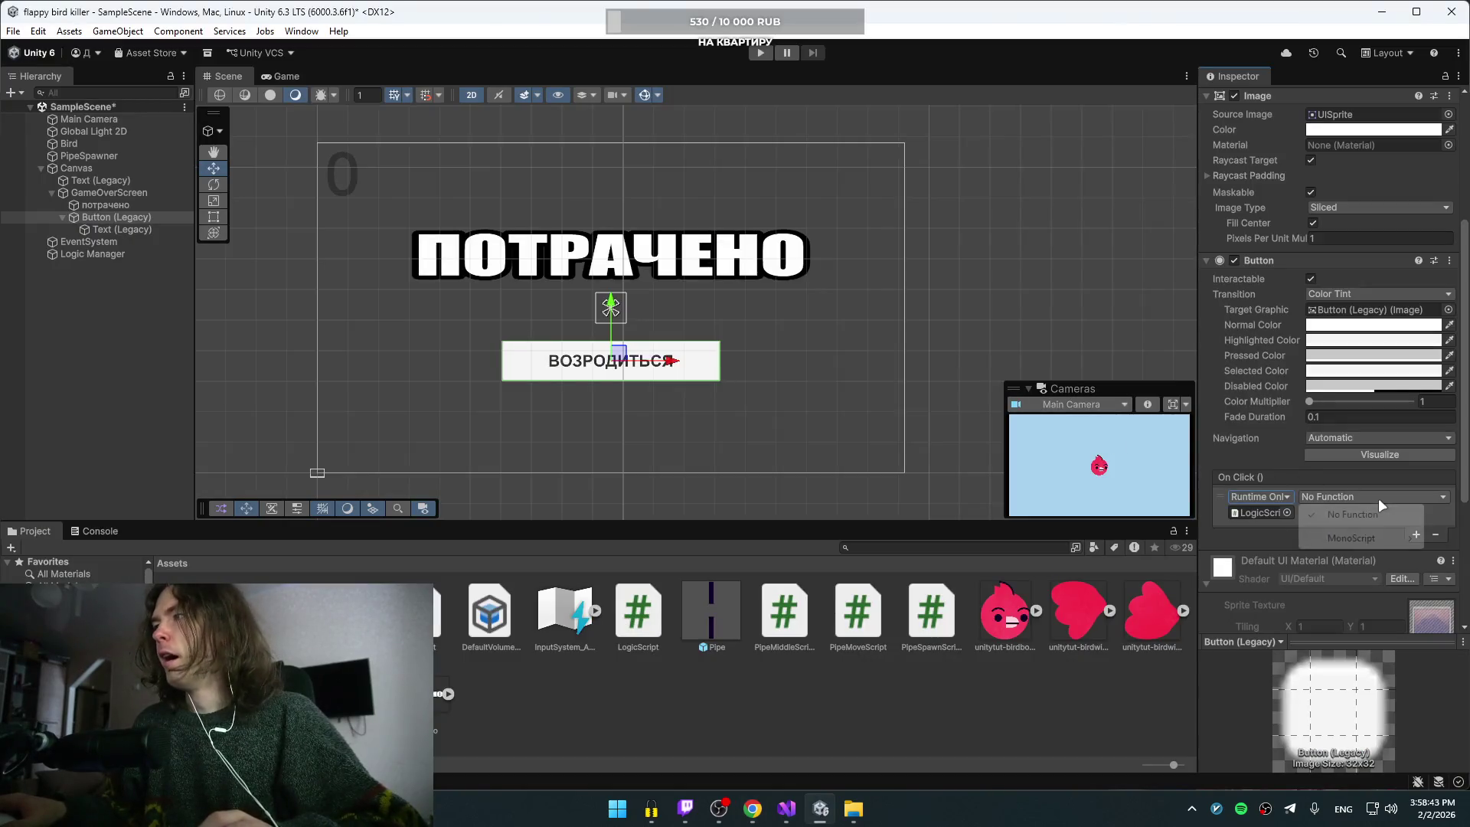
Step: Switch the event's call mode to Editor And Runtime, then back to Runtime Only
mouse_move(1365, 540)
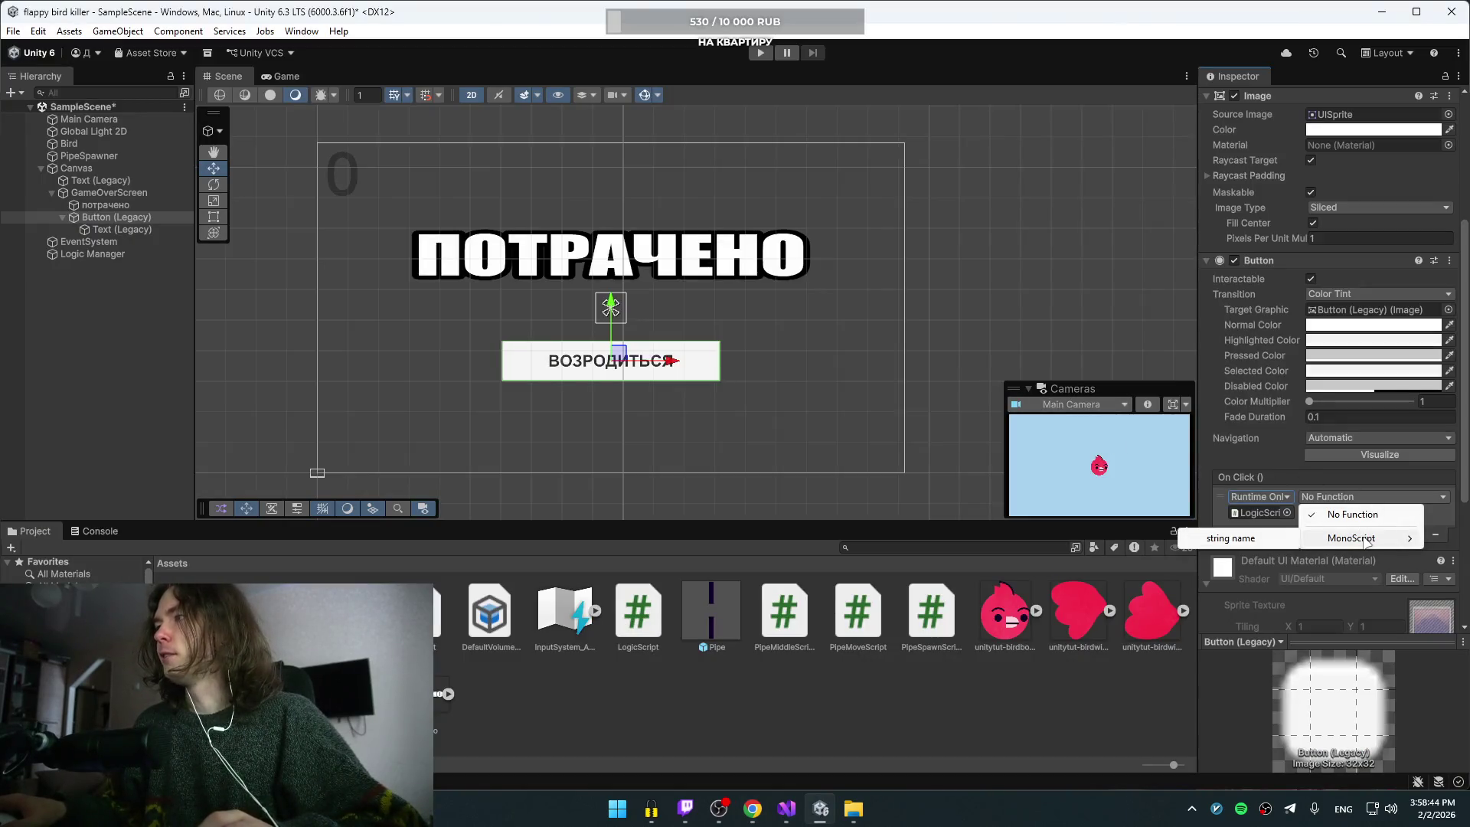
left_click(1263, 506)
left_click(1265, 501)
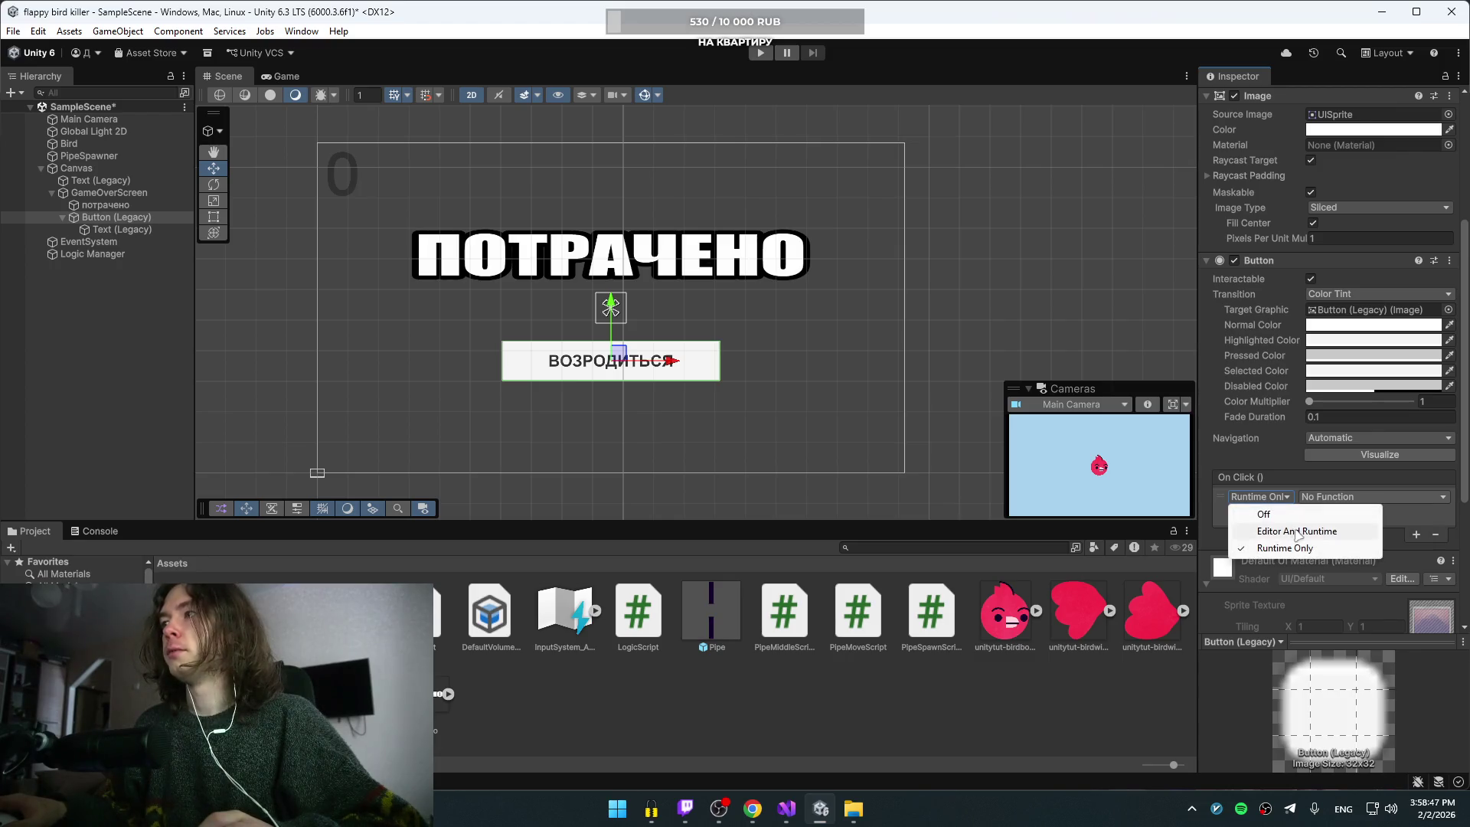
left_click(1296, 531)
left_click(1326, 497)
mouse_move(1332, 538)
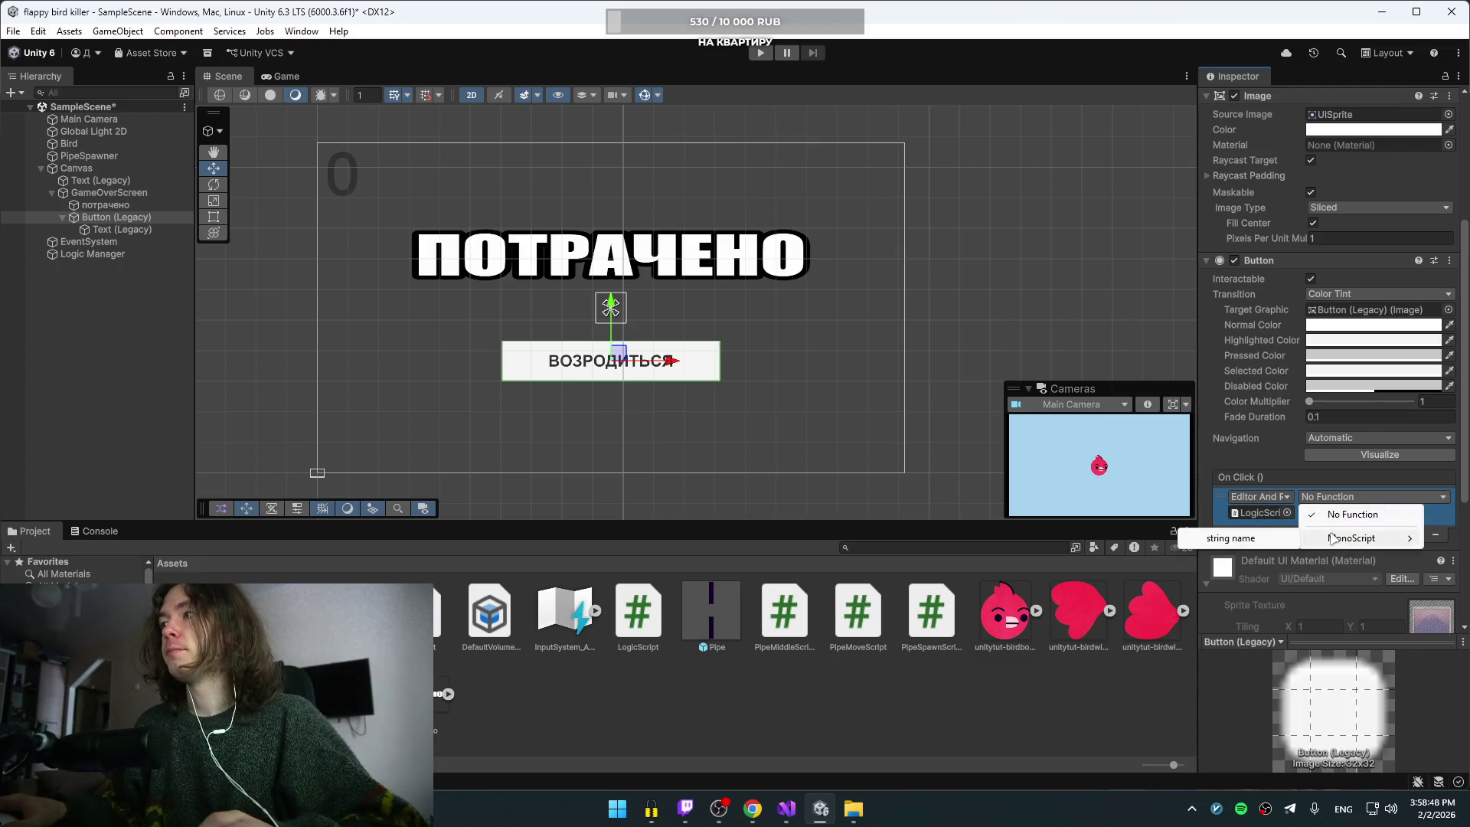
left_click(1260, 496)
left_click(1260, 497)
left_click(1279, 549)
Step: Watch more of the tutorial, then return to the Unity editor
key("alt+Tab")
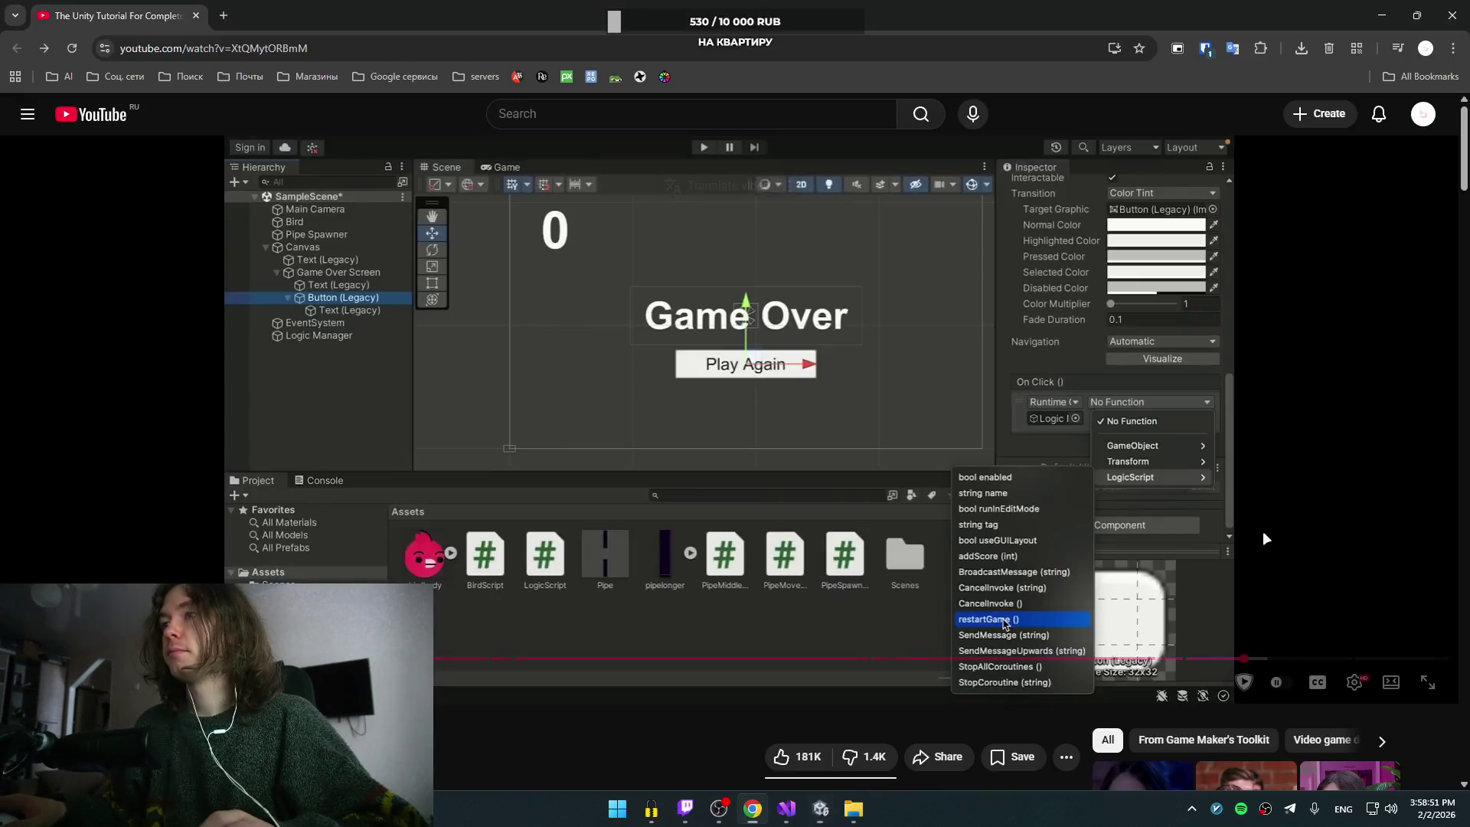
left_click(938, 442)
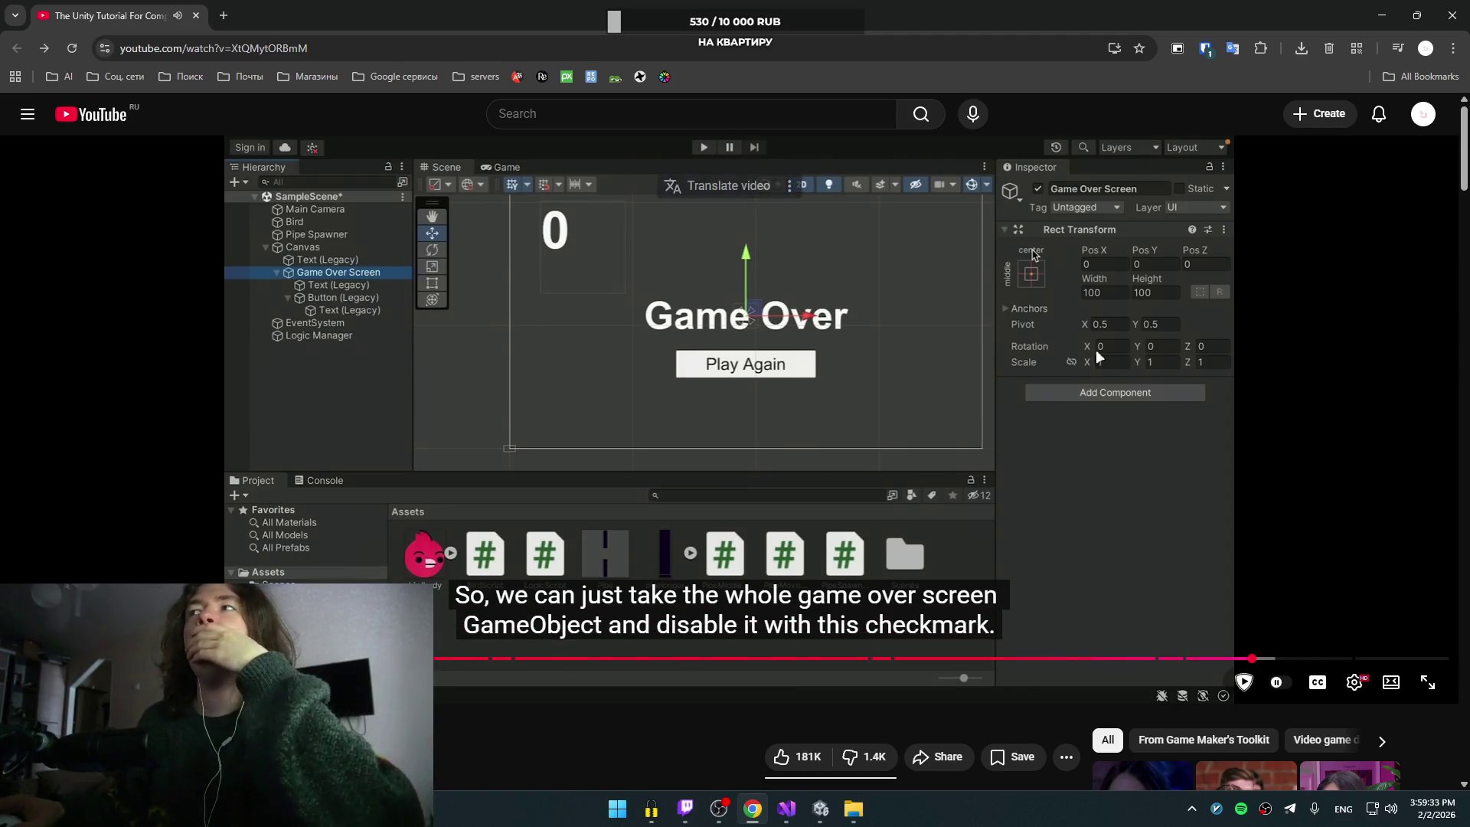
left_click(971, 357)
left_click(821, 808)
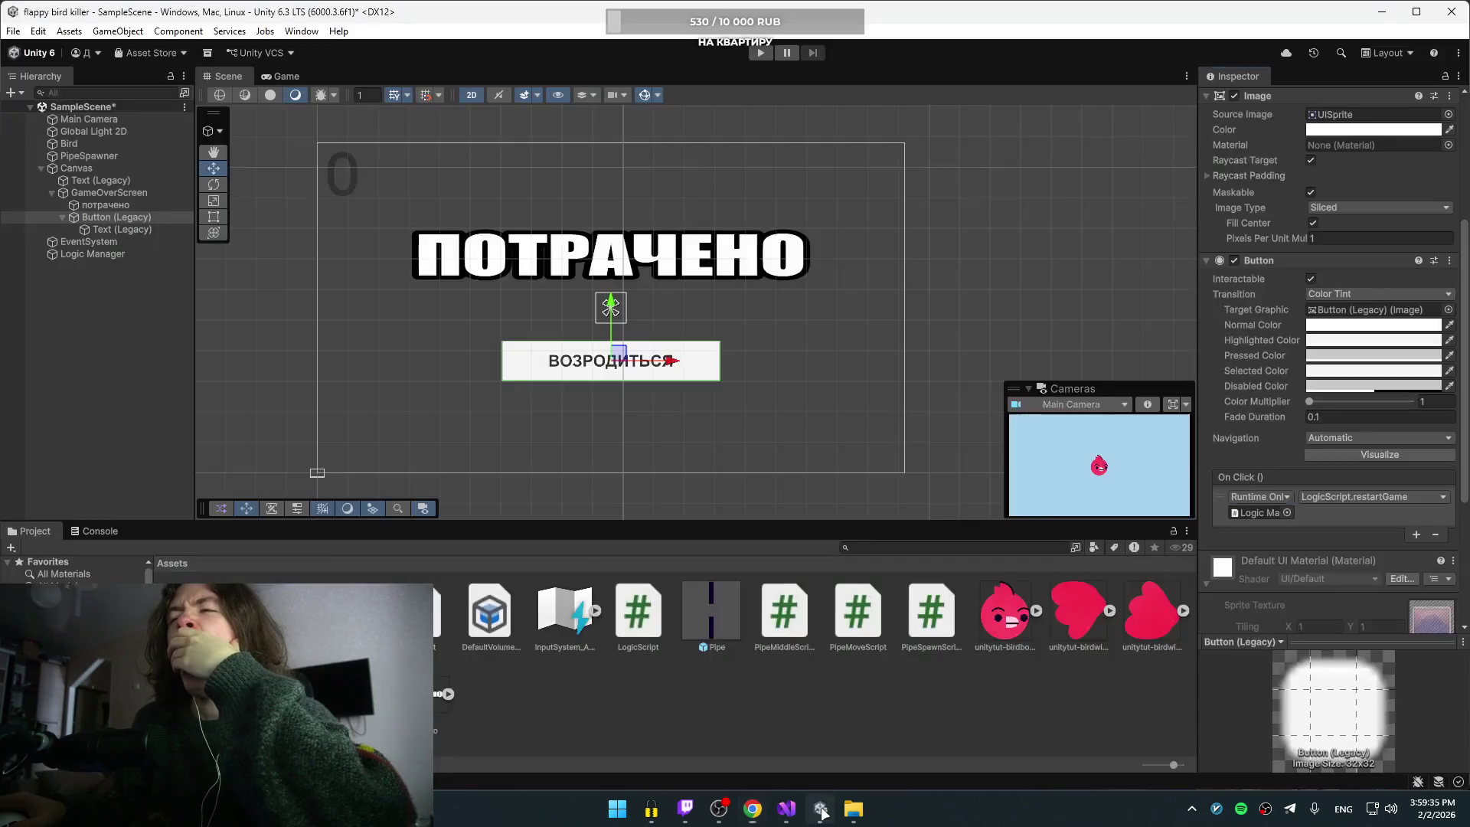
Step: Inspect GameOverScreen, Canvas, Logic Manager and EventSystem, then enter Play mode
left_click(115, 192)
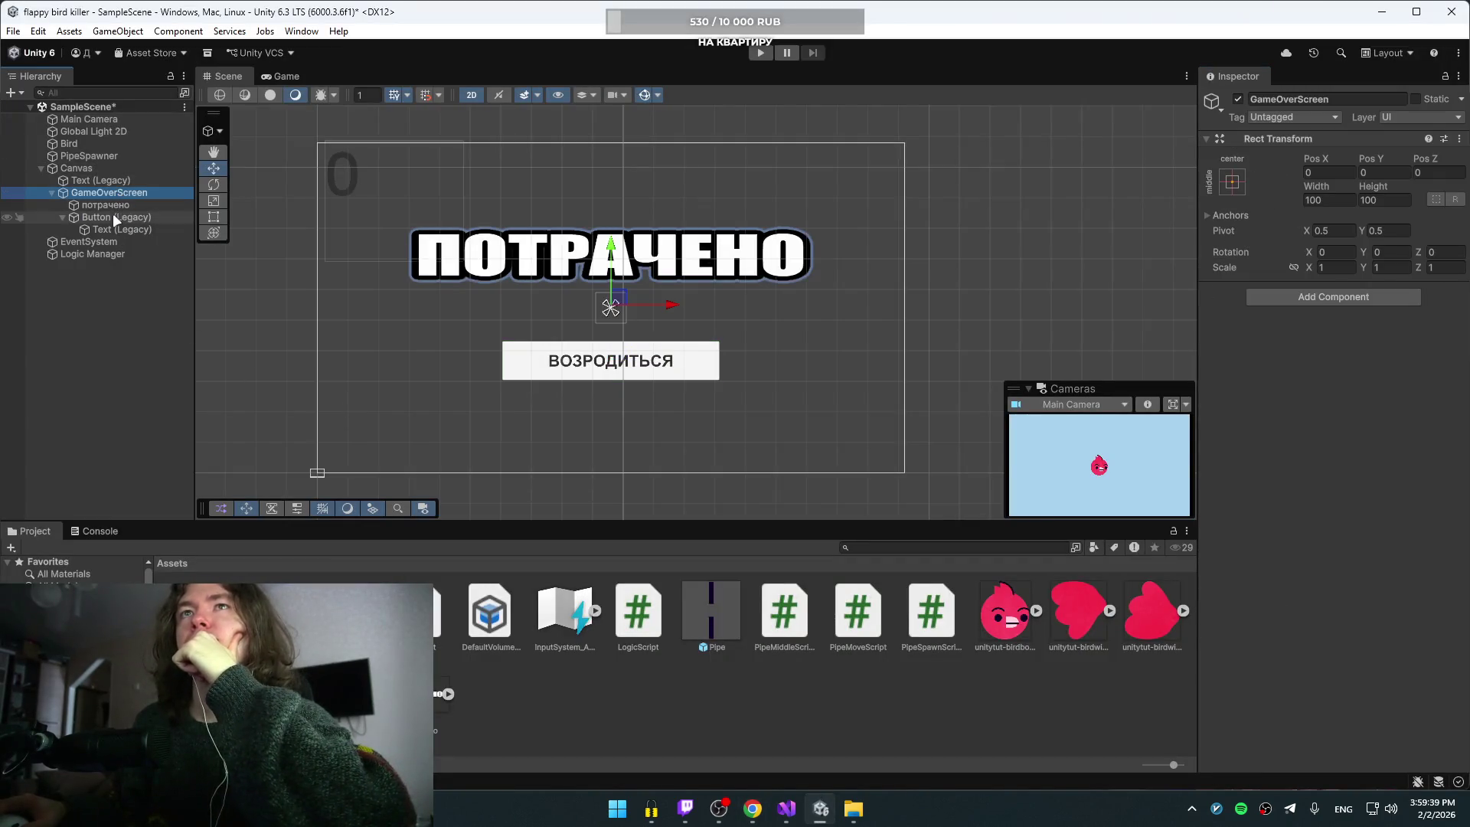
left_click(118, 228)
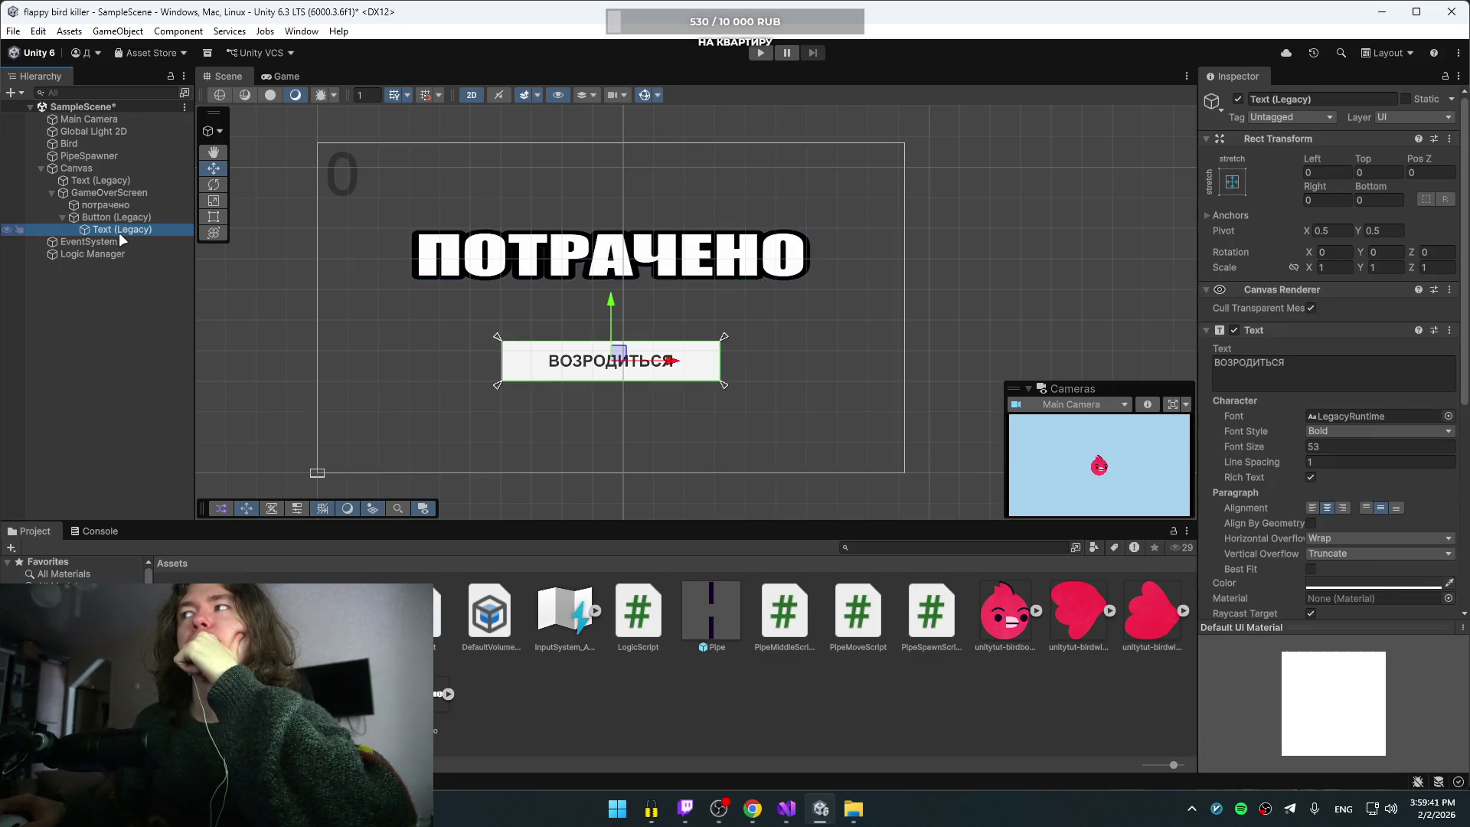
left_click(113, 188)
left_click(105, 164)
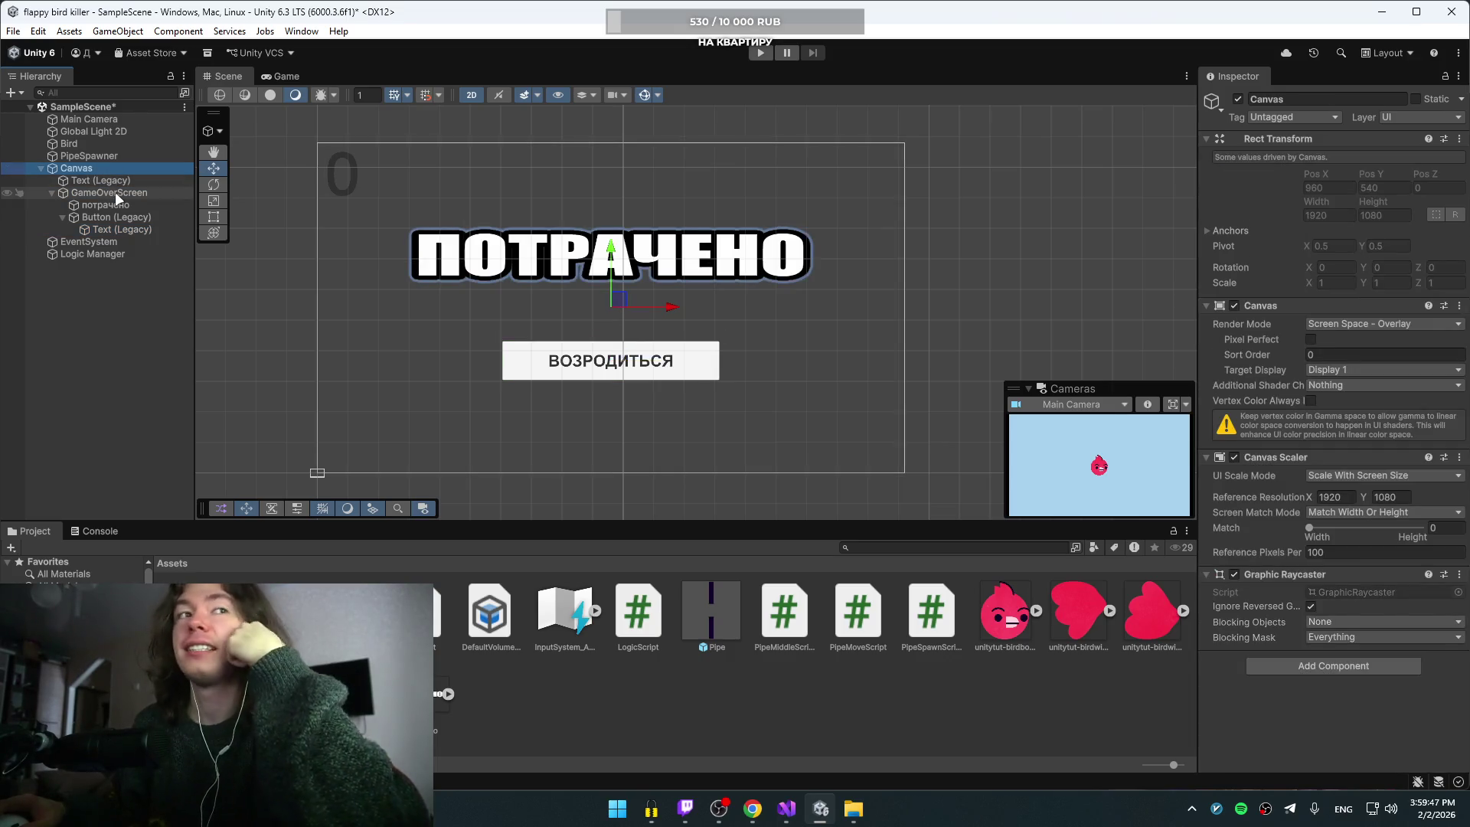
key("alt+Tab")
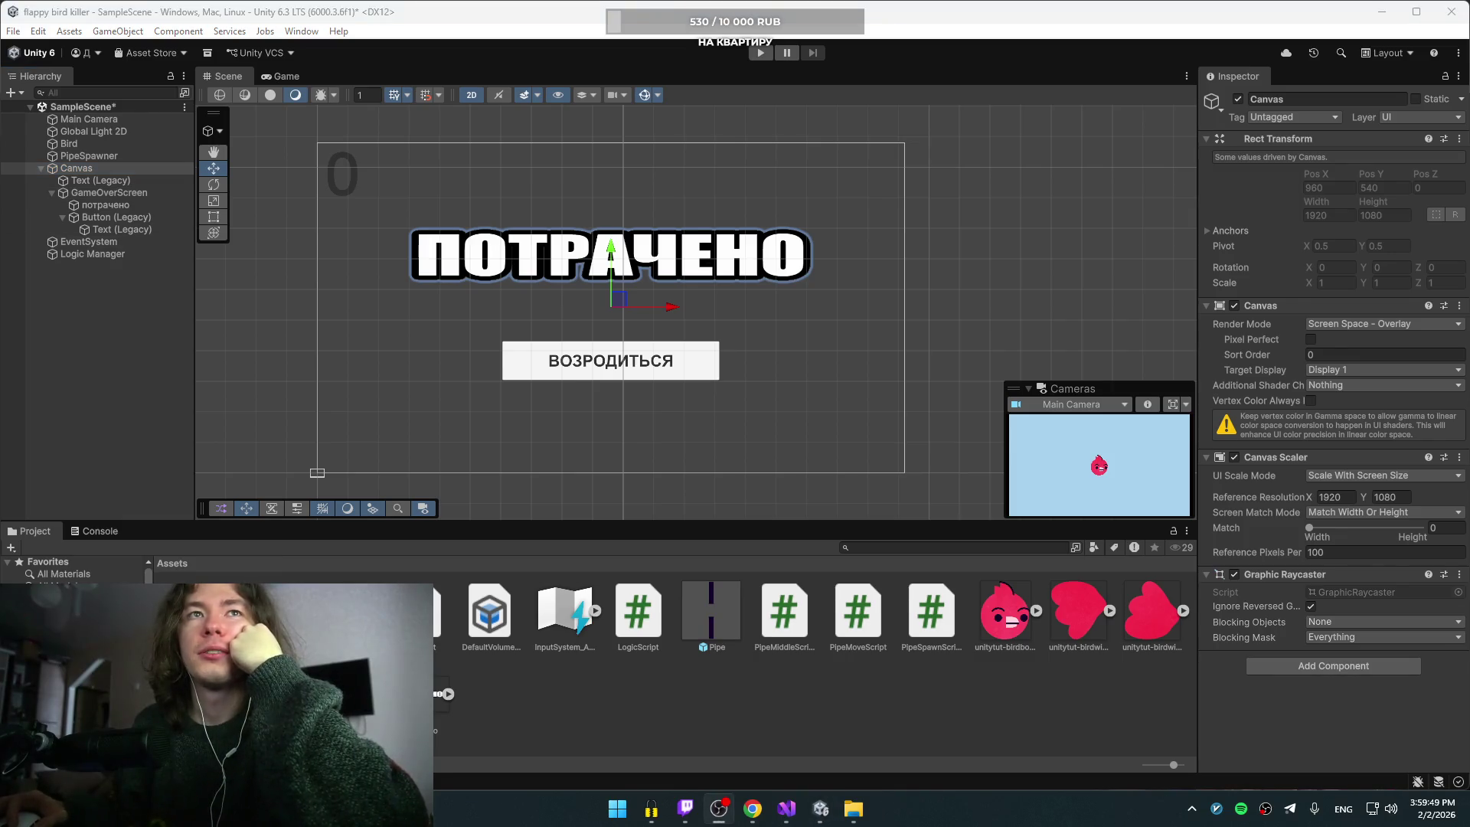
left_click(104, 255)
left_click(103, 236)
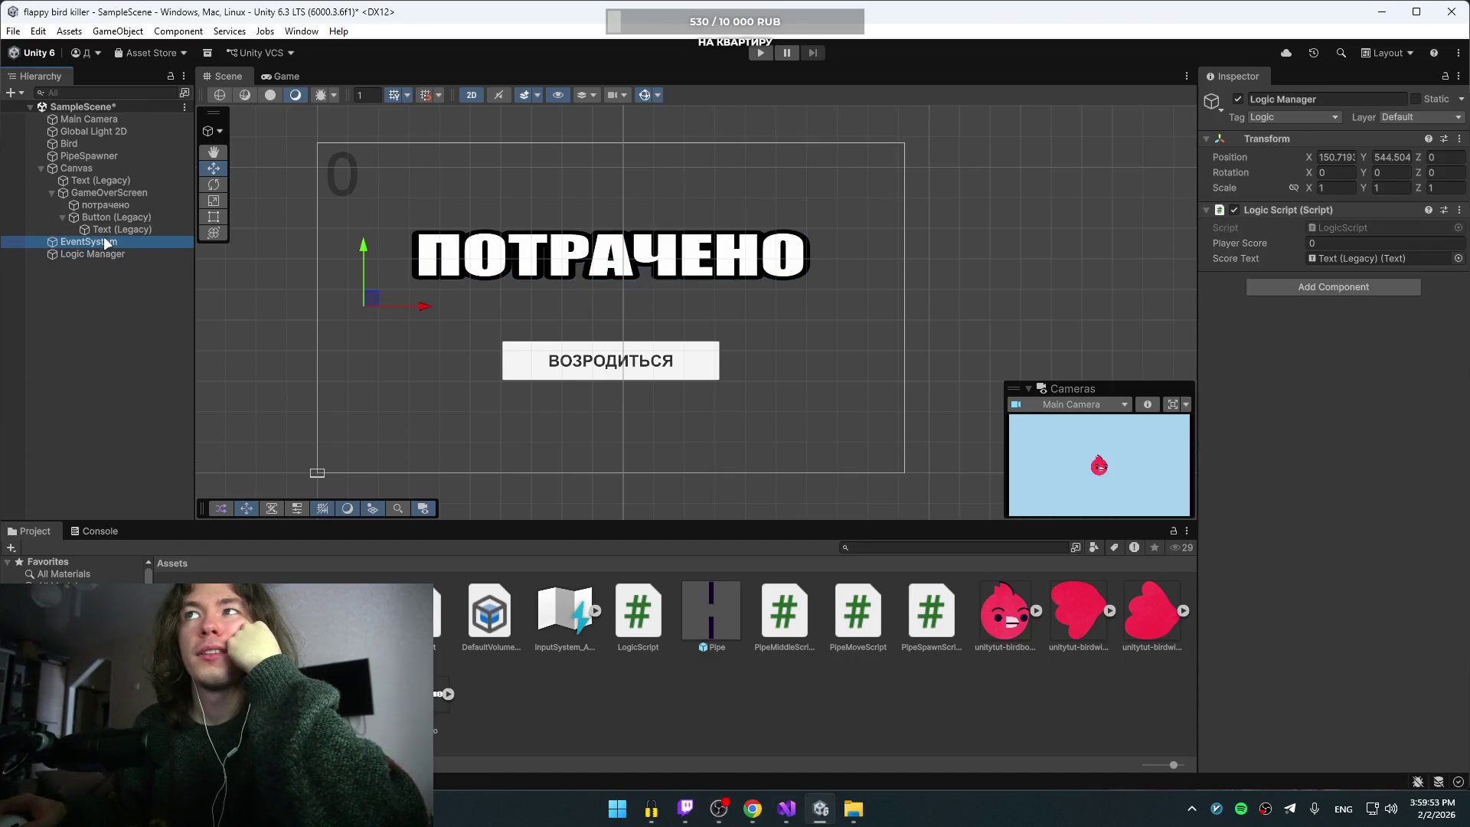
left_click(98, 166)
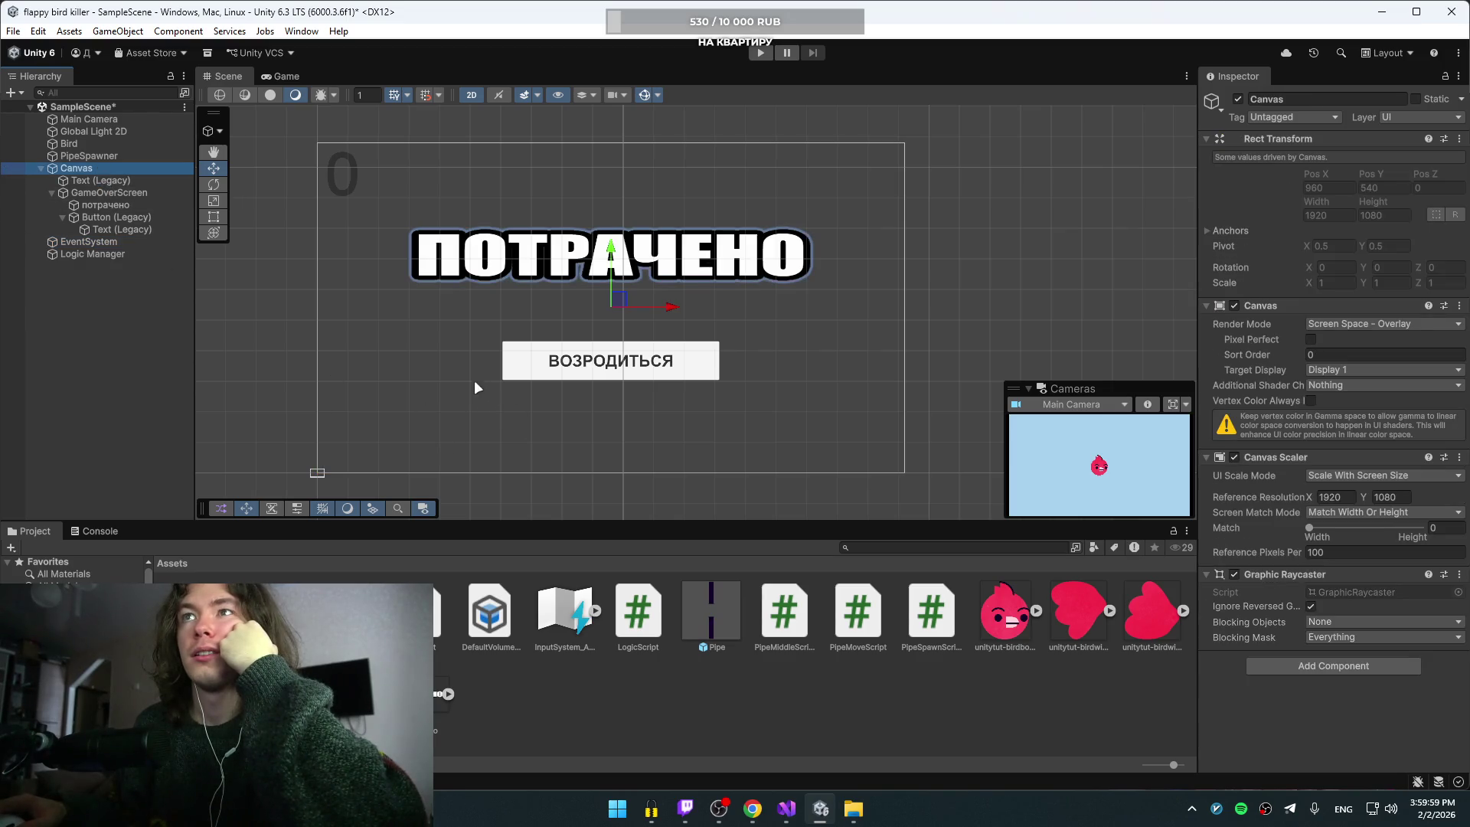
left_click(766, 57)
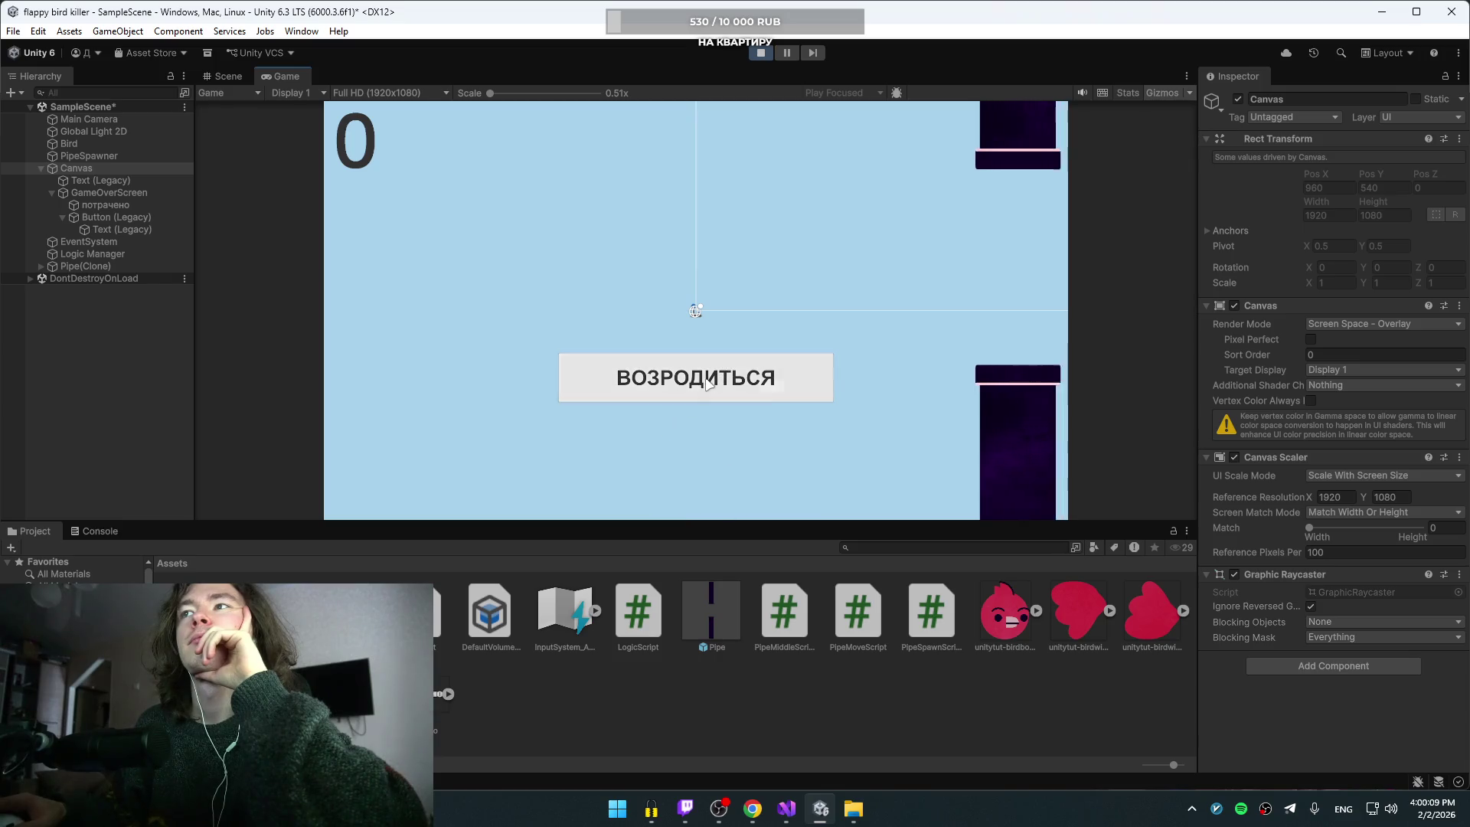
Step: Restart the running game three times with the respawn button and inspect the DontDestroyOnLoad group
left_click(706, 383)
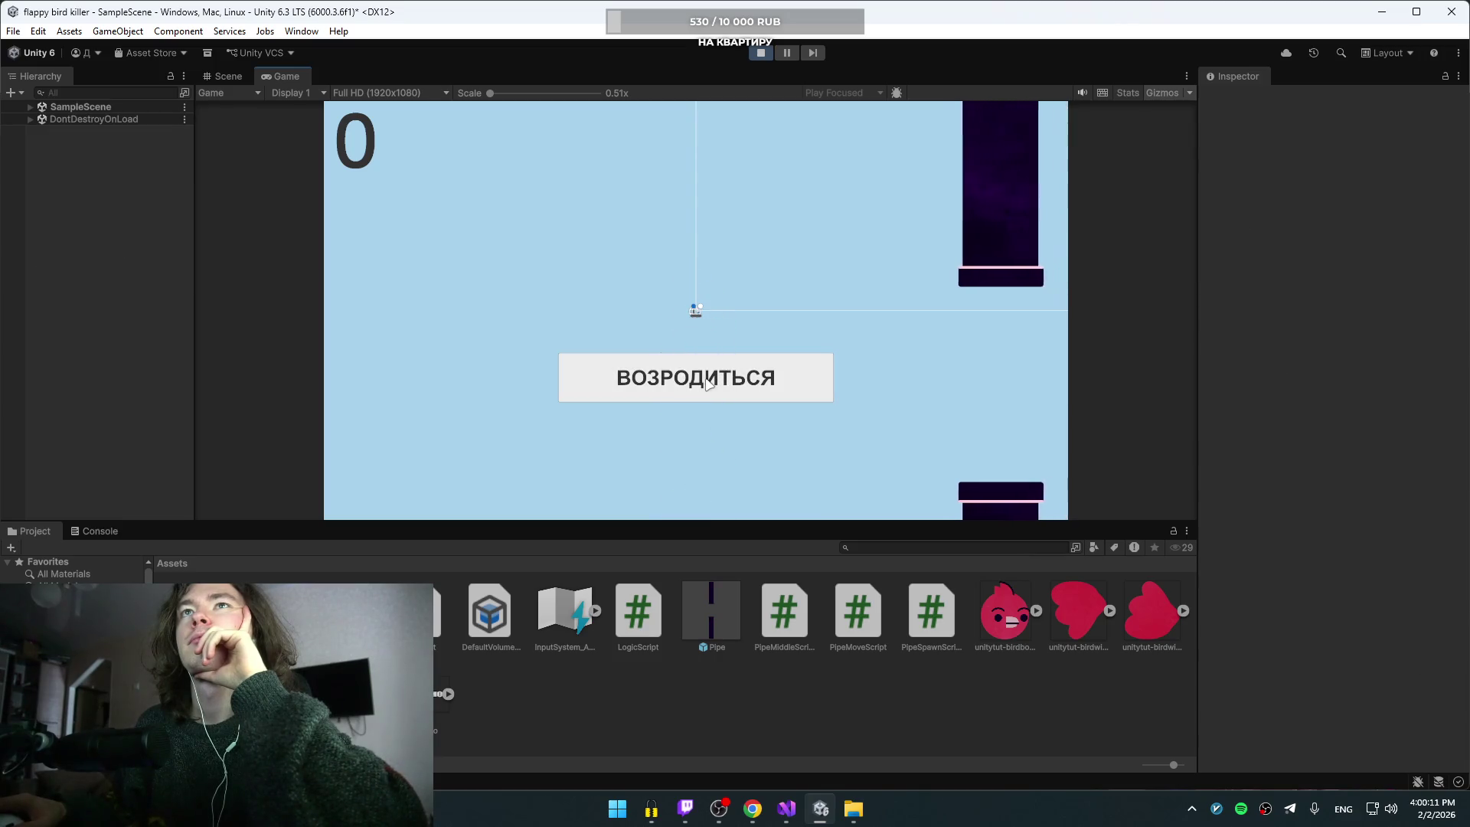
left_click(706, 383)
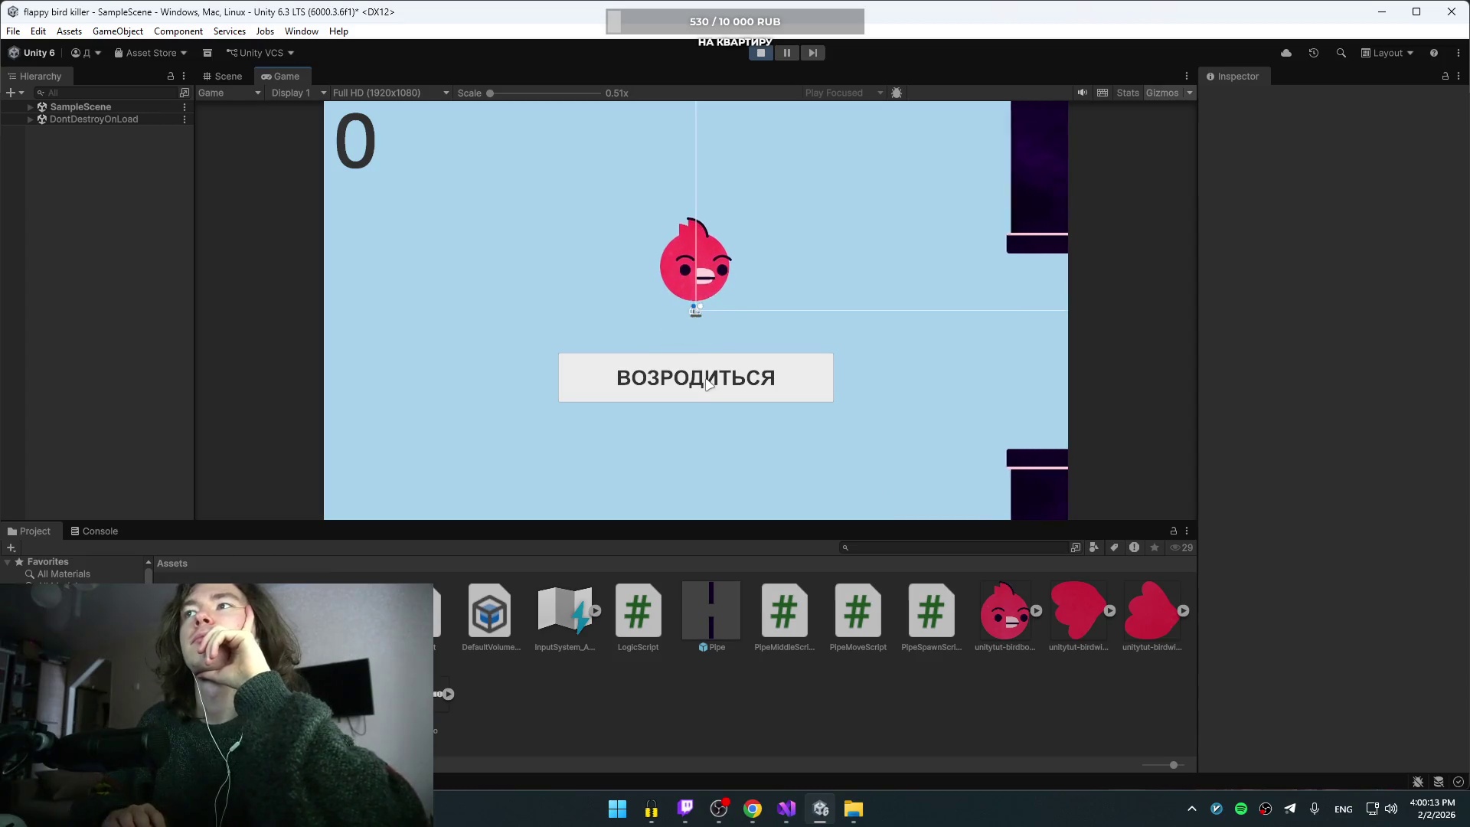
left_click(705, 383)
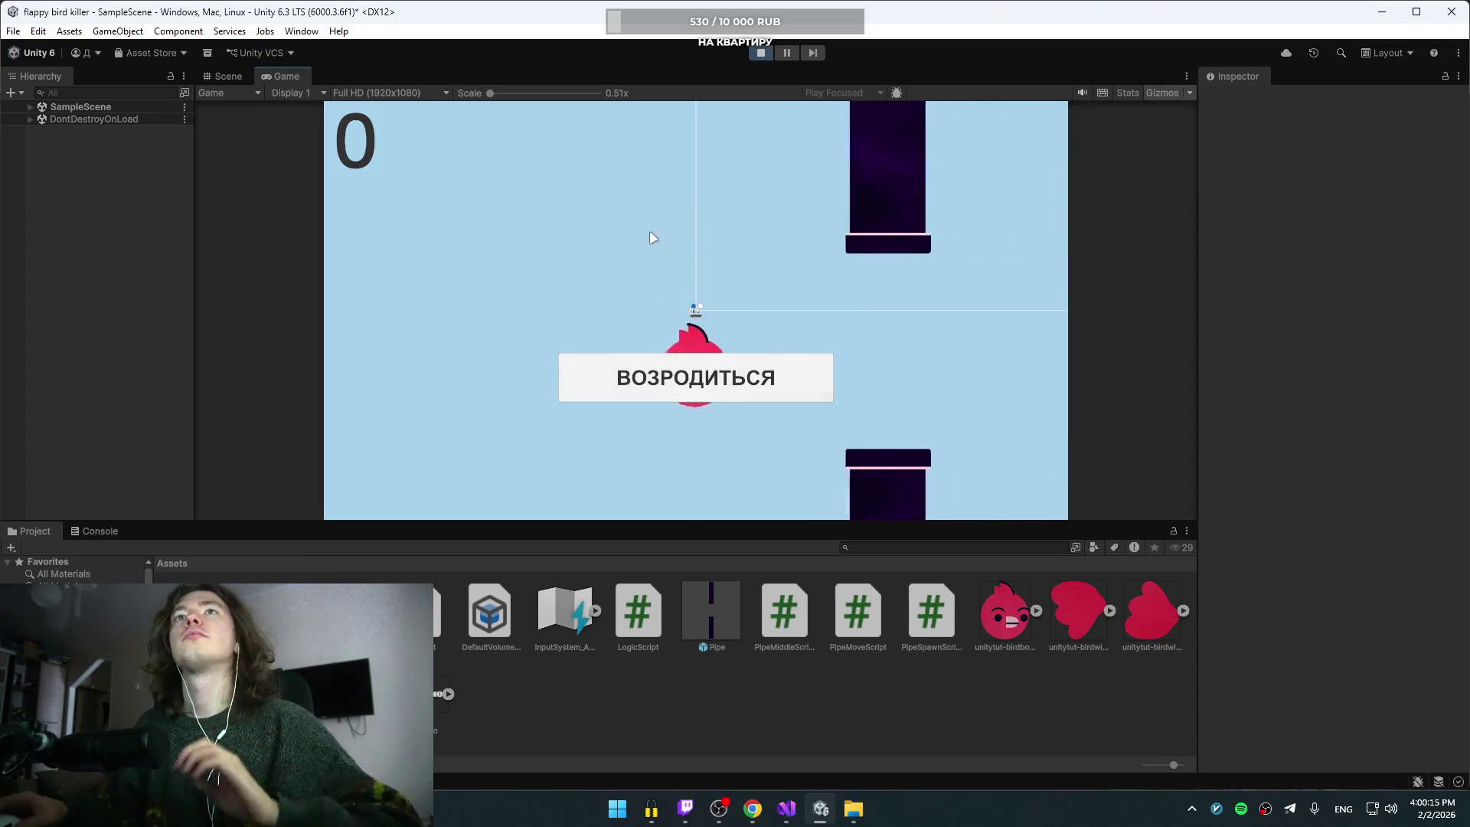
left_click(30, 107)
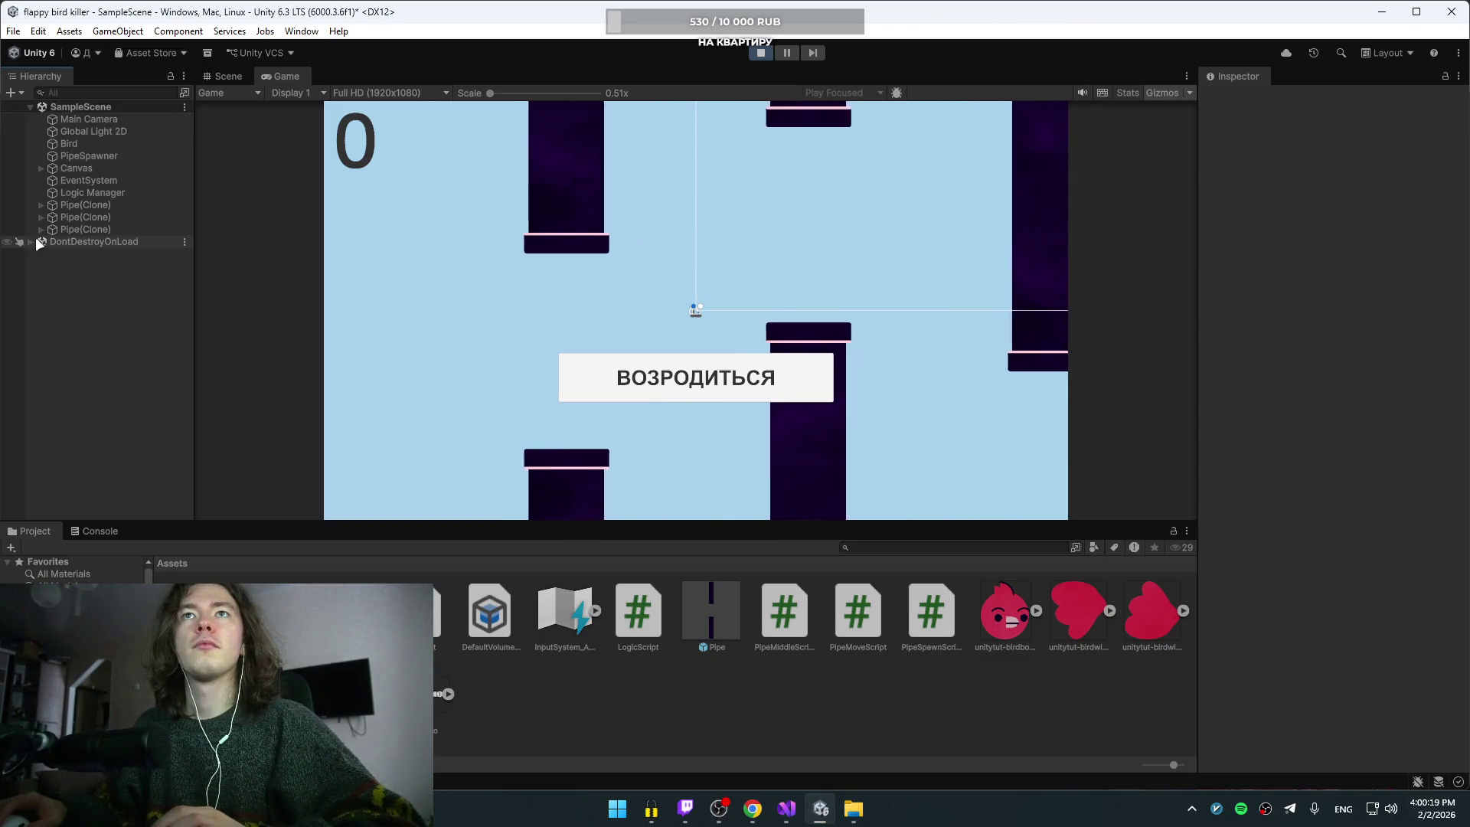
left_click(34, 241)
left_click(30, 241)
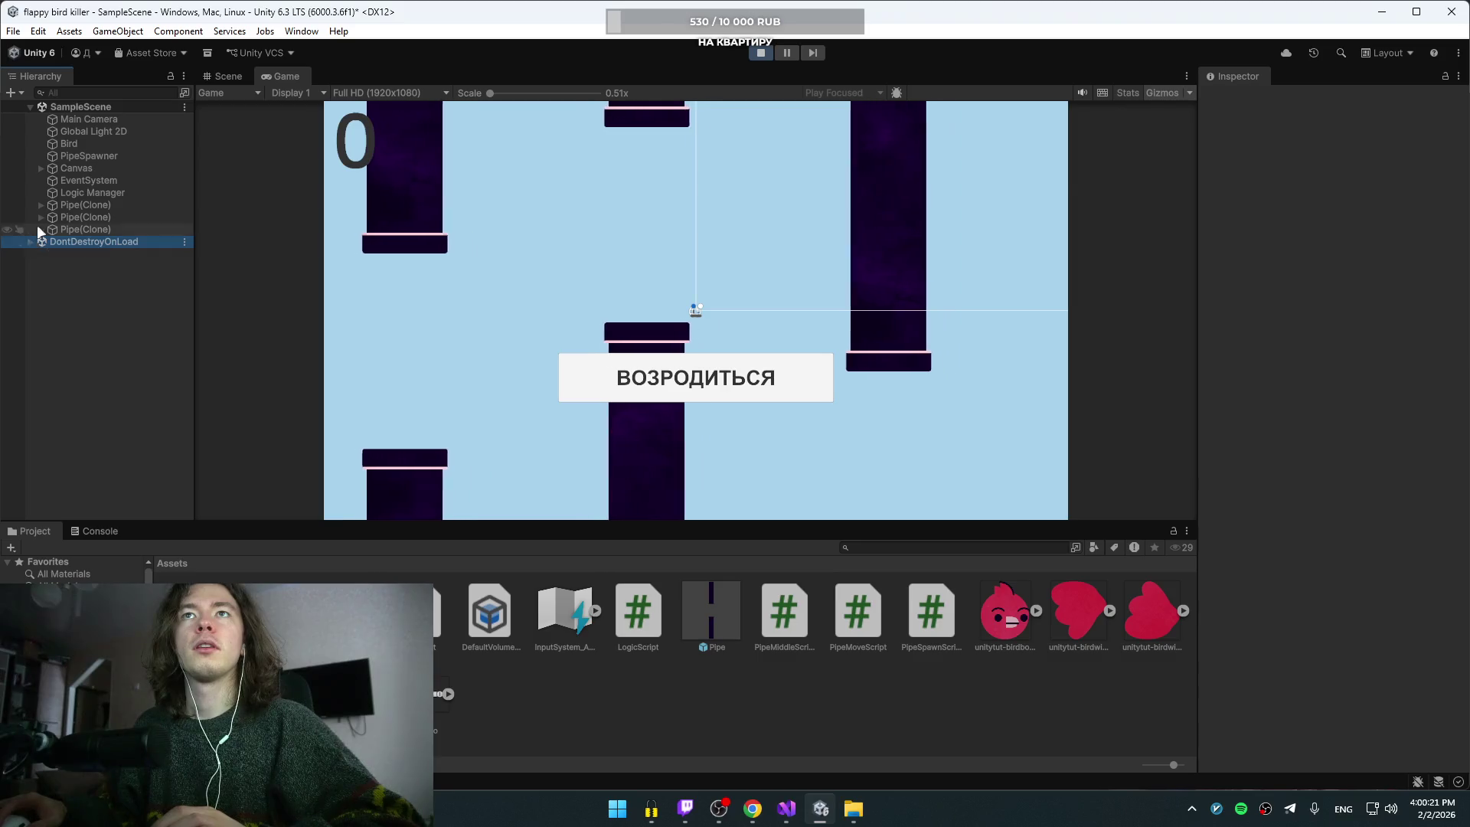
left_click(729, 391)
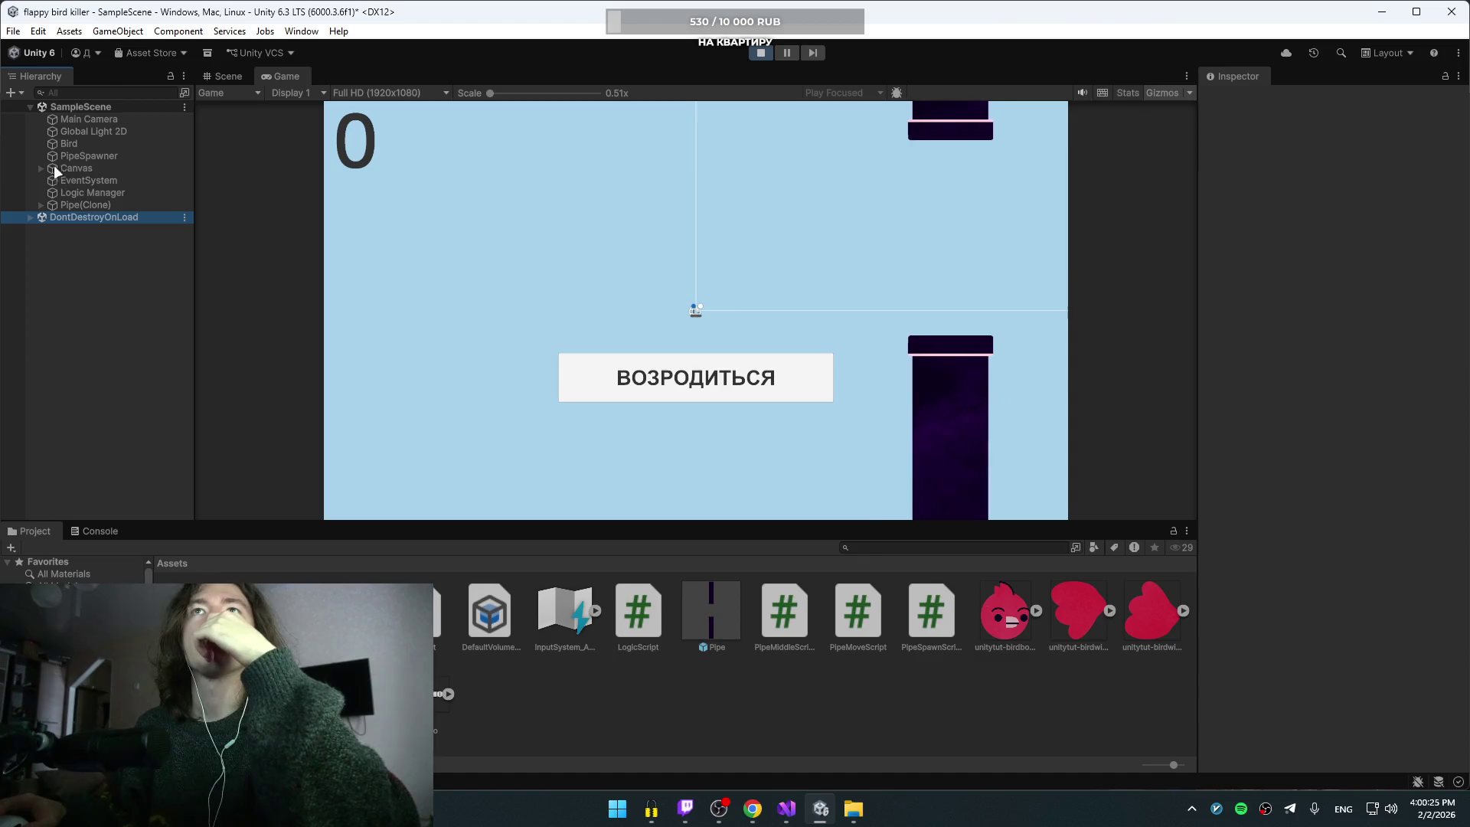
Step: Restart twice via Logic Manager's Restart Game command, flap the bird, then stop play mode
left_click(78, 192)
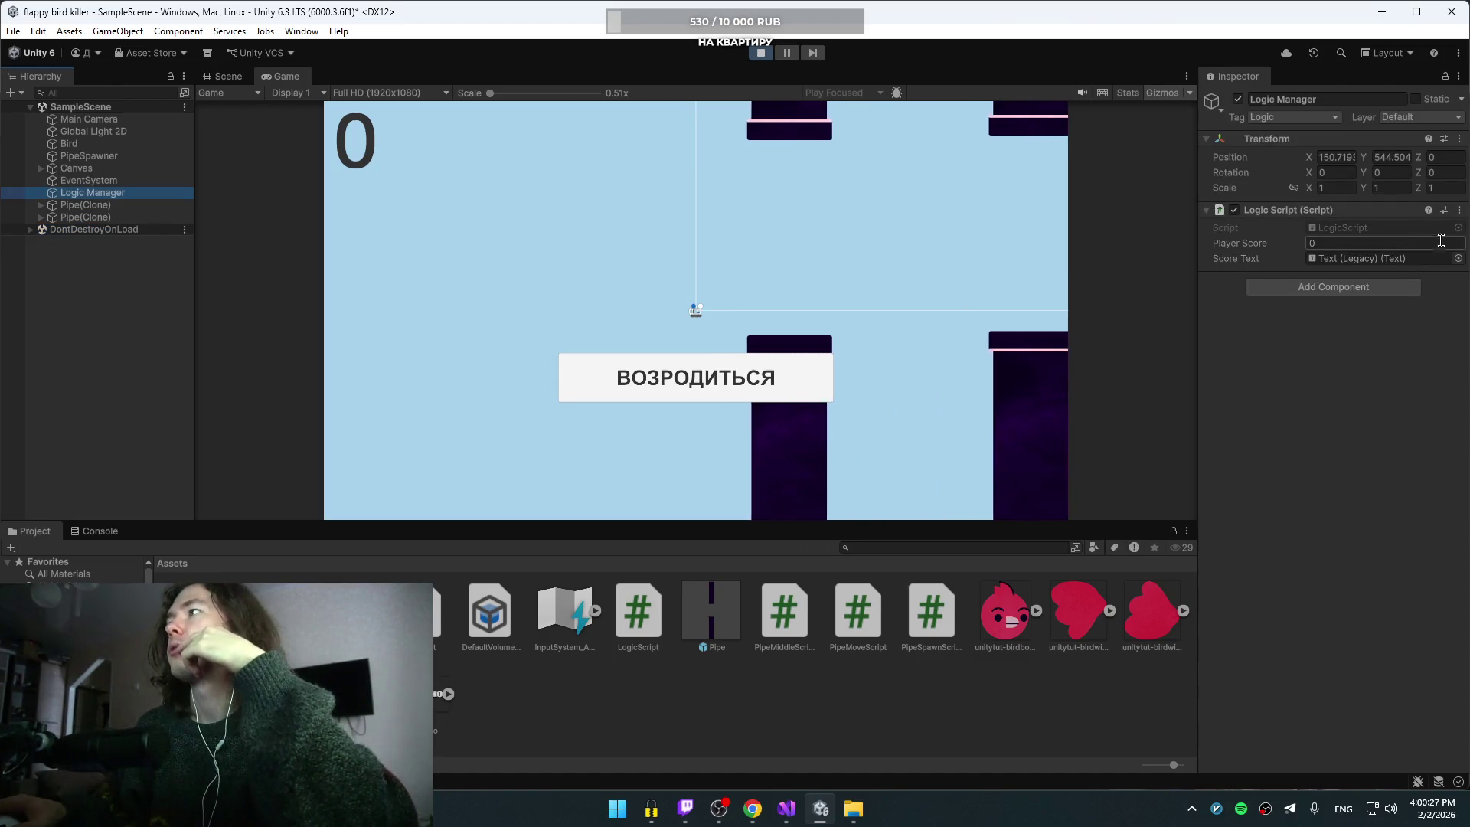
left_click(1458, 209)
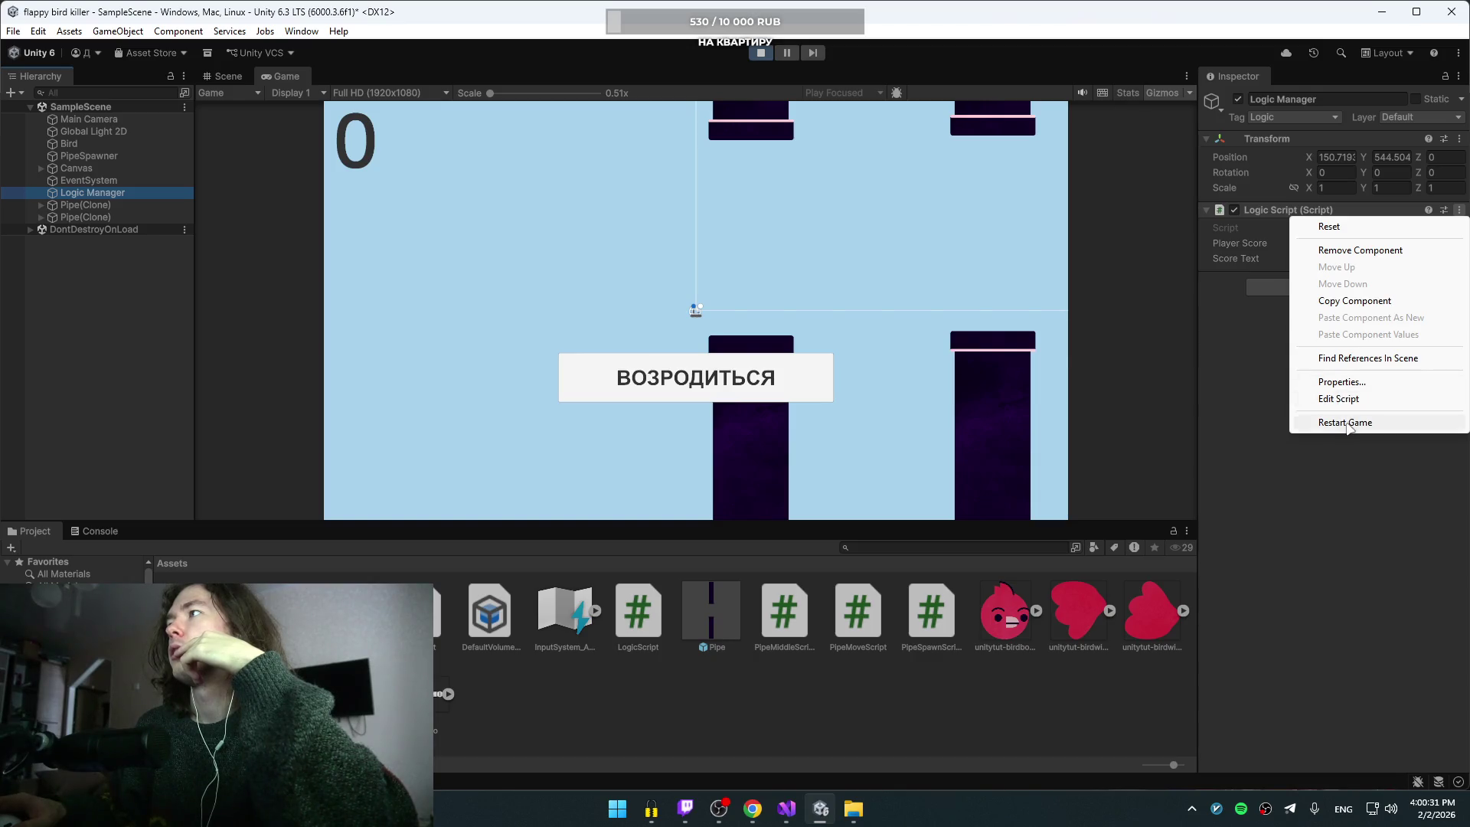
left_click(1328, 422)
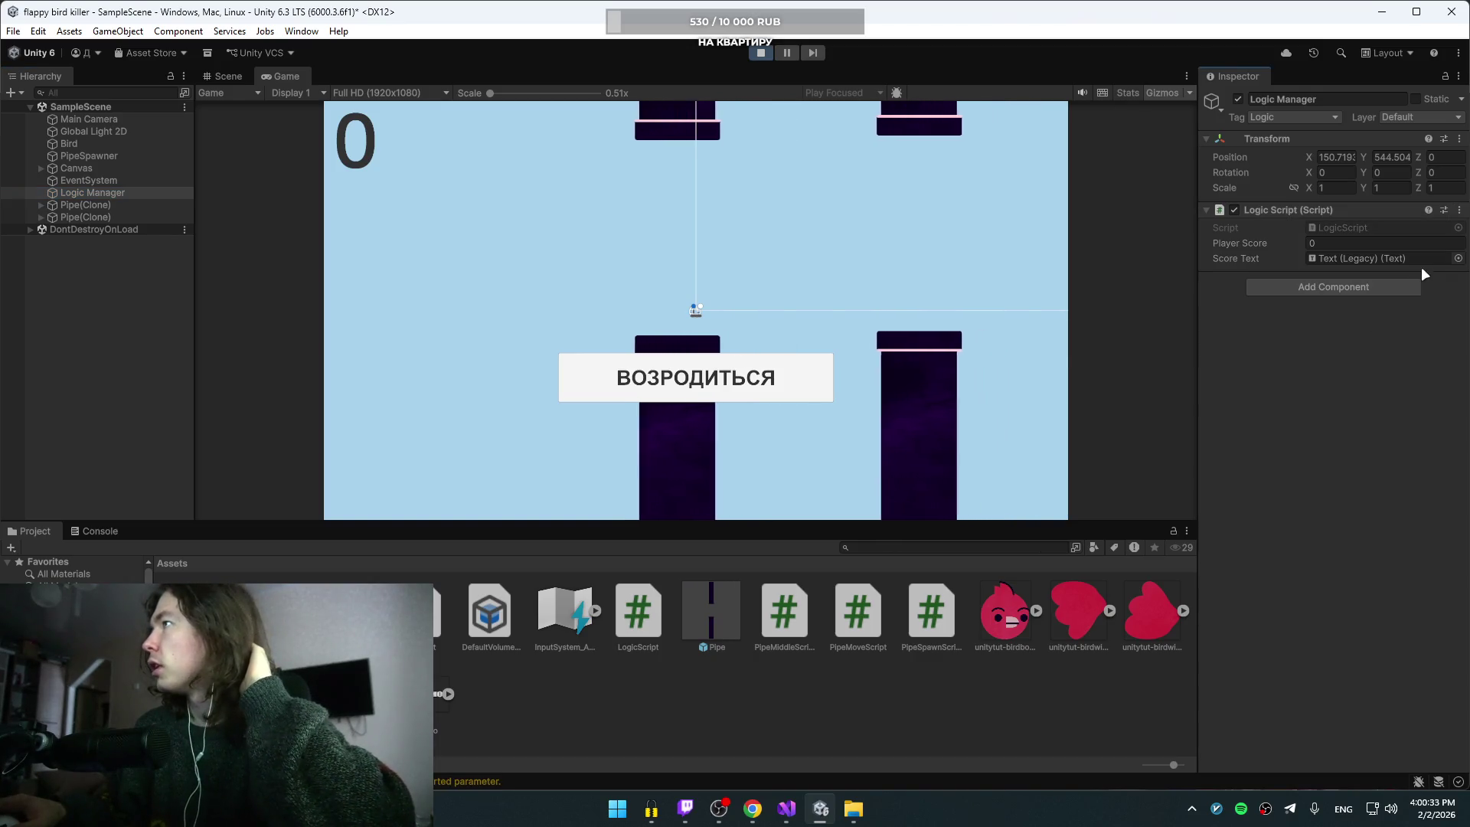
left_click(1458, 210)
left_click(1351, 422)
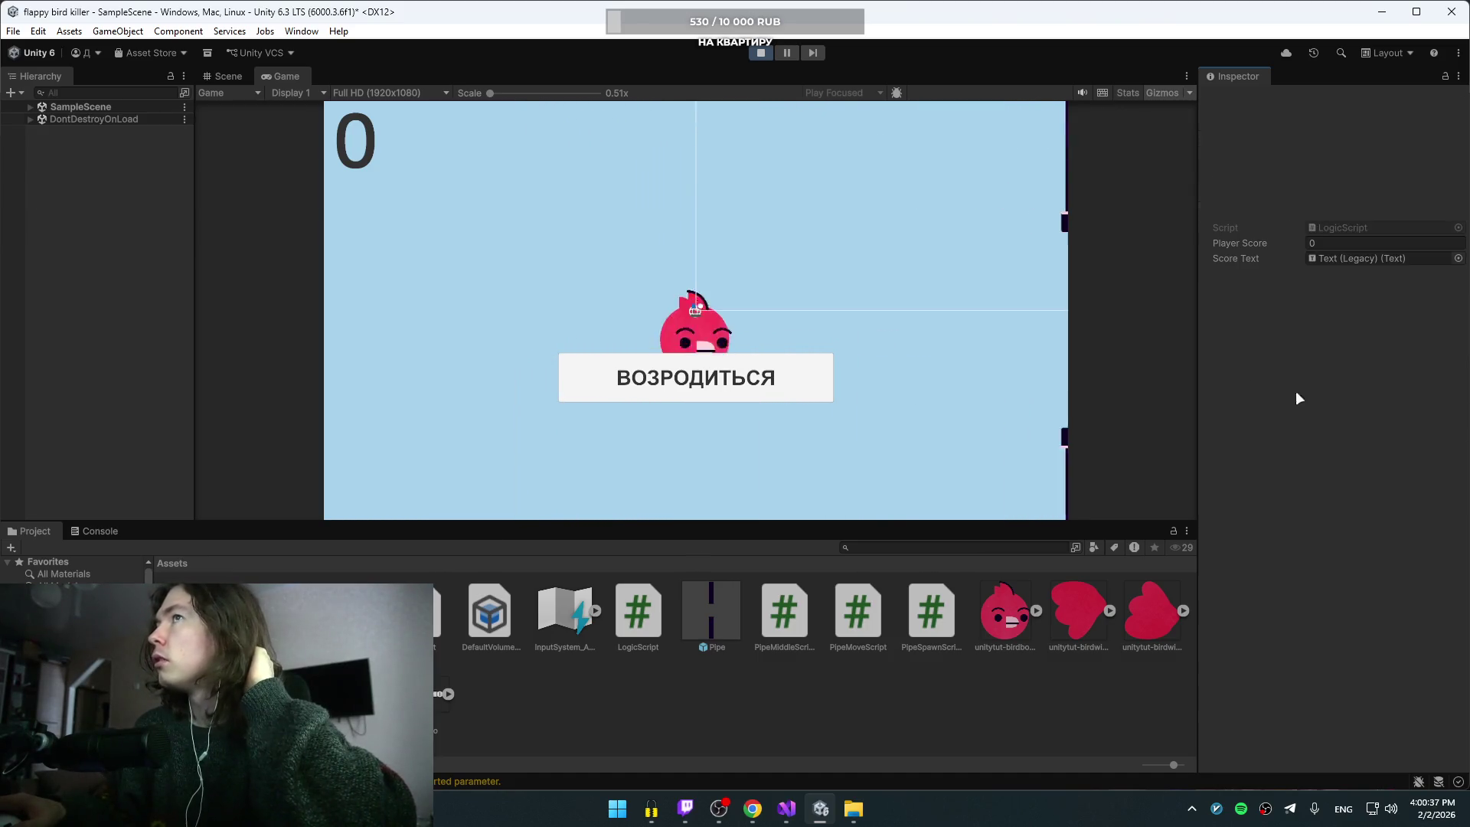
key("space")
key("space")
key("space")
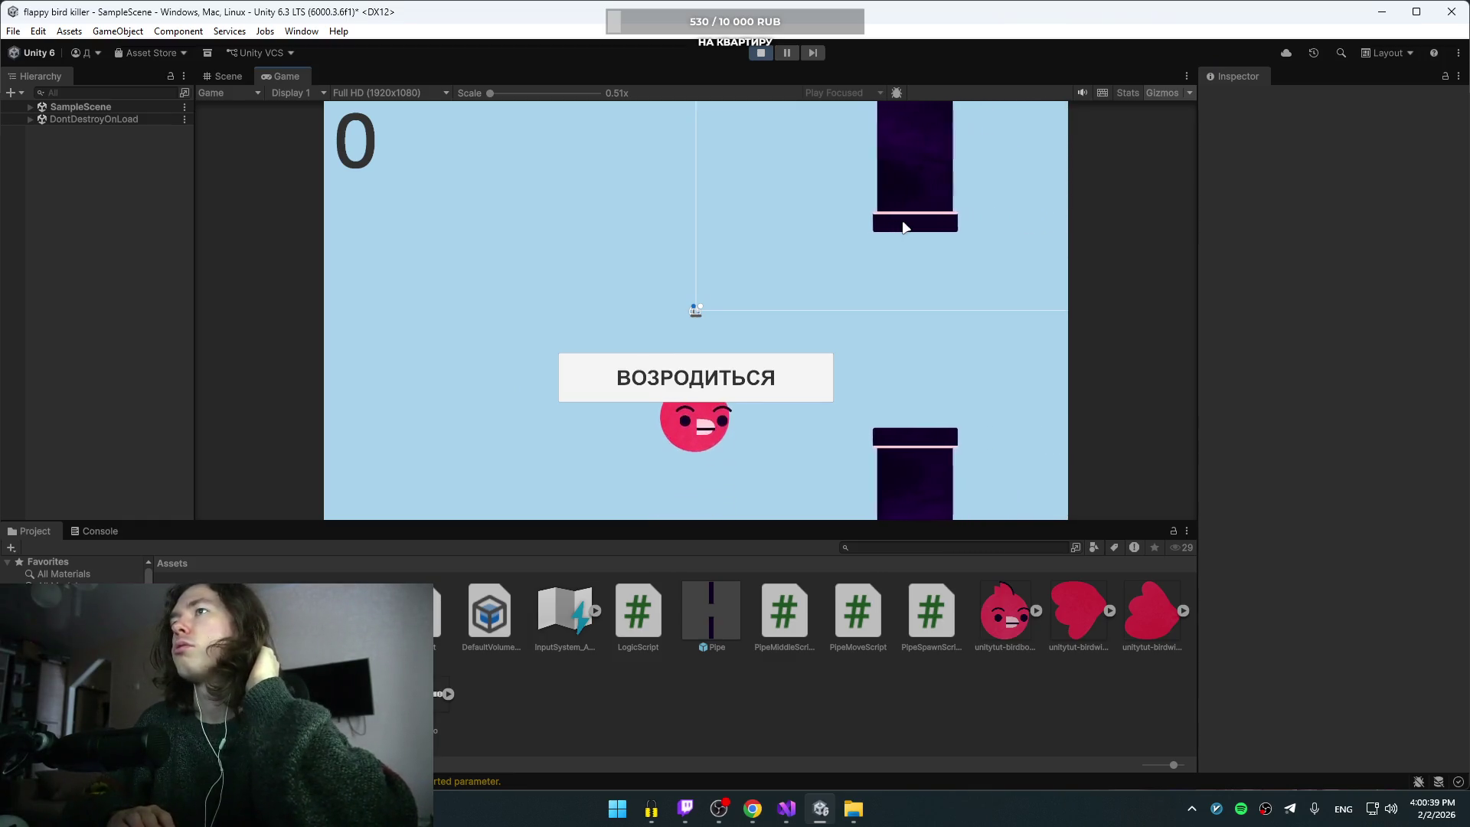
key("space")
key("space")
key("space")
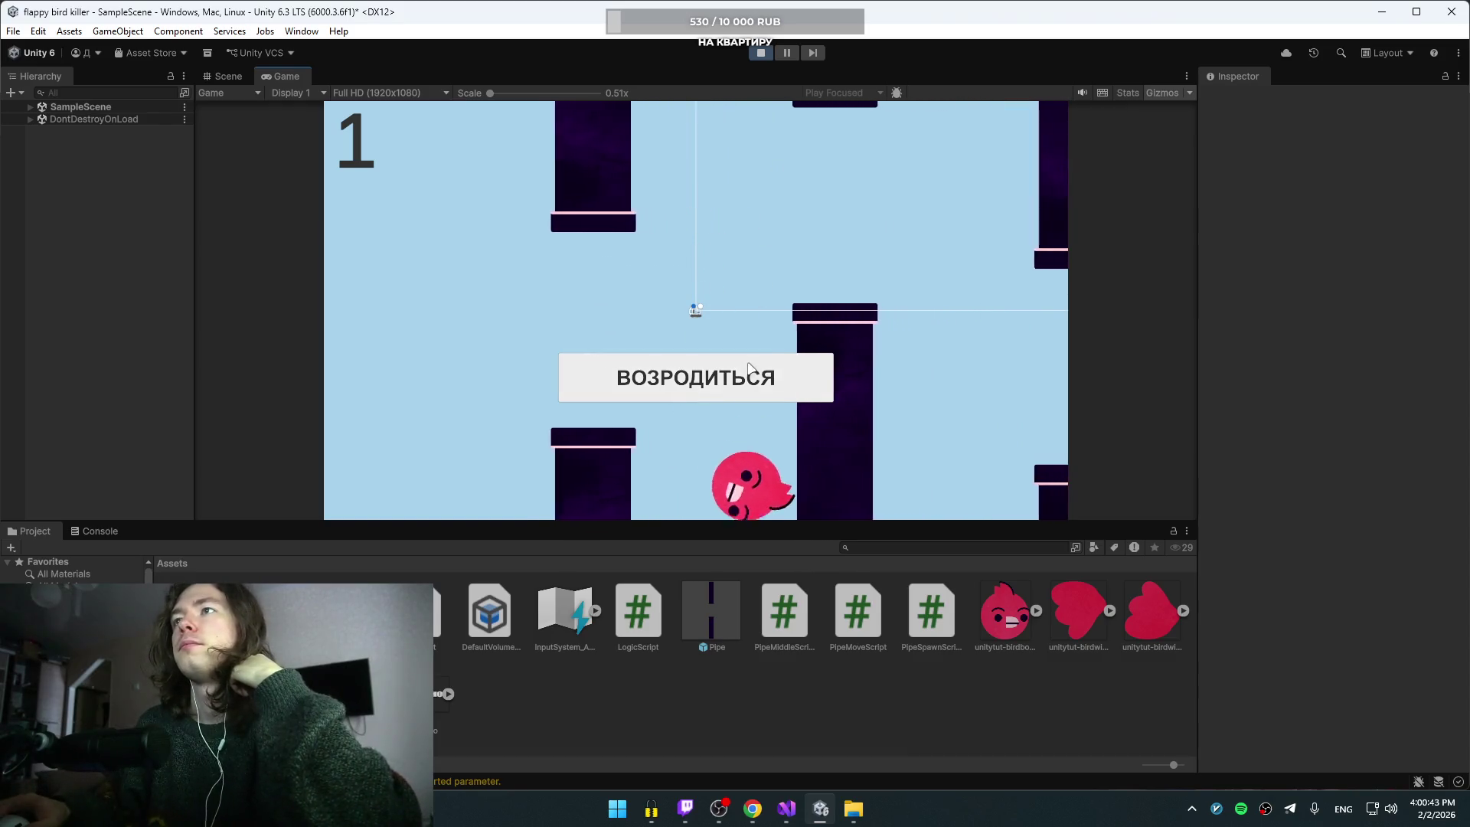
left_click(752, 53)
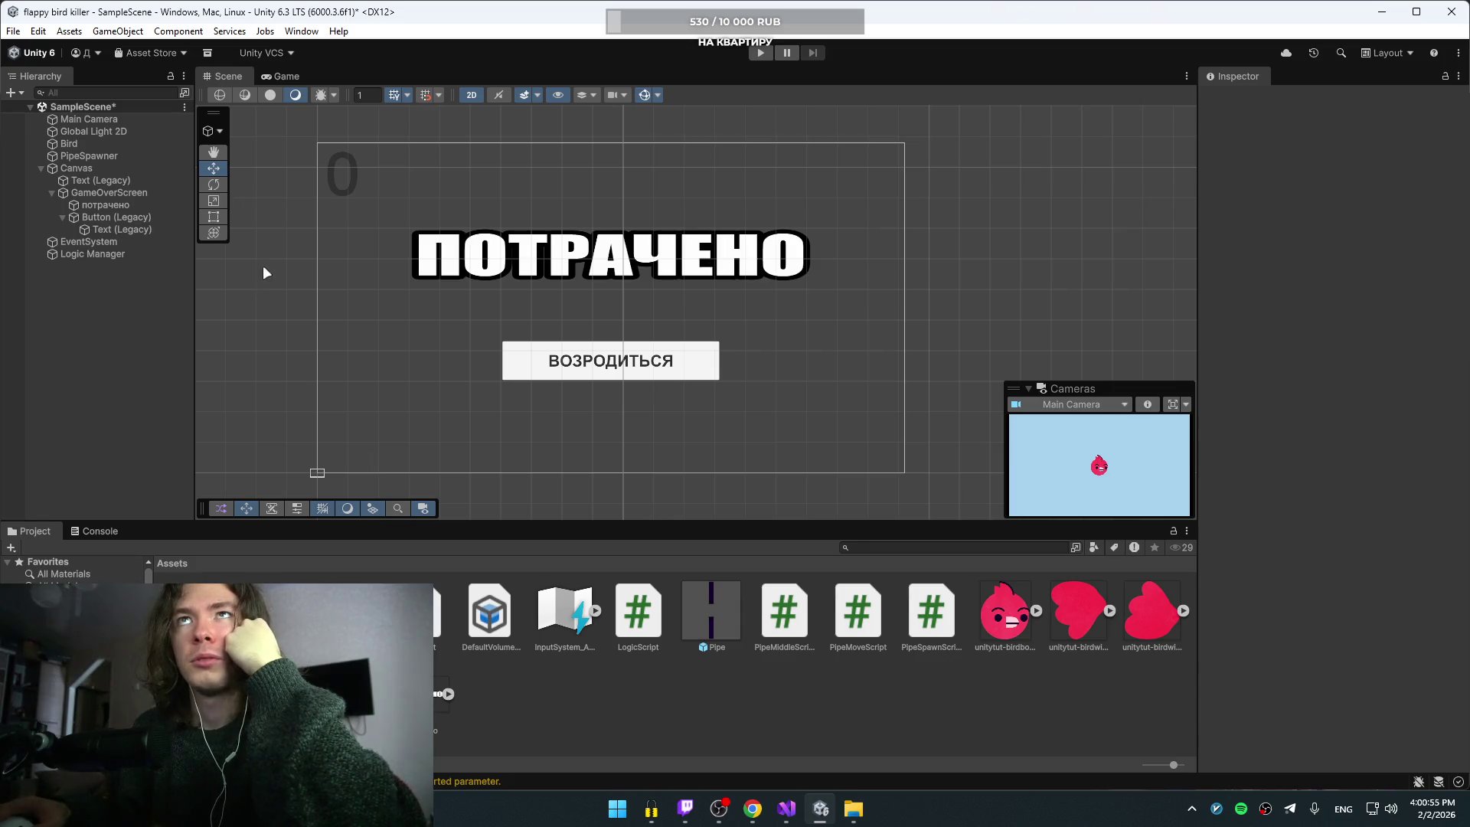
left_click(776, 813)
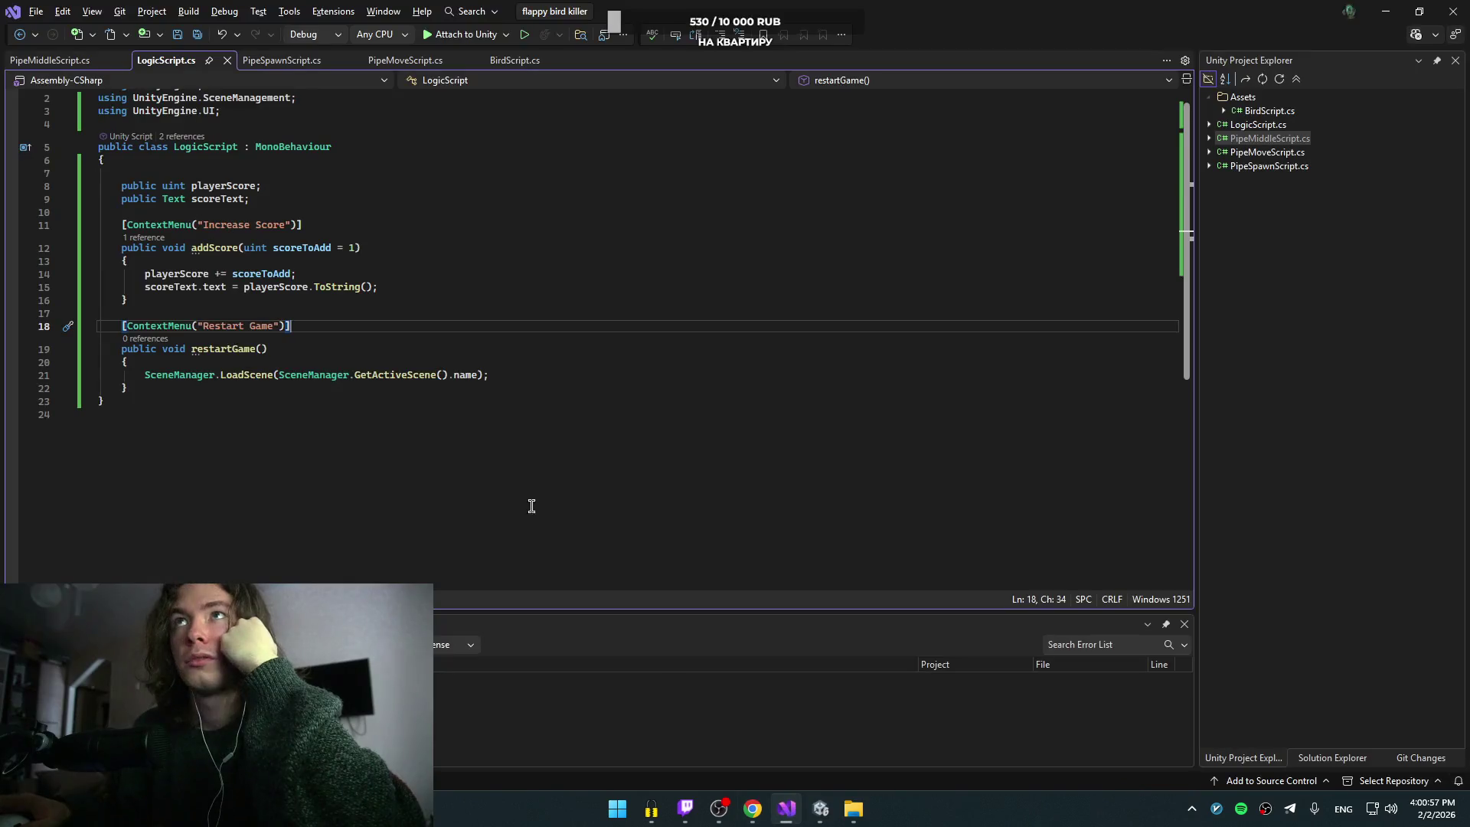
Step: Remove the = 1 default value from addScore's scoreToAdd parameter in LogicScript
left_click(329, 247)
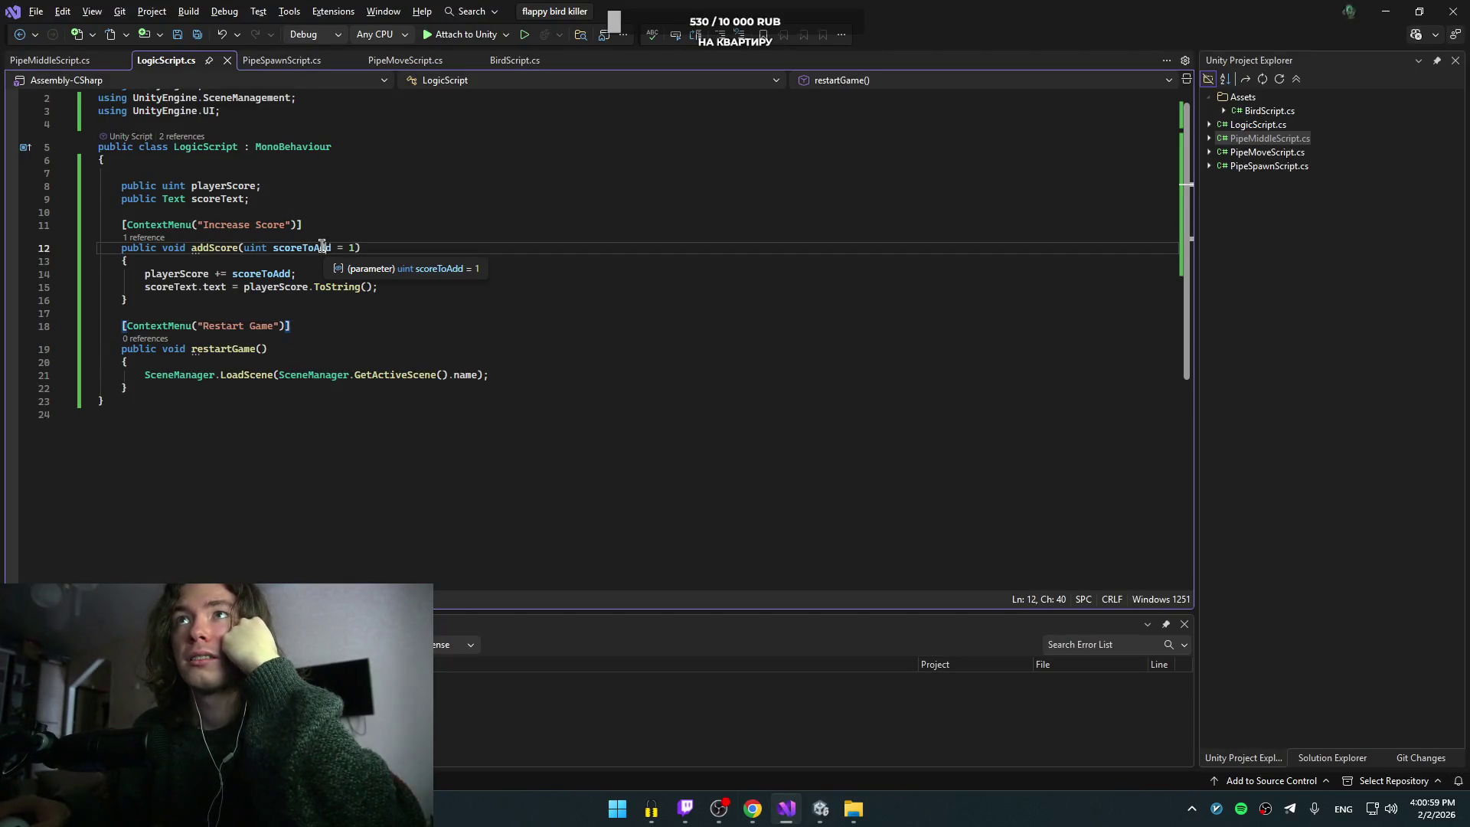
left_click(391, 229)
left_click(383, 245)
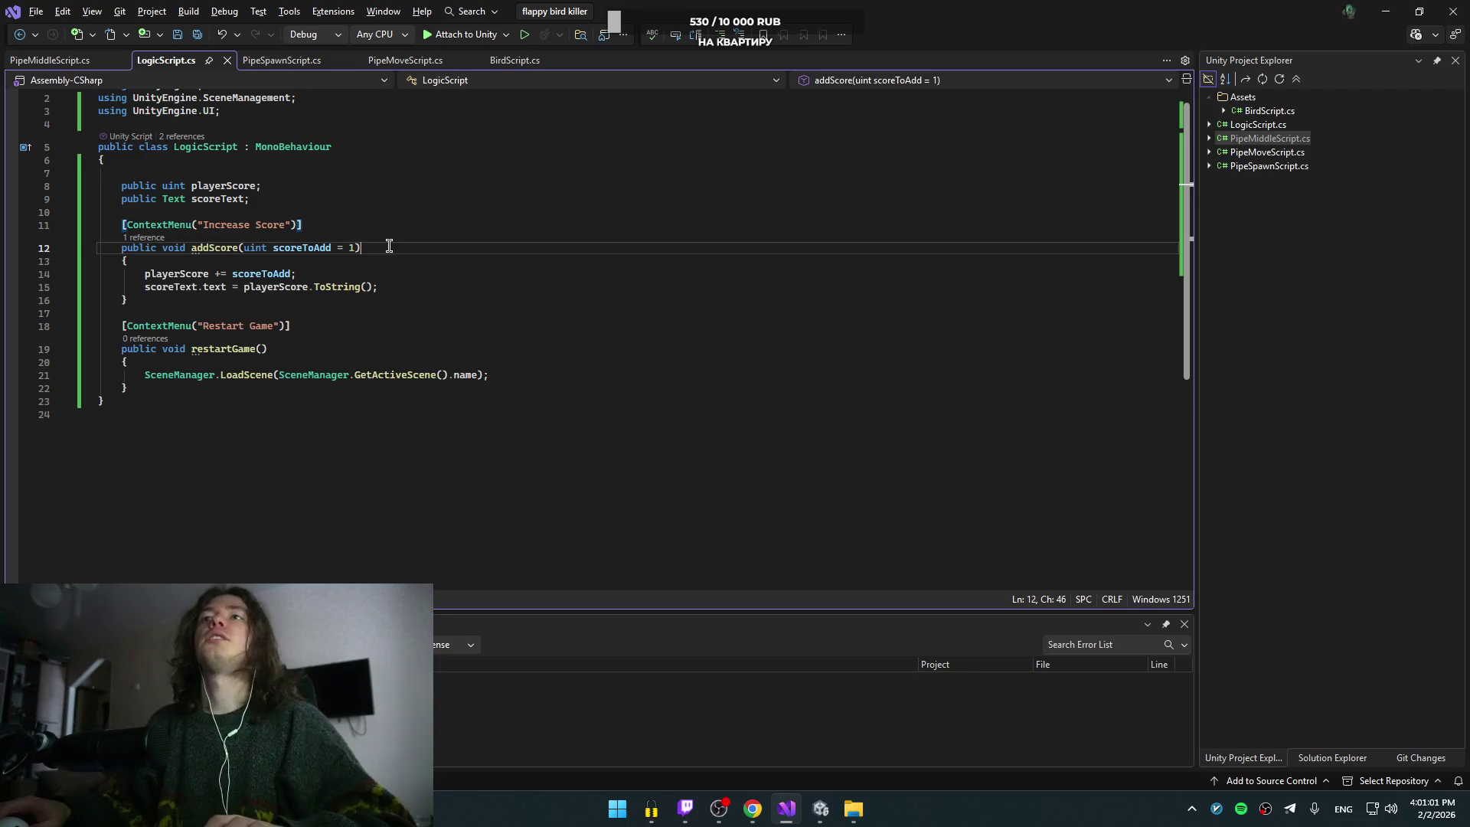
key("Left")
key("shift+Left")
key("shift+Left")
key("shift+Left")
key("BackSpace")
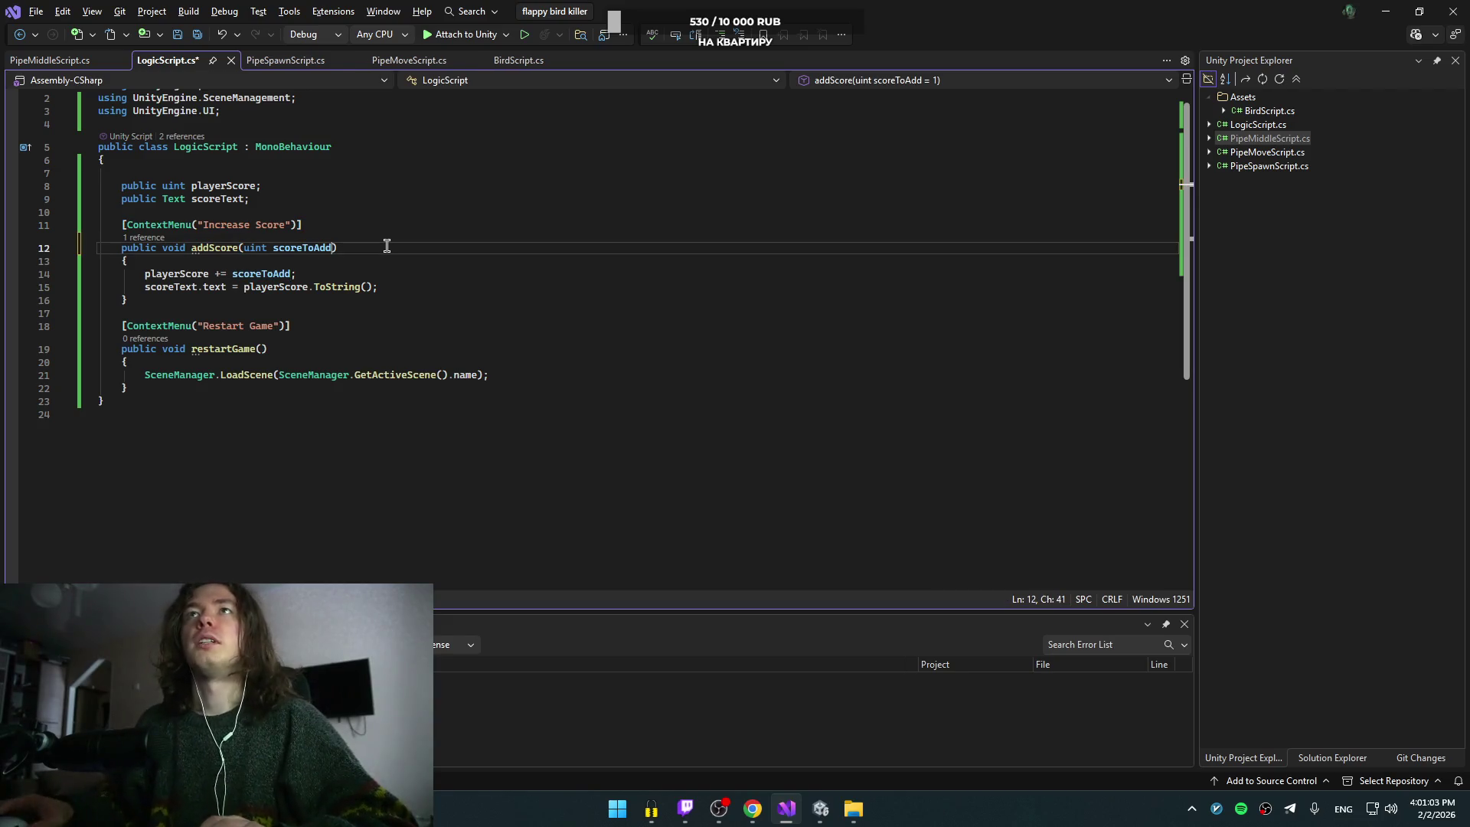
Step: Pass 1 to the addScore call in PipeMiddleScript and save
left_click(75, 57)
left_click(312, 417)
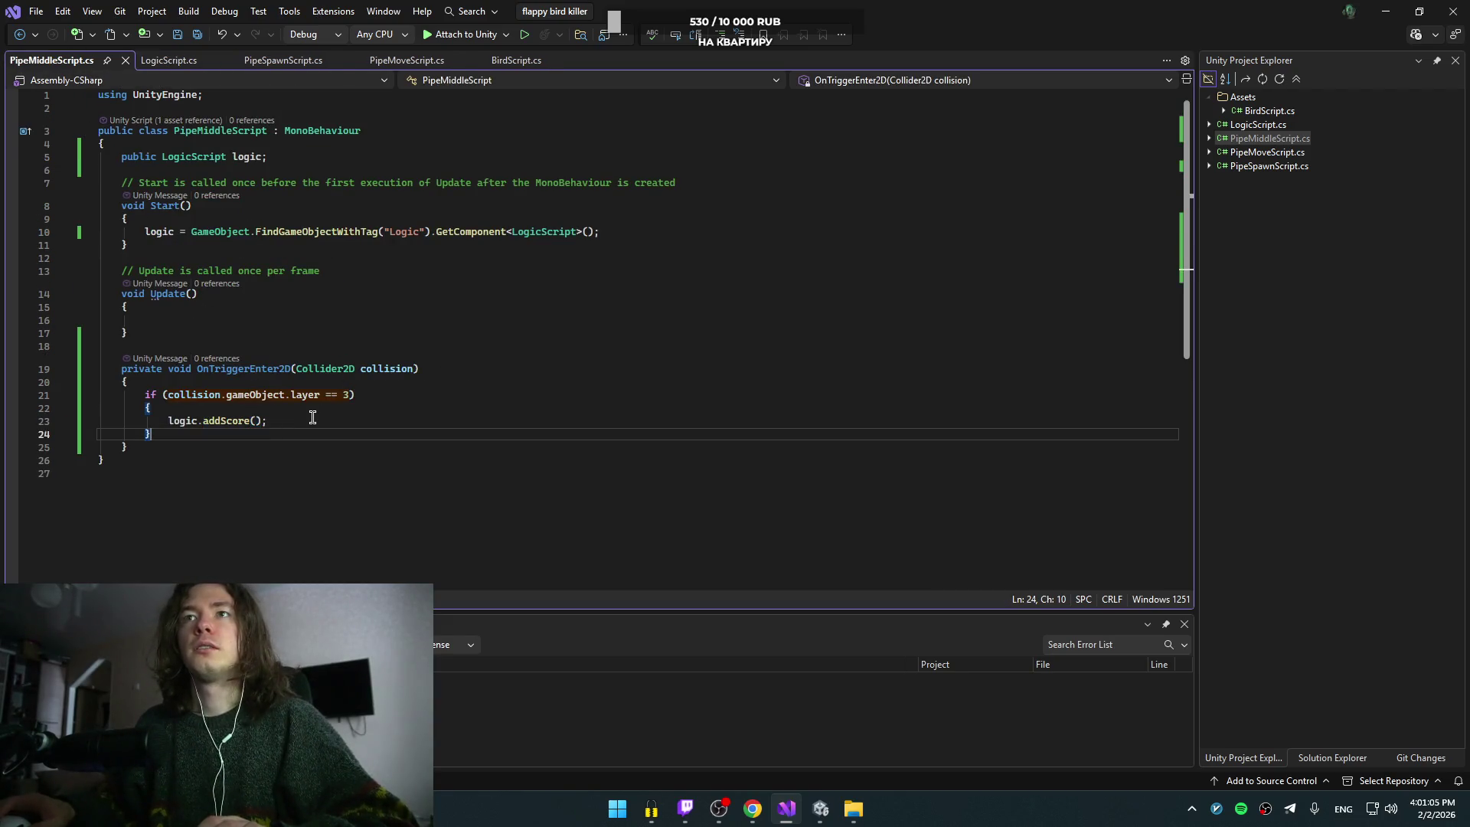
key("Left")
key("Left")
type("1")
key("ctrl+s")
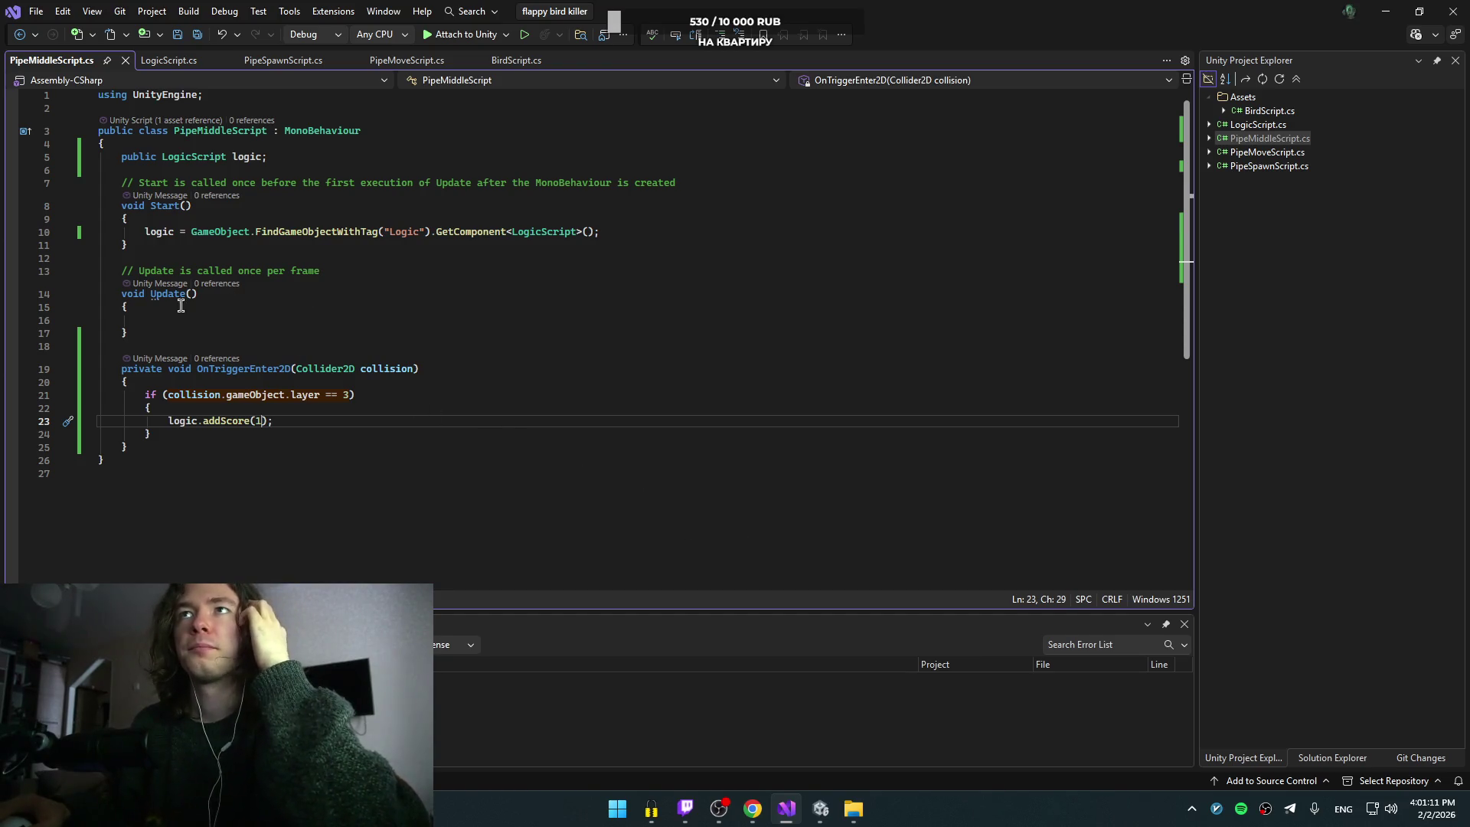
Step: Delete PipeMiddleScript's empty Update method, save again, and resume the YouTube tutorial
left_click_drag(160, 328, 186, 254)
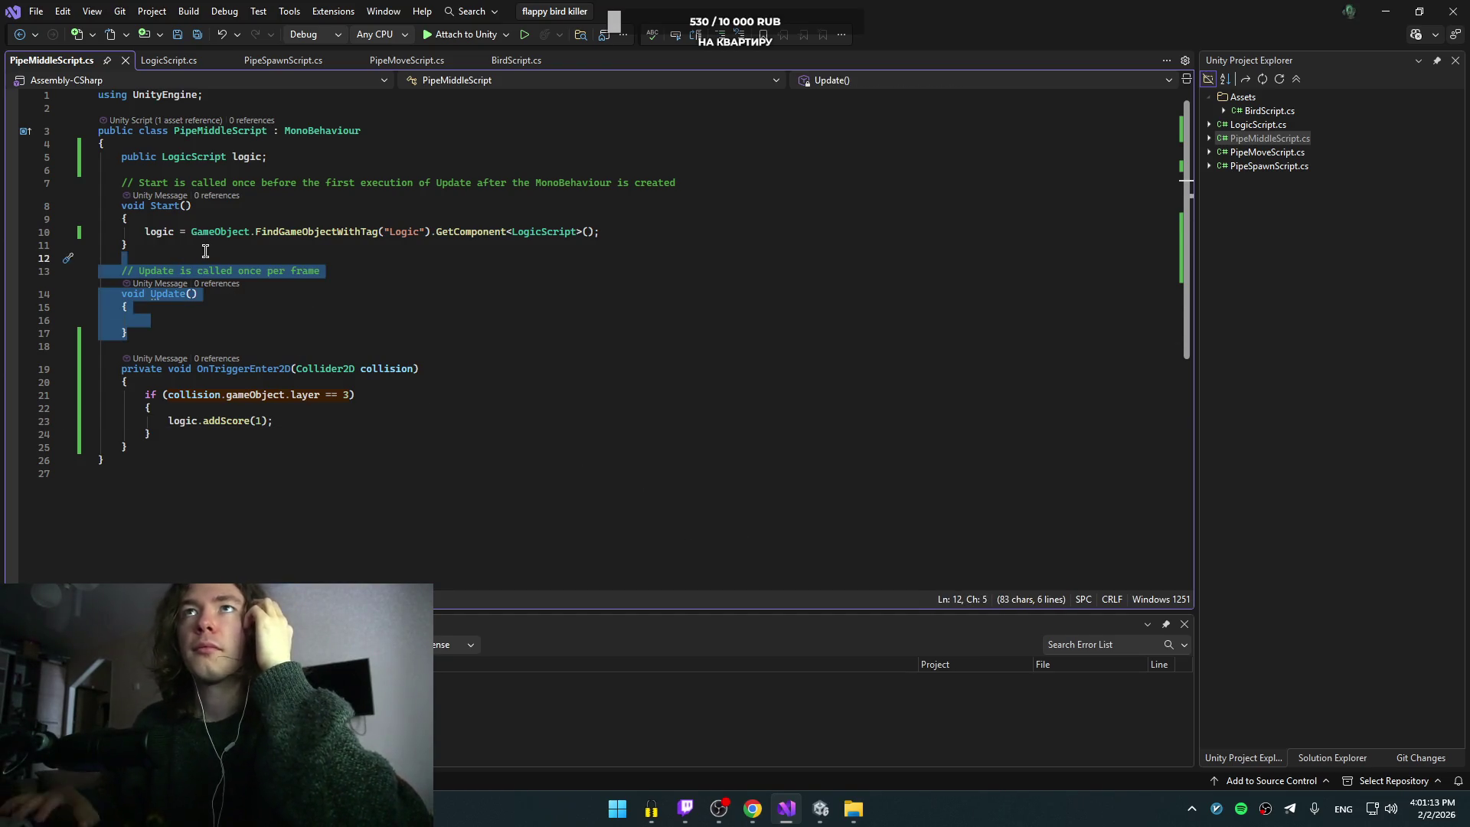
key("Delete")
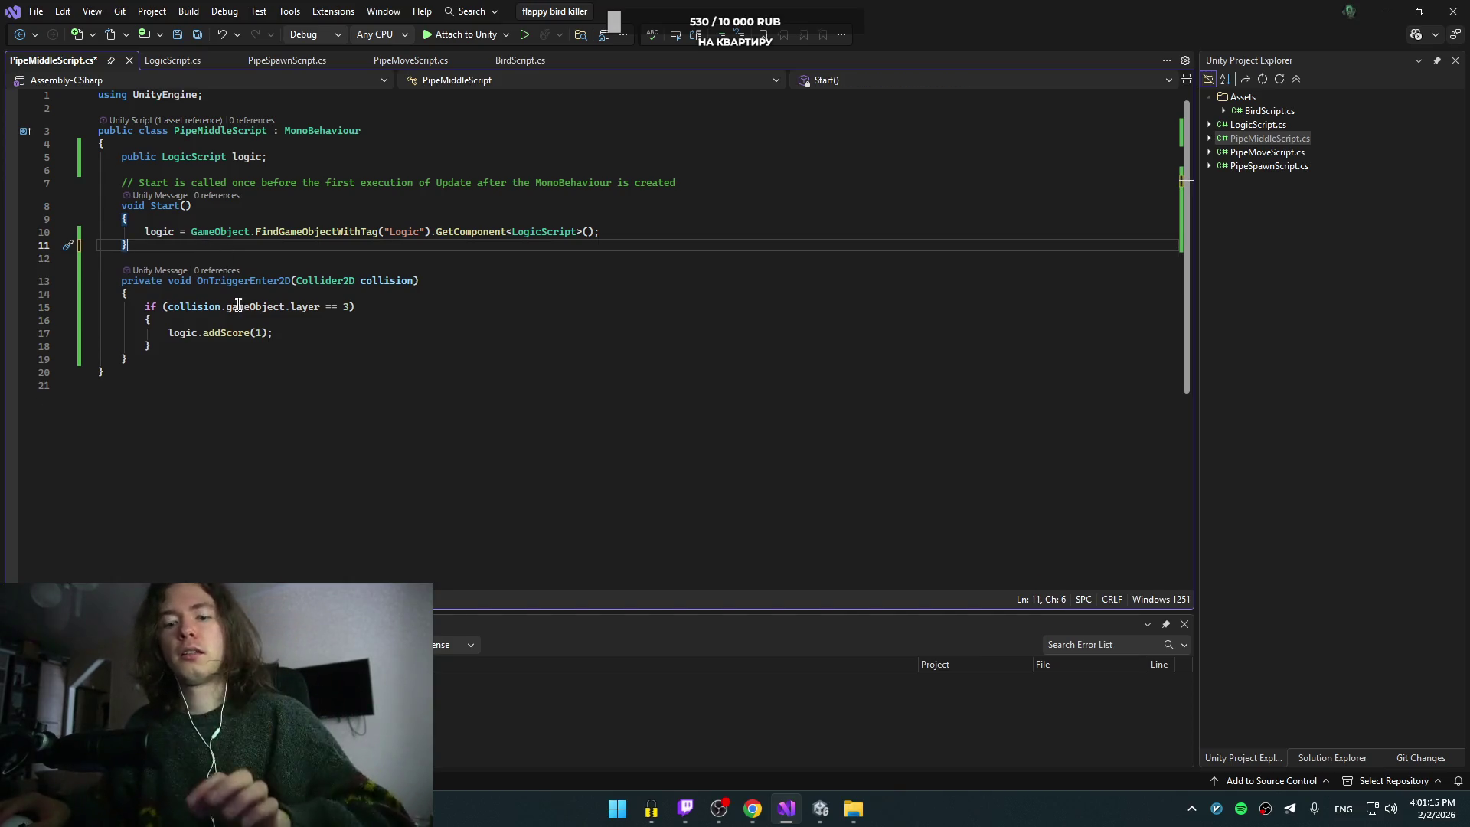
key("ctrl+s")
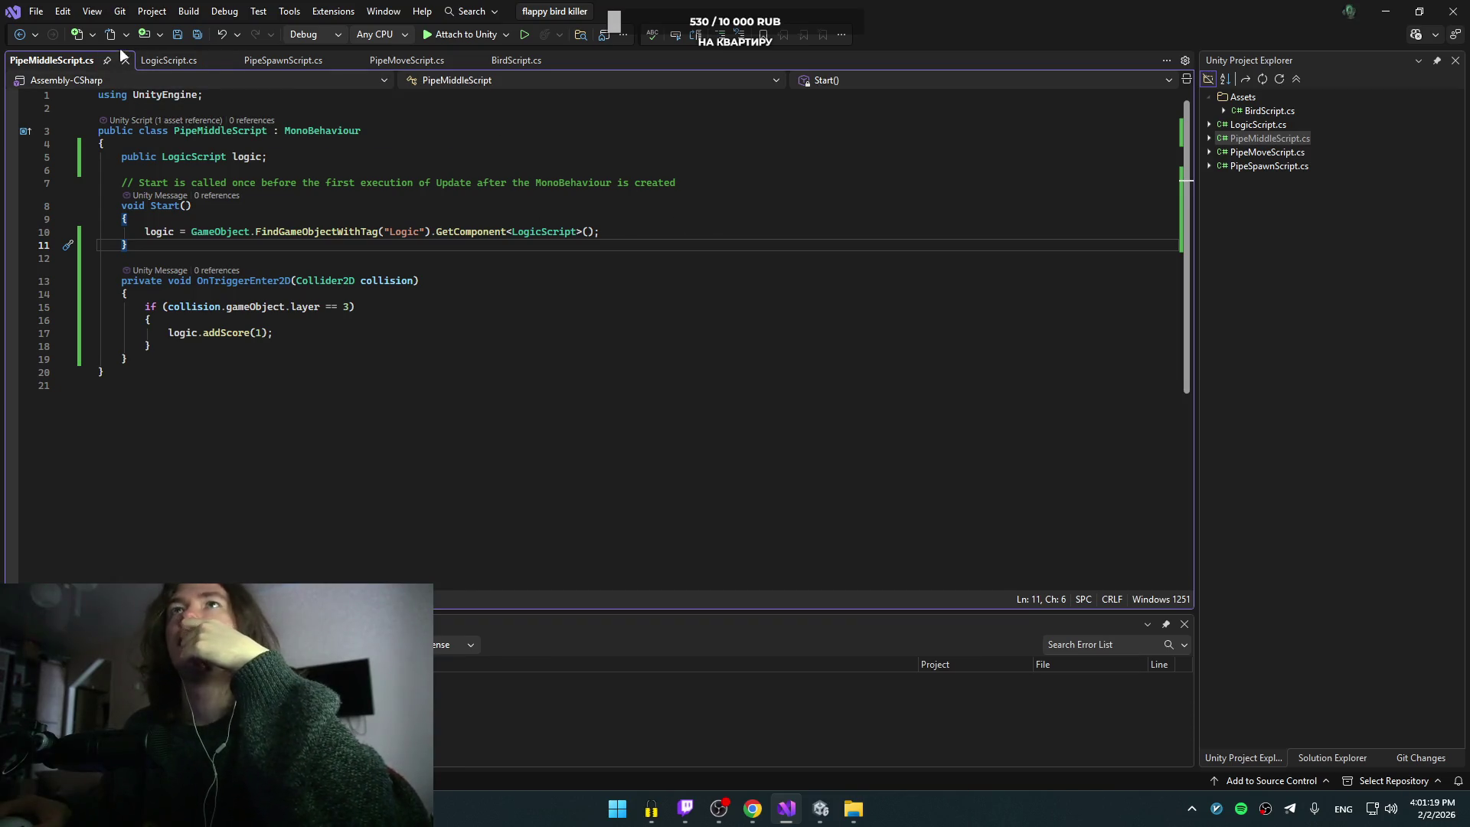
left_click(157, 61)
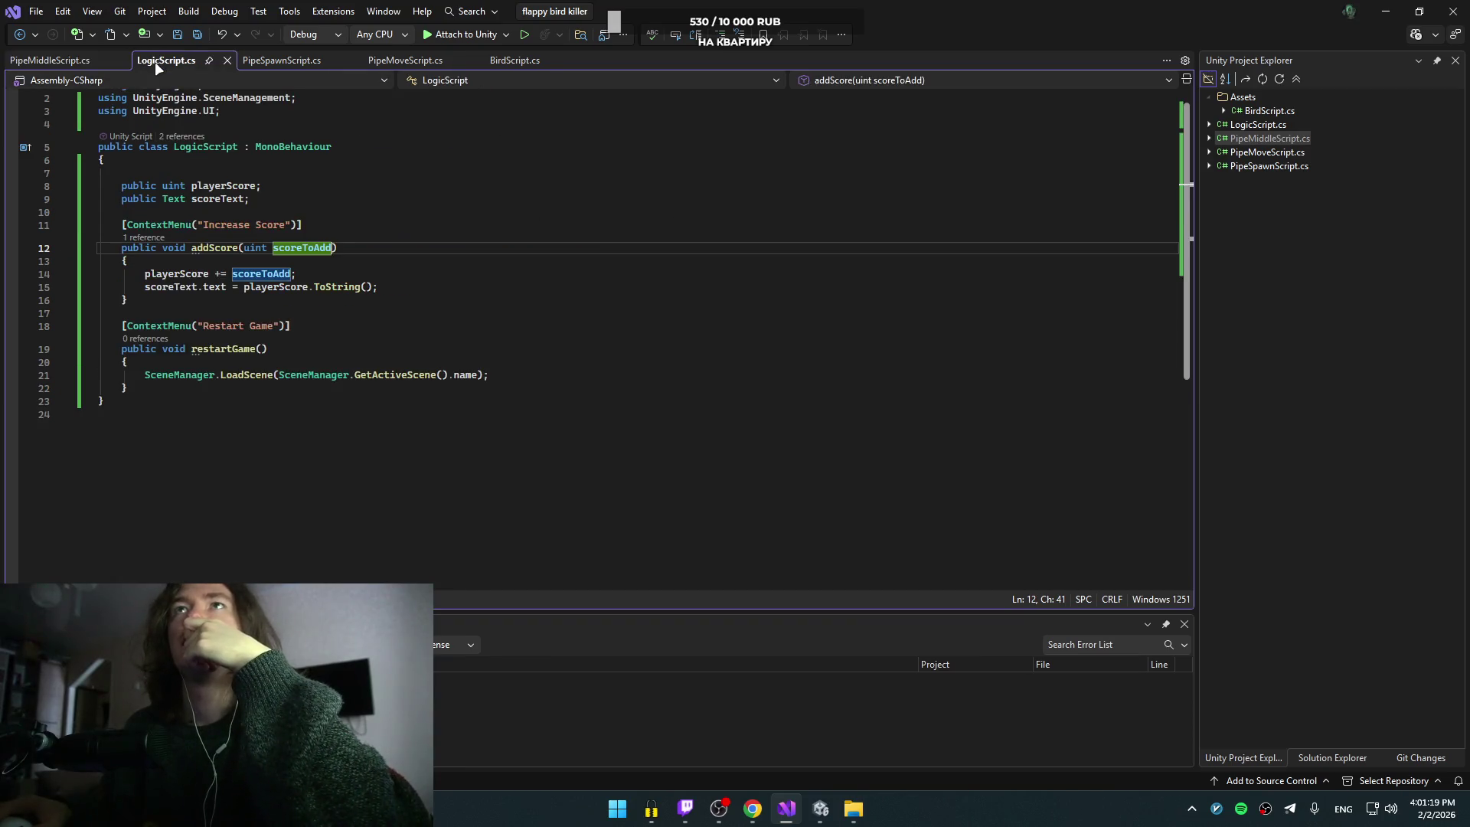
left_click(283, 63)
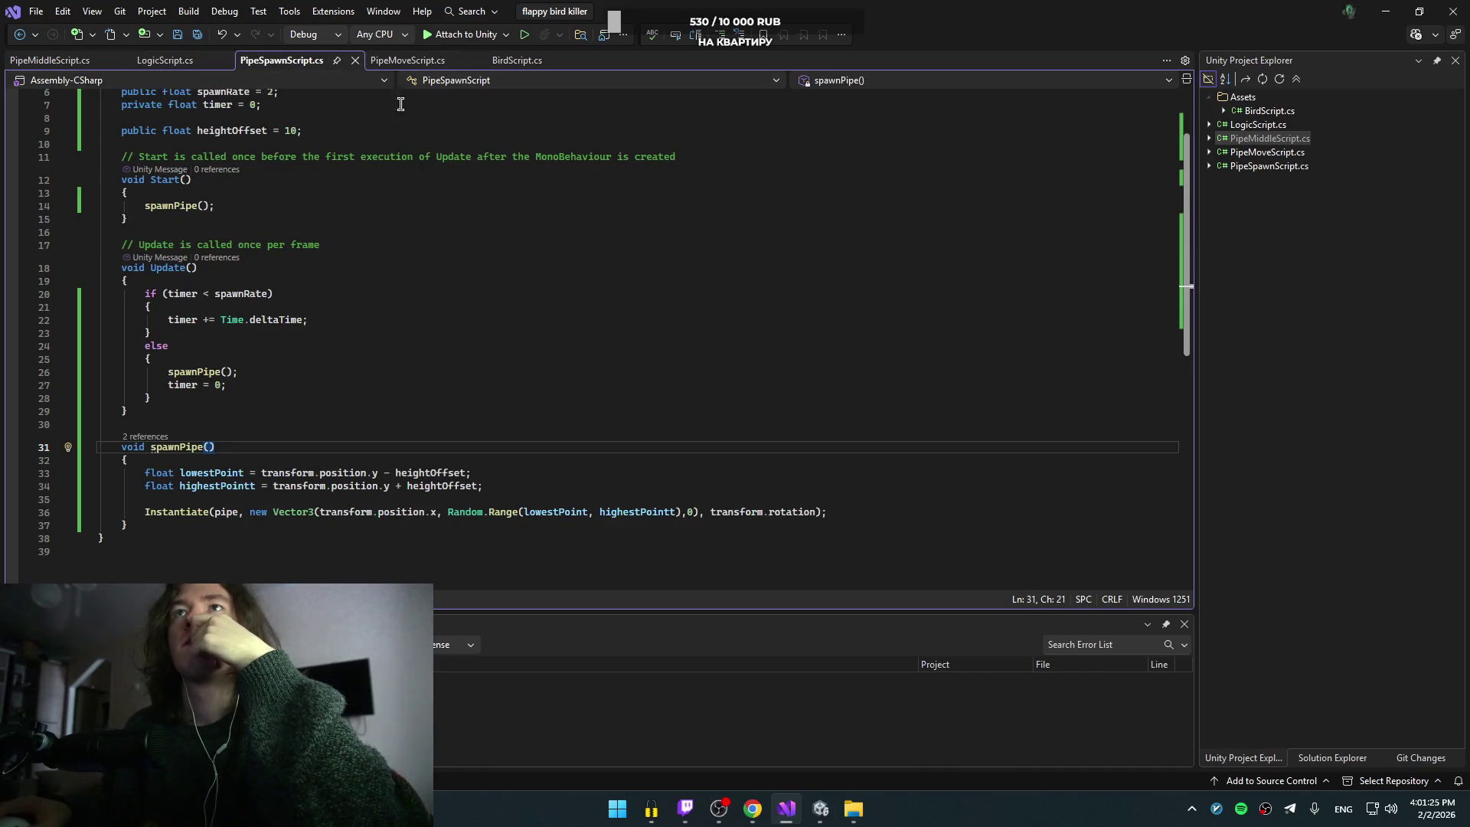
left_click(753, 813)
left_click(525, 389)
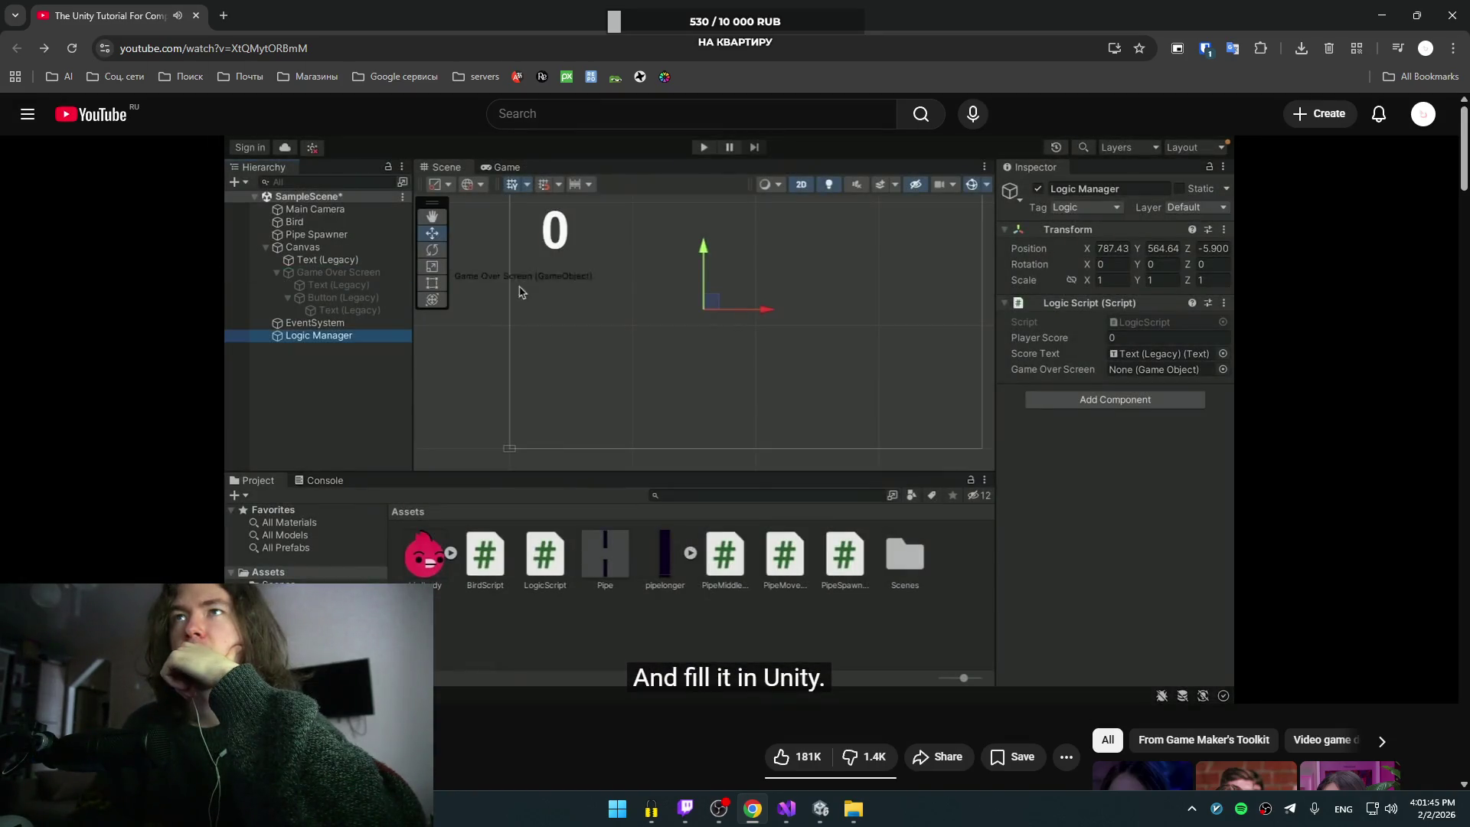
left_click(717, 375)
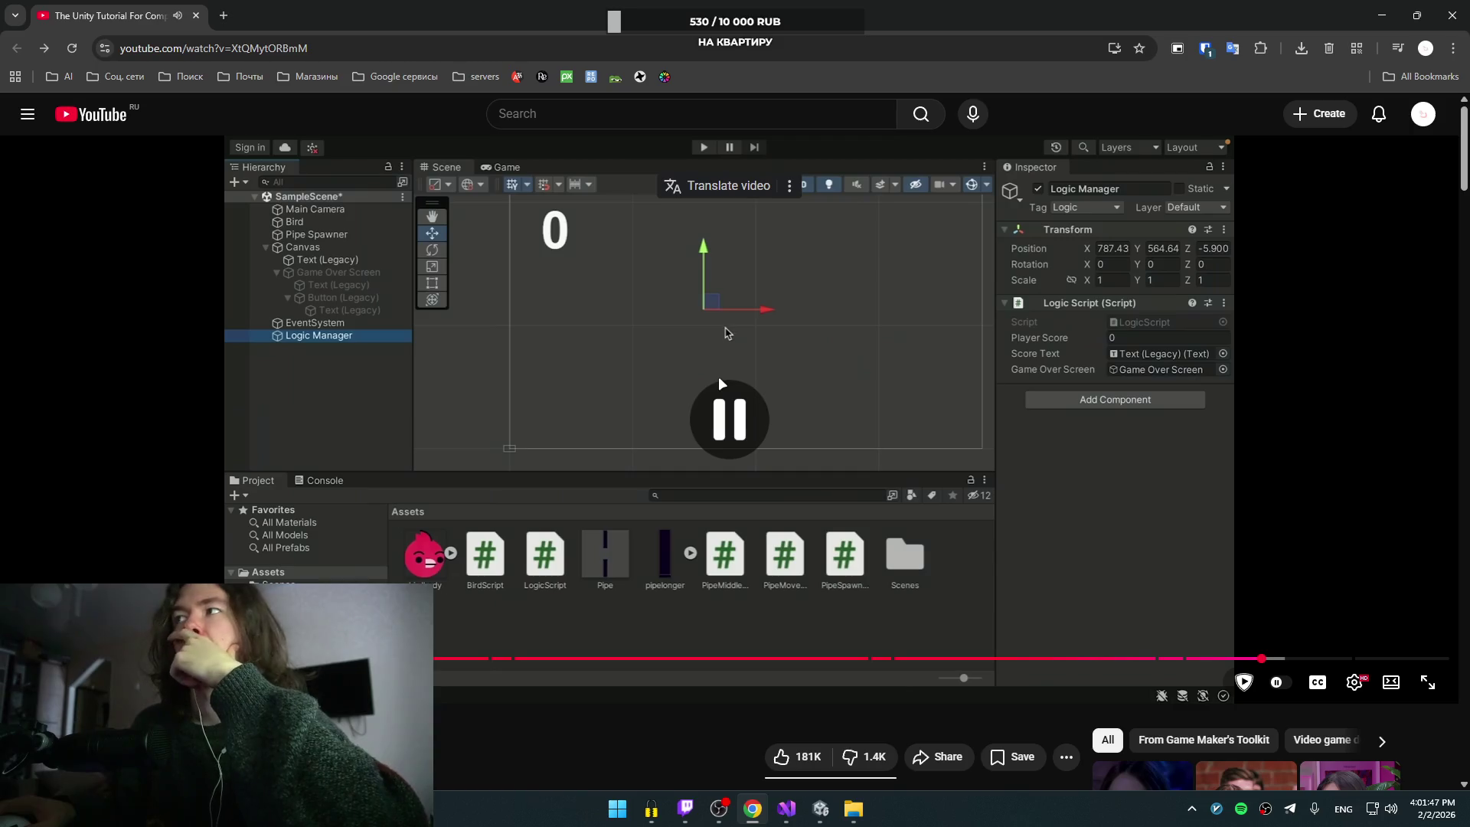
left_click(786, 809)
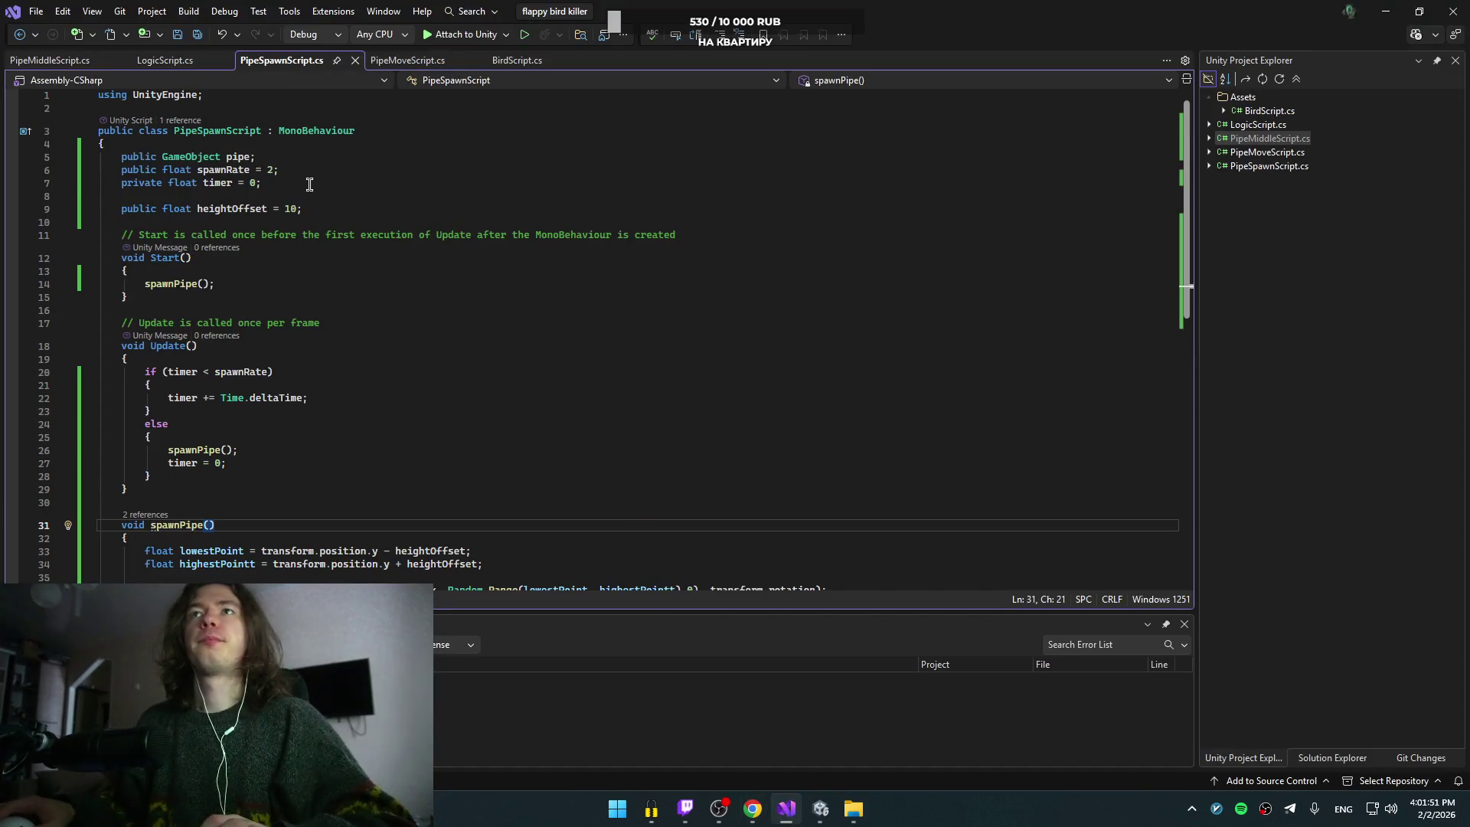
Step: Close PipeSpawnScript, PipeMoveScript, BirdScript and PipeMiddleScript, leaving only LogicScript open
left_click(355, 60)
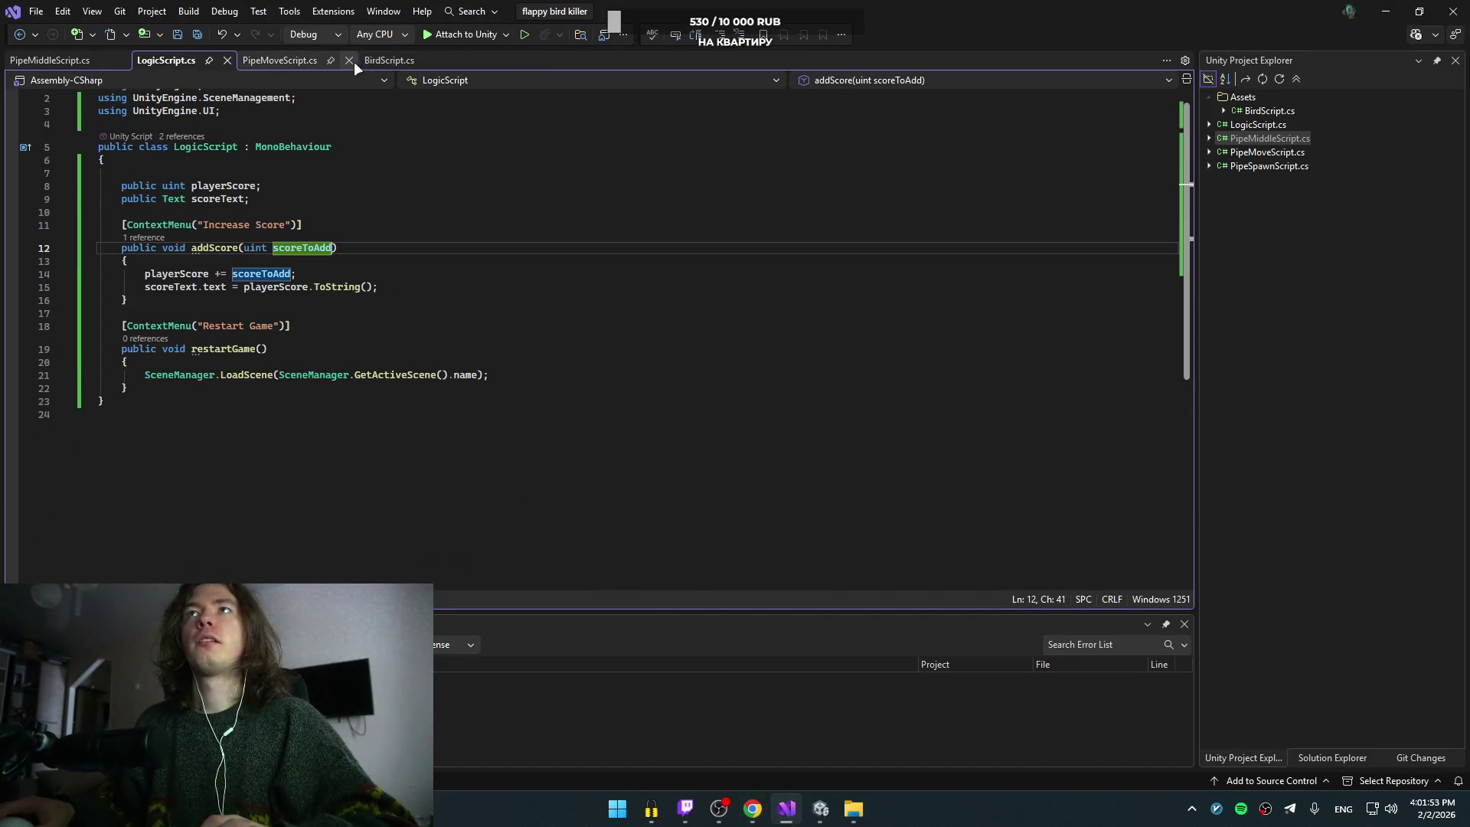
left_click(348, 60)
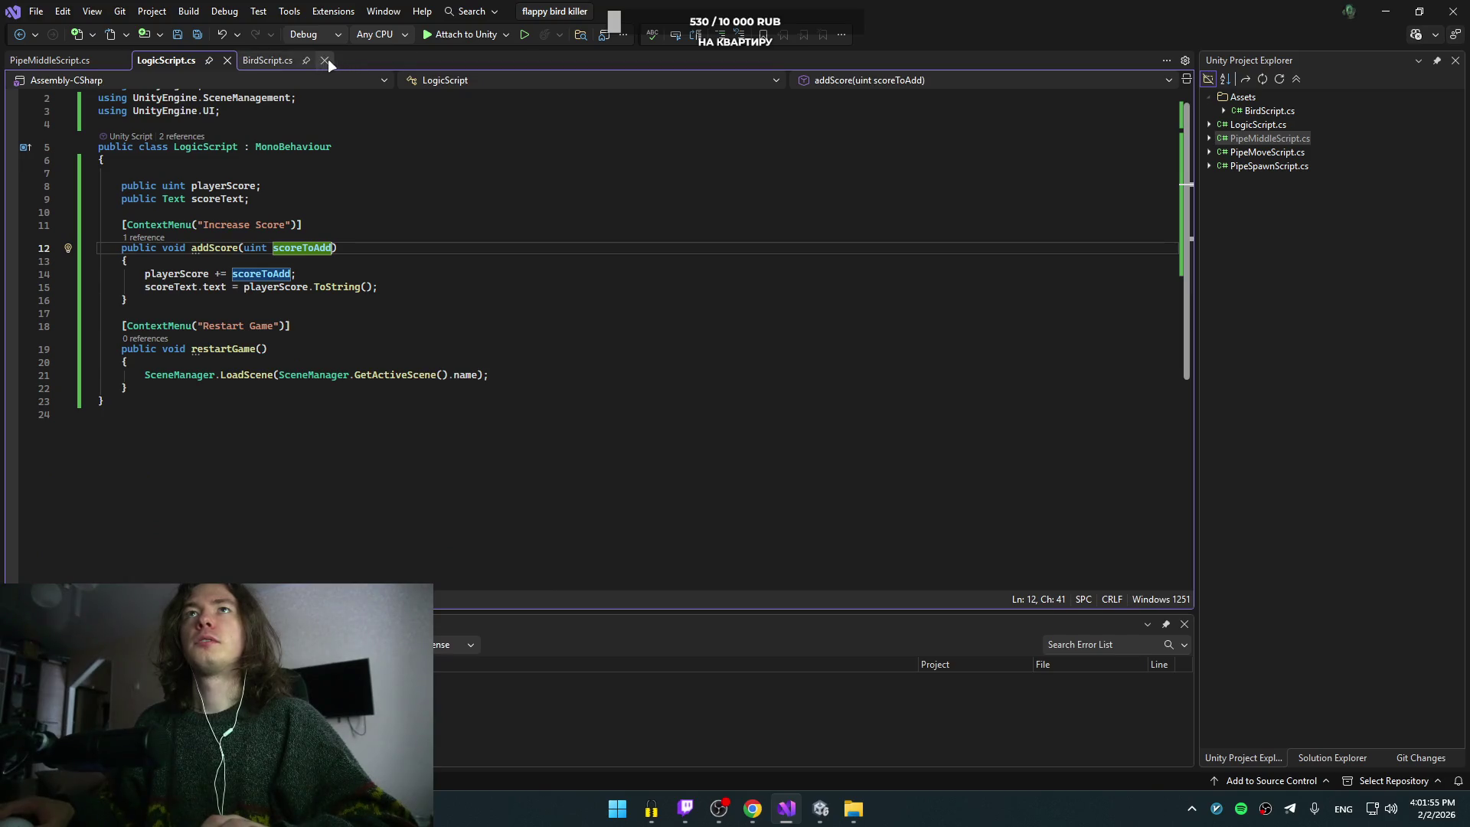
left_click(326, 60)
left_click(121, 61)
Step: Start a public GameObject field on the empty line above playerScore
left_click(315, 212)
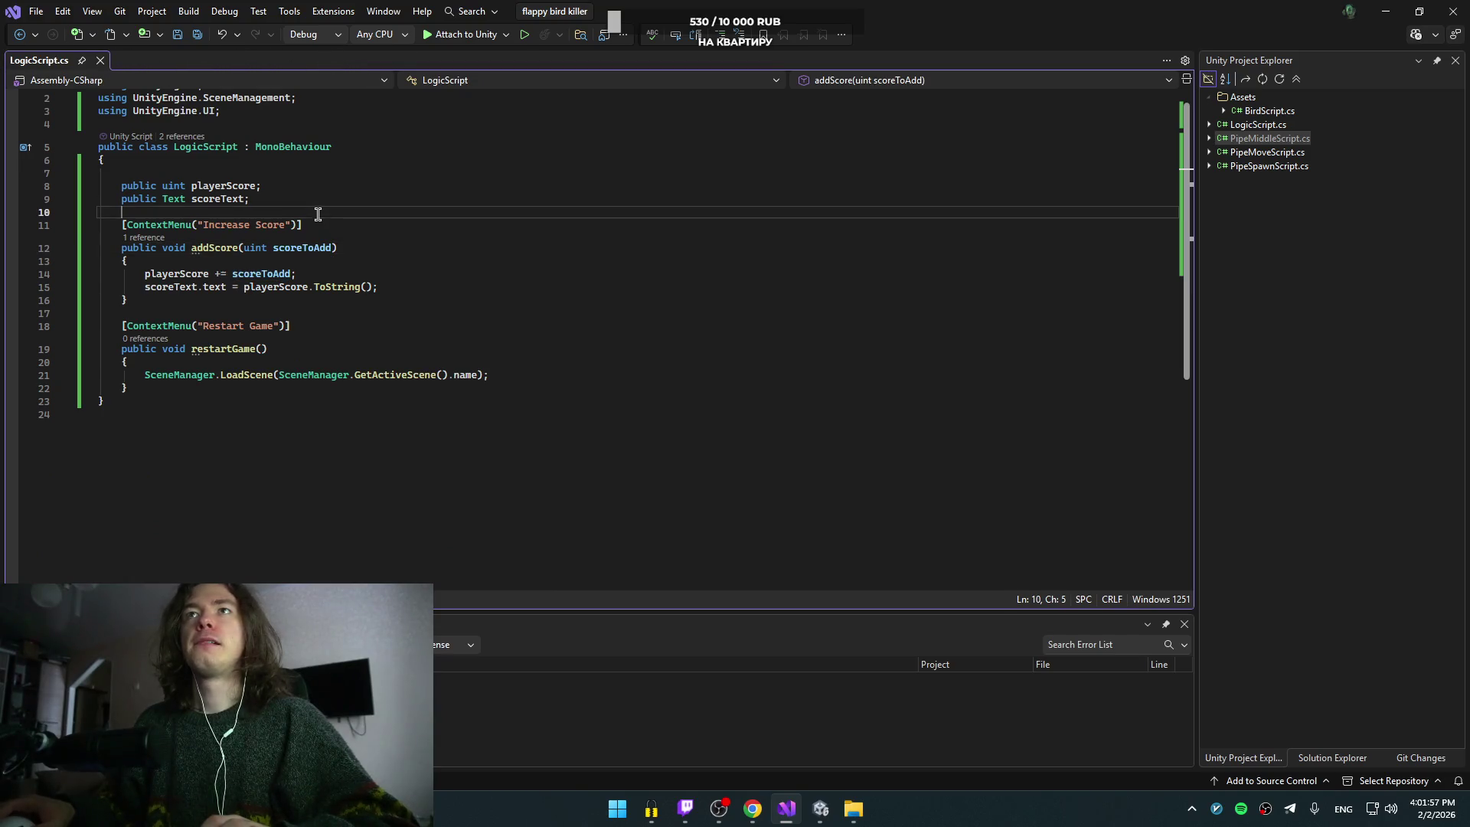
key("Up")
key("Up")
key("Up")
type("p")
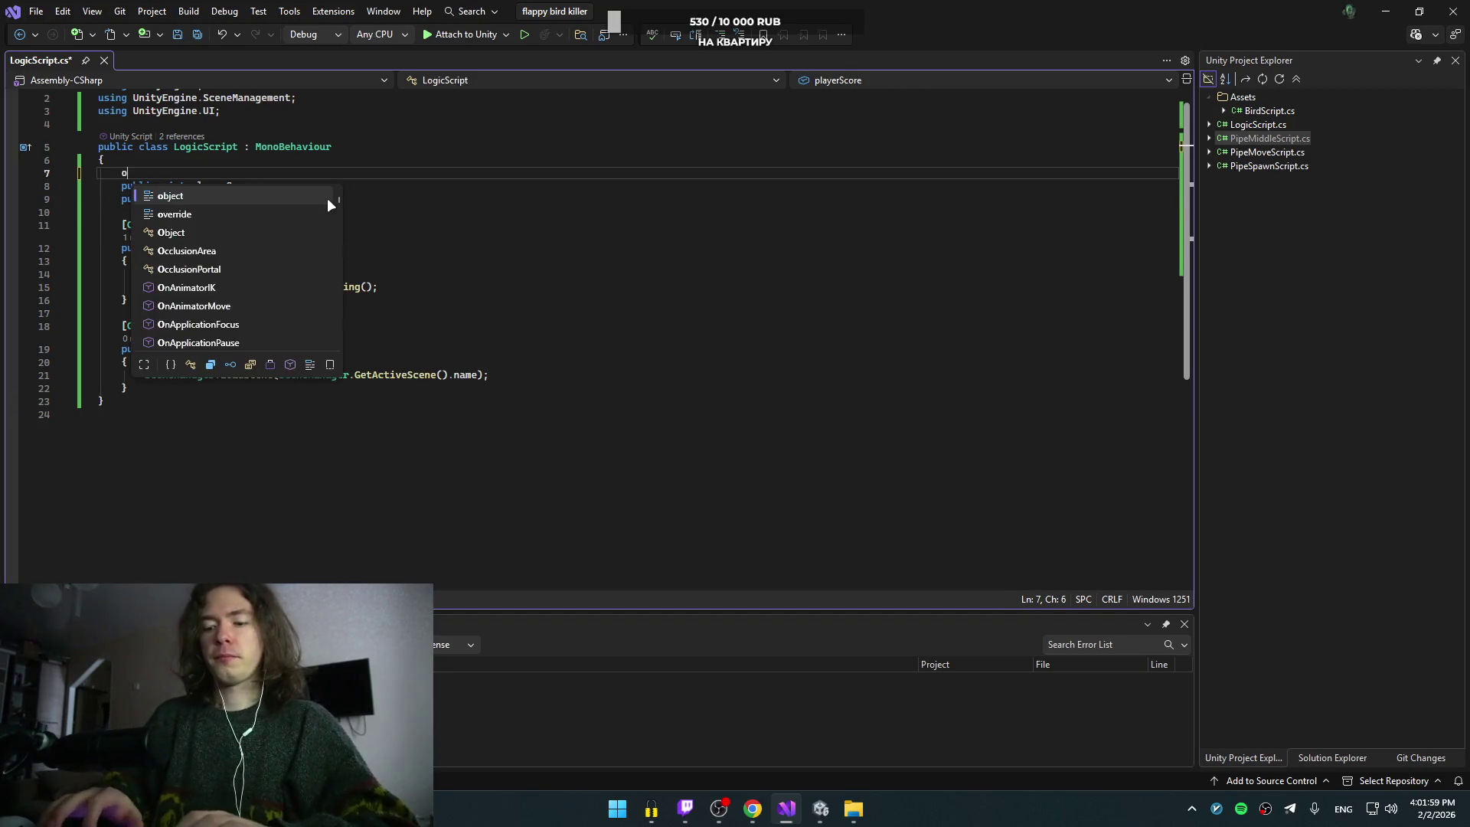
type("ublic Game")
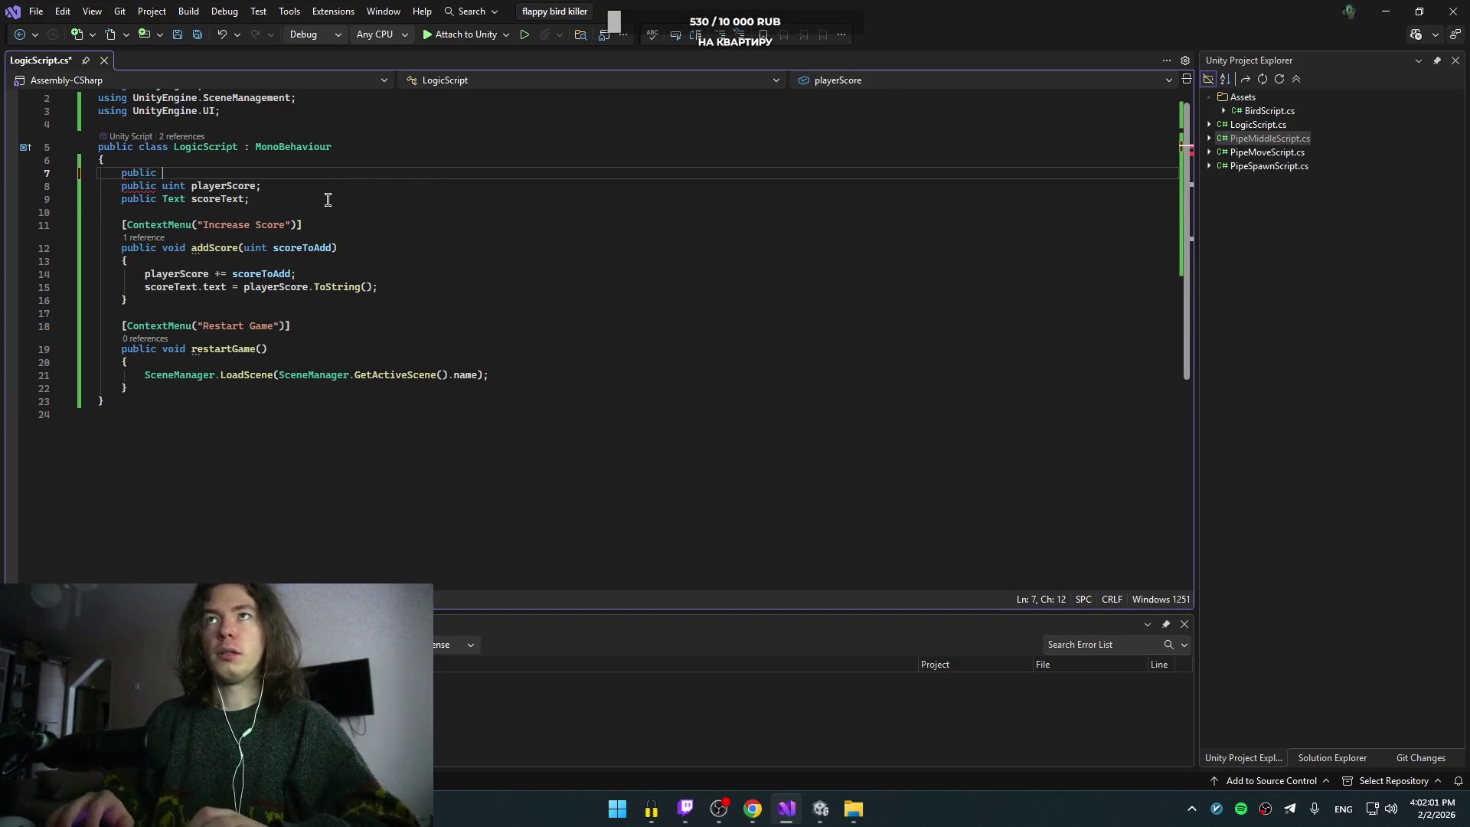
key("Tab")
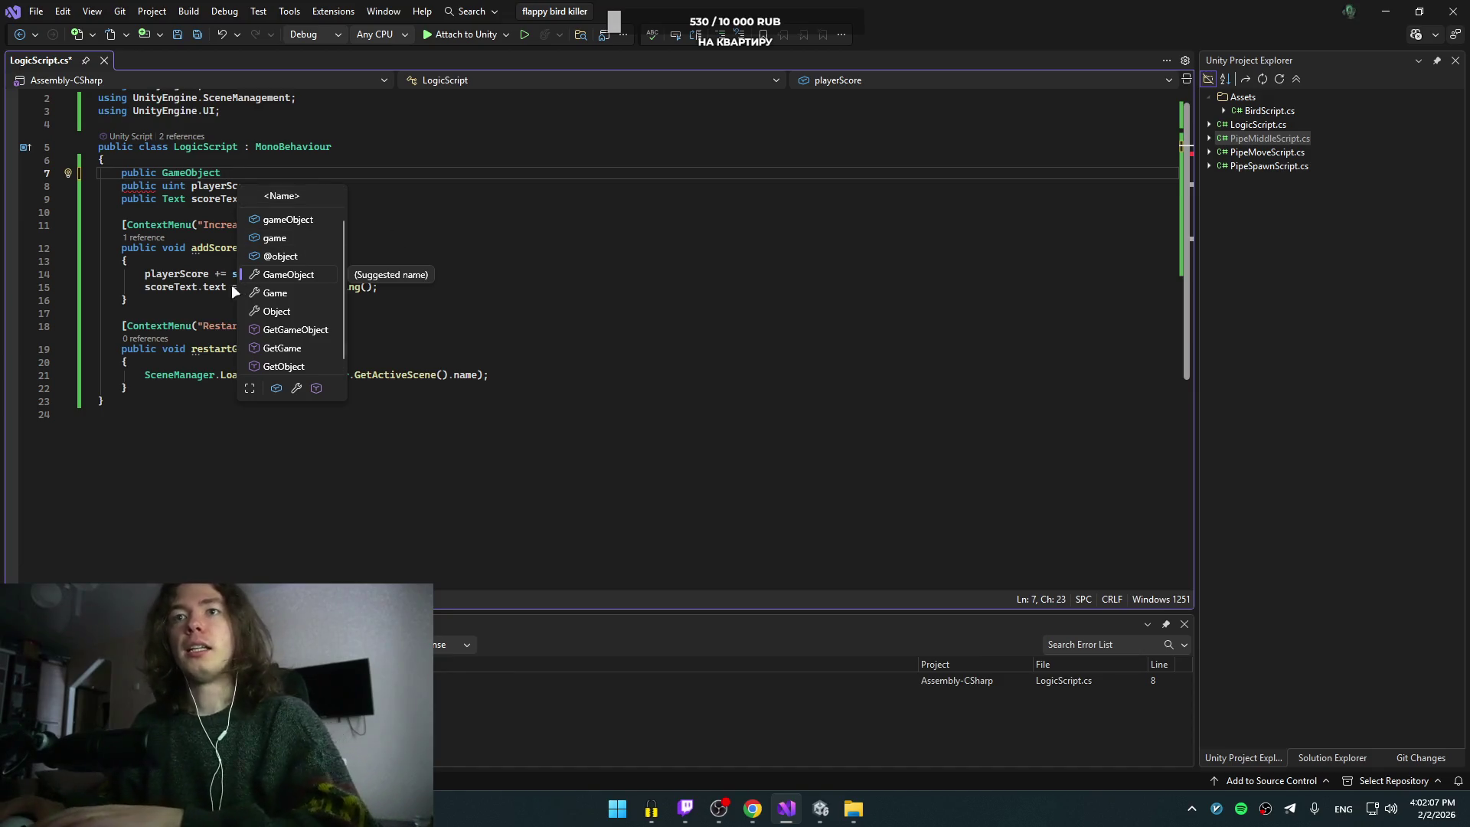
Step: Change the playerScore and addScore types from uint to int
left_click(190, 247)
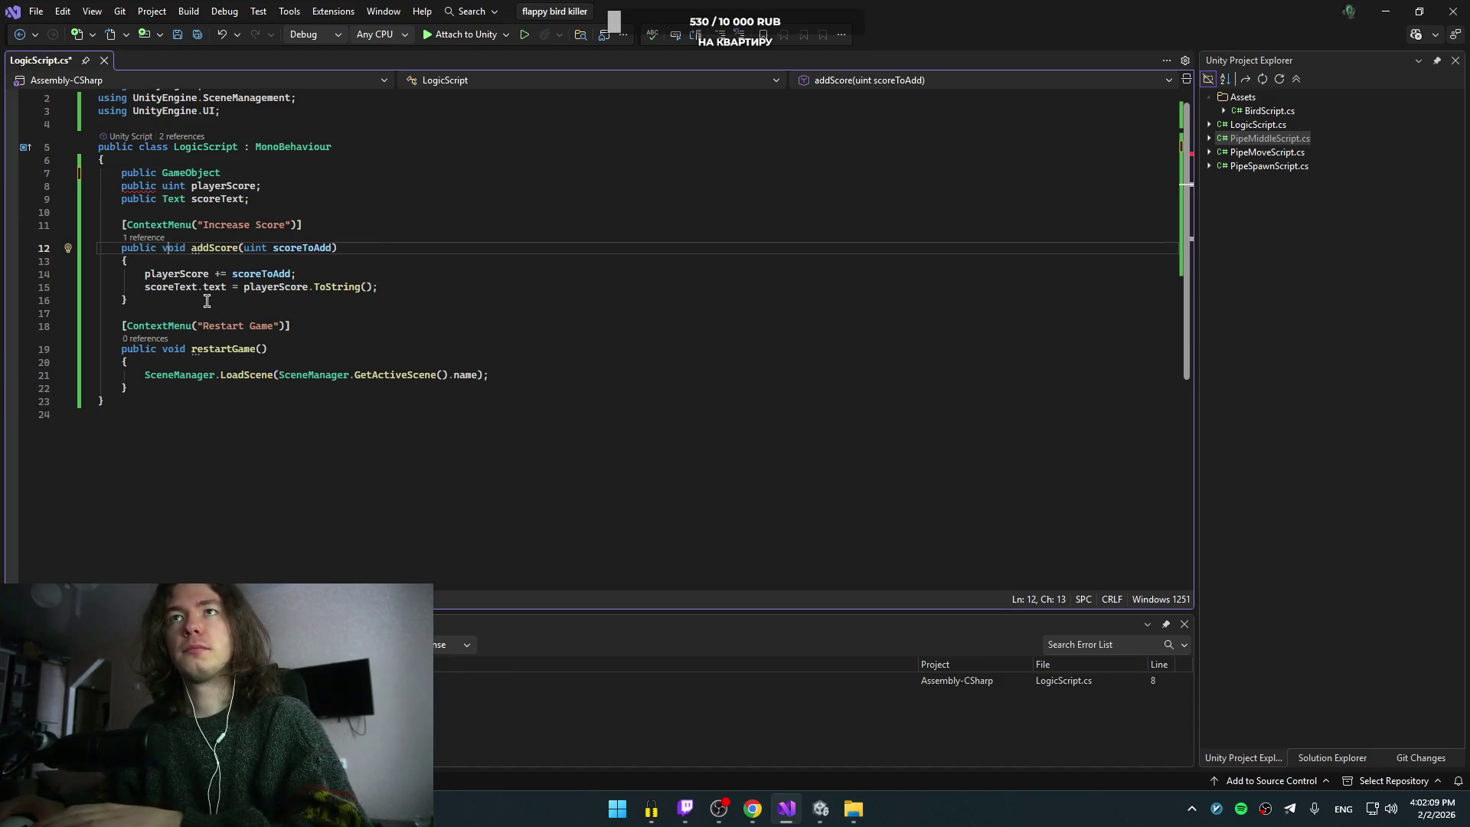
left_click(169, 185)
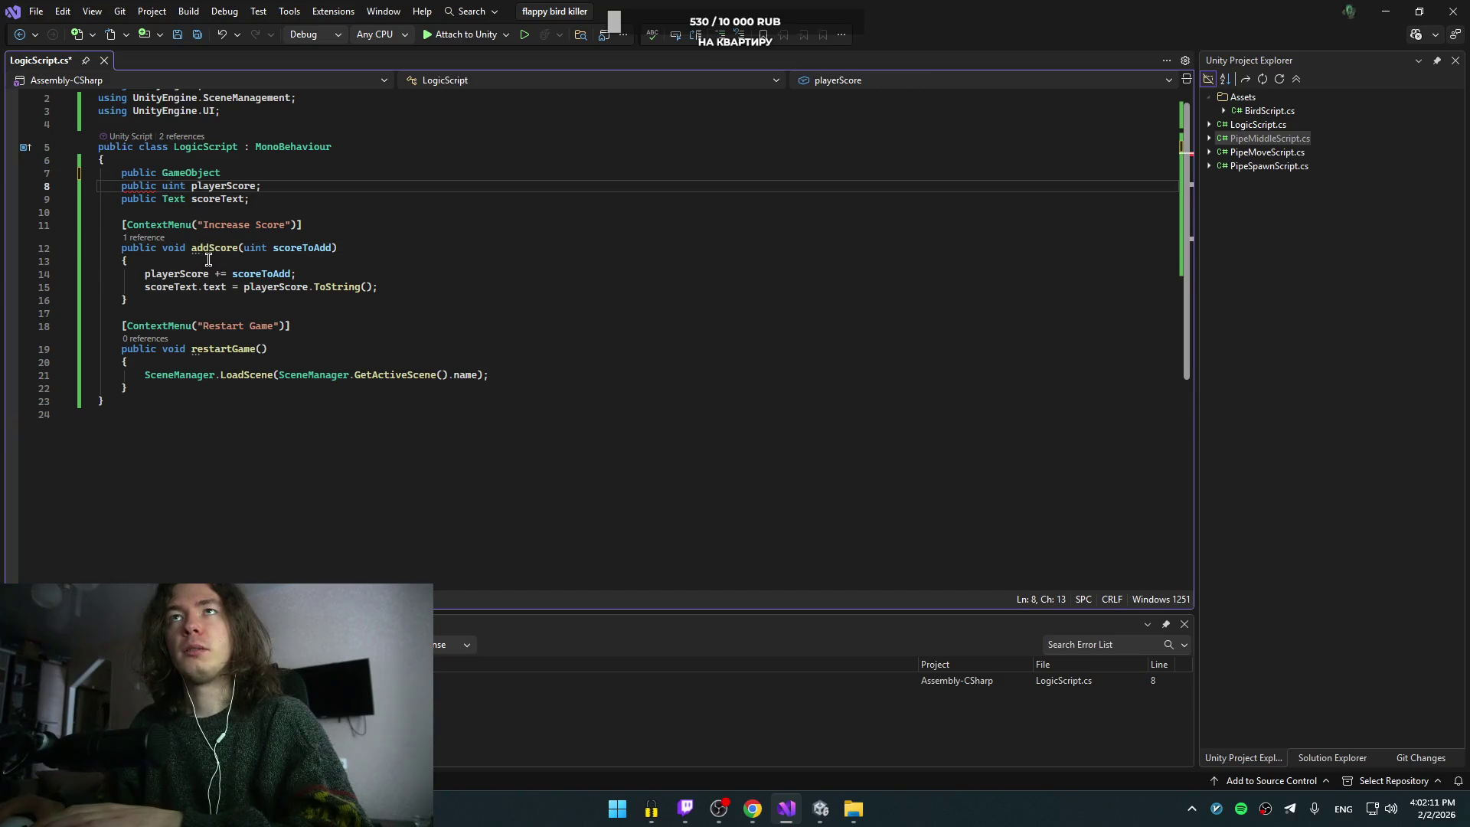
key("BackSpace")
left_click(253, 255)
key("BackSpace")
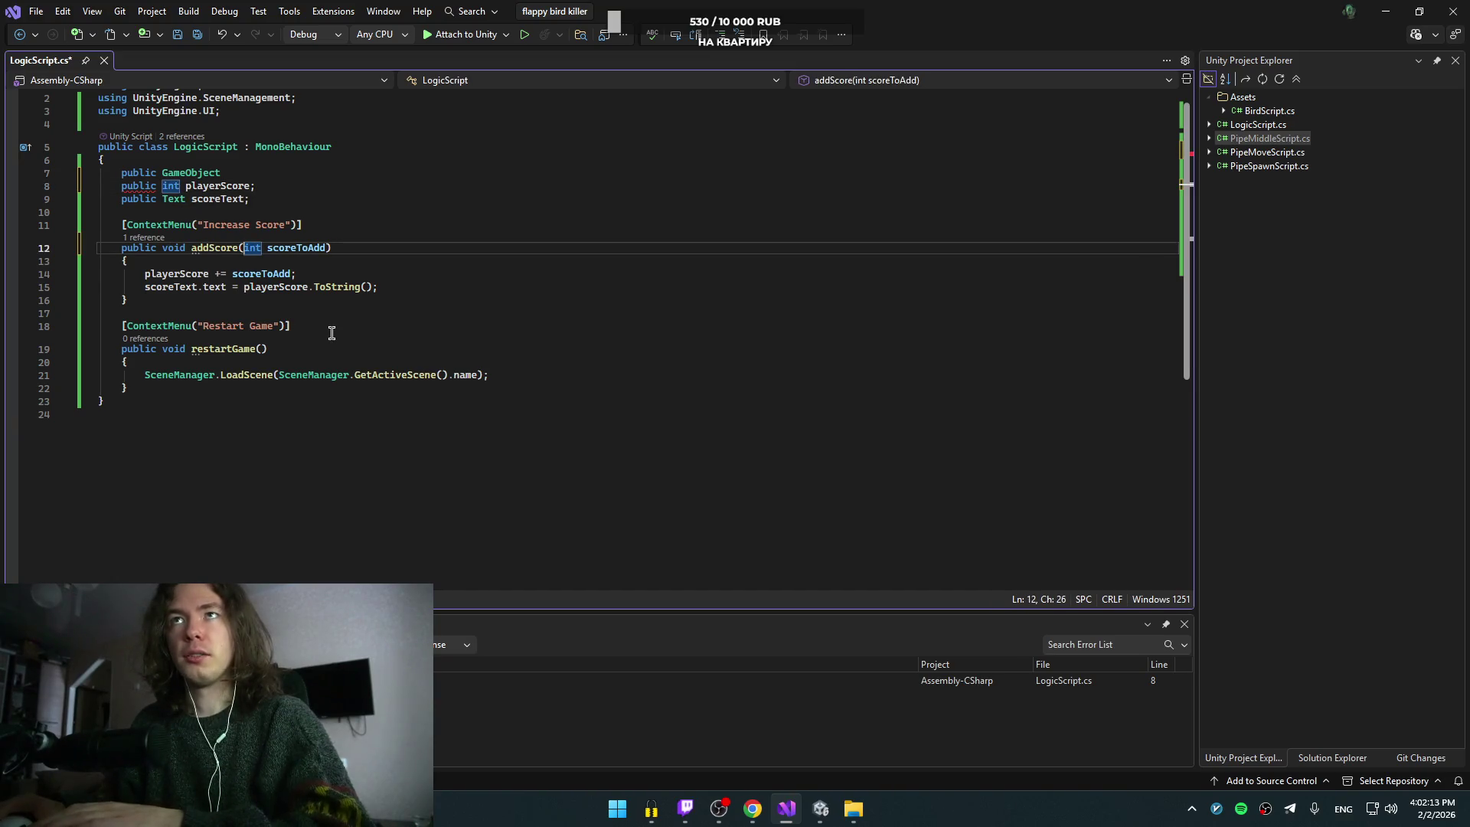
left_click(267, 180)
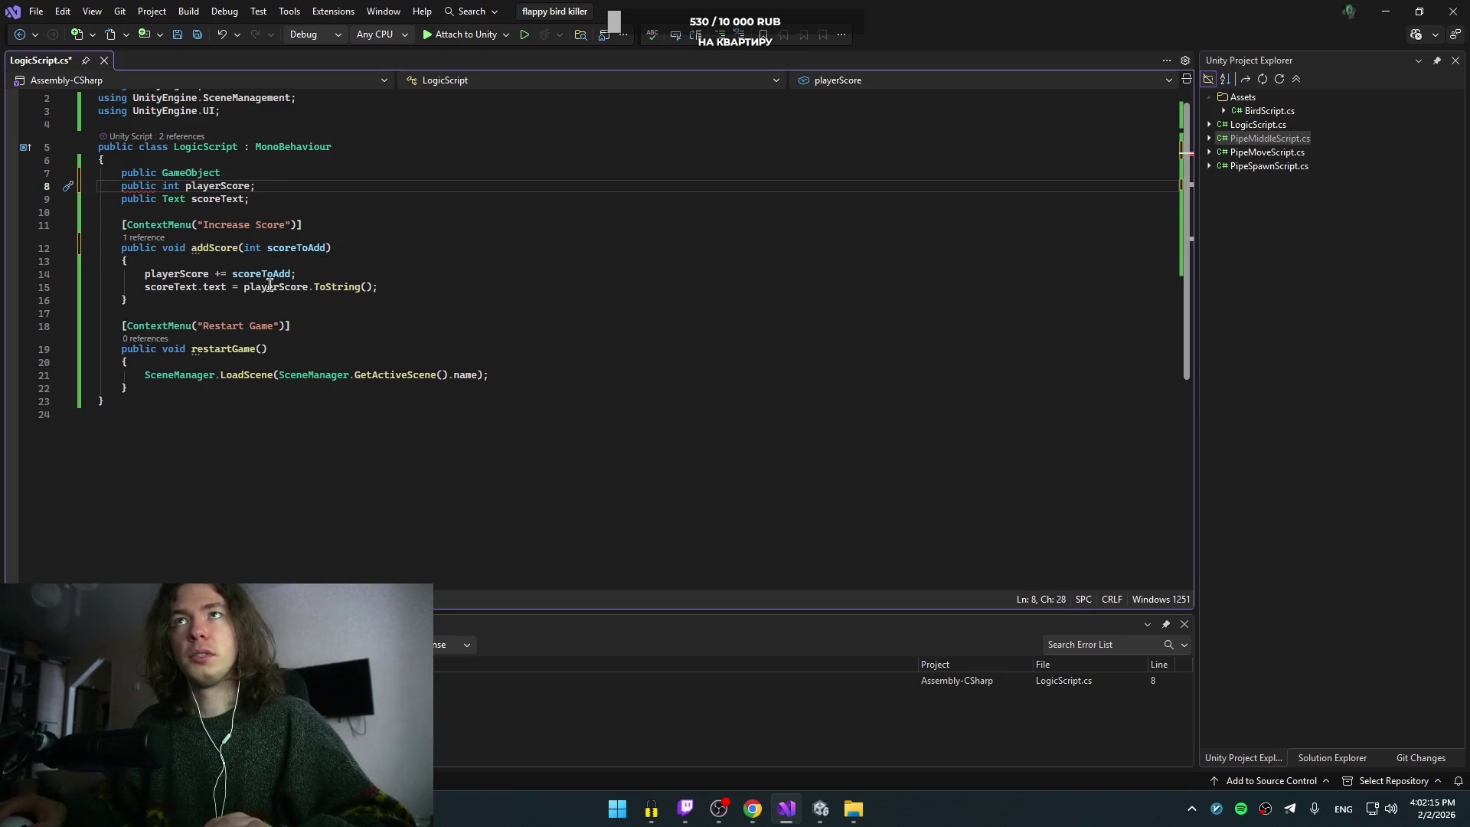
Step: Complete the declaration as 'public GameObject gameEndScreen;'
mouse_move(147, 184)
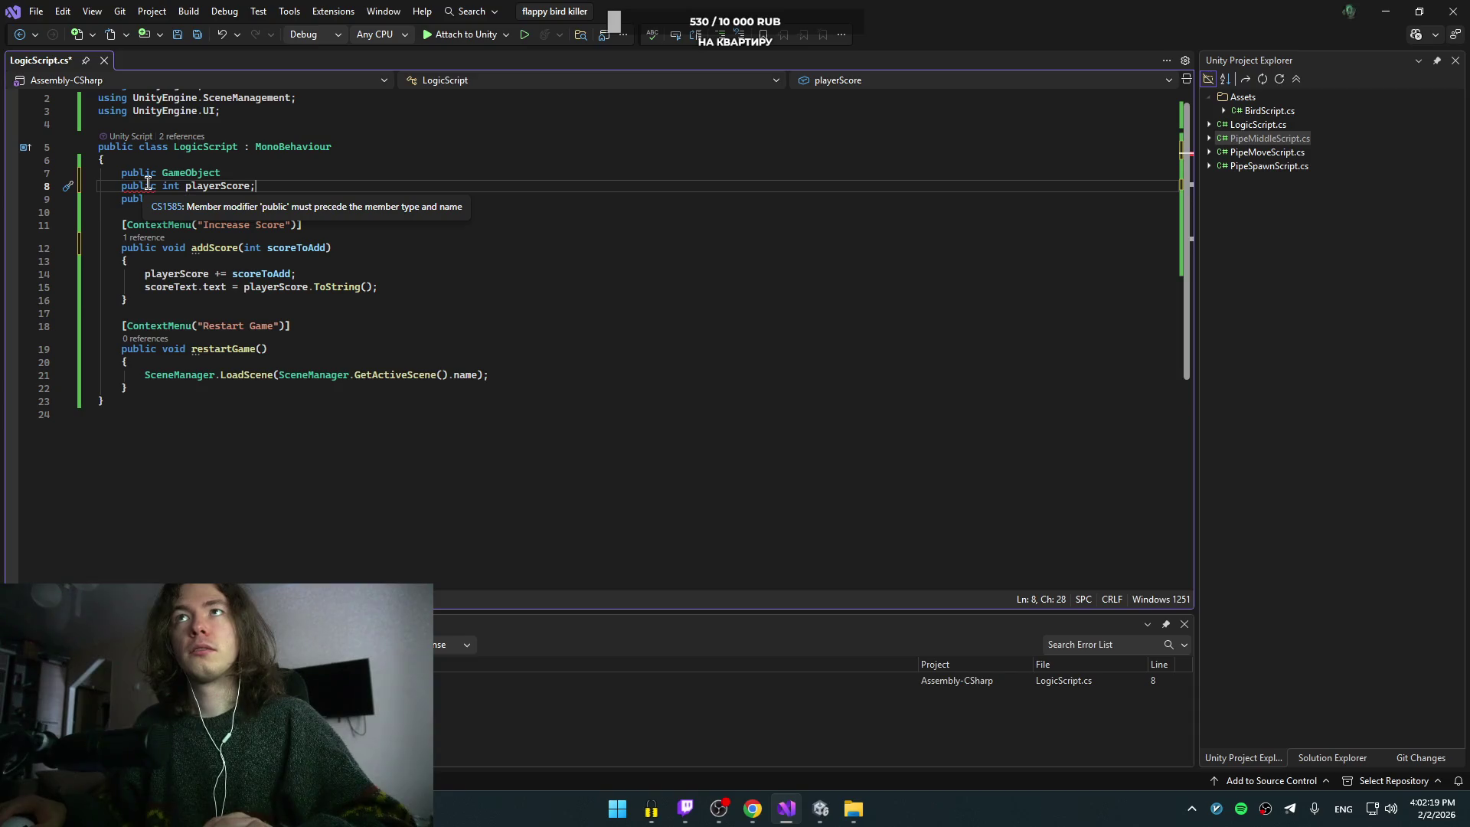
left_click(270, 175)
type(";")
key("Left")
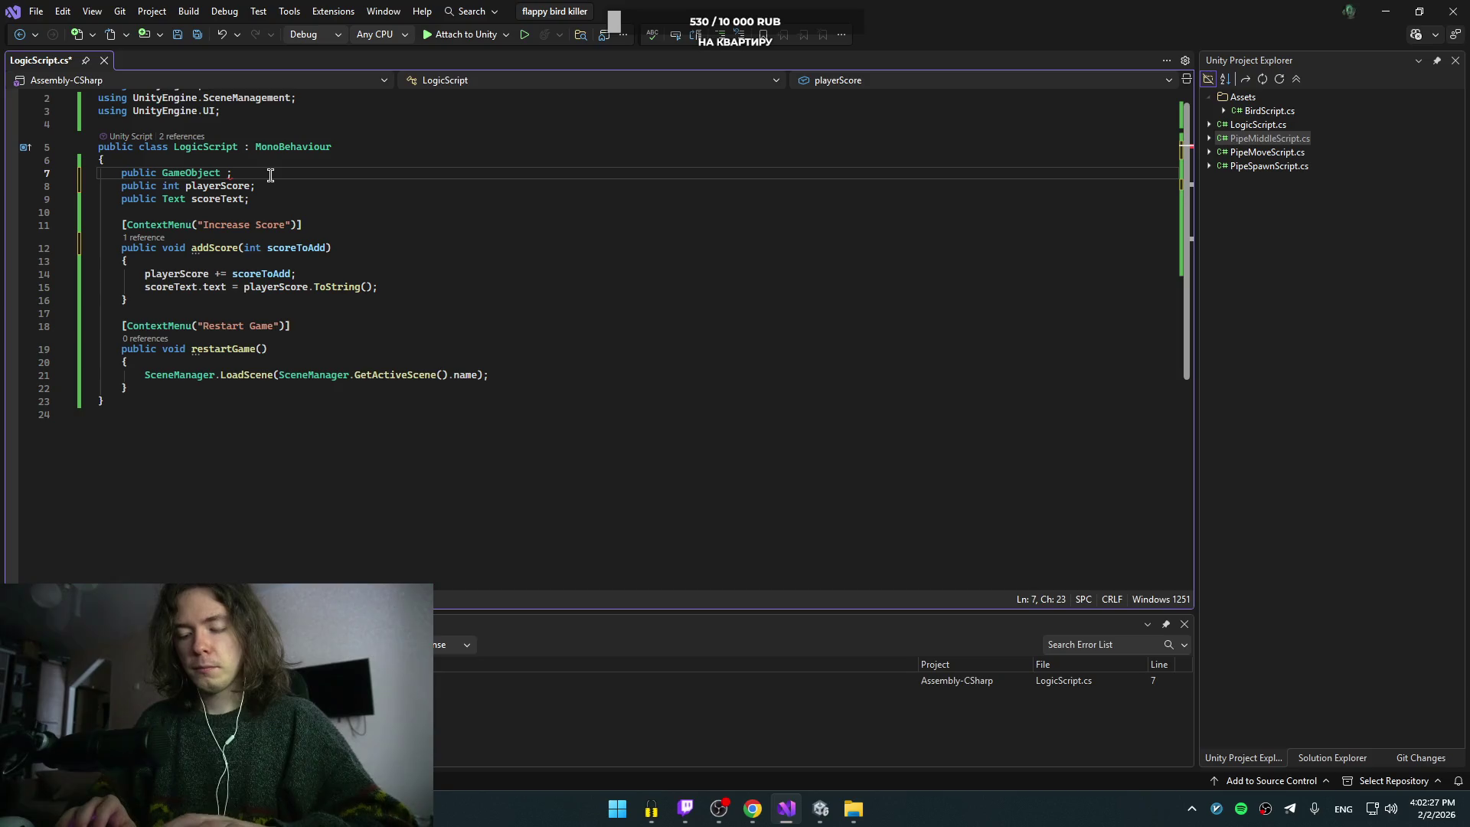
type("gameEndScr")
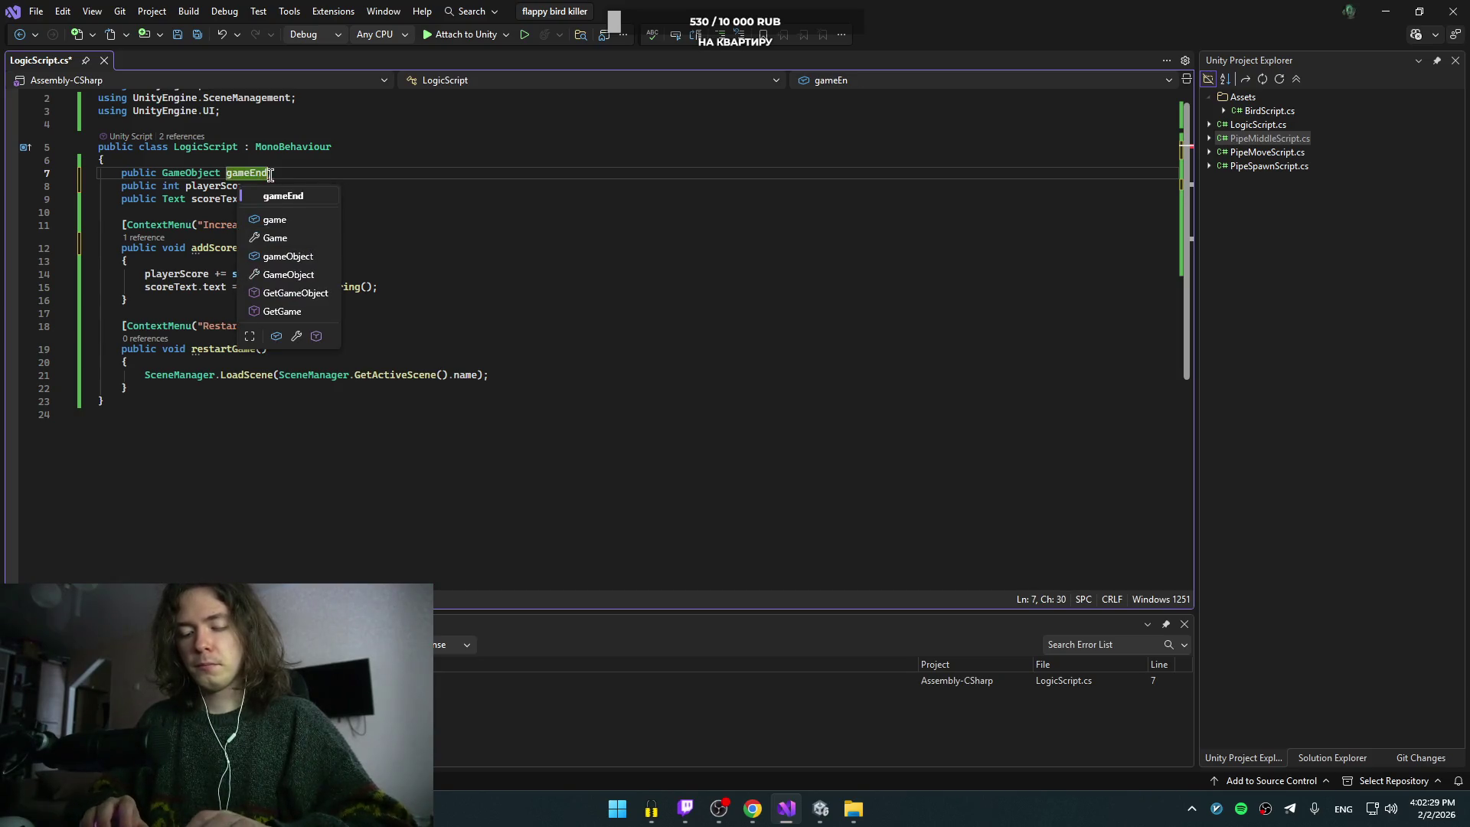
type("een")
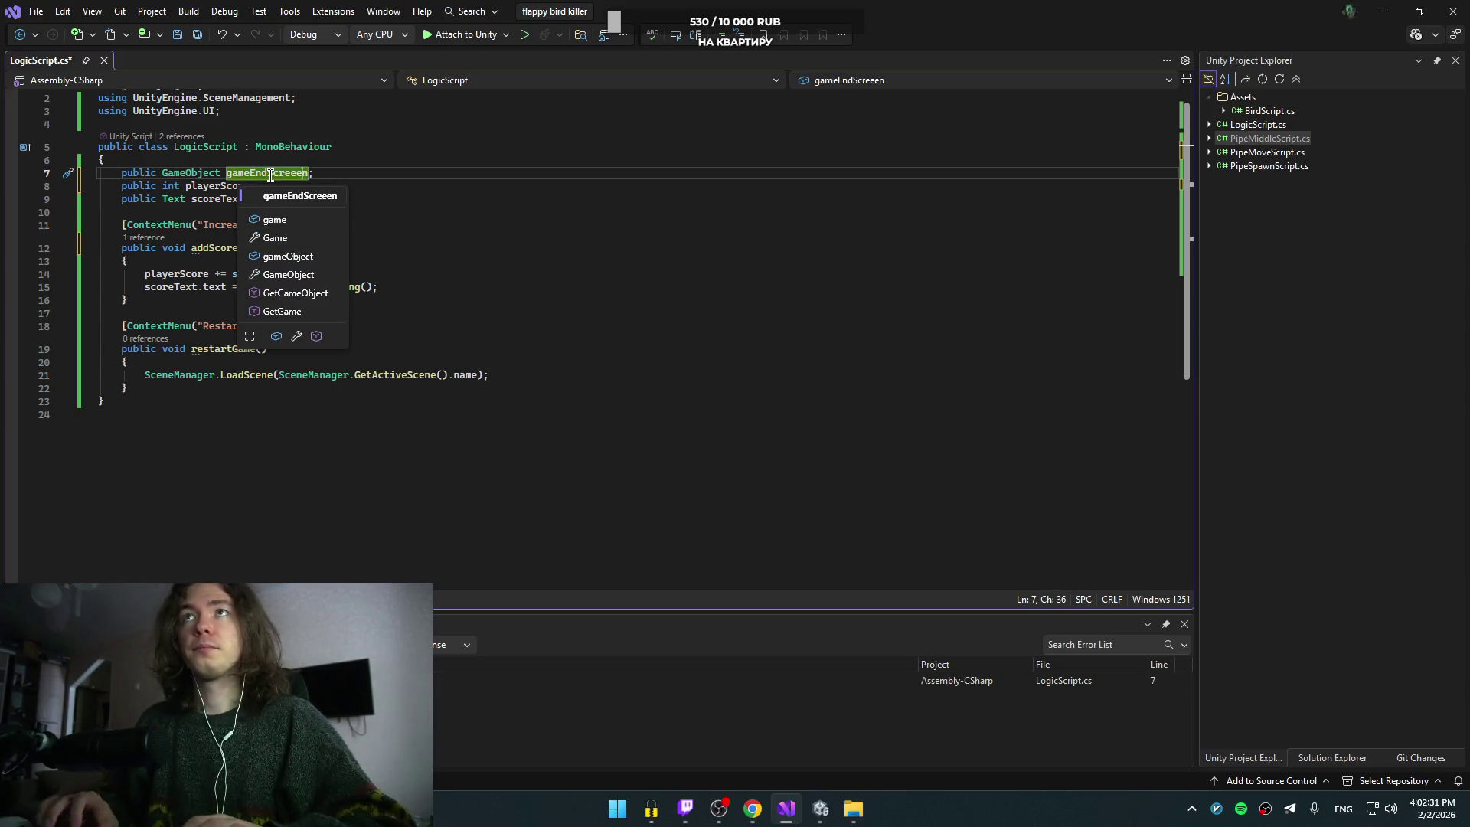
key("Escape")
key("ctrl+shift+Left")
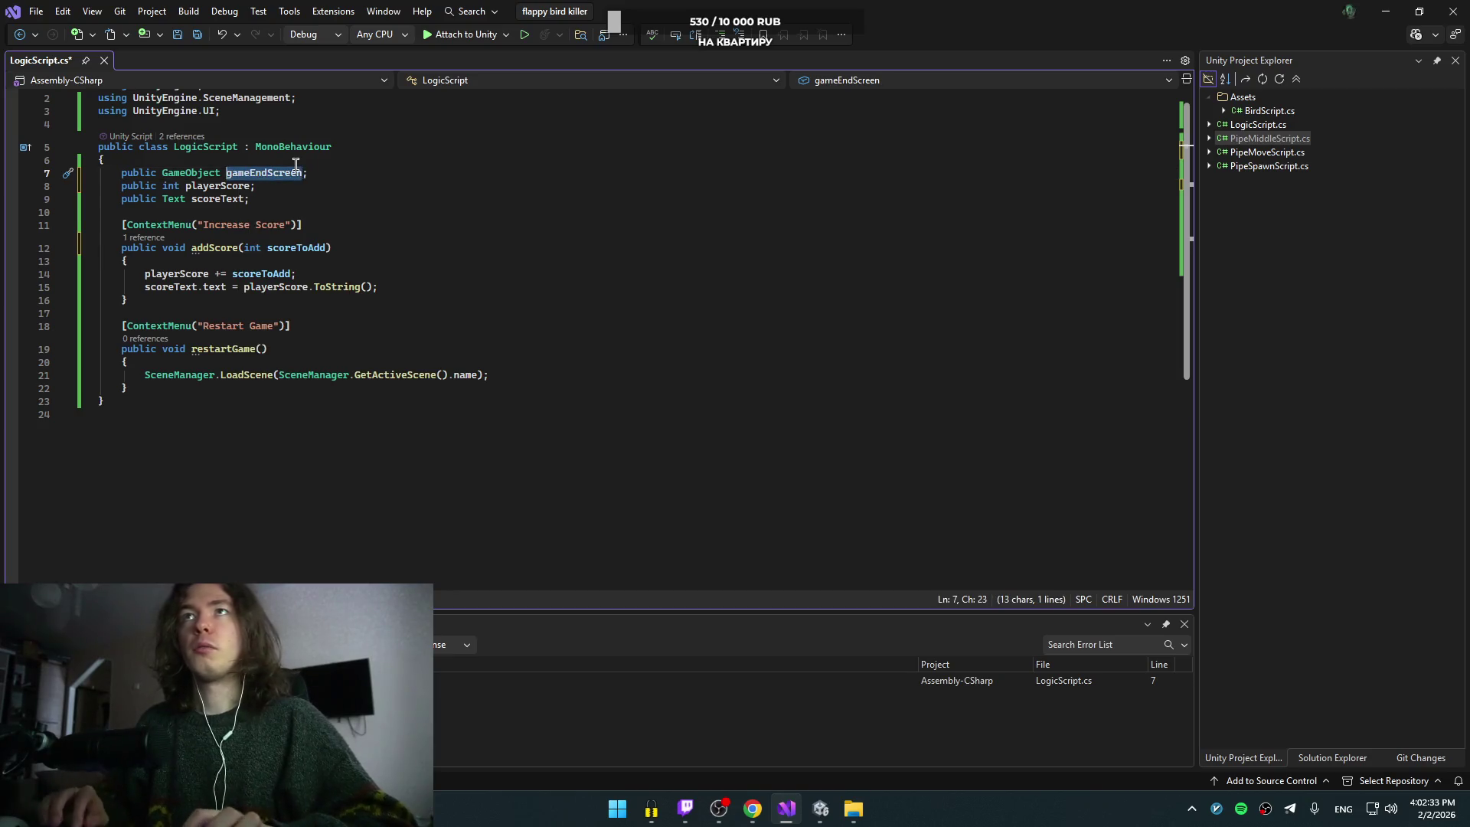
Step: Resume the YouTube tutorial, then head back to the editors
key("alt+Tab")
left_click(564, 295)
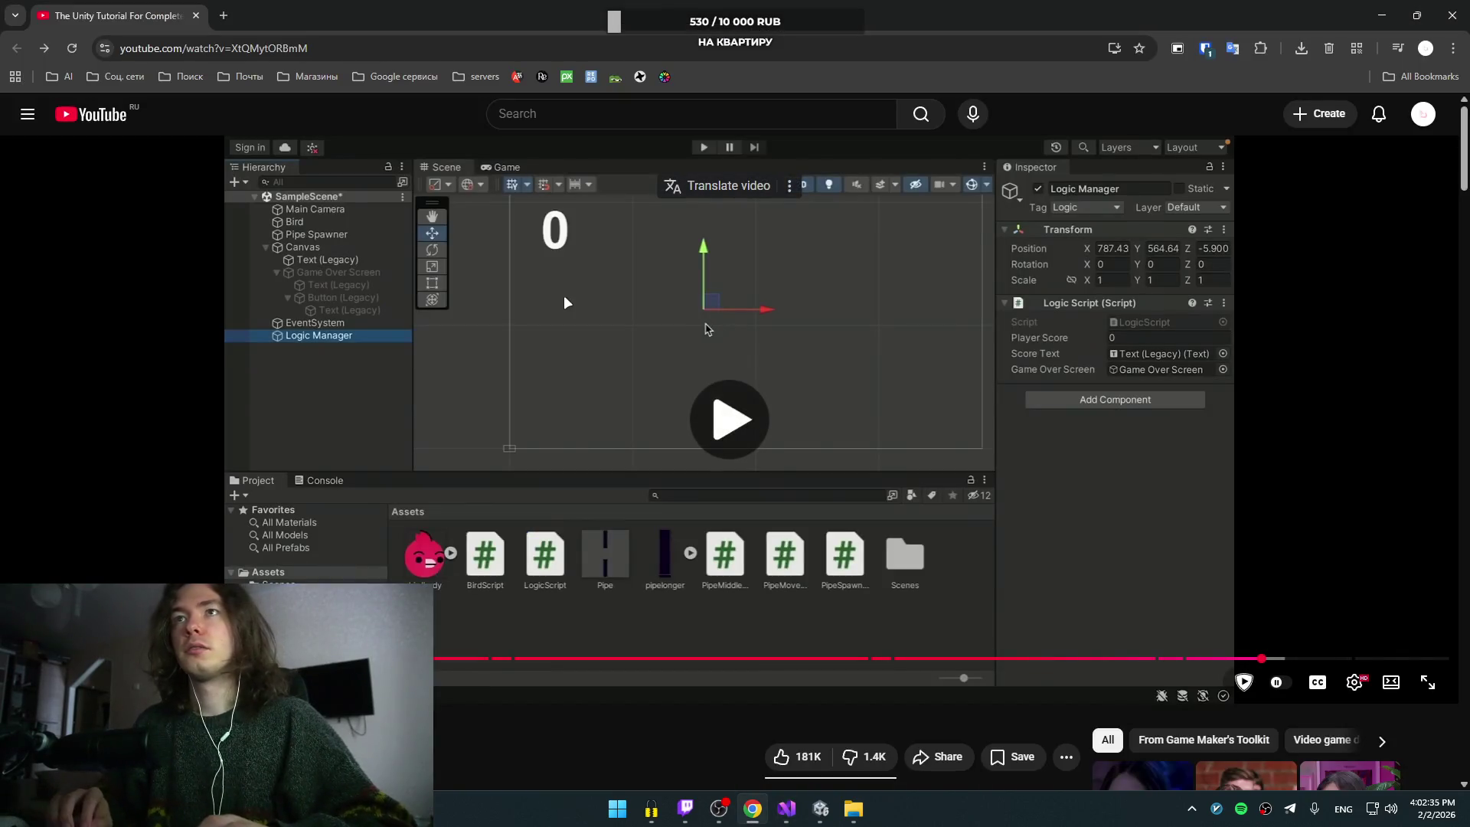
key("alt+Tab")
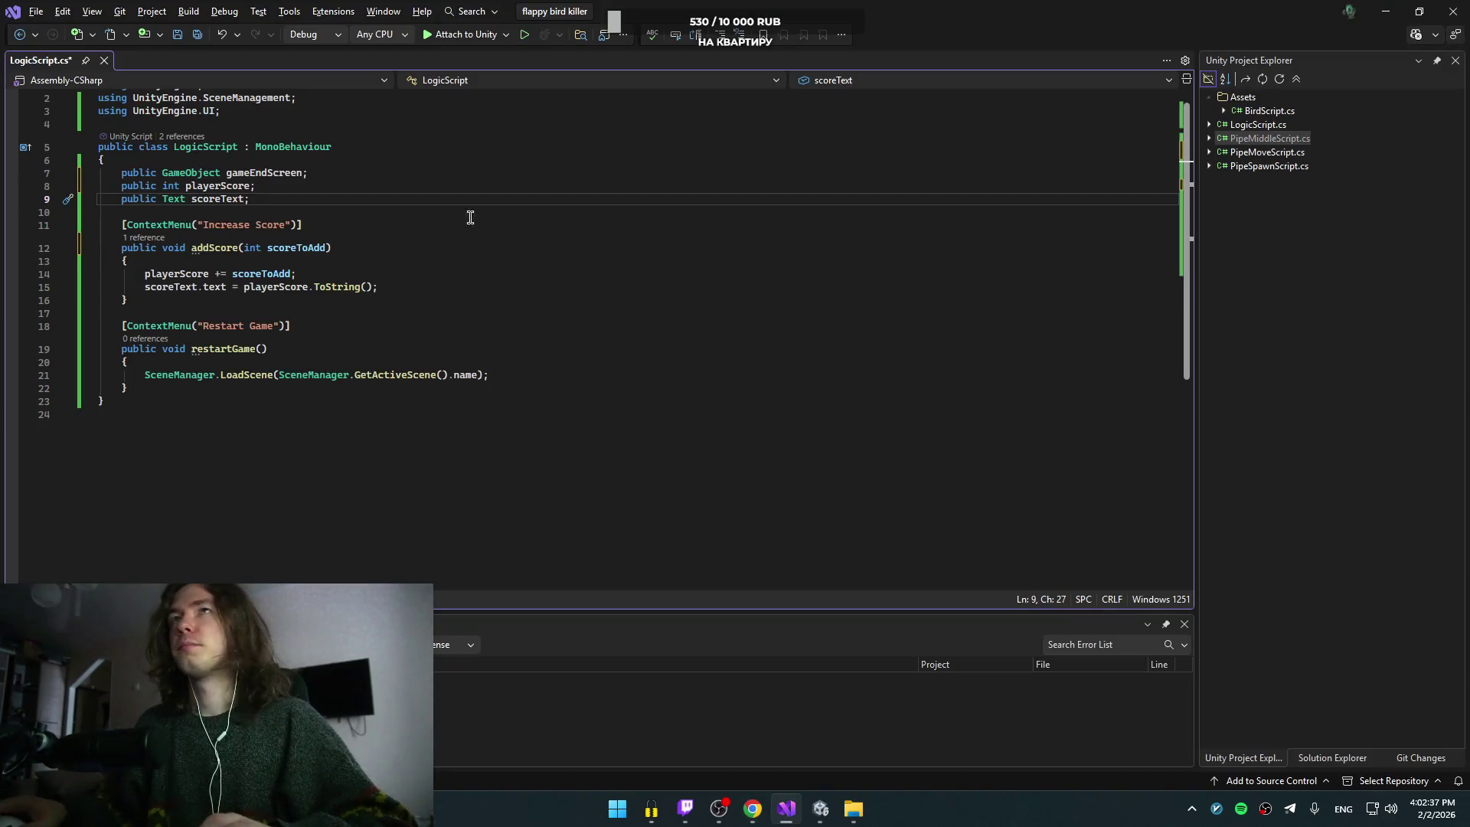
left_click(853, 810)
Step: Bring the Unity editor to the front from the taskbar
left_click(821, 810)
left_click(852, 810)
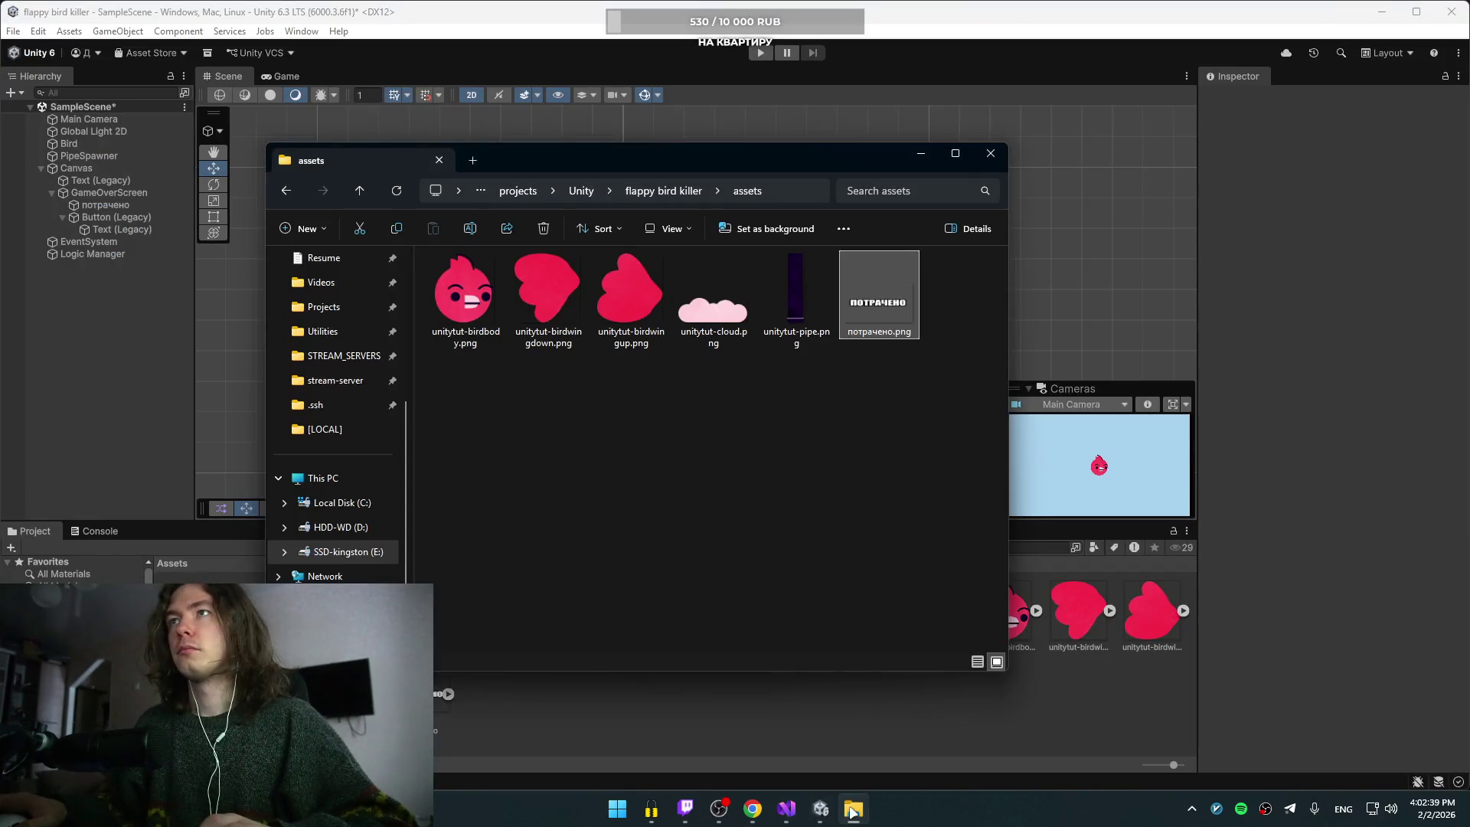
left_click(851, 819)
left_click(835, 818)
left_click(835, 817)
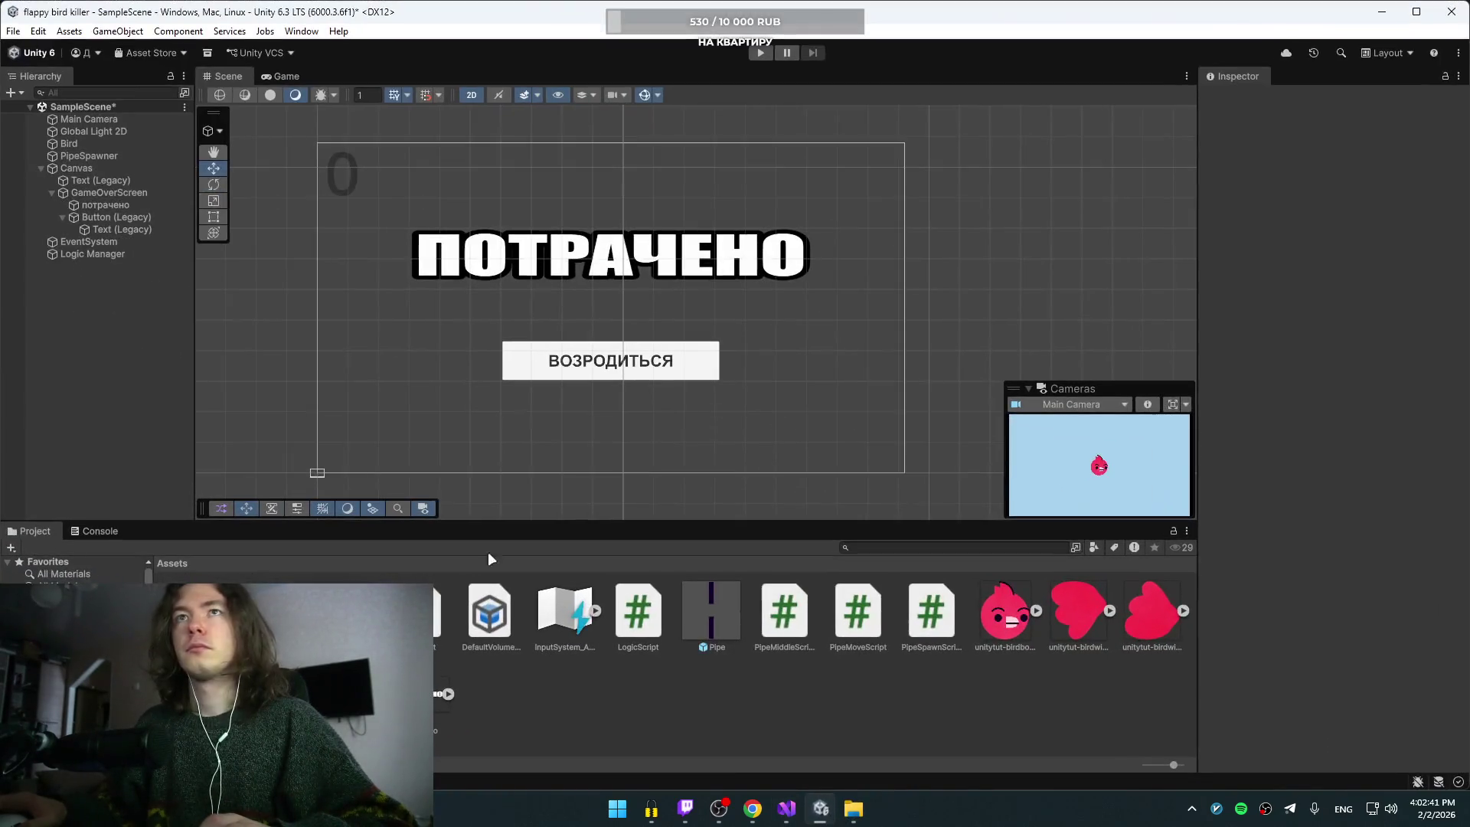
Step: Try dragging GameOverScreen onto Logic Manager, undo moving it out of Canvas, and return to LogicScript
left_click(98, 252)
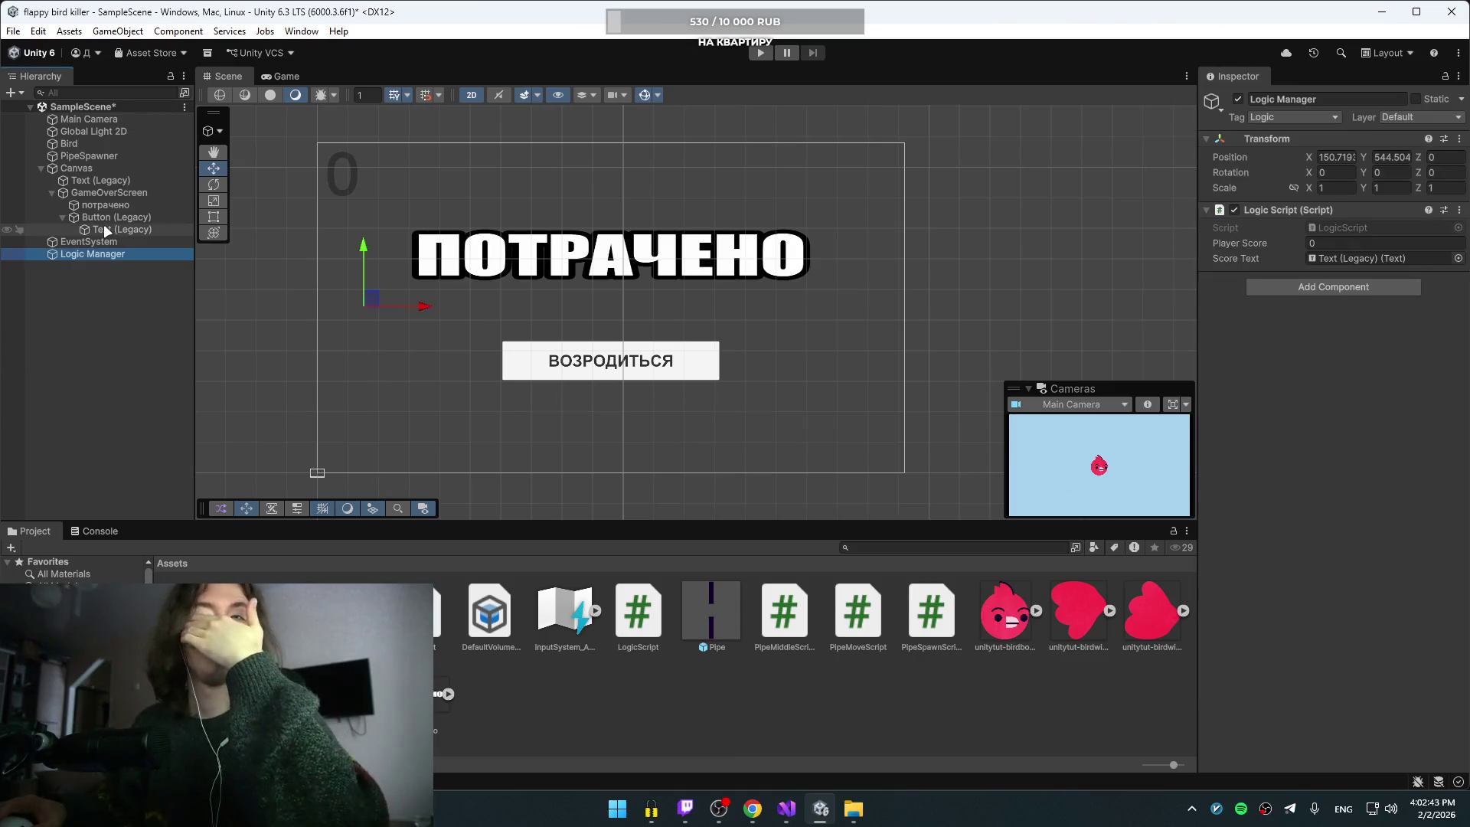
mouse_move(112, 191)
left_mouse_down()
mouse_move(1365, 262)
mouse_move(163, 216)
mouse_move(343, 252)
mouse_move(168, 291)
mouse_move(122, 279)
left_mouse_up()
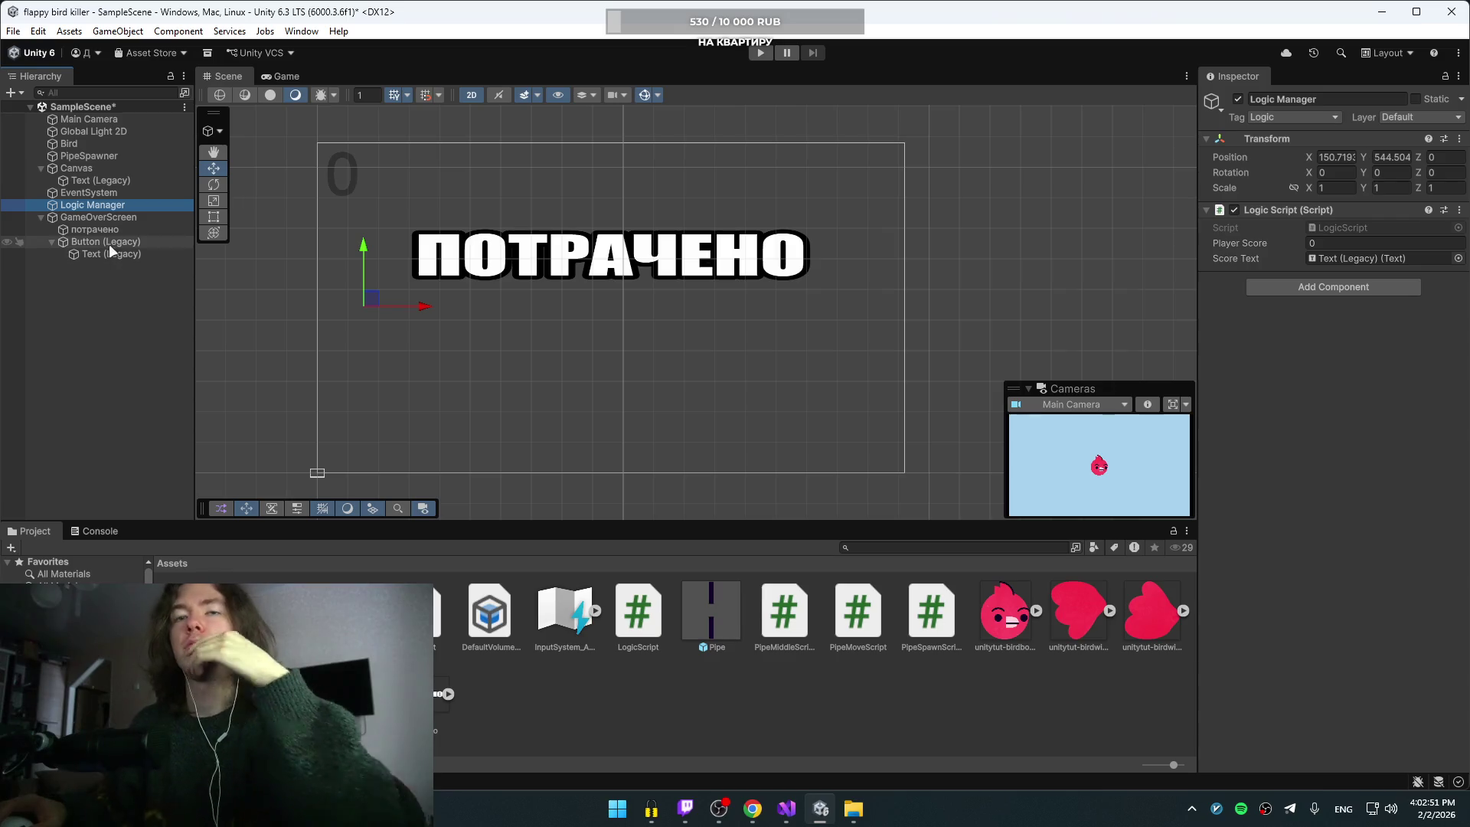
key("ctrl+z")
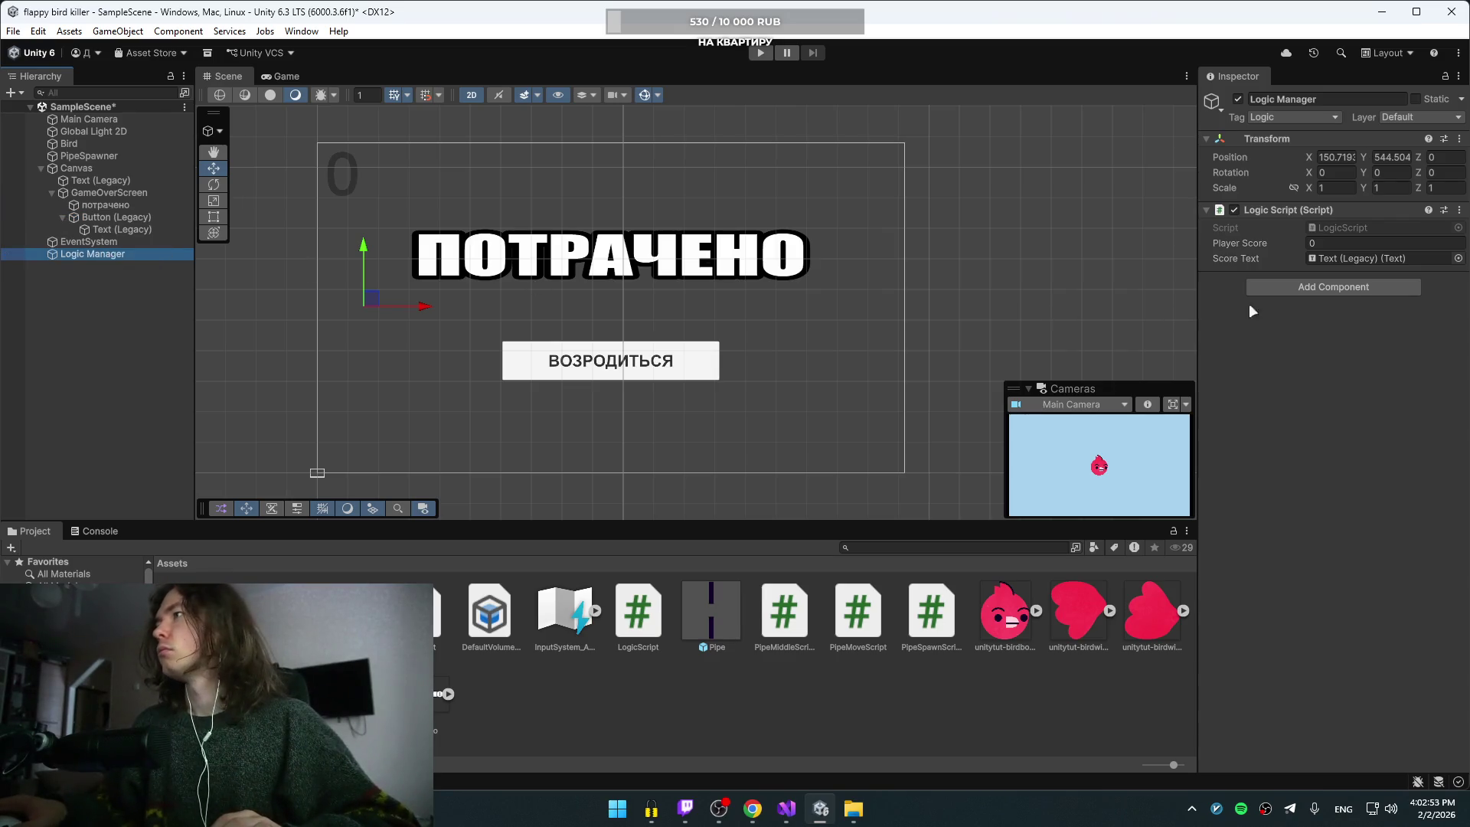
key("alt+Tab")
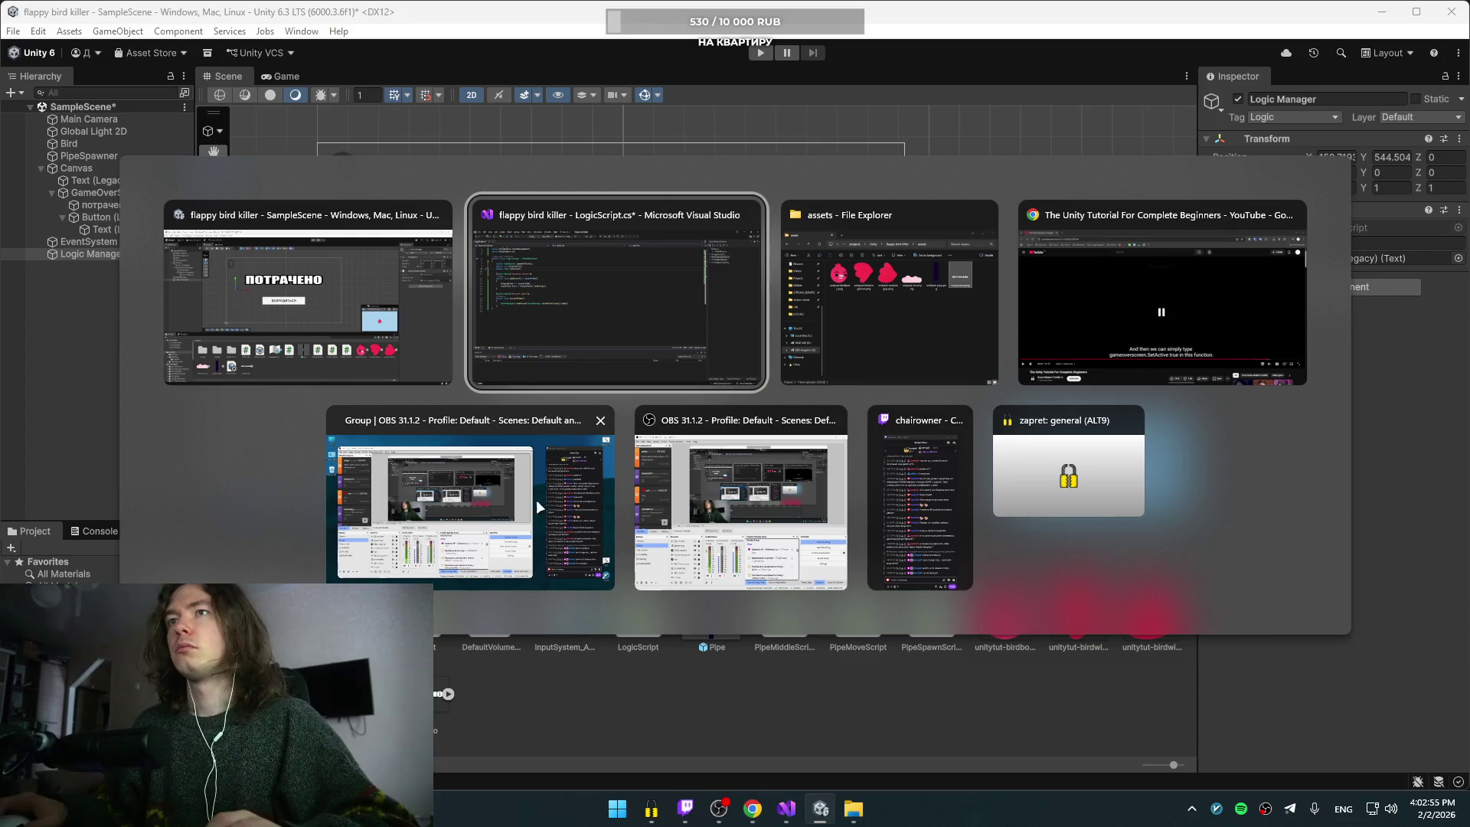
left_click(612, 320)
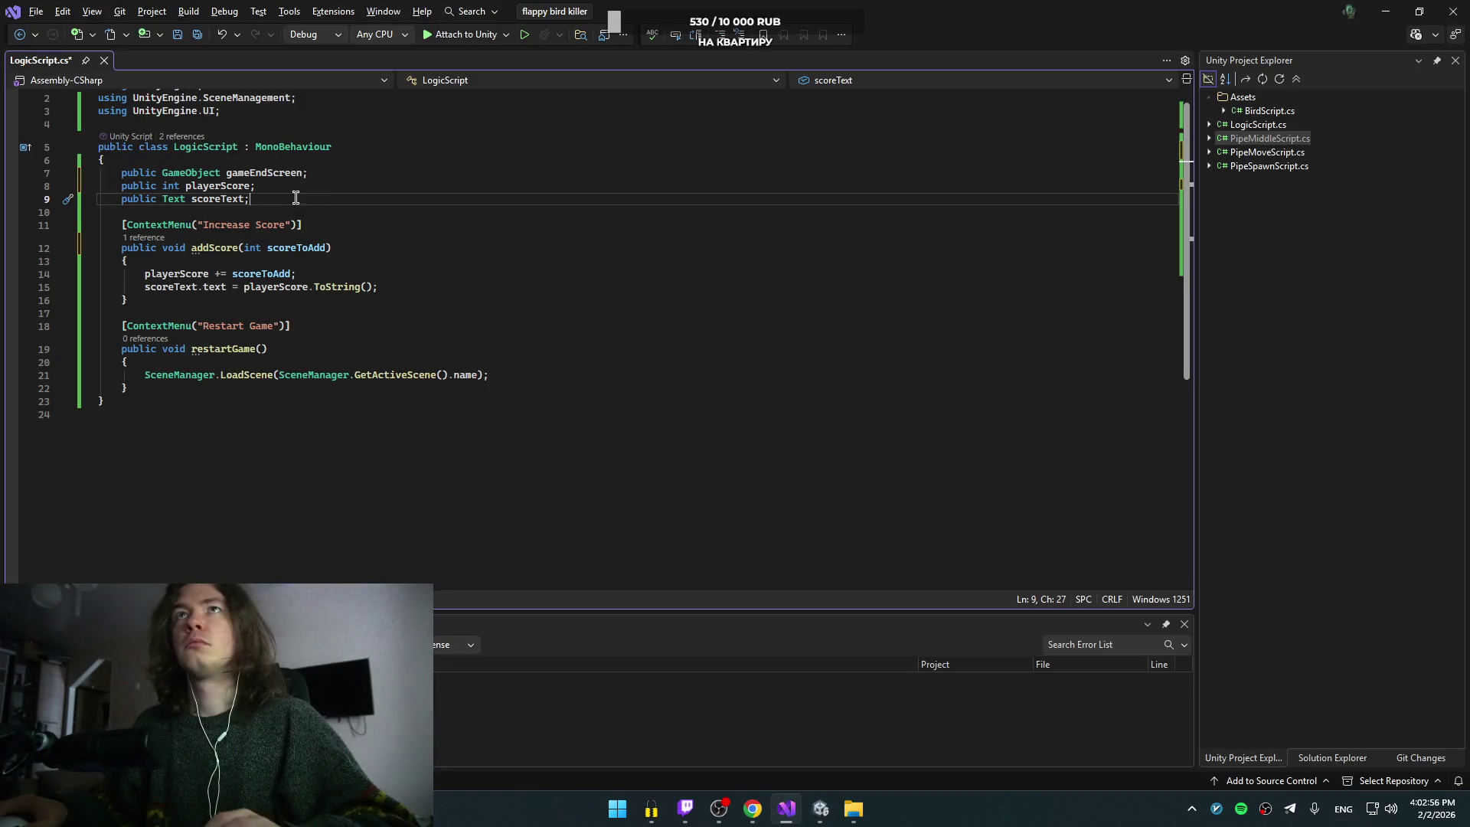
Step: Rename the gameEndScreen field to gameOverScreen and save LogicScript
left_click(251, 172)
key("Delete")
key("Delete")
key("Delete")
type("Over")
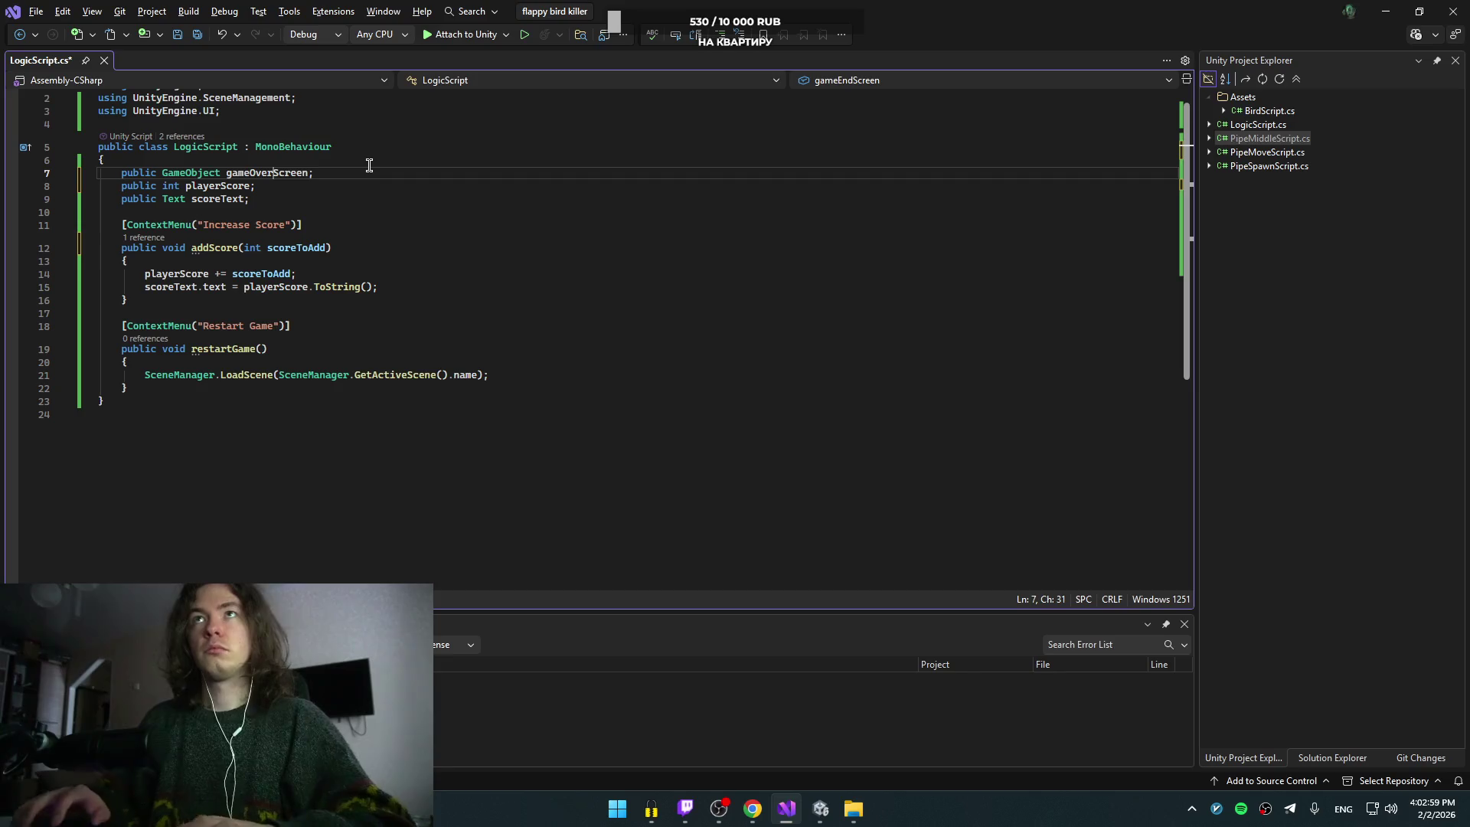
key("ctrl+s")
key("alt+Tab")
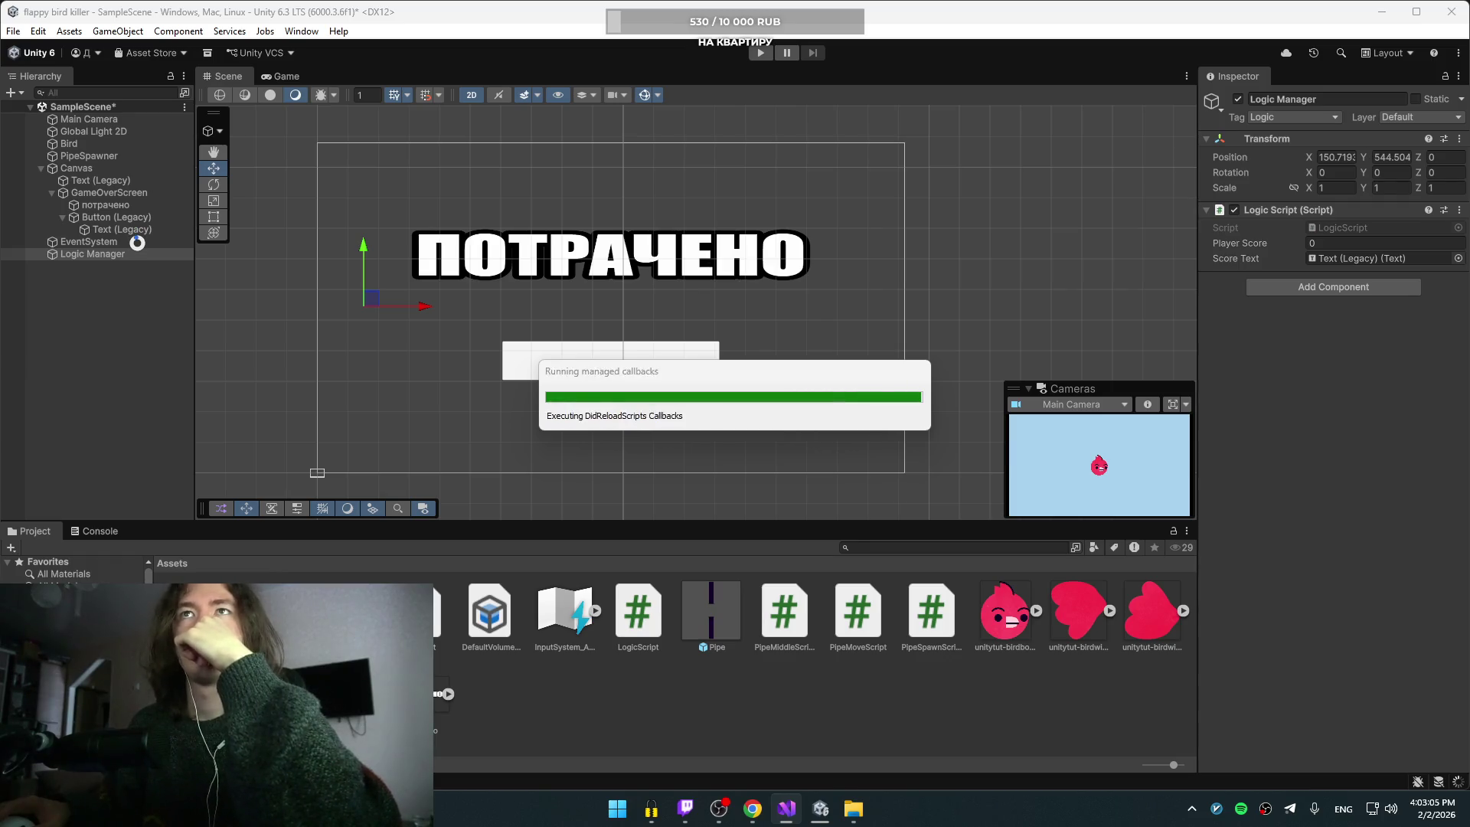
Step: Drag GameOverScreen into Logic Manager's Game Over Screen slot
left_click(106, 255)
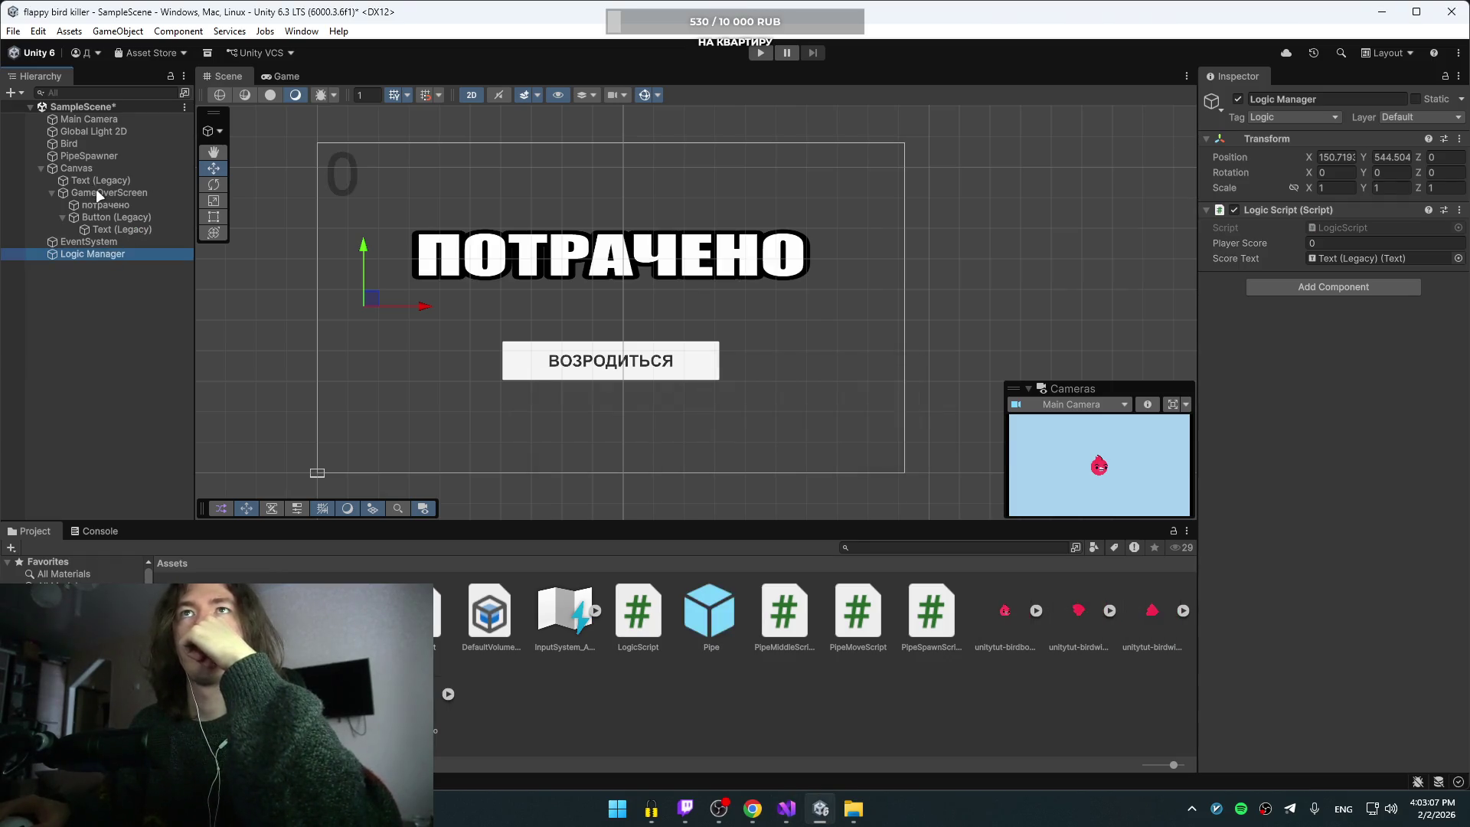
left_click_drag(94, 190, 1242, 248)
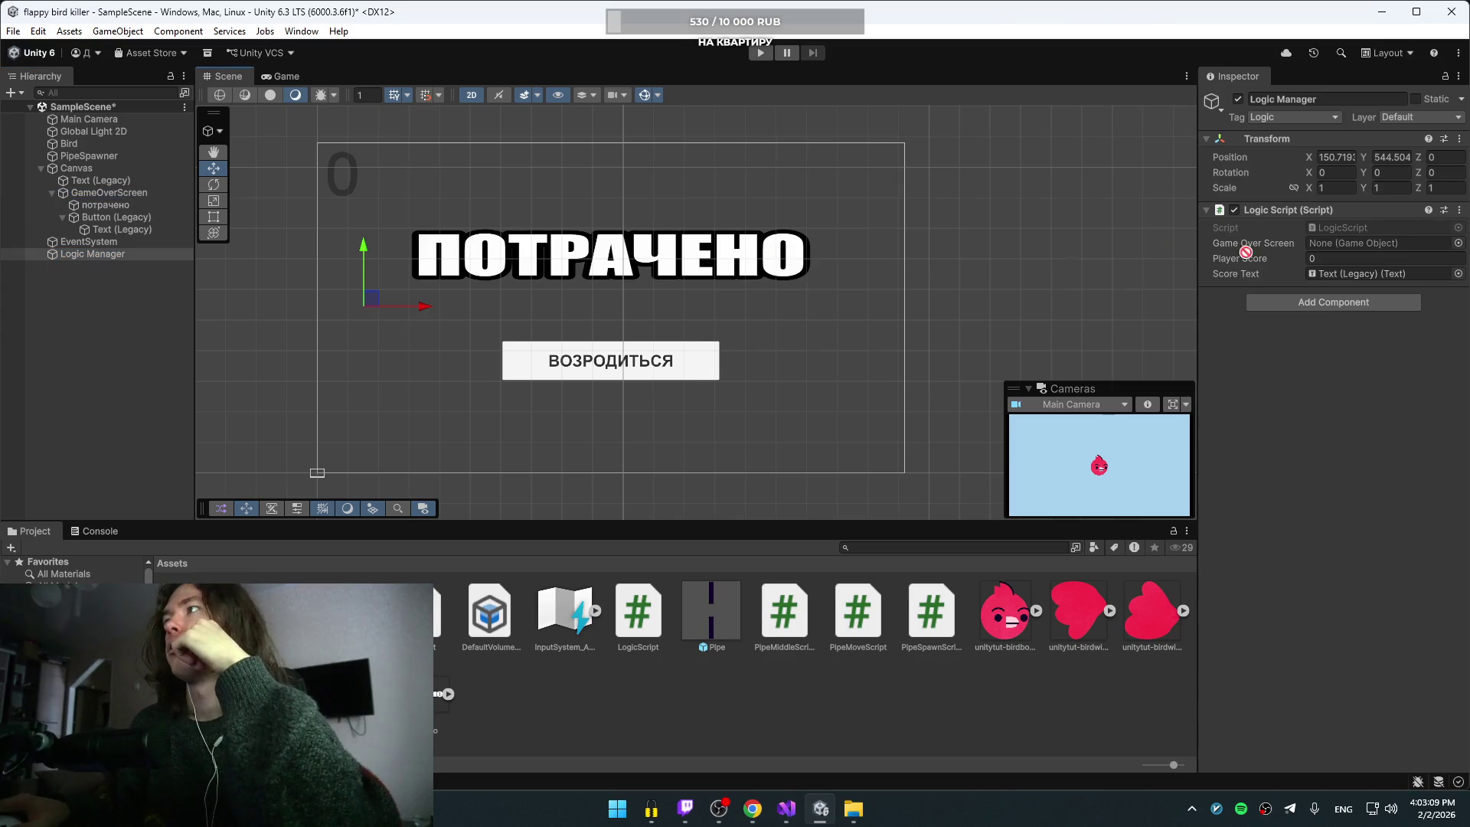
left_click_drag(1356, 246, 1356, 244)
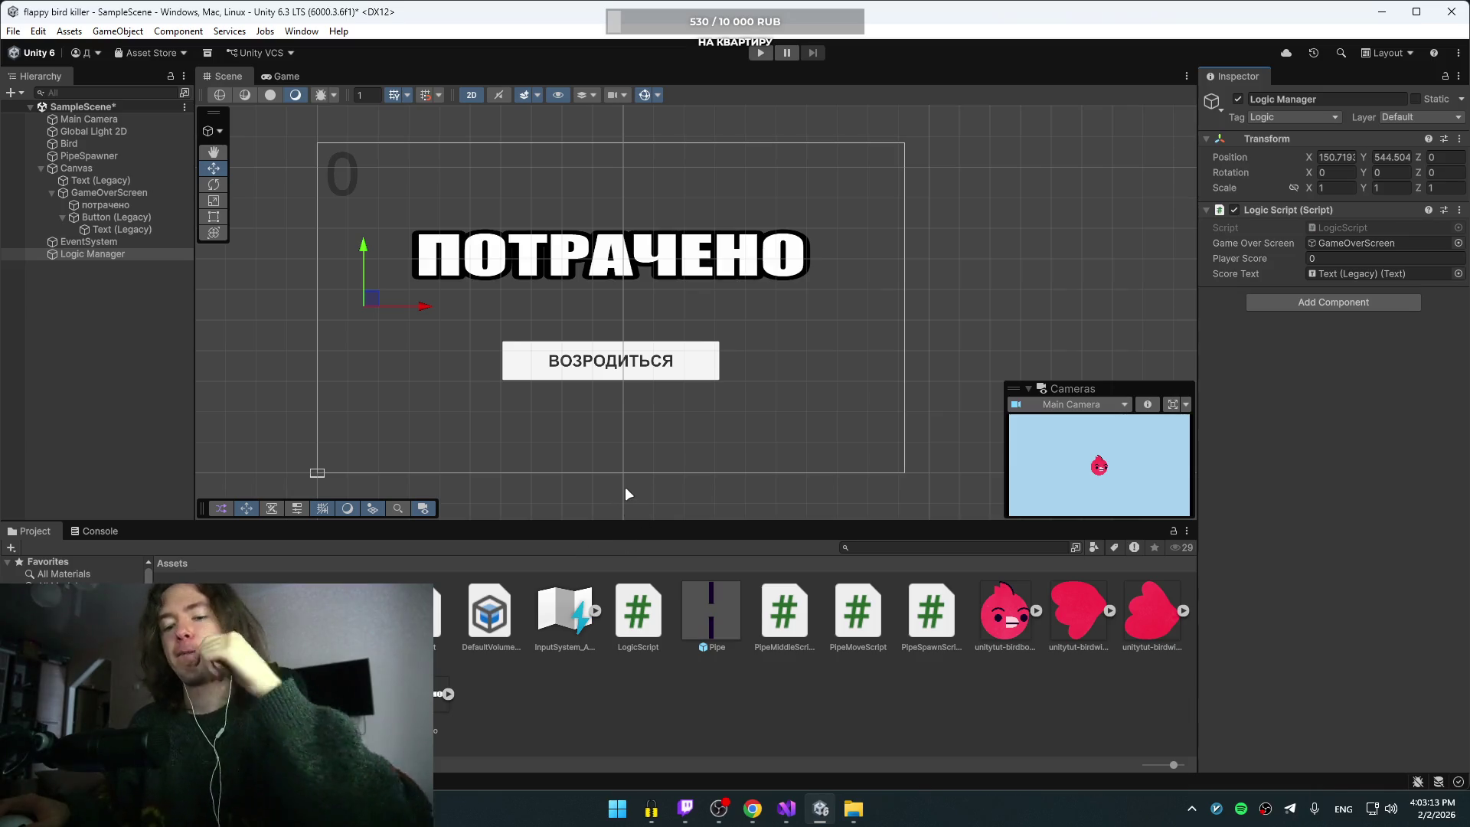
Step: Switch back to the YouTube tutorial and resume playback
key("alt+Tab")
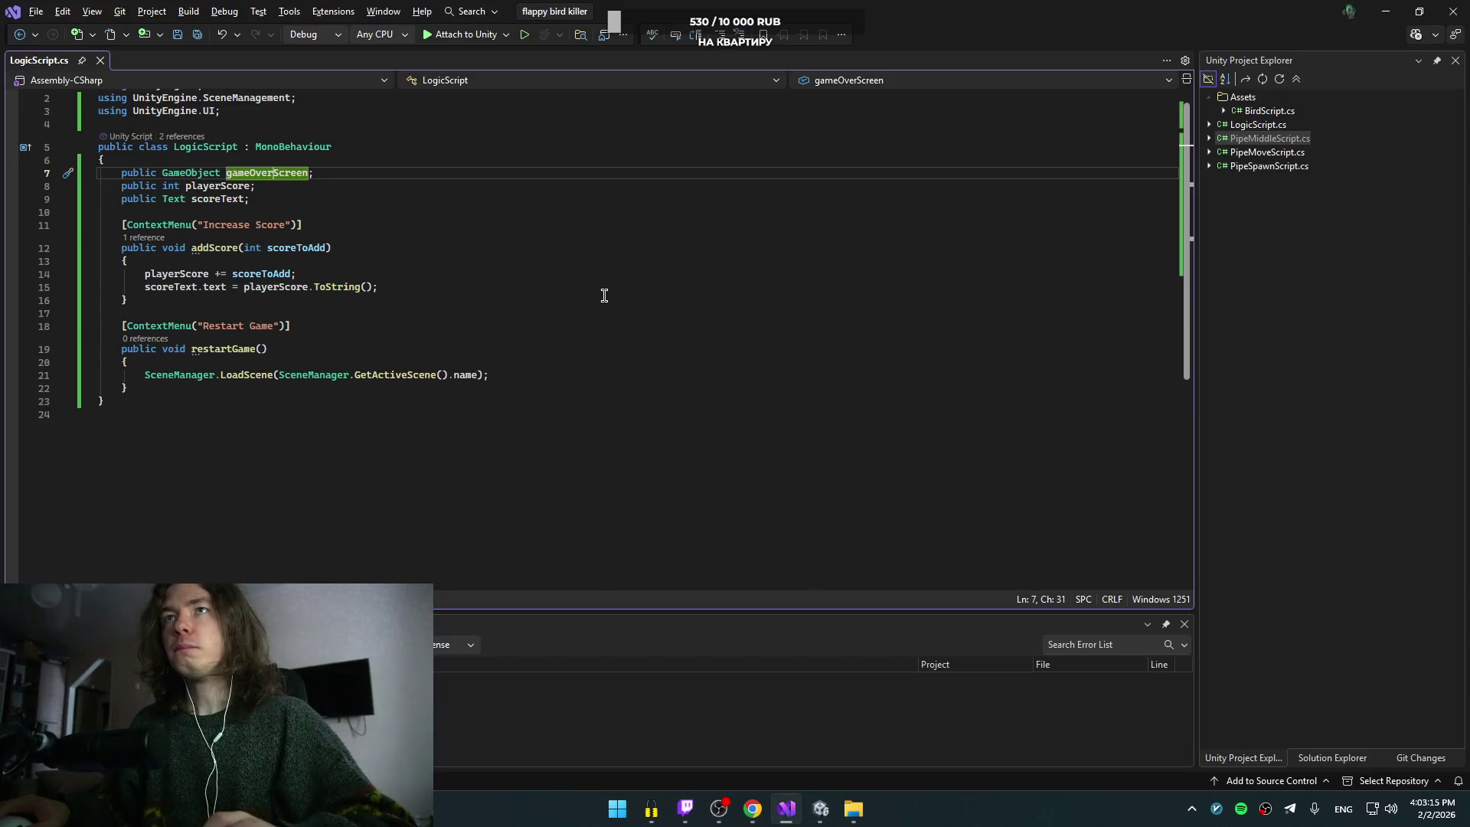
key("alt+Tab")
left_click(300, 281)
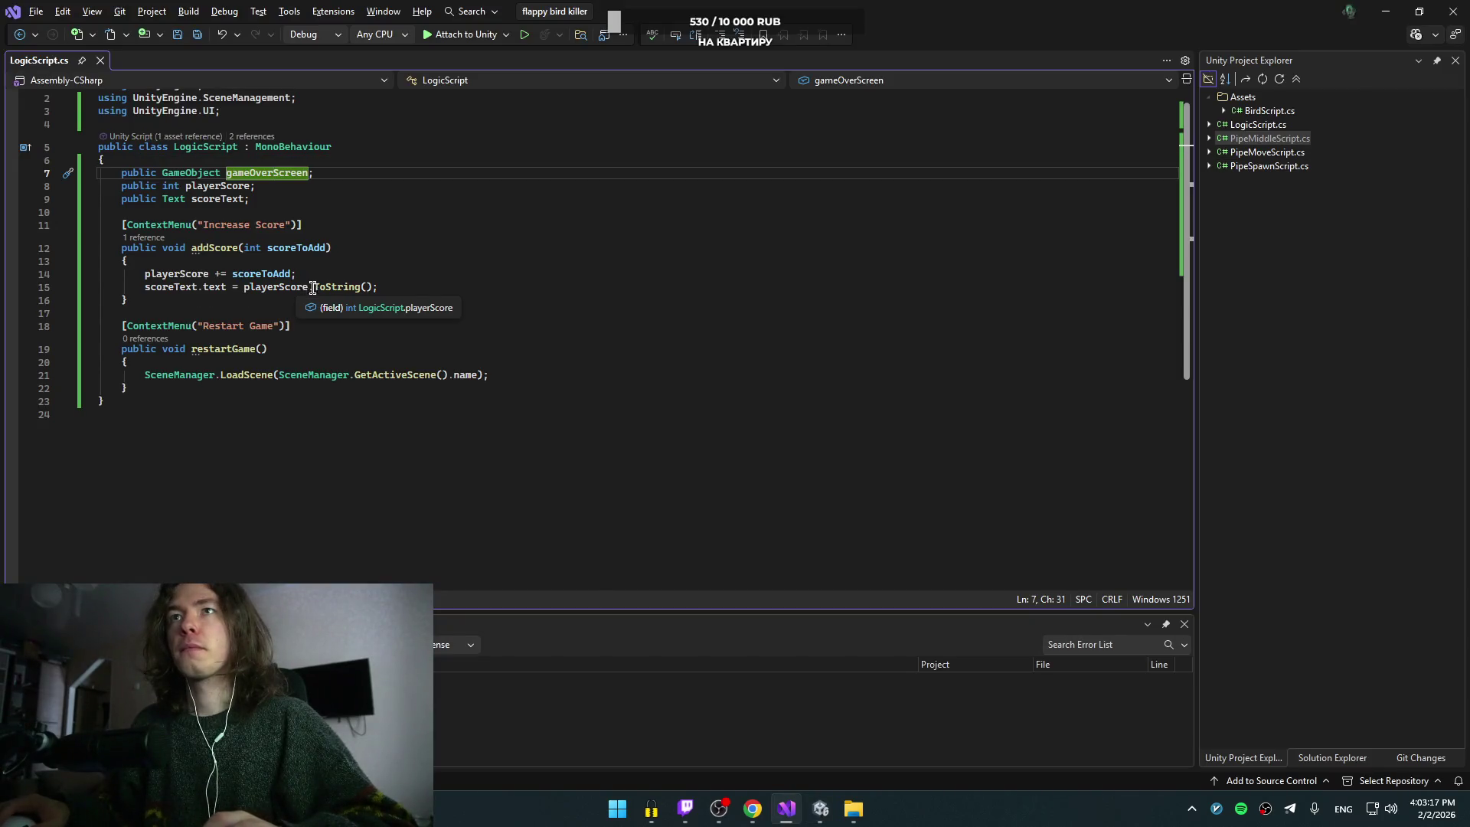
key("alt+Tab")
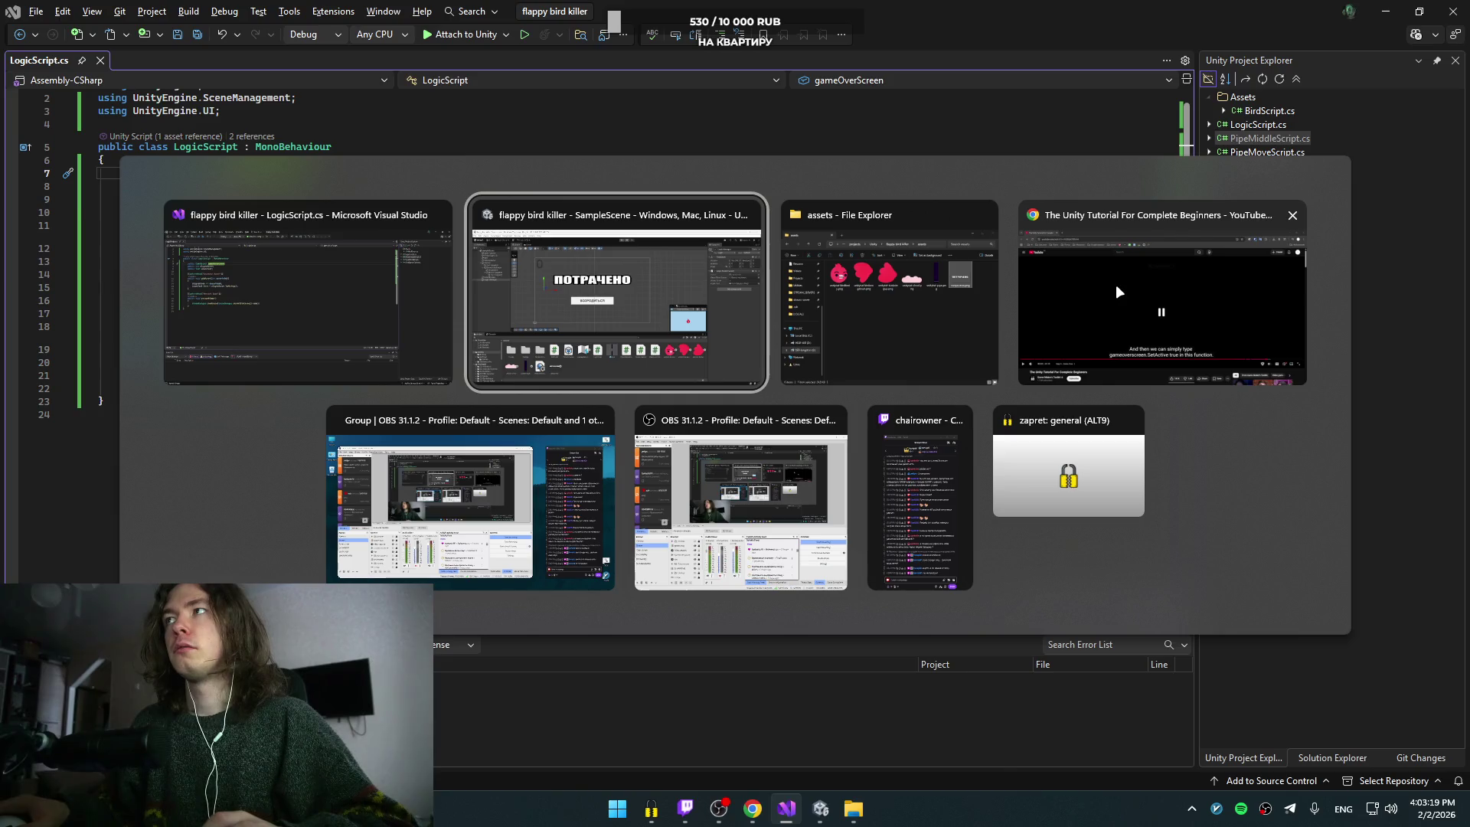
left_click(1115, 283)
left_click(726, 314)
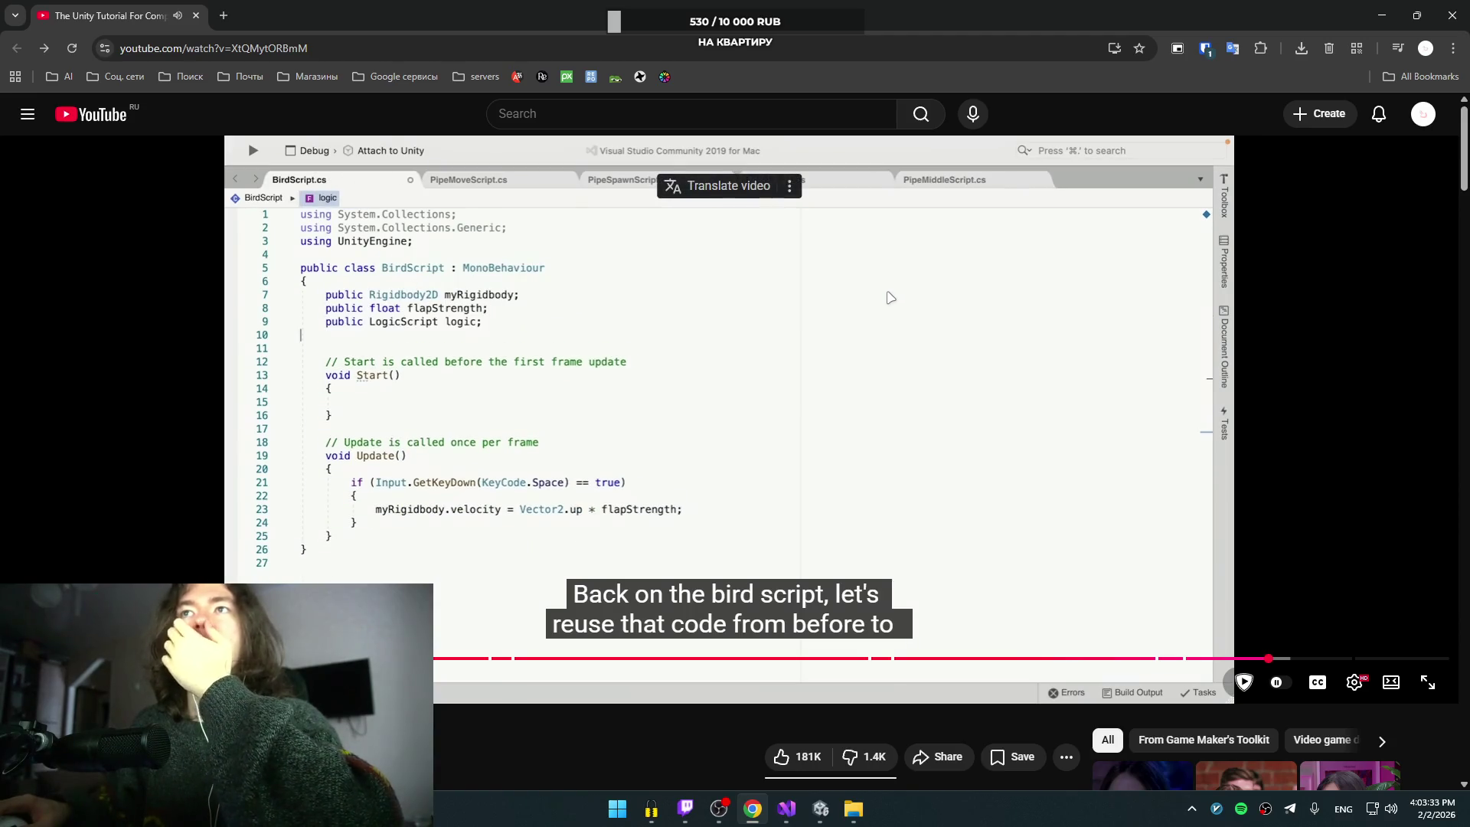
Step: Pause and replay the tutorial around the PipeMiddleScript logic-lookup code, then return to Visual Studio
left_click(731, 369)
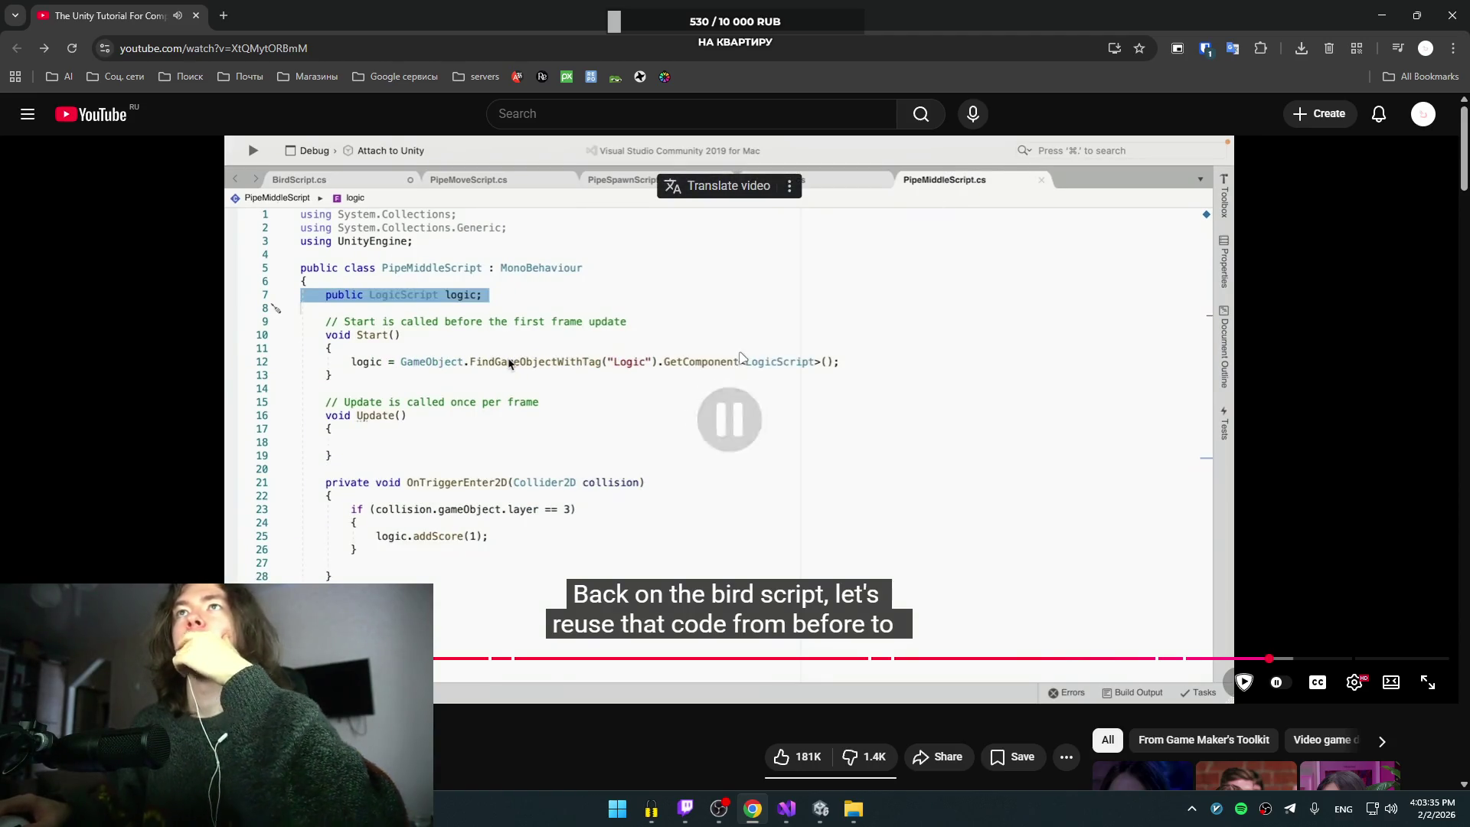
left_click(726, 352)
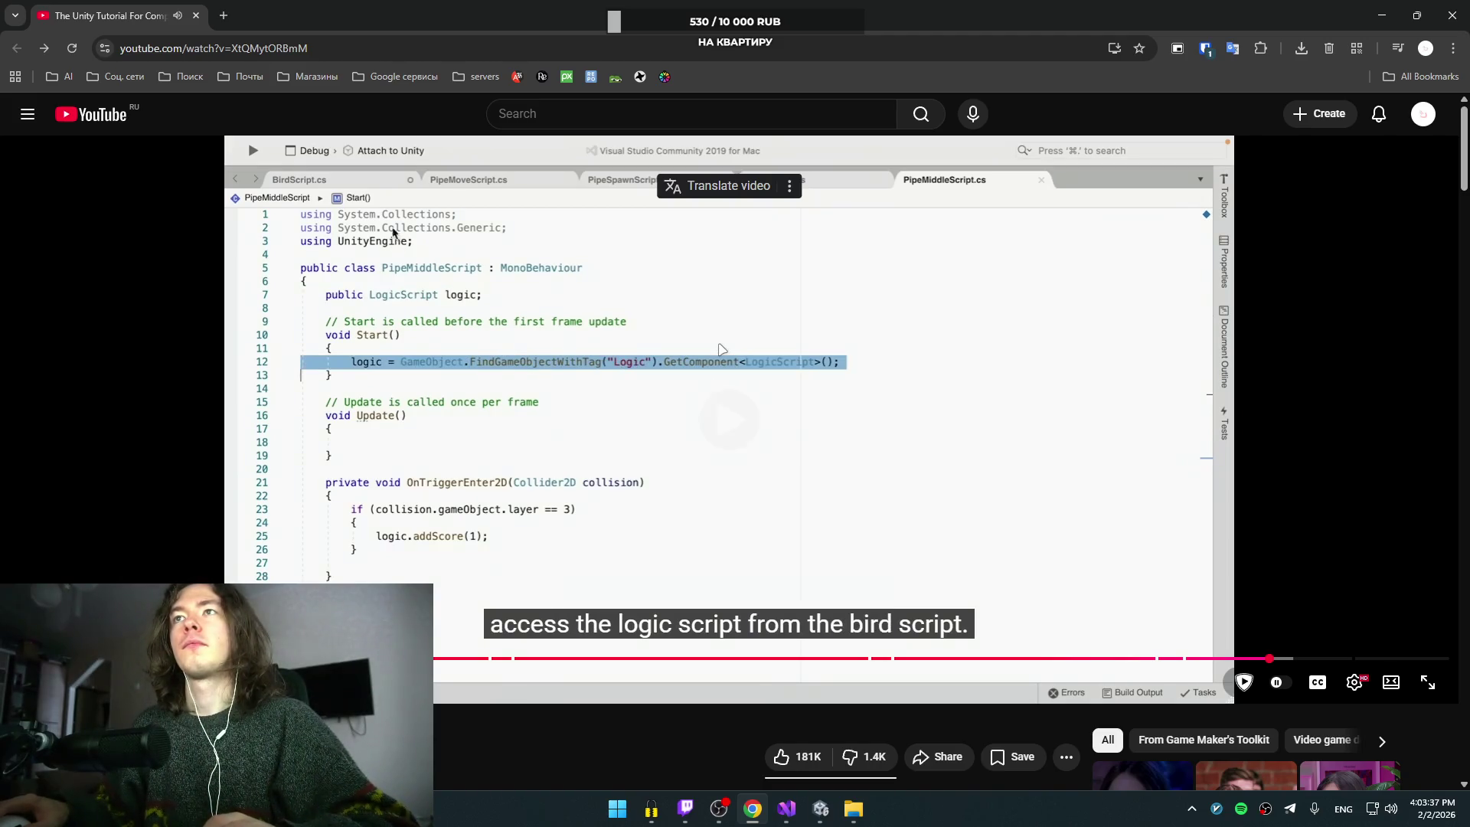
left_click(712, 346)
key("alt+Tab")
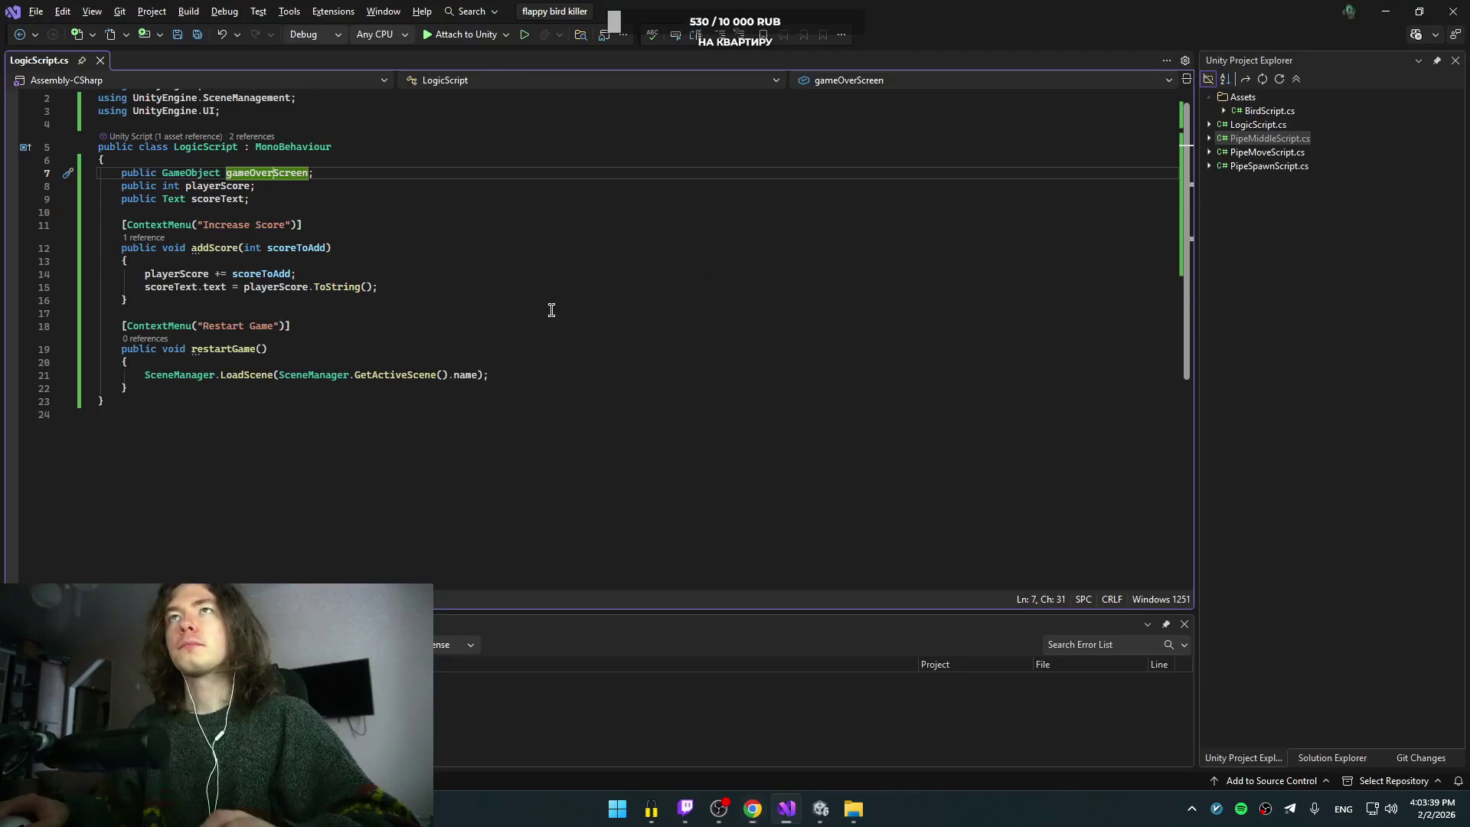
Step: Open BirdScript.cs from the Unity Project panel in Visual Studio, then return to Unity
double_click(1264, 110)
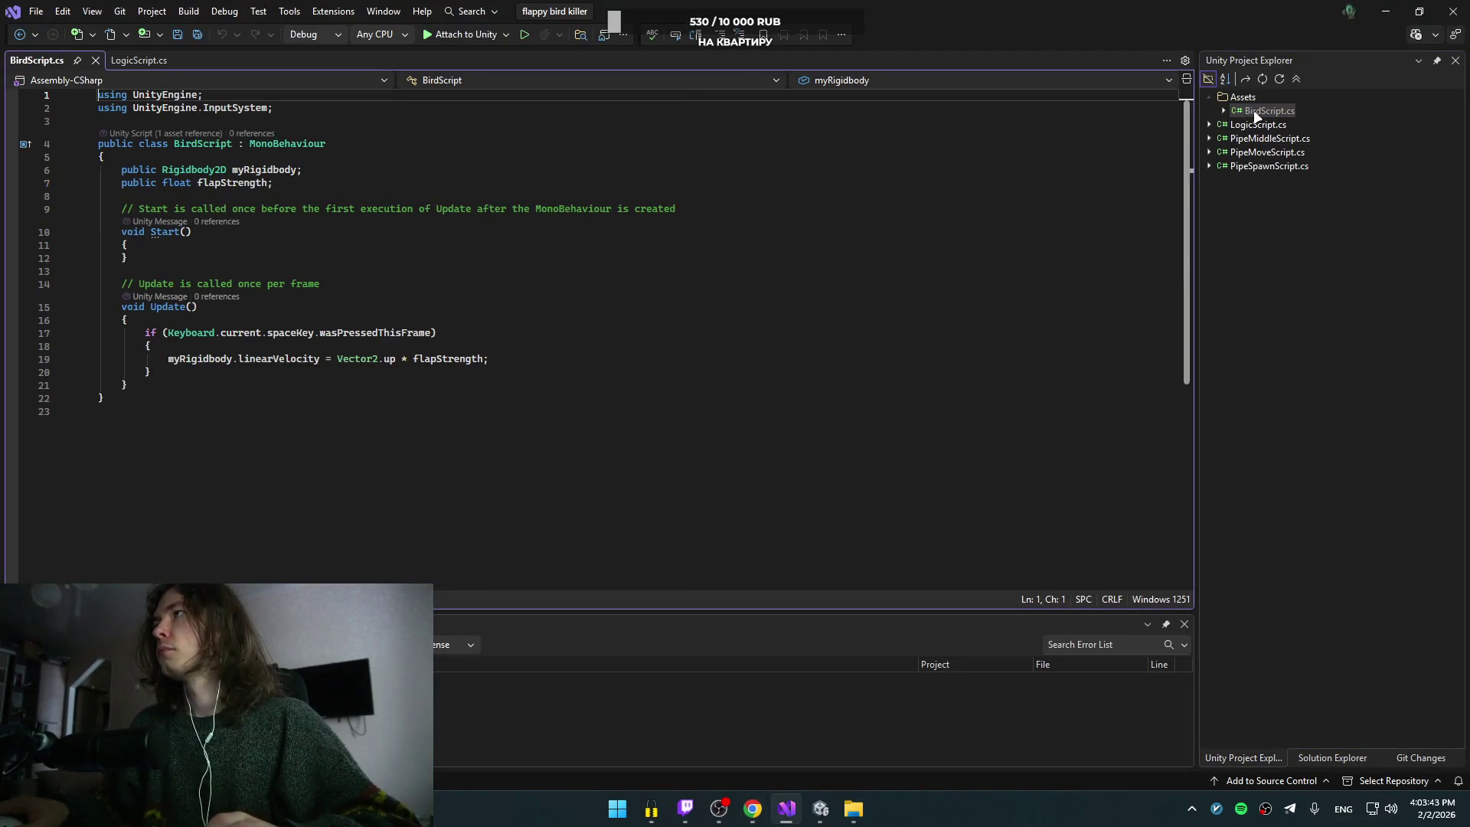
left_click(1253, 112)
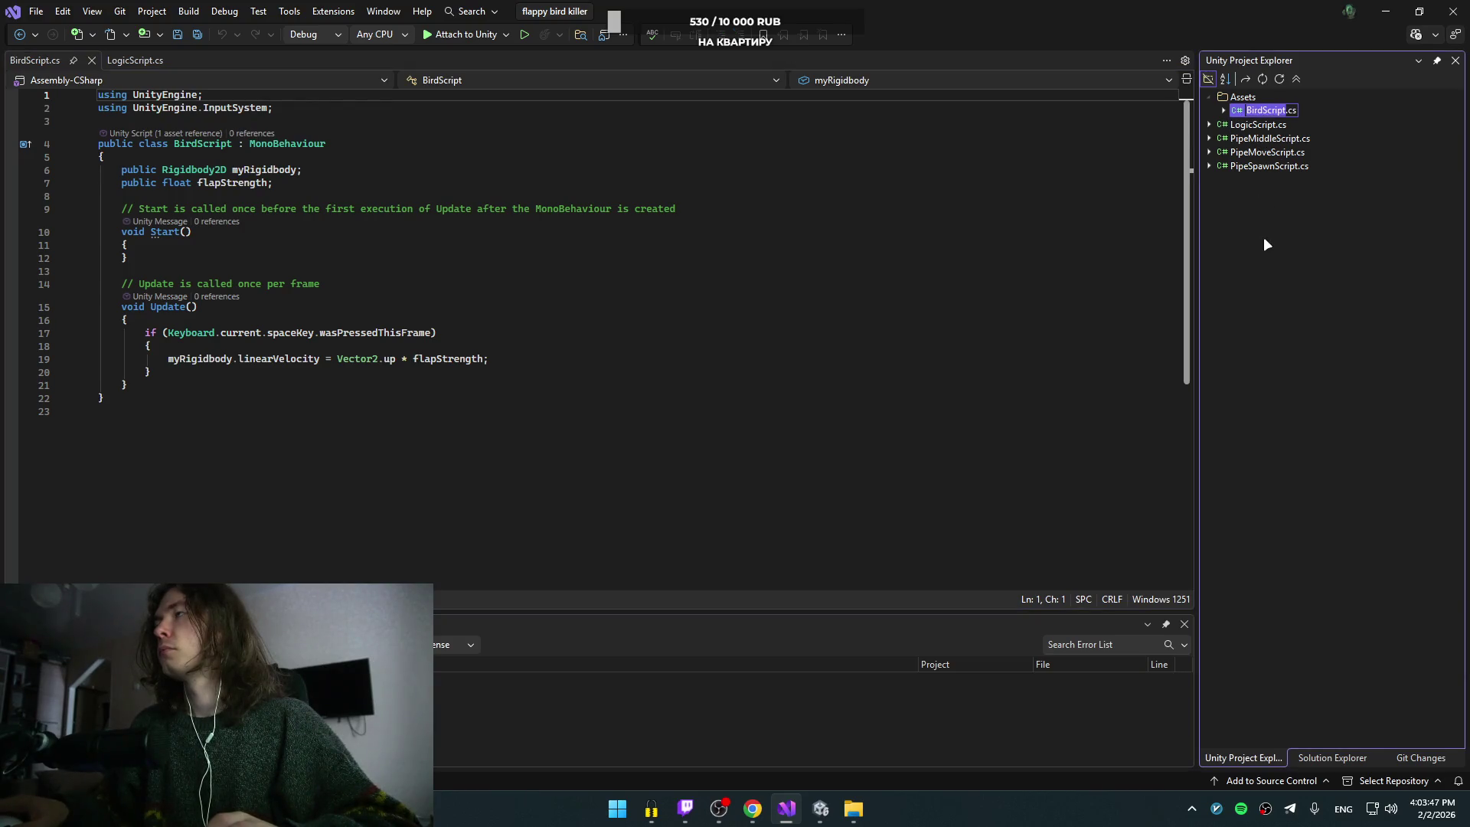
key("alt+Tab")
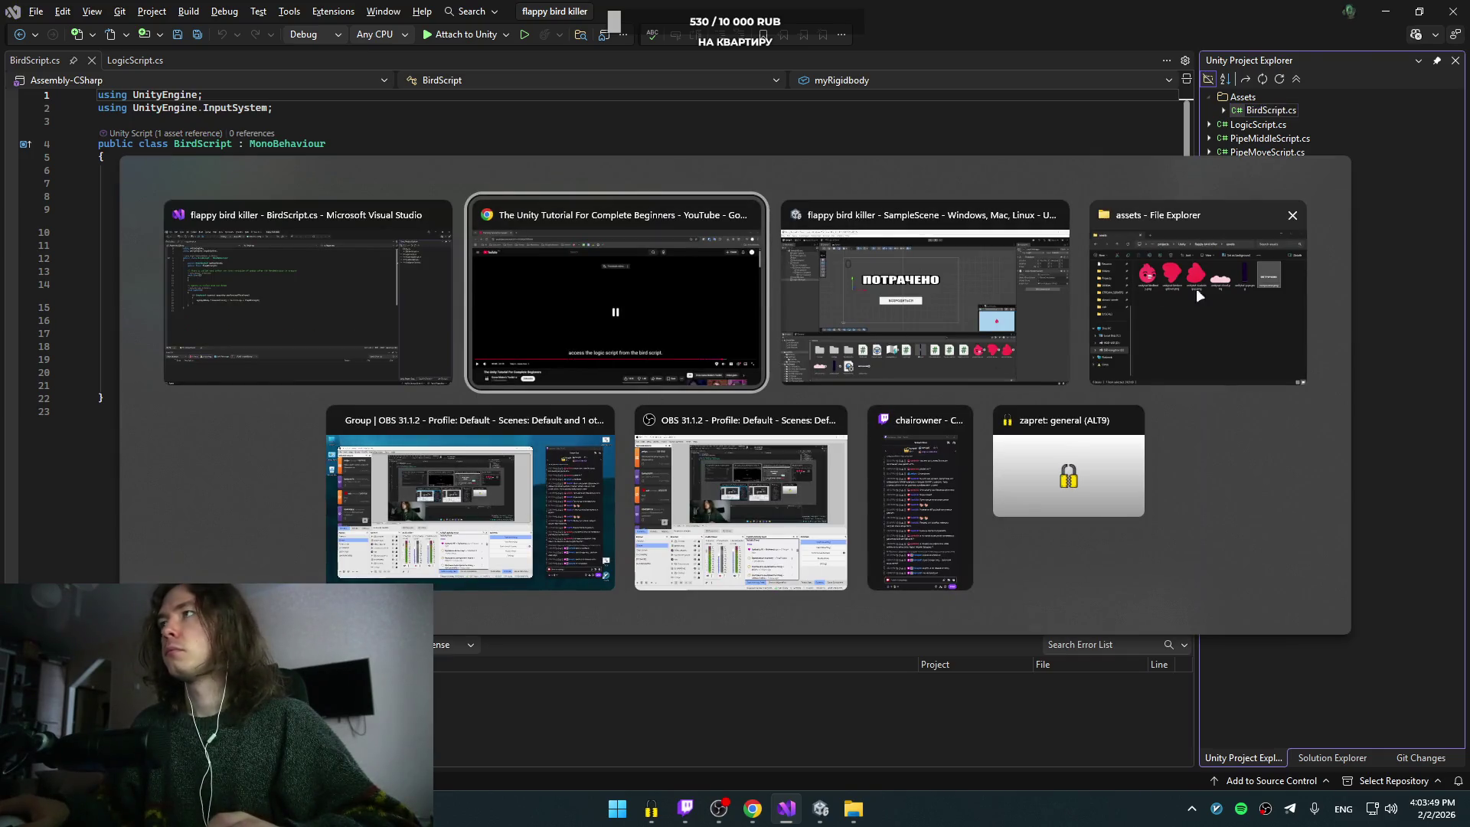
left_click(903, 306)
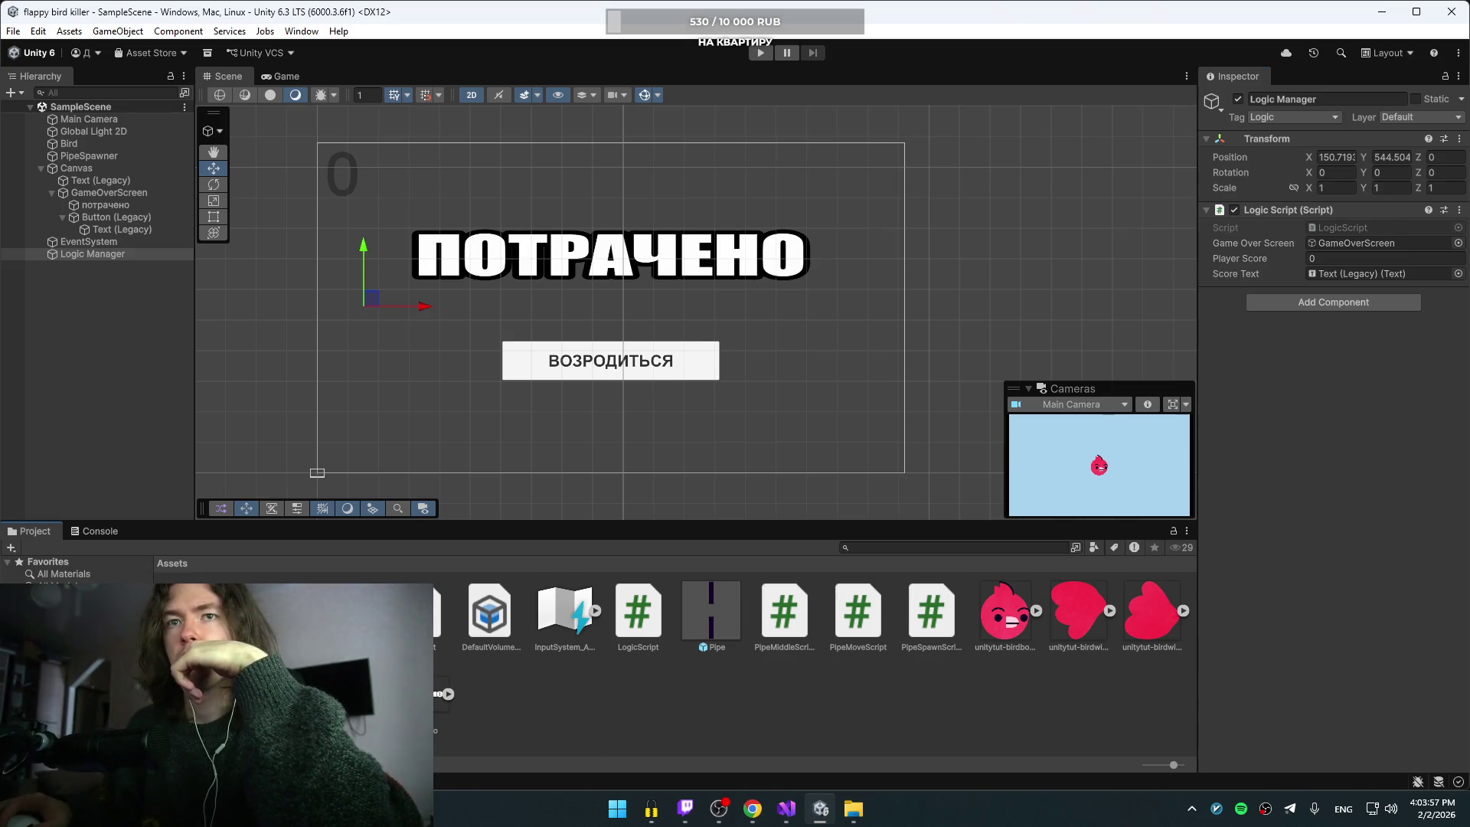
Step: Deselect Logic Manager, preview LogicScript and BirdScript in the Inspector, then clear the selection
left_click(557, 716)
left_click(638, 612)
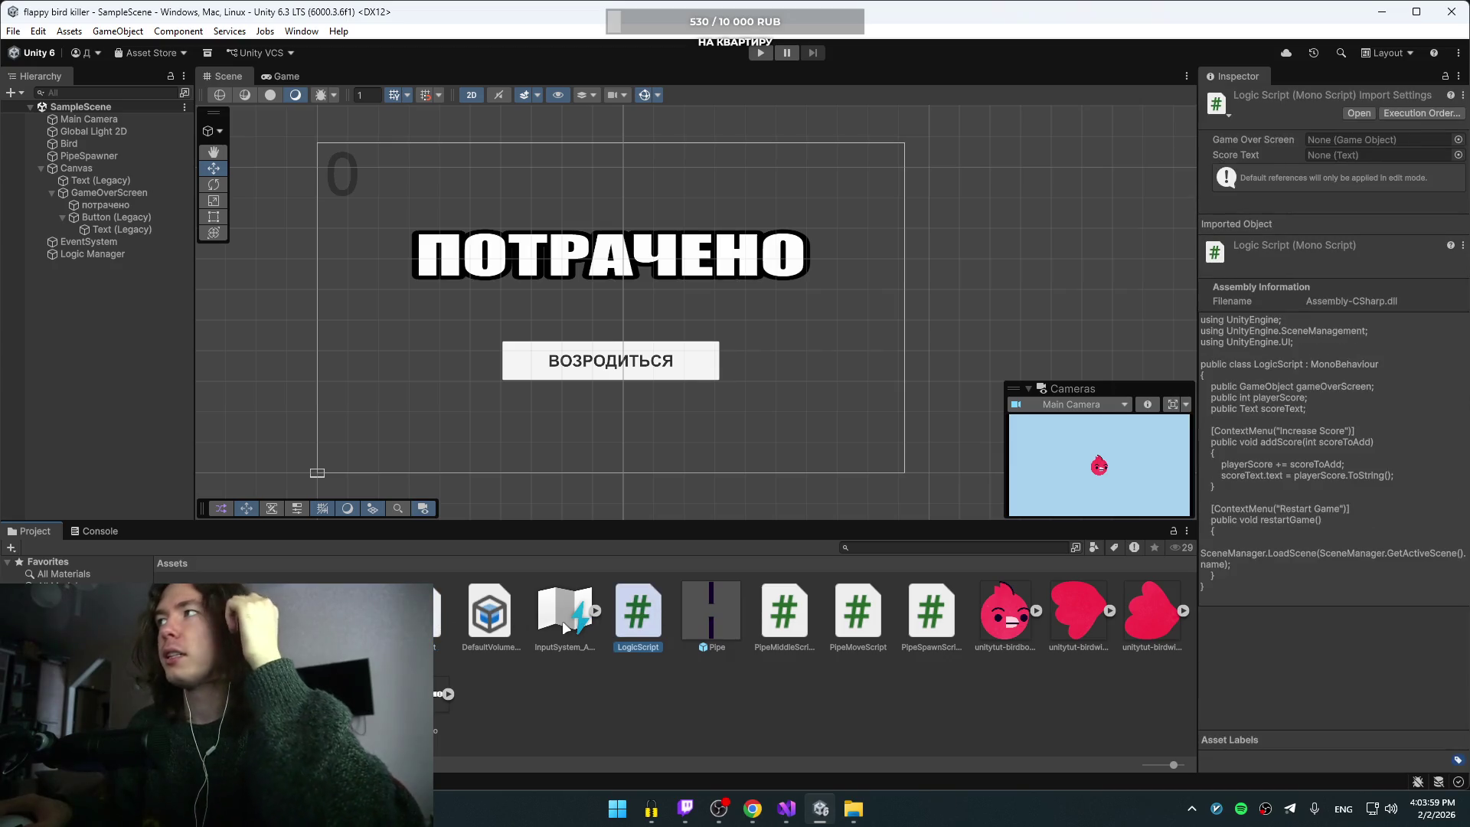
left_click(447, 608)
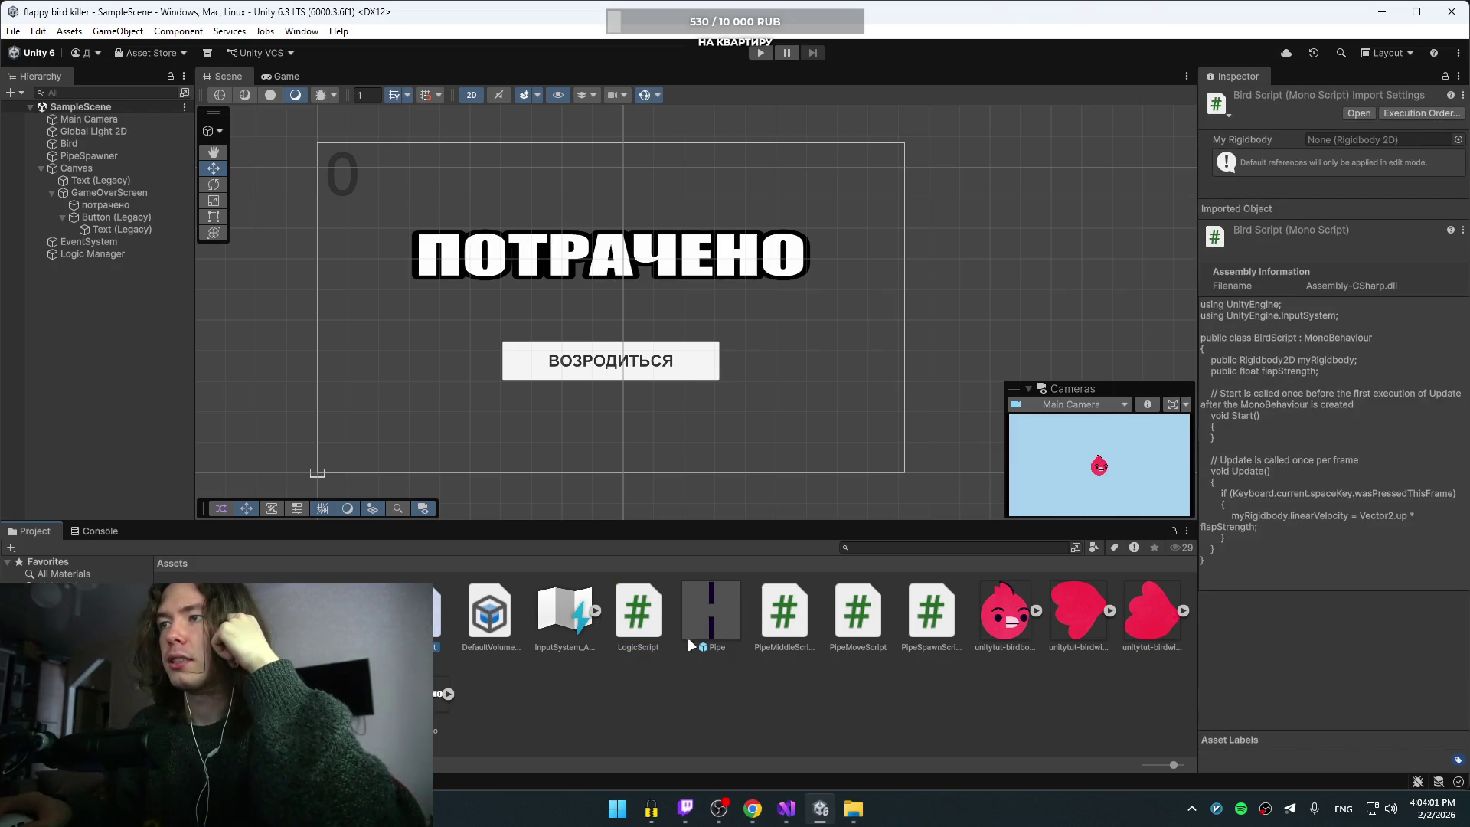
left_click(803, 629)
left_click(832, 617)
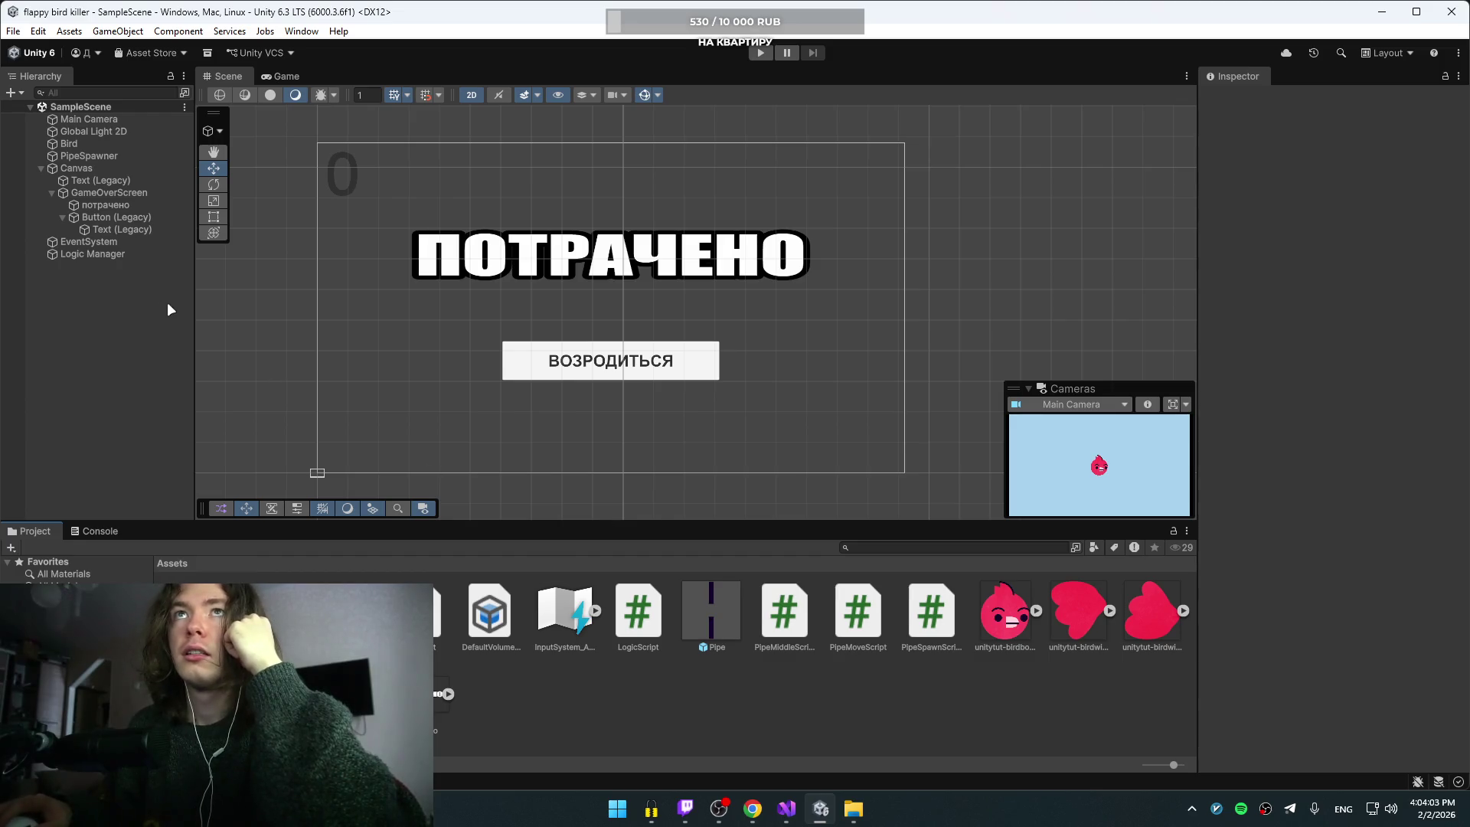
left_click(786, 808)
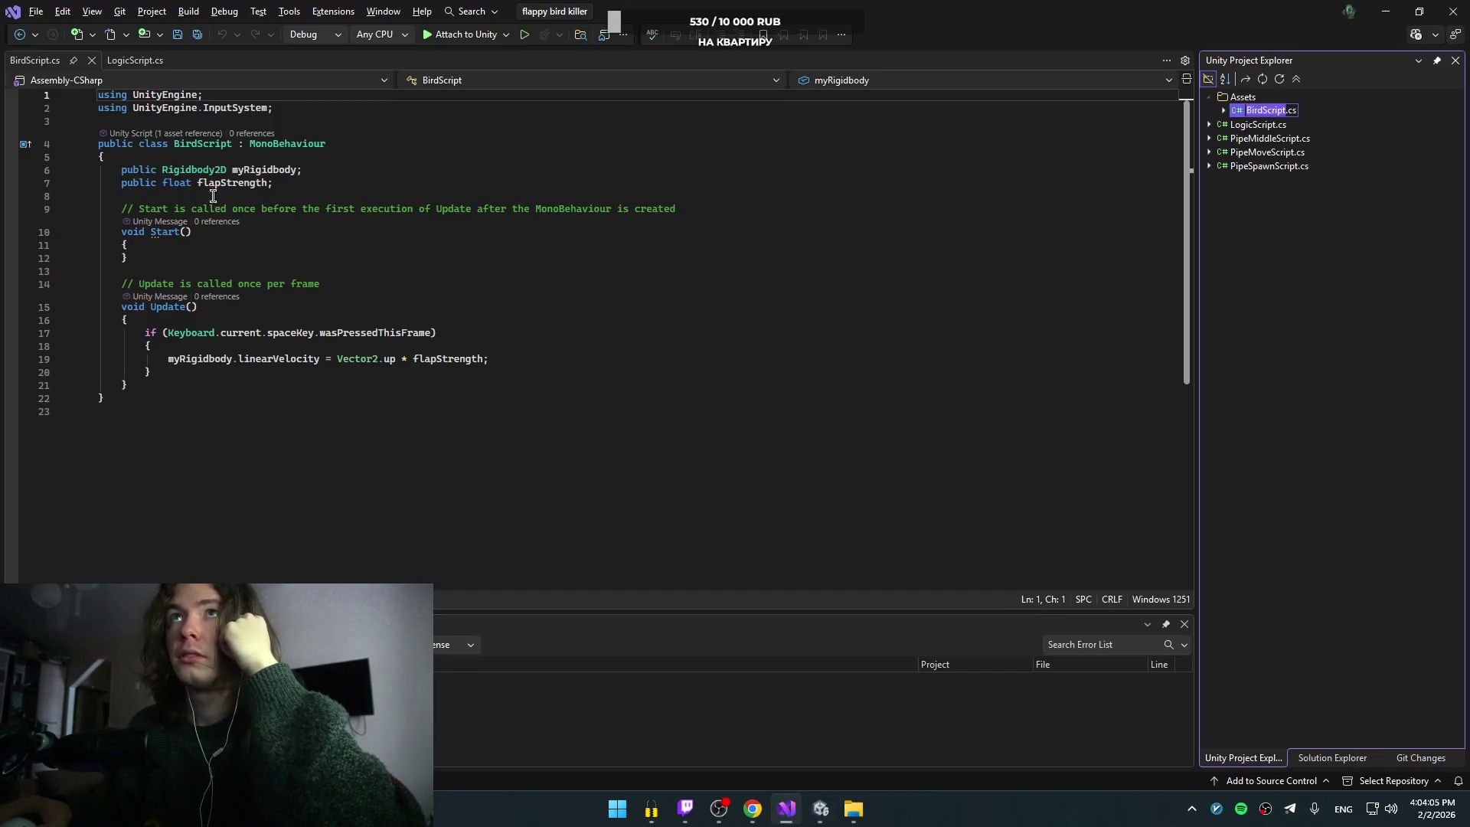
left_click(1269, 139)
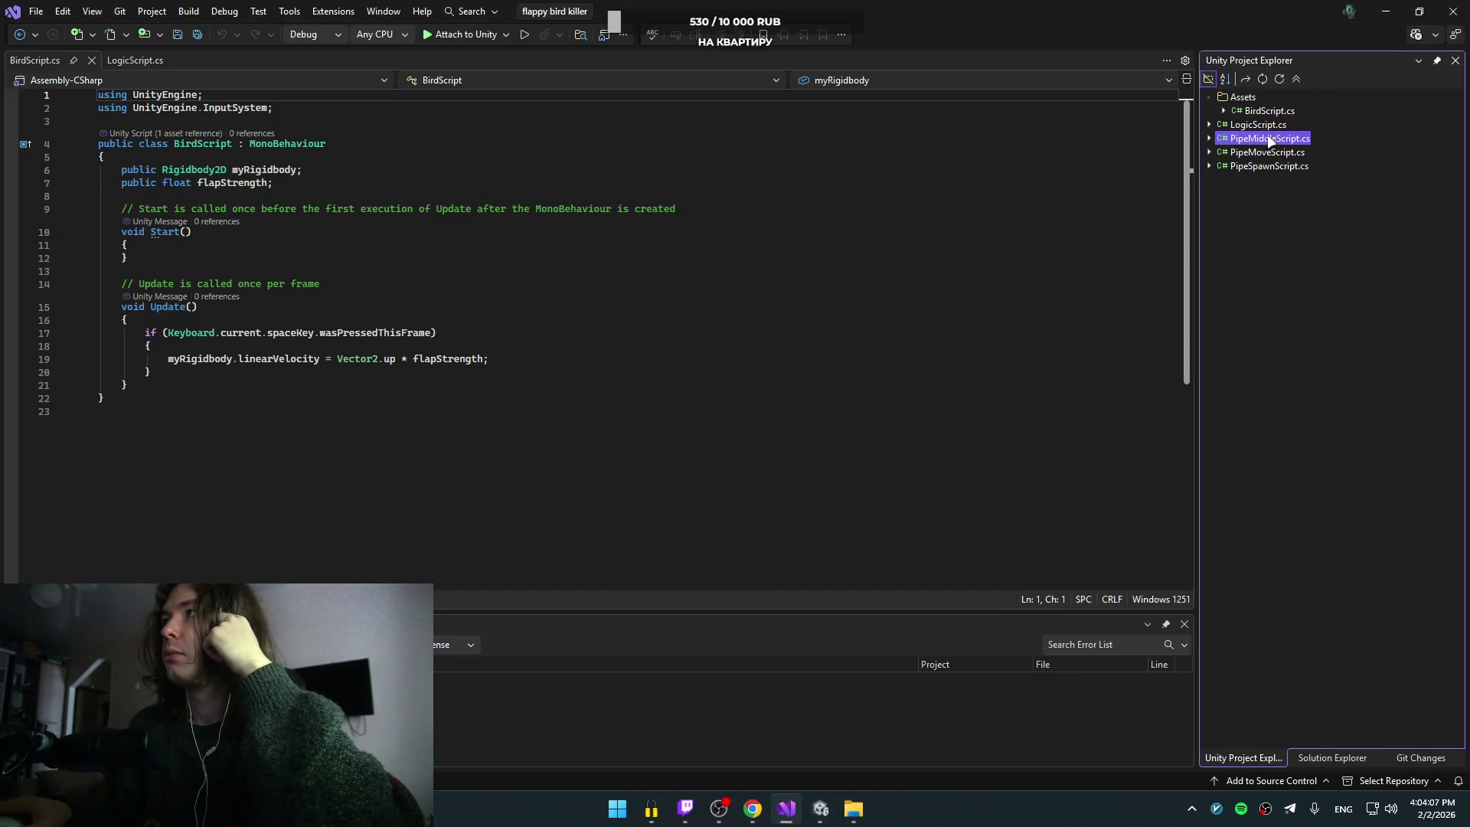
left_click(1235, 98)
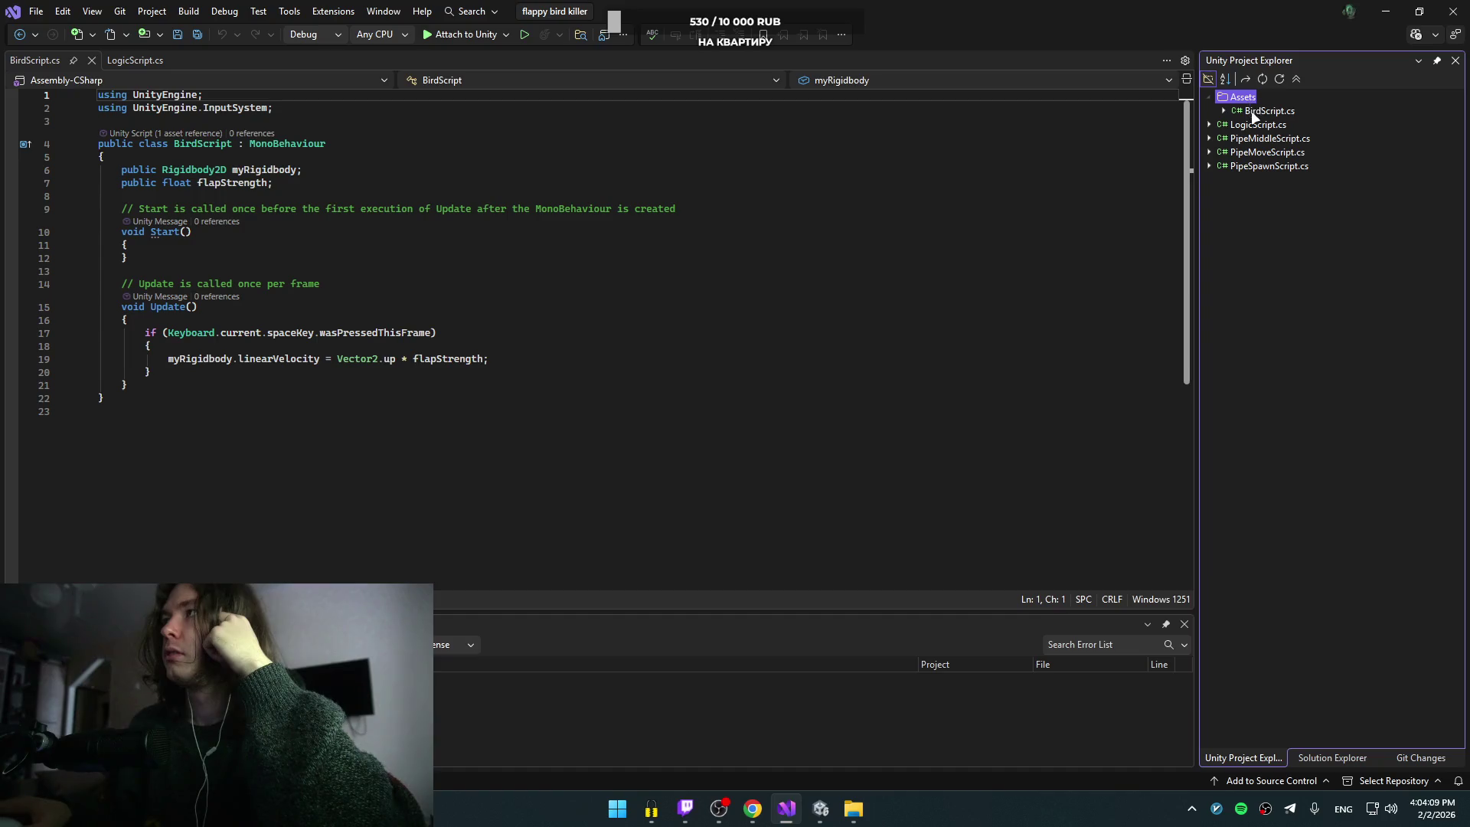
left_click(1254, 114)
left_click(1228, 112)
left_click(1264, 154)
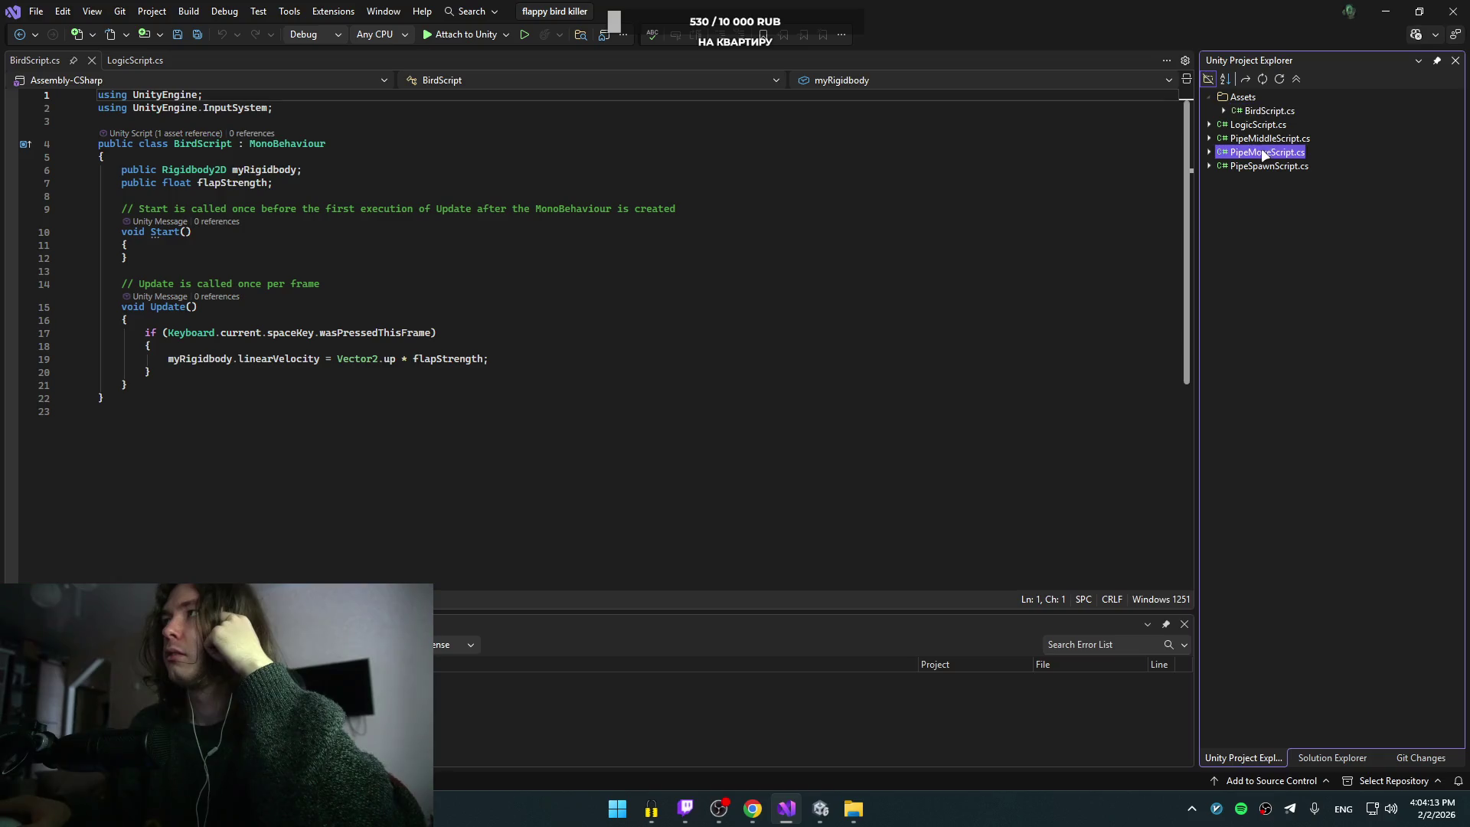
left_click(1263, 113)
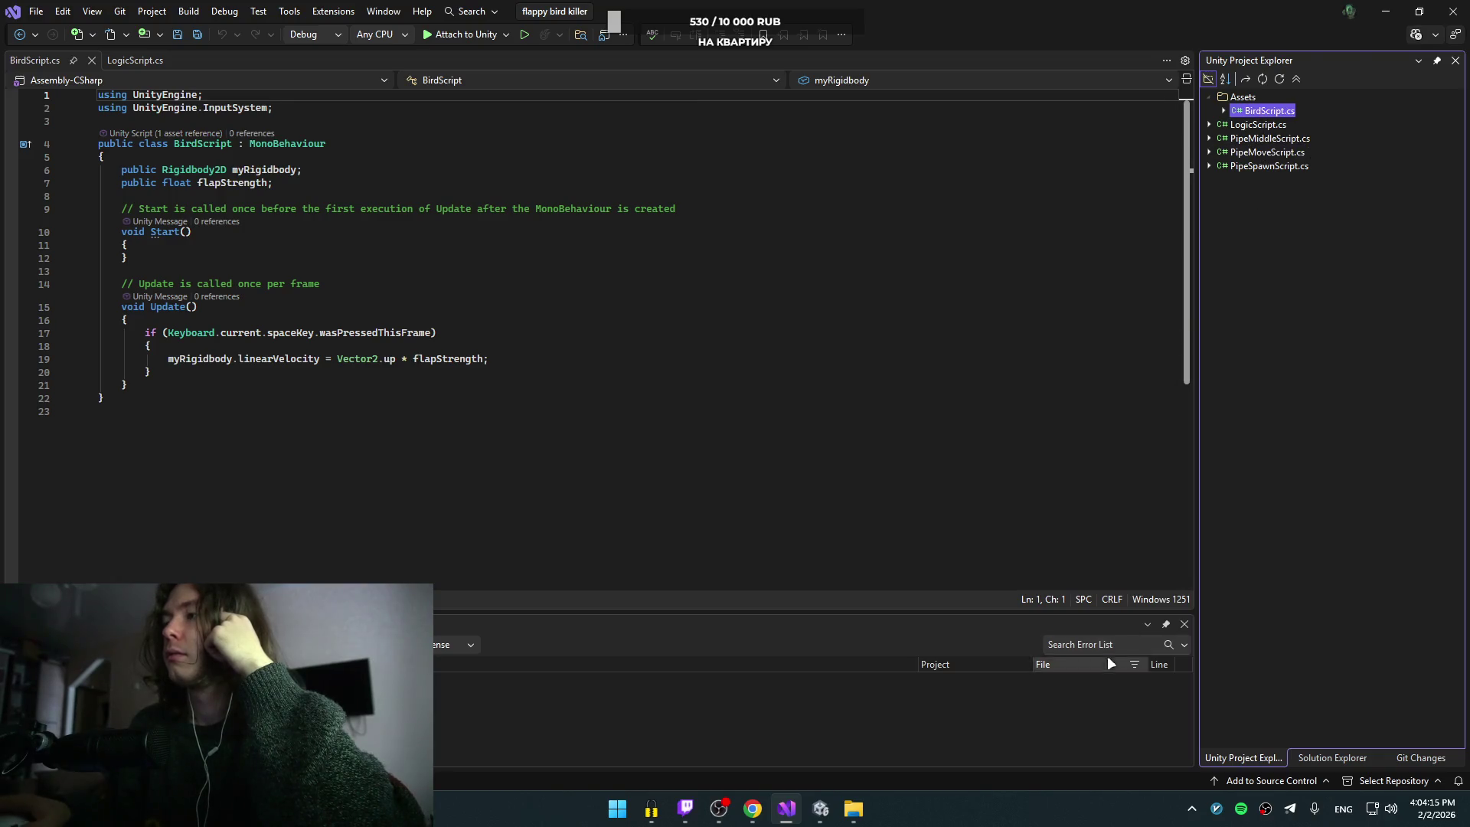
left_click(1308, 753)
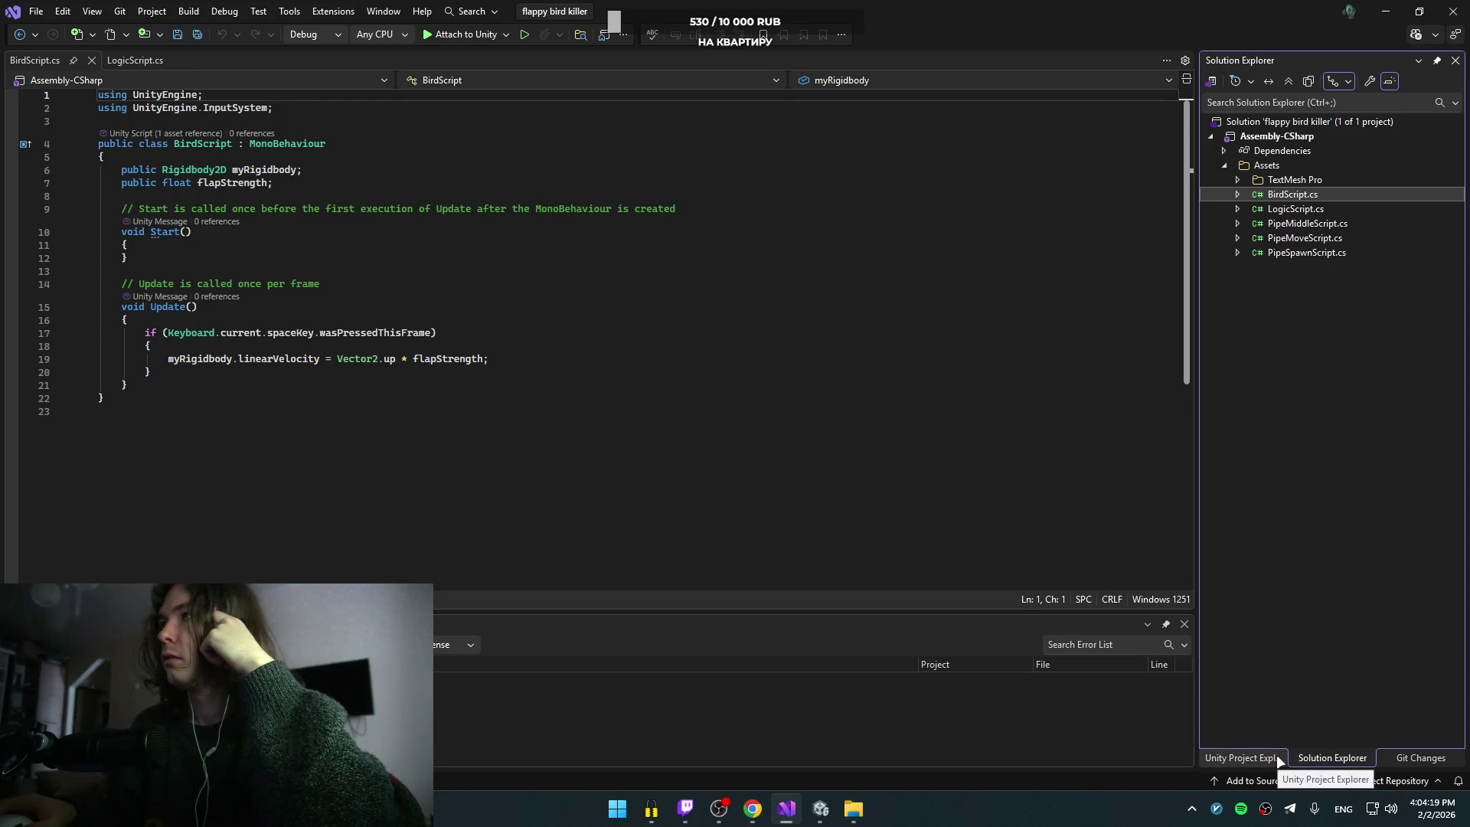
left_click(1274, 756)
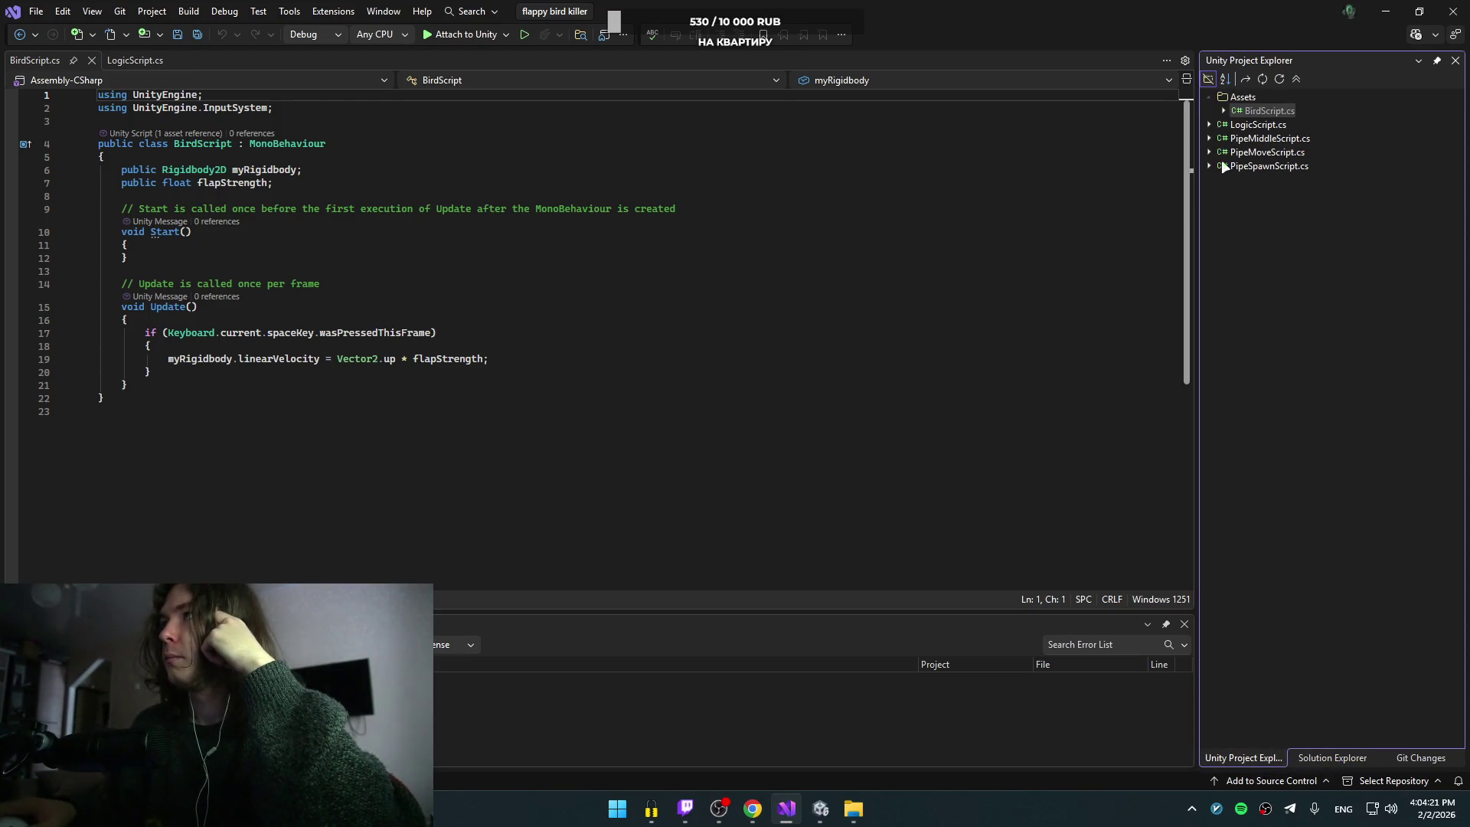
left_click(1227, 107)
left_click(1226, 108)
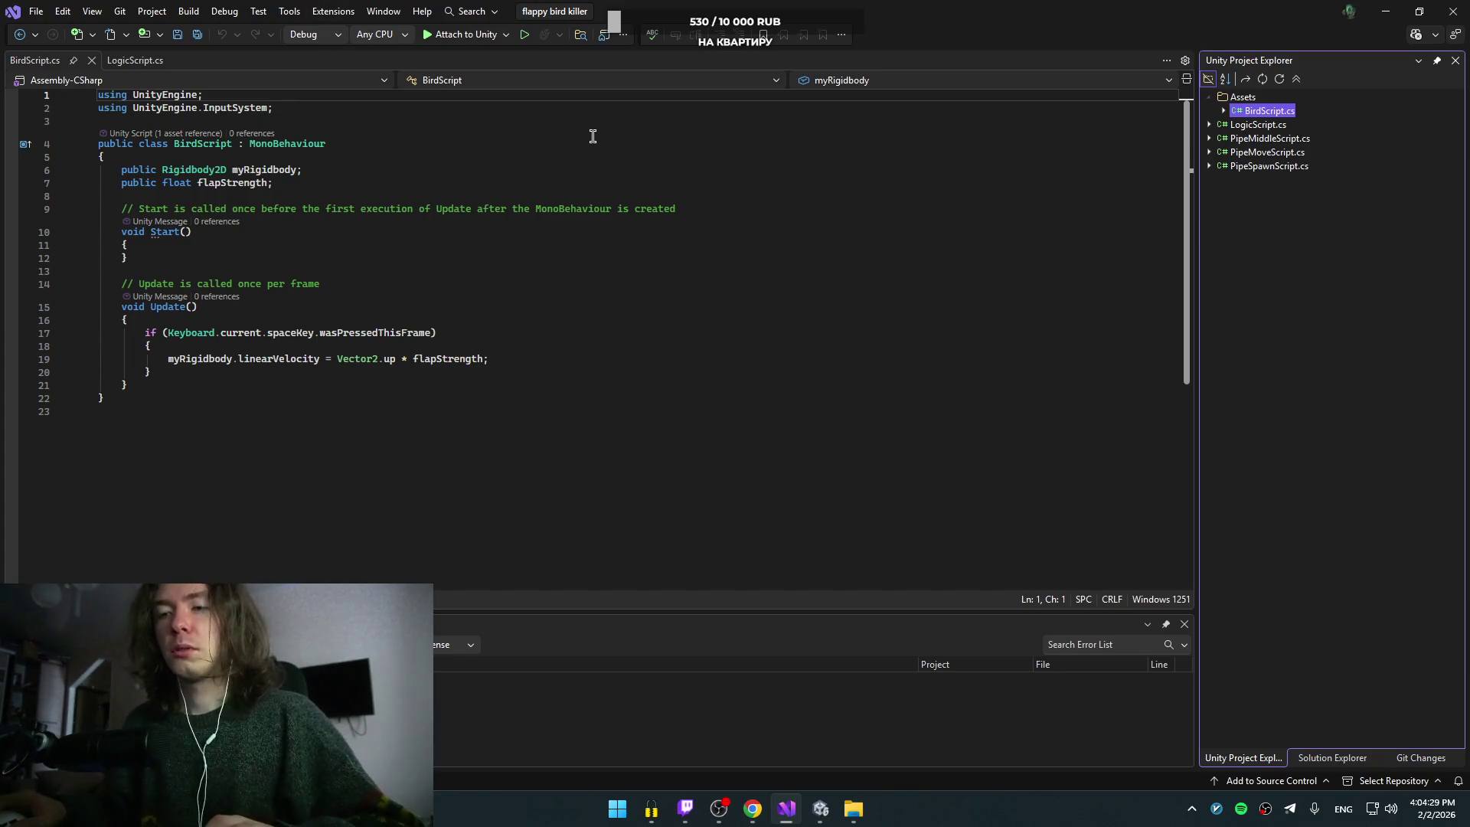
key("alt+Tab")
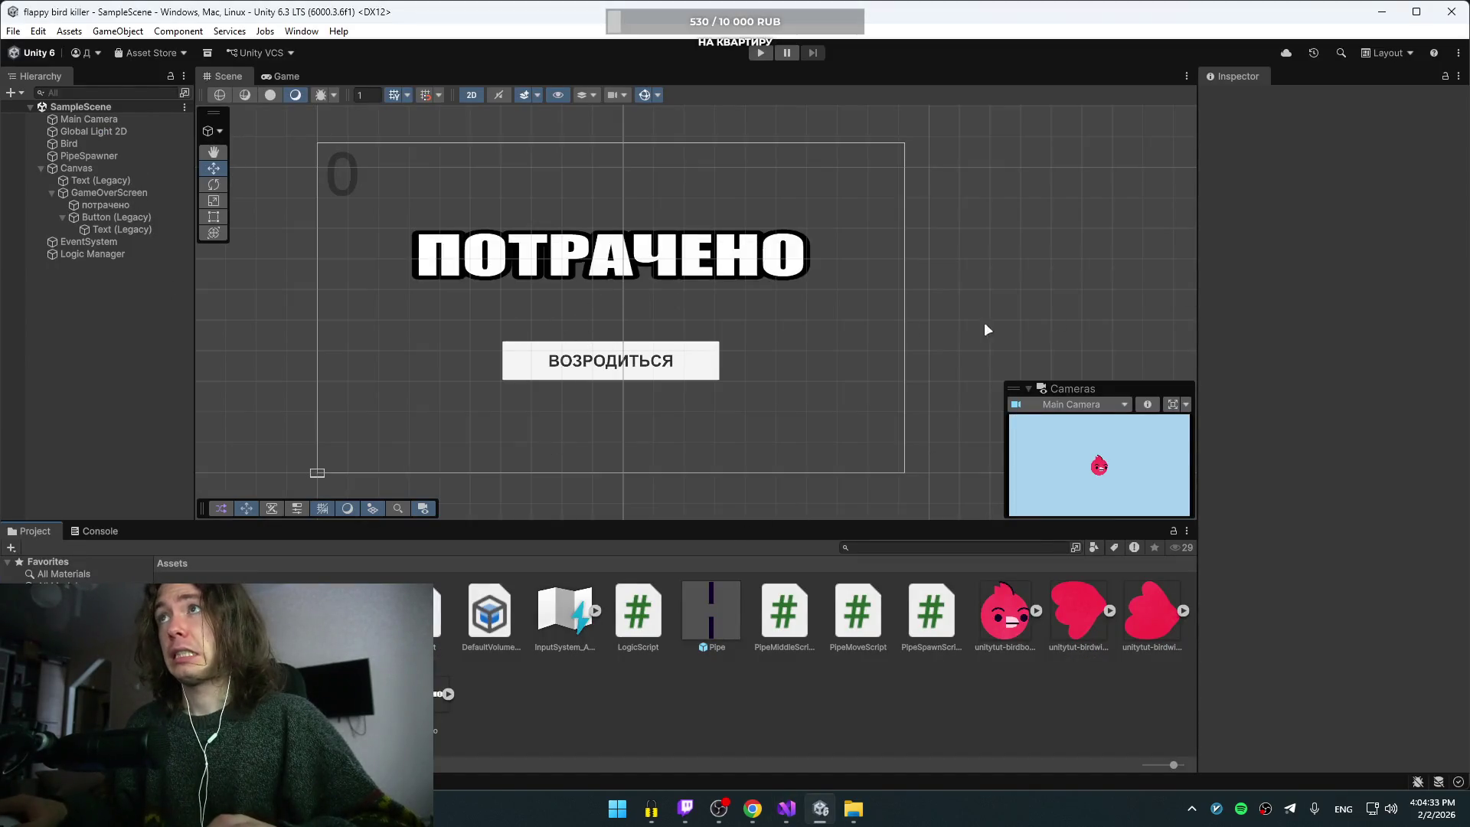
key("alt+Tab")
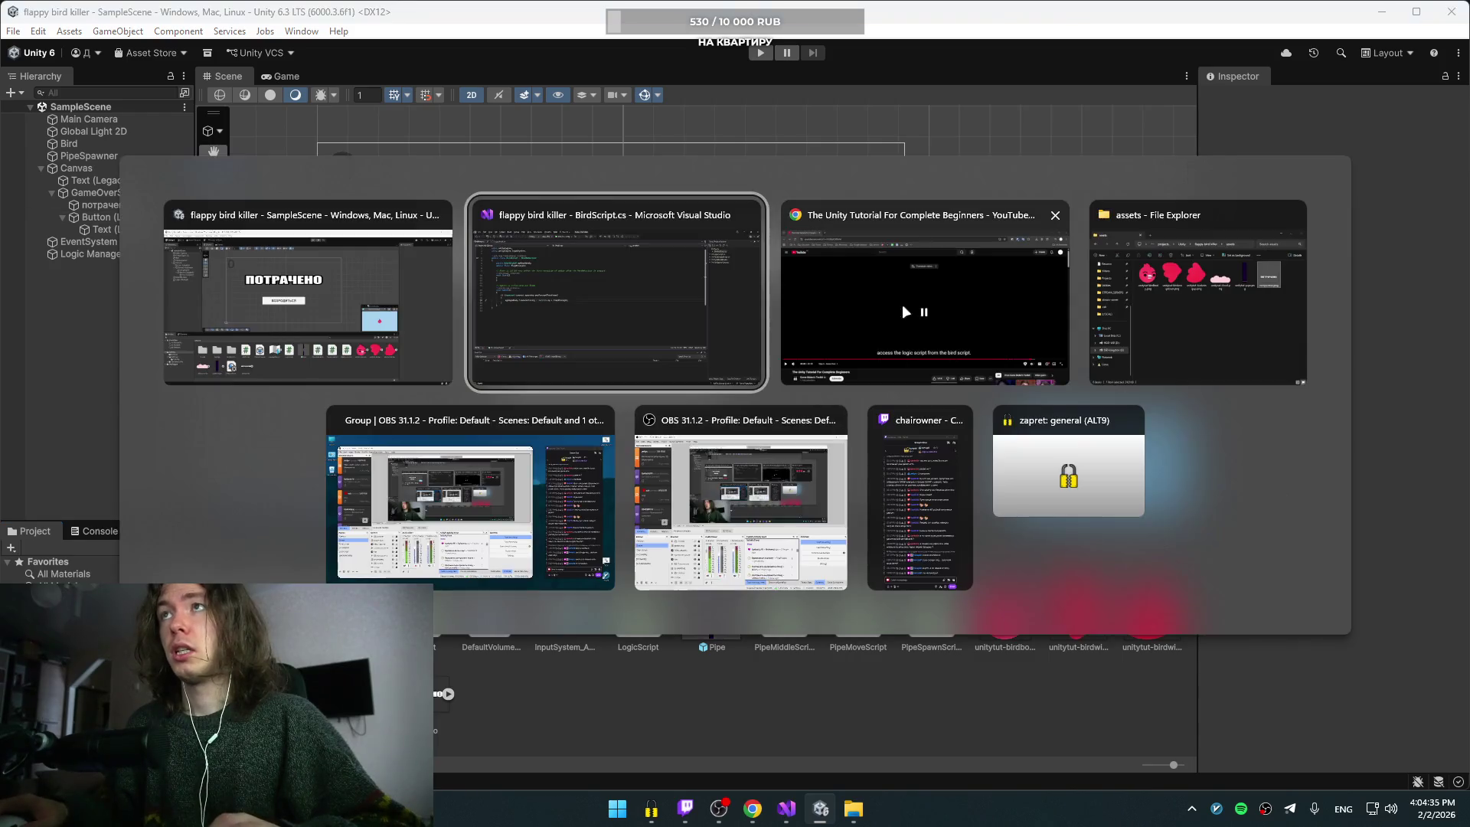
left_click(902, 304)
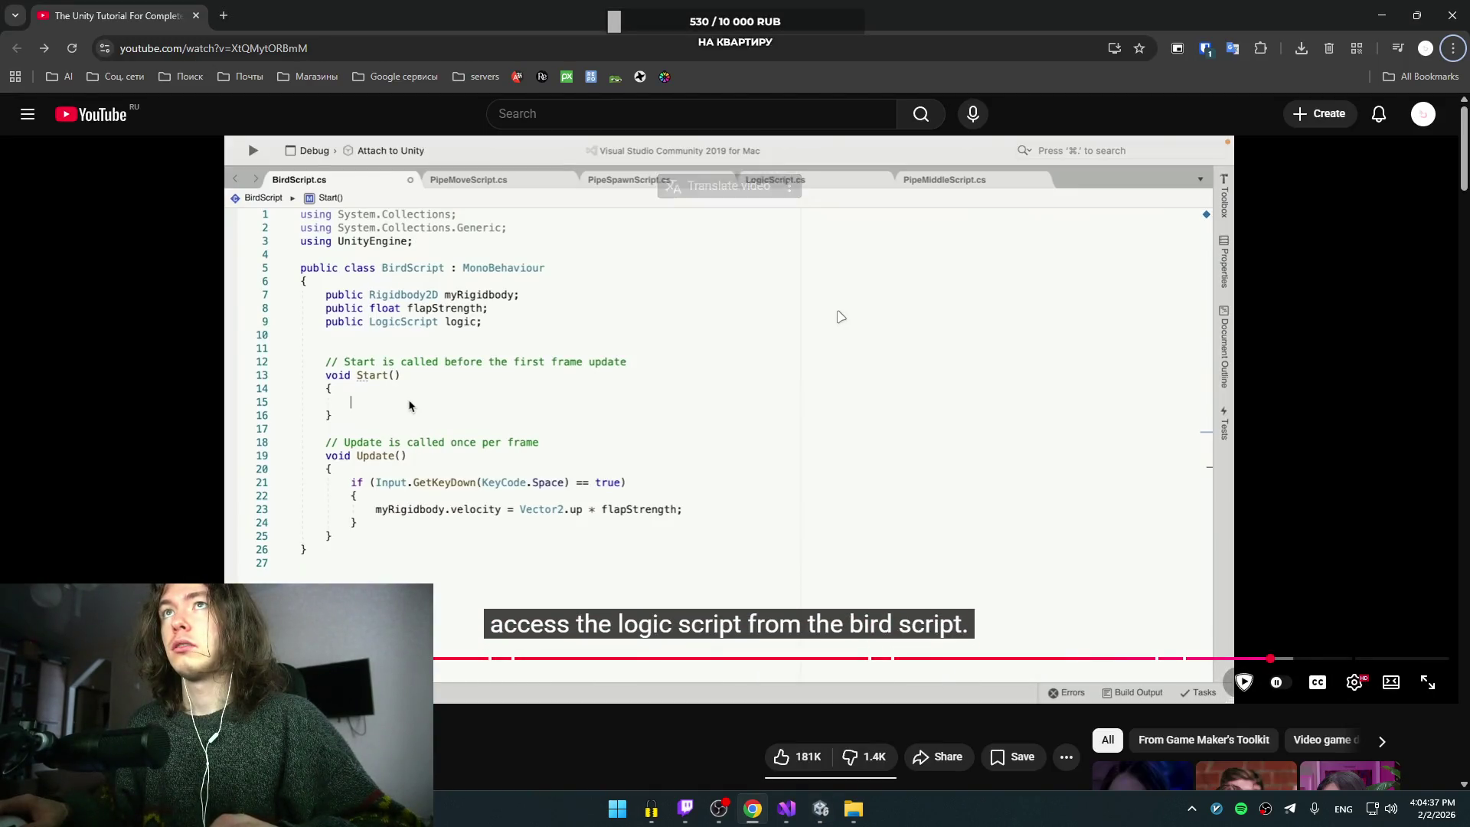
key("alt+Tab")
key("alt+Tab")
left_click(1091, 306)
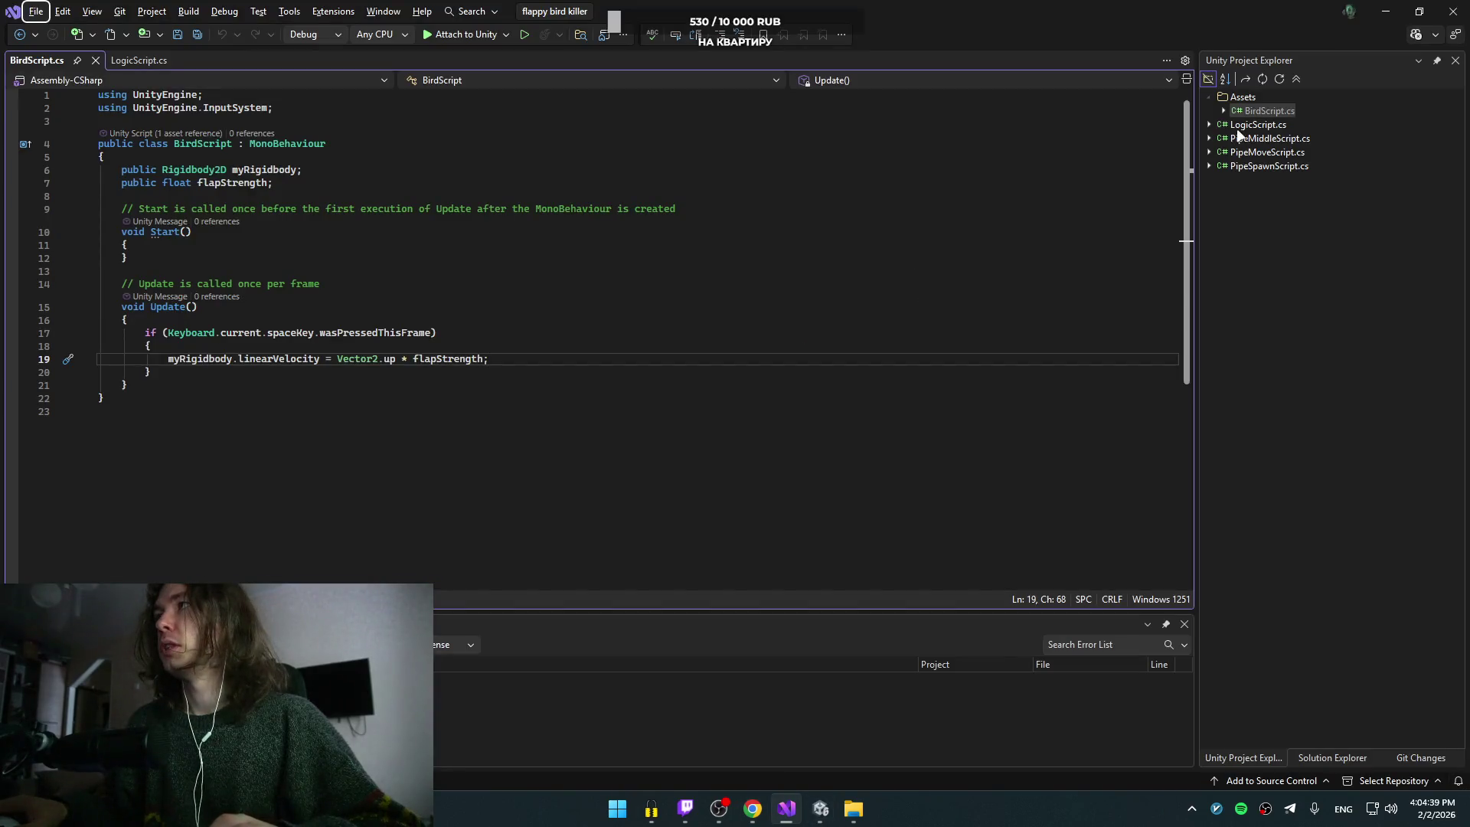
Step: Open PipeMiddleScript.cs from the Unity Project panel
left_click(139, 62)
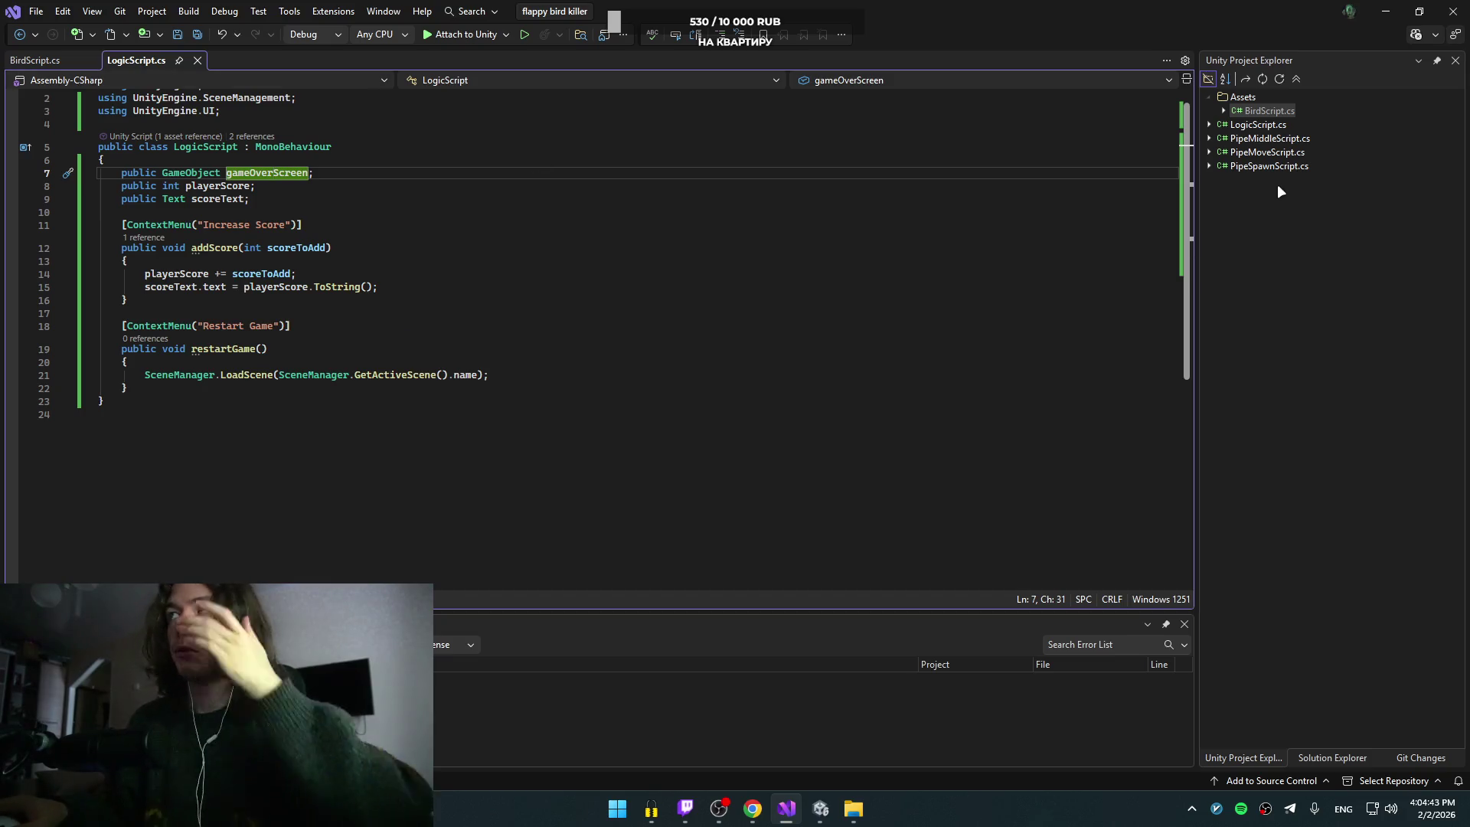
left_click(1265, 139)
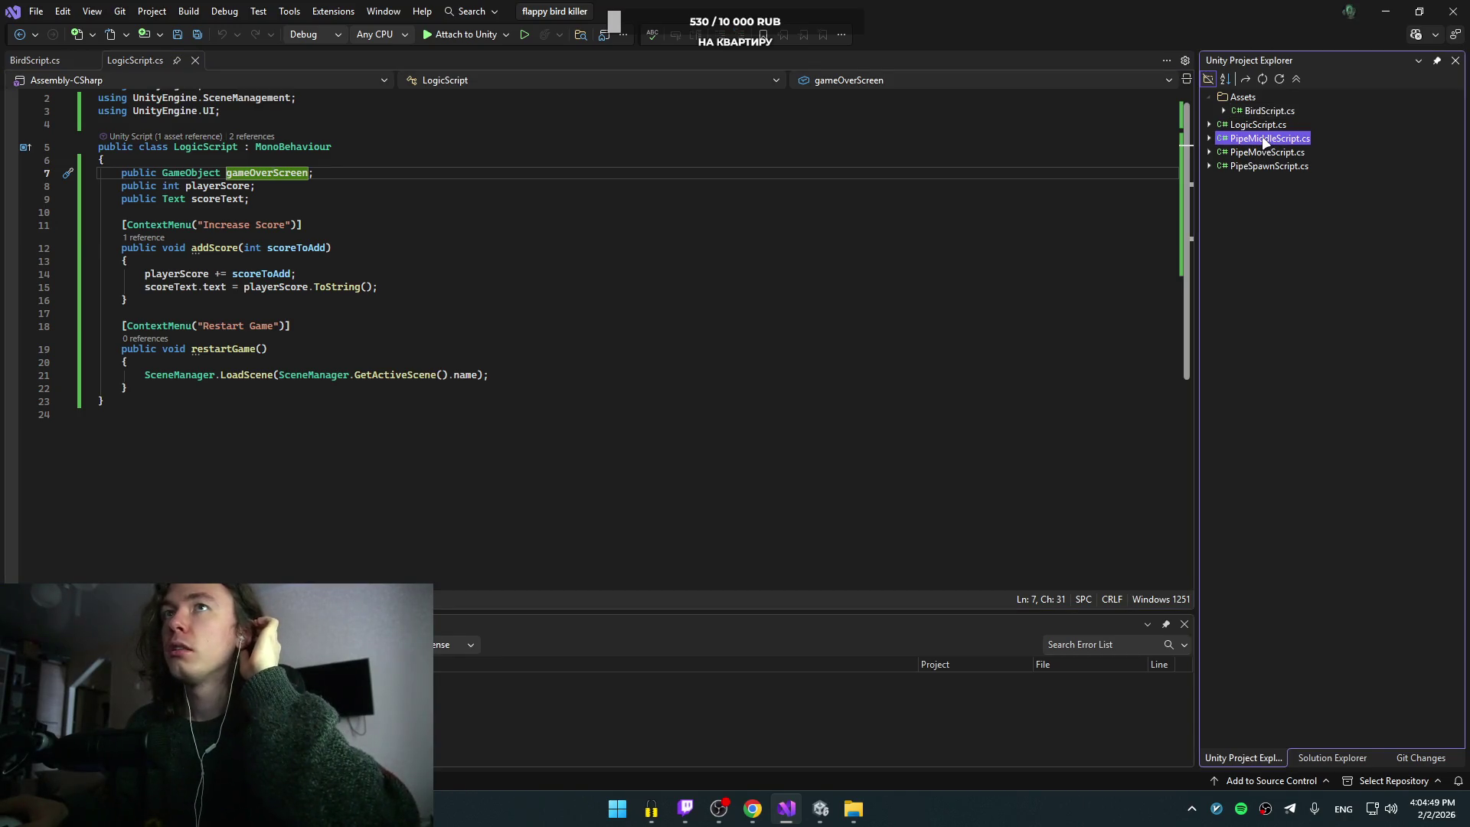
double_click(1268, 140)
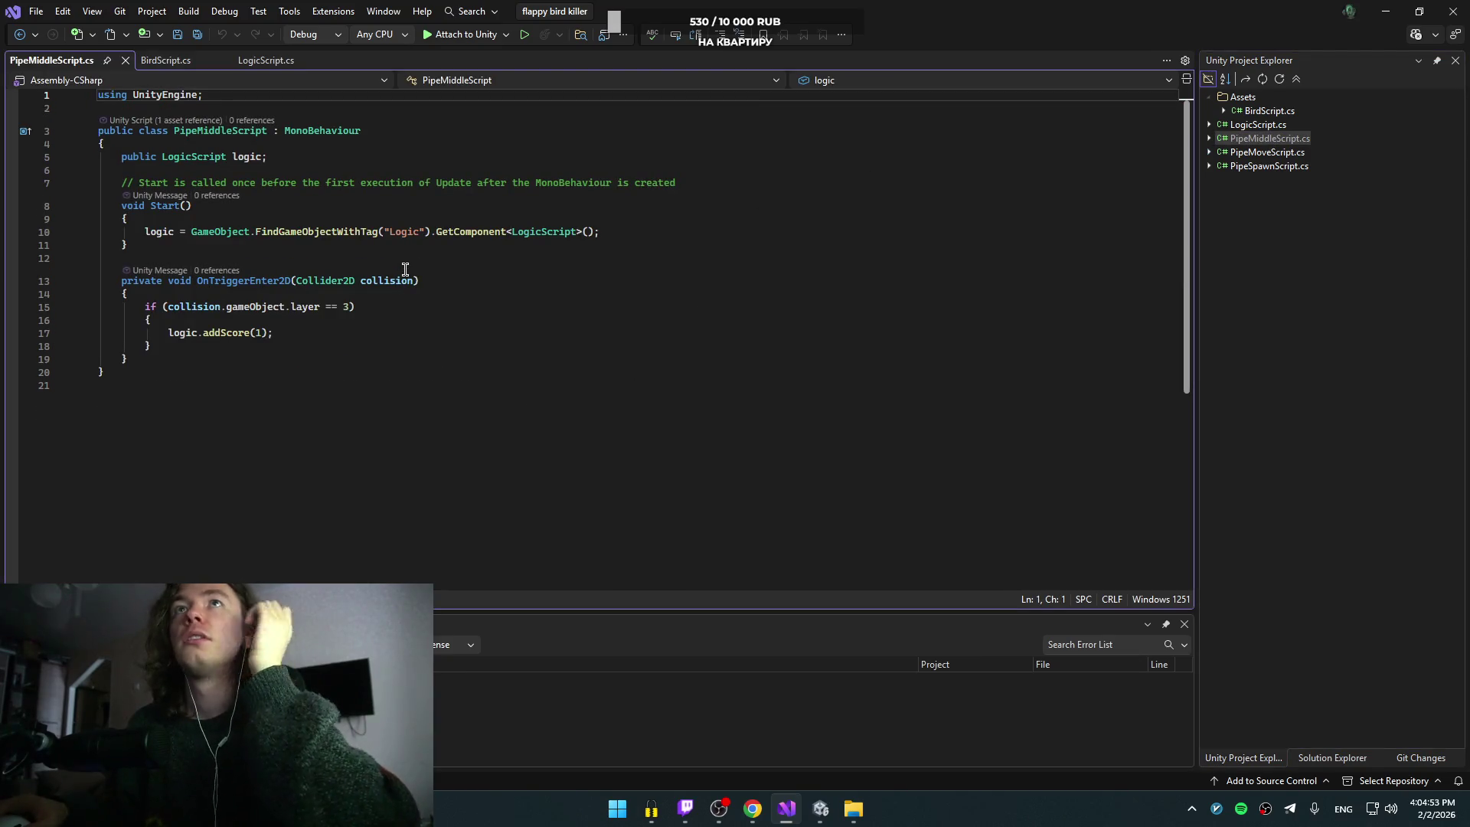
Step: Copy PipeMiddleScript's logic field and FindGameObjectWithTag lookup line, then return to BirdScript
left_click_drag(616, 232, 623, 209)
mouse_move(215, 242)
left_mouse_down()
mouse_move(134, 243)
mouse_move(321, 149)
left_mouse_up()
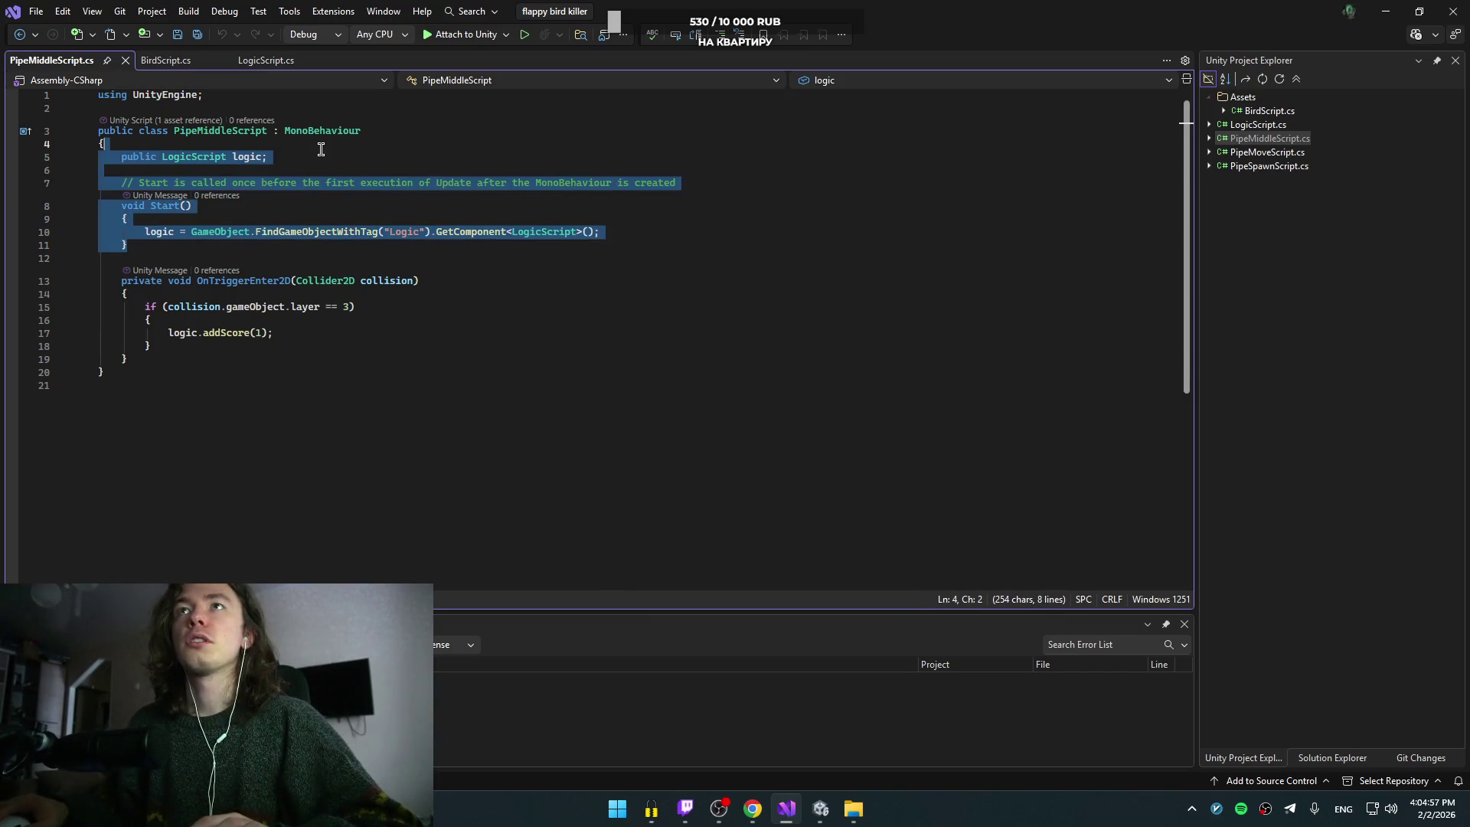
left_click(620, 231)
key("shift+Home")
key("ctrl+c")
left_click(344, 156)
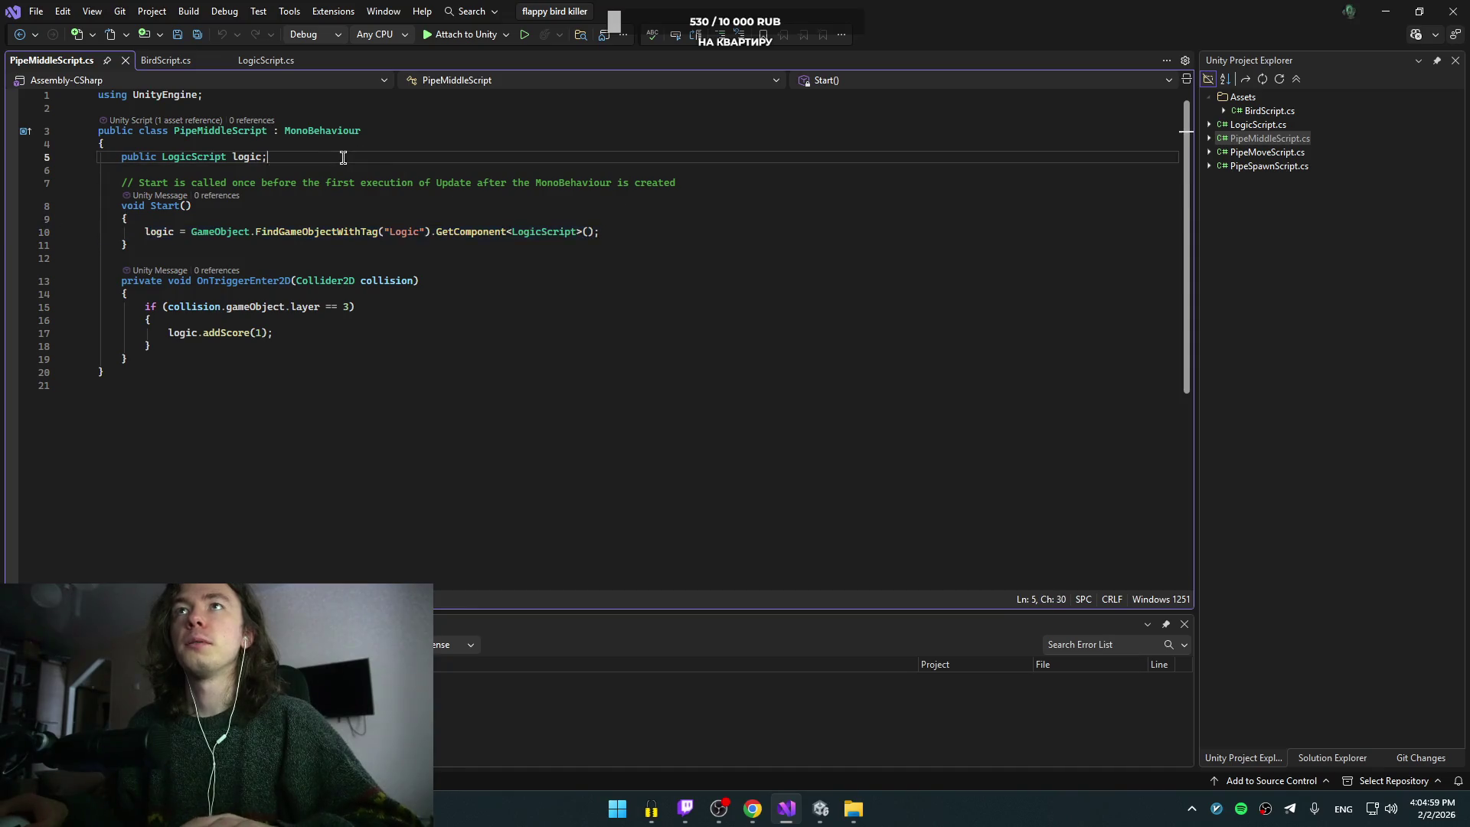
key("Return")
key("ctrl+v")
left_click(539, 154, "shift")
key("BackSpace")
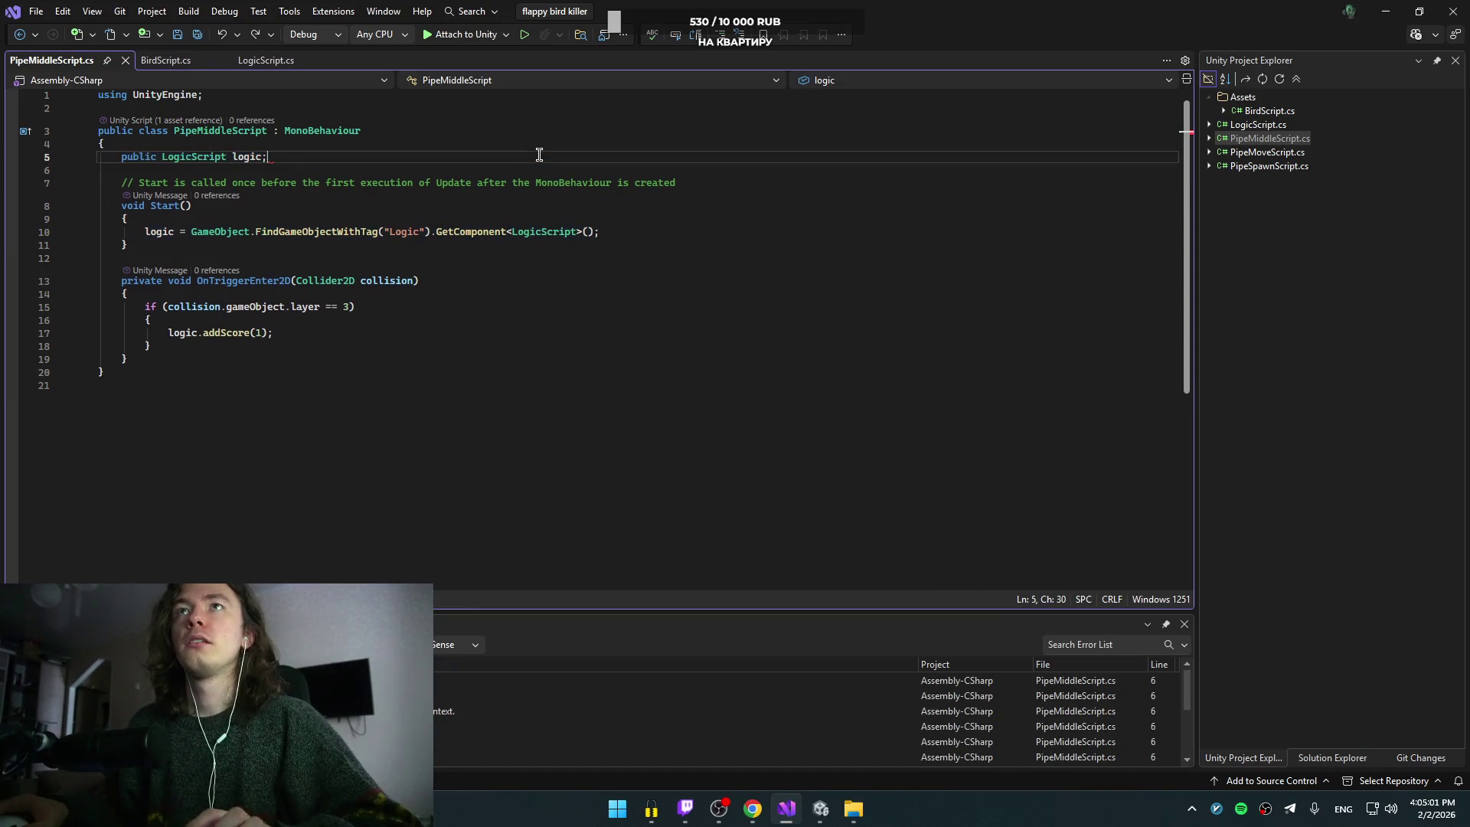
left_click(266, 59)
left_click(165, 59)
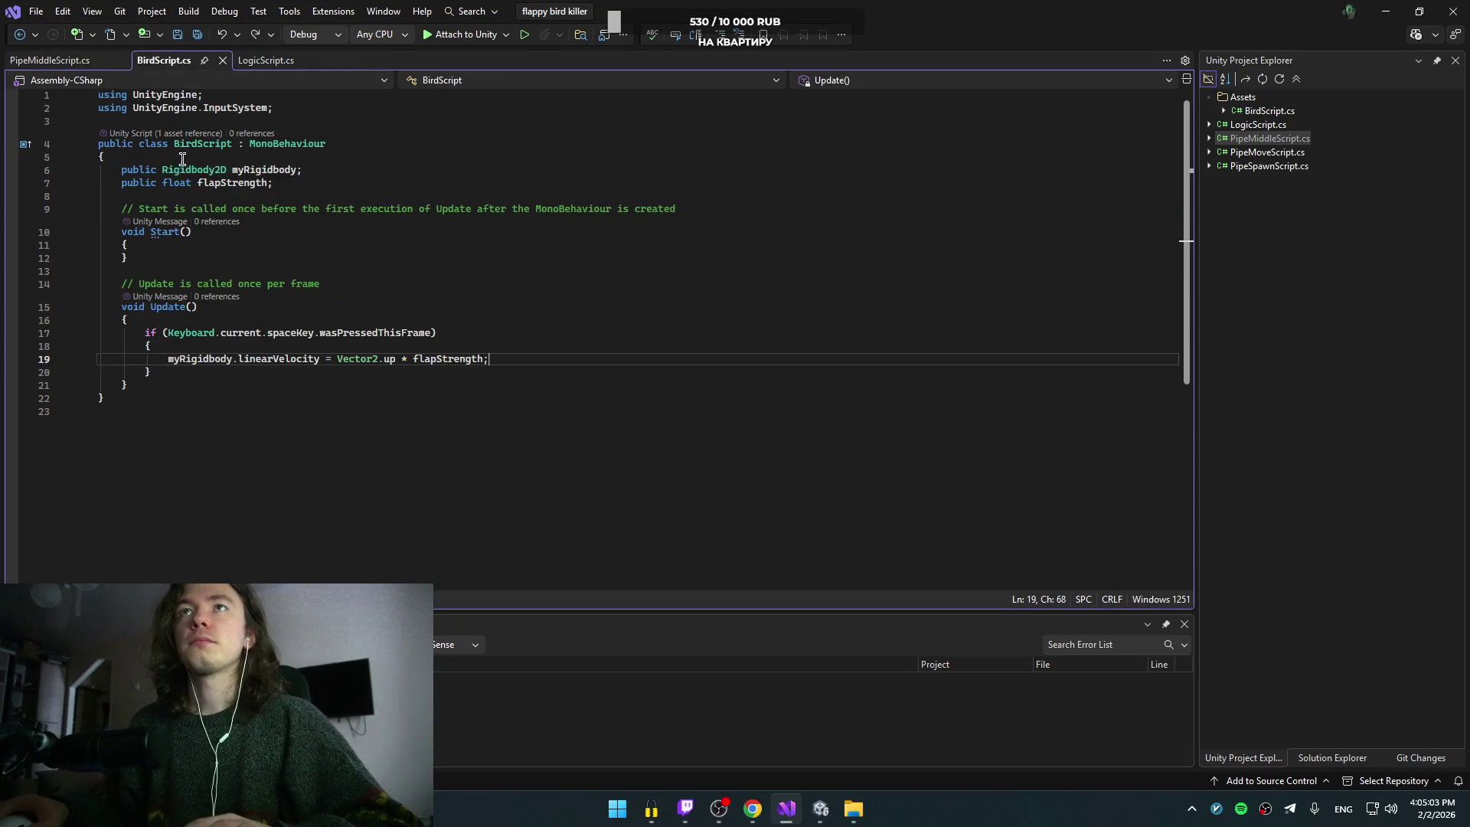
Step: Paste 'public LogicScript logic;' below flapStrength, move the lookup line into Start(), and save BirdScript
left_click(321, 182)
key("Return")
key("ctrl+v")
key("shift+Home")
key("ctrl+x")
key("Delete")
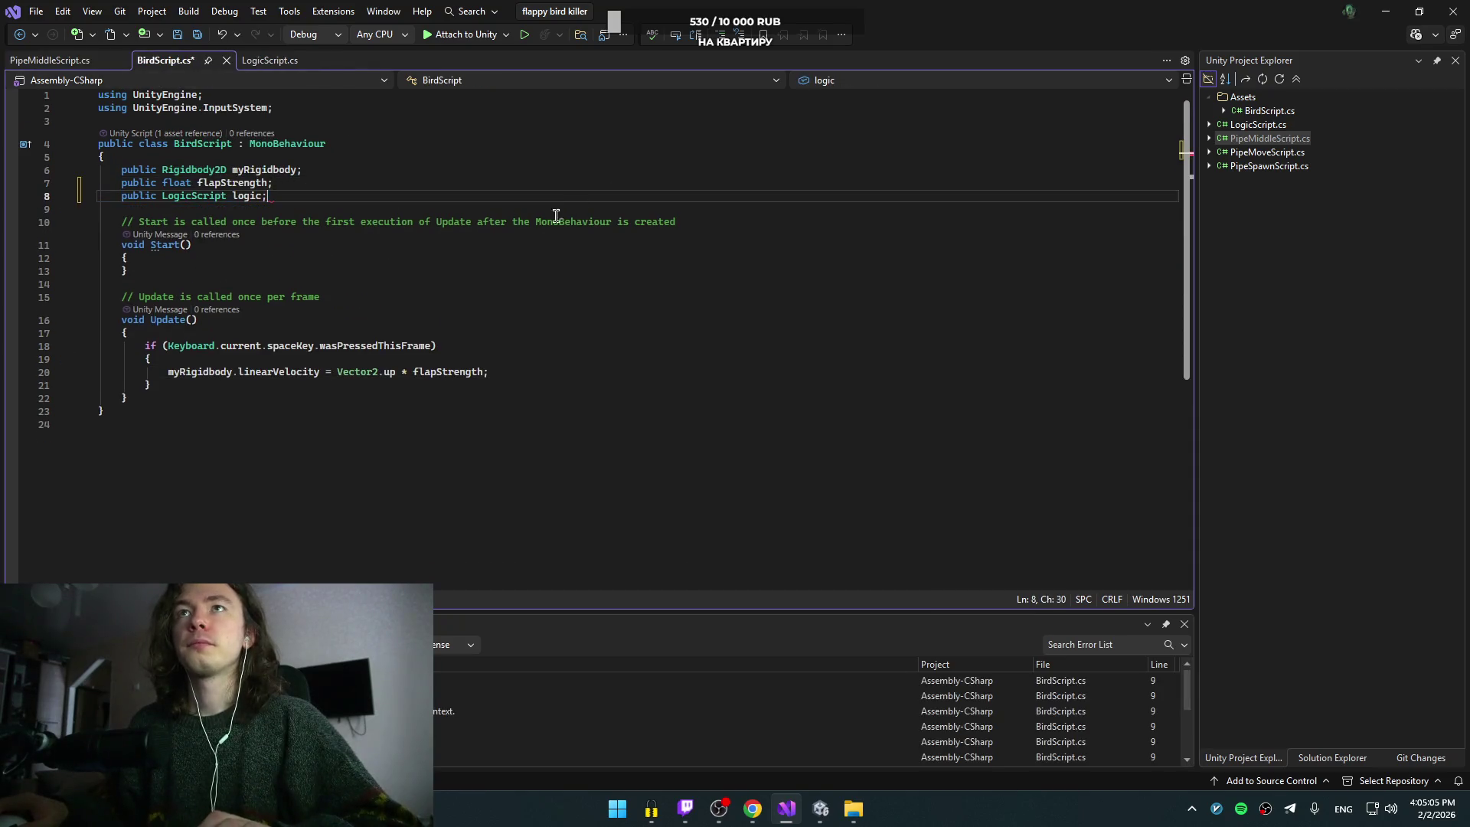
left_click(270, 258)
key("Return")
key("ctrl+v")
key("ctrl+s")
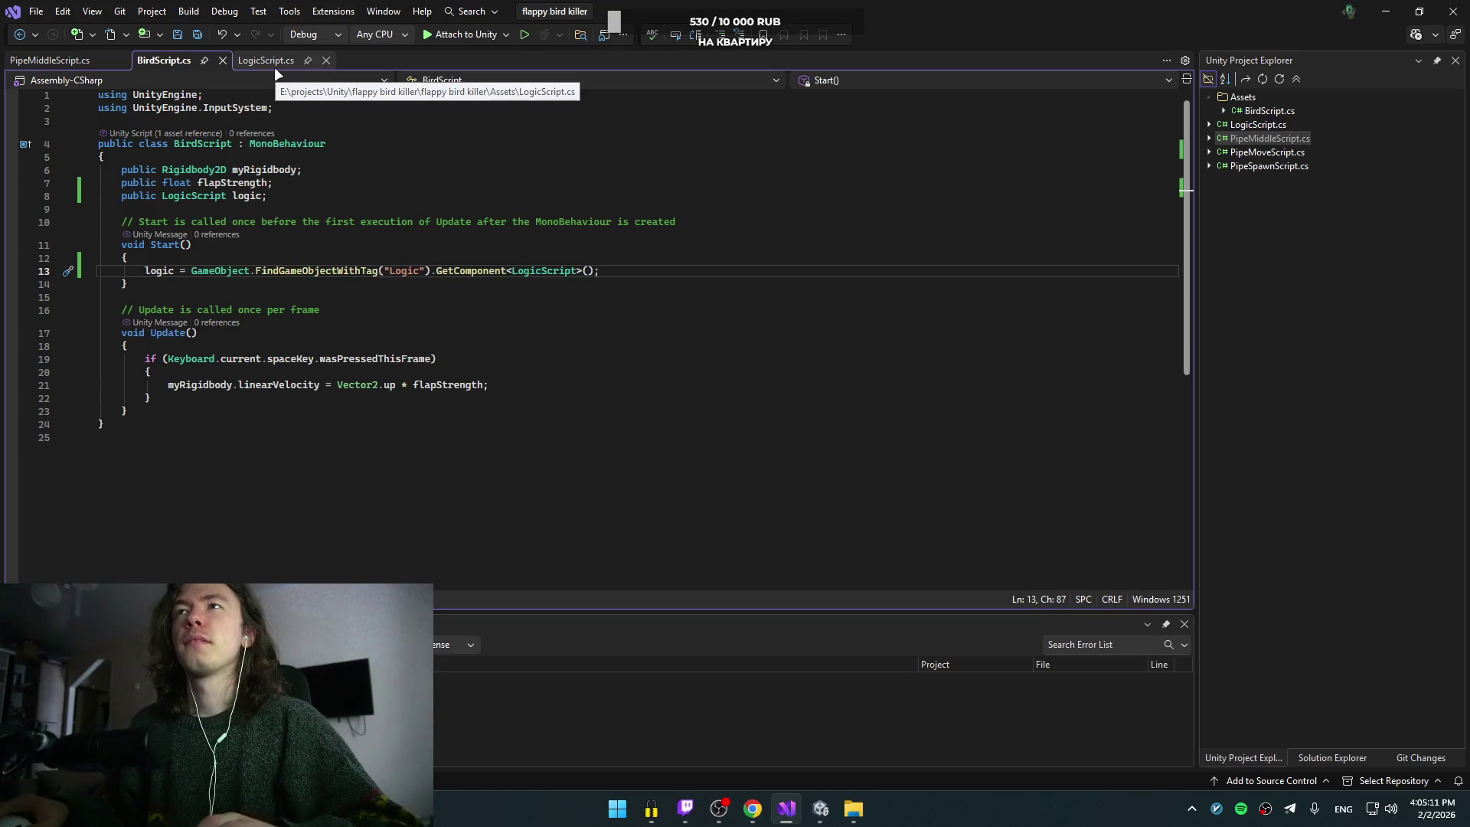
Step: Resume the tutorial video, then return to the code editor
key("alt+Tab")
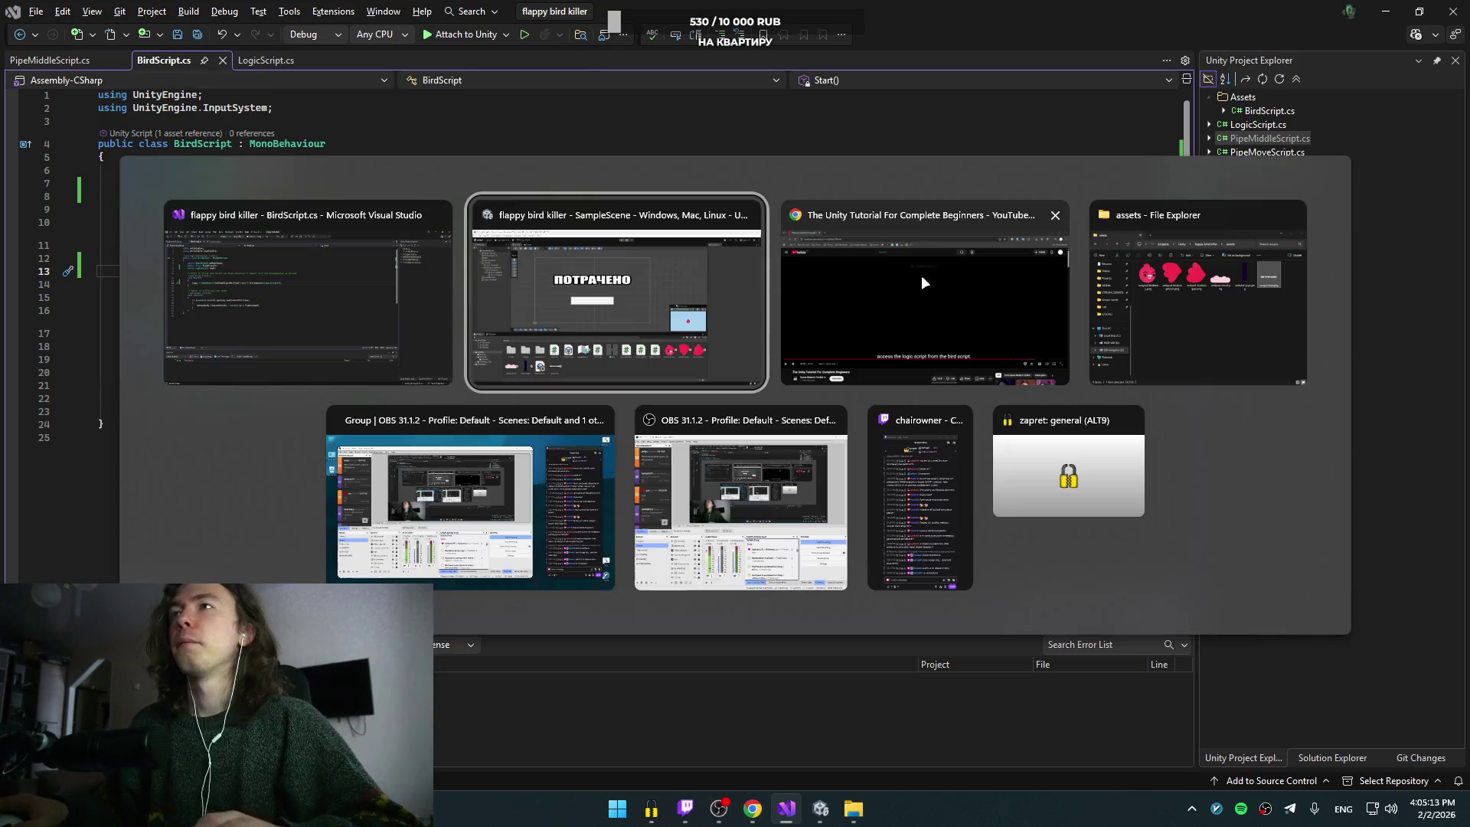
key("Tab")
left_click(721, 303)
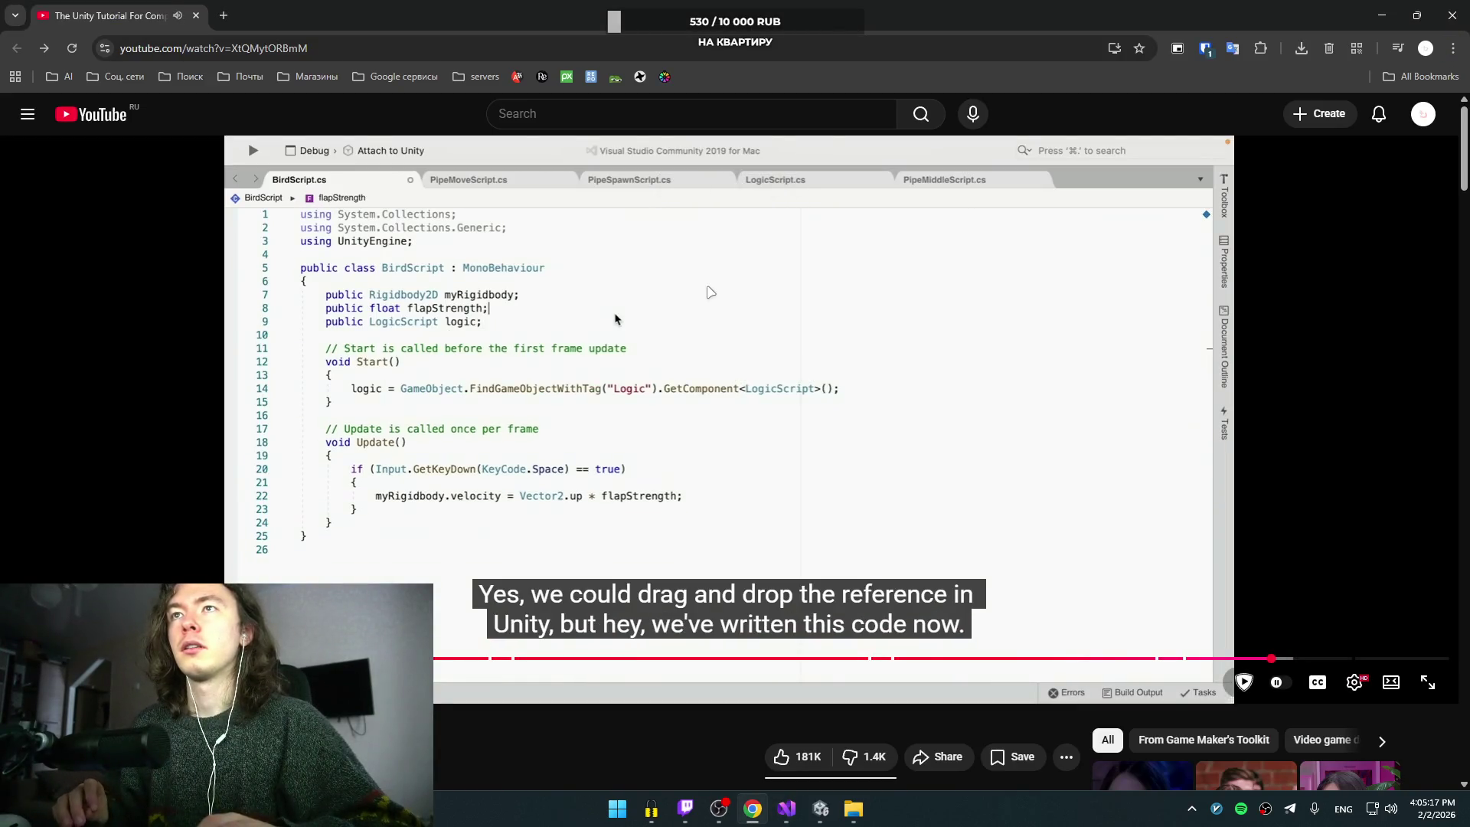
key("alt+Tab")
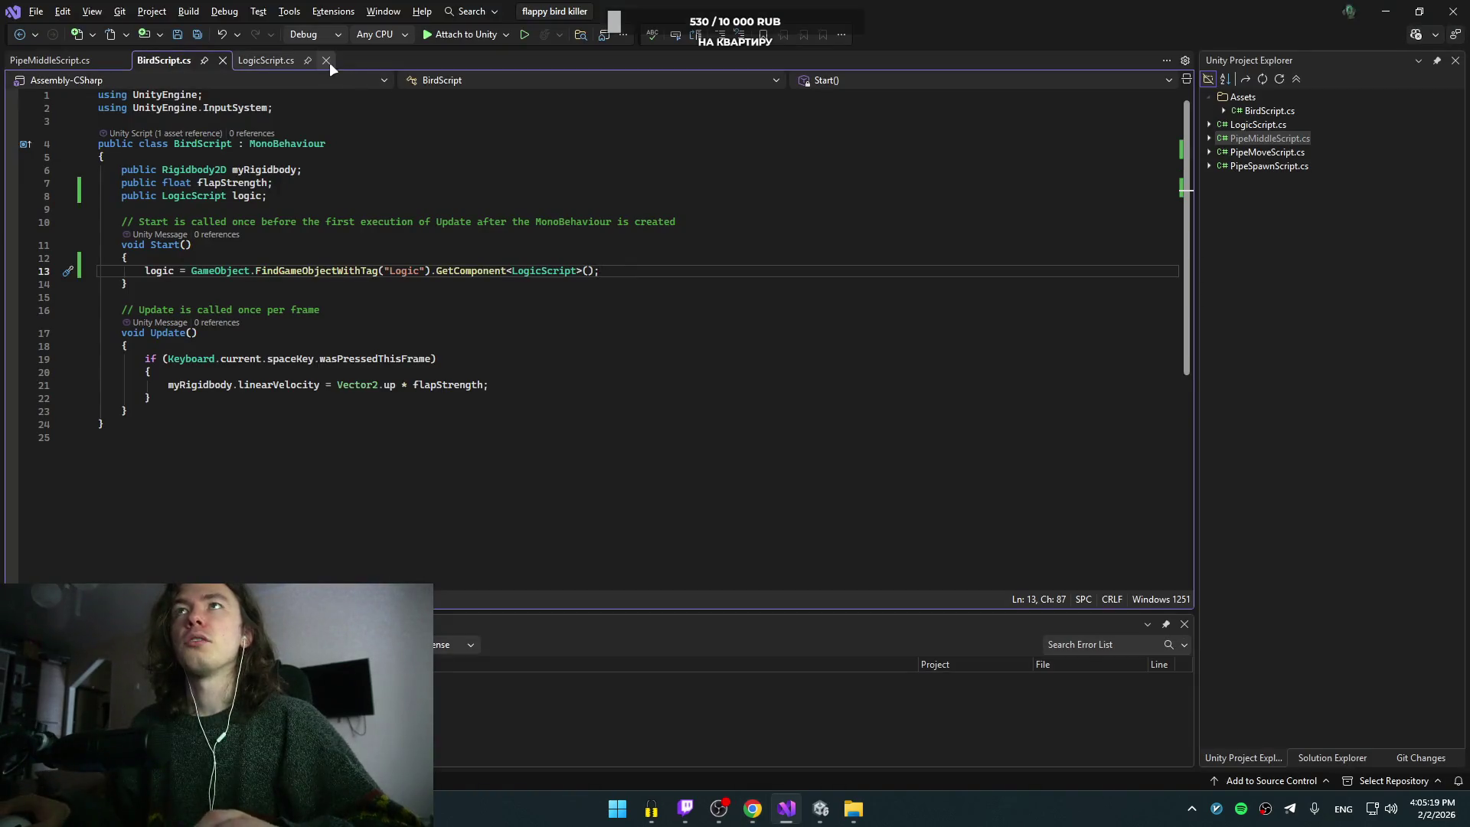
Step: Declare a new 'public void endGame()' method with an open body after restartGame in LogicScript
left_click(277, 61)
left_click(238, 389)
key("Return")
key("Return")
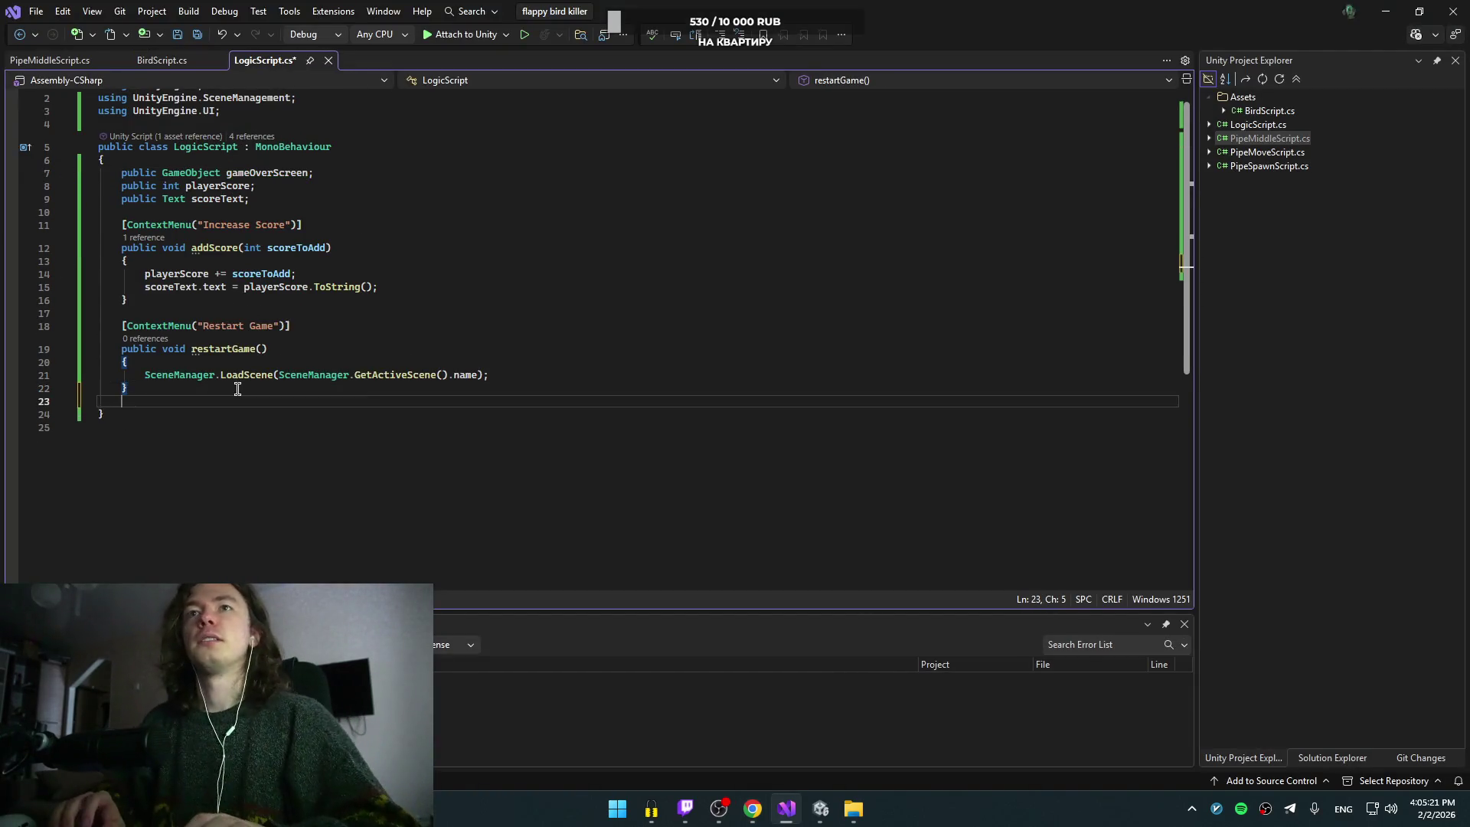
type("public")
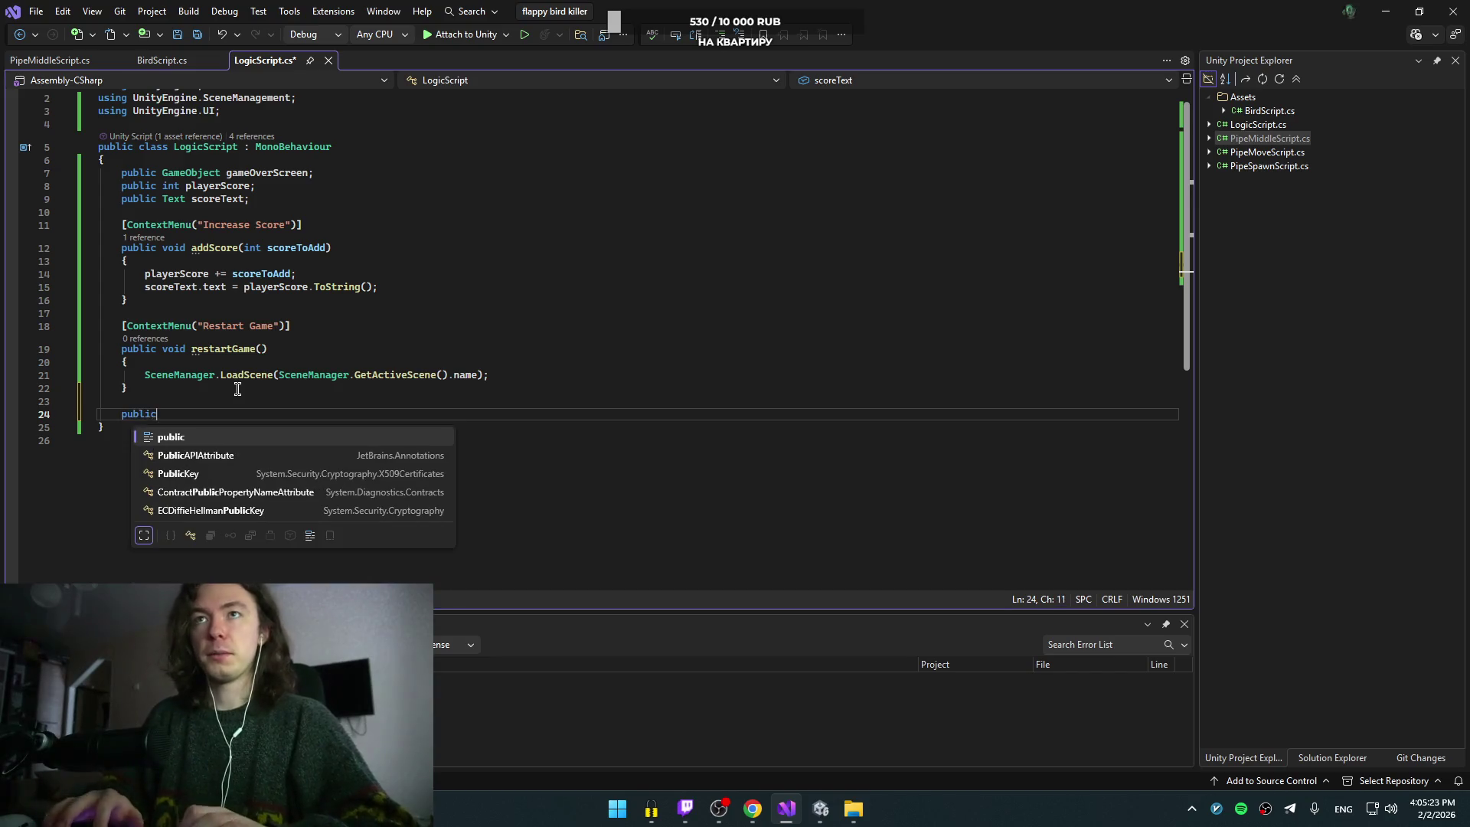
type(" void ")
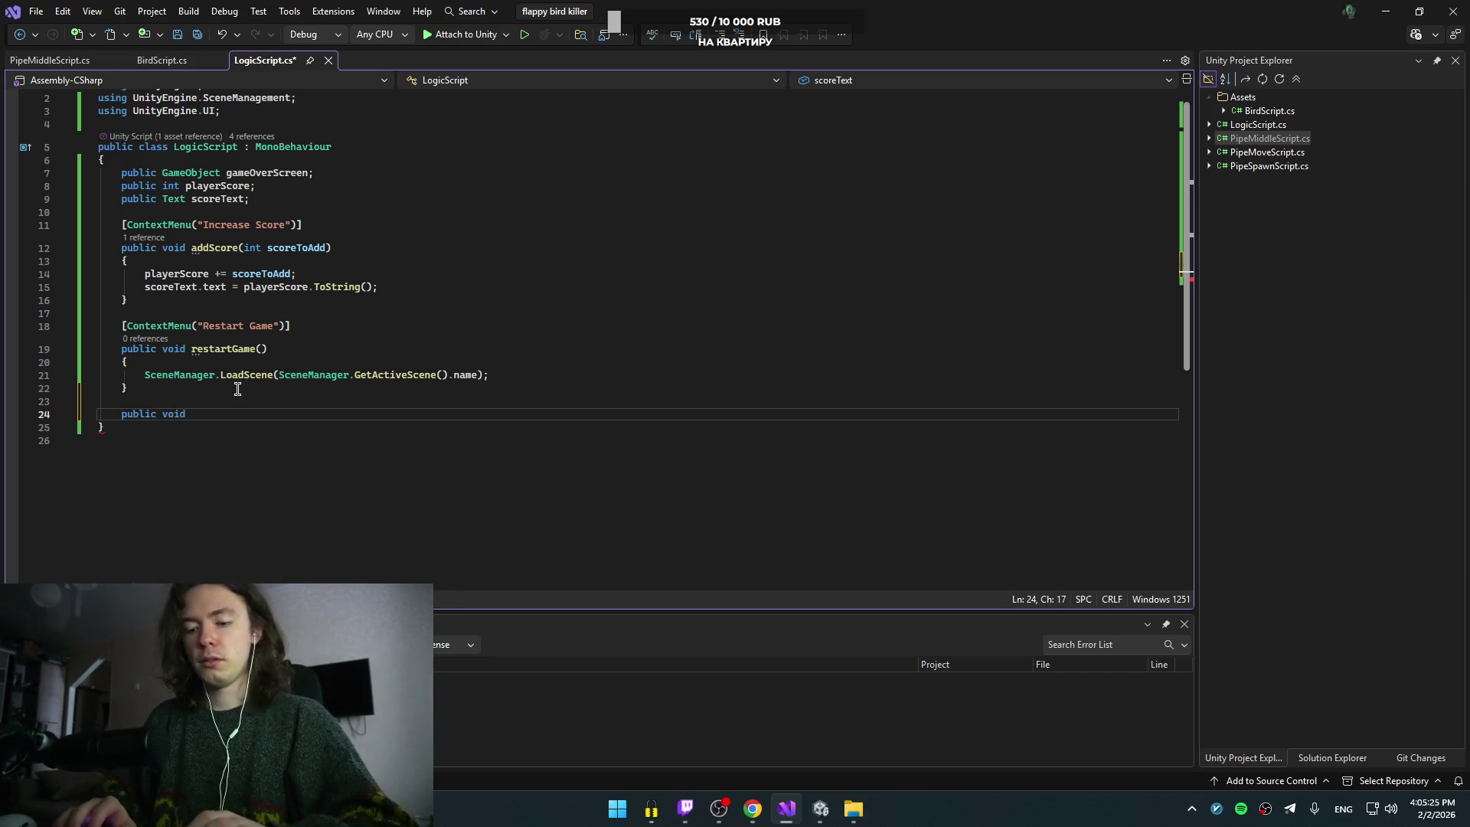
type("endG")
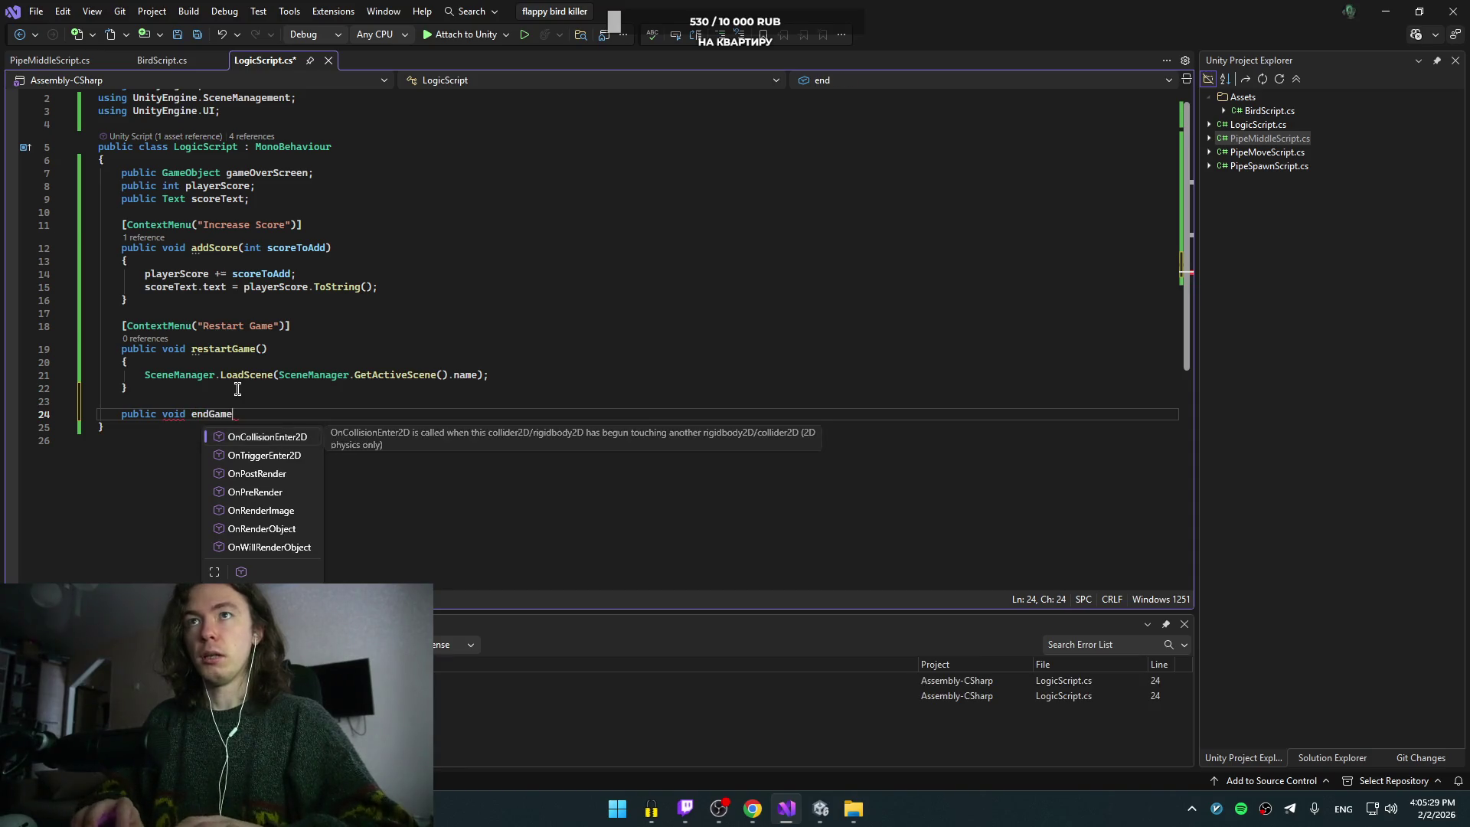
type("ame()")
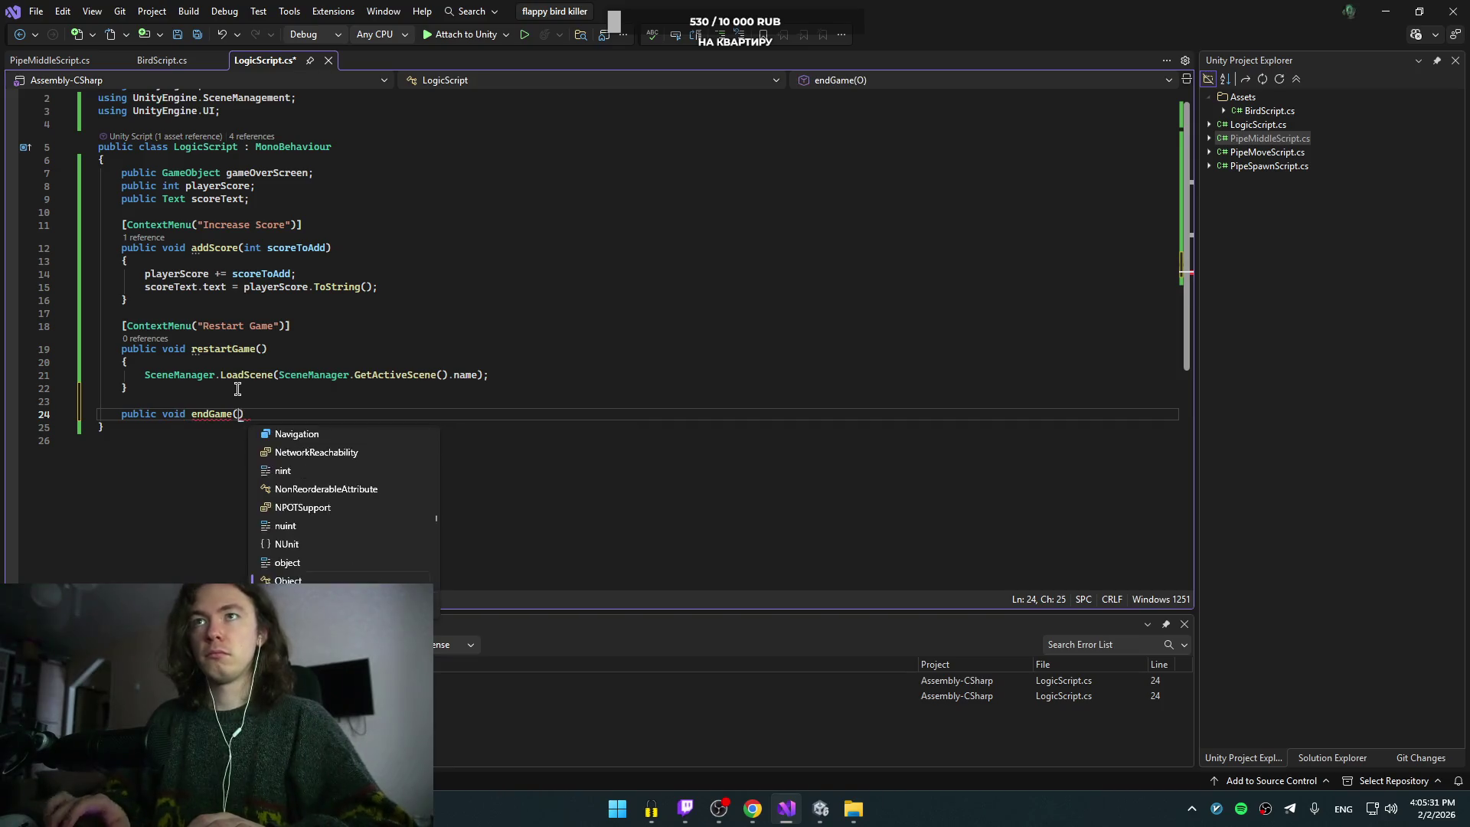
key("Return")
type("{")
key("Return")
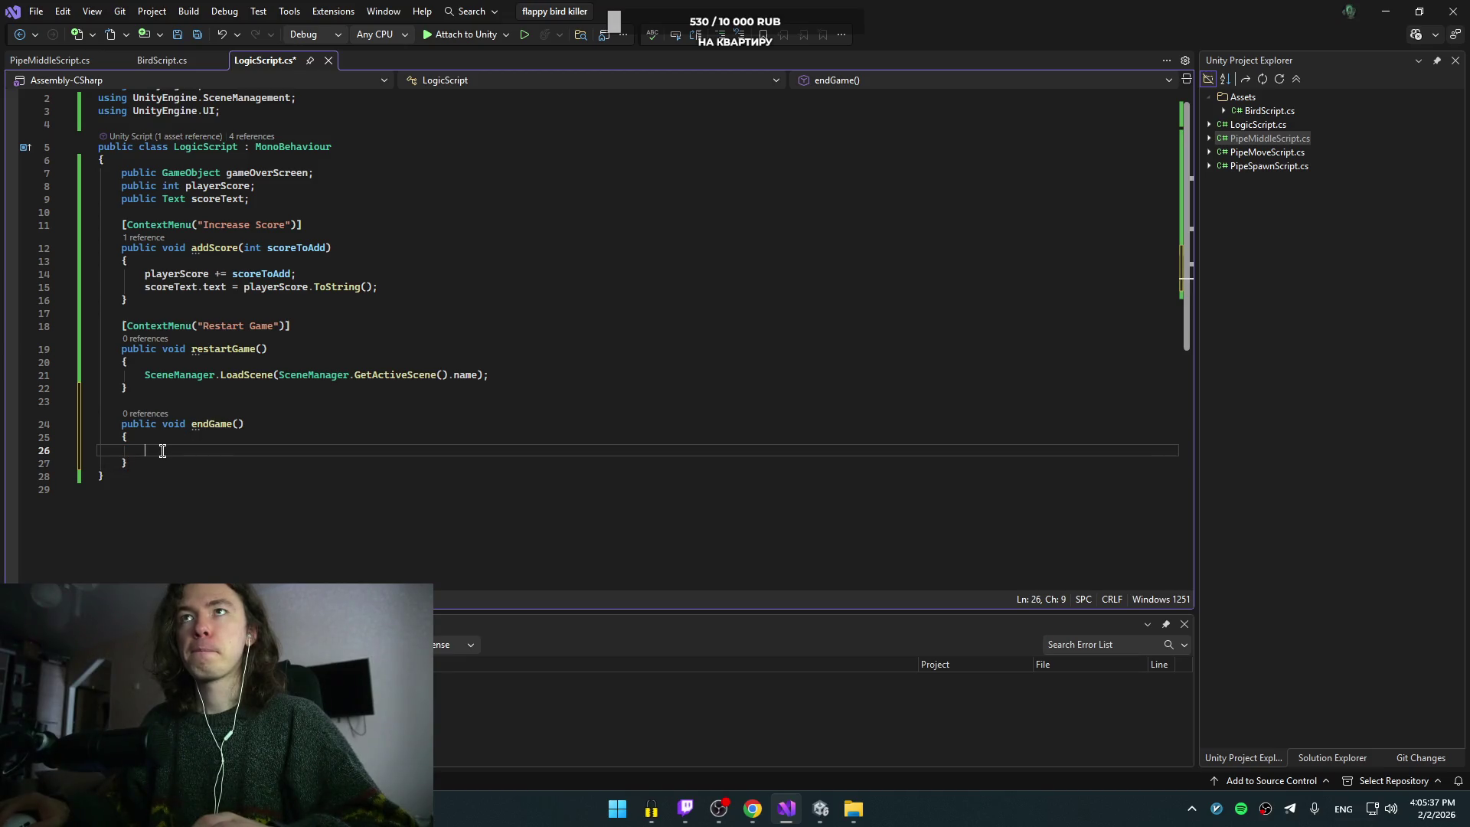
Step: Fill endGame() with 'gameOverScreen.SetActive(true)'
double_click(262, 174)
key("ctrl+c")
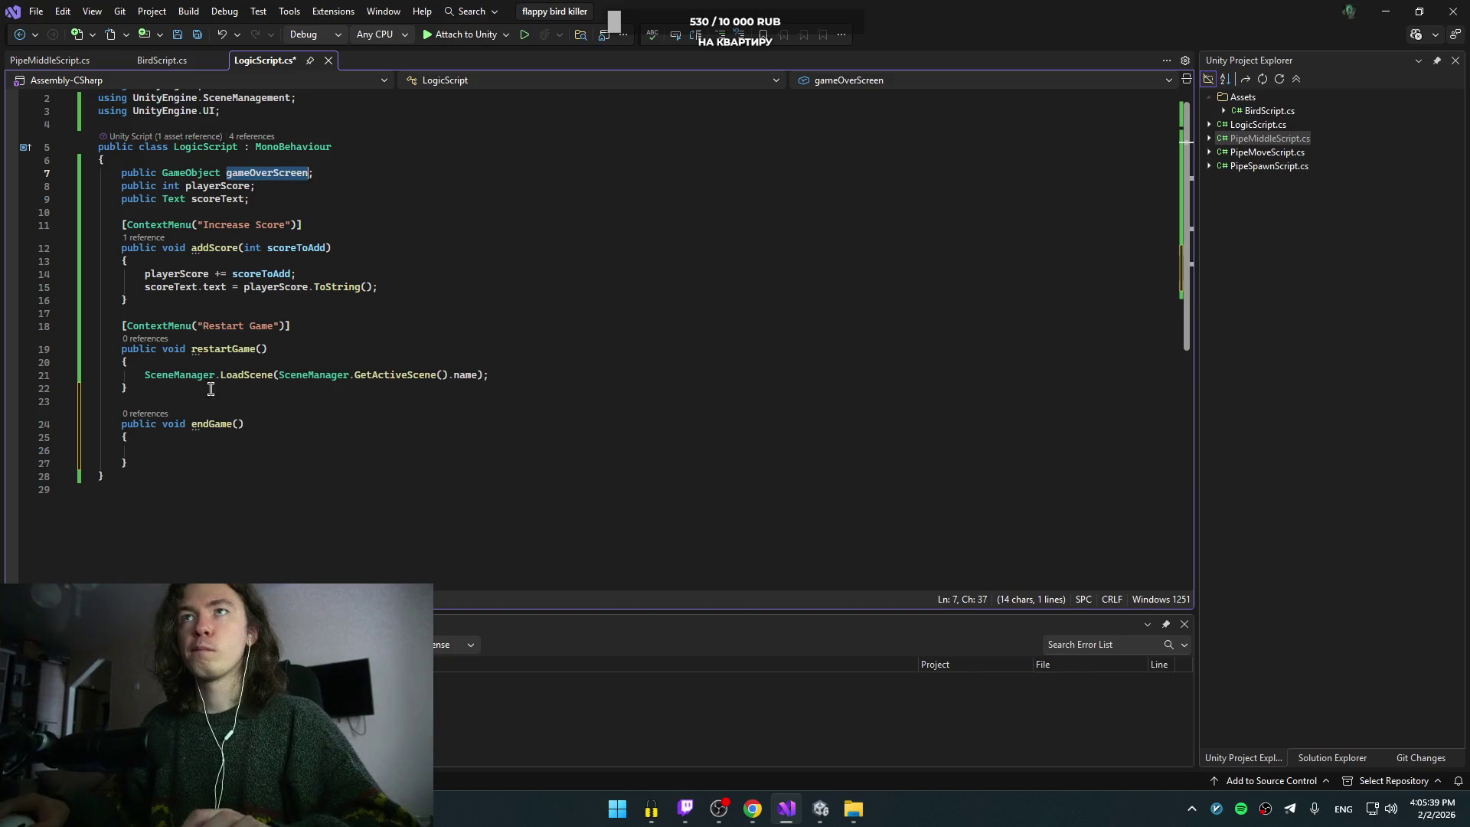
left_click(203, 438)
key("ctrl+v")
left_click(207, 453)
key("ctrl+z")
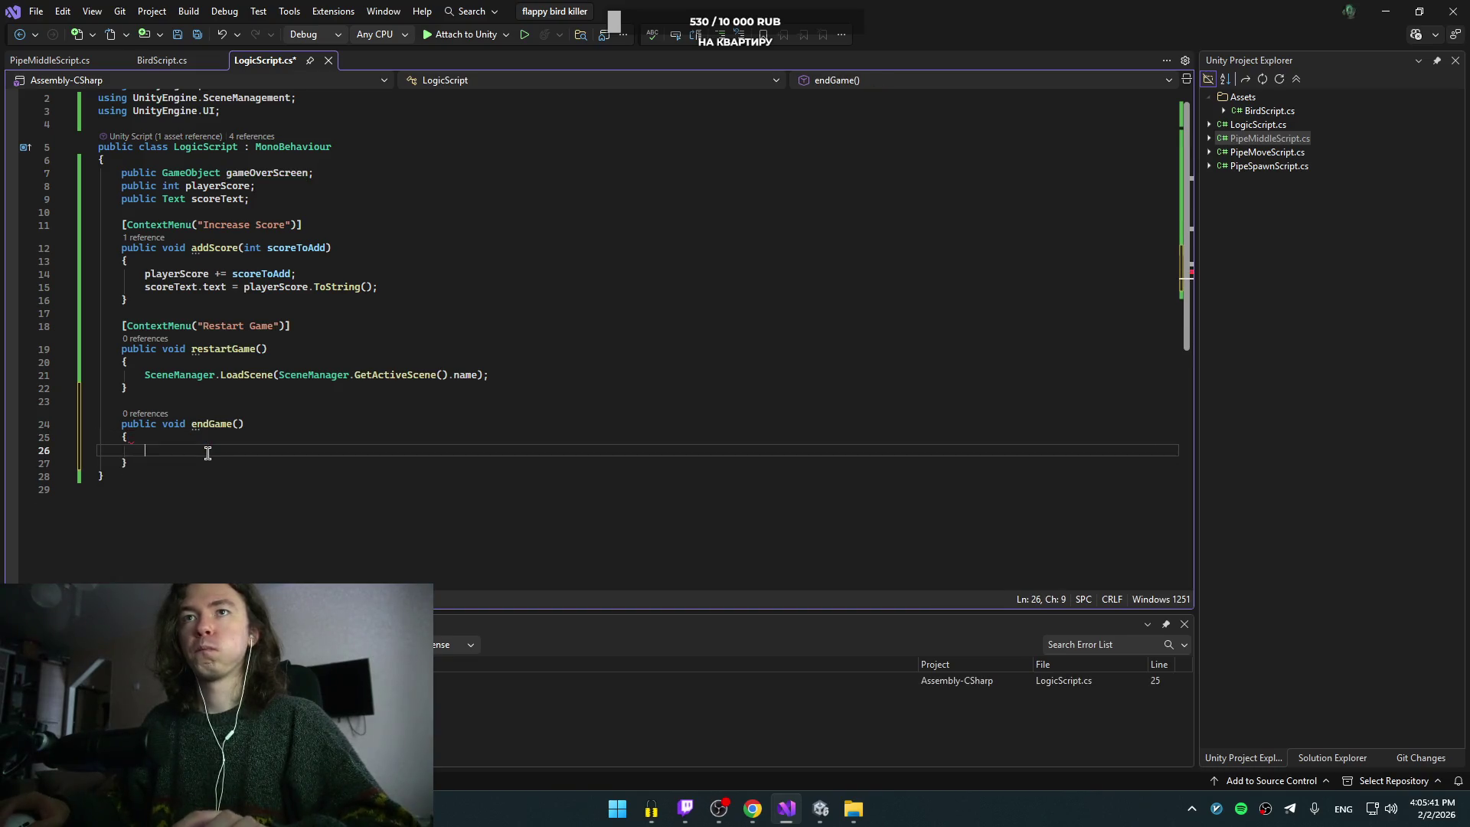
key("ctrl+v")
type(".seta")
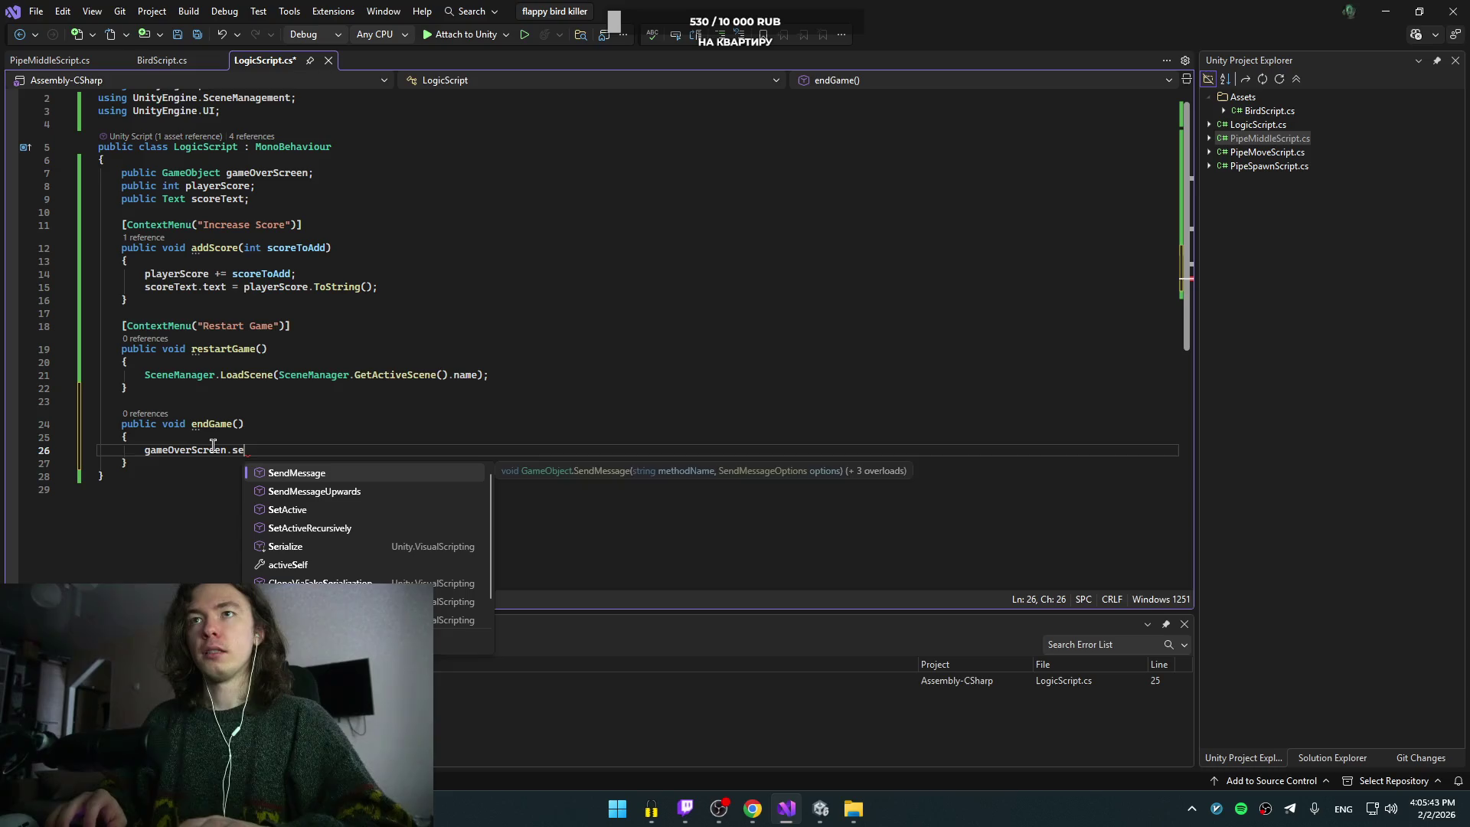
key("Tab")
type("(")
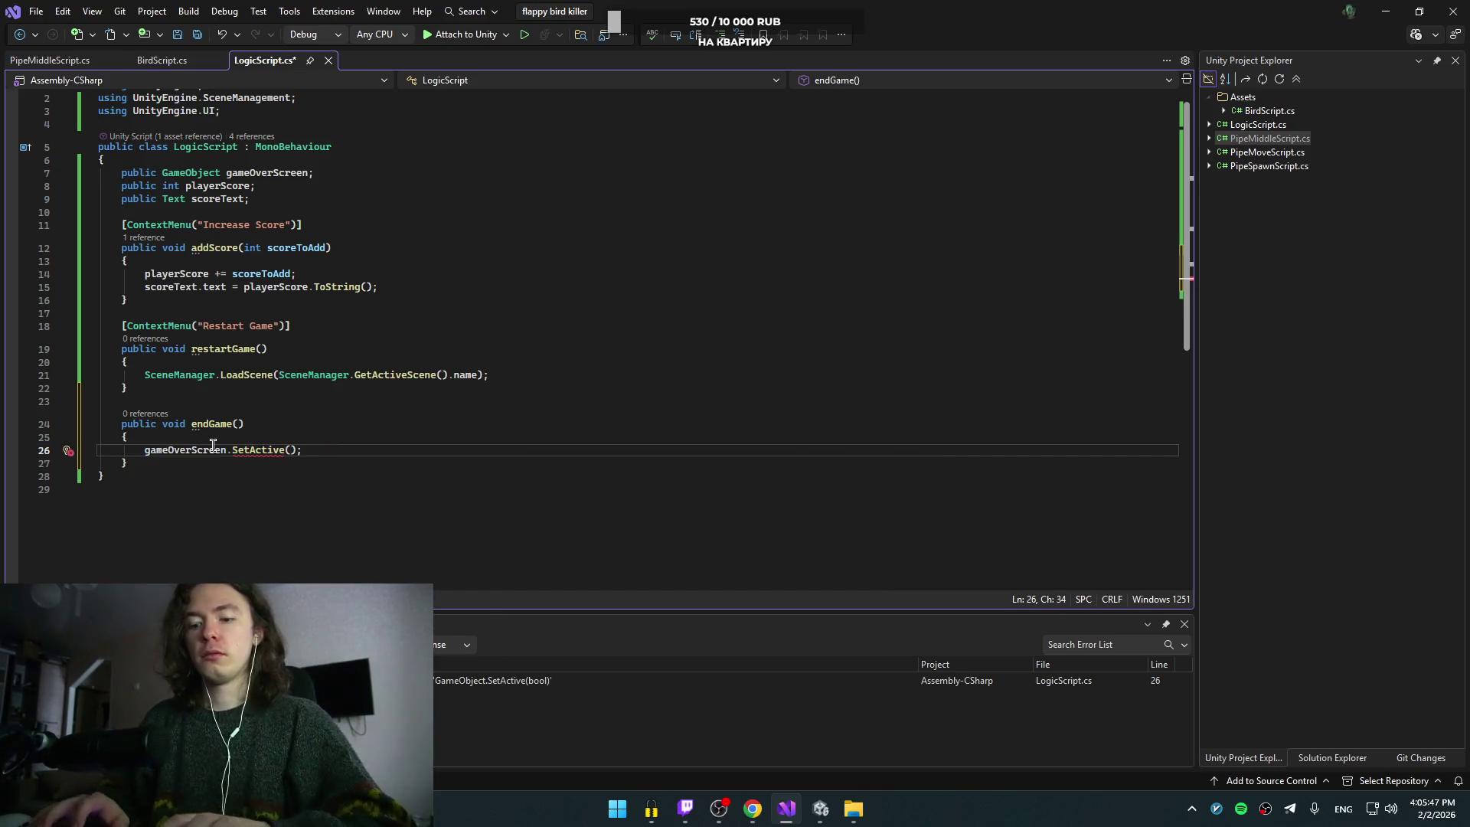
type("true")
Step: Save LogicScript and resume the YouTube tutorial video
key("ctrl+s")
key("alt+Tab")
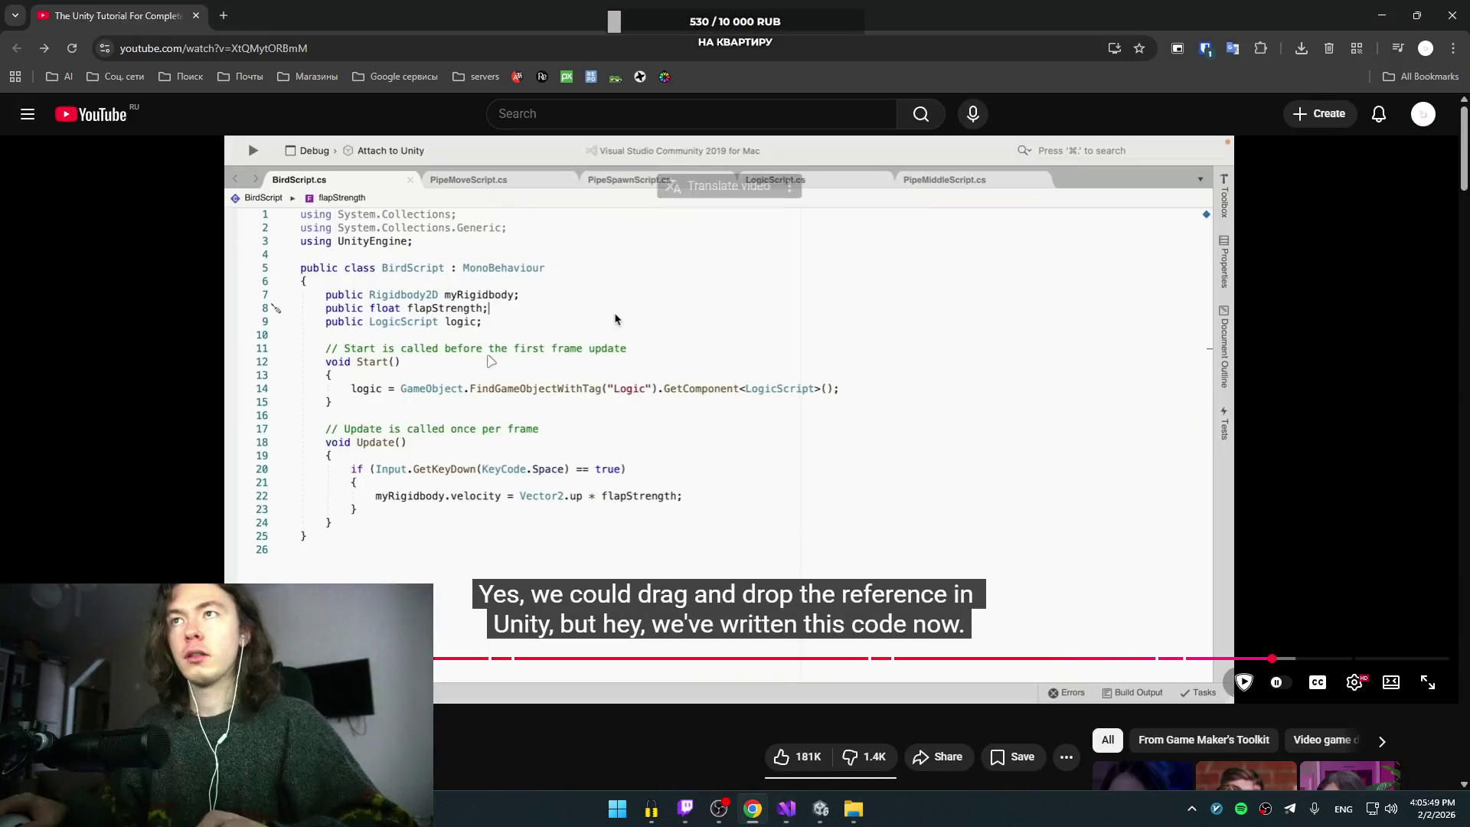
left_click(526, 436)
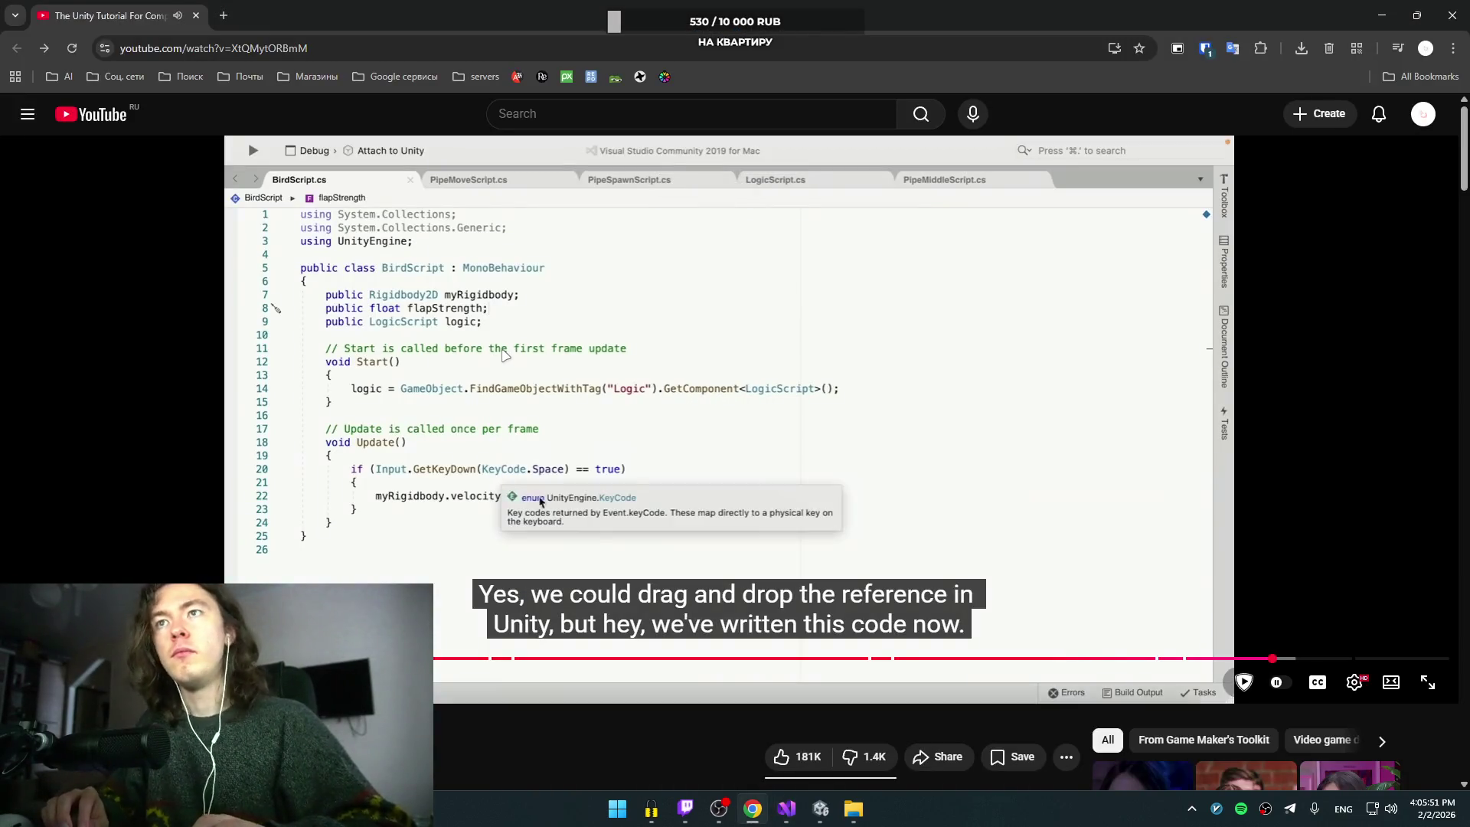
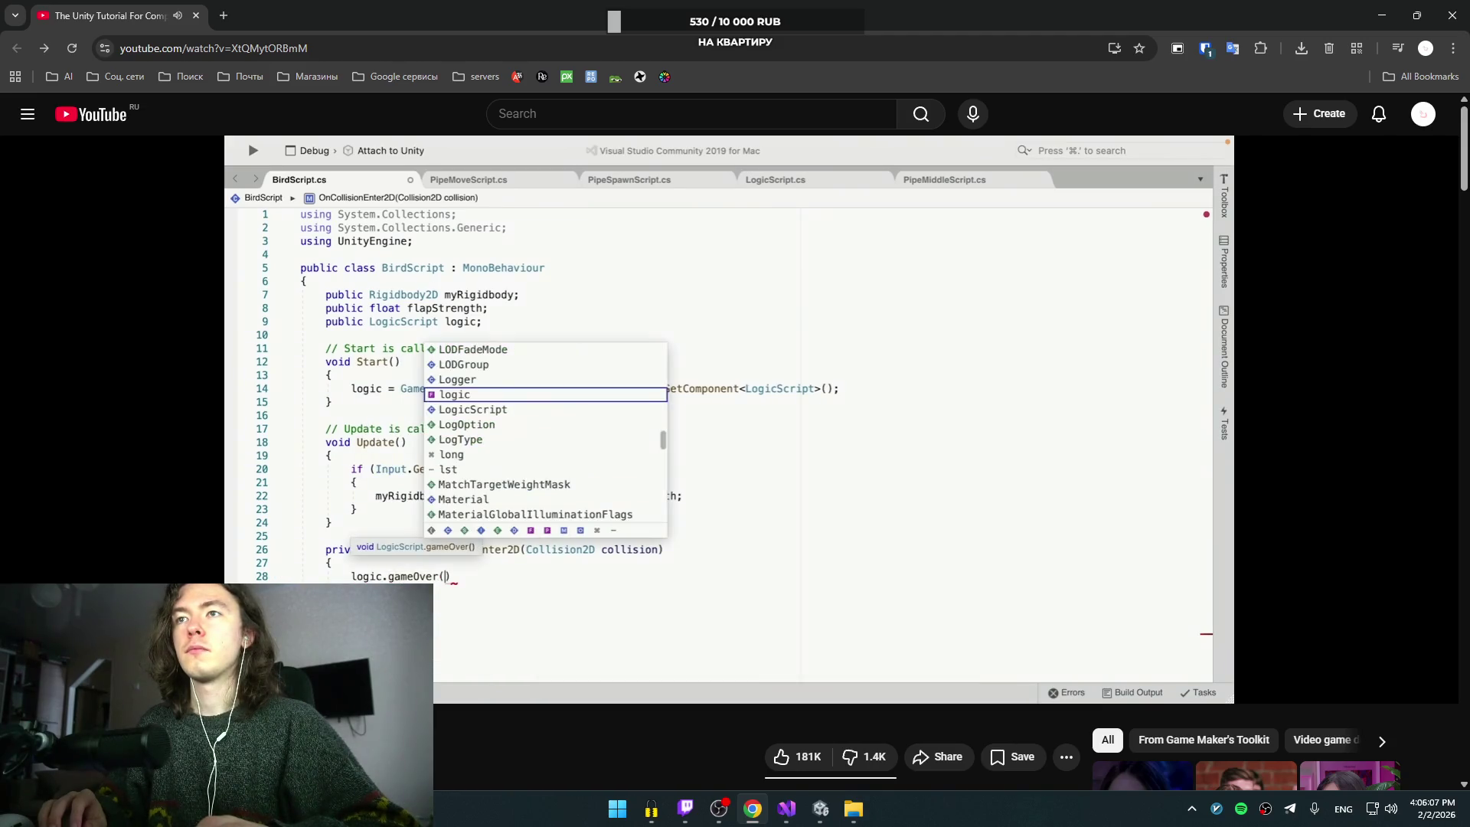
Step: Rename LogicScript's endGame method to gameOver and save the file
left_click(502, 350)
key("alt+Tab")
key("Up")
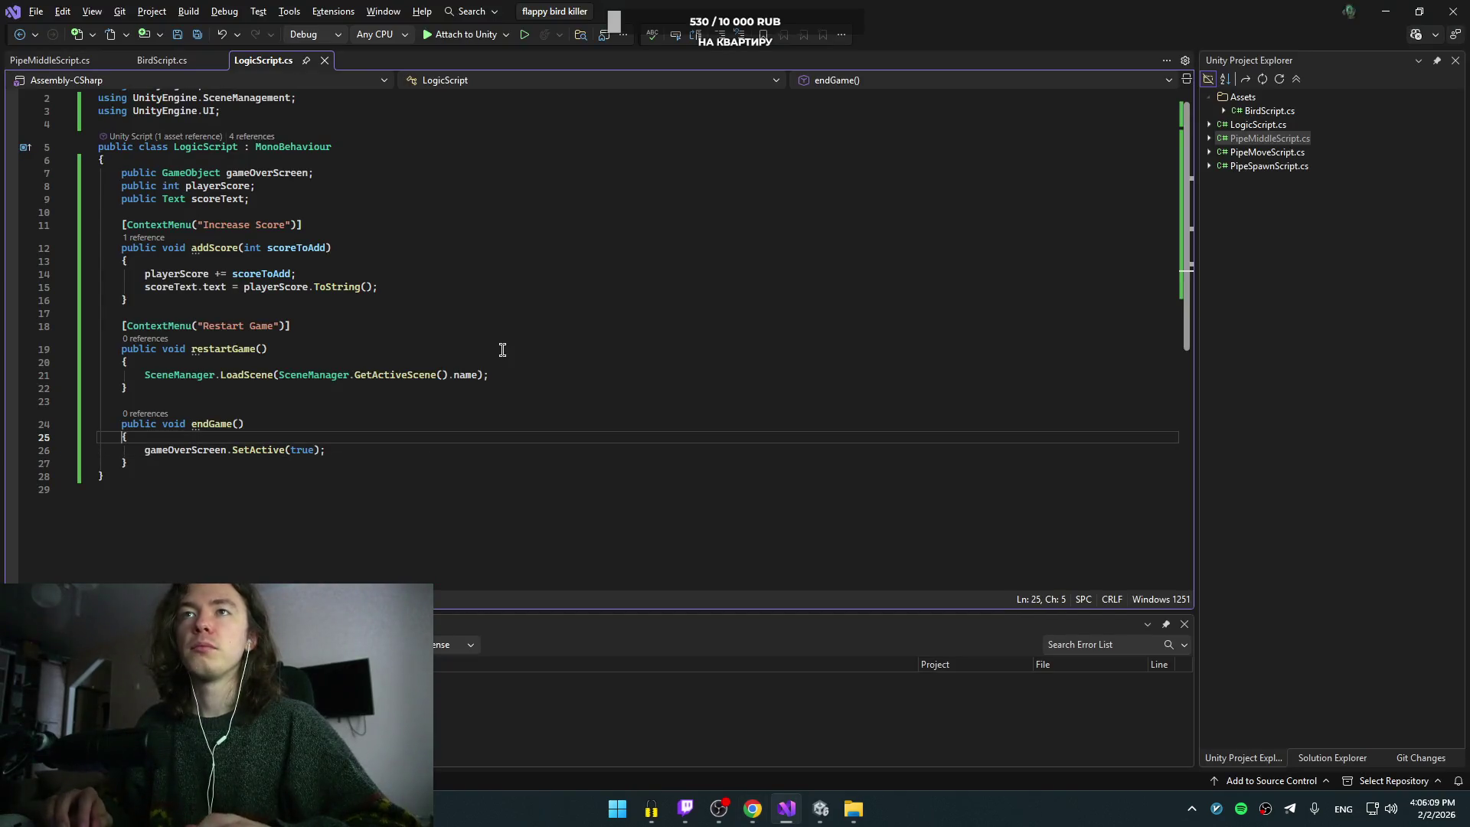
key("Up")
key("Home")
key("ctrl+BackSpace")
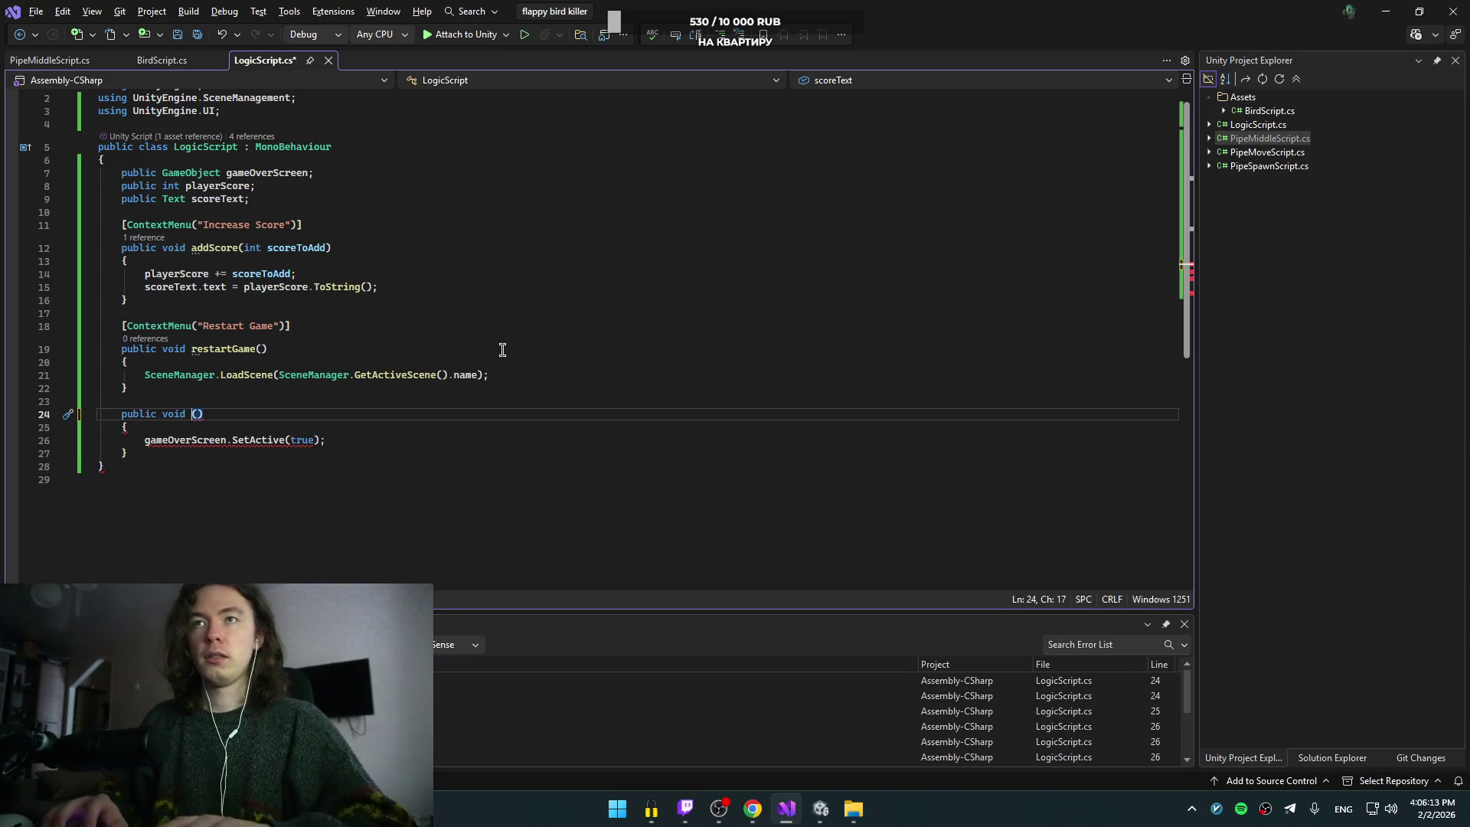
type("gameOver")
key("ctrl+s")
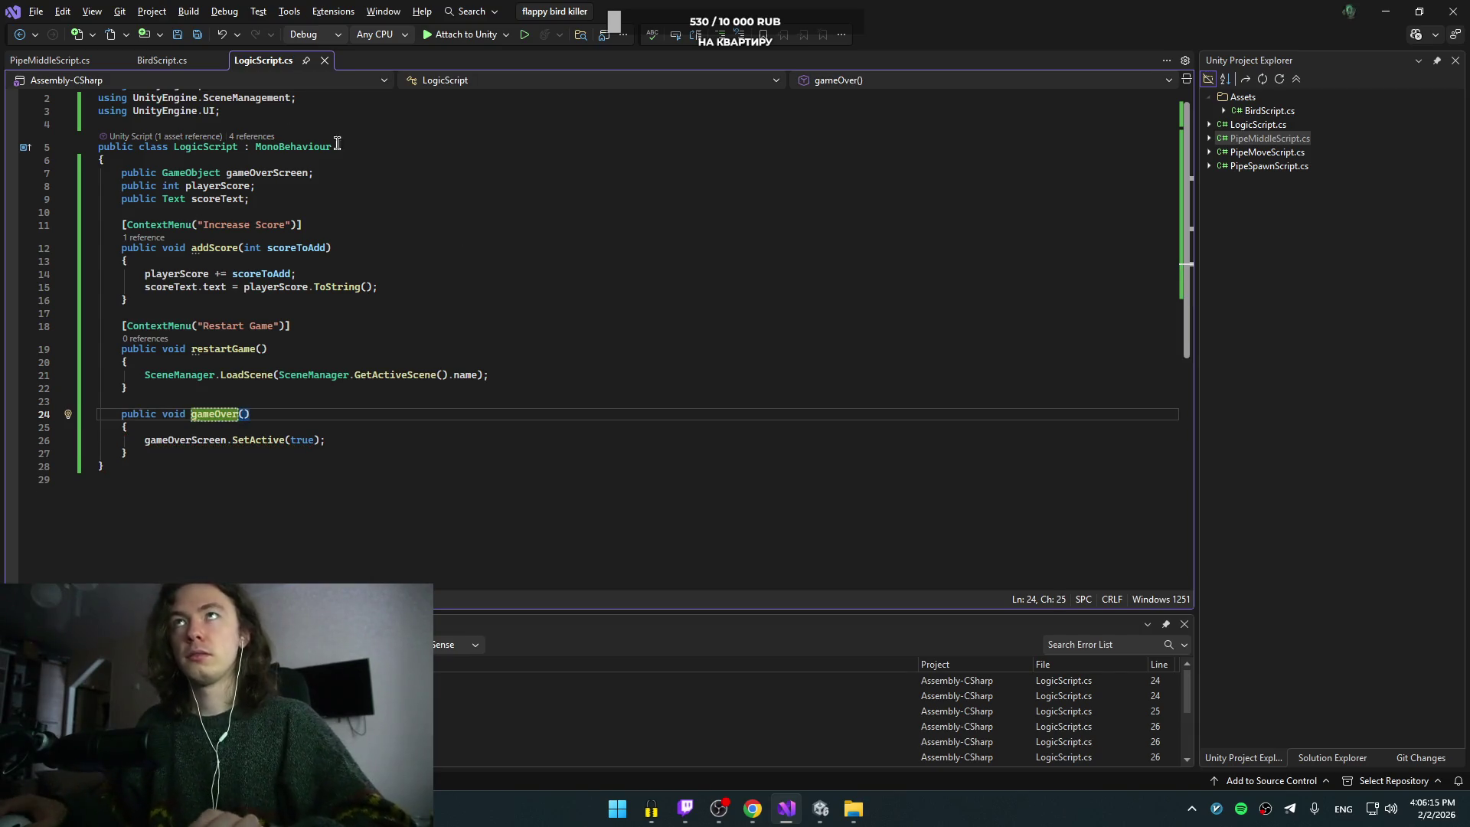
Step: In BirdScript.cs, add an OnCollisionExit2D method stub after the Update method
left_click(153, 61)
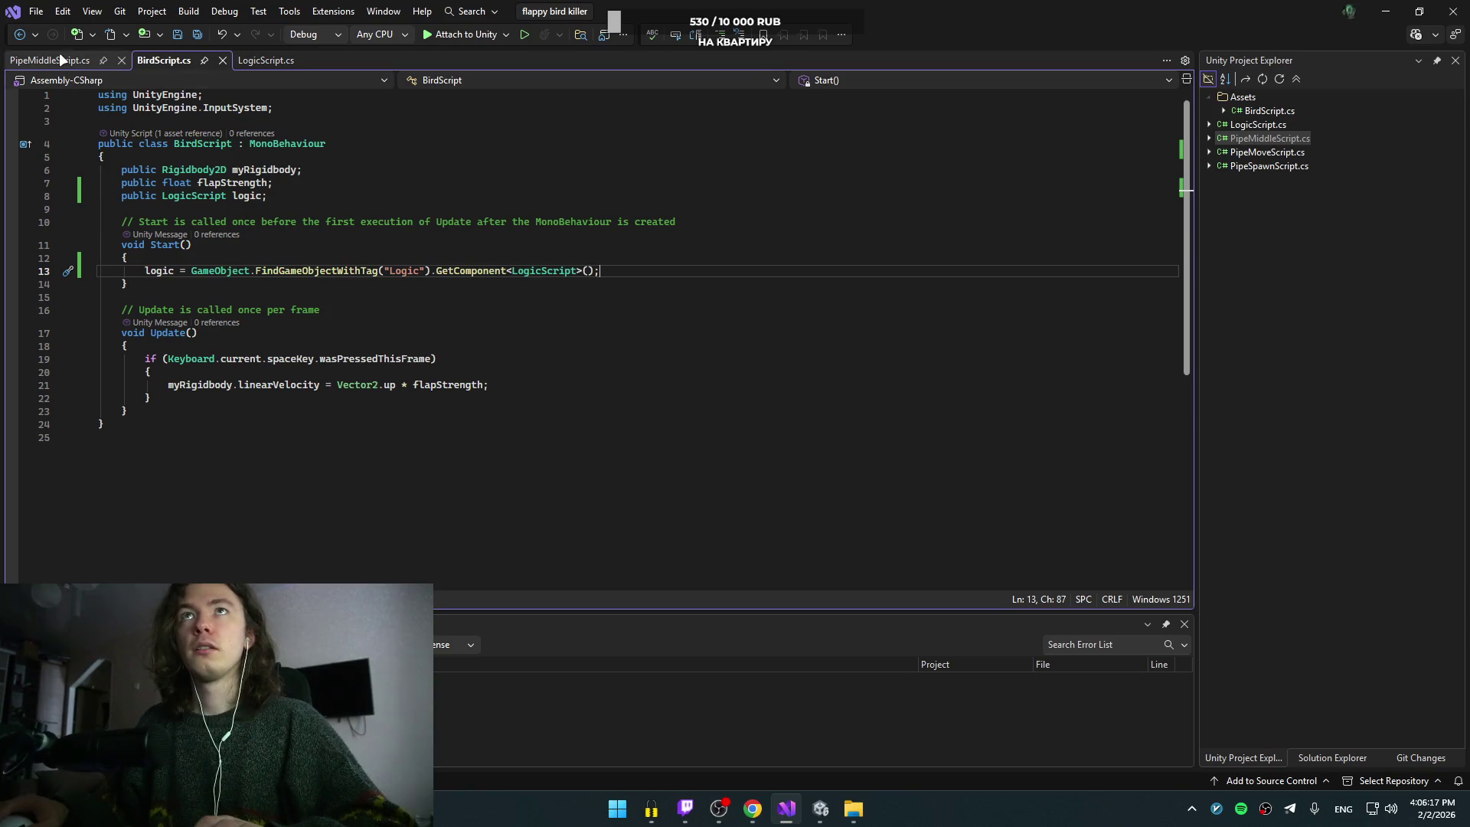
left_click(269, 406)
key("Return")
key("Return")
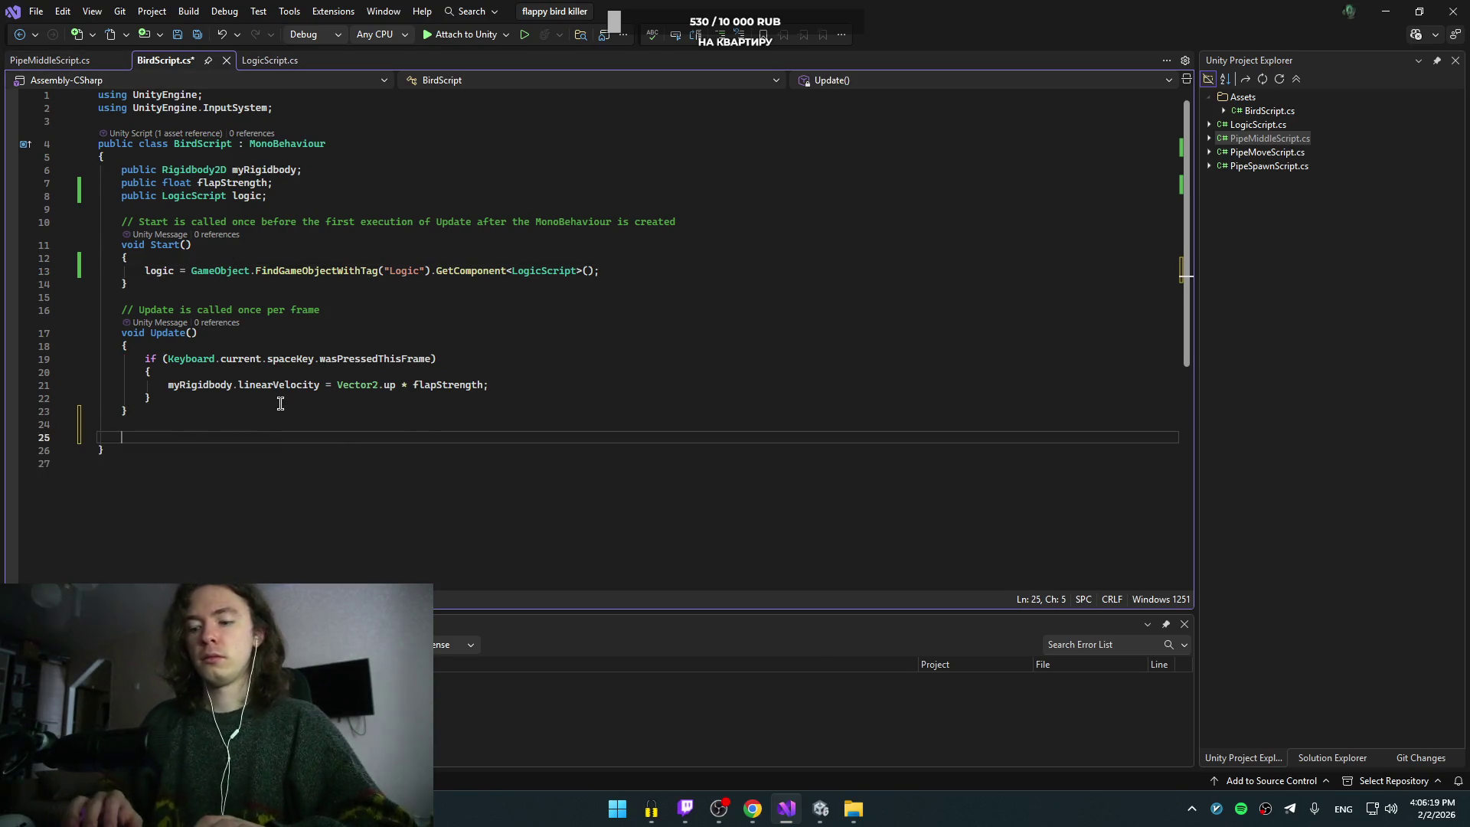
type("on coll")
key("Down")
key("Down")
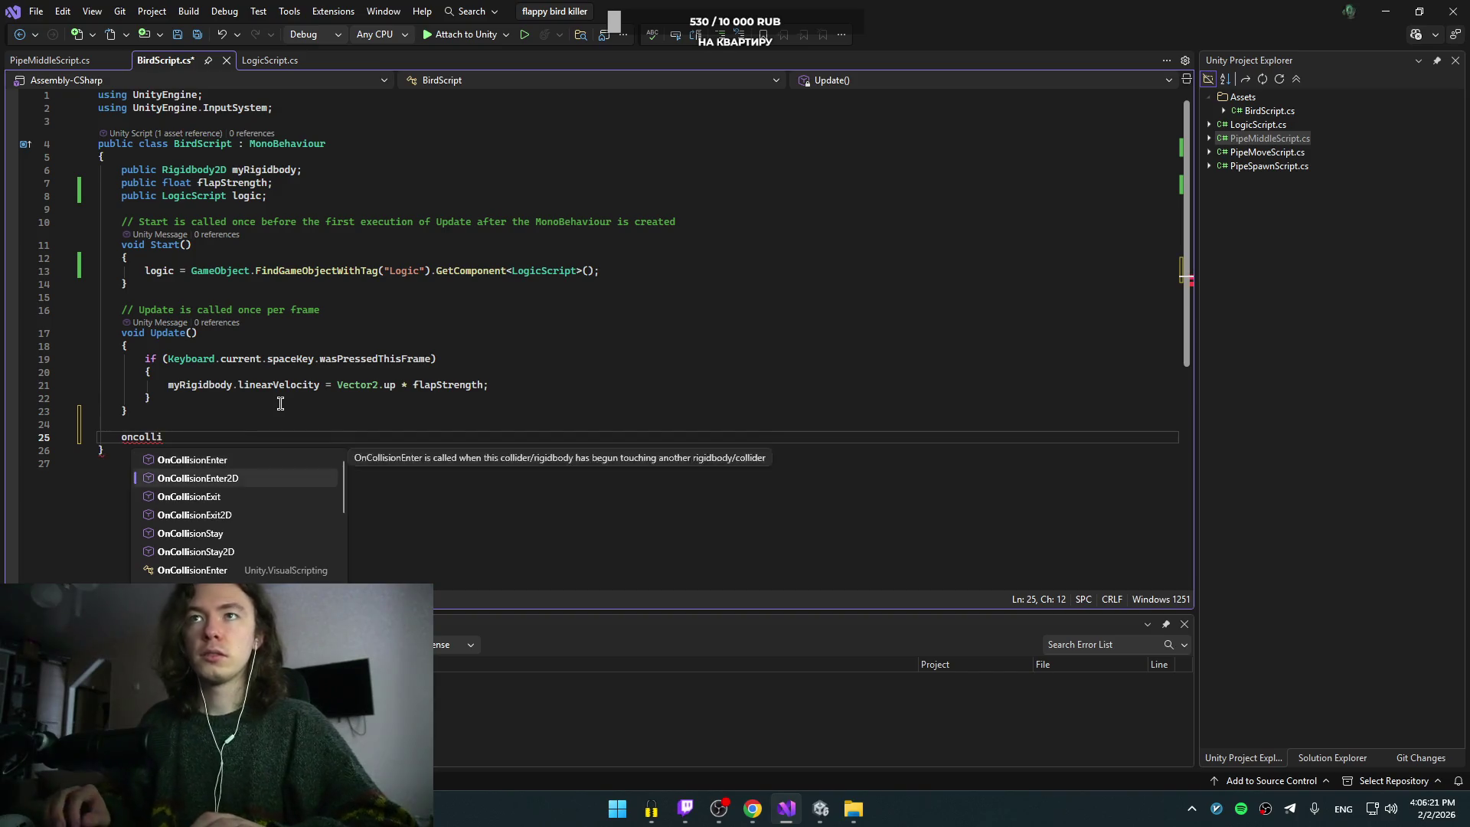
key("Tab")
key("ctrl+z")
key("BackSpace")
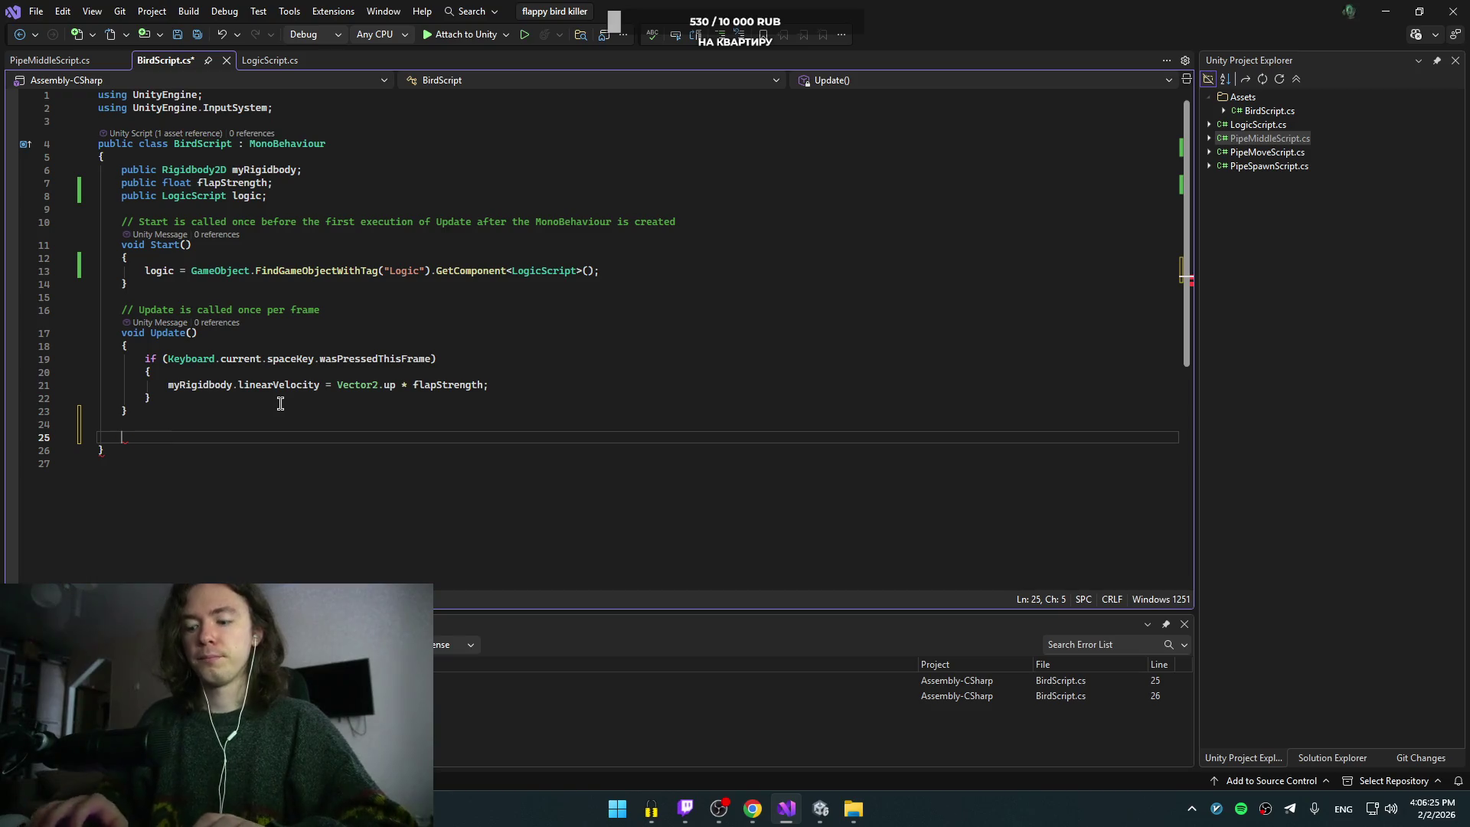
type("oncoll")
key("Down")
key("Down")
key("Down")
key("Tab")
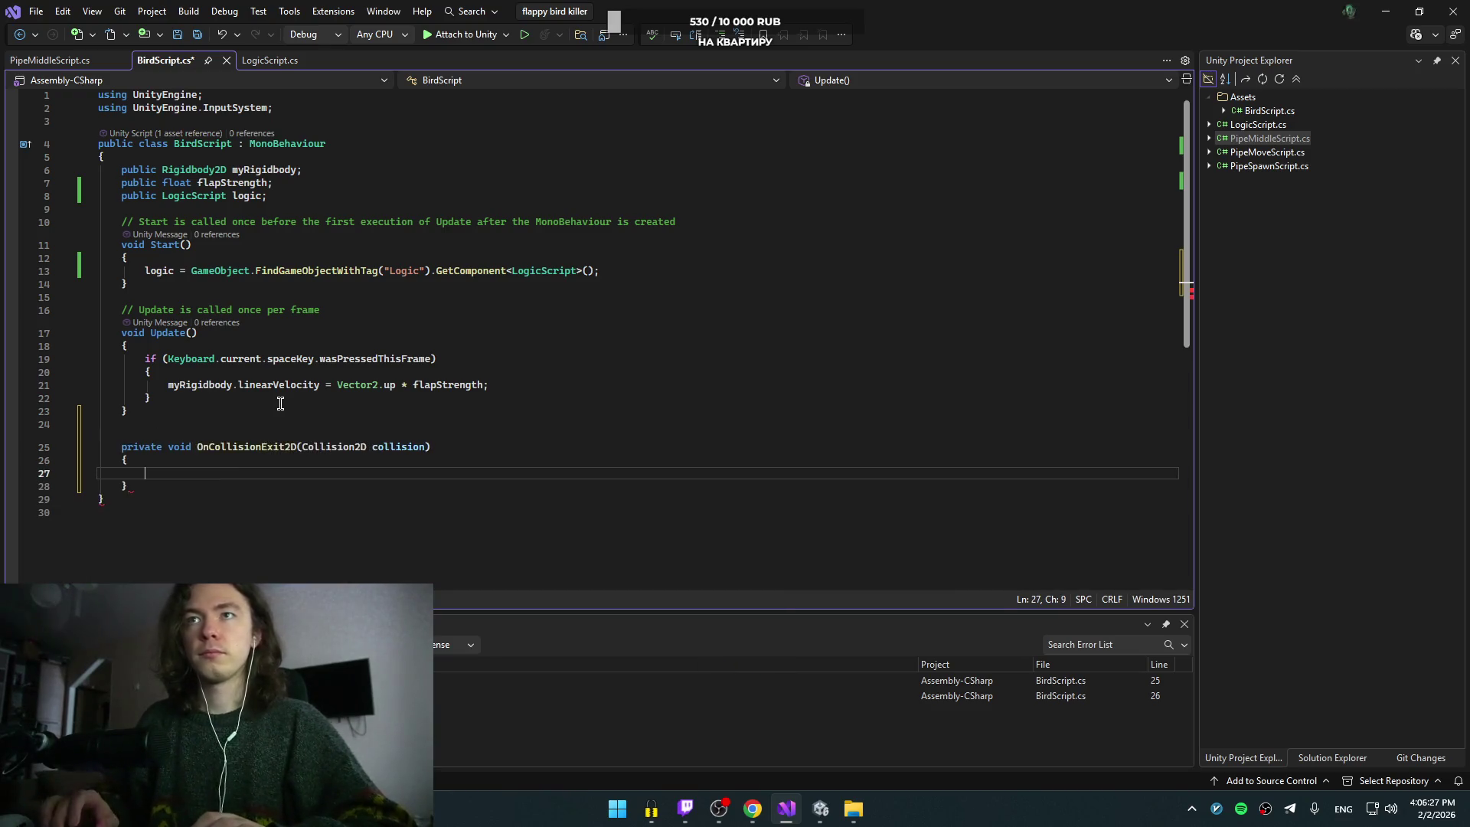
Step: Make the new OnCollisionExit2D method call logic.gameOver()
type("loh")
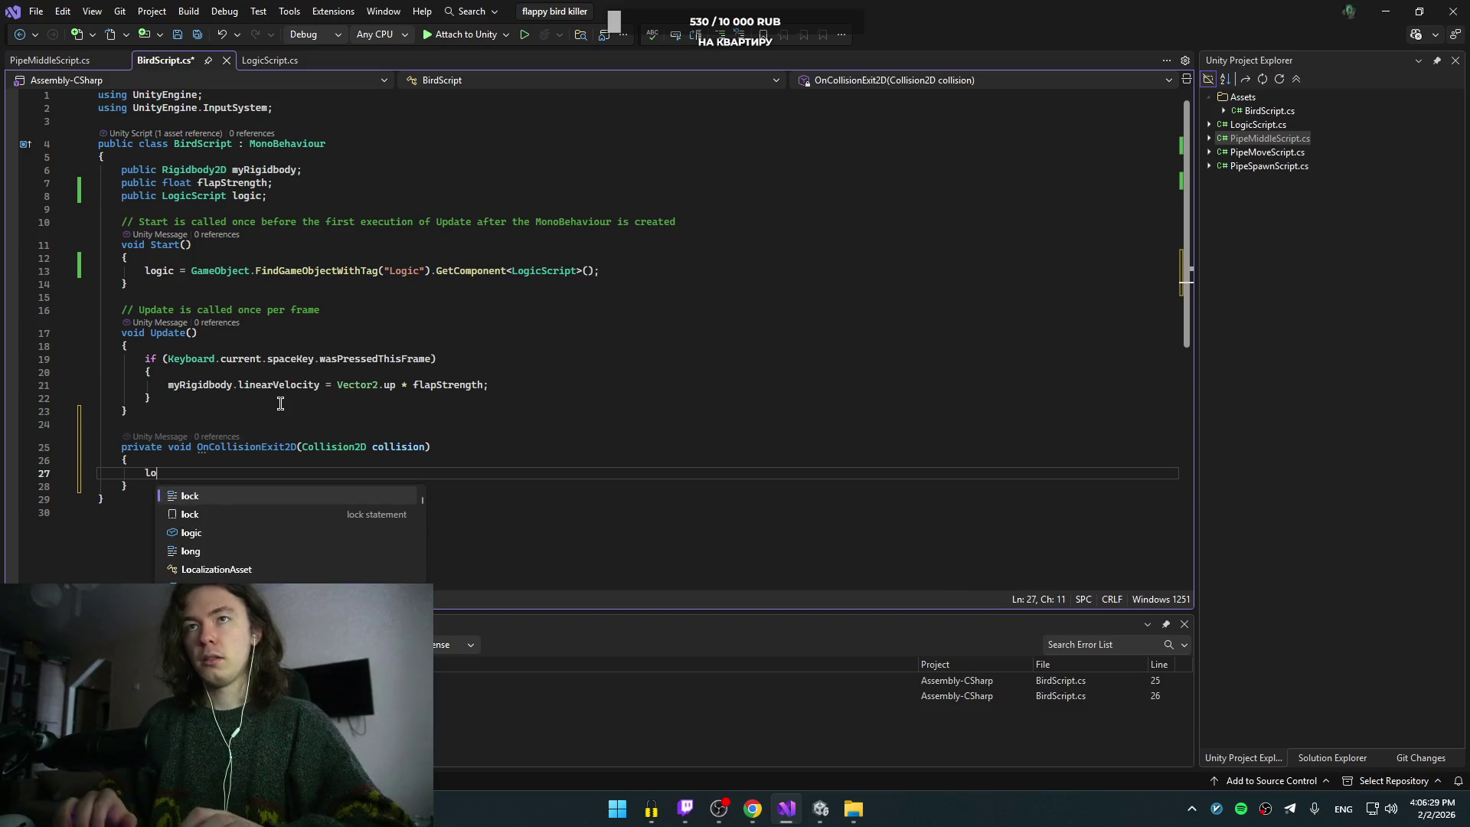
key("BackSpace")
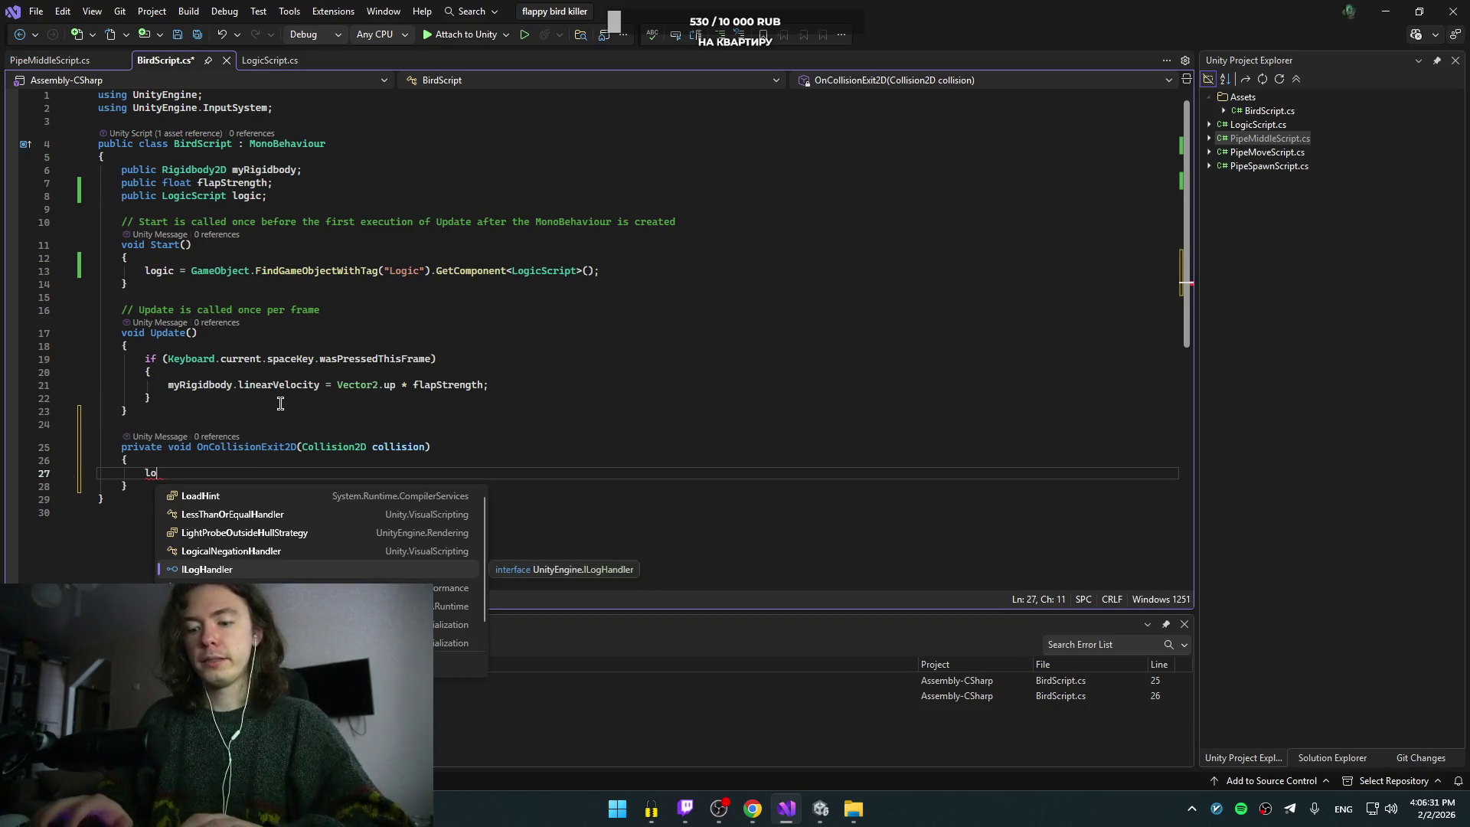
type("gic.")
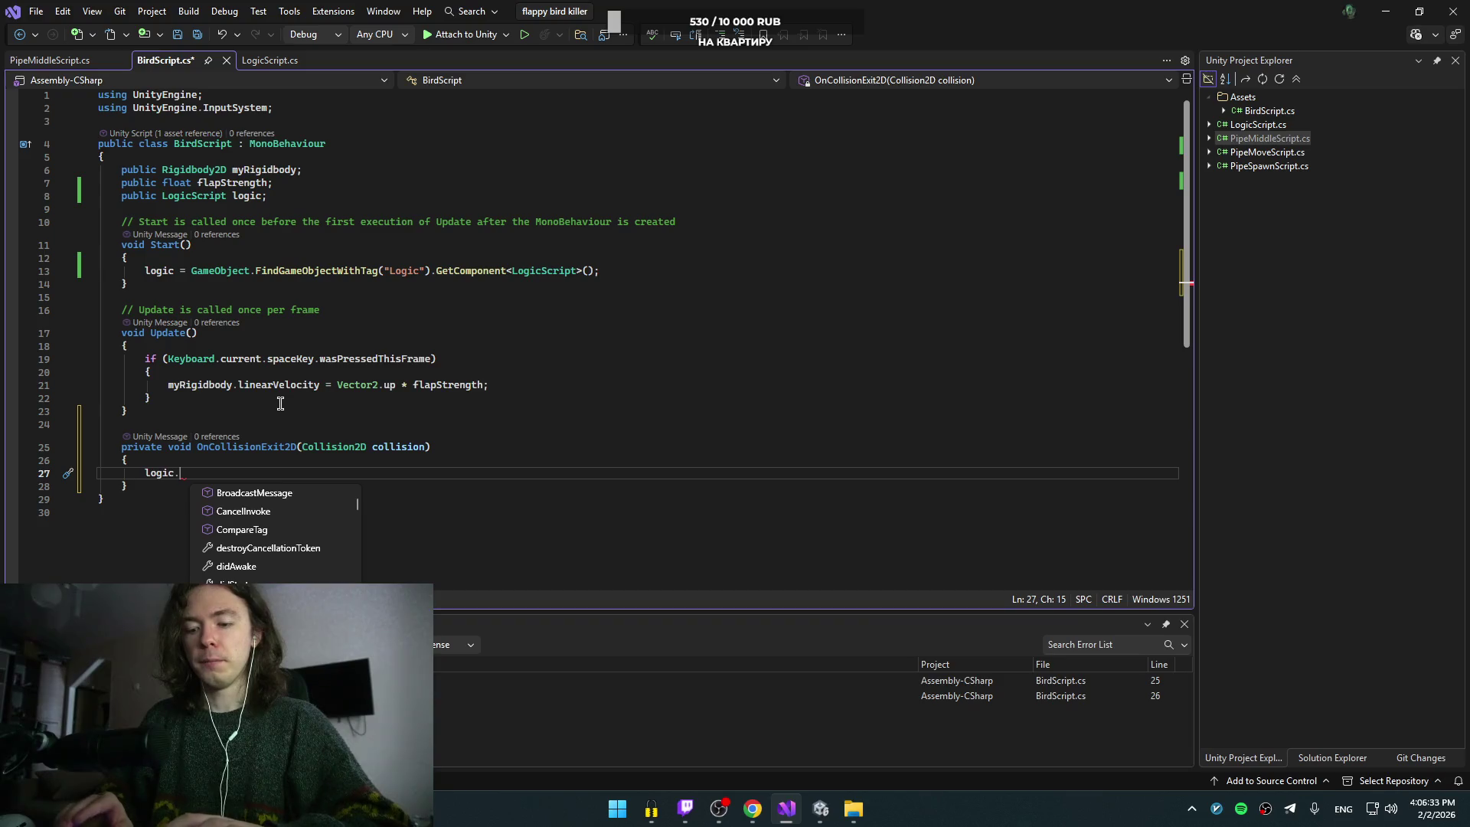
type("ga")
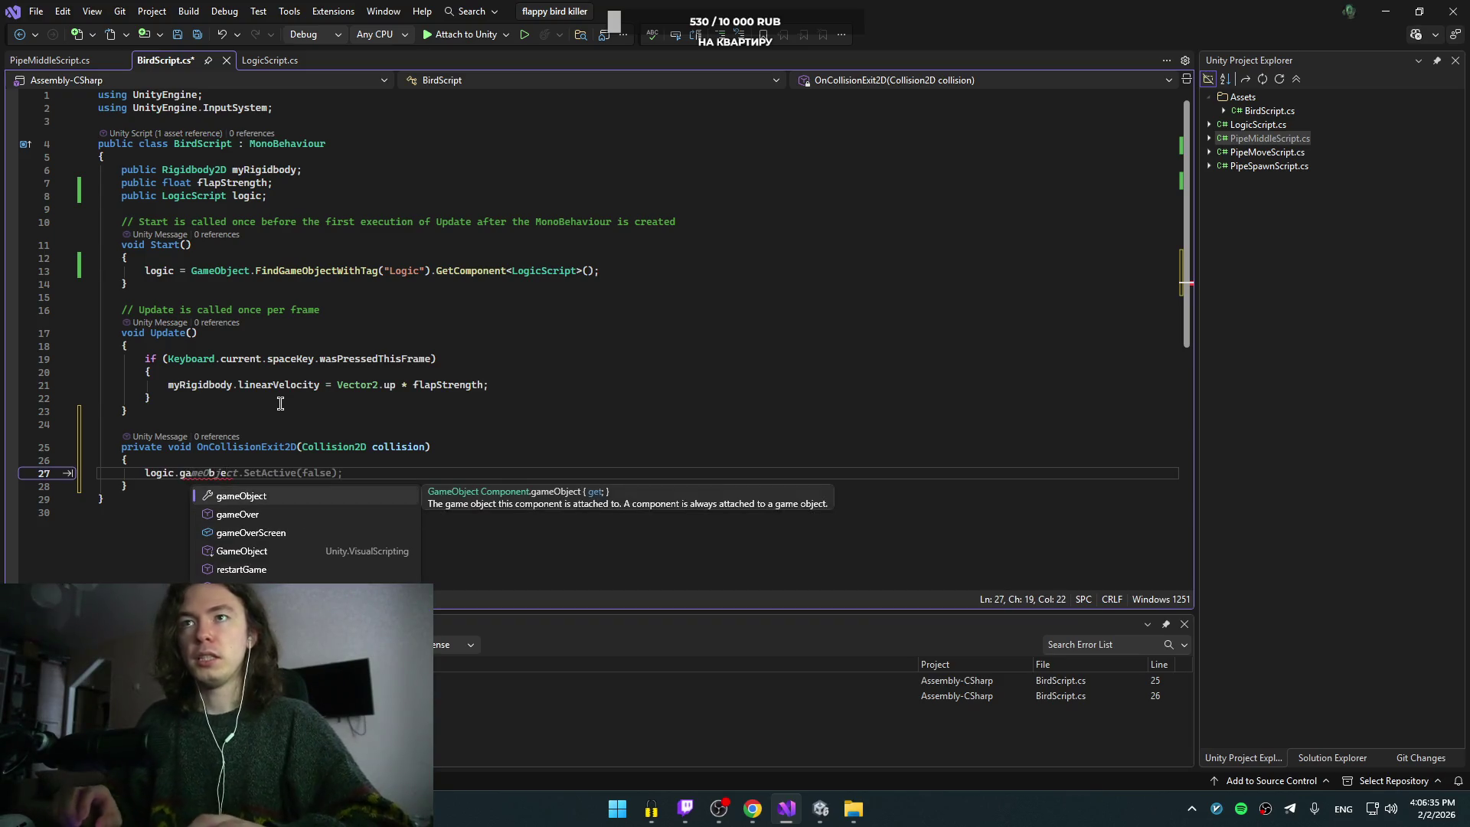
type("meOver();")
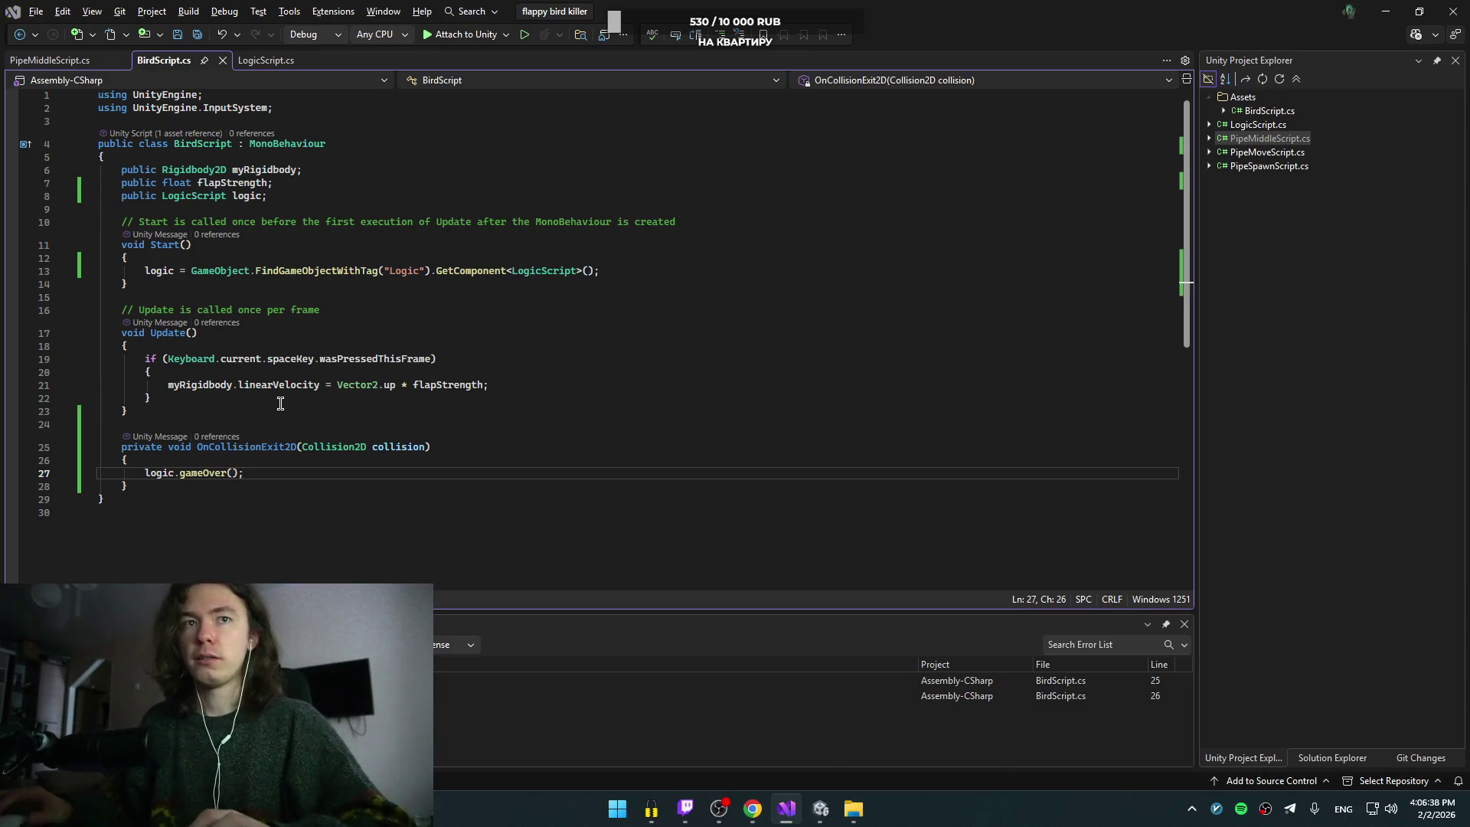
key("alt+Tab")
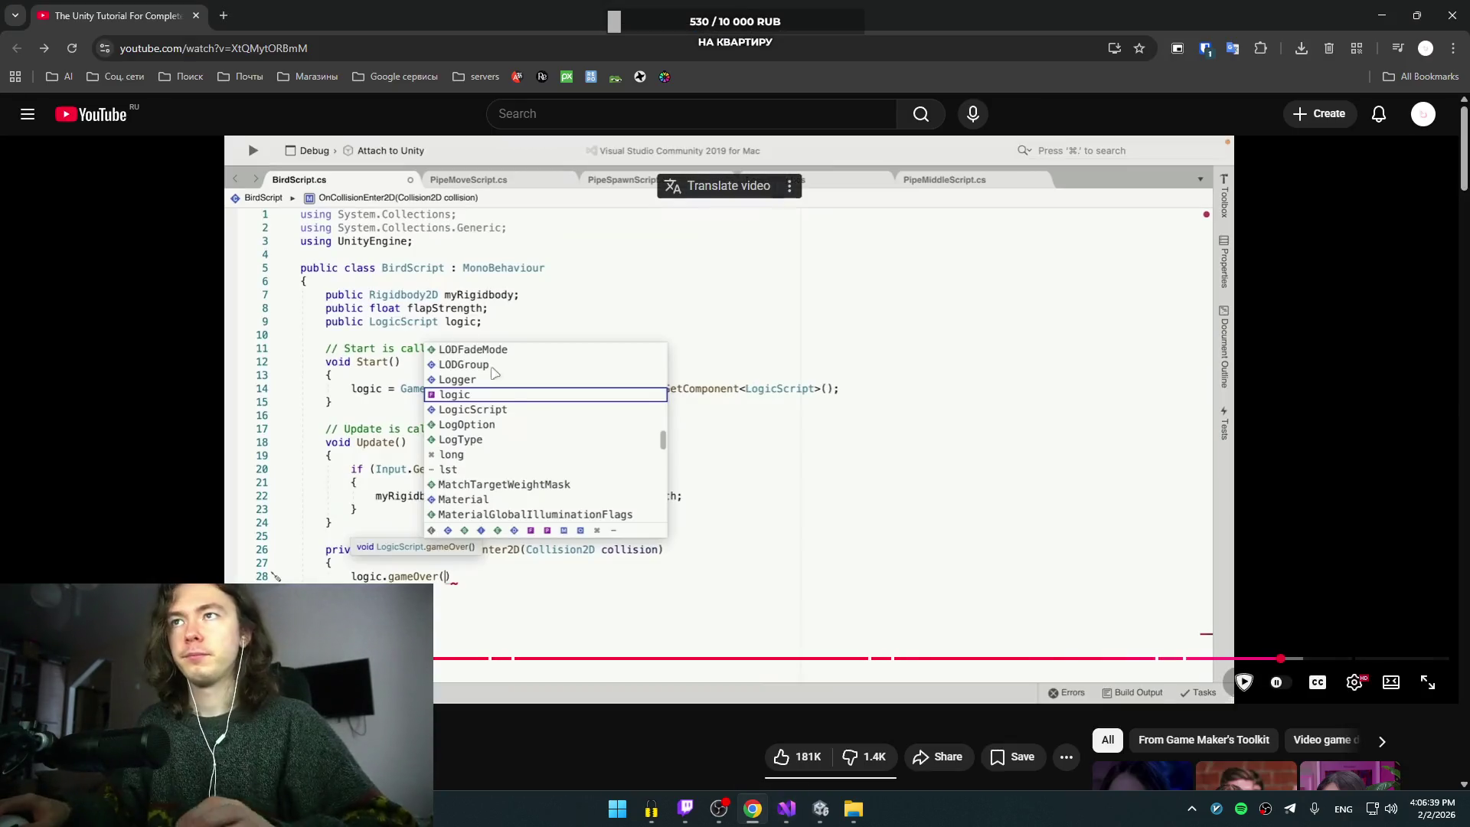
Step: Skip the tutorial ahead to the birdIsAlive == true check, then return to BirdScript.cs
left_click(505, 393)
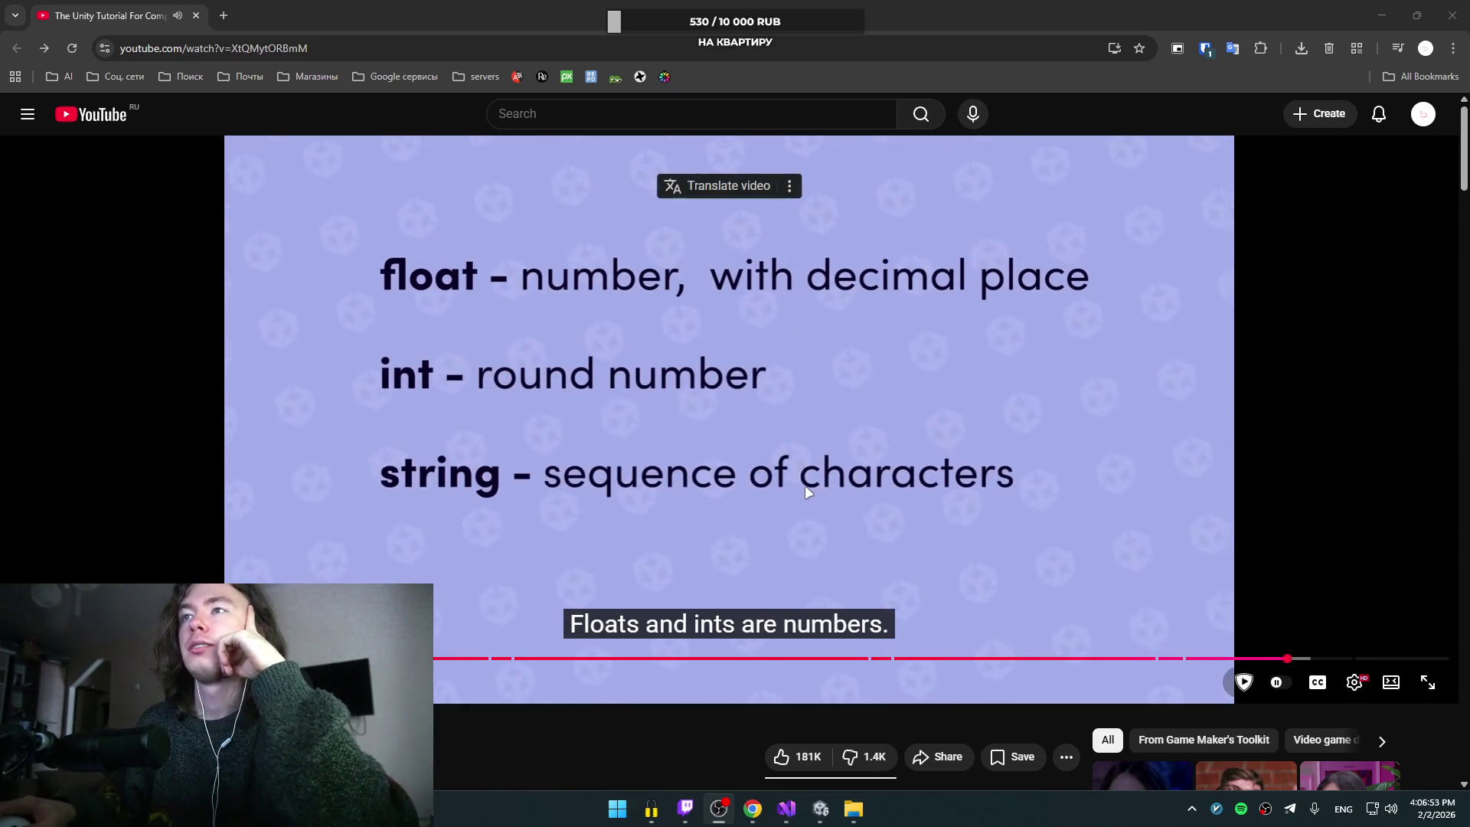
left_click(810, 410)
left_click(816, 413)
key("Right")
key("Right")
key("Right")
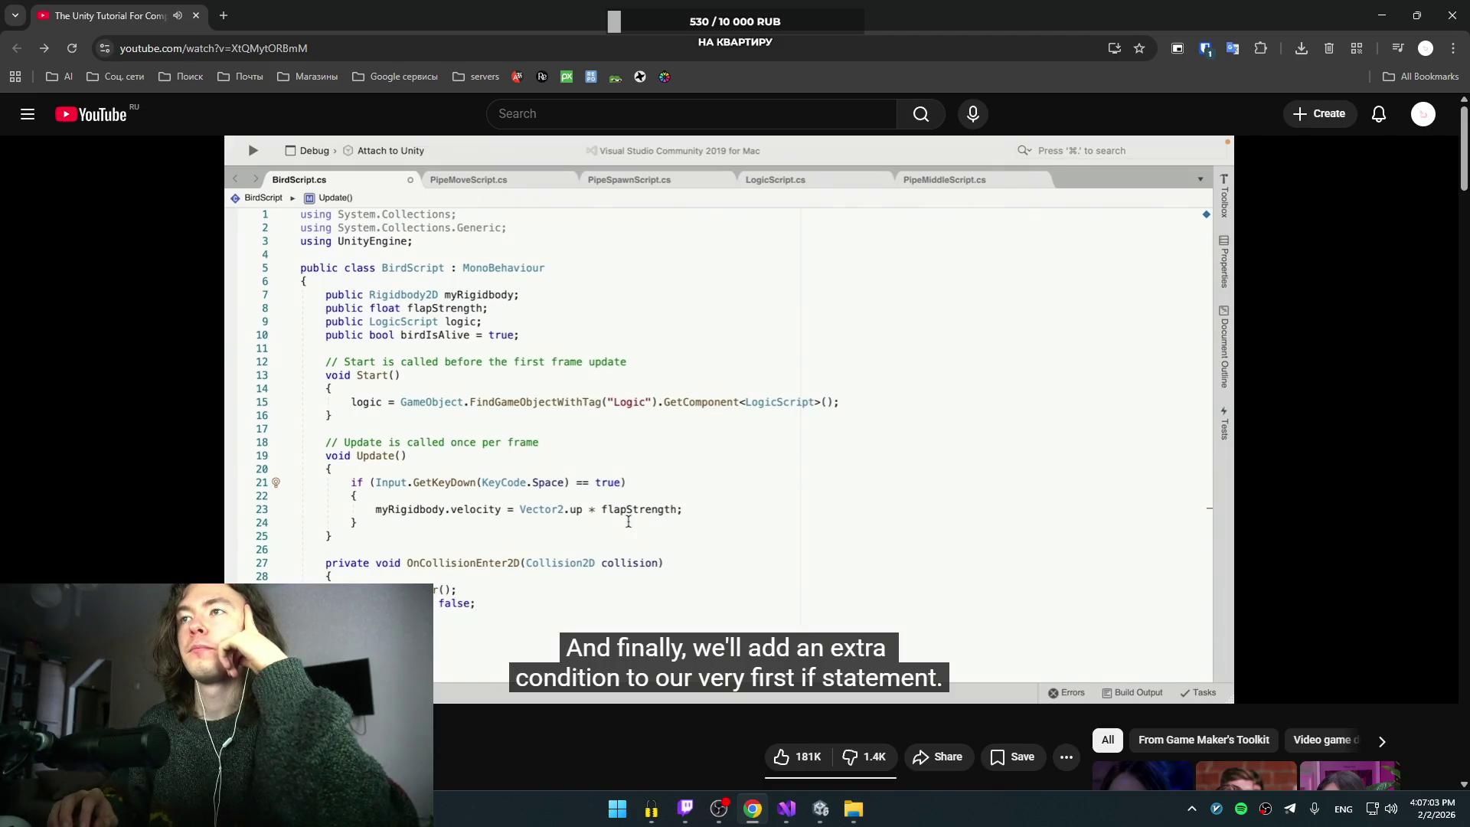
mouse_move(758, 448)
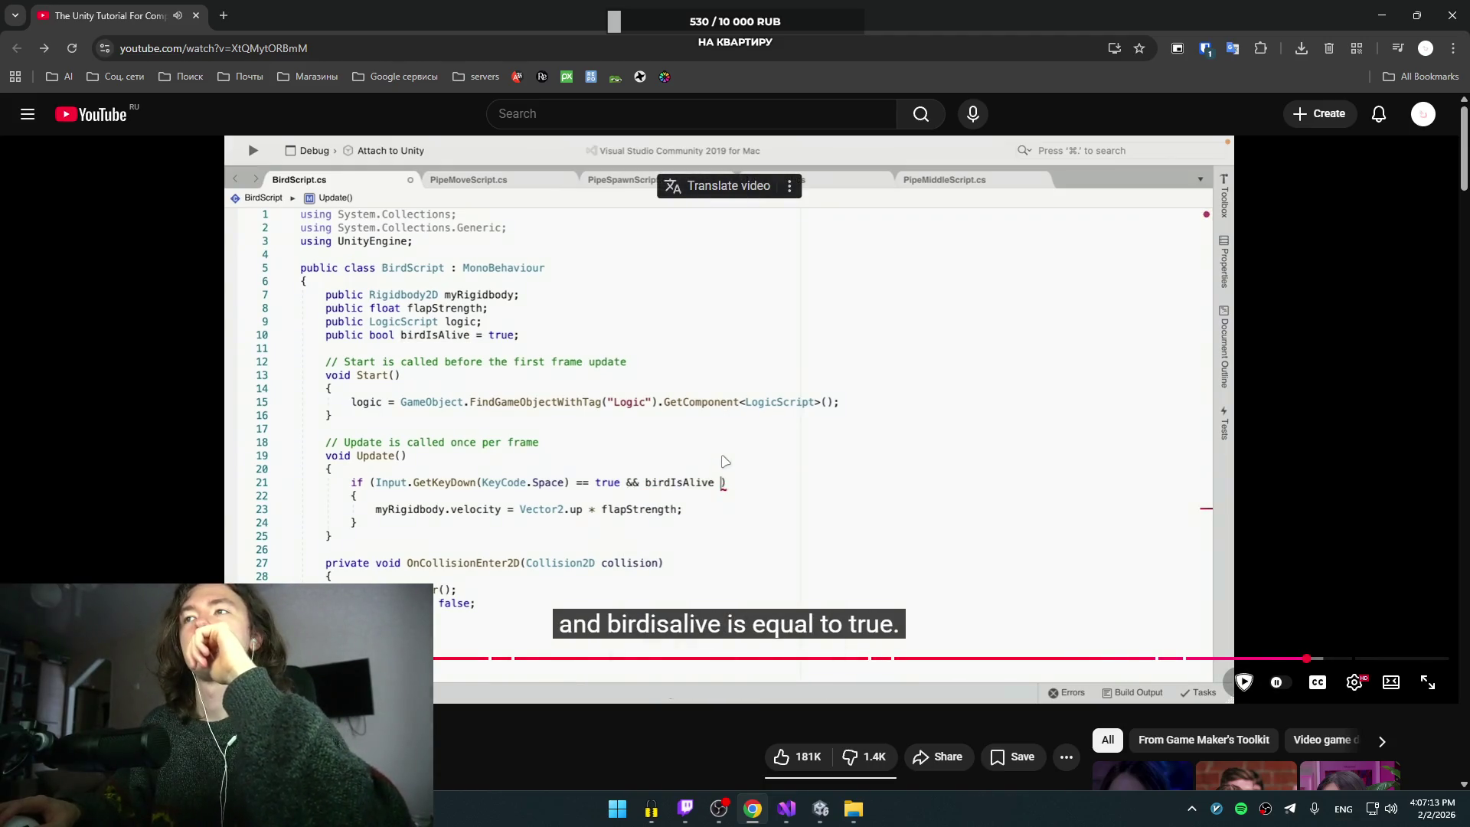
key("space")
key("alt+Tab")
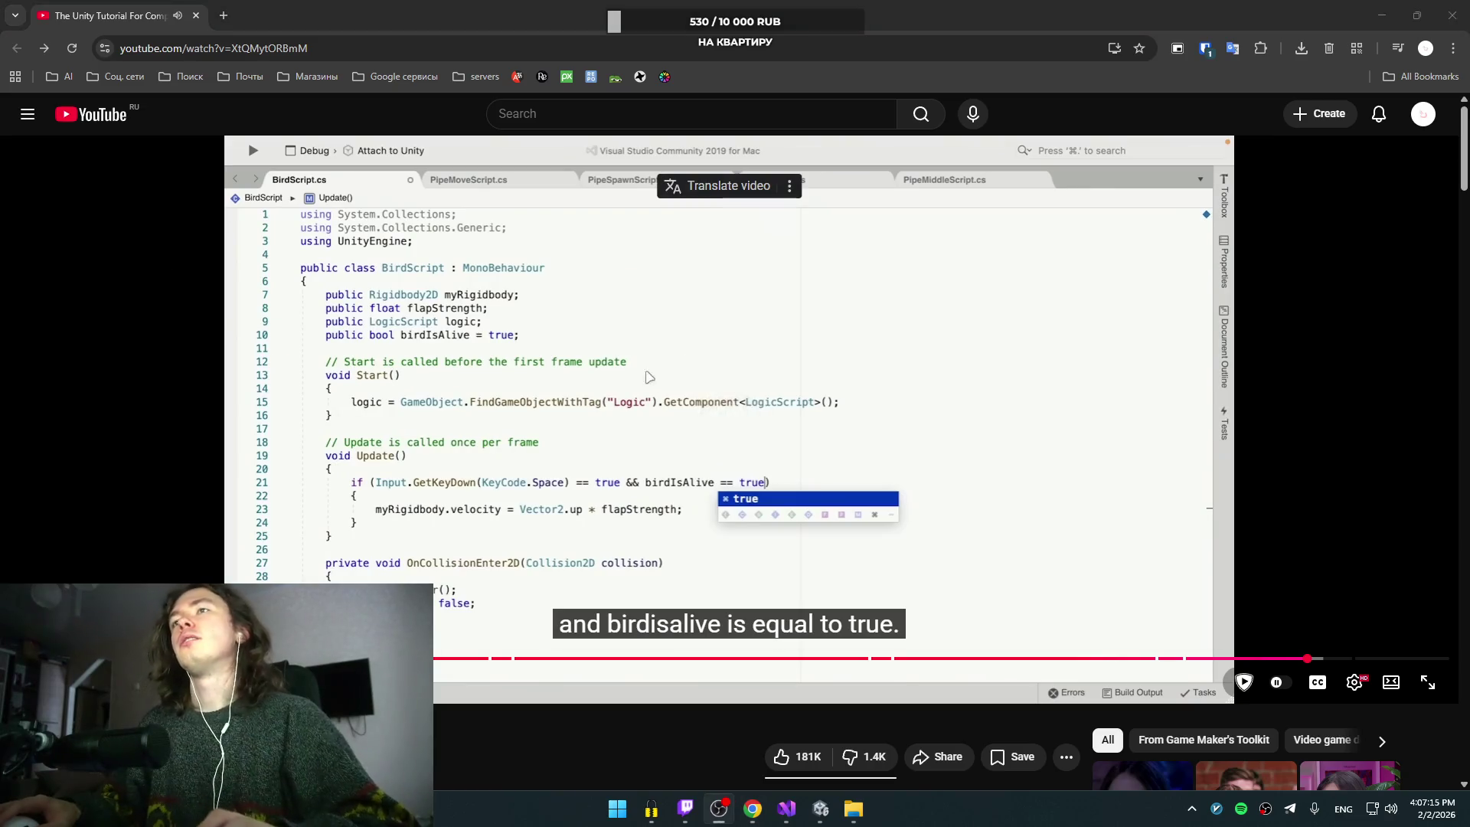
left_click(1175, 311)
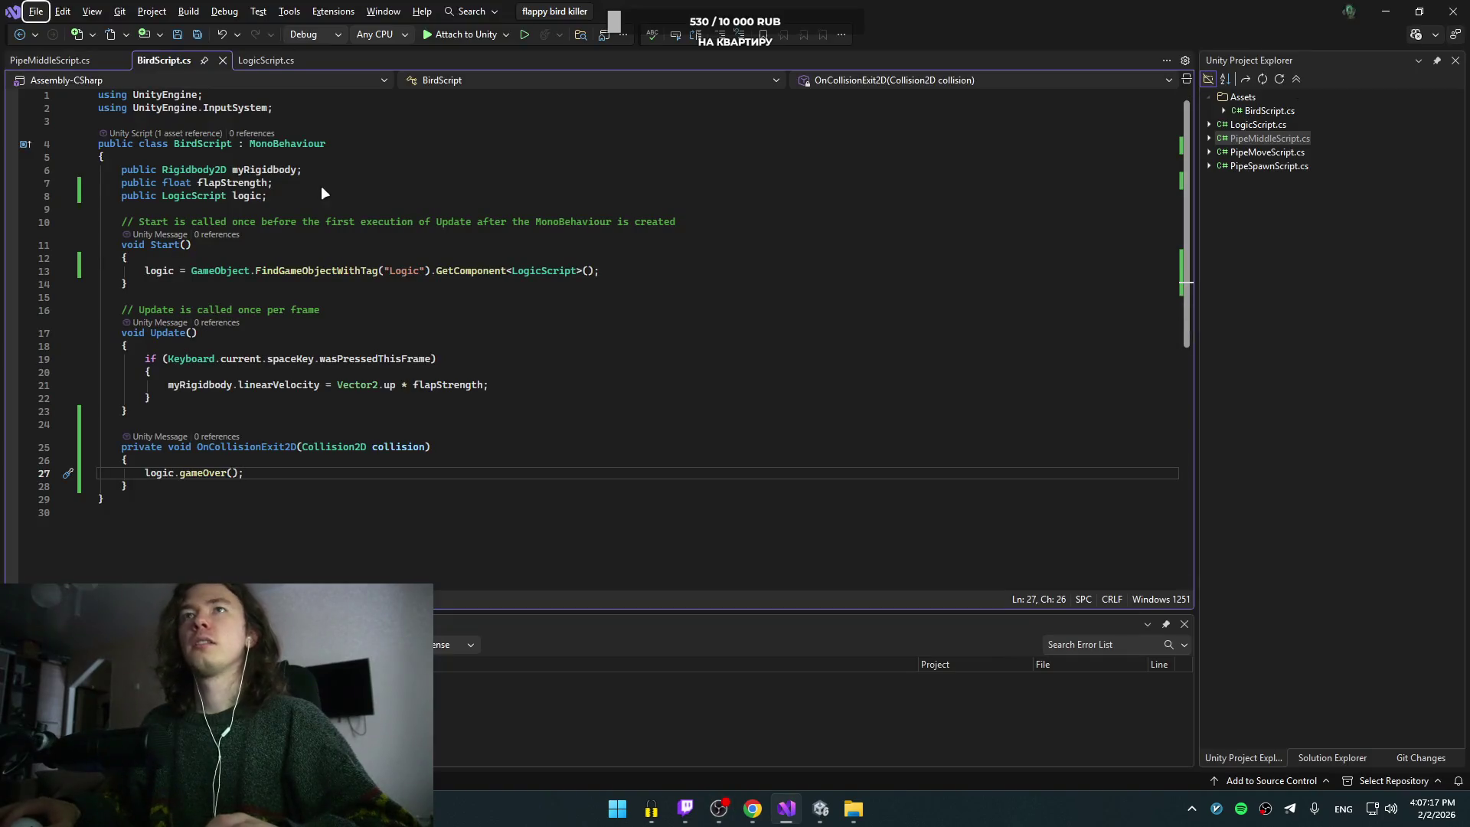
Step: Add a new isAlive = false bool field below BirdScript's field declarations
left_click(314, 185)
key("Down")
key("Return")
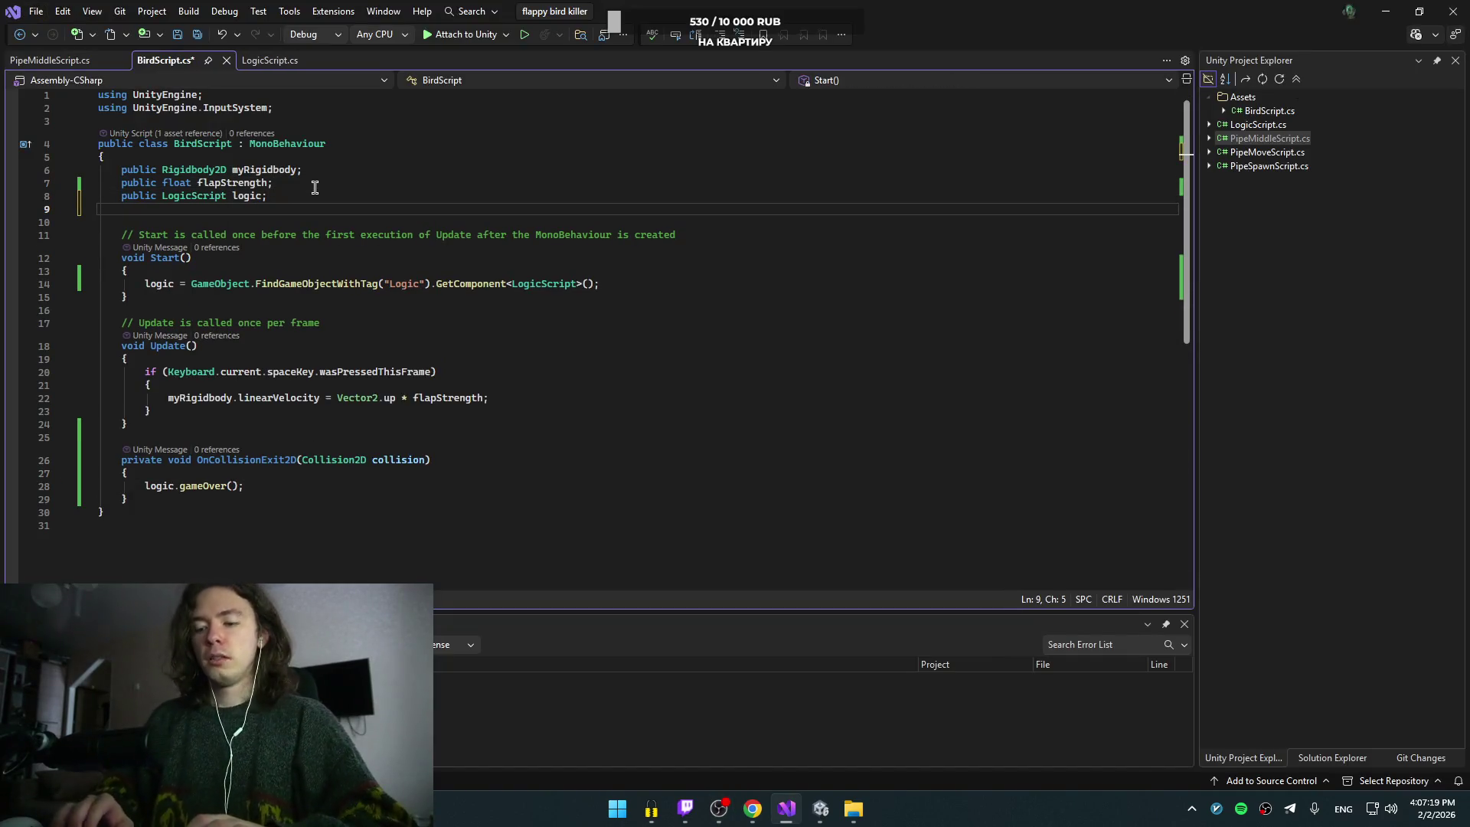
type("public")
key("alt+Tab")
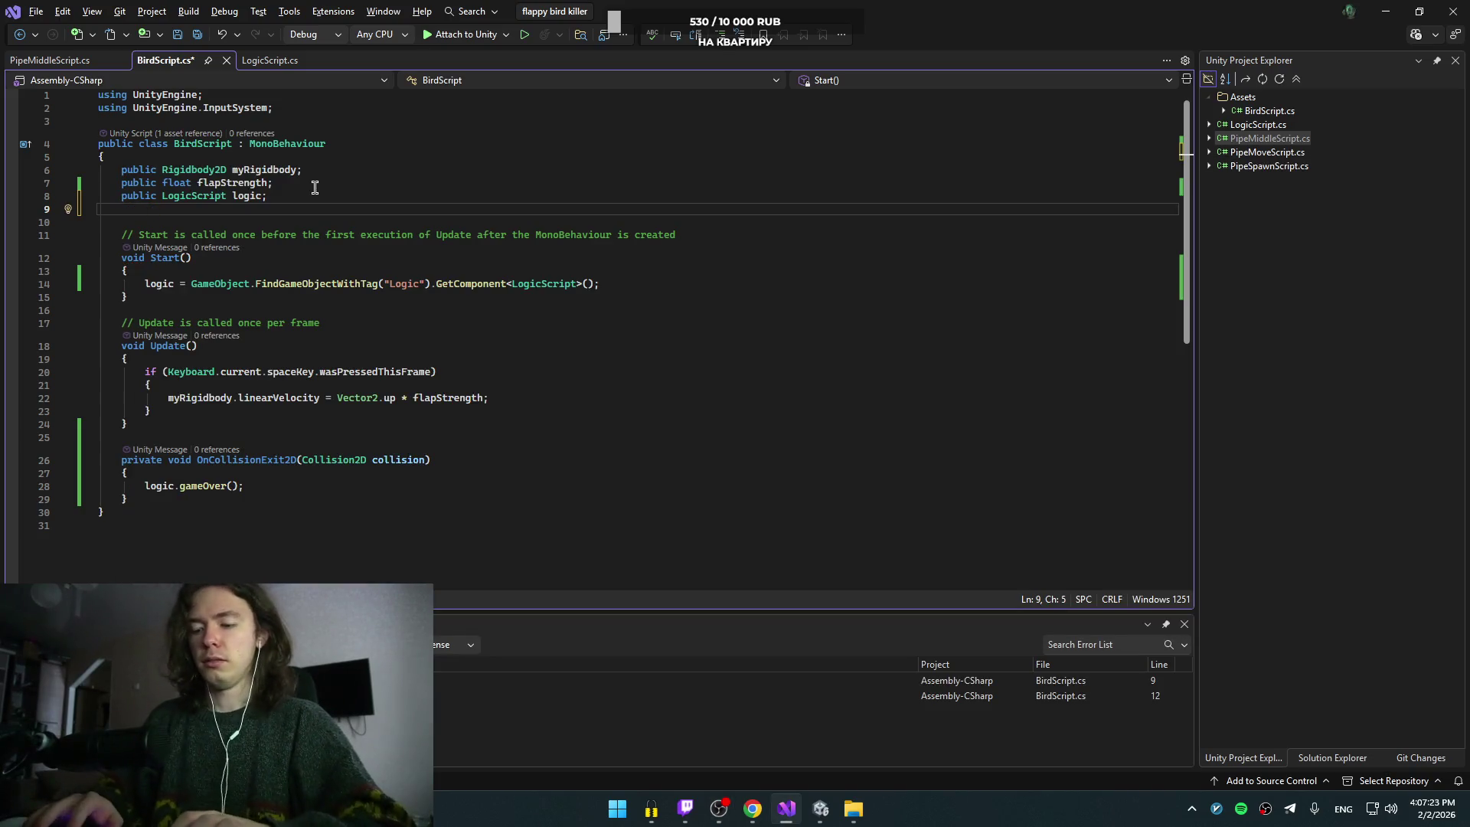
type("private ")
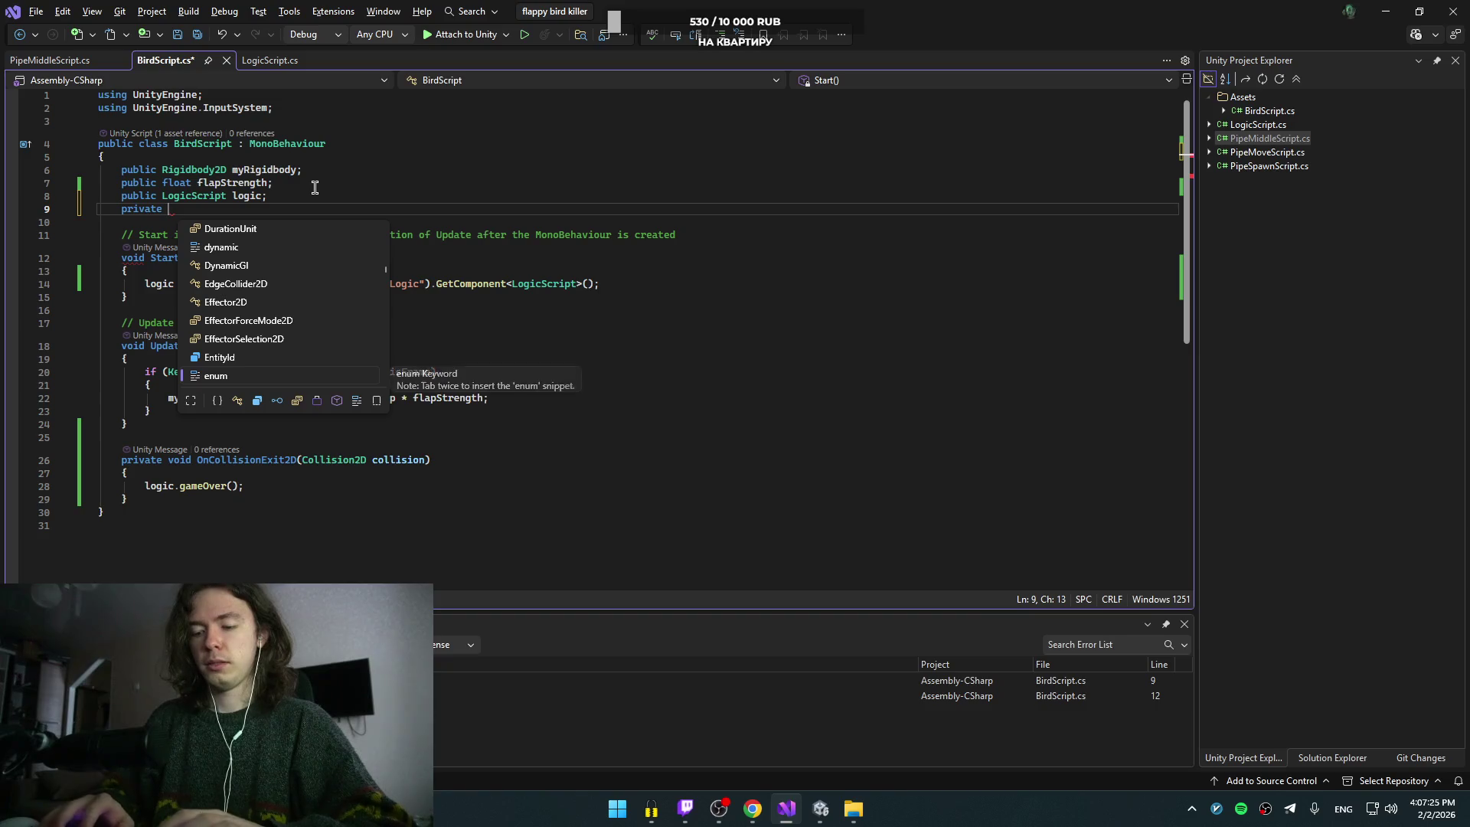
type("is")
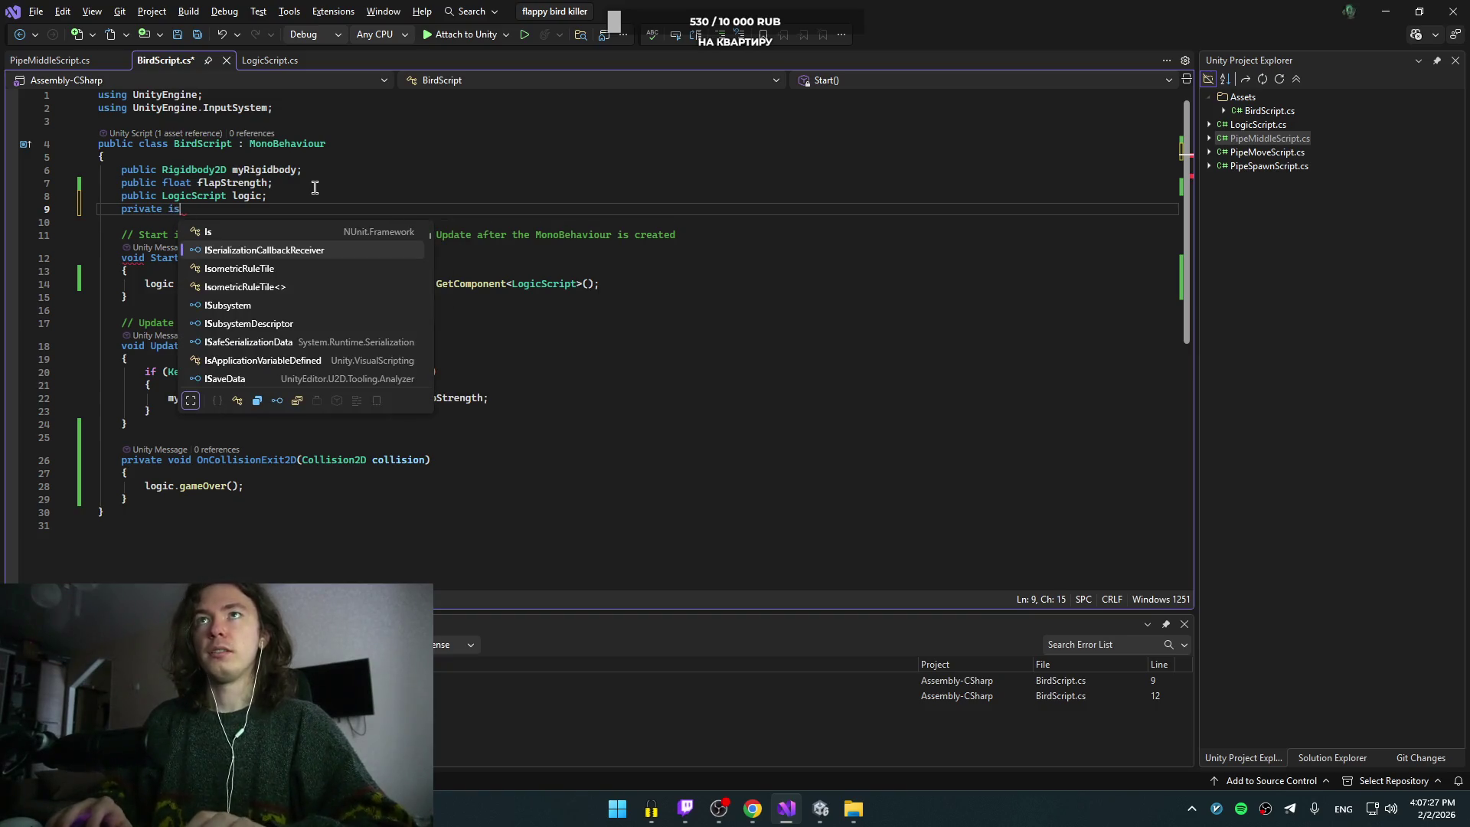
type("Alive = fa")
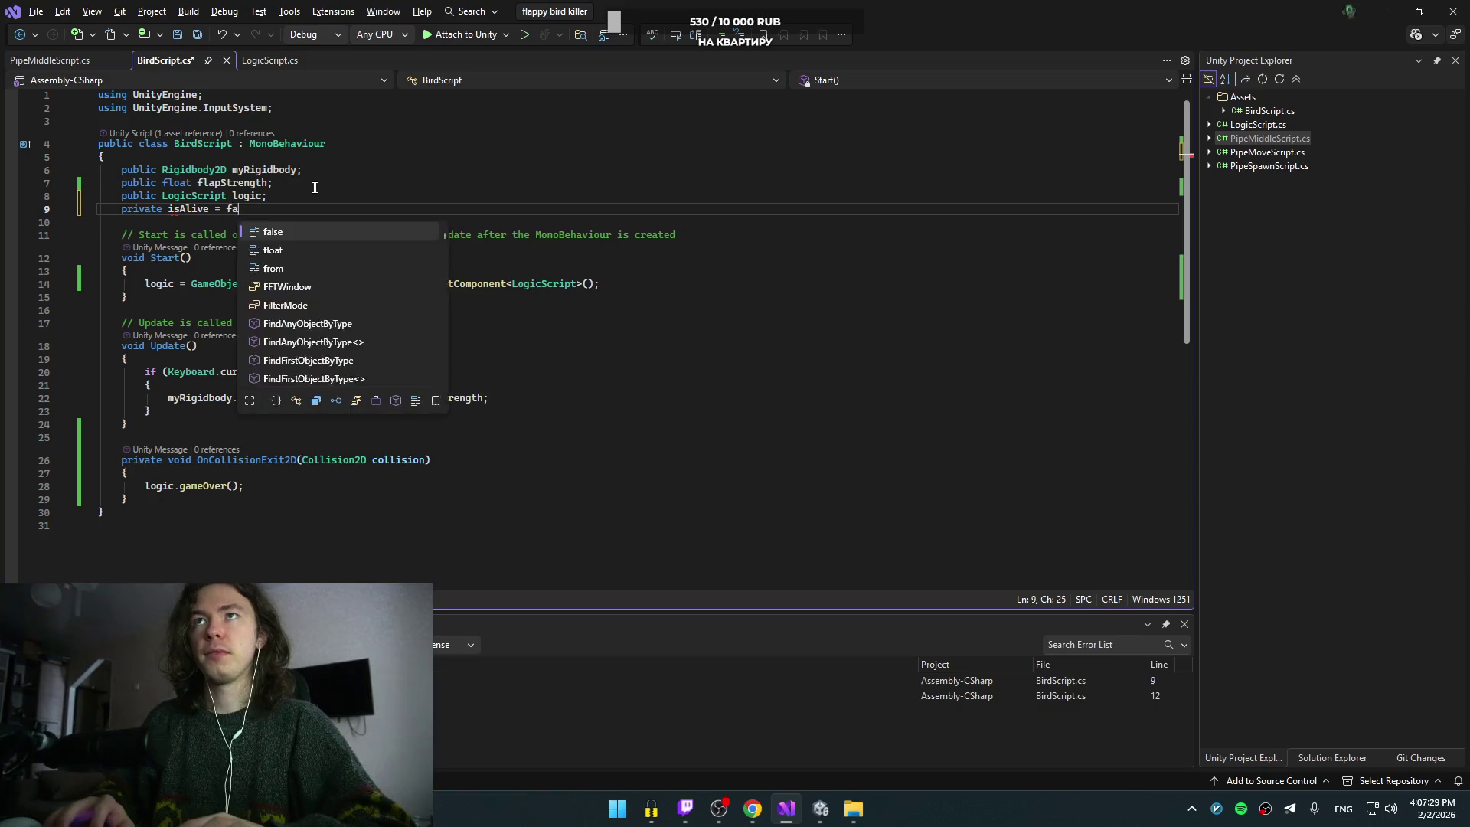
type("lse")
type("'")
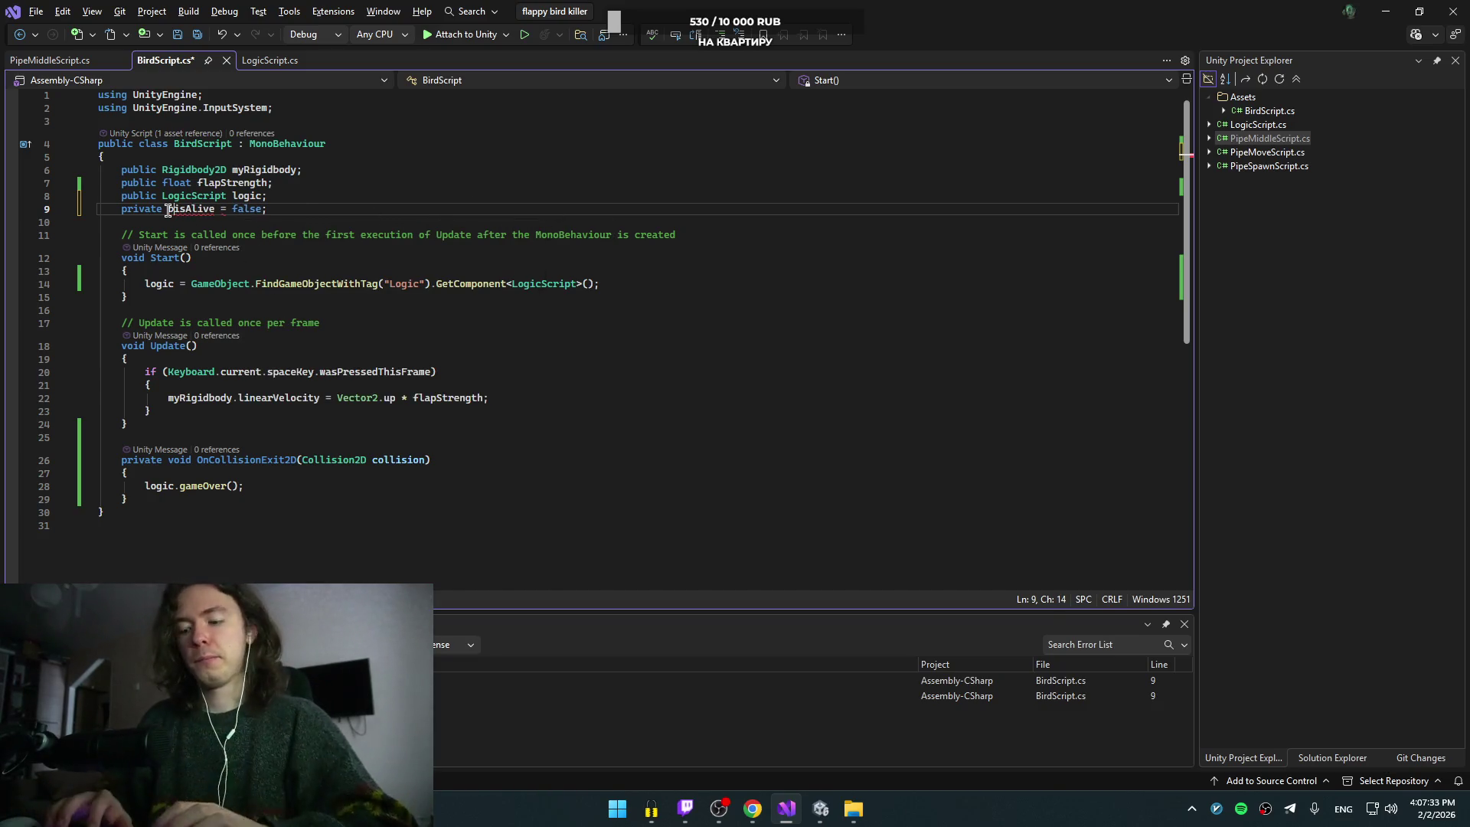
type("bool")
Step: Set isAlive = true after the gameOver call in OnCollisionExit2D
key("ctrl+shift+Right")
key("shift+Left")
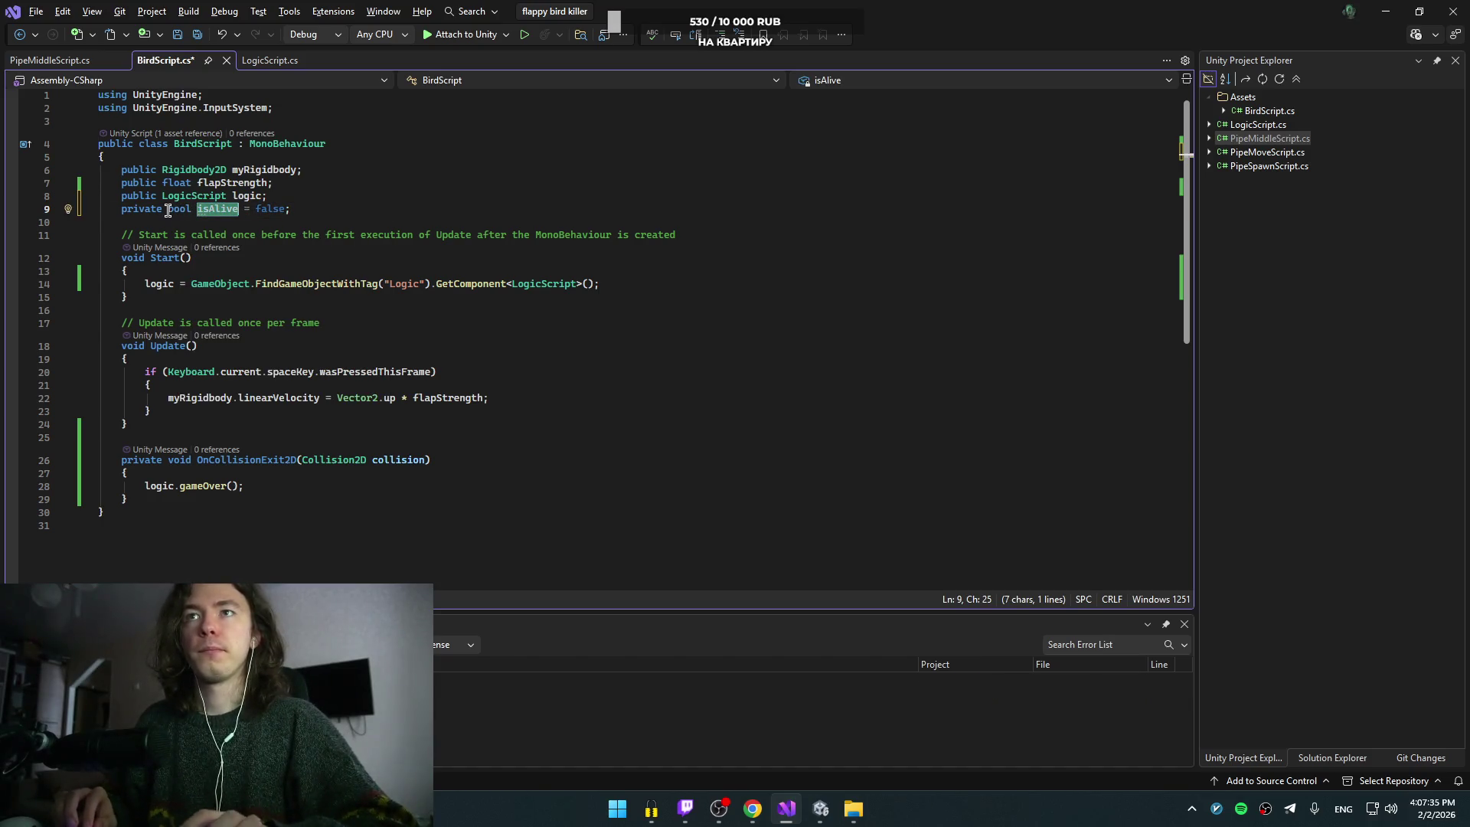
left_click(369, 485)
key("Return")
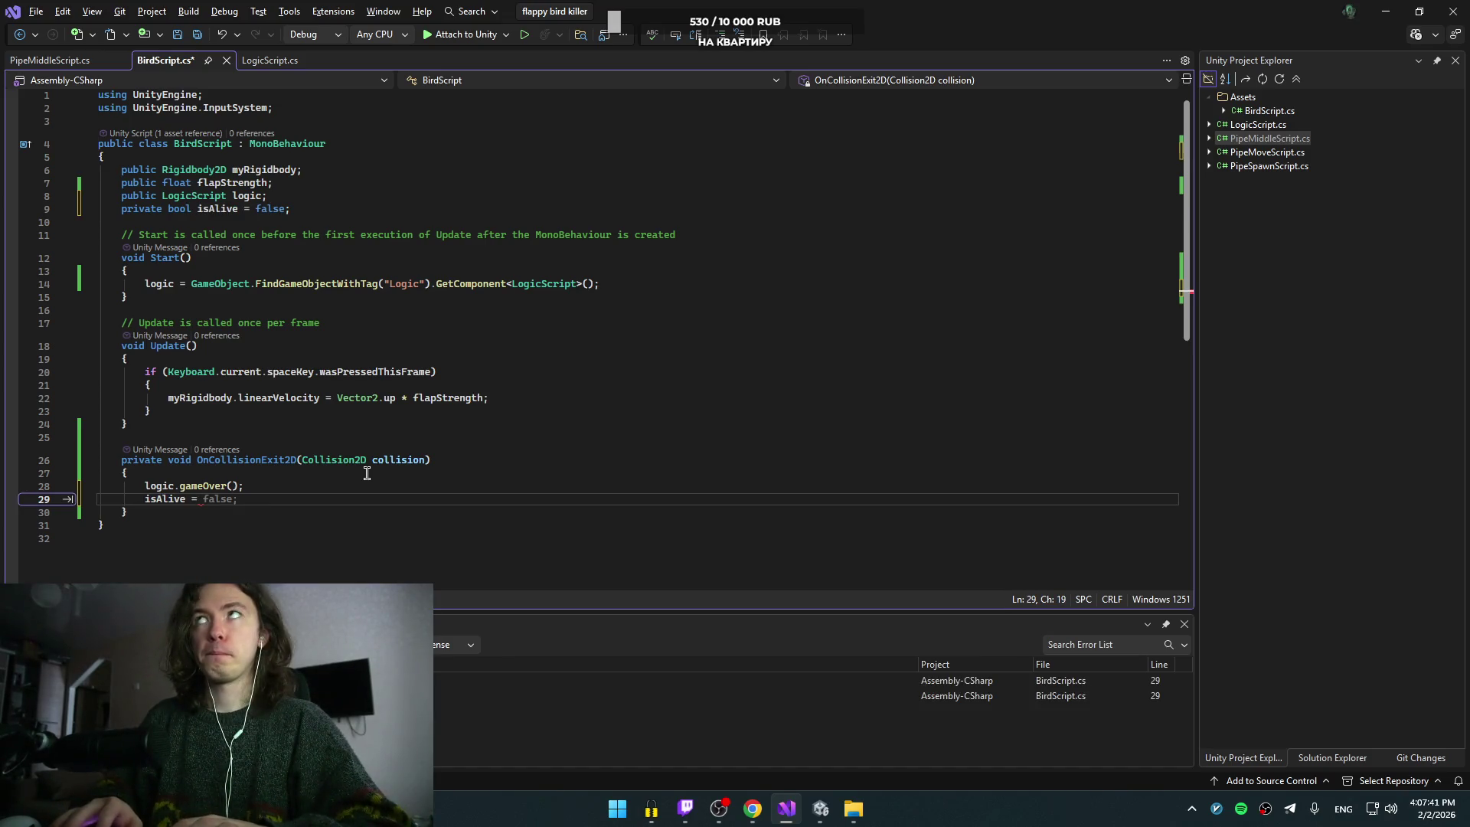
type("true;")
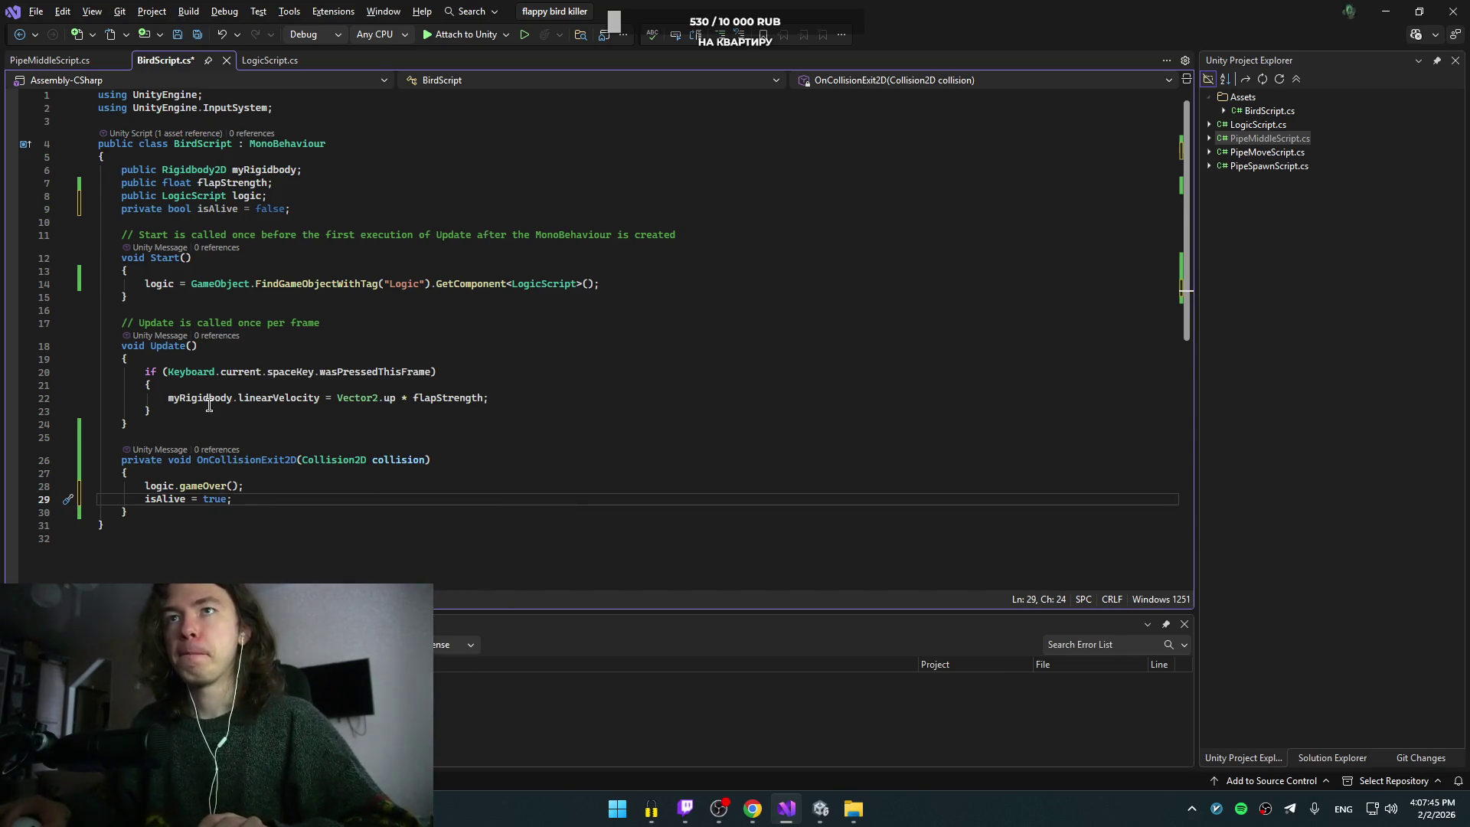
Step: Change isAlive's access modifier to protected and save BirdScript.cs
double_click(141, 208)
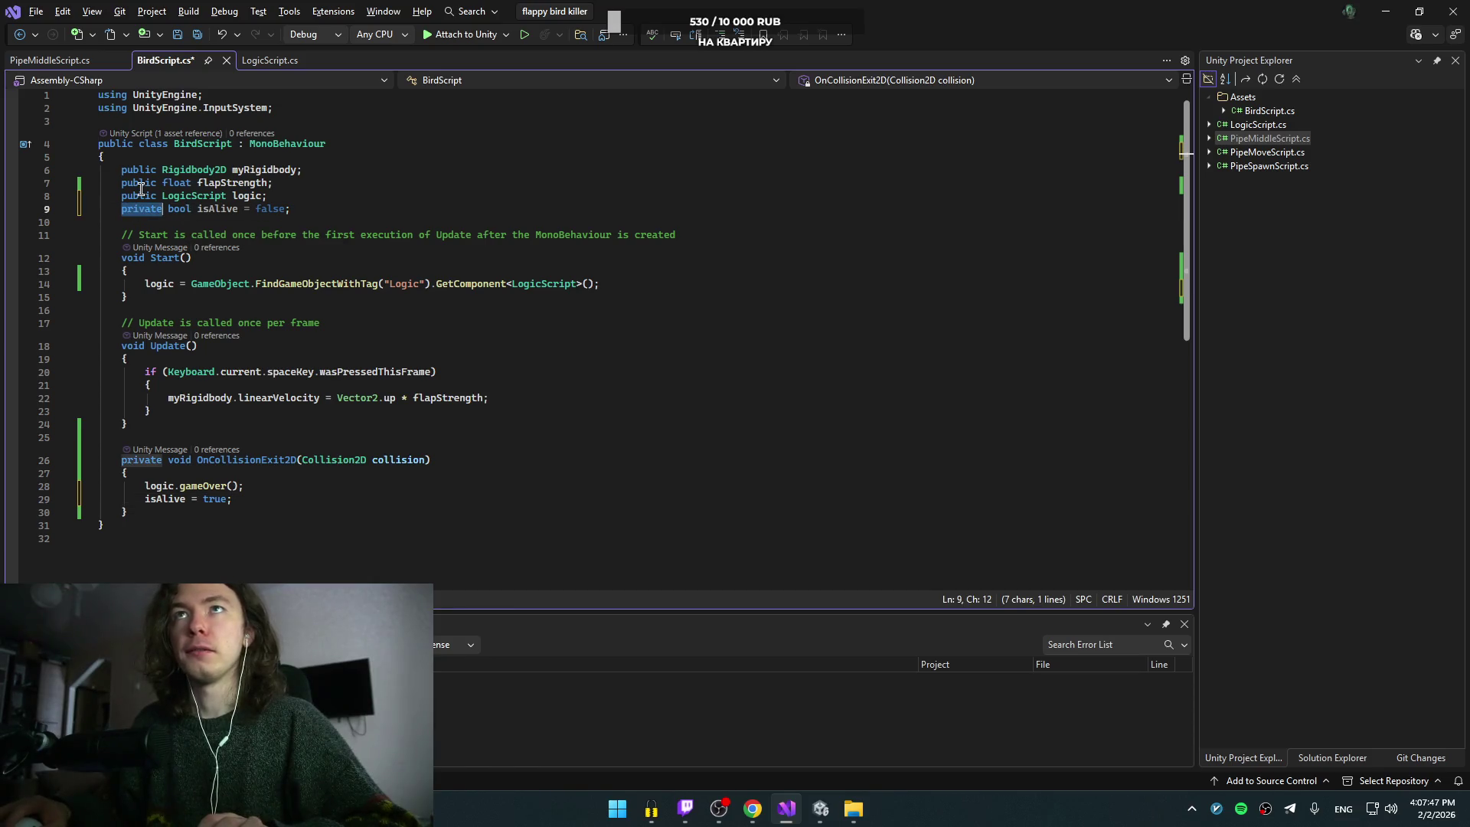
type("public")
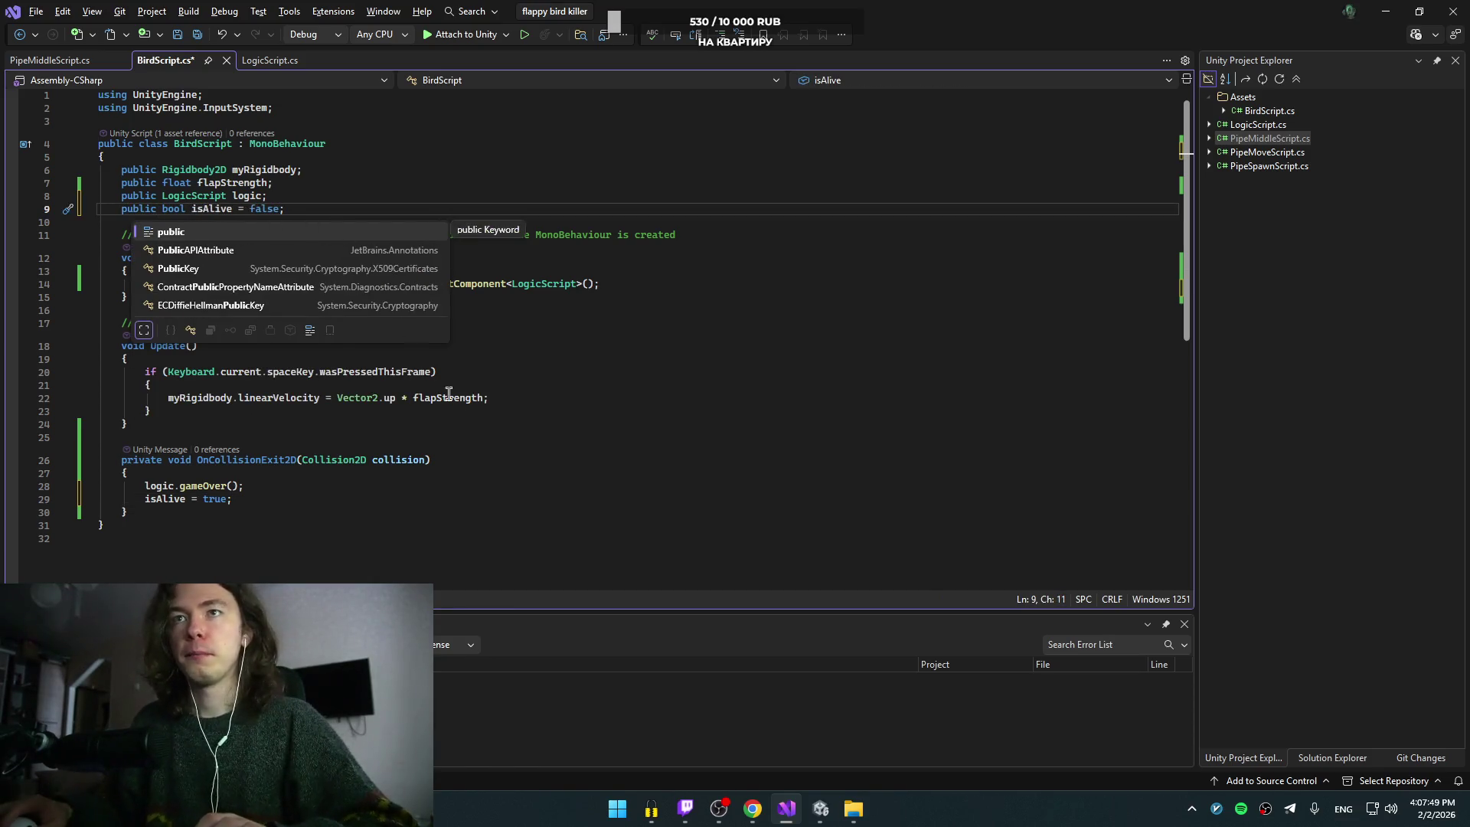
left_click(475, 436)
key("ctrl+s")
double_click(152, 208)
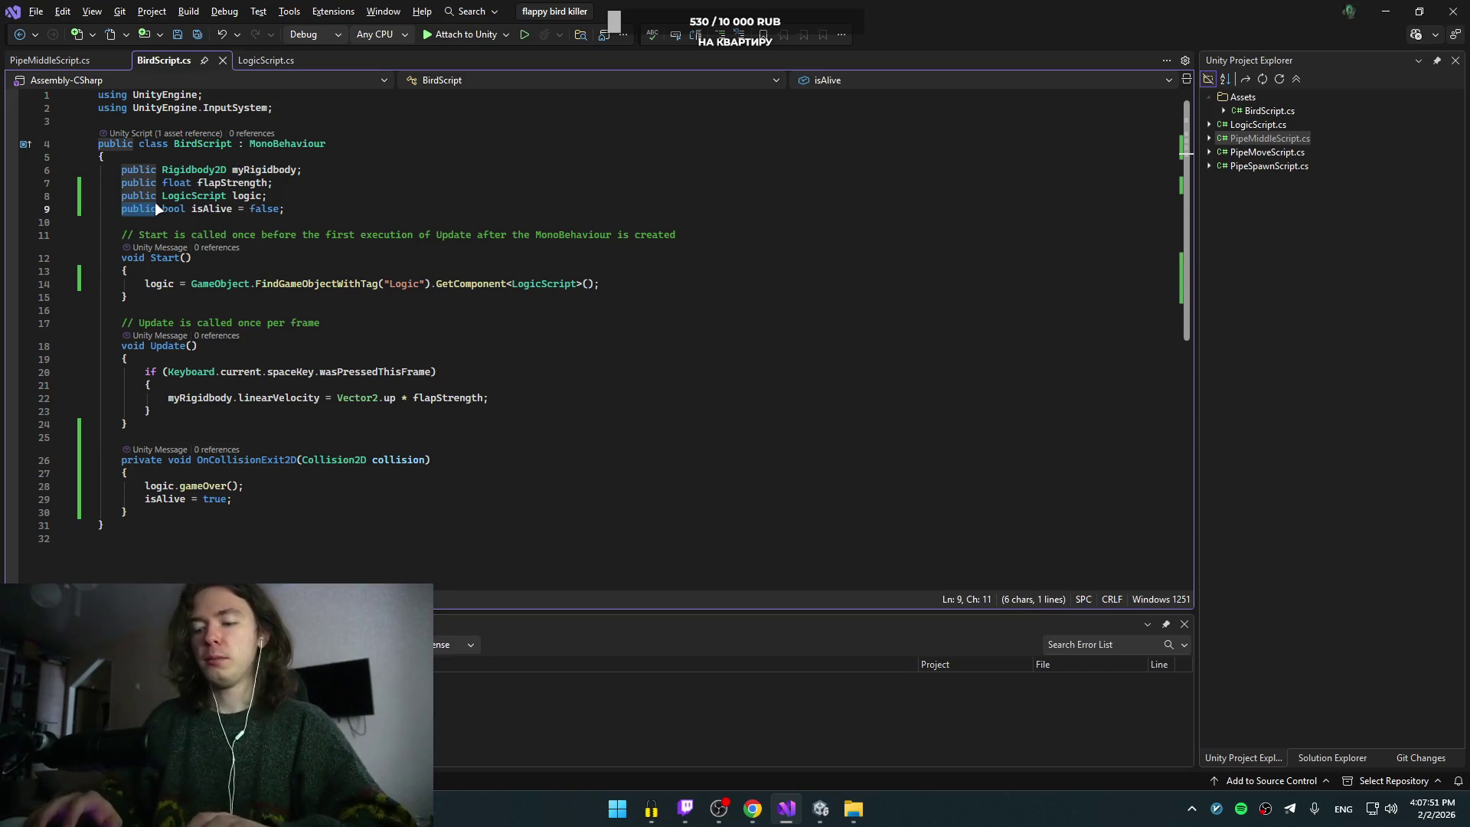
type("prote")
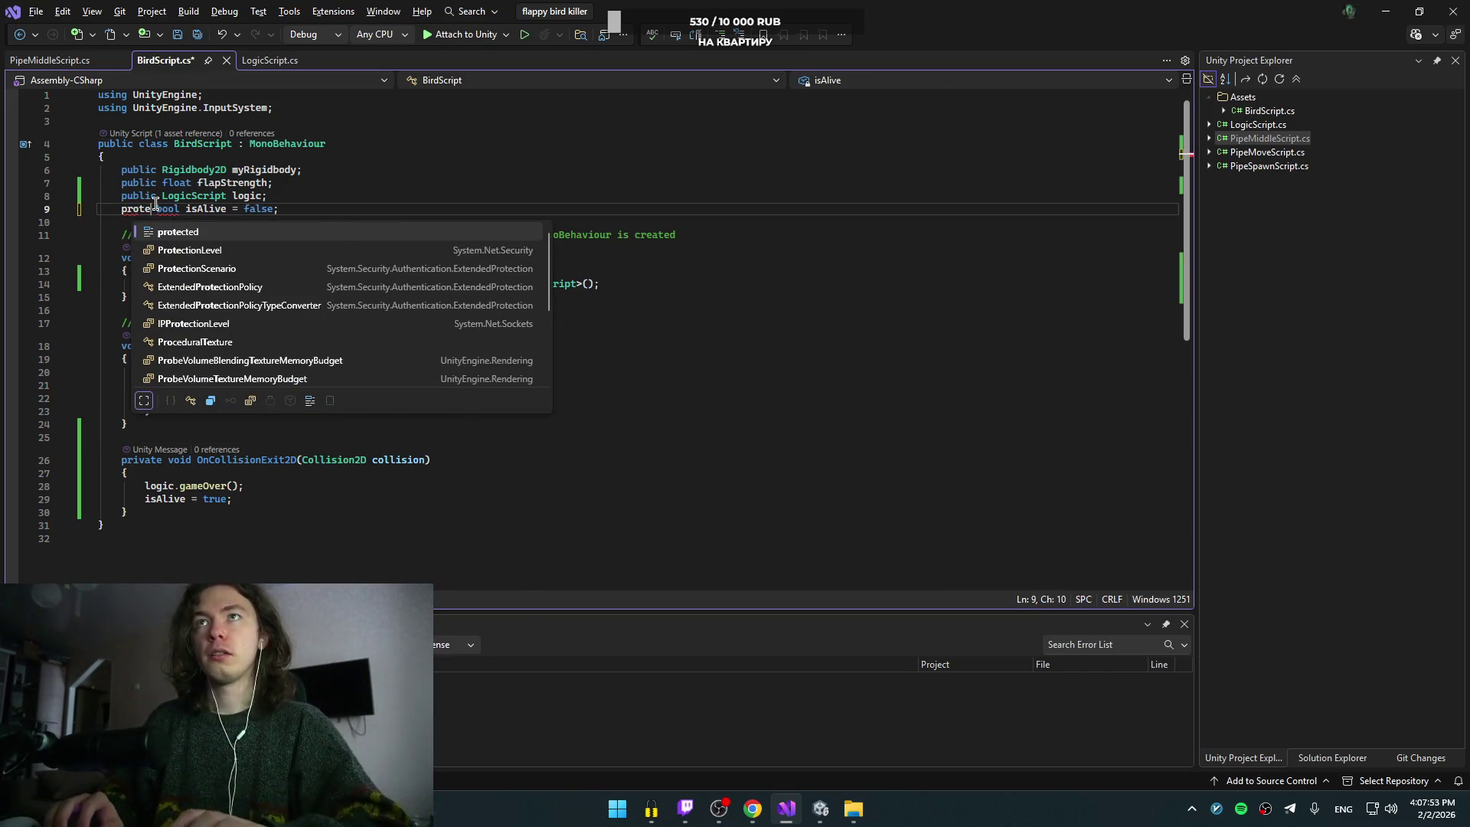
key("Tab")
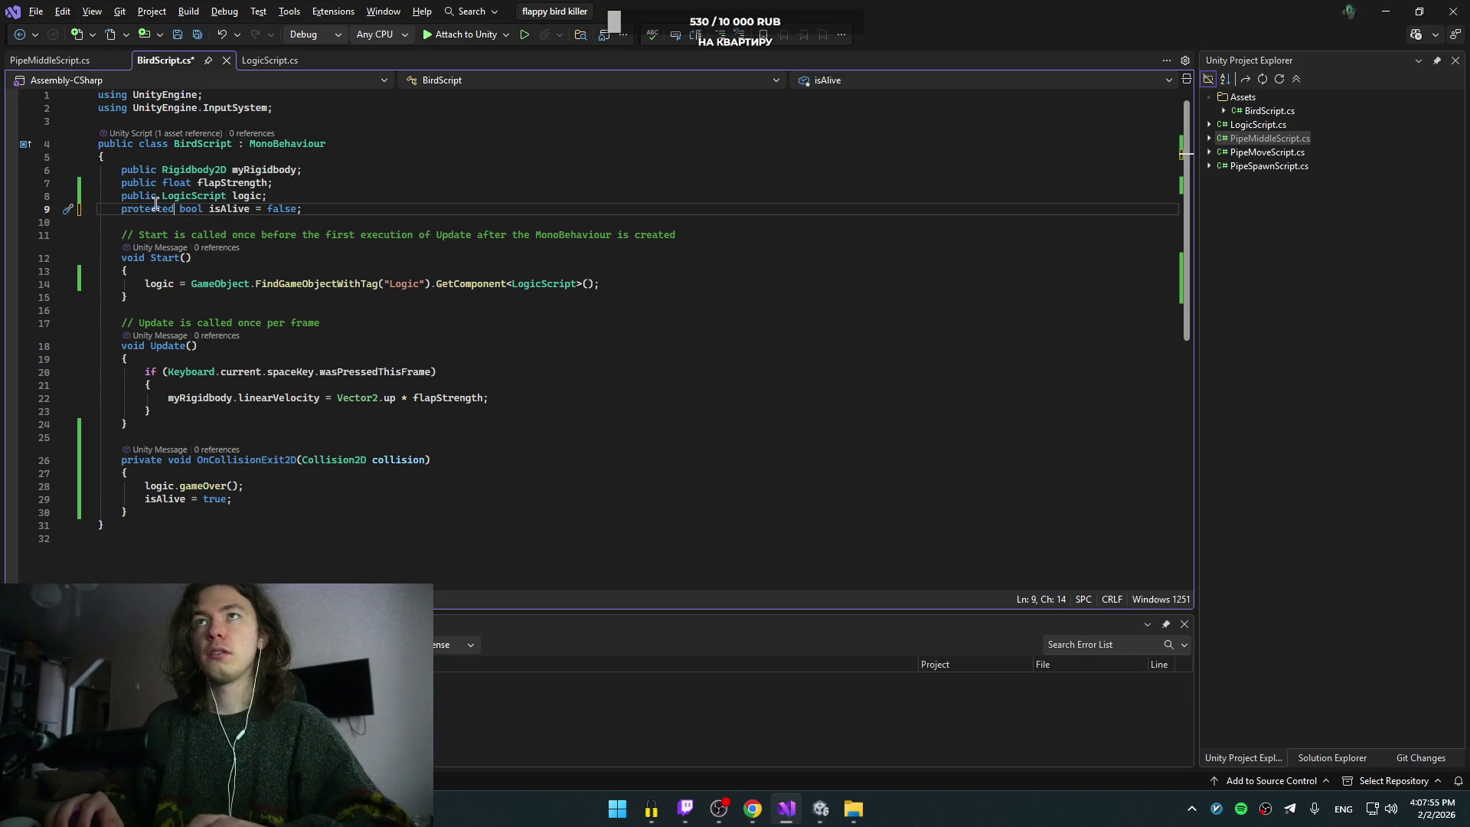
key("alt+Tab")
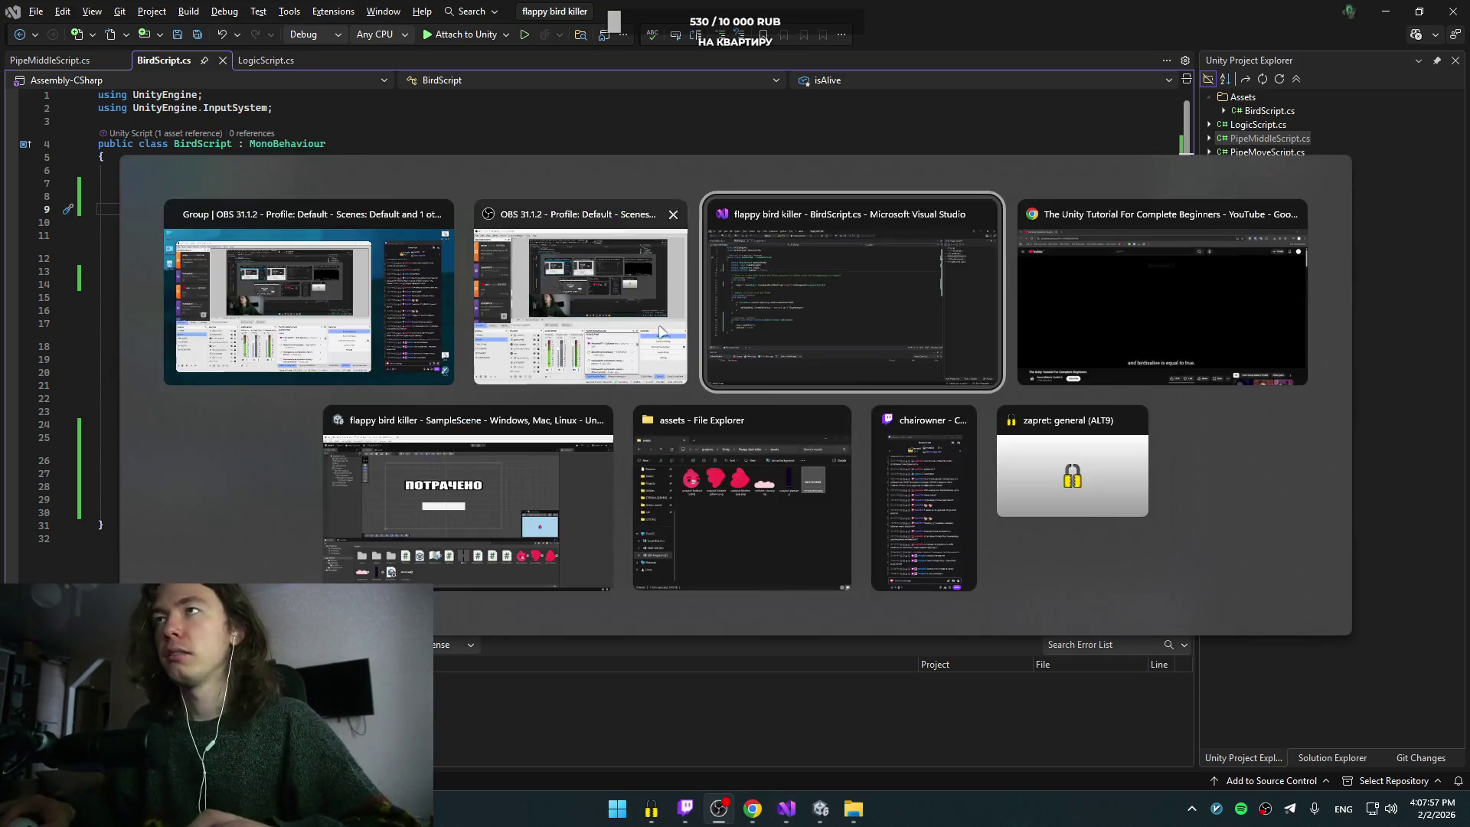
Step: Watch the tutorial's birdIsAlive flap check and game-over demo, then return to BirdScript.cs
left_click(451, 490)
key("alt+Tab")
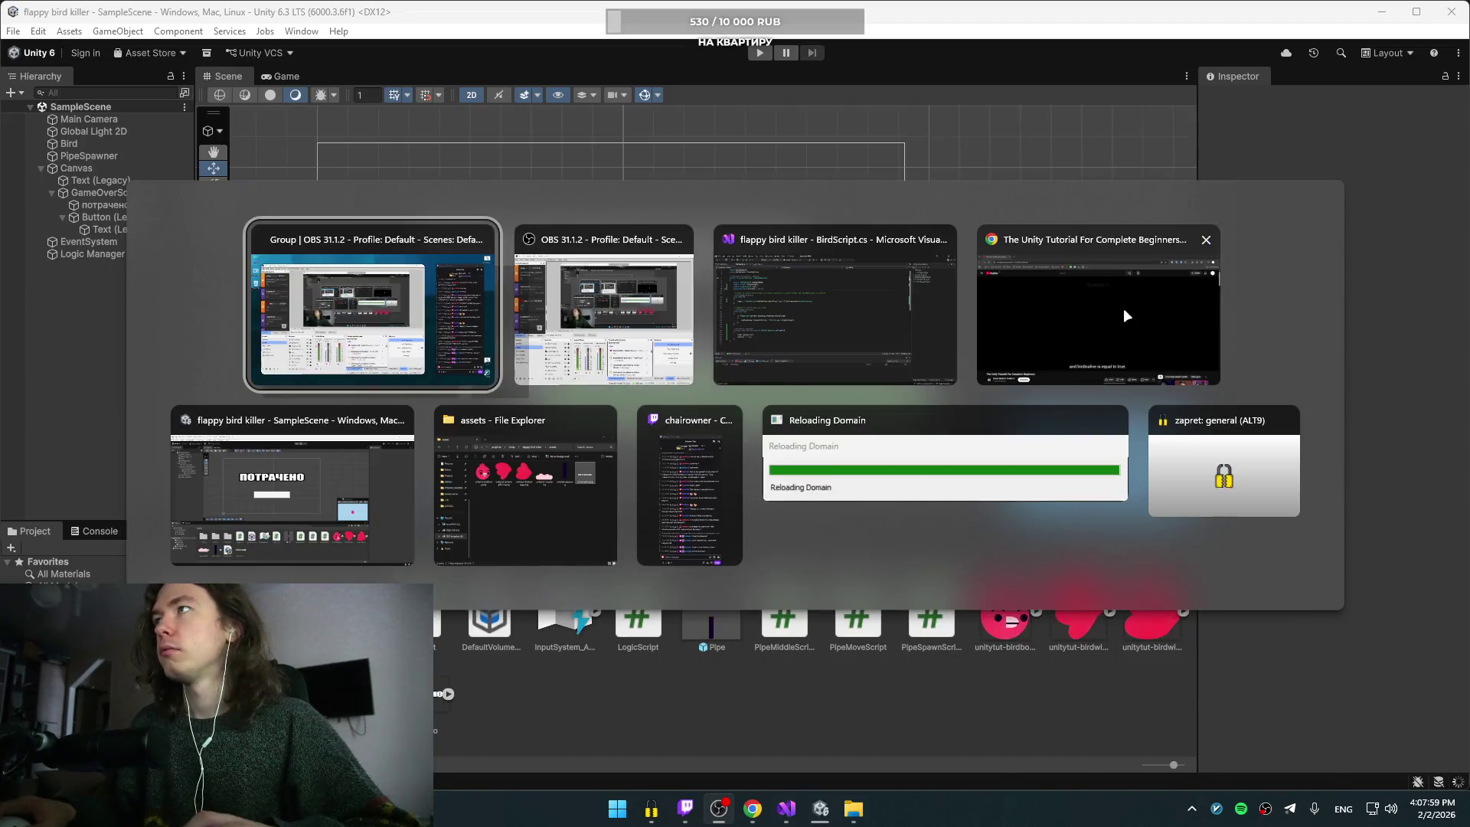
left_click(641, 323)
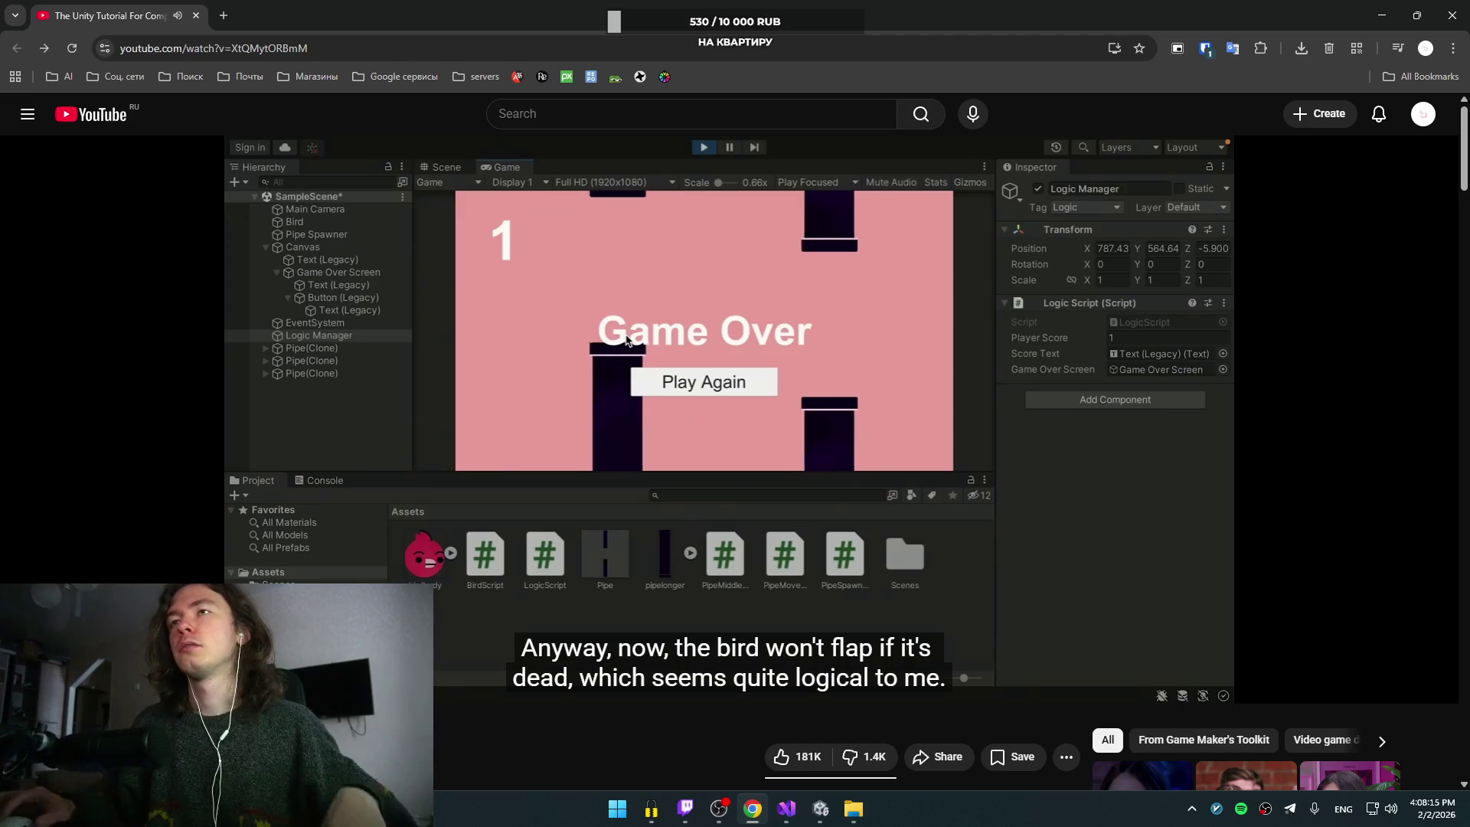
left_click(418, 448)
key("alt+Tab")
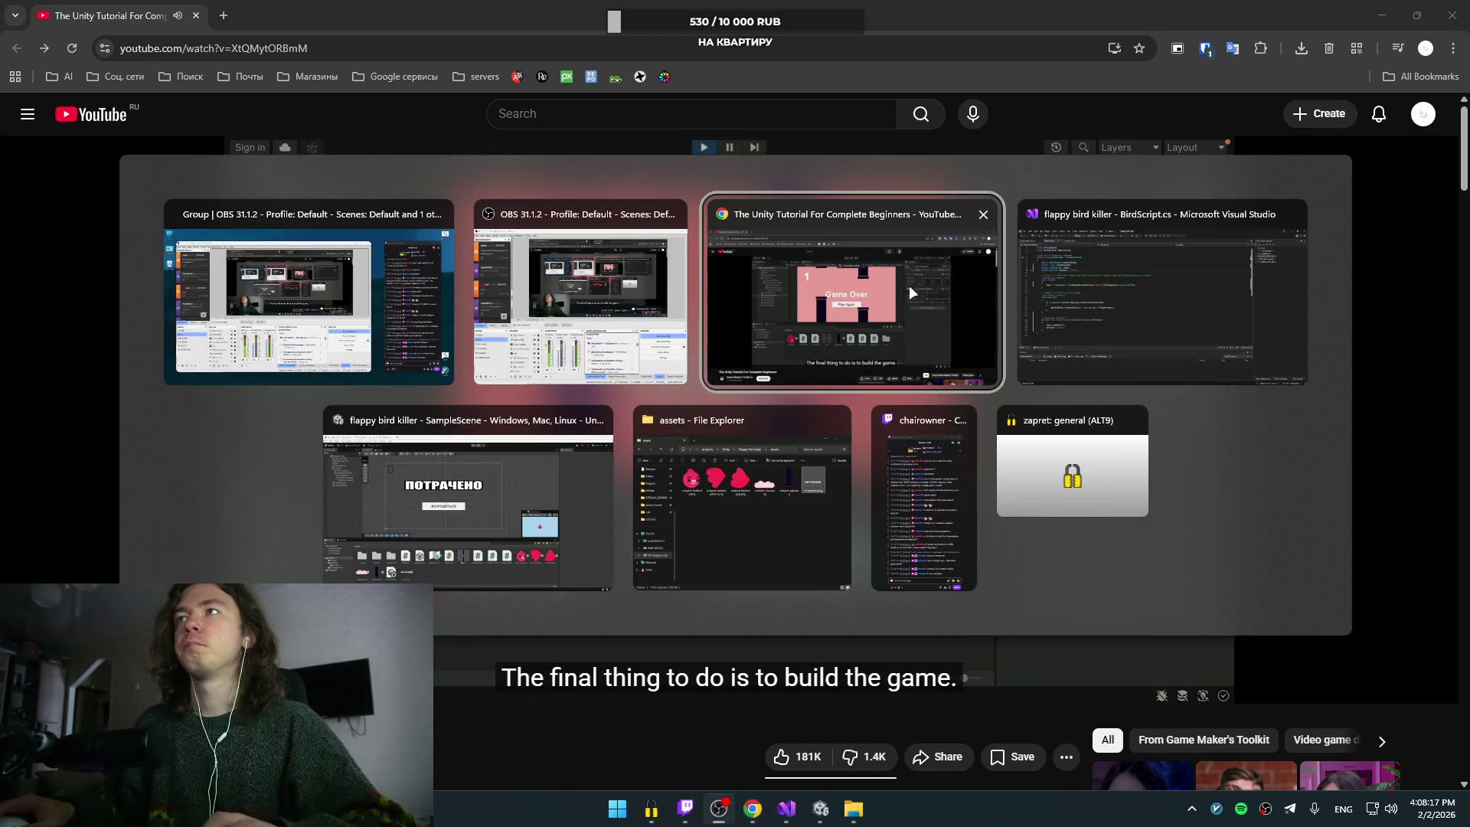
left_click(1142, 283)
key("alt+Tab")
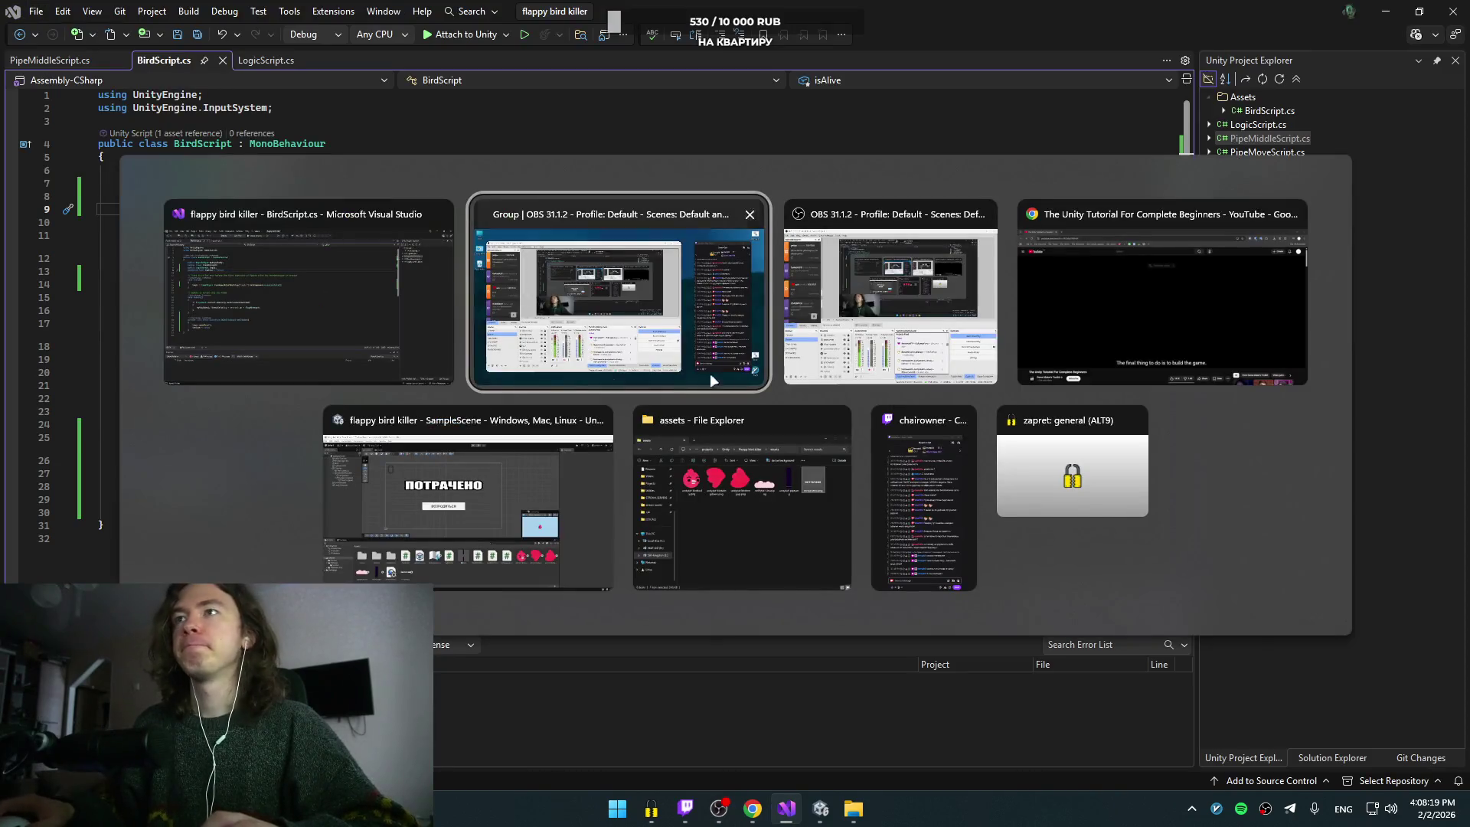
left_click(271, 299)
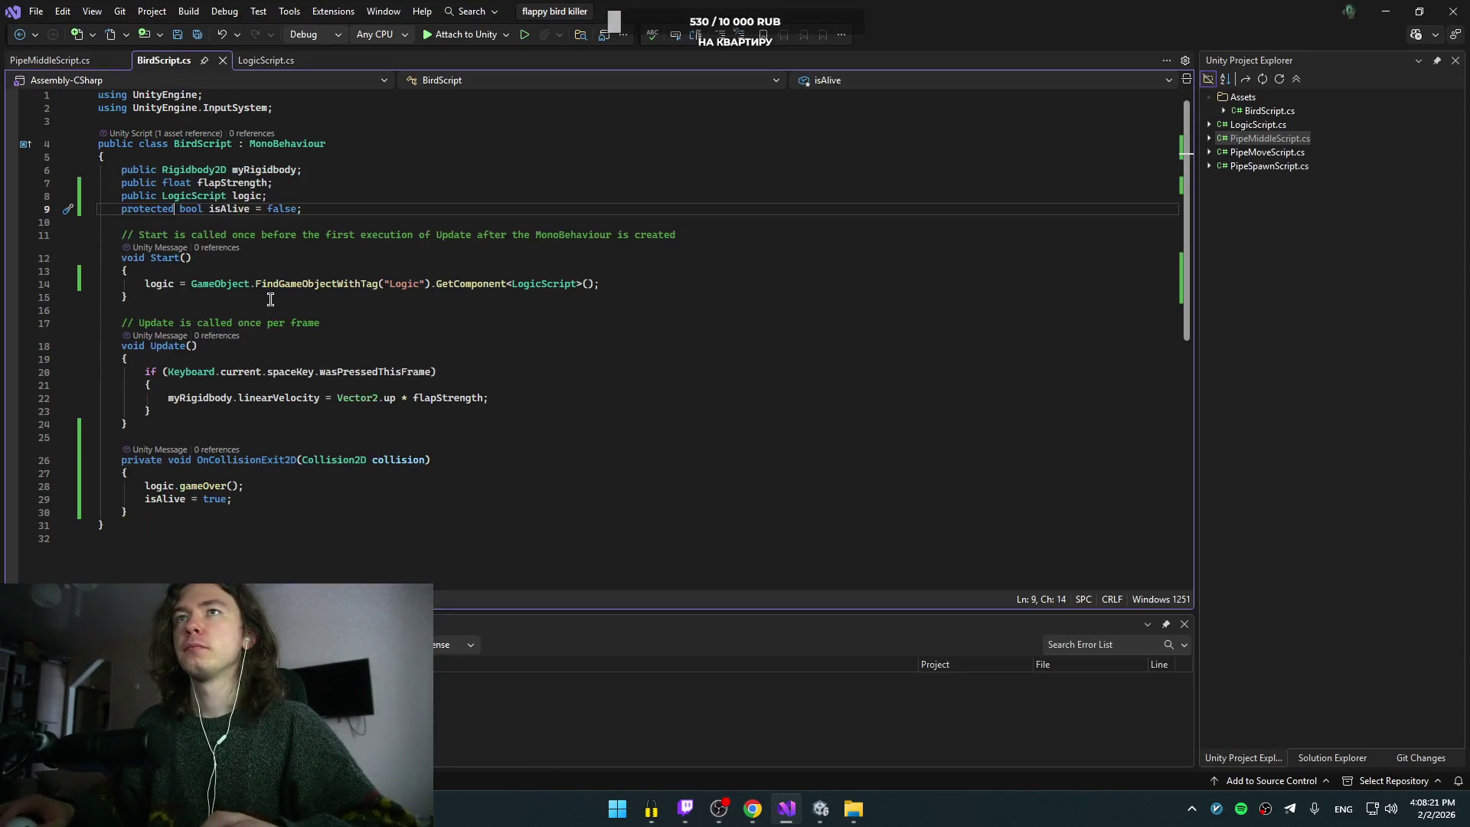
Step: Prefix the Update flap condition with isAlive && and save BirdScript.cs
left_click(548, 428)
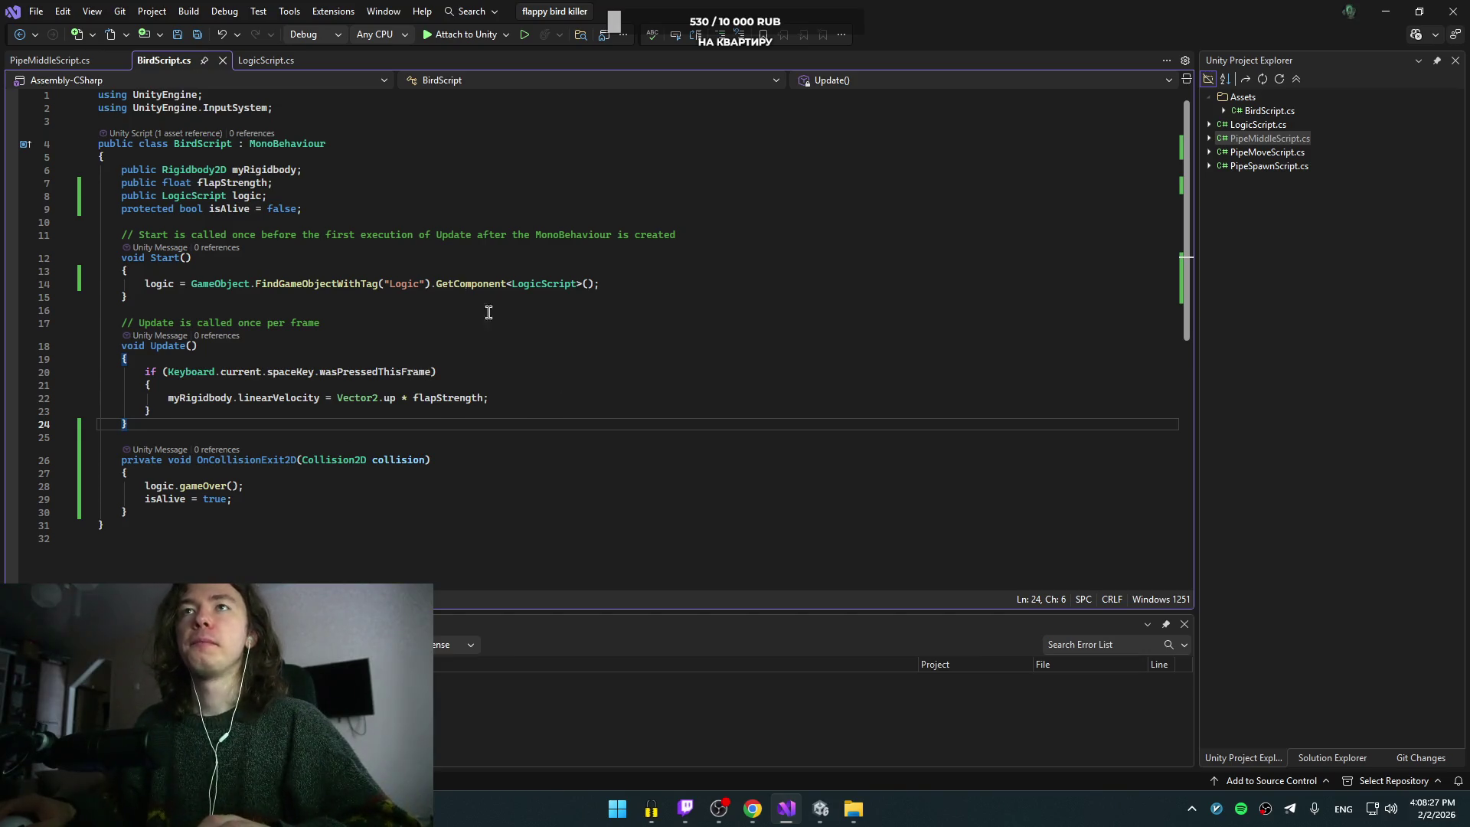
left_click(60, 61)
left_click(186, 59)
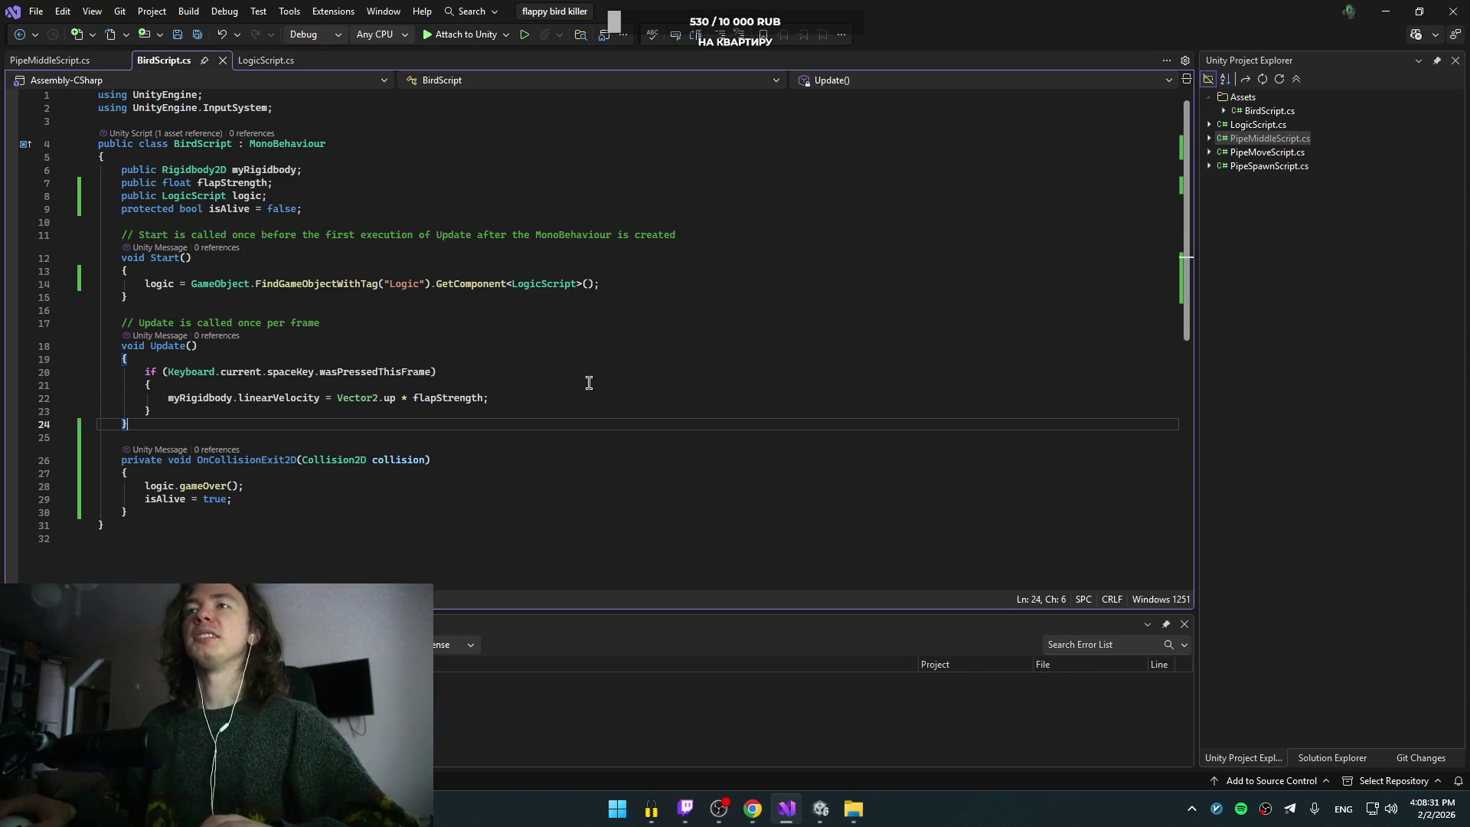
left_click(479, 327)
scroll(360, 387, "down", 4)
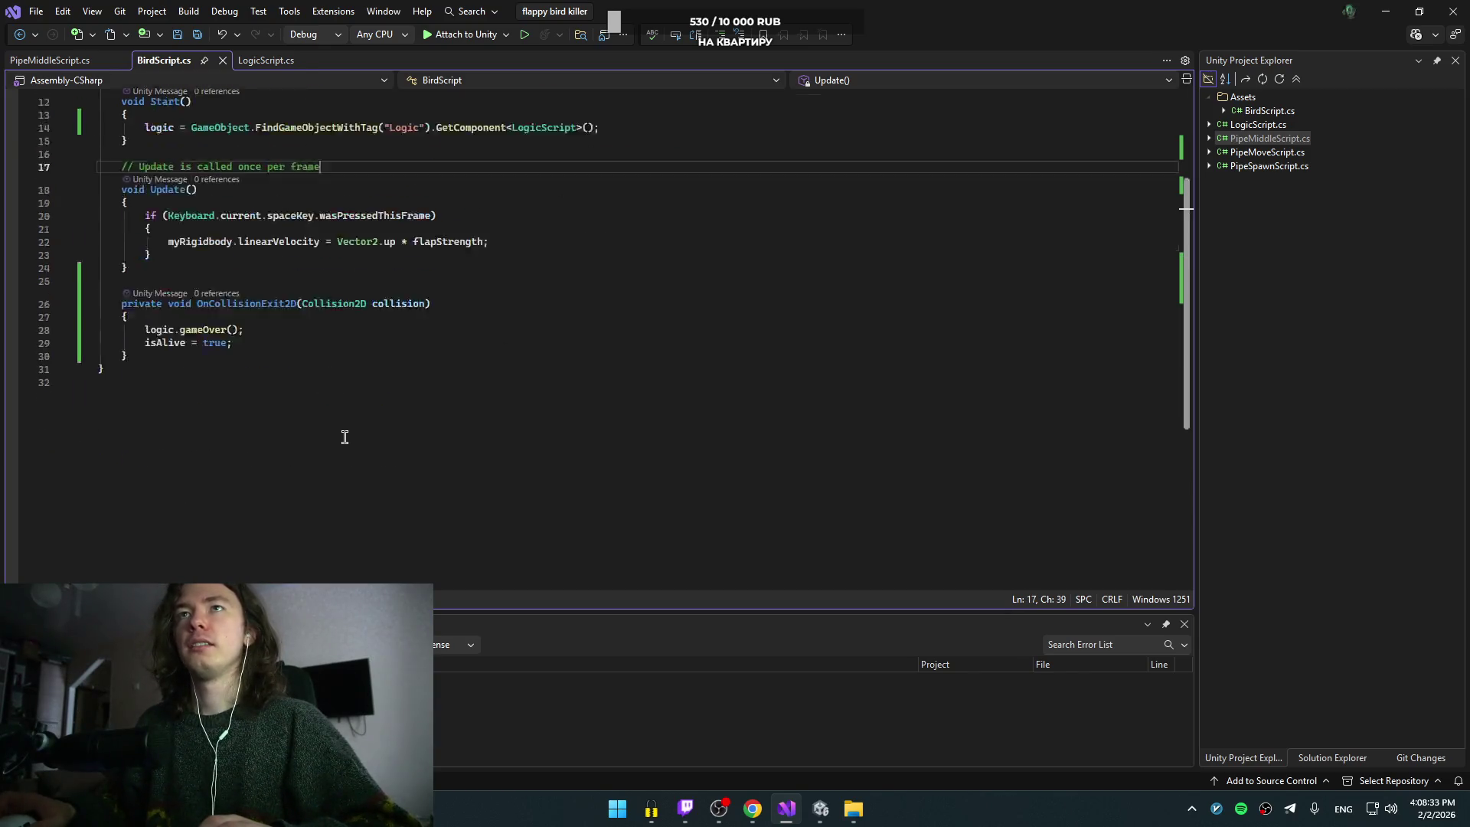
scroll(322, 459, "up", 4)
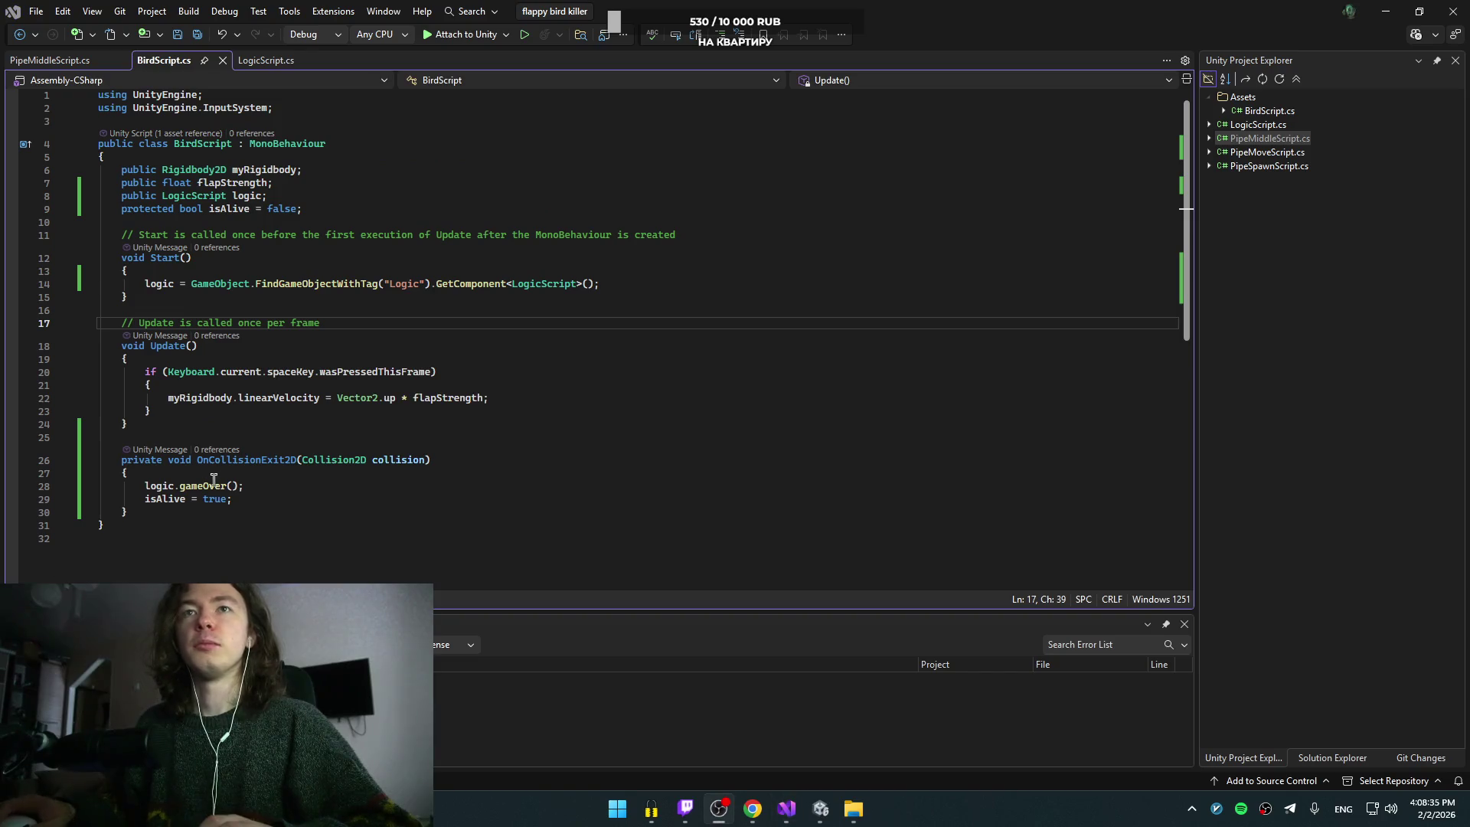
left_click(243, 399)
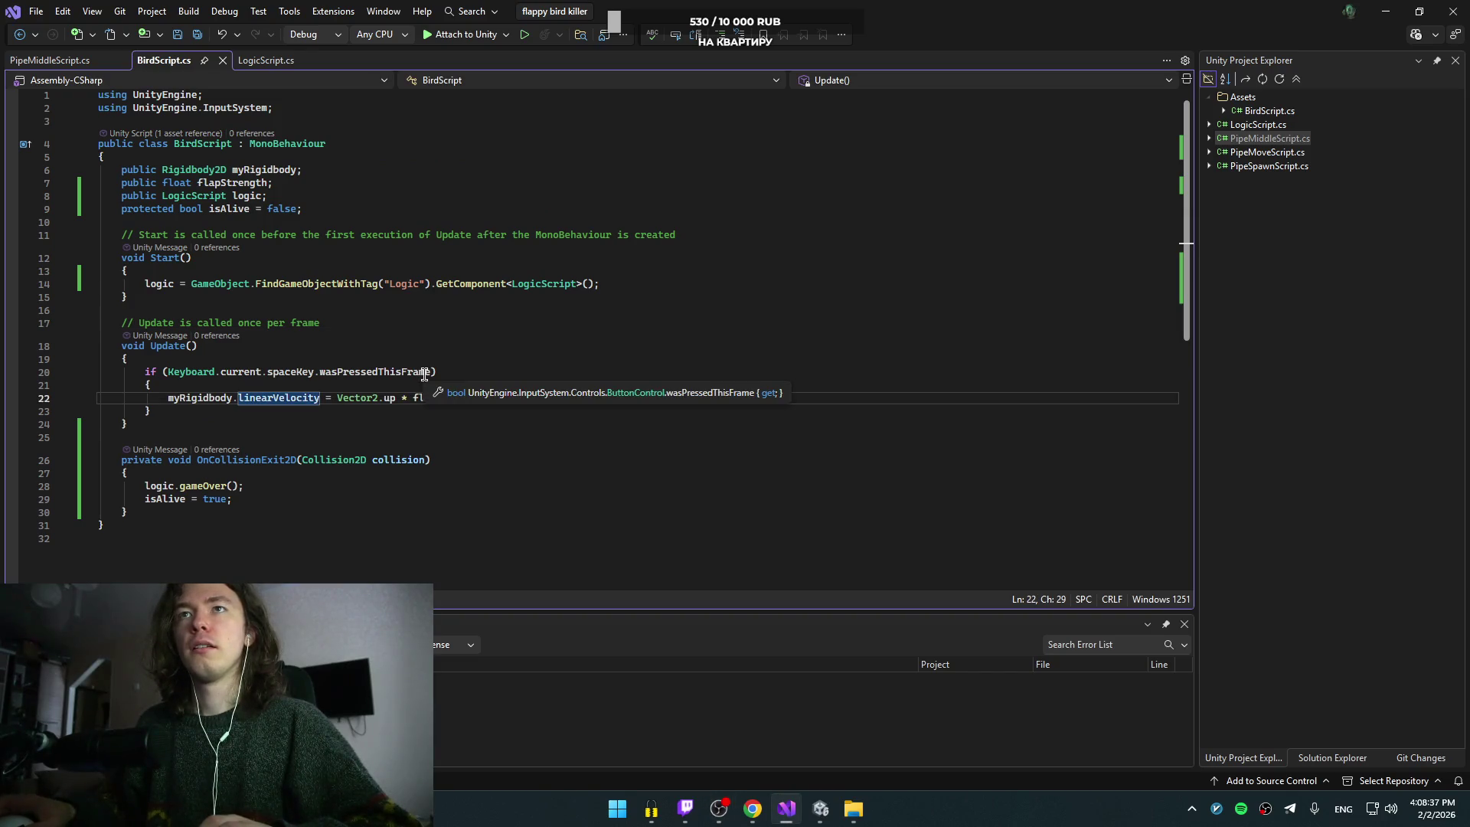
left_click(462, 362)
left_click(467, 372)
key("Left")
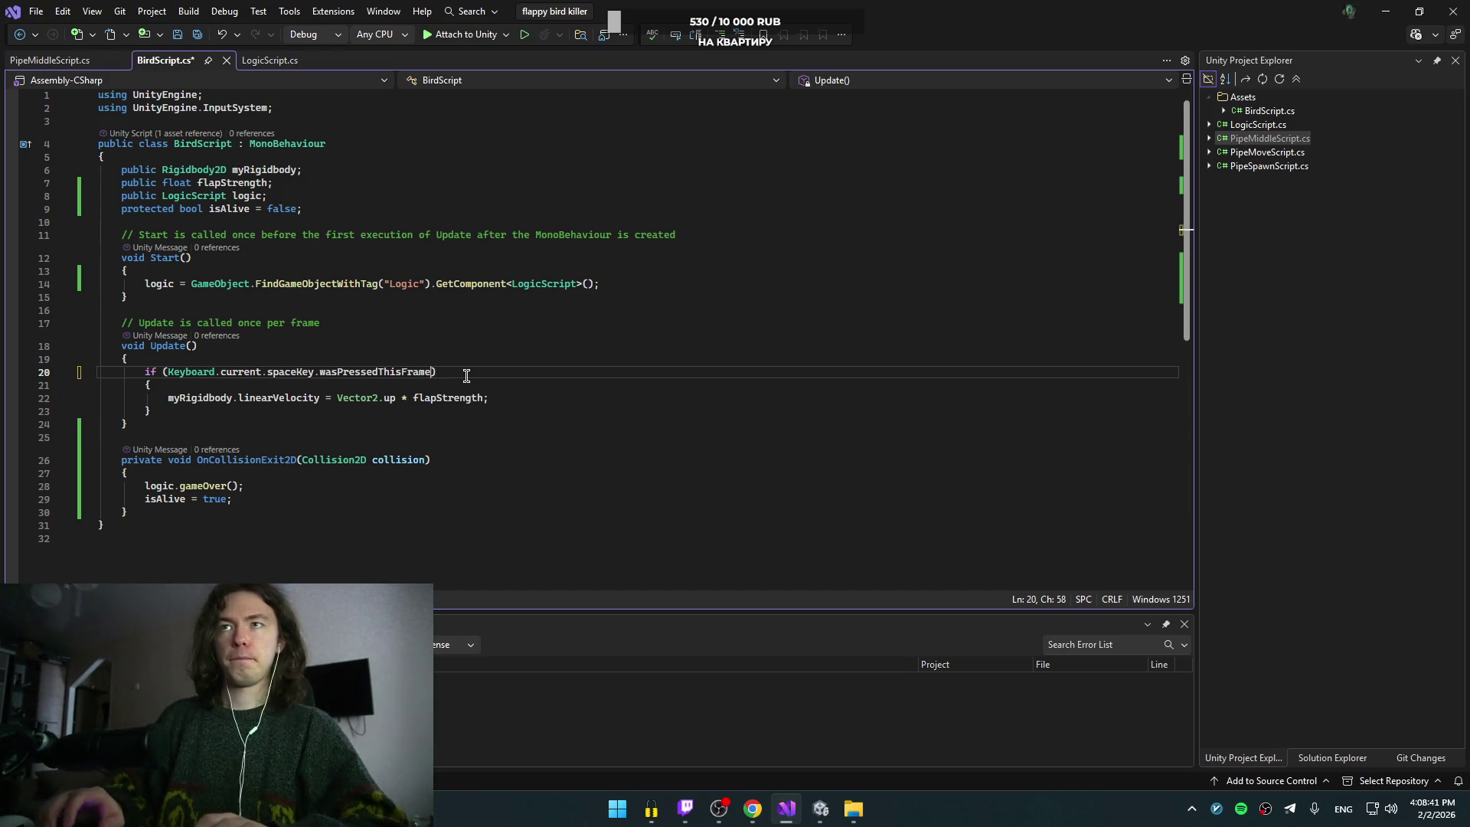
key("BackSpace")
key("ctrl+Left")
key("ctrl+Left")
key("ctrl+Left")
key("Right")
type("isAl")
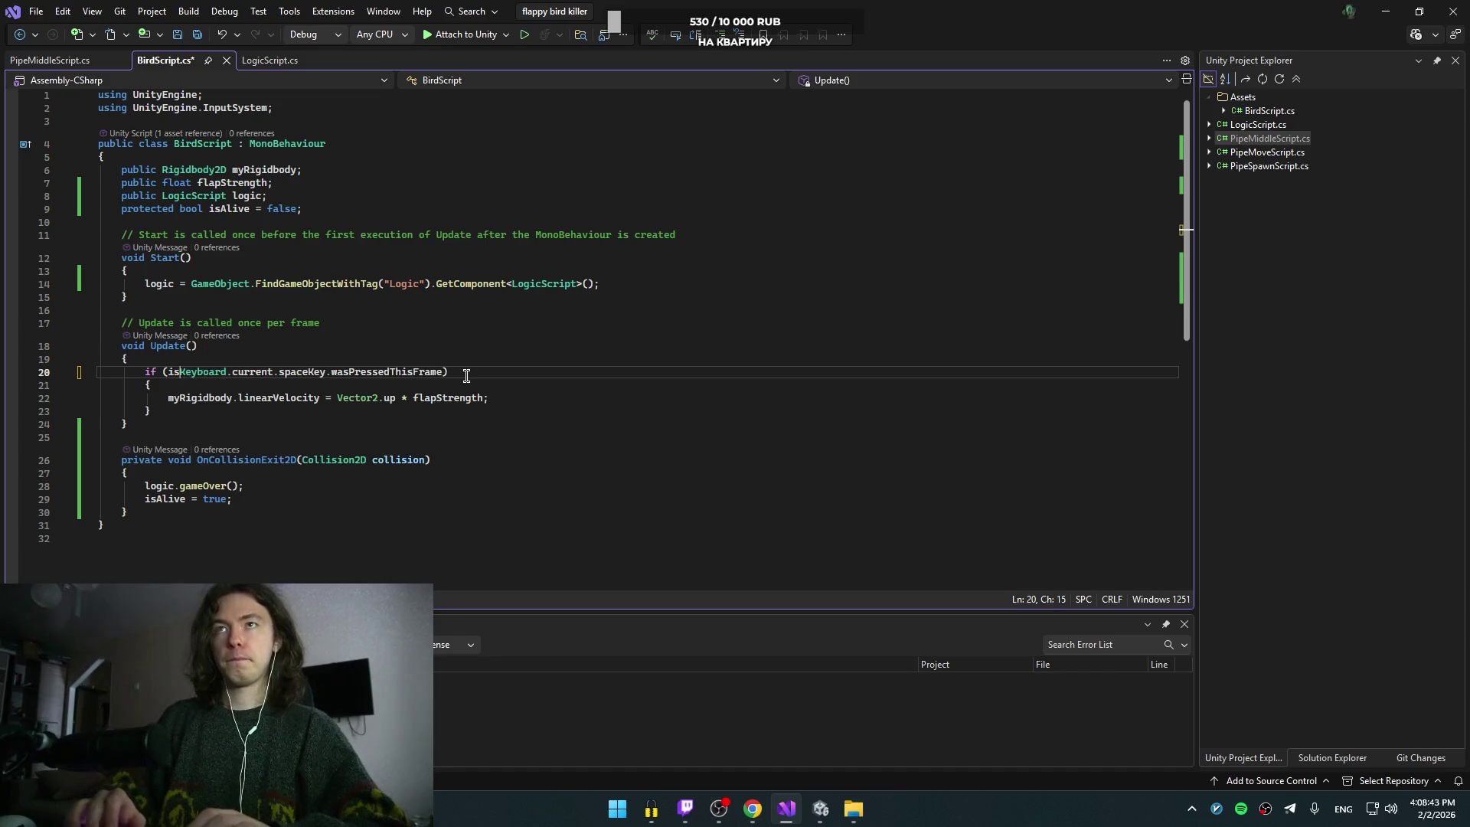
type("ive &&")
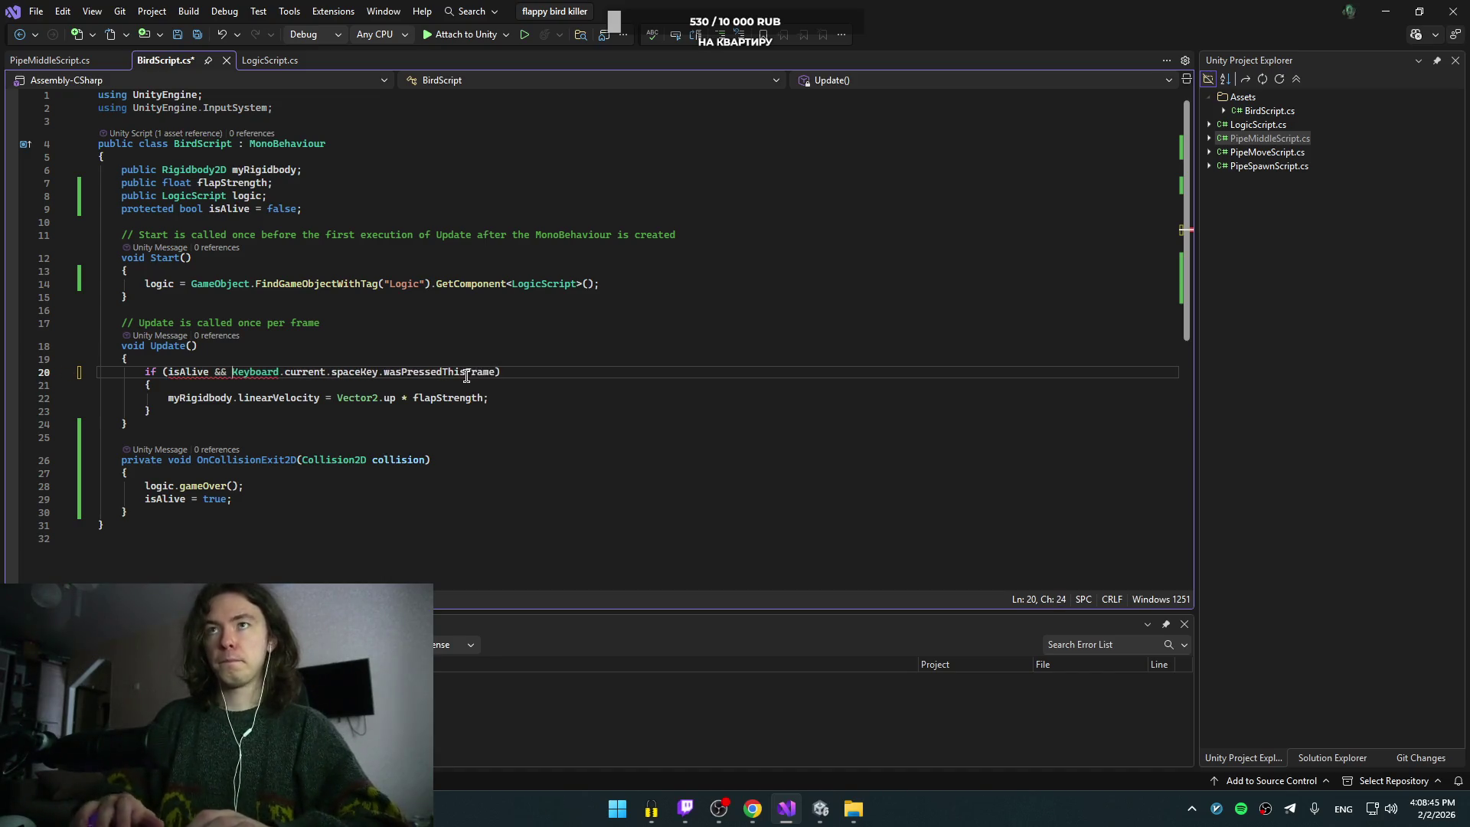
key("ctrl+s")
Step: Play a few seconds of the tutorial, rewind five seconds, then switch to Unity
key("alt+Tab")
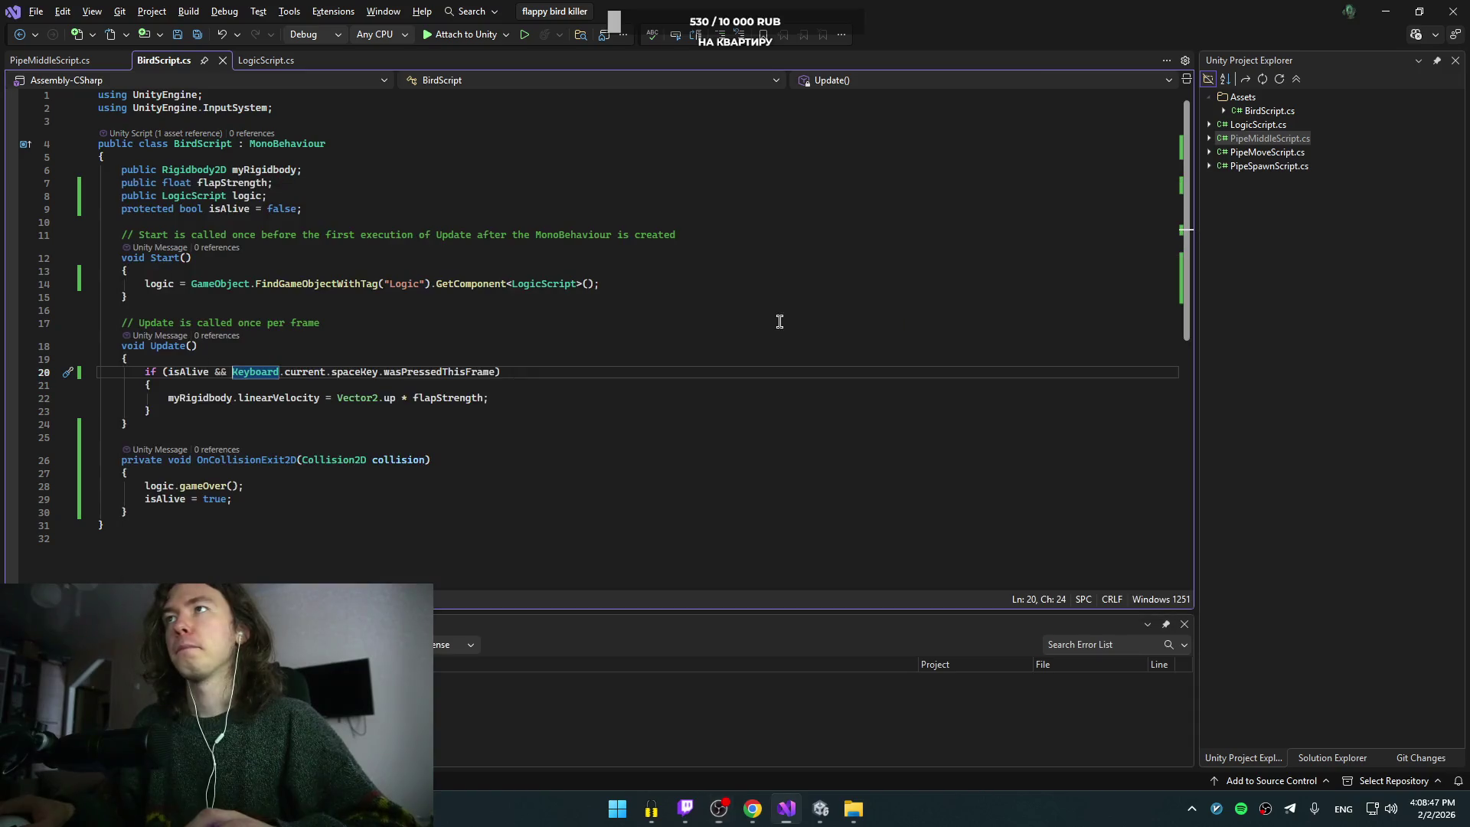
key("alt+Tab")
left_click(642, 366)
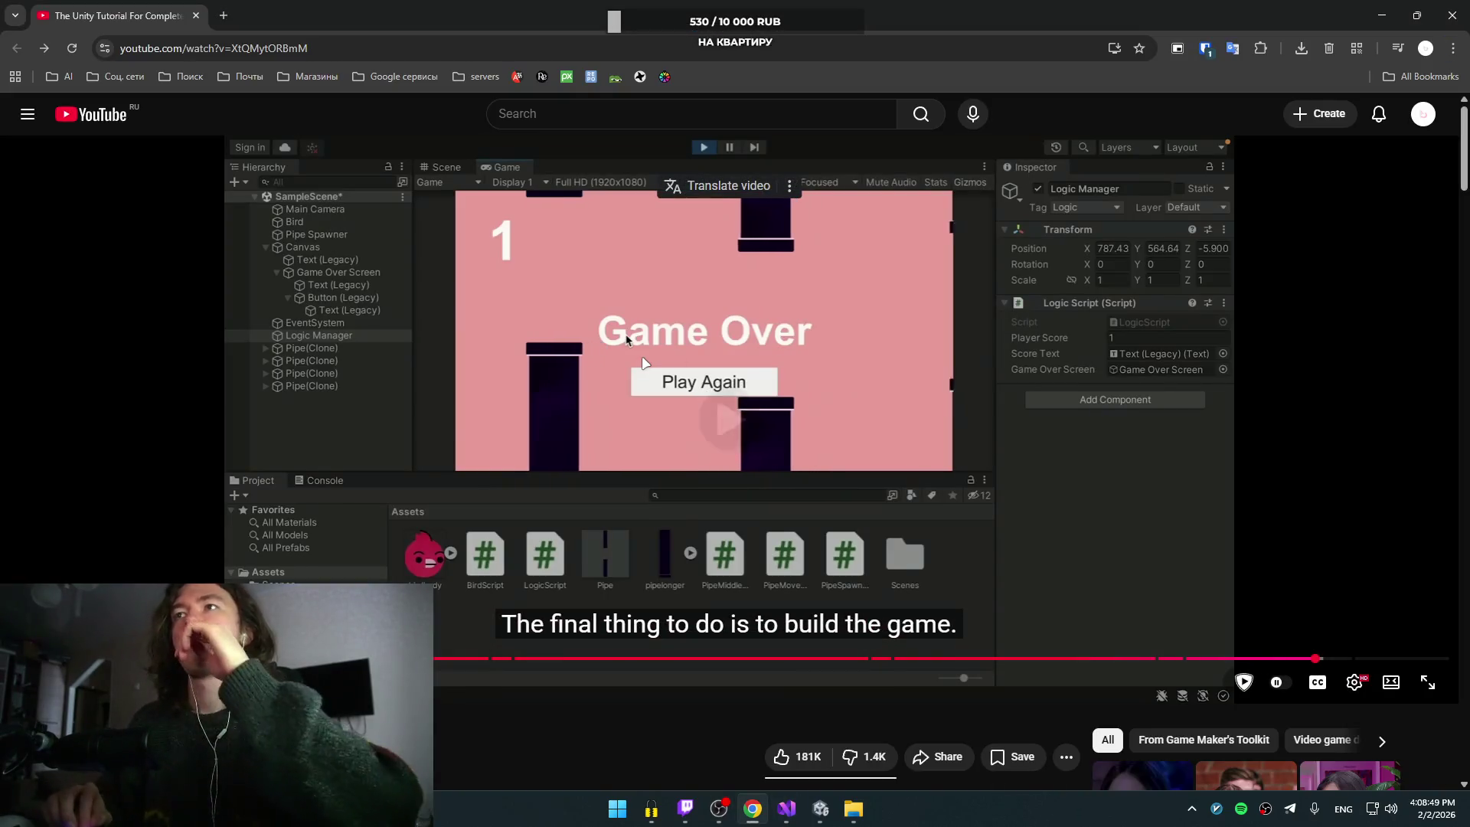
left_click(727, 521)
key("Left")
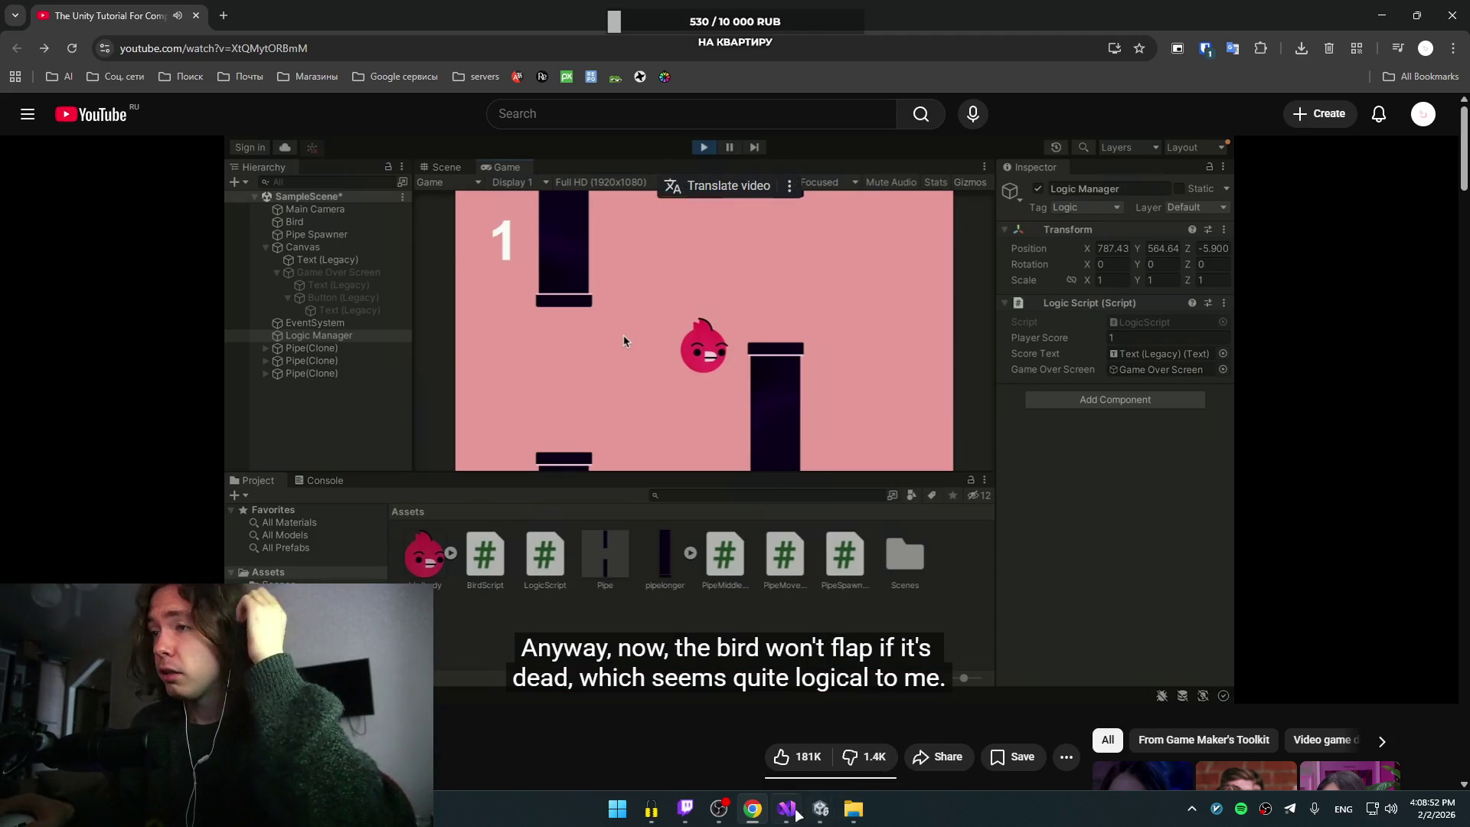
mouse_move(786, 820)
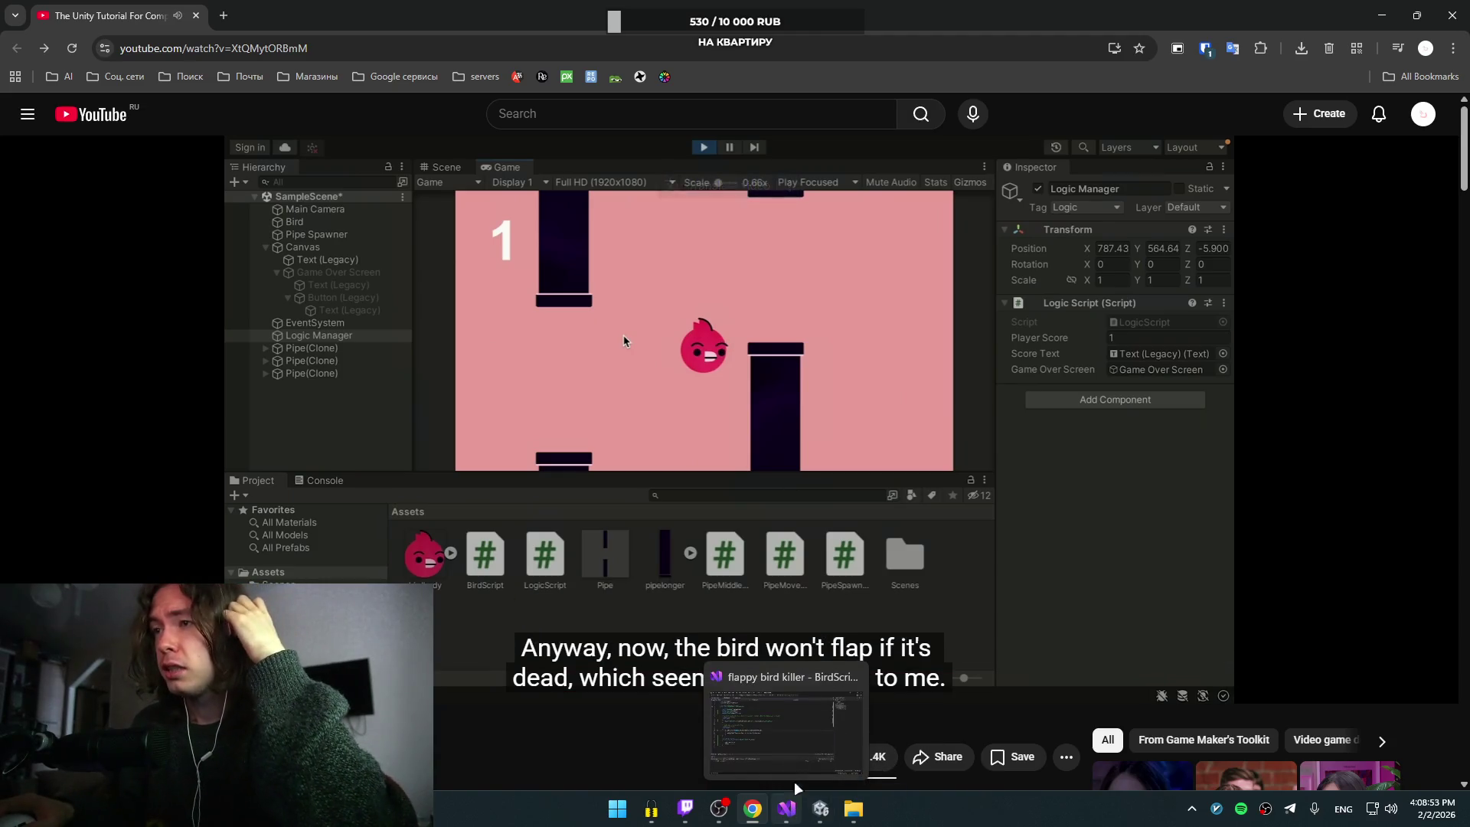
left_click(820, 808)
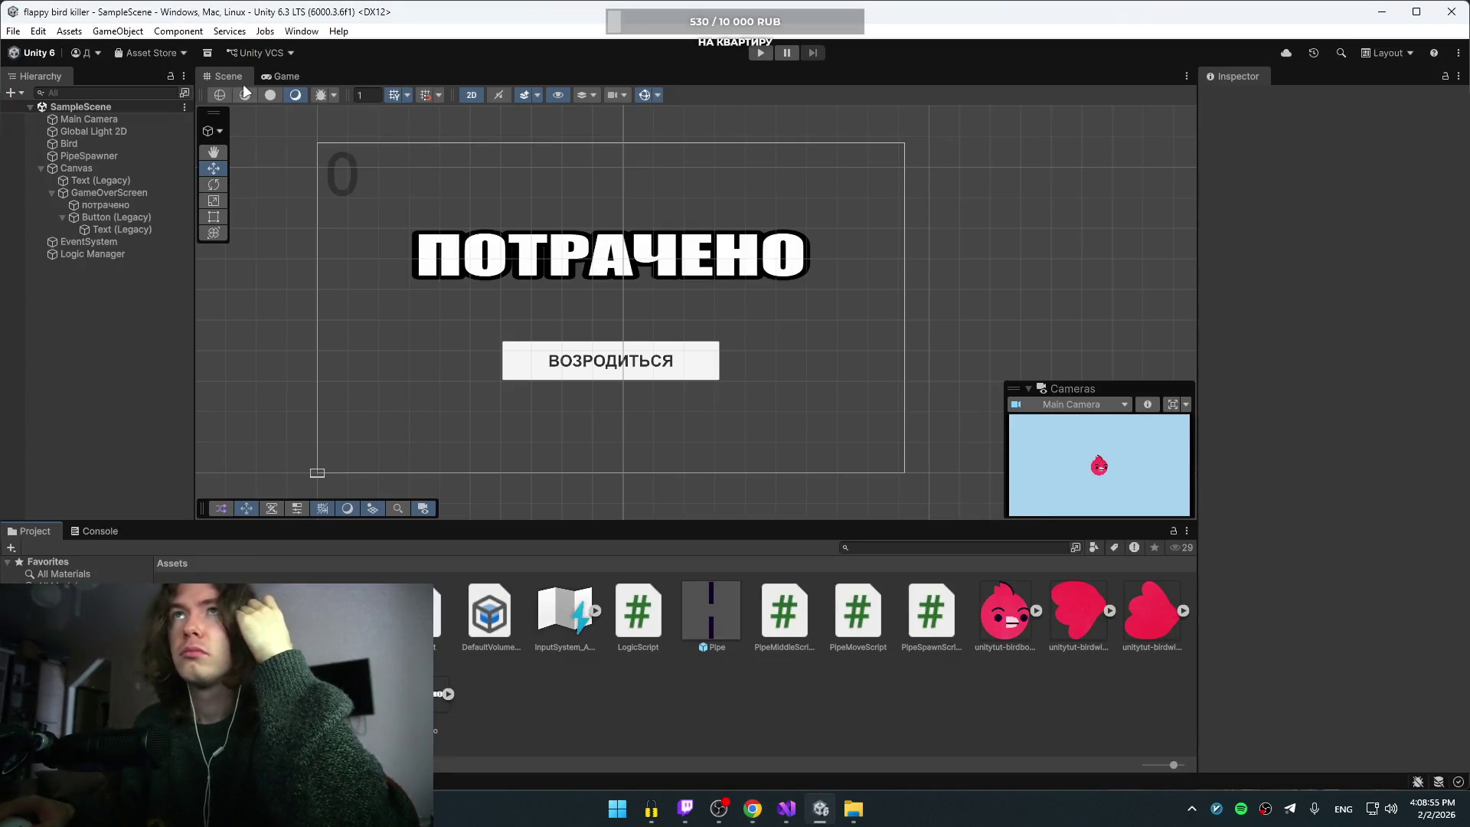
Step: Run a quick play test in Unity, stop it, and bring the YouTube tutorial back
left_click(760, 52)
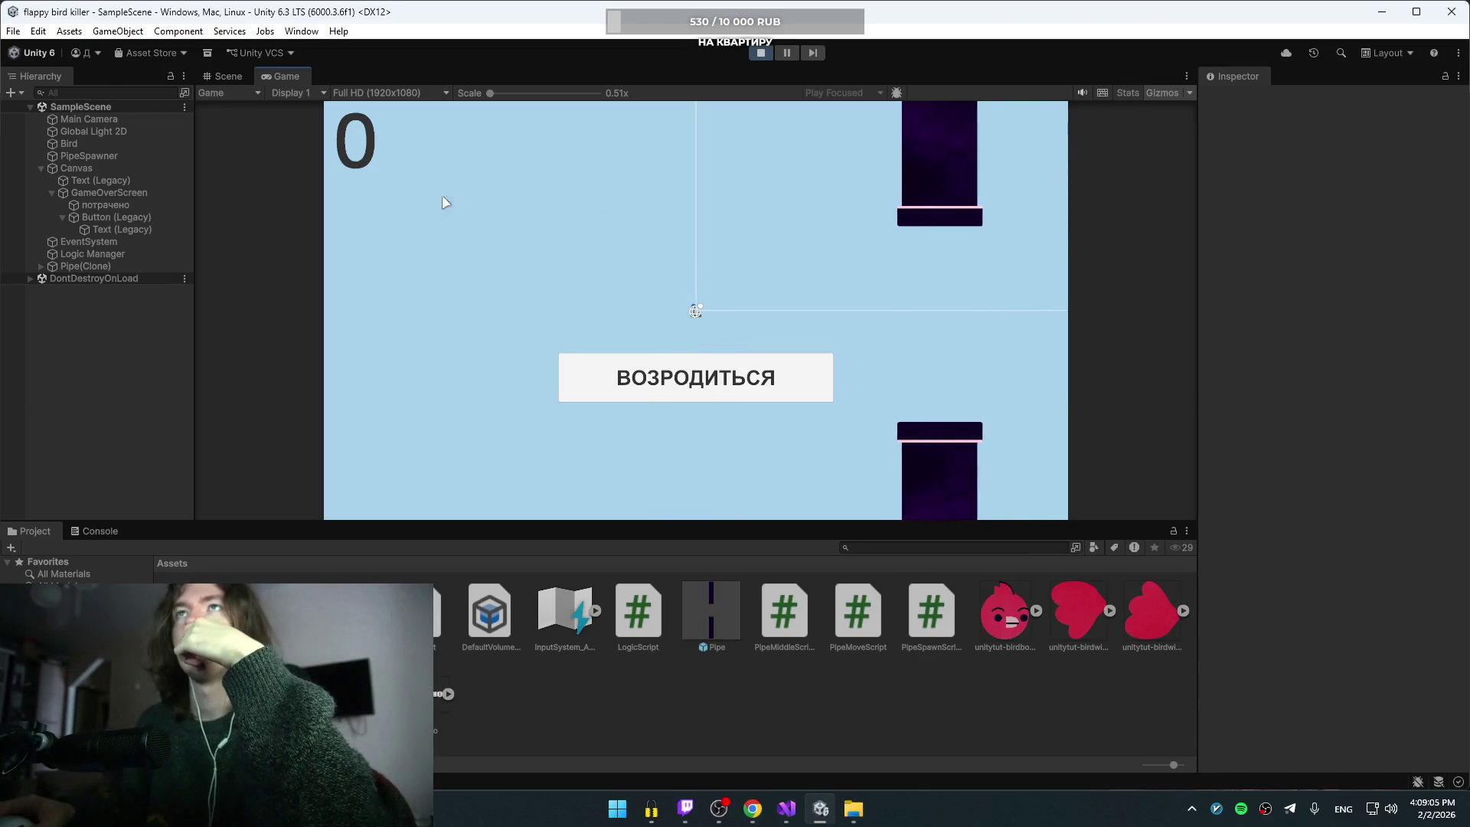
key("ctrl+p")
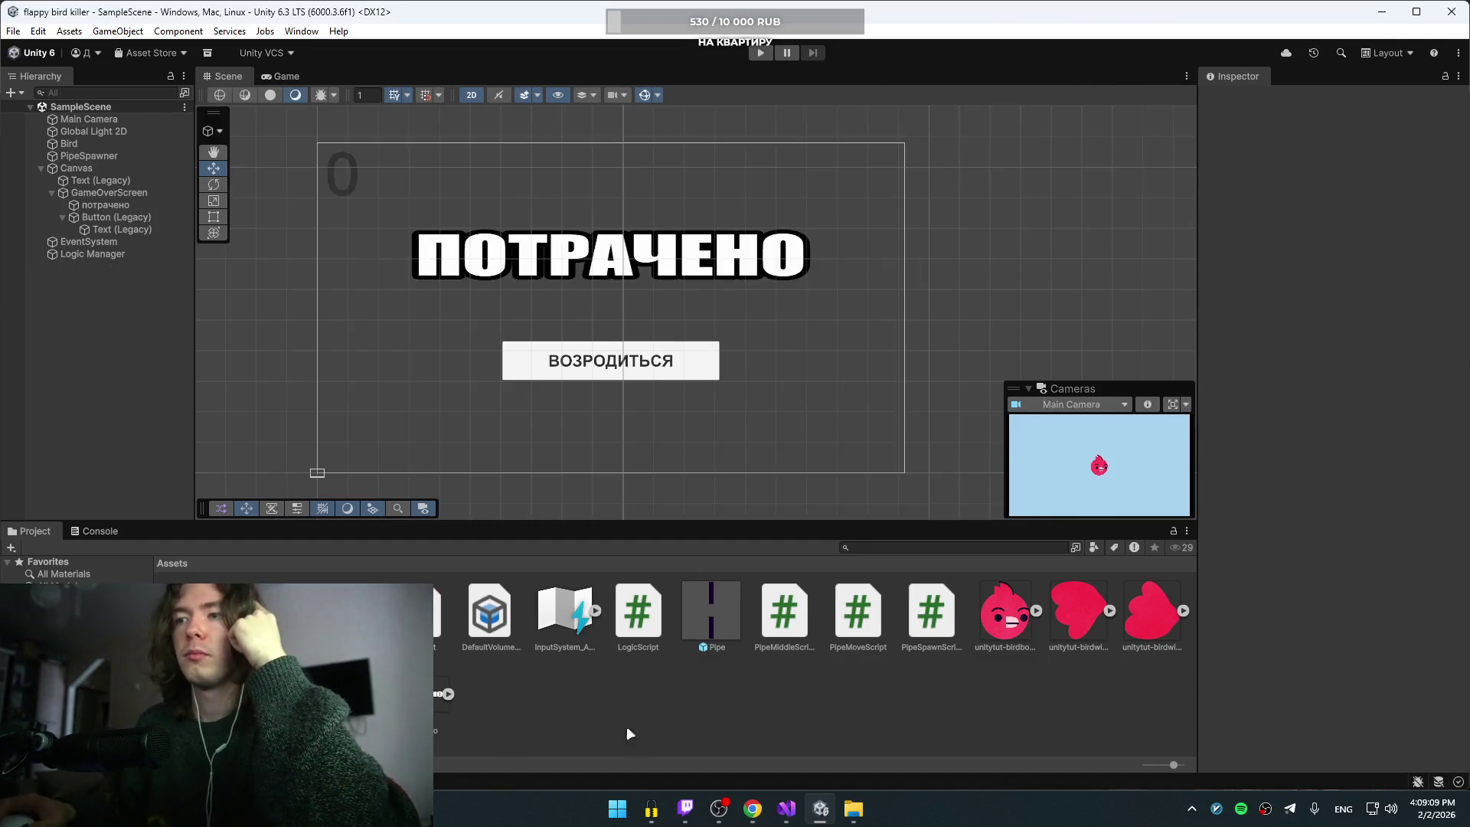
mouse_move(748, 821)
left_click(753, 735)
left_click(666, 452)
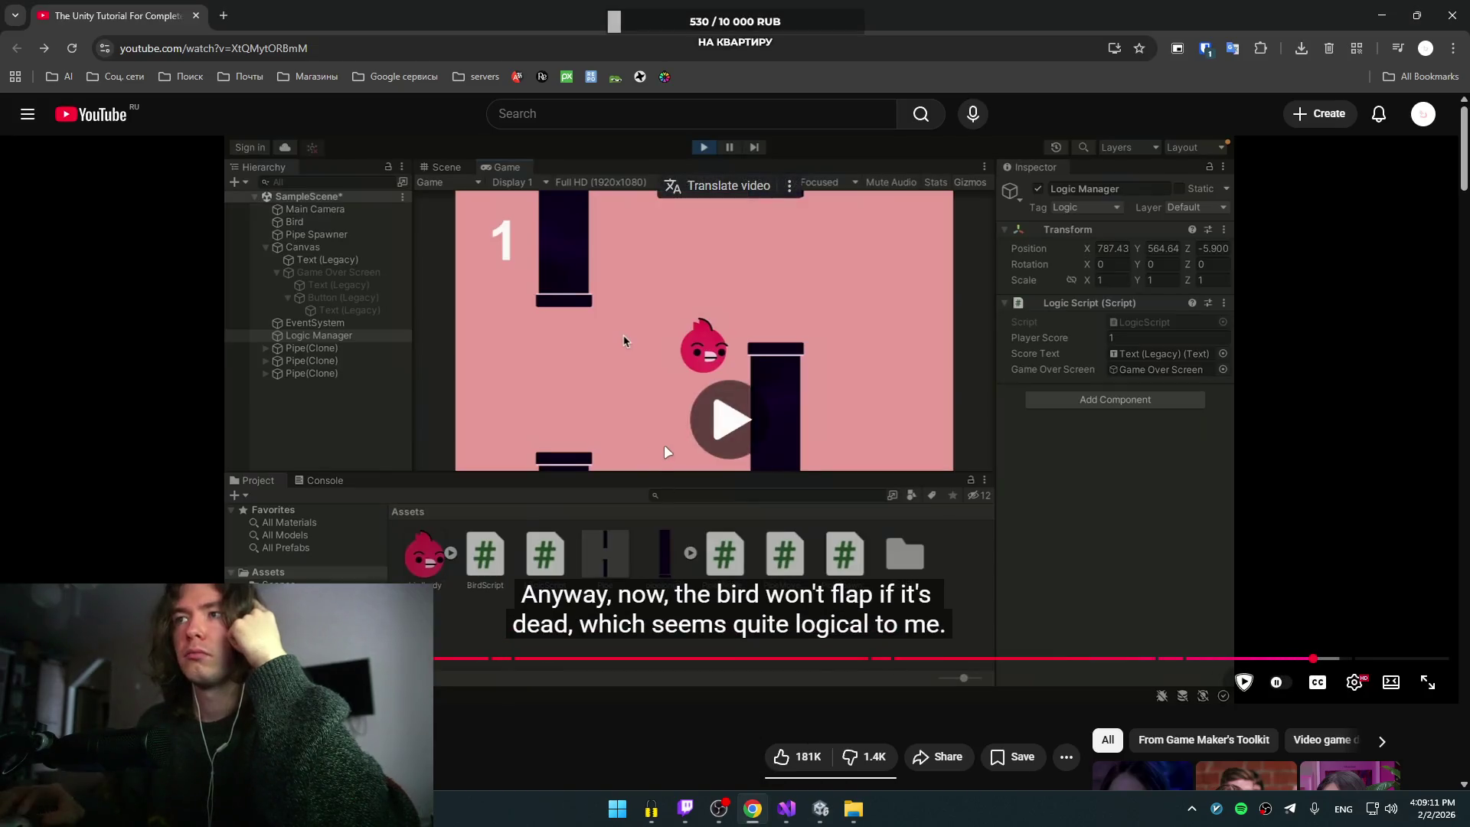
Step: Rewind the tutorial to the birdIsAlive code and Game Over Screen setup, then switch to Unity
key("j")
key("j")
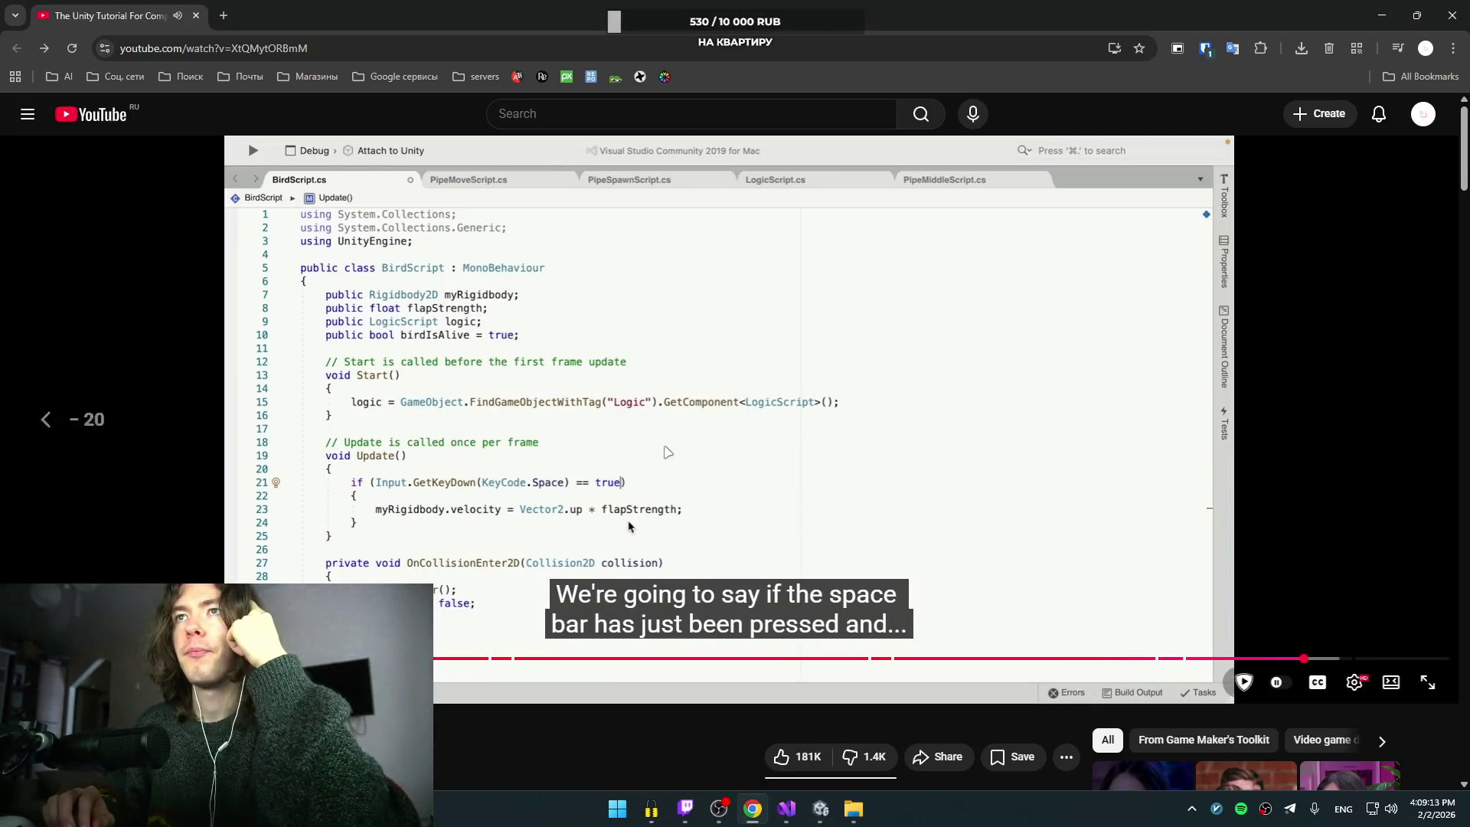
key("Left")
key("j")
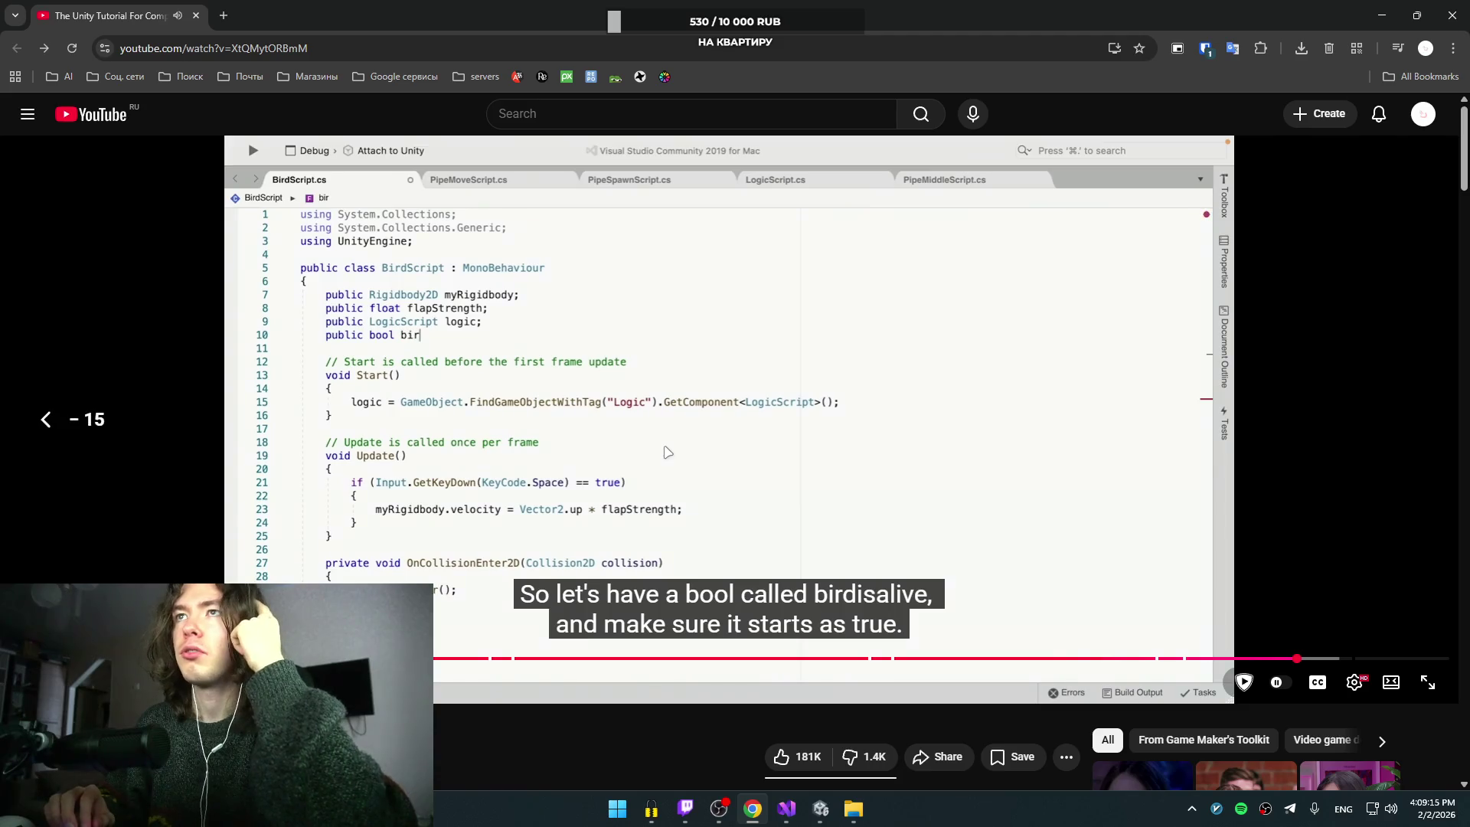
key("j")
key("Left")
key("Left")
key("Left")
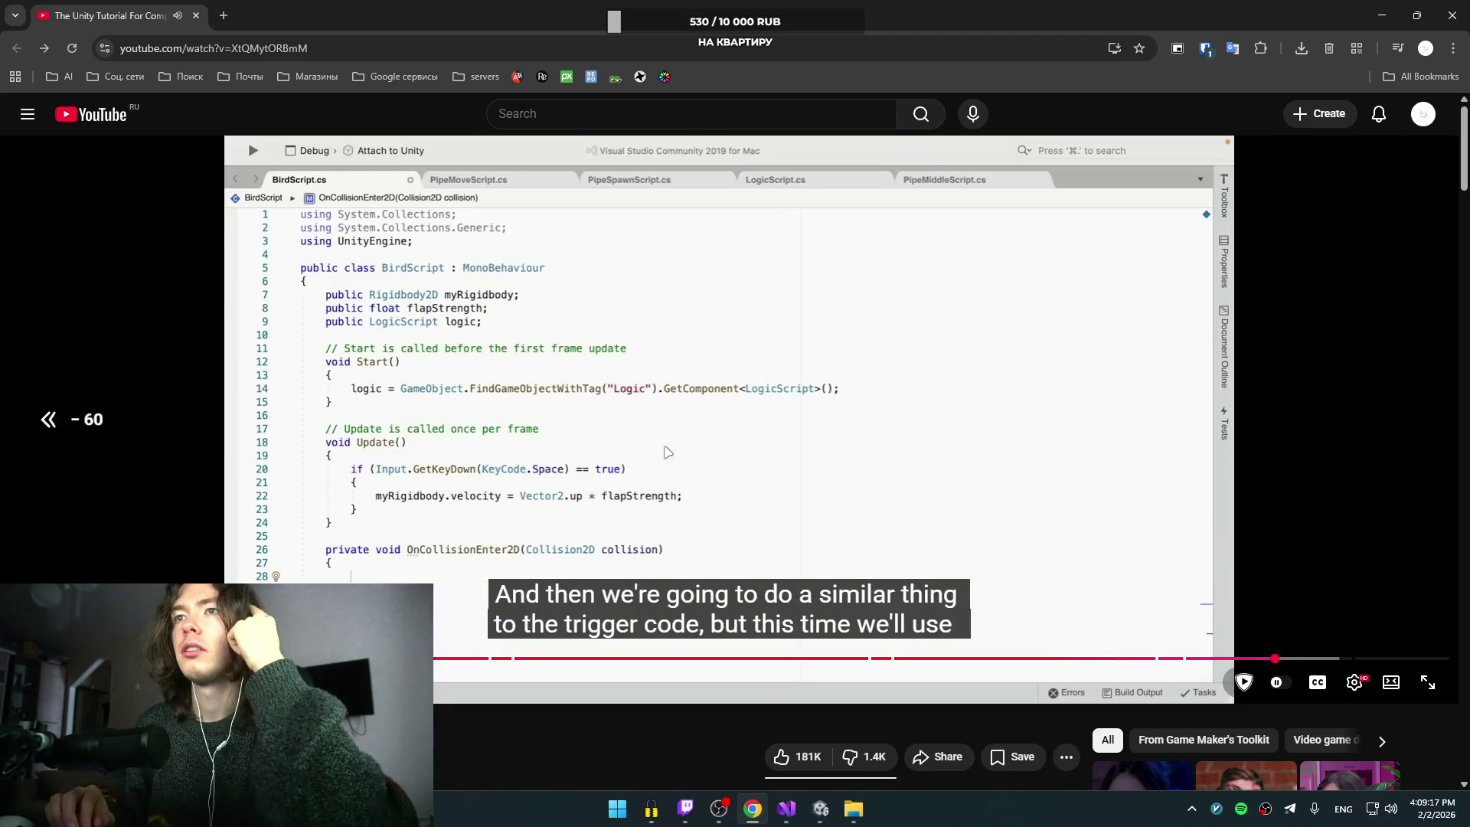
key("Left")
key("Left")
key("Left")
key("Left")
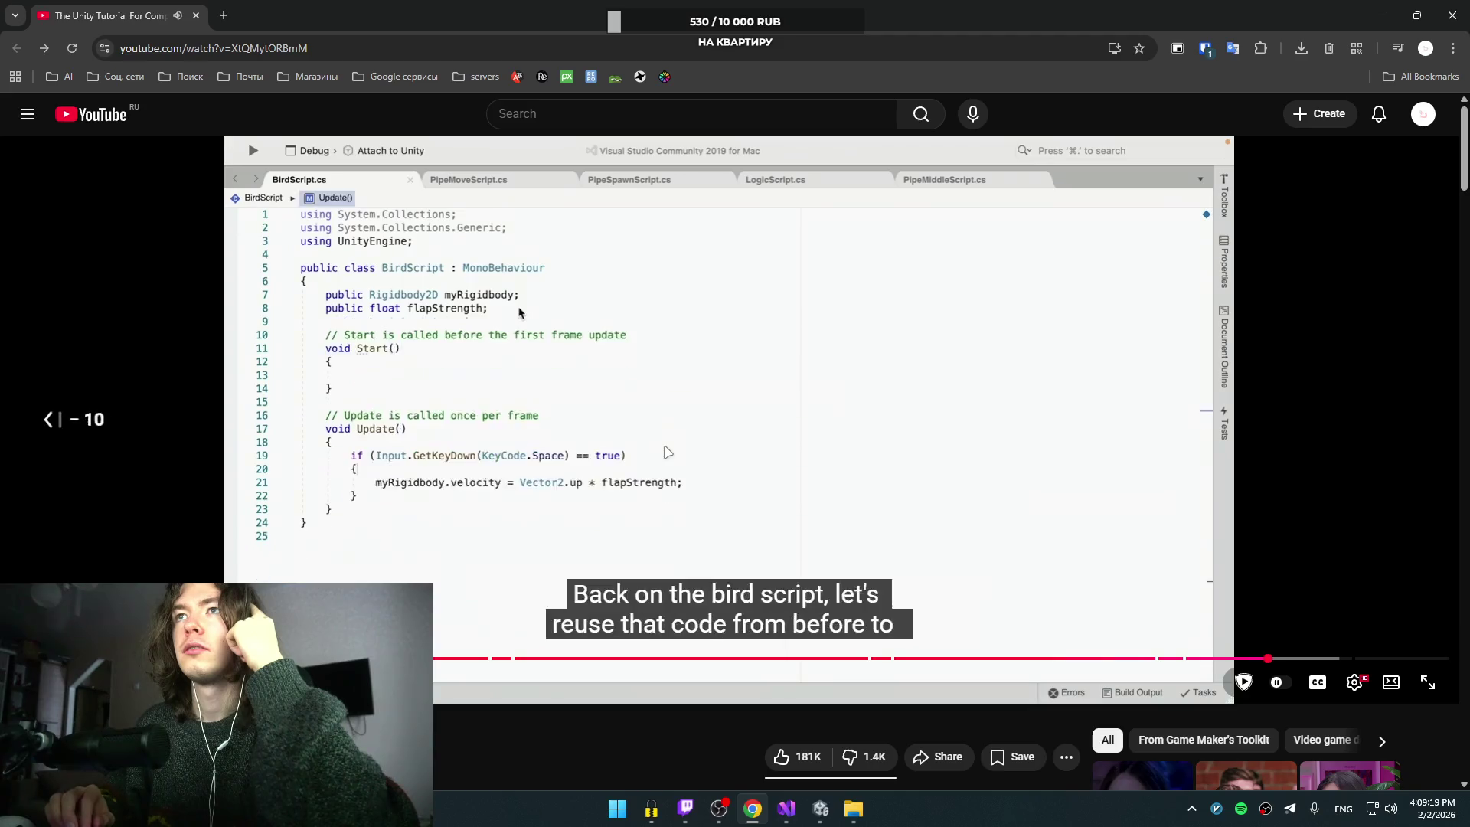
key("Left")
key("Left")
key("Left")
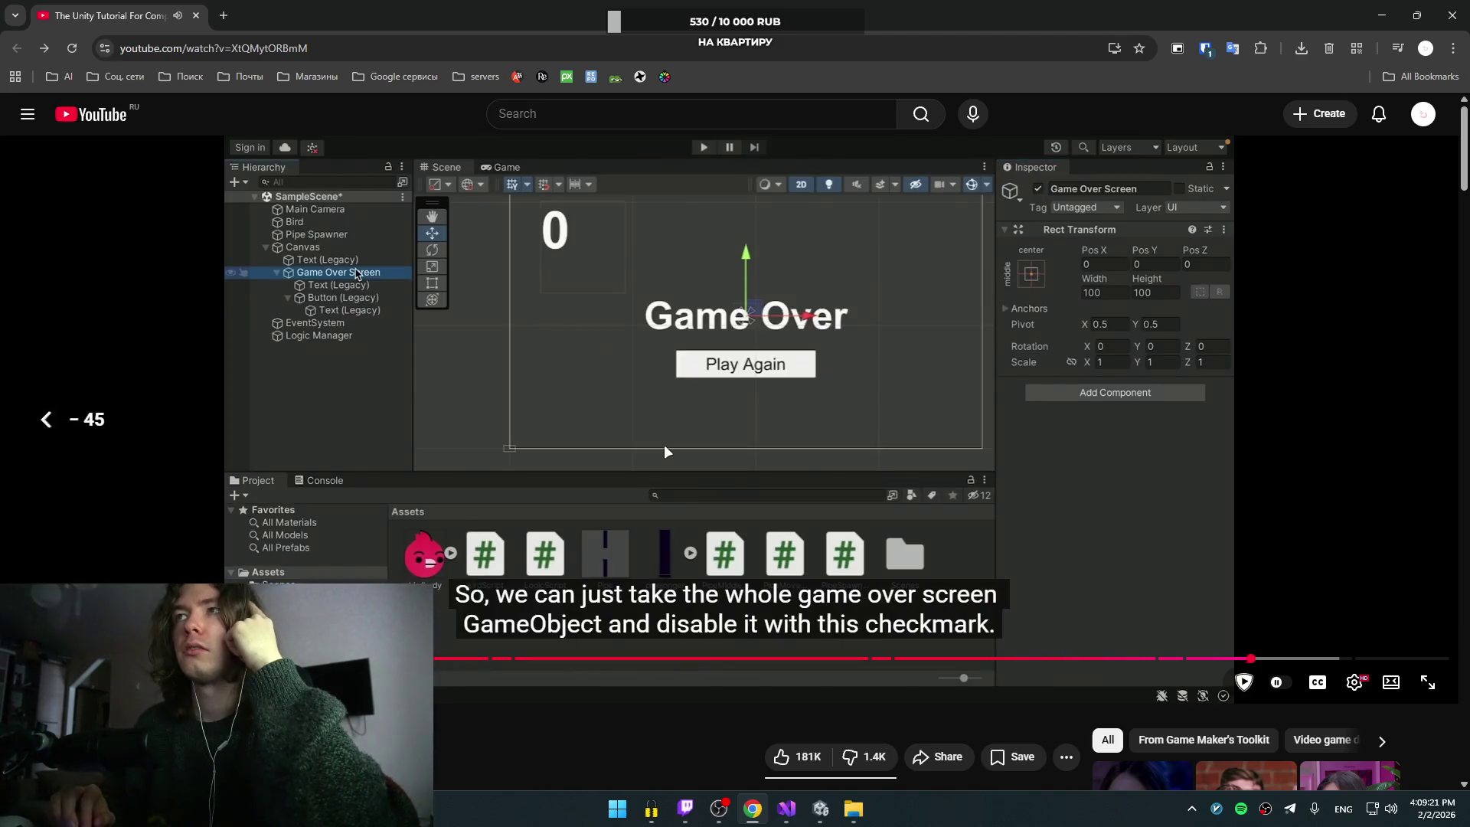
key("Right")
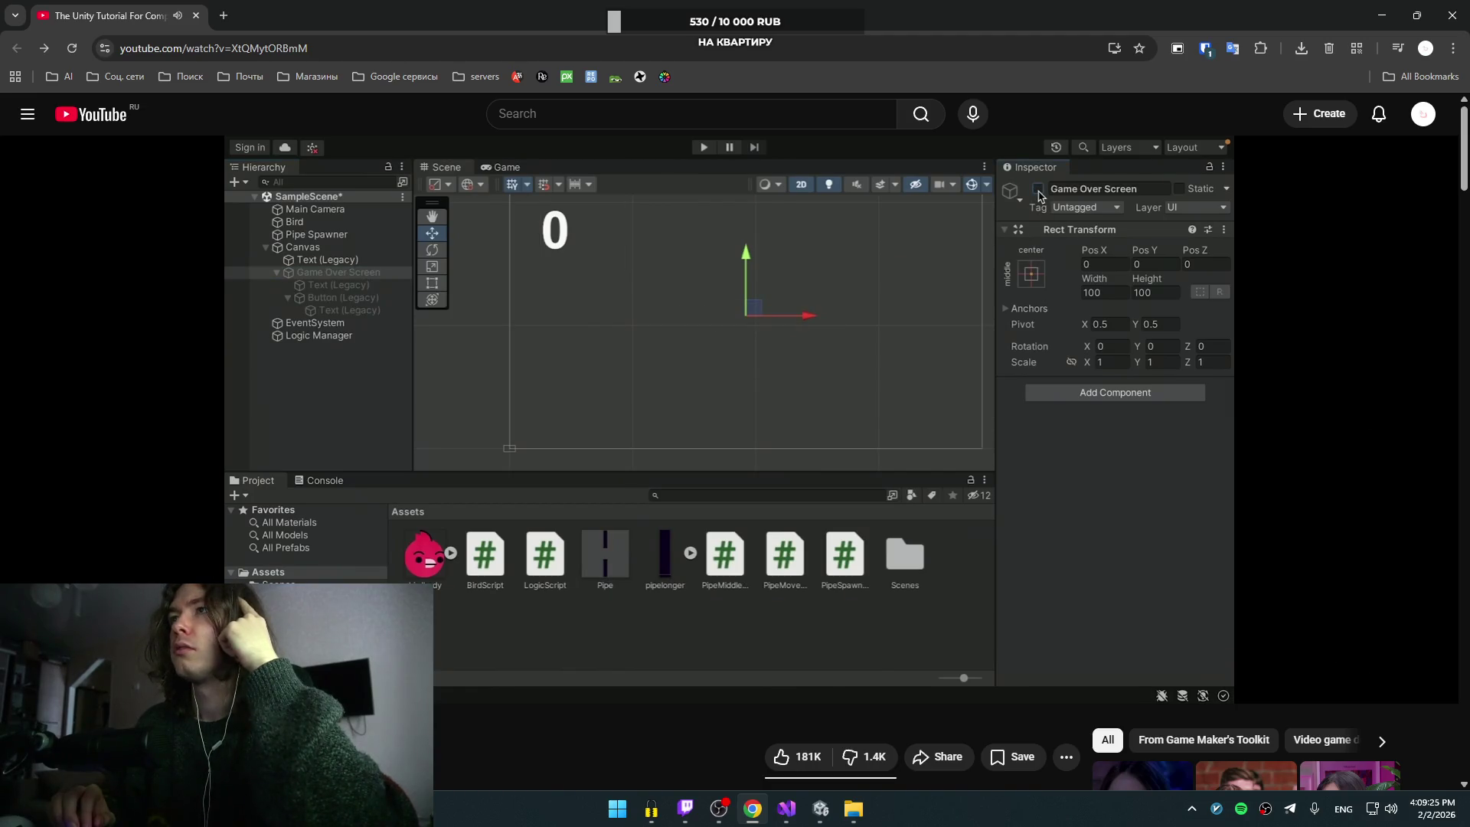
left_click(824, 437)
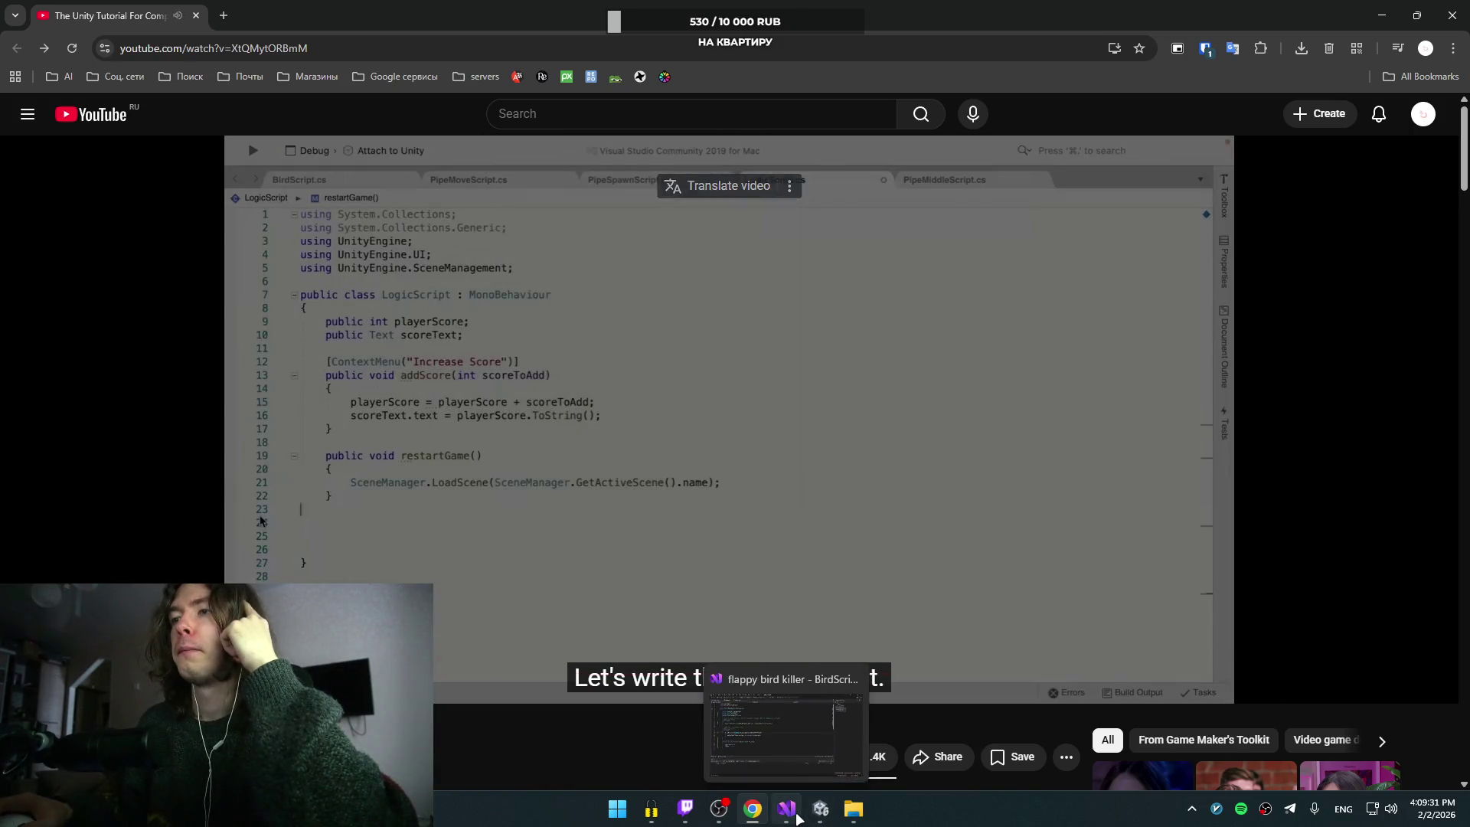
left_click(821, 810)
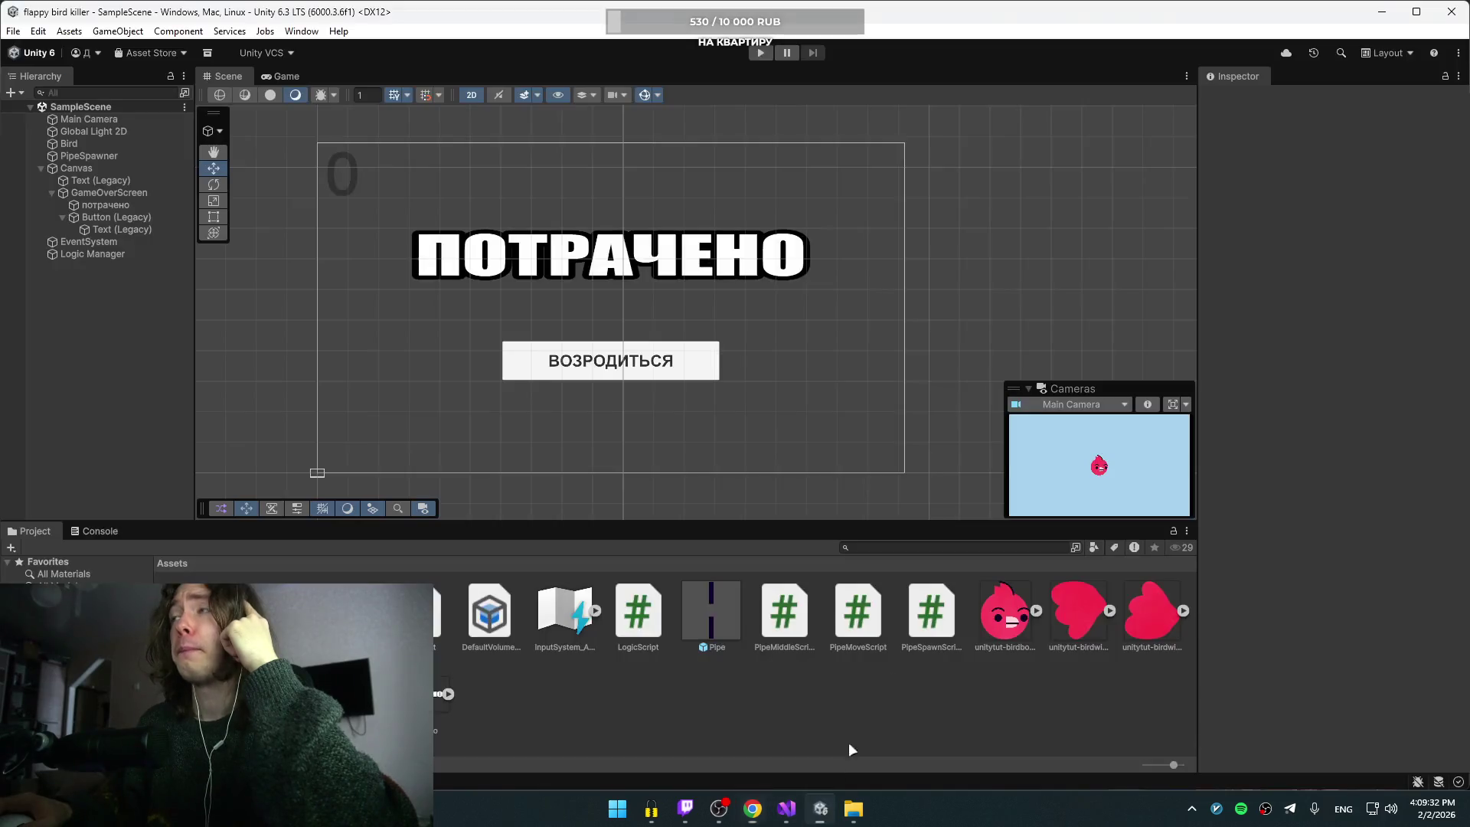
Step: Deactivate the GameOverScreen object, run a play test, then return to BirdScript.cs
left_click(117, 194)
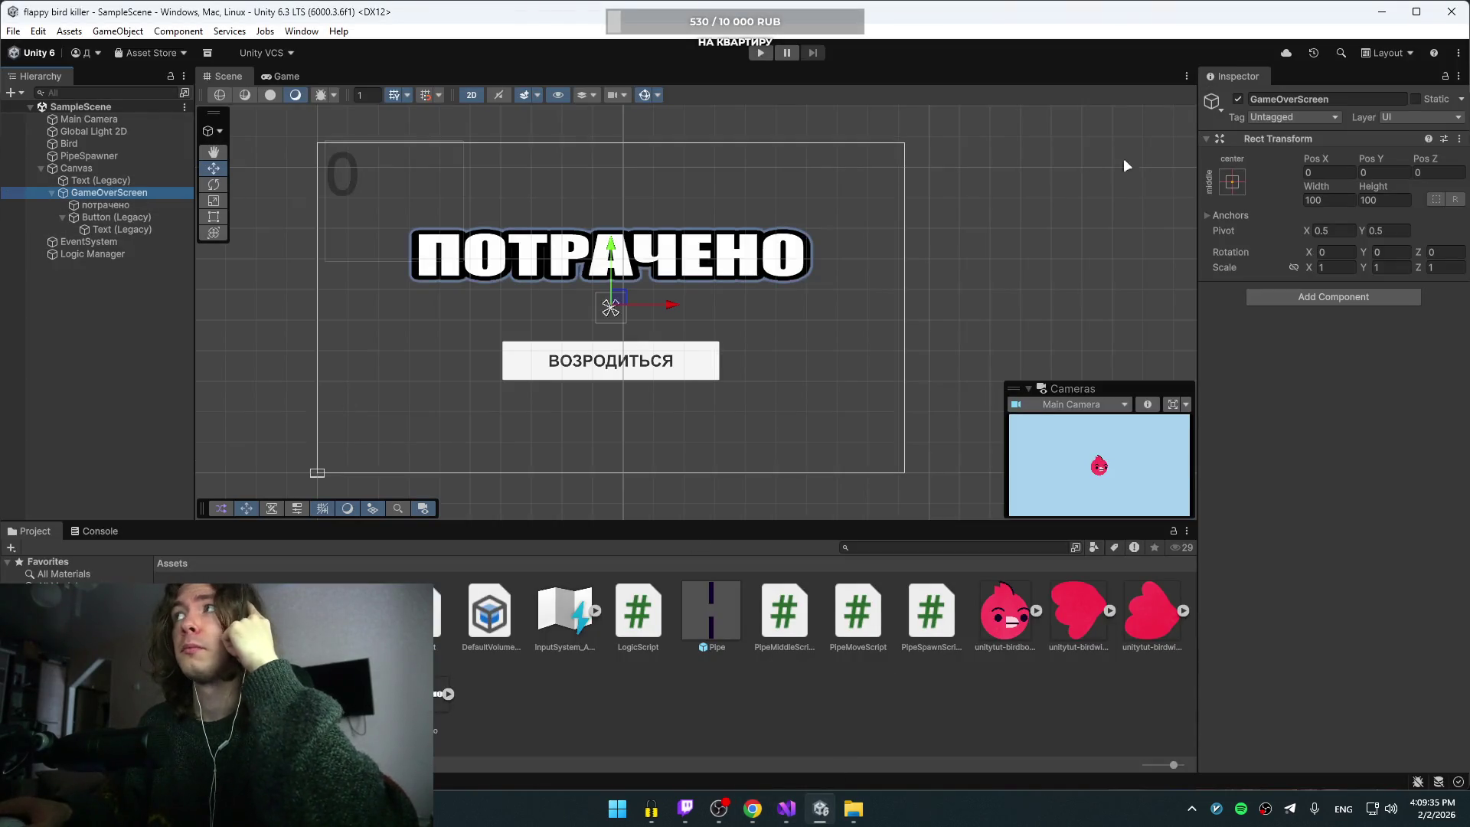
left_click(1238, 99)
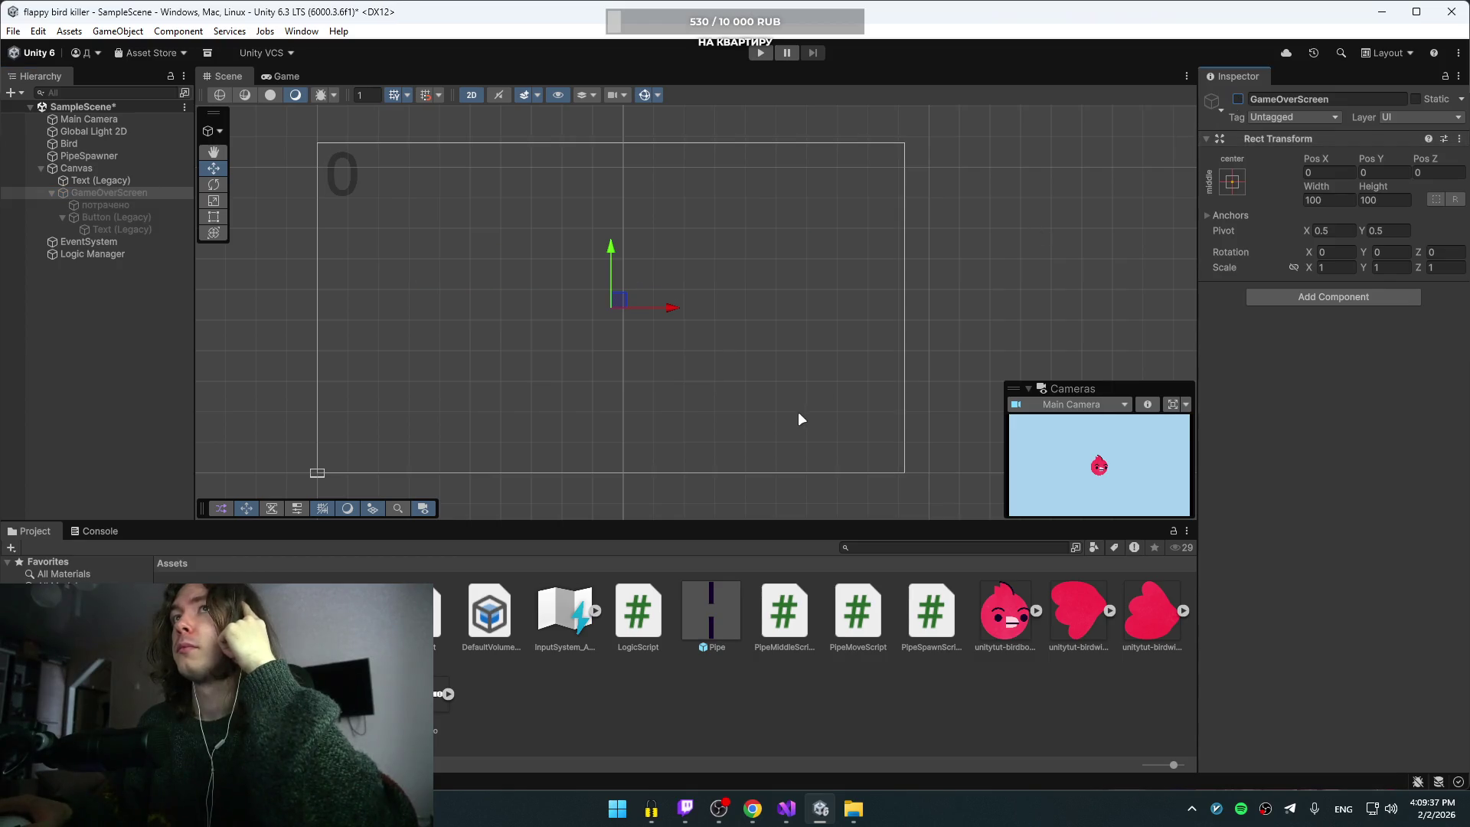
left_click(80, 206)
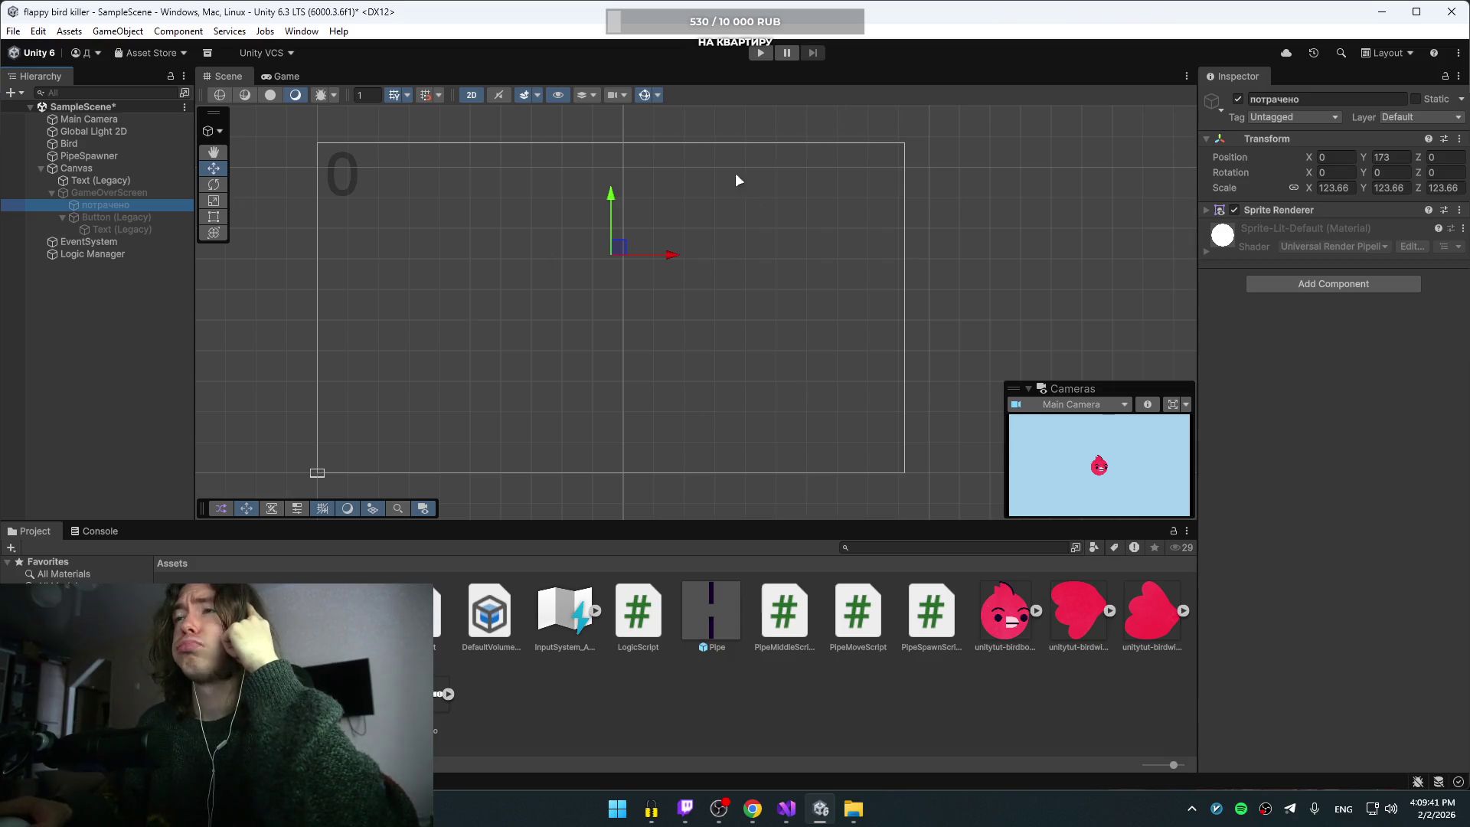
left_click(761, 54)
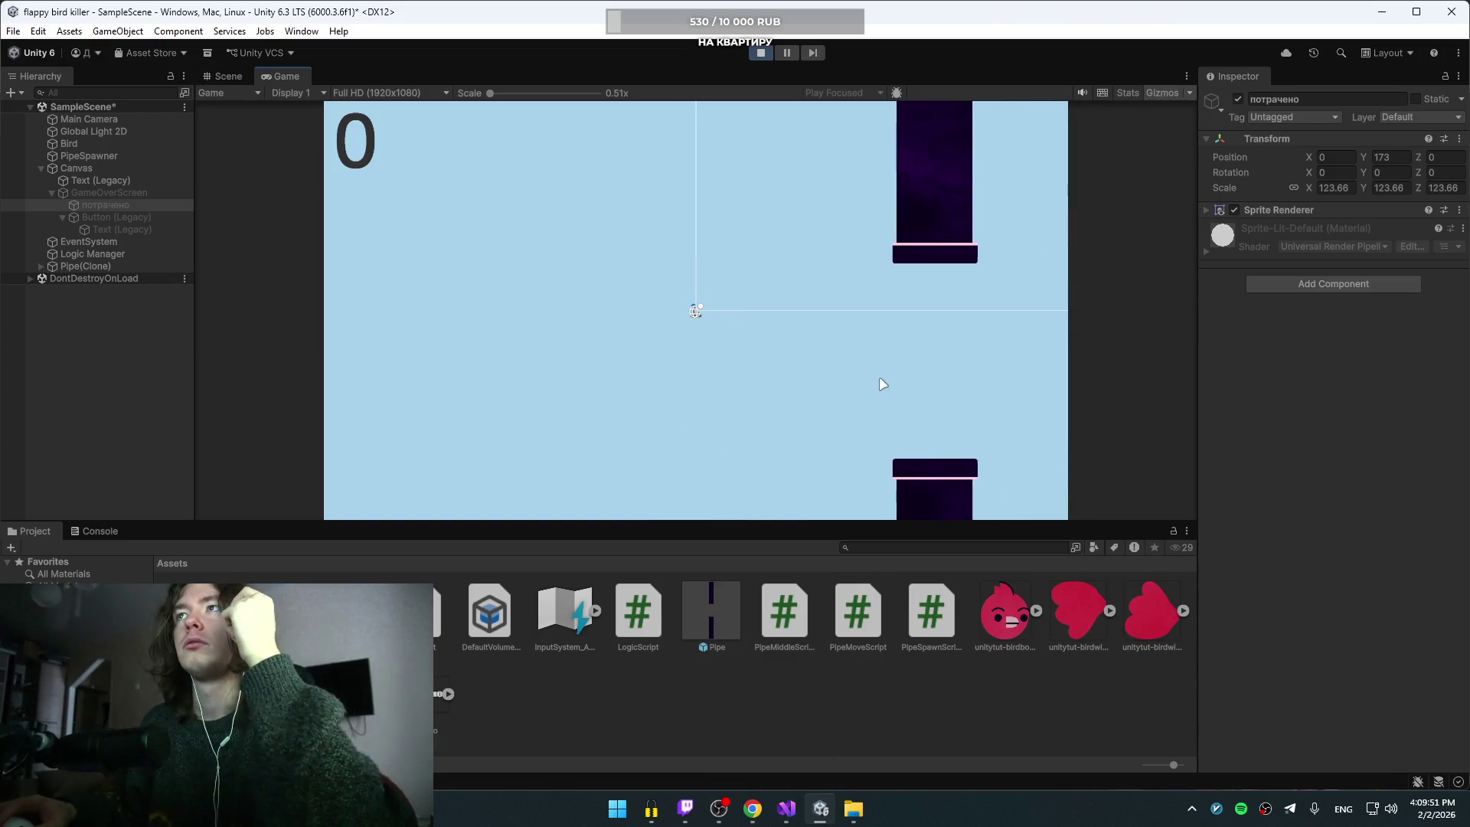
left_click(772, 53)
left_click(786, 808)
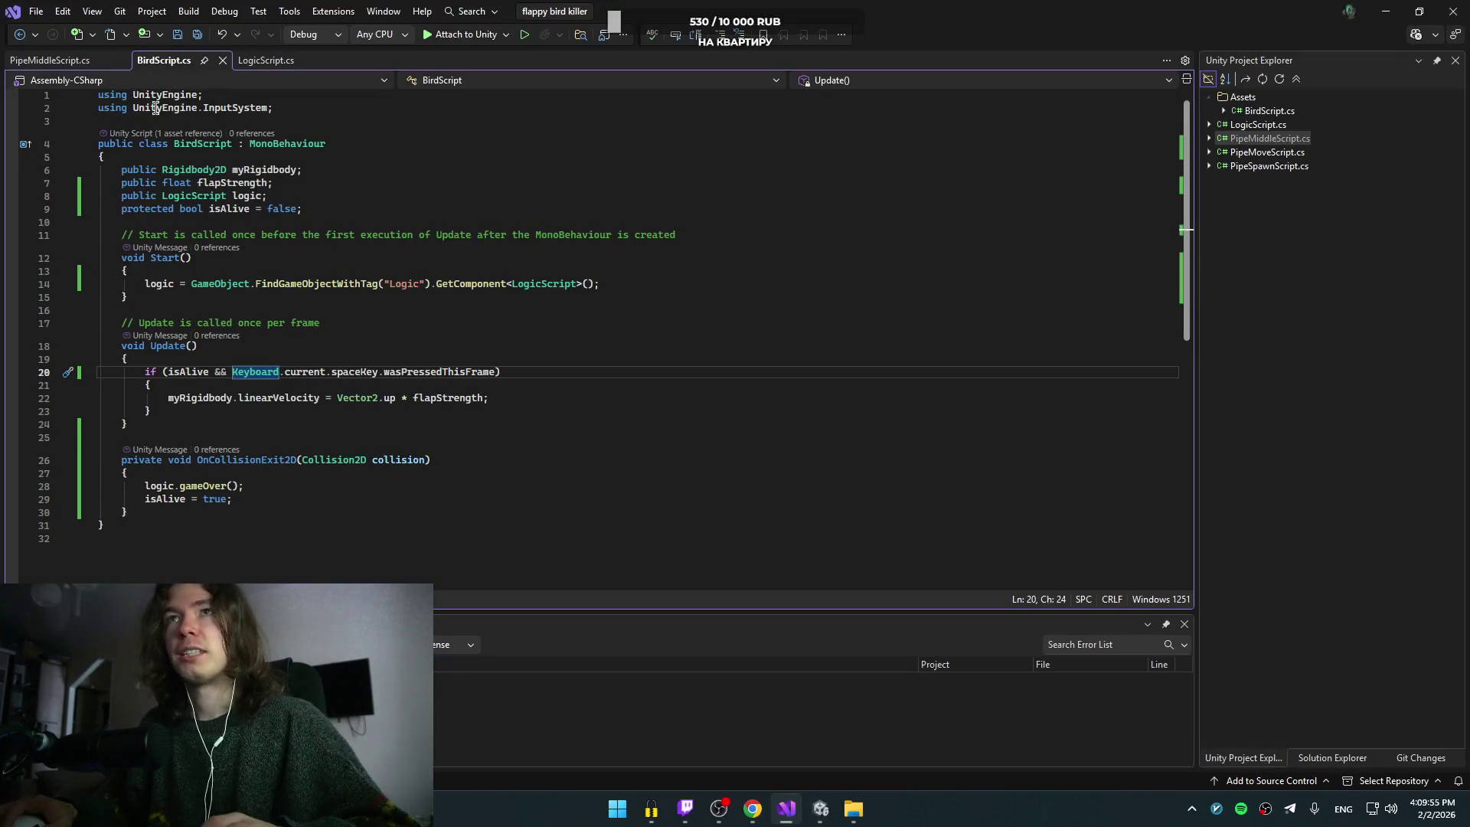
Step: Initialize isAlive to true, set it to false on line 29, then play the game in Unity
double_click(291, 209)
type("ture")
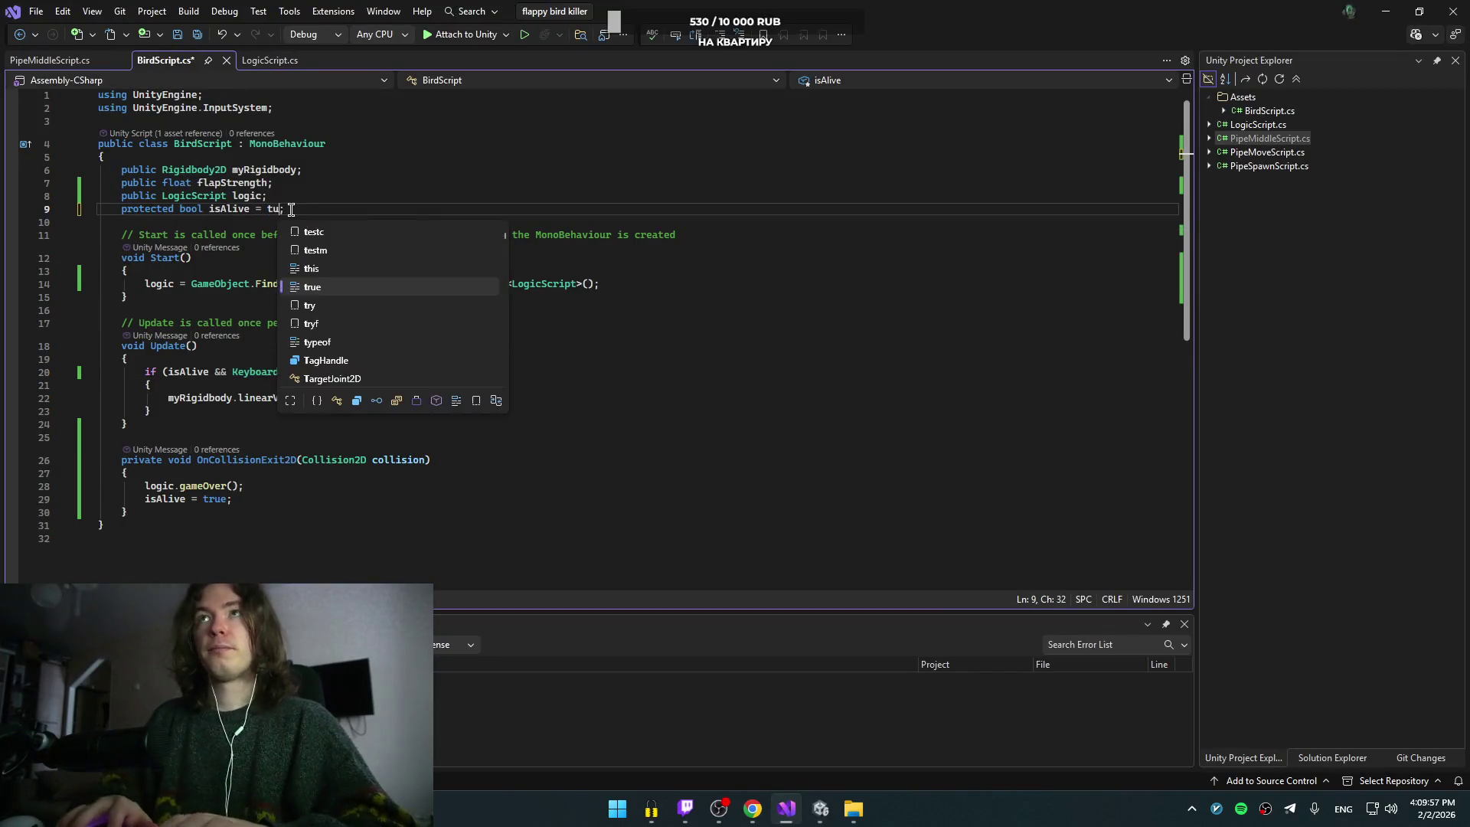
key("BackSpace")
key("BackSpace")
key("BackSpace")
type("true")
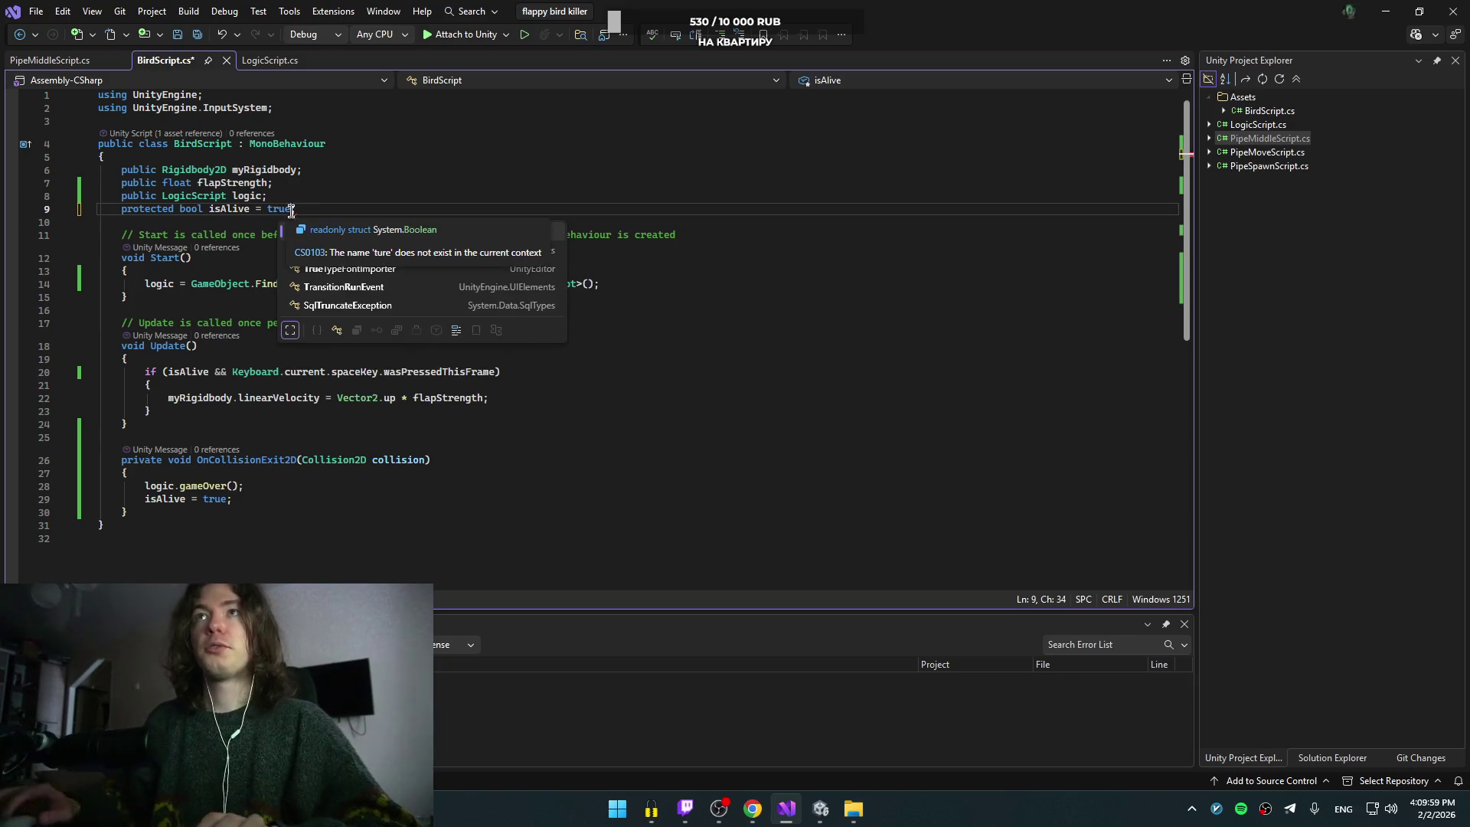
double_click(216, 498)
type("false")
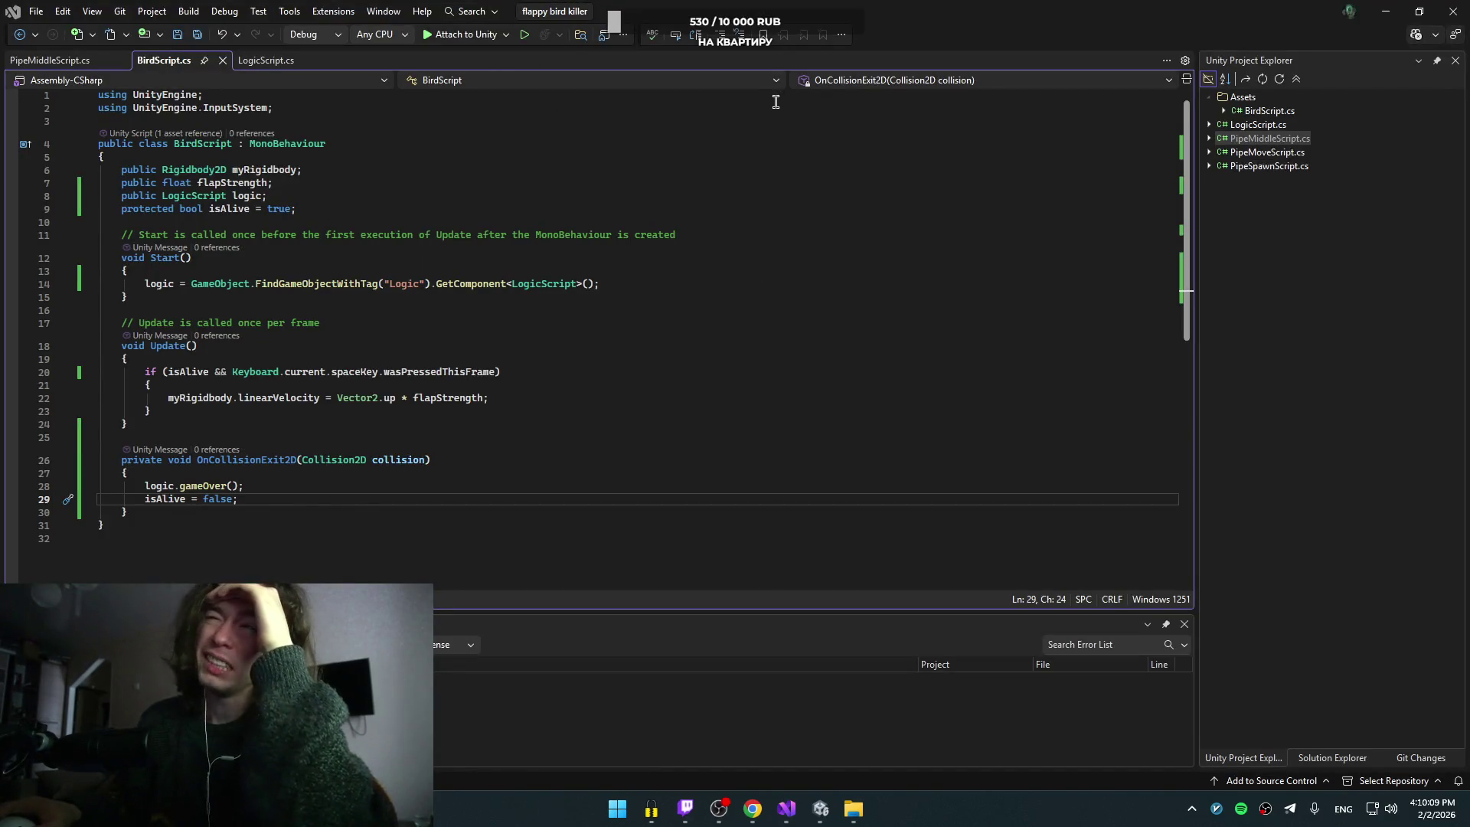
key("alt+Tab")
left_click(756, 53)
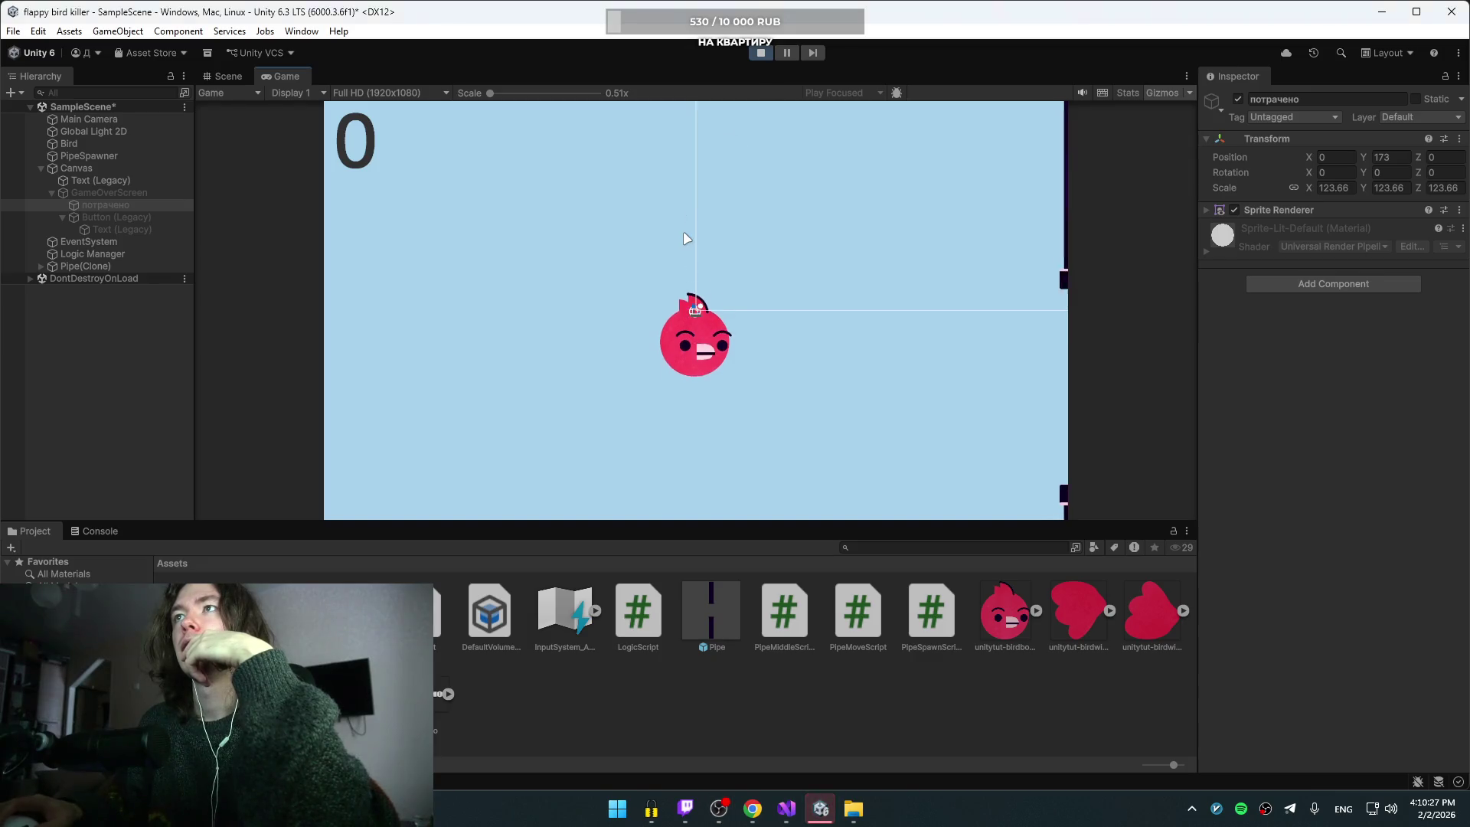
Step: Flap with Space until the bird crashes, restart with ВОЗРОДИТЬСЯ, then stop the test run
key("space")
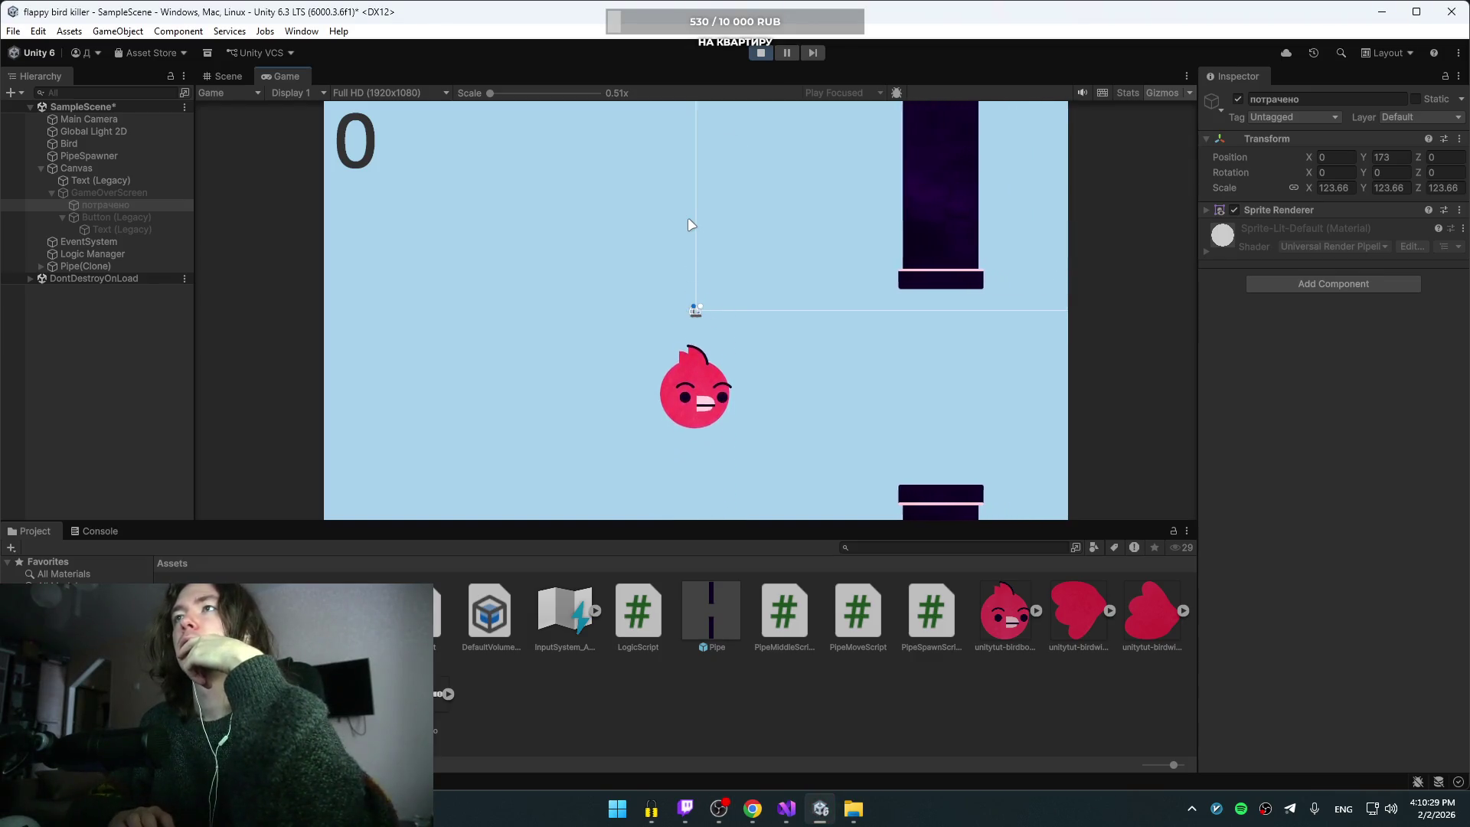
key("space")
key("space")
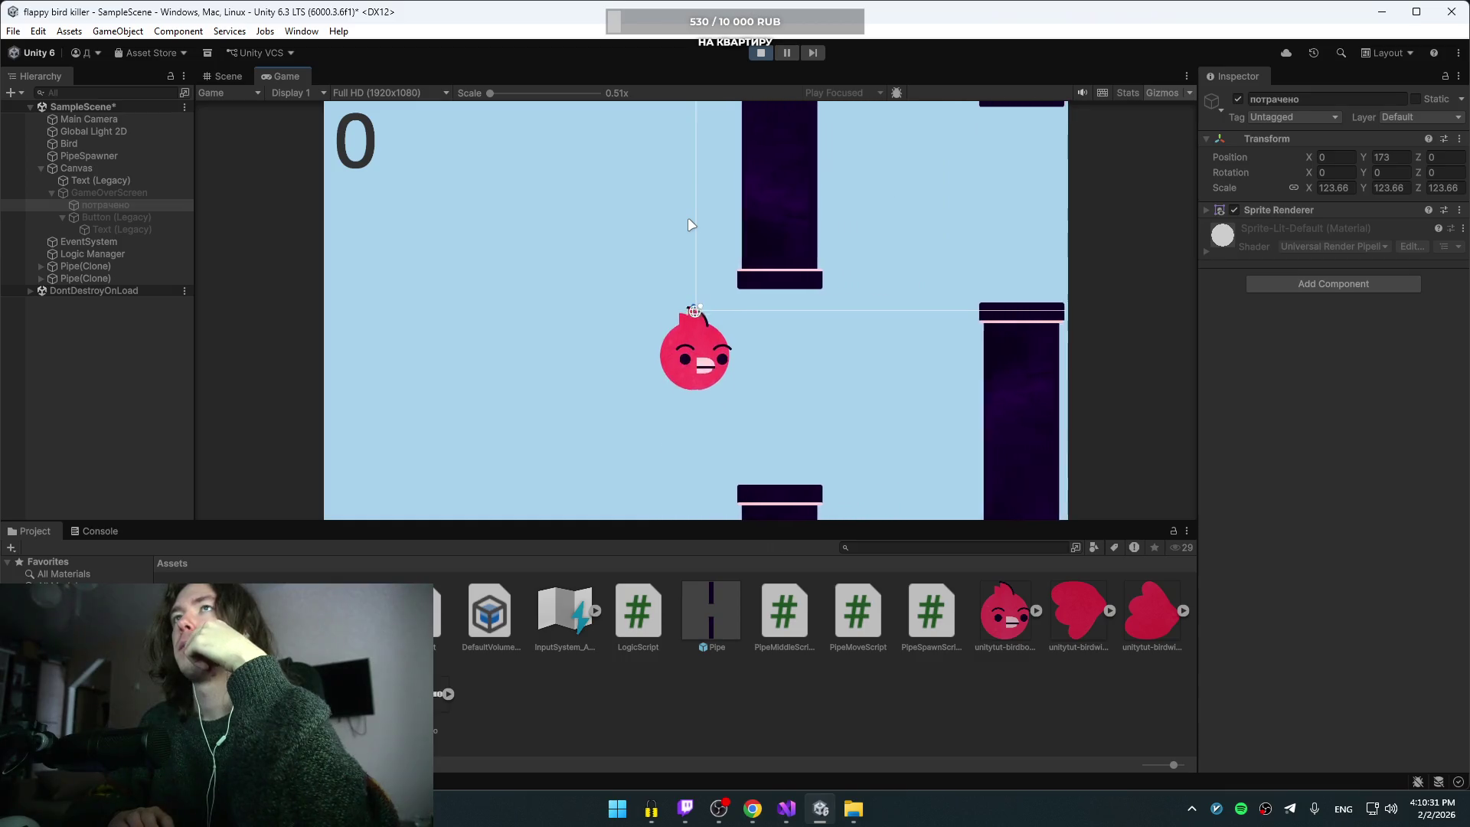
key("space")
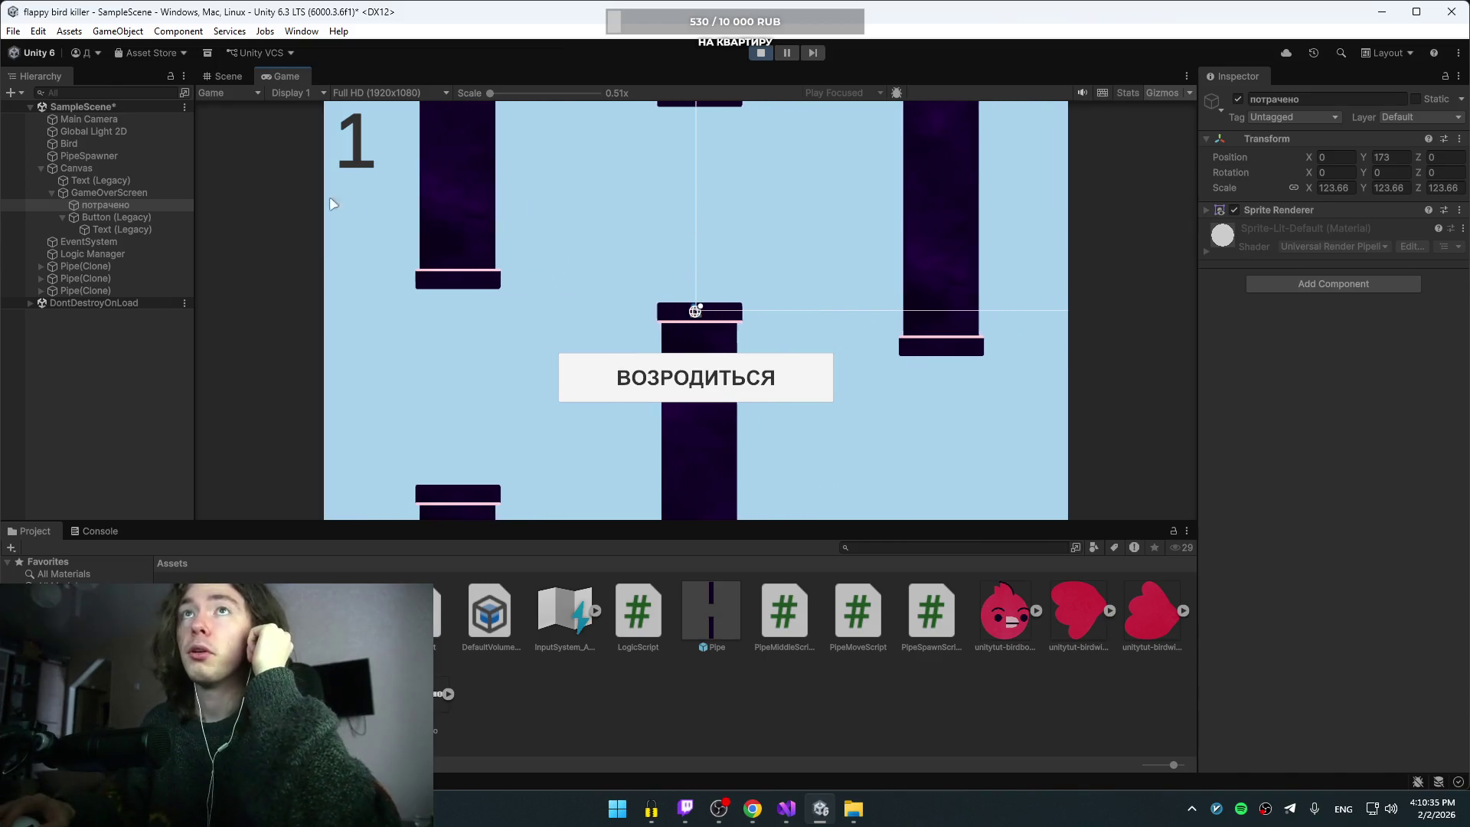
left_click(106, 204)
left_click(716, 369)
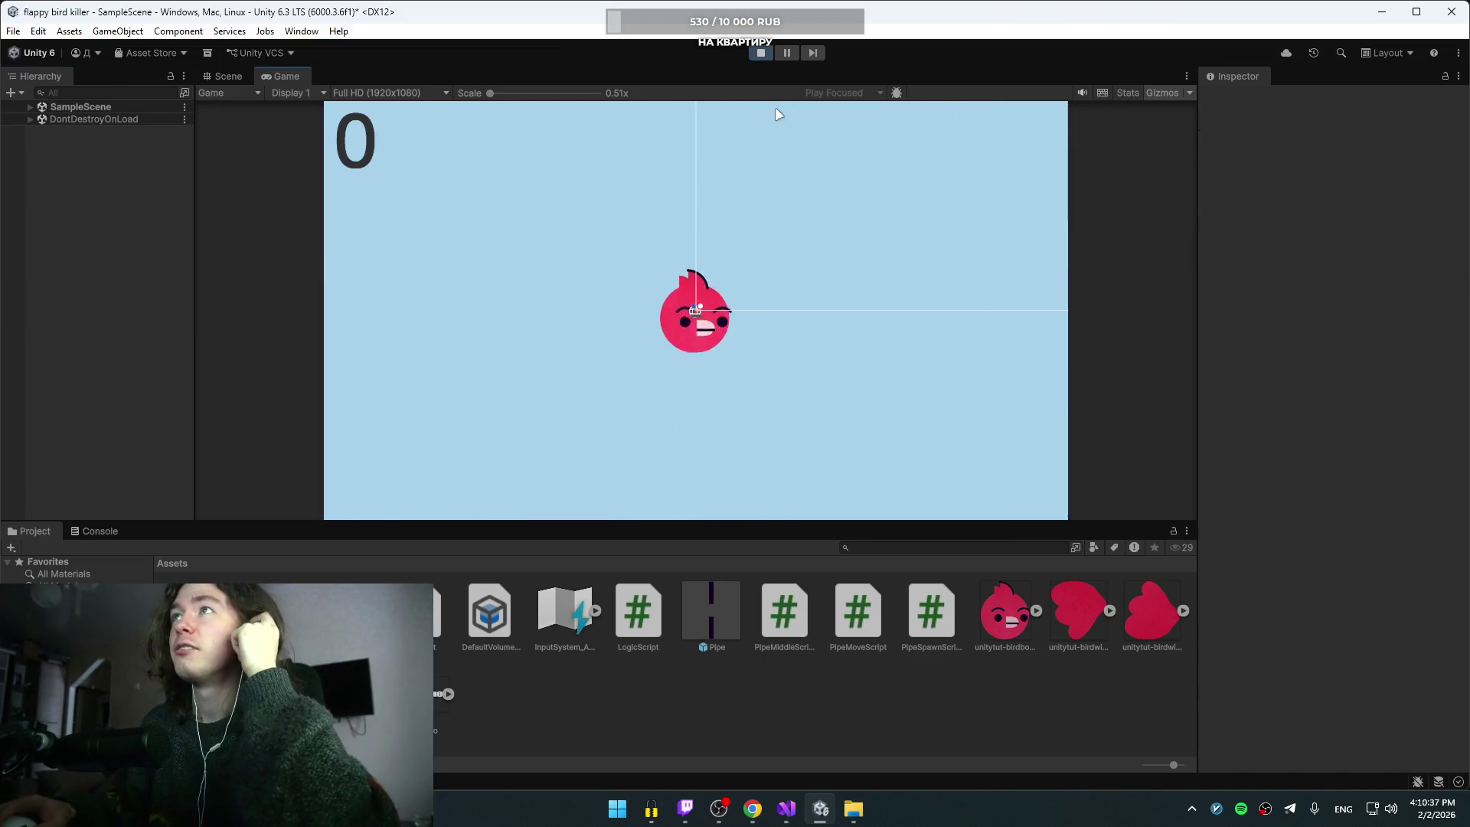
left_click(760, 53)
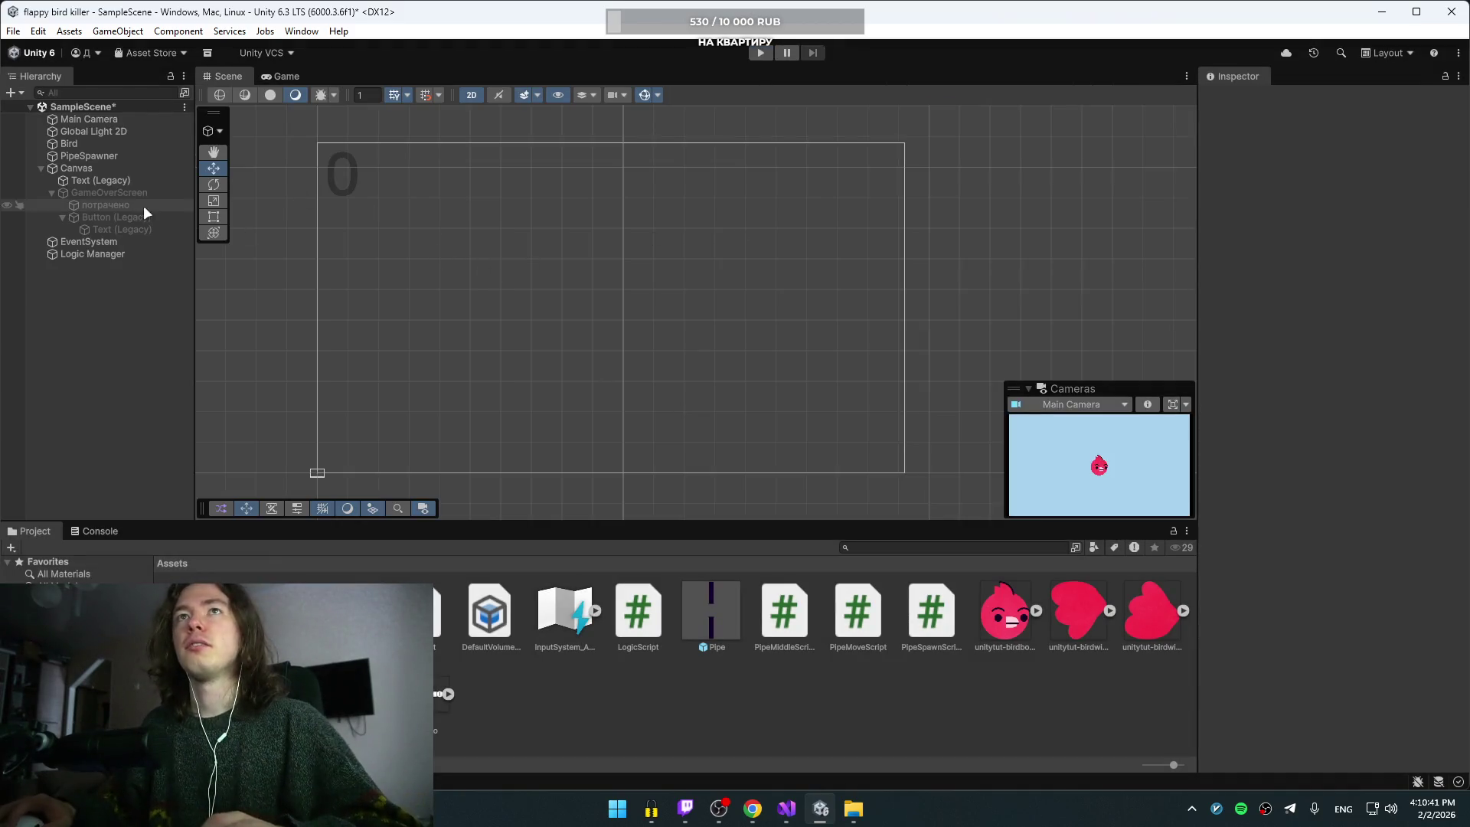
Step: Select потрачено, re-enable GameOverScreen temporarily and check the Canvas settings
left_click(107, 204)
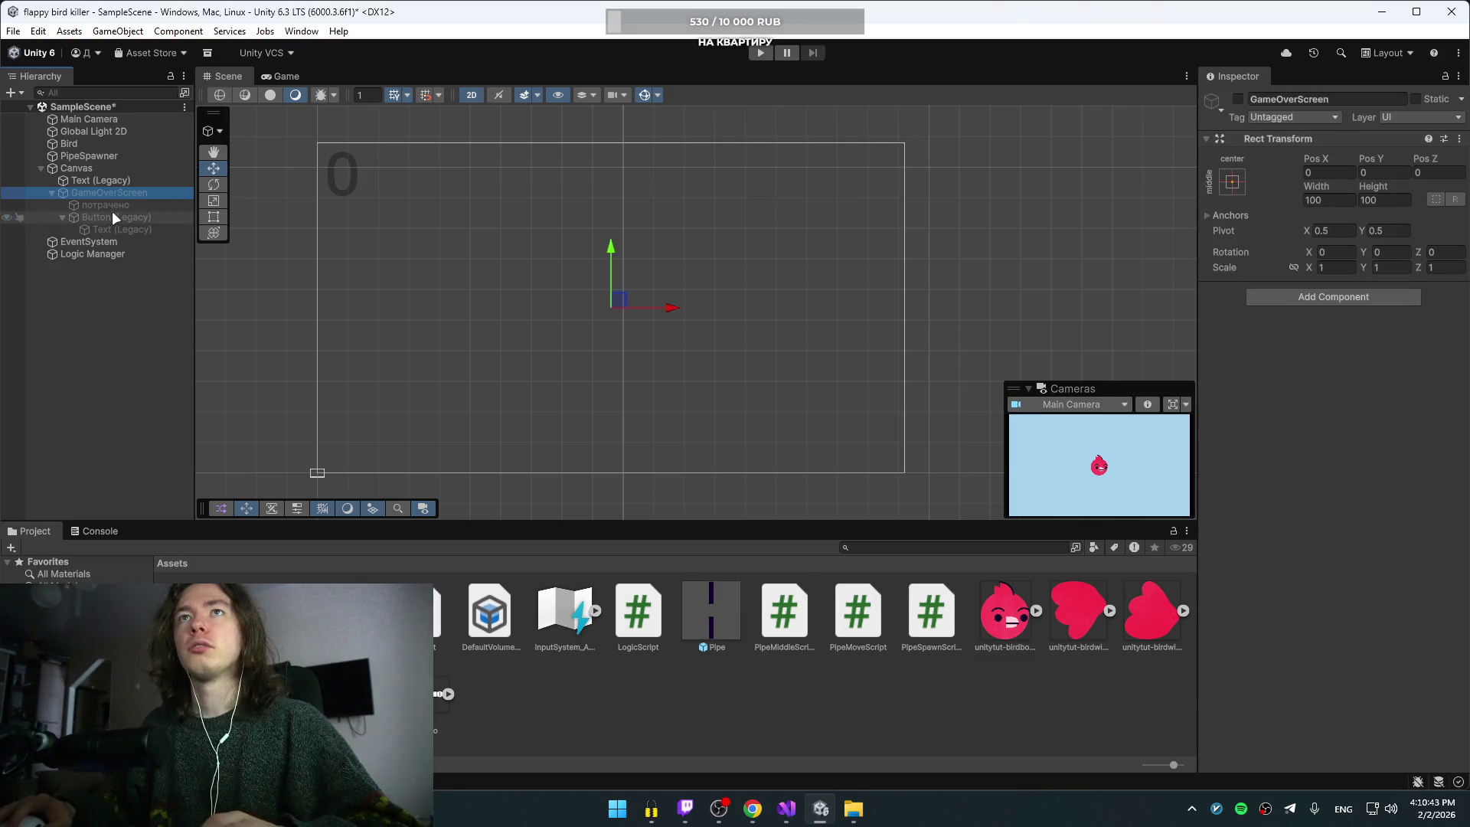
left_click(6, 194)
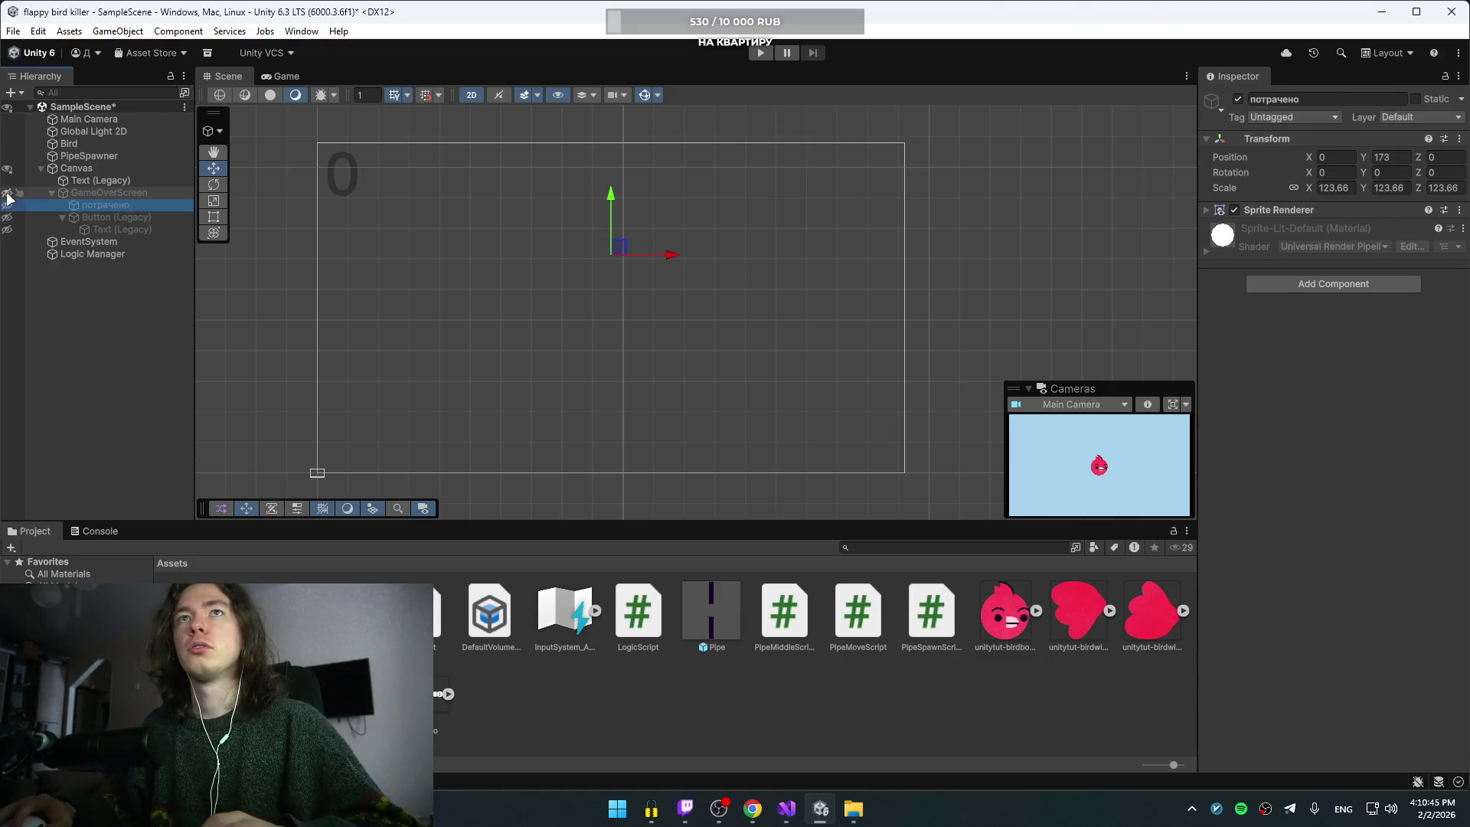
left_click(23, 193)
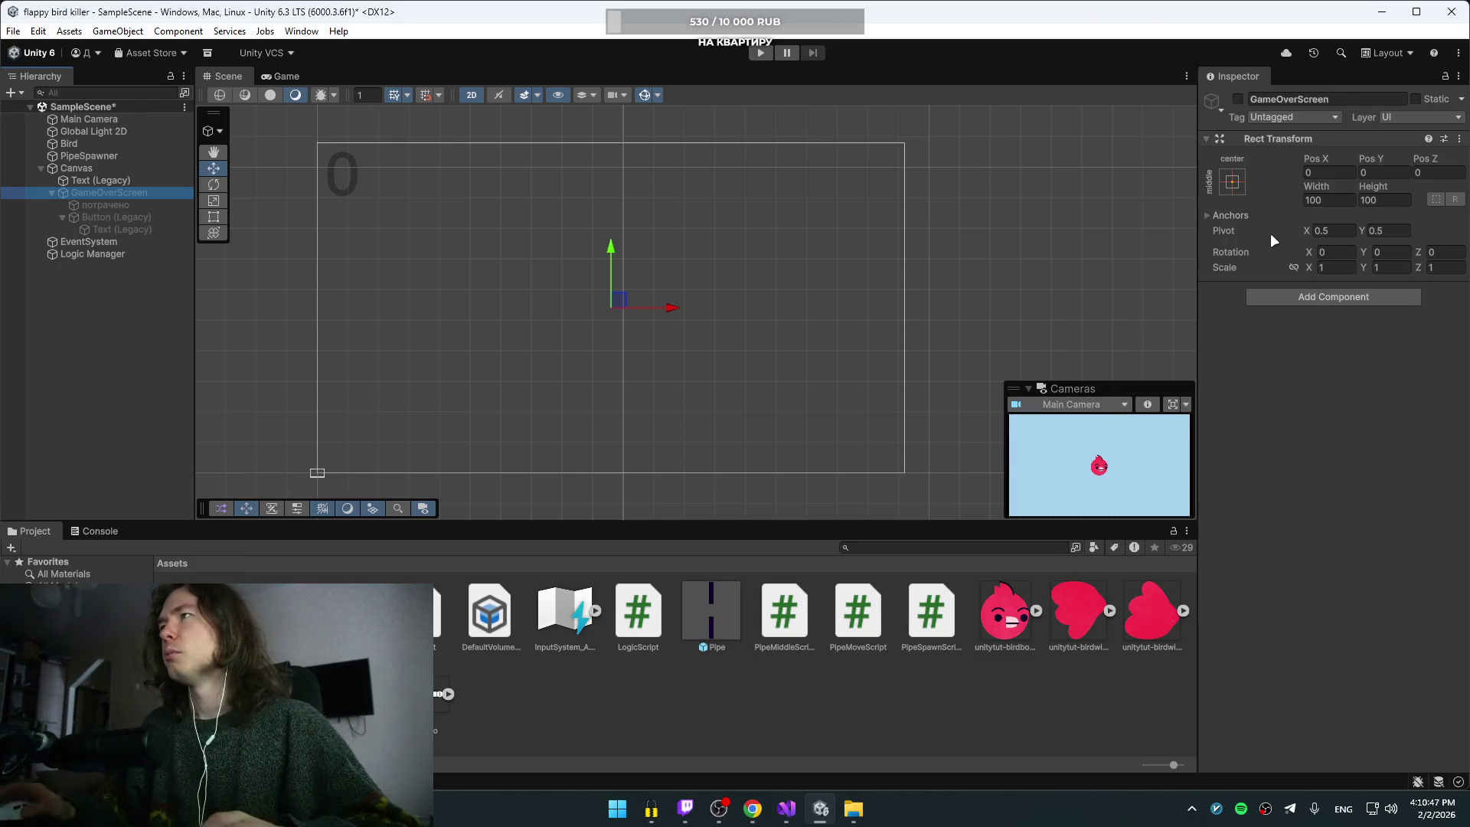
left_click(1237, 99)
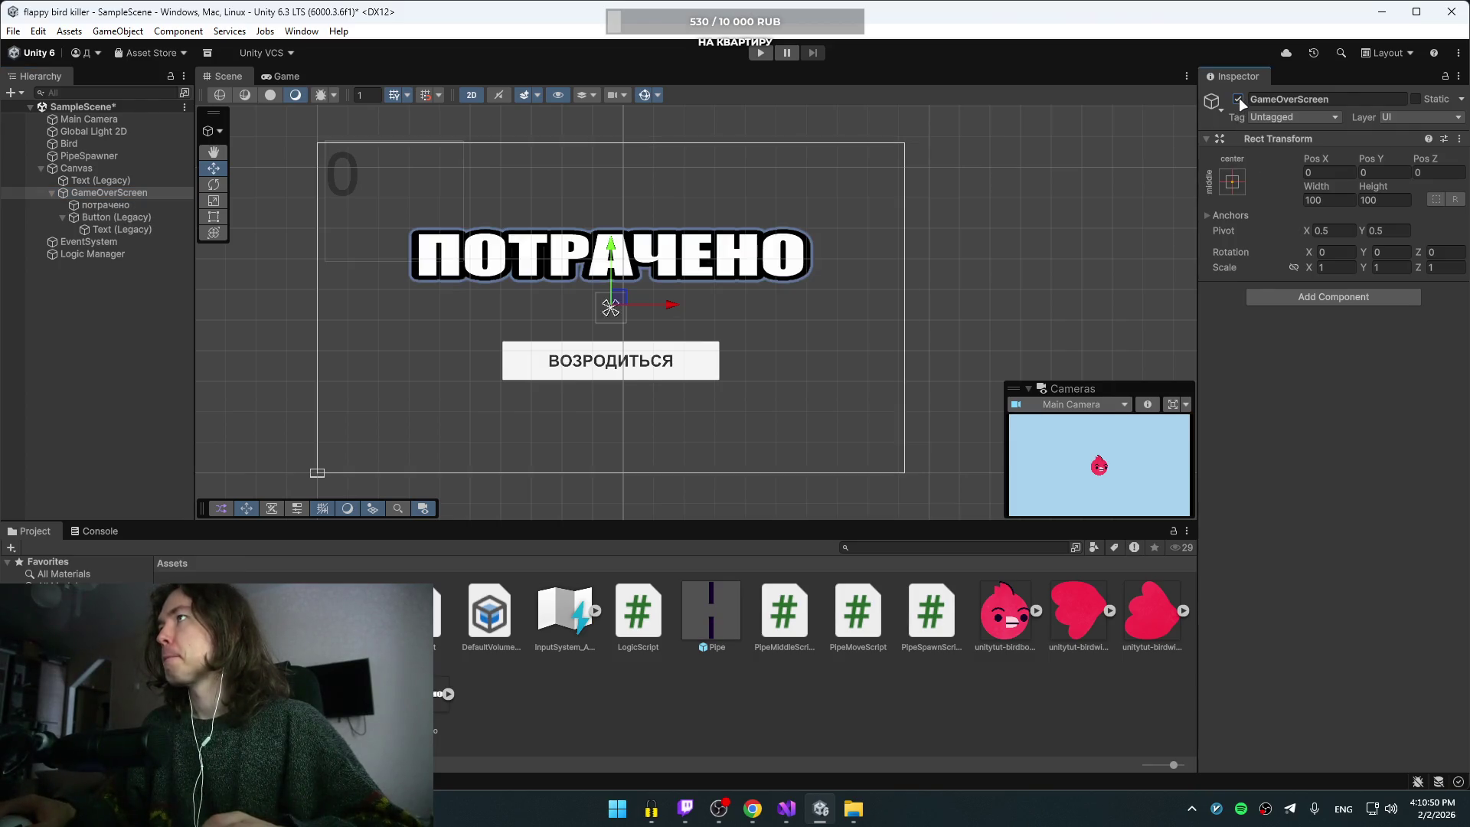
left_click(332, 329)
left_click(414, 329)
left_click(509, 279)
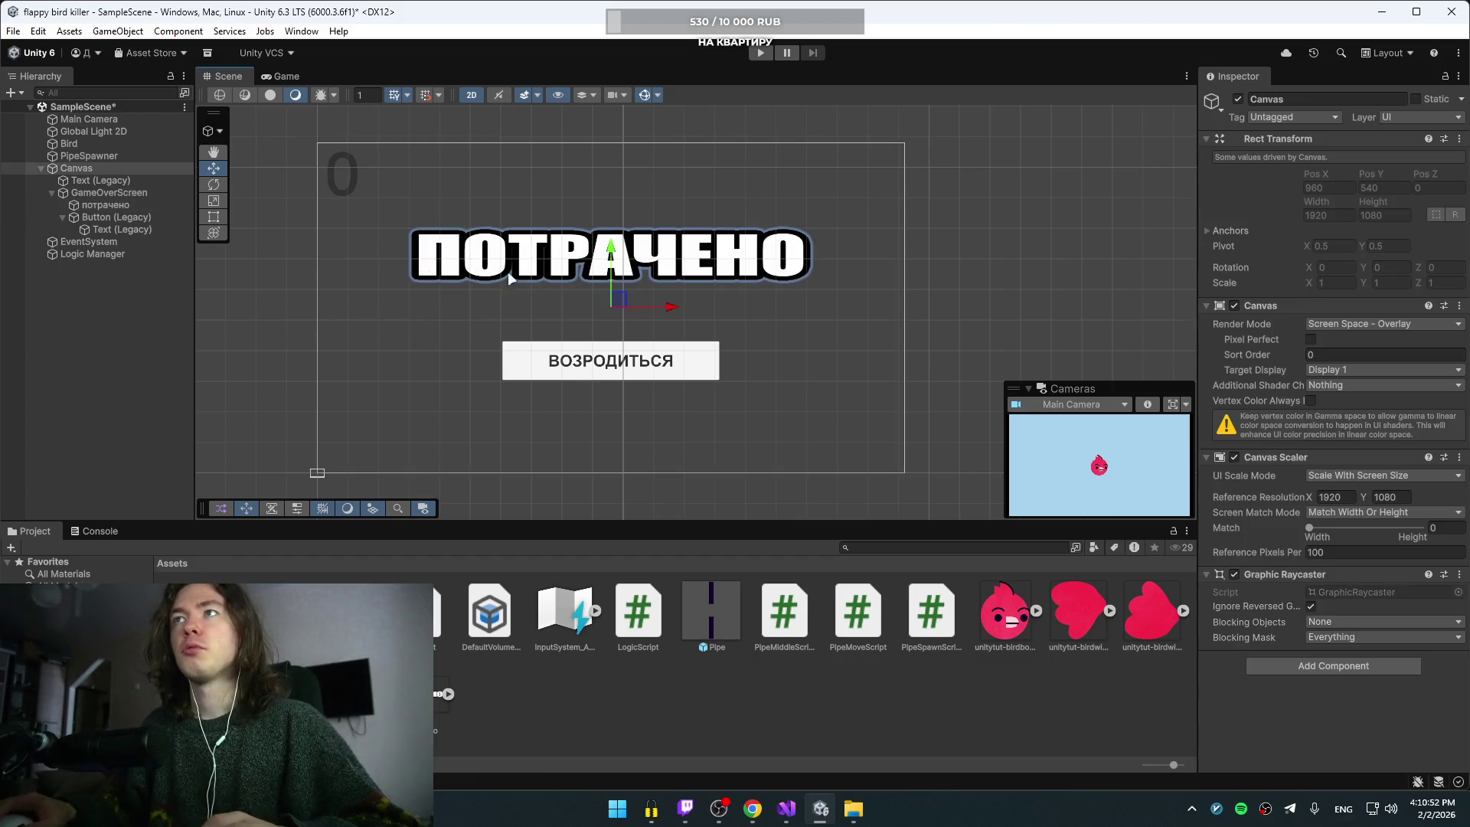
left_click(239, 343)
Step: Review the потрачено sprite and the restart button label, and check the preview's camera
left_click(180, 205)
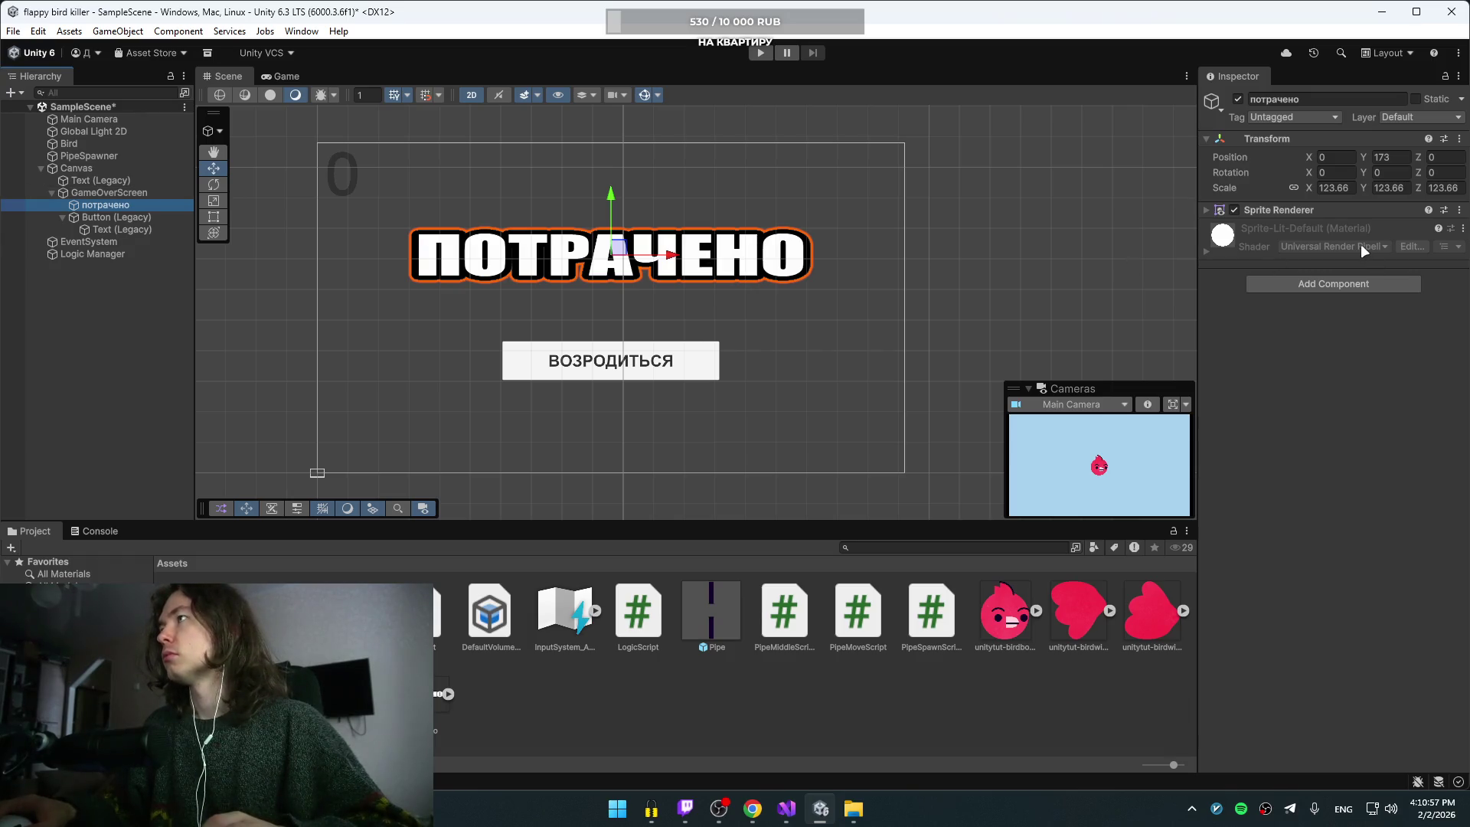
left_click(86, 217)
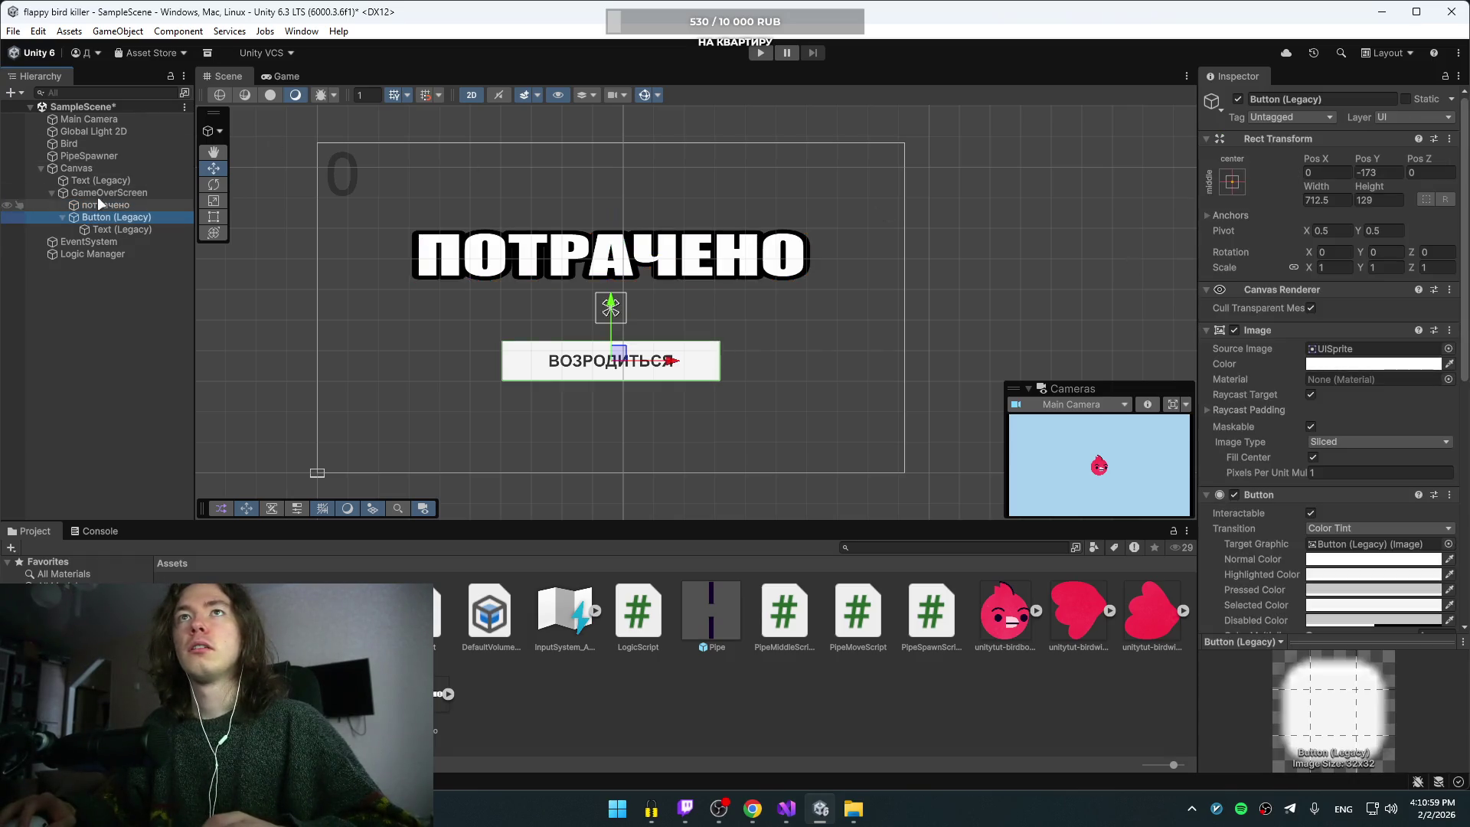
left_click(99, 192)
left_click(98, 205)
left_click(103, 229)
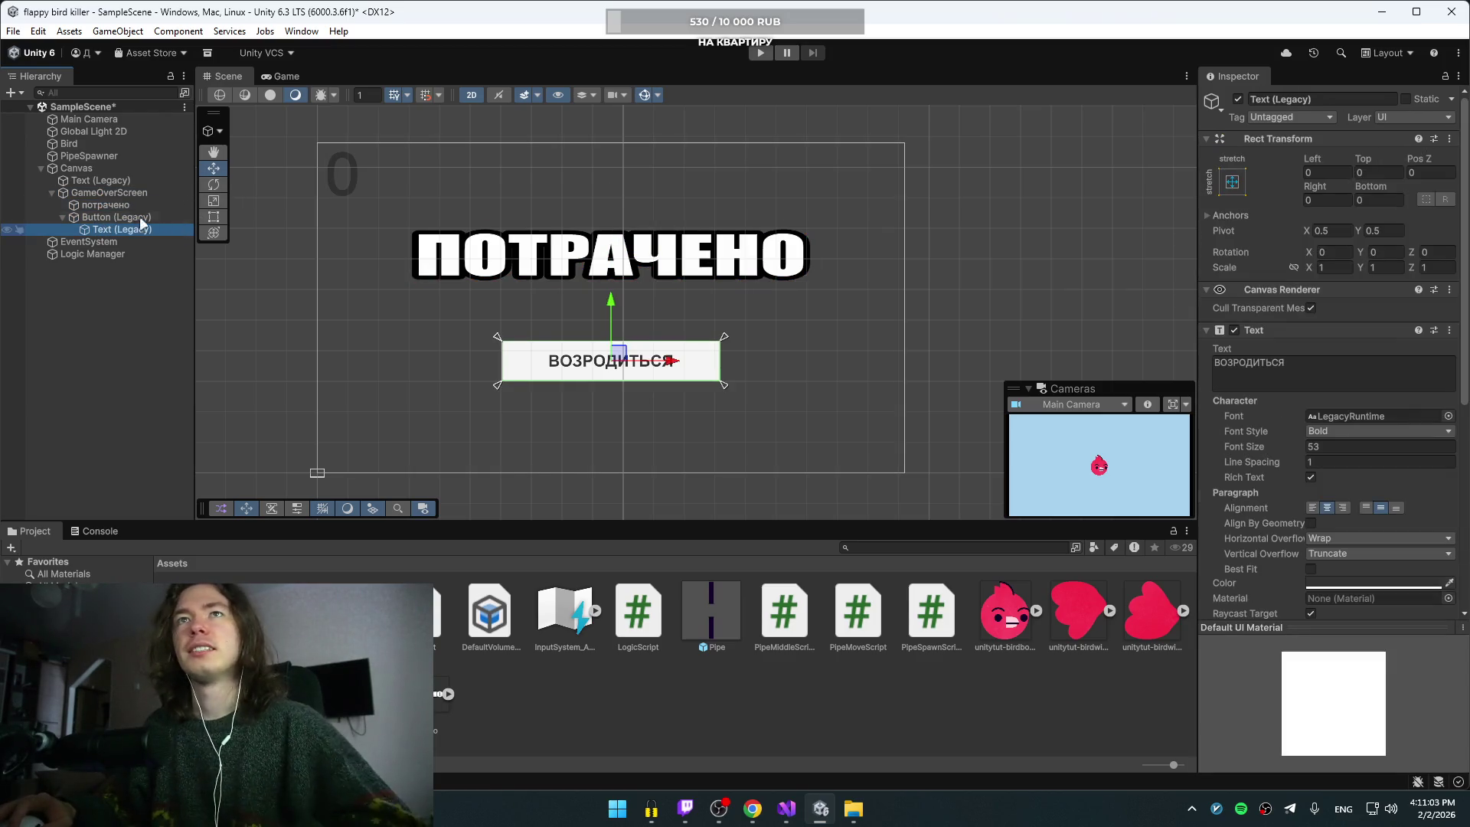
left_click(115, 205)
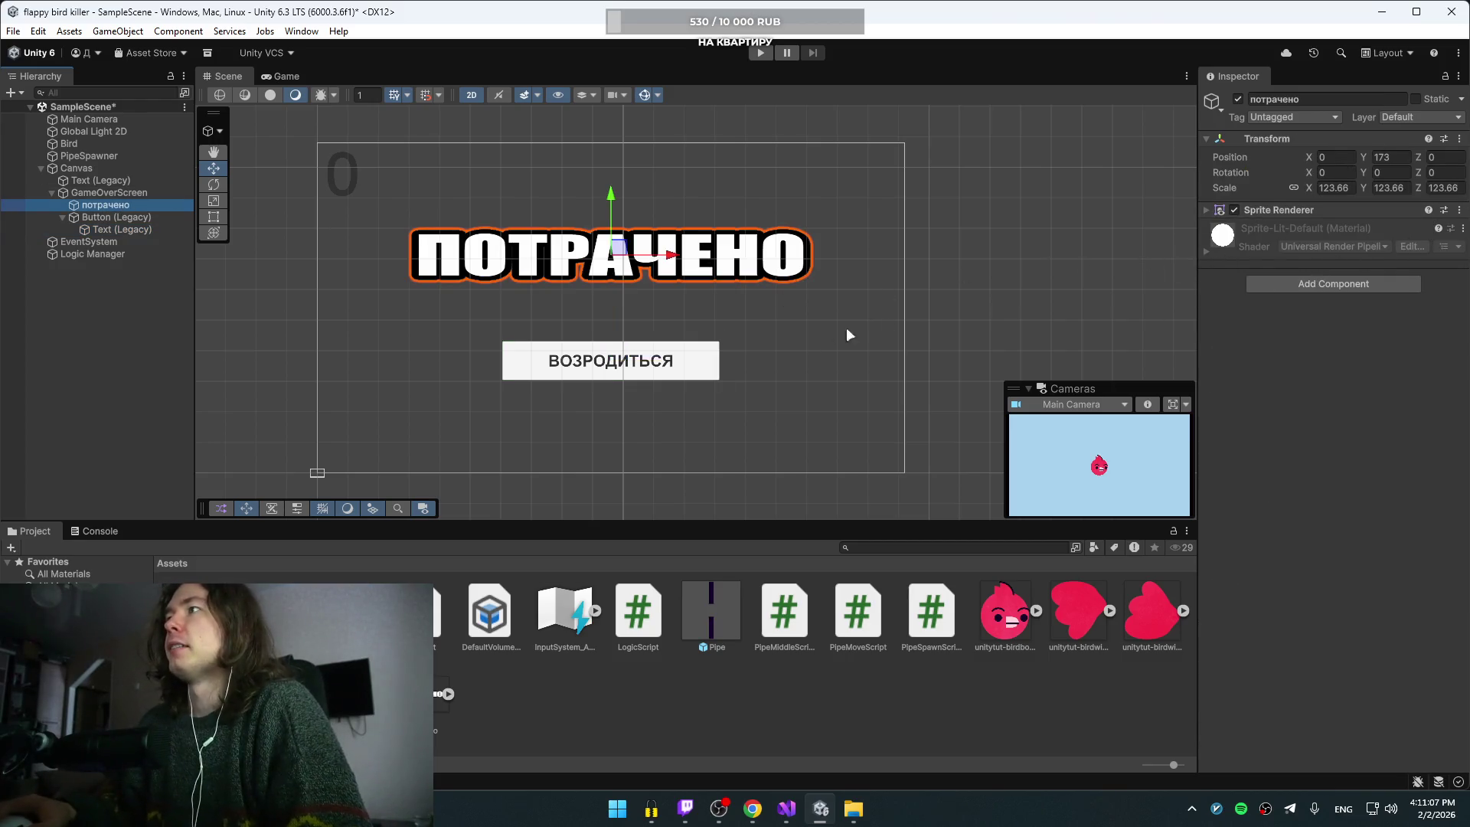
left_click(1072, 404)
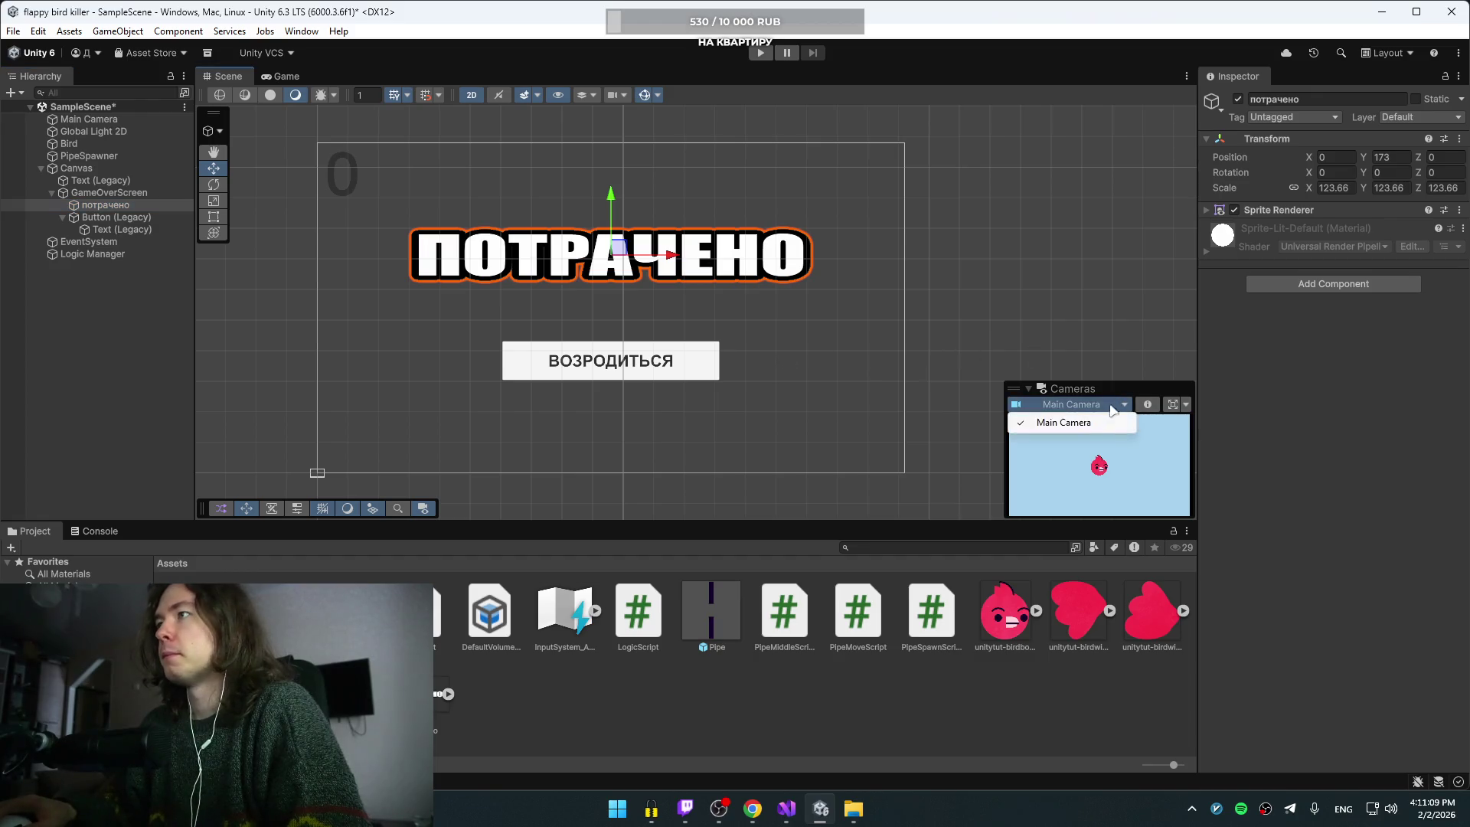
left_click(1072, 404)
left_click(1071, 404)
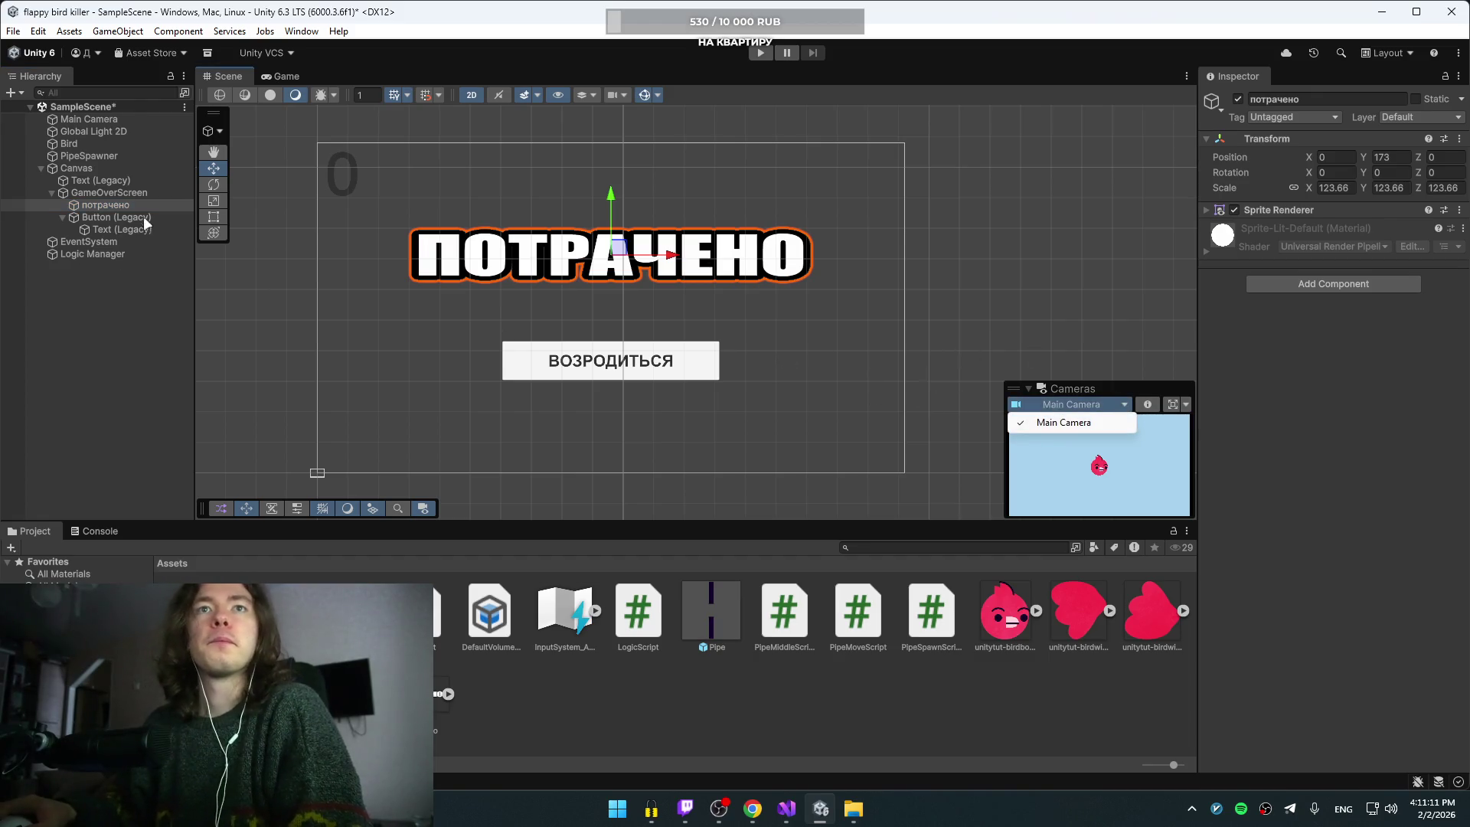
Step: Inspect the ВОЗРОДИТЬСЯ button, score text, Canvas and GameOverScreen objects
left_click(112, 207)
left_click(106, 218)
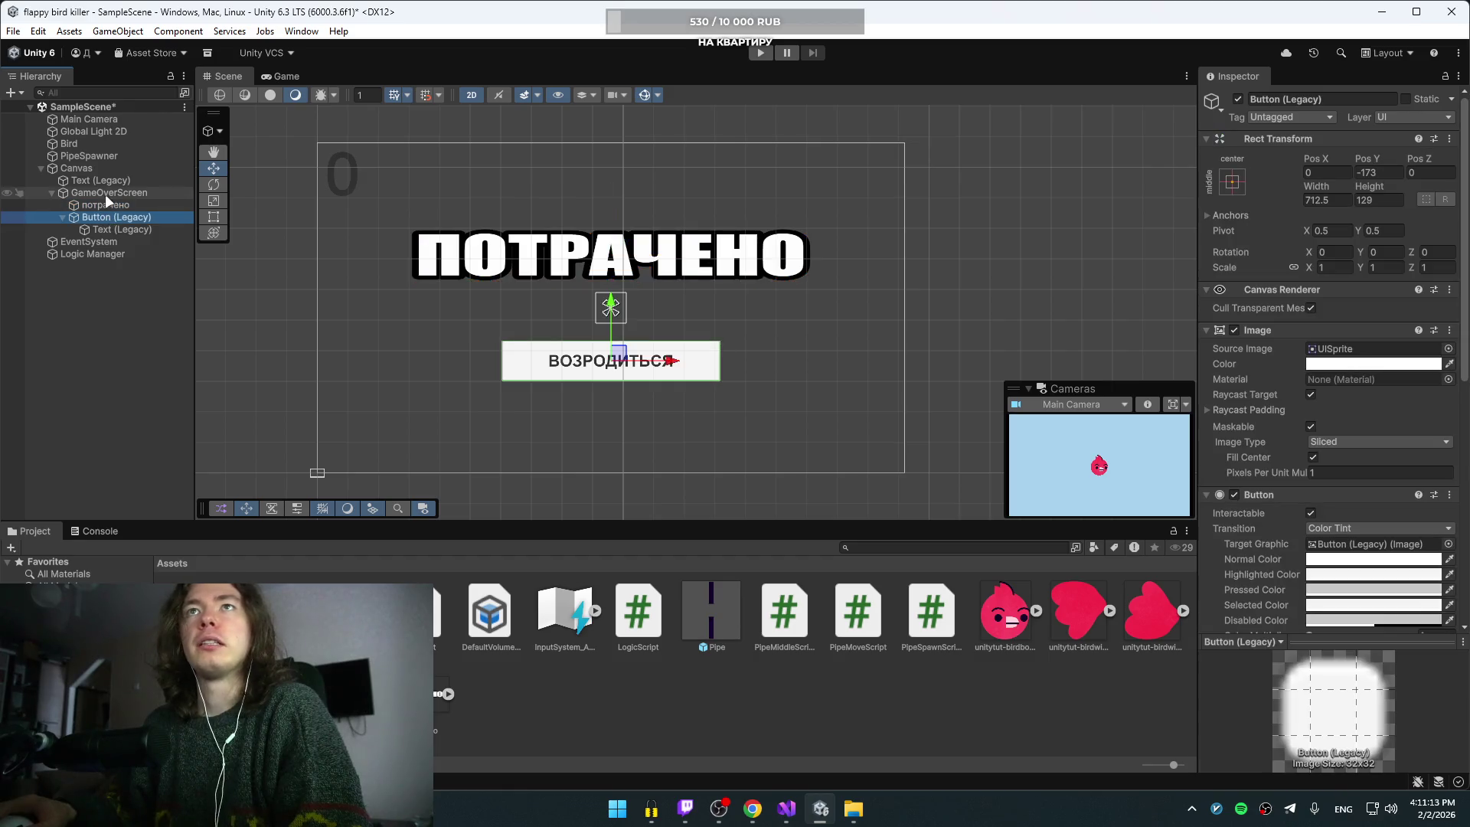
left_click(112, 181)
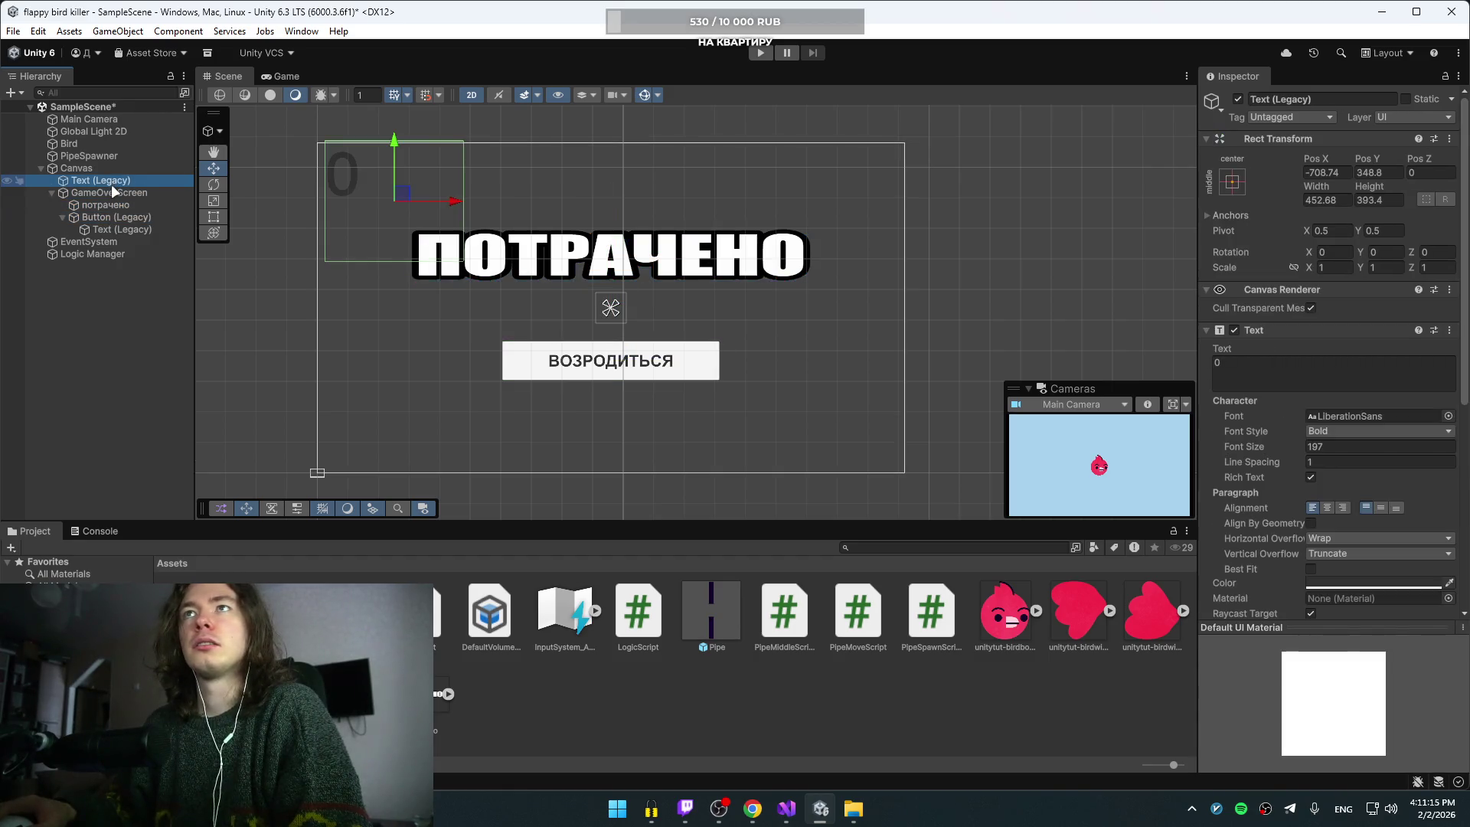
left_click(110, 191)
left_click(83, 168)
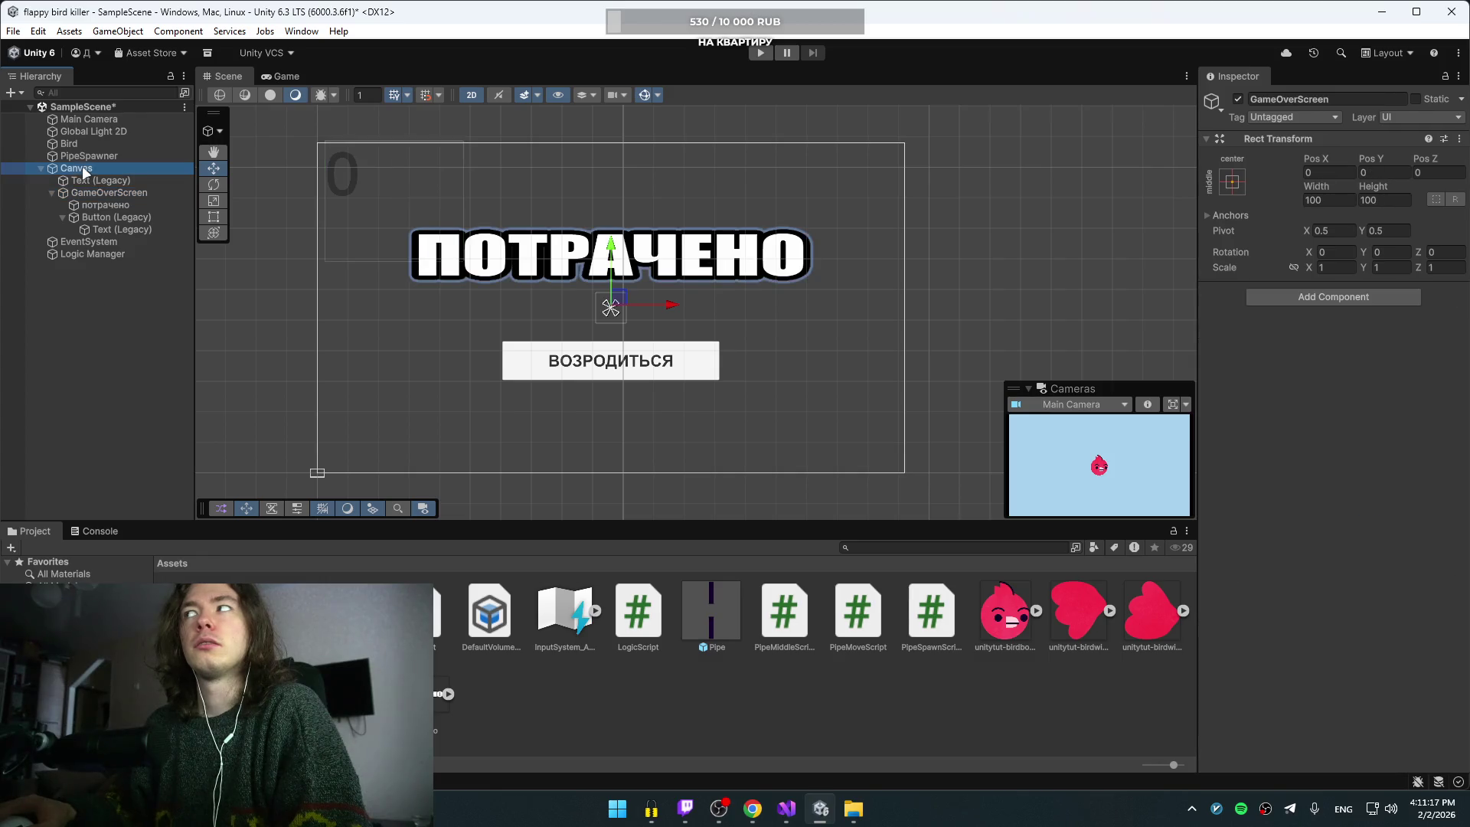
left_click(92, 193)
left_click(86, 181)
left_click(92, 192)
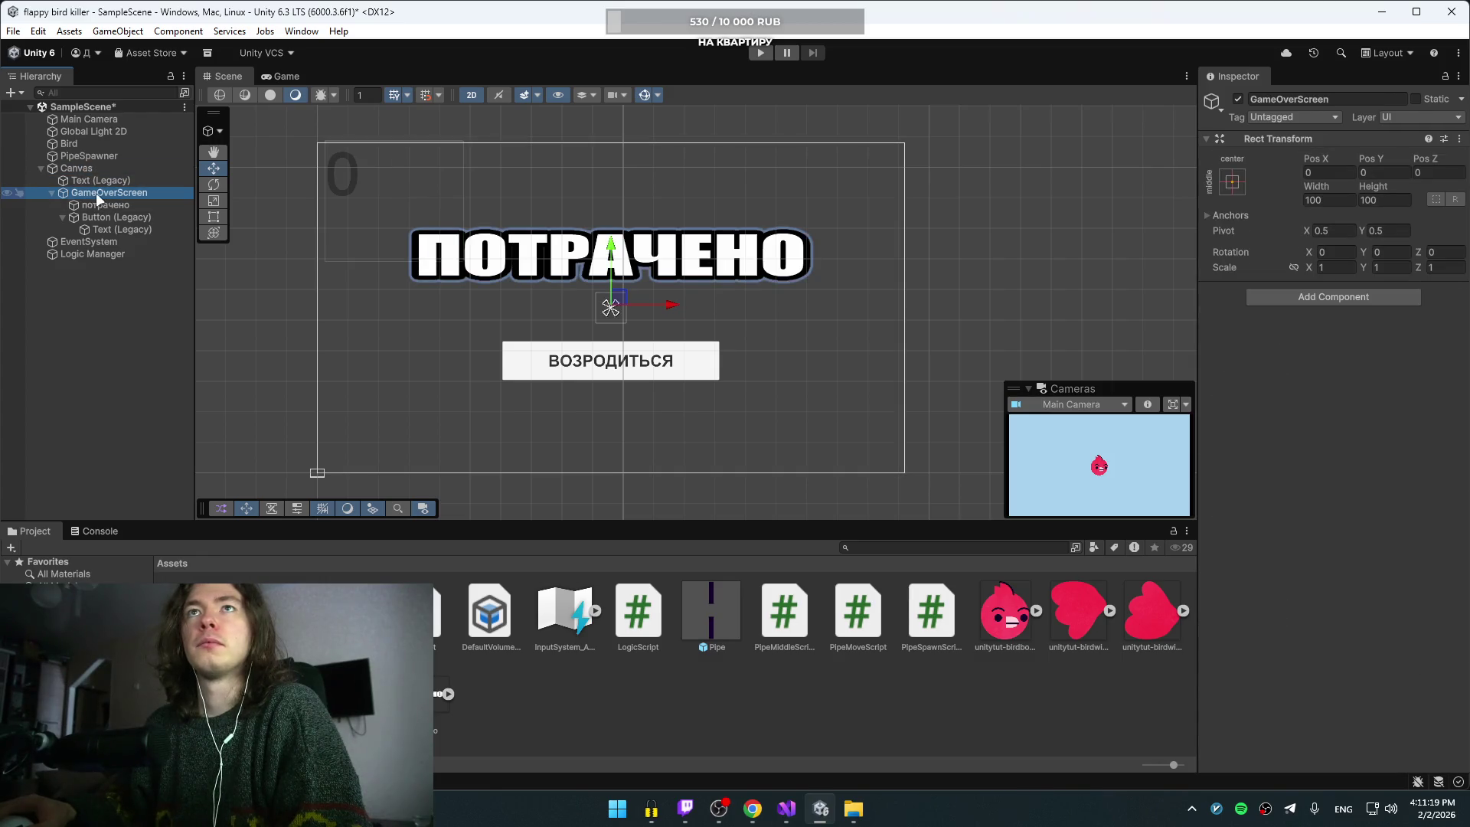
Step: Check the score text, GameOverScreen and restart button label again
left_click(99, 205)
left_click(91, 179)
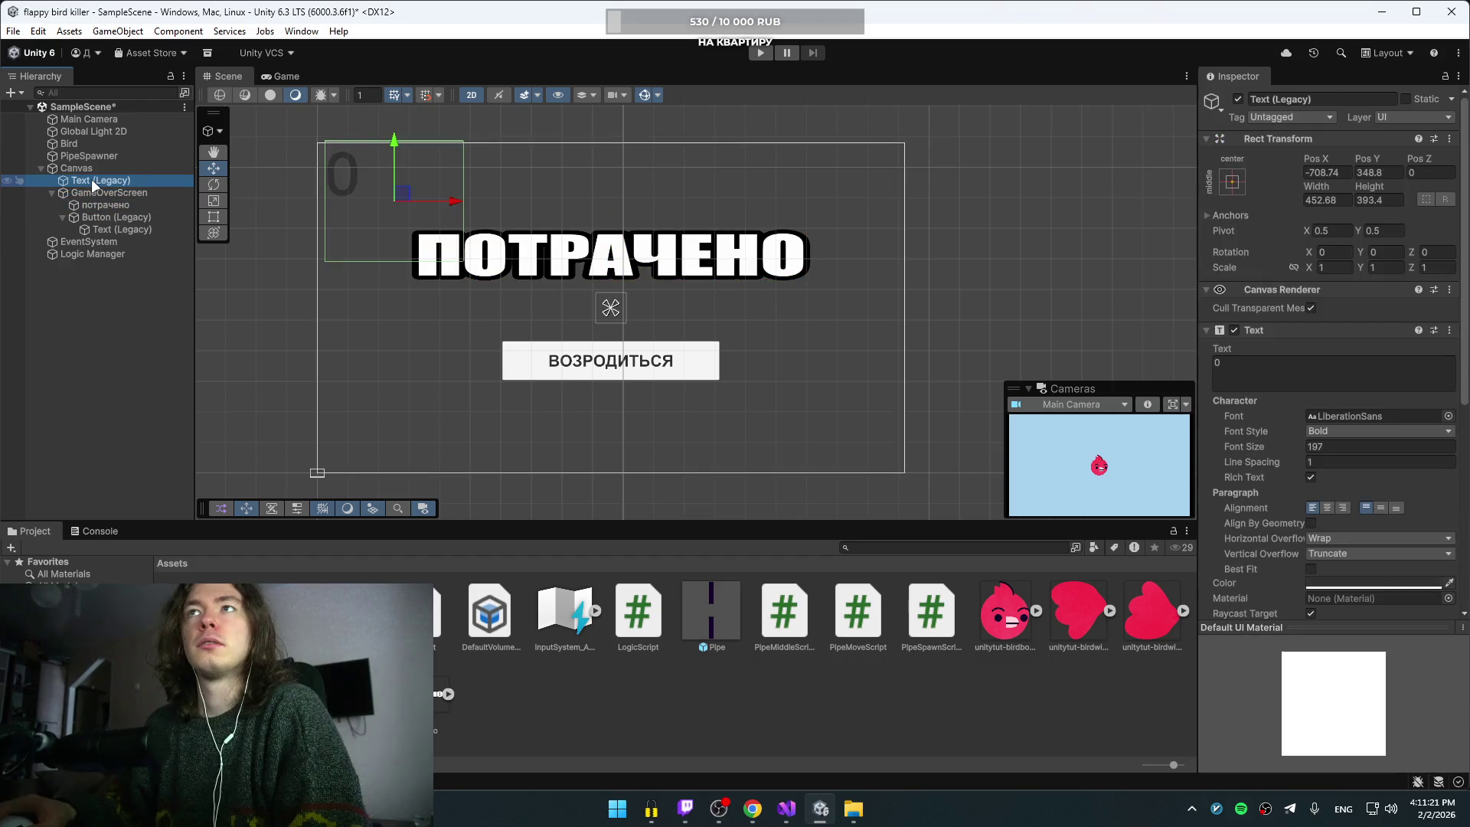
left_click(95, 202)
left_click(93, 193)
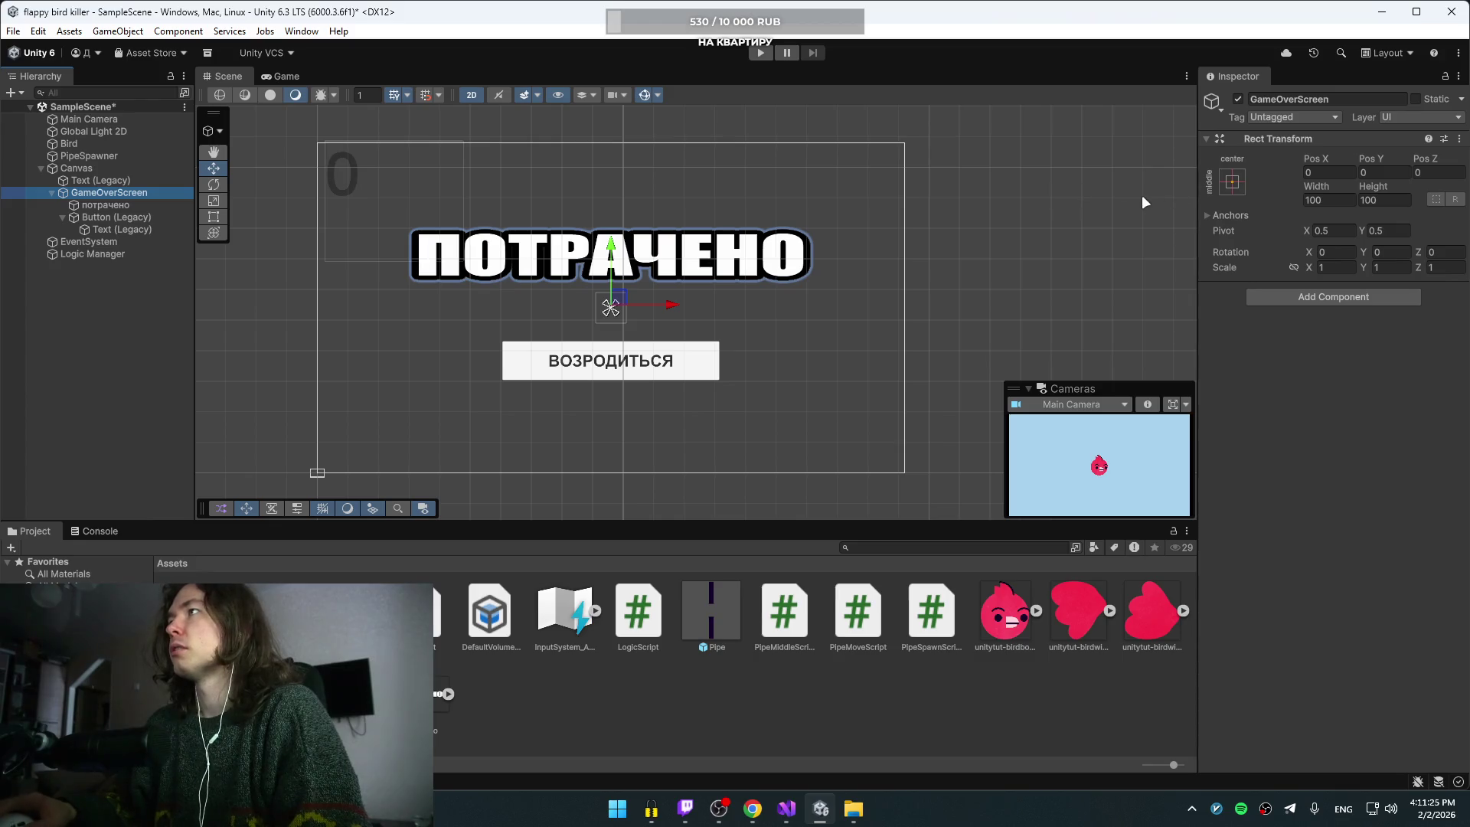
left_click(80, 204)
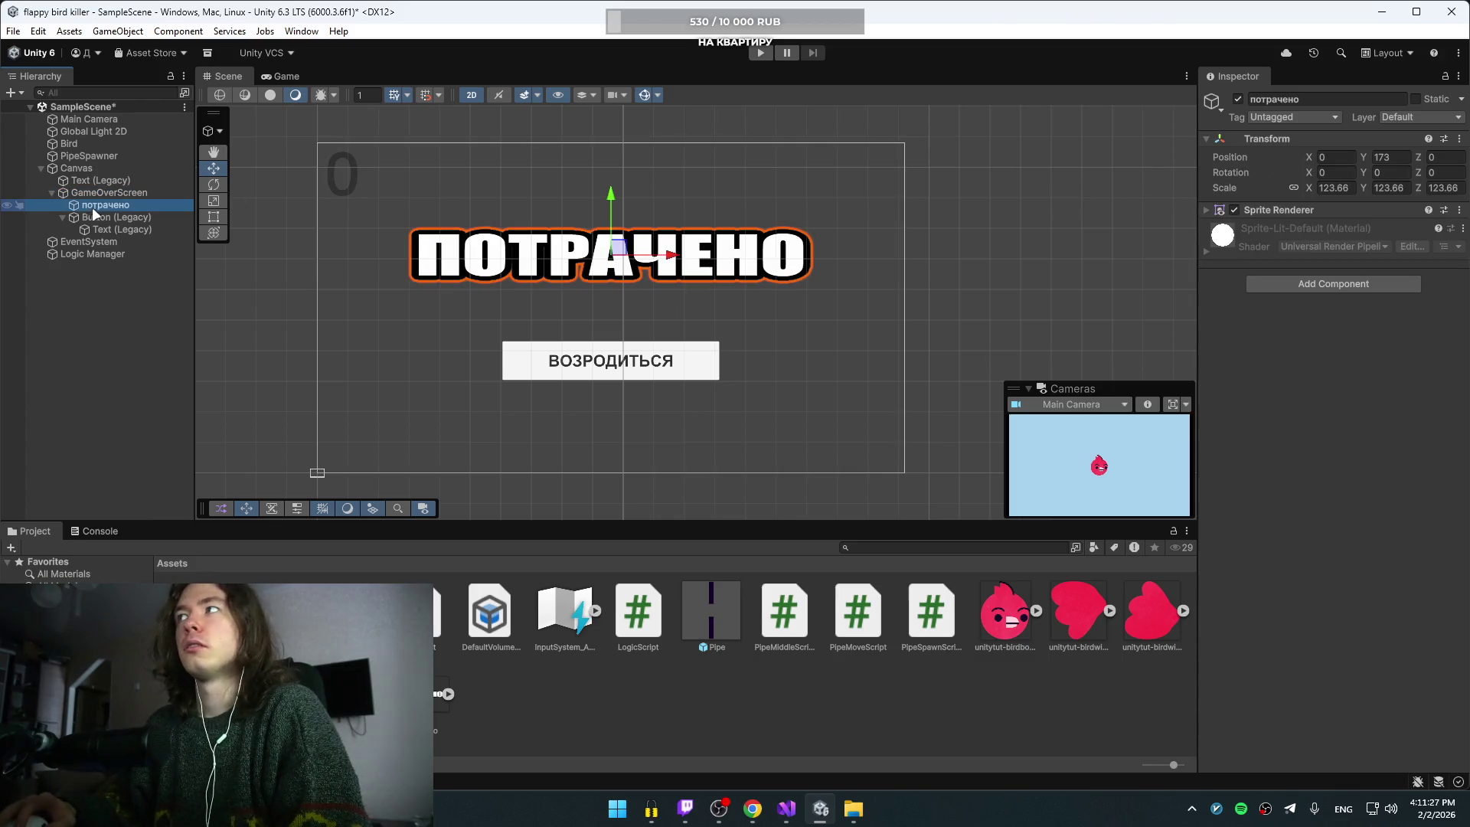
left_click(107, 228)
Step: Put потрачено on the UI layer and deactivate GameOverScreen so it starts hidden
left_click(112, 218)
left_click(101, 203)
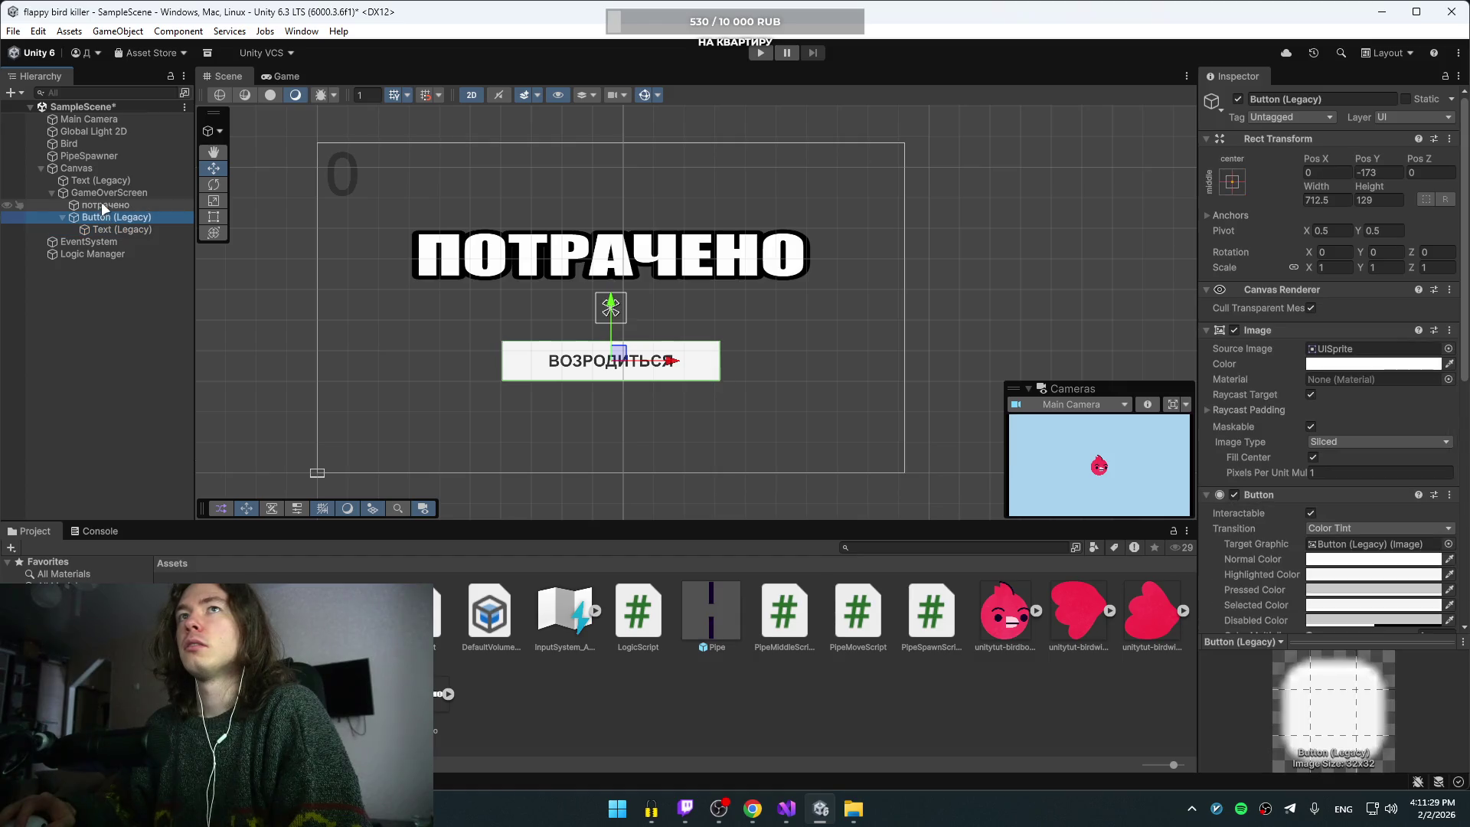
left_click(104, 192)
left_click(106, 203)
left_click(1408, 116)
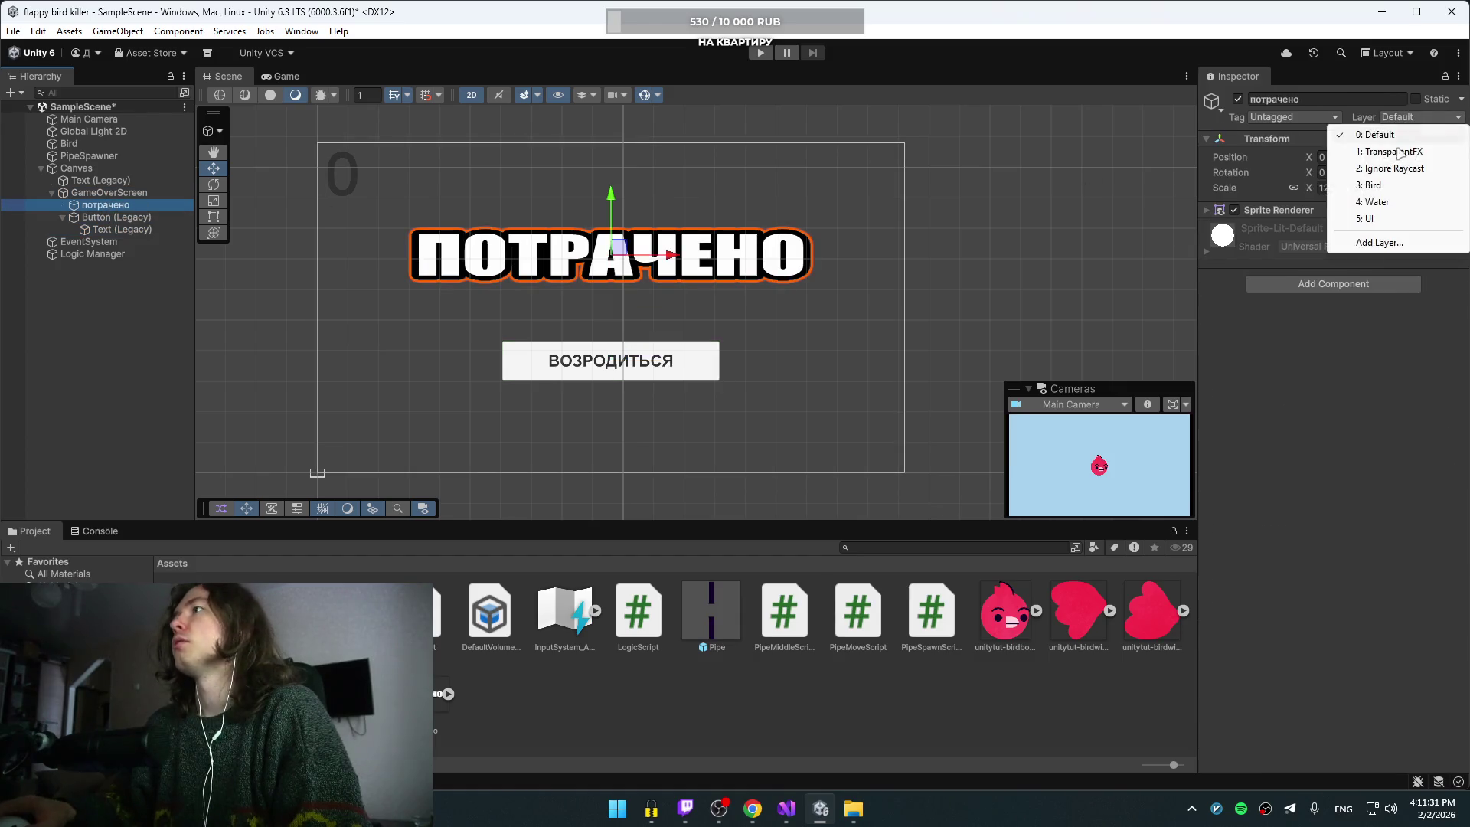
left_click(1372, 218)
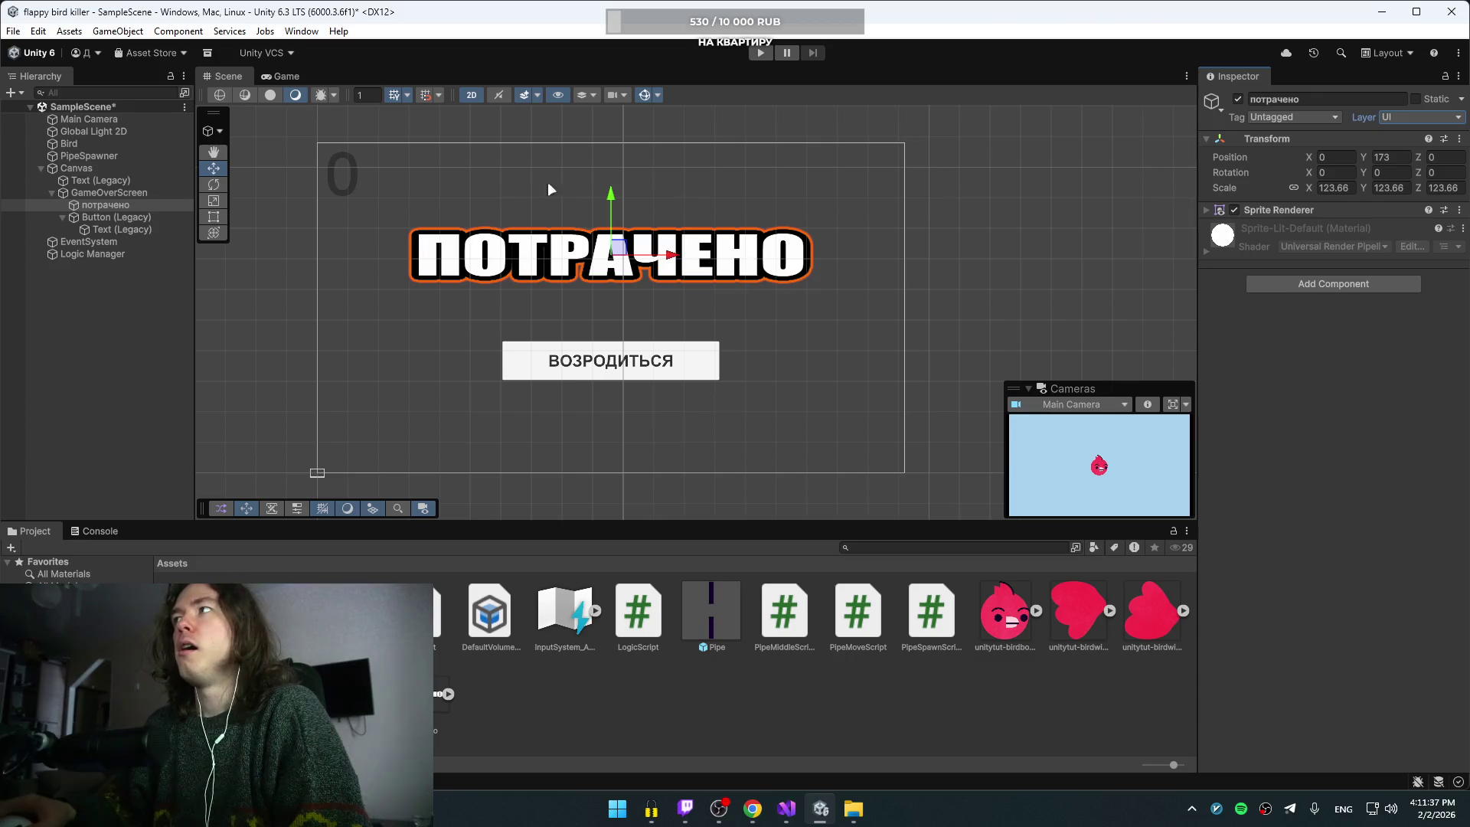
left_click(90, 190)
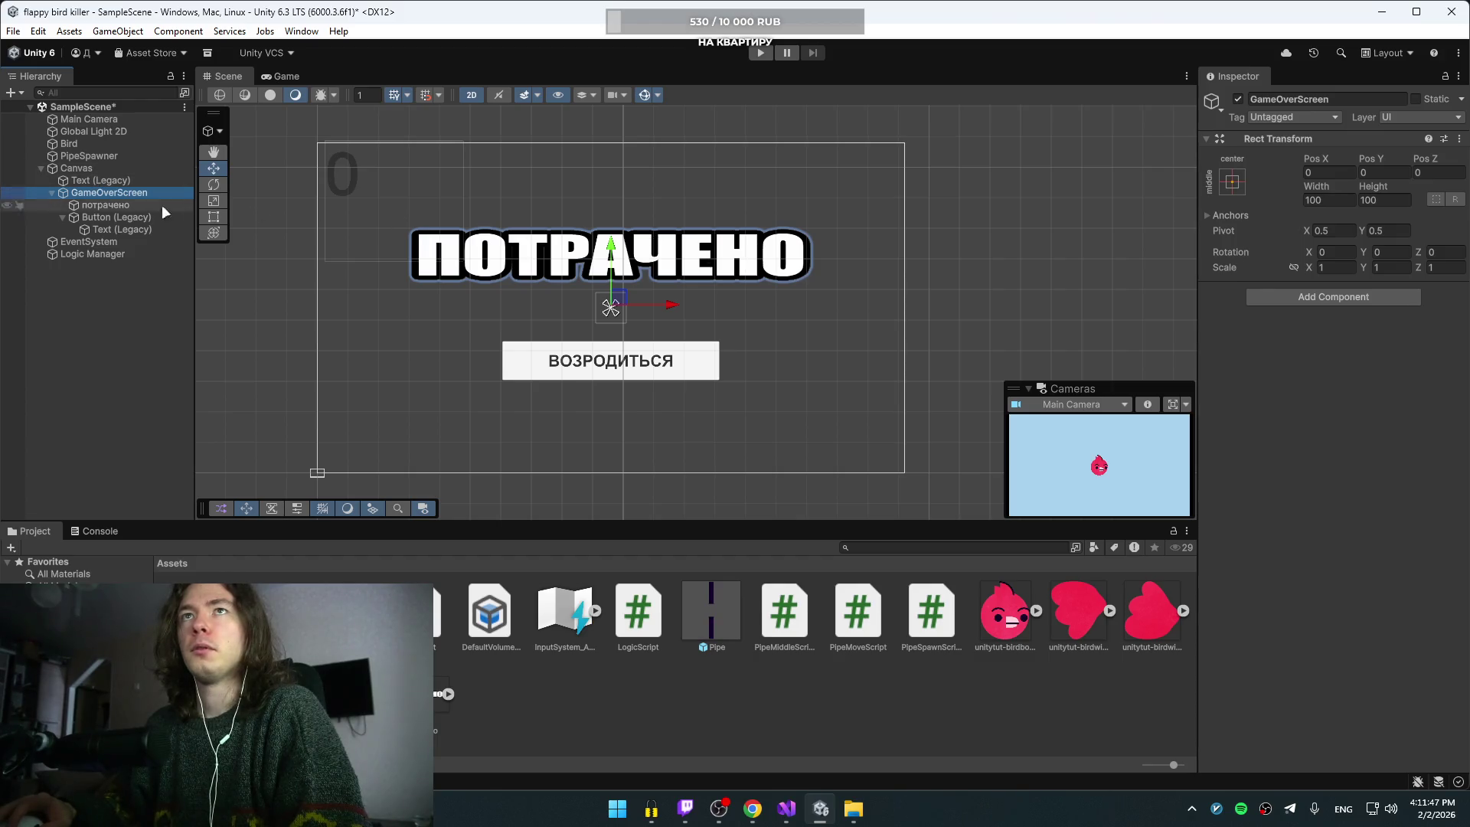
left_click(1238, 99)
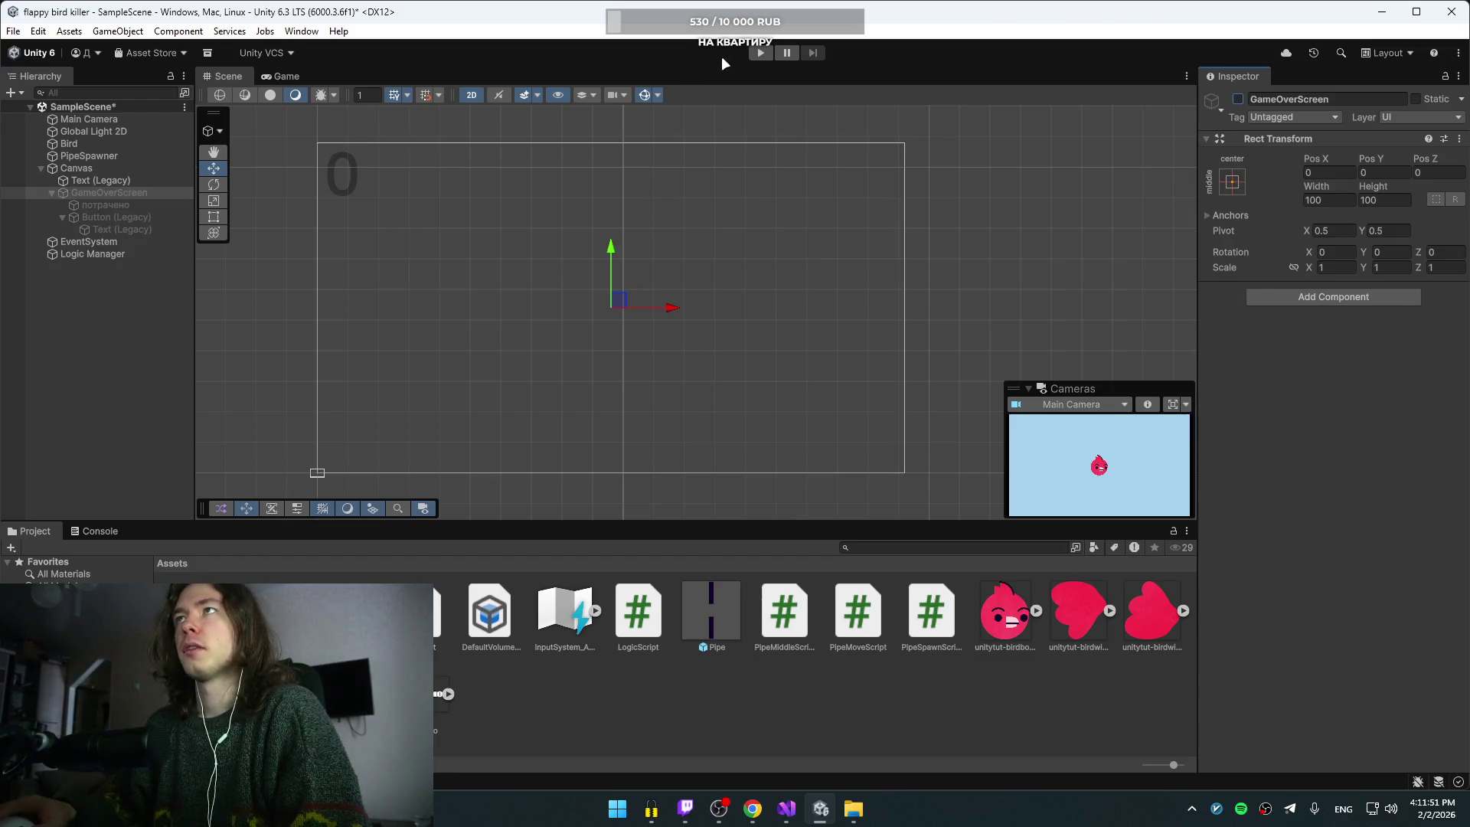
left_click(759, 53)
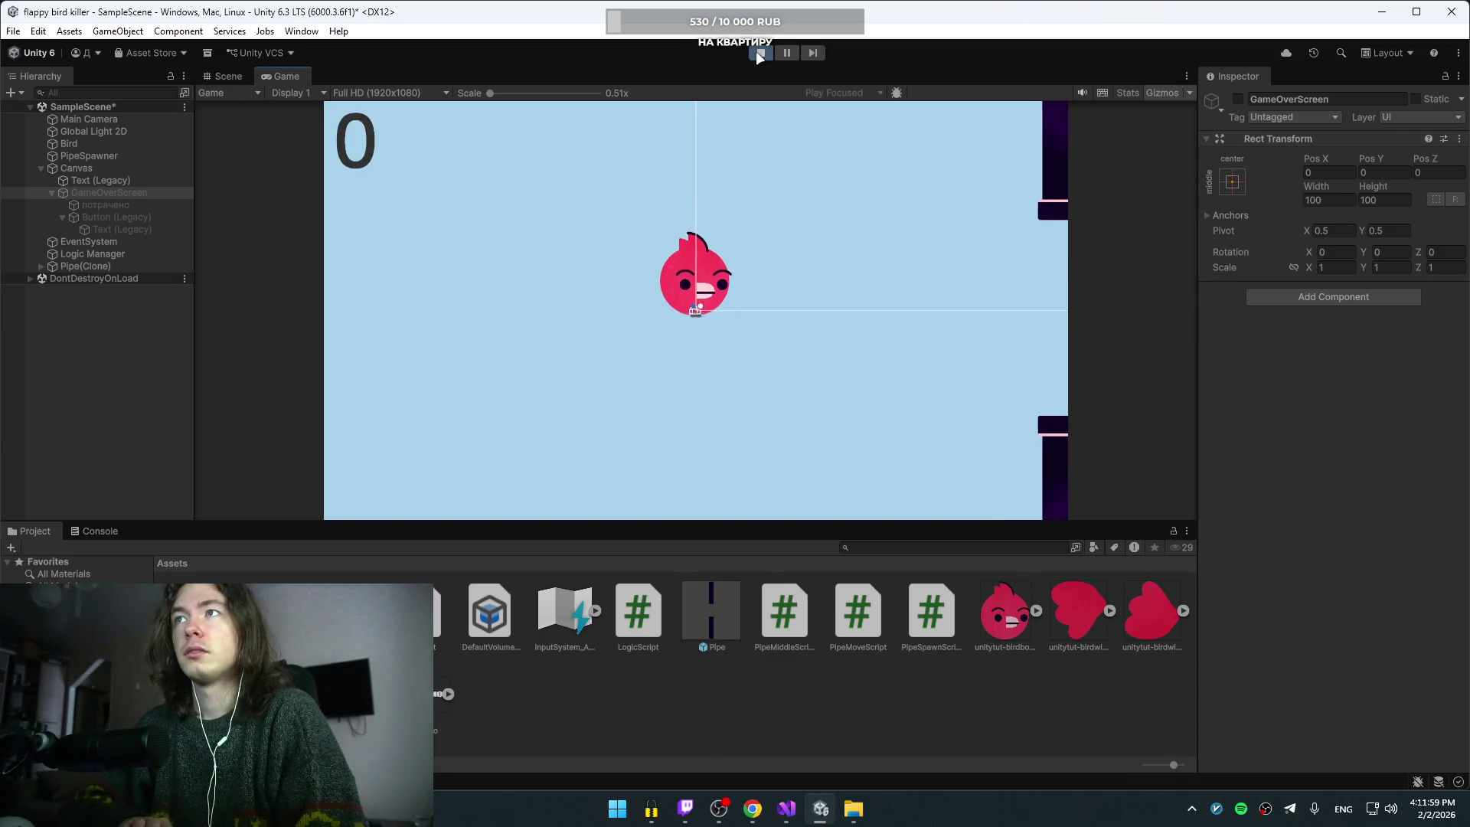
key("space")
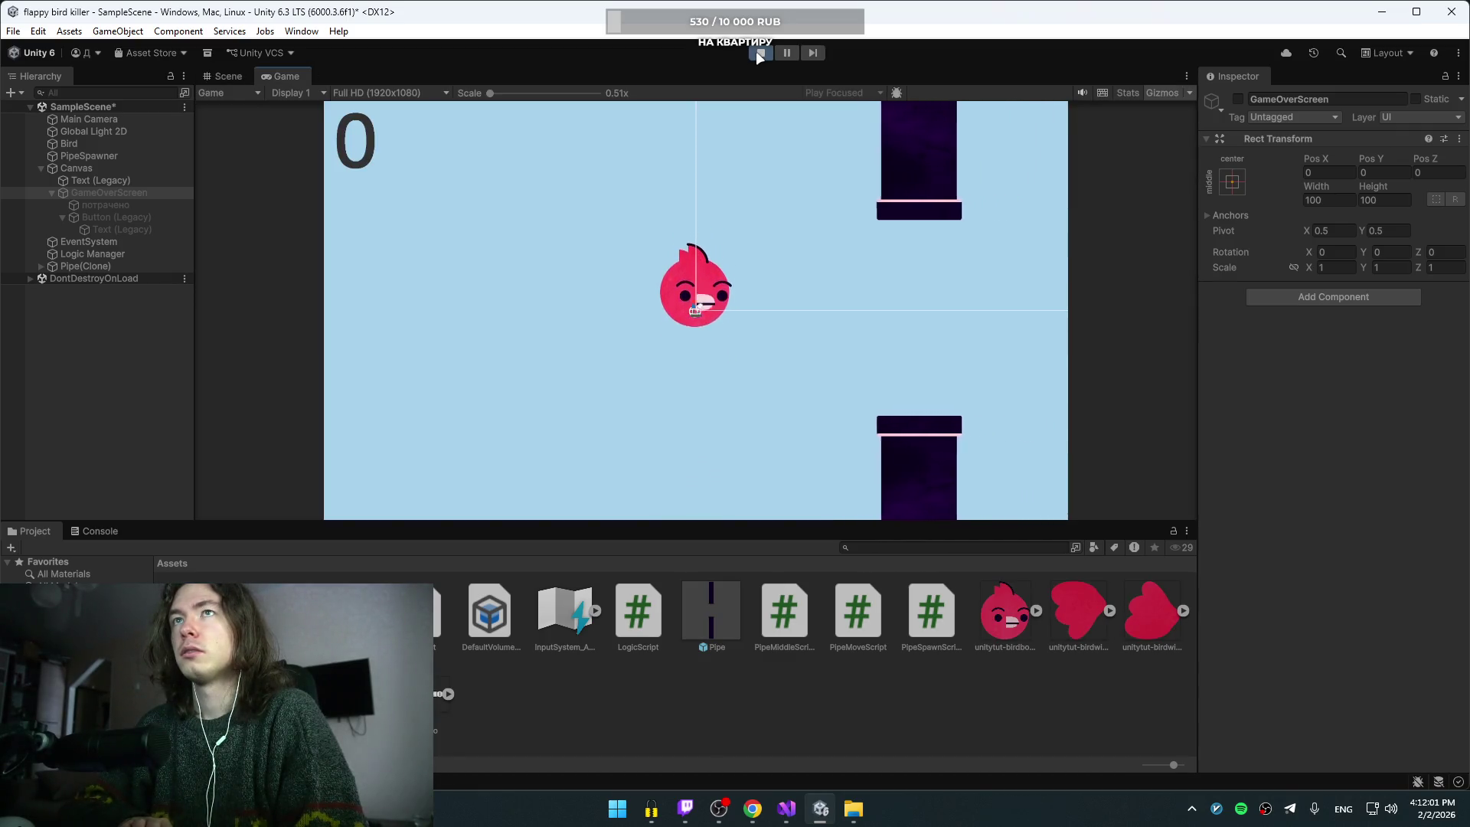
key("space")
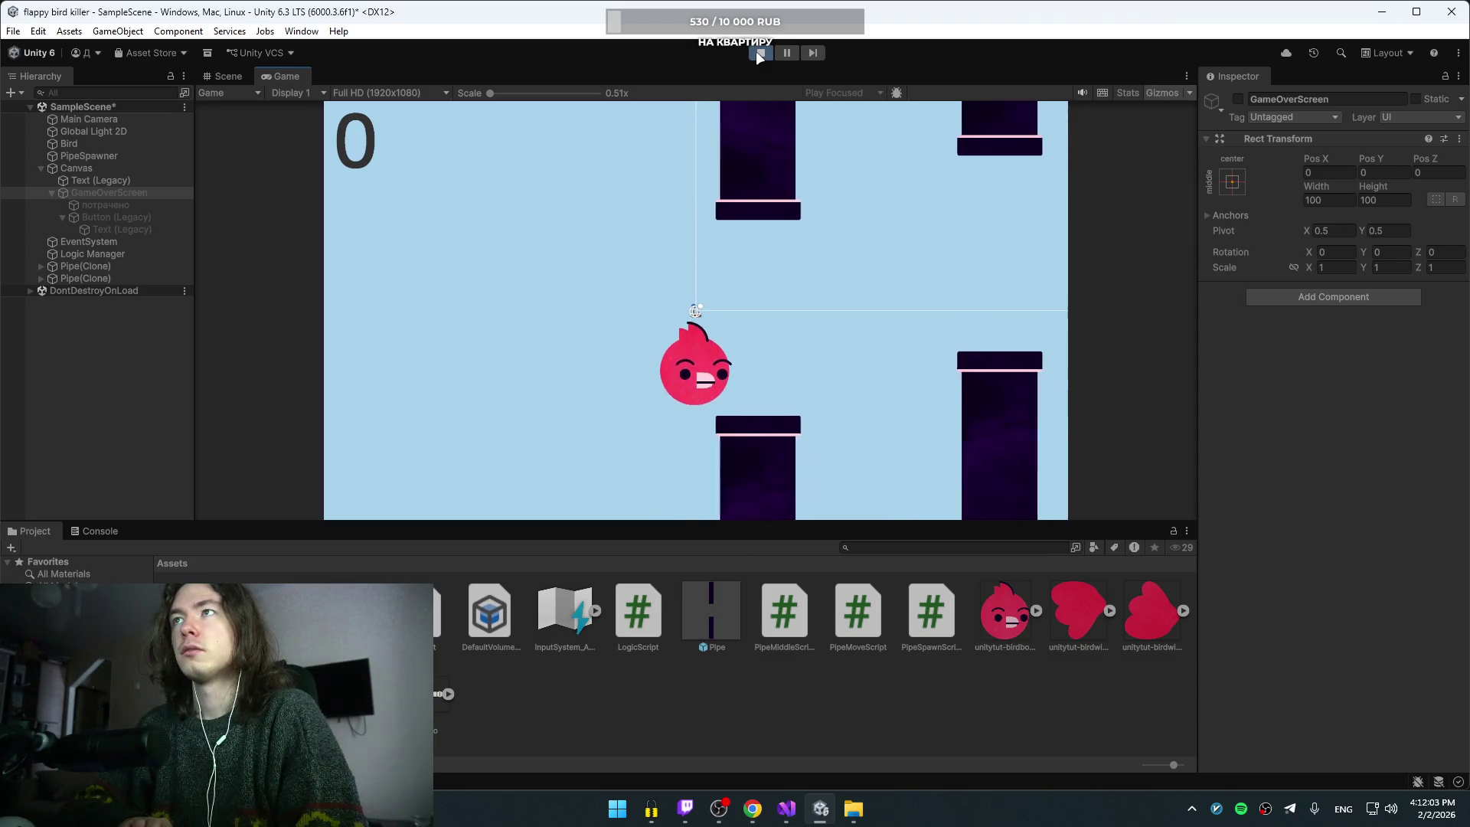
key("space")
key("space")
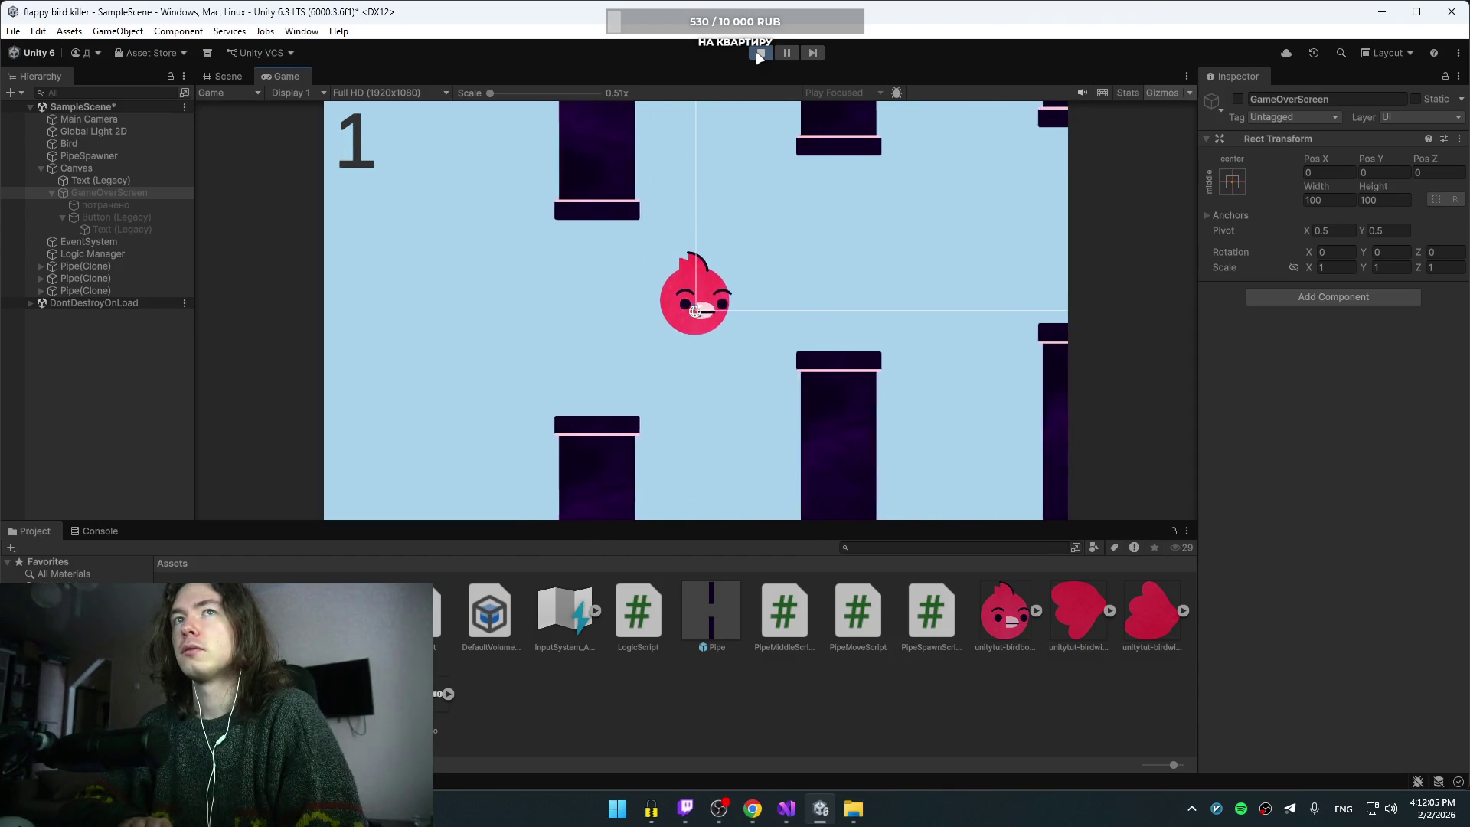
key("space")
key("space")
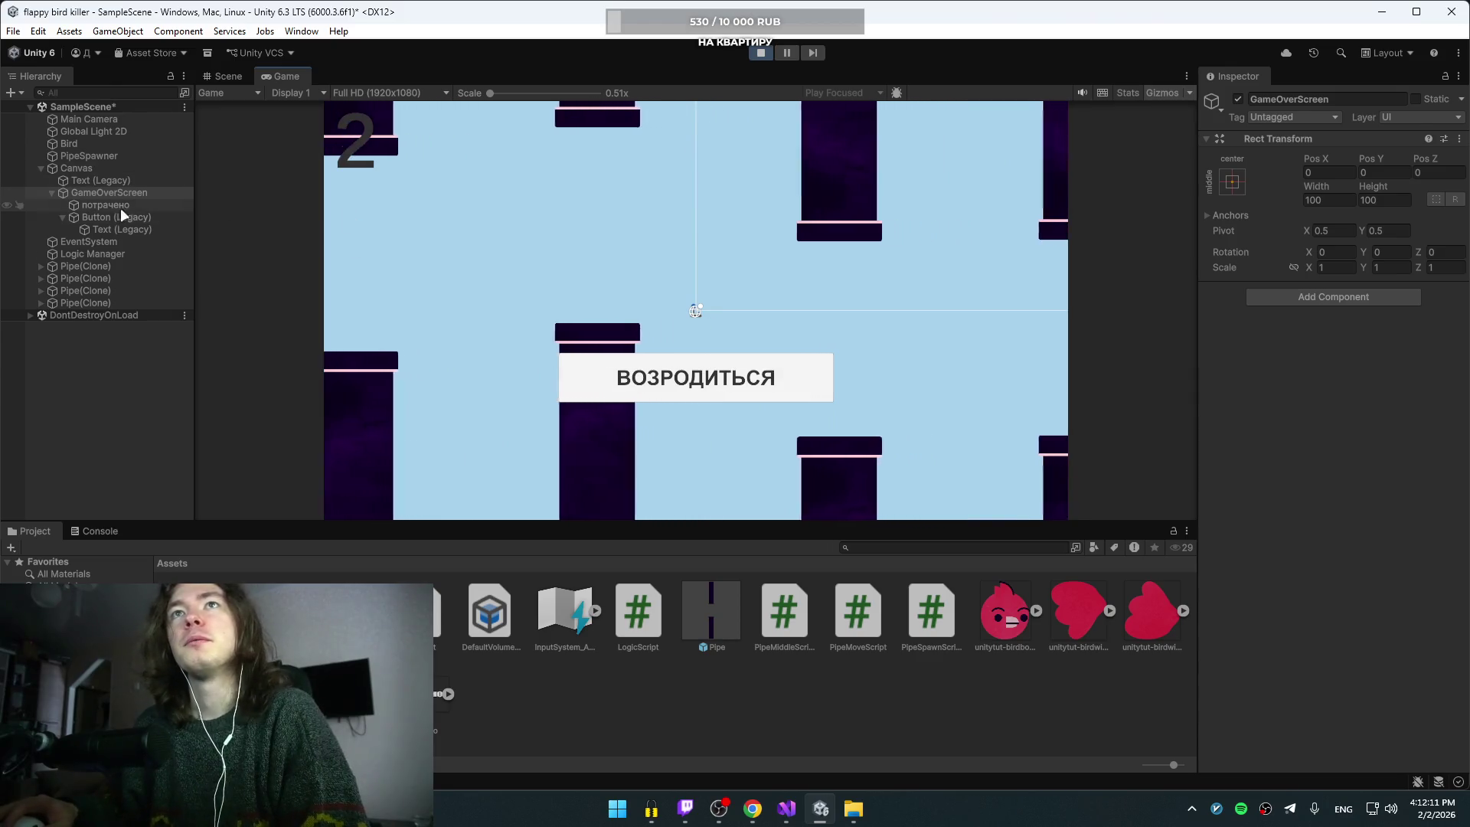
left_click(99, 205)
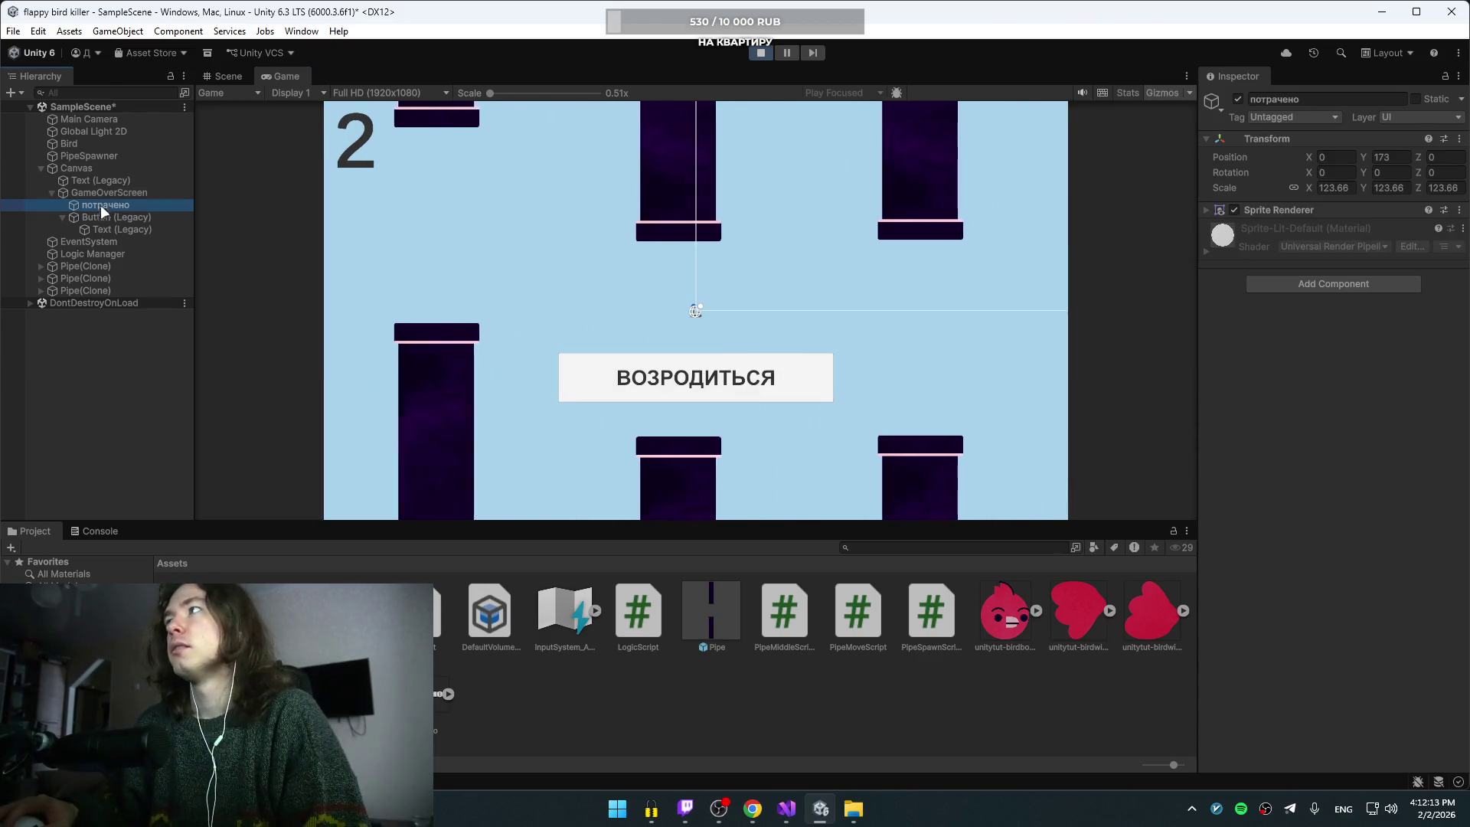
left_click(109, 218)
left_click(109, 209)
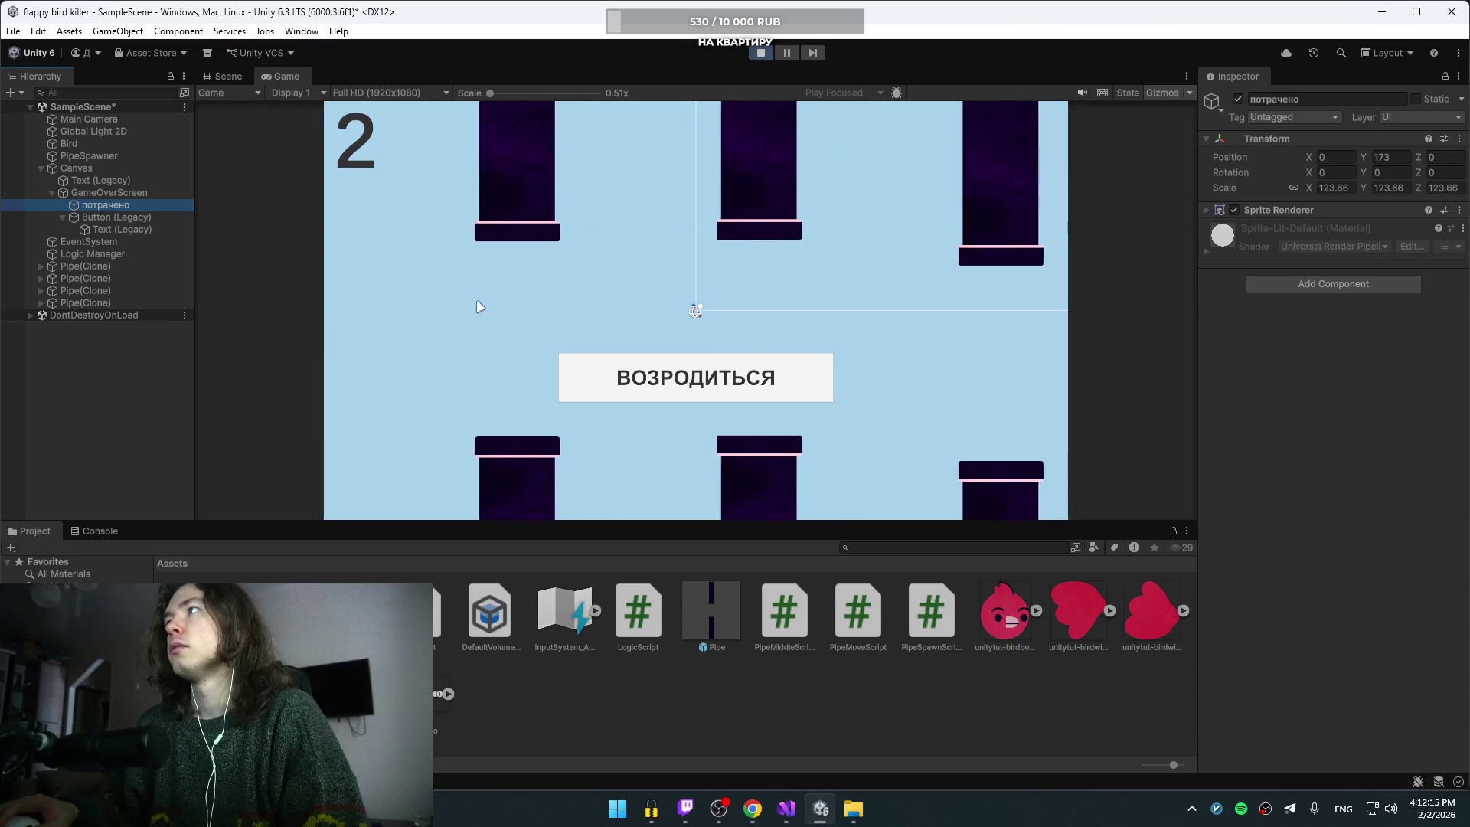
left_click(585, 369)
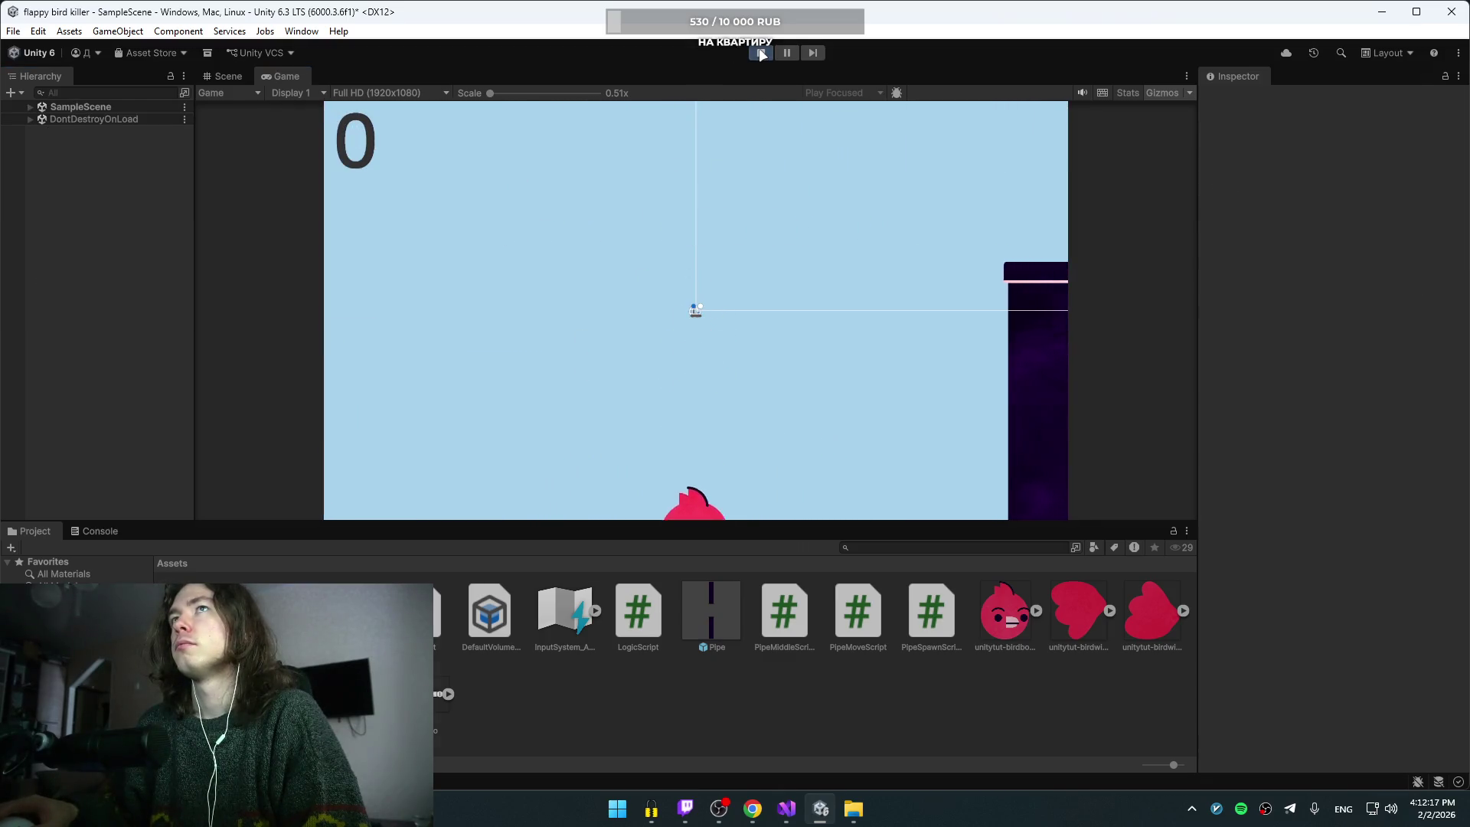
left_click(762, 53)
left_click(91, 206)
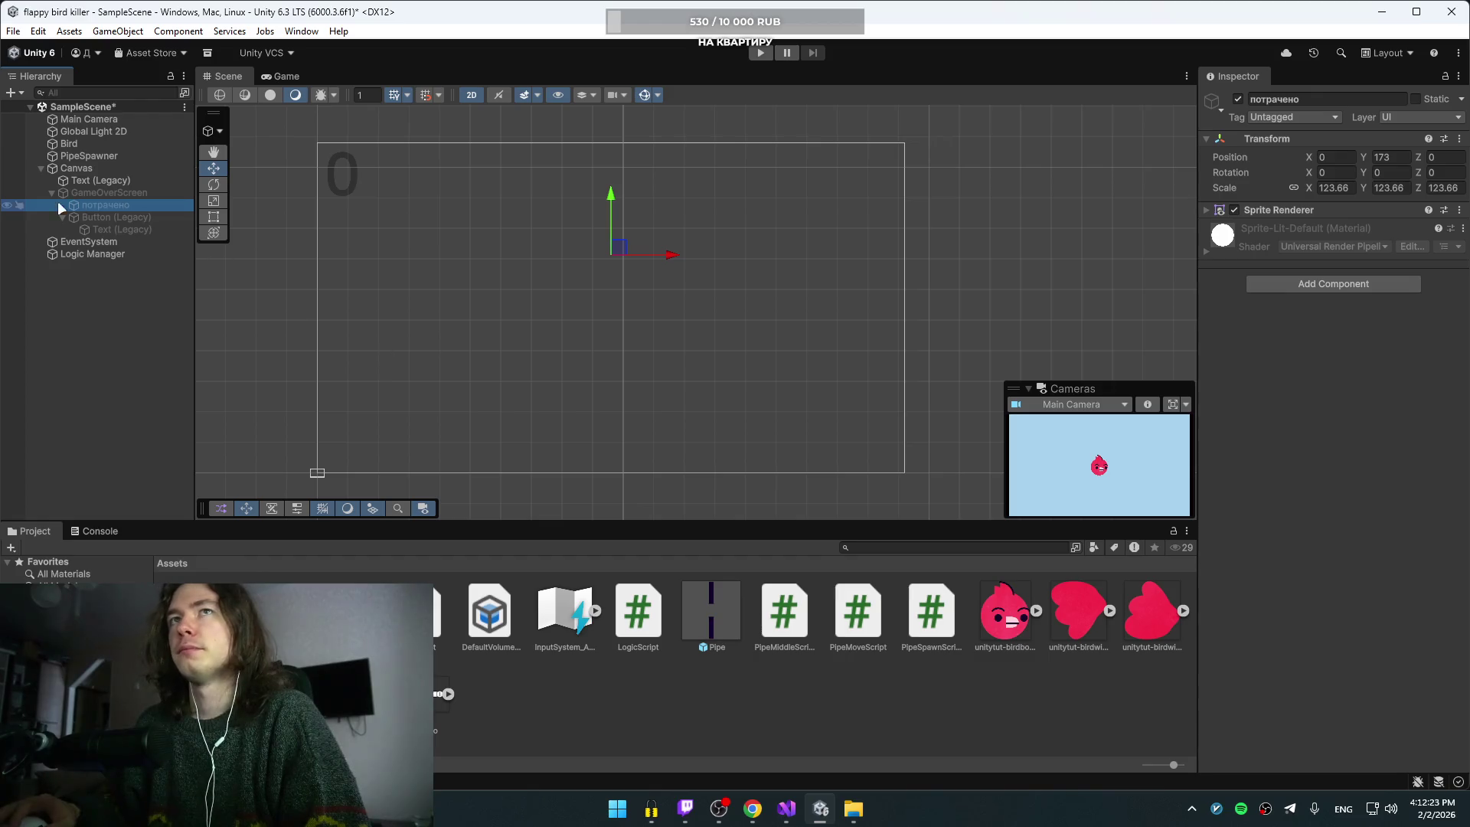
Step: Reactivate GameOverScreen and look over the Canvas, потрачено and button objects
left_click(86, 192)
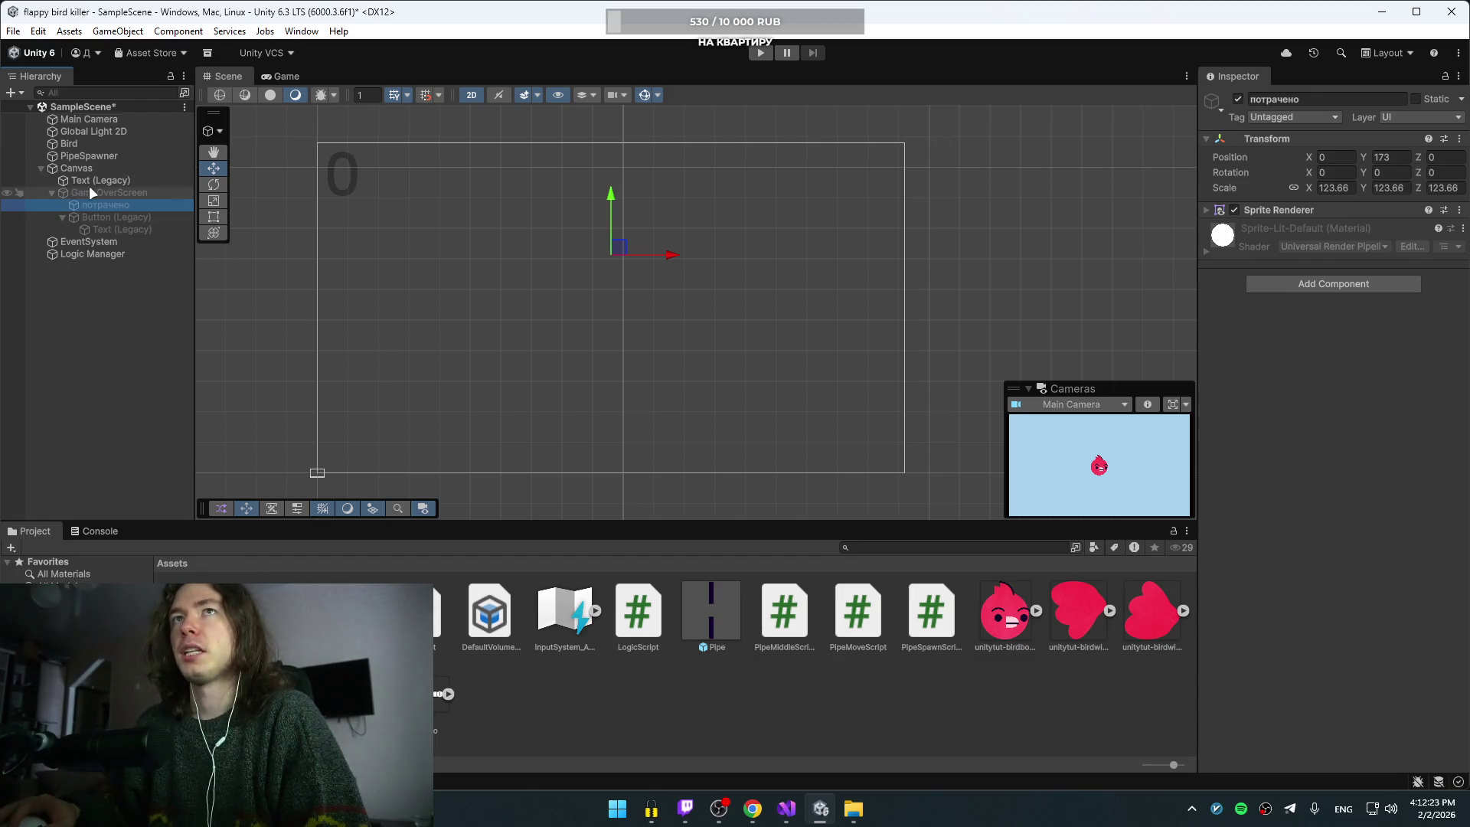
left_click(1238, 99)
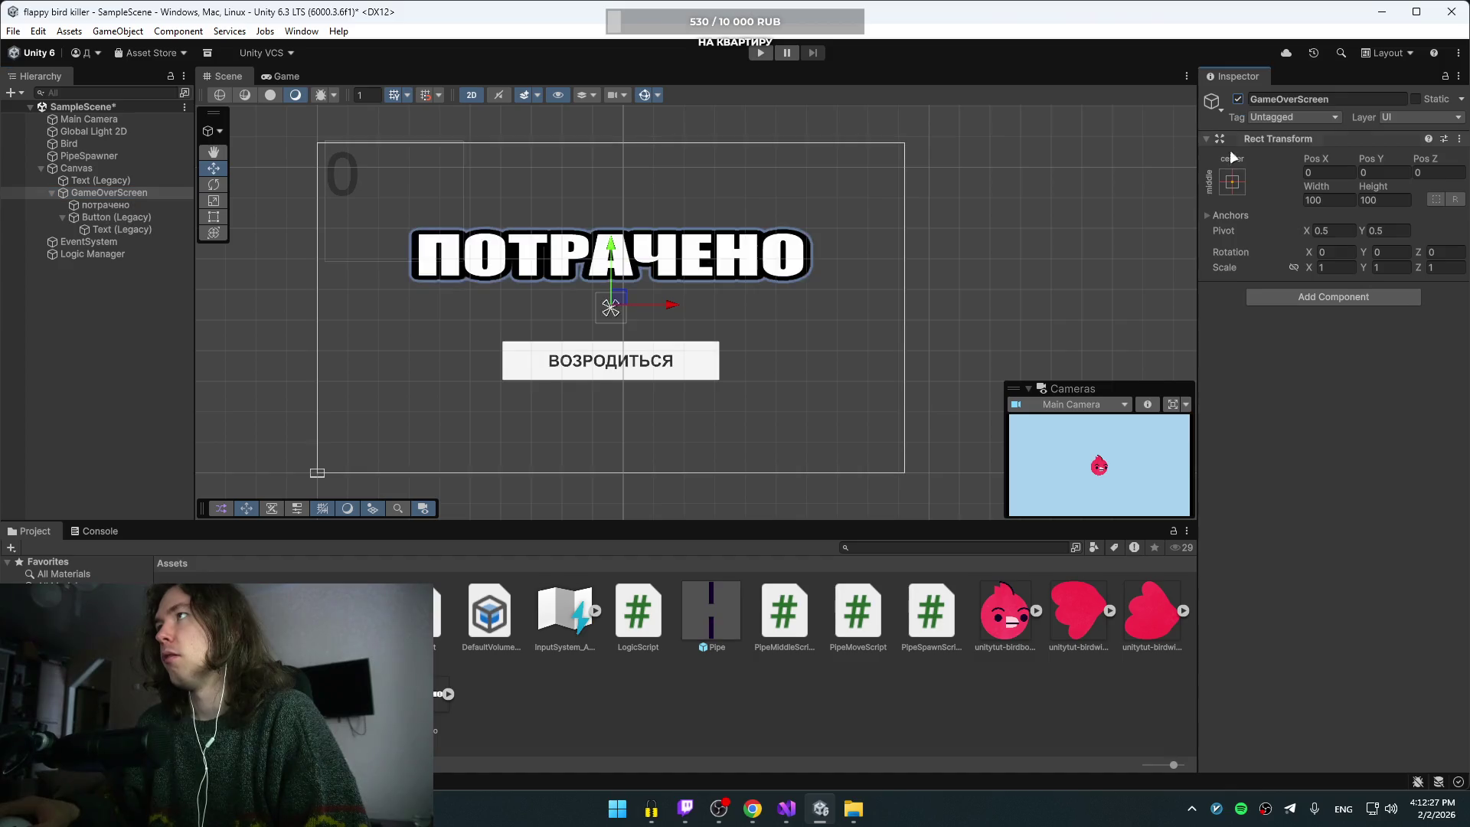
left_click(76, 168)
left_click(105, 204)
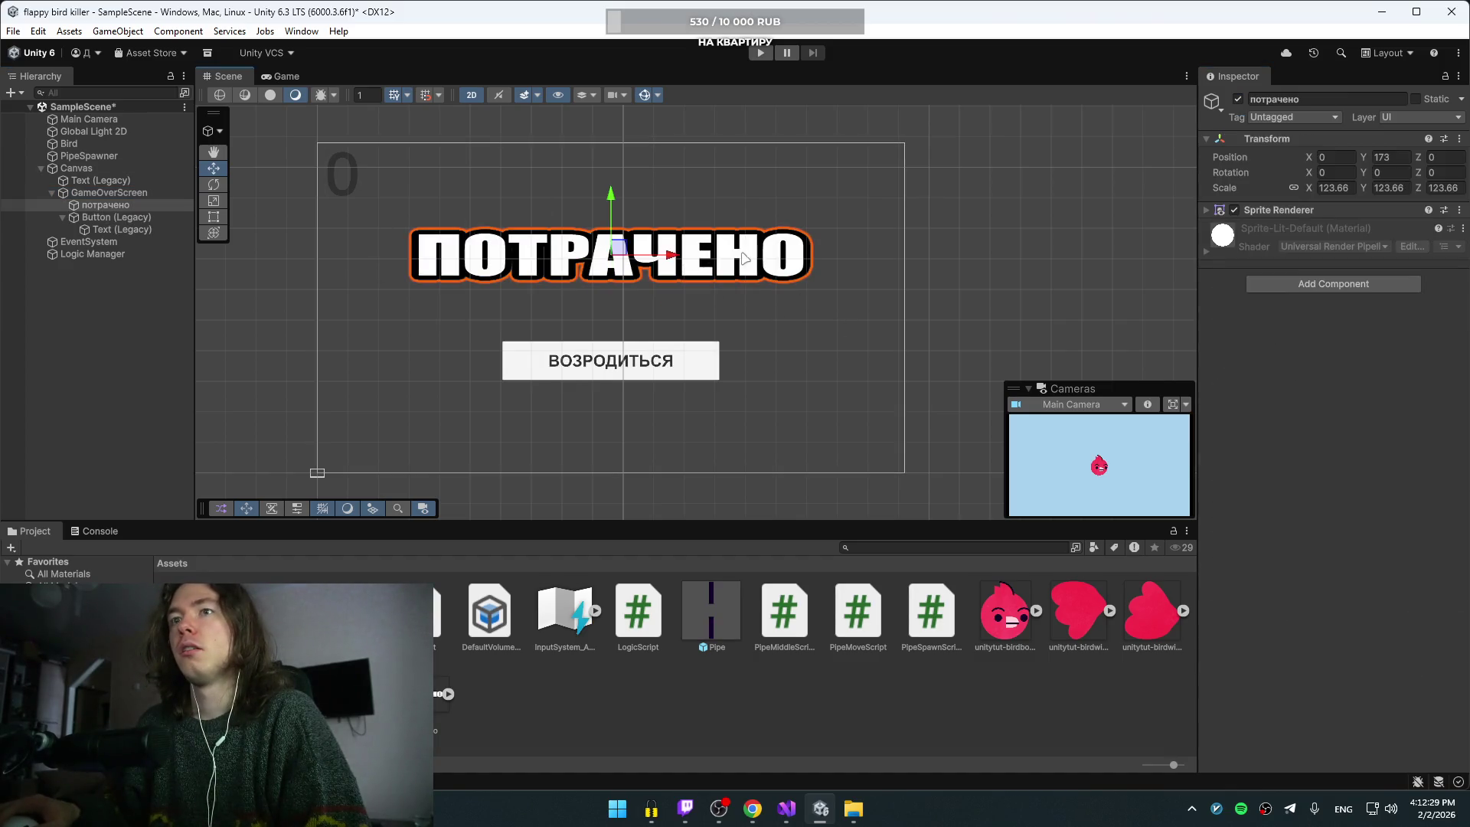
left_click(116, 217)
left_click(117, 228)
left_click(115, 218)
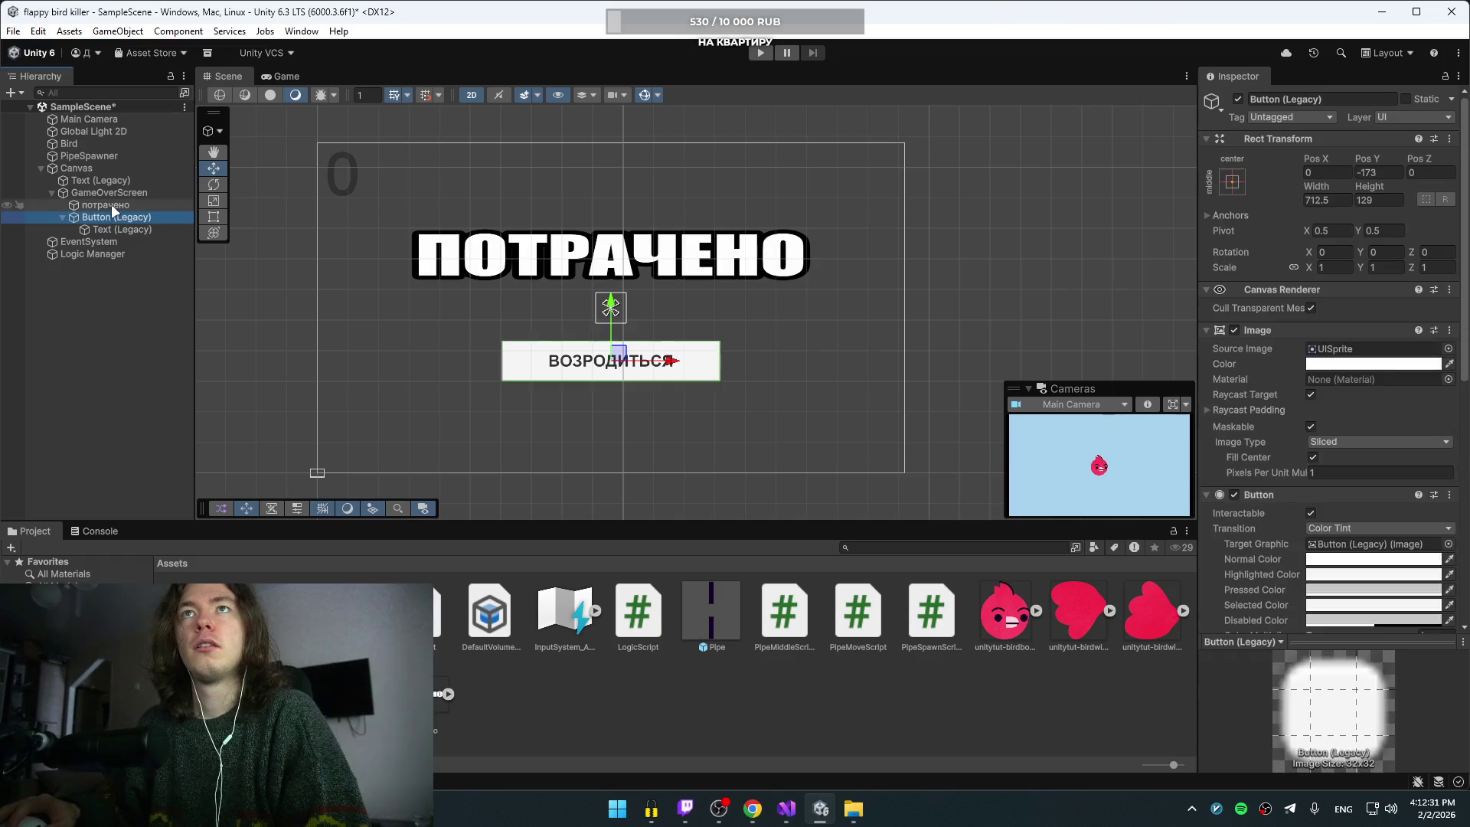
left_click(112, 204)
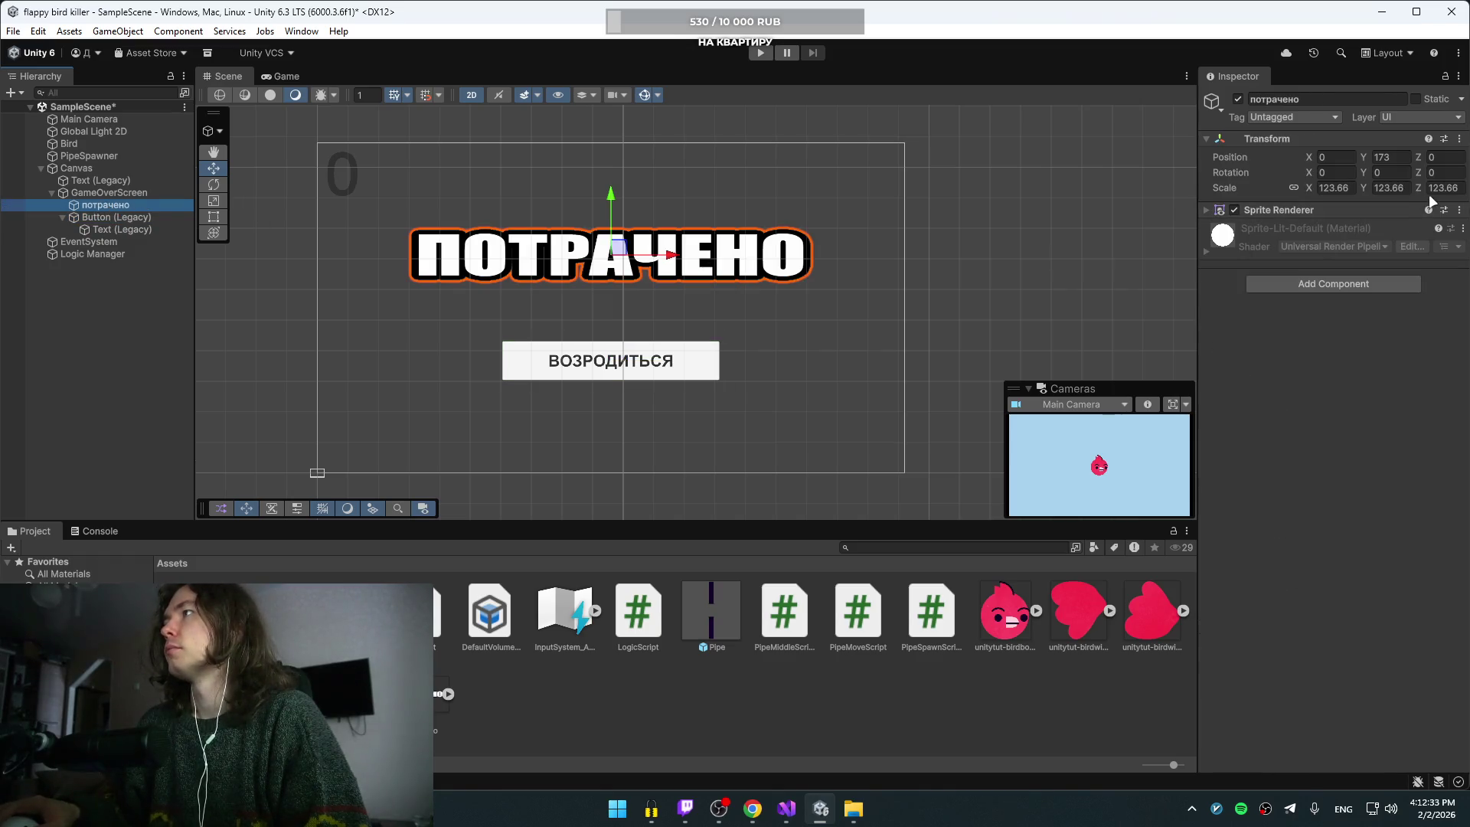
Step: Compare the потрачено object with the Button (Legacy) and its Text child
left_click(111, 217)
left_click(115, 205)
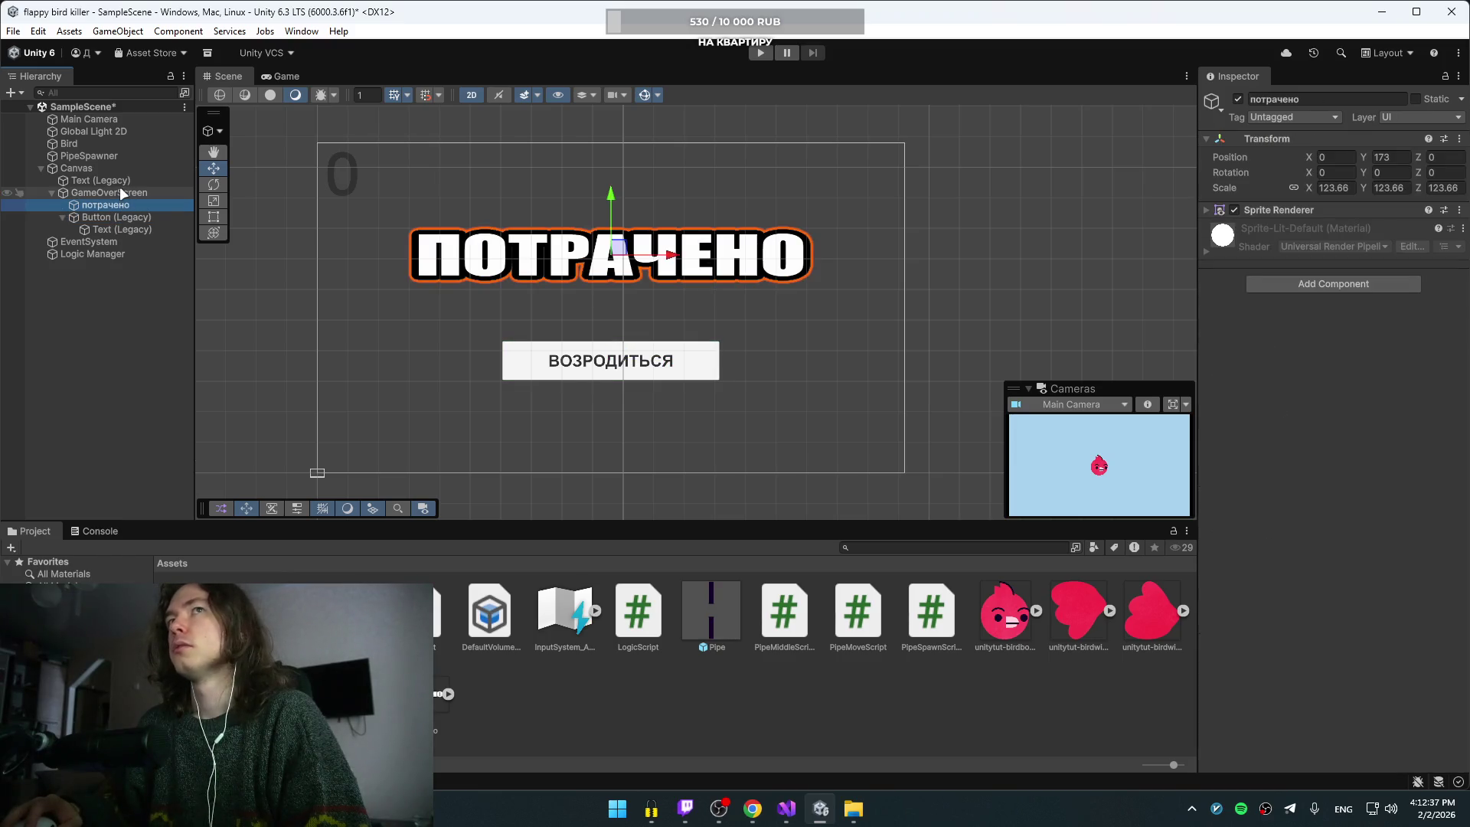
left_click(120, 190)
left_click(113, 204)
left_click(114, 228)
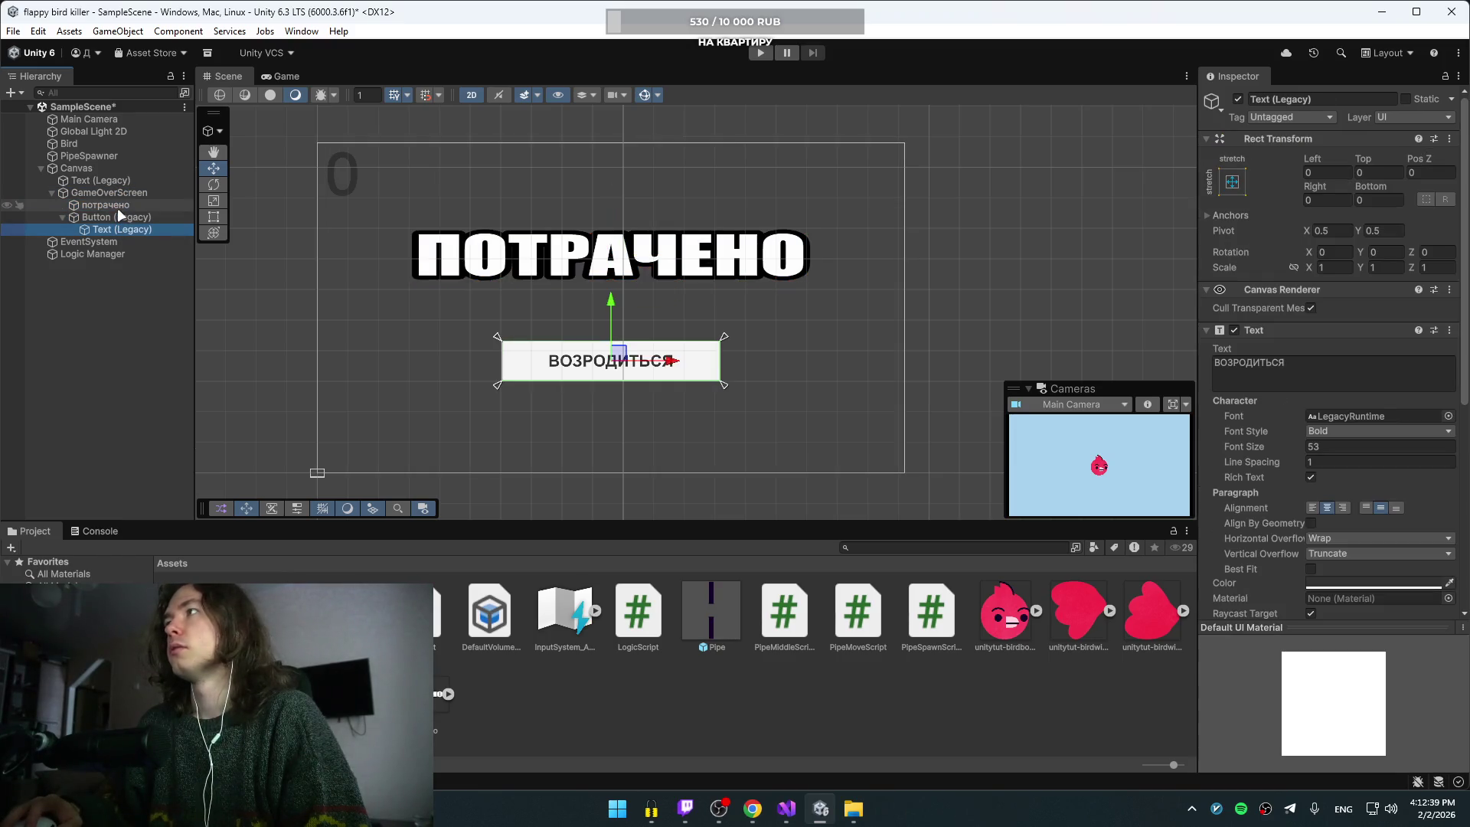
left_click(113, 218)
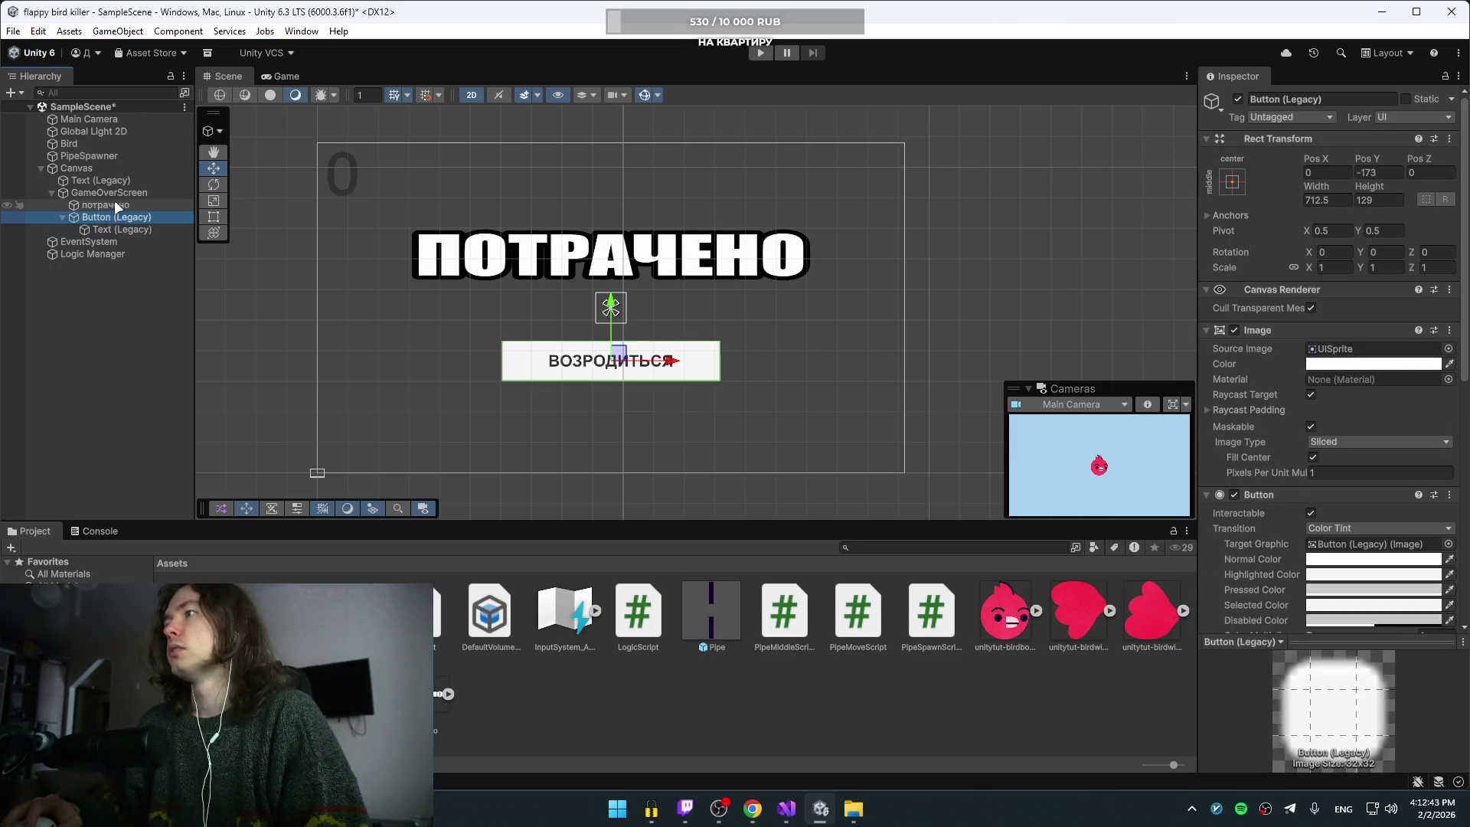
left_click(115, 204)
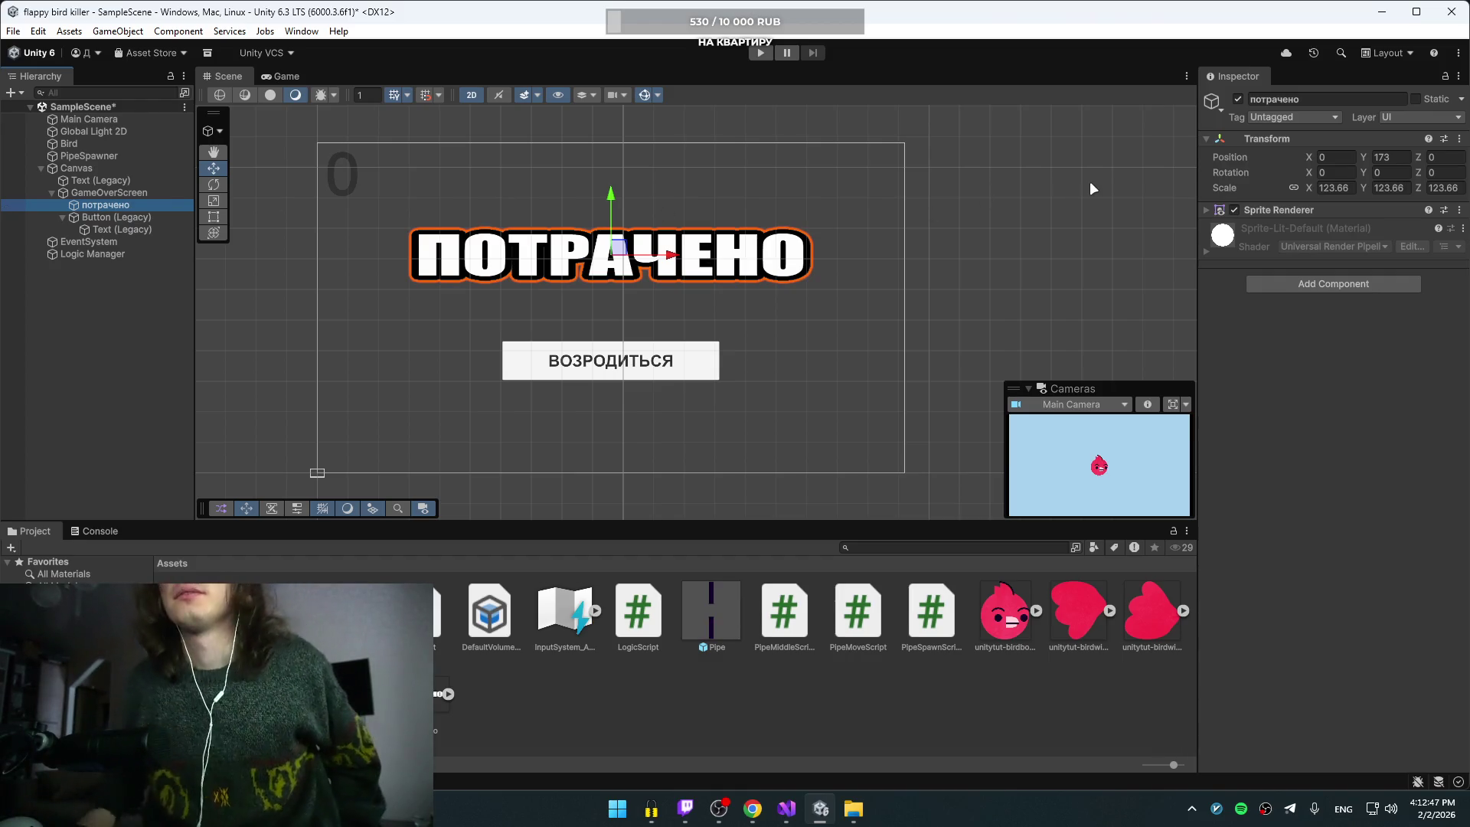
Step: Review потрачено's Sprite Renderer, keeping Simple draw mode and no mask interaction
key("alt+Tab")
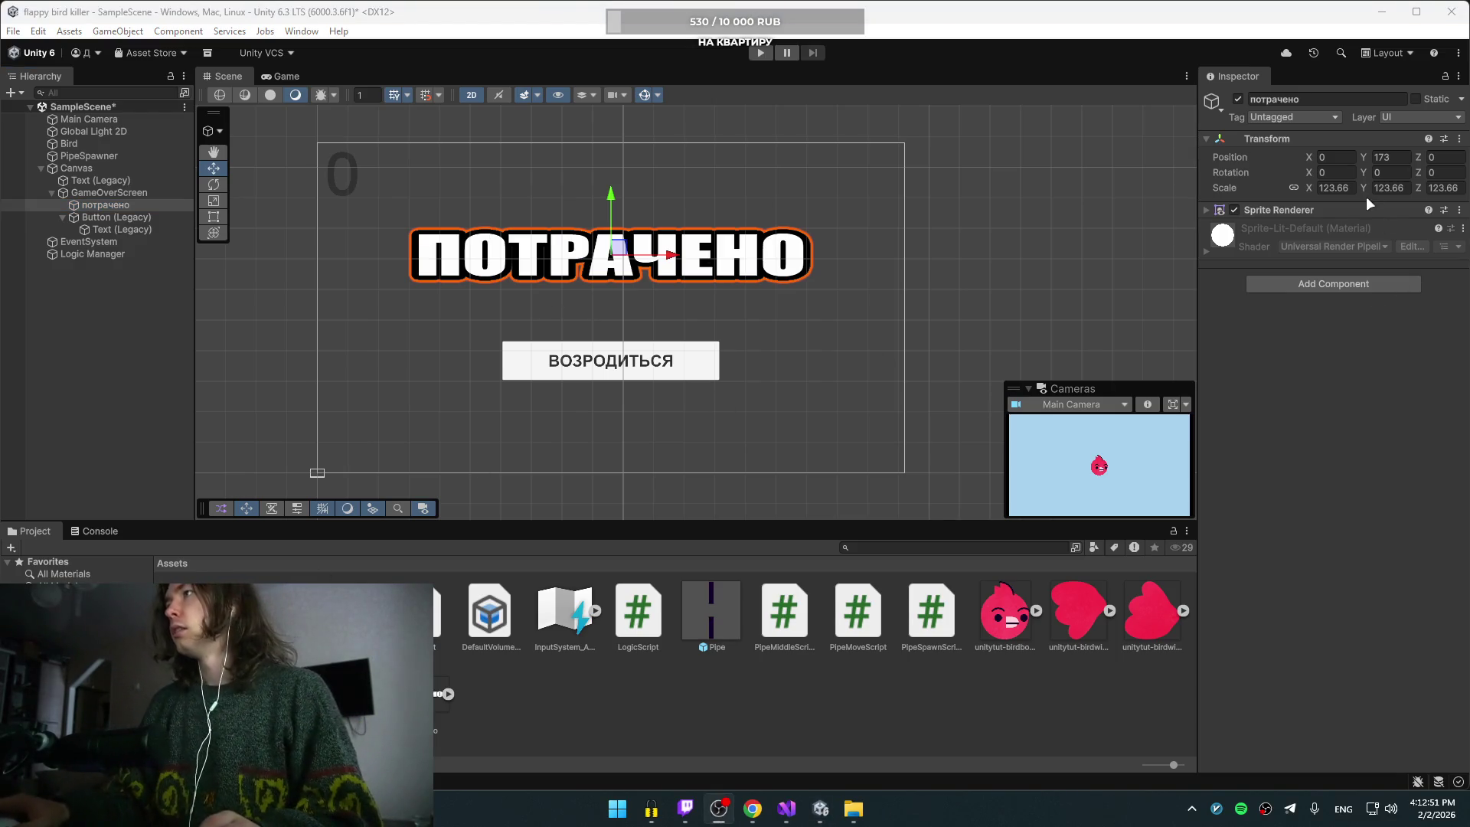
key("alt+Tab")
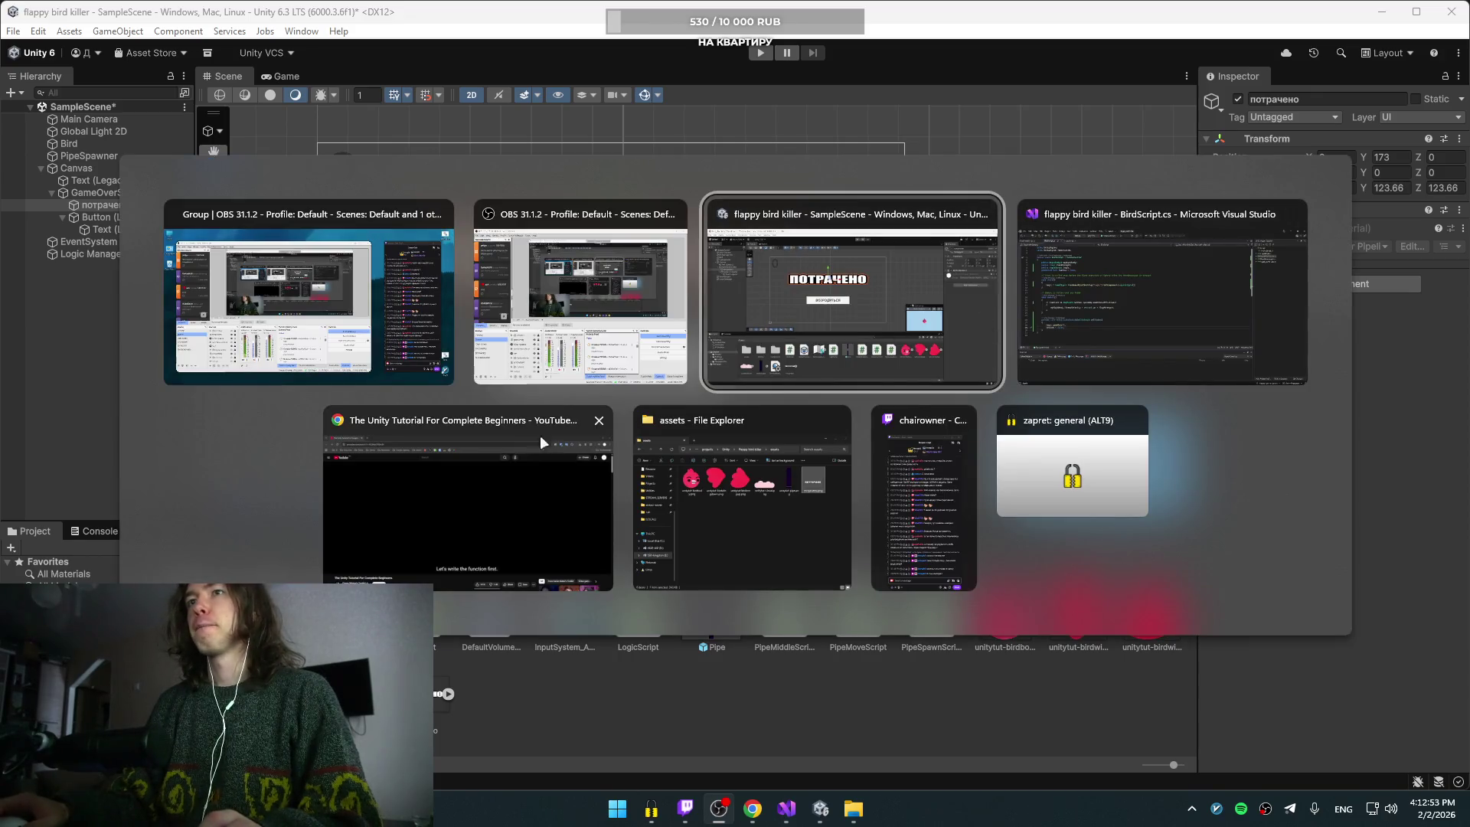
left_click(830, 238)
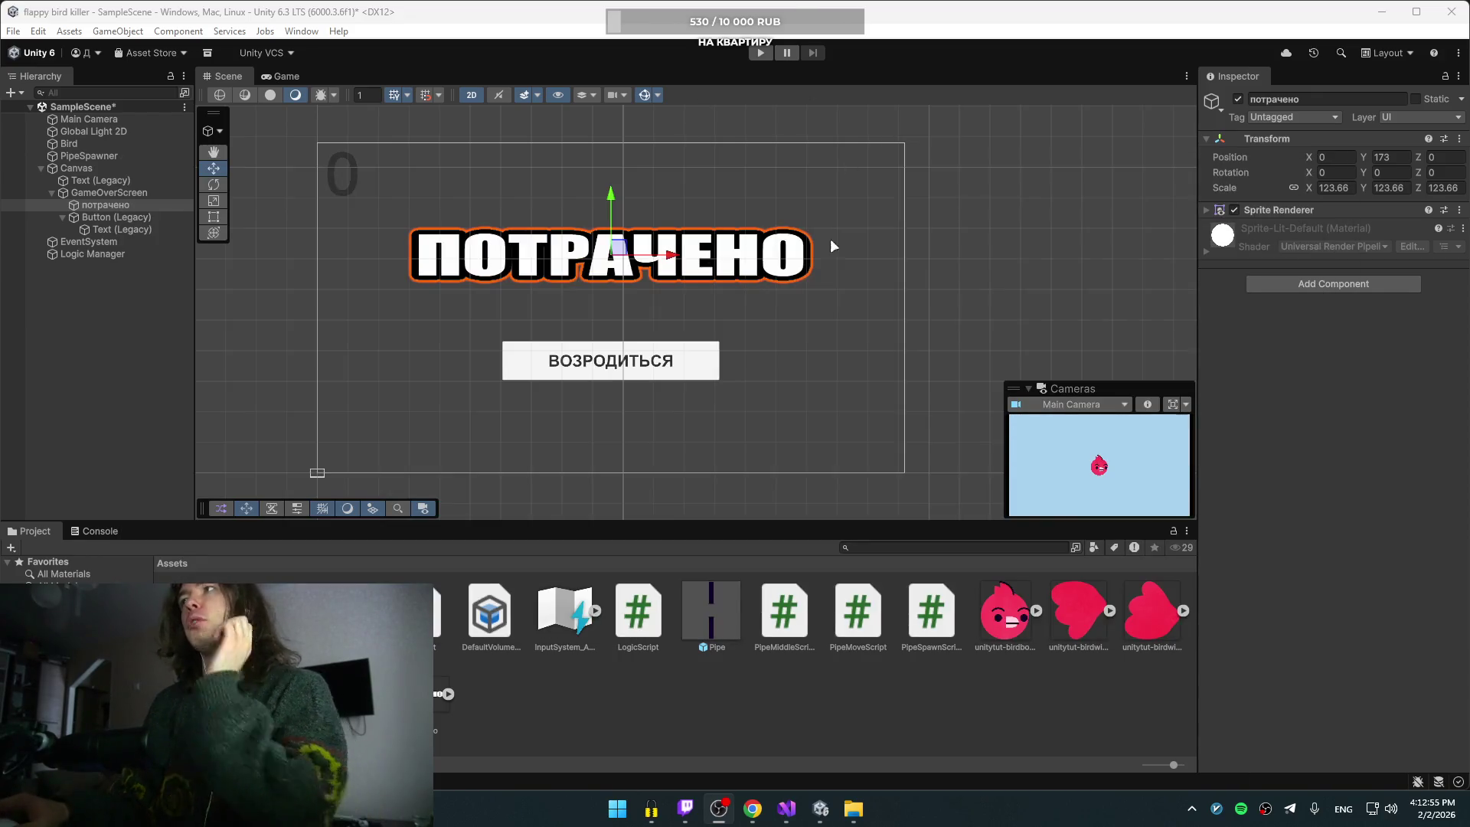
left_click(1206, 209)
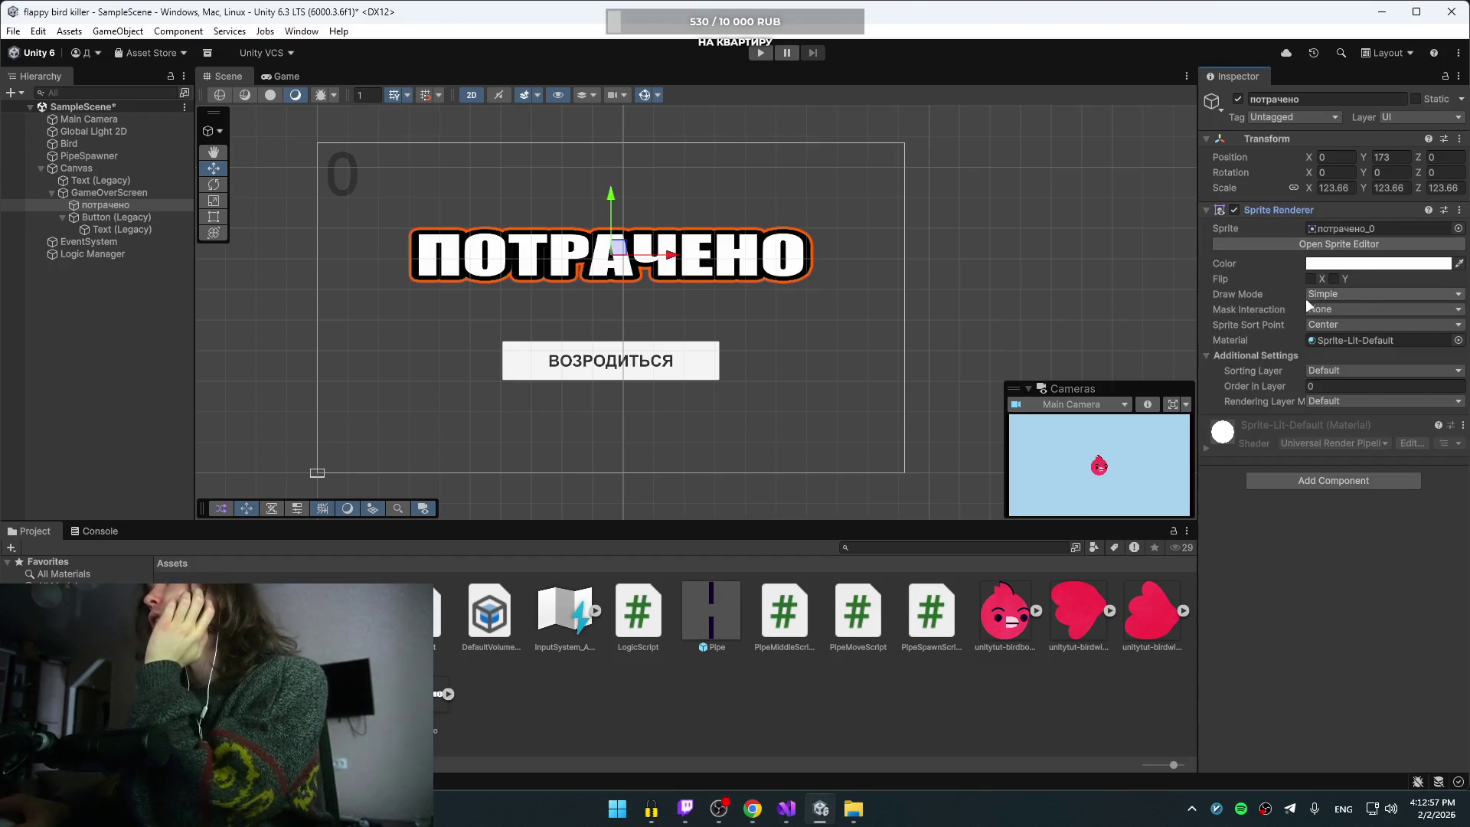
left_click(1336, 310)
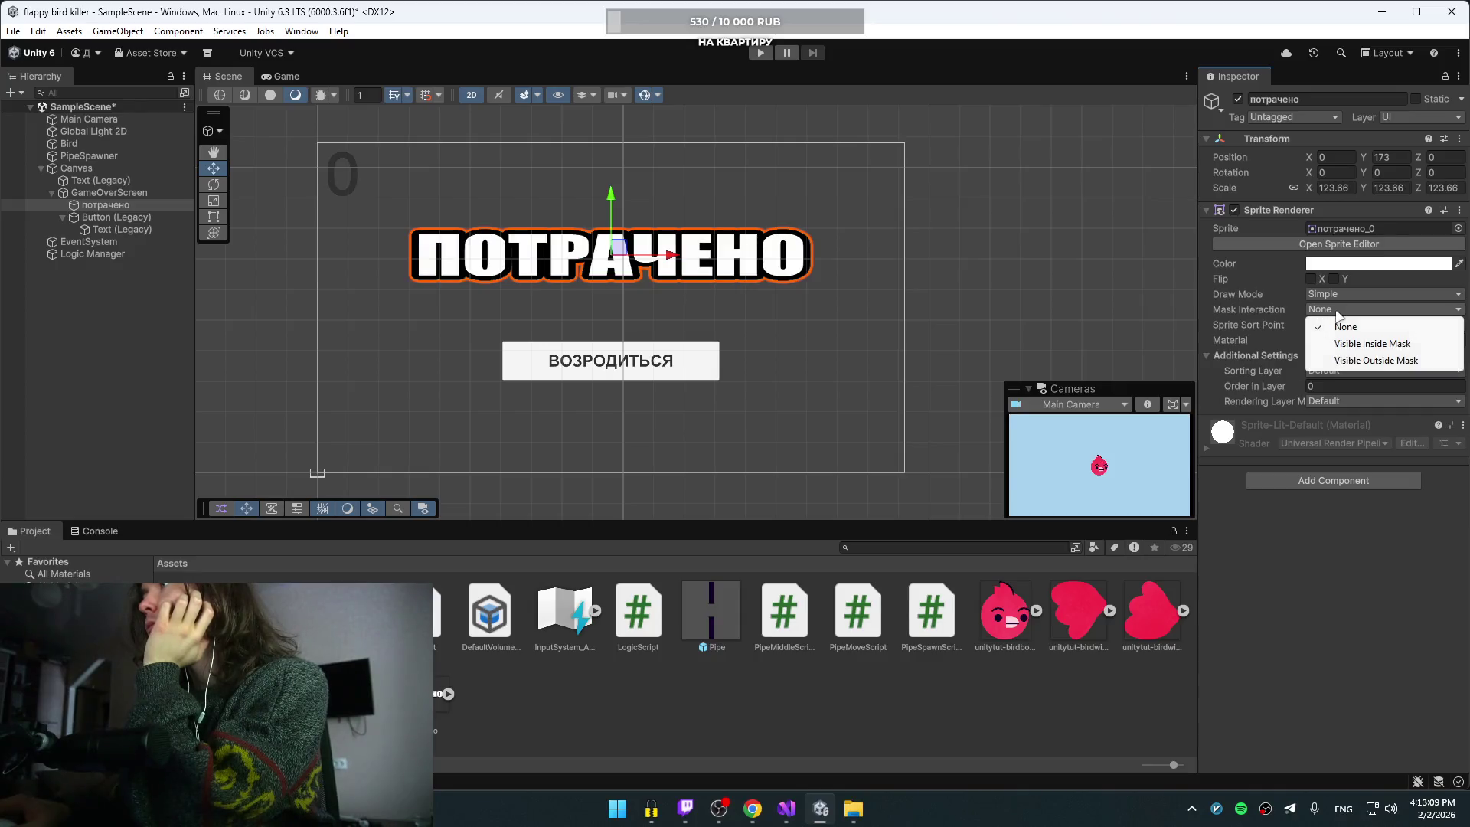
left_click(1393, 291)
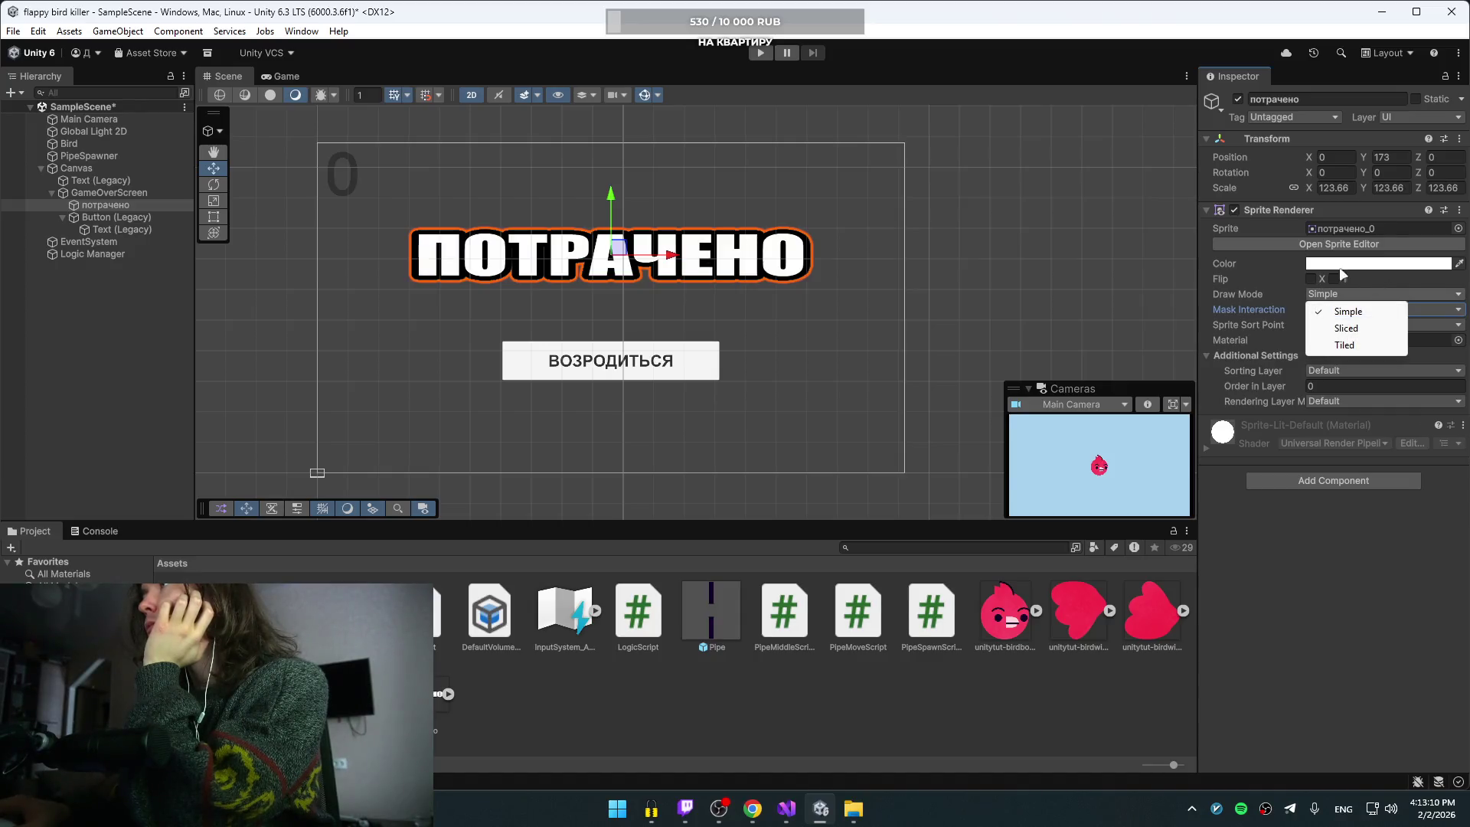
left_click(1256, 224)
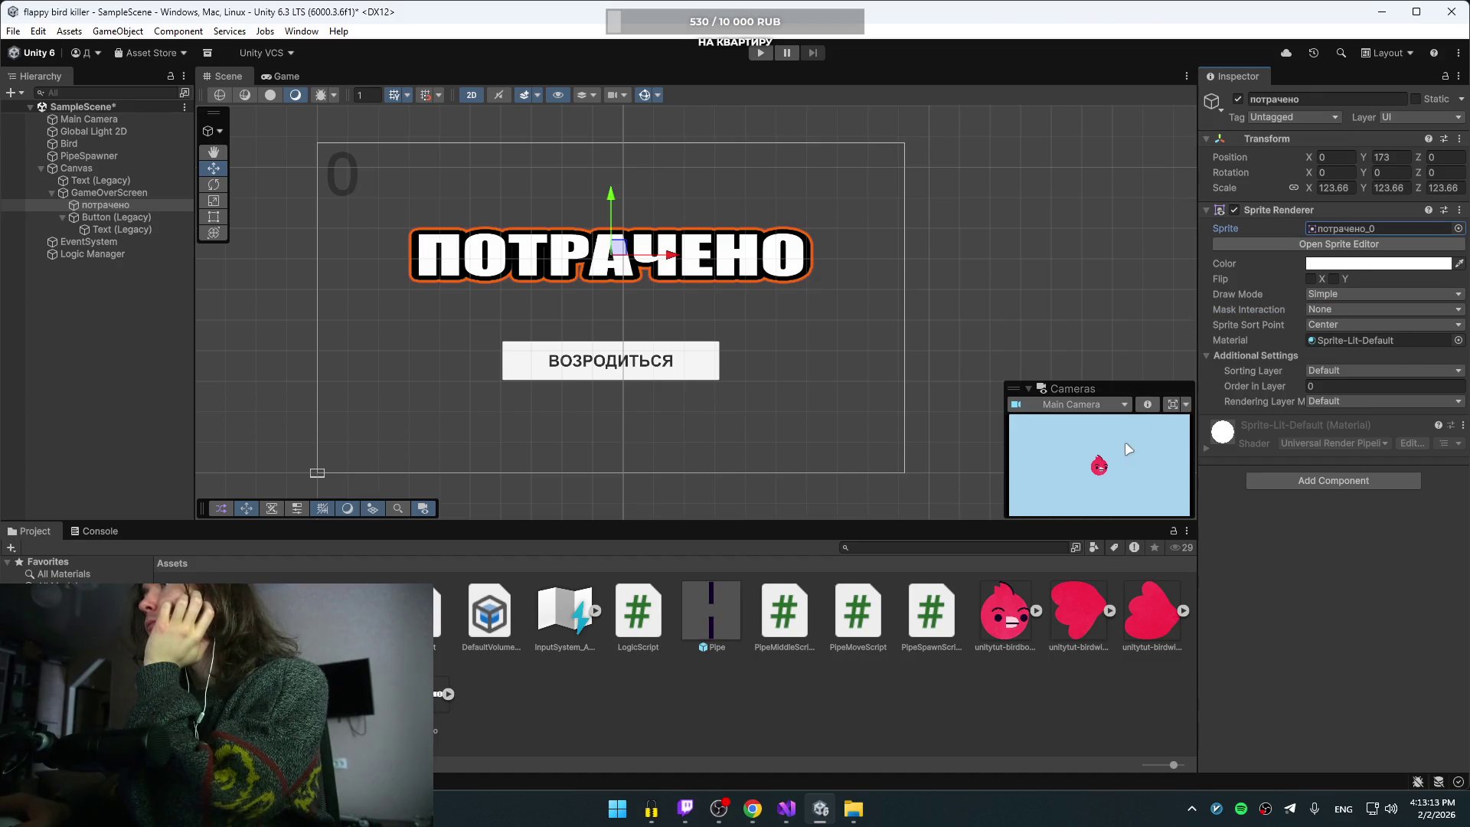
left_click(1175, 405)
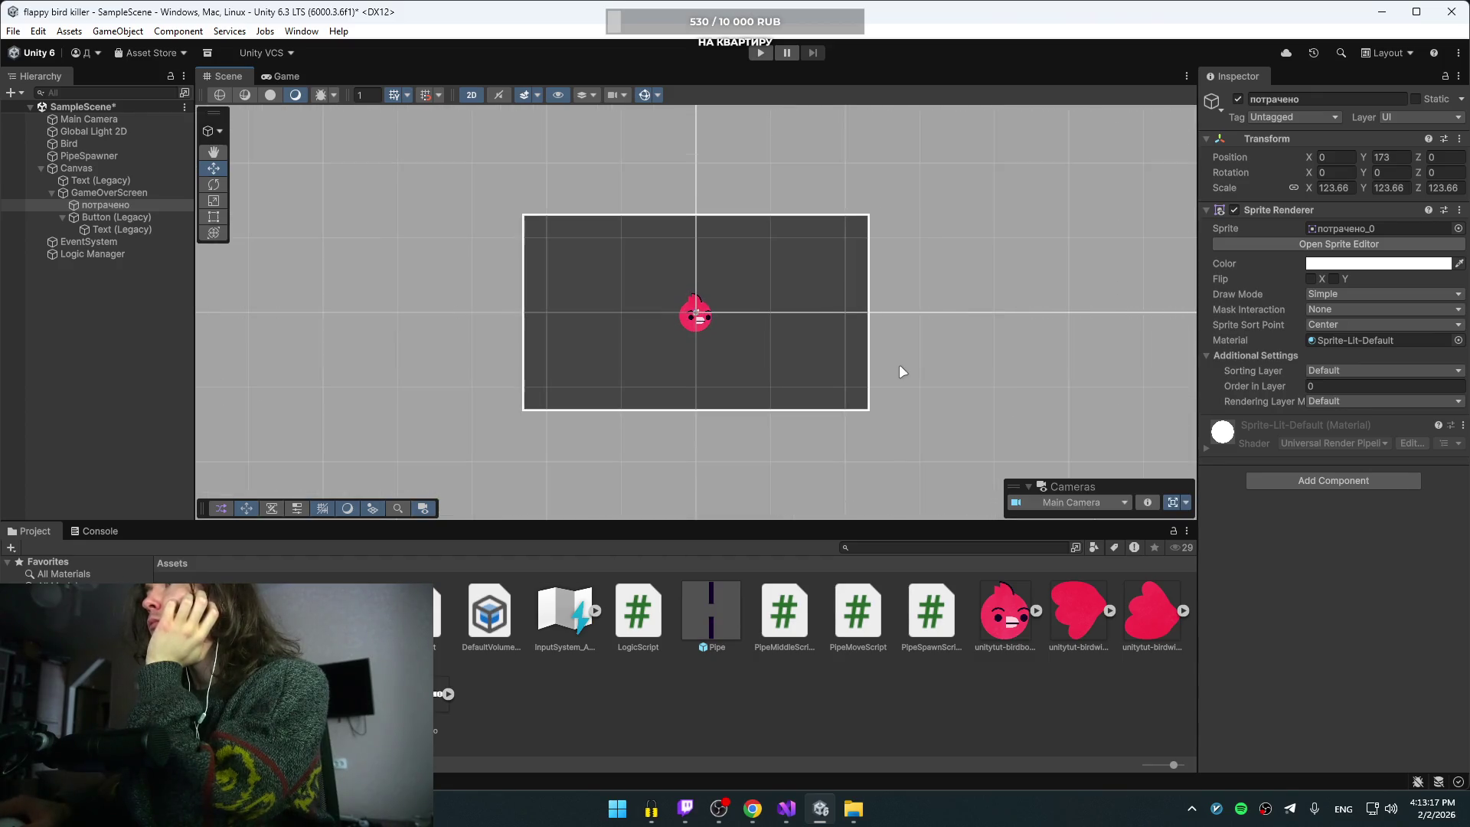
Step: Delete the old потрачено sprite child from GameOverScreen, leaving only the ВОЗРОДИТЬСЯ button
scroll(899, 365, "up", 2)
left_click(1172, 503)
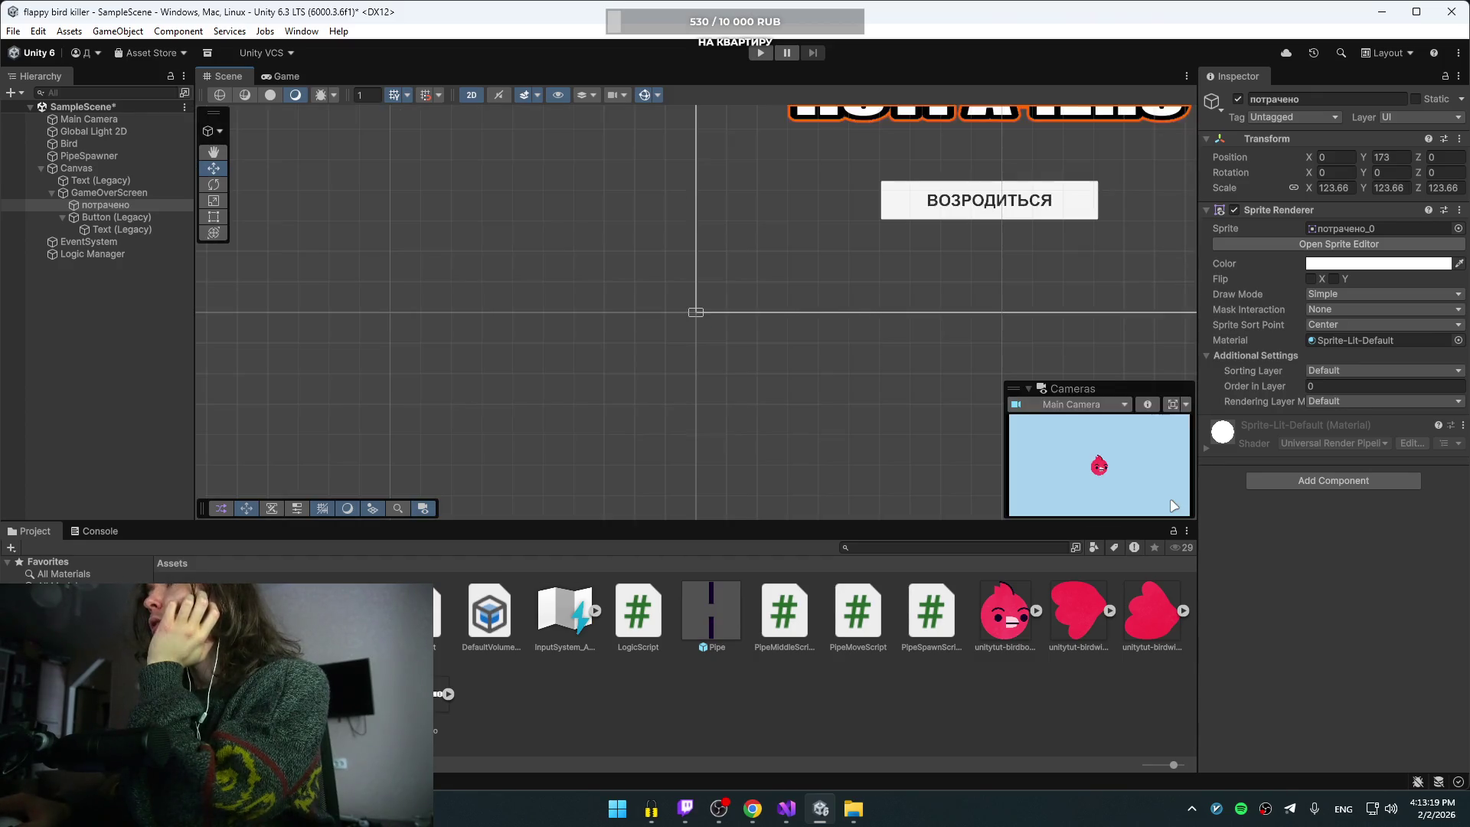
scroll(851, 415, "down", 2)
scroll(854, 424, "down", 3)
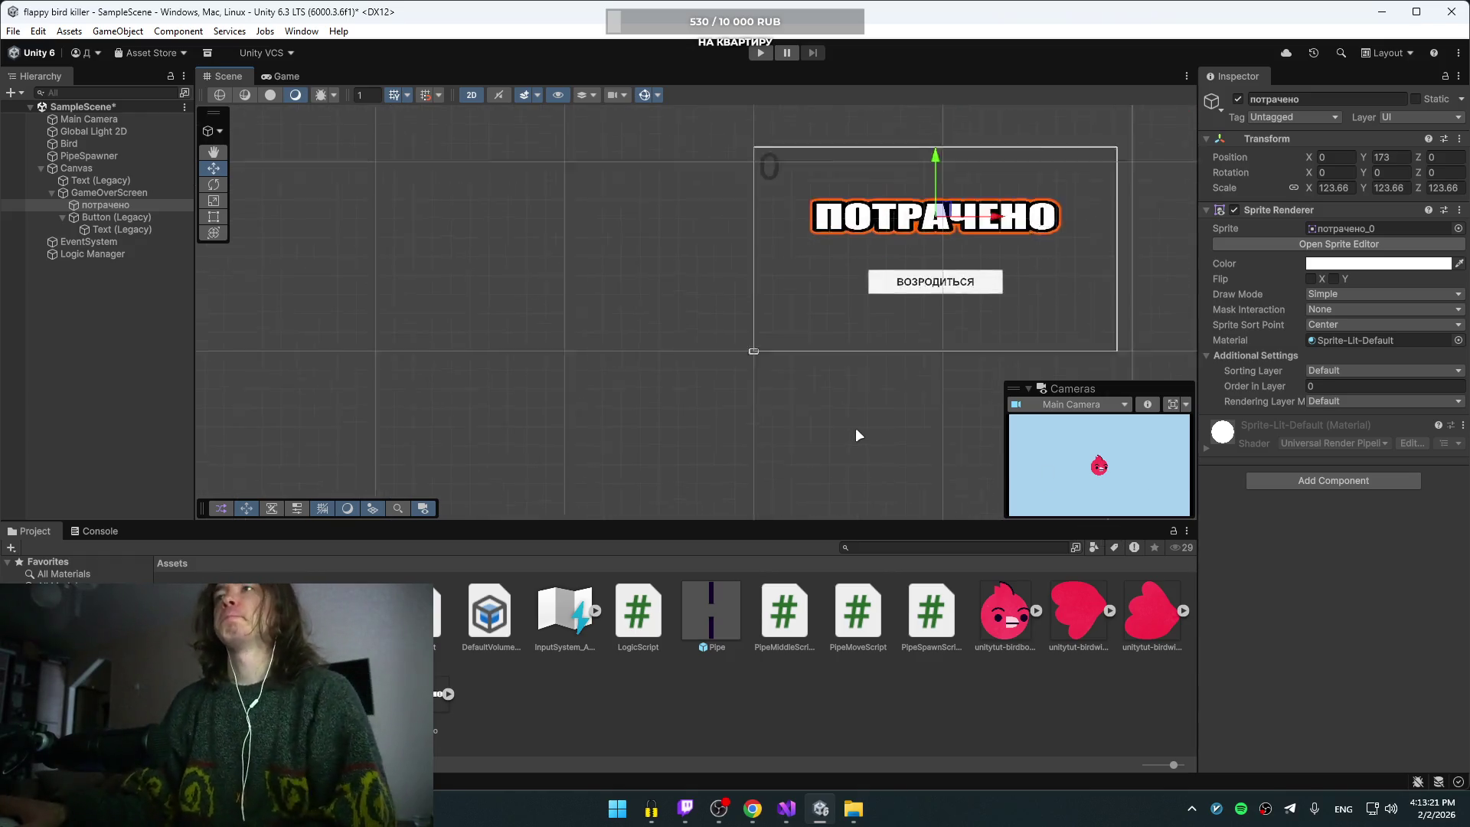
scroll(856, 427, "up", 2)
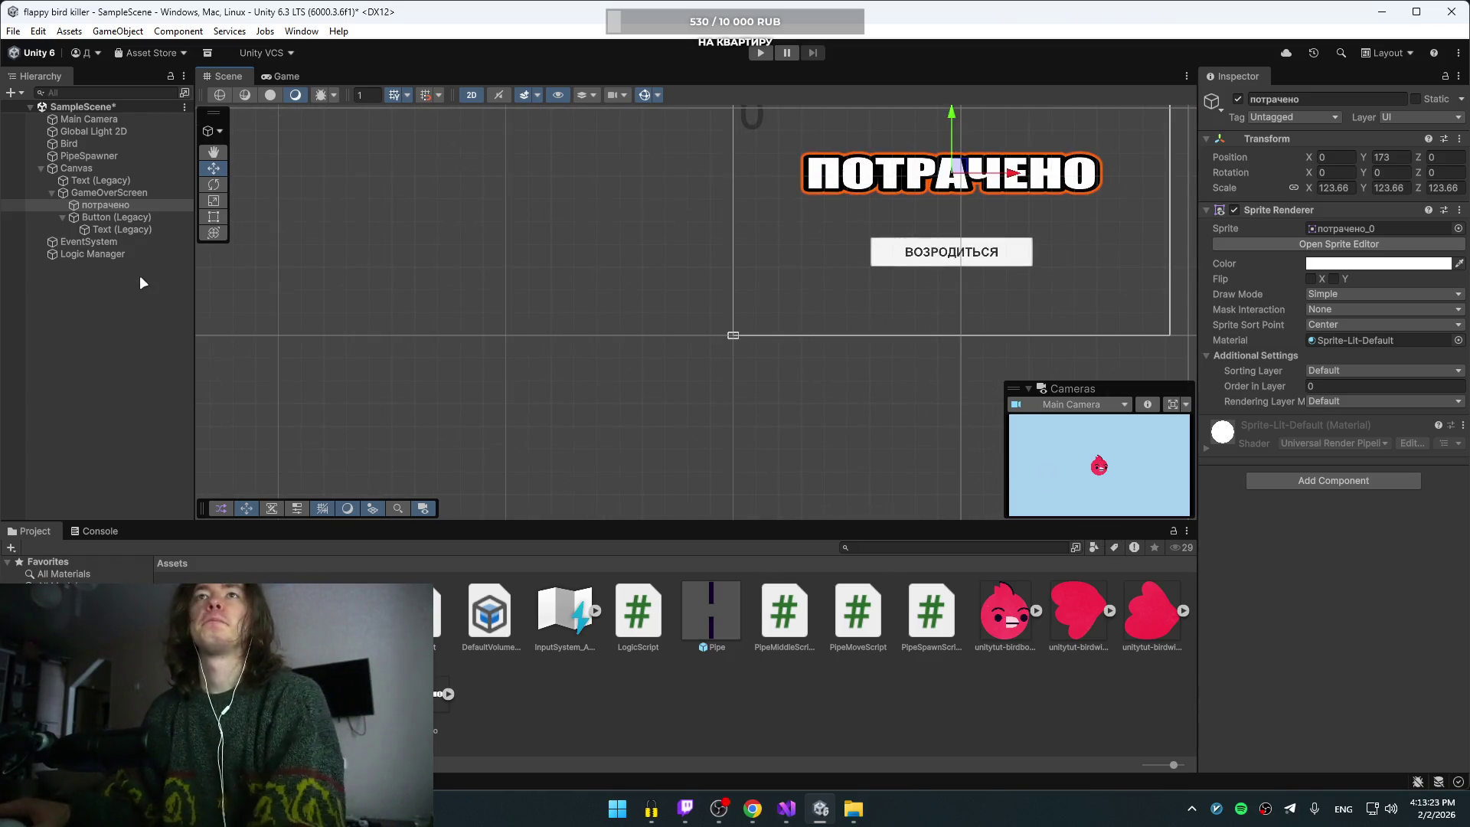
right_click(95, 194)
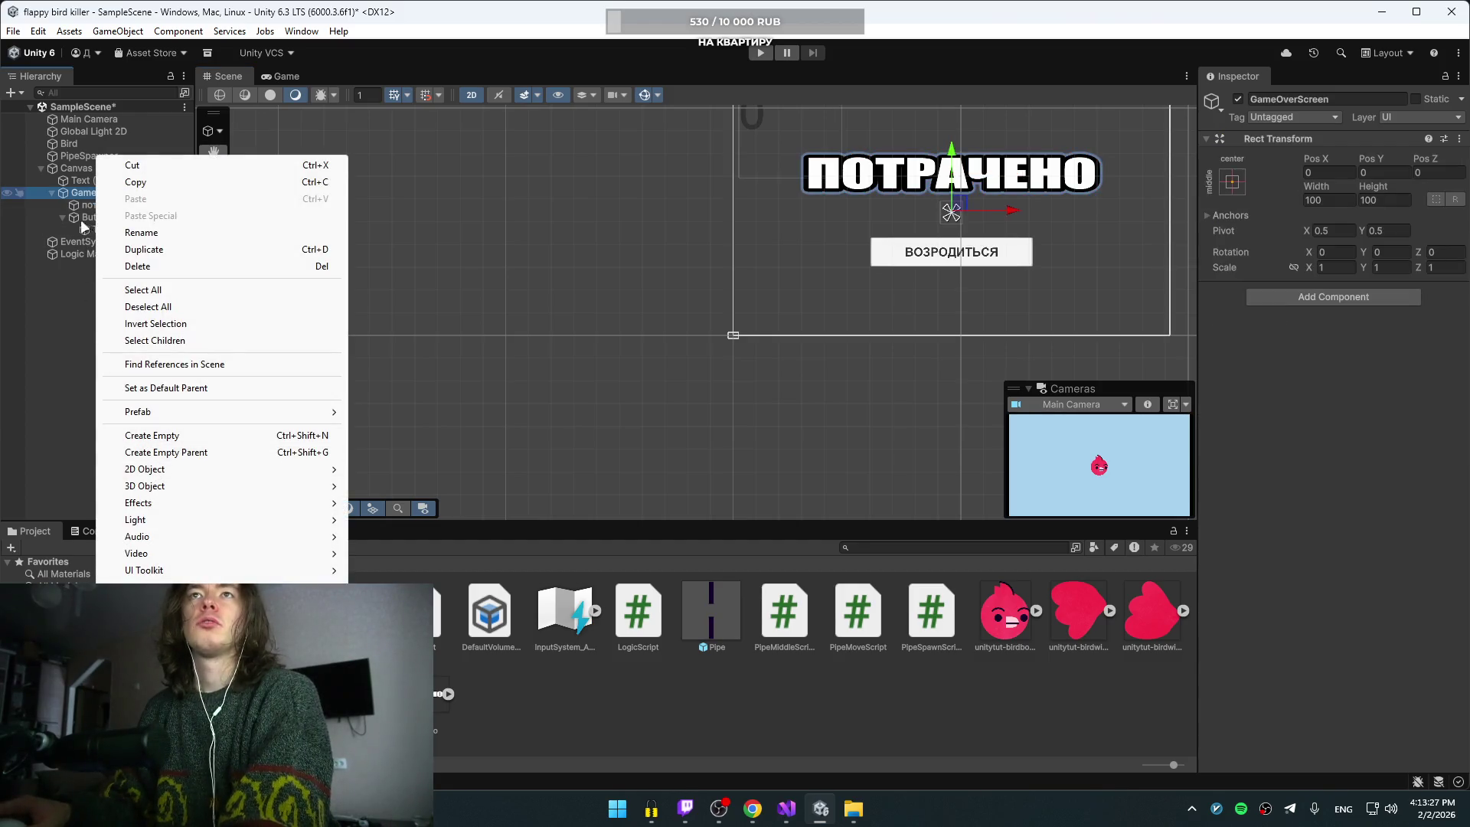
left_click(85, 205)
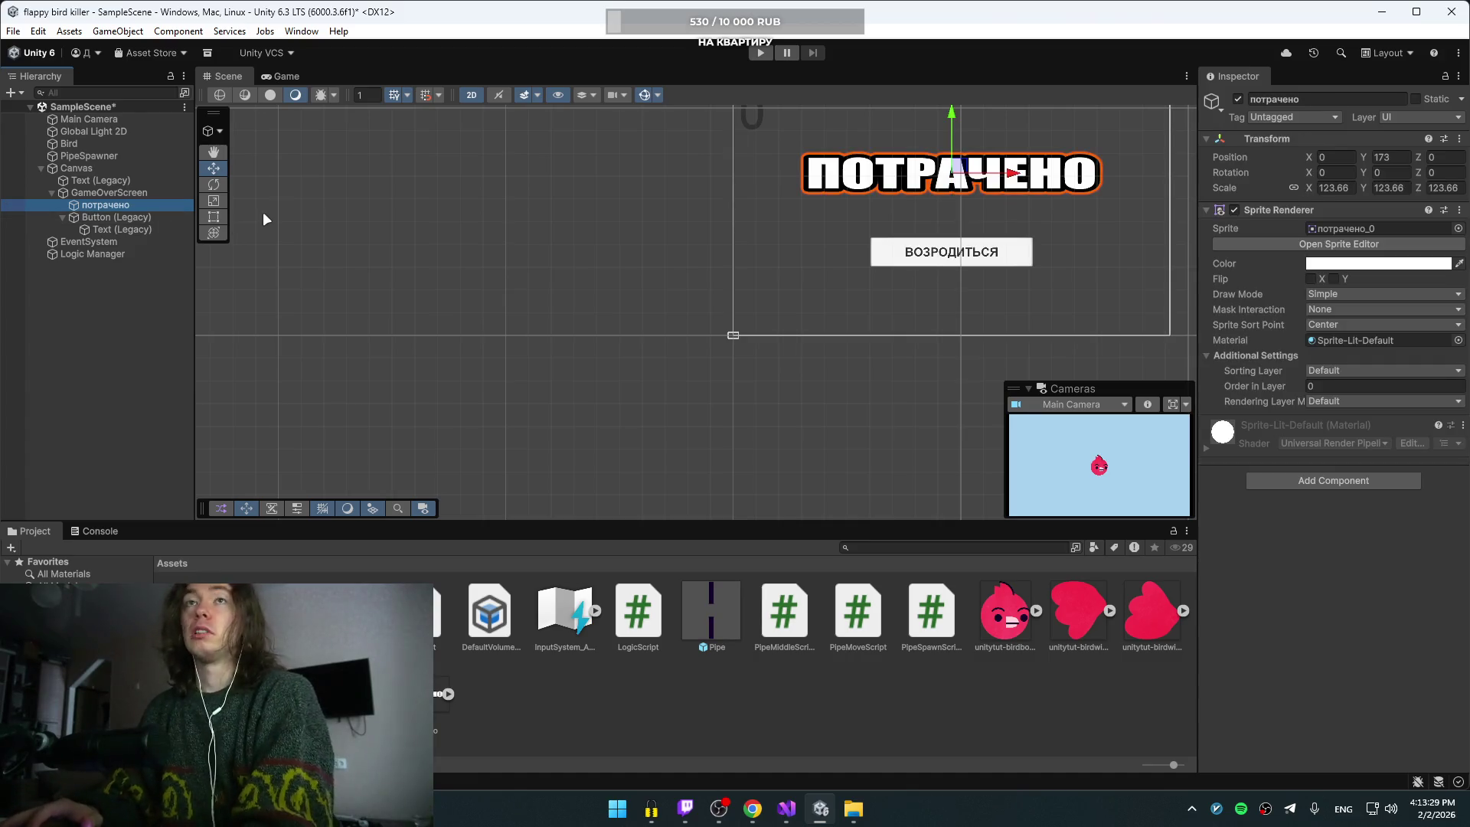
key("Delete")
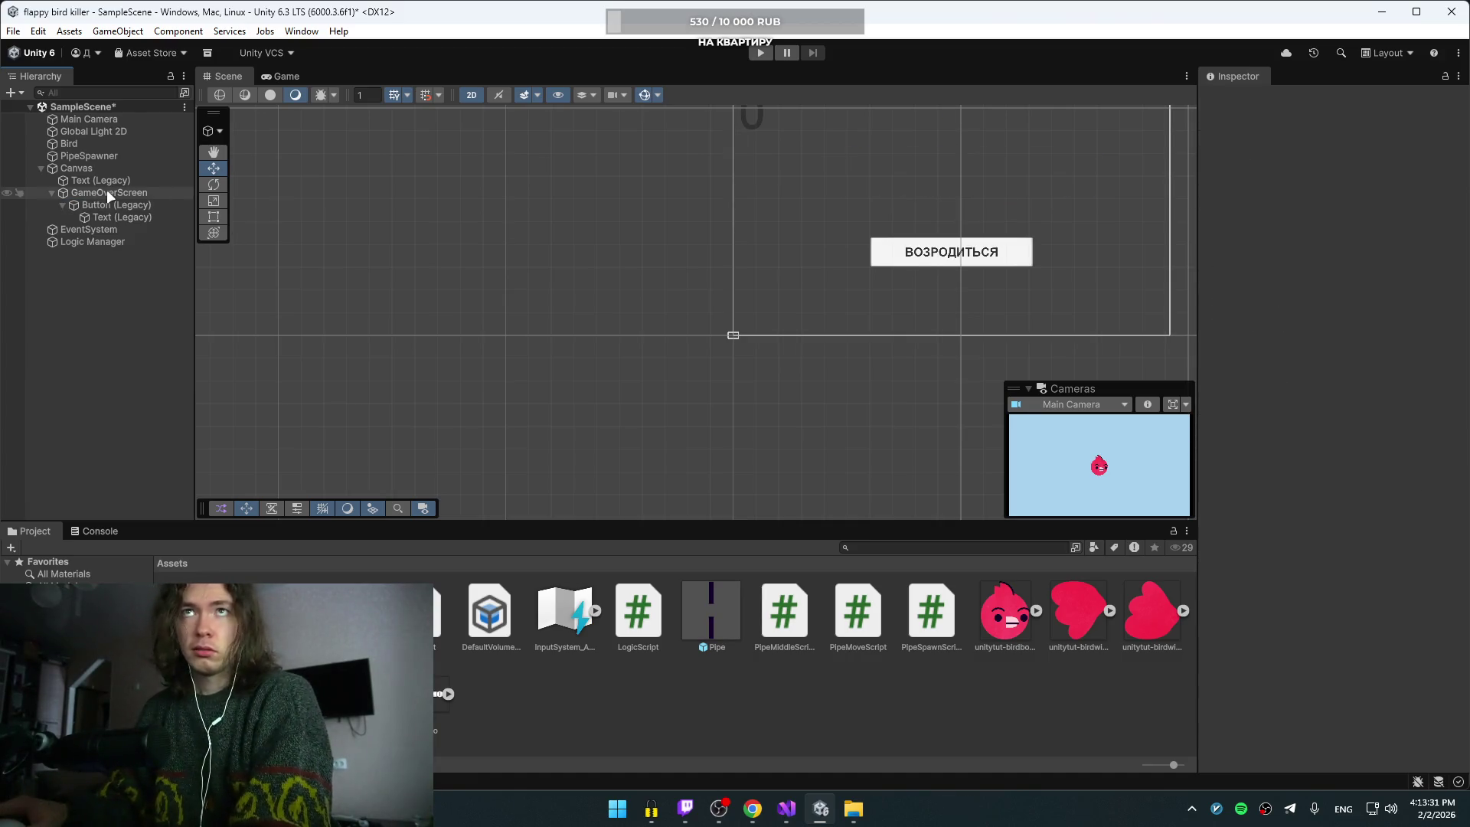
Step: Create an empty child under GameOverScreen named потрачено
right_click(108, 195)
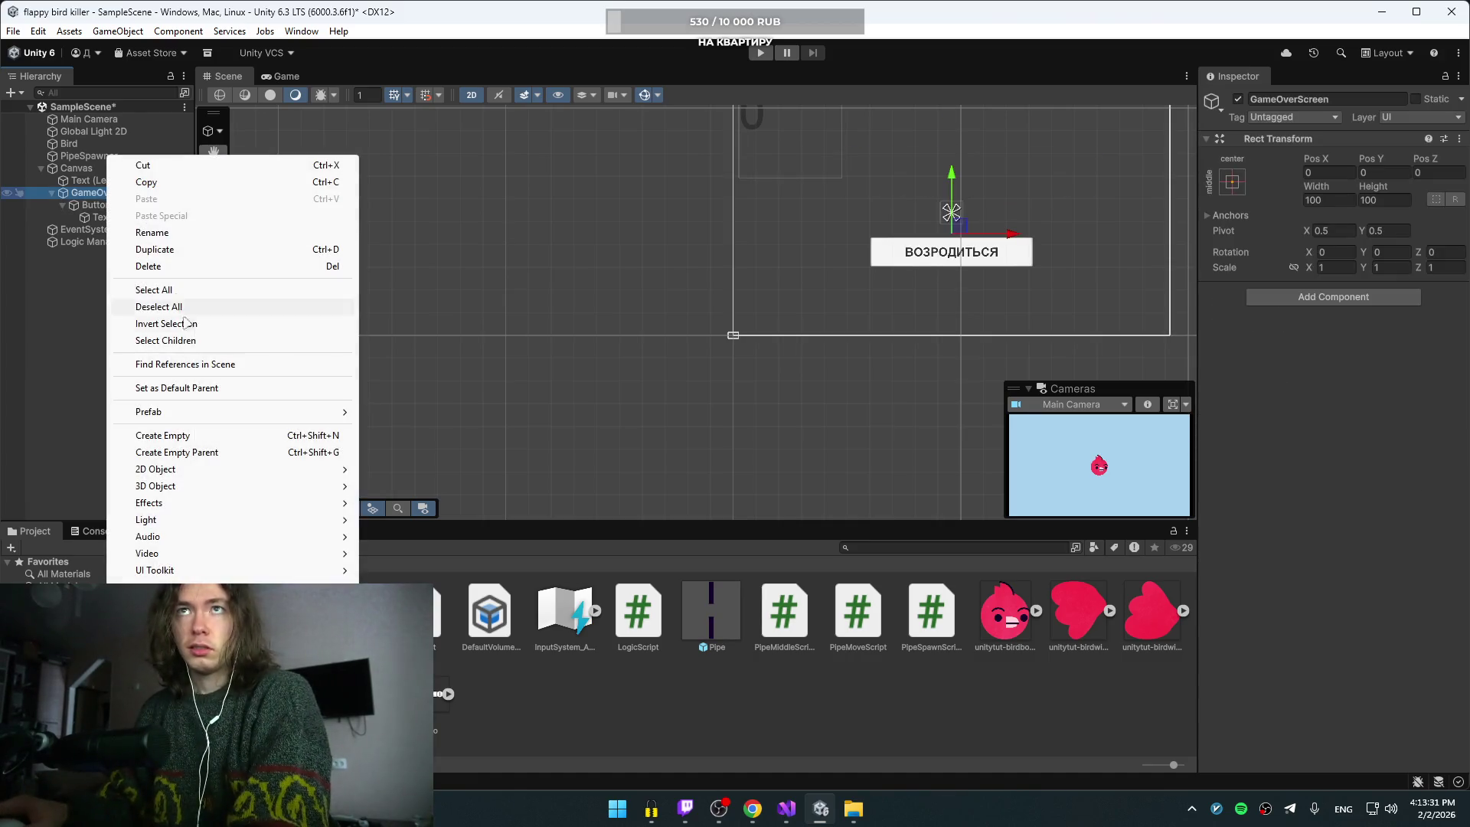
left_click(168, 436)
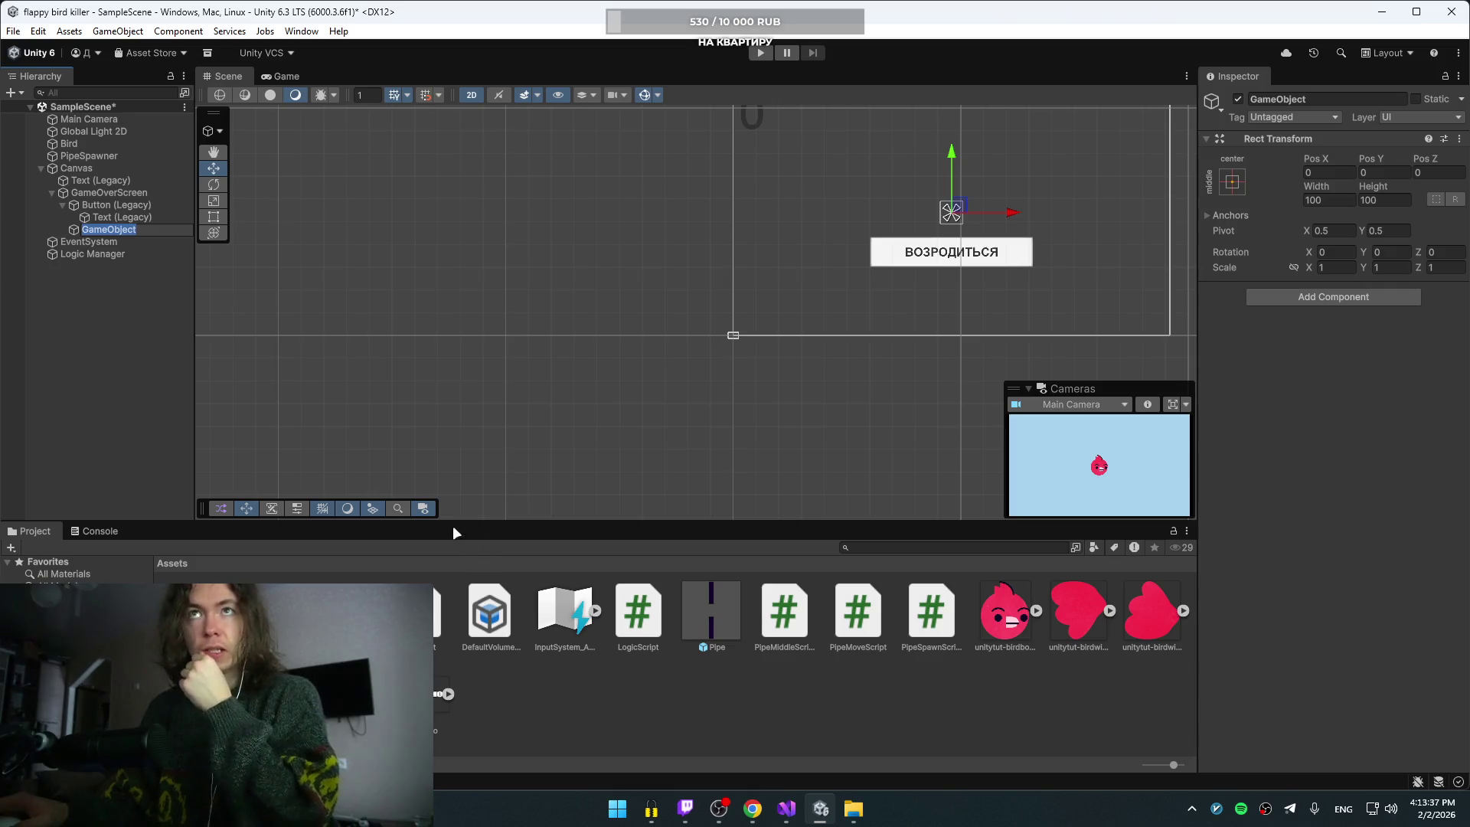
type("gjnhfxtyj")
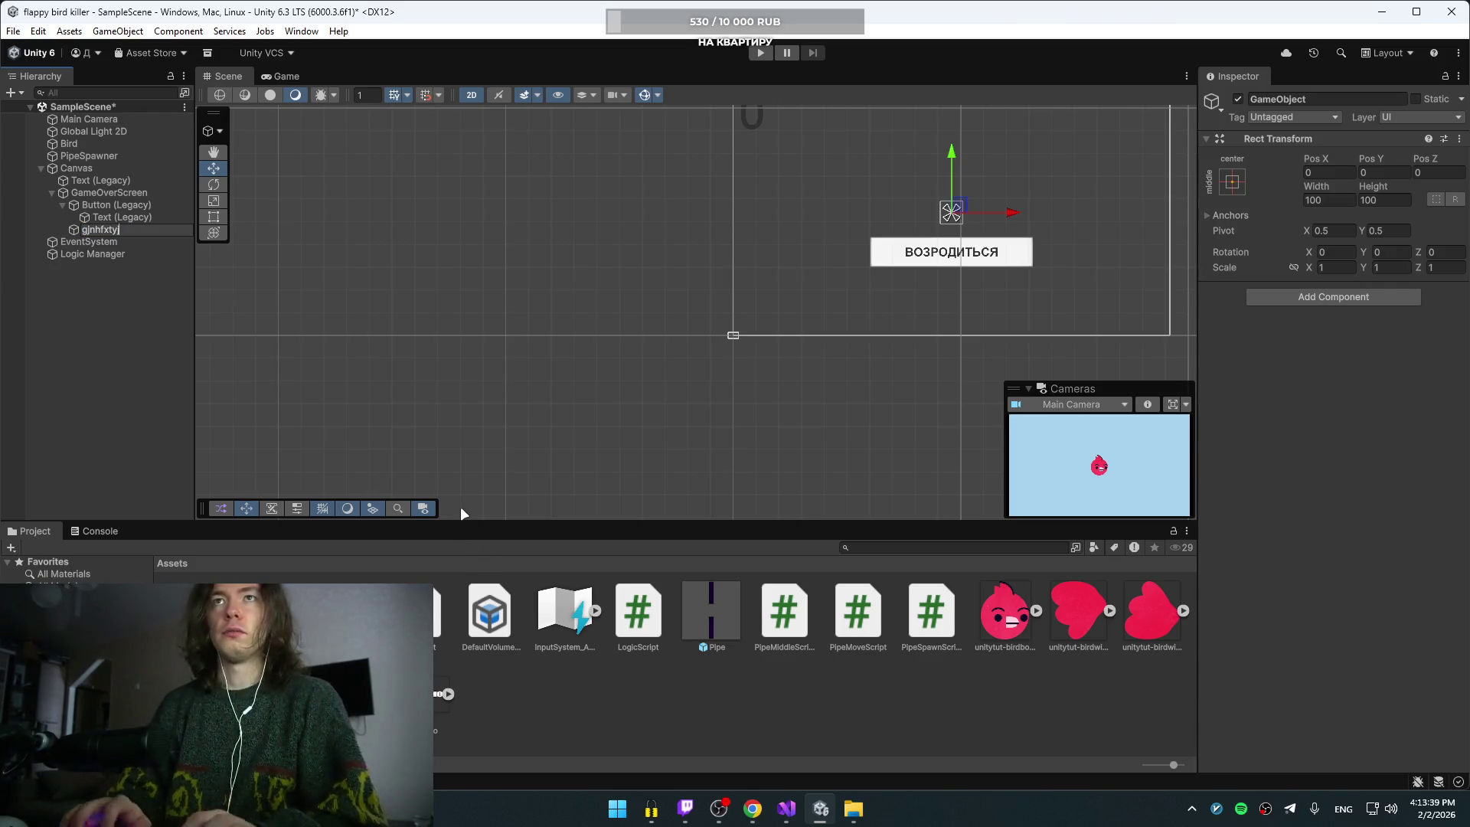
key("alt+shift")
key("ctrl+a")
type("п")
type("но")
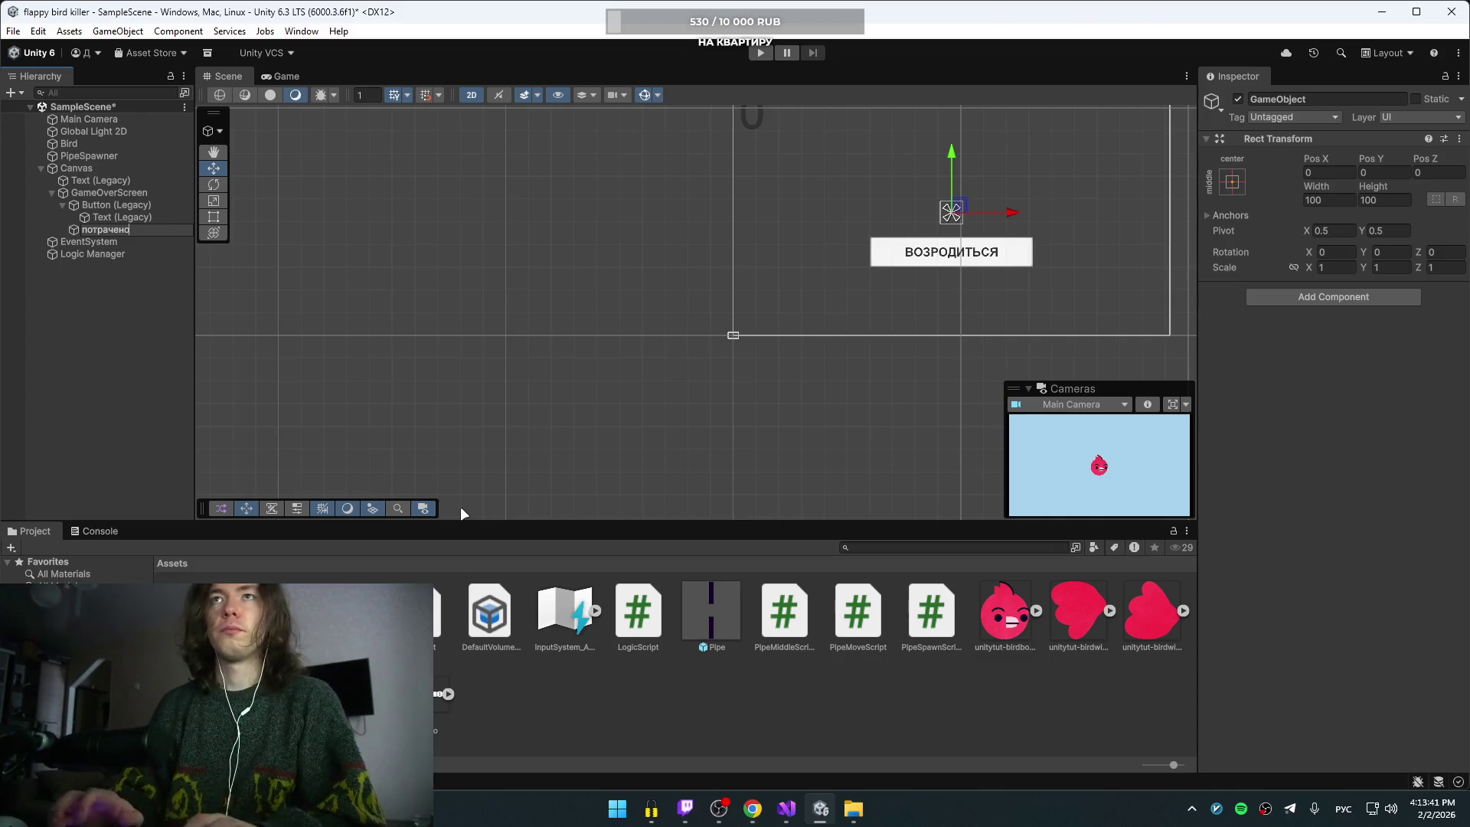
key("Return")
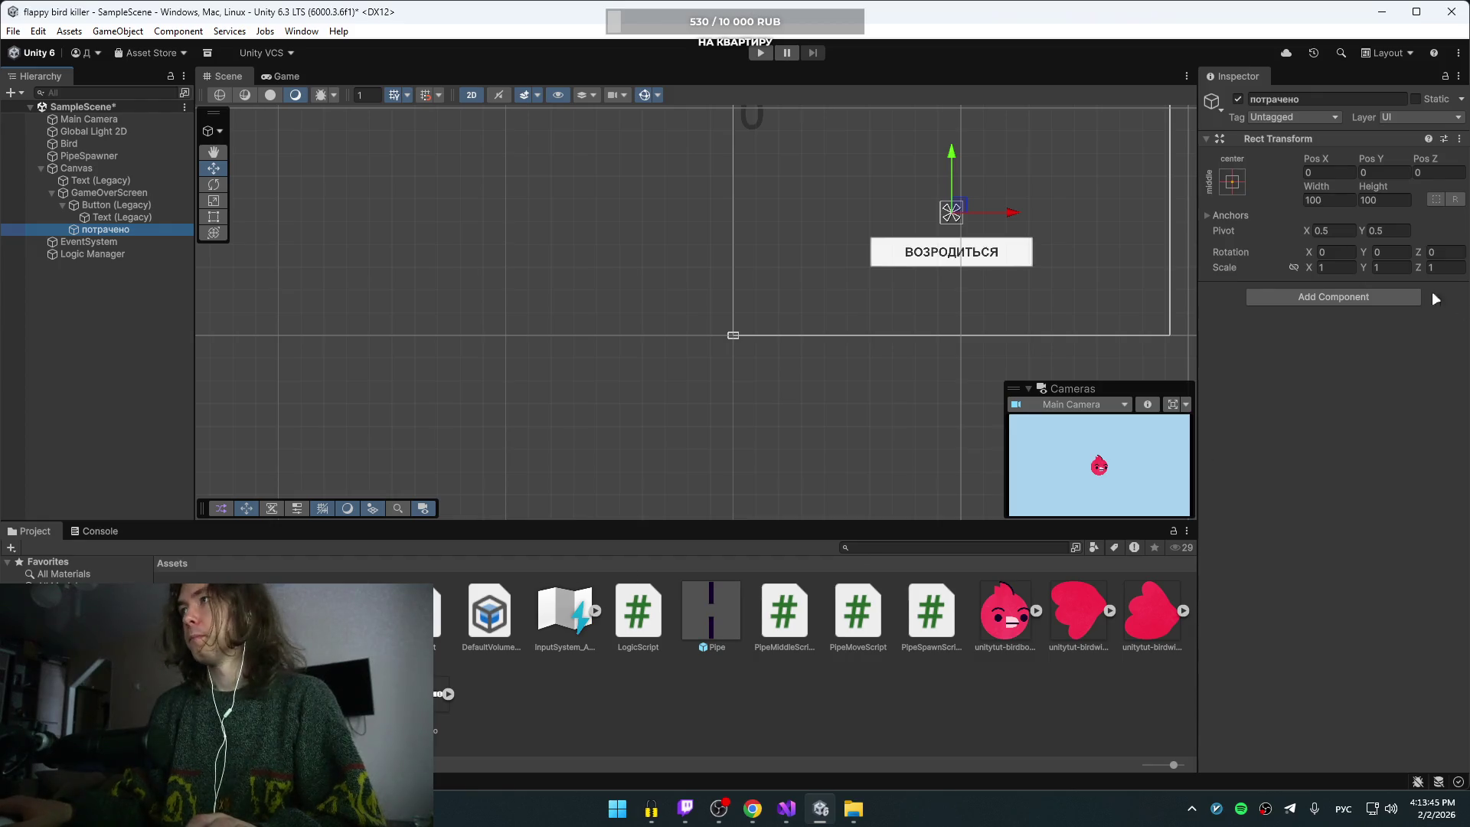
Step: Add a Sprite Renderer to потрачено and assign the потрачено_0 sprite
left_click(1369, 298)
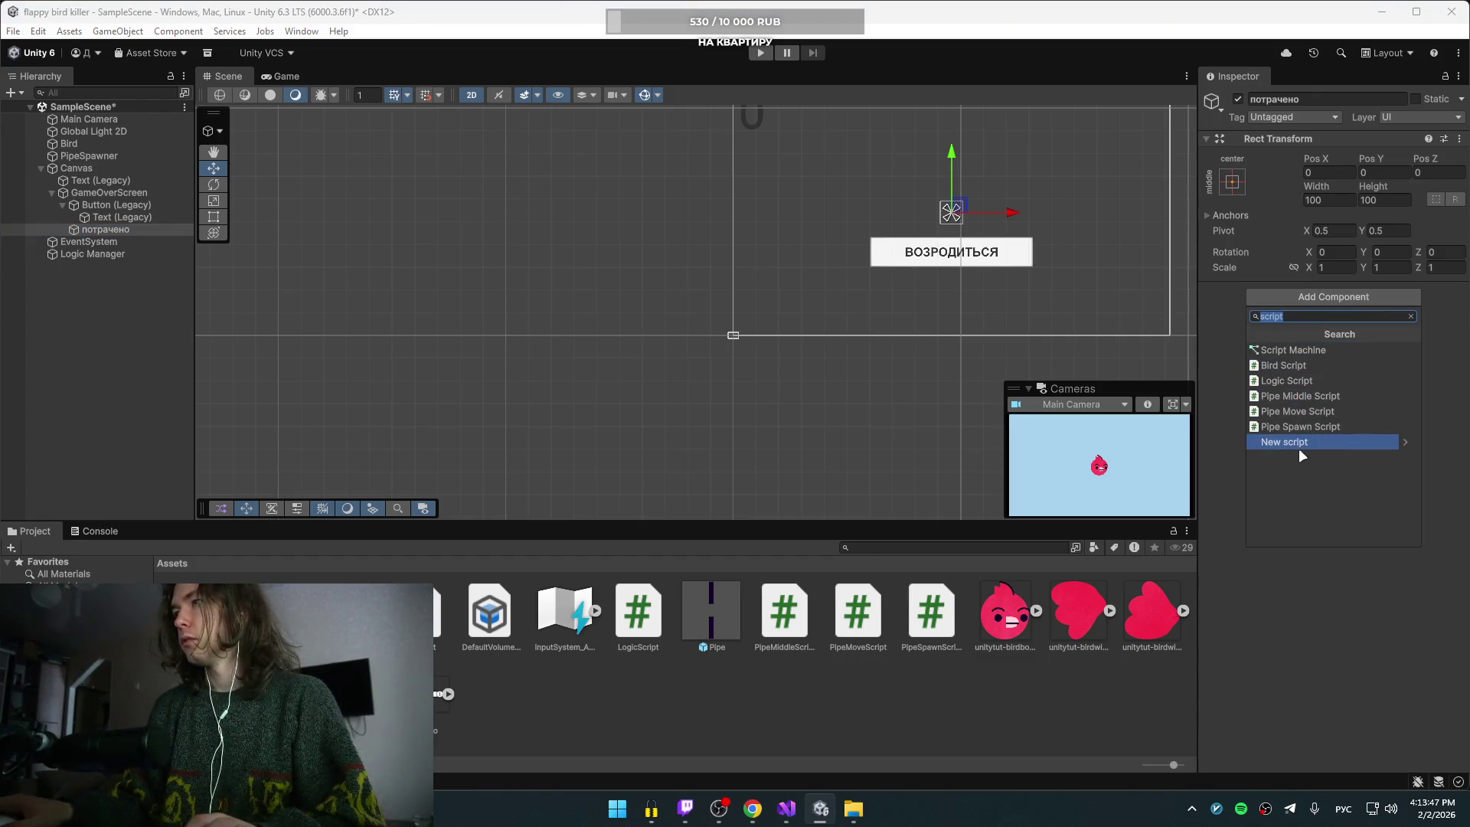
left_click(1408, 316)
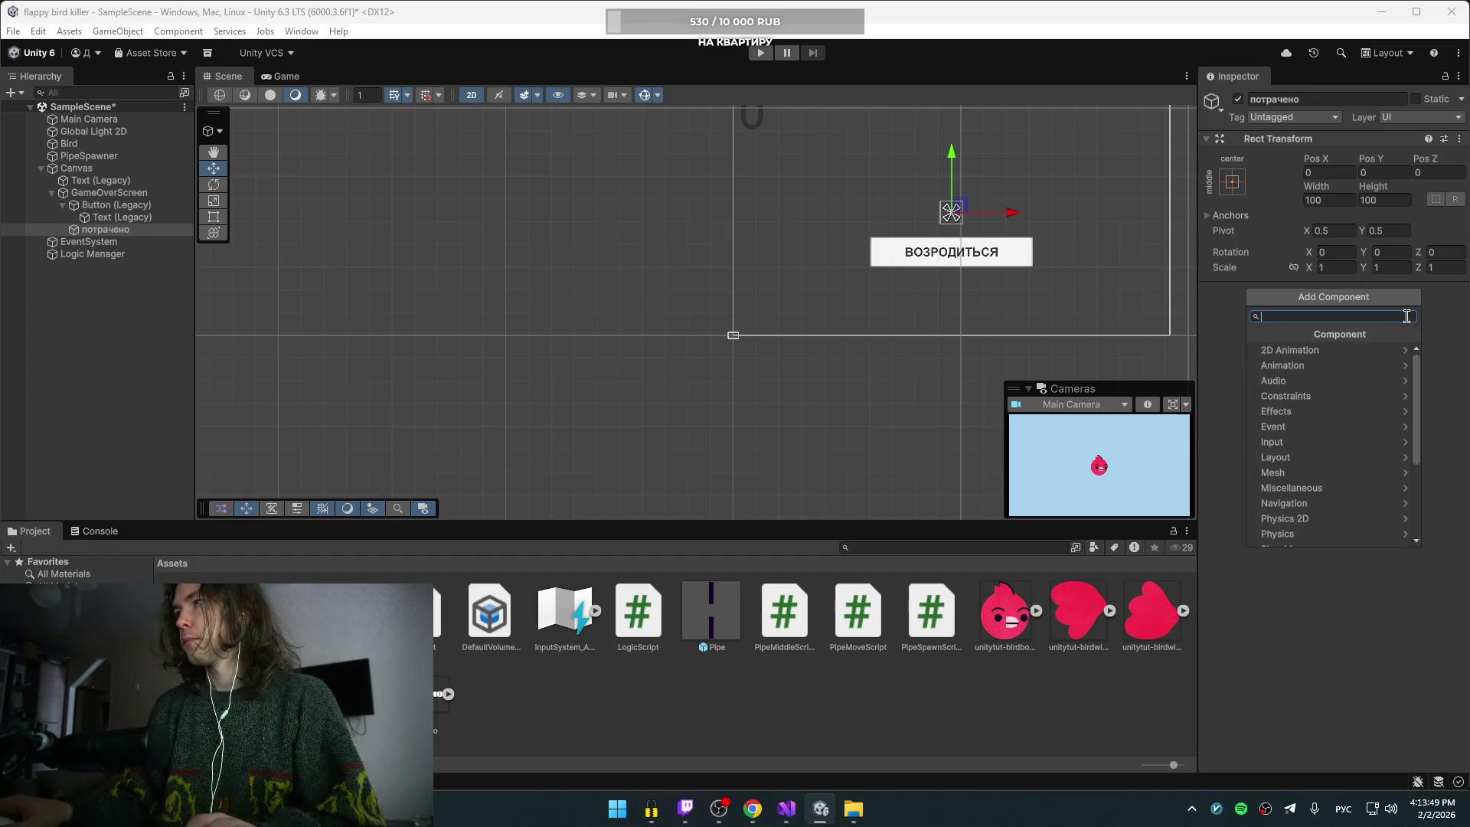
type("ызкш")
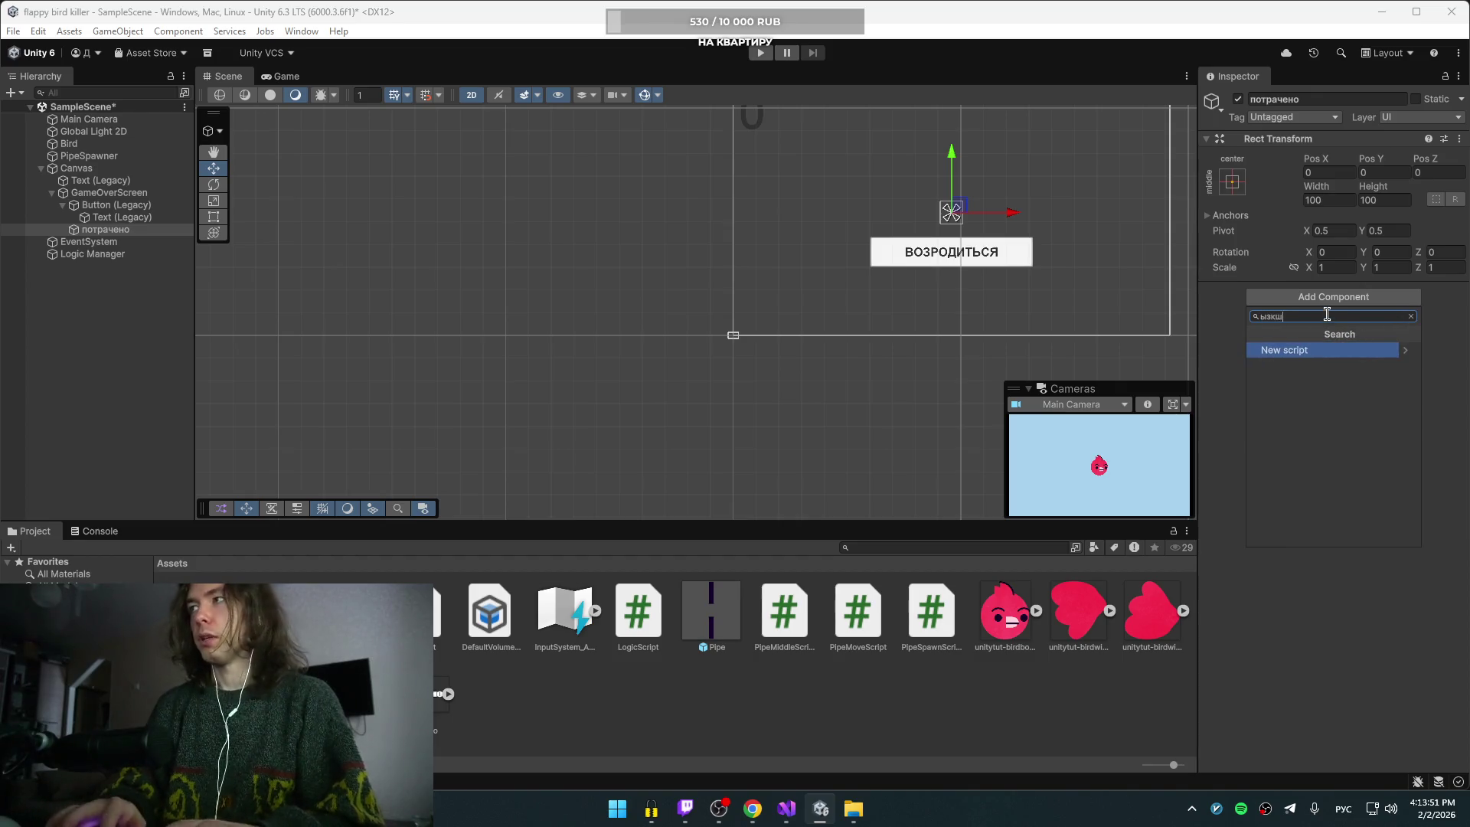
key("BackSpace")
key("BackSpace")
key("BackSpace")
key("alt+shift")
type("spri")
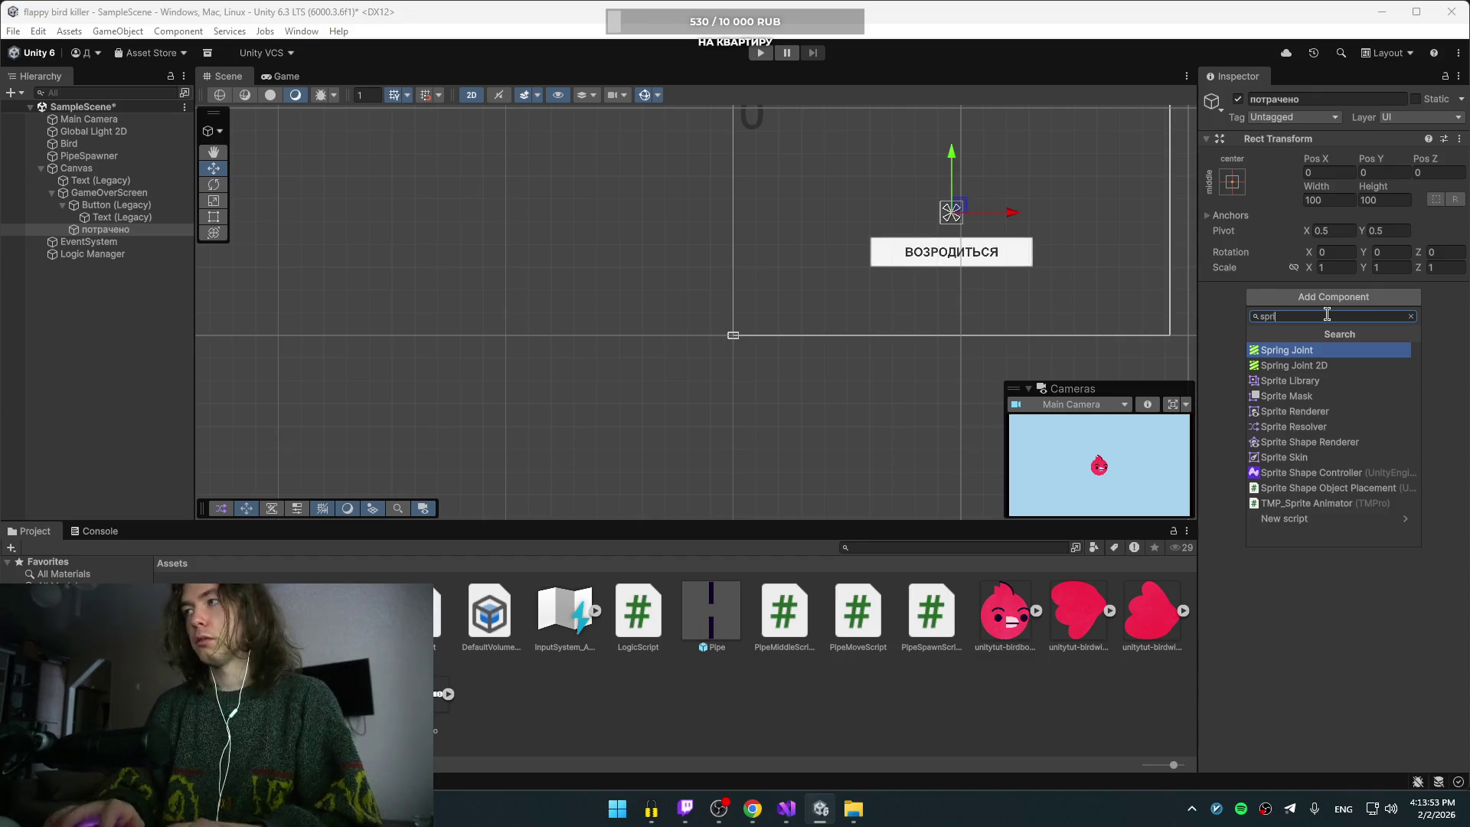
type("te re")
key("Return")
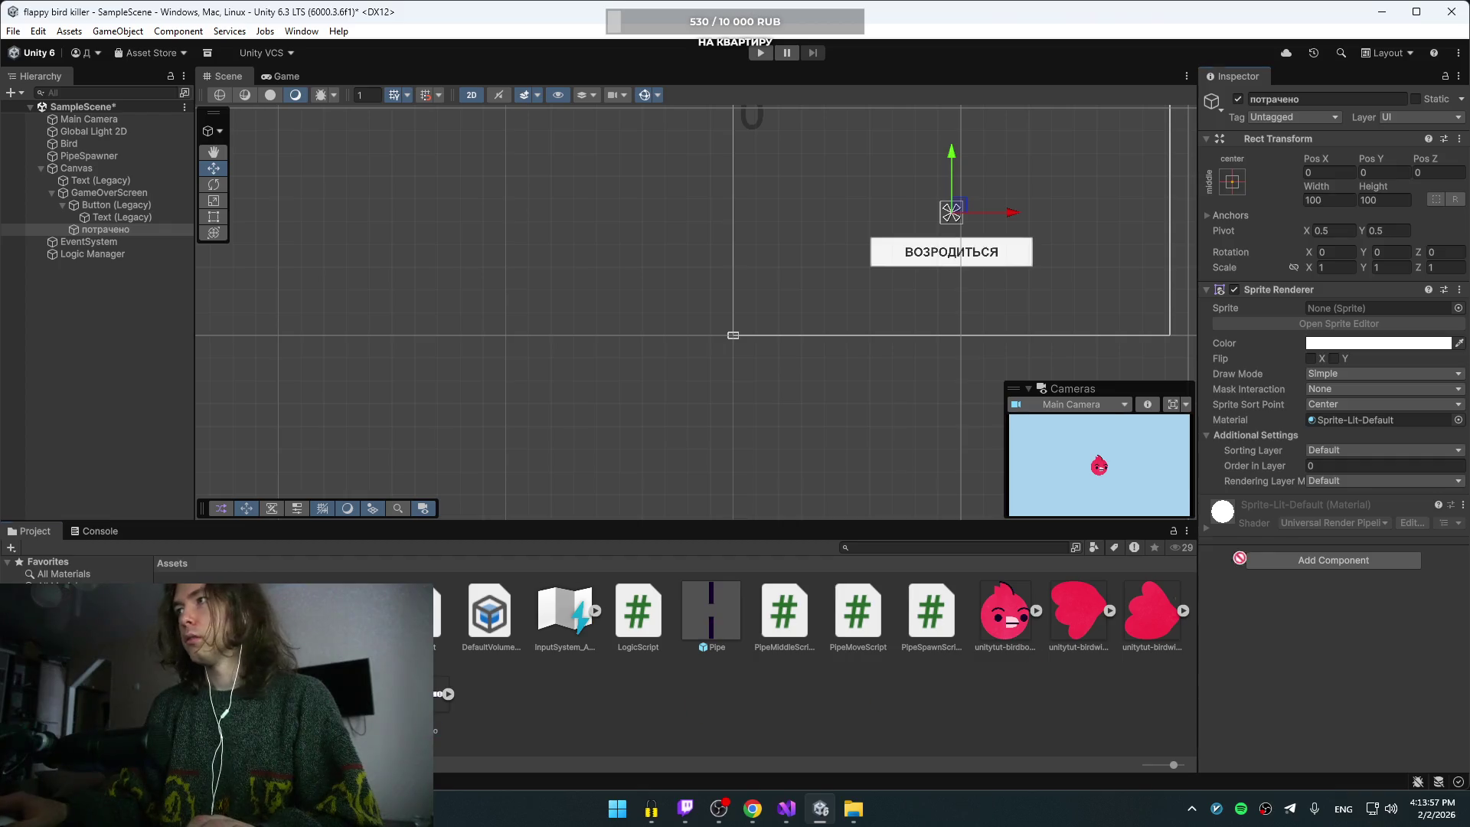
left_click_drag(1336, 311, 1336, 308)
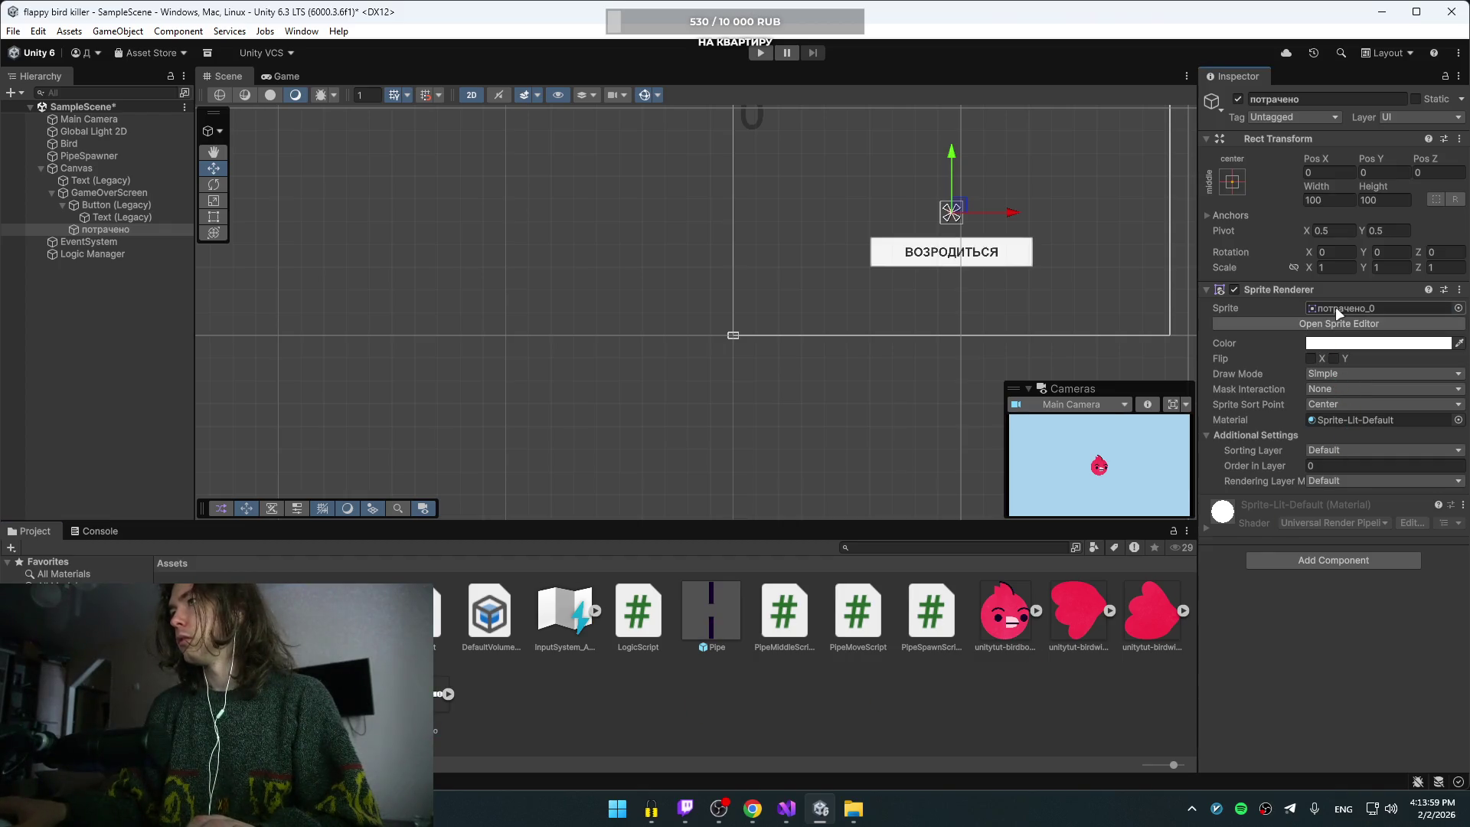
left_click_drag(890, 381, 619, 464)
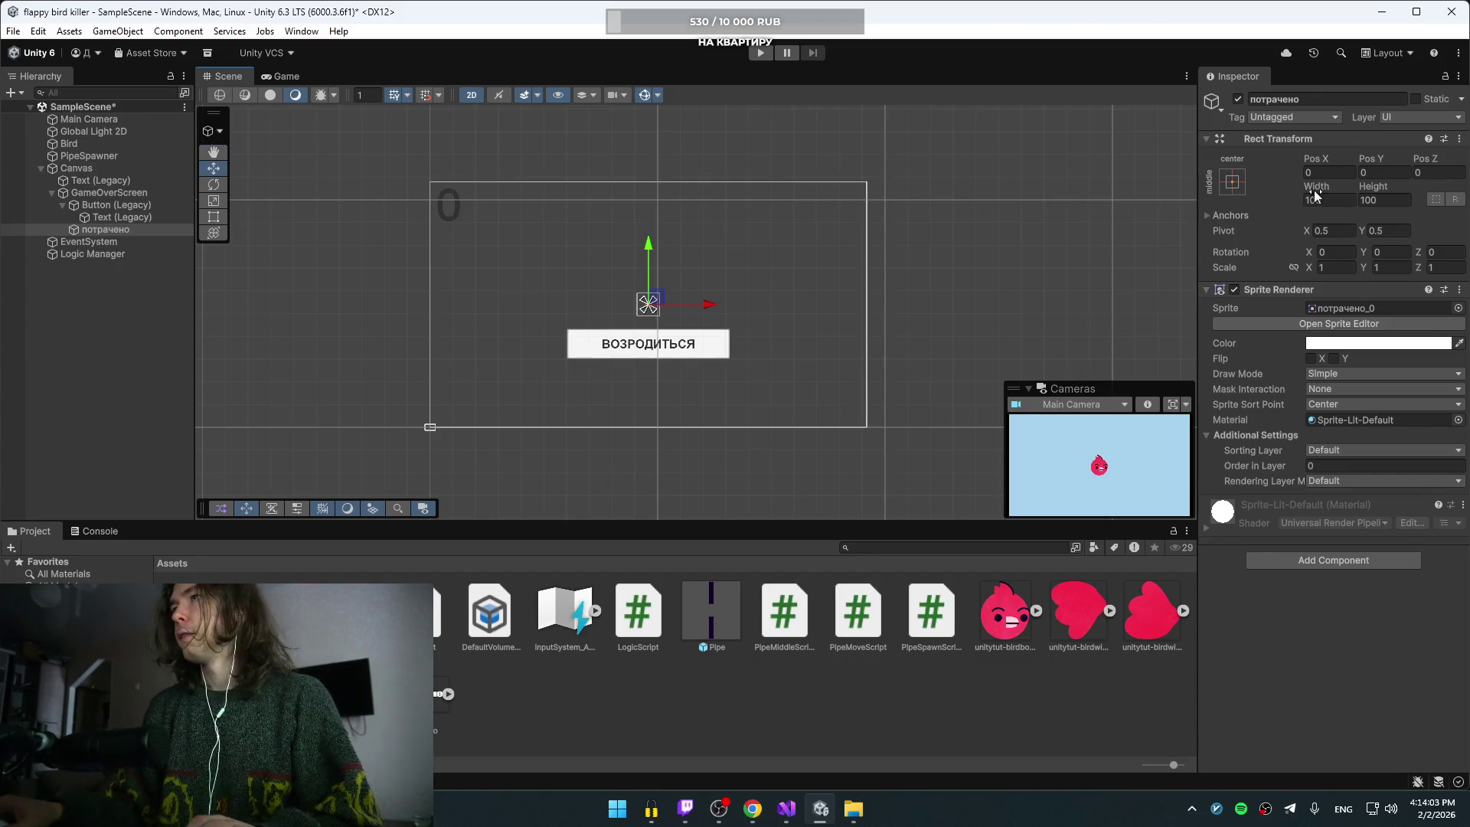
Step: Scale the потрачено sprite to 100 on all axes and raise it to Pos Y 155
left_click_drag(1314, 187, 1330, 187)
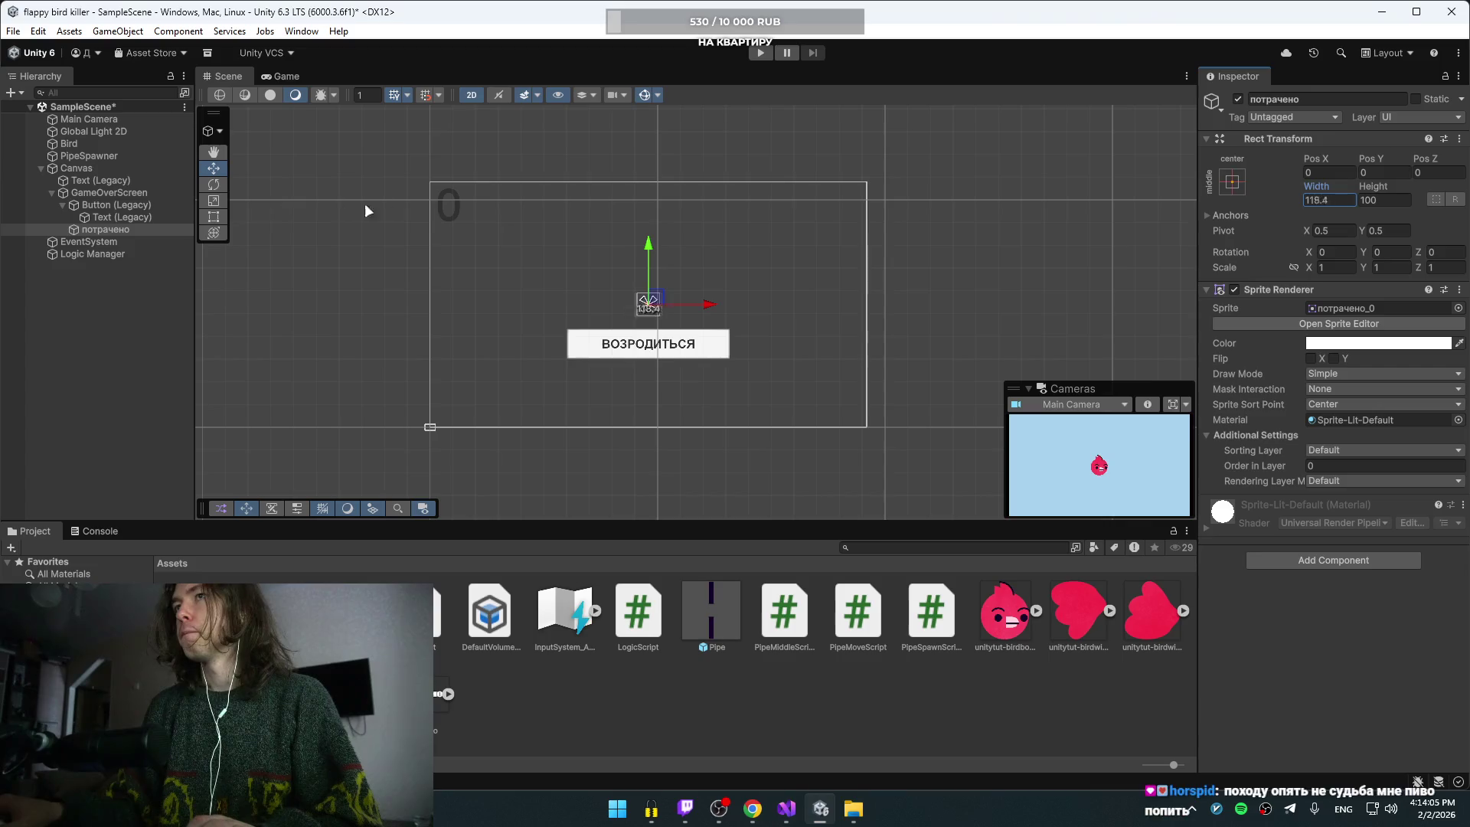
left_click_drag(973, 242, 1343, 173)
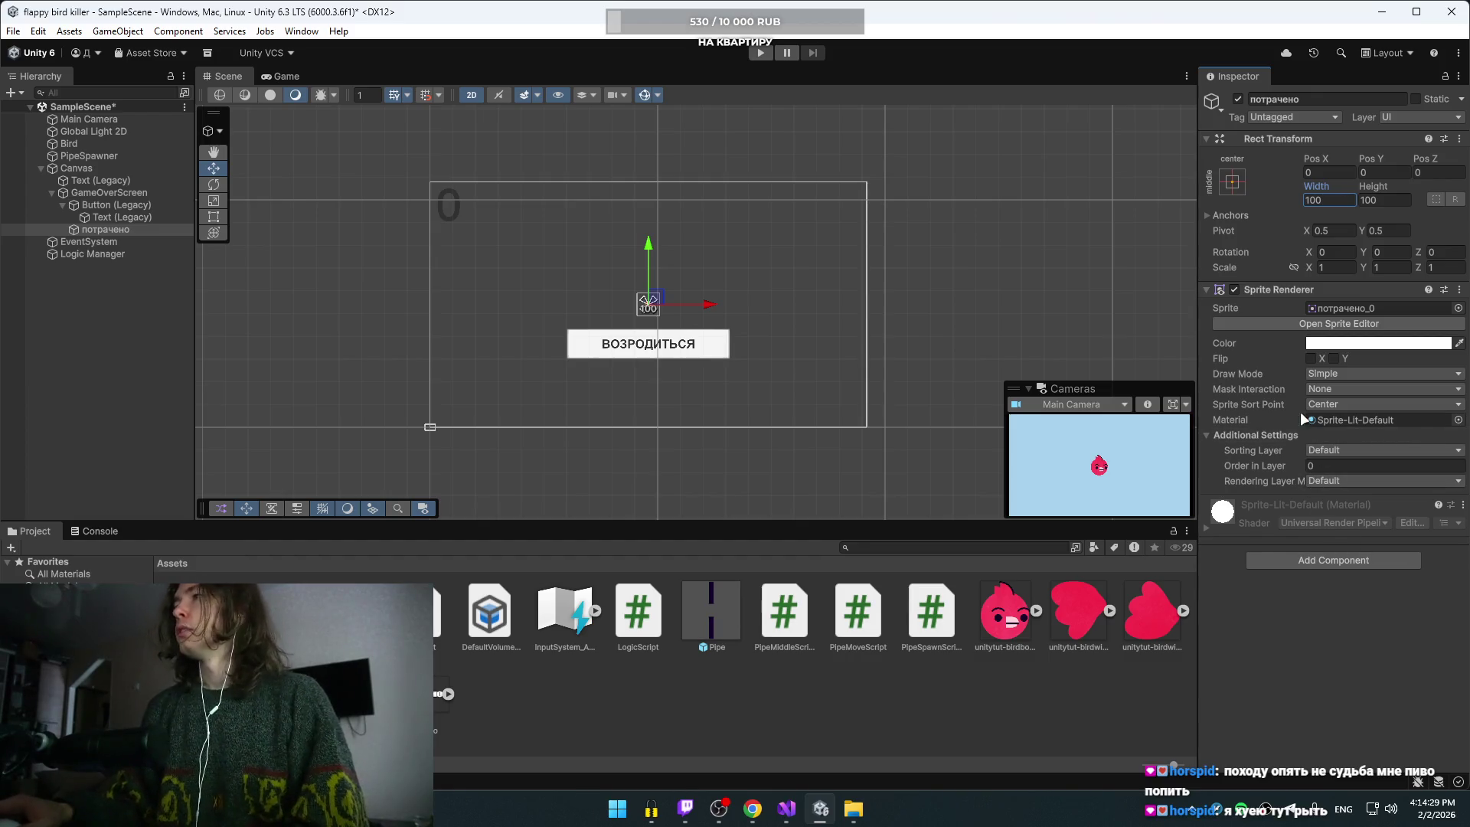
key("alt+Tab")
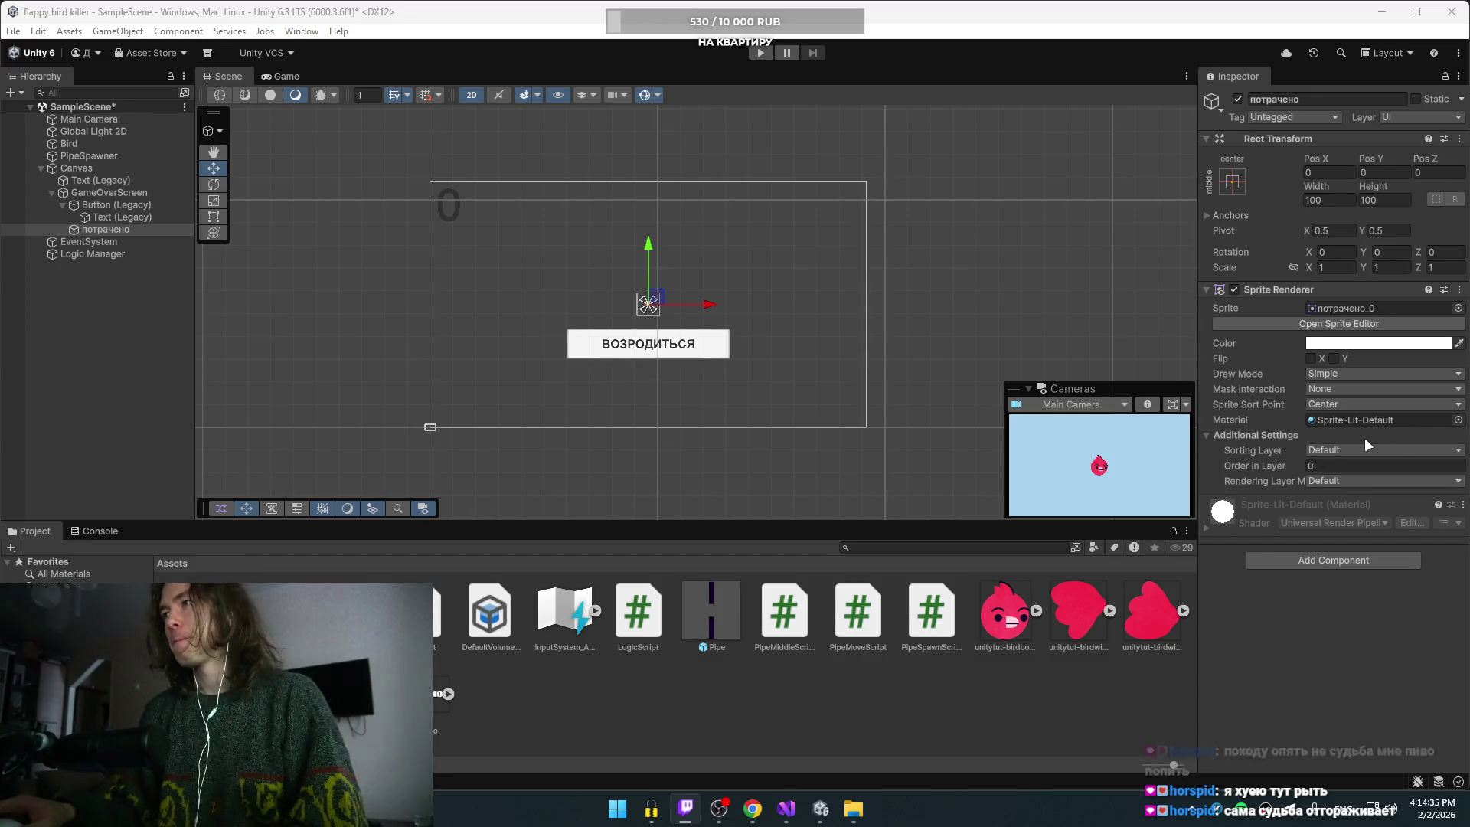
left_click(1313, 268)
type("0")
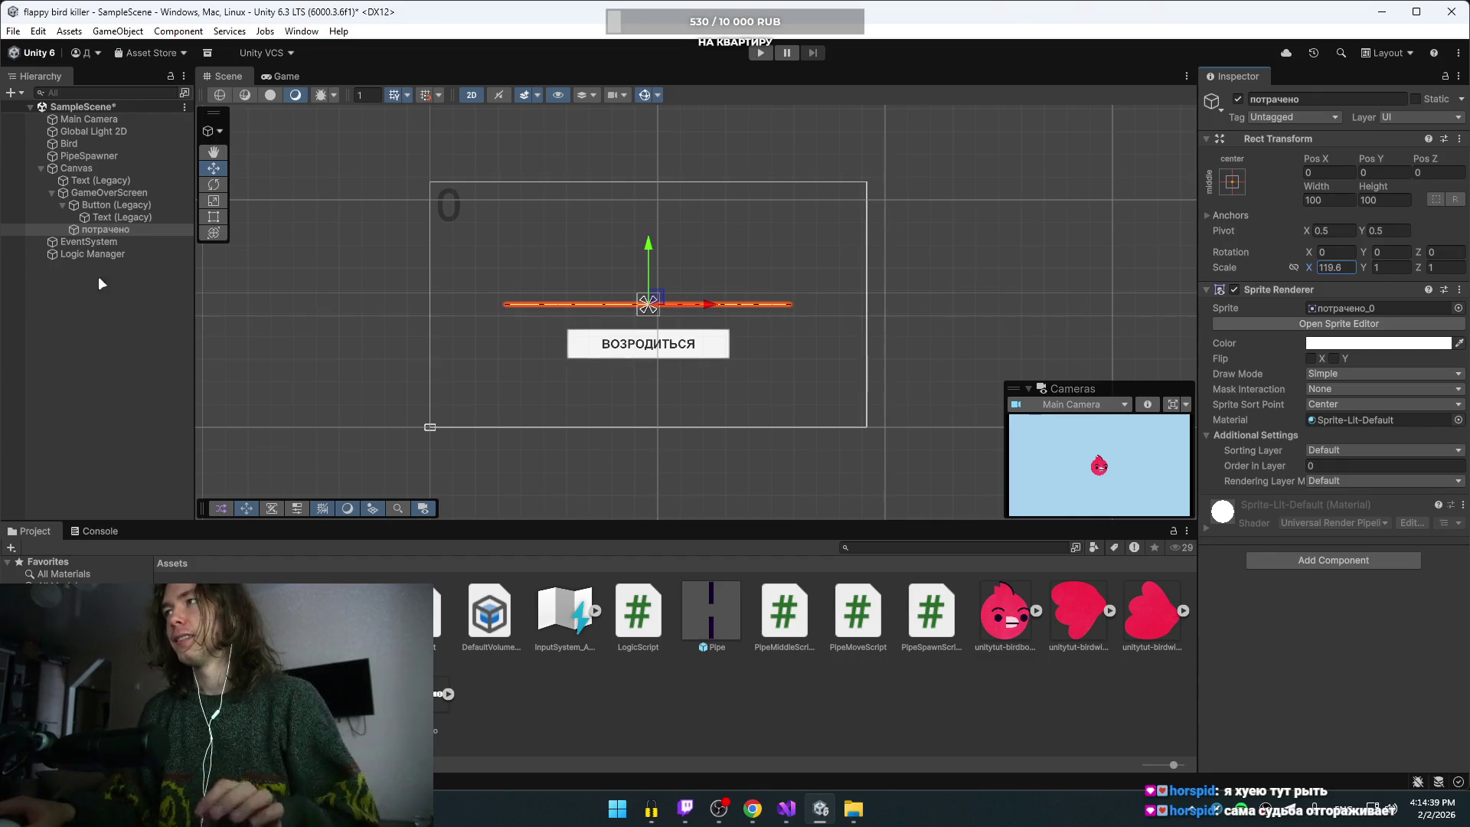
key("BackSpace")
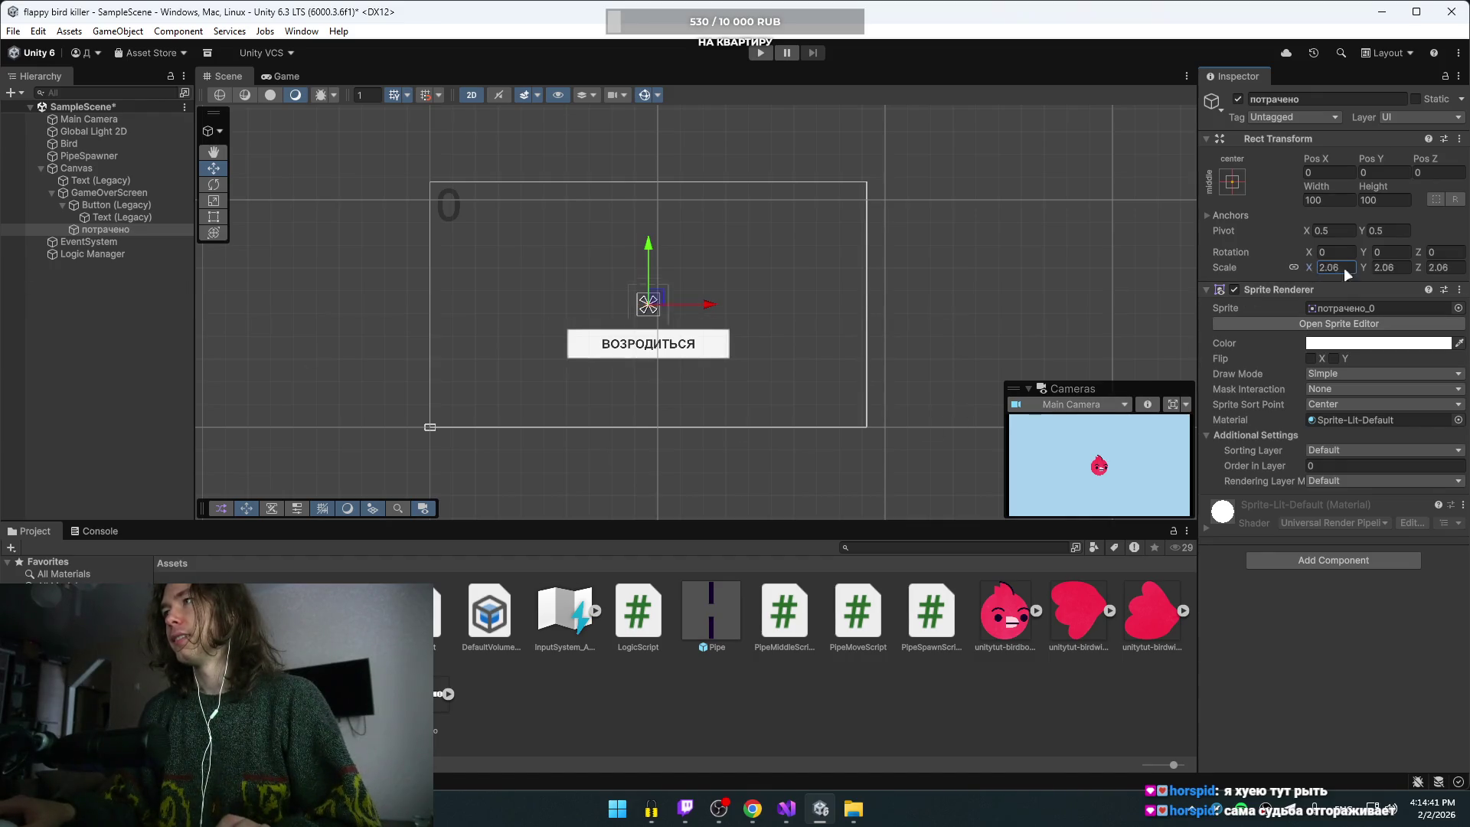
mouse_move(1343, 268)
left_mouse_down()
mouse_move(1424, 307)
mouse_move(486, 324)
mouse_move(1157, 329)
mouse_move(689, 320)
mouse_move(714, 317)
left_mouse_up()
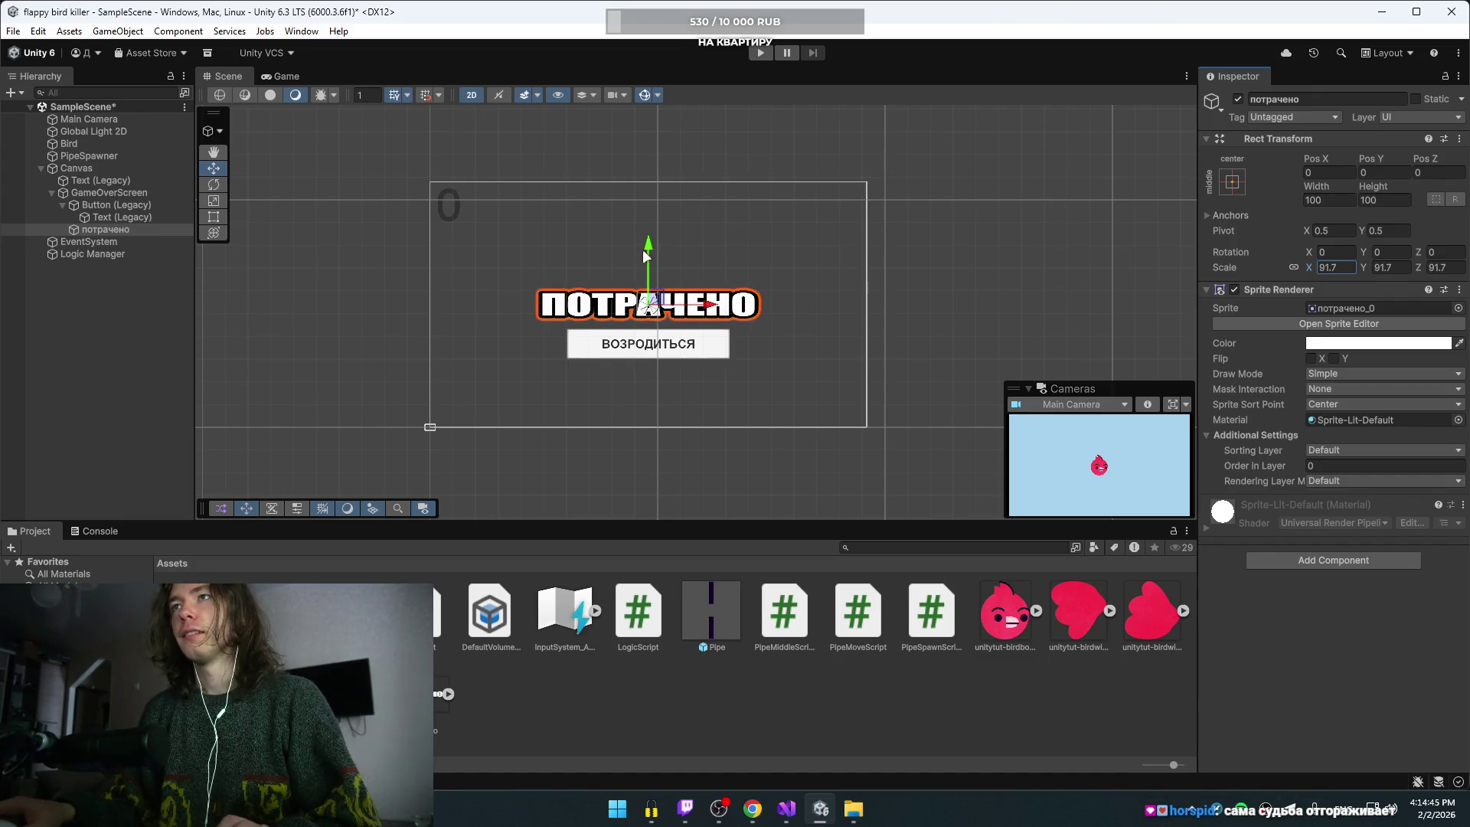
left_click_drag(643, 249, 671, 214)
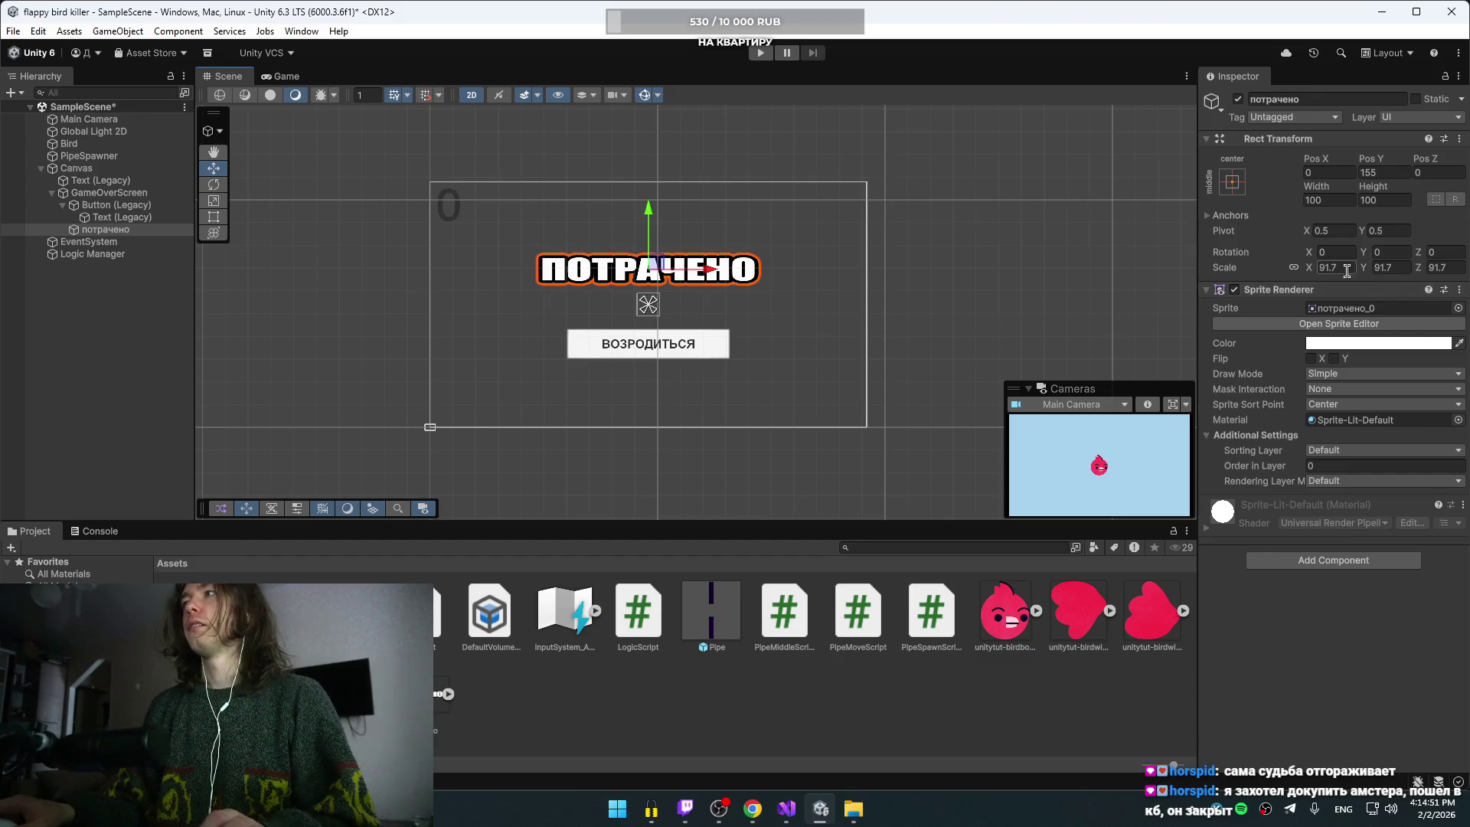
type("100")
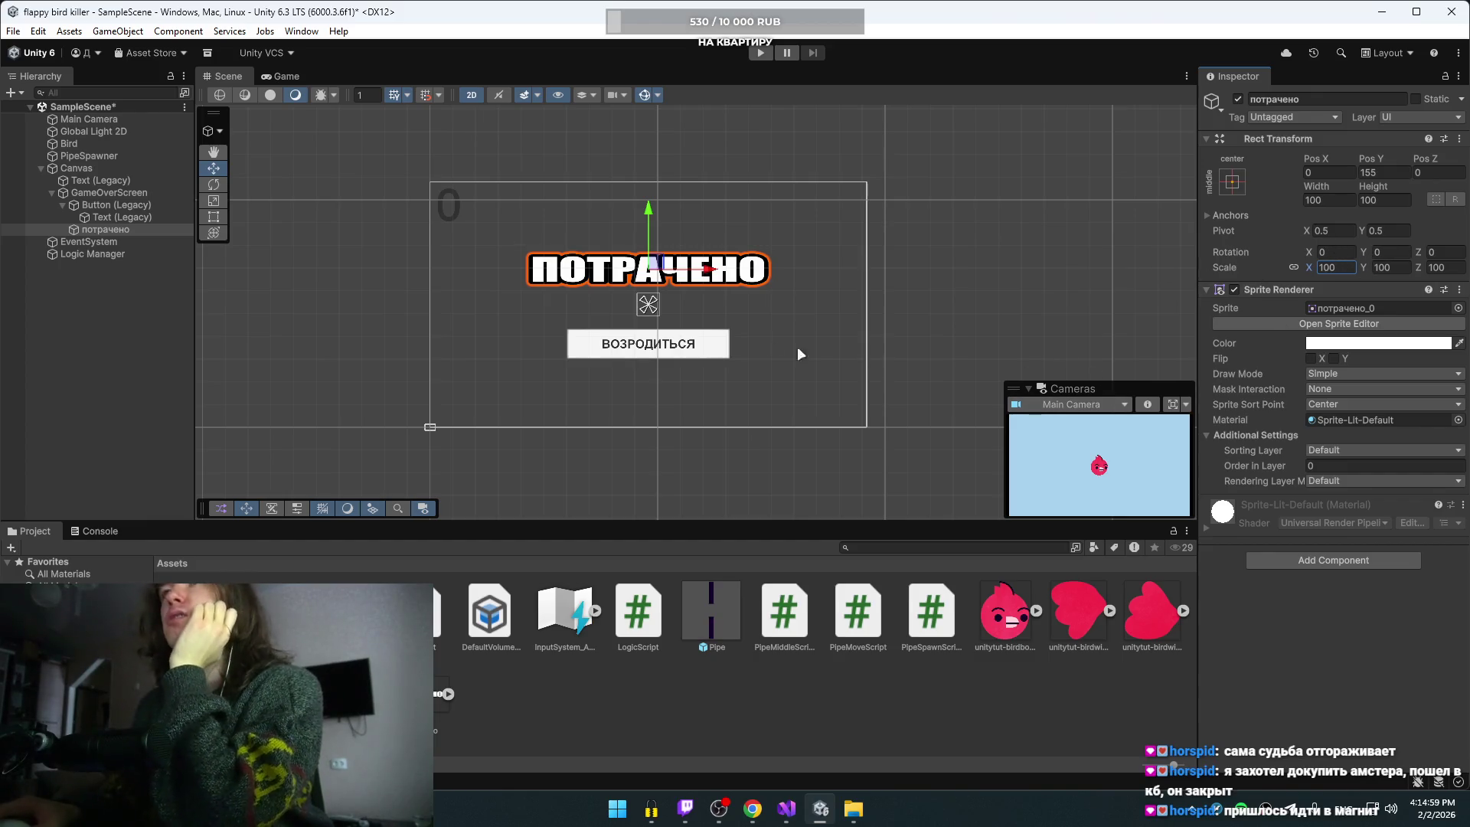
left_click(63, 206)
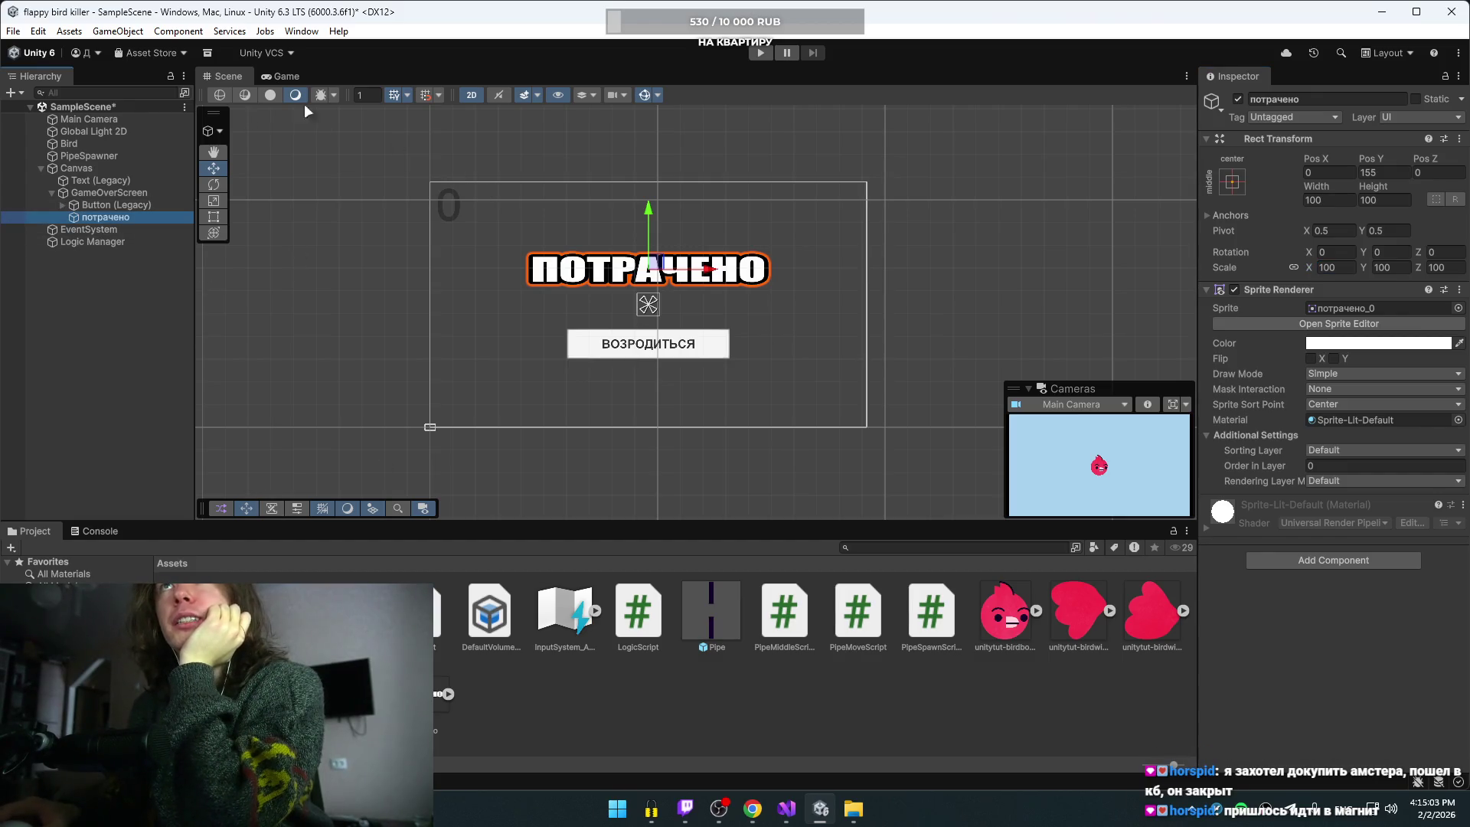
left_click(760, 52)
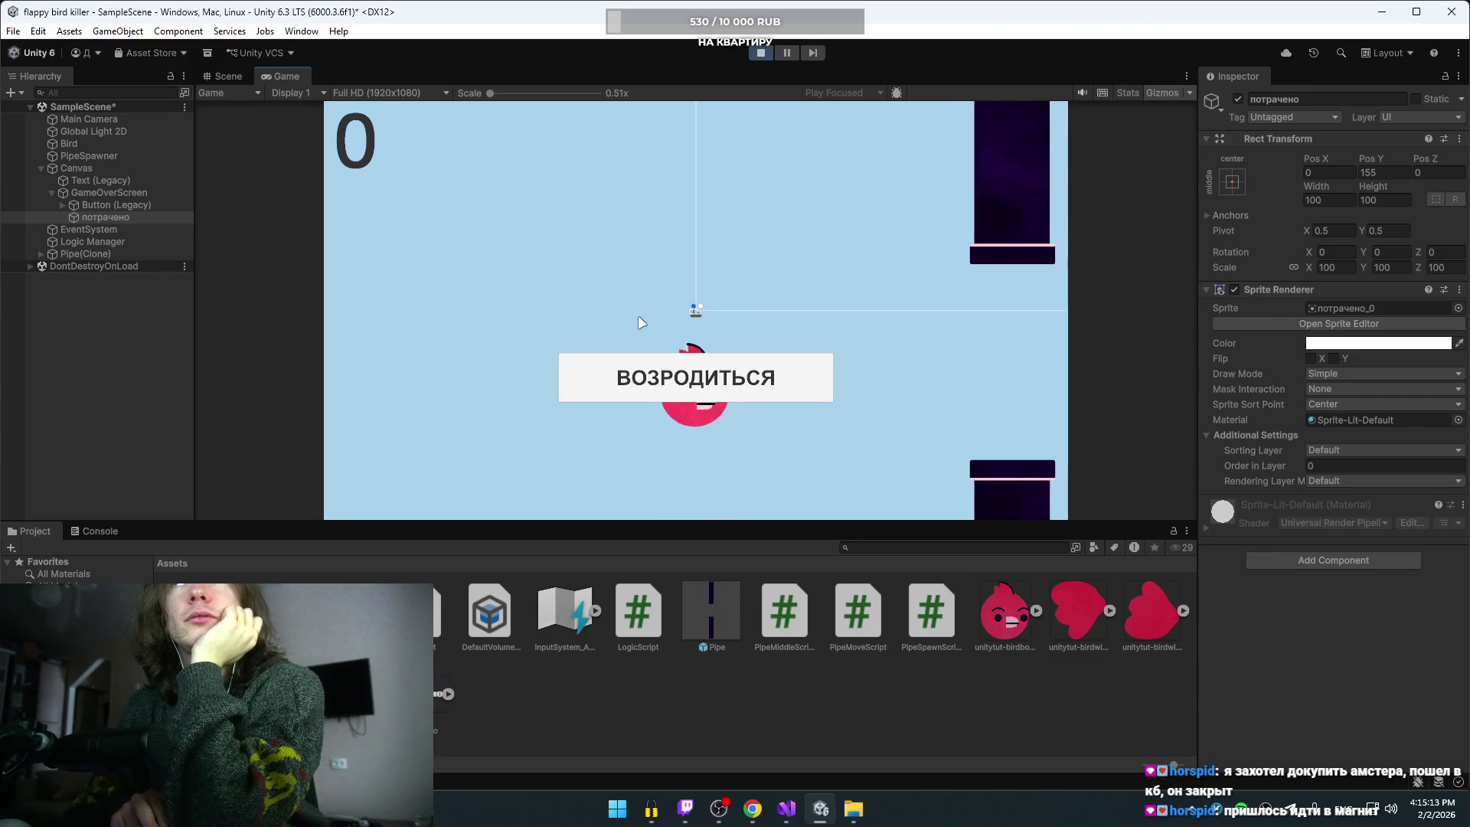
key("space")
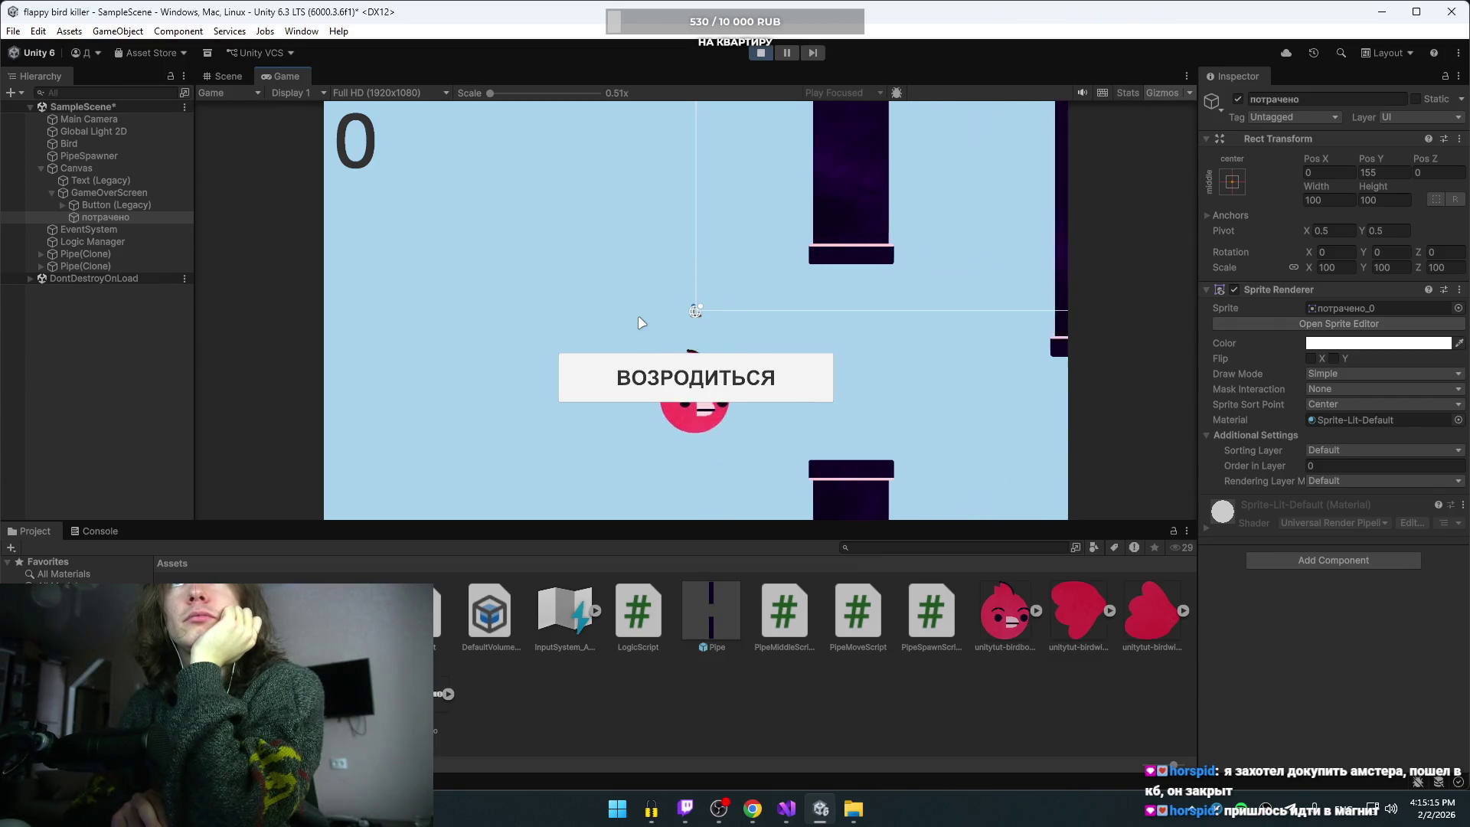
key("space")
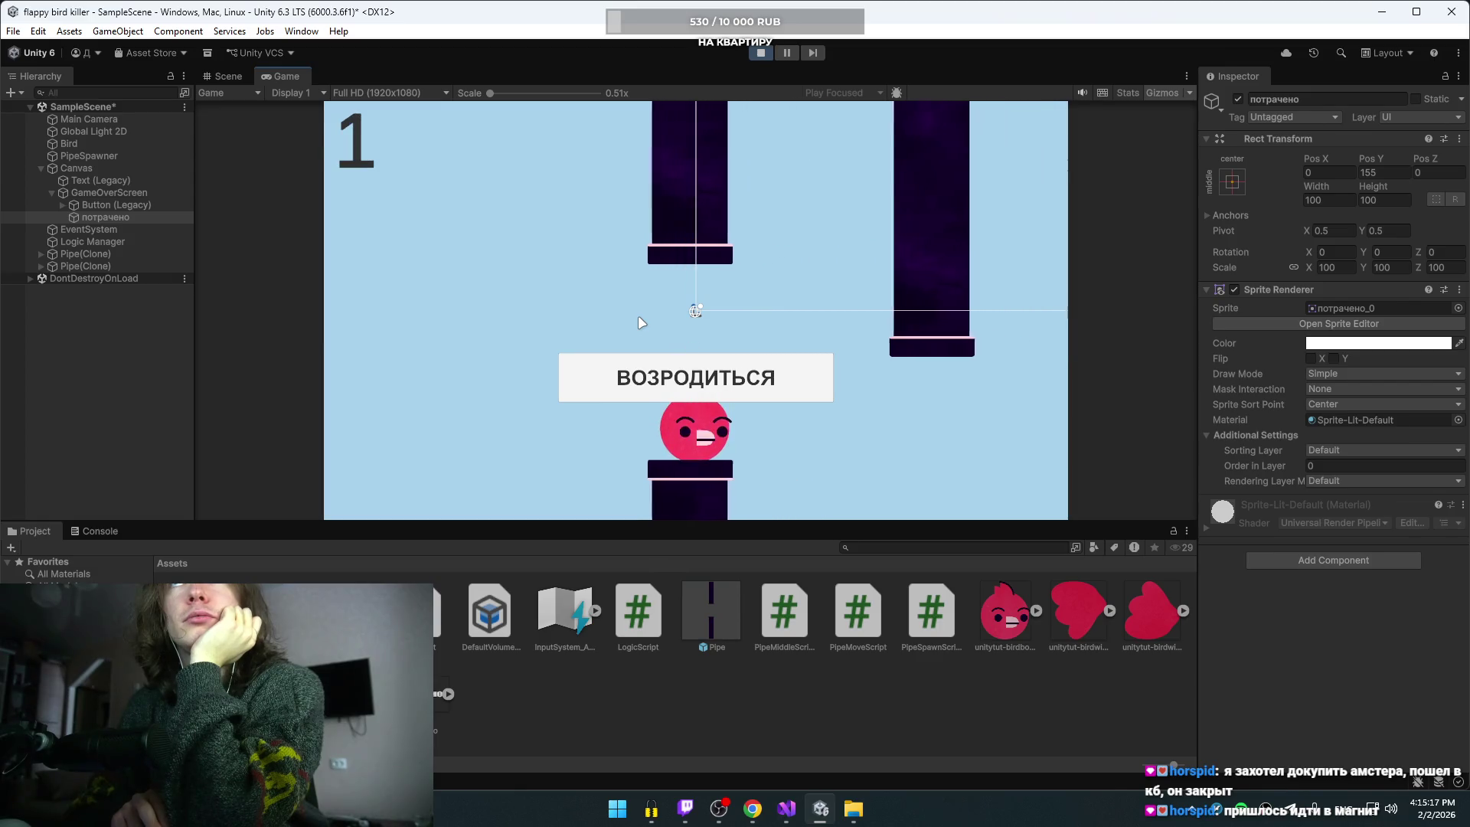
key("space")
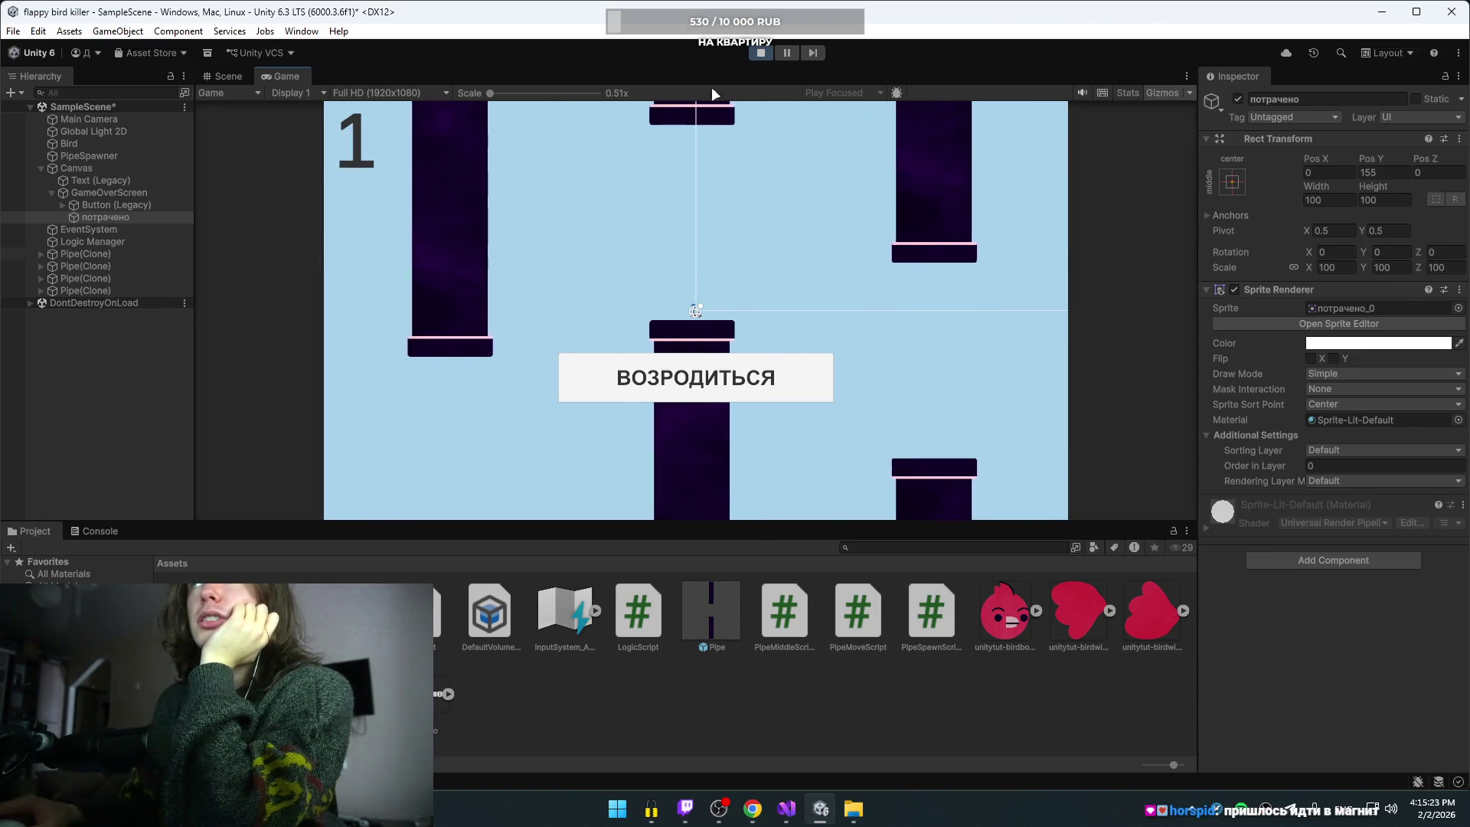
left_click(756, 53)
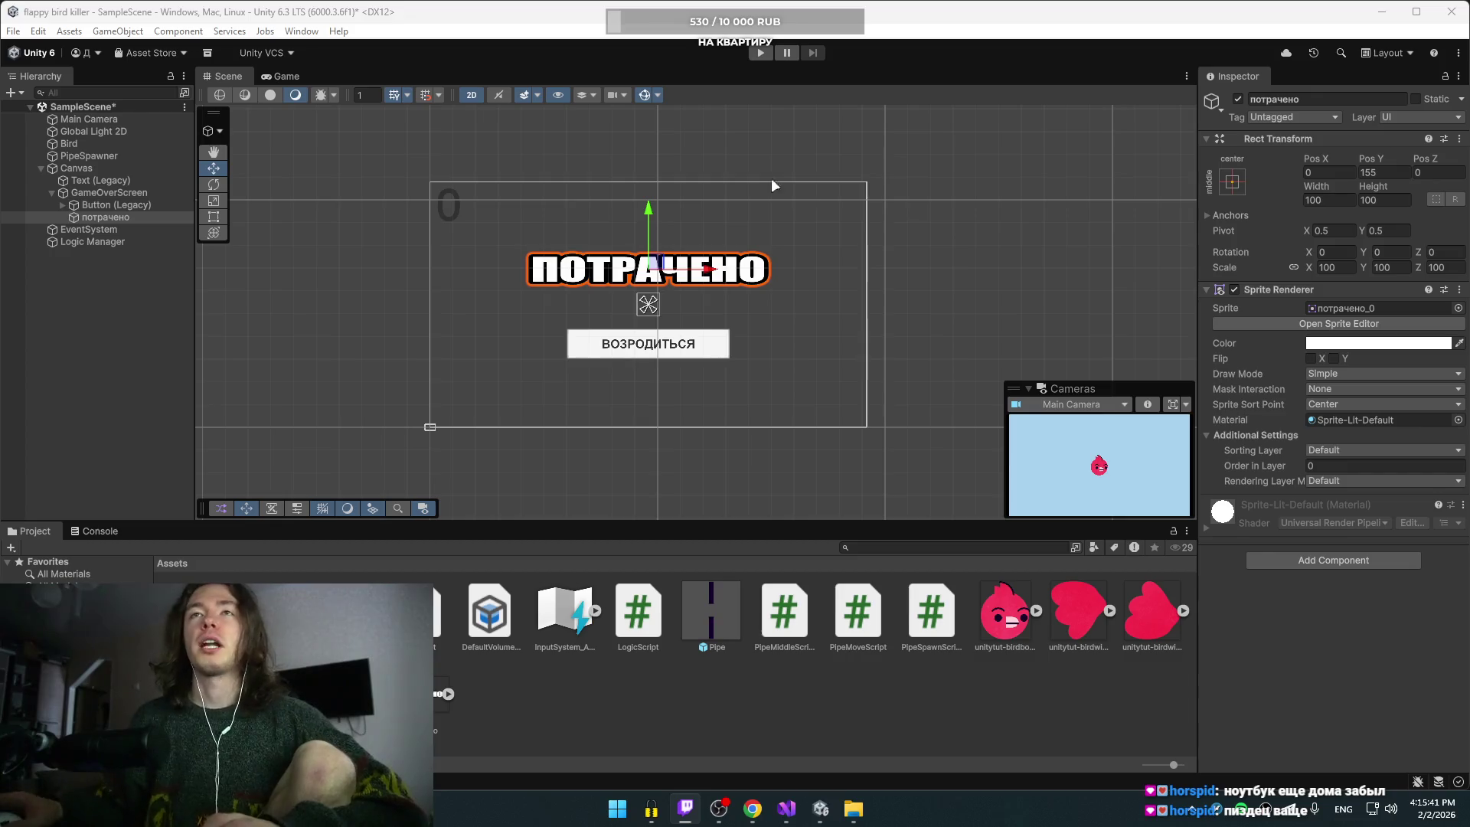
Step: Leave the потрачено sprite Untagged, then bring the YouTube tutorial to the front
left_click(94, 191)
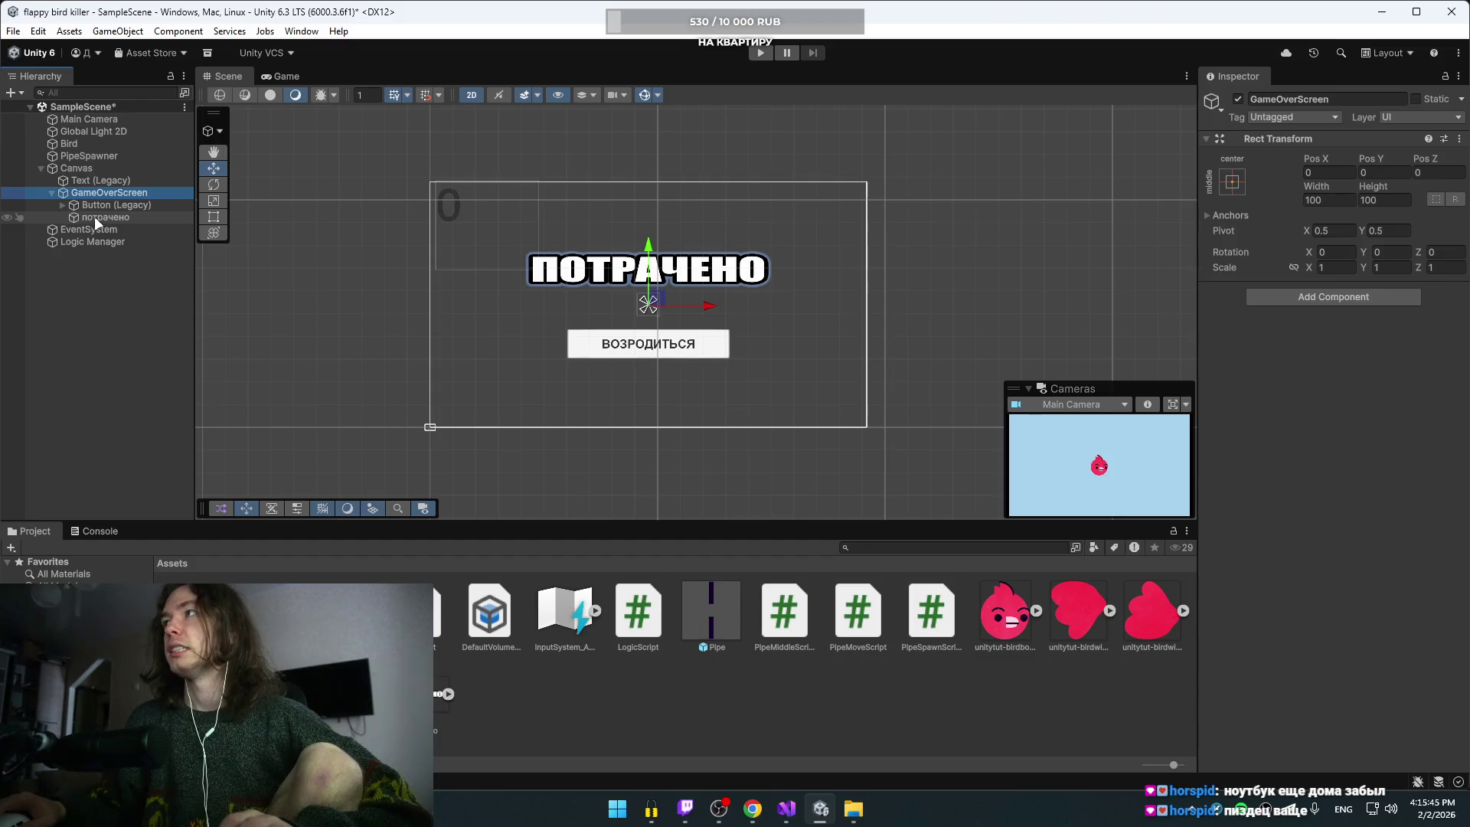
left_click(115, 217)
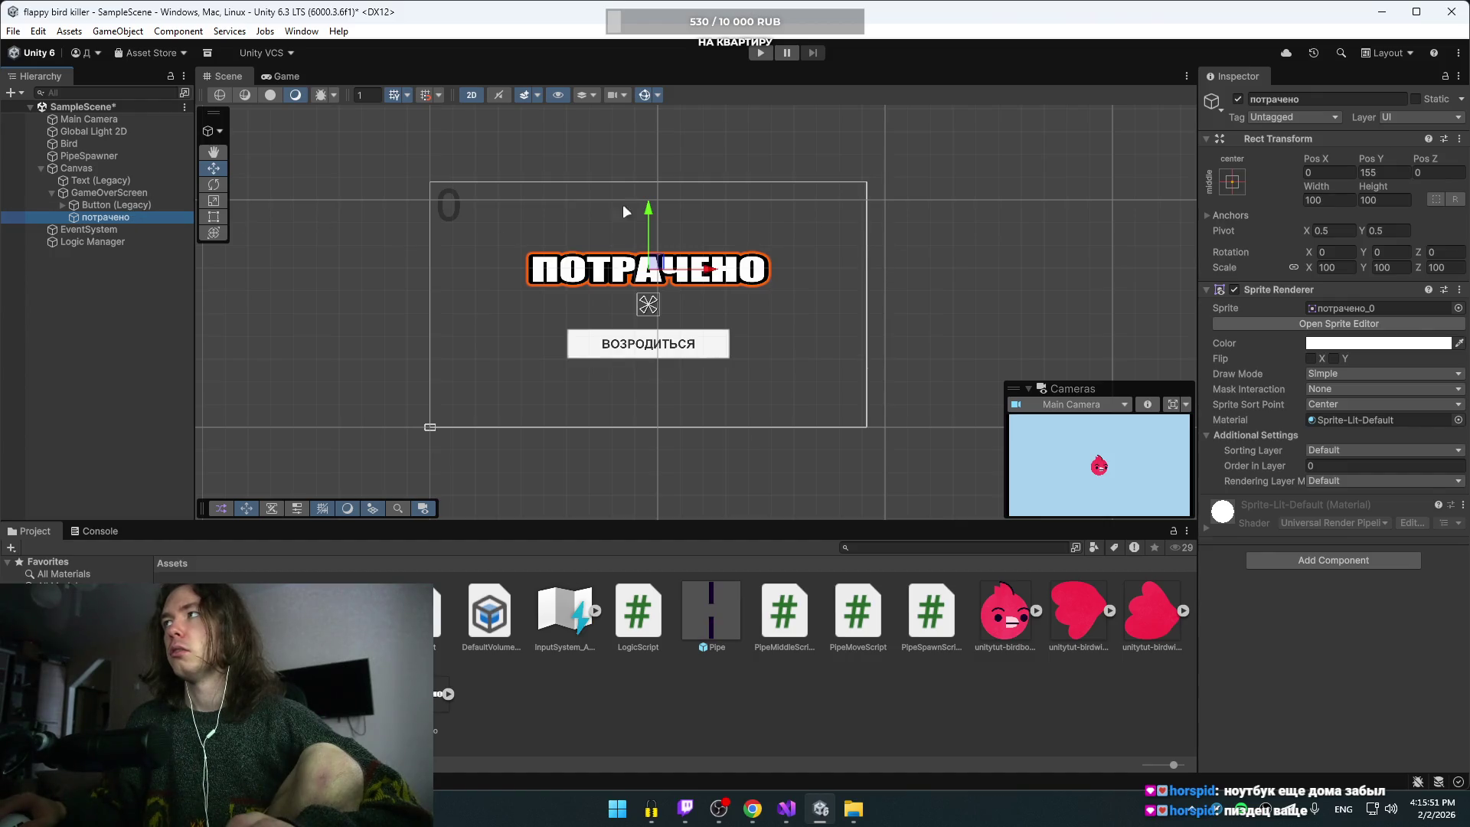
left_click(1292, 119)
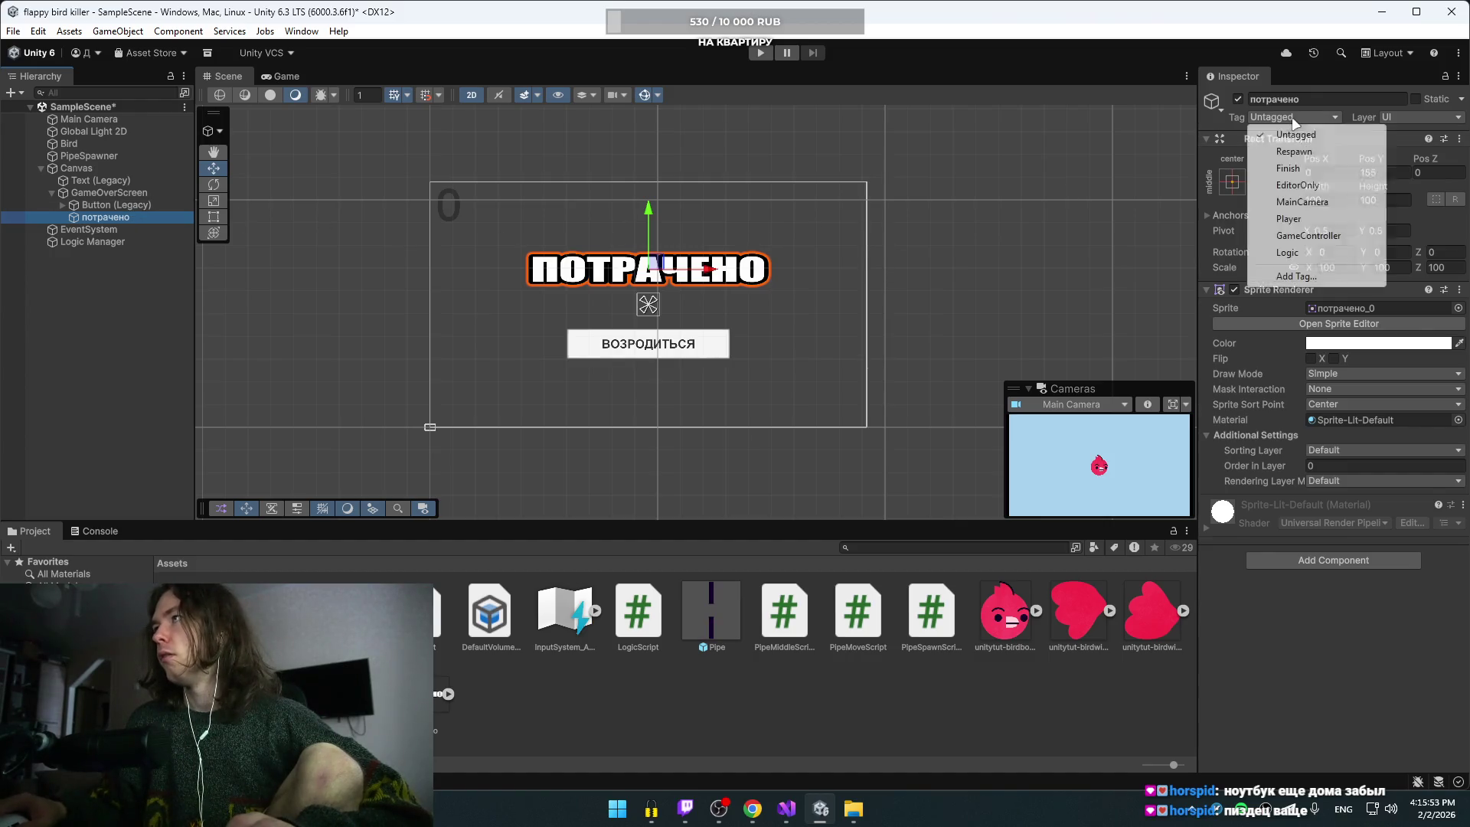
left_click(1372, 643)
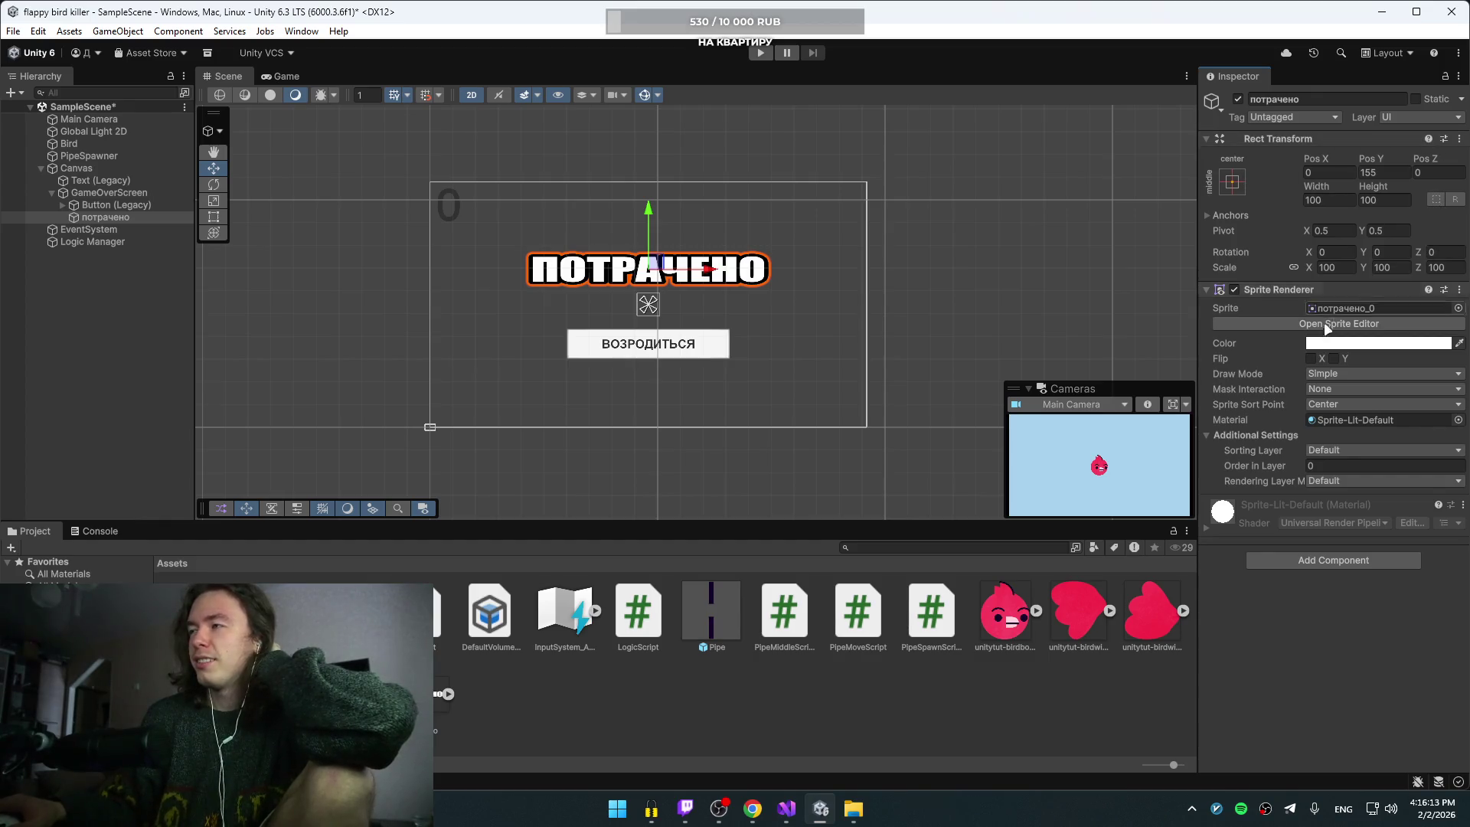
left_click(760, 816)
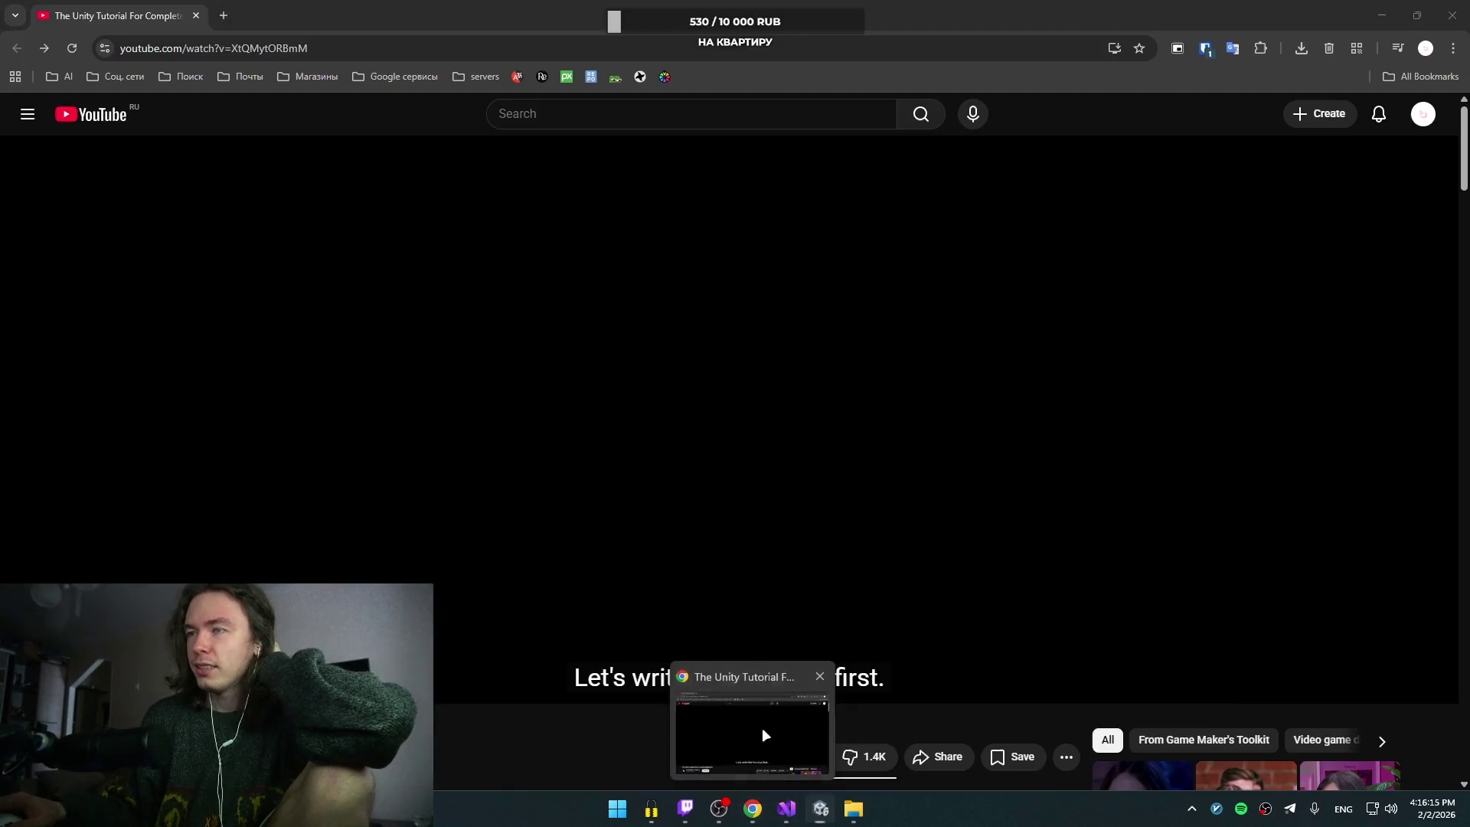
Step: Rewind the tutorial 10 seconds to the Game Over disabling part, pause, and return to Unity
left_click(563, 478)
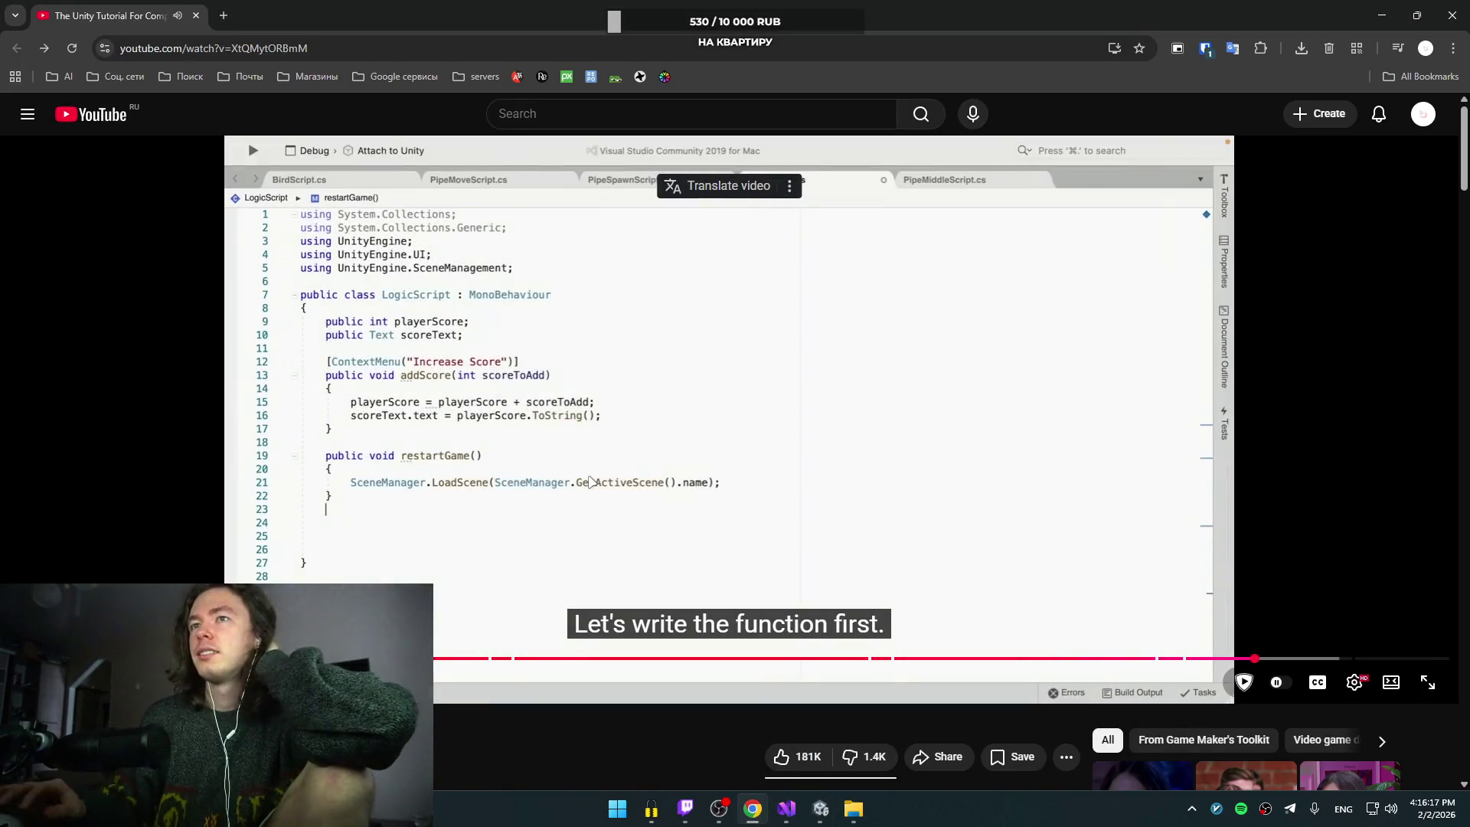
key("j")
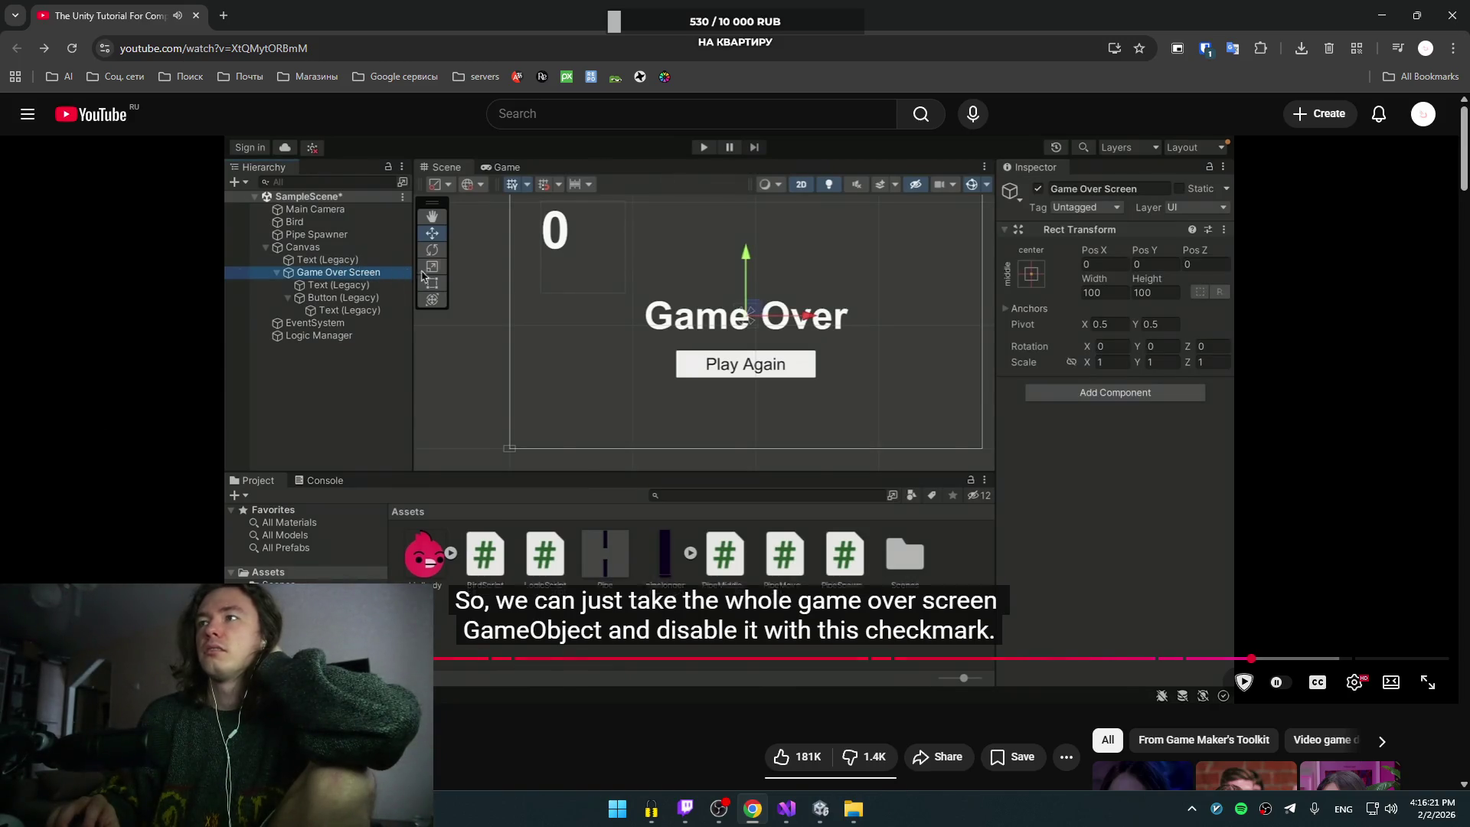
left_click(629, 540)
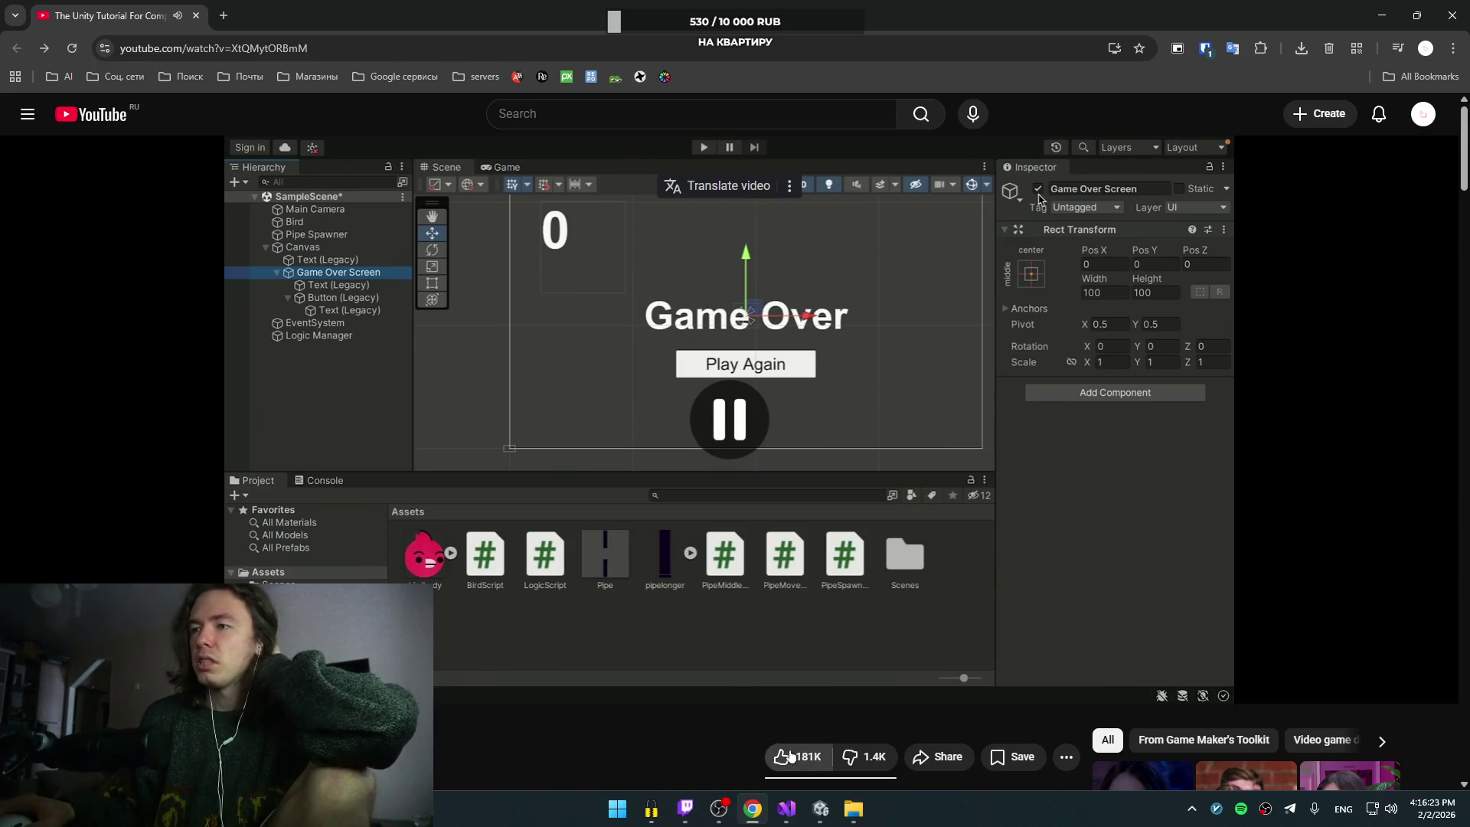
mouse_move(786, 809)
left_click(811, 758)
left_click(811, 764)
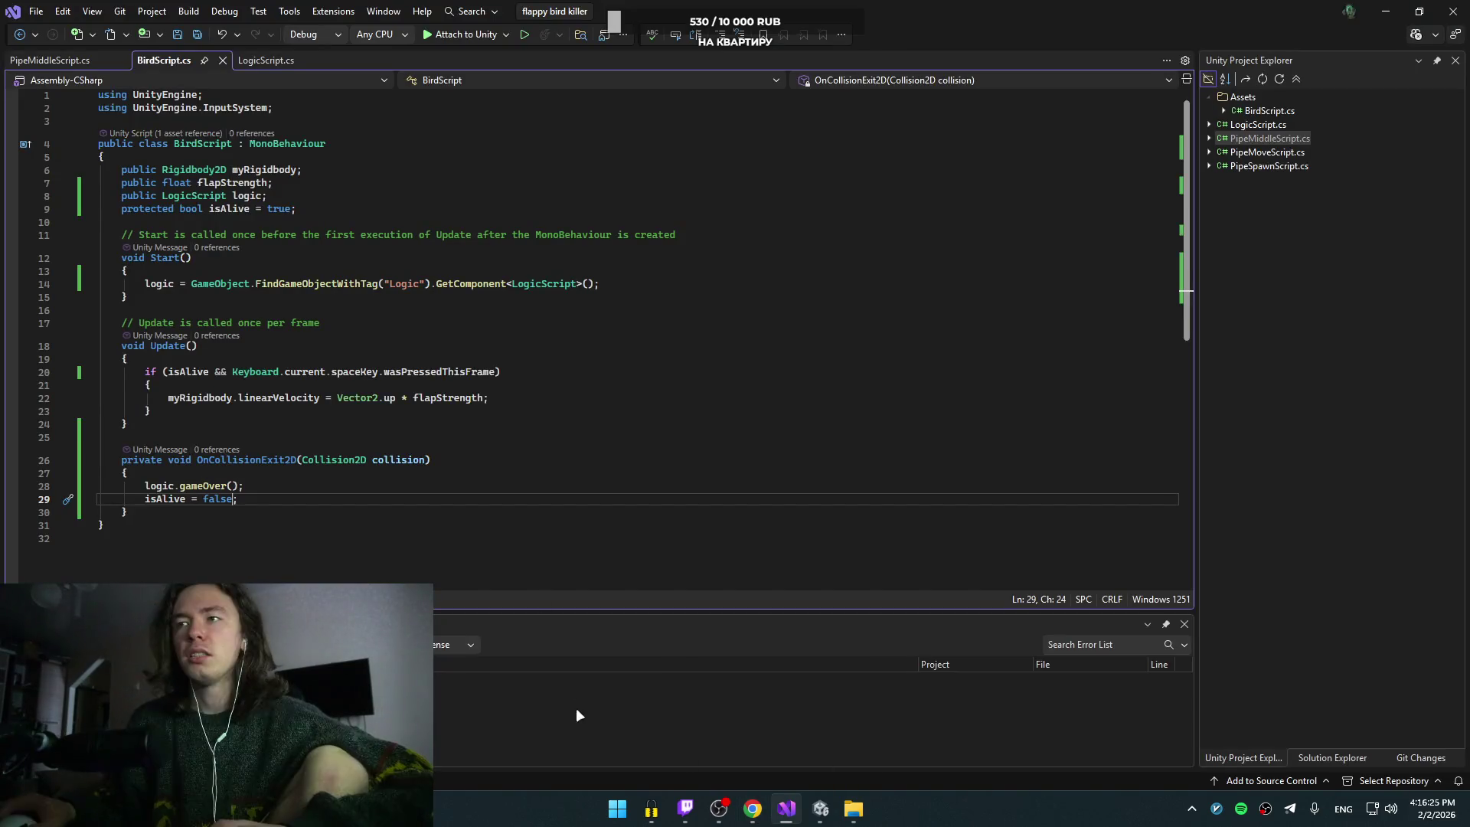
left_click(820, 810)
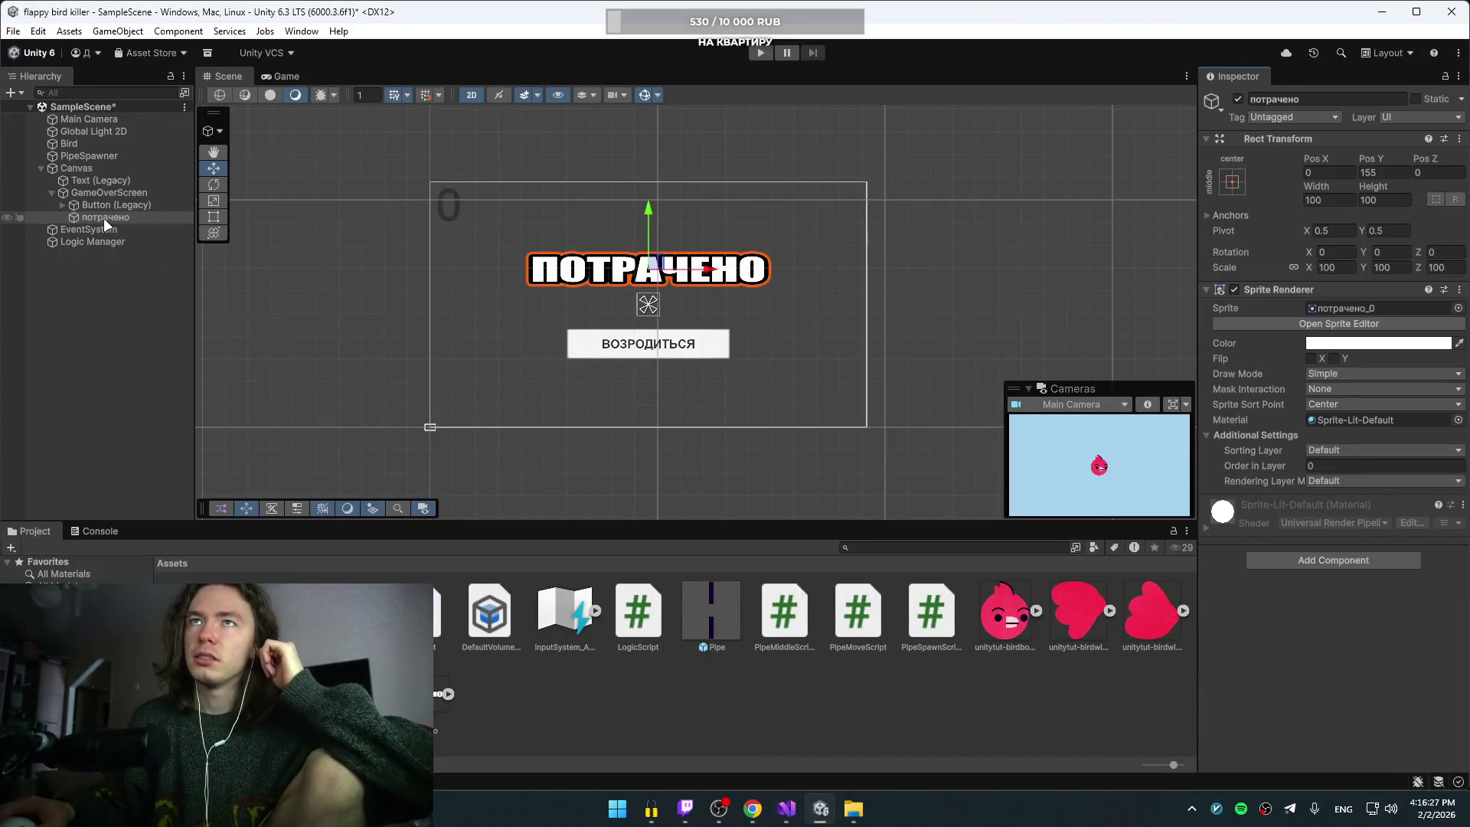
Step: Delete the потрачено sprite and add a Legacy Text object under GameOverScreen
key("Delete")
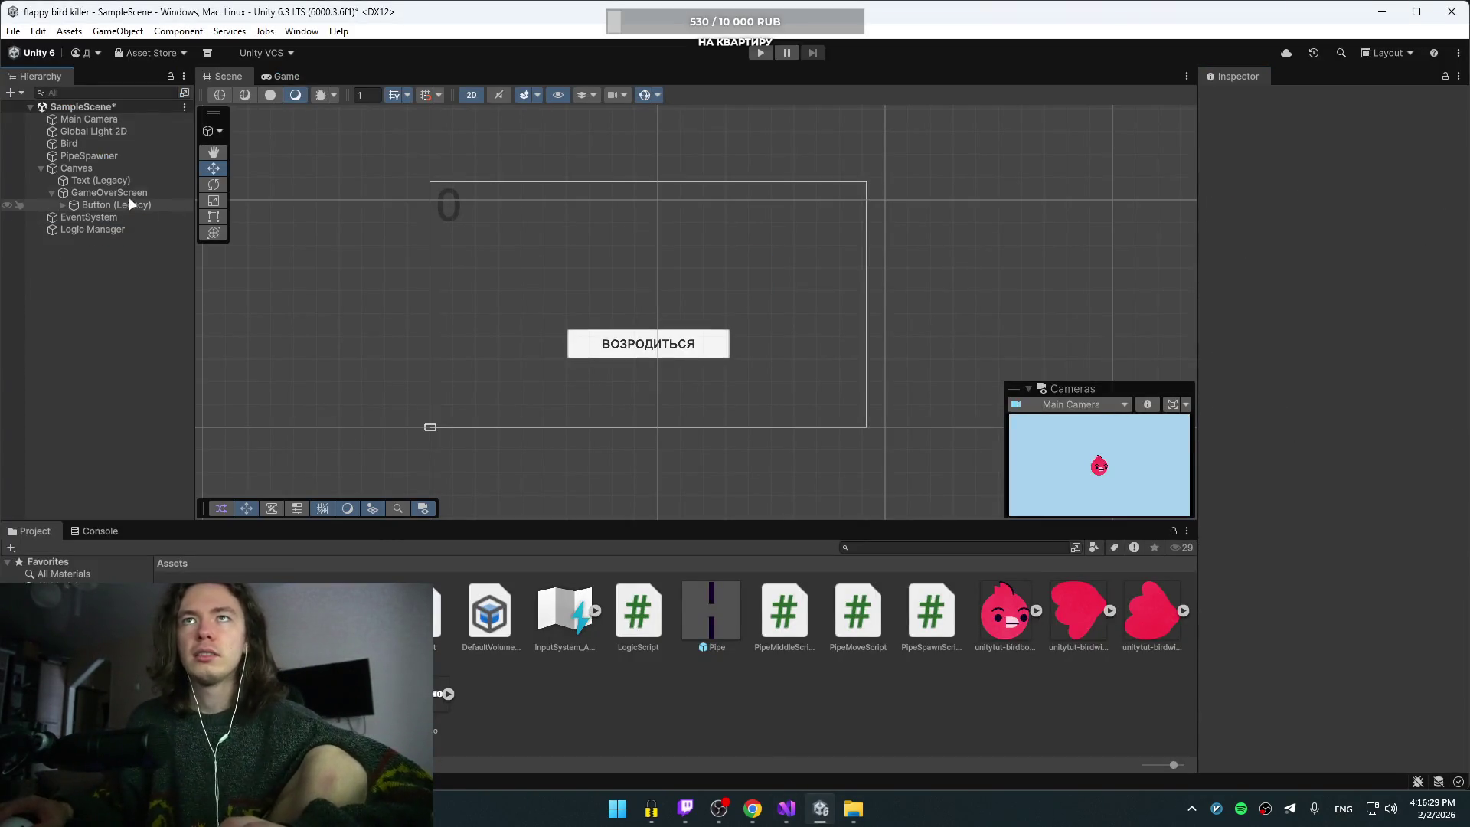
right_click(128, 193)
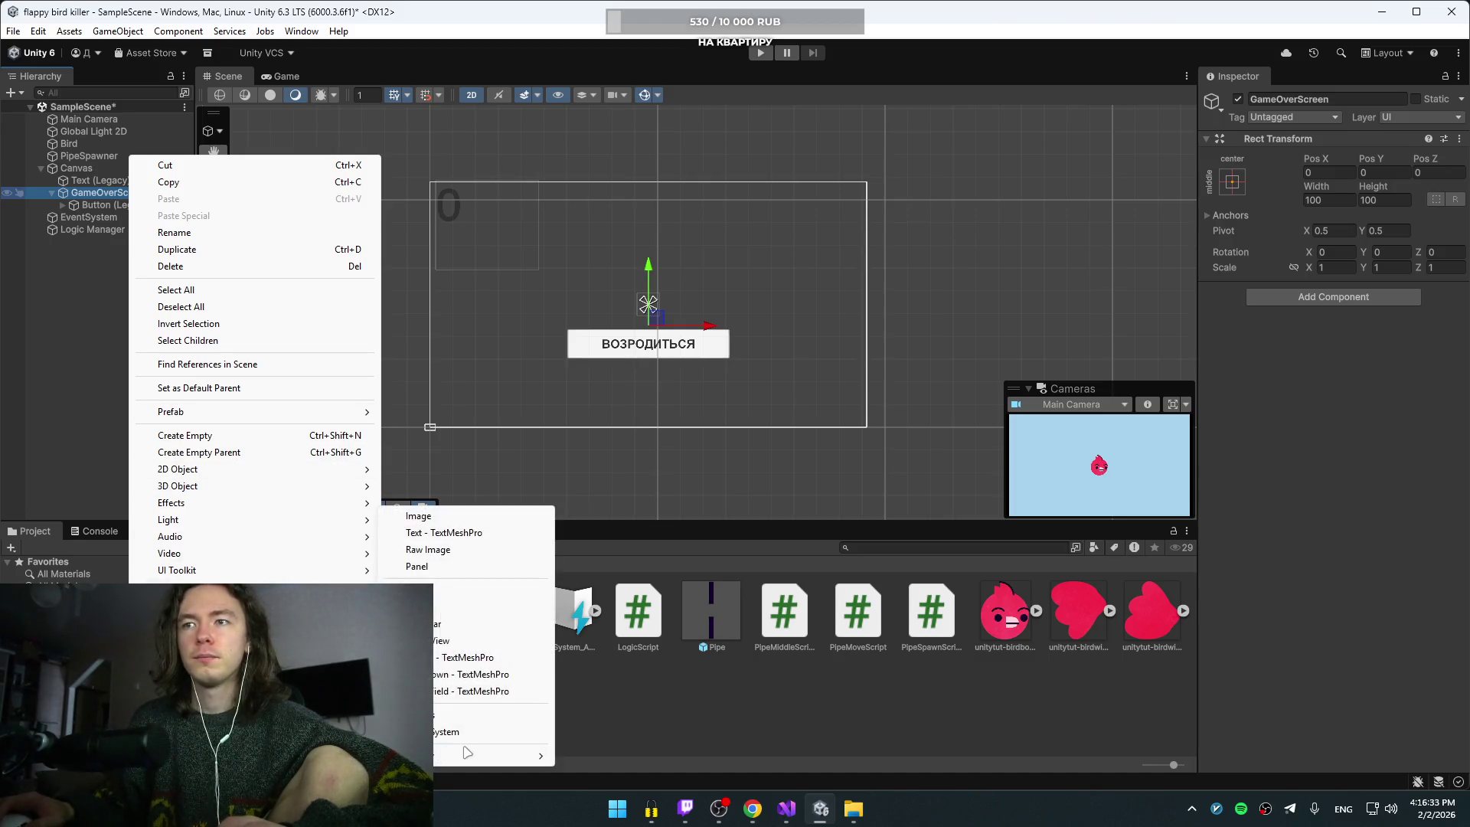
left_click(612, 756)
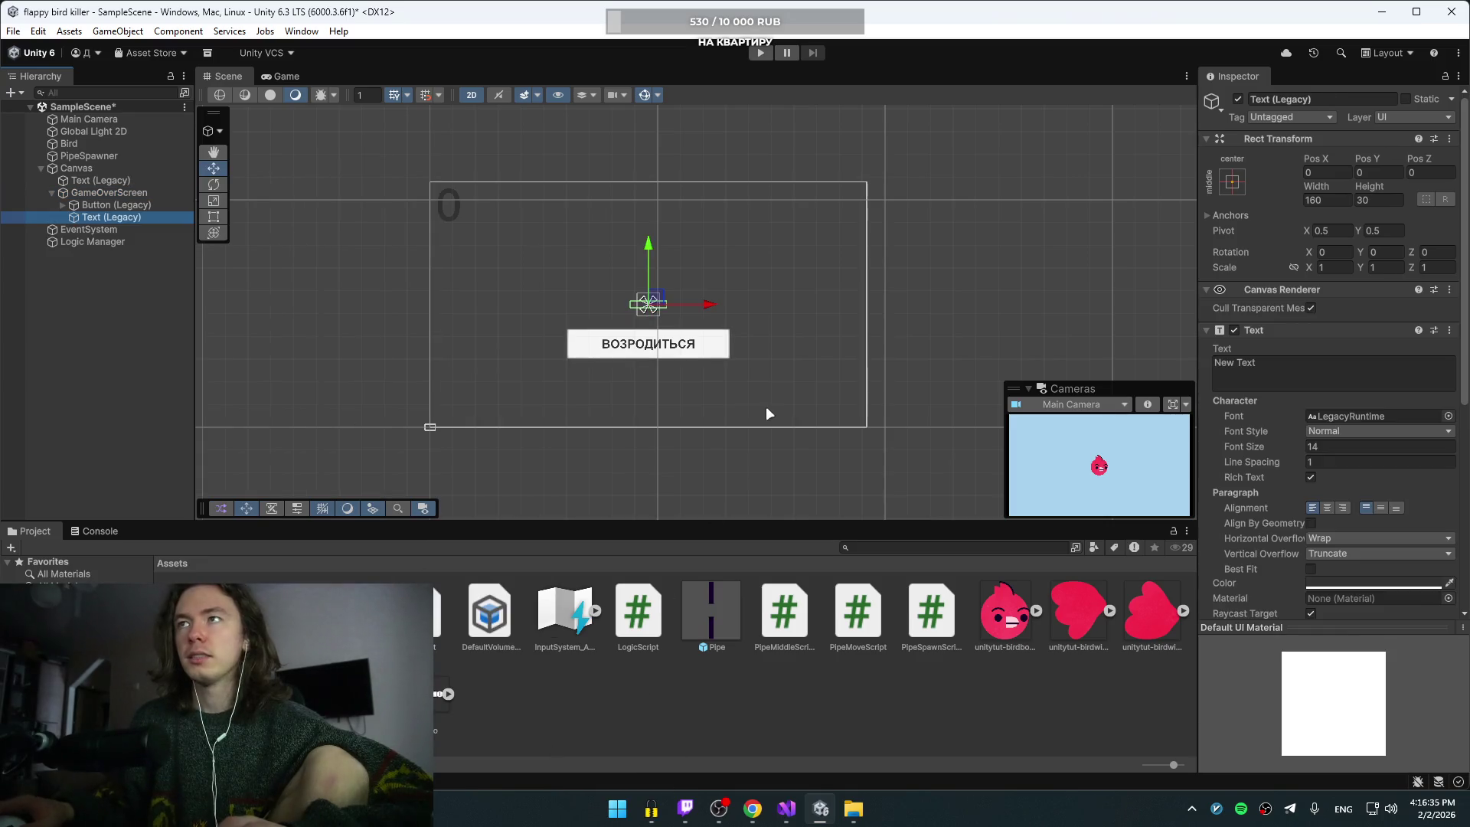
Step: Set the text to ПОТРАЧЕНО with Bold font style and font size 35
left_click(1293, 366)
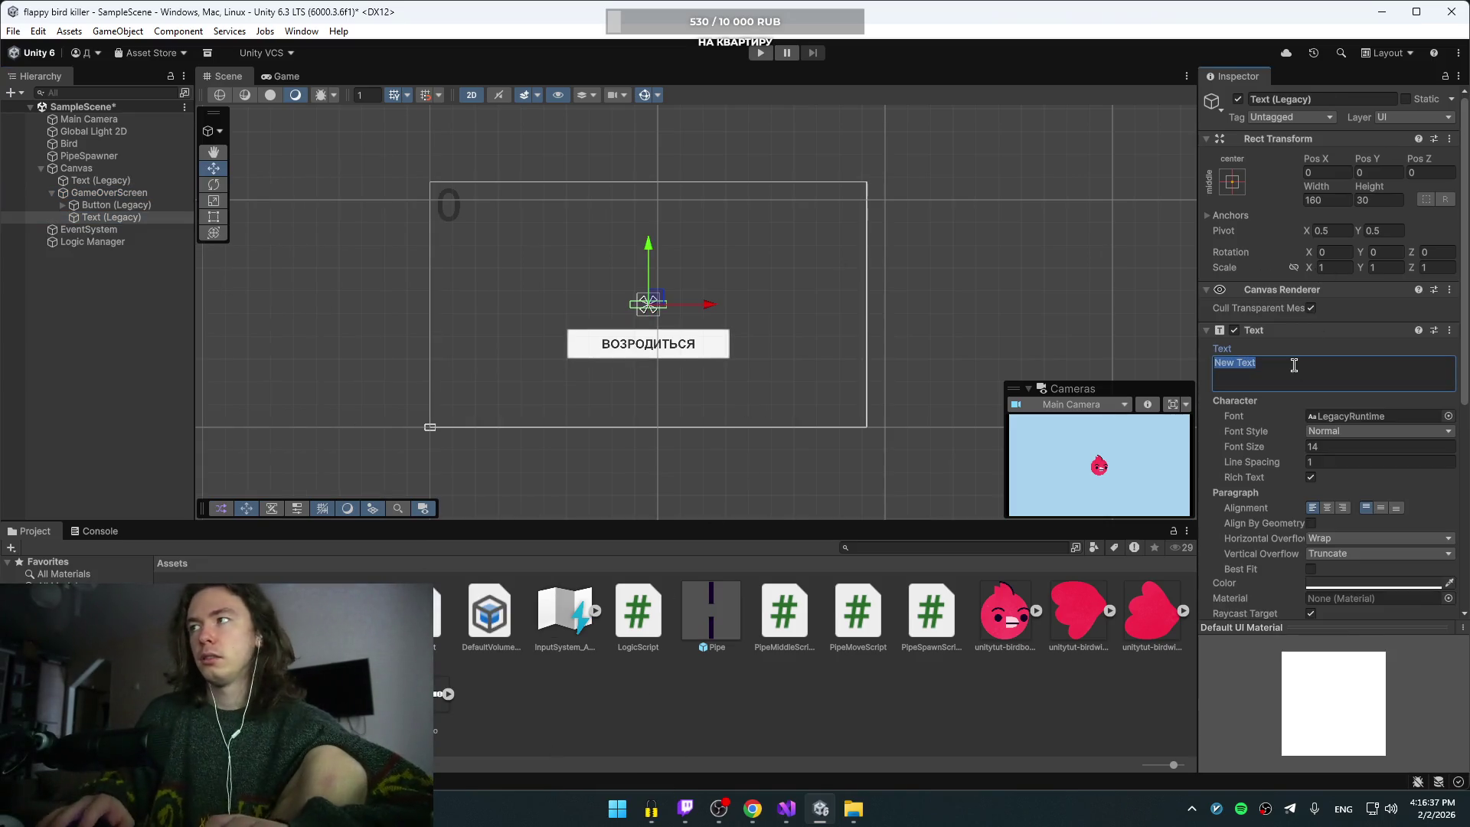
type("G")
key("BackSpace")
key("alt+shift")
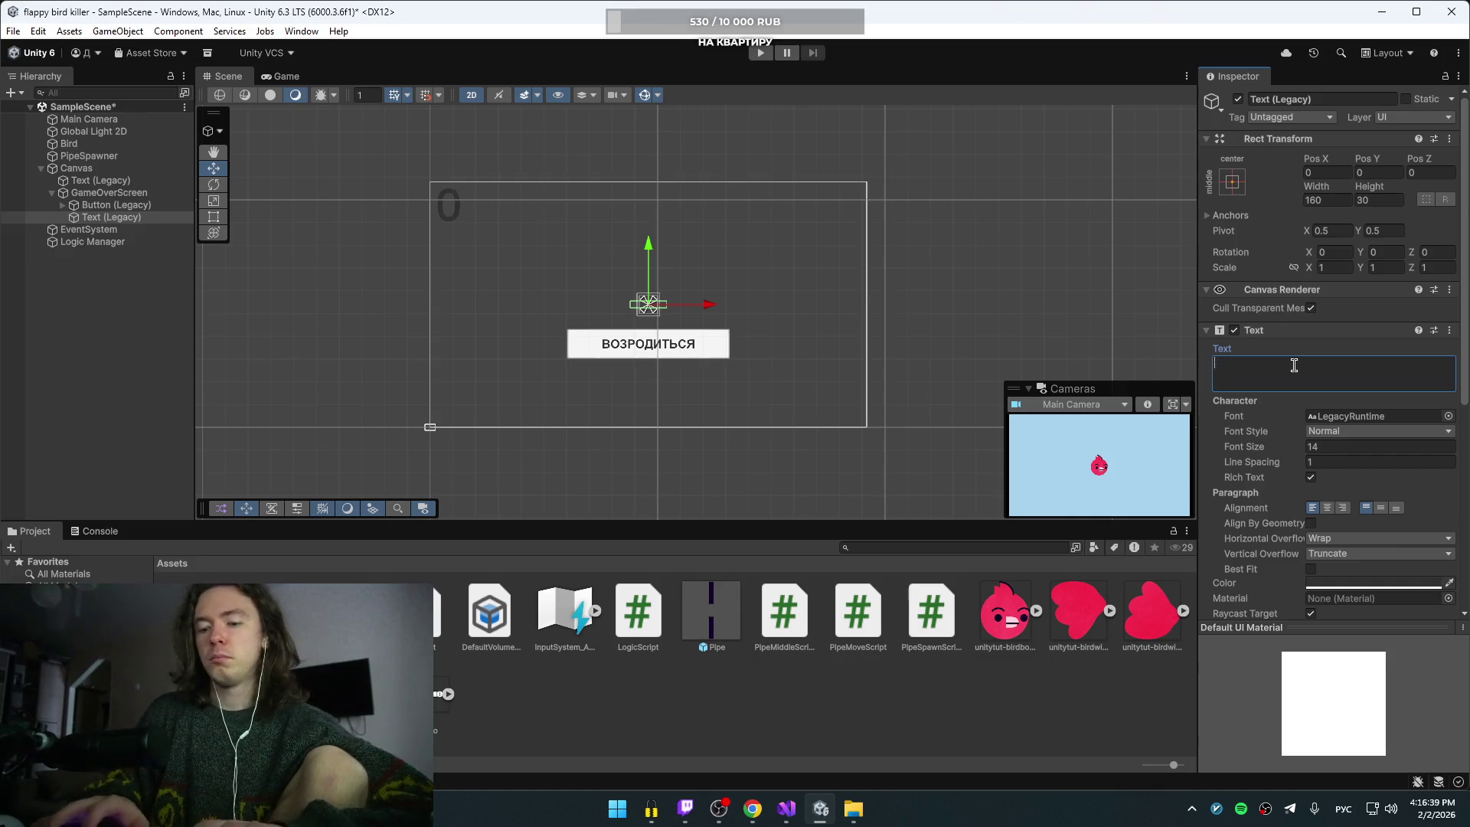
type("ПОТРАЧЕНО")
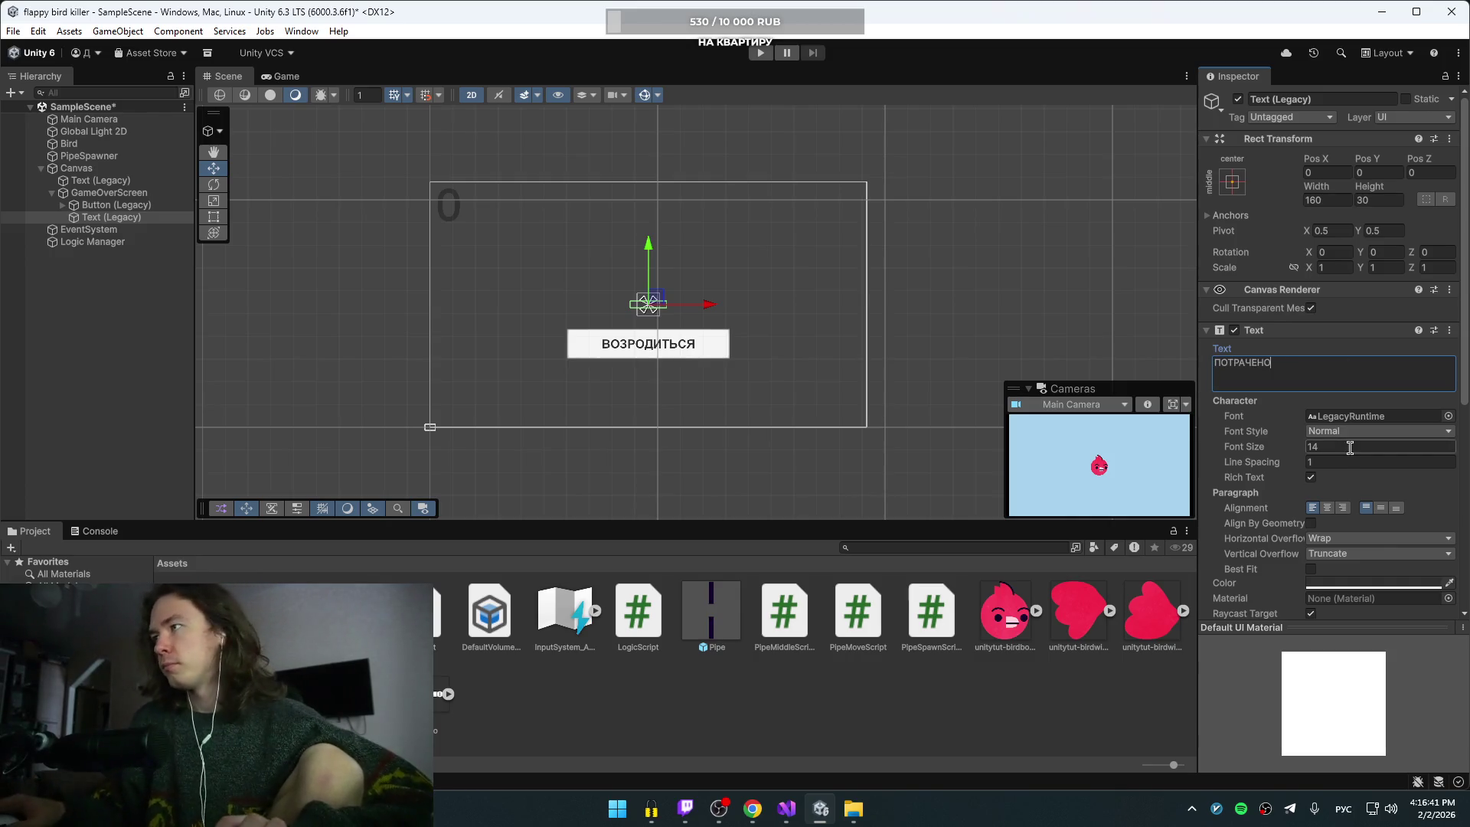
left_click(1448, 434)
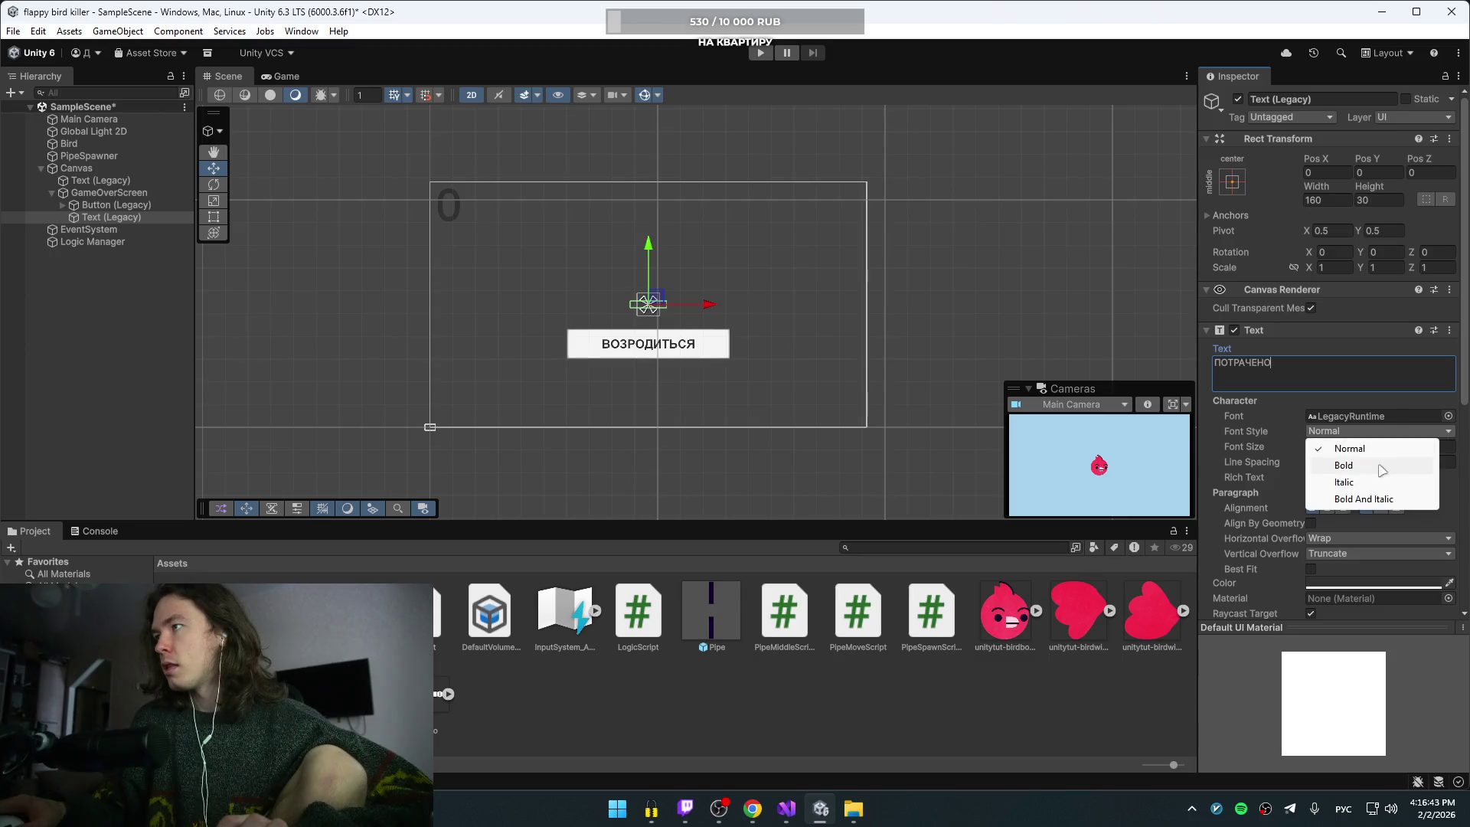
left_click(1367, 465)
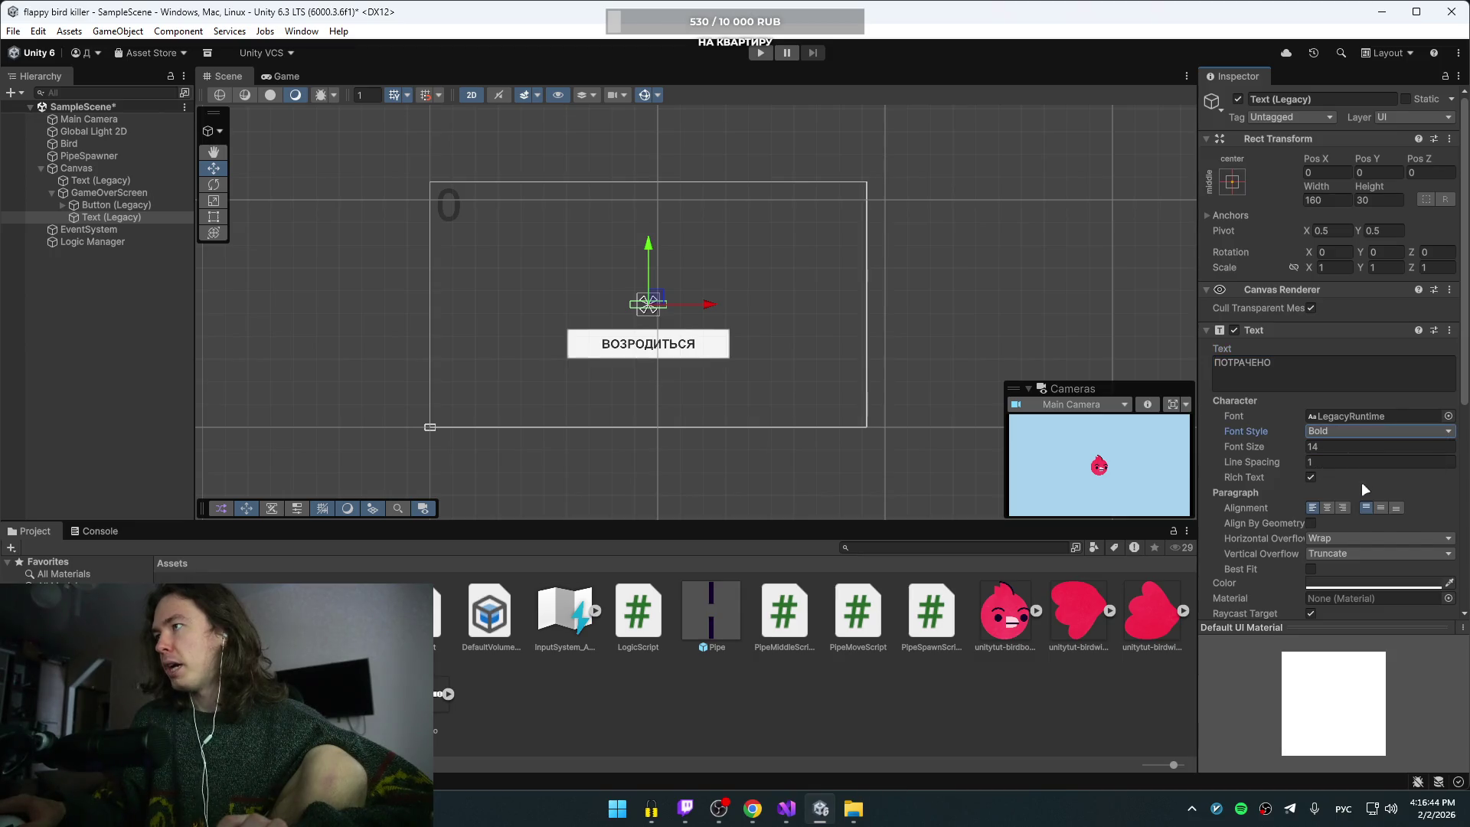
left_click(1263, 449)
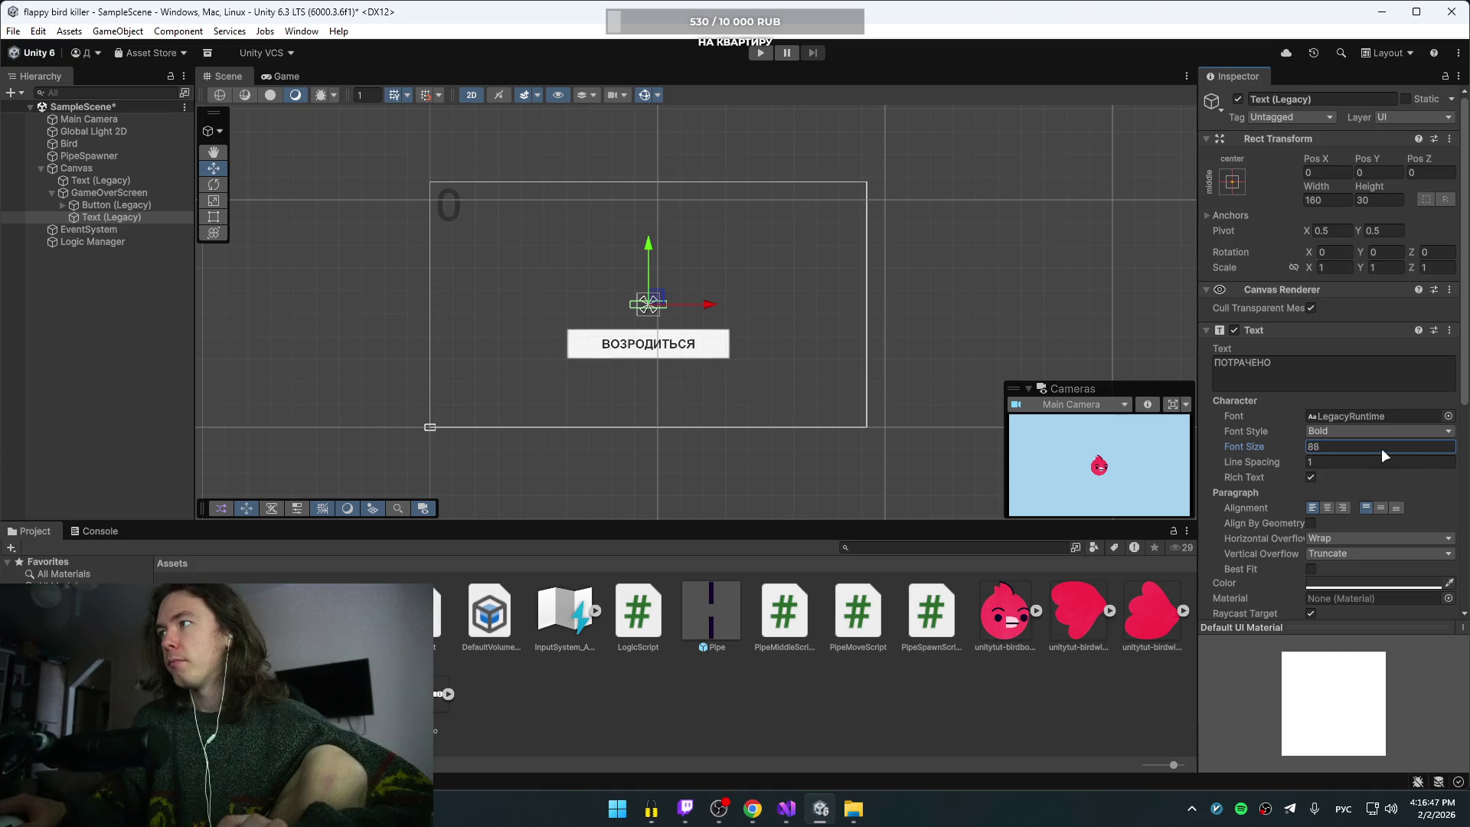
key("BackSpace")
key("BackSpace")
Step: Resize the ПОТРАЧЕНО text box to about 795×232 and move it above the ВОЗРОДИТЬСЯ button
type("35")
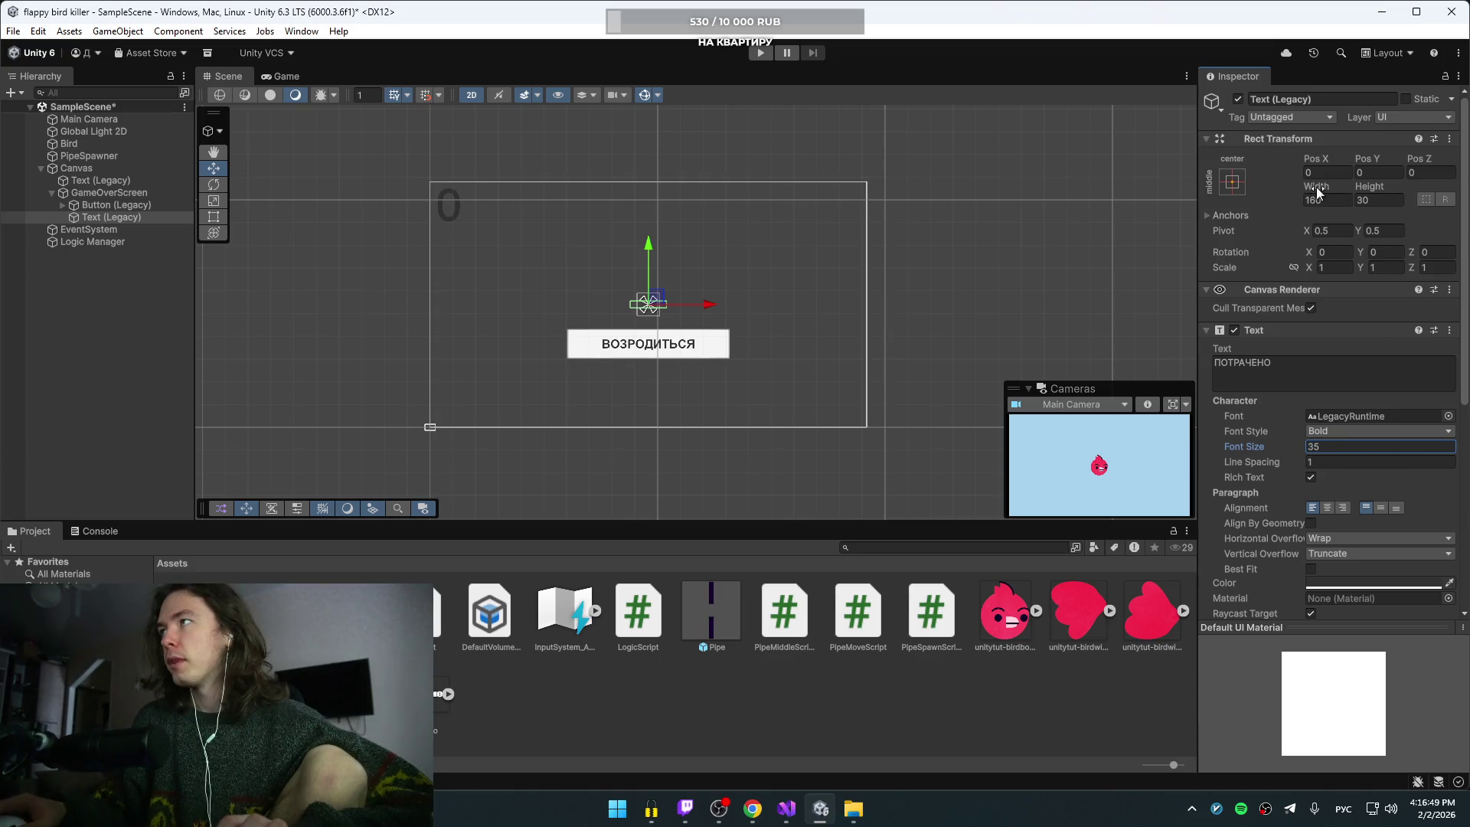
left_click_drag(1318, 193, 368, 218)
mouse_move(1107, 359)
left_mouse_down()
mouse_move(925, 423)
mouse_move(282, 380)
left_mouse_up()
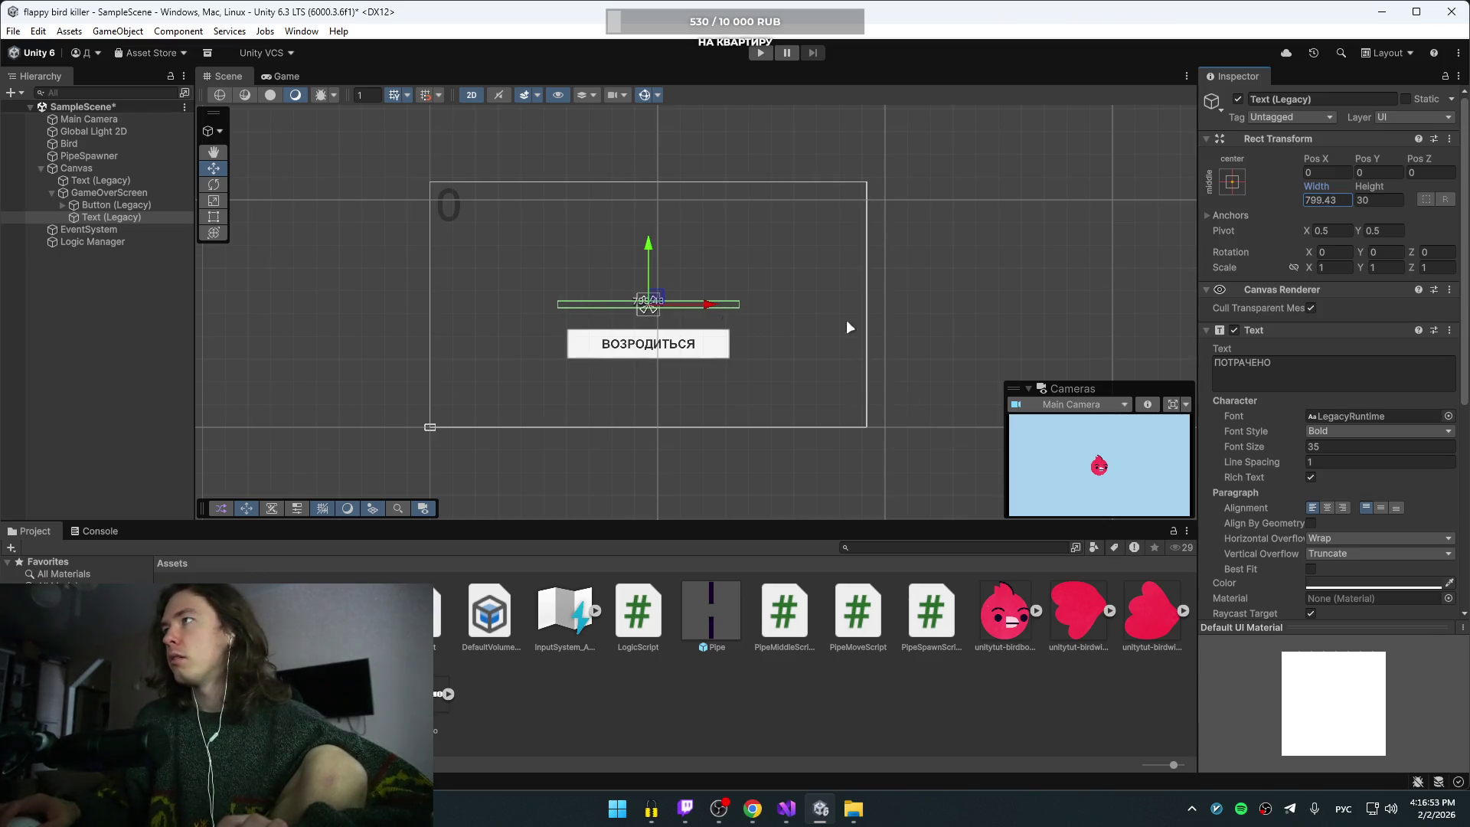
mouse_move(1371, 194)
left_mouse_down()
mouse_move(277, 195)
mouse_move(310, 195)
left_mouse_up()
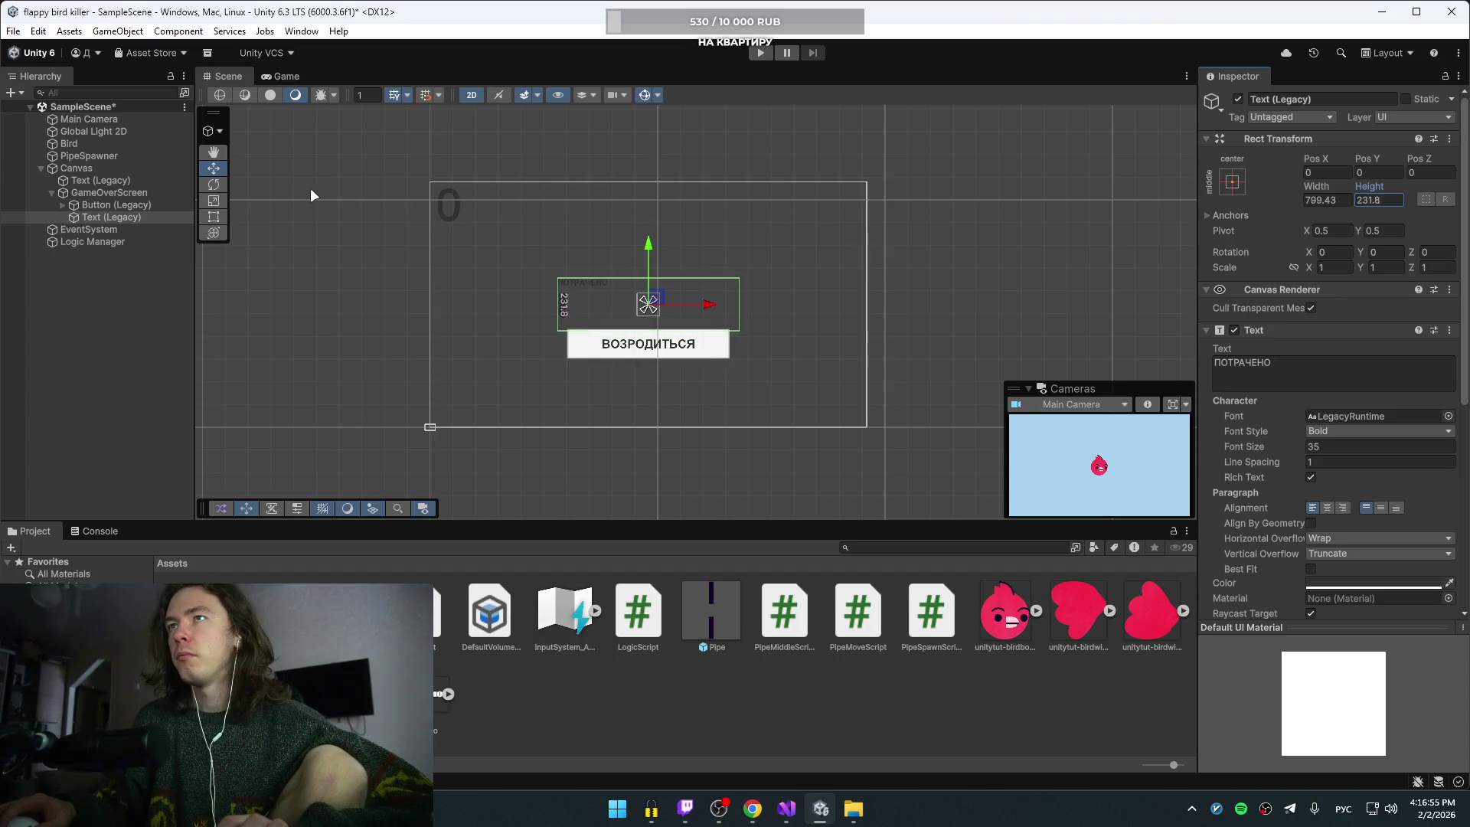
left_click_drag(648, 252, 654, 209)
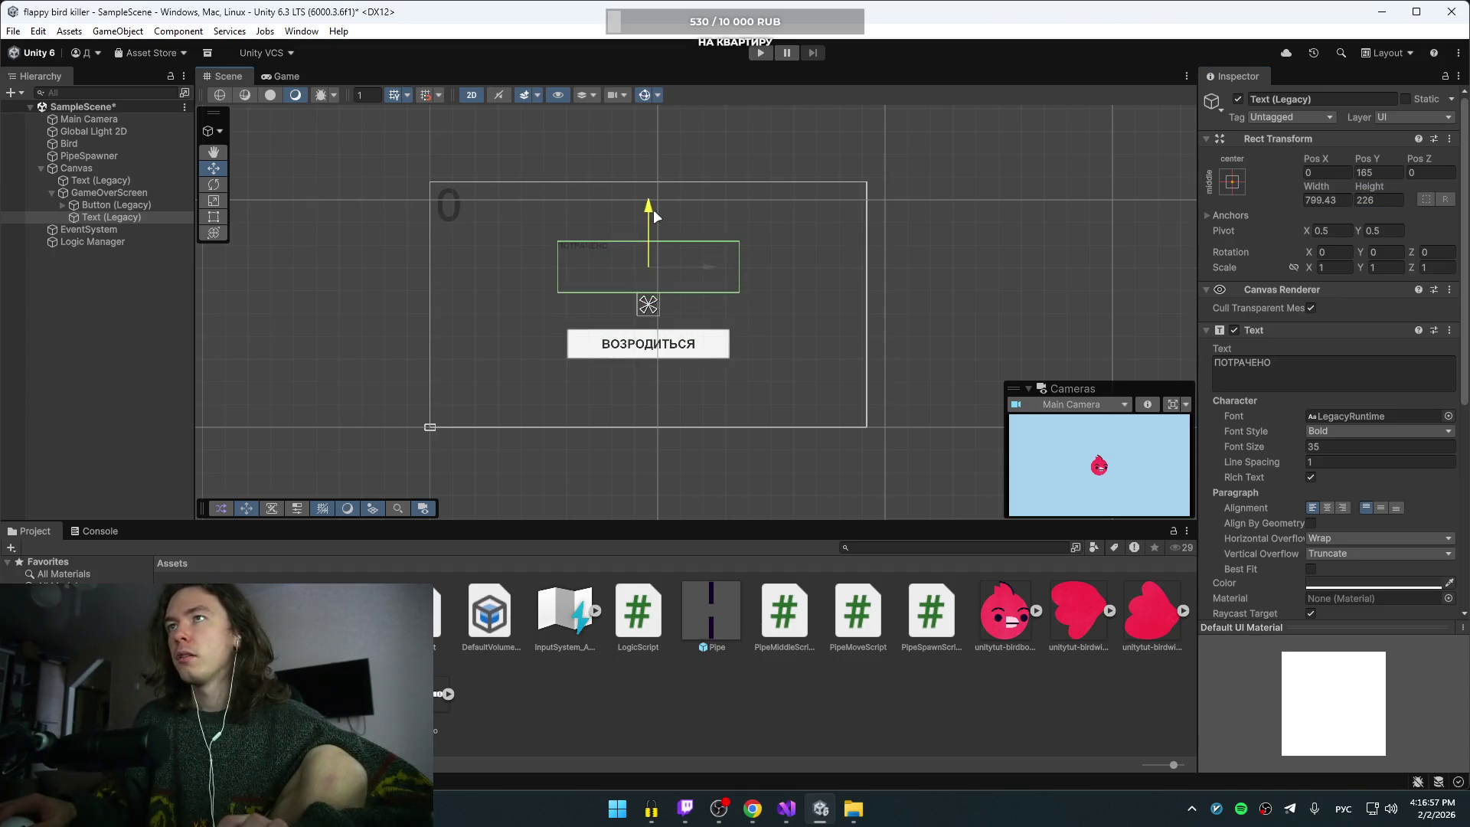
left_click_drag(1251, 449, 128, 464)
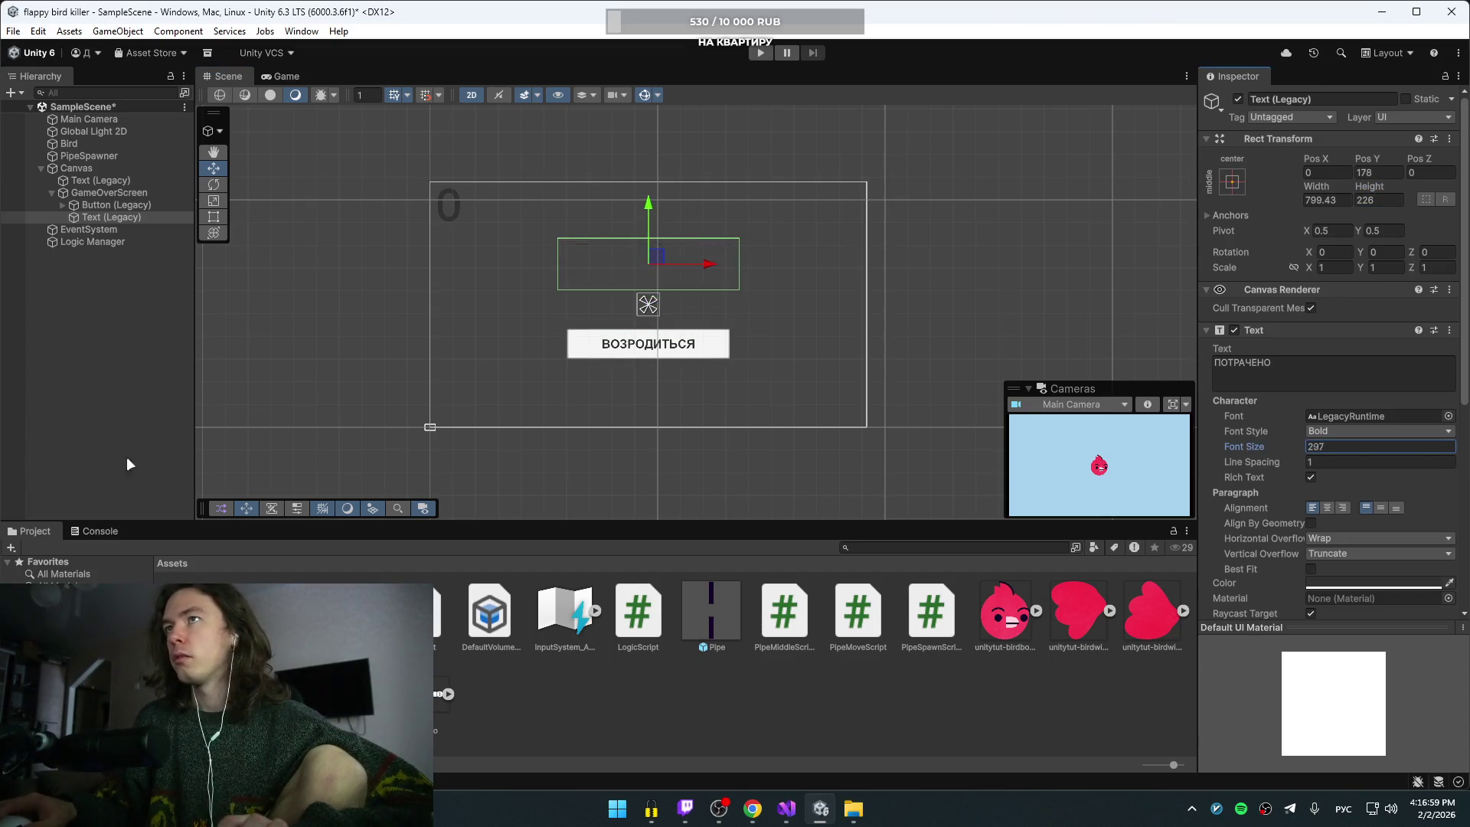
left_click_drag(1447, 457, 14, 454)
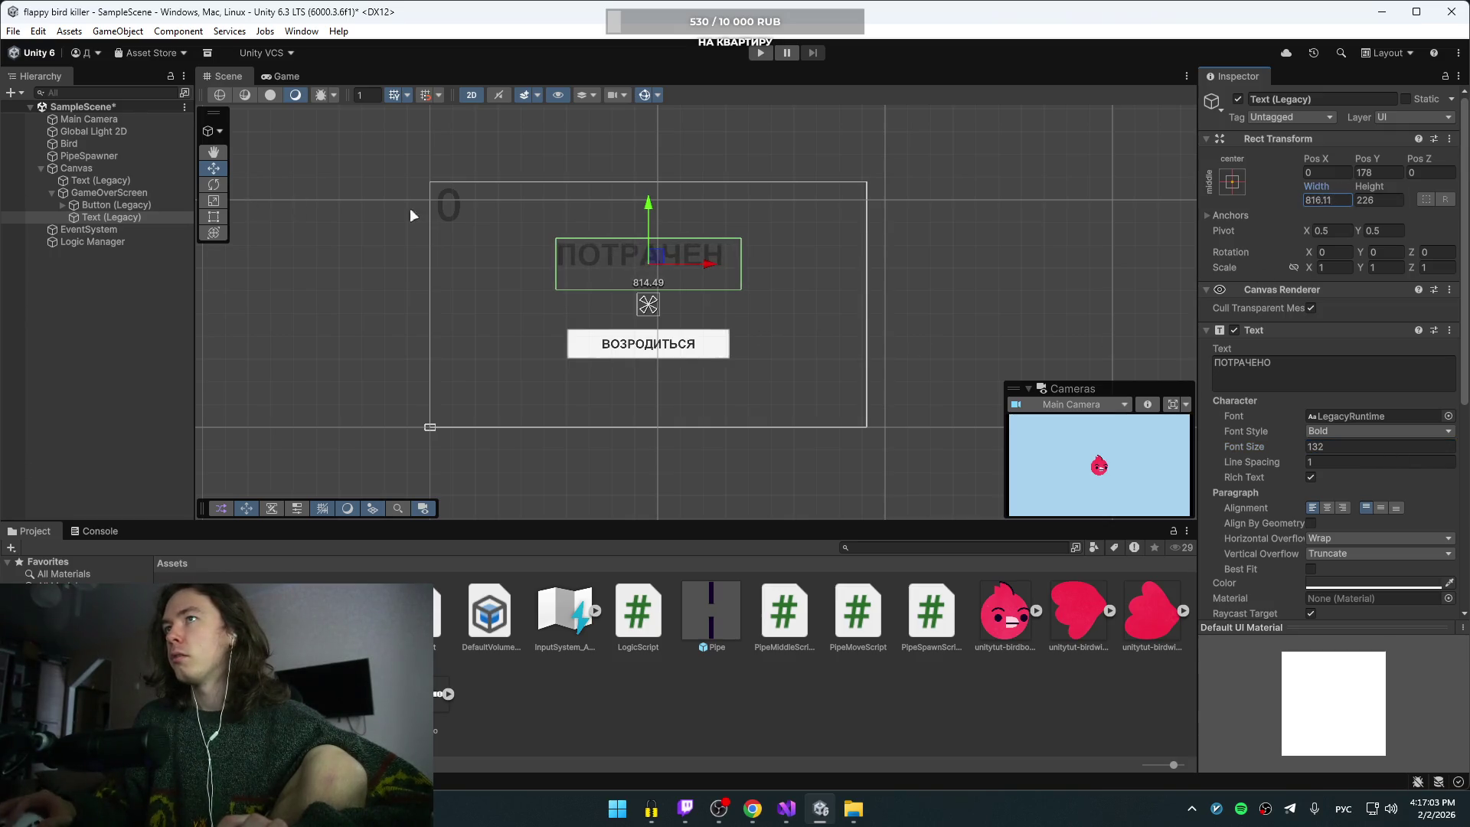
mouse_move(410, 208)
left_mouse_down()
mouse_move(558, 276)
mouse_move(1076, 310)
mouse_move(1462, 383)
mouse_move(407, 456)
mouse_move(466, 503)
mouse_move(1422, 293)
mouse_move(1412, 249)
left_mouse_up()
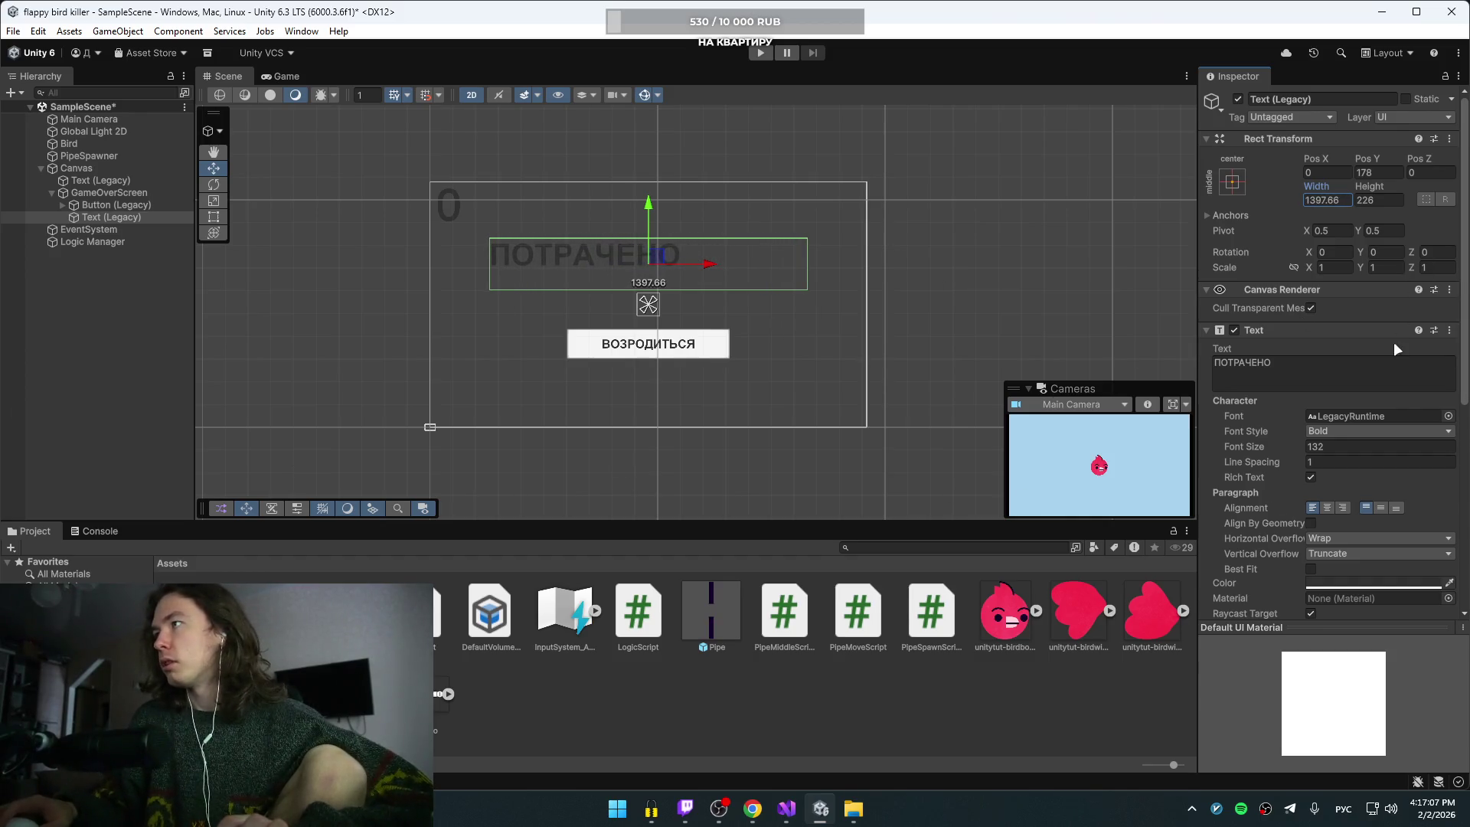
Step: Centre the ПОТРАЧЕНО text, toggle Best Fit, and set the font size to 132
left_click(1327, 507)
left_click(1380, 507)
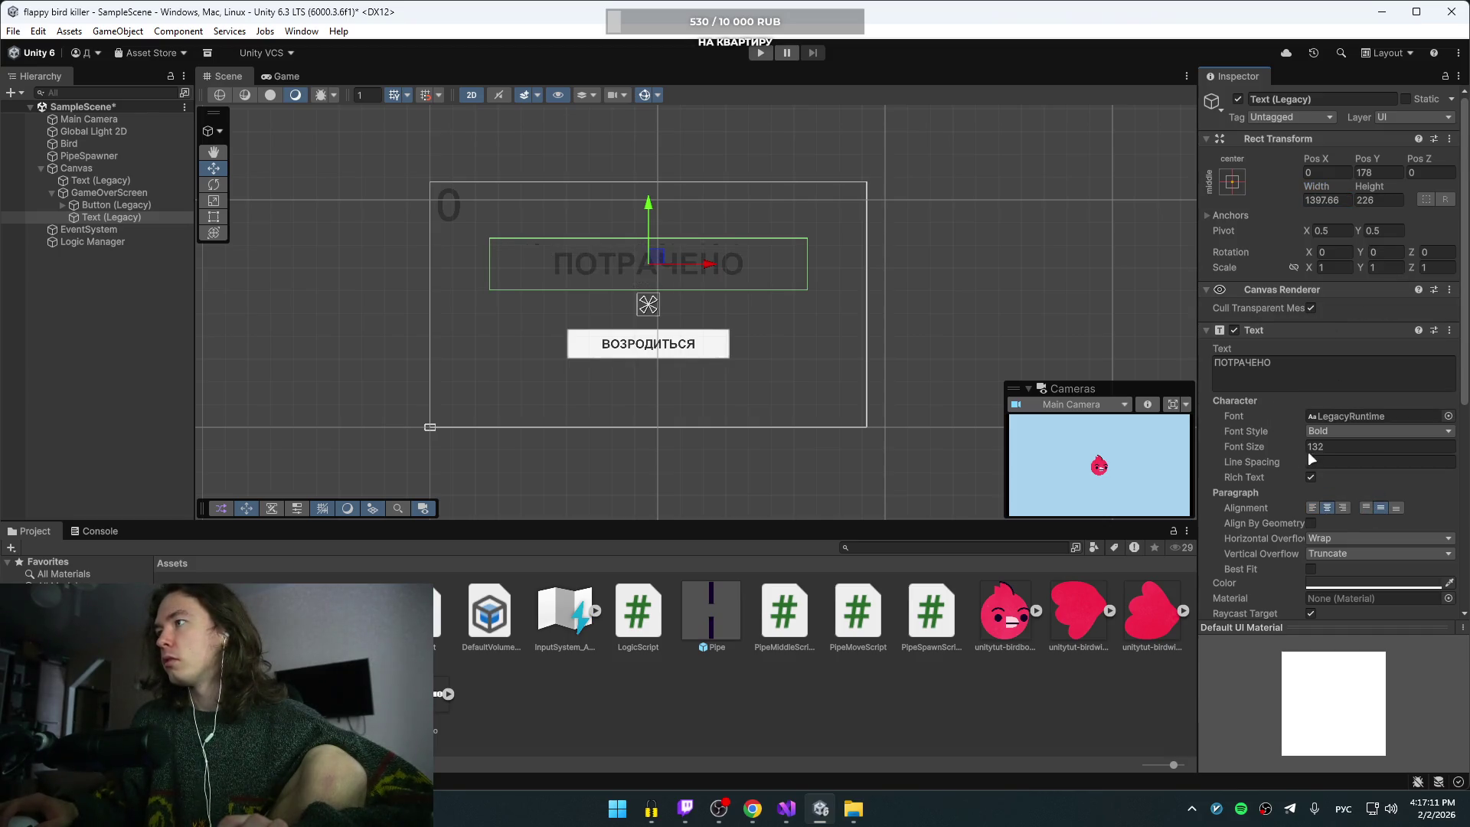
mouse_move(1260, 449)
left_mouse_down()
mouse_move(1302, 449)
mouse_move(1306, 473)
left_mouse_up()
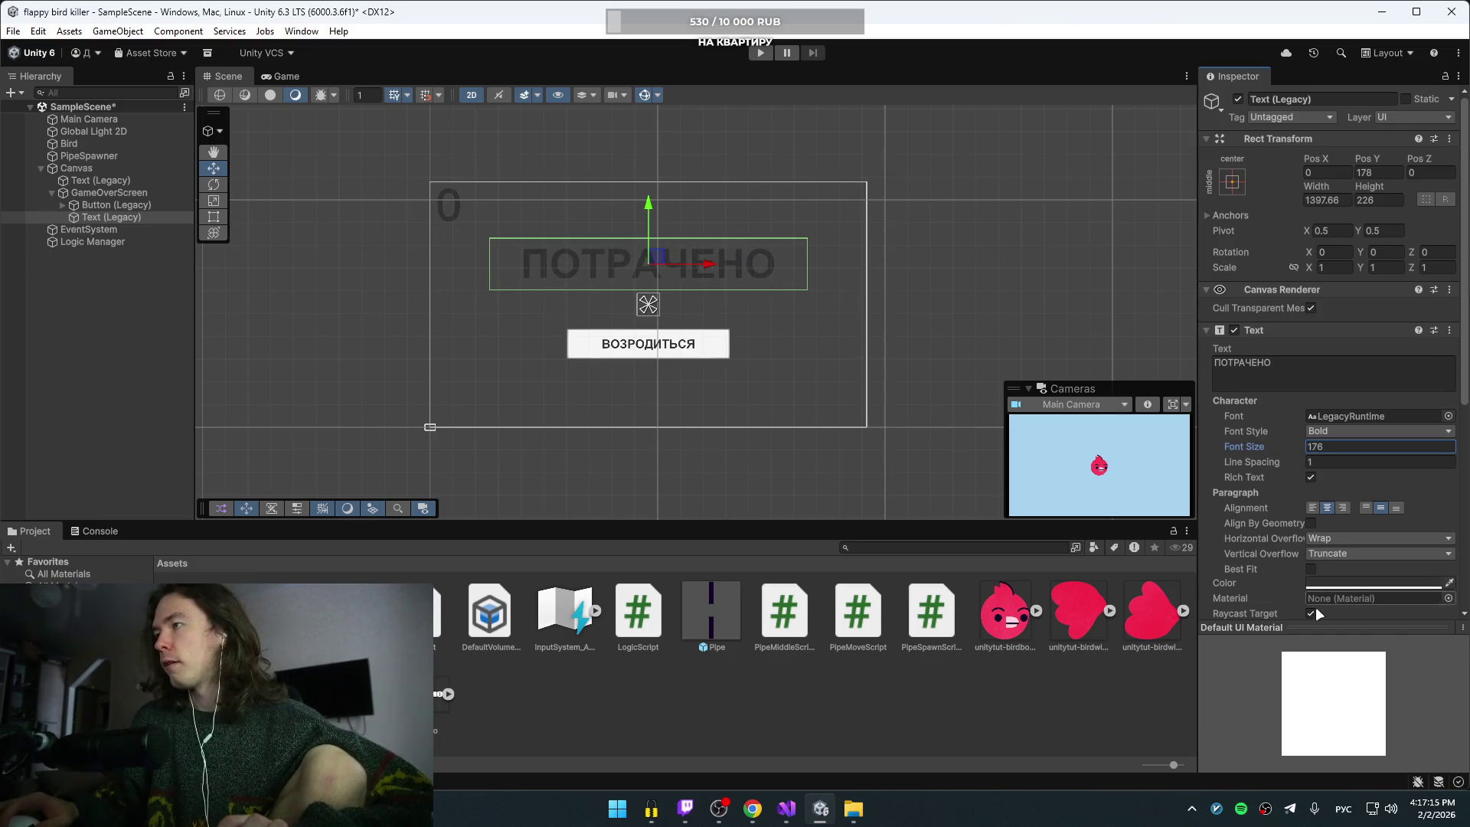
left_click(1310, 569)
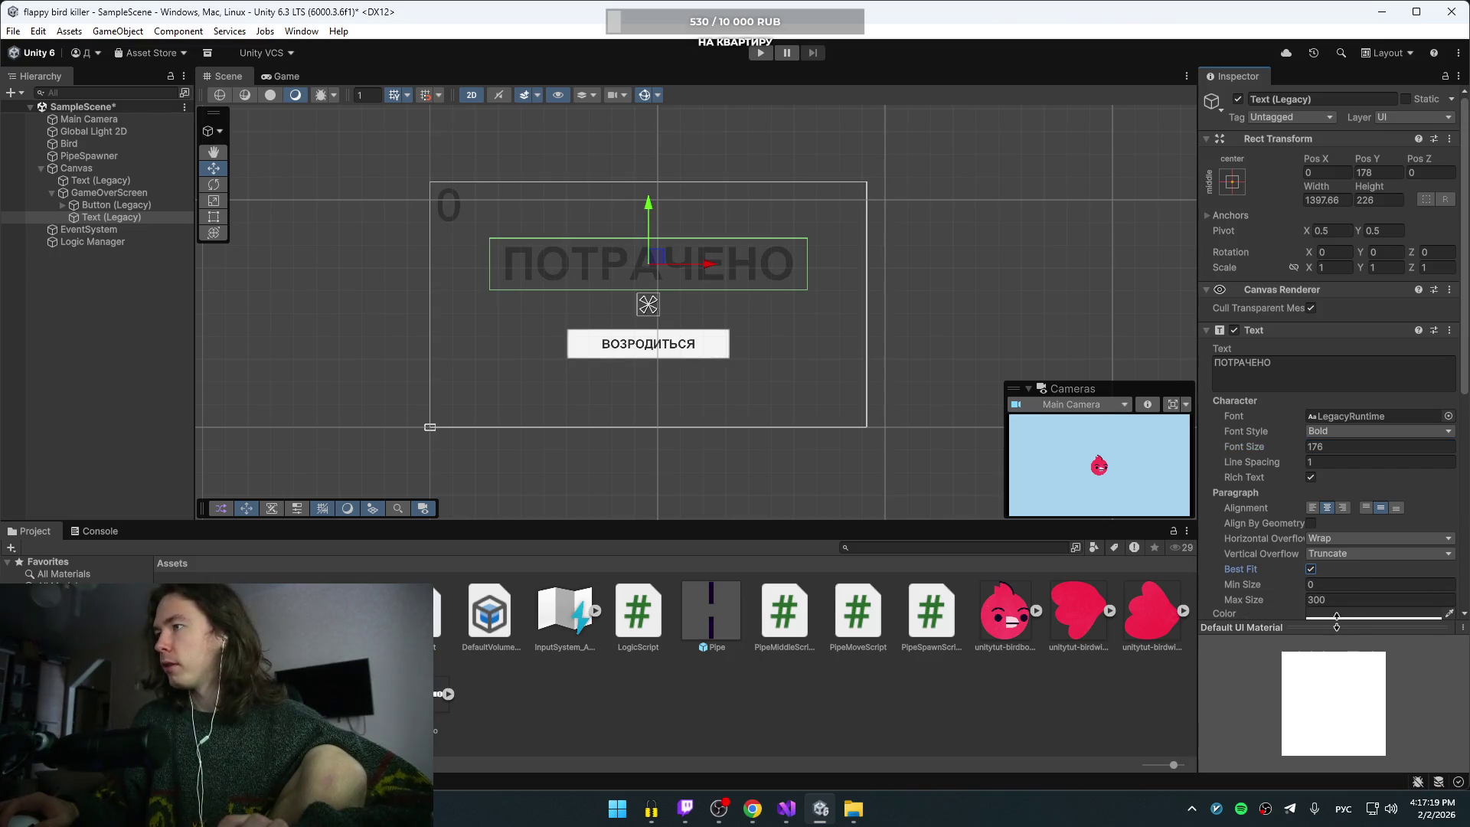
left_click(1310, 569)
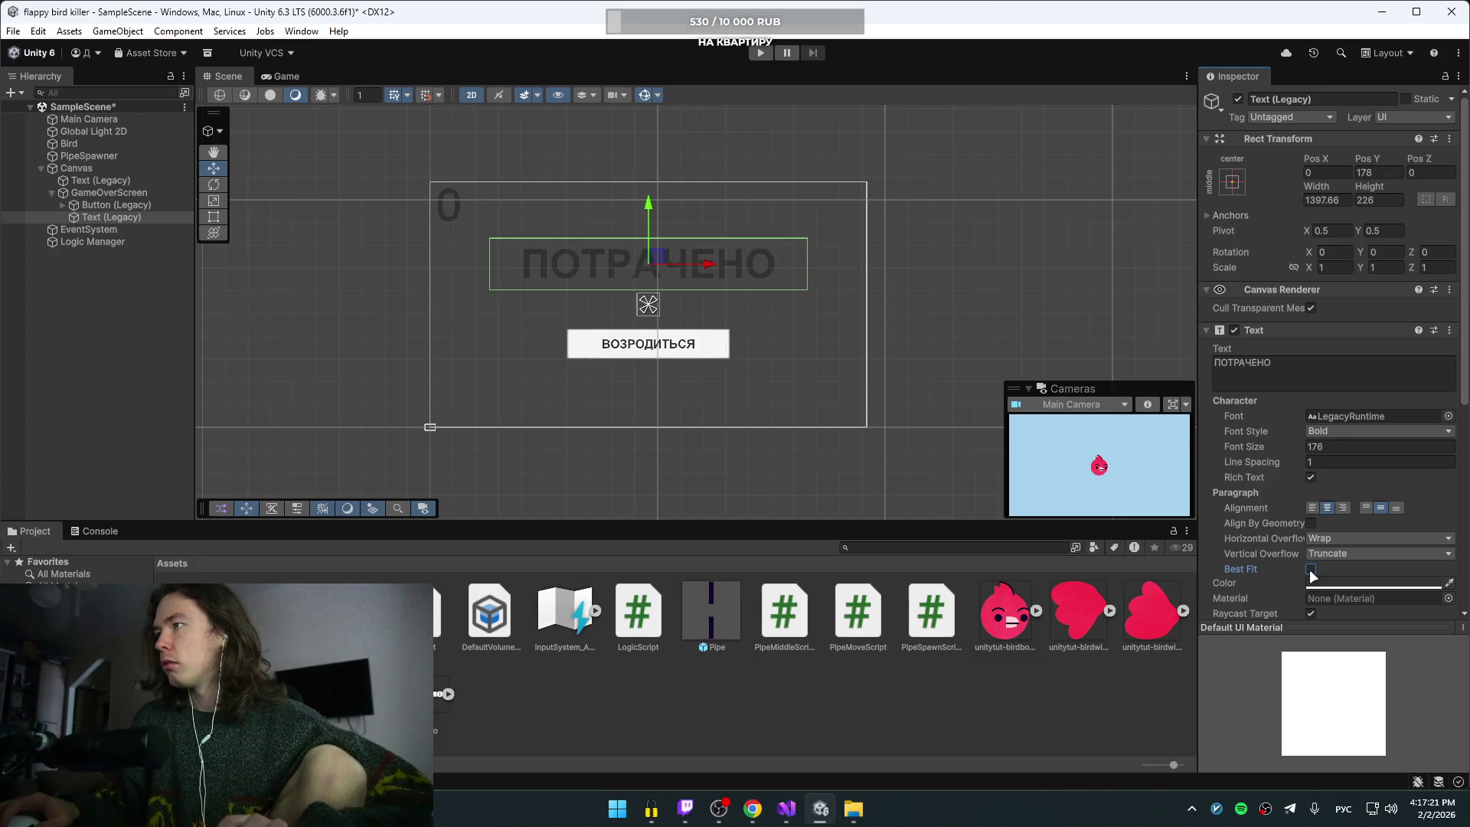
left_click(1310, 569)
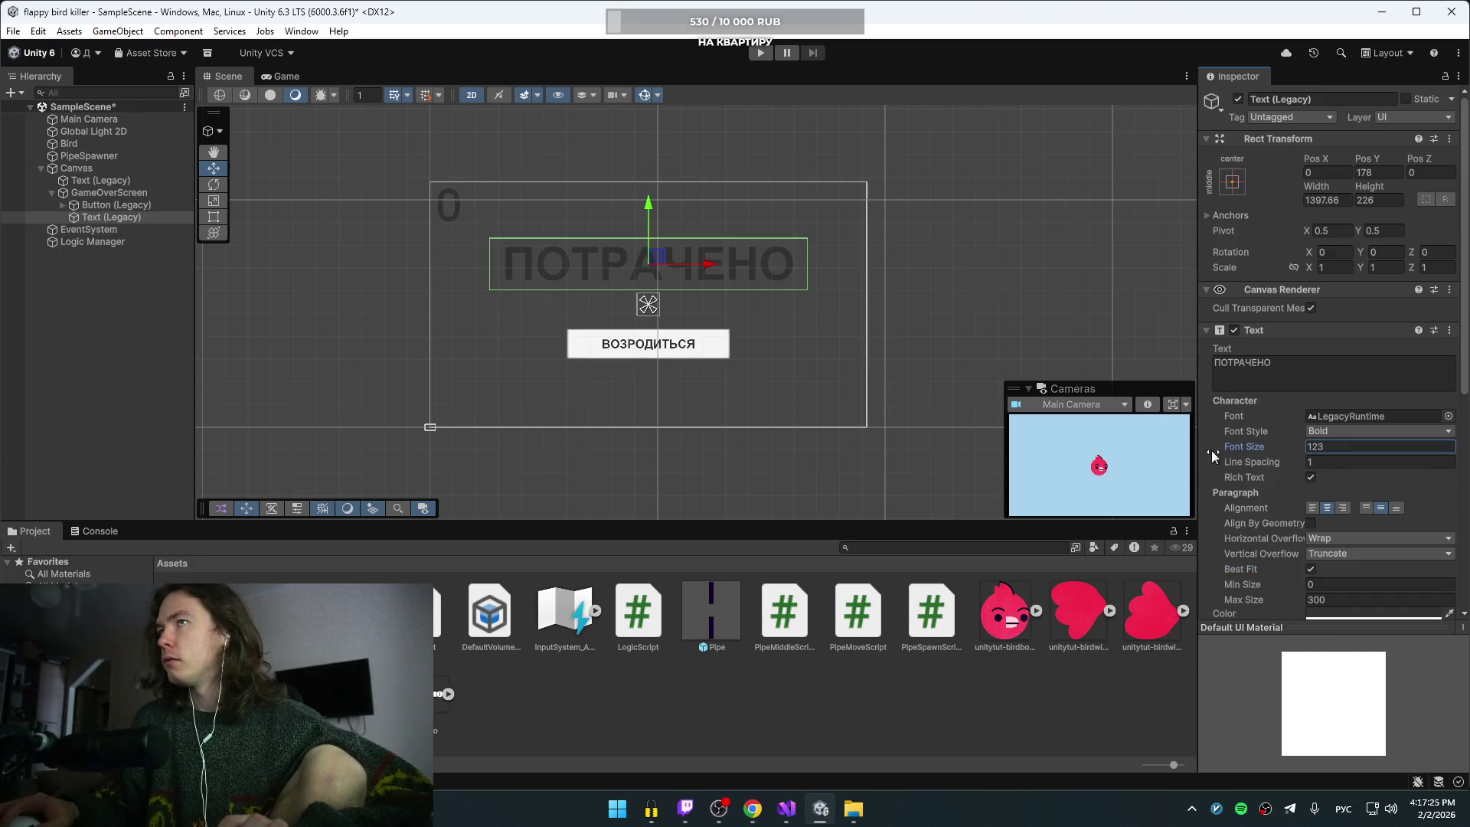
type("132")
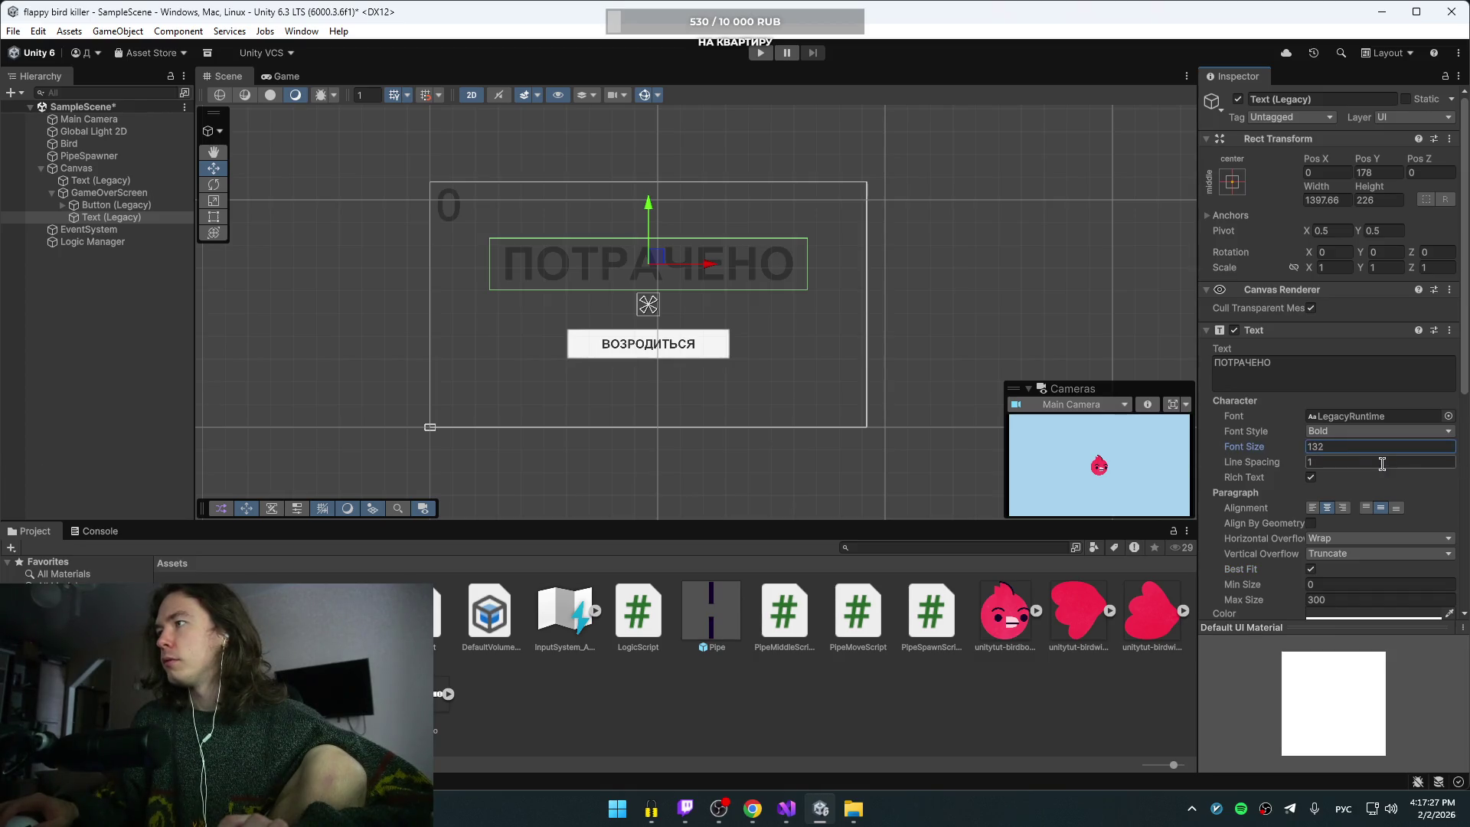
Step: Browse the Text material and raycast padding settings, then play-test the game-over screen
scroll(1260, 535, "down", 2)
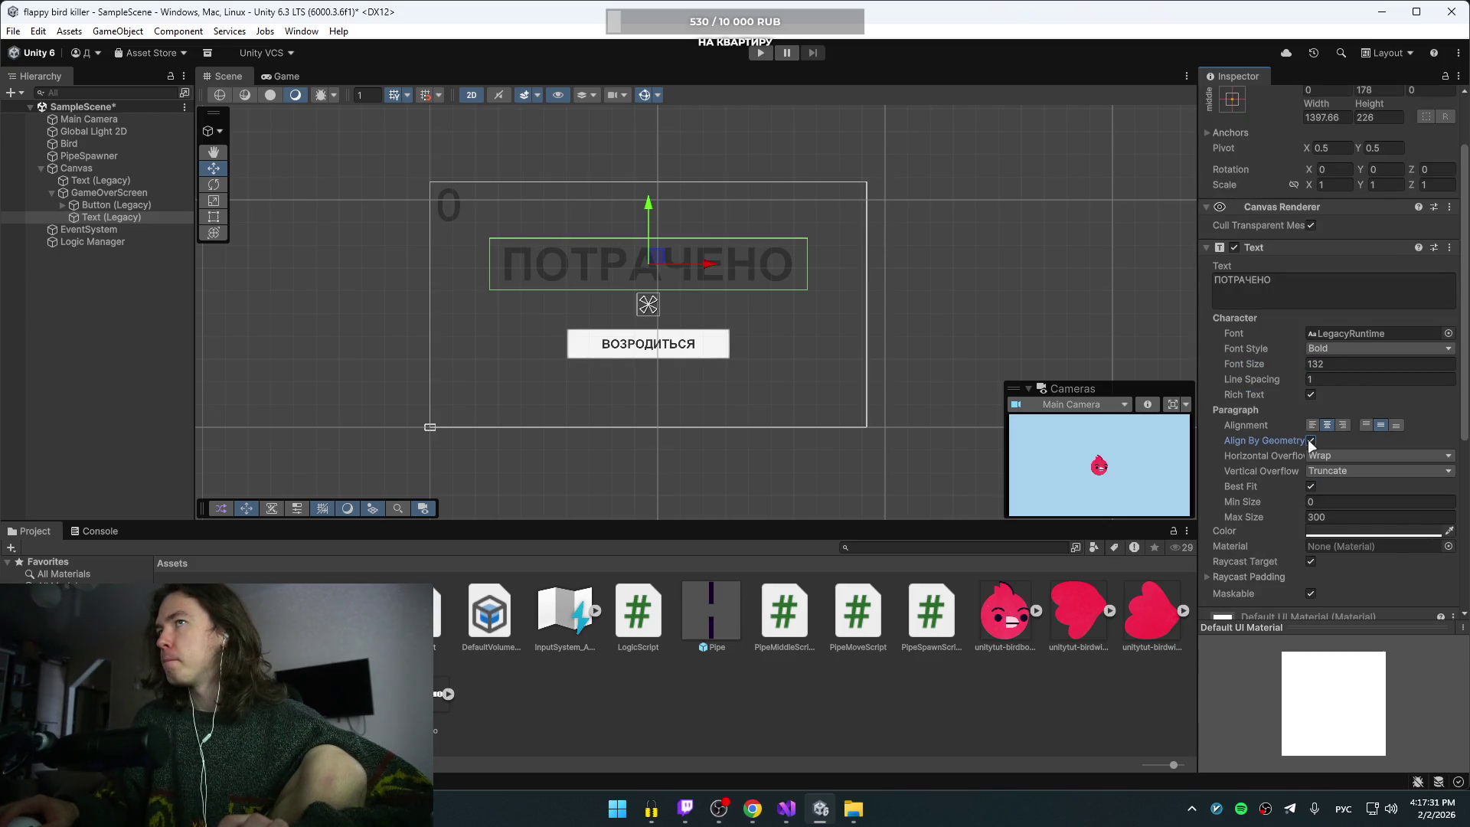
scroll(1268, 558, "down", 2)
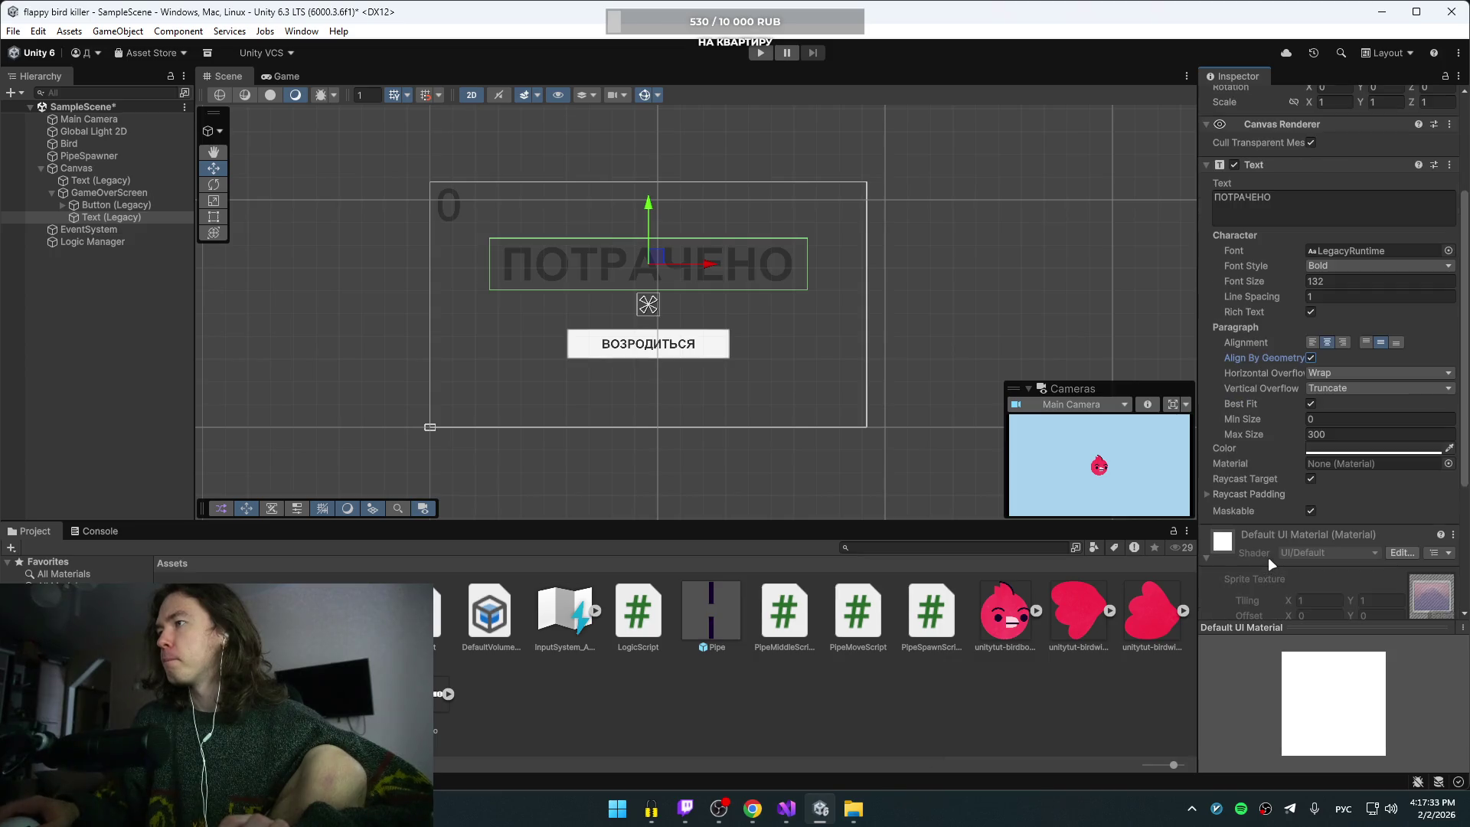
scroll(1268, 558, "up", 3)
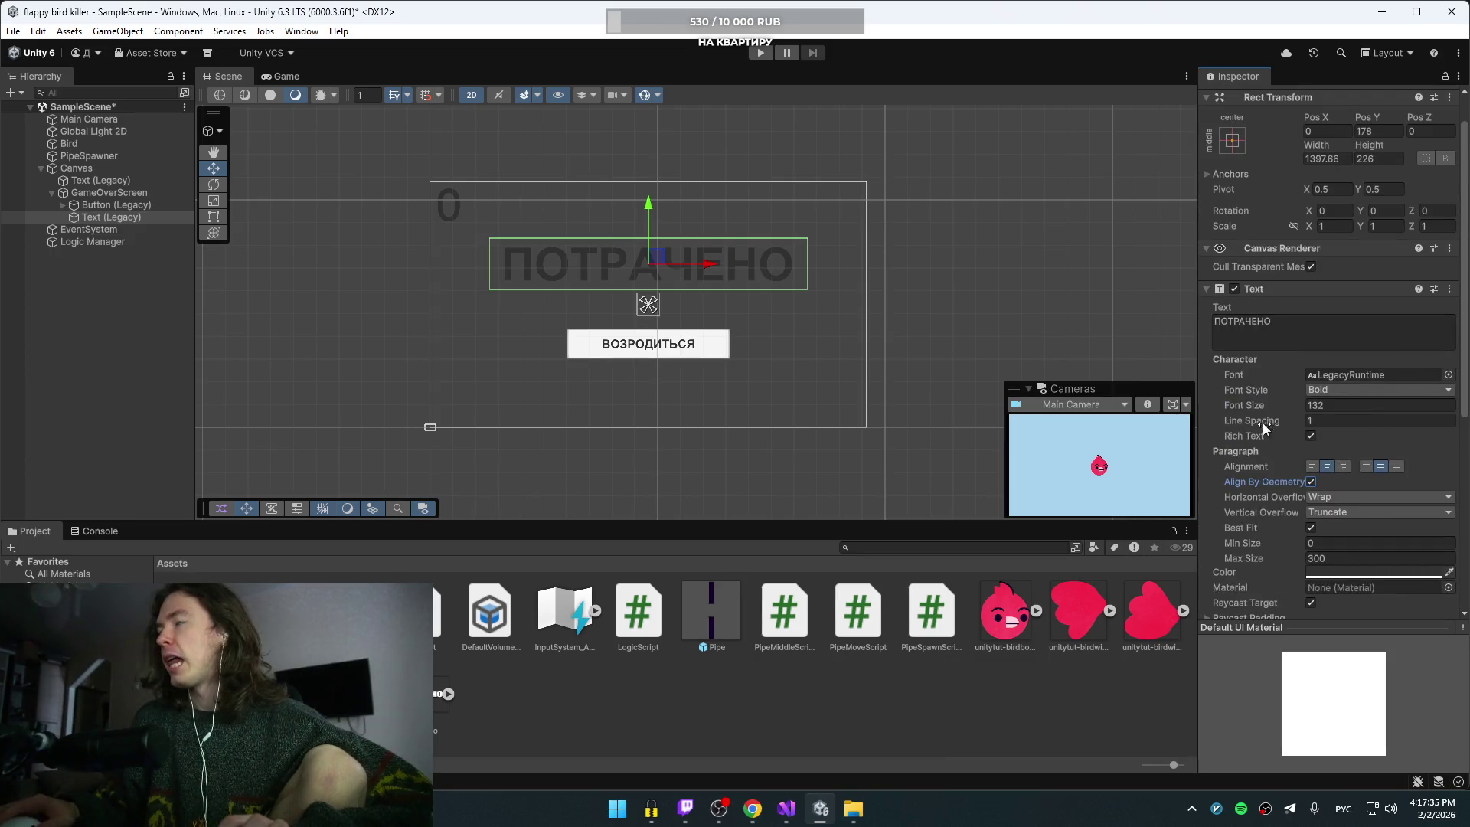
scroll(1267, 389, "down", 5)
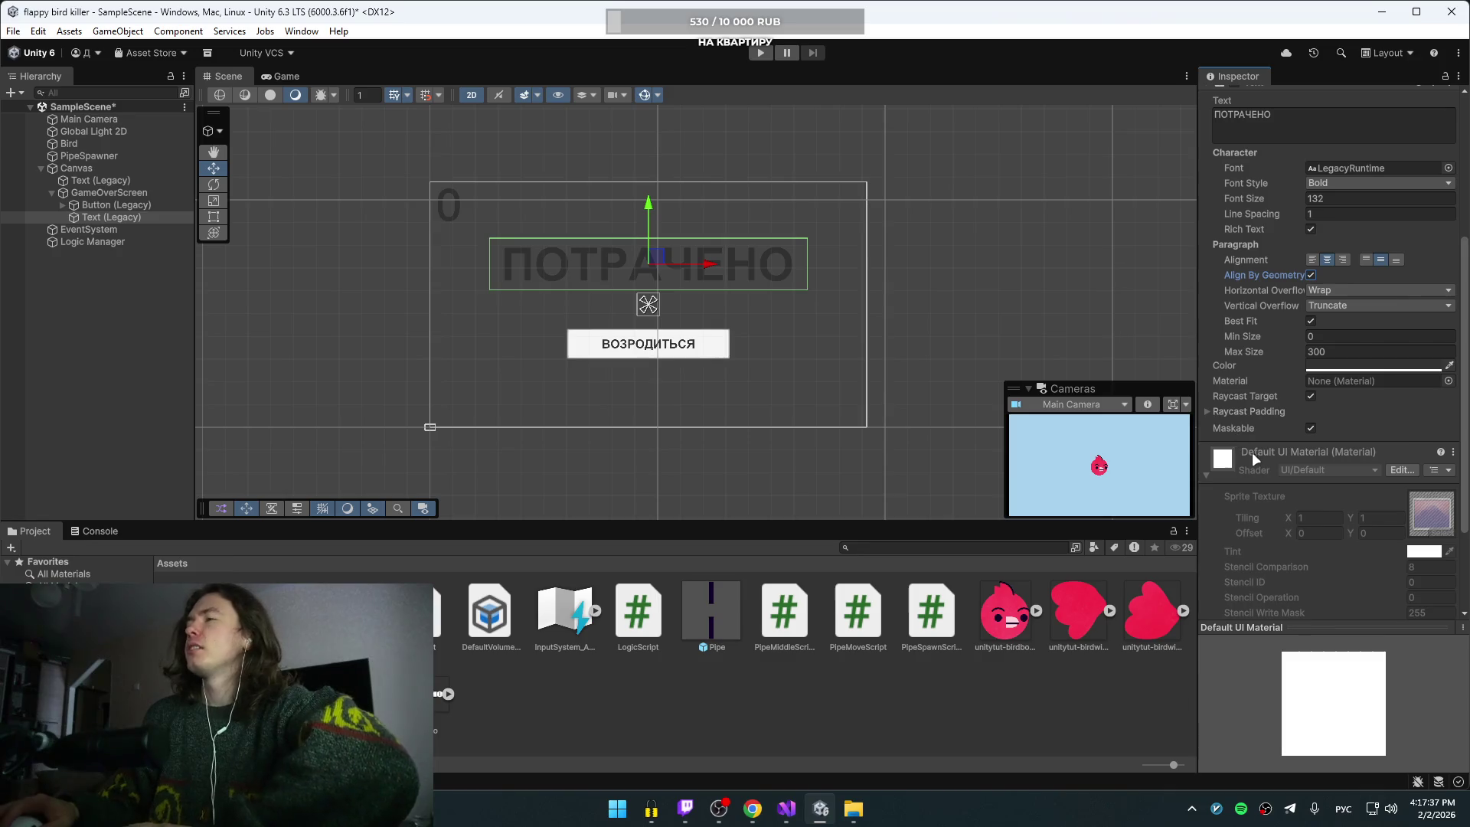
left_click(1227, 457)
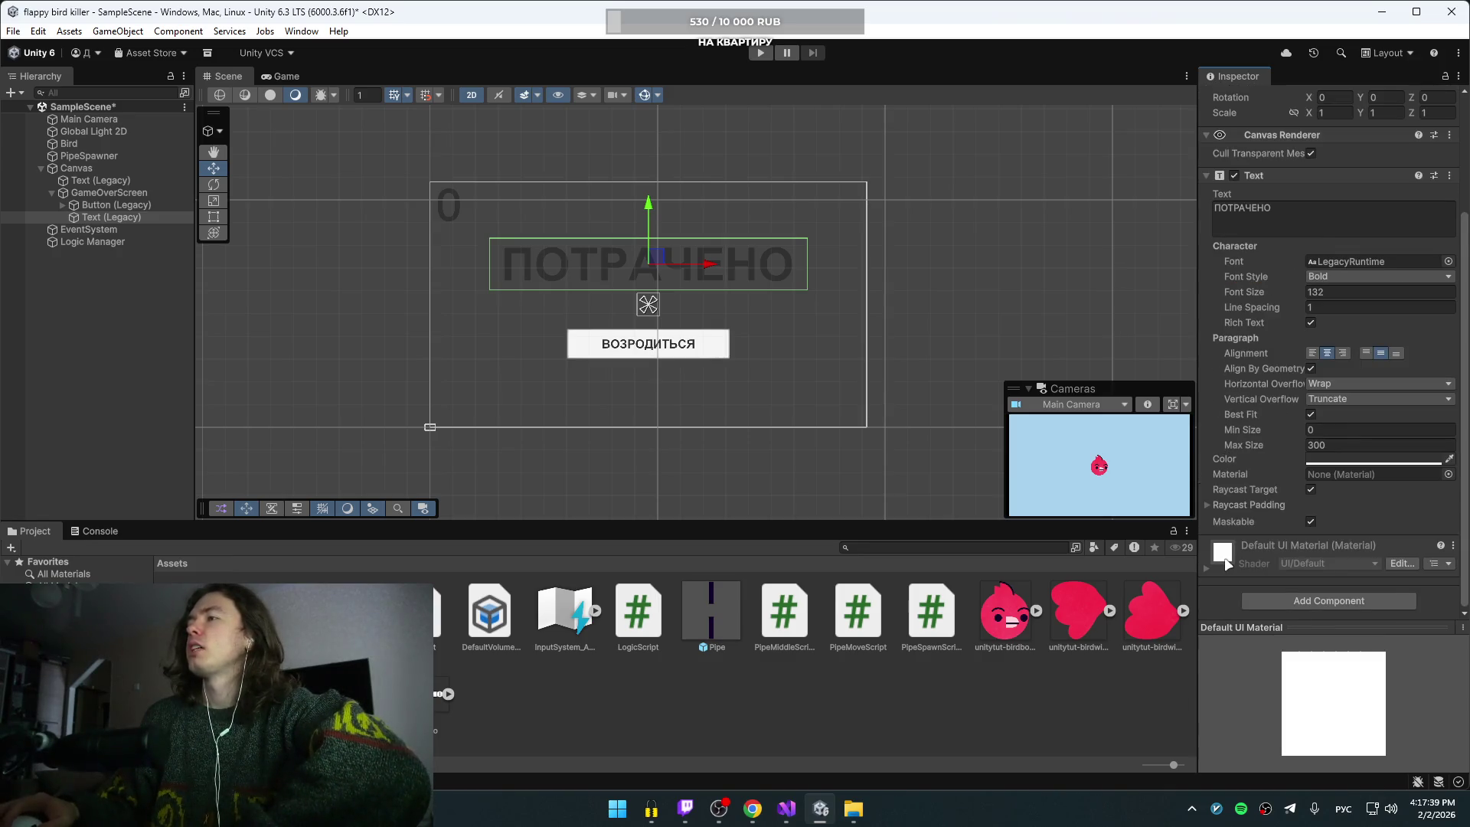
left_click(1225, 563)
scroll(1219, 545, "down", 1)
left_click(1216, 464)
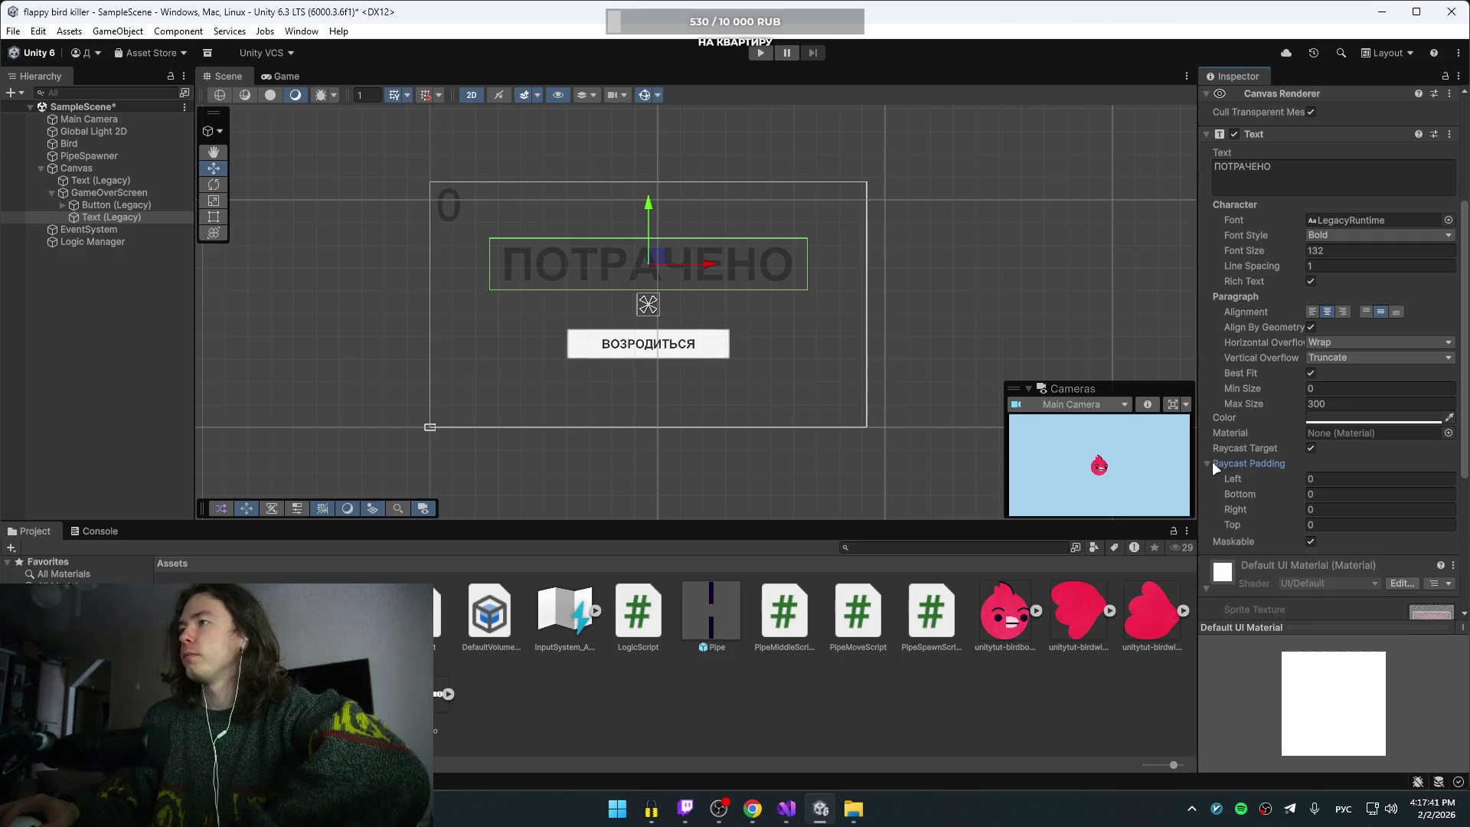
left_click(1216, 464)
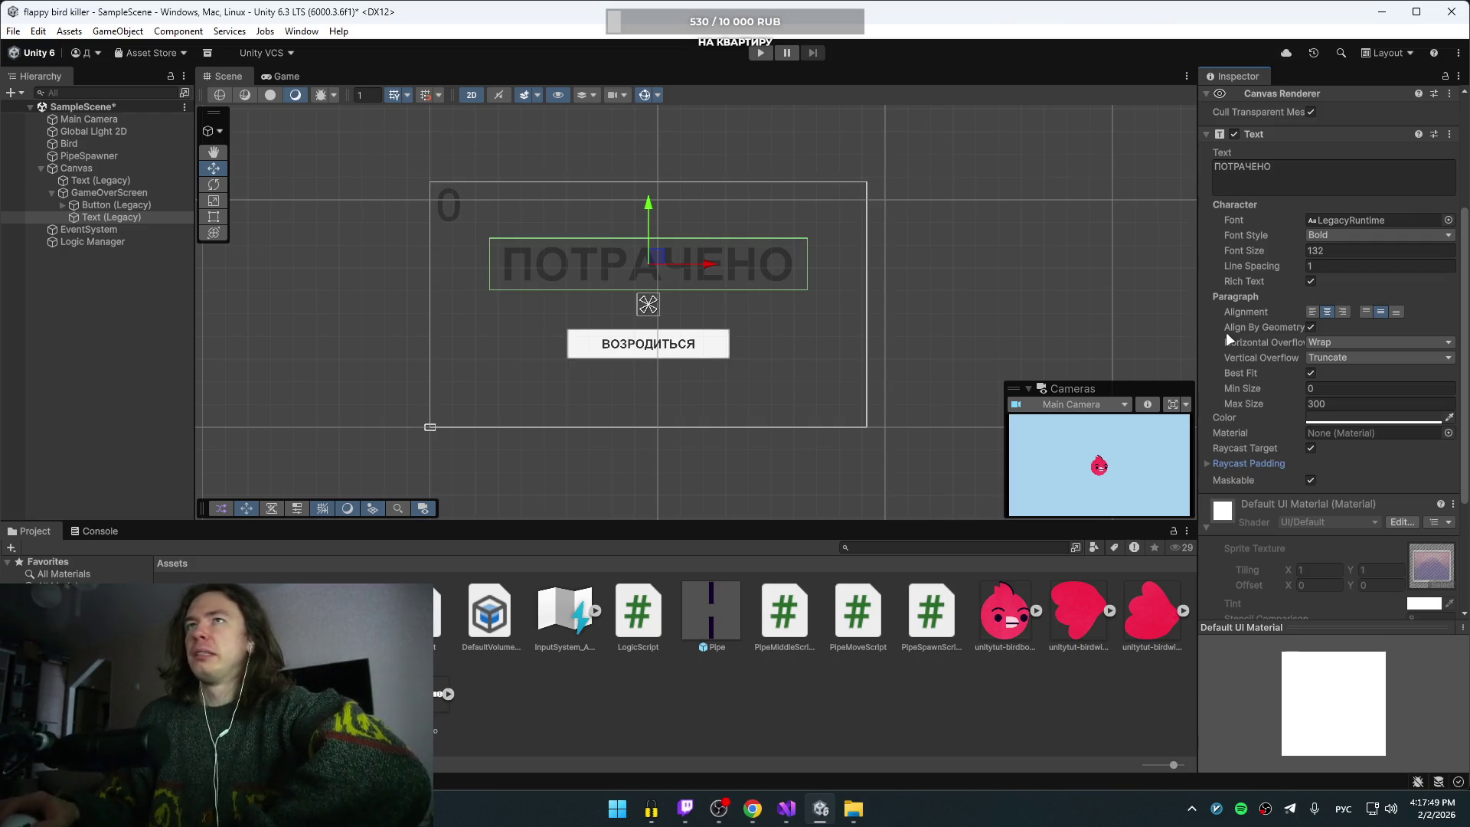
left_click(773, 53)
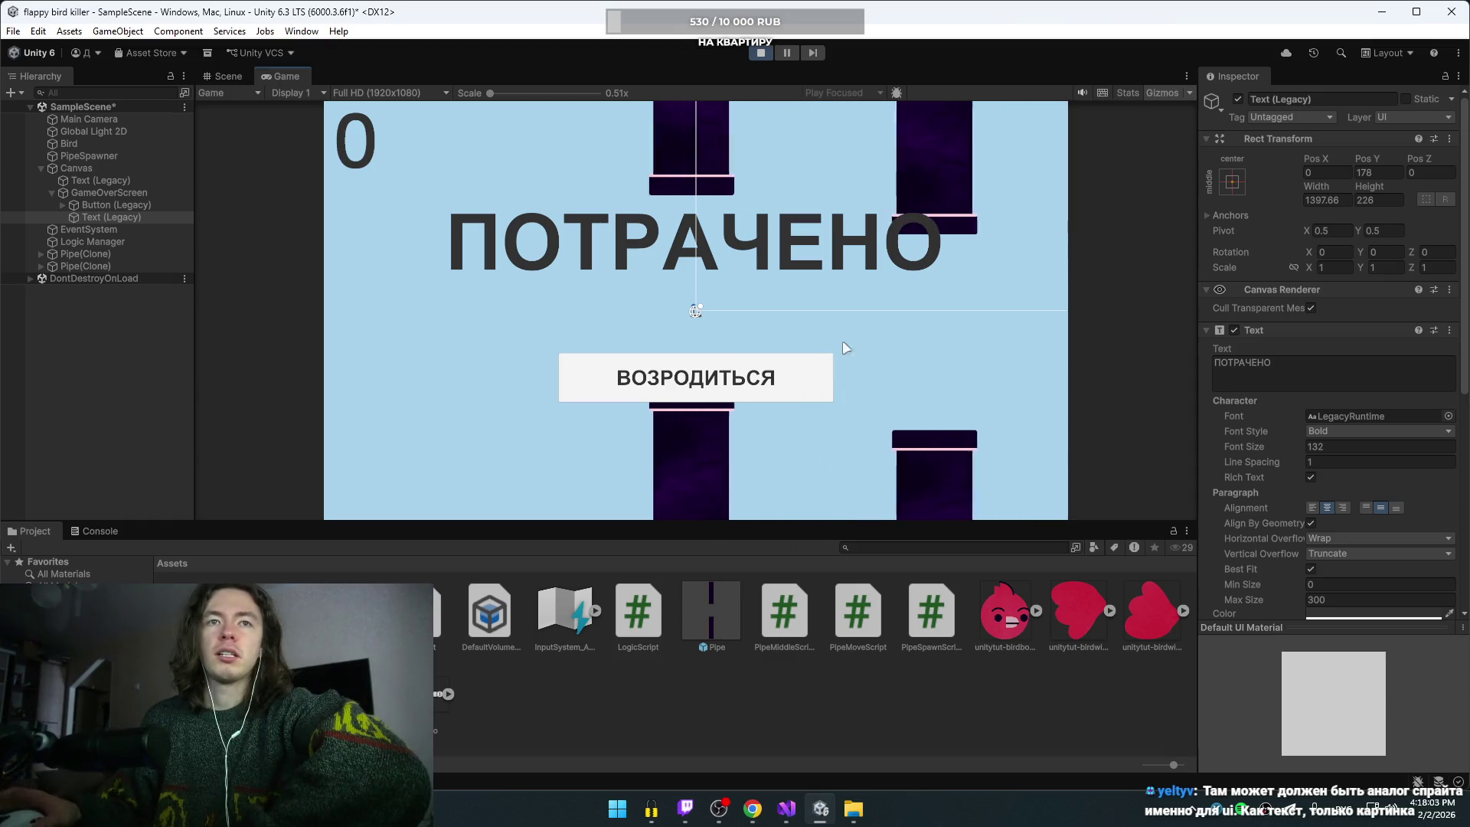
Step: Stop the game and add a Raw Image under GameOverScreen using the потрачено texture
left_click(758, 52)
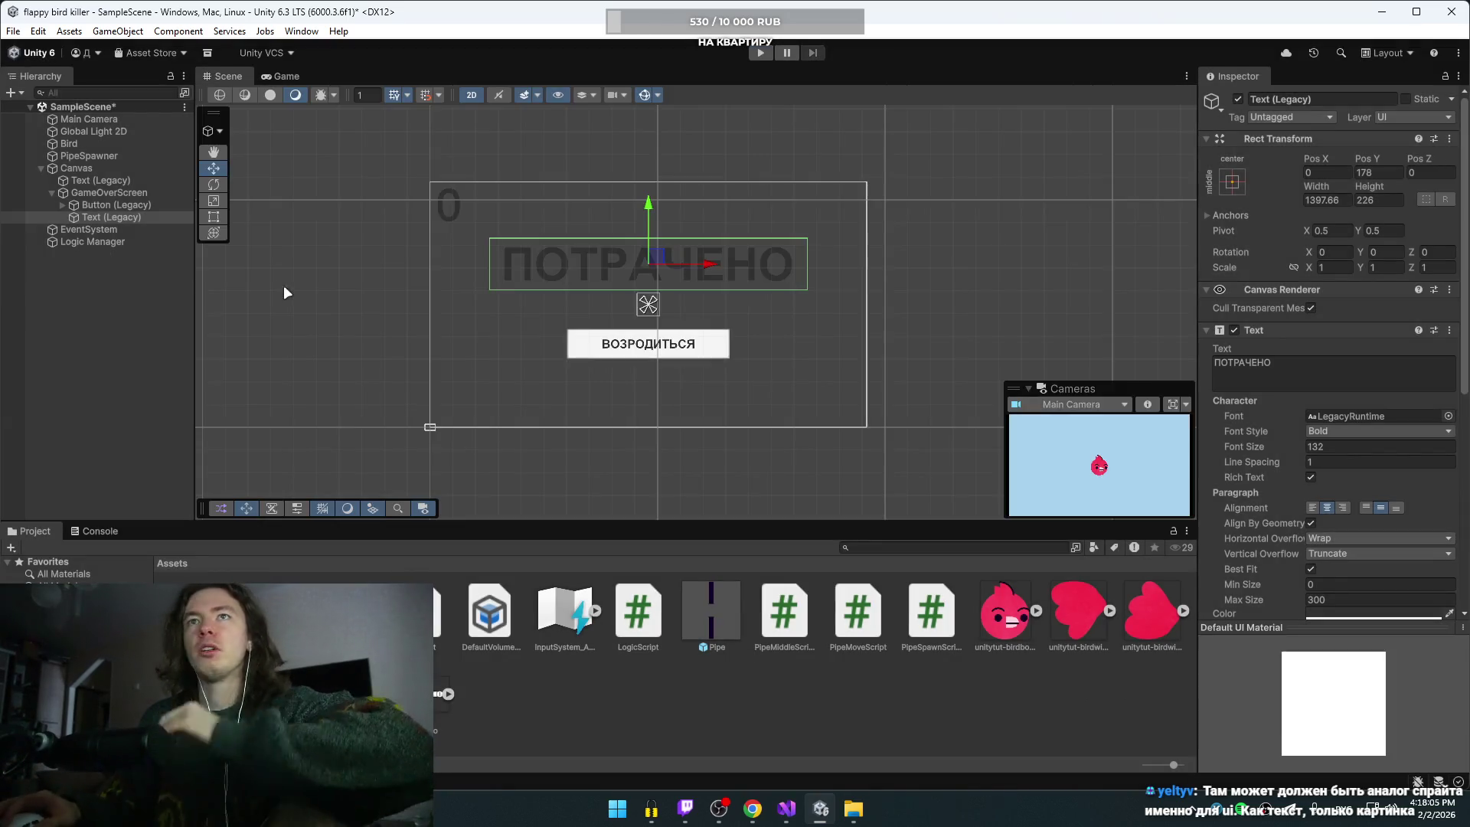
right_click(100, 193)
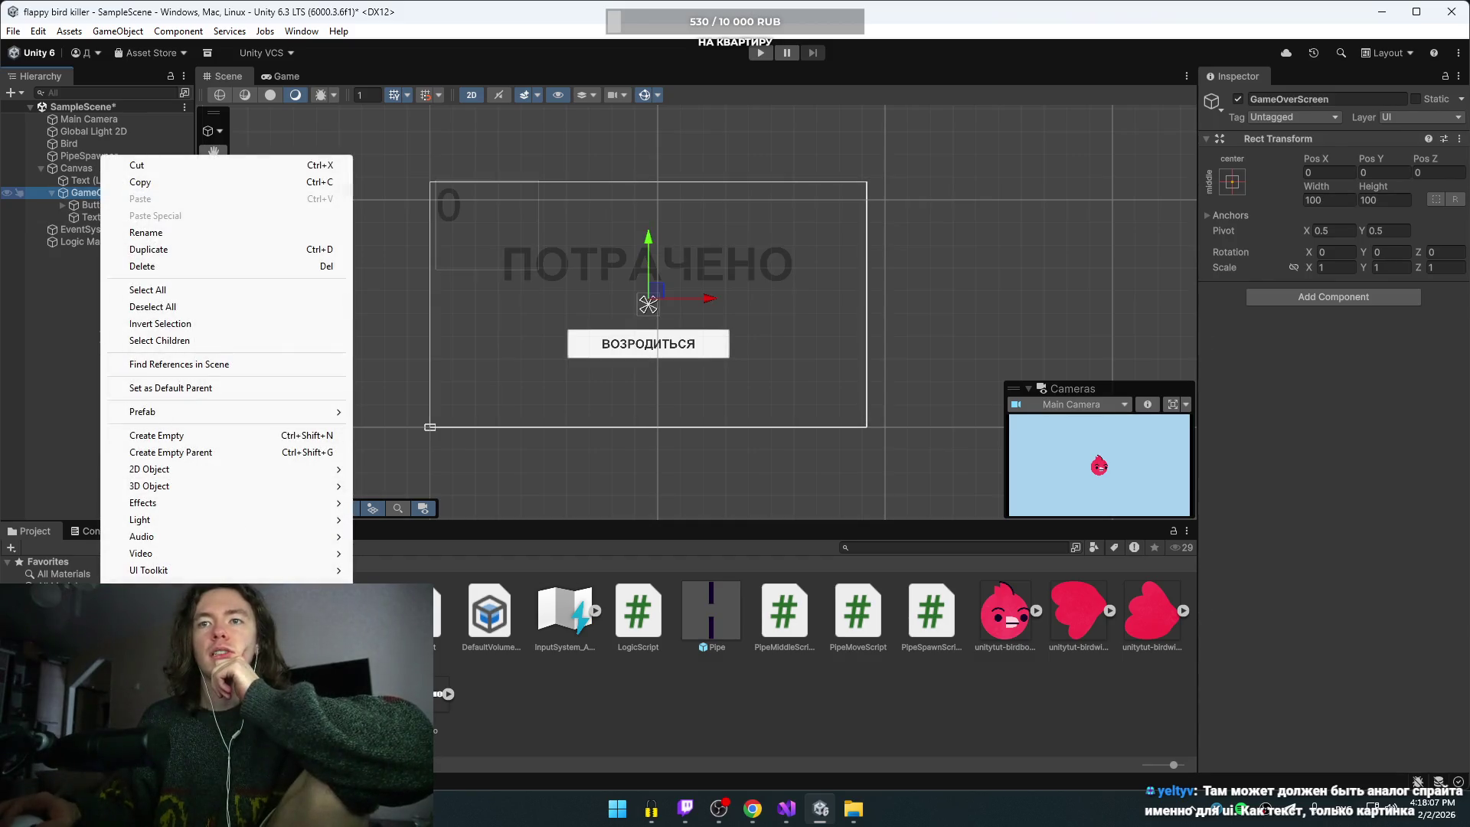
mouse_move(230, 586)
mouse_move(442, 756)
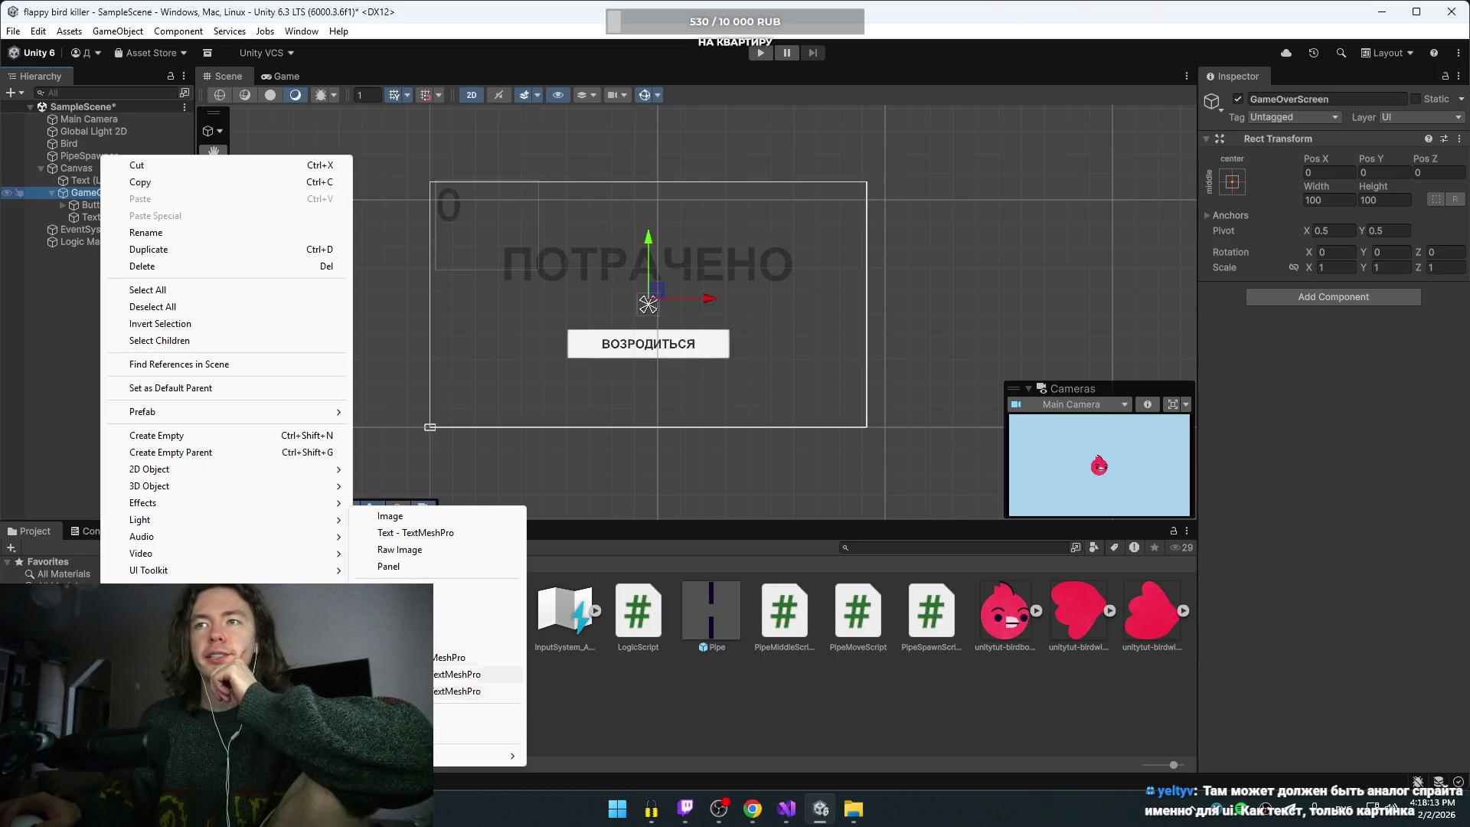
left_click(400, 549)
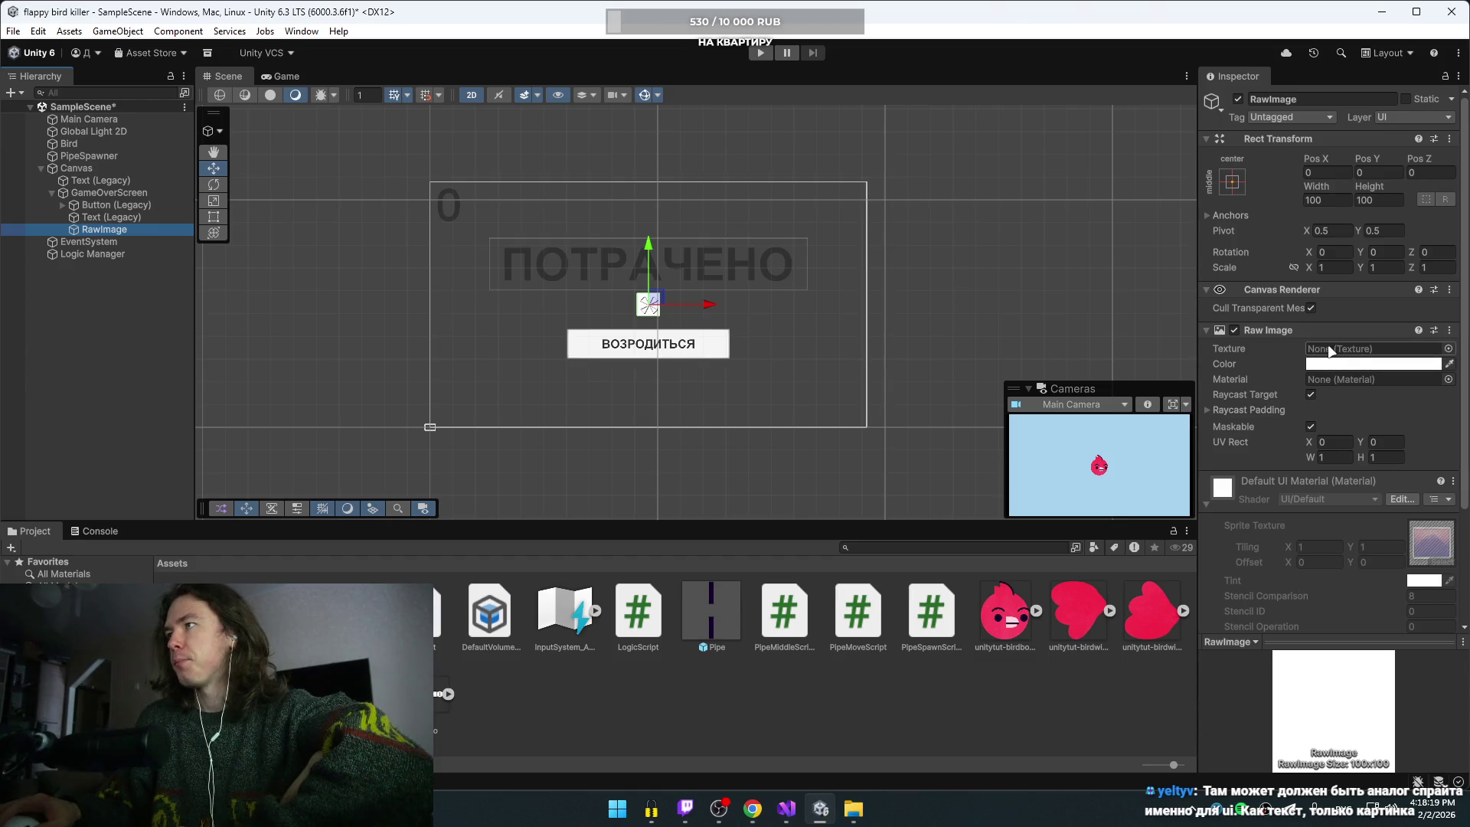
left_click(1341, 354)
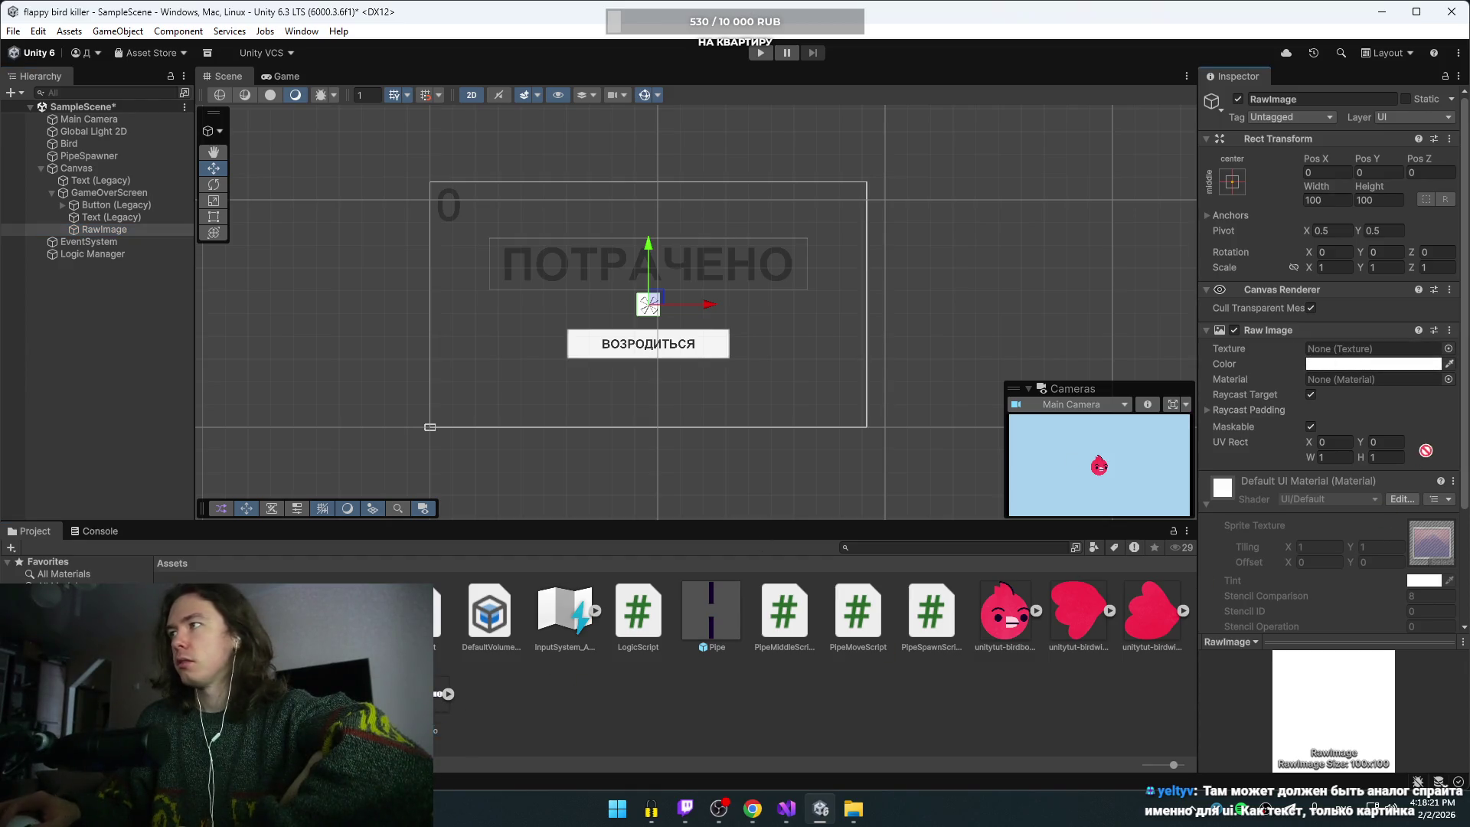
key("ctrl+v")
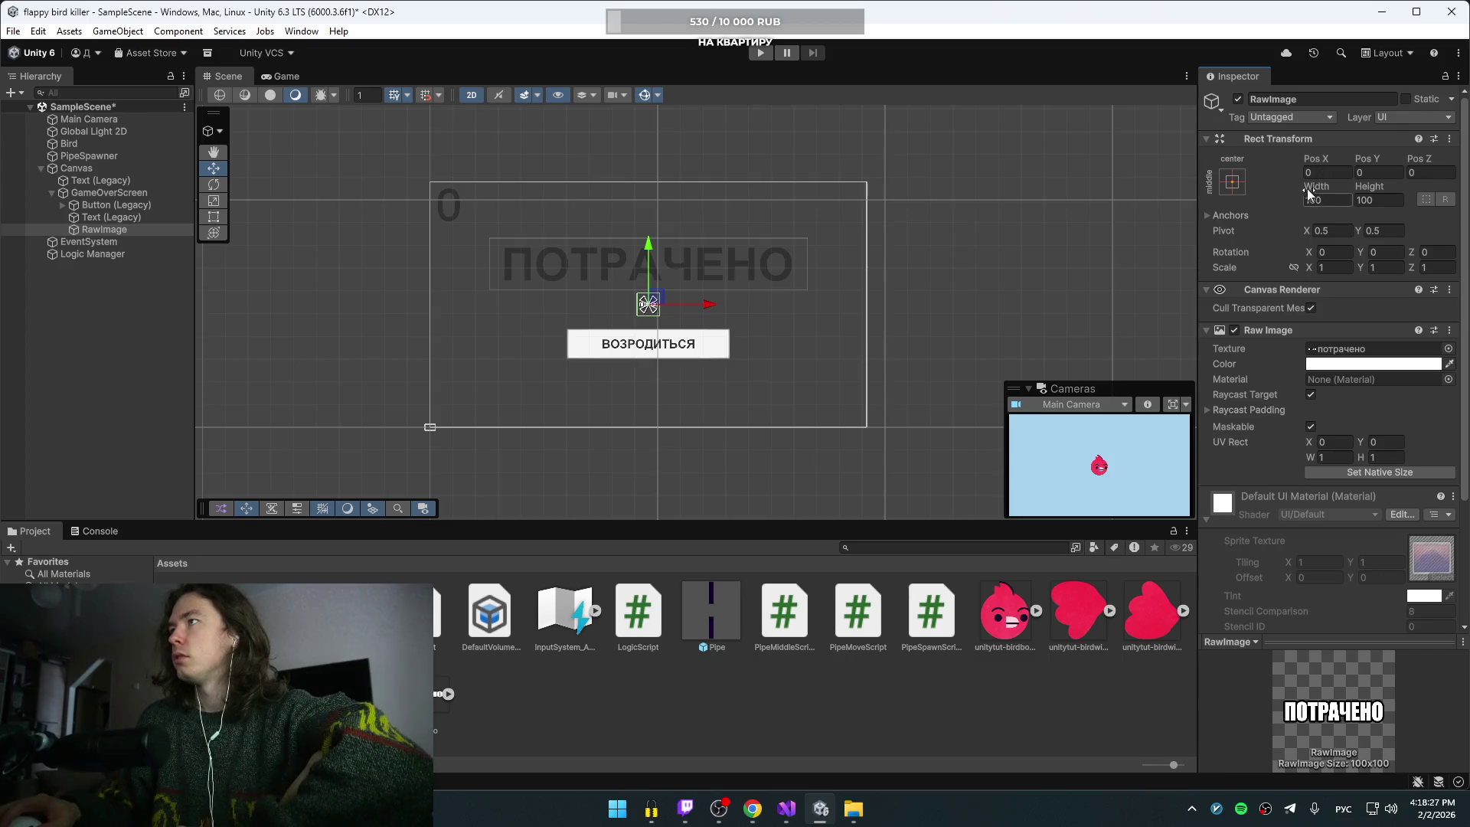
Step: Enlarge the потрачено image to about 791.8 × 407.3
mouse_move(1312, 193)
left_mouse_down()
mouse_move(1370, 201)
mouse_move(1462, 253)
left_mouse_up()
left_click(639, 306)
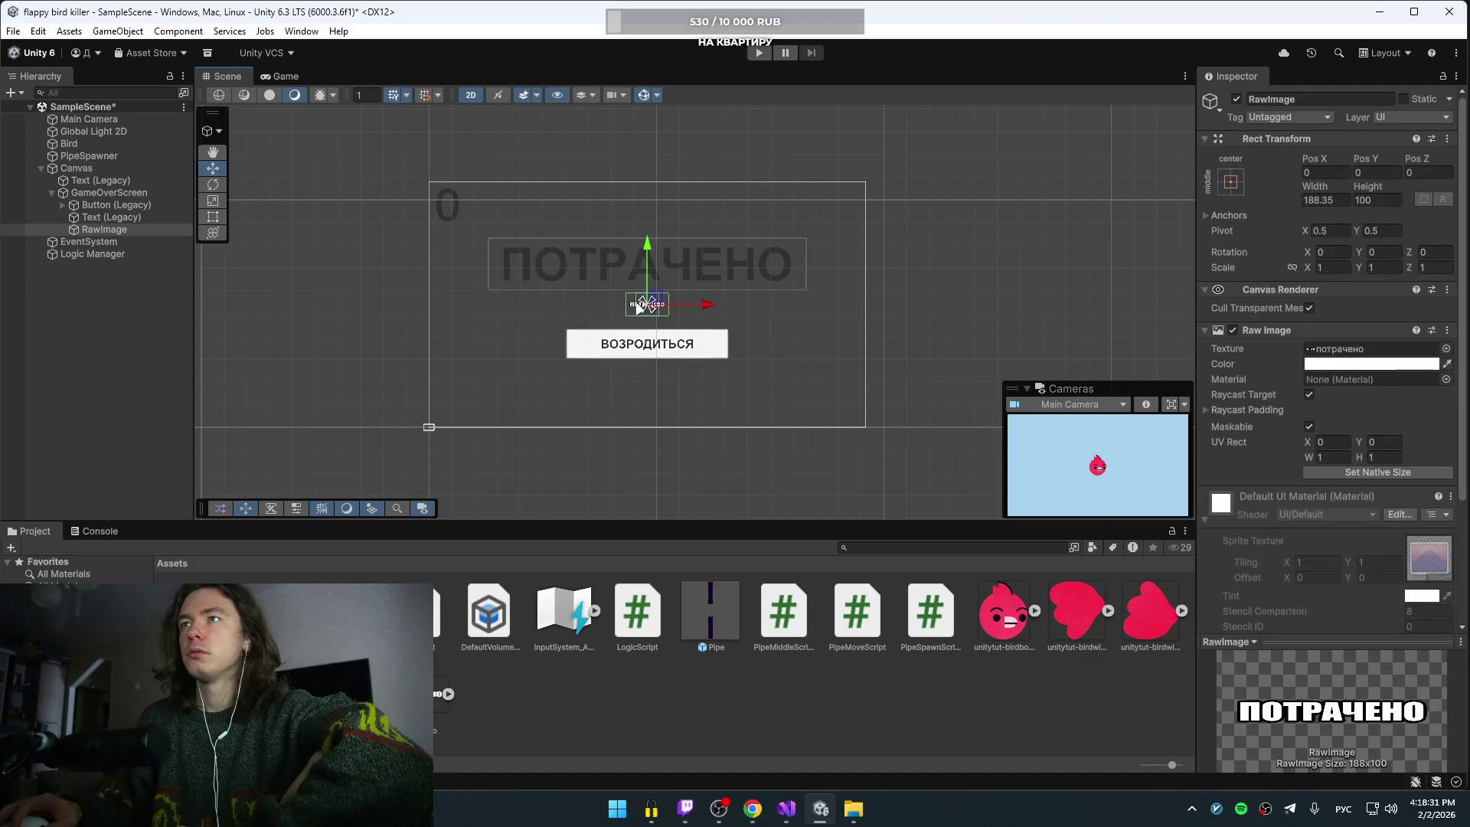
left_click_drag(1316, 195, 1378, 207)
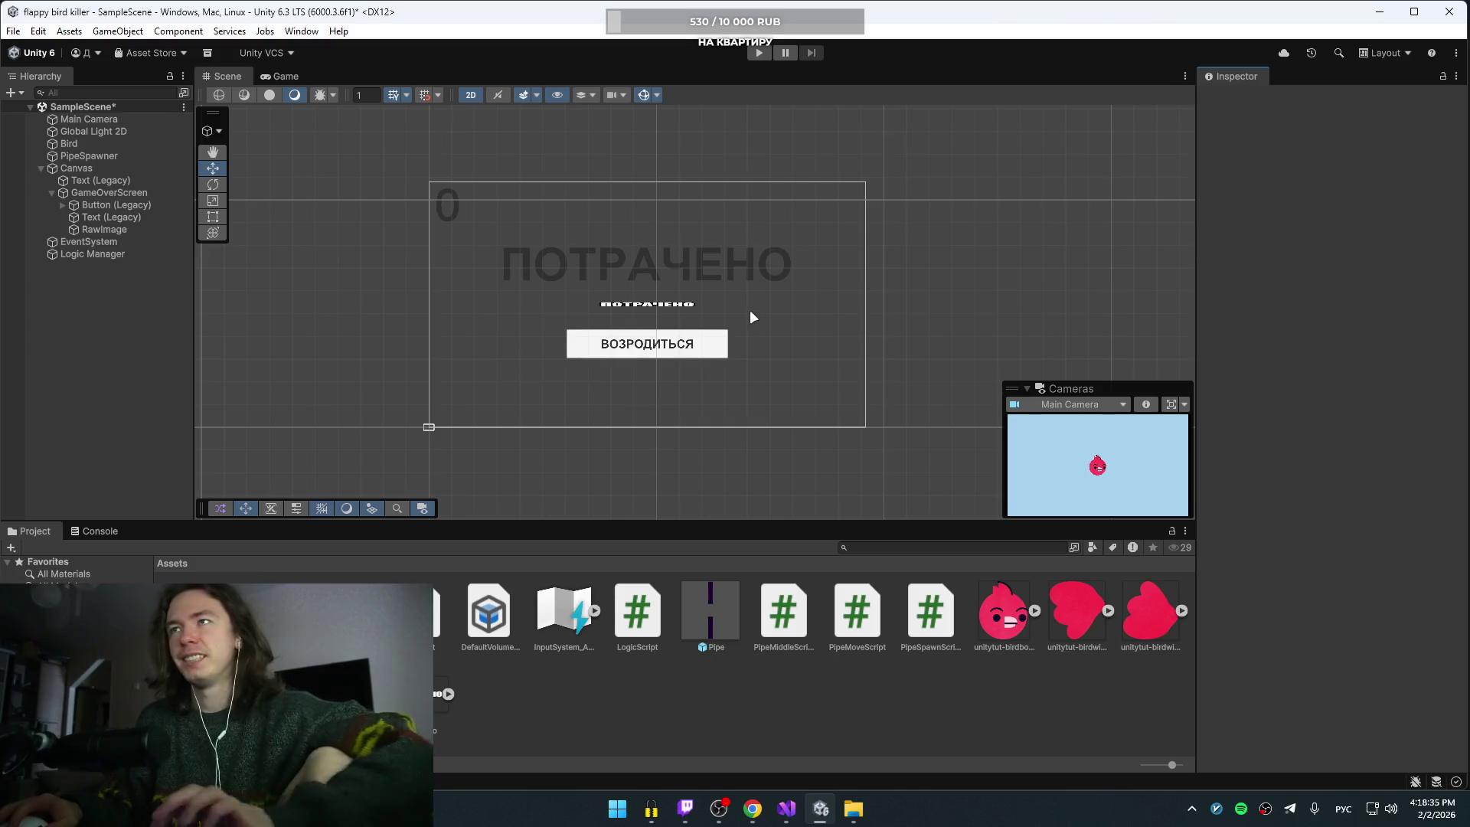
key("ctrl+z")
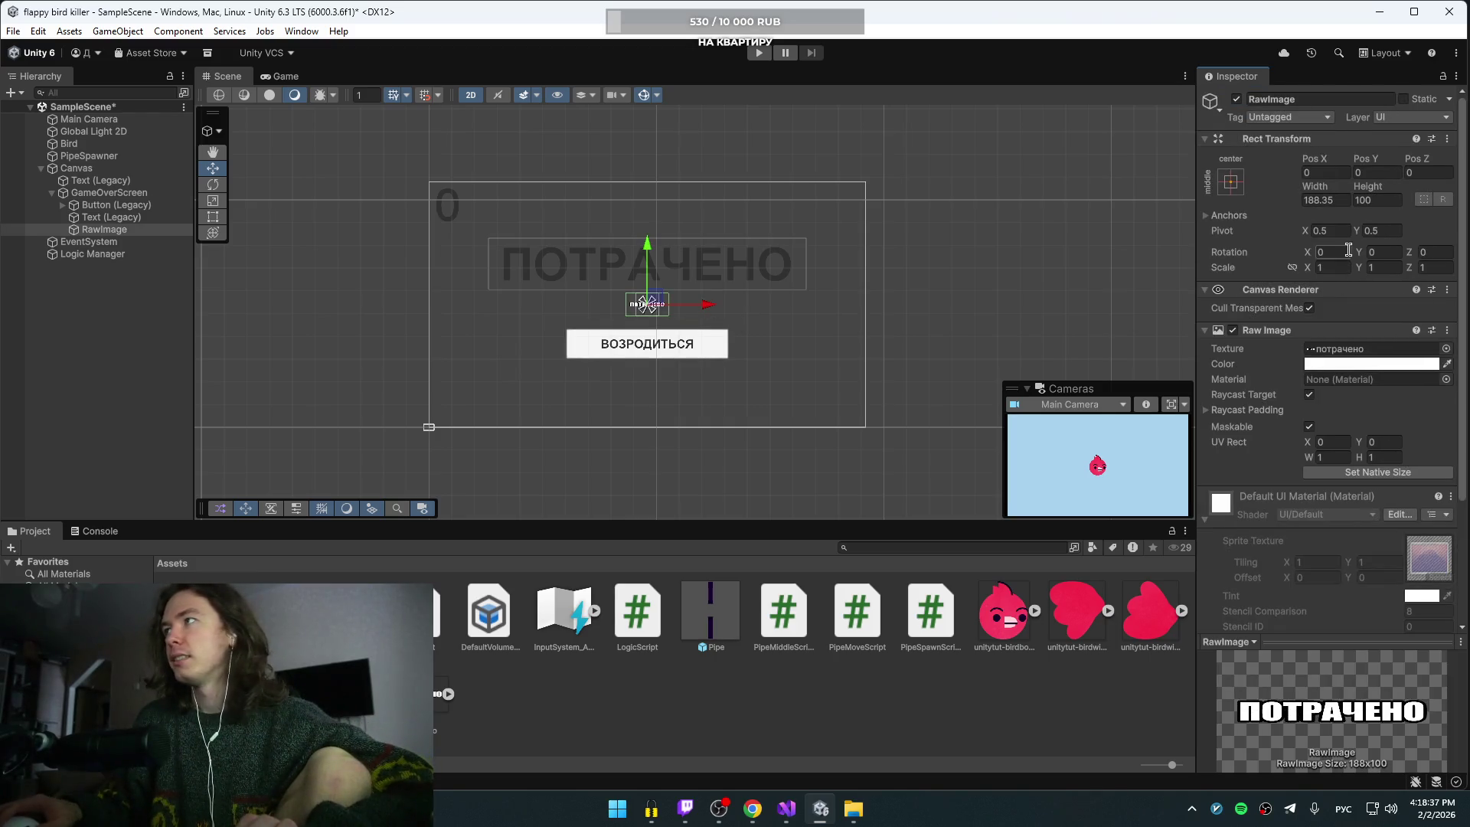
key("ctrl+z")
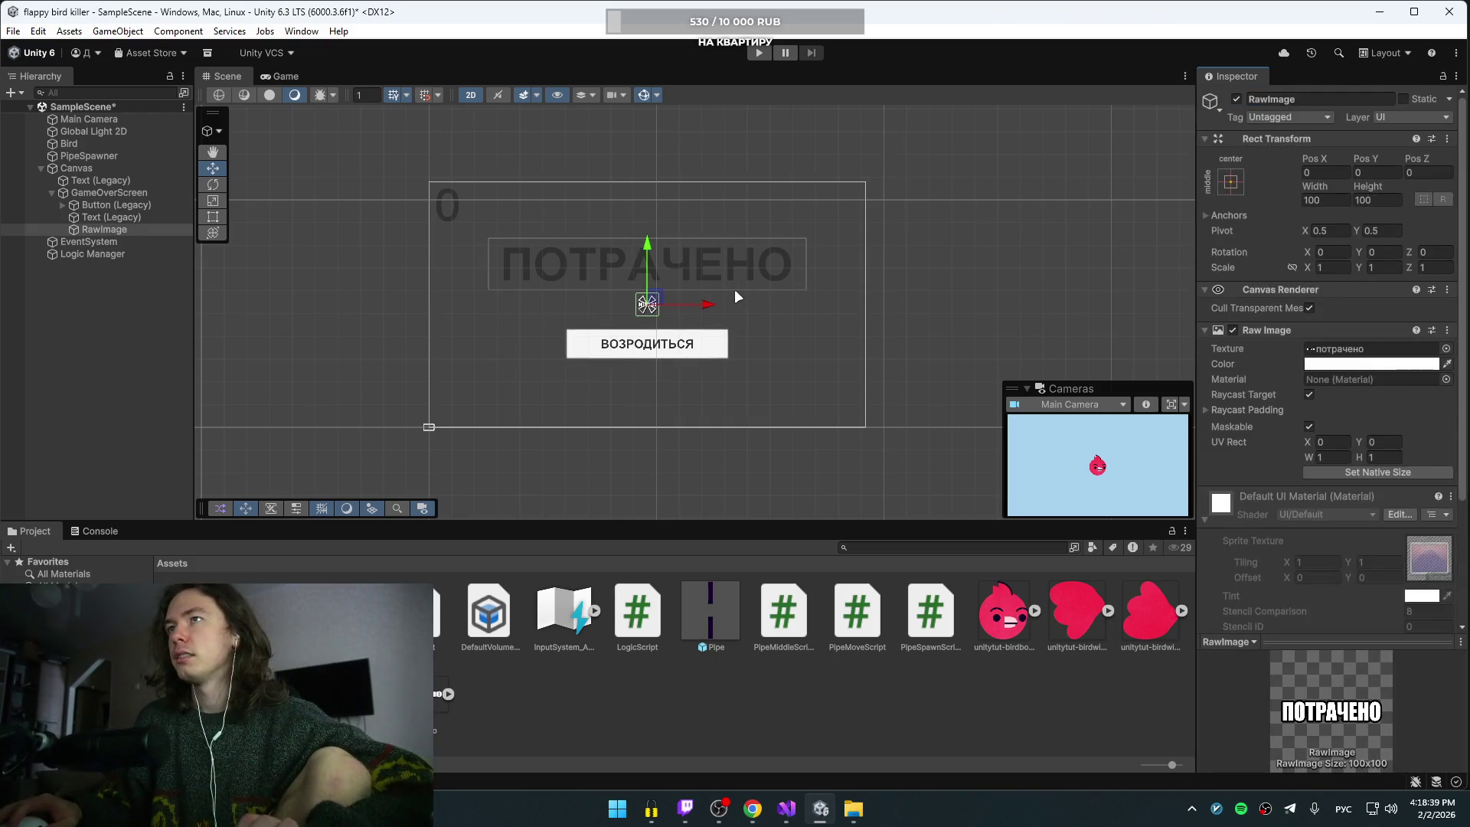
scroll(657, 307, "up", 6)
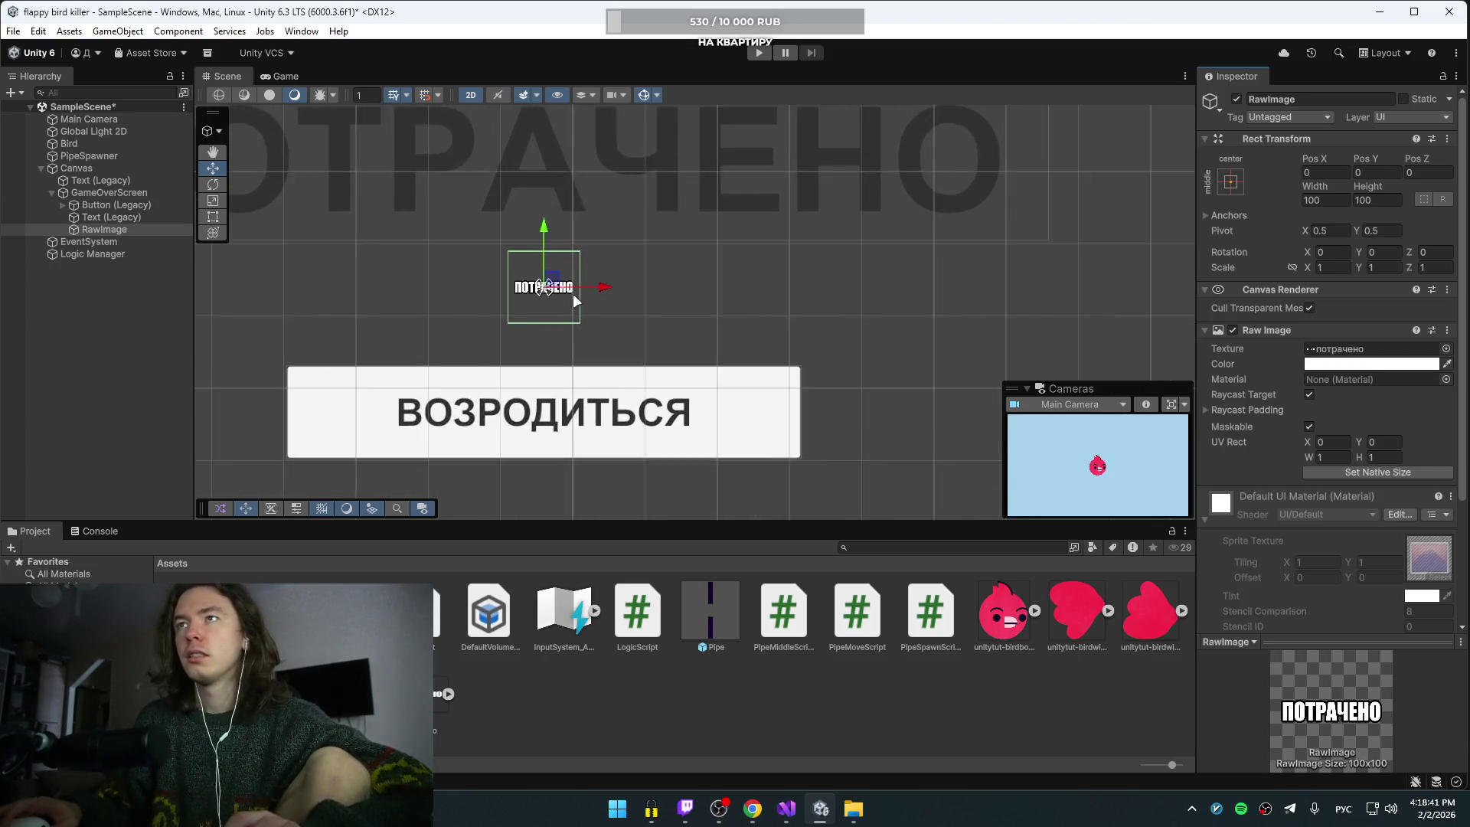
scroll(577, 301, "up", 1)
scroll(564, 291, "down", 2)
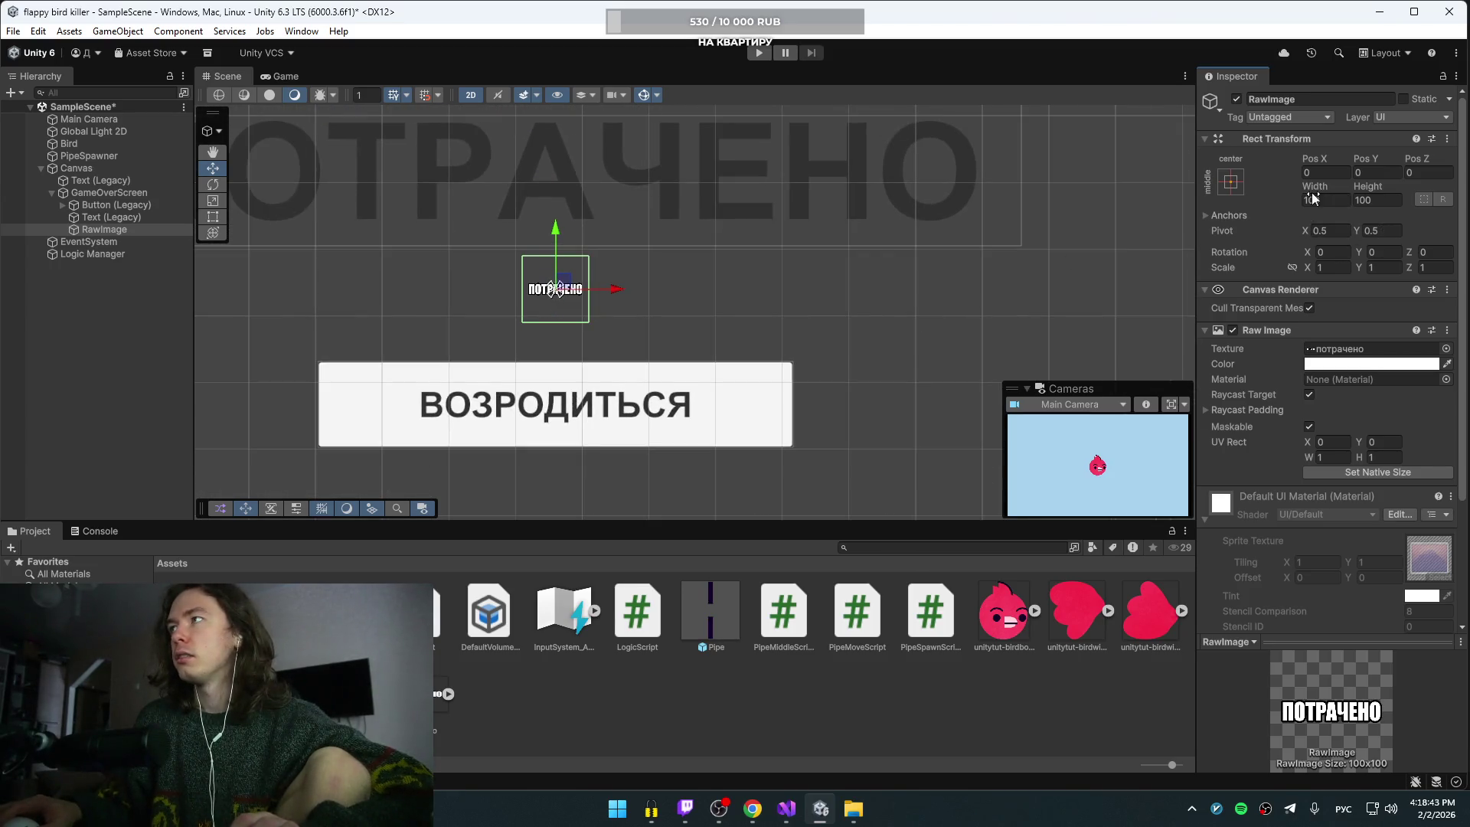
left_click_drag(1323, 192, 1401, 191)
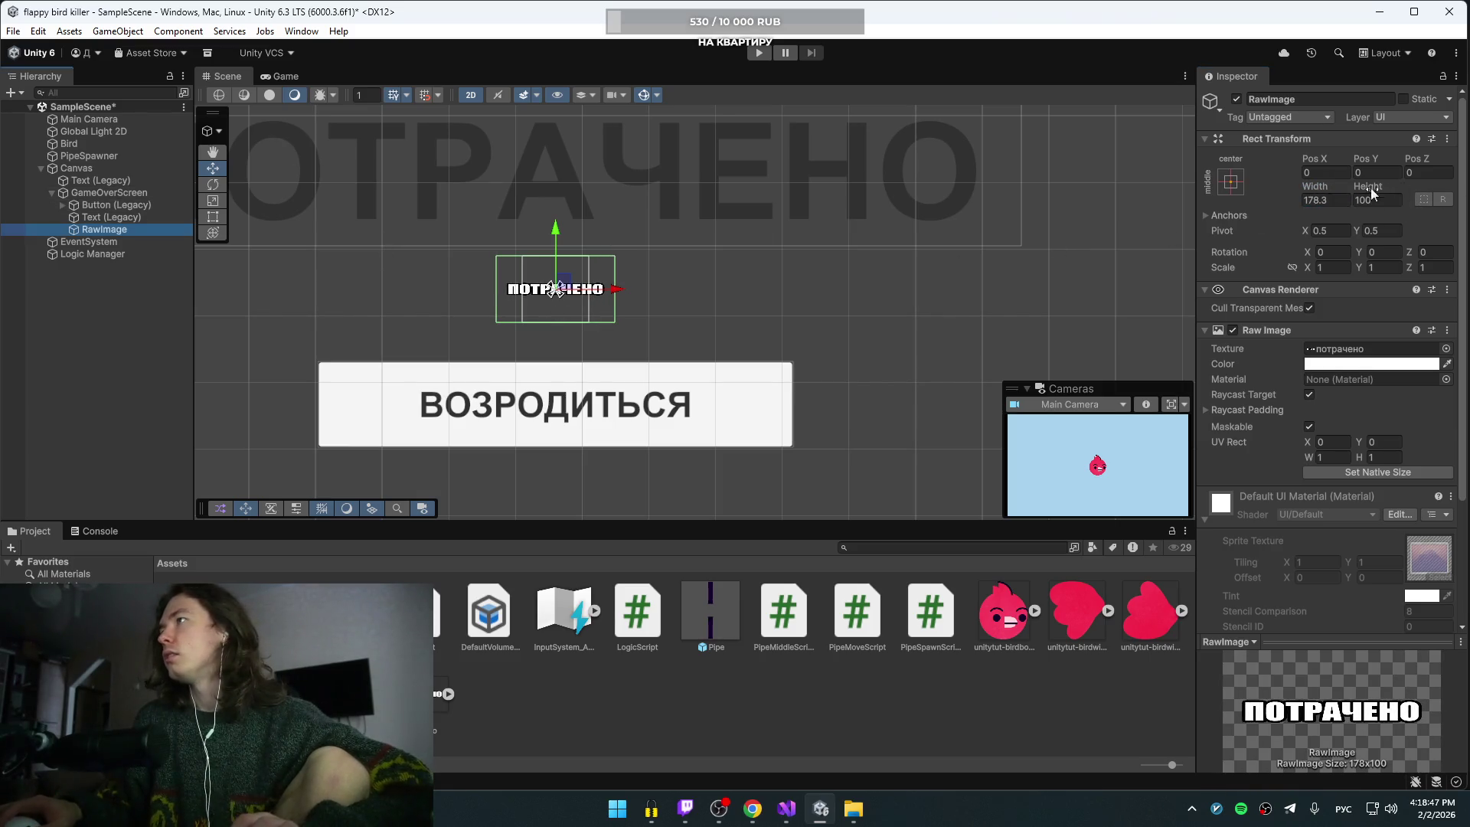
scroll(911, 341, "down", 4)
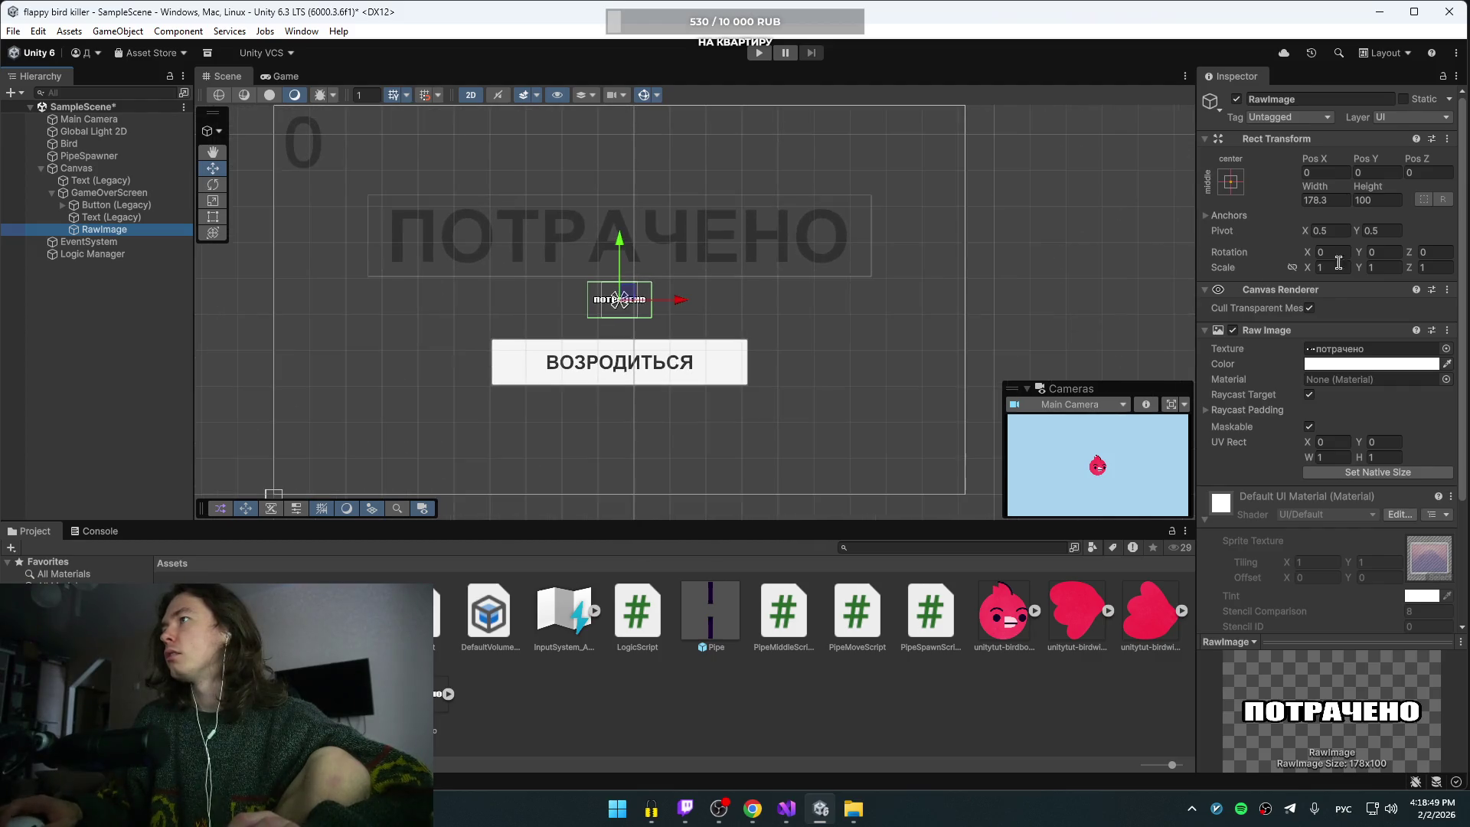
mouse_move(1312, 195)
left_mouse_down()
mouse_move(1439, 199)
mouse_move(898, 255)
mouse_move(1437, 280)
left_mouse_up()
mouse_move(1364, 190)
left_mouse_down()
mouse_move(691, 258)
mouse_move(947, 260)
left_mouse_up()
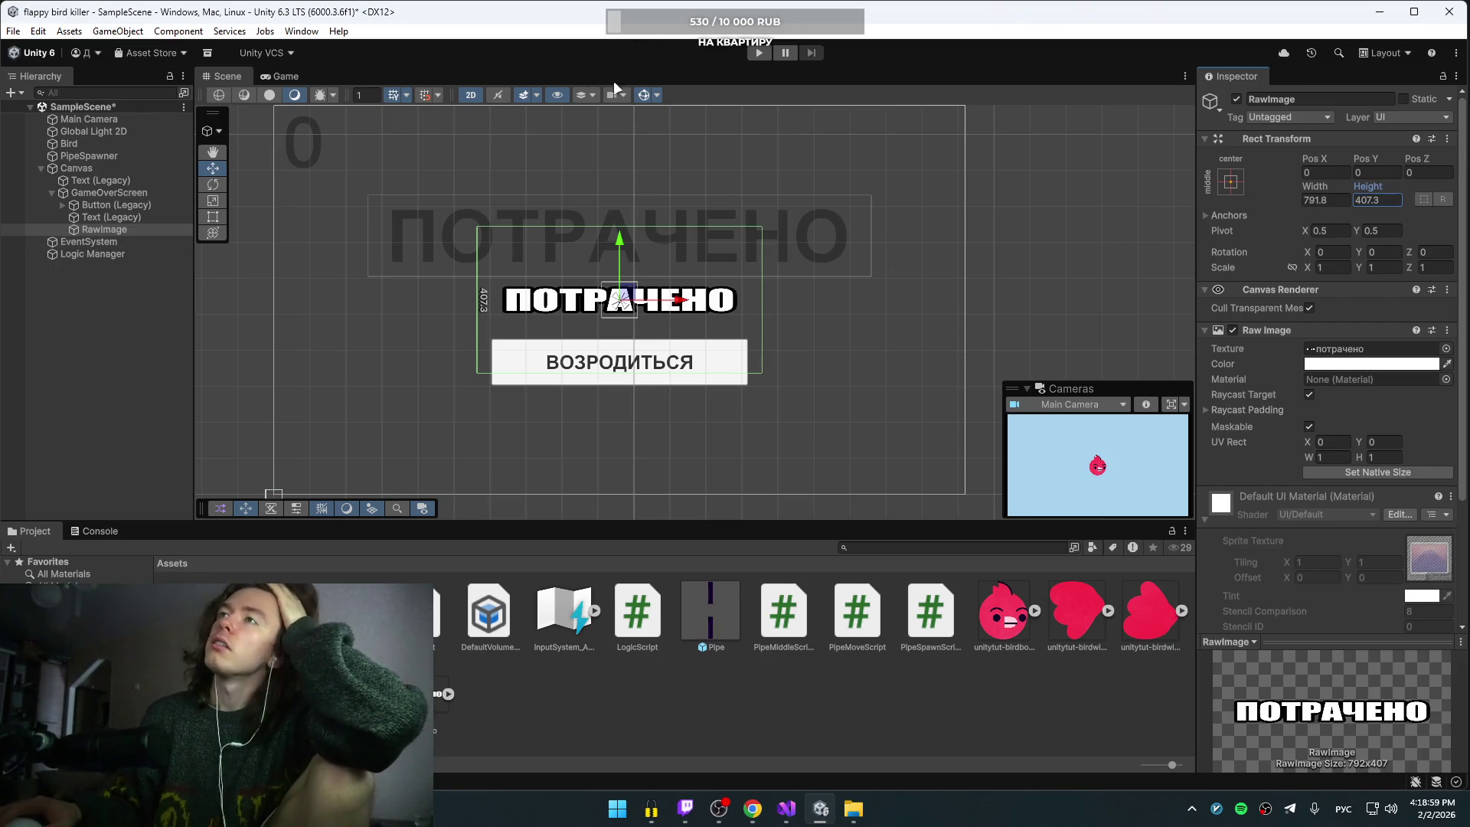
Step: Play-test the new image, stop the game, and select the old ПОТРАЧЕНО text object
left_click(759, 52)
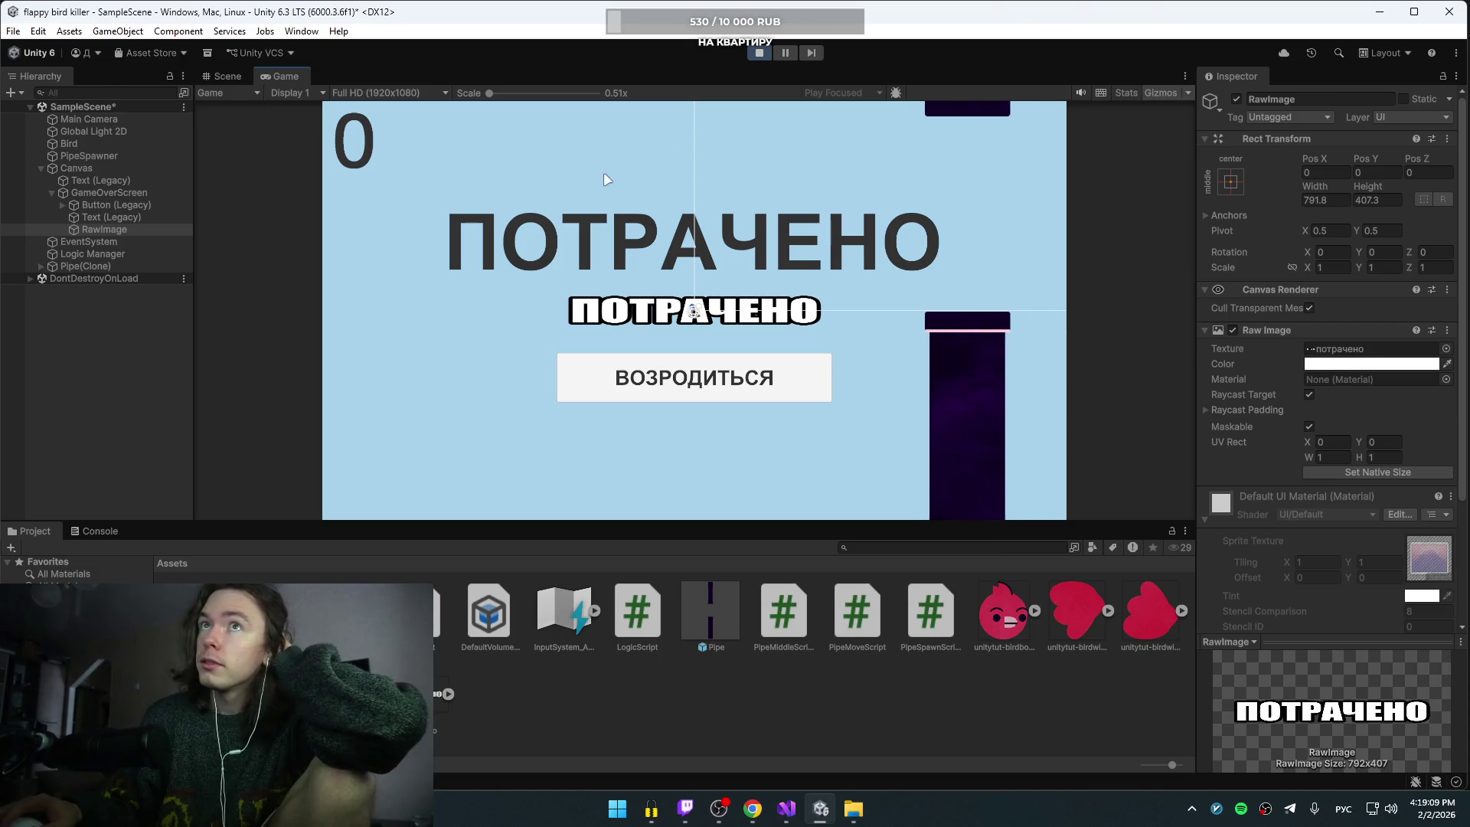
left_click(759, 53)
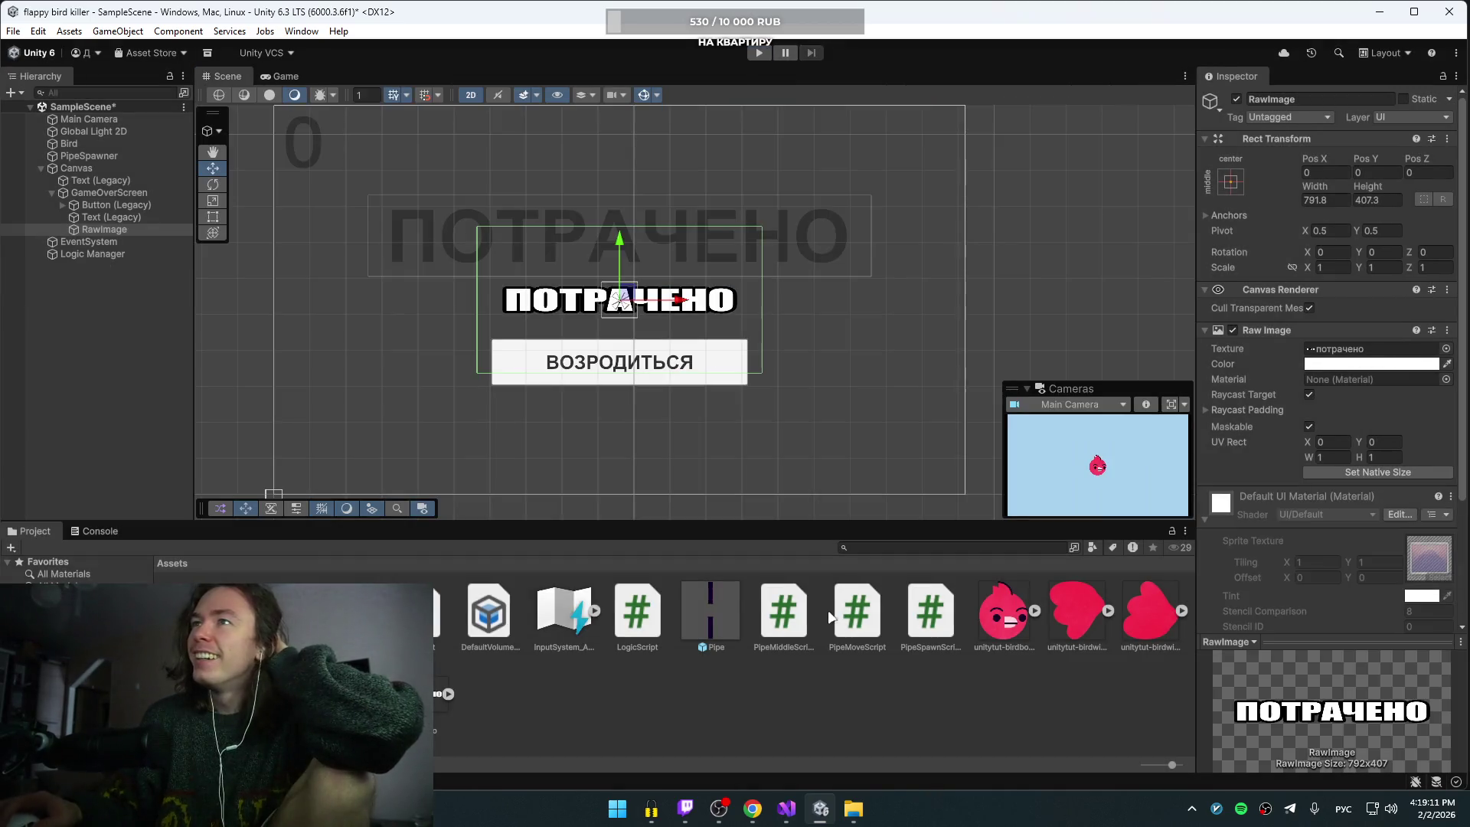
left_click(92, 217)
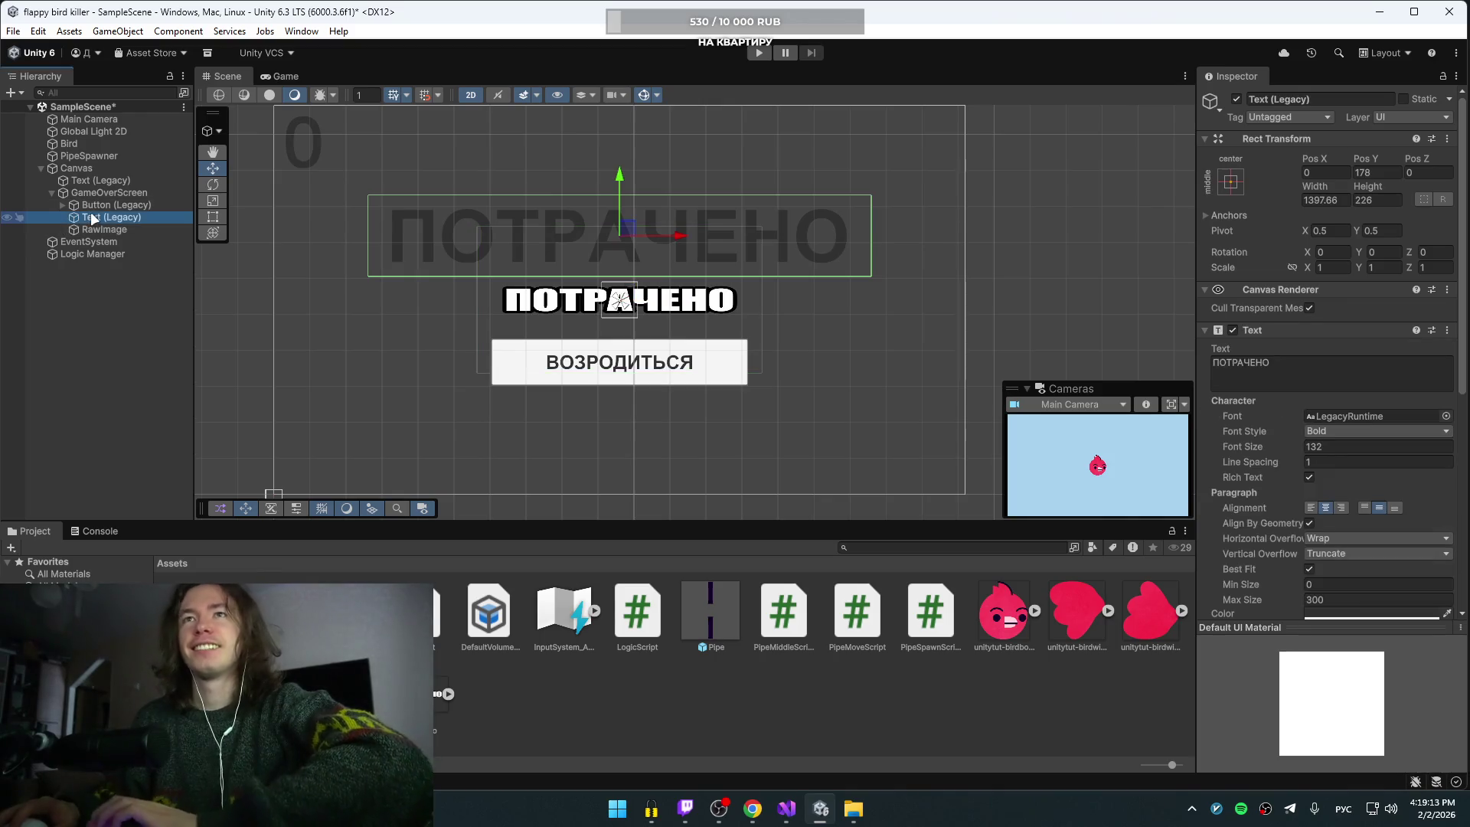
Step: Delete the old ПОТРАЧЕНО text and move the image into the title spot, widened to 1405.3
key("Delete")
left_click(109, 219)
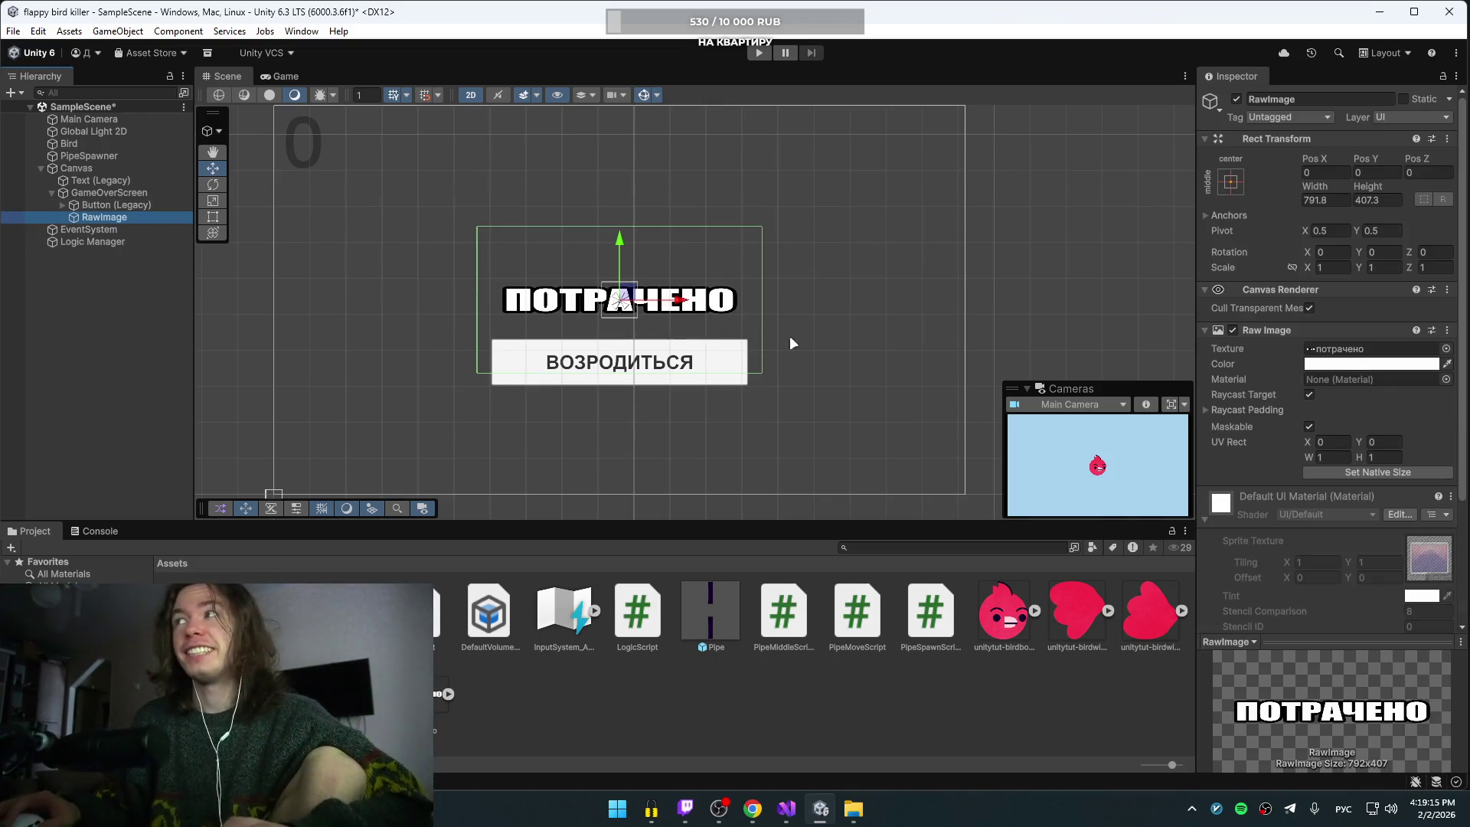
left_click_drag(623, 249, 646, 186)
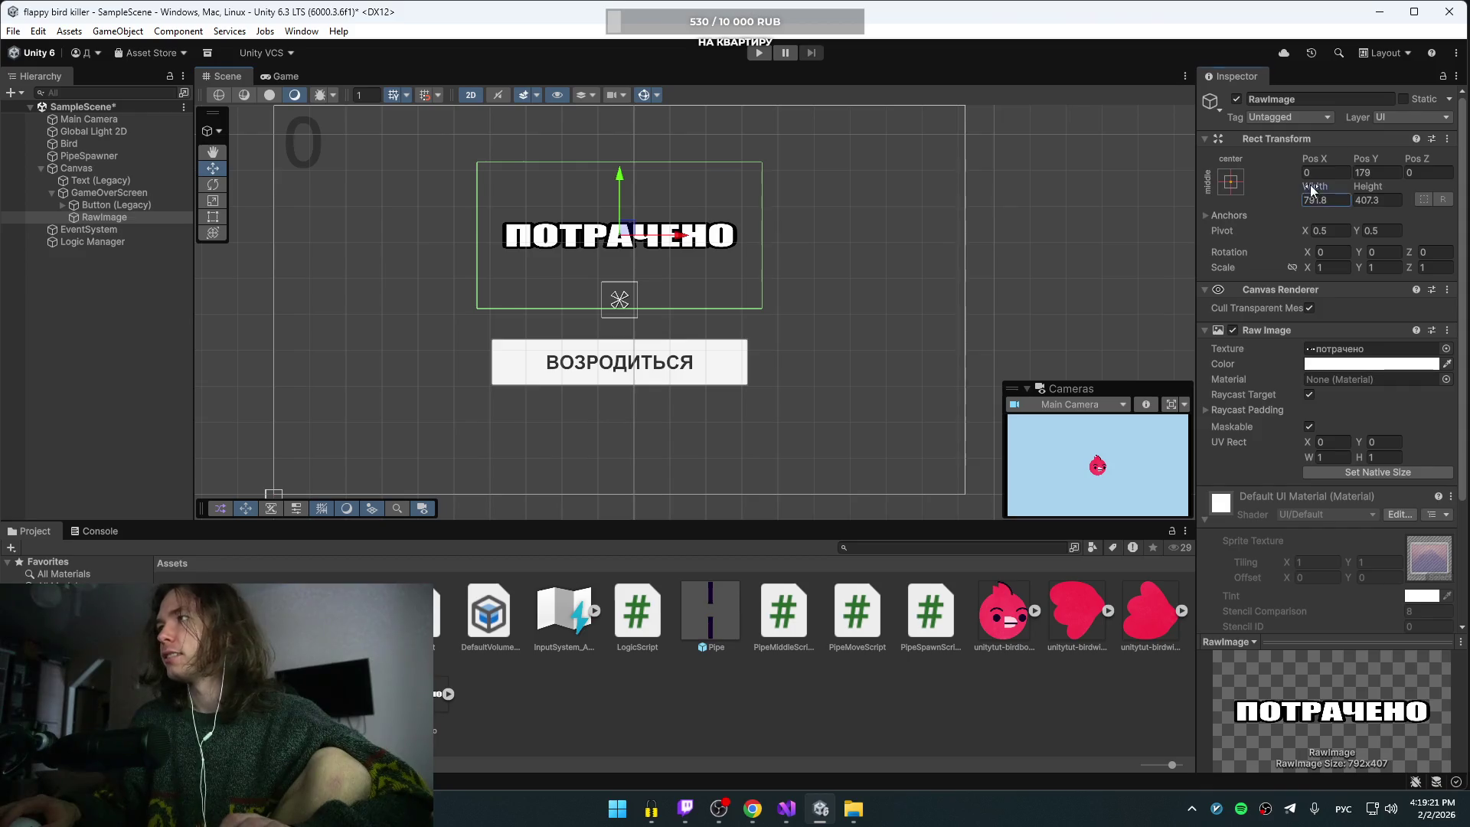
mouse_move(1312, 190)
left_mouse_down()
mouse_move(1409, 207)
mouse_move(230, 383)
mouse_move(429, 548)
mouse_move(956, 727)
mouse_move(1060, 778)
left_mouse_up()
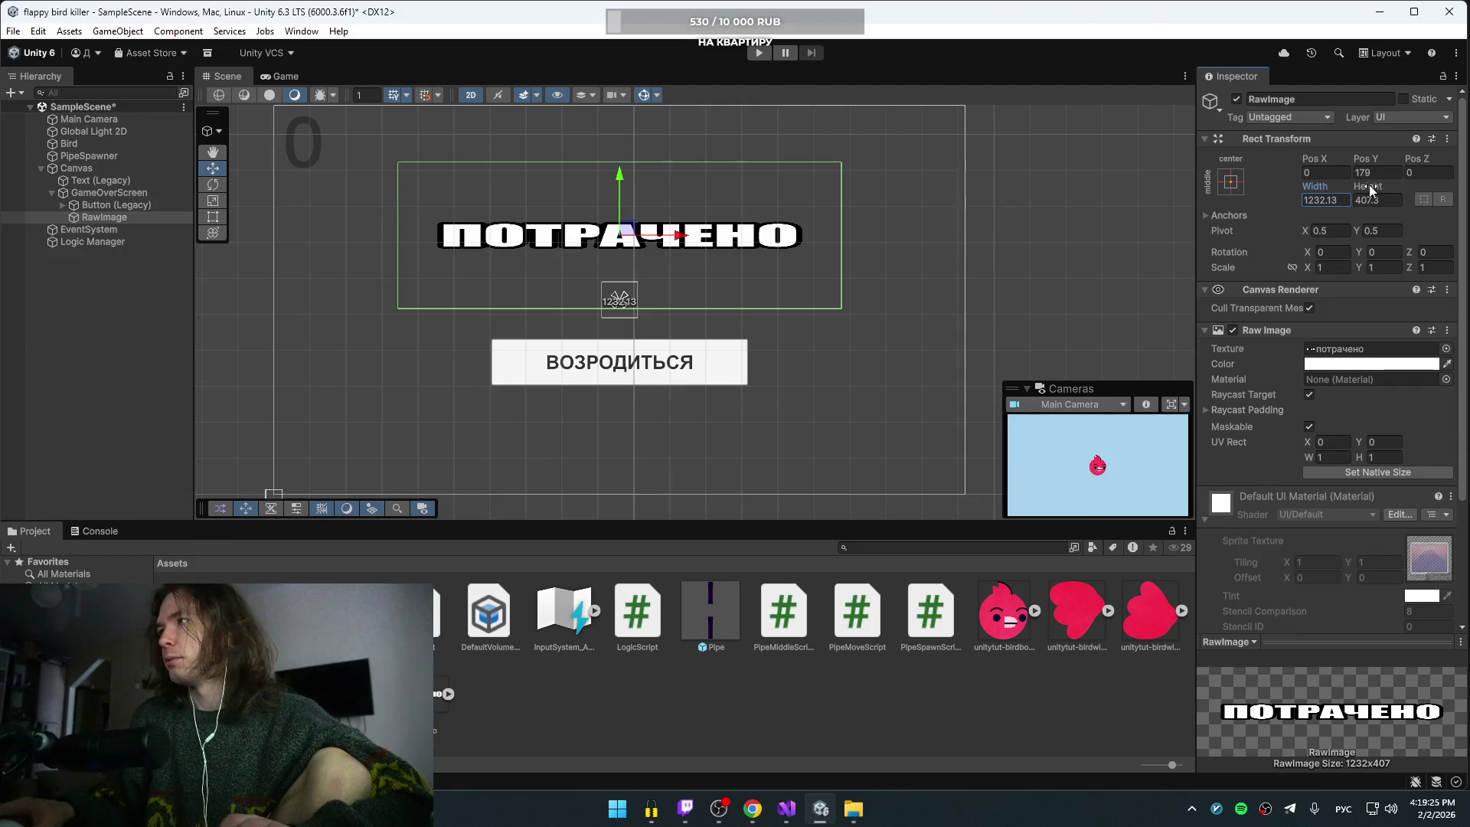
mouse_move(1369, 191)
left_mouse_down()
mouse_move(1455, 192)
mouse_move(46, 187)
mouse_move(128, 184)
left_mouse_up()
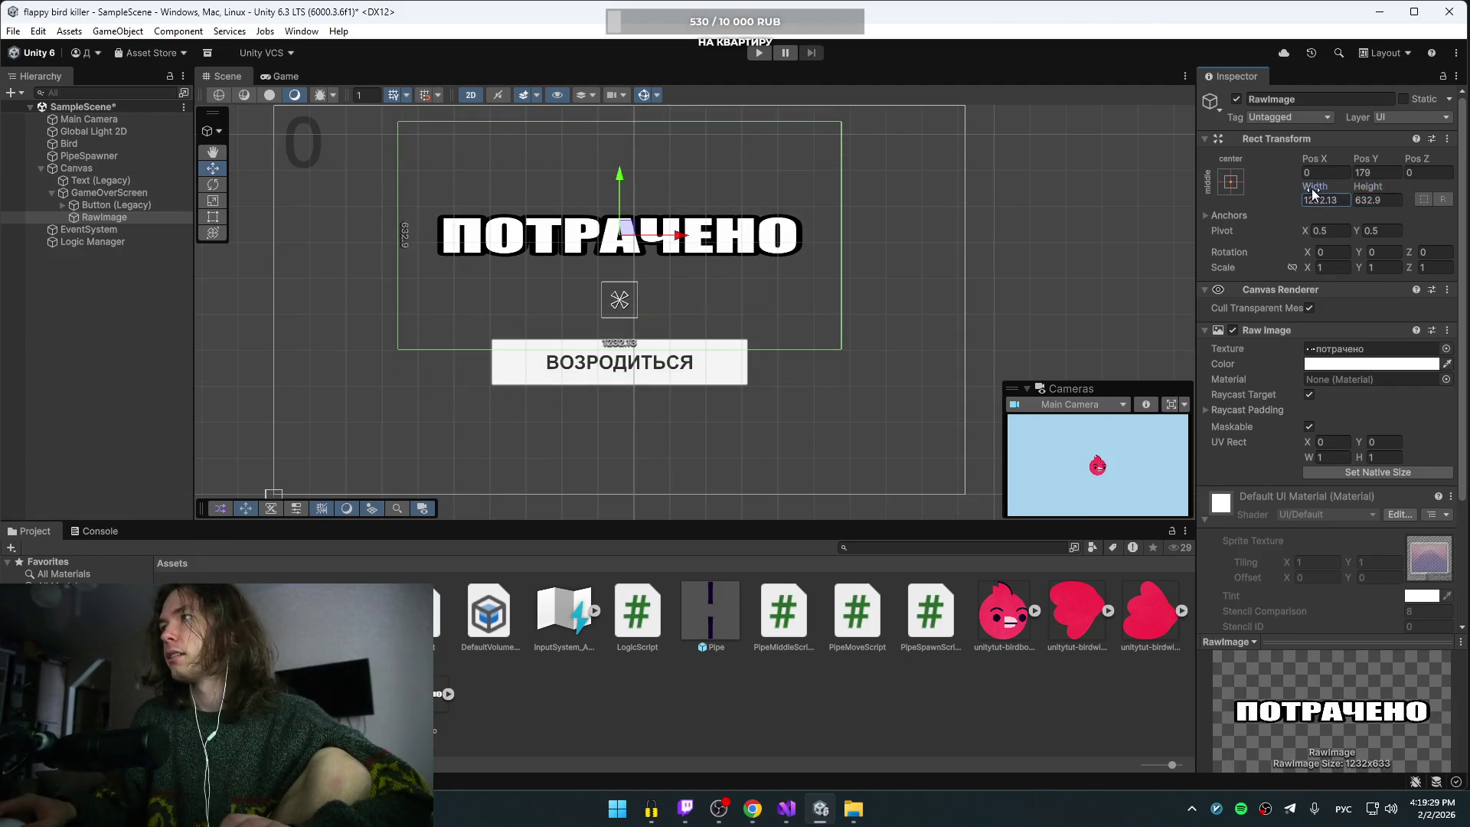
mouse_move(1313, 193)
left_mouse_down()
mouse_move(68, 186)
mouse_move(81, 186)
left_mouse_up()
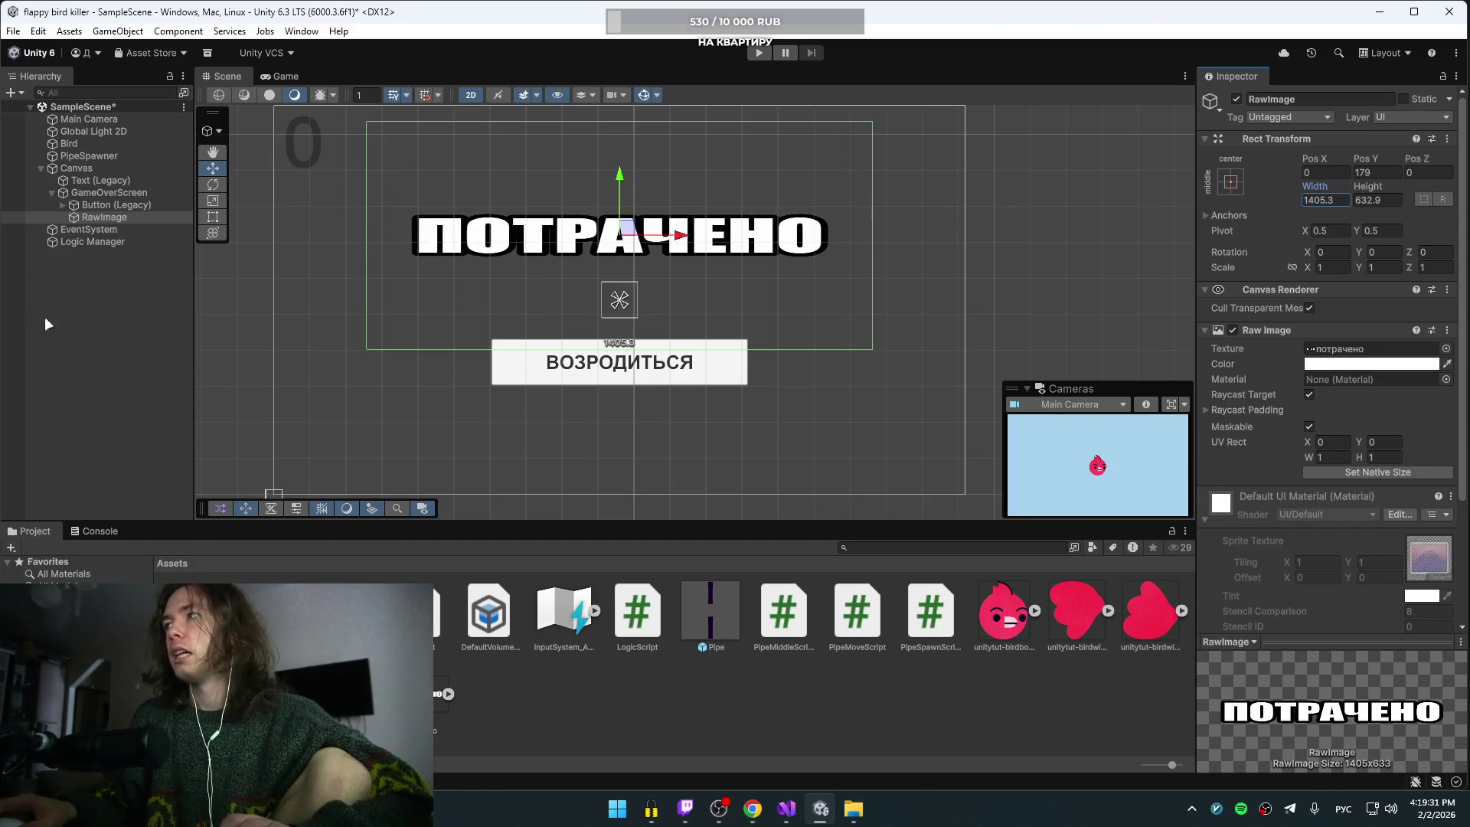
left_click(1307, 271)
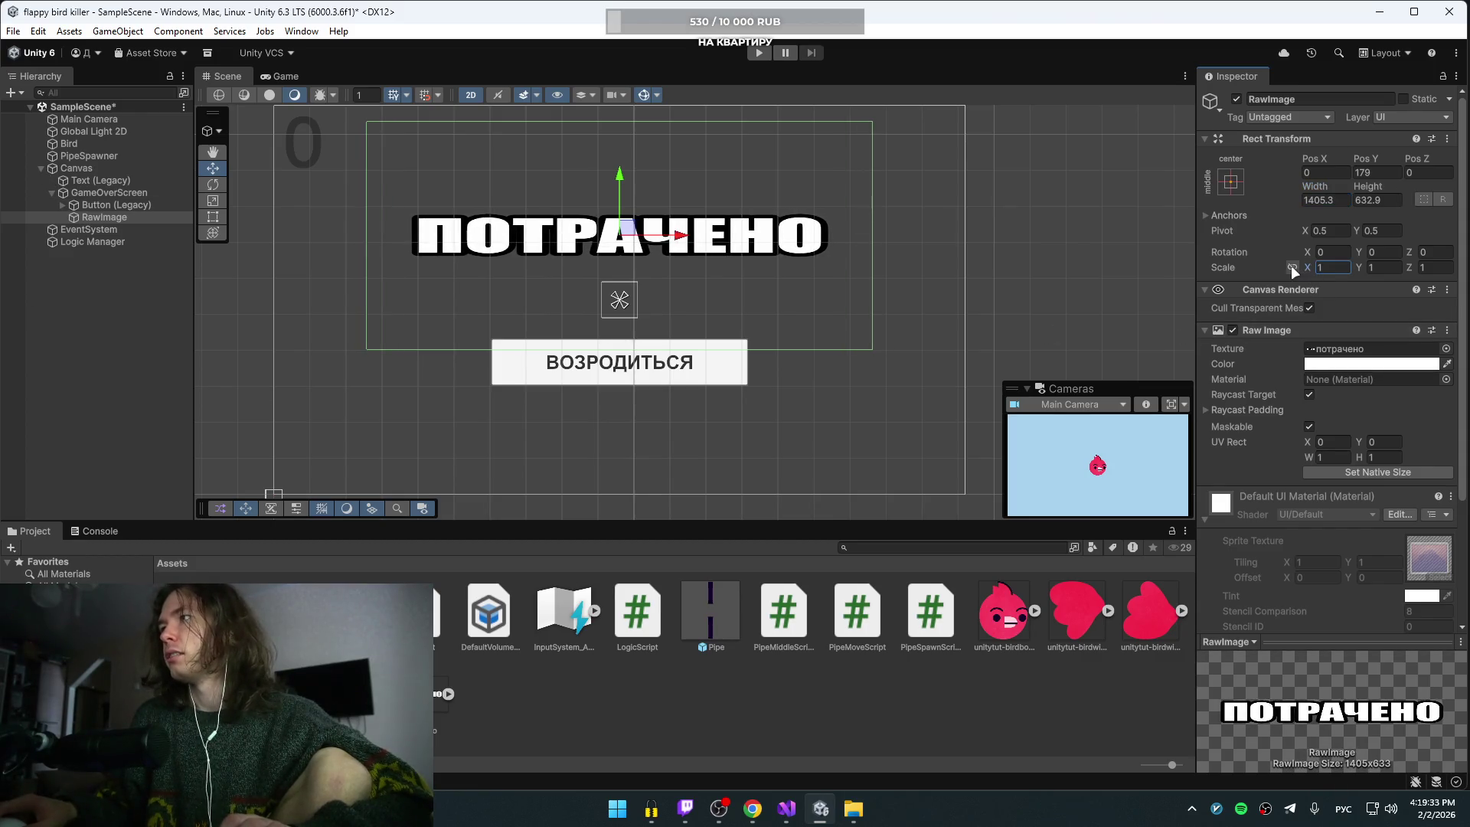
mouse_move(1306, 271)
left_mouse_down()
mouse_move(1454, 280)
mouse_move(1301, 284)
mouse_move(1418, 290)
left_mouse_up()
key("ctrl+z")
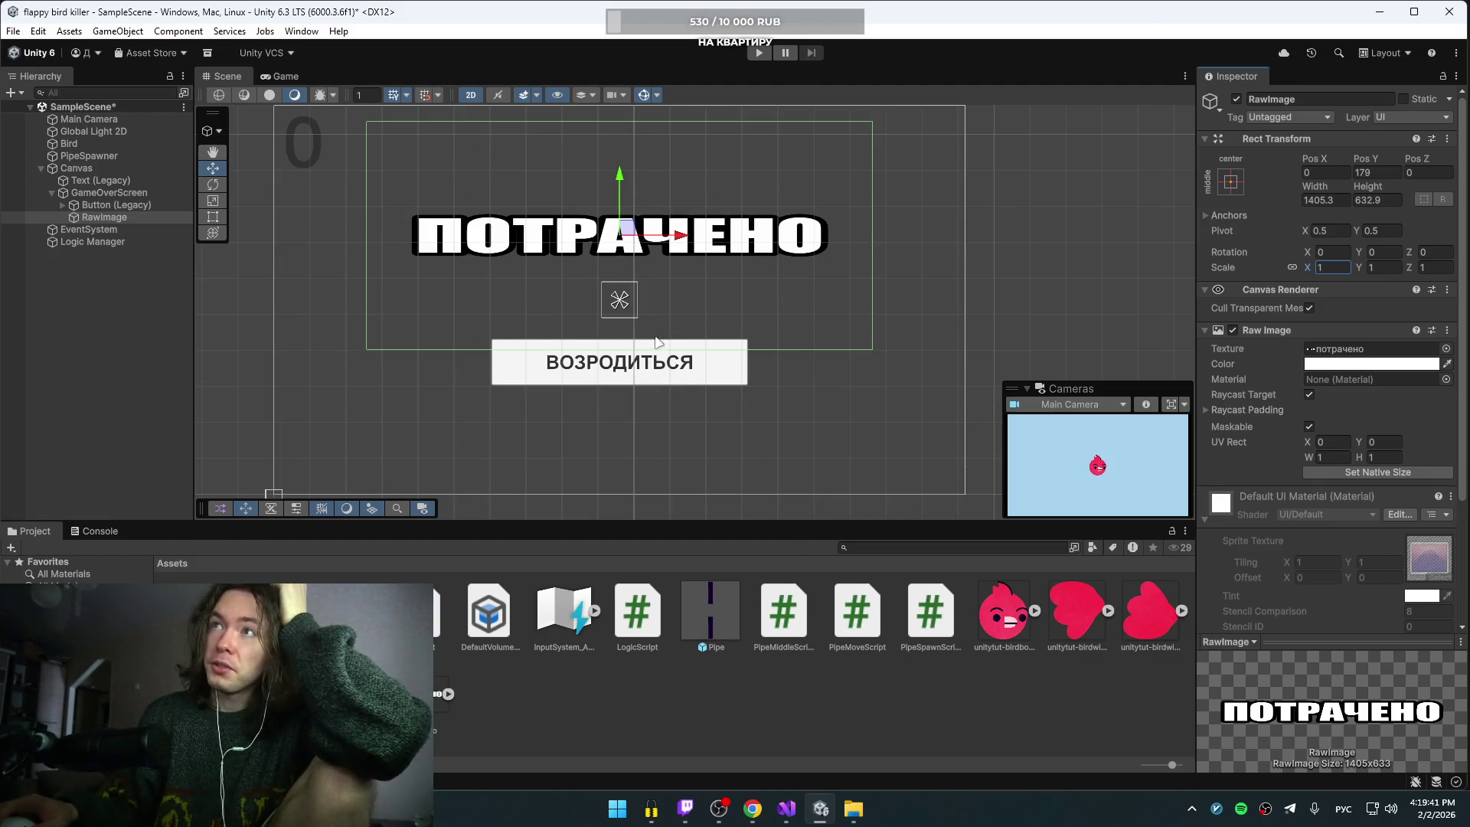
left_click(631, 354)
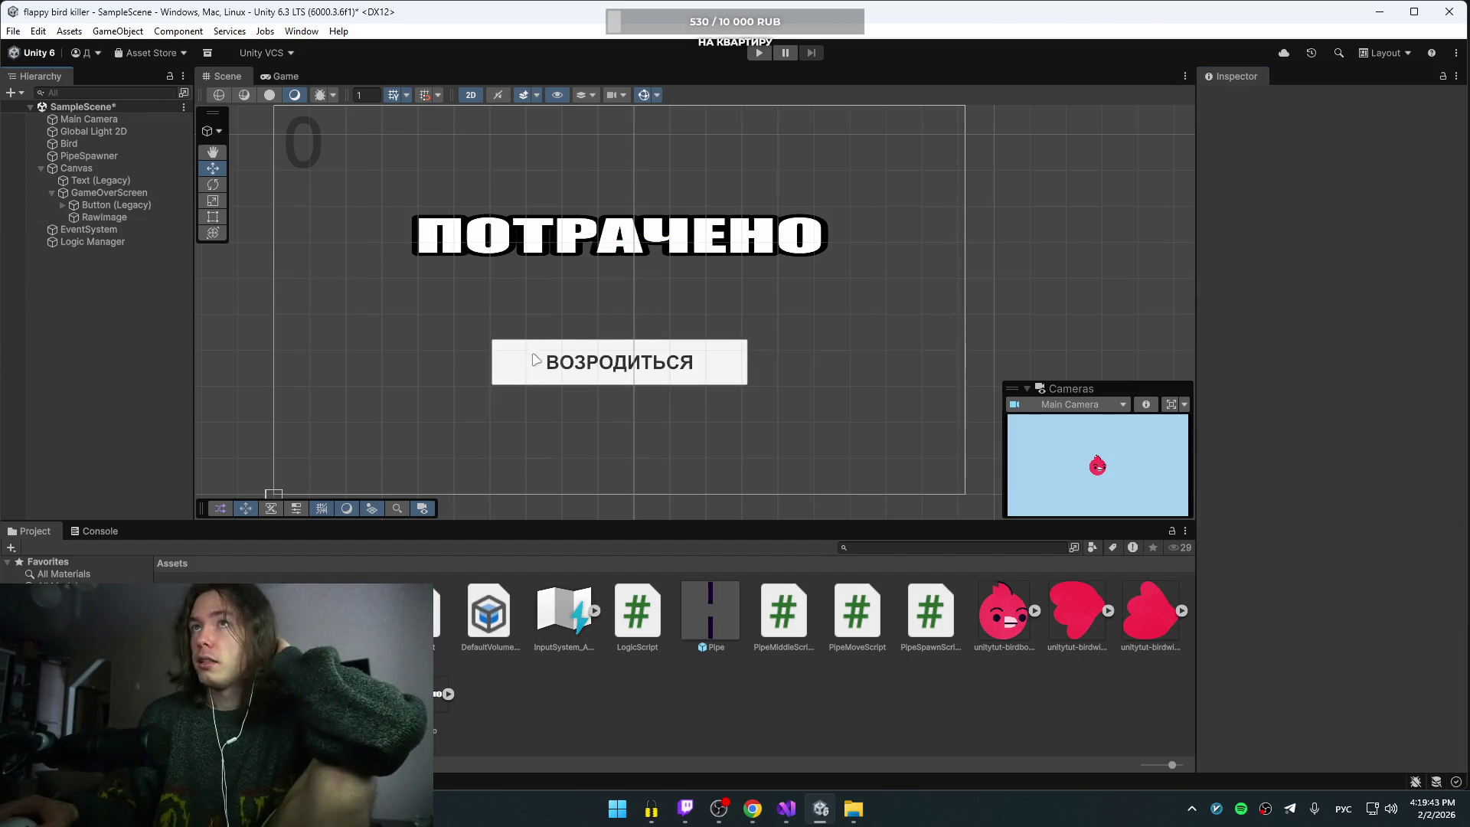
Step: Deactivate GameOverScreen so it starts hidden, and save the scene
left_click(107, 192)
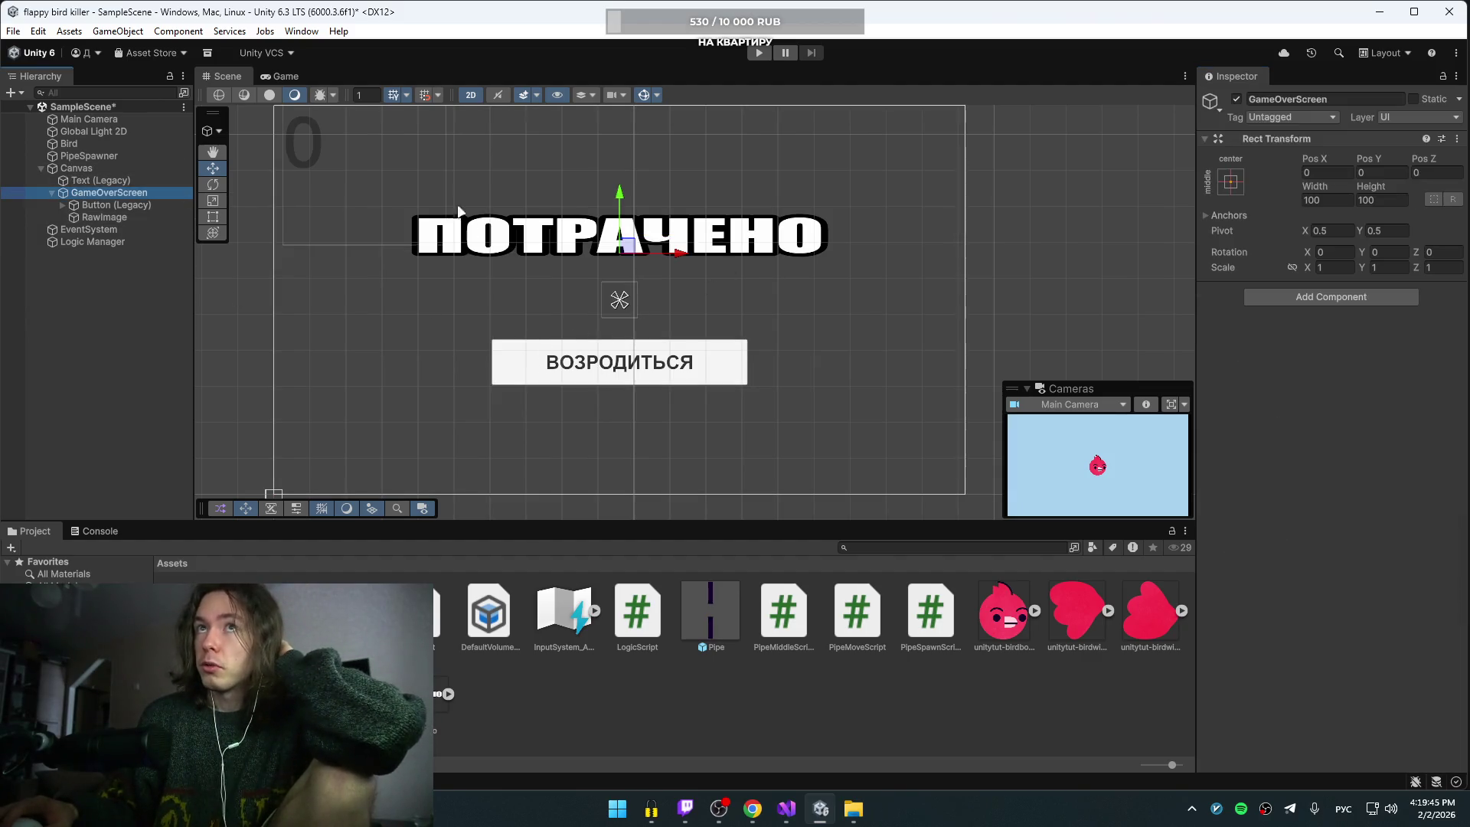
left_click(1236, 98)
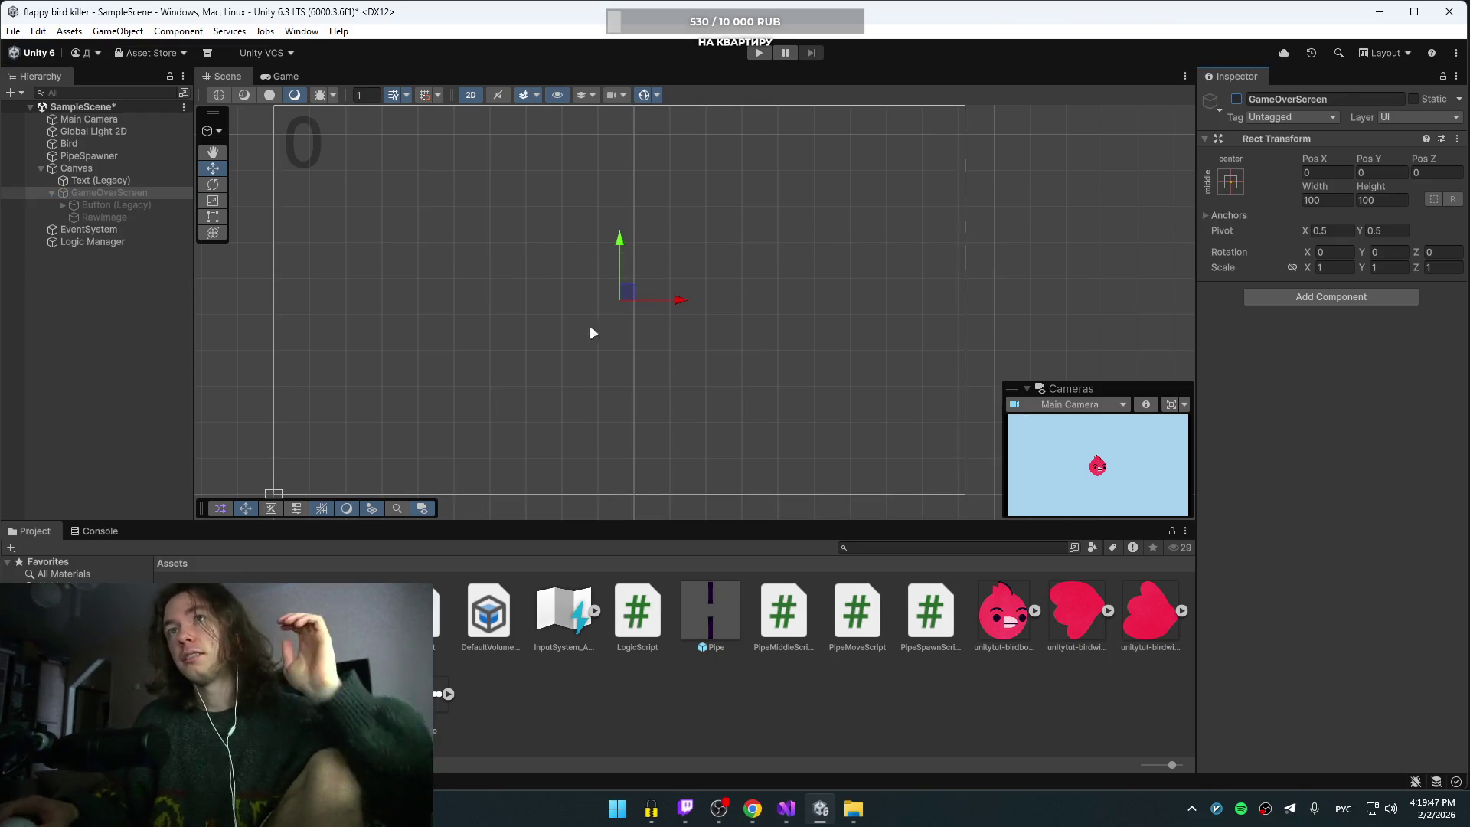
key("ctrl+s")
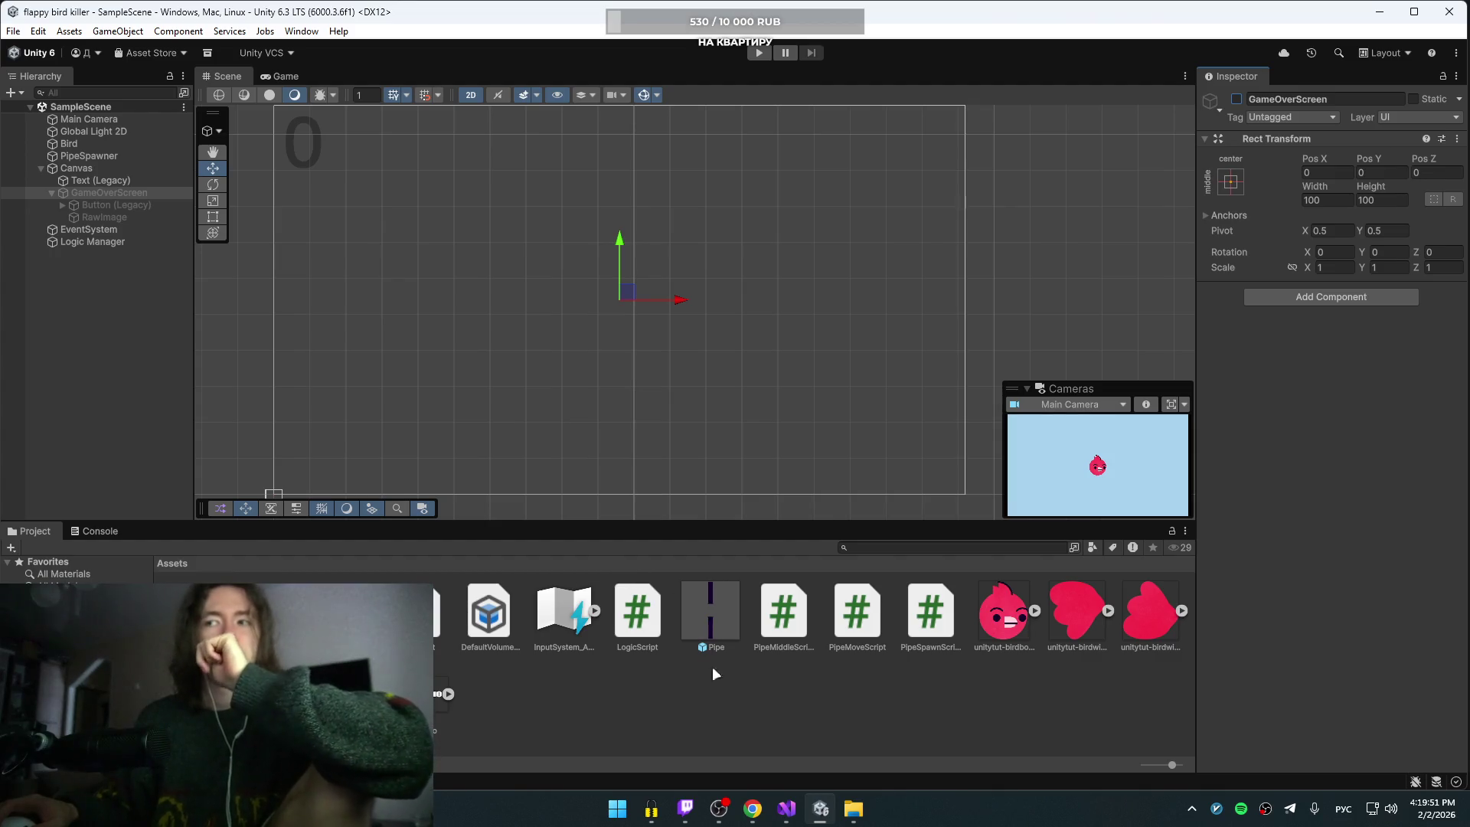
Step: Skip the YouTube tutorial ahead to its Build Settings part, pause there, and return to Unity
mouse_move(752, 808)
left_click(754, 777)
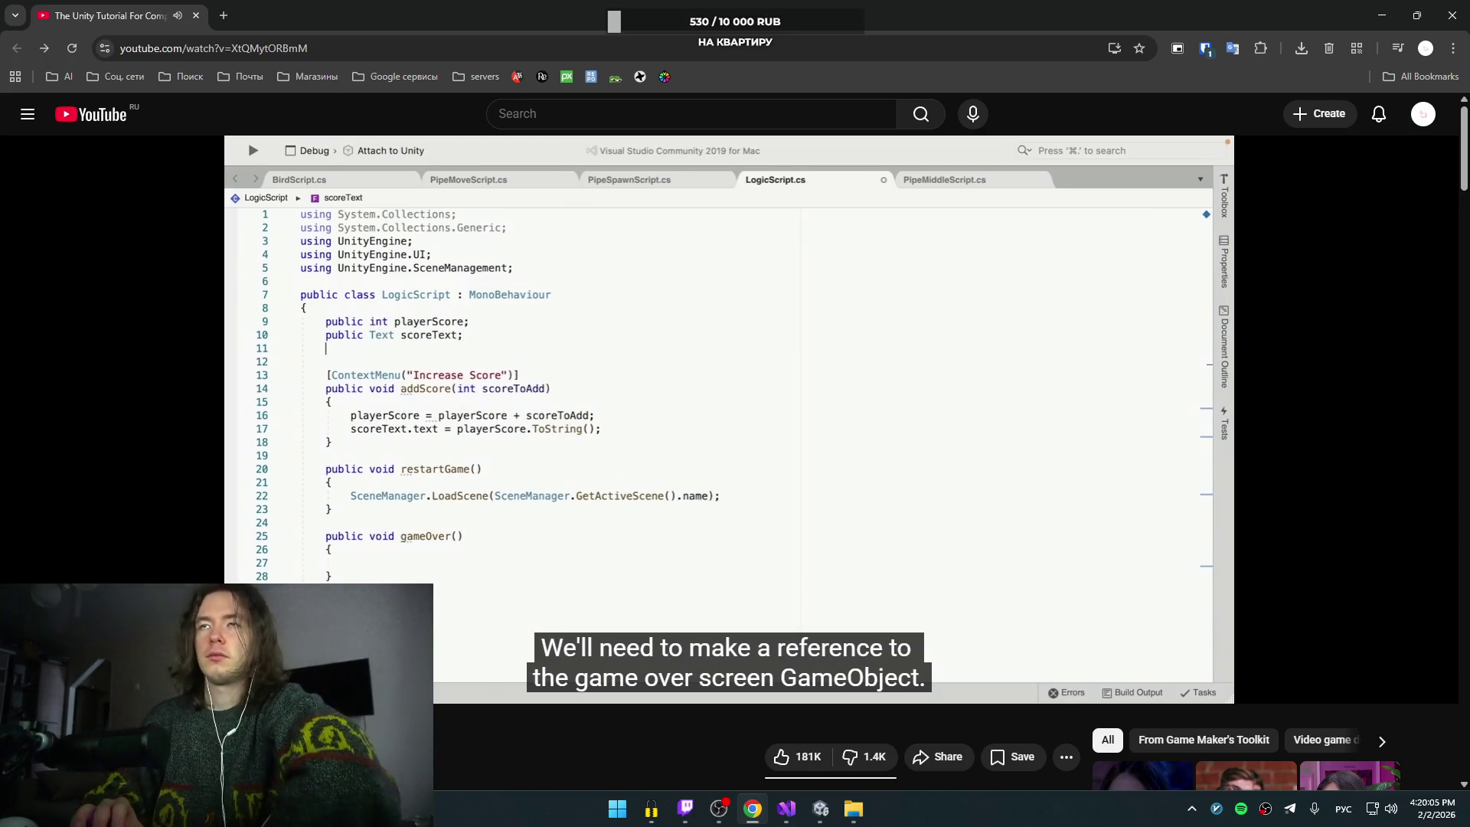
key("l")
key("l")
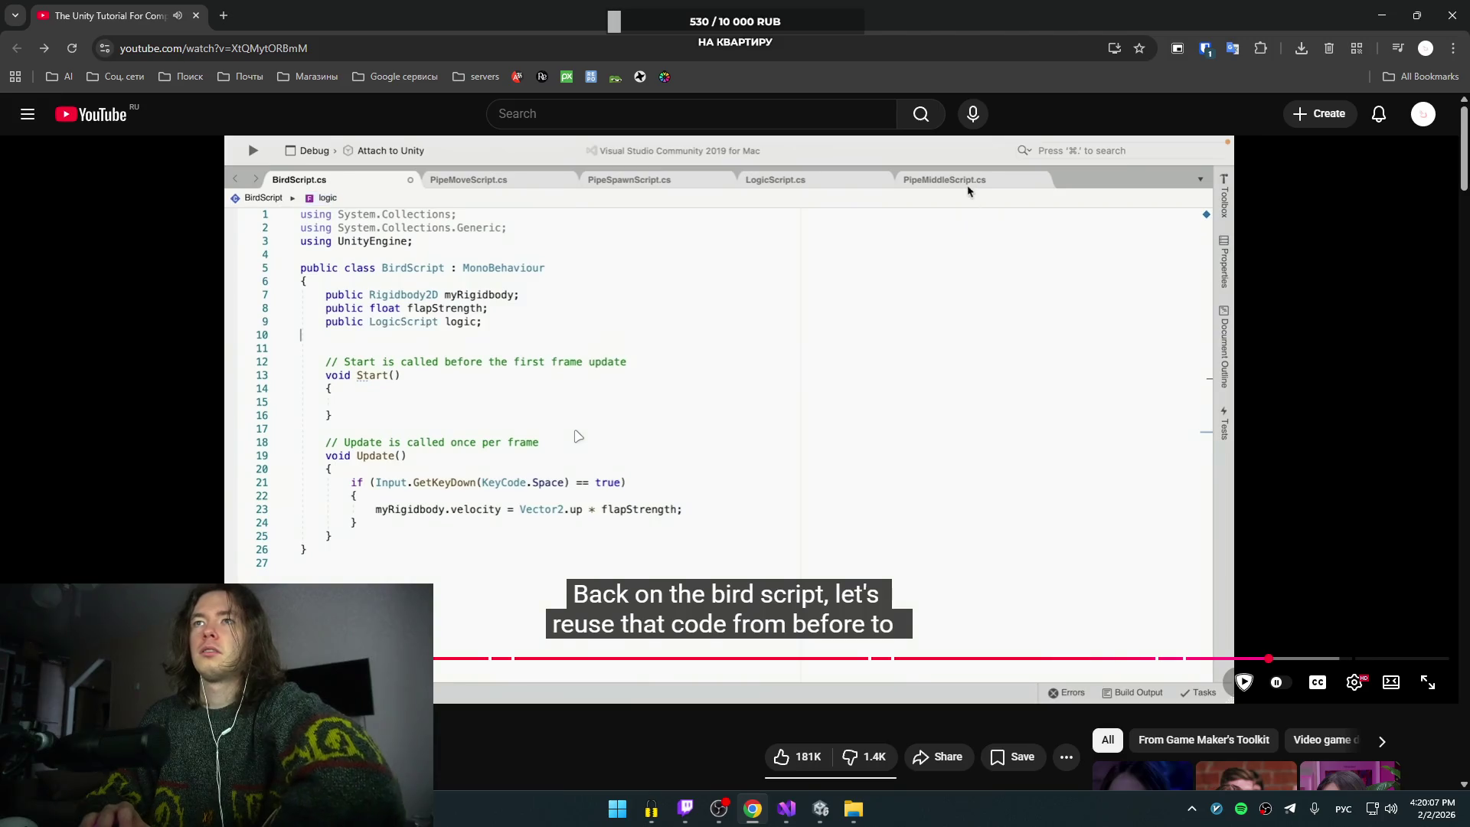
key("l")
key("l")
key("l")
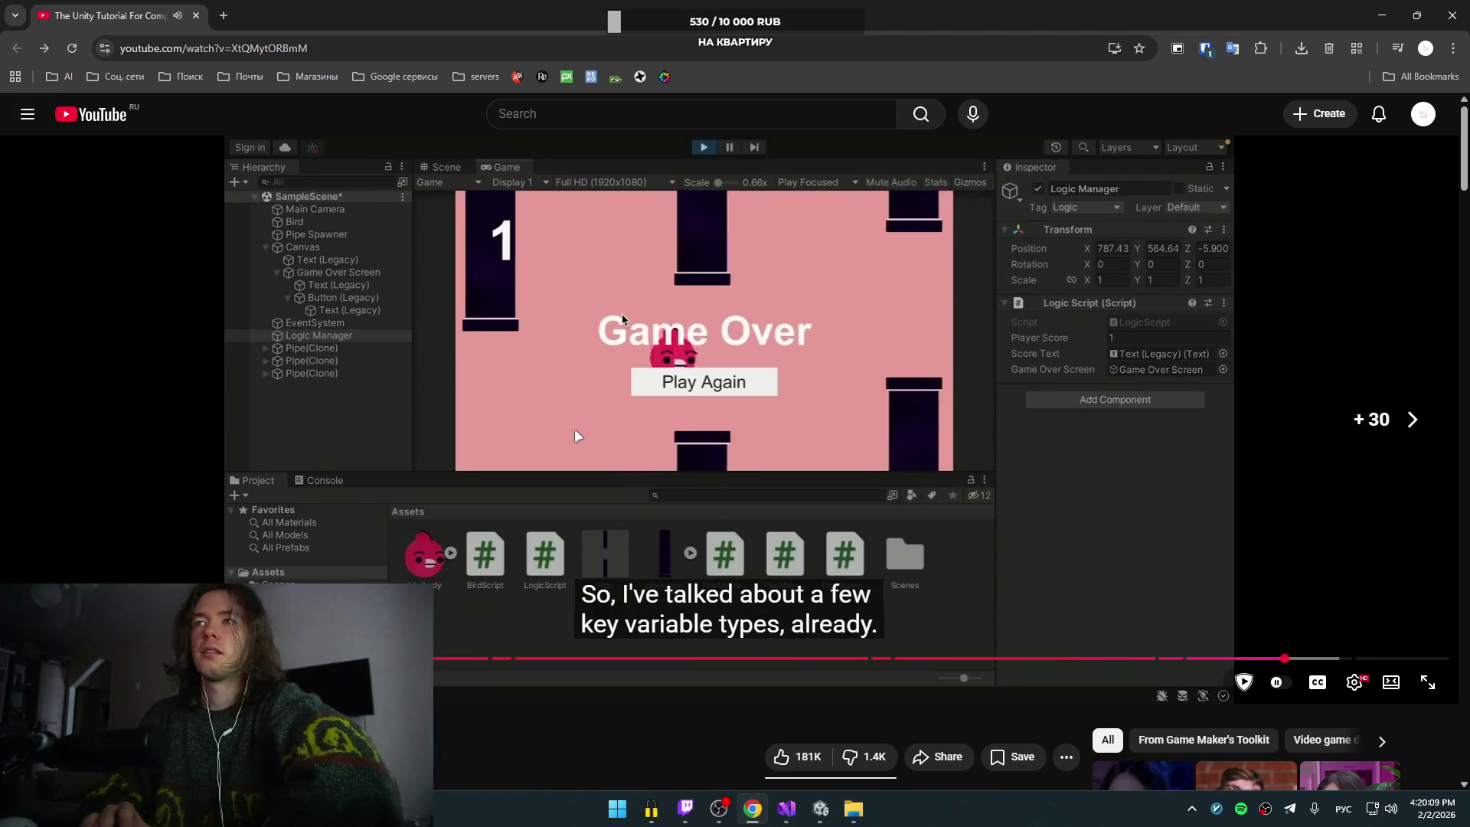
key("Right")
key("Right")
key("Right")
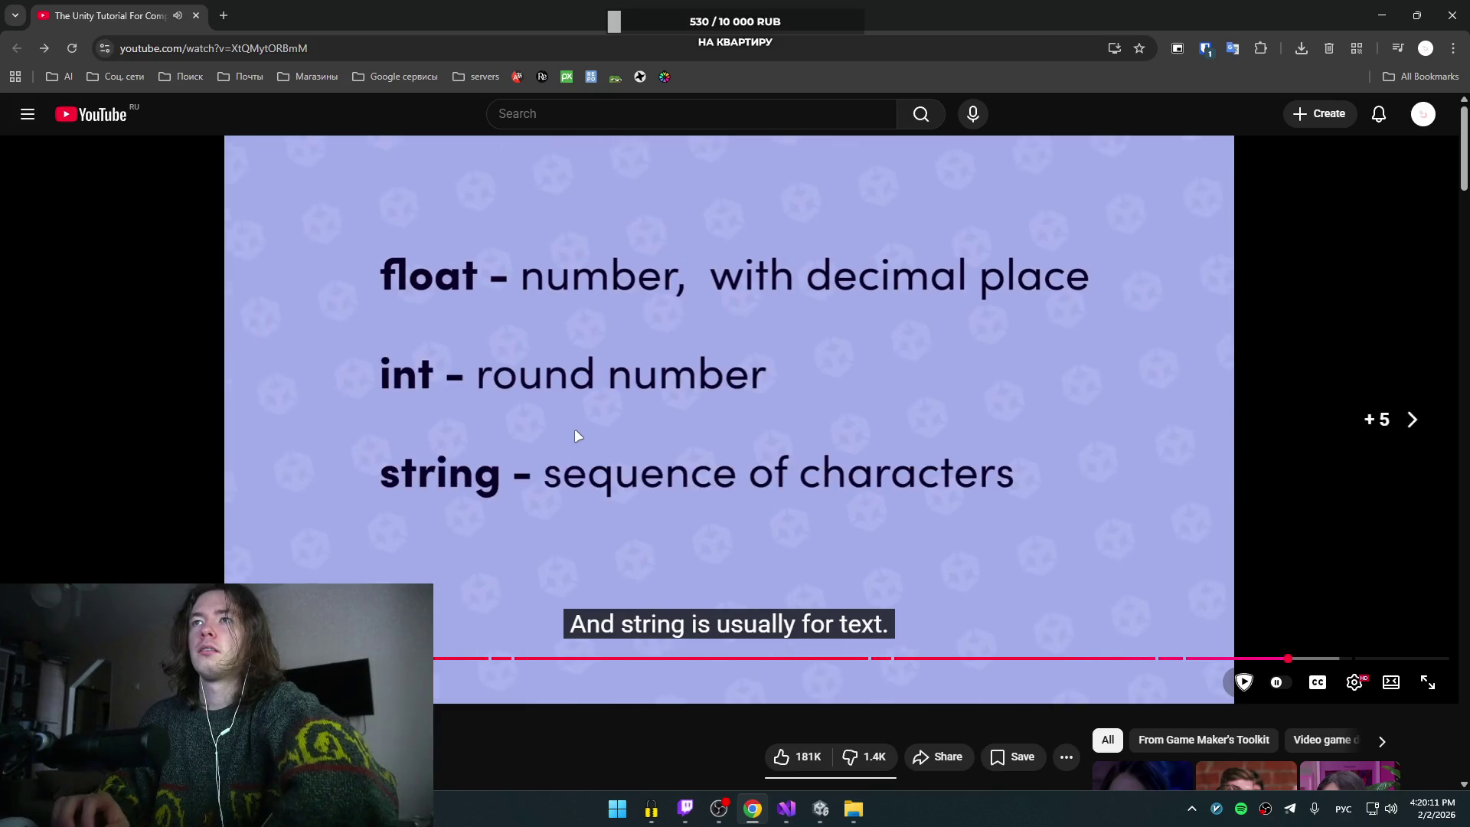
key("Right")
key("Right")
key("Right")
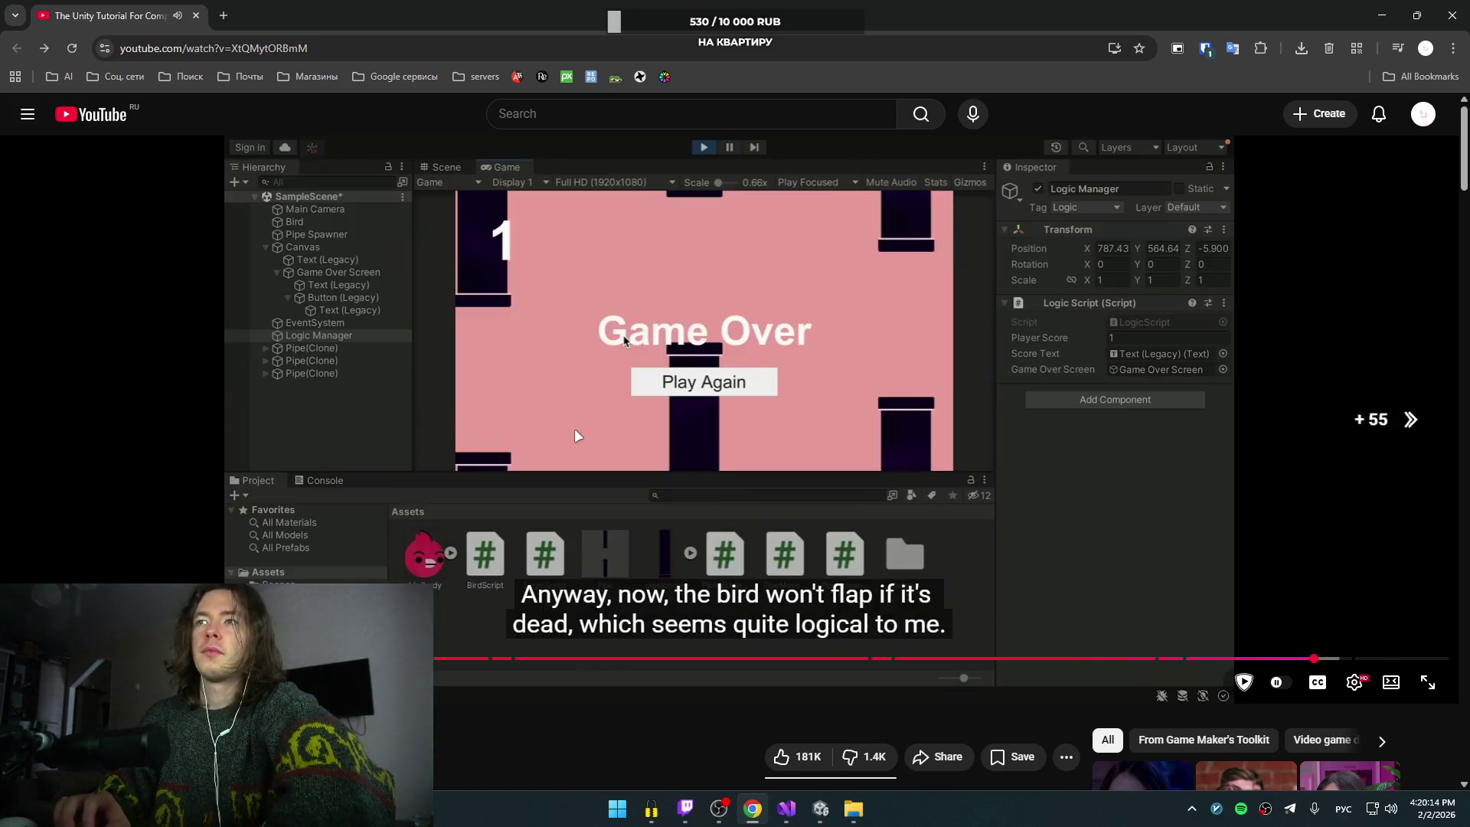
key("Right")
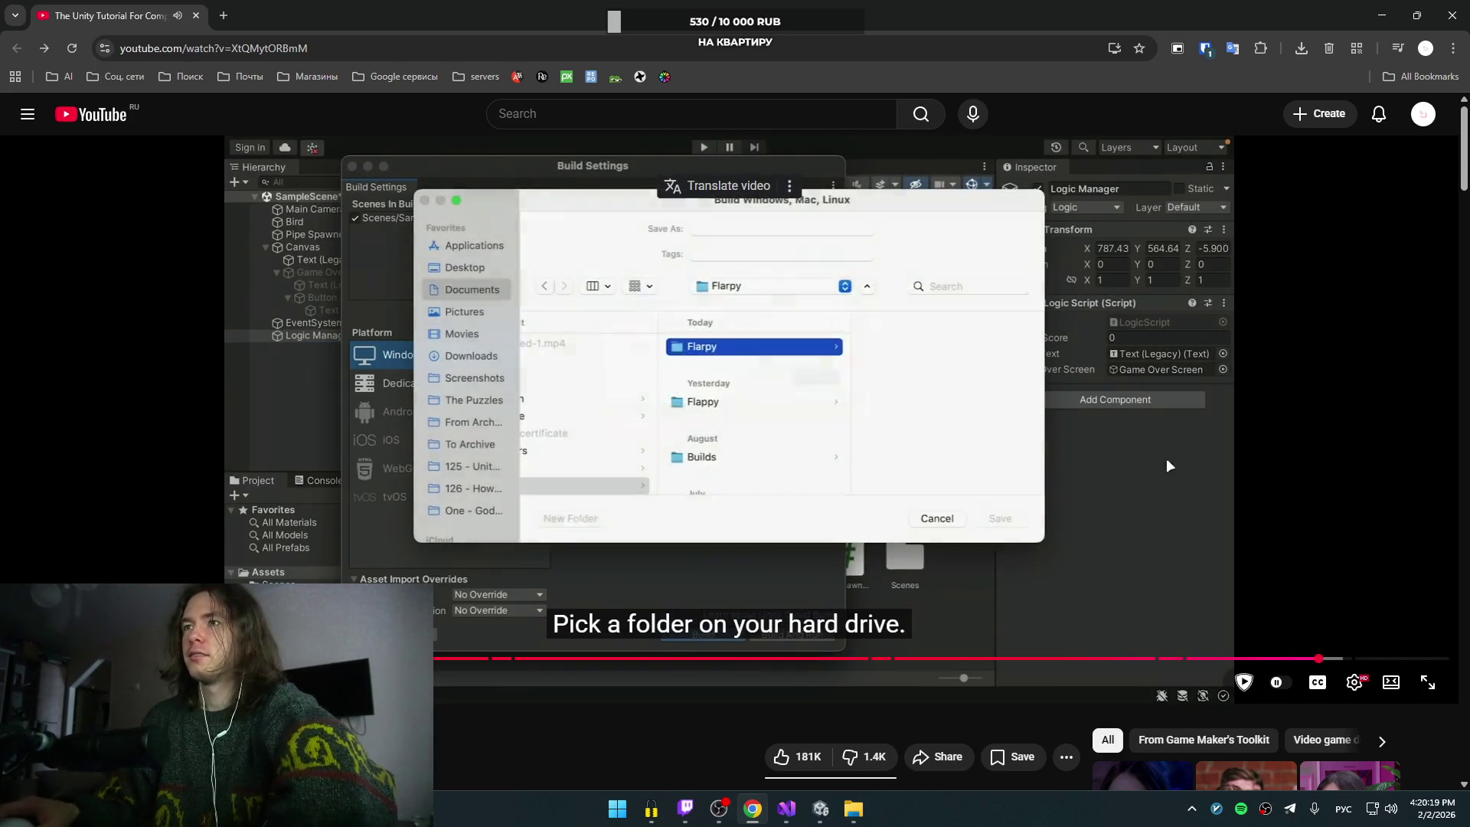
left_click(788, 380)
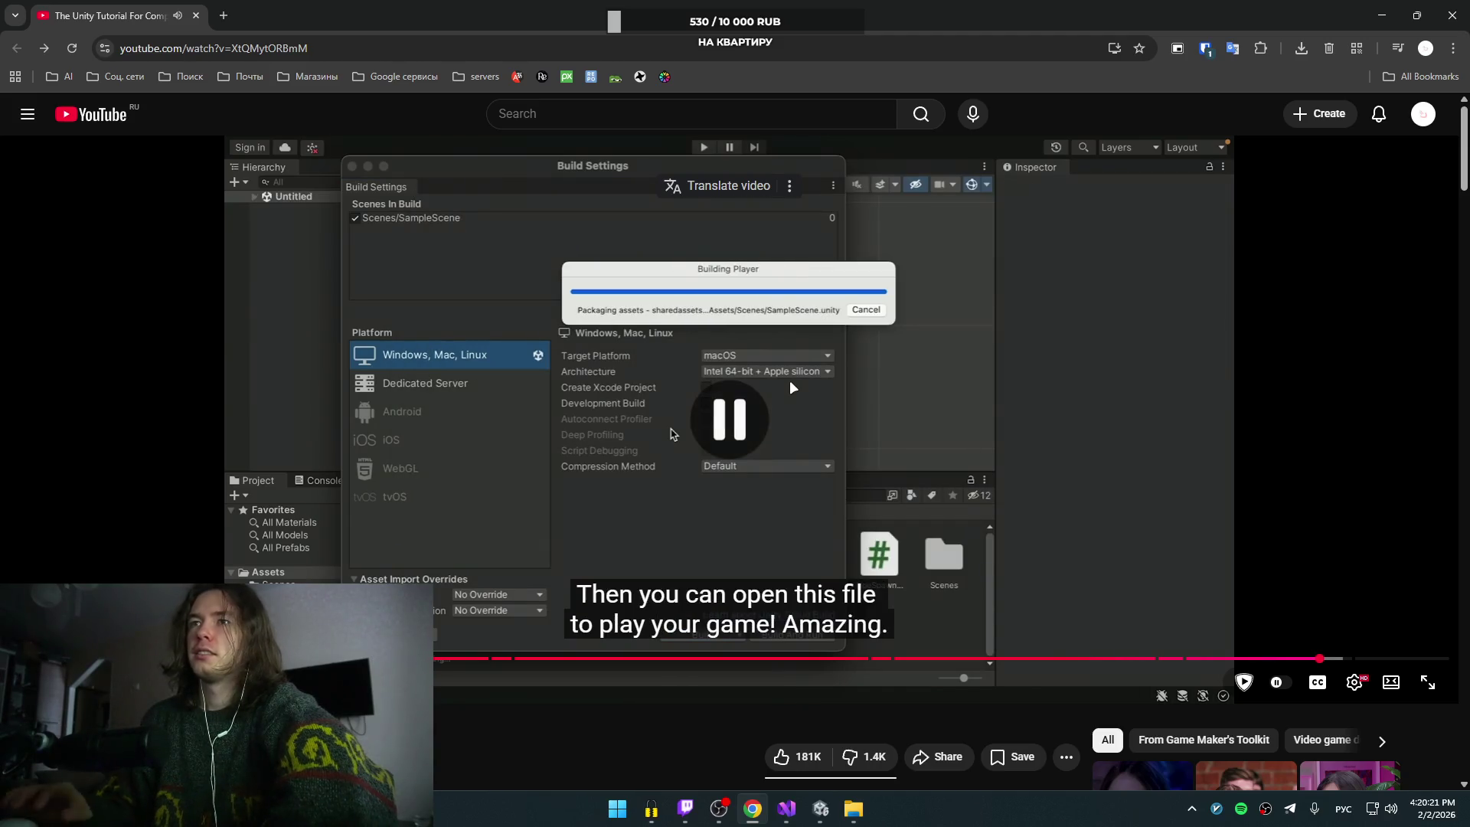
key("Left")
left_click(801, 375)
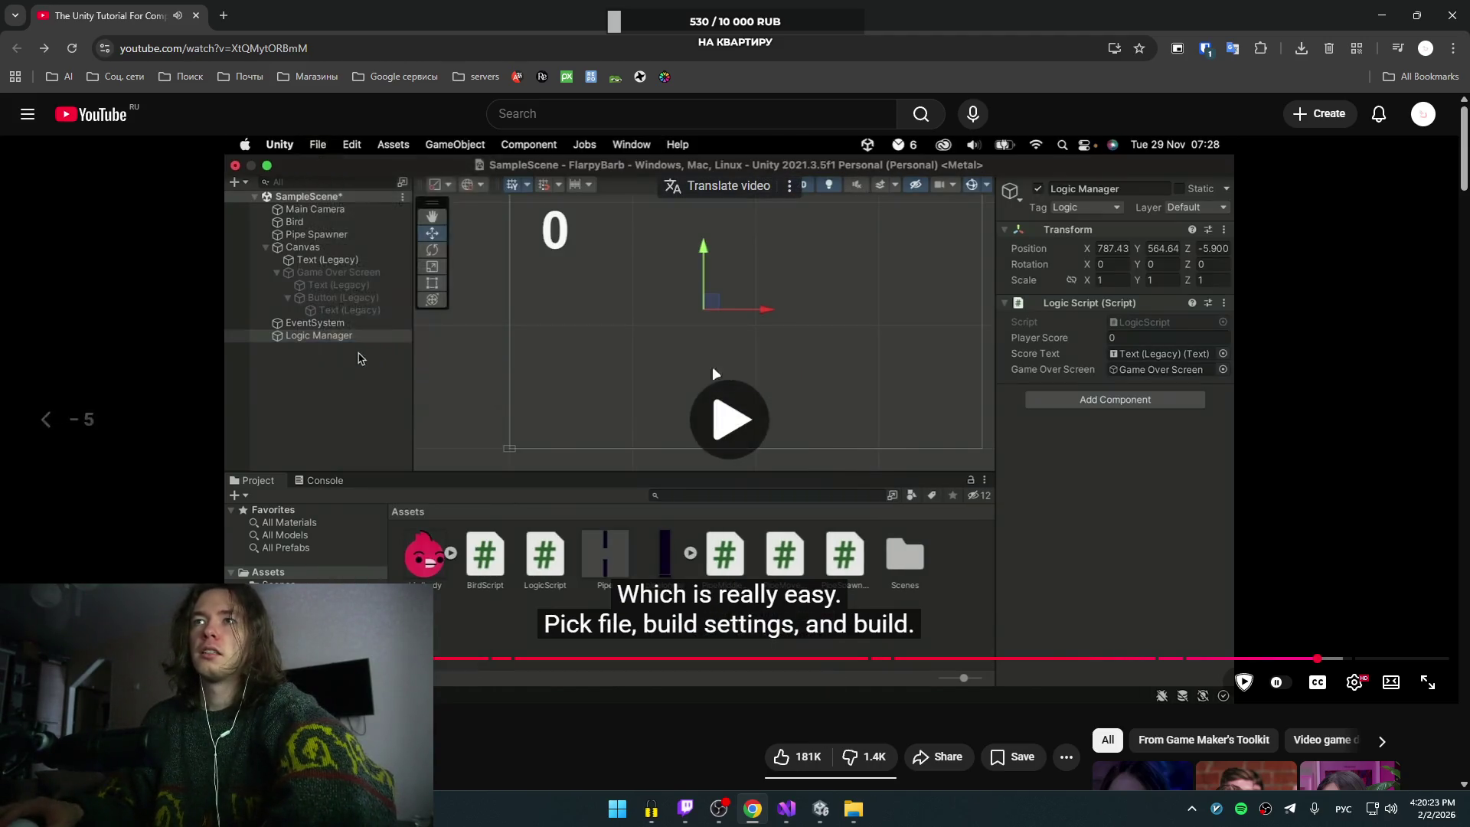
left_click(609, 385)
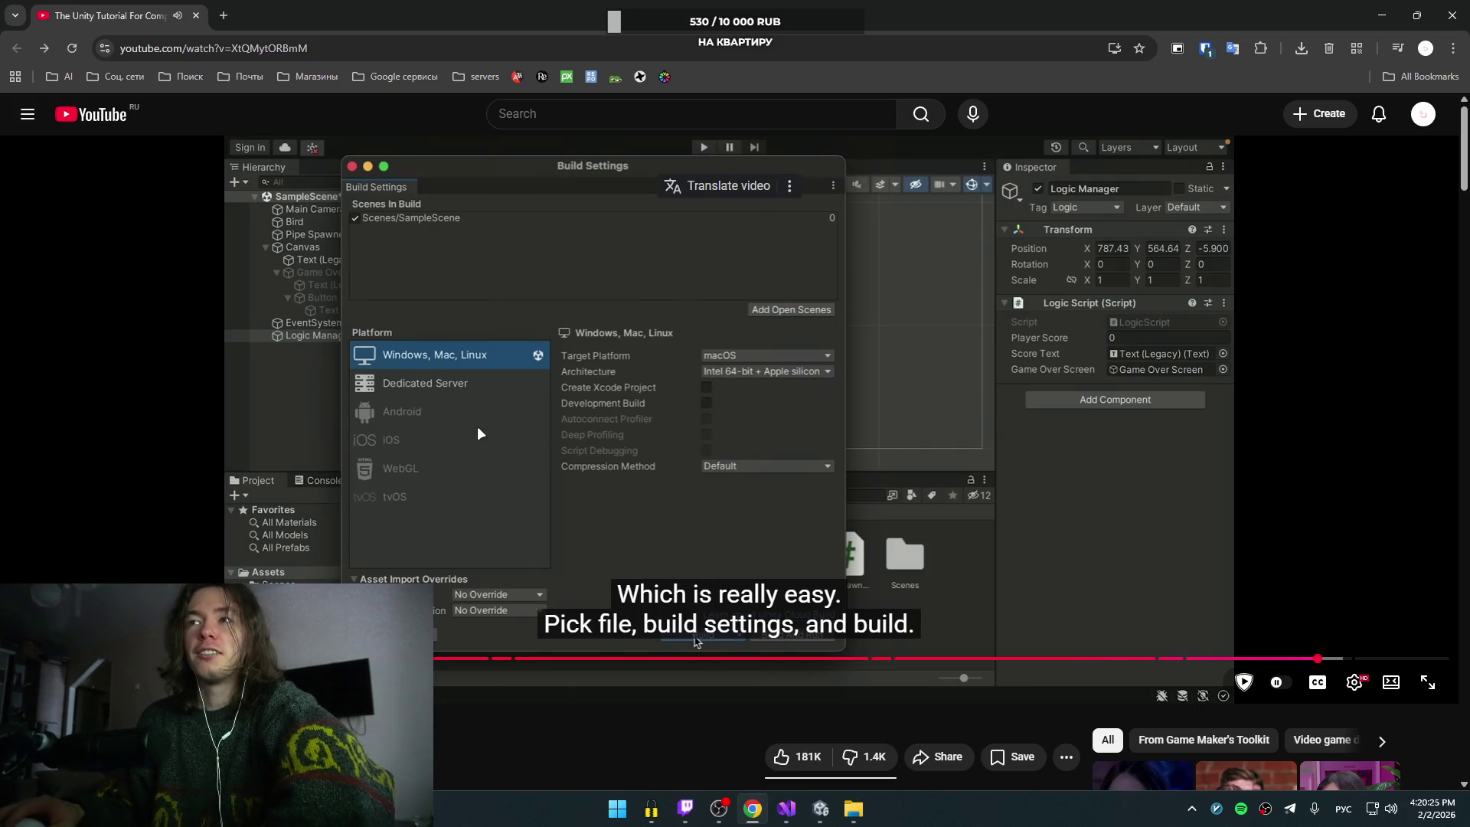
left_click(821, 810)
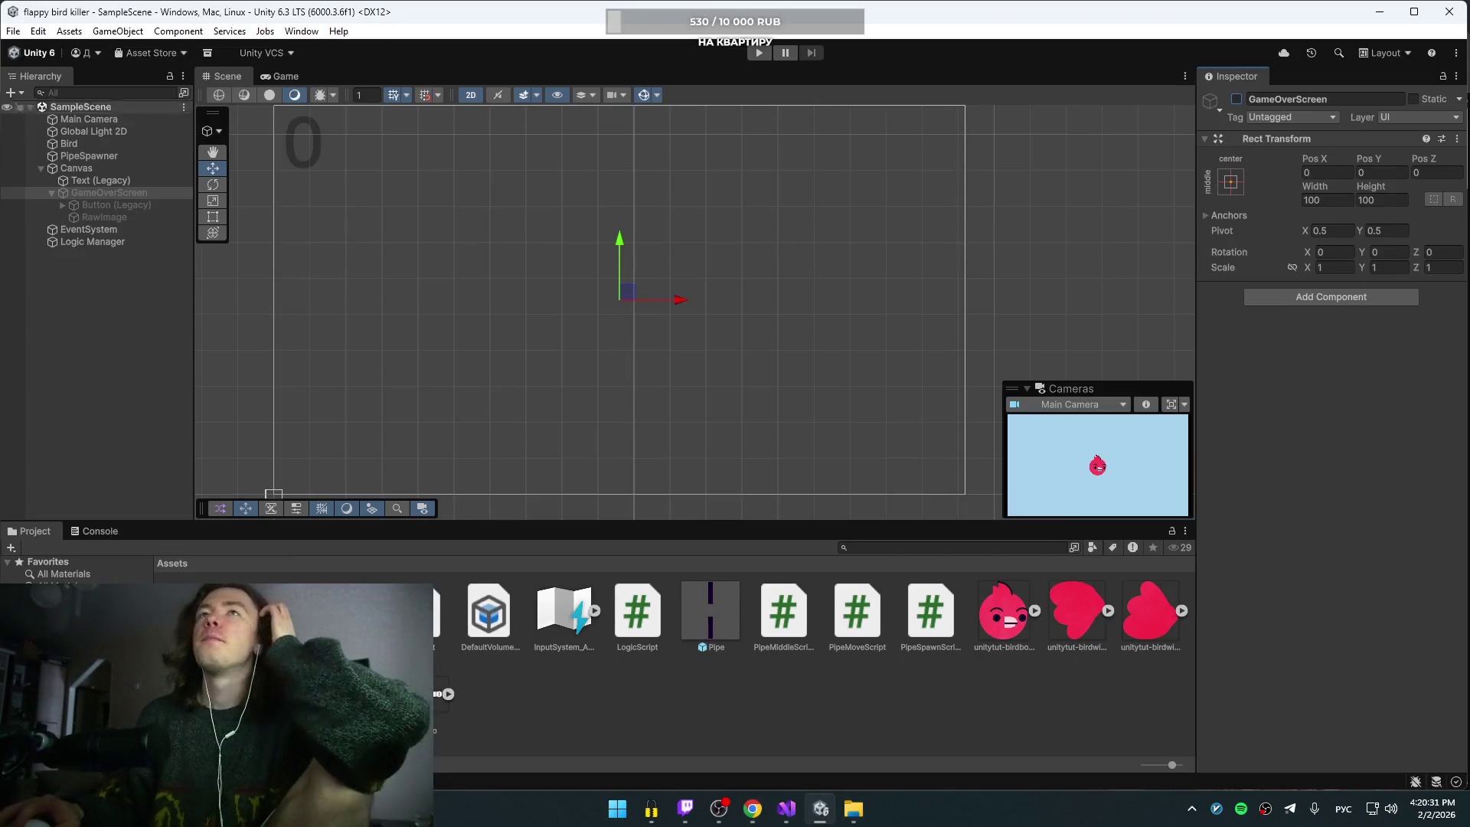
Step: Review the Windows platform in Build Profiles, close it, and return to the tutorial
left_click(14, 31)
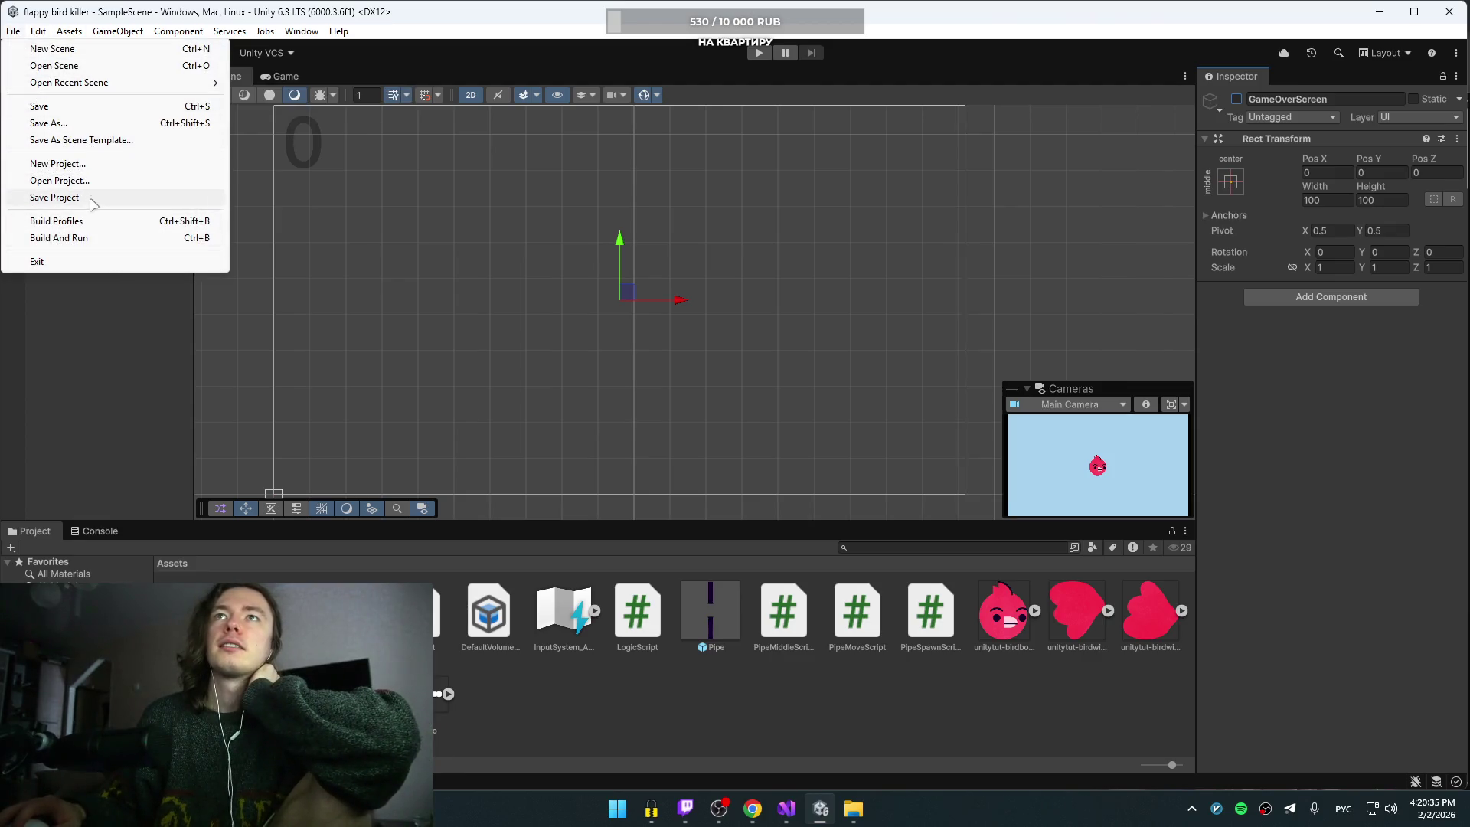
left_click(80, 221)
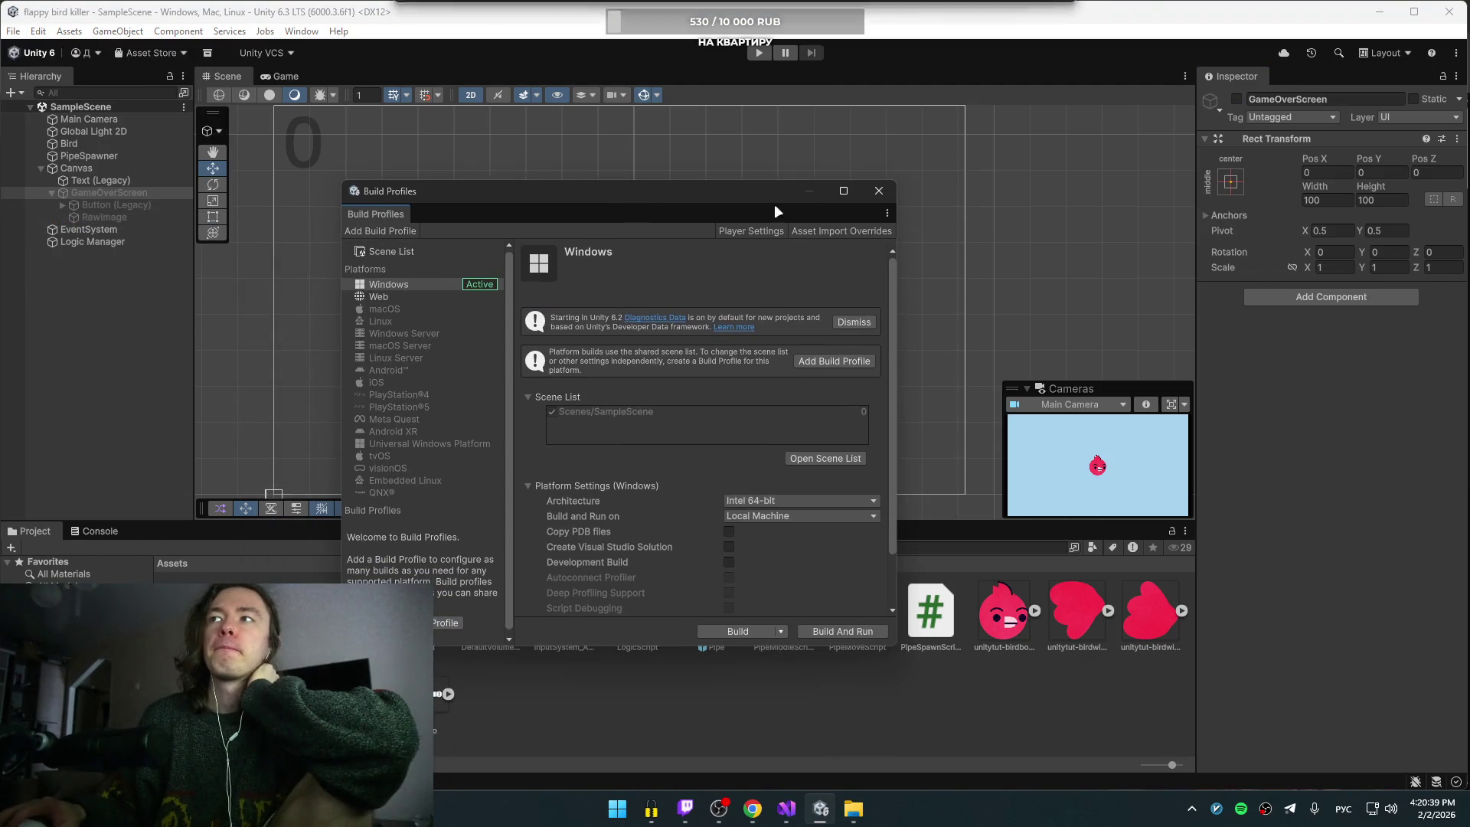
left_click(881, 196)
key("alt+Tab")
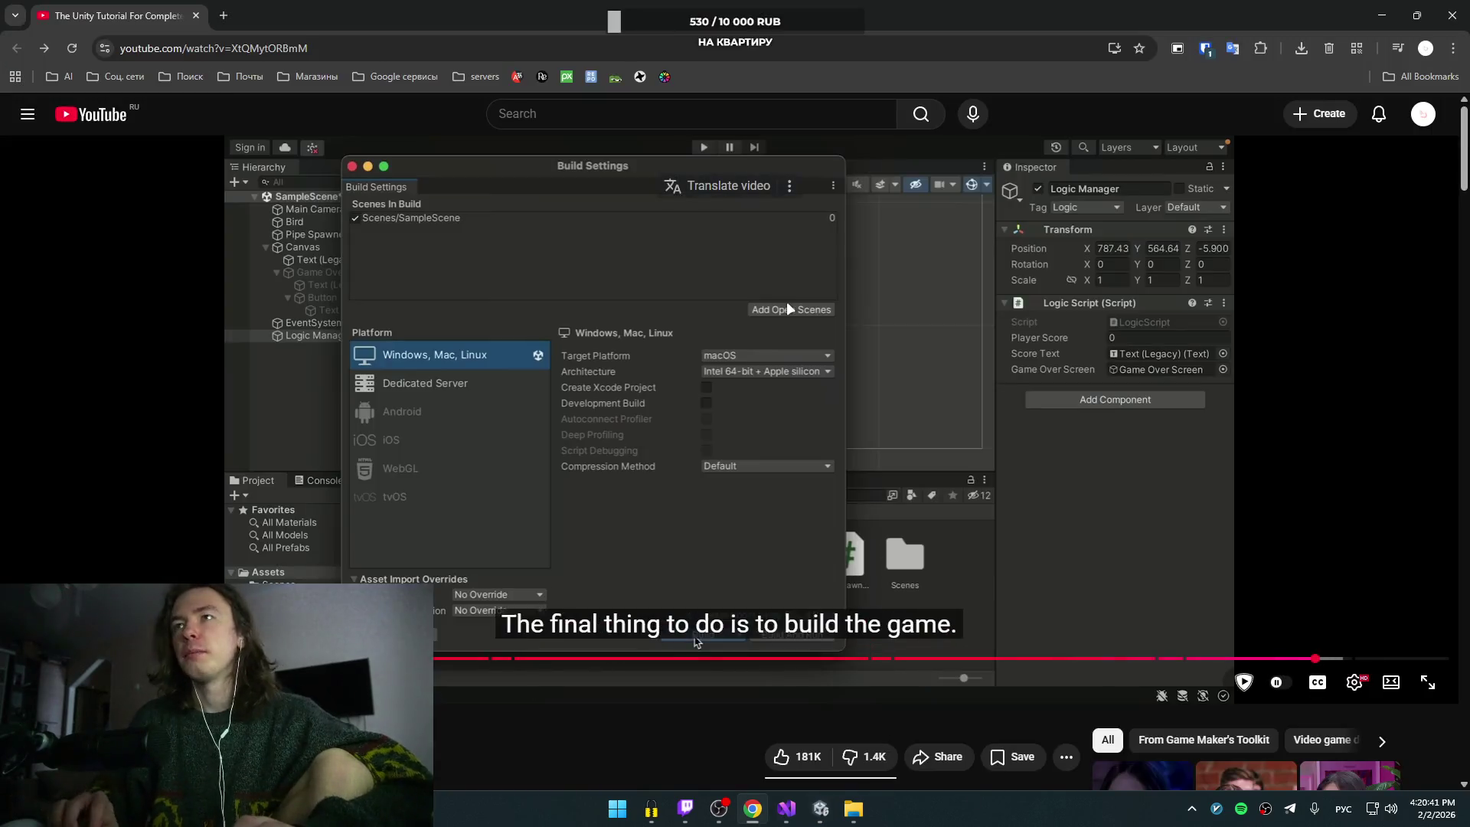
Step: Replay the tutorial's build step, then open and close Unity's Build Profiles window
key("Left")
key("Left")
key("Left")
key("Right")
key("Right")
key("Right")
key("Right")
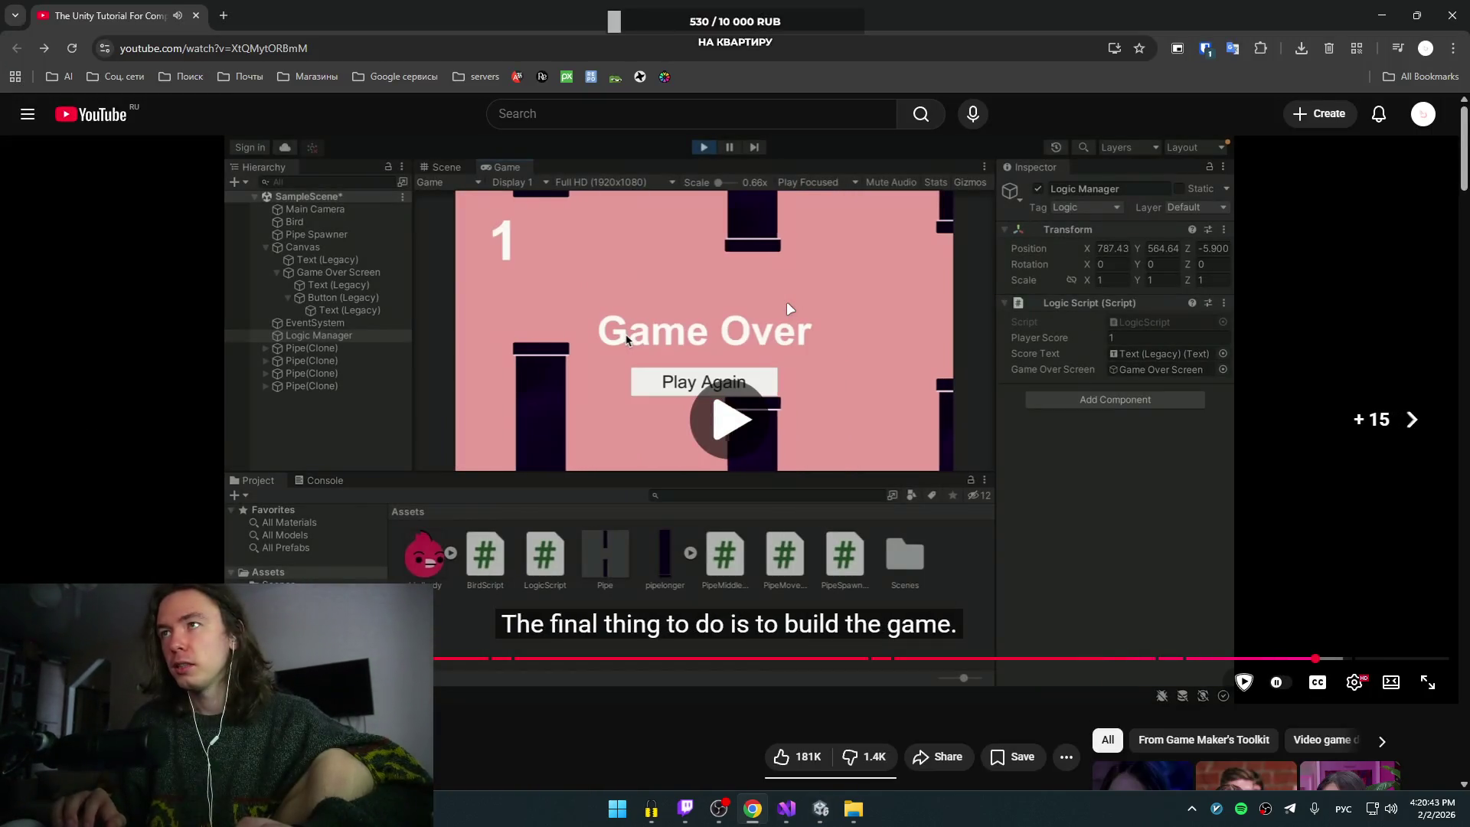
key("Left")
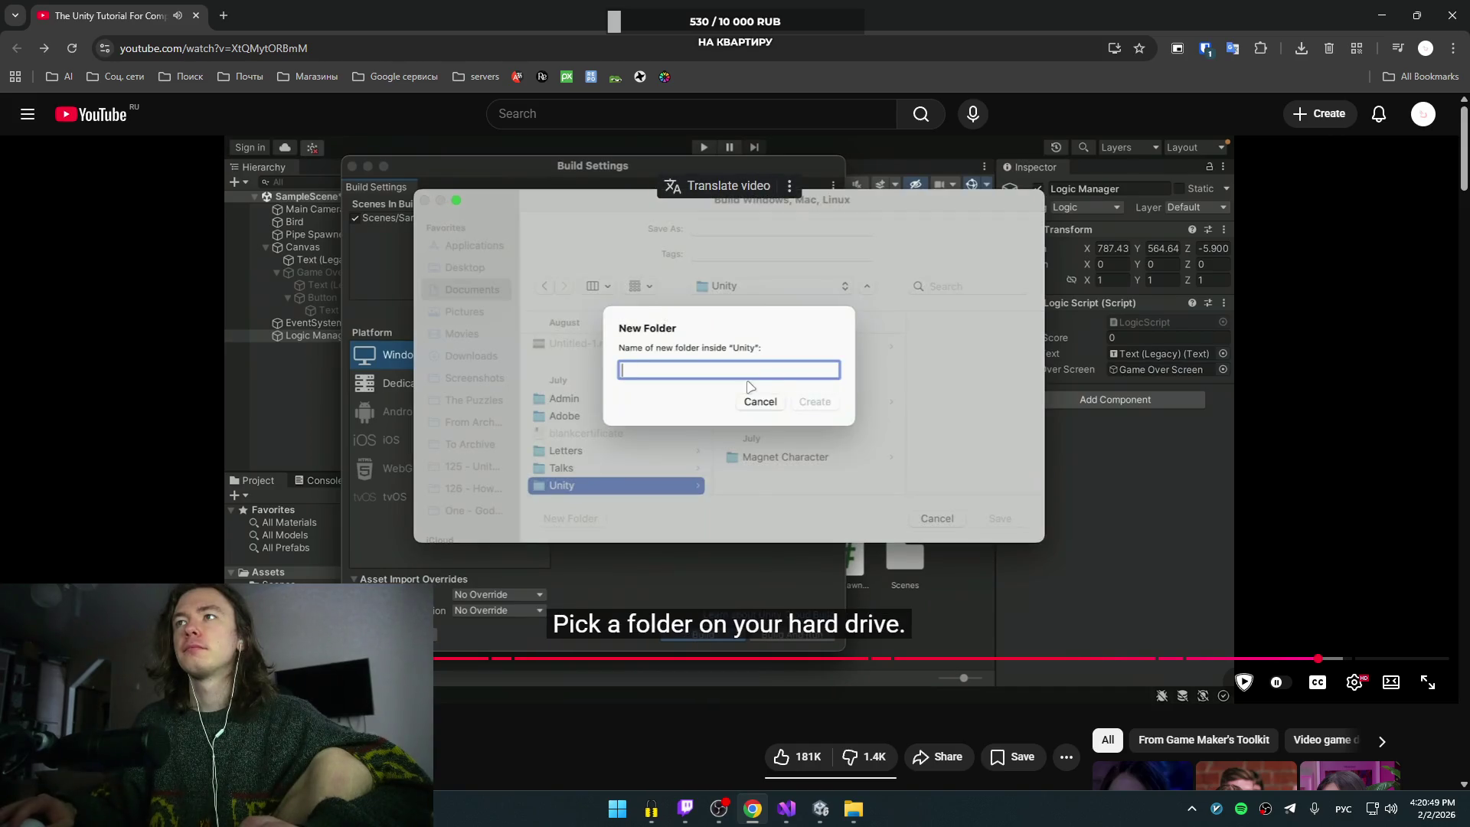
key("alt+Tab")
left_click(40, 32)
left_click(13, 31)
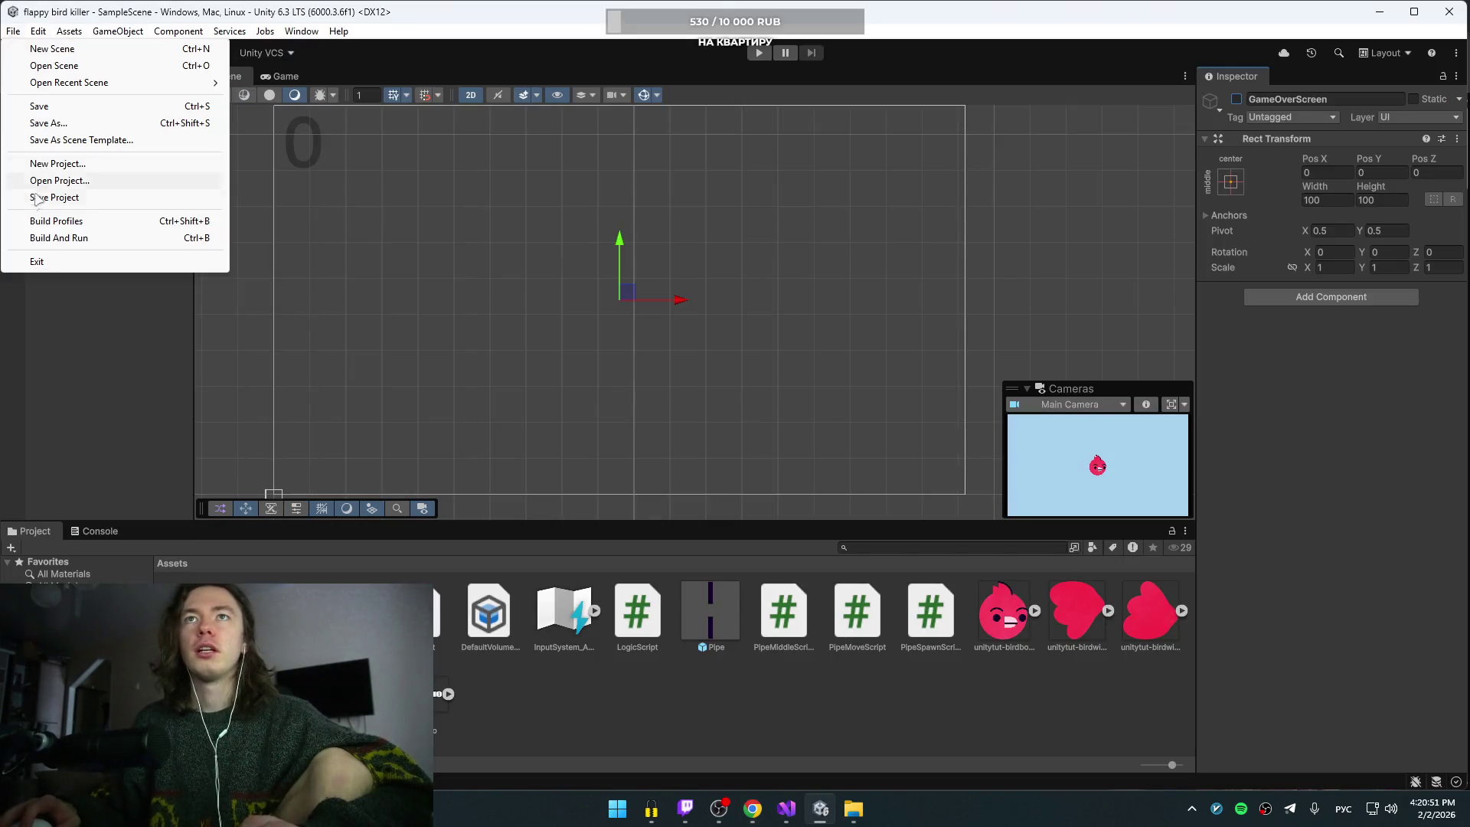
left_click(182, 220)
key("alt+Tab")
key("Escape")
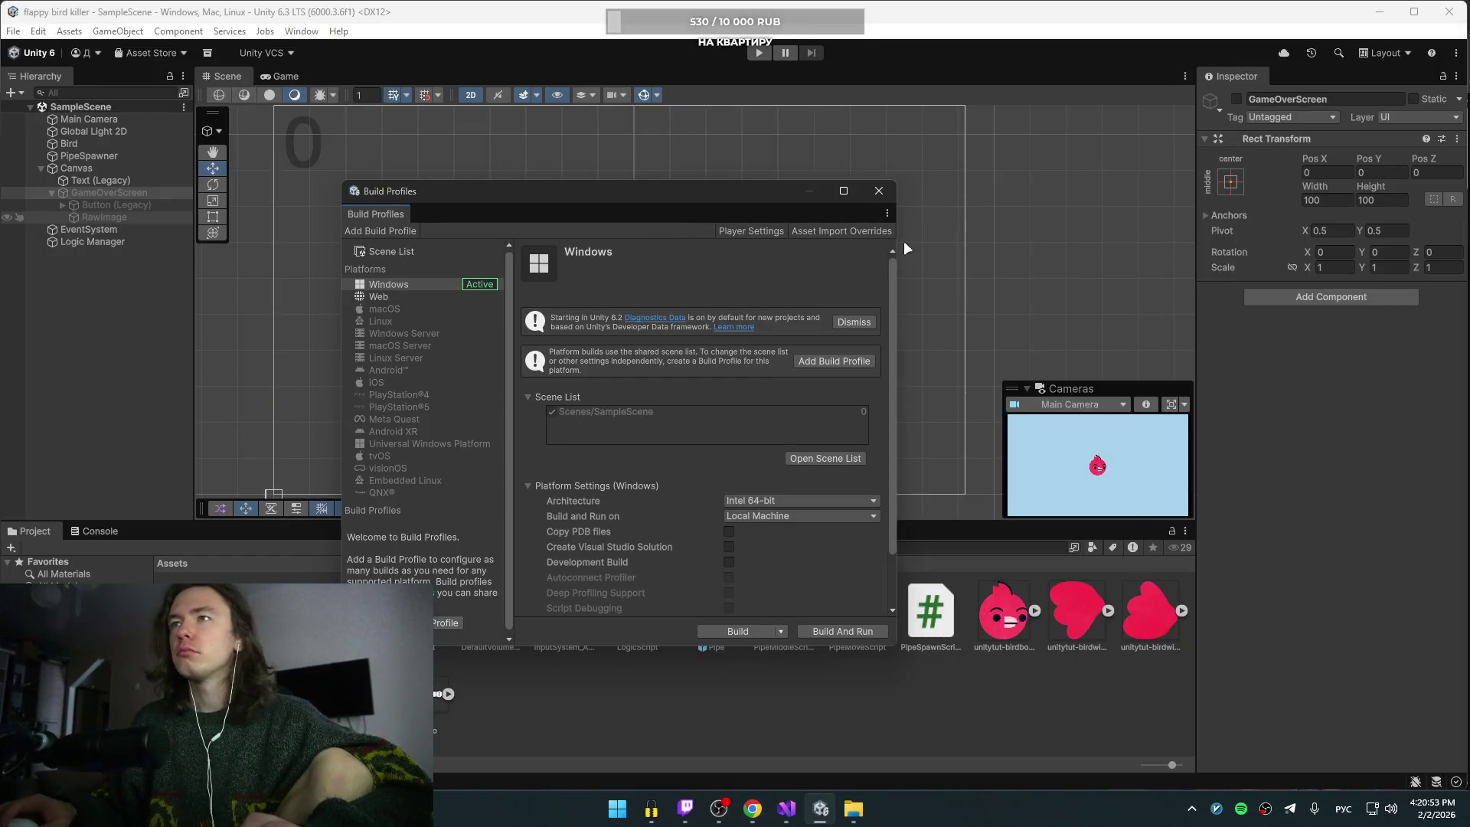
left_click(889, 194)
left_click(13, 31)
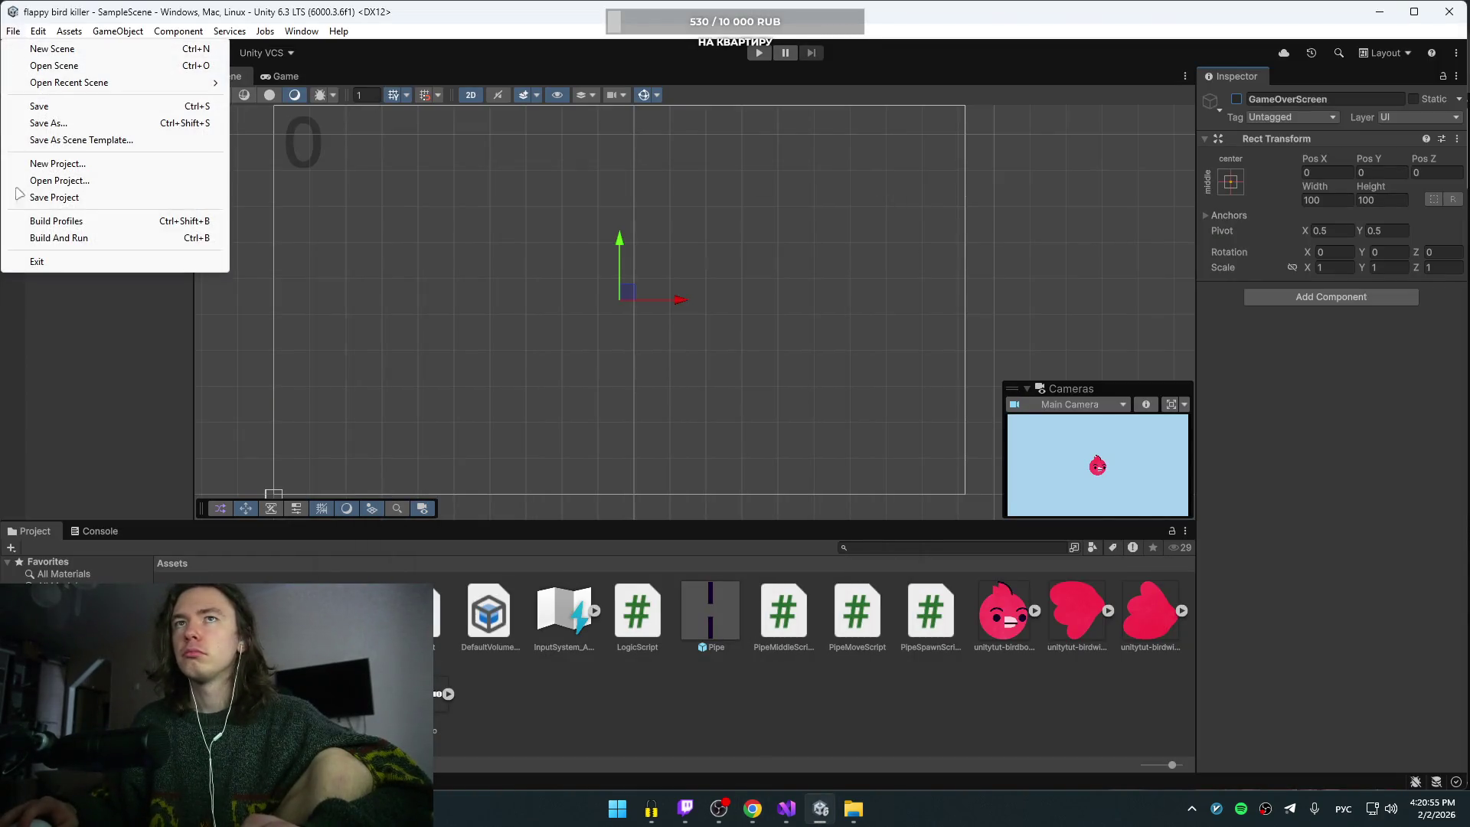
Step: Rewatch the tutorial's build settings, then open the Build Windows folder picker with Ctrl+B and cancel it
key("alt+Tab")
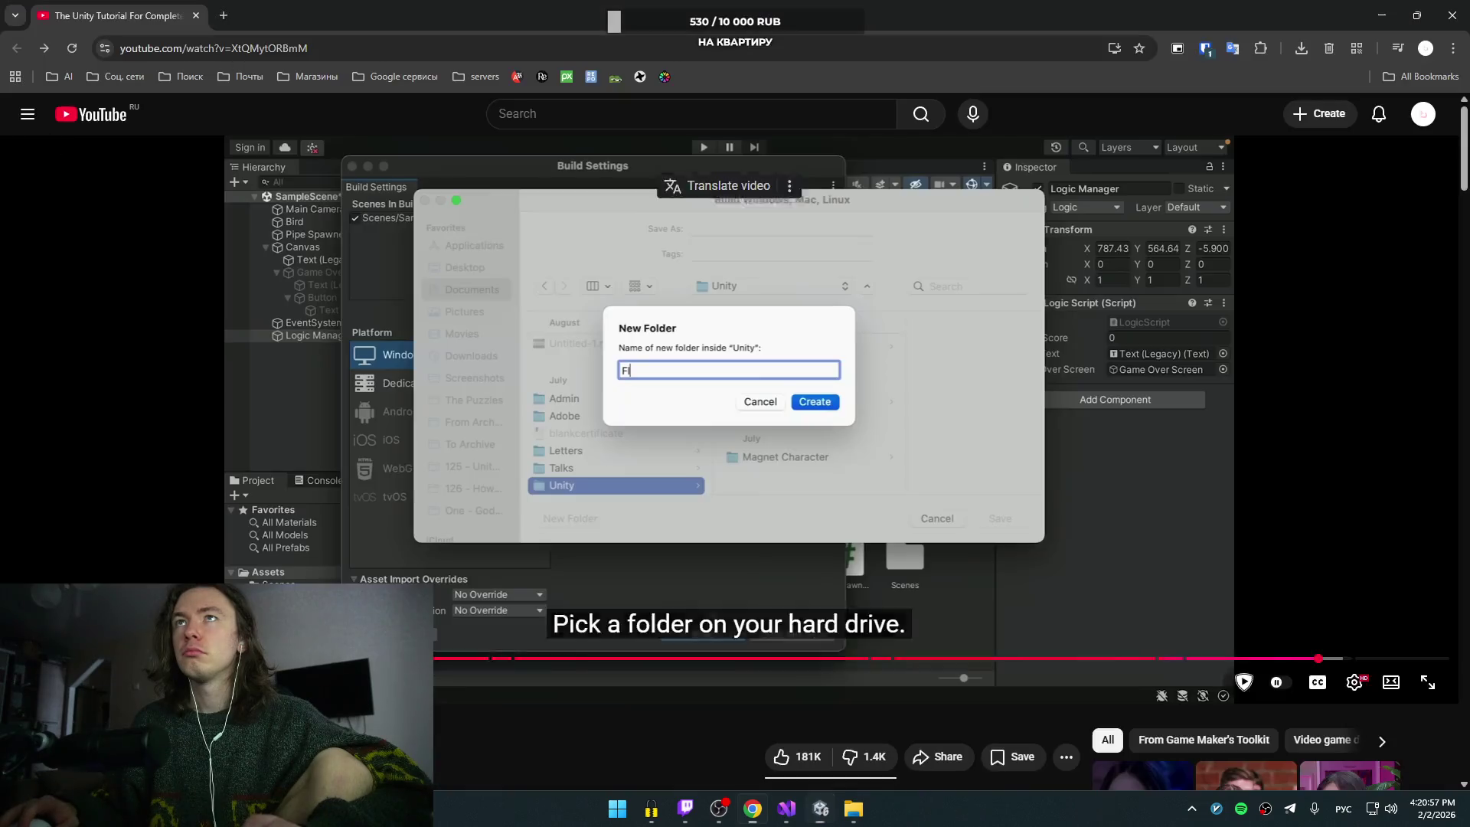
key("space")
key("Left")
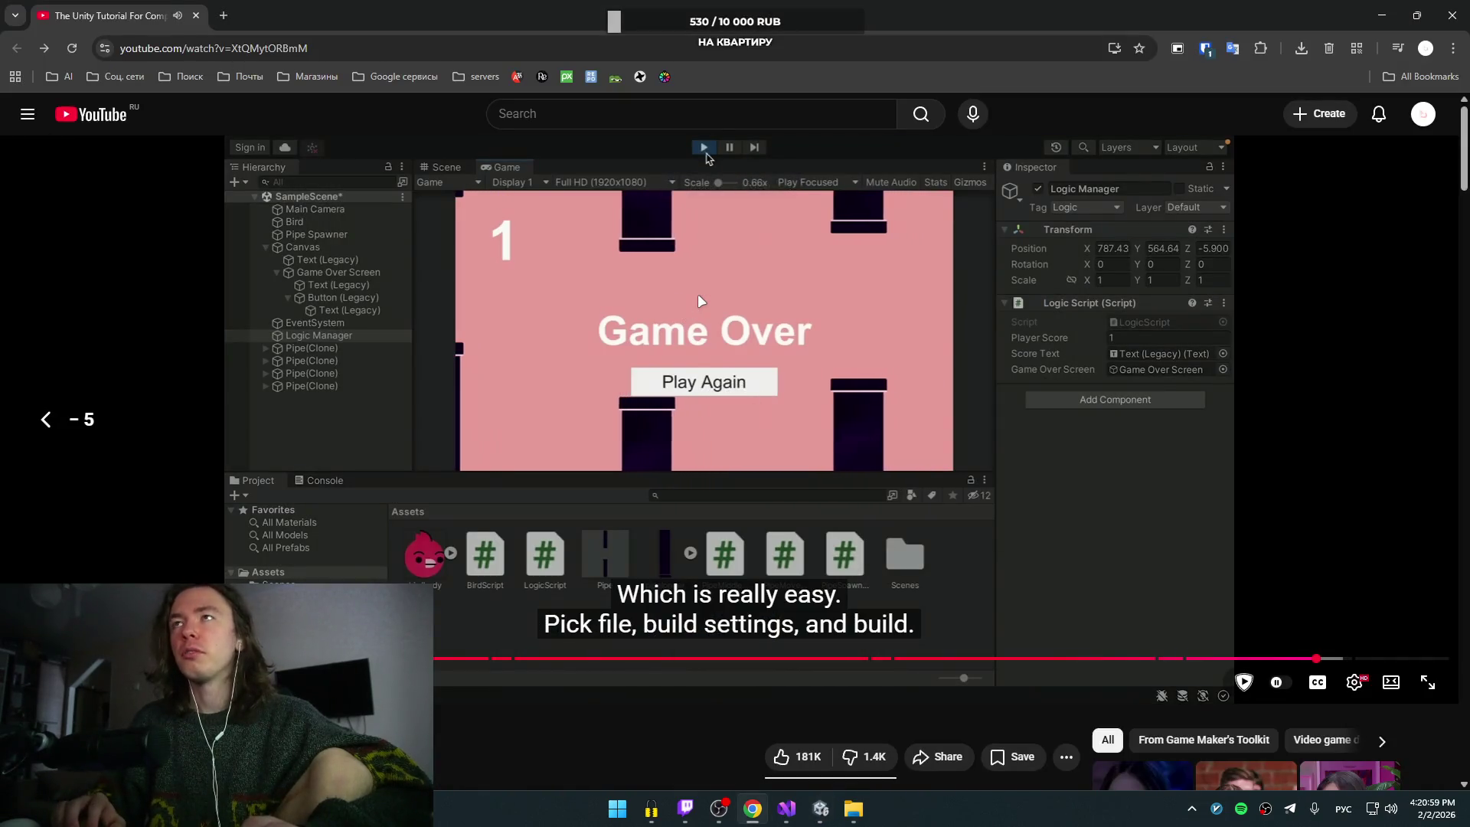
key("space")
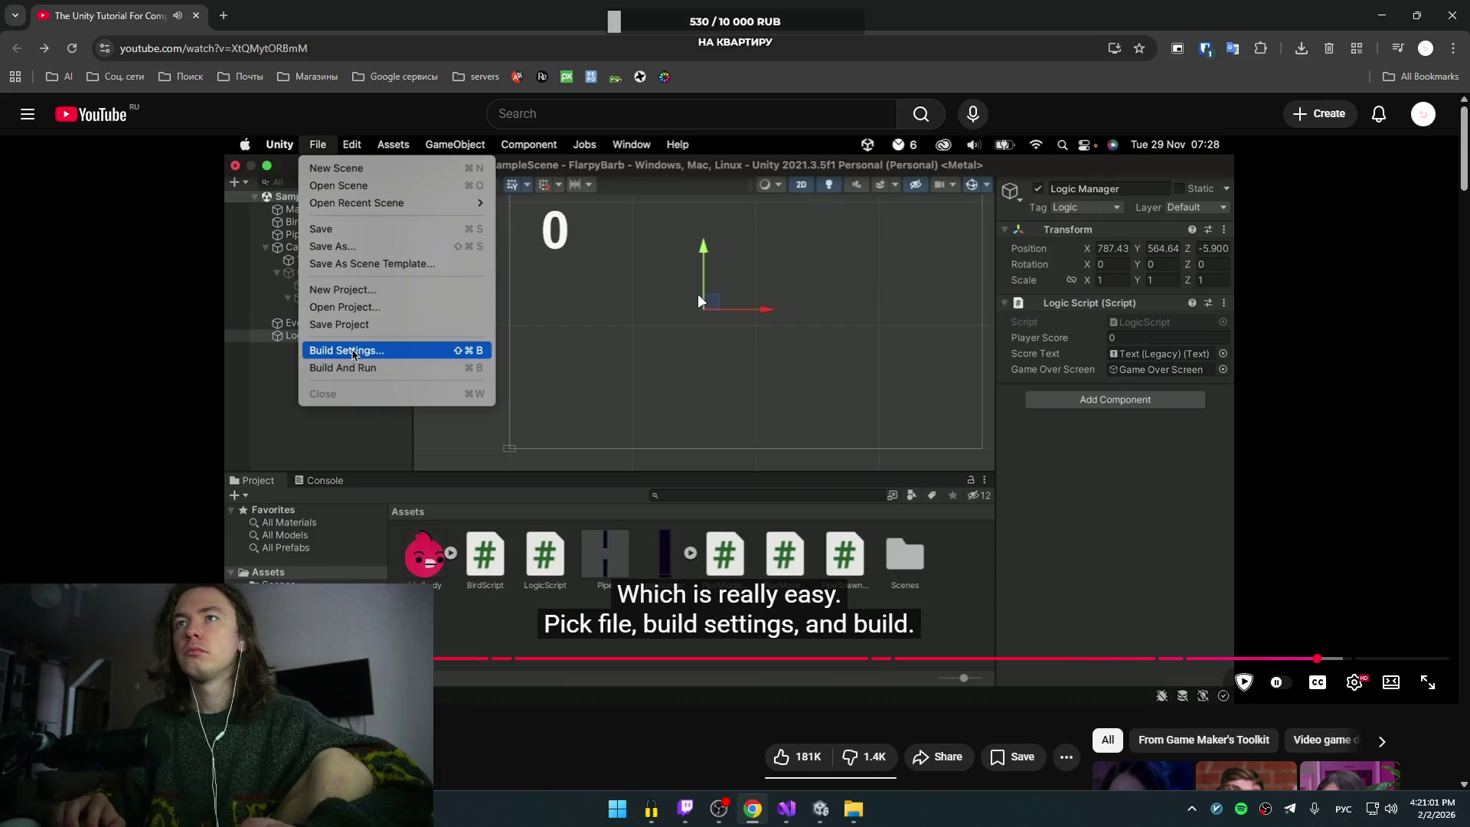
key("space")
key("space")
key("alt+Tab")
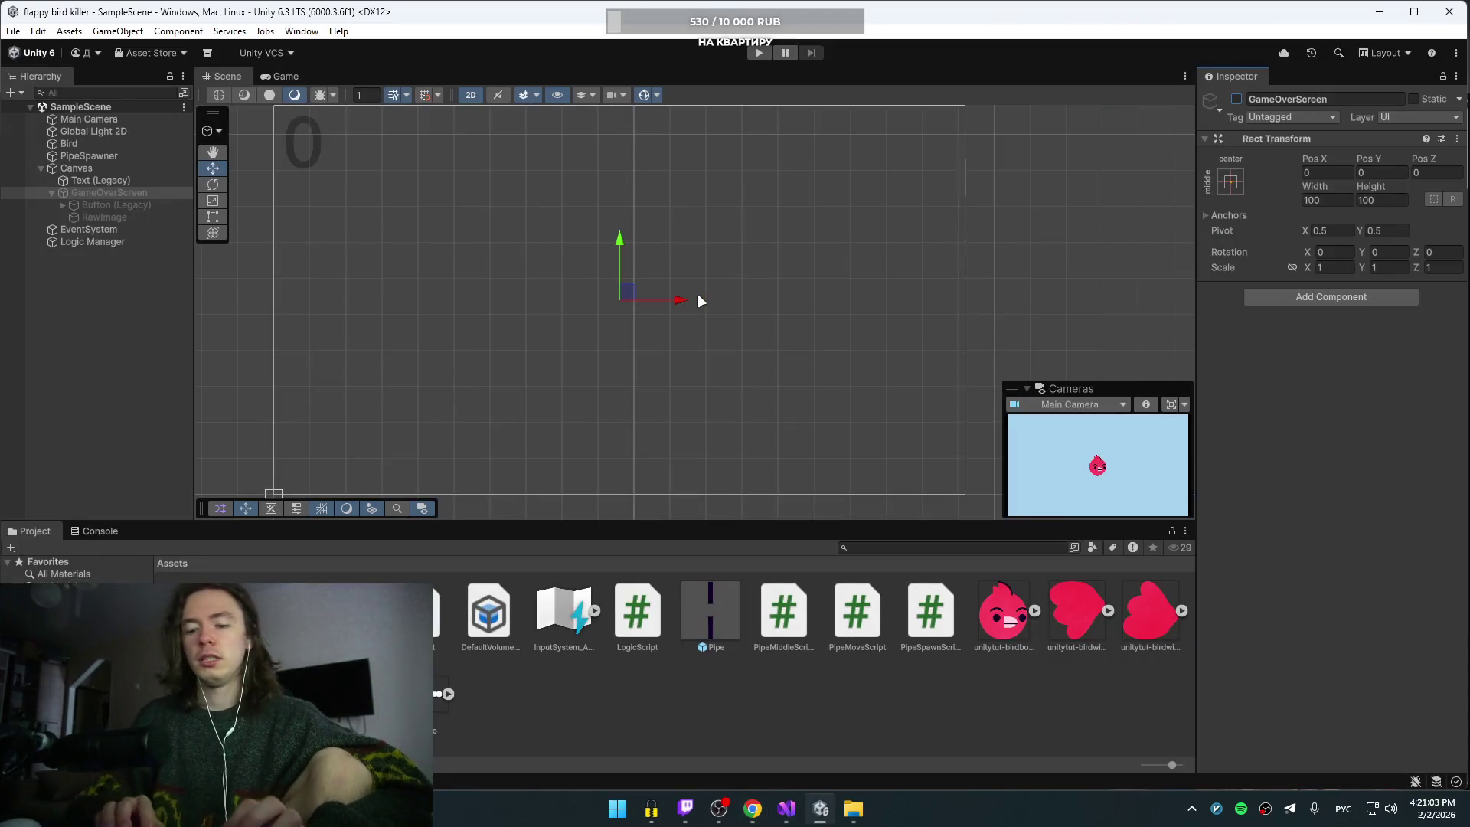
key("ctrl+b")
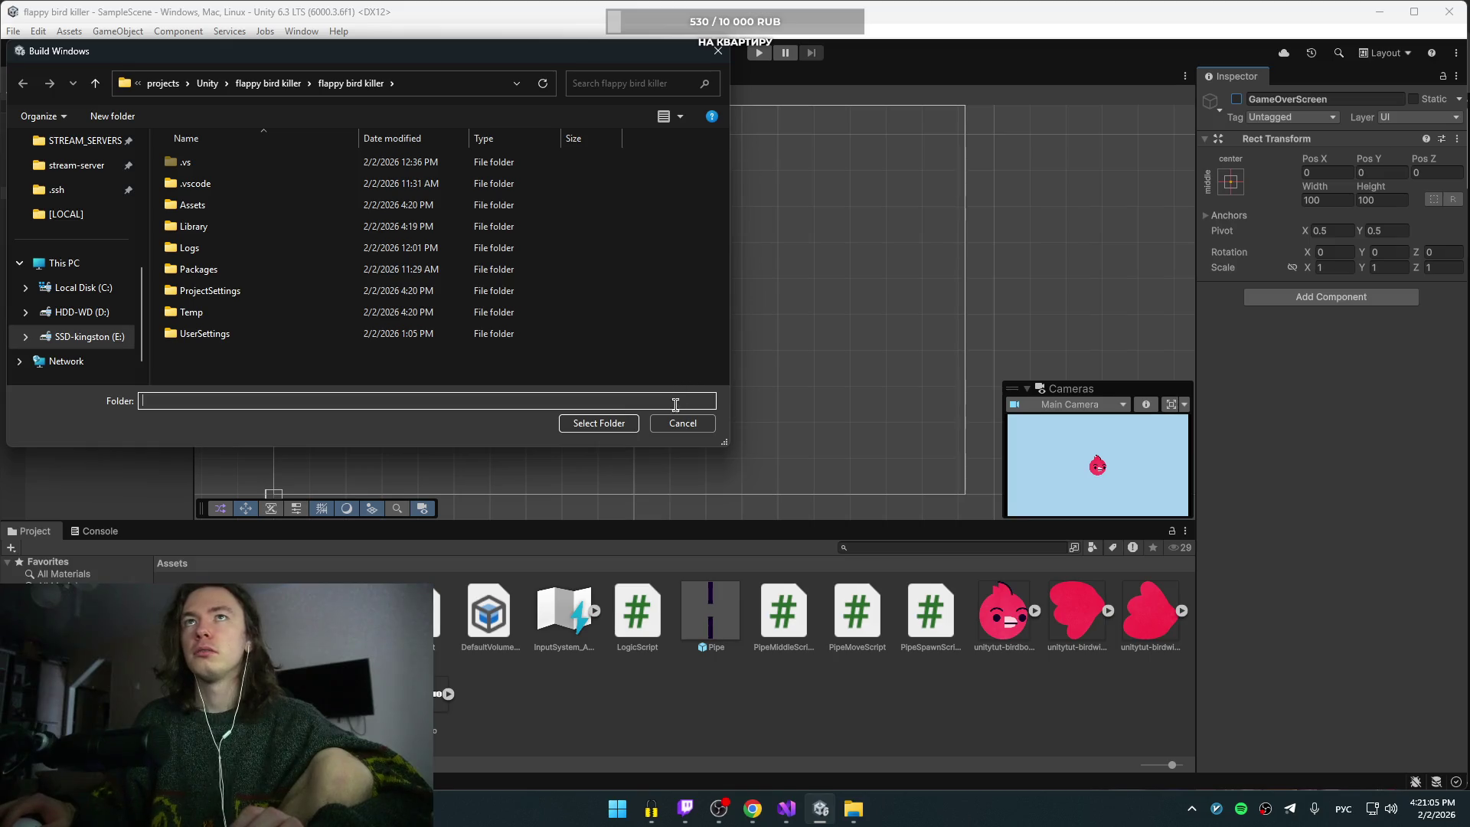
left_click(693, 423)
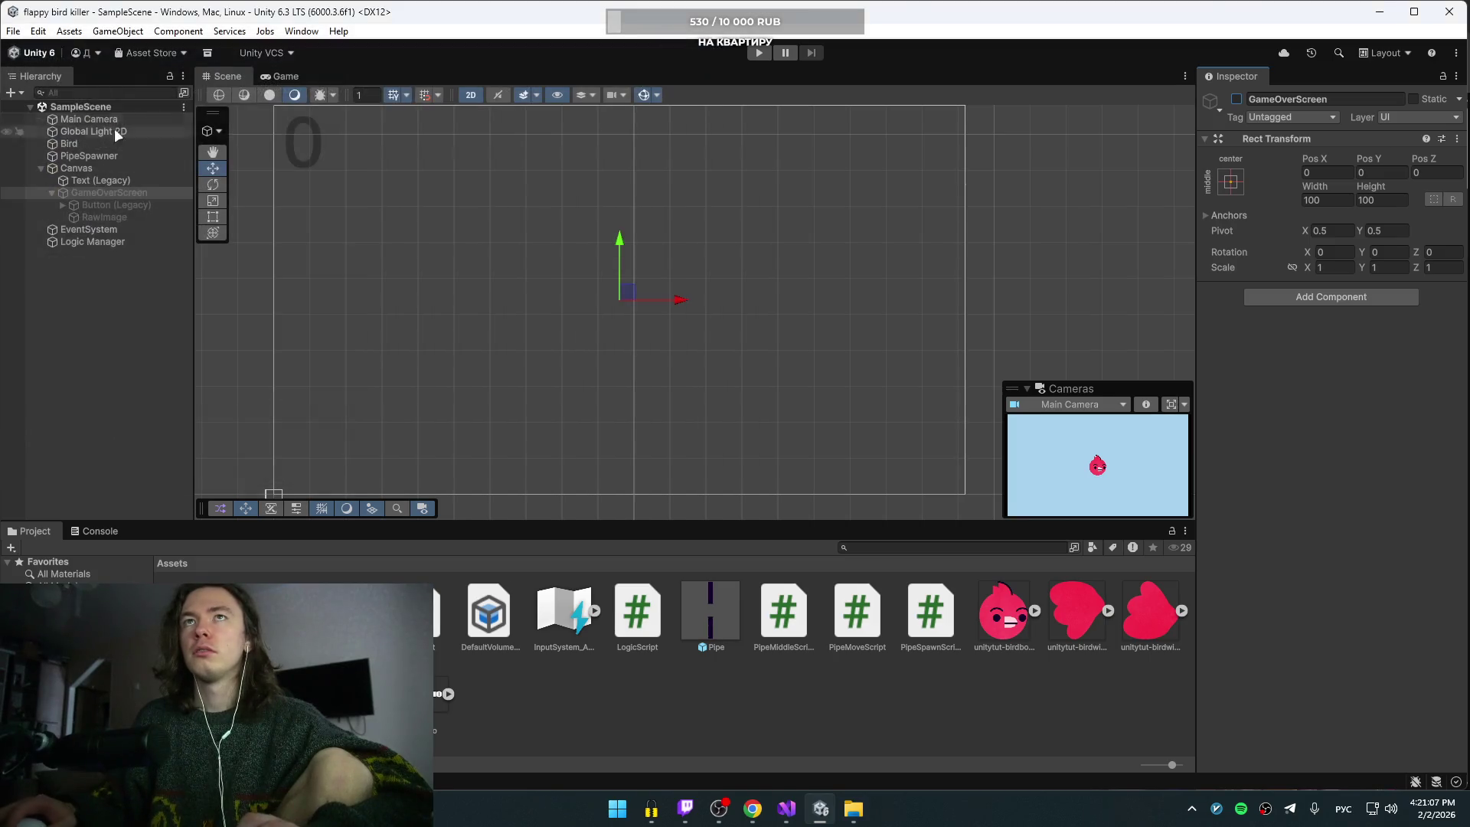
left_click(13, 30)
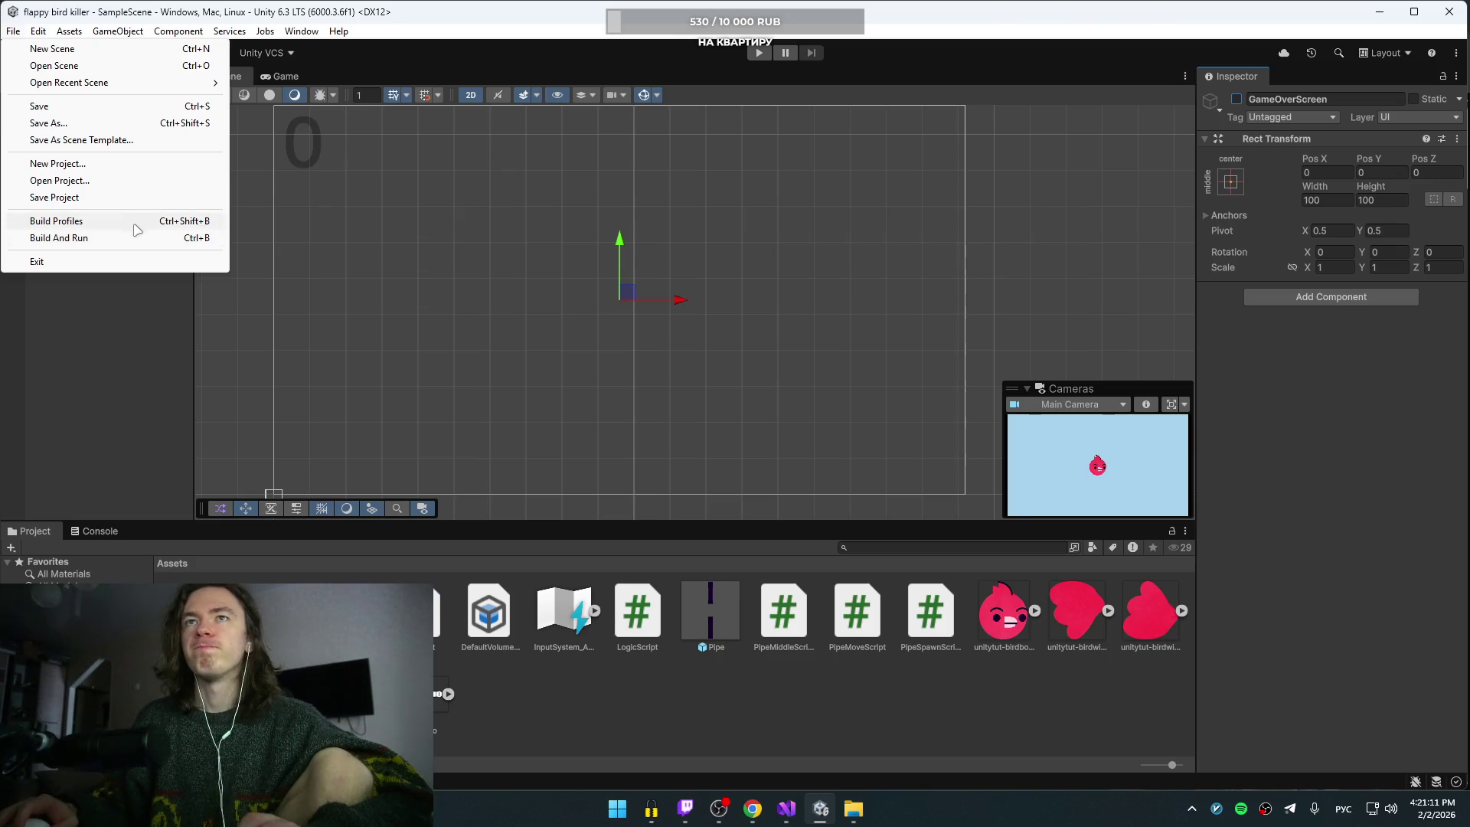
Step: In Build Profiles, view Web, Linux, macOS, PlayStation 4, iOS and Android, then return to Windows
left_click(137, 229)
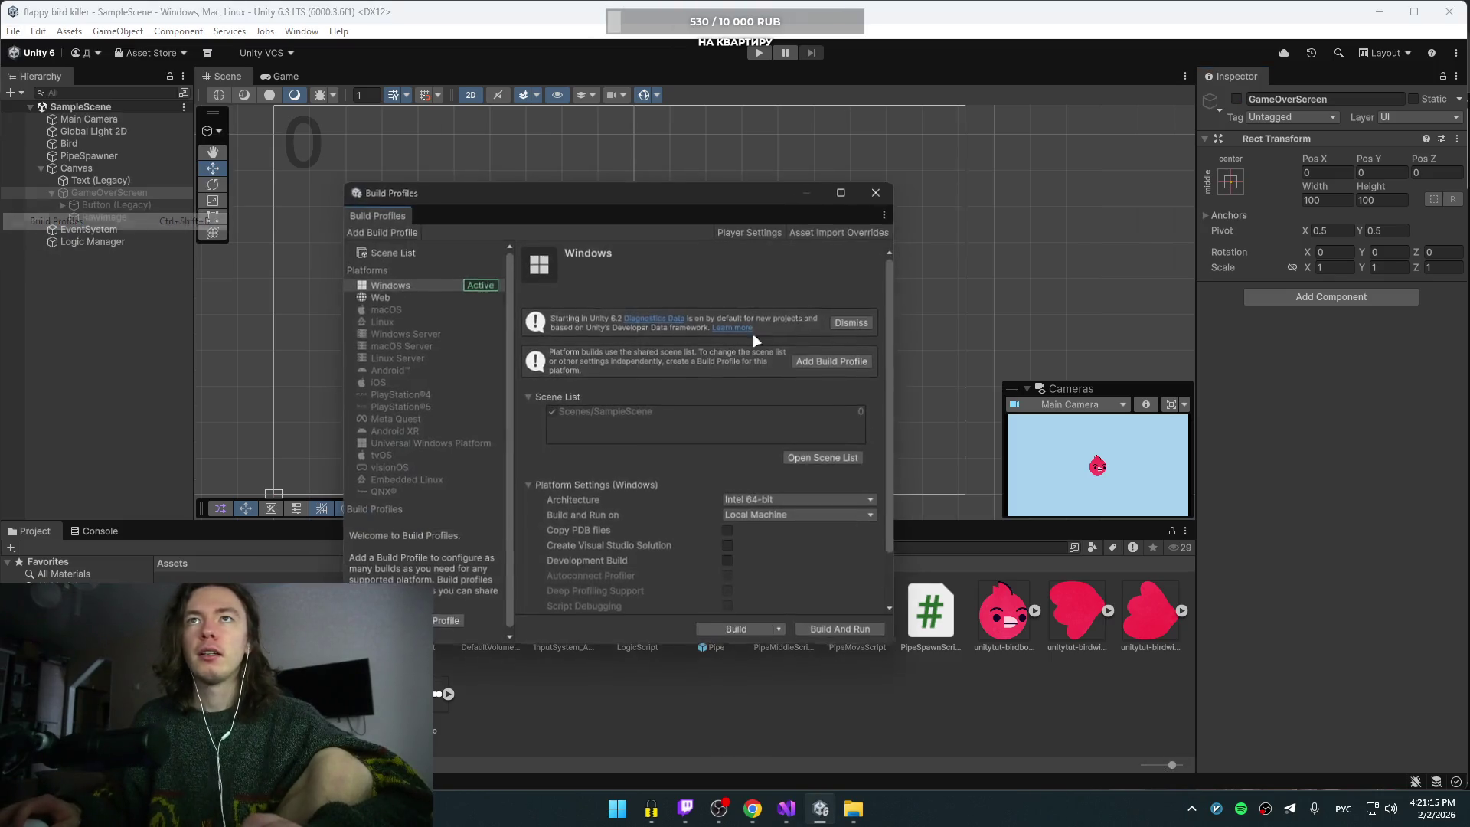
left_click(405, 298)
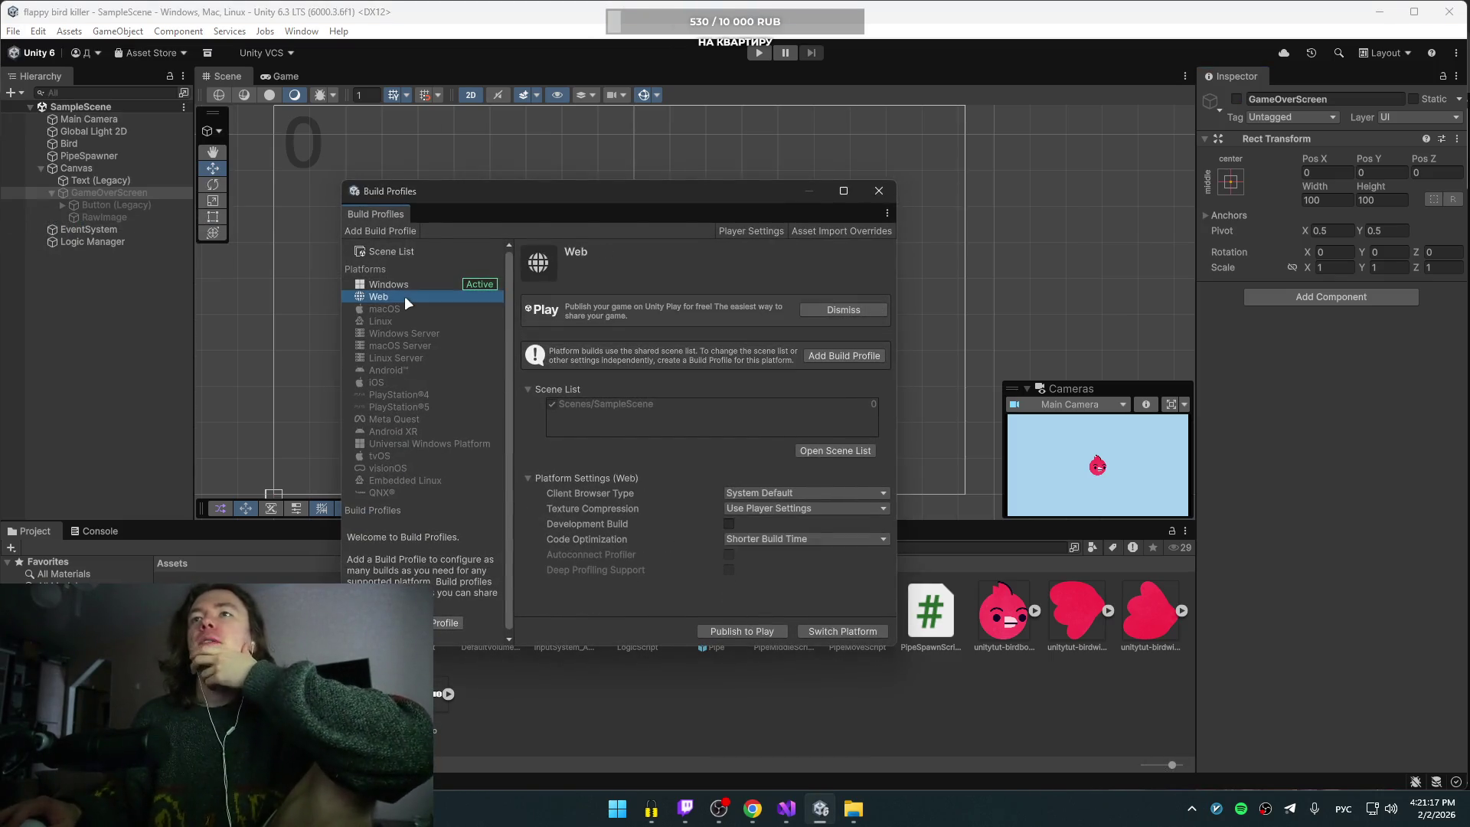
left_click(390, 320)
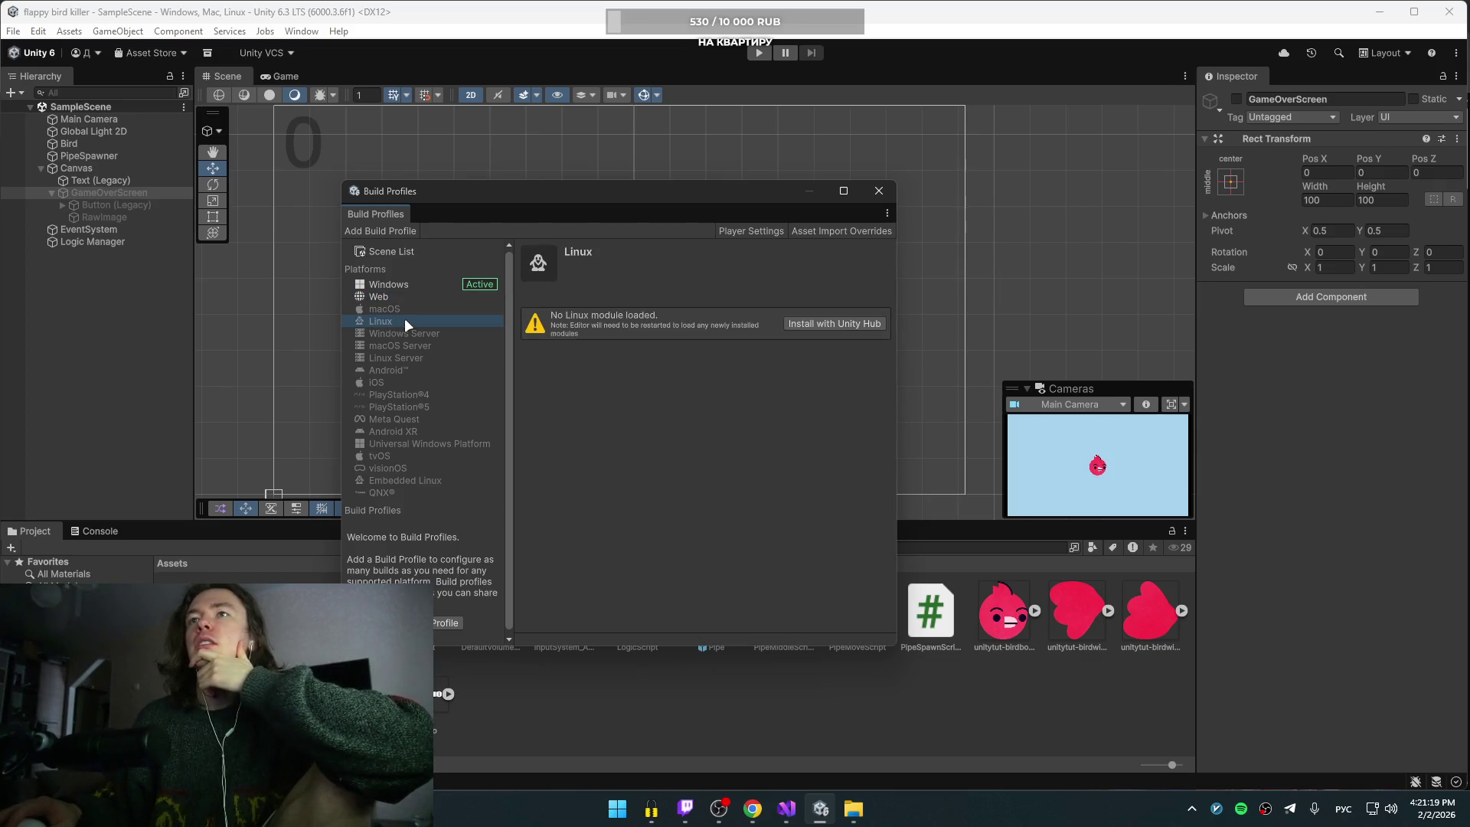
left_click(403, 310)
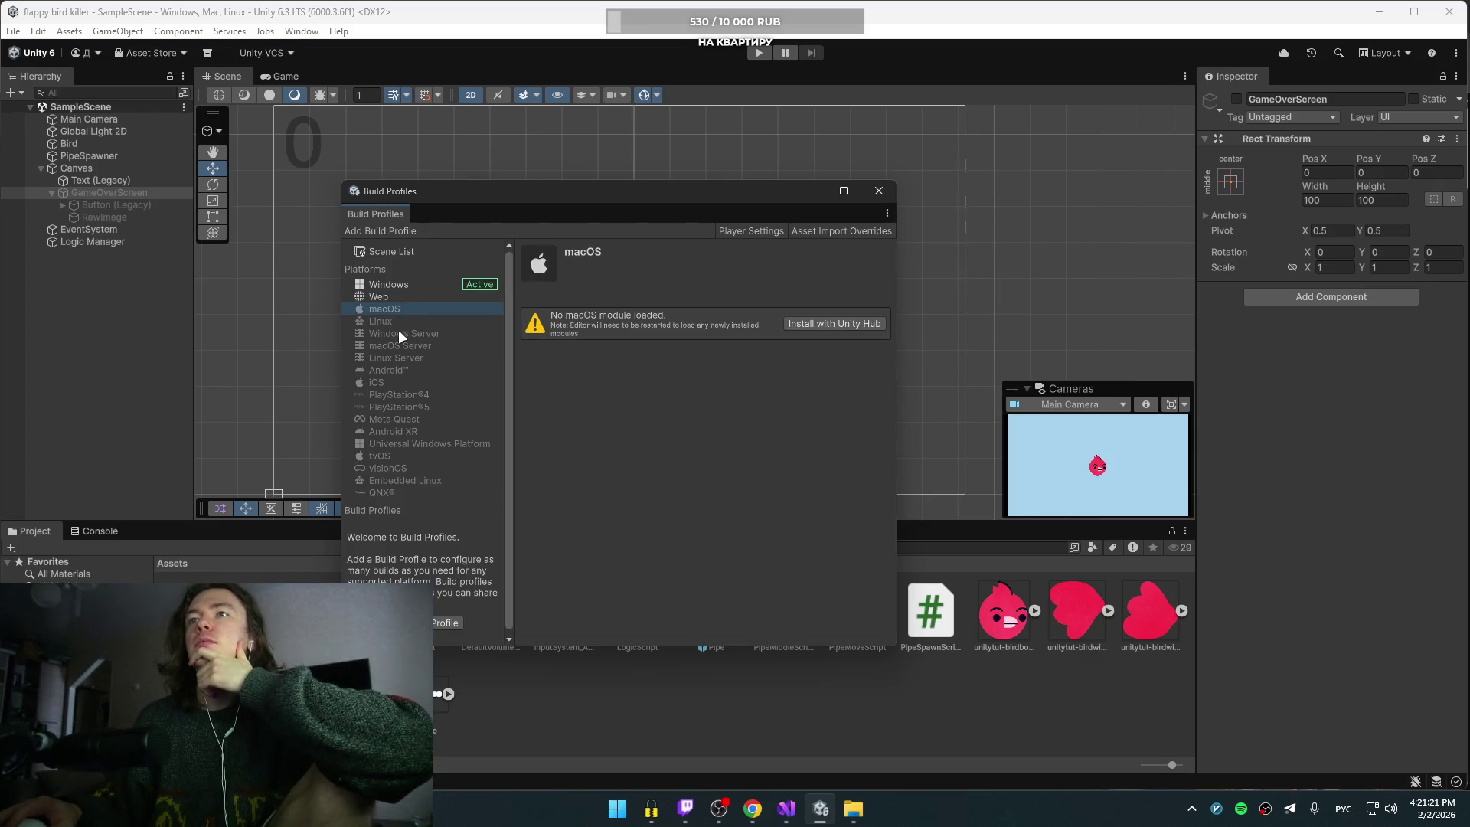
left_click(398, 331)
left_click(396, 343)
left_click(396, 370)
left_click(393, 392)
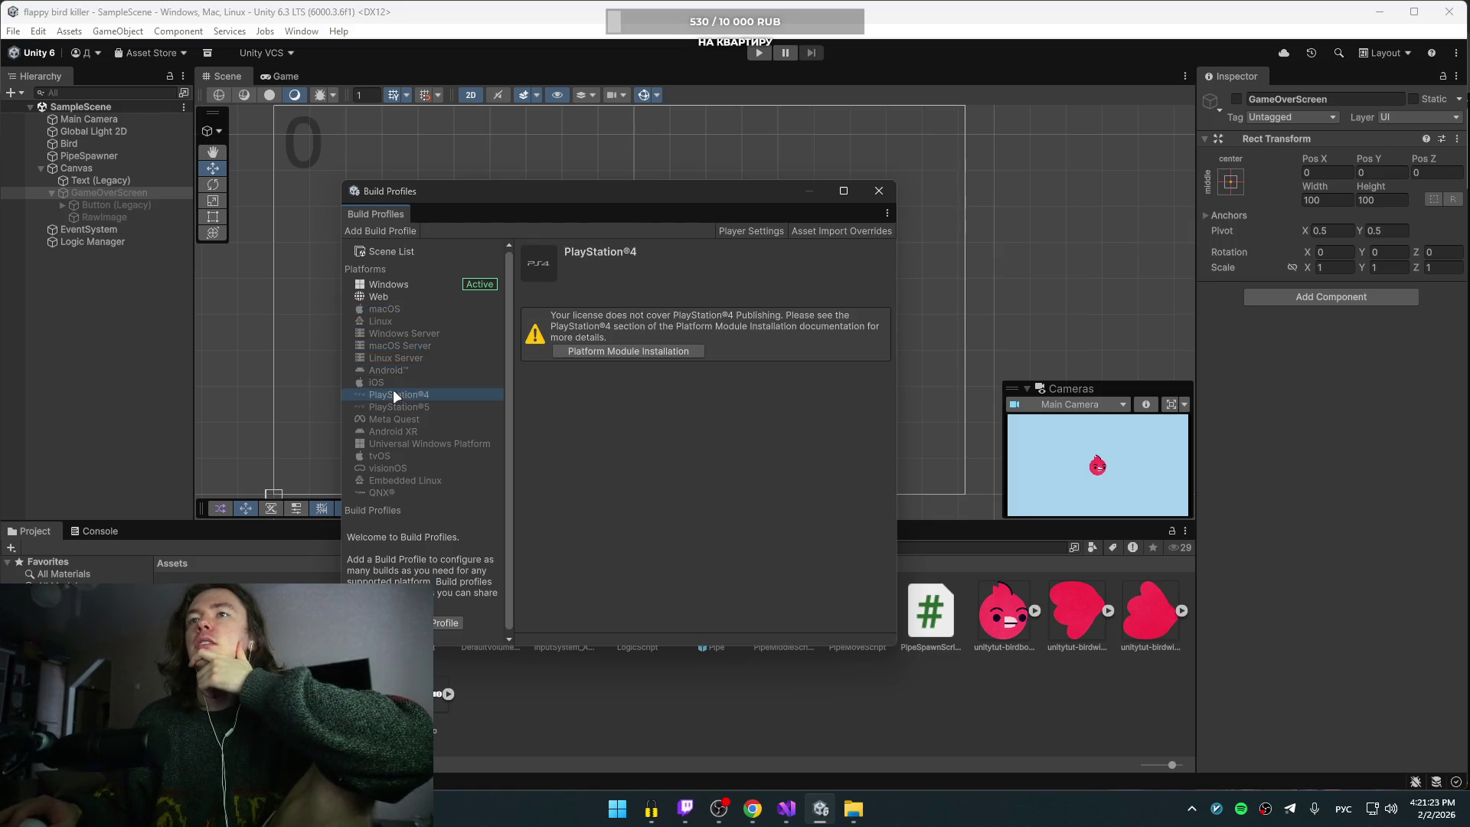
left_click(394, 380)
left_click(399, 374)
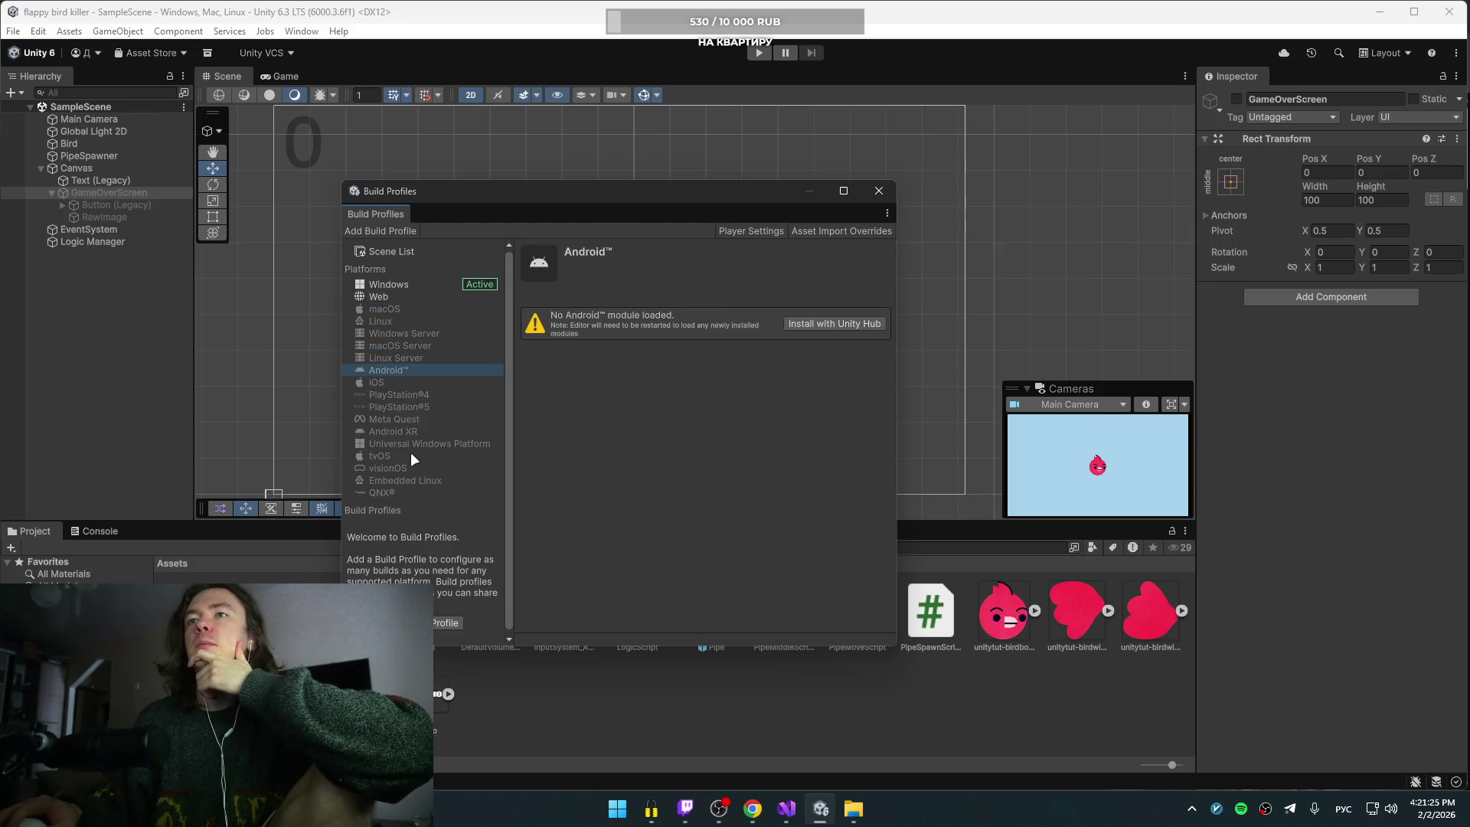
left_click(398, 294)
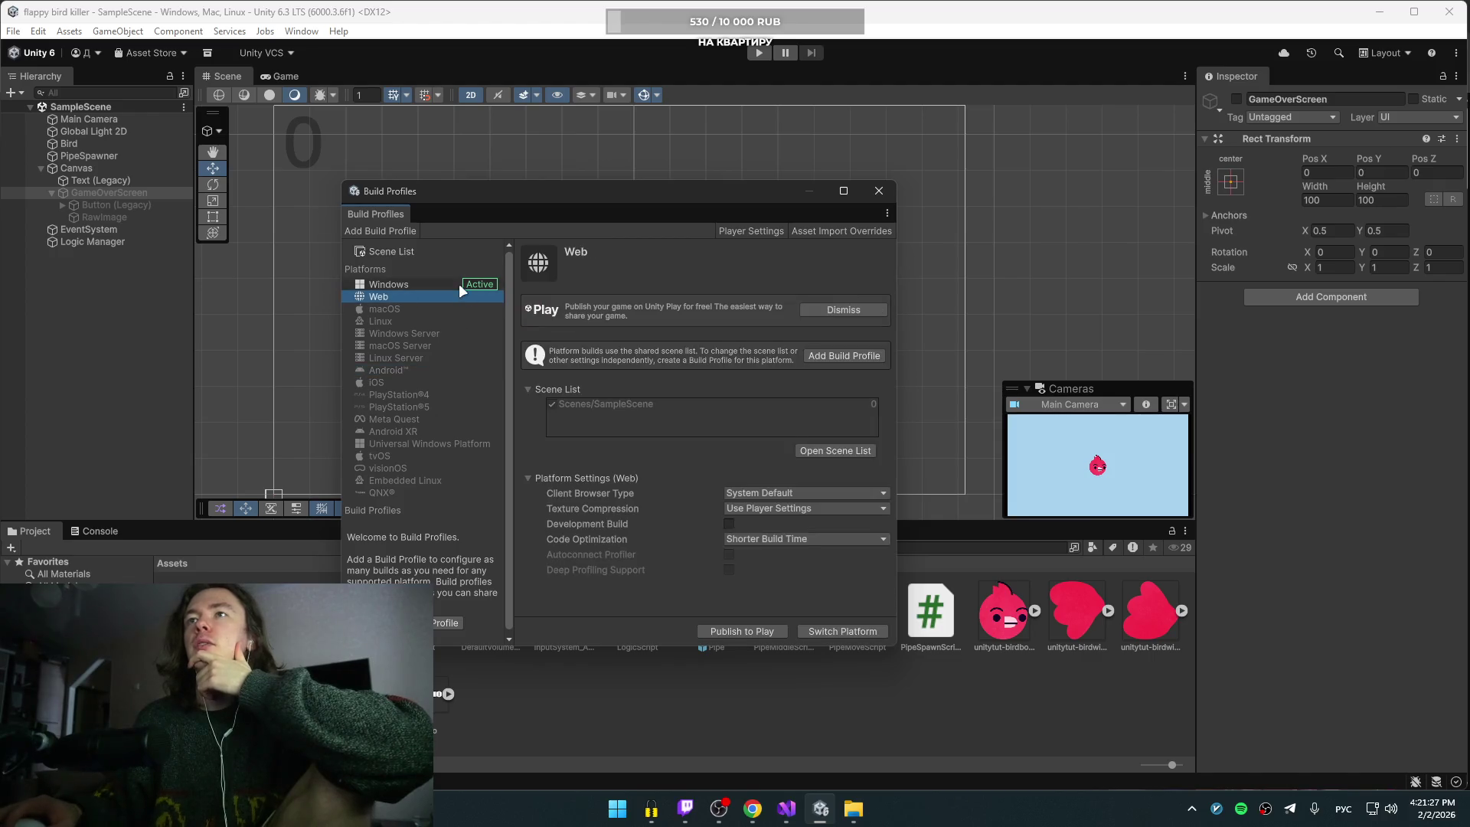
left_click(458, 284)
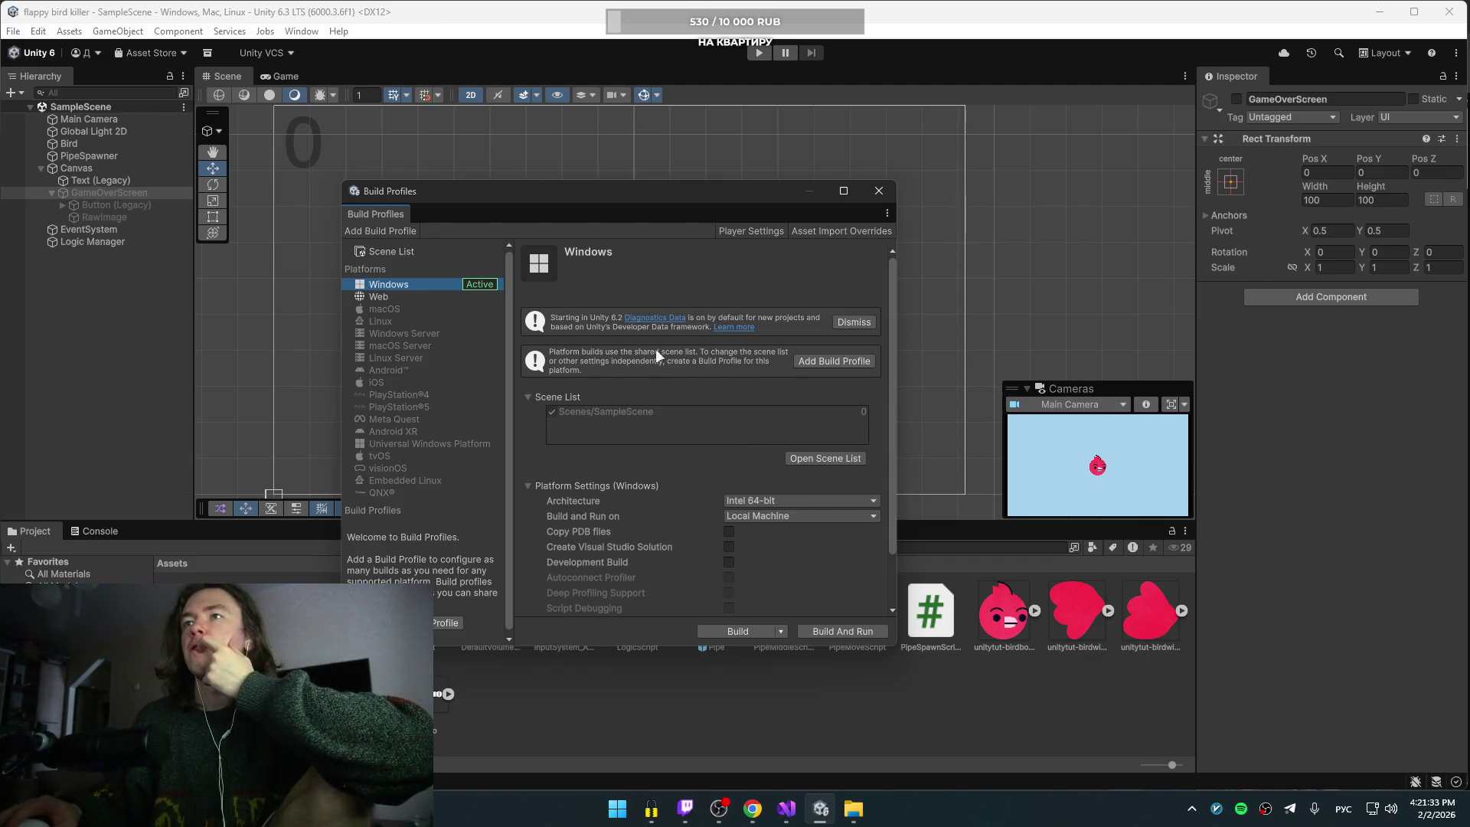
Step: Glance at the Platform Browser, dismiss it, and close Build Profiles with Windows still active
left_click(842, 363)
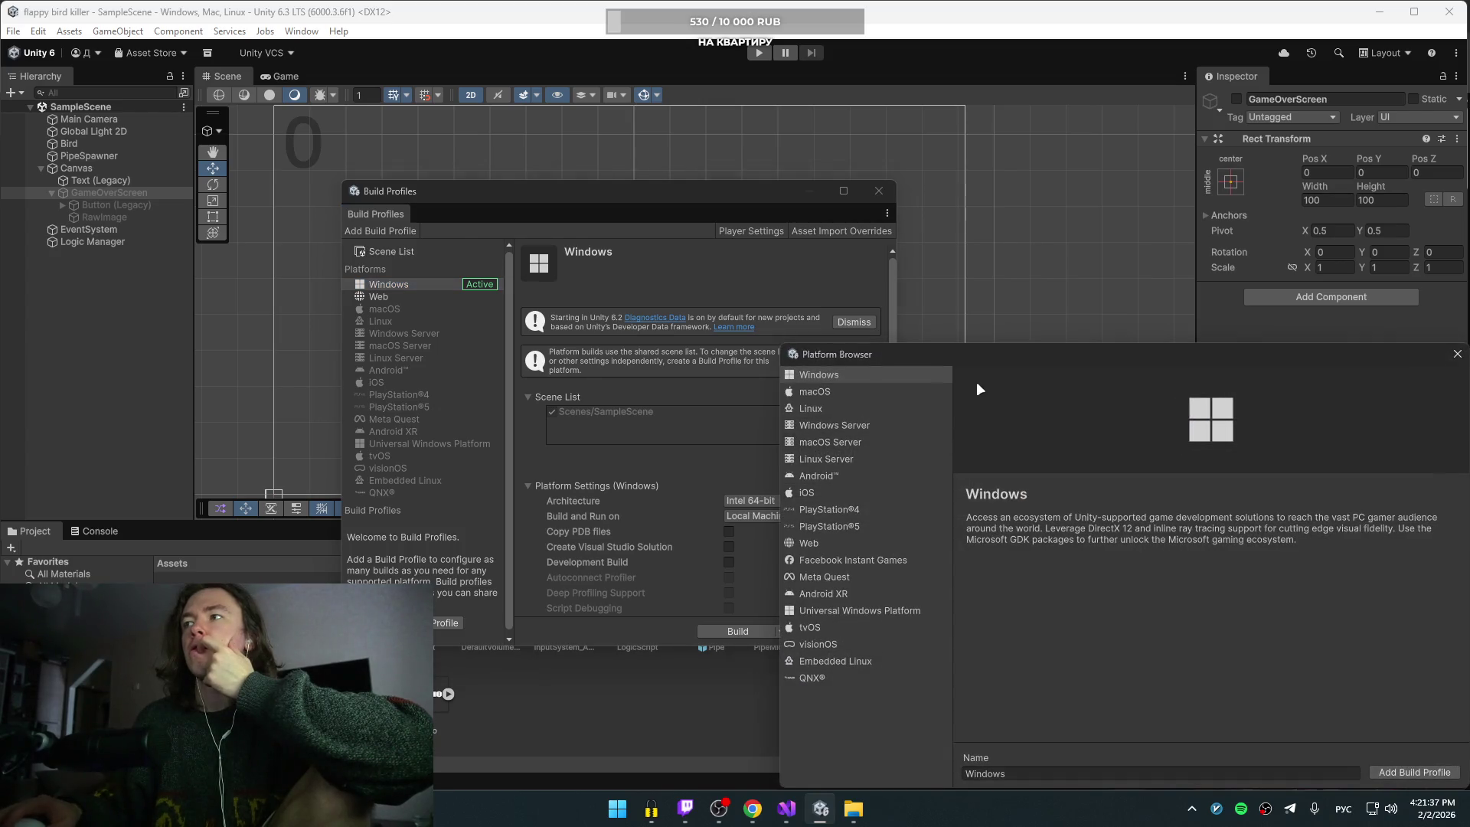
left_click_drag(995, 349, 673, 286)
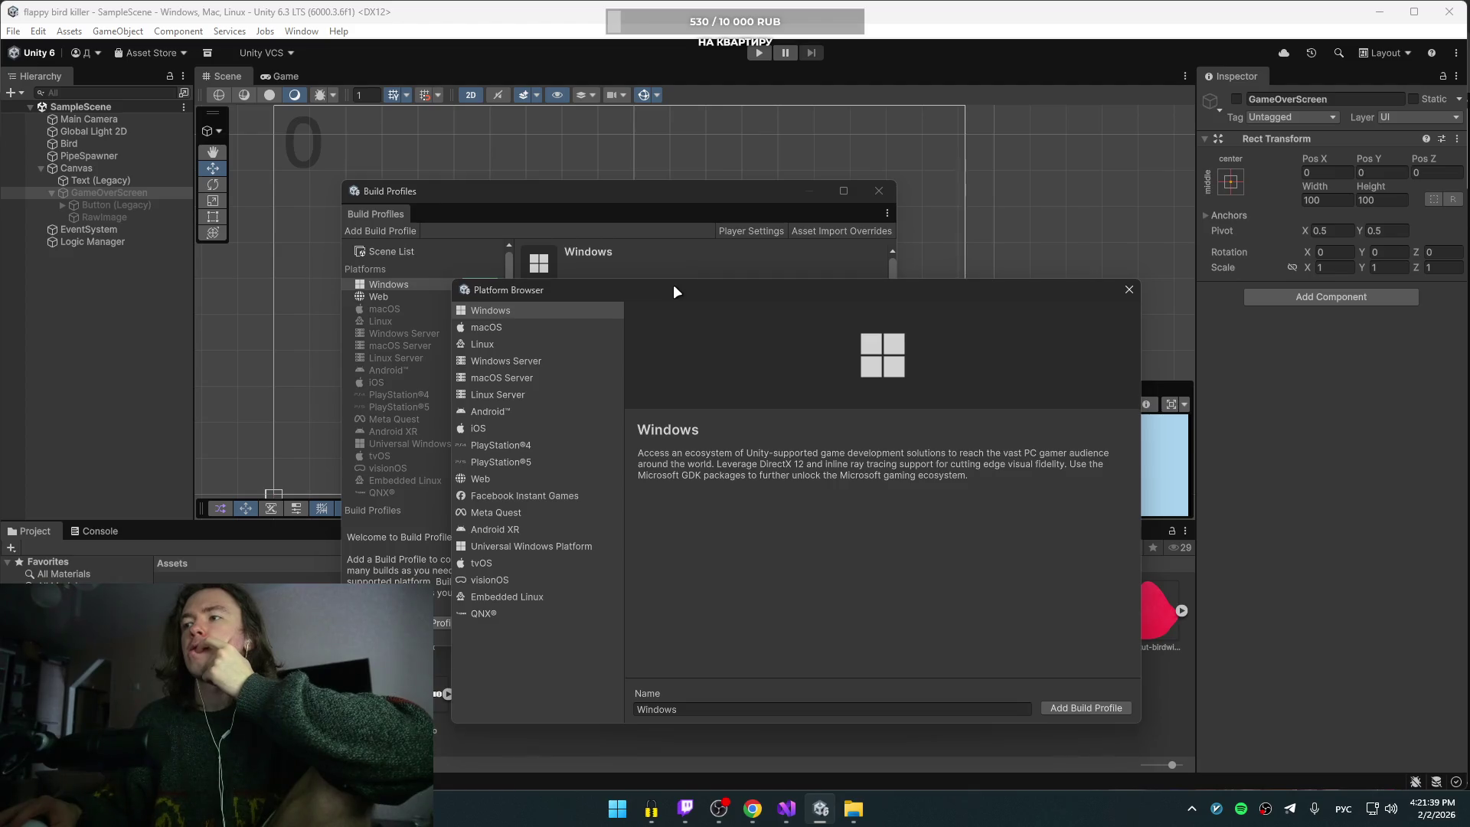
left_click(1128, 289)
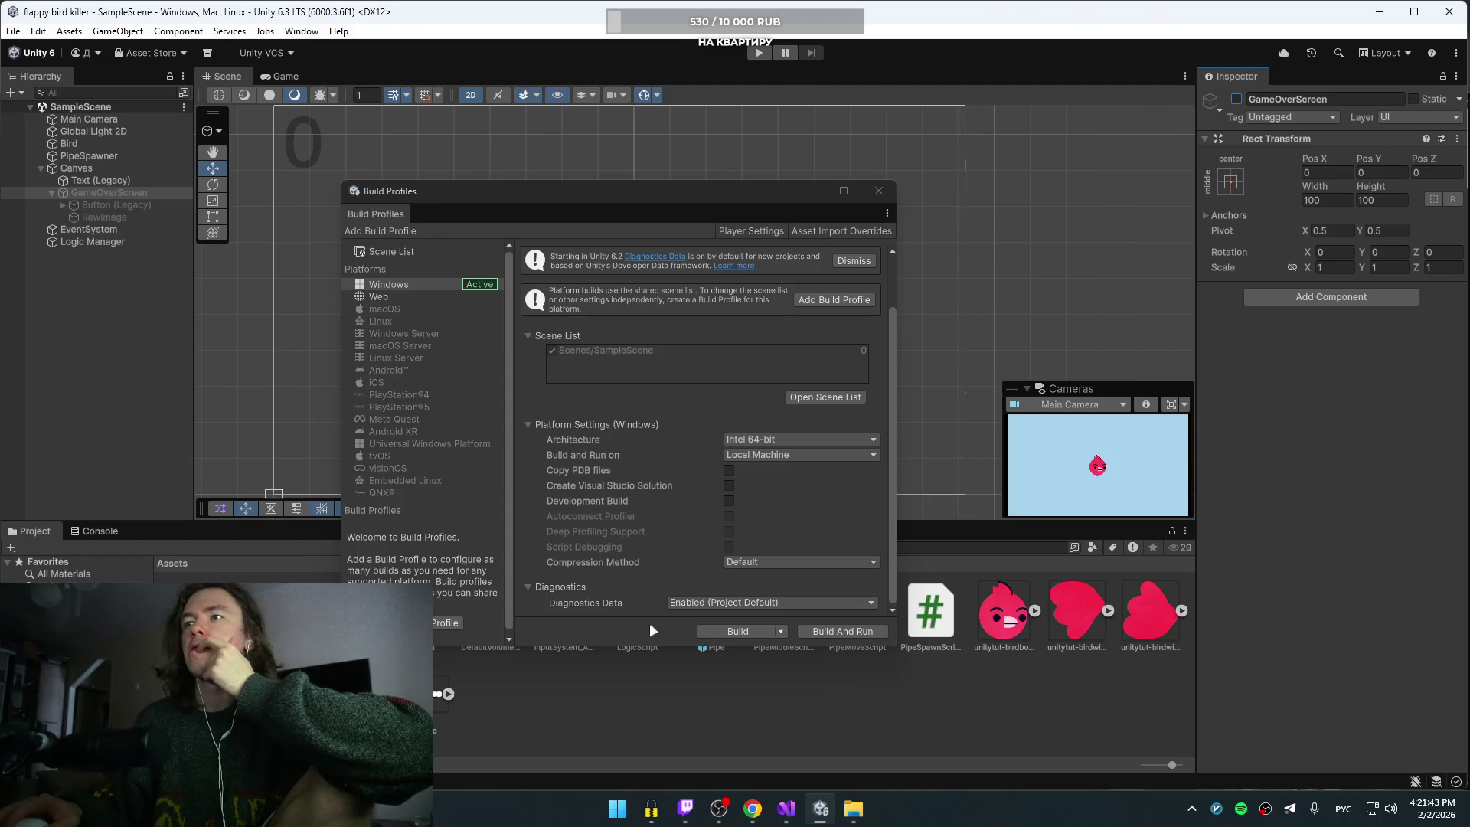
left_click(879, 190)
left_click(13, 31)
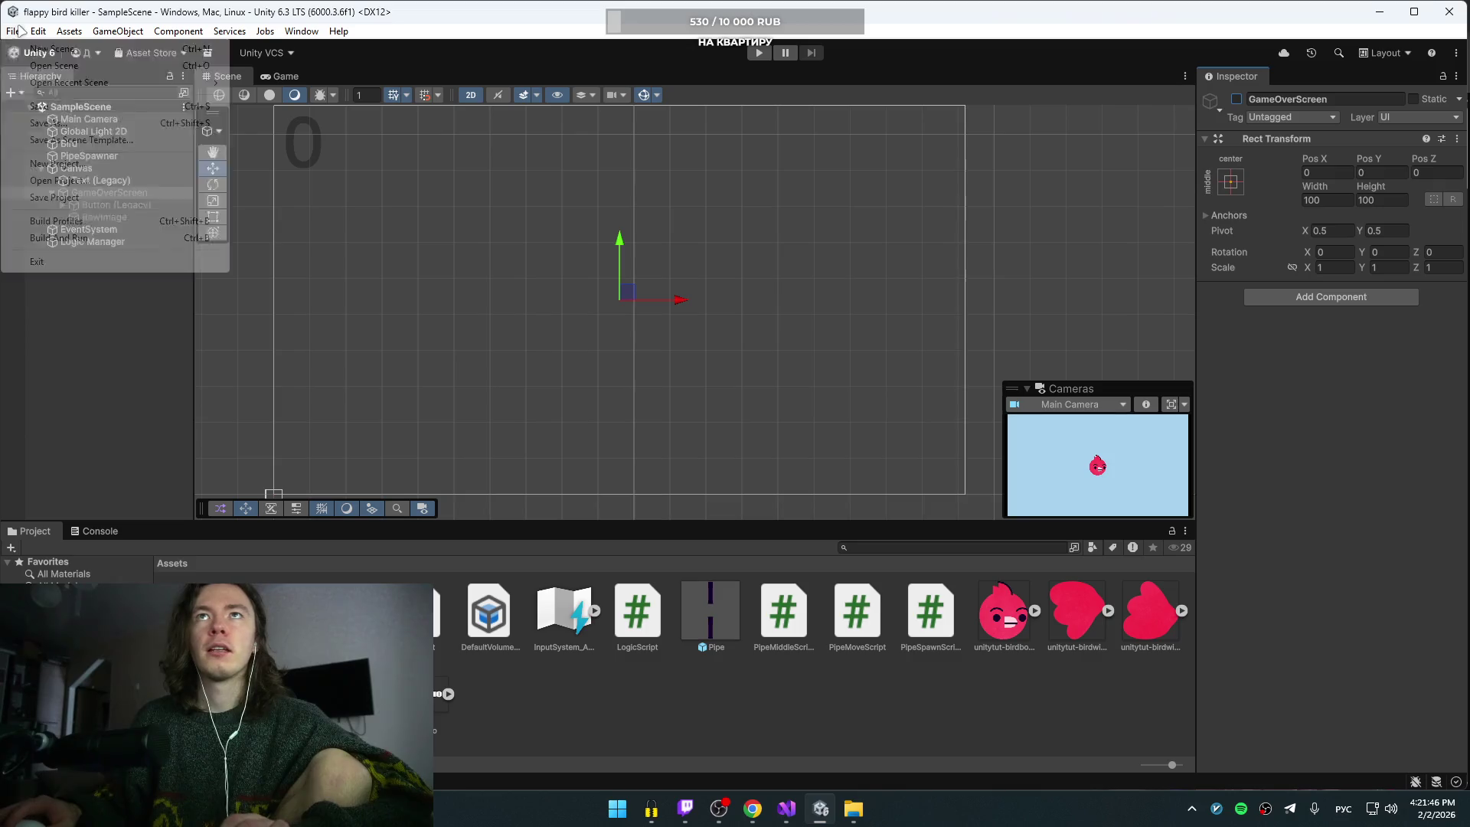
Step: Start Build And Run, then check the tutorial's build-folder step for reference
left_click(61, 237)
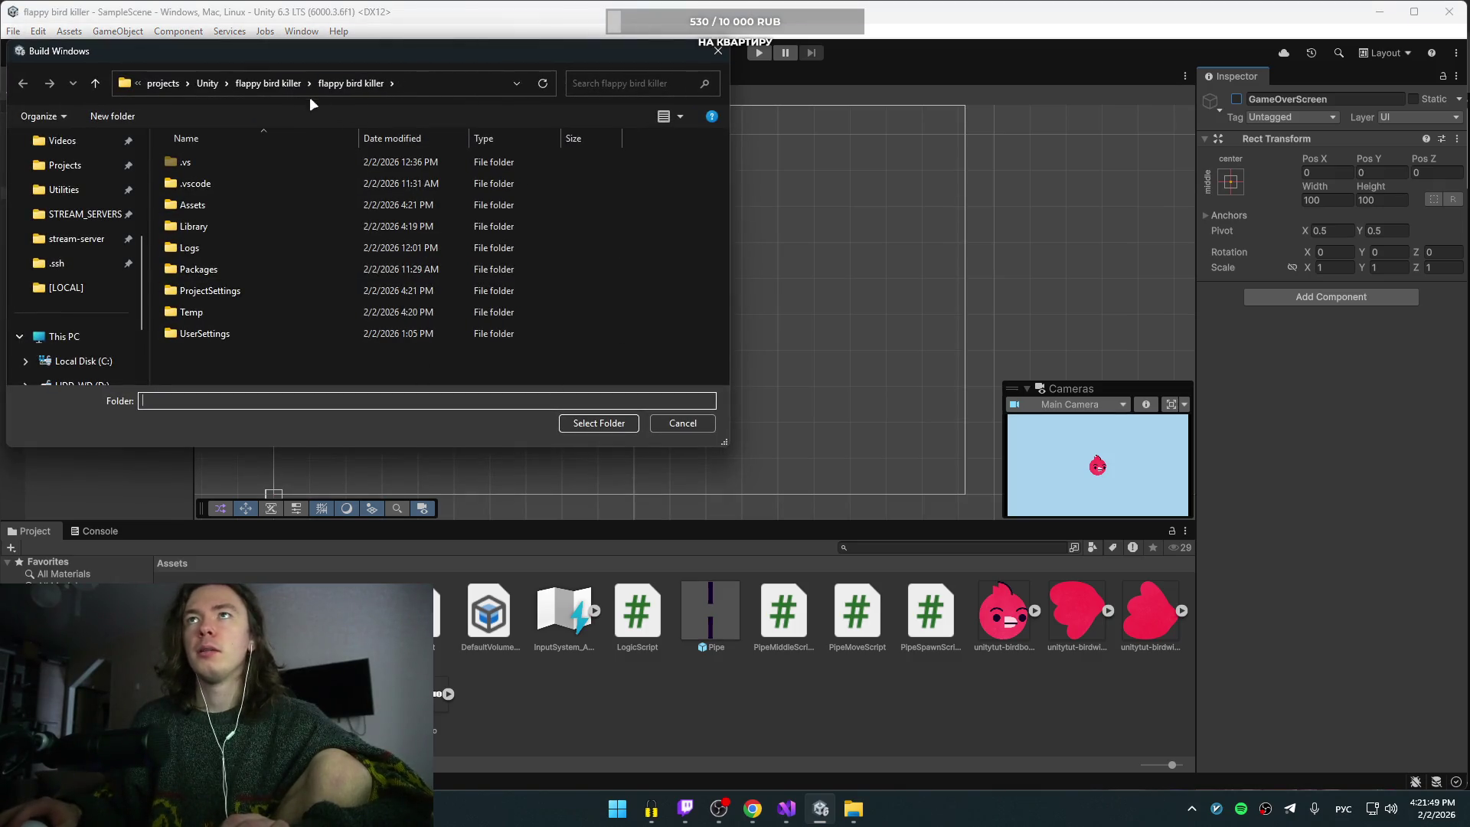
key("alt+Tab")
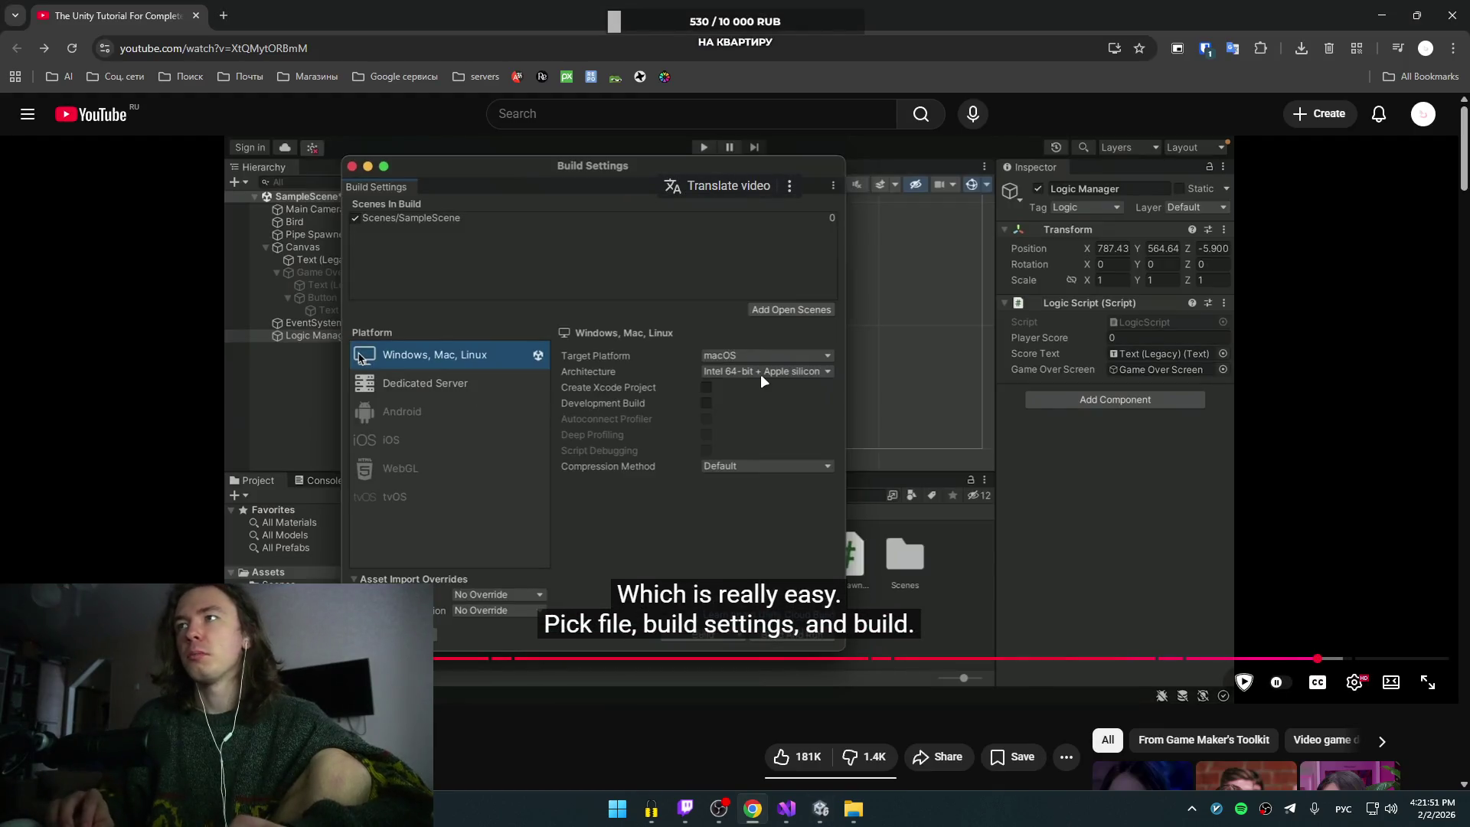
key("space")
key("Left")
key("l")
key("Left")
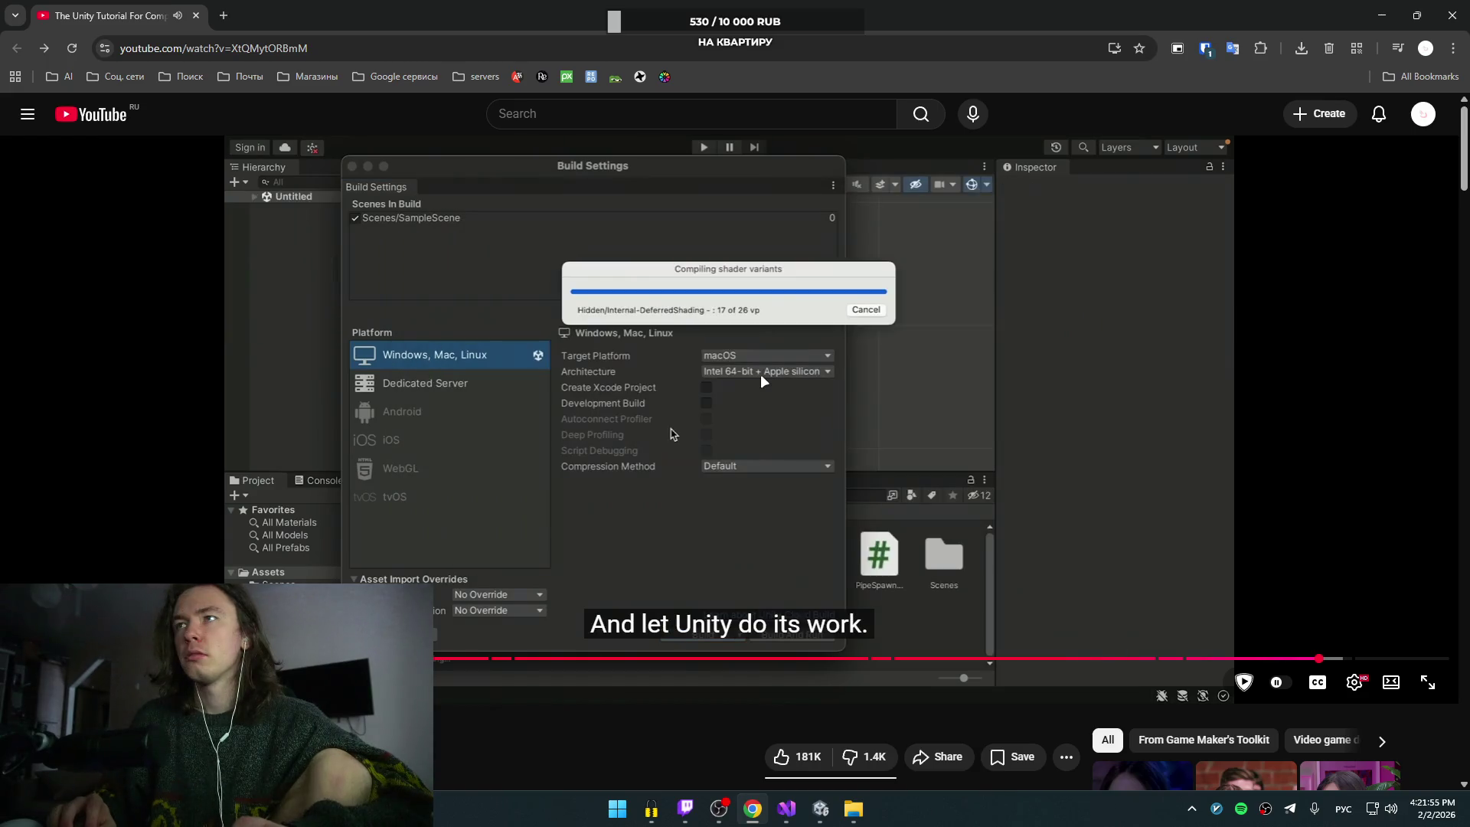
key("alt+Tab")
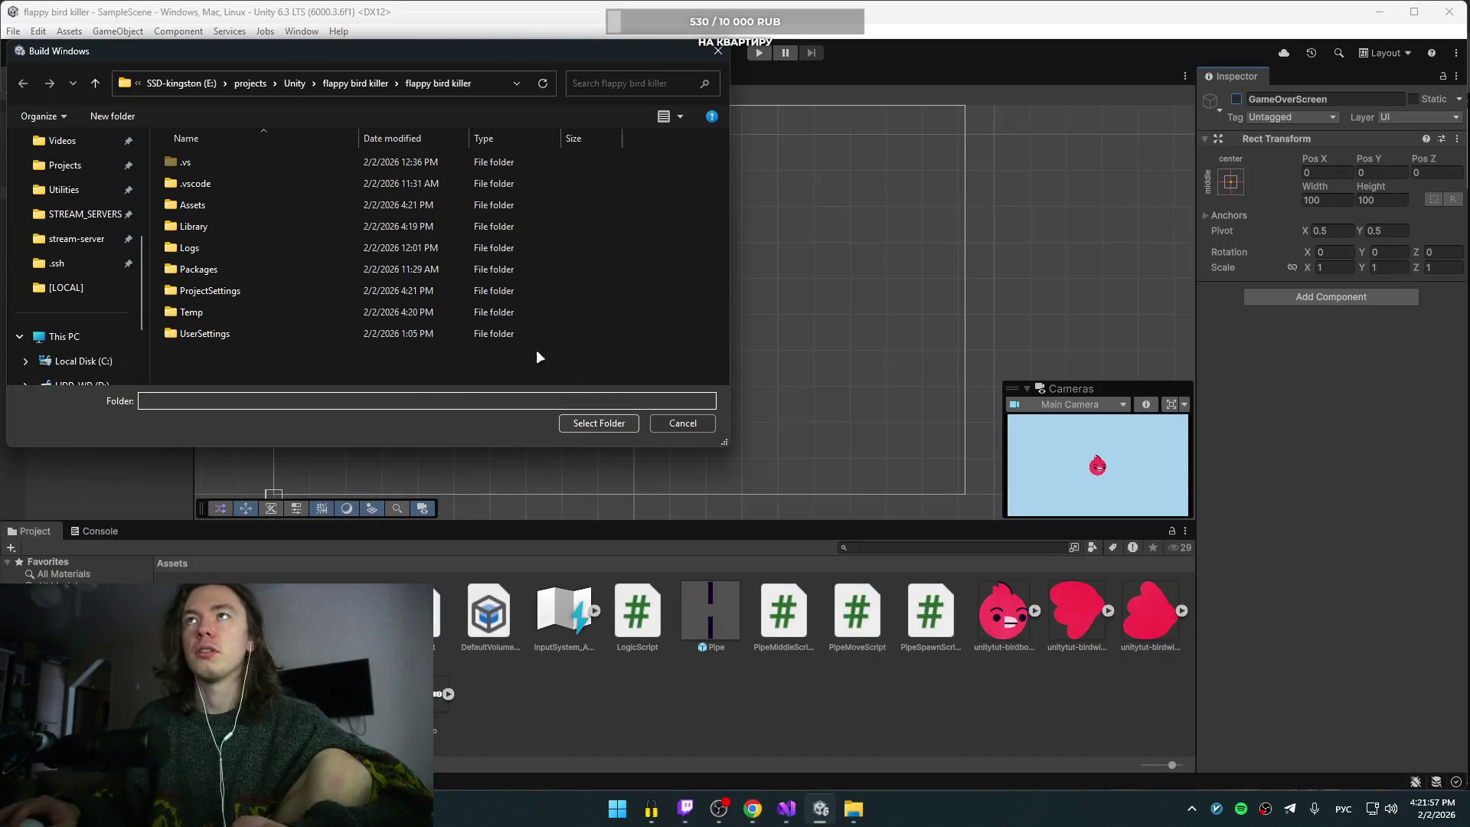
Step: Try entering dist as the build folder name, which fails because the path doesn't exist
type("Игшдв")
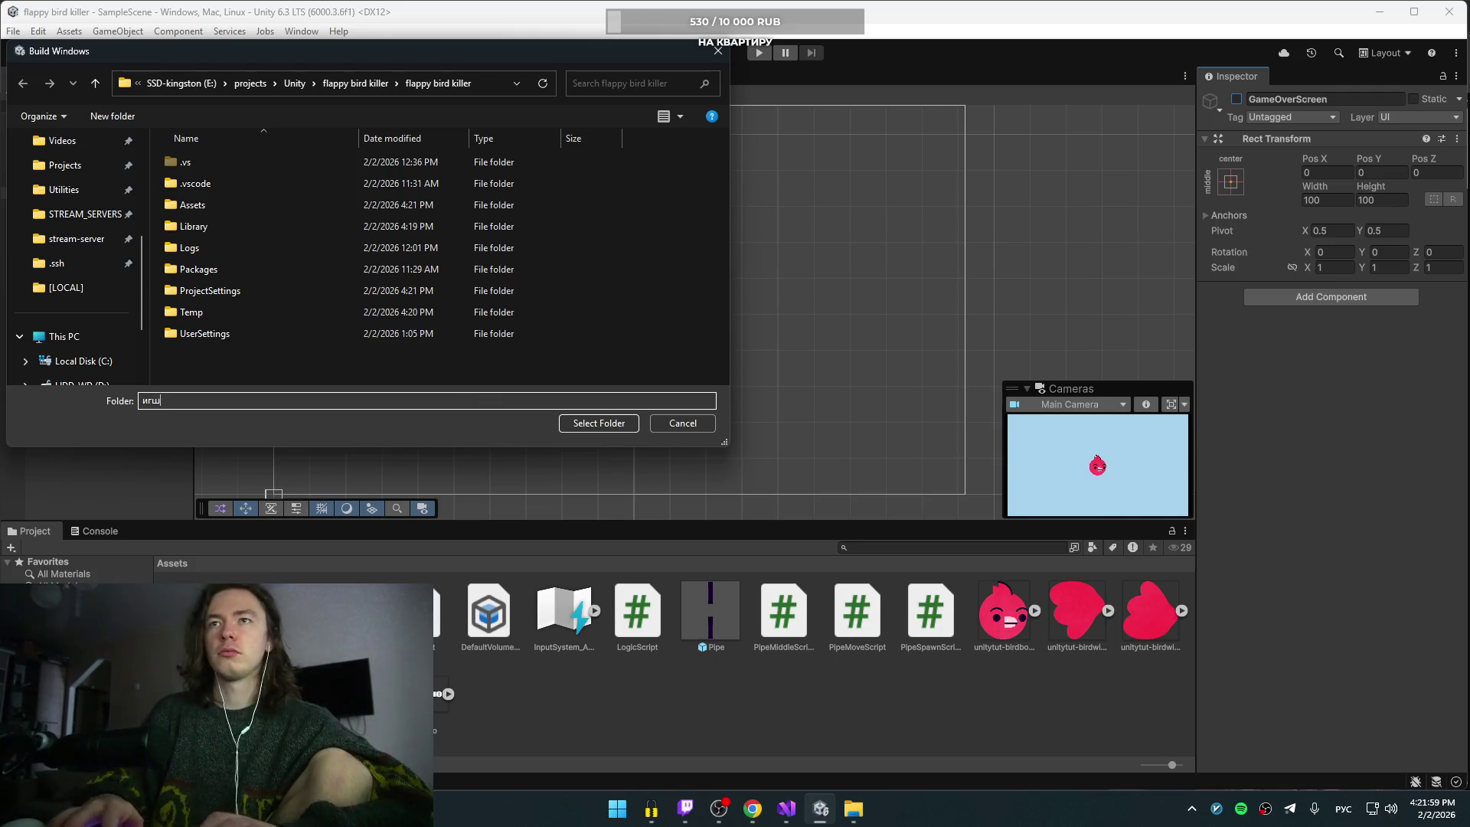
key("BackSpace")
key("BackSpace")
key("BackSpace")
key("alt+shift")
type("build")
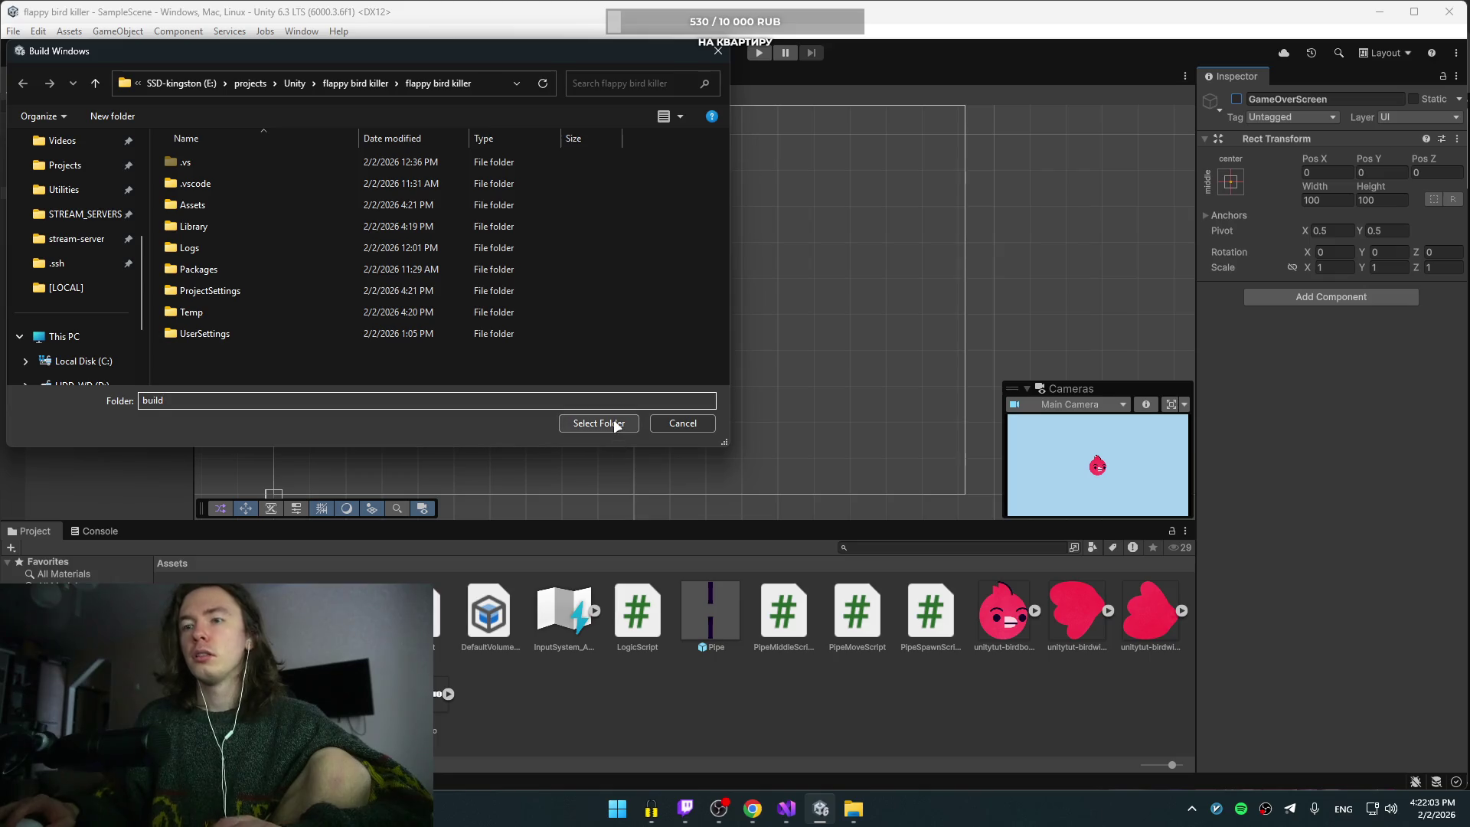
key("BackSpace")
key("BackSpace")
key("BackSpace")
type("dist")
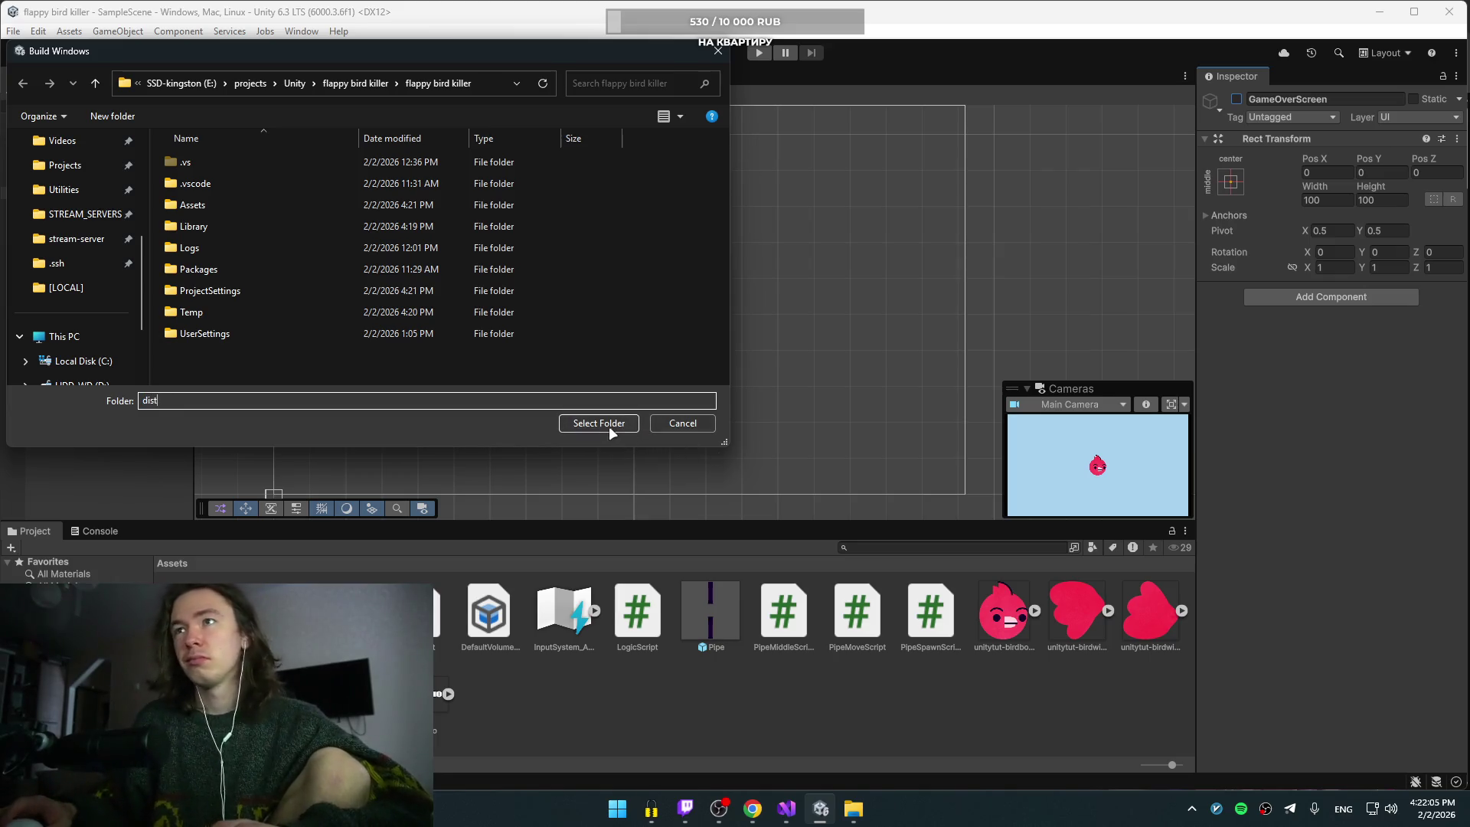
left_click(609, 425)
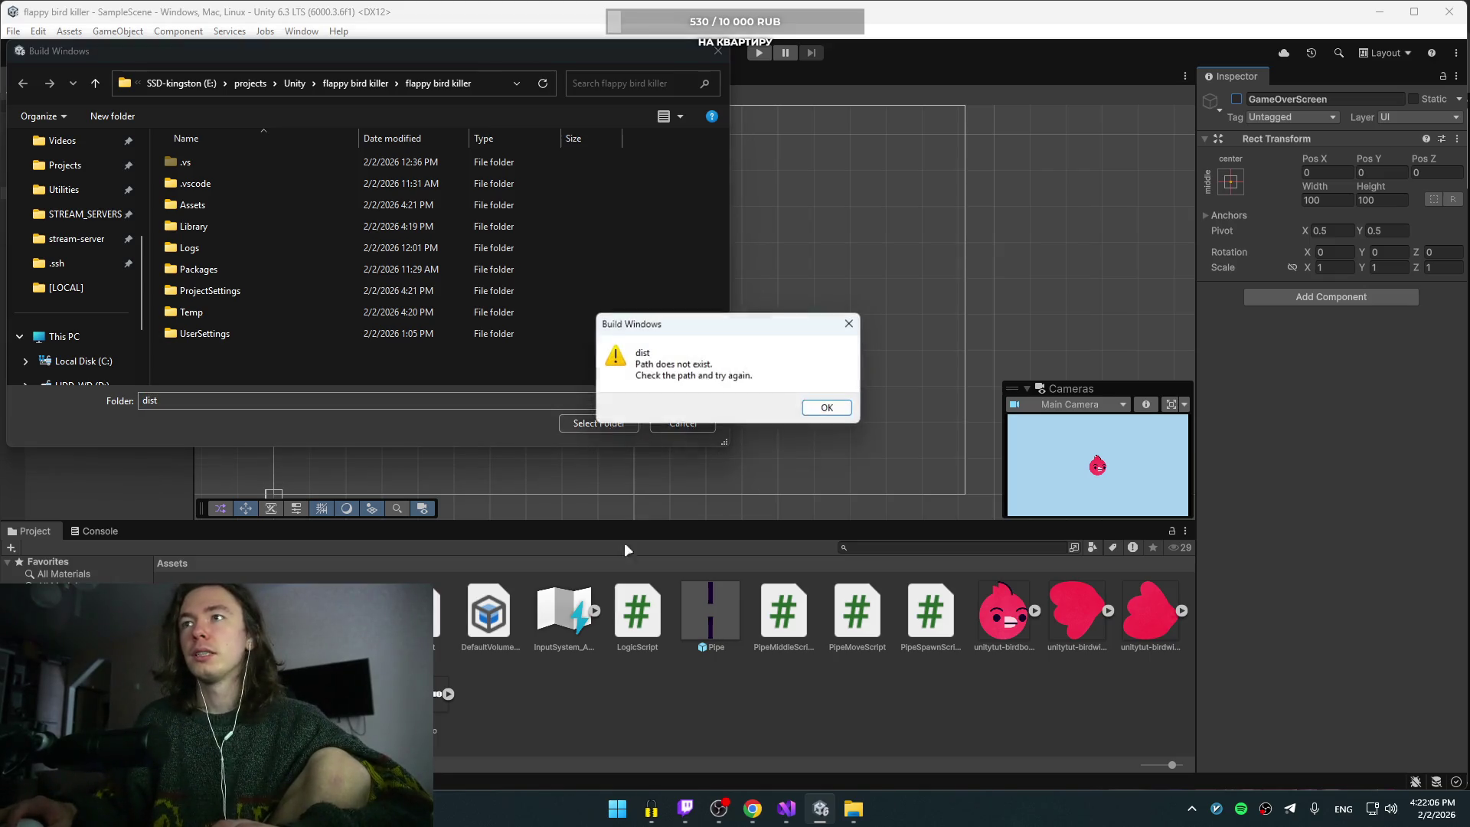
left_click(828, 409)
Step: Create a new dist folder in the project directory and select it as the build output
double_click(371, 399)
key("BackSpace")
right_click(280, 372)
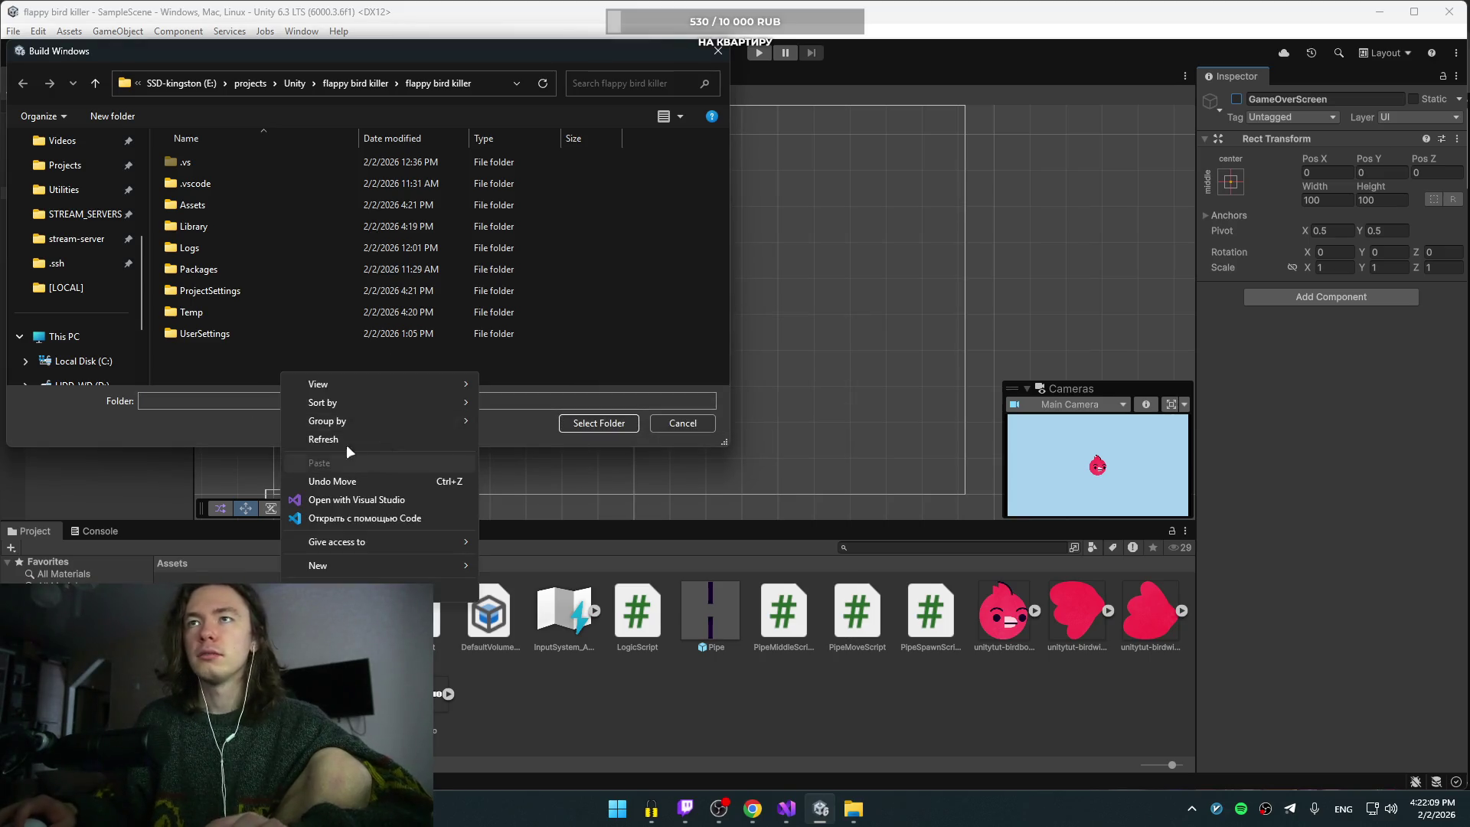
mouse_move(342, 563)
left_click(523, 559)
type("dist")
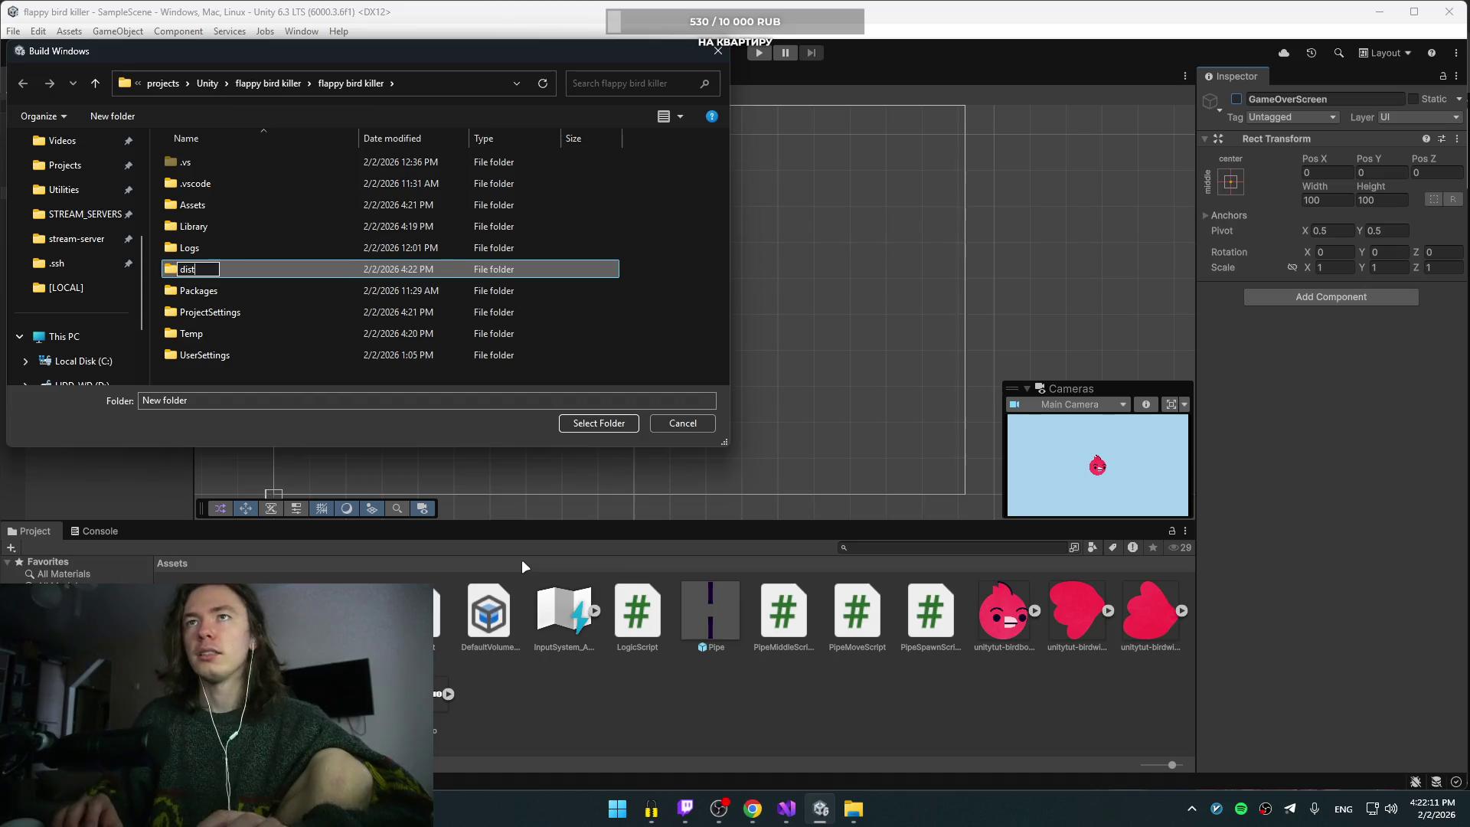
key("Return")
left_click(603, 425)
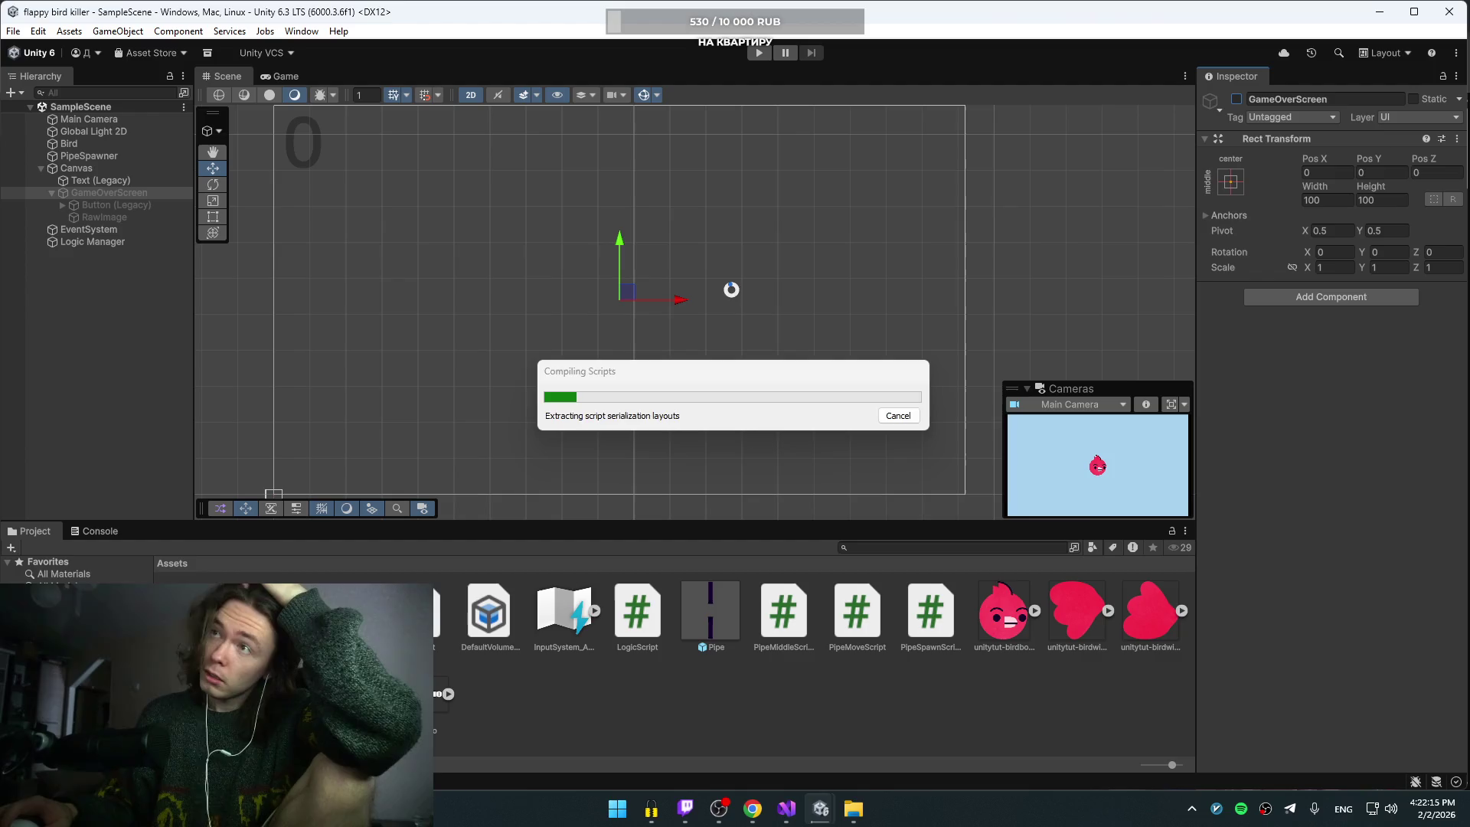
mouse_move(851, 810)
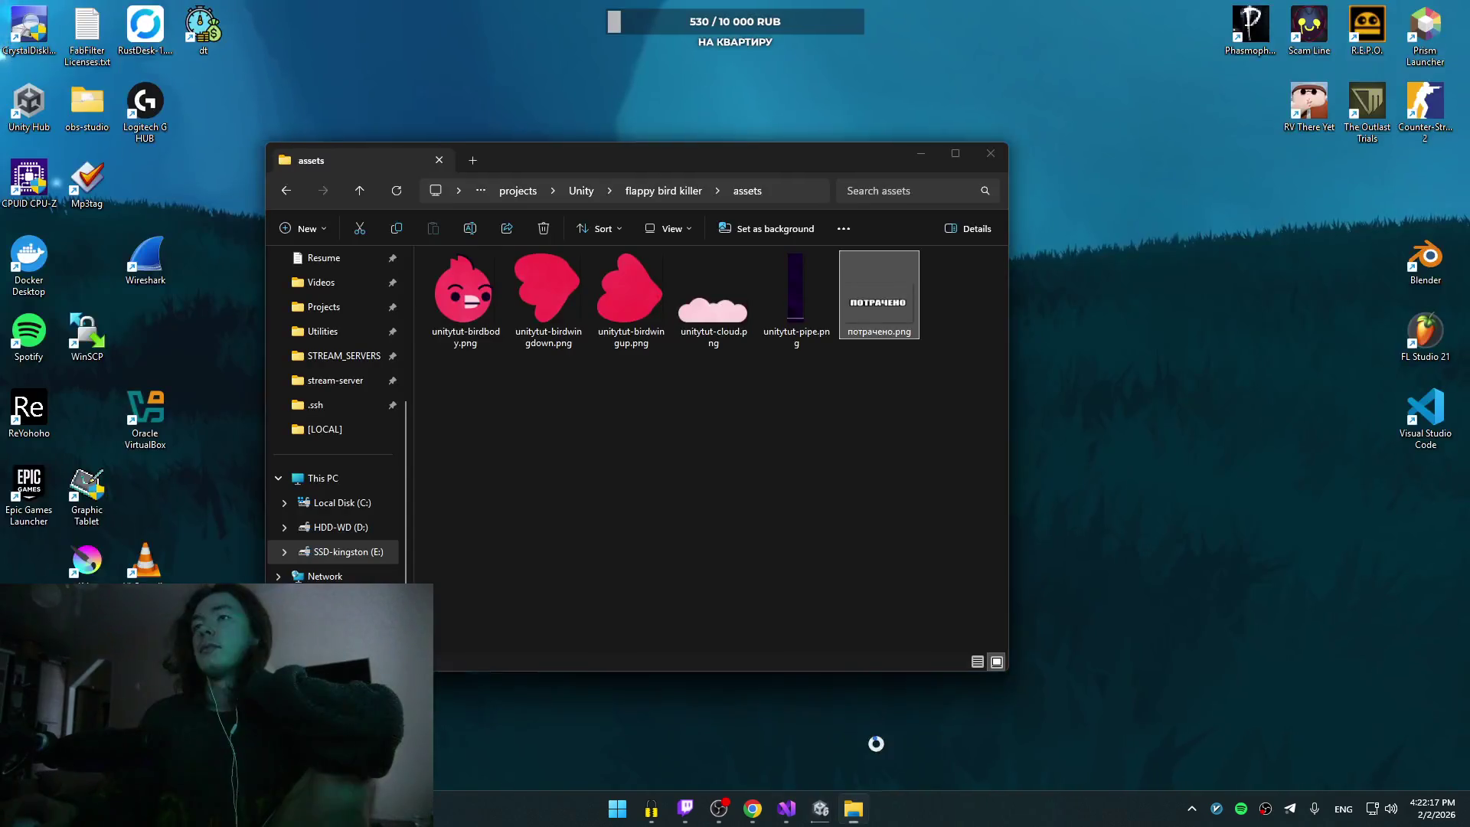
left_click(873, 739)
left_click(672, 190)
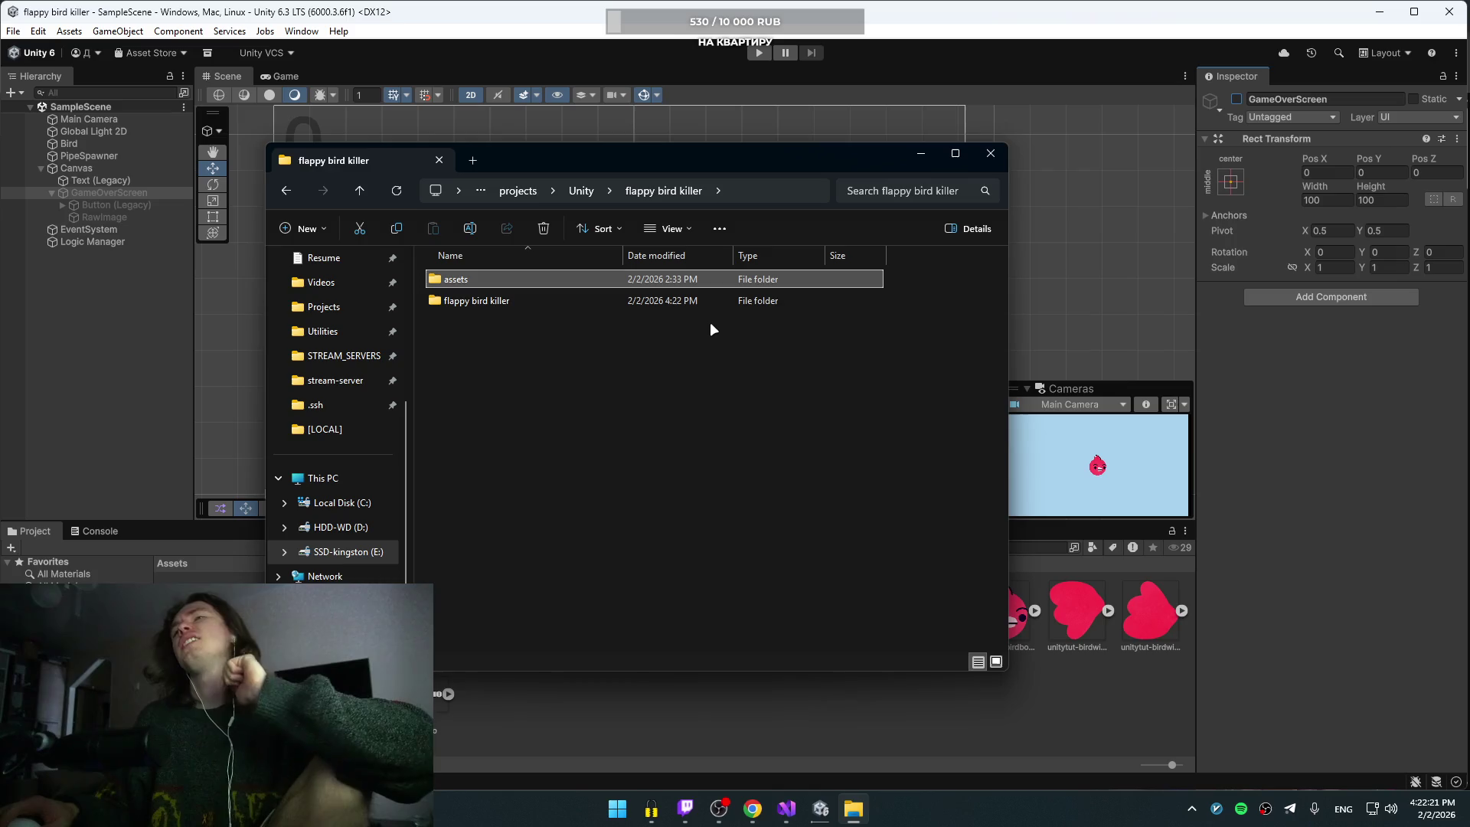
double_click(511, 278)
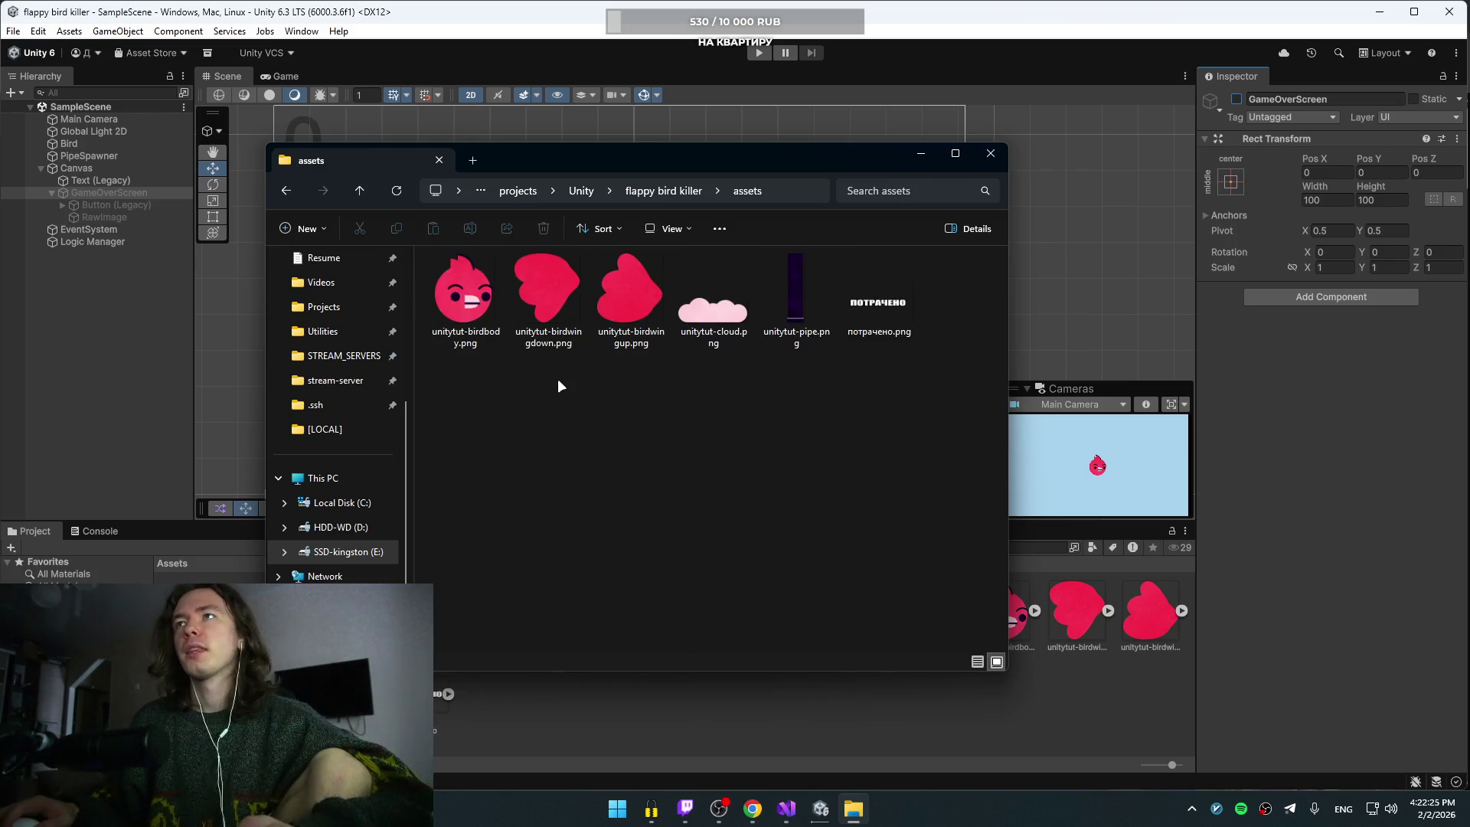
key("alt+Left")
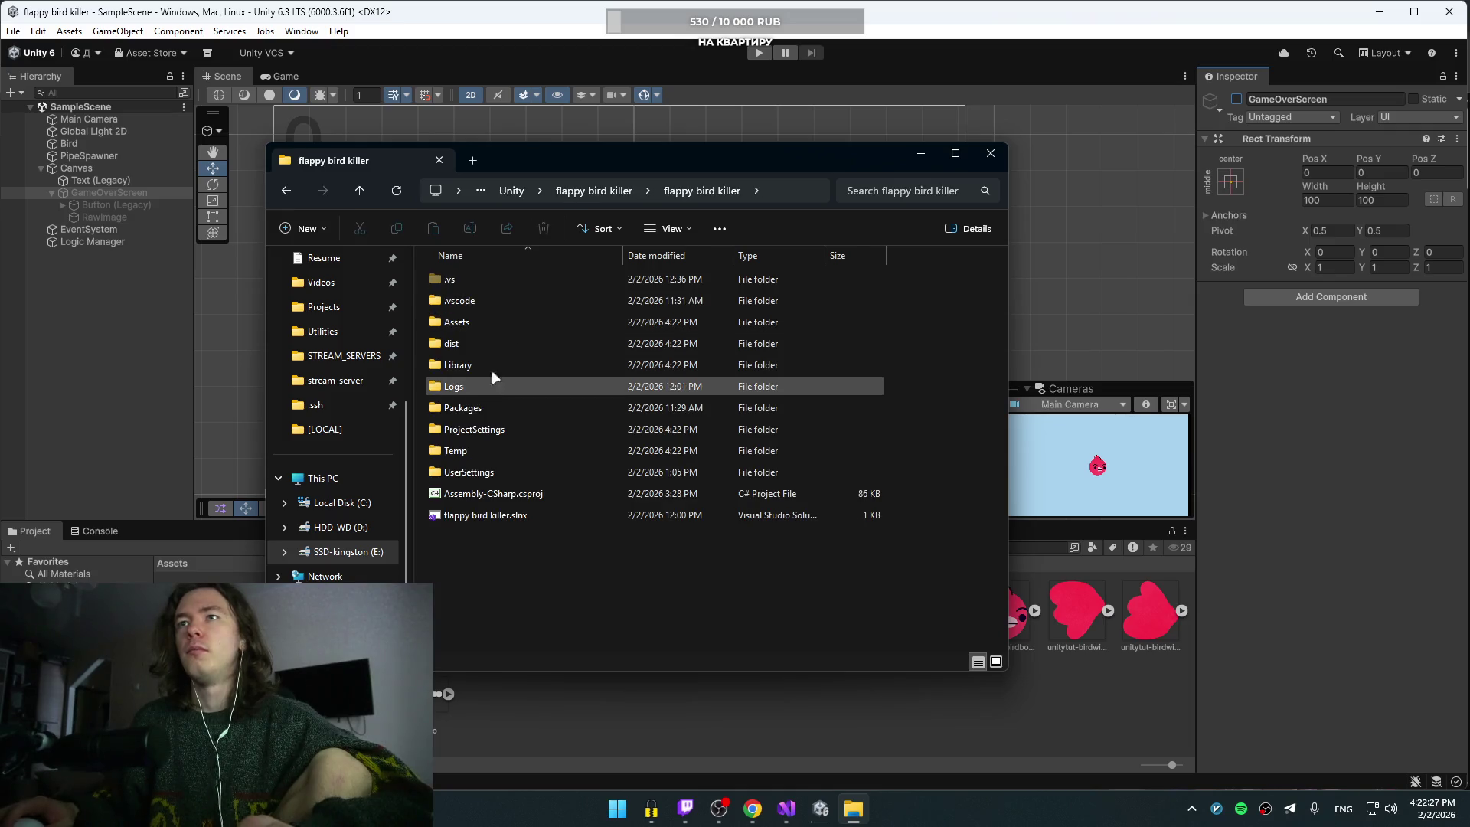
key("alt+Tab")
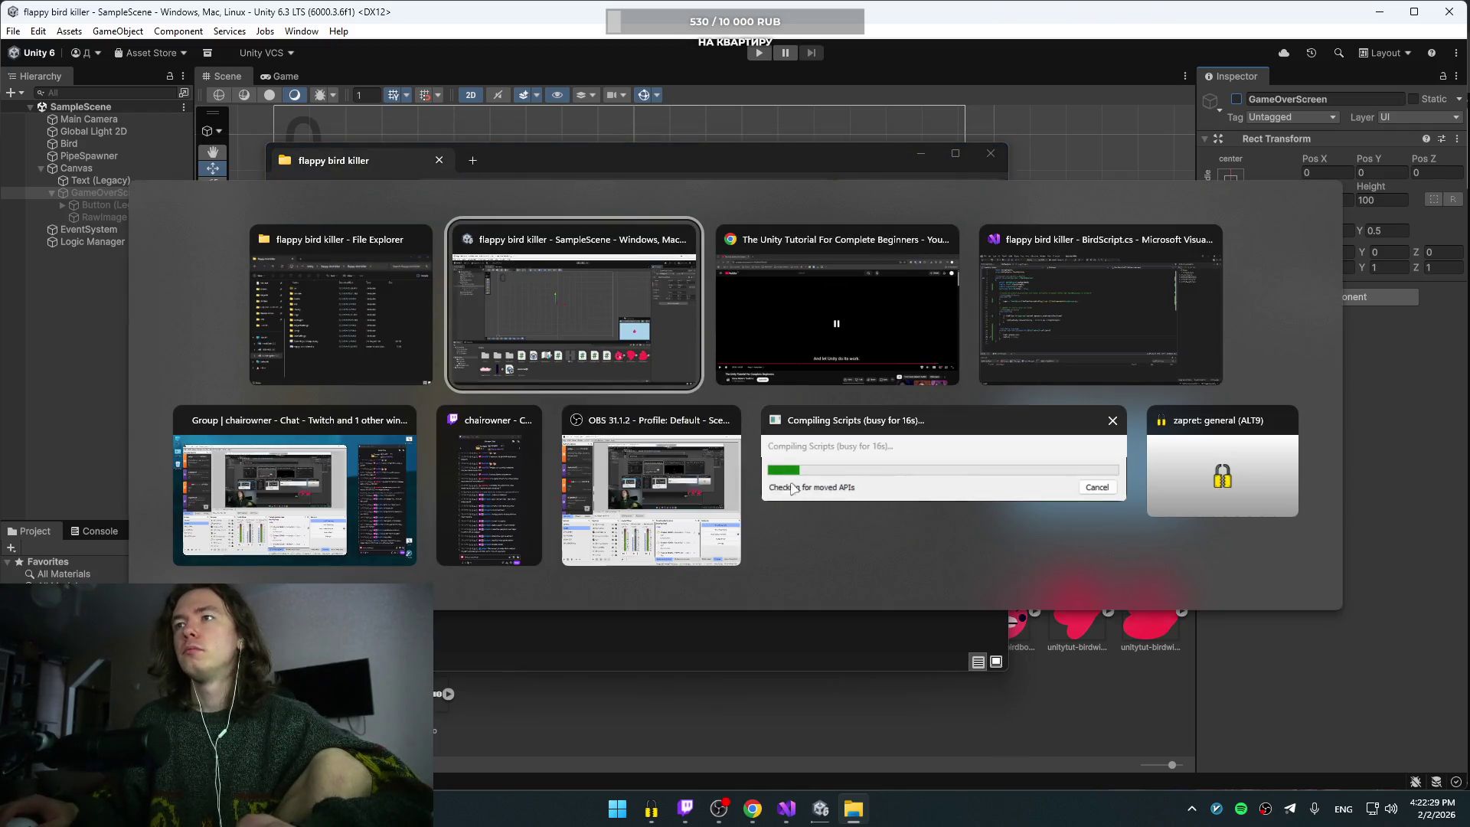
left_click(865, 480)
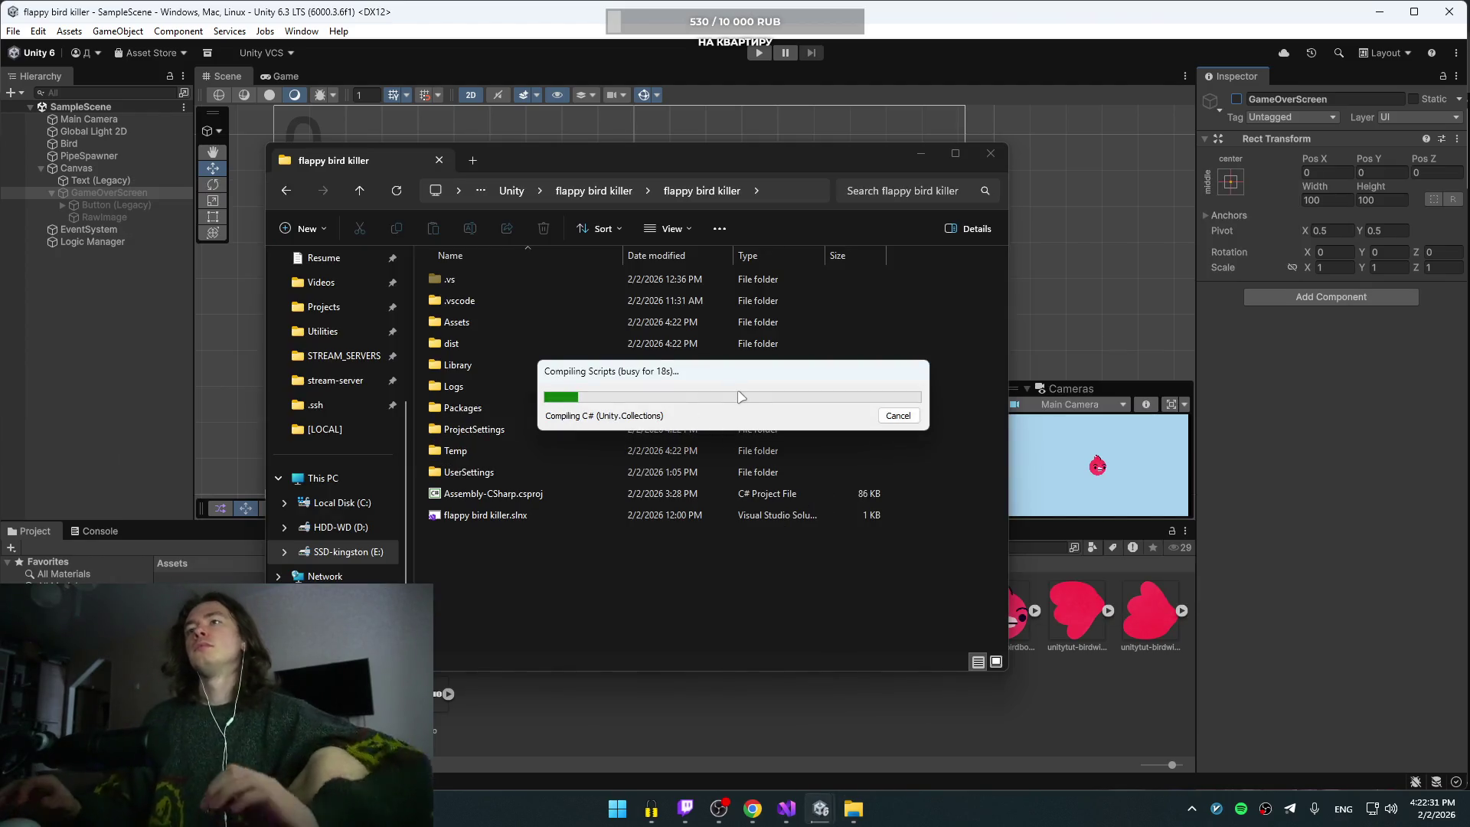
left_click(921, 154)
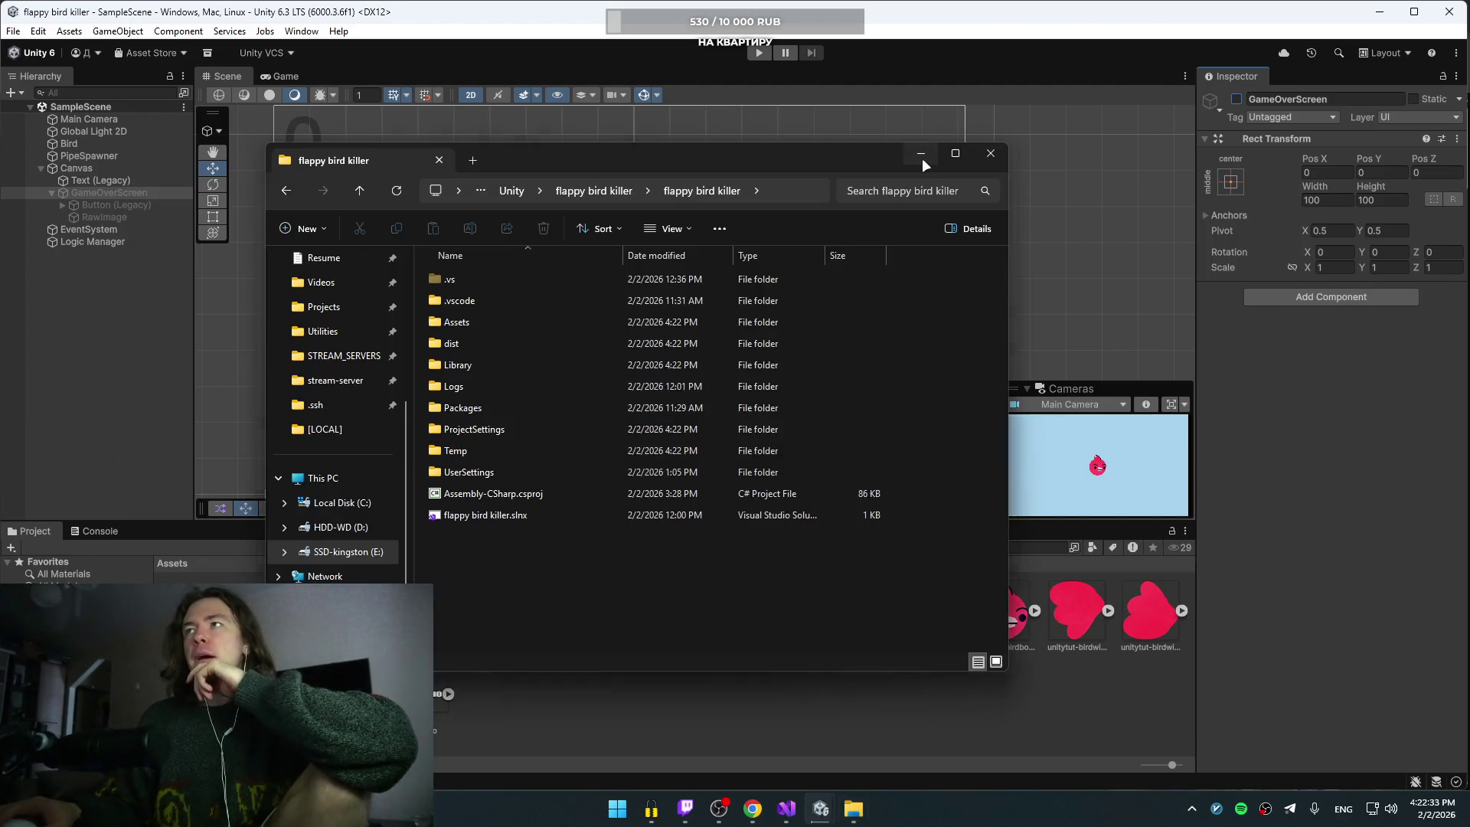
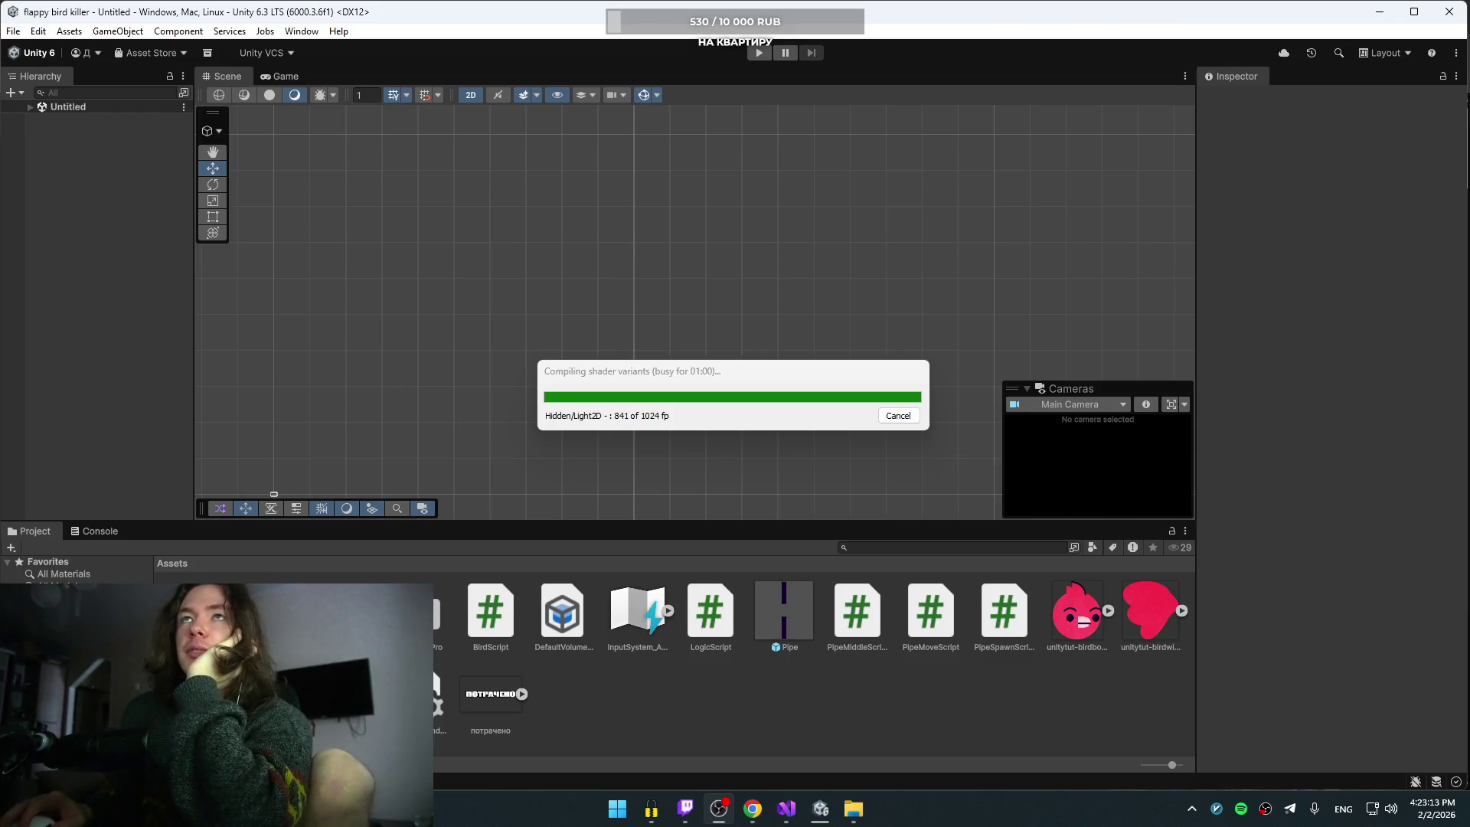
Step: Bring the YouTube Unity tutorial to the front while the build compiles shader variants
mouse_move(753, 806)
left_click(759, 718)
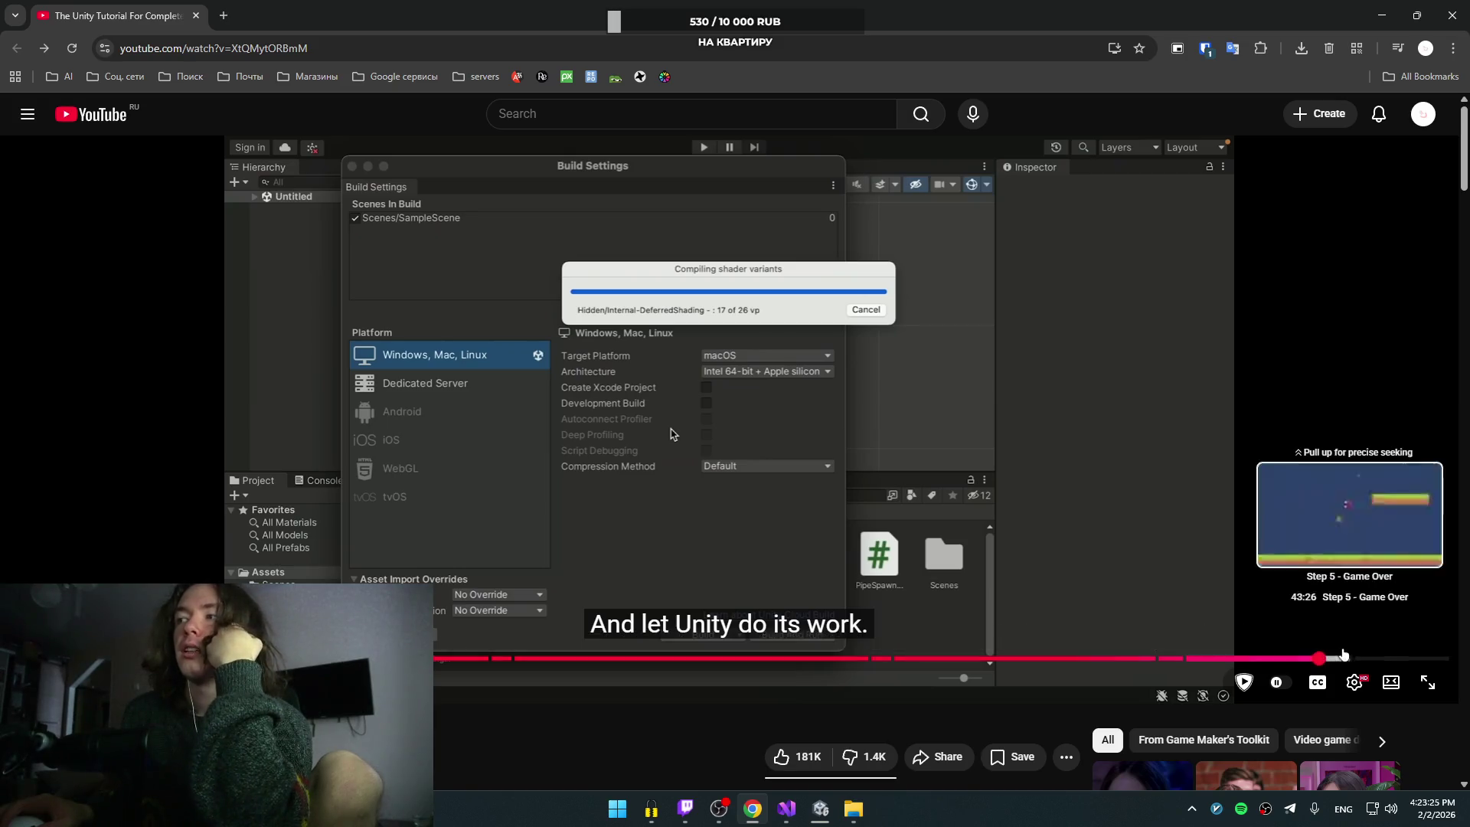
Step: Check the Unity build progress from its taskbar preview, then bring up the Start menu
scroll(1312, 660, "down", 3)
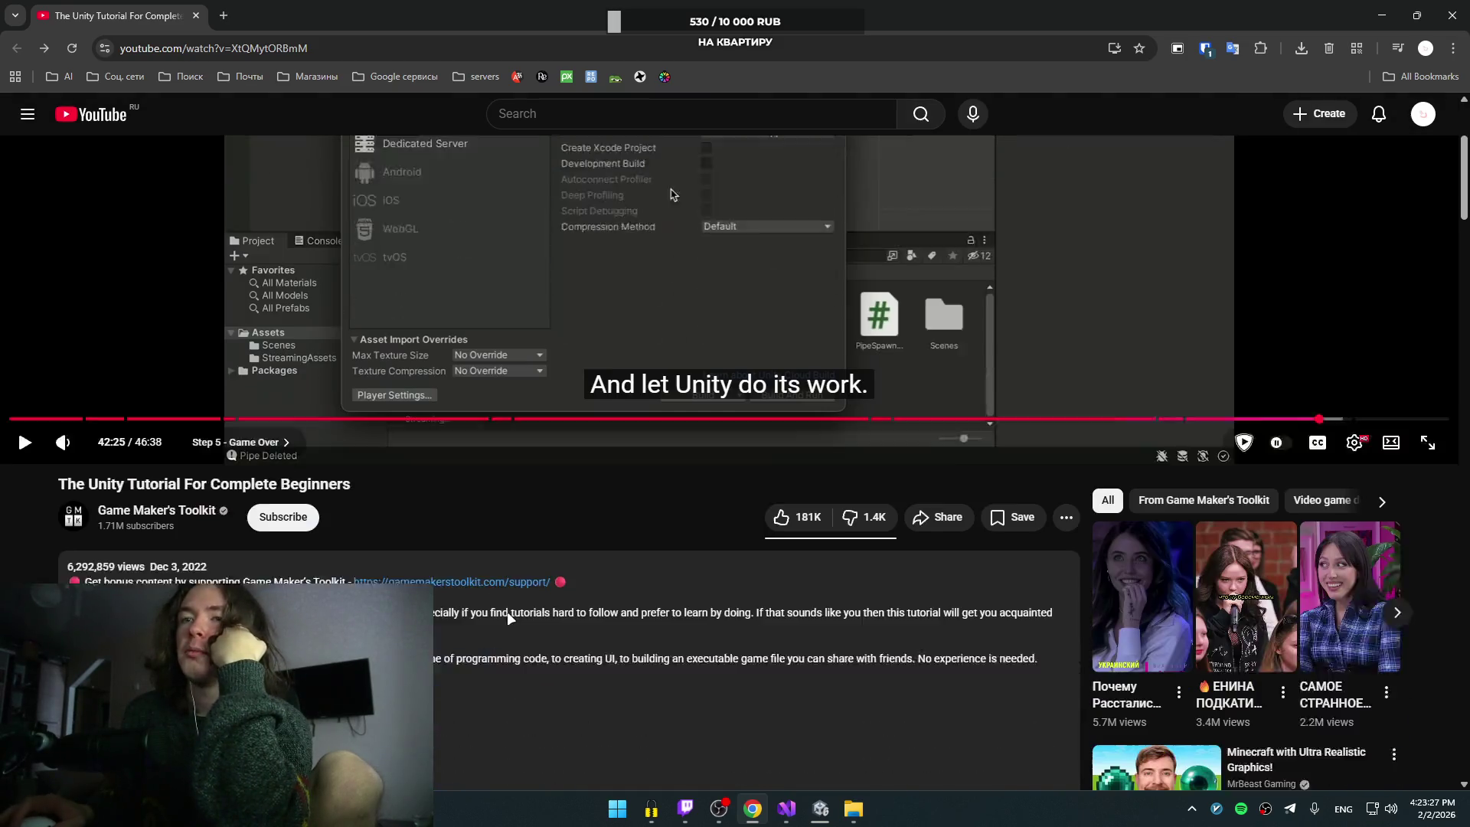
scroll(465, 617, "up", 3)
mouse_move(819, 808)
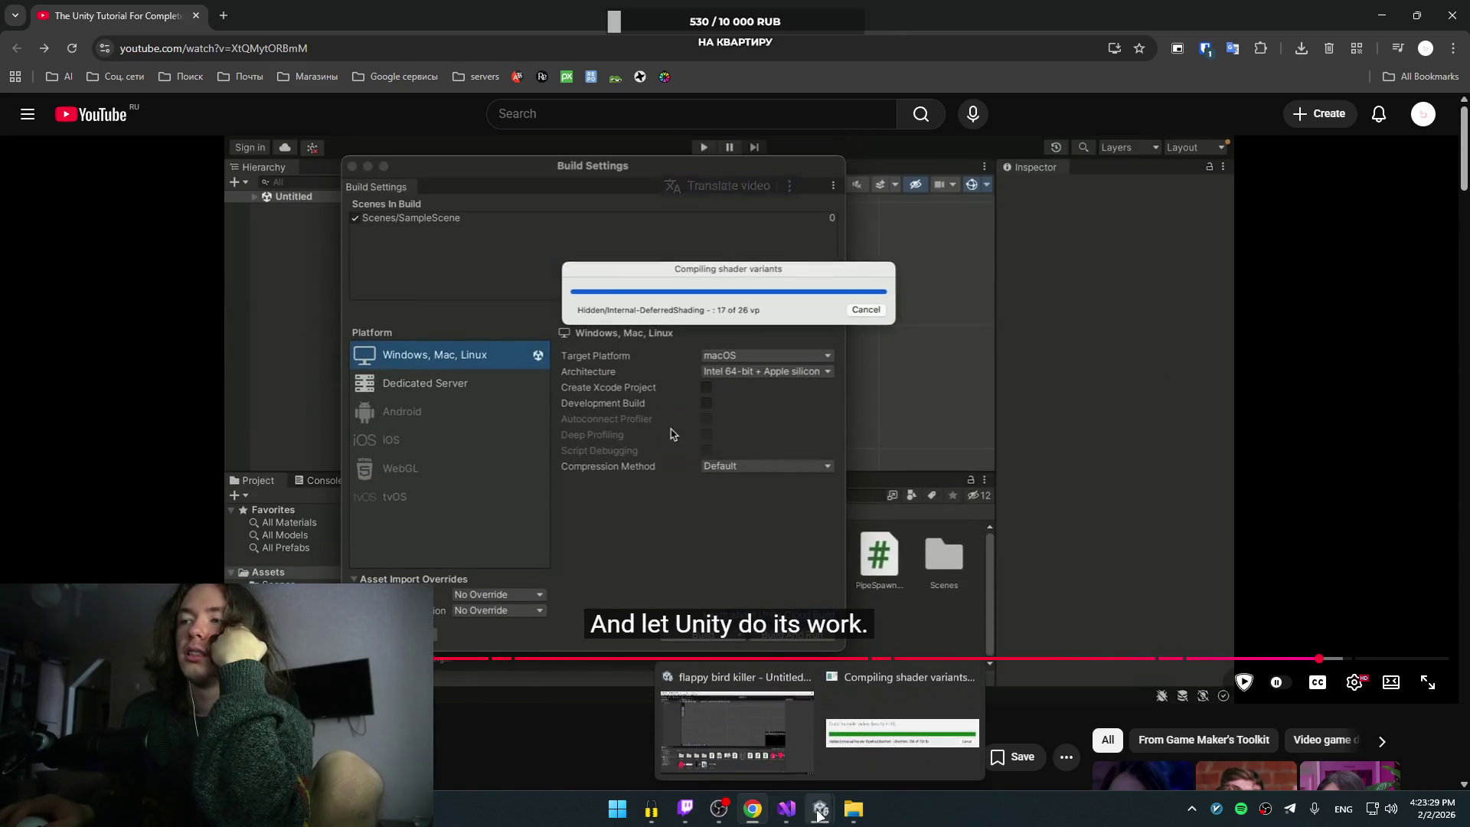
left_click(852, 733)
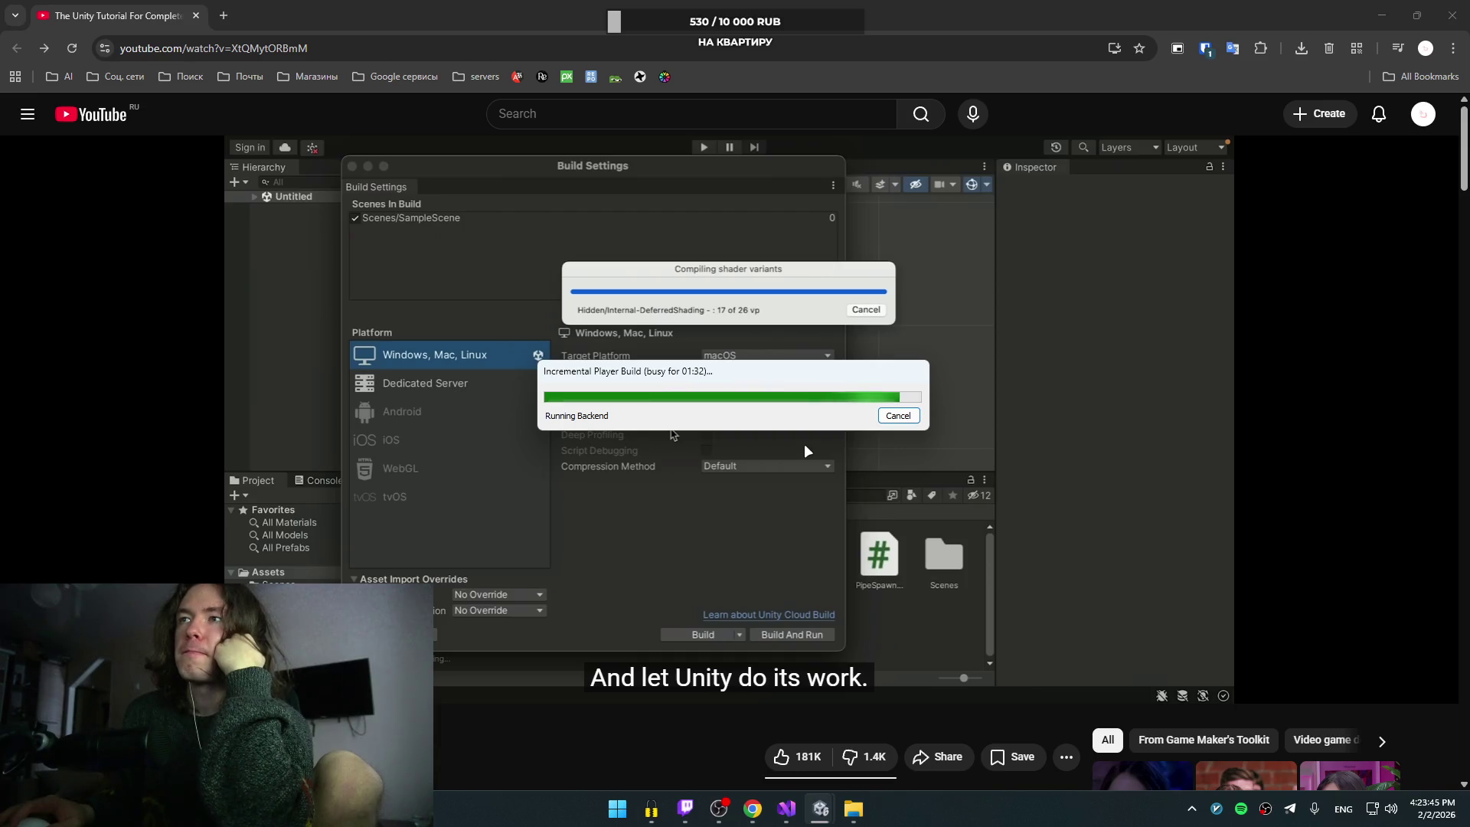
mouse_move(723, 480)
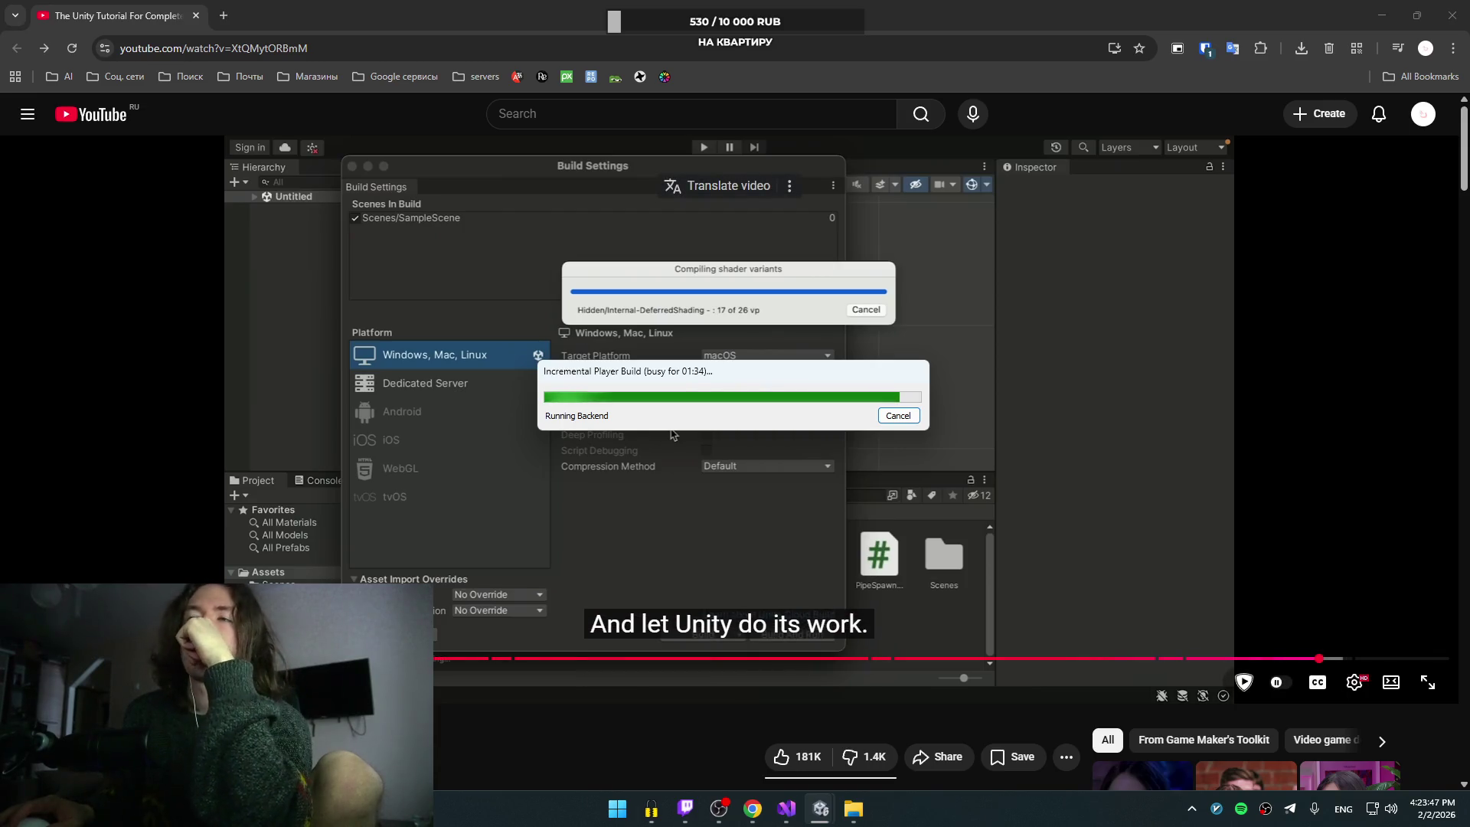
left_click(617, 808)
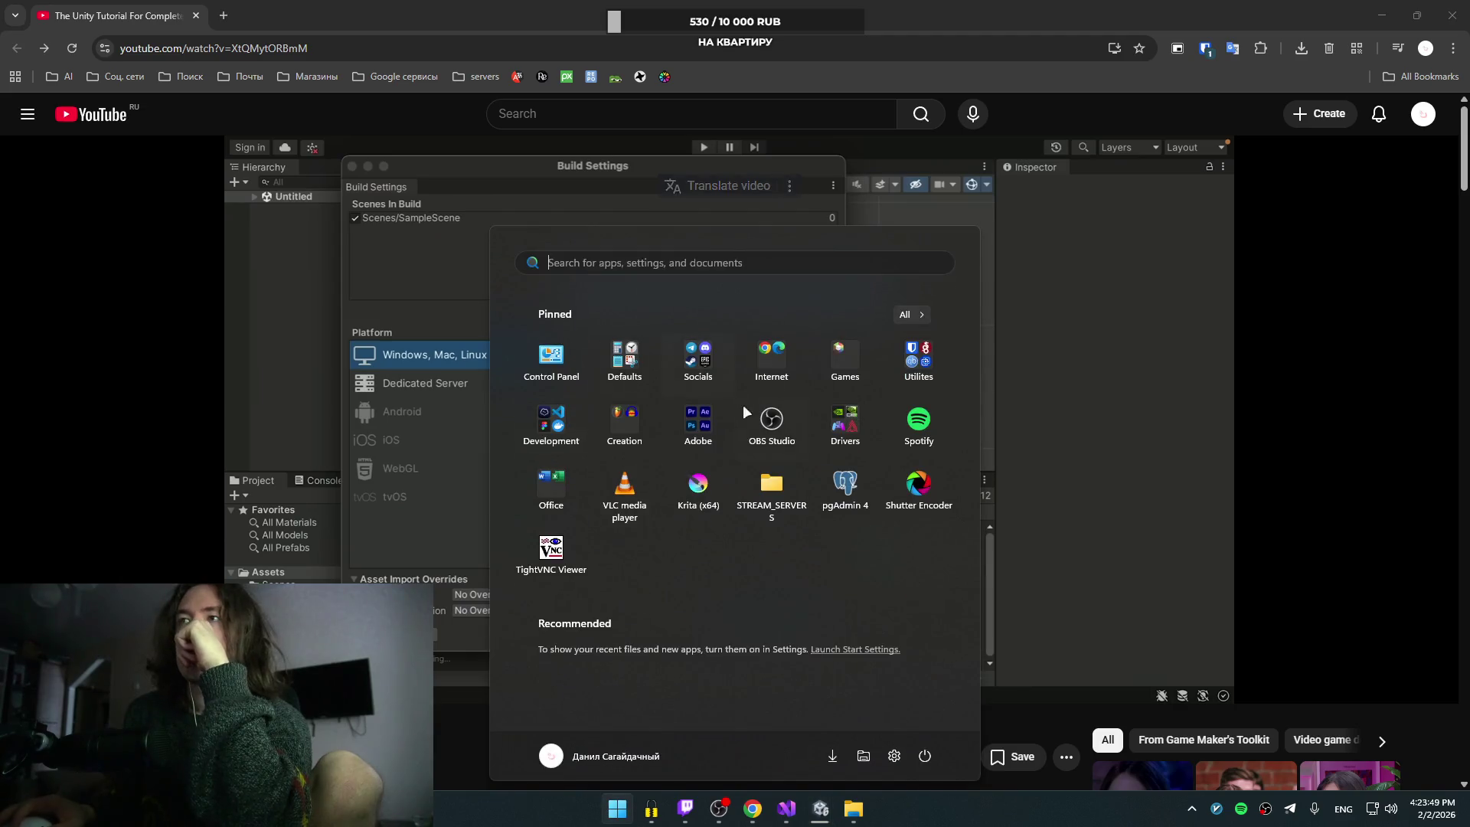
Step: Launch Spotify, play Discover Weekly, skip to the next track and minimize it
left_click(926, 433)
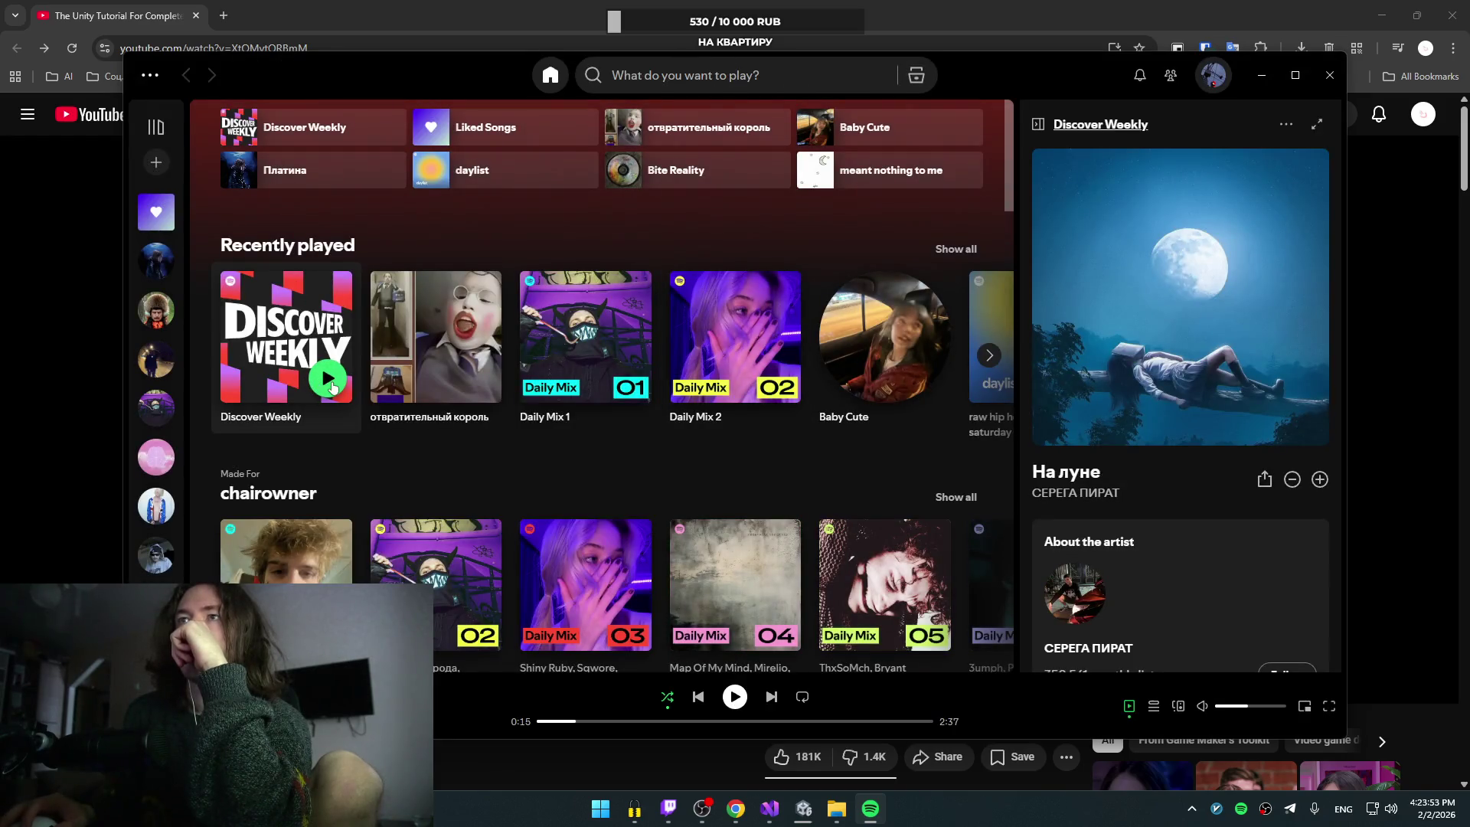
left_click(329, 379)
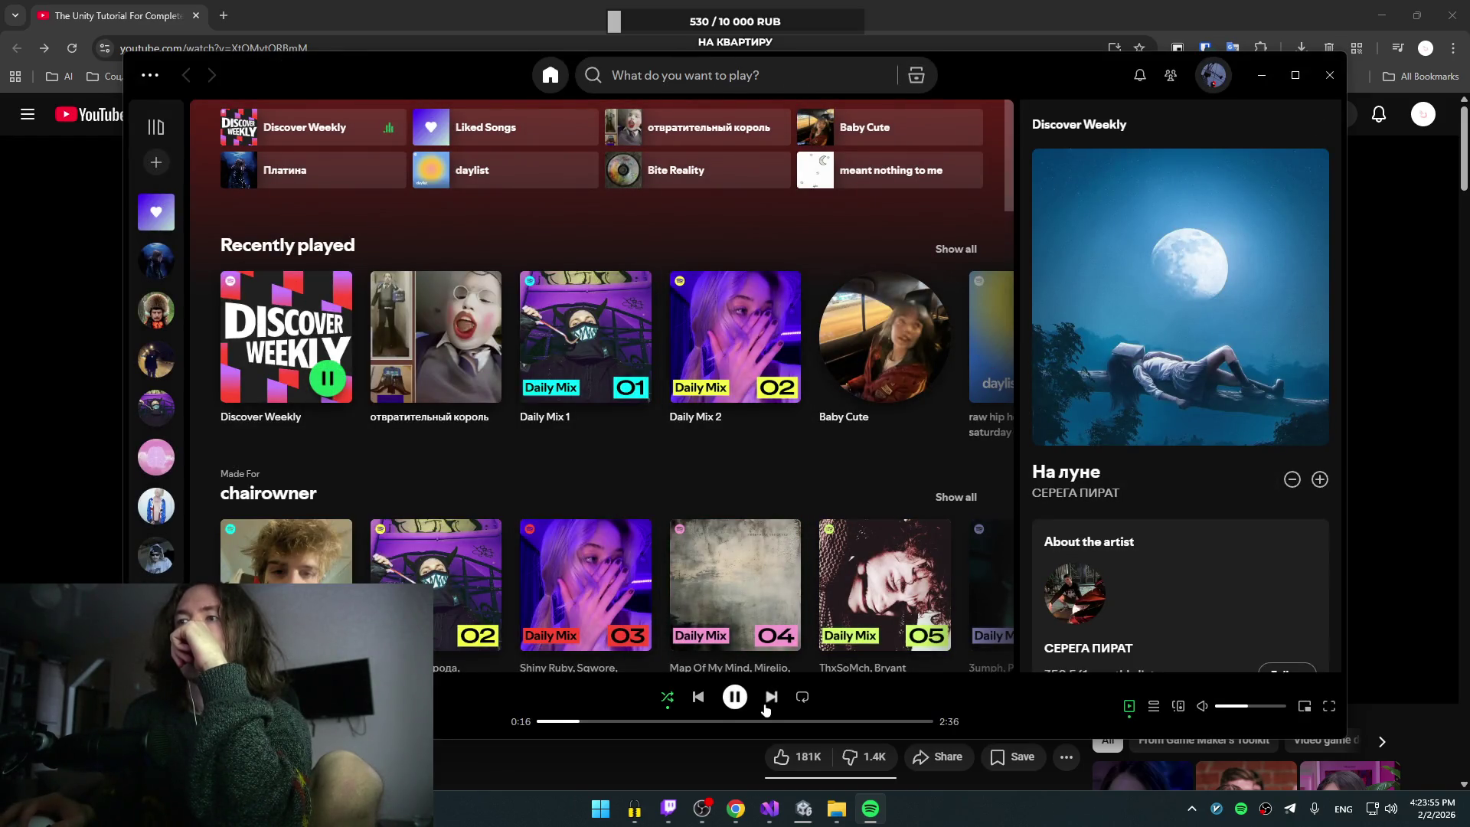
left_click(771, 697)
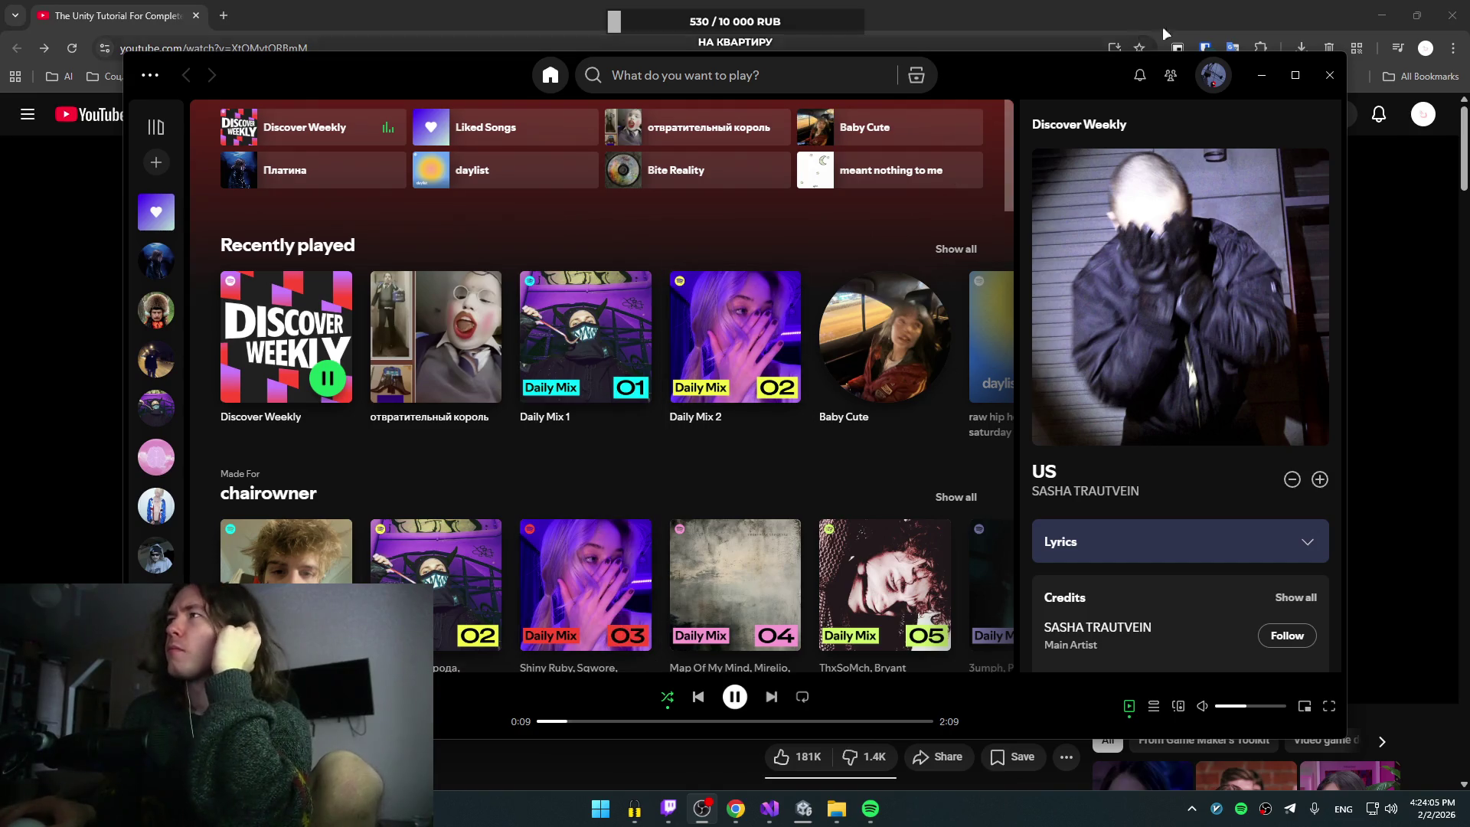
left_click(1260, 75)
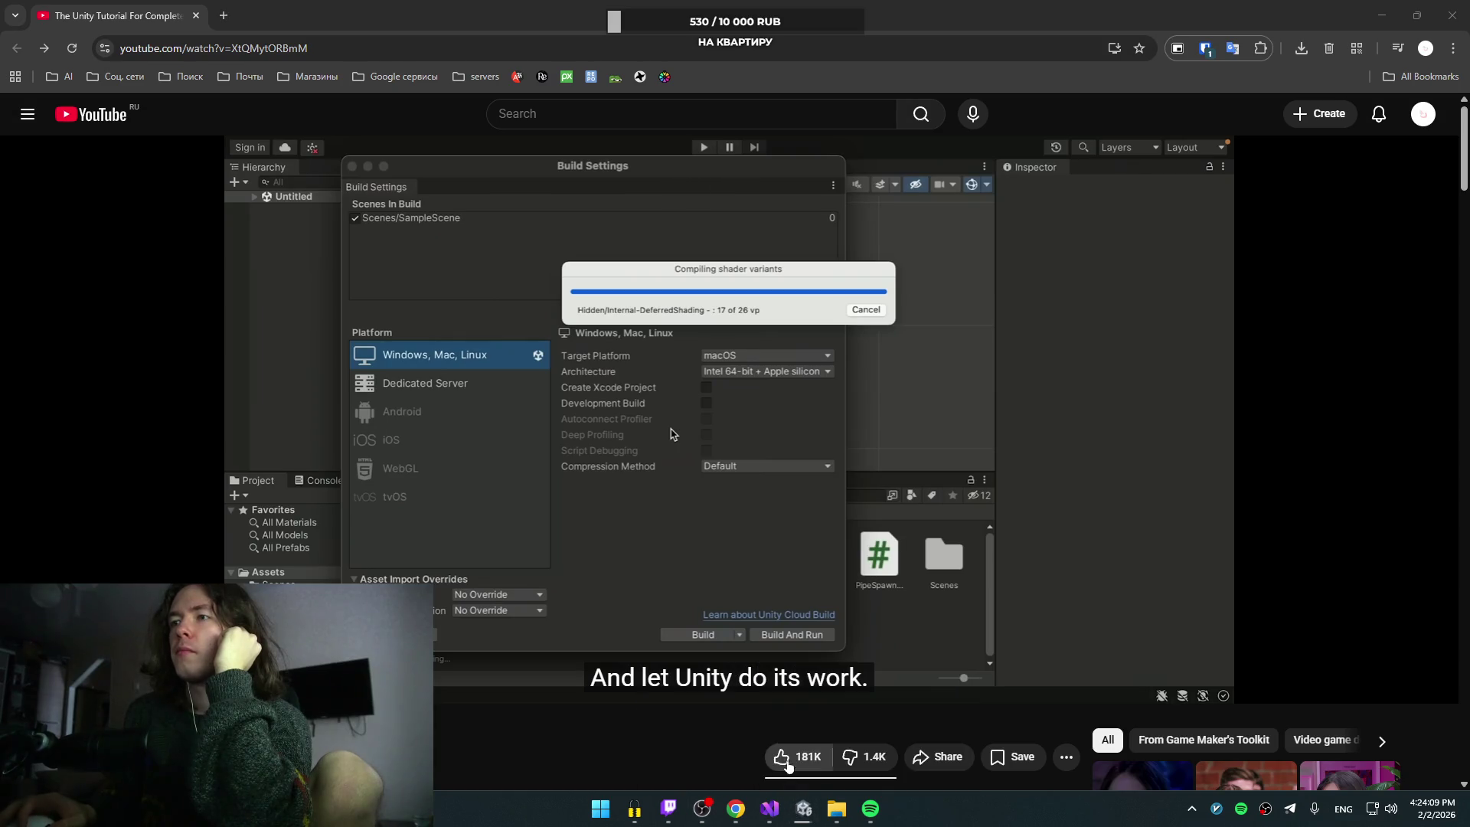
Step: Check the Unity build progress, then briefly reopen Spotify and hide it again
left_click(873, 754)
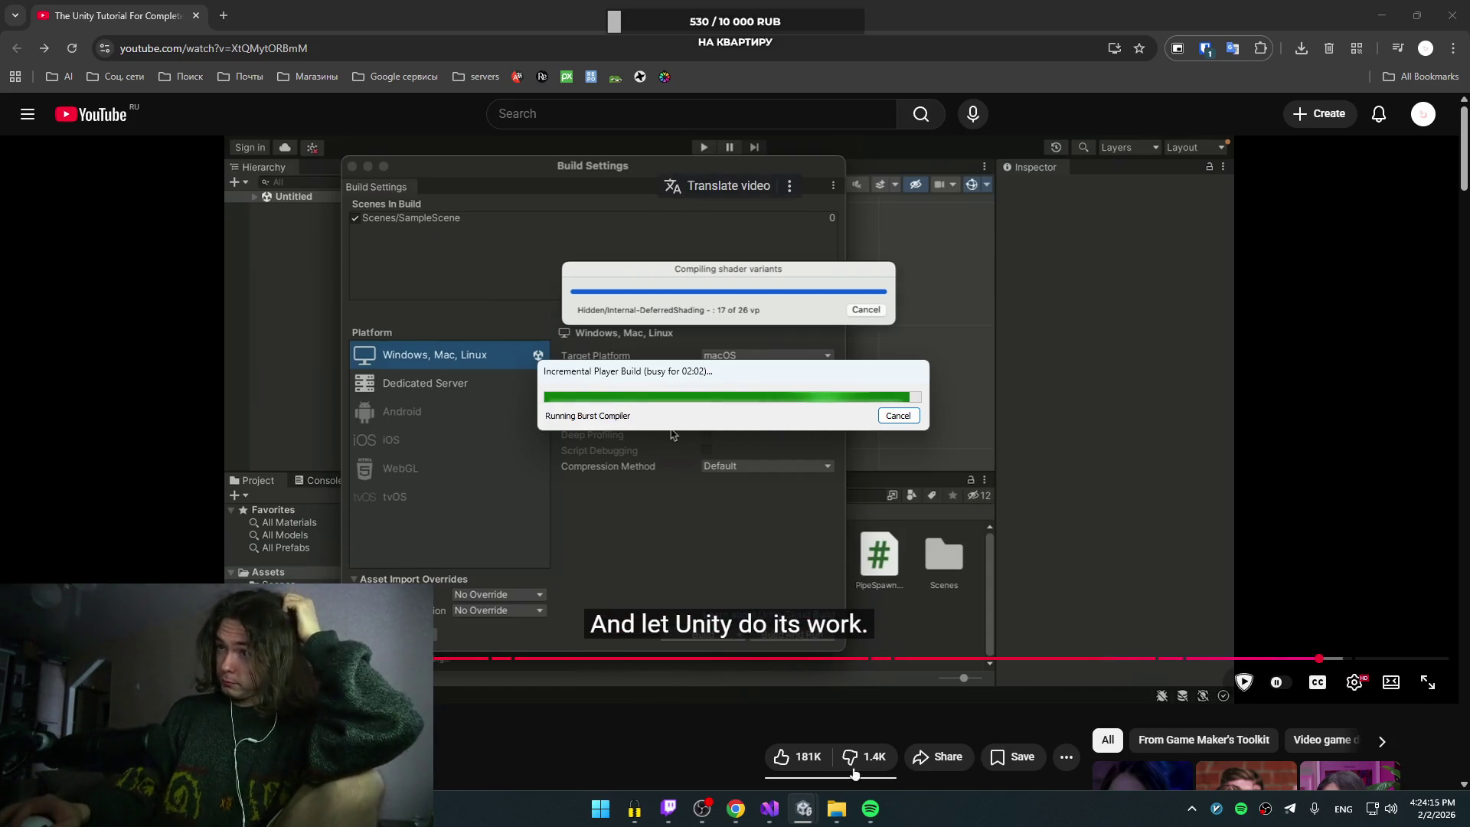
mouse_move(837, 809)
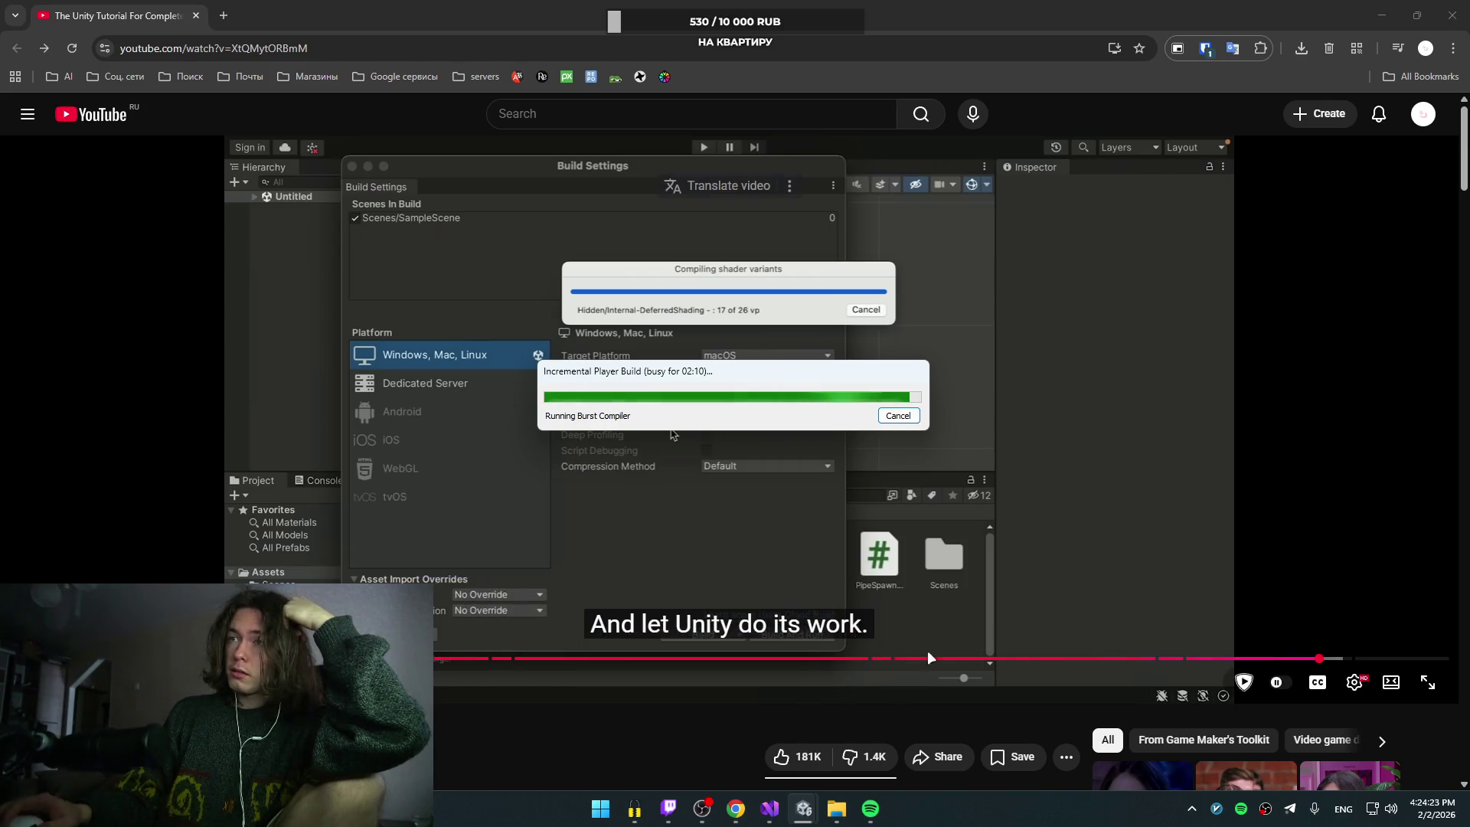
left_click(870, 809)
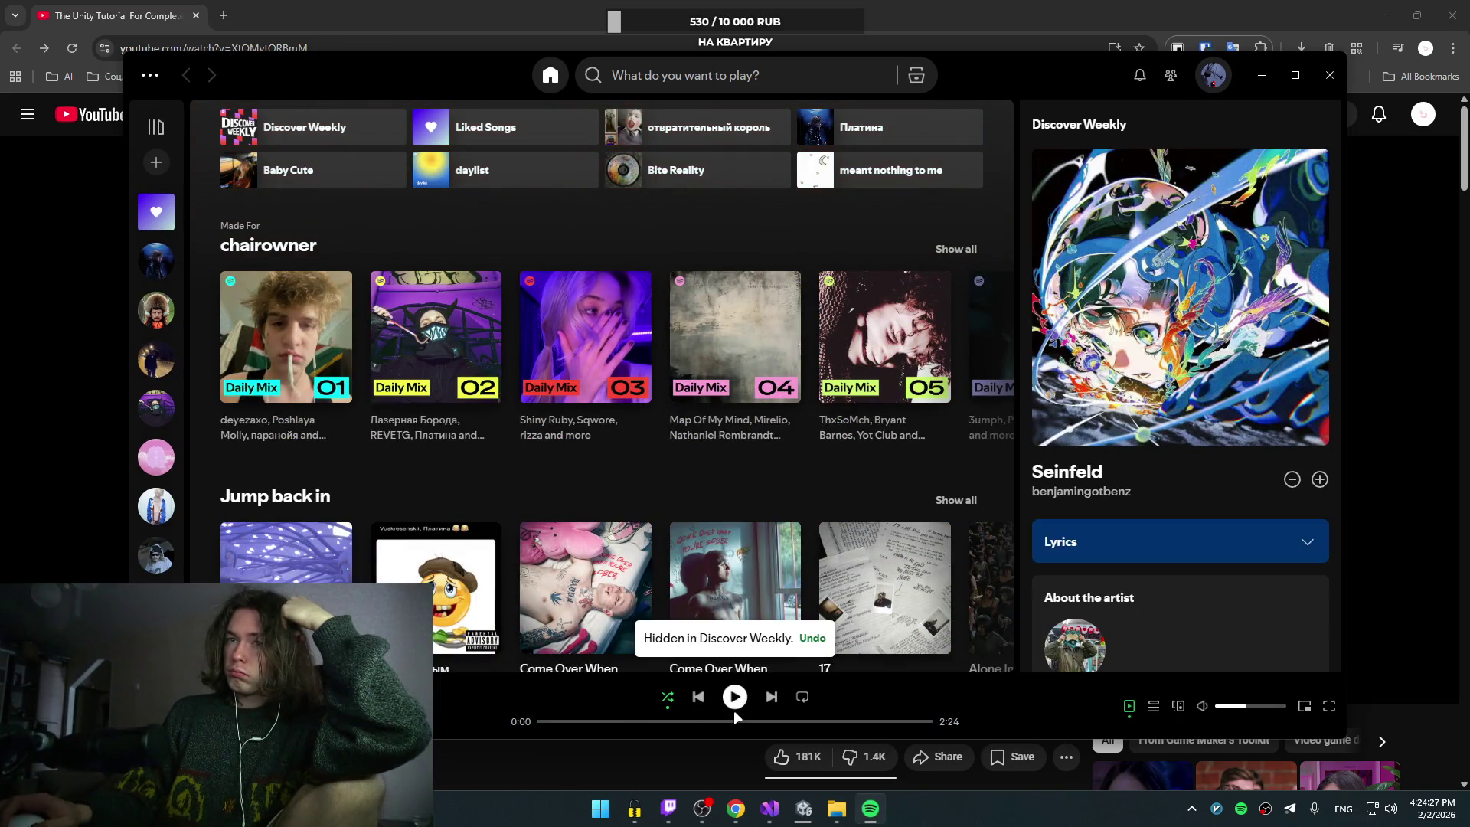
left_click(691, 765)
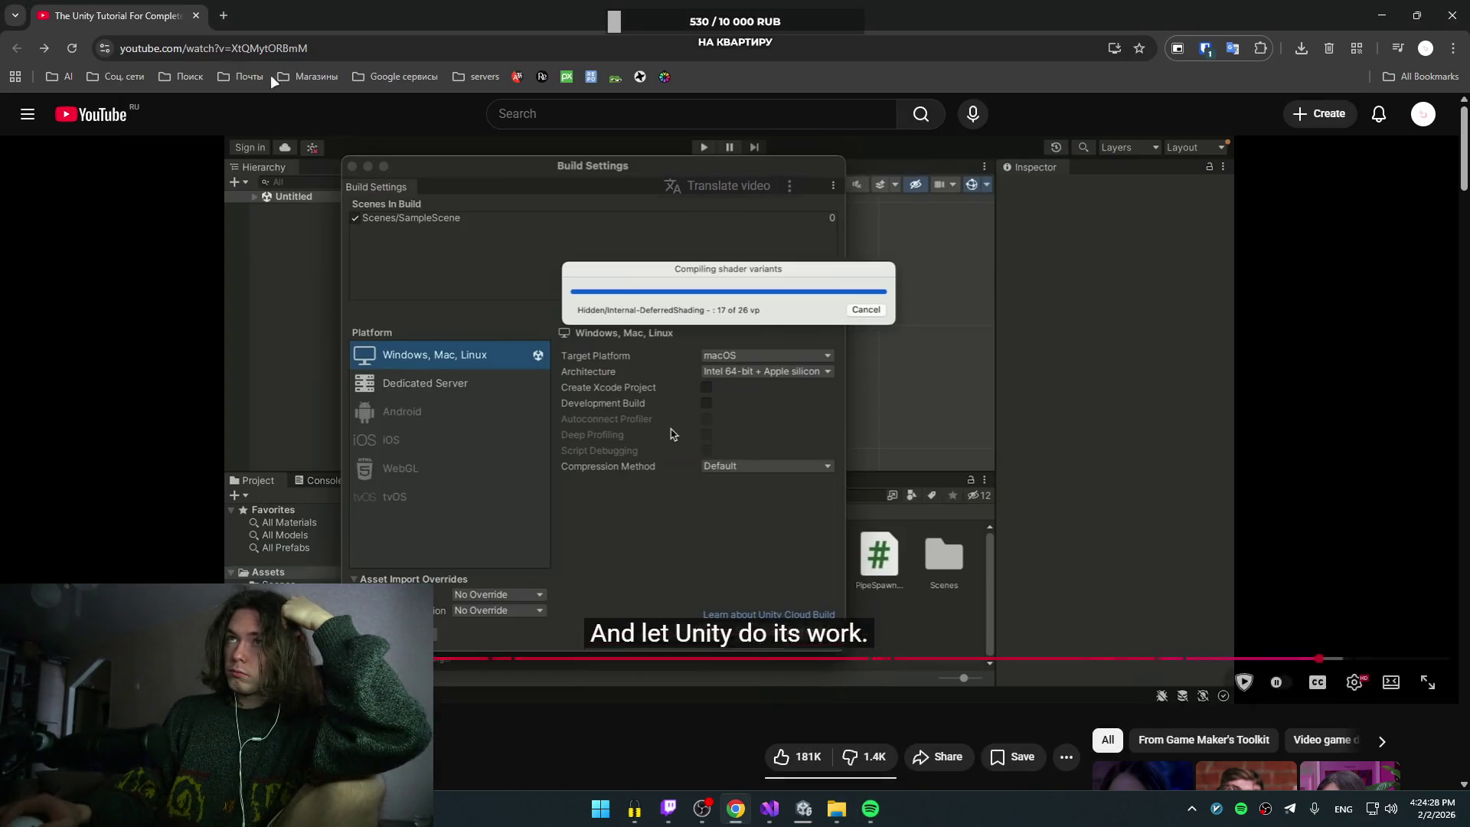
Step: Open Twitch from the Соц. сети bookmarks and go to a followed channel's live stream
left_click(116, 75)
key("ctrl+Tab")
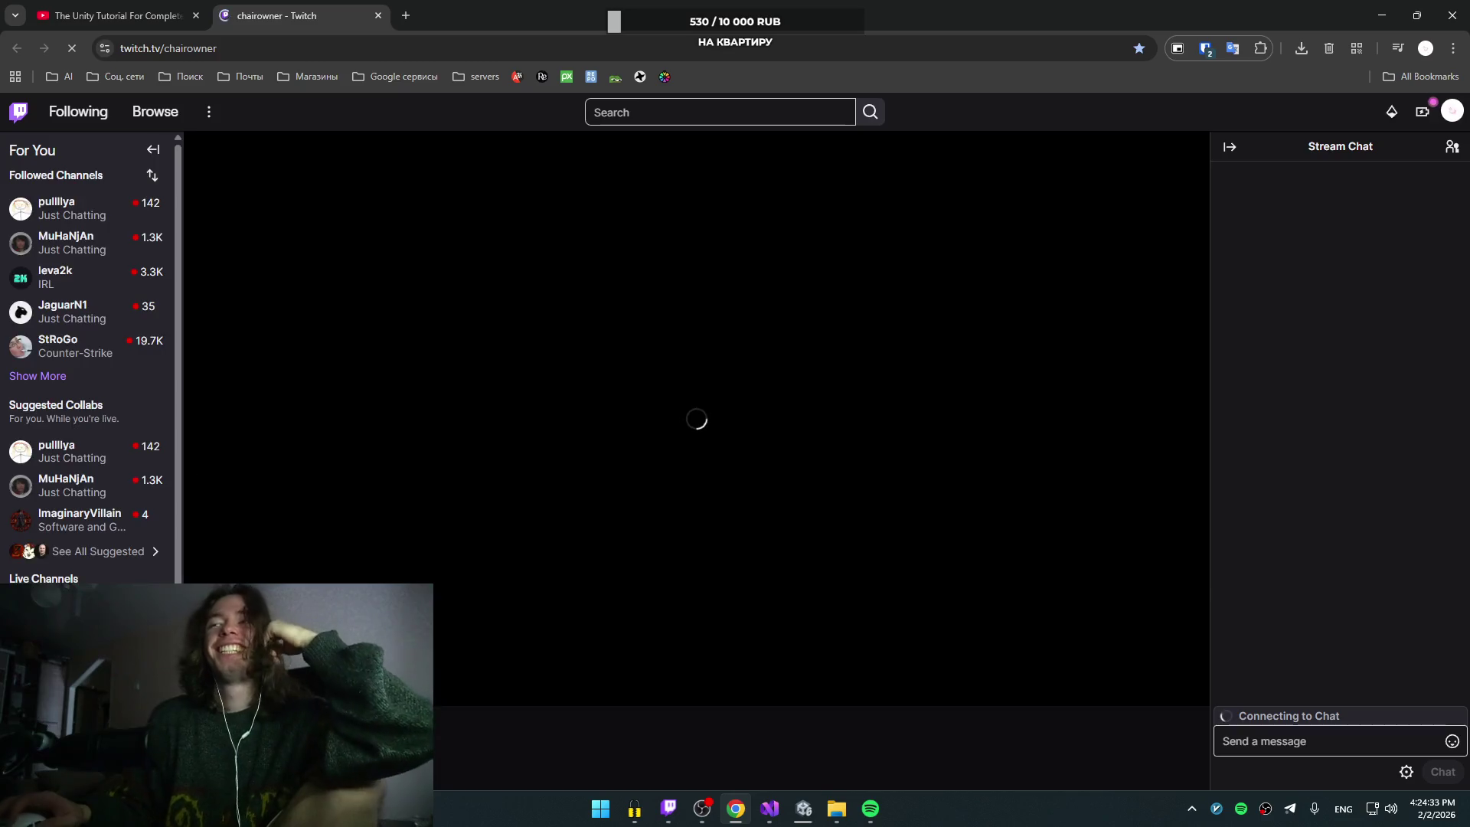
left_click(67, 210)
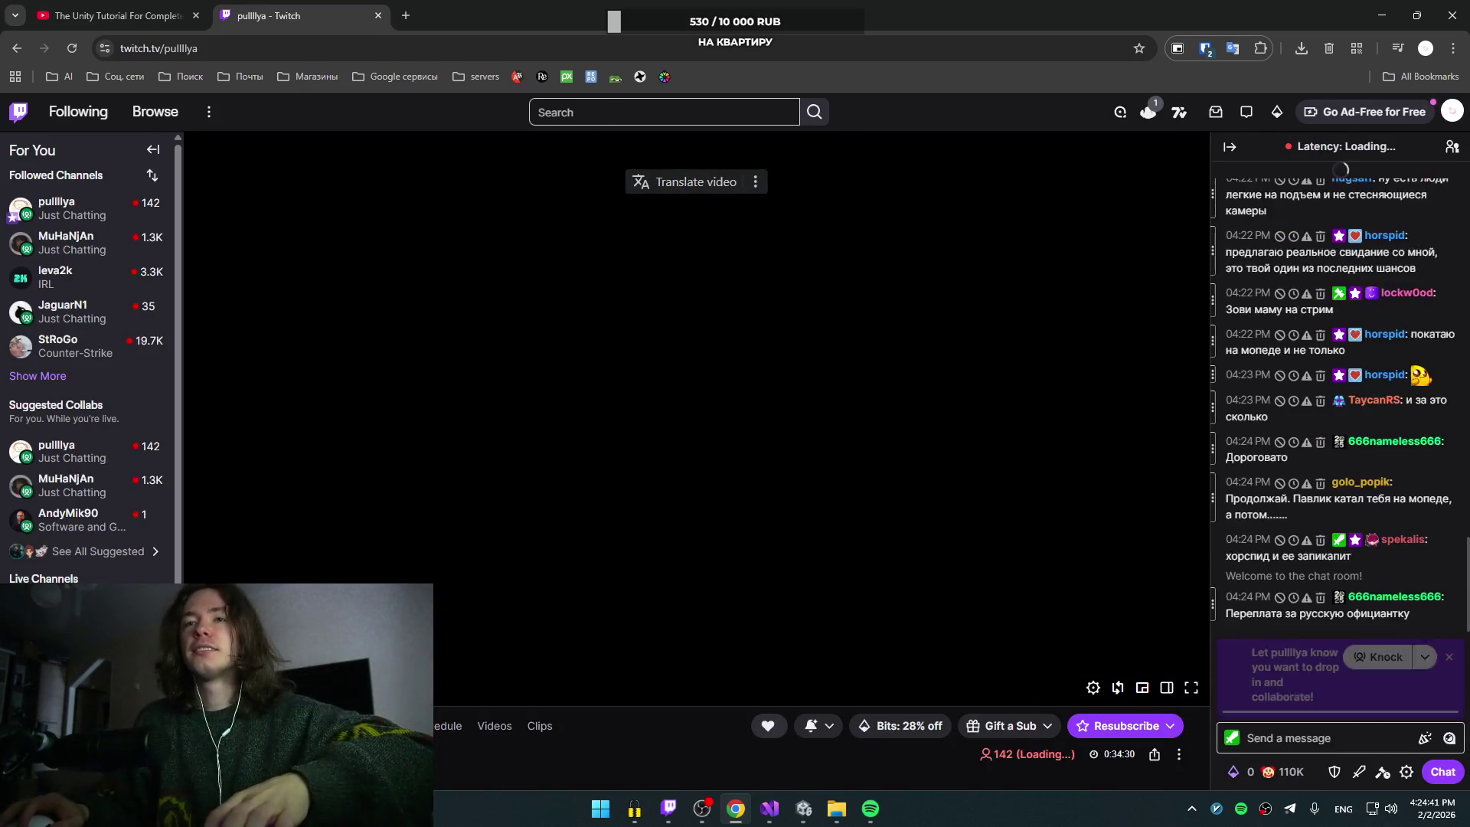
Step: Set stream quality to 720p, reload the player and page after the network error, then close Chrome
left_click(1093, 688)
left_click(1058, 498)
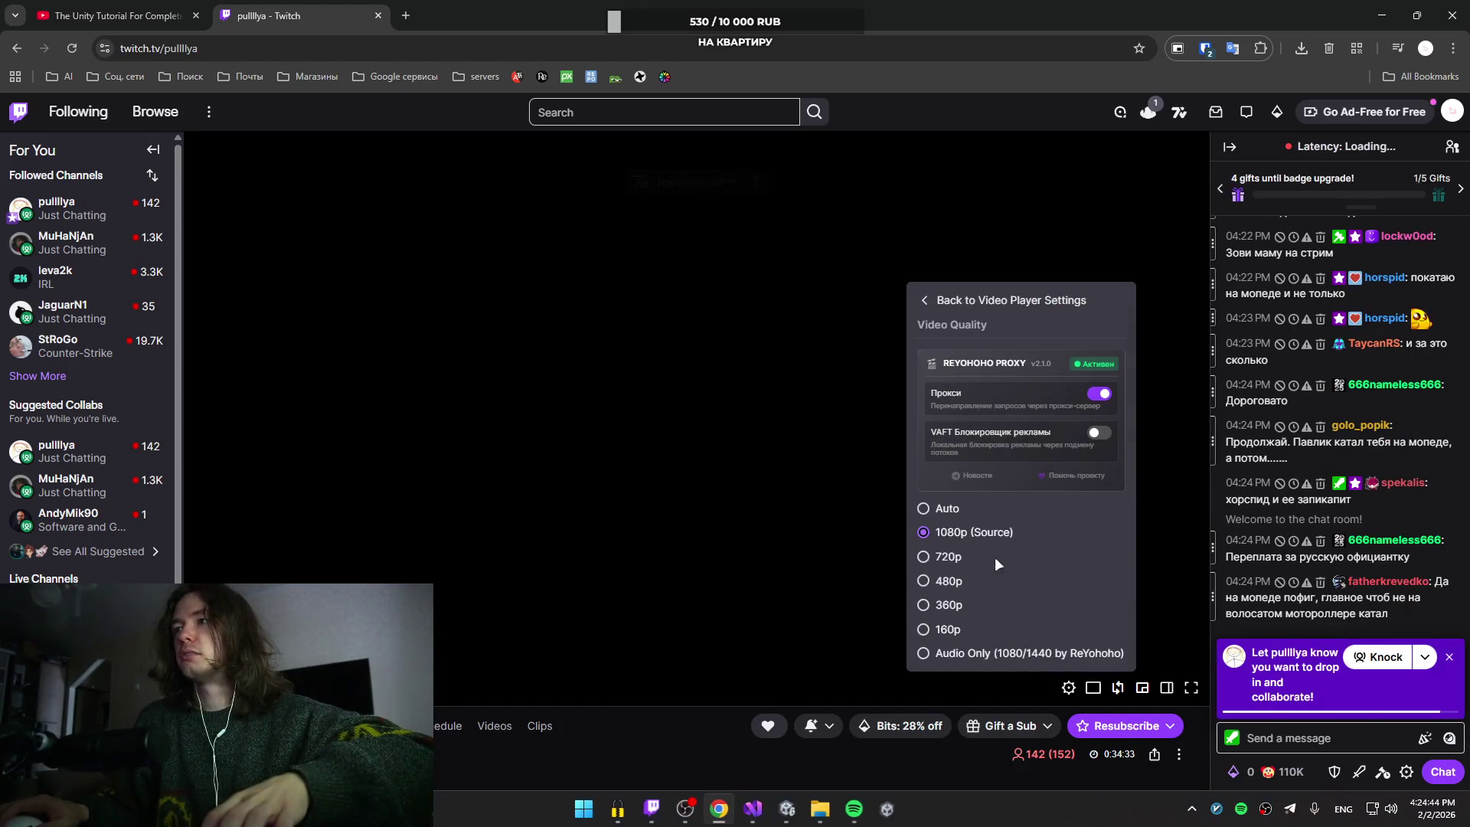
left_click(949, 558)
left_click(739, 475)
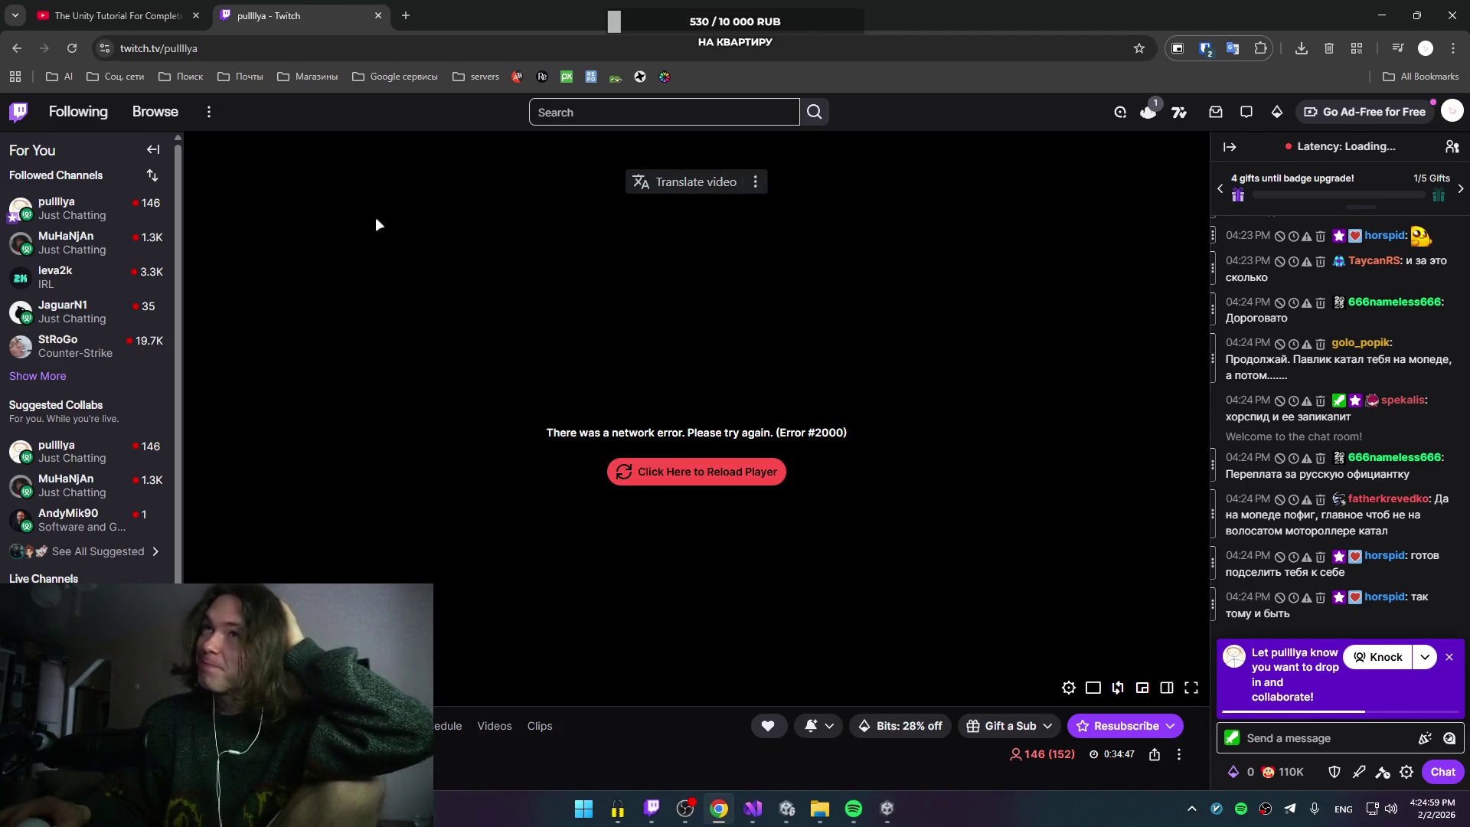
left_click(73, 49)
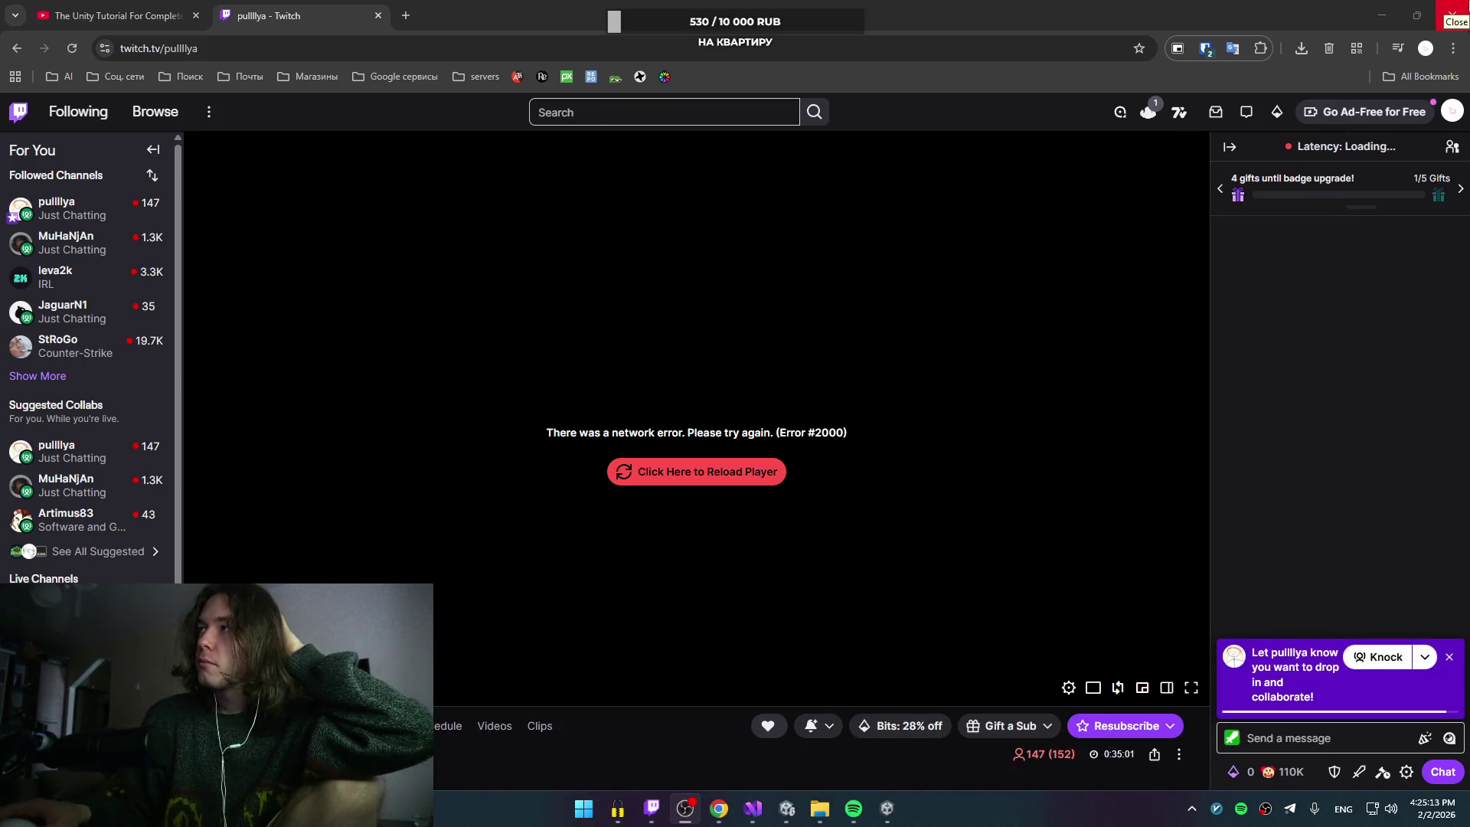
left_click(1451, 13)
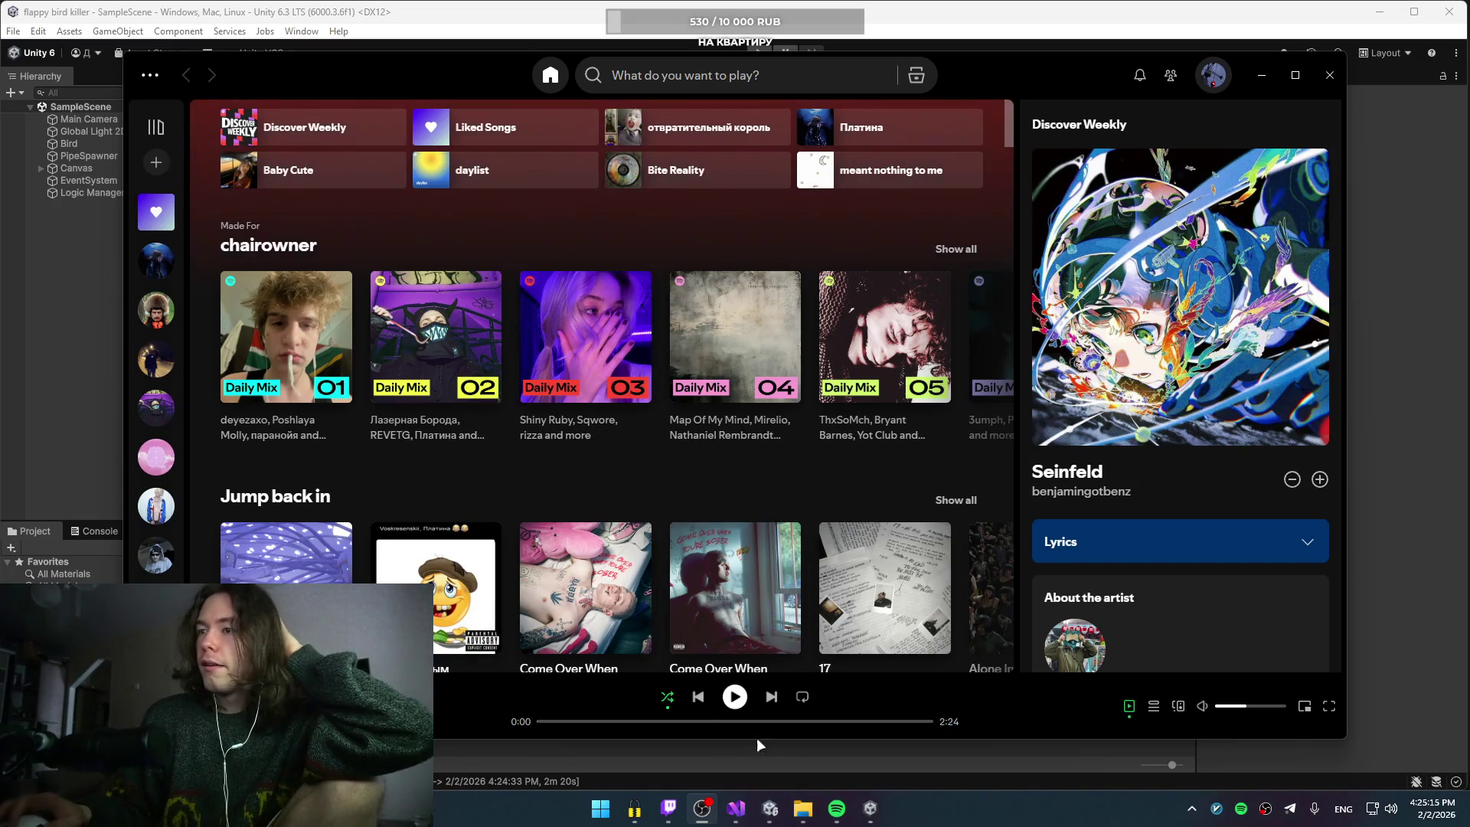
Step: Hide Spotify, close the built Flappy Bird game window and return to the Unity editor
left_click(1265, 75)
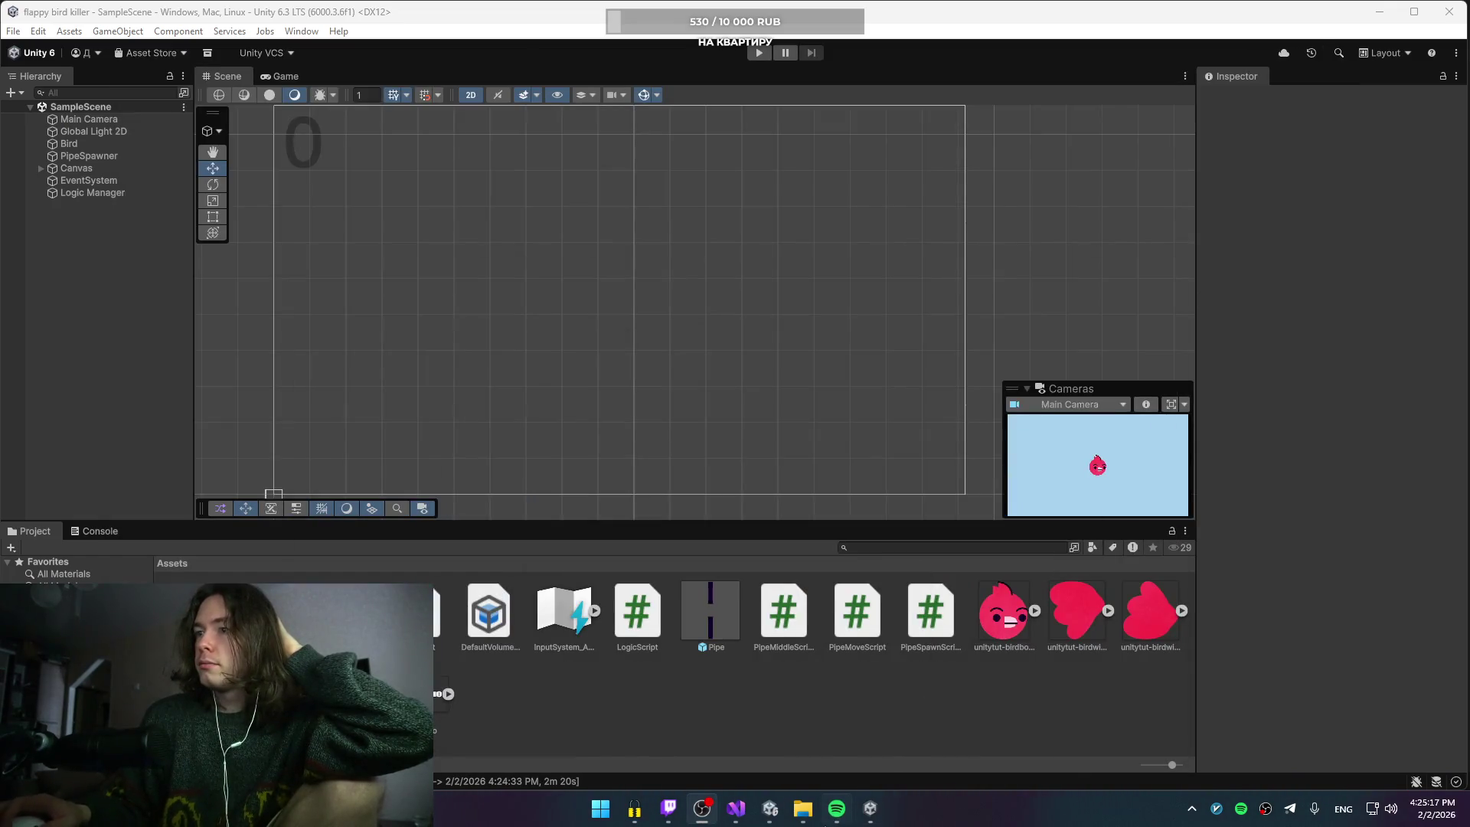
left_click(869, 809)
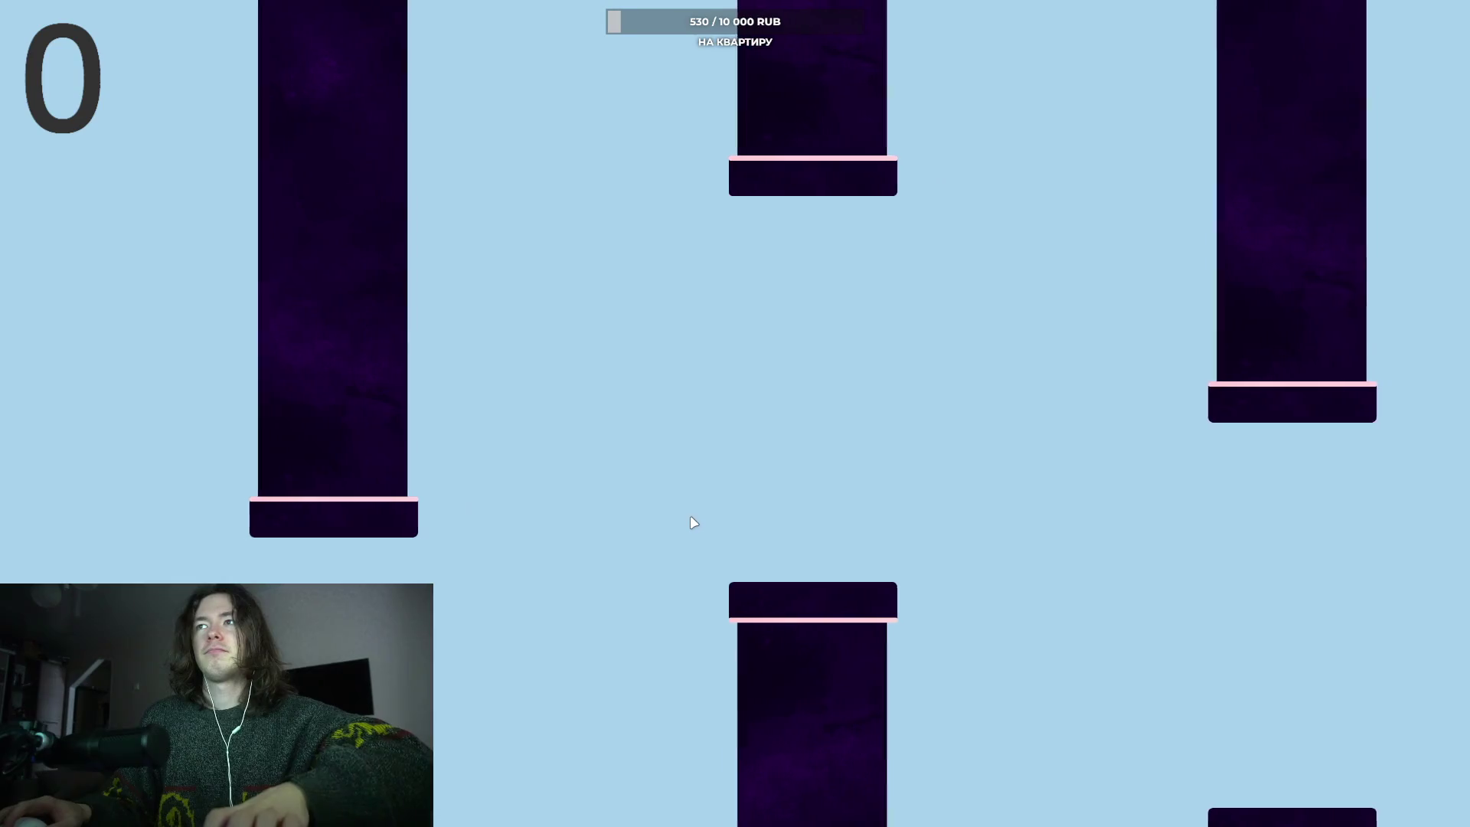
key("alt+Tab")
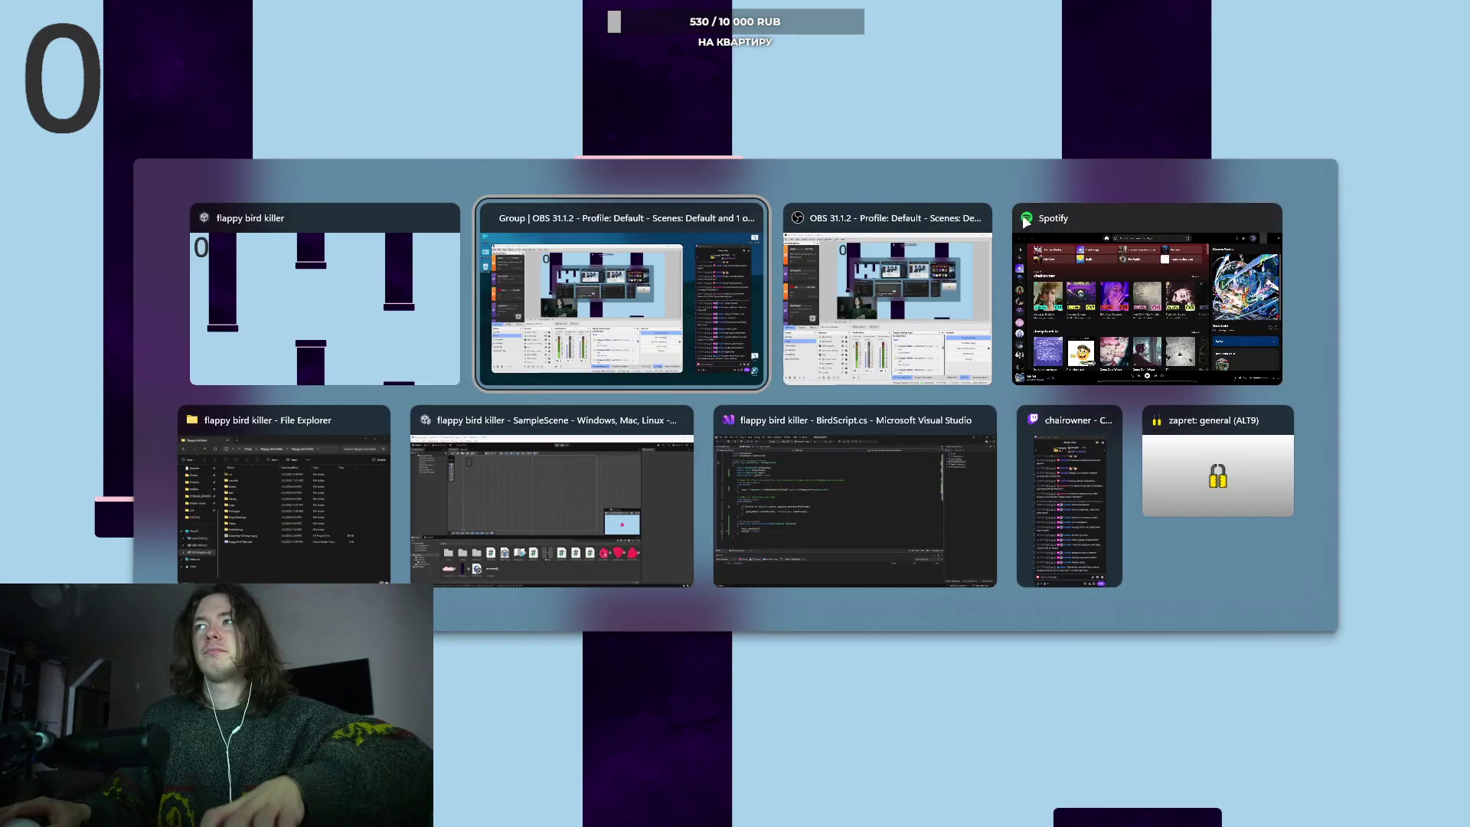
left_click(454, 223)
left_click(548, 475)
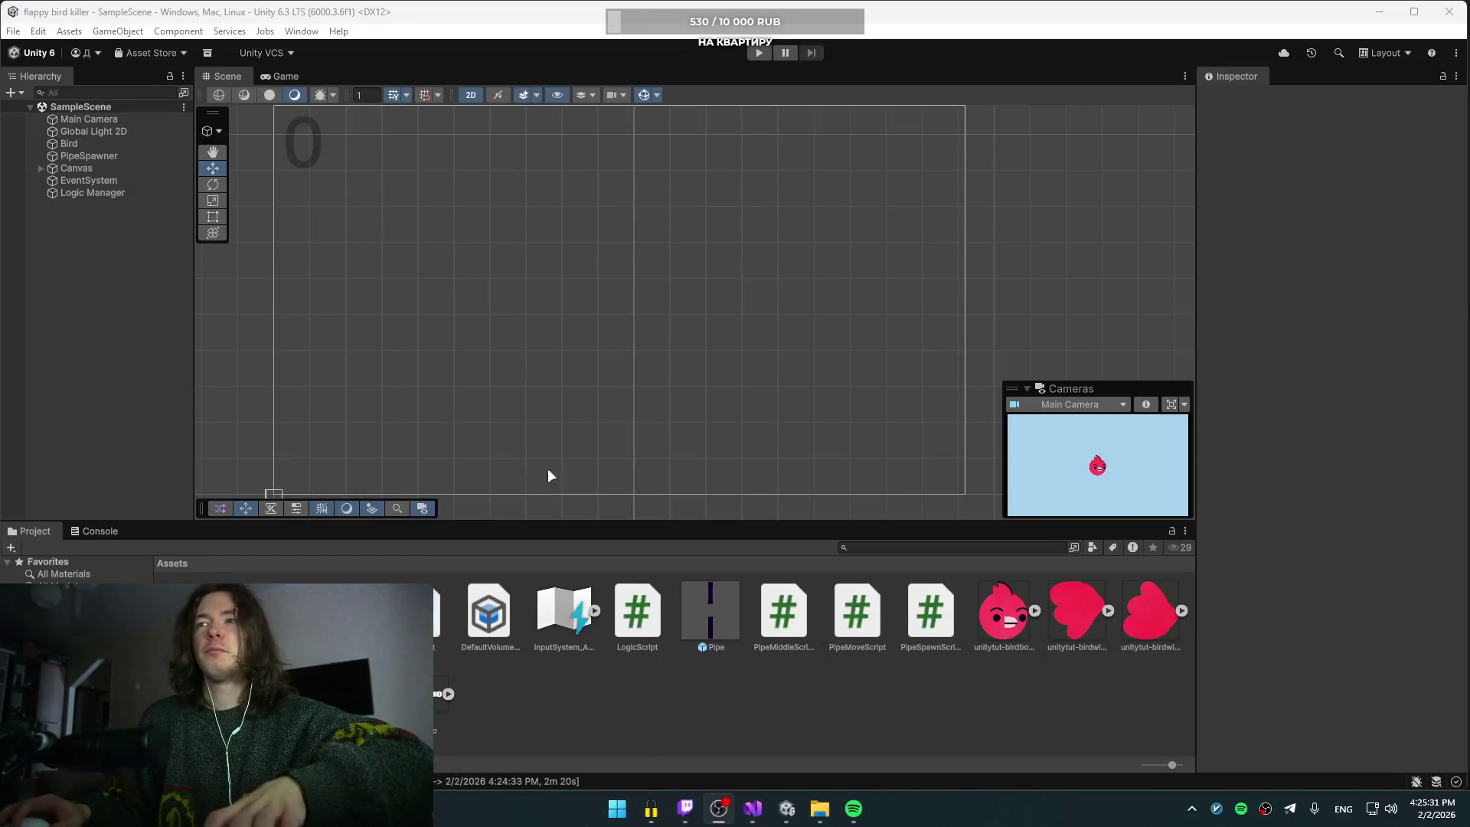
Step: Playtest the scene in the editor, flapping with Space until ПОТРАЧЕНО appears, then stop play mode
left_click(764, 53)
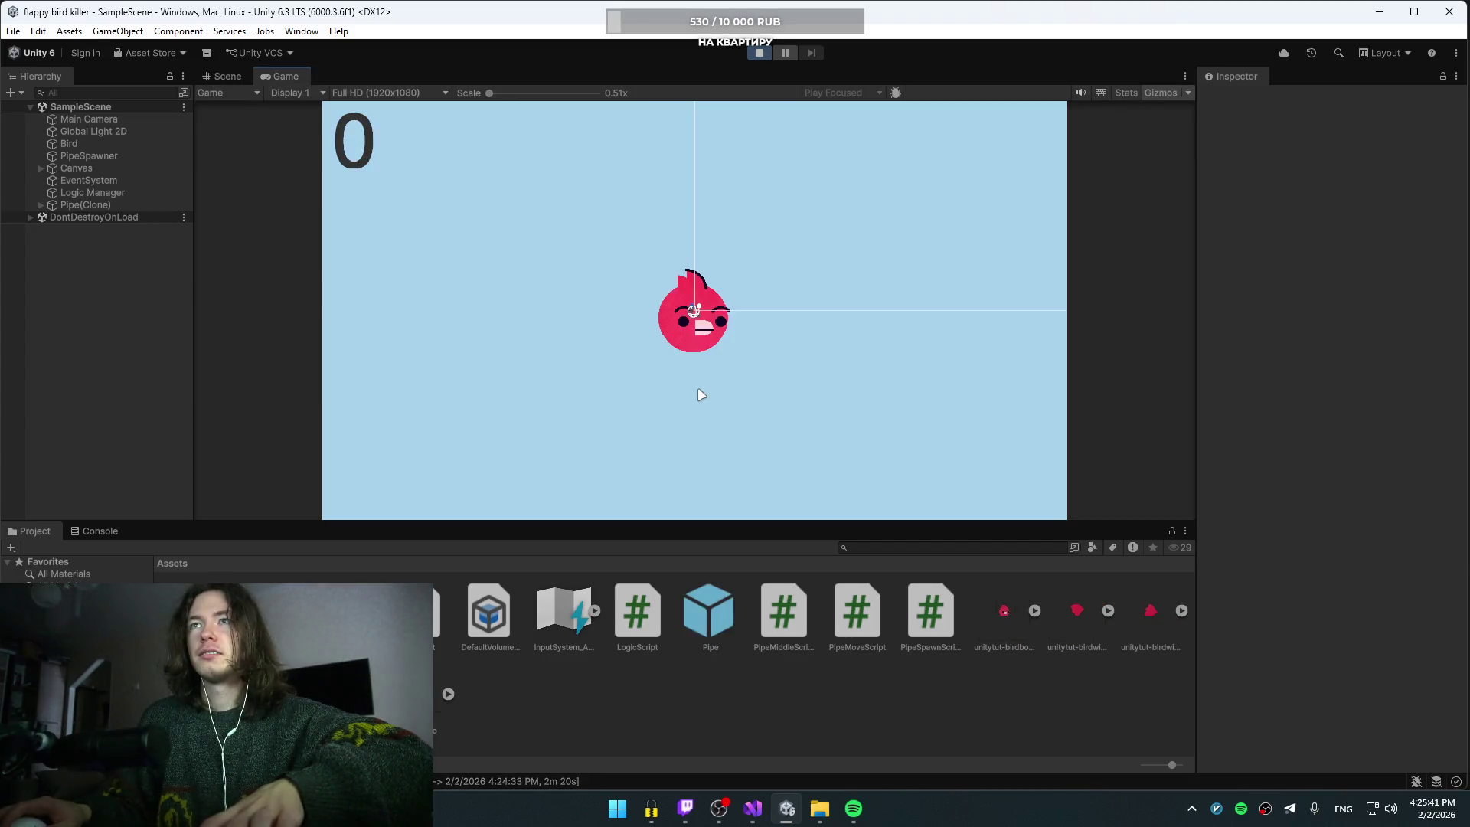
key("space")
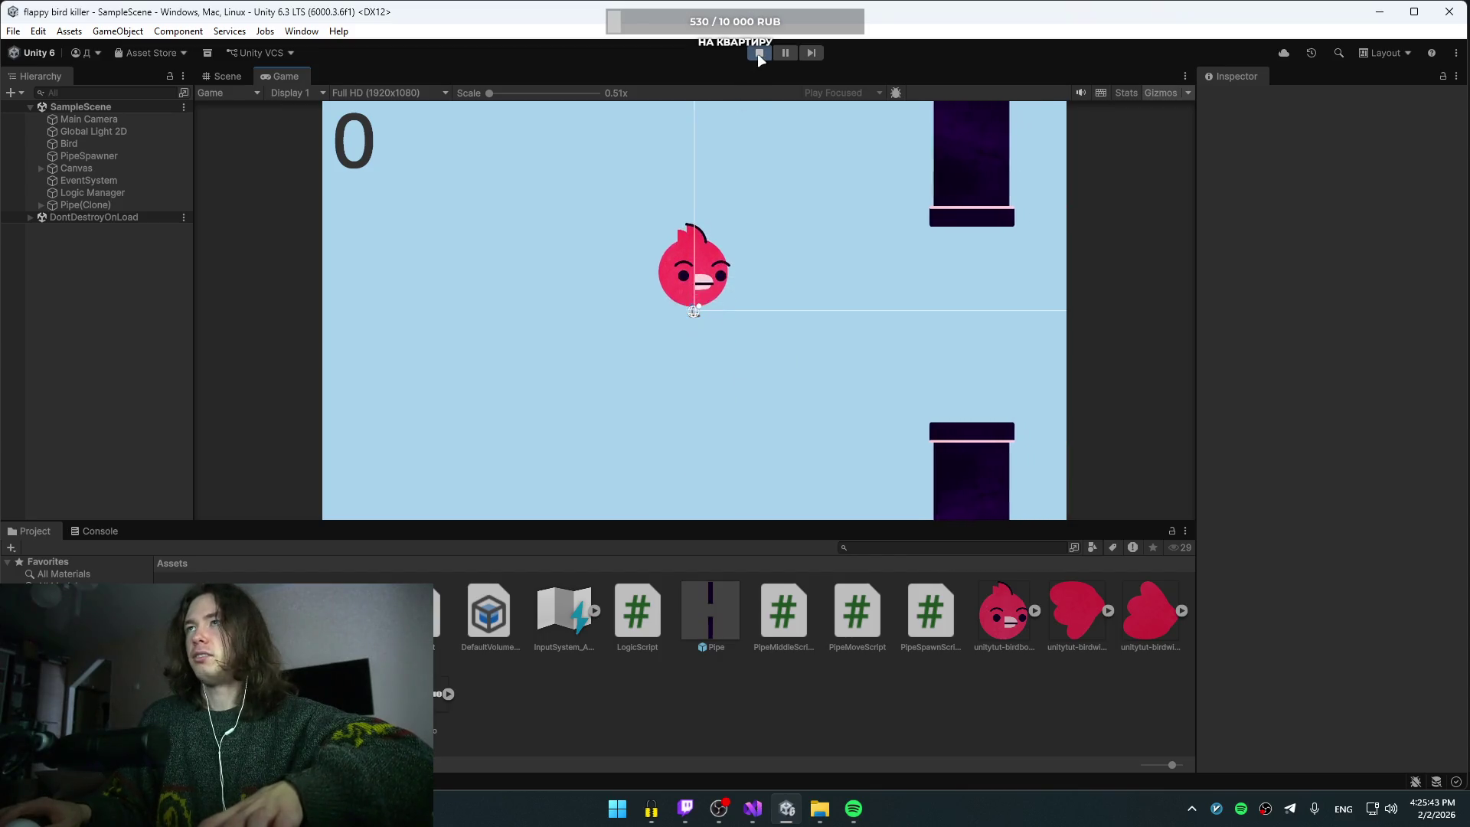
key("space")
key("space")
key("space")
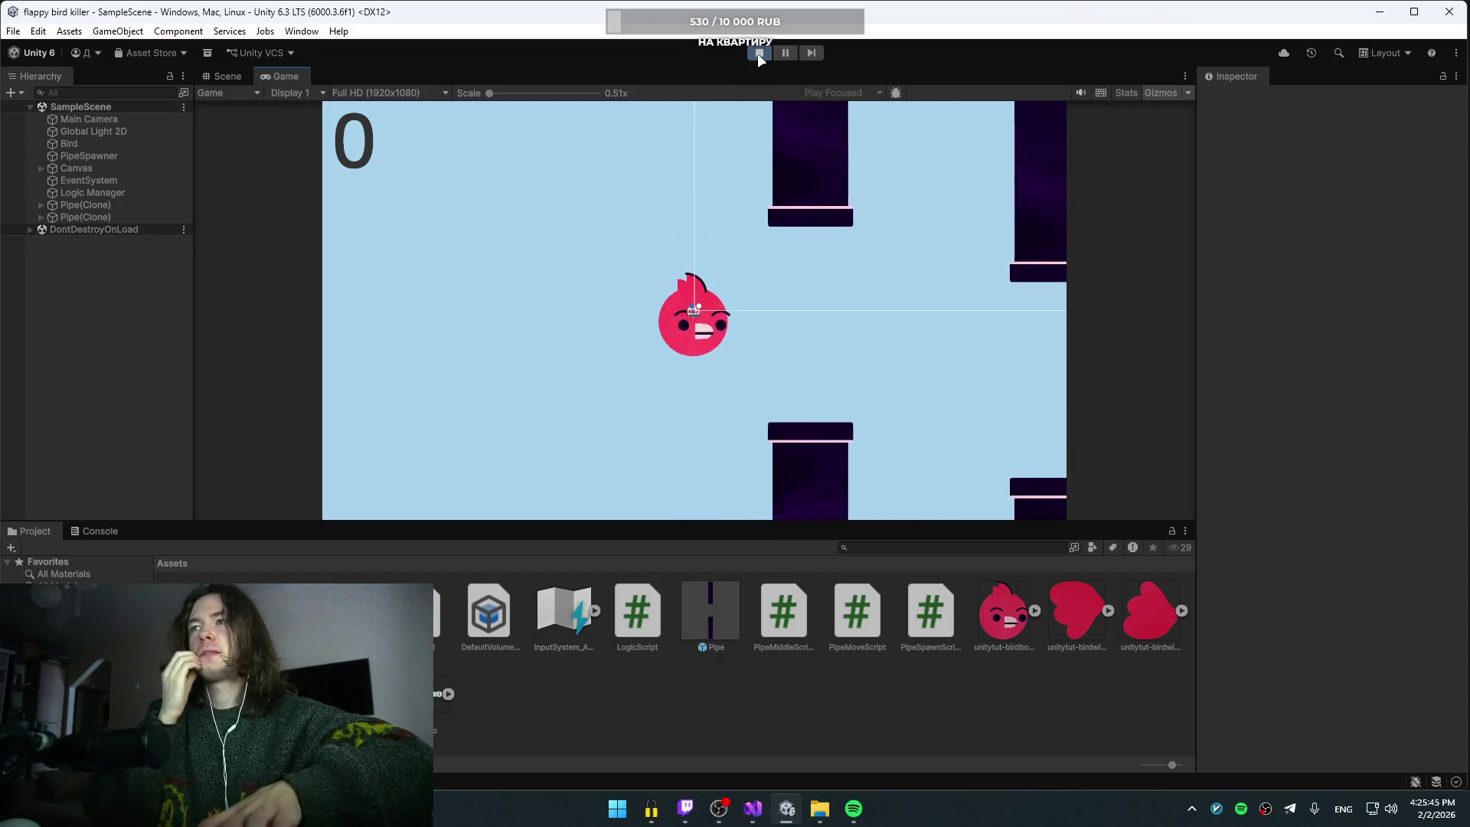
key("space")
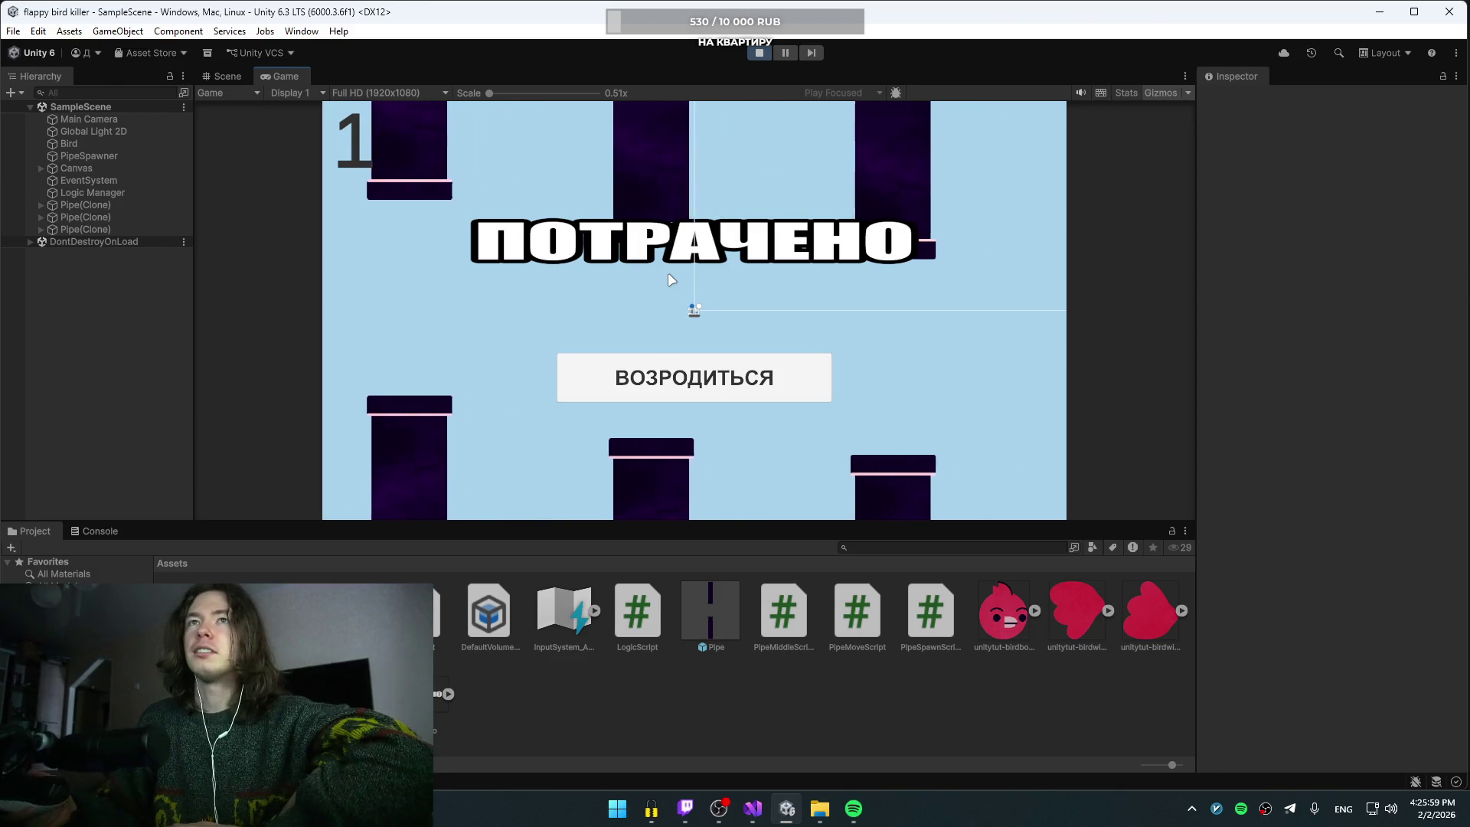
left_click(760, 53)
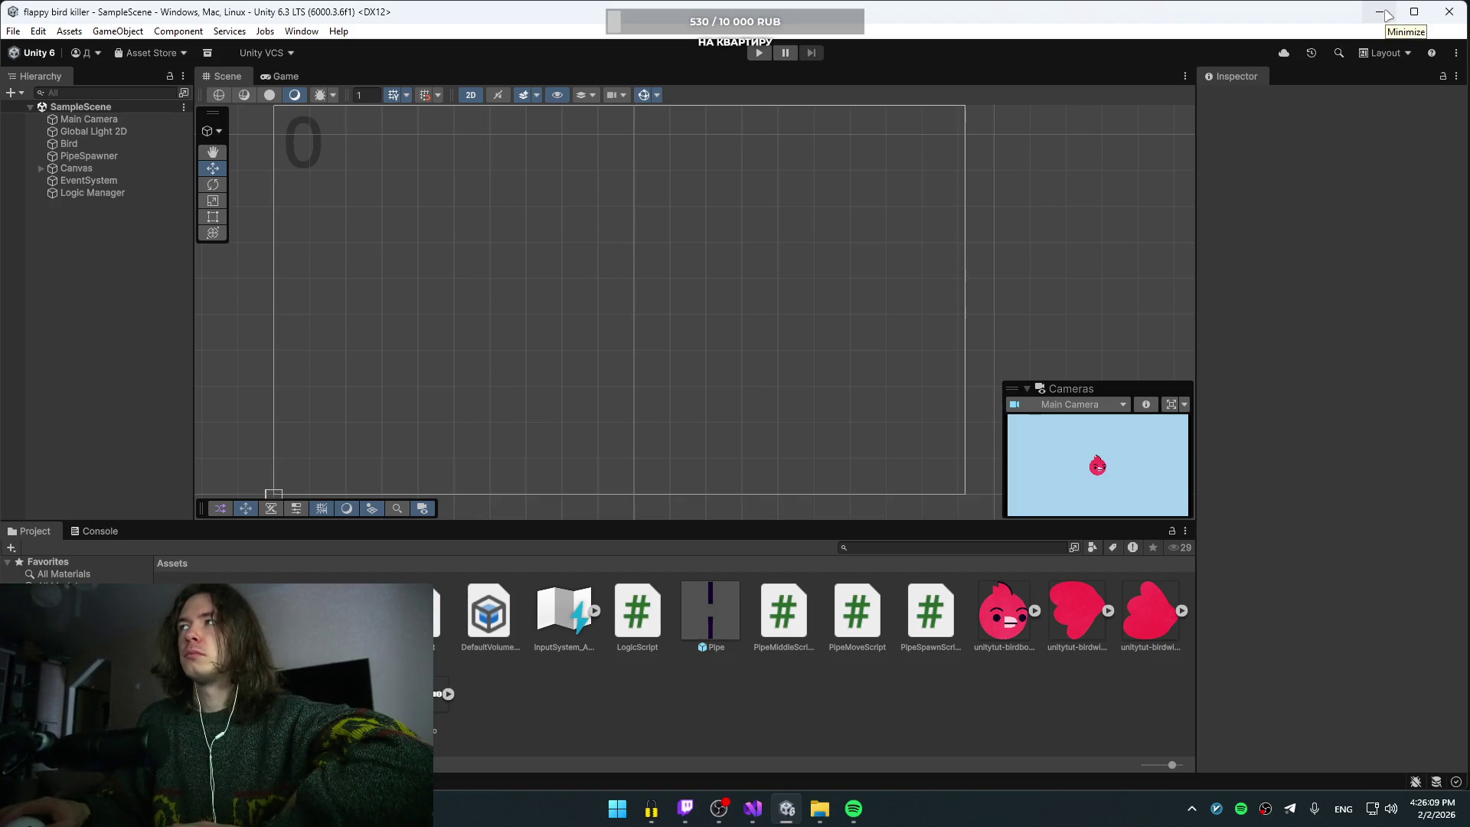
Step: Minimize Unity and open the flappy bird killer project's dist build folder in File Explorer
left_click(1385, 14)
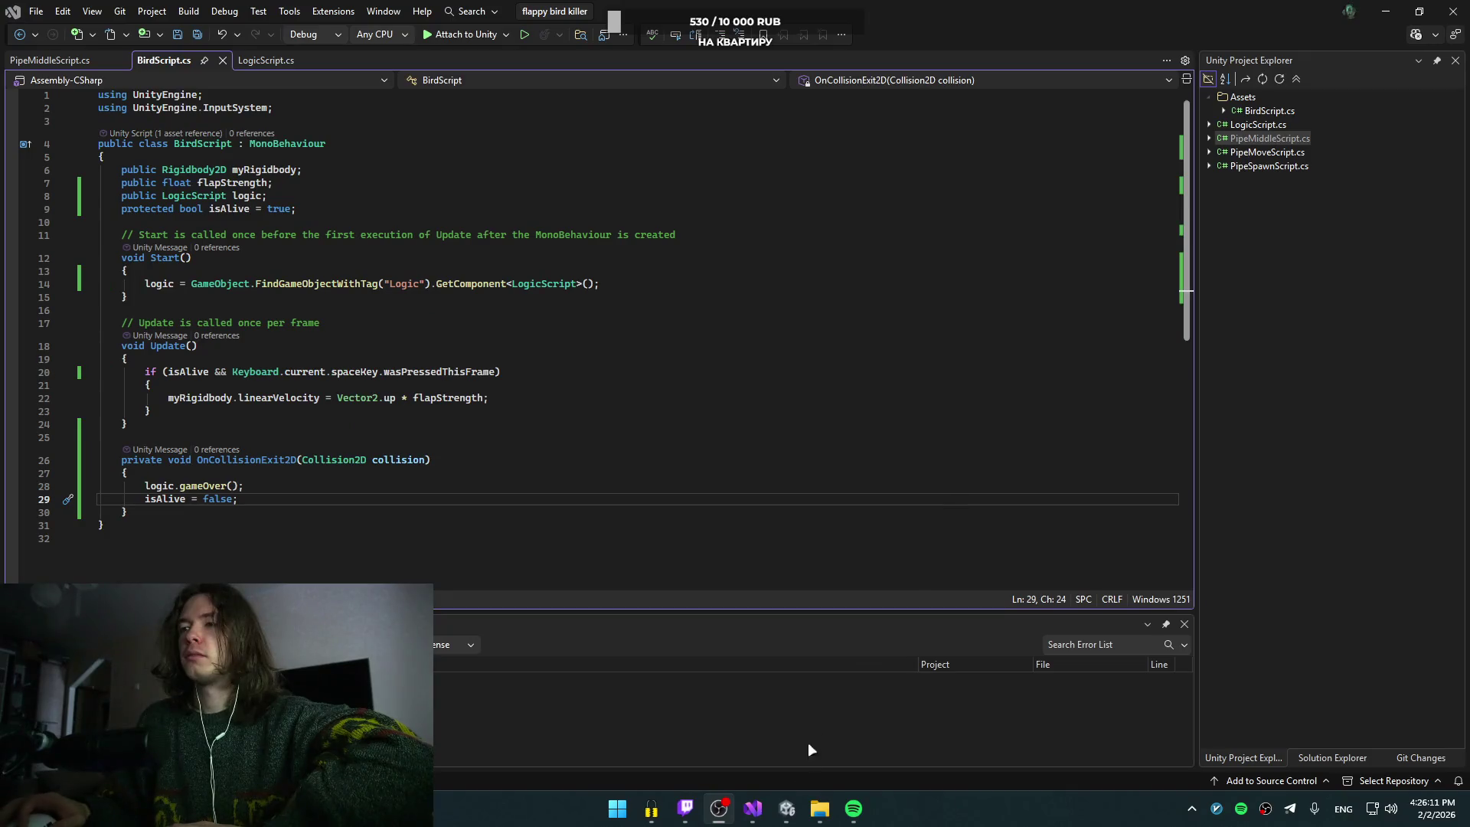
left_click(819, 808)
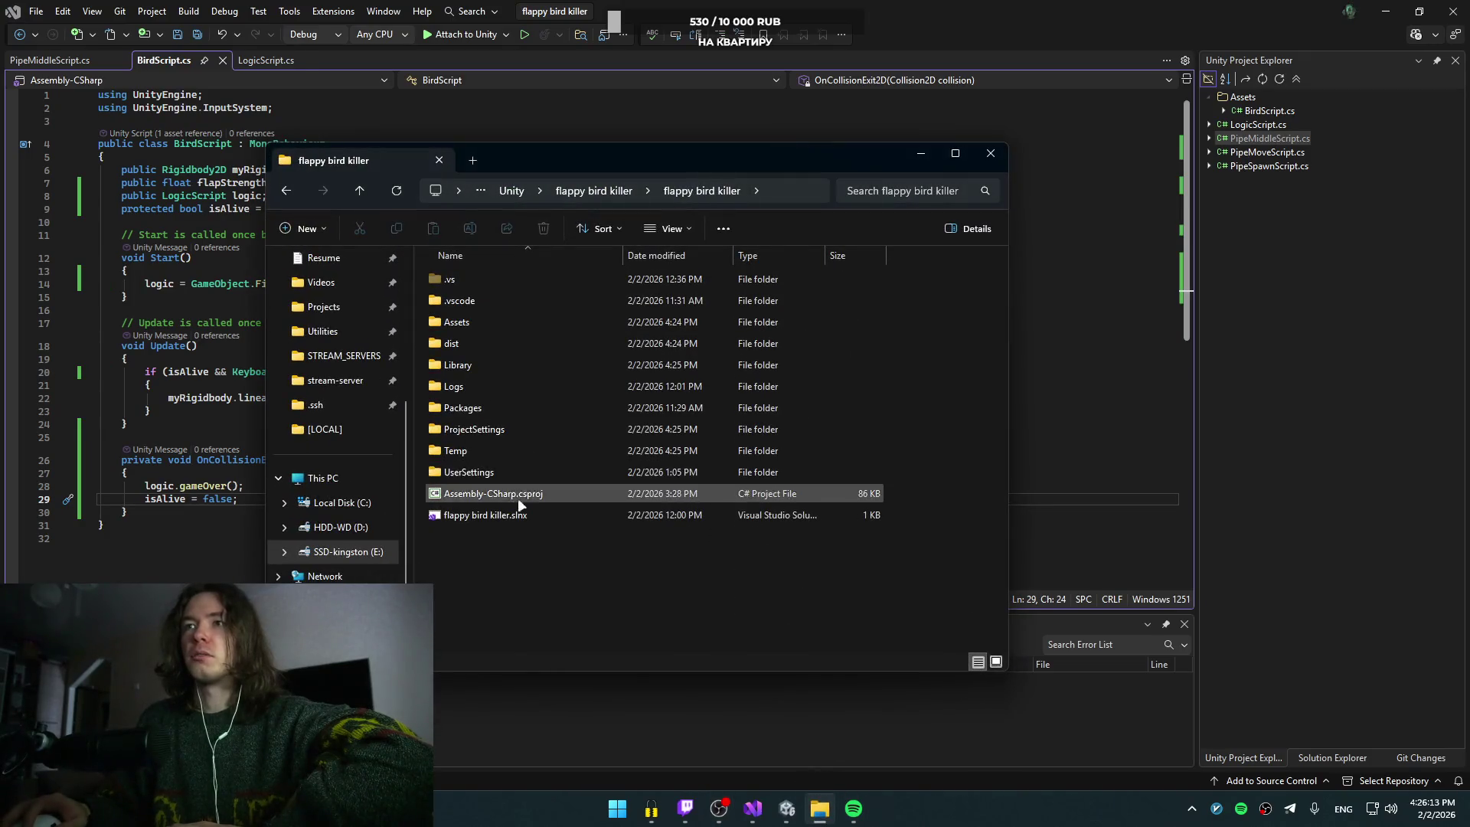
double_click(466, 340)
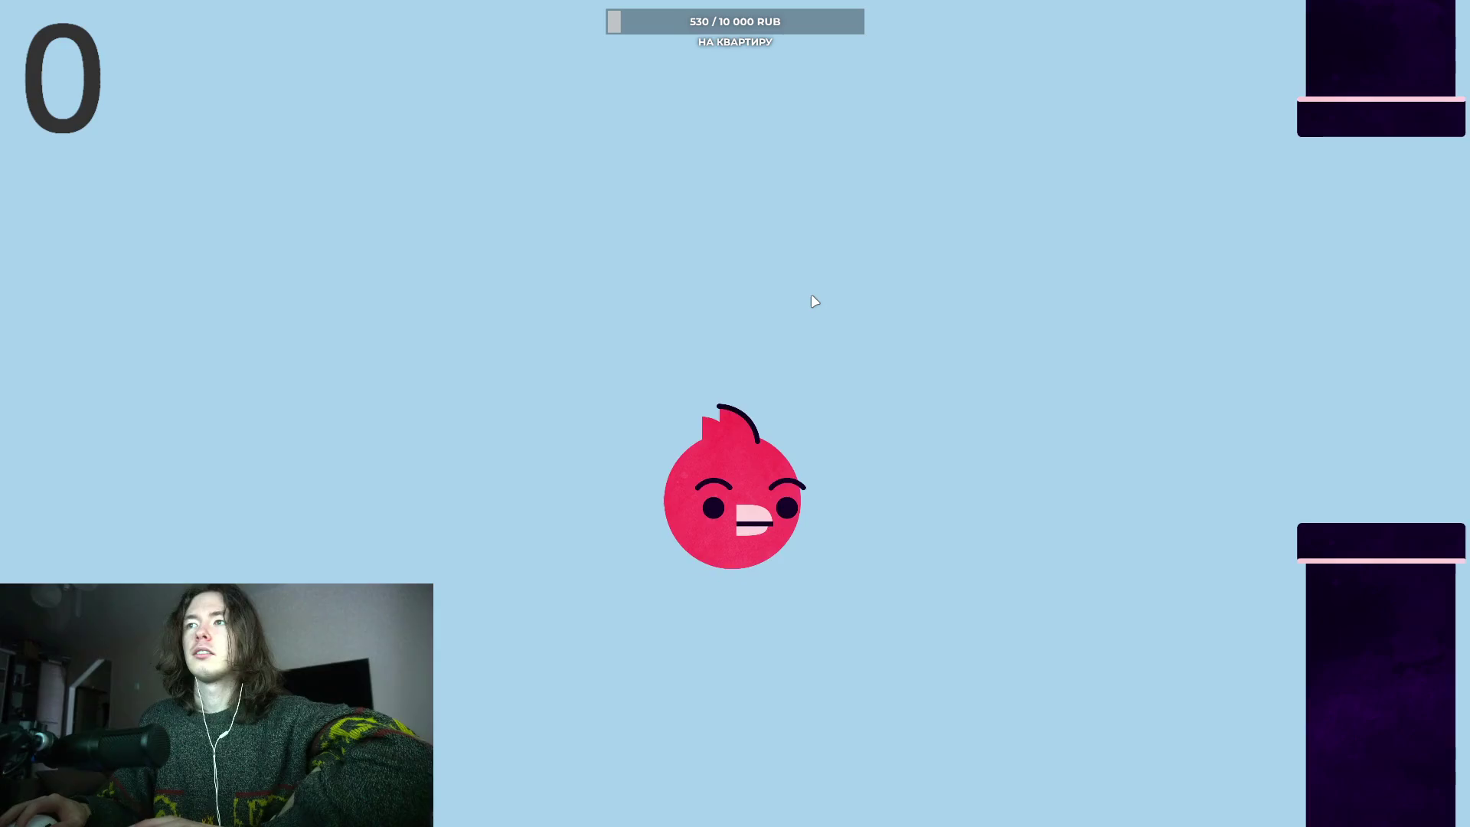
Step: Fly the bird through several pipe pairs by clicking until game over, then respawn with ВОЗРОДИТЬСЯ
left_click(813, 301)
left_click(906, 340)
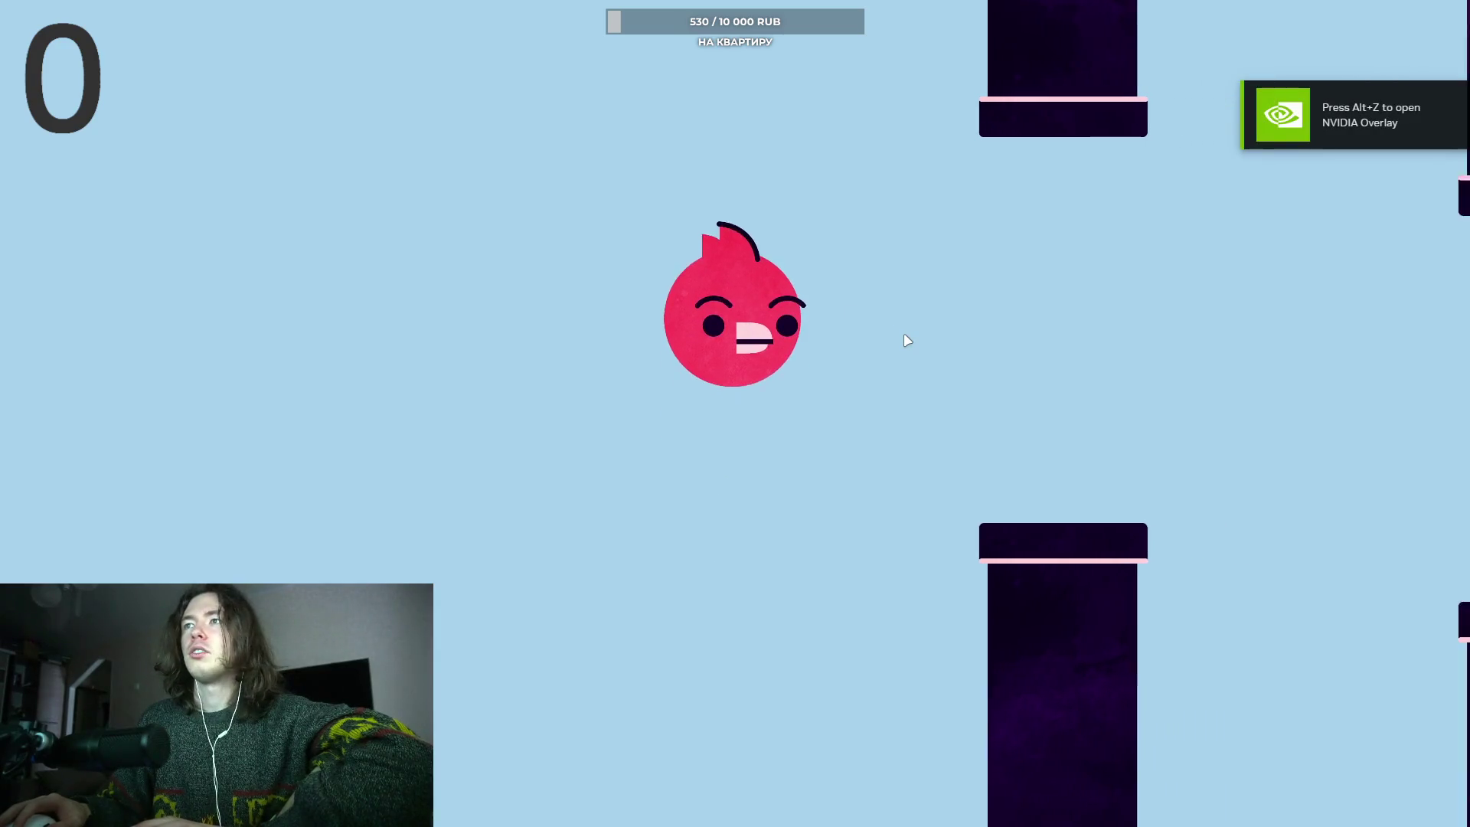
left_click(906, 340)
left_click(906, 340)
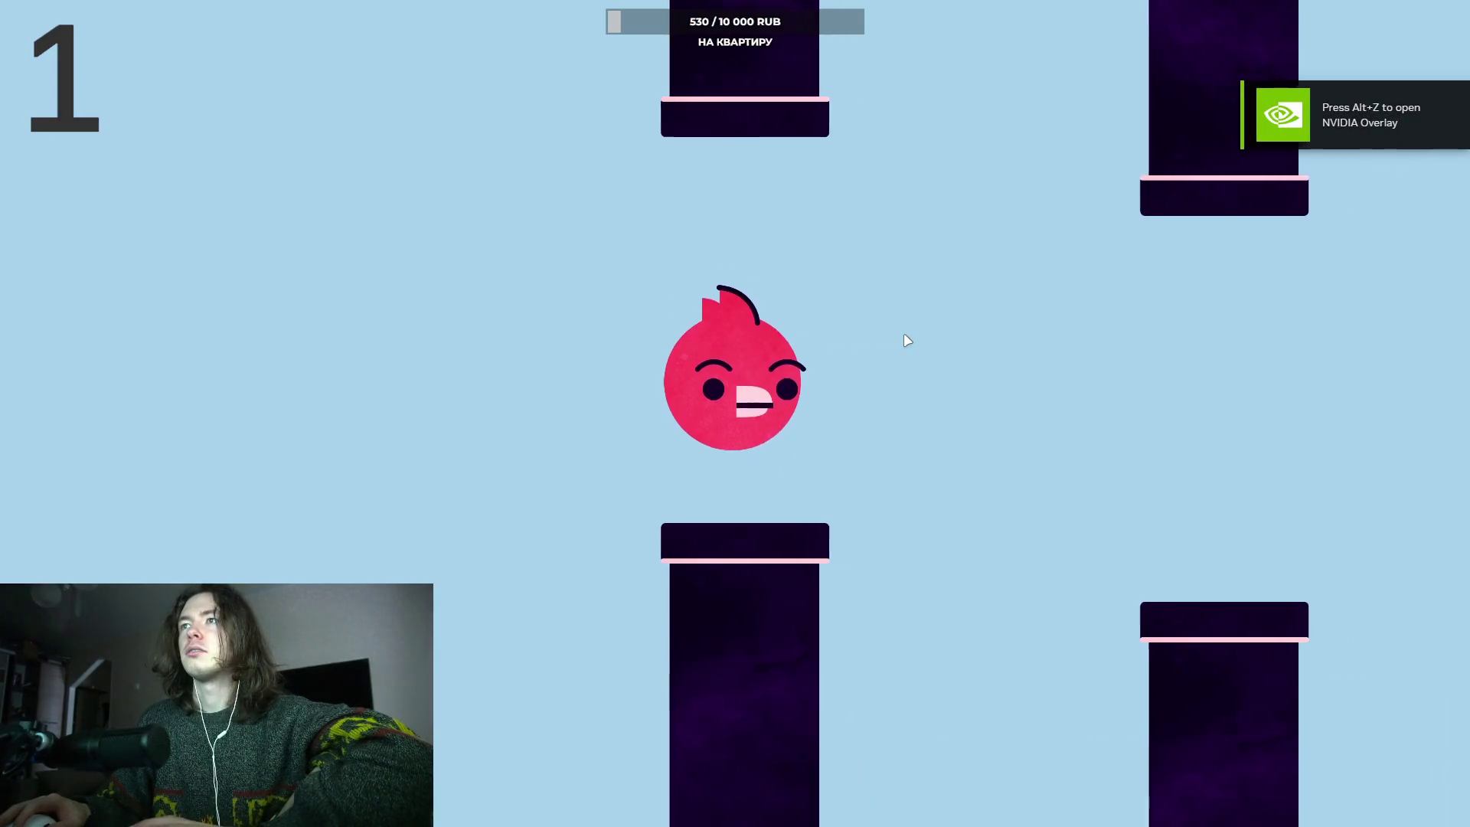
left_click(906, 340)
left_click(906, 340)
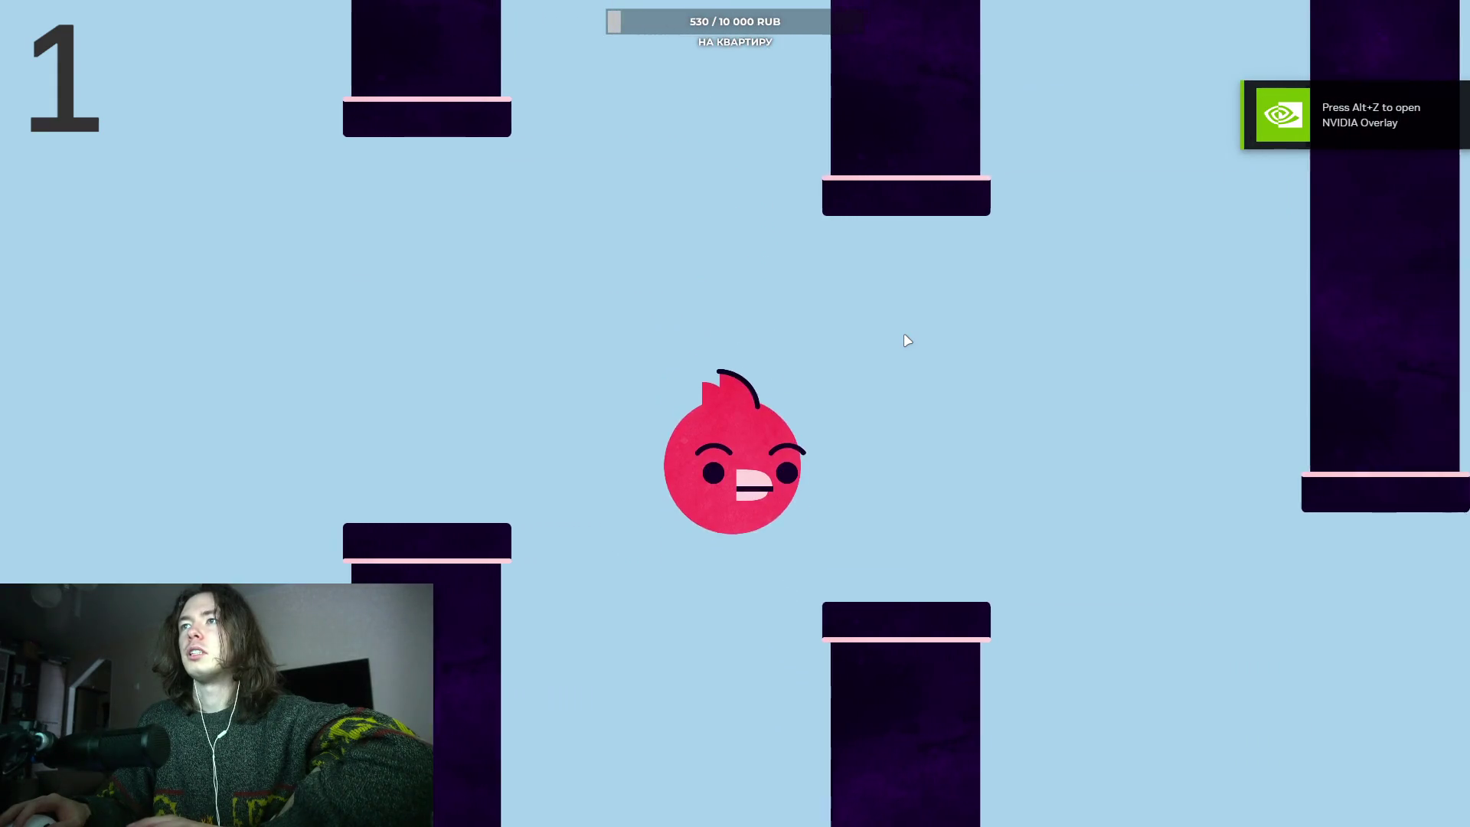
left_click(906, 340)
left_click(906, 340)
left_click(906, 340)
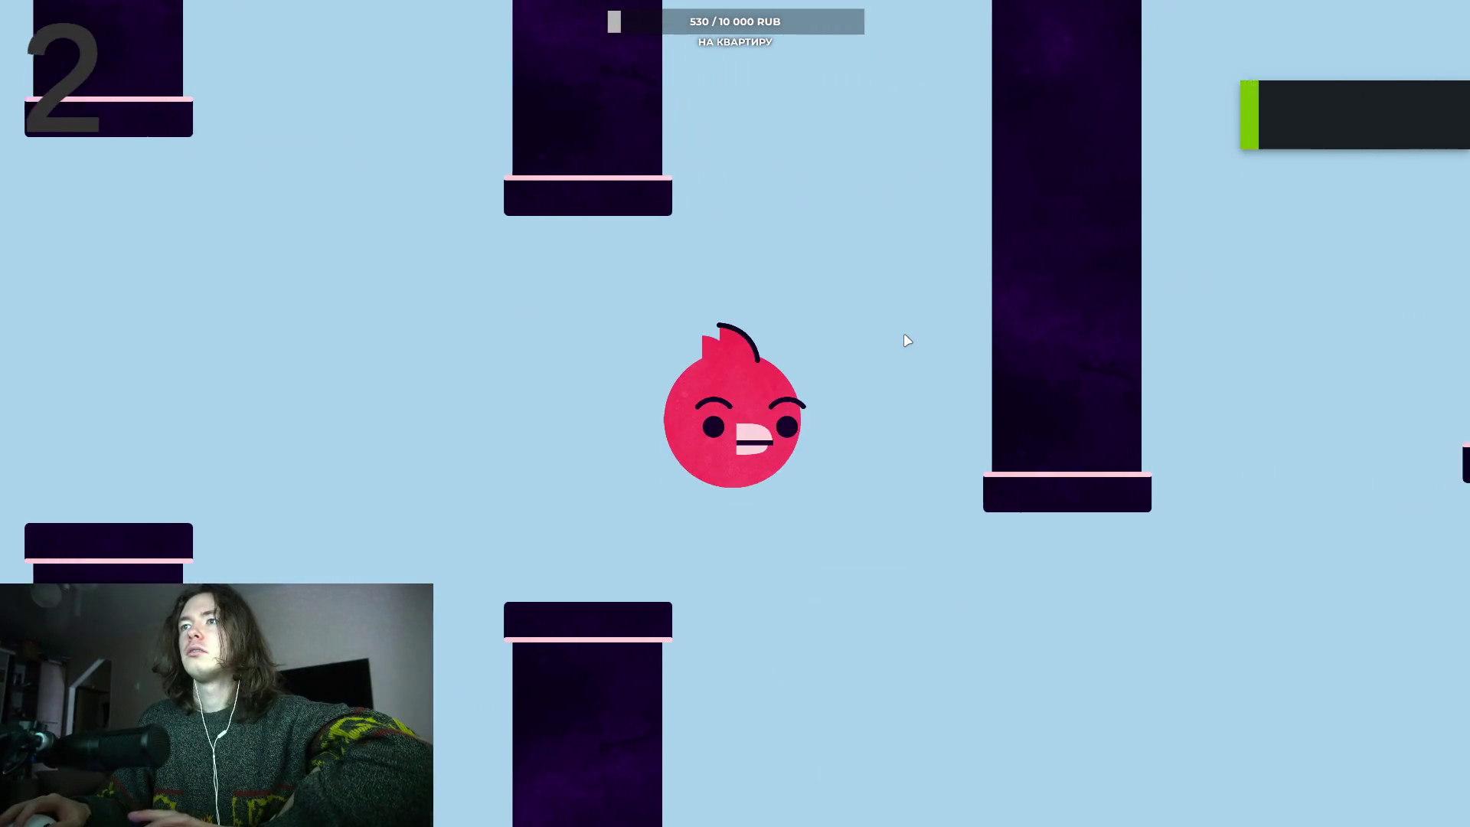
left_click(906, 340)
left_click(907, 340)
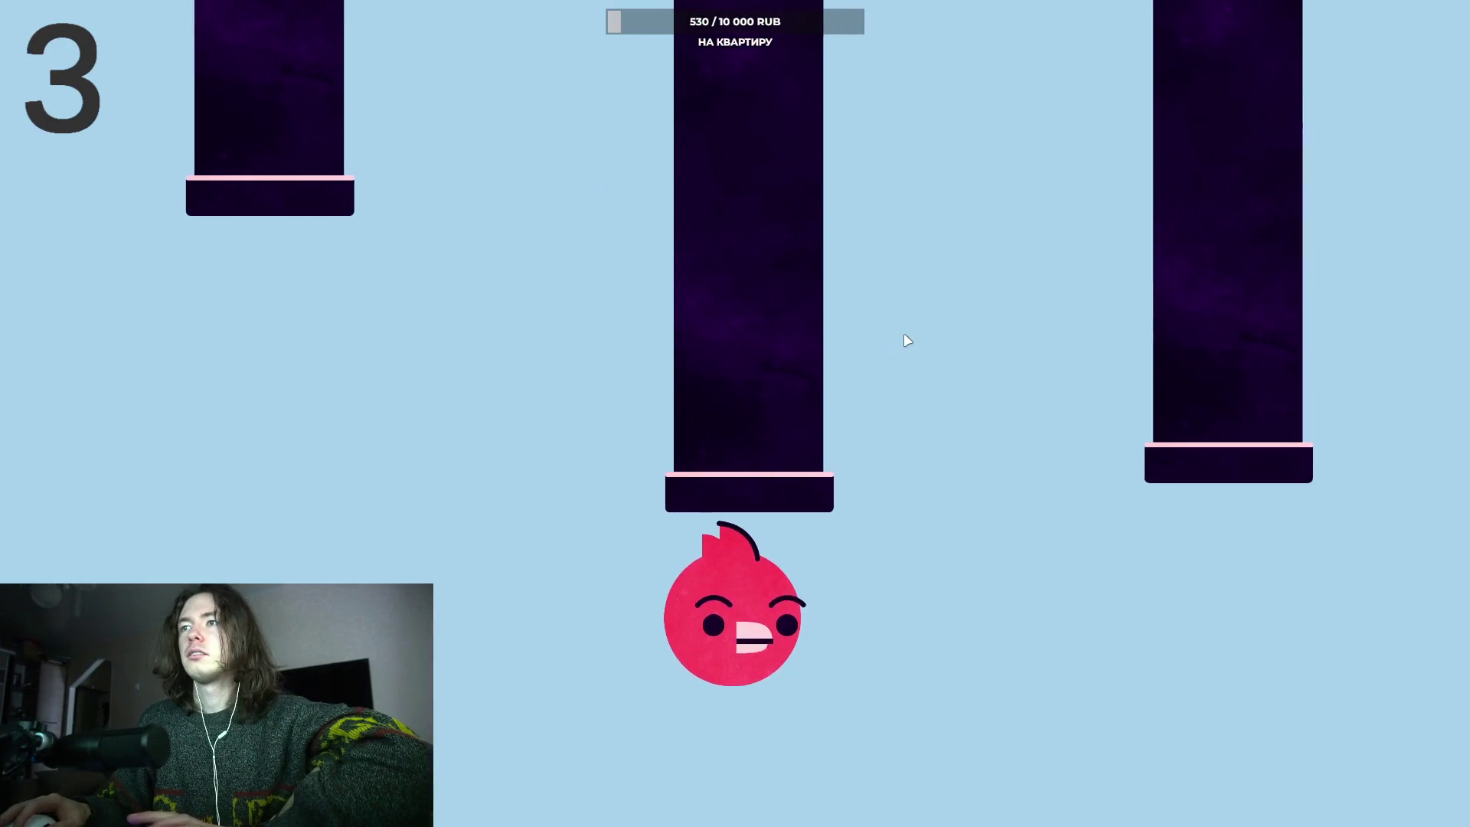
left_click(906, 340)
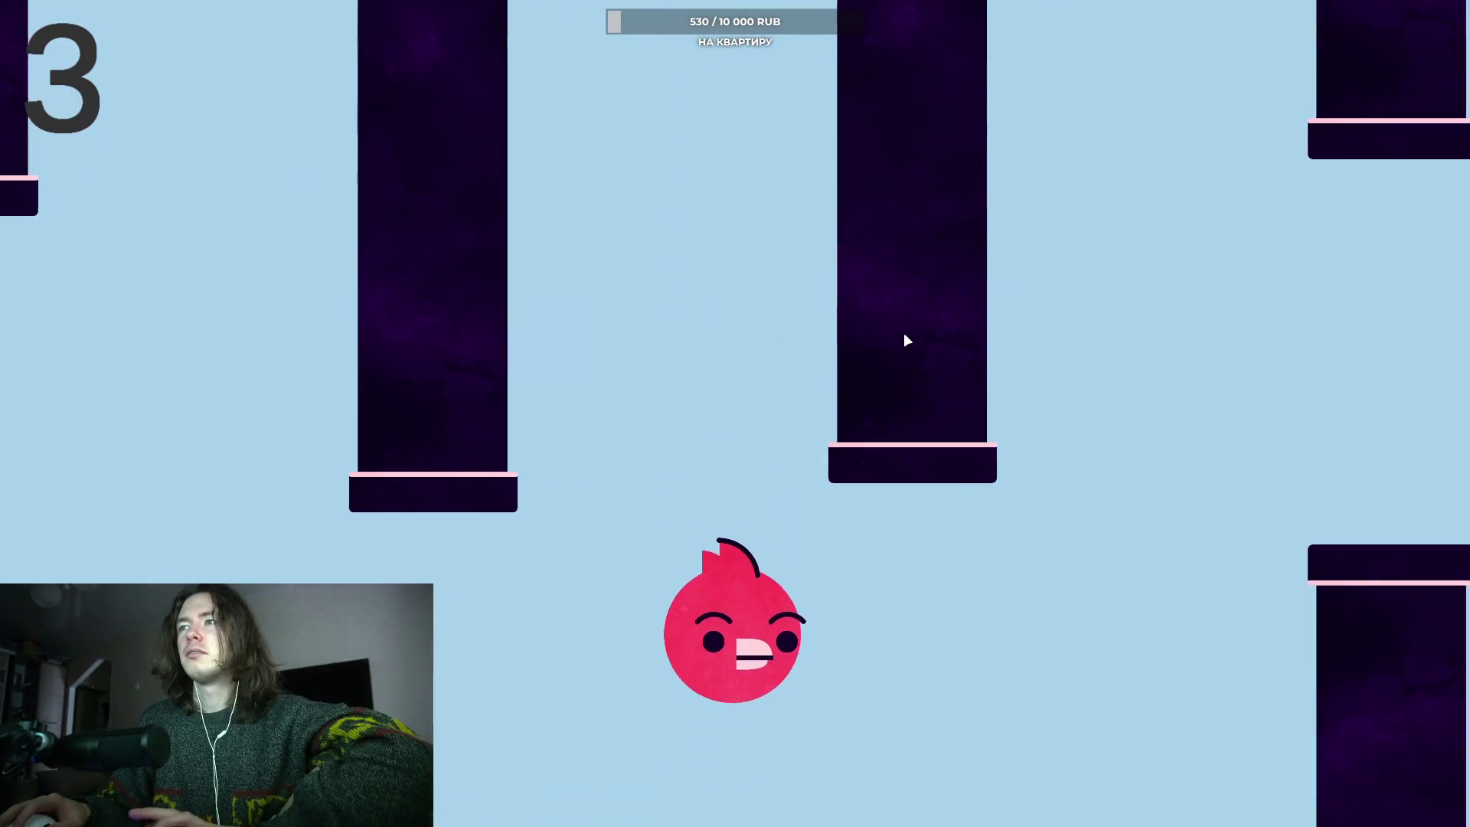
left_click(906, 340)
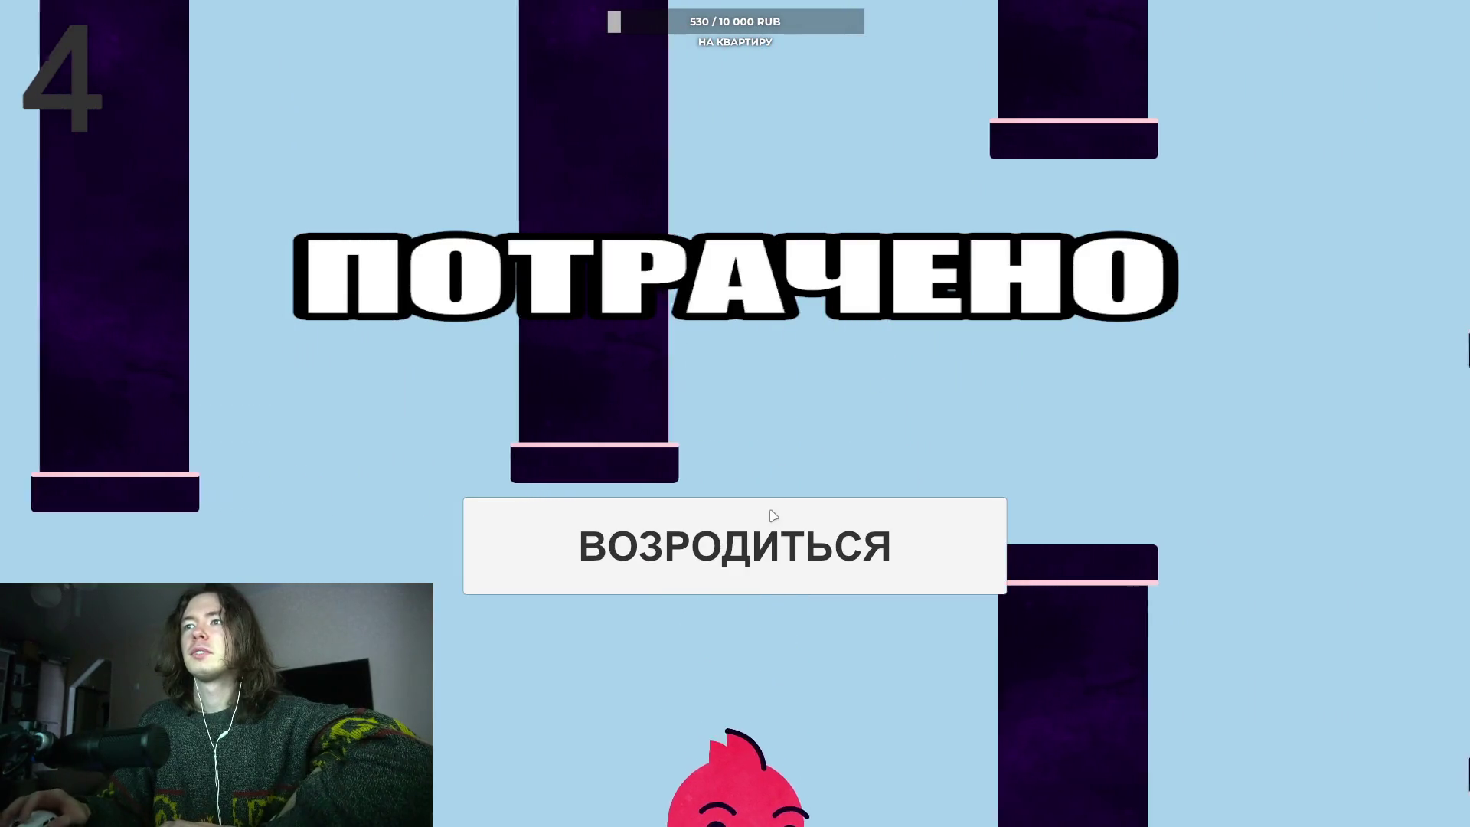
left_click(765, 545)
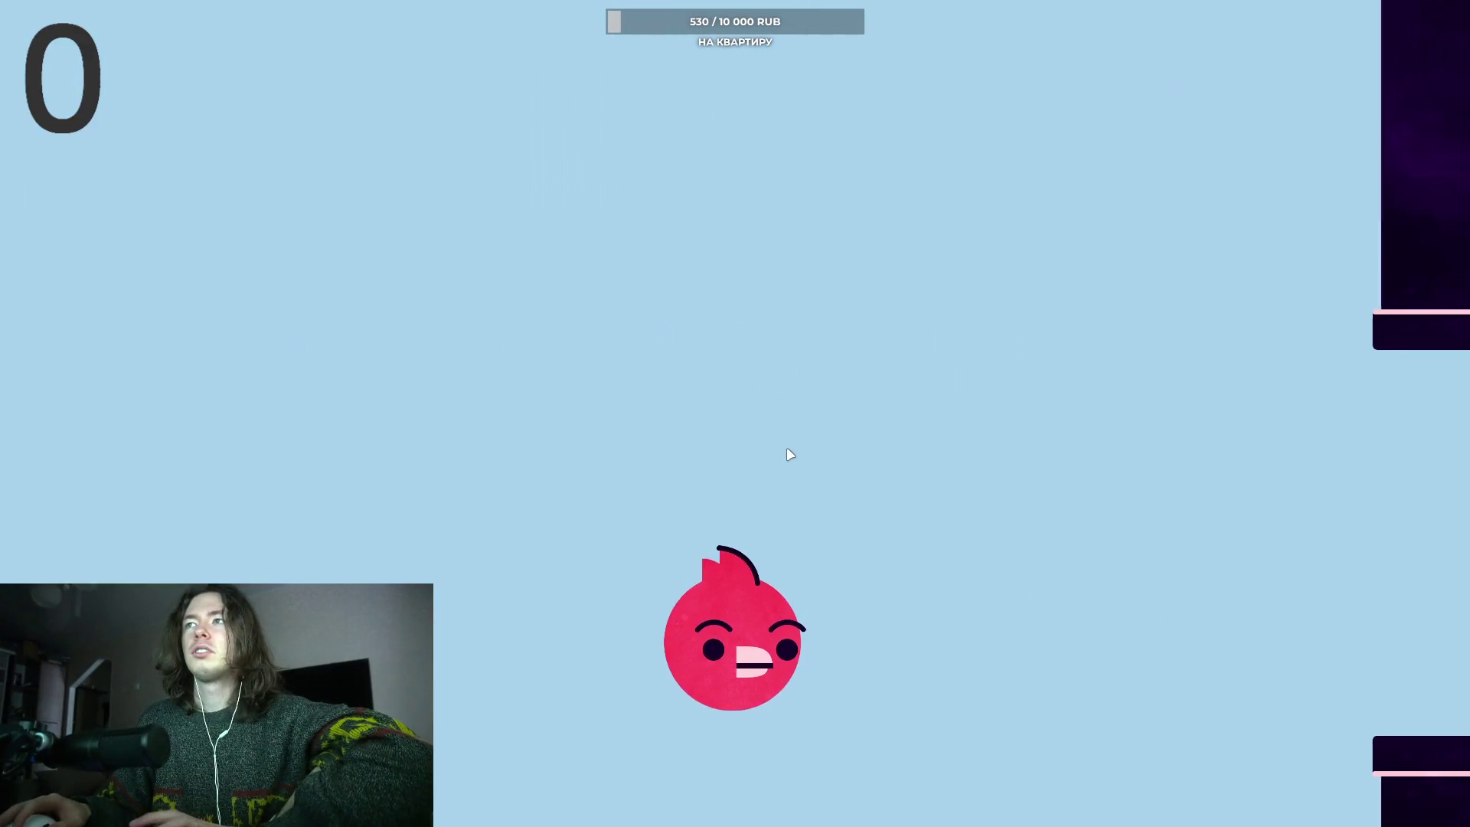
Step: Play a second round, scoring through the first gap, and respawn again after dying
left_click(788, 450)
left_click(787, 448)
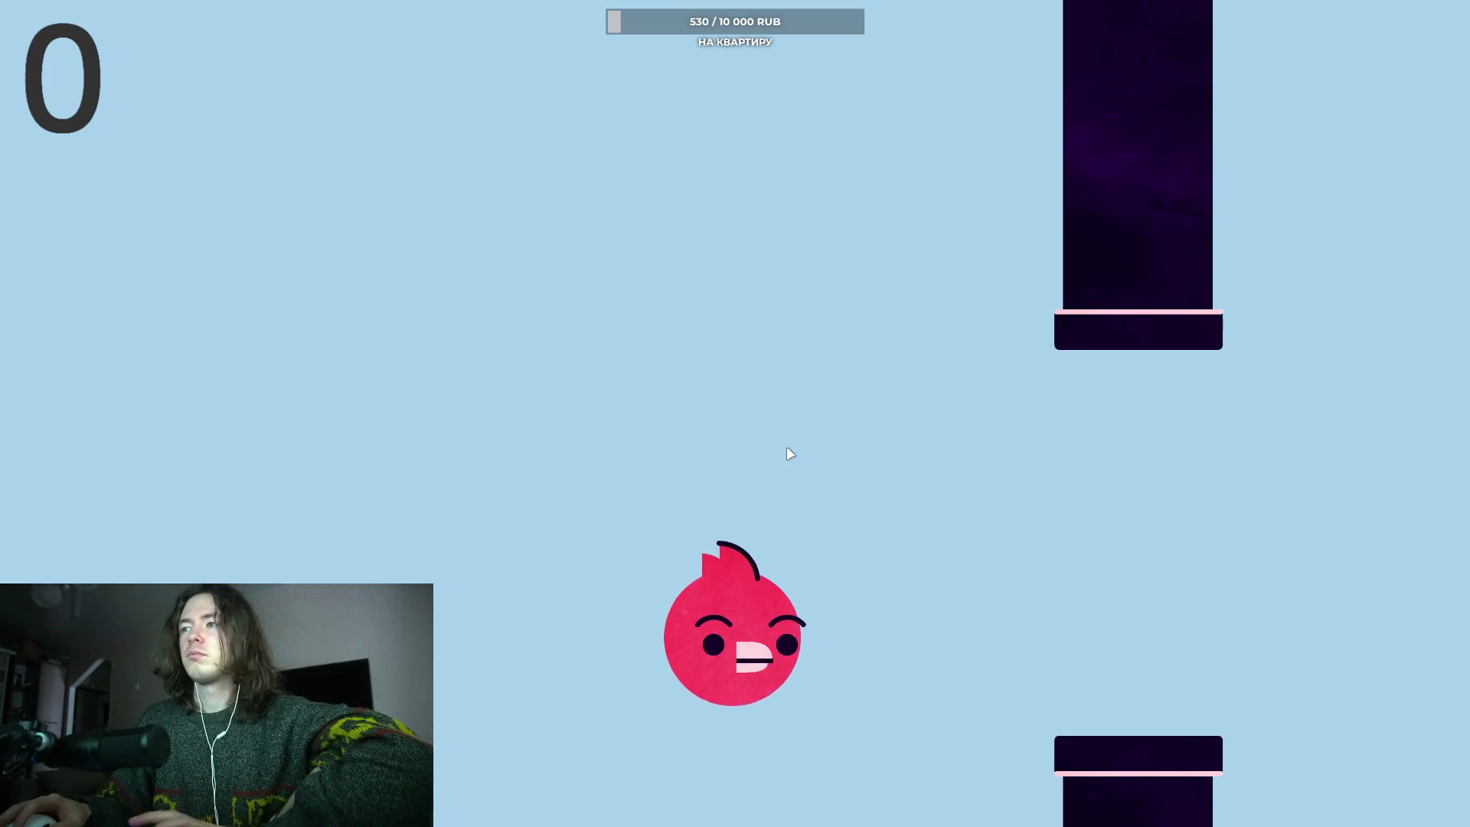
left_click(787, 450)
left_click(787, 450)
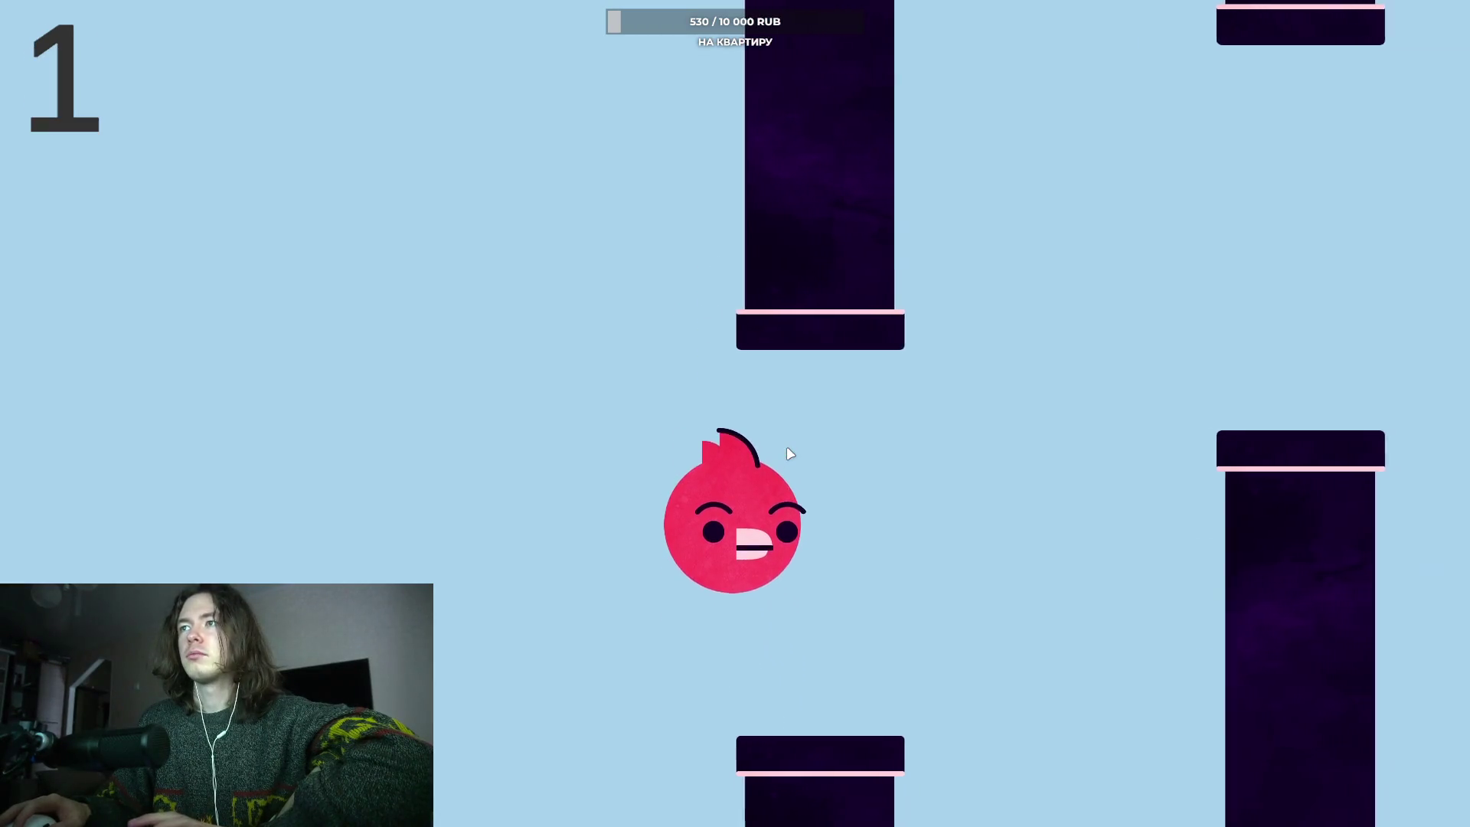
left_click(787, 450)
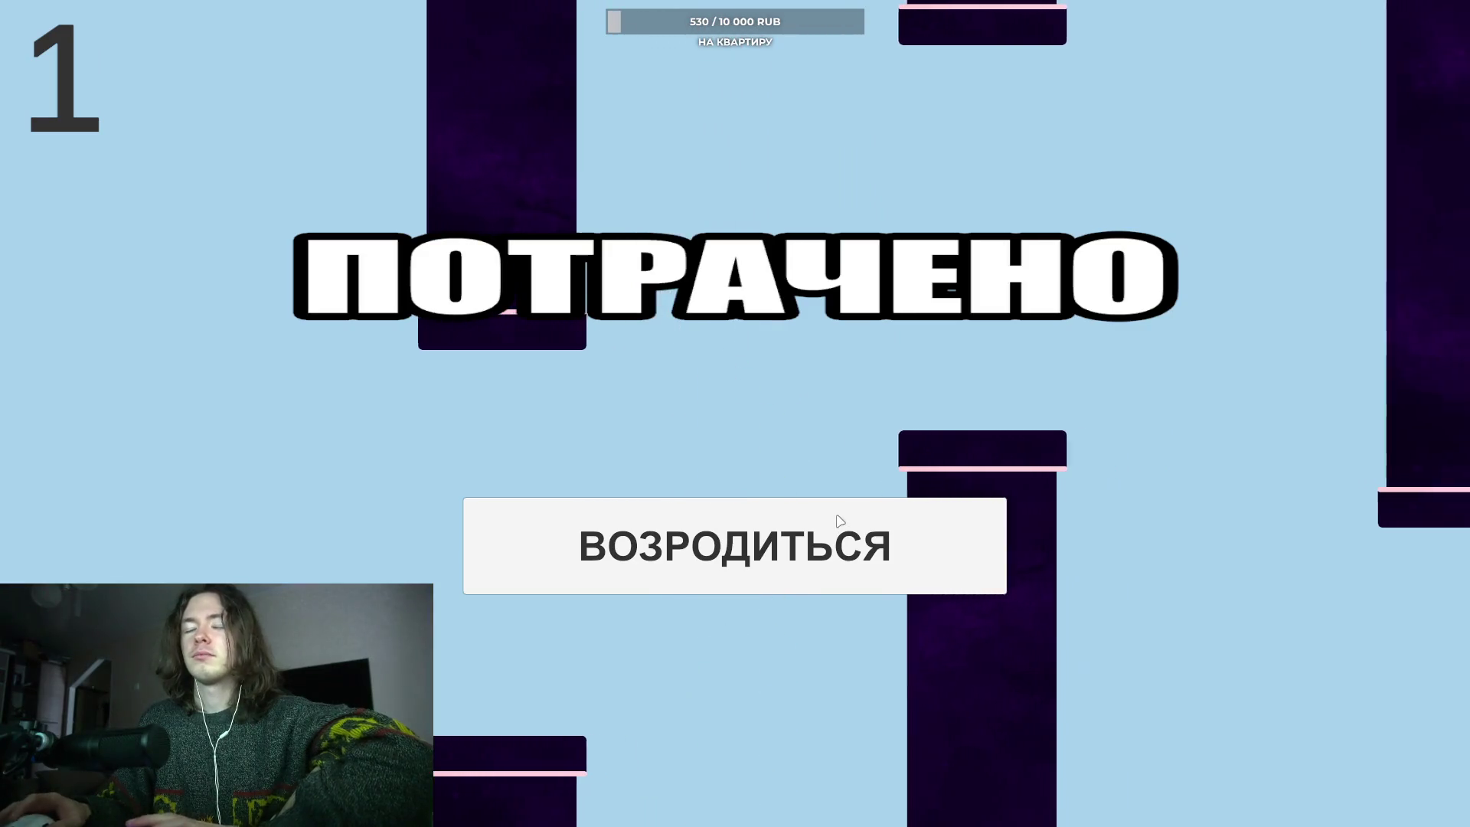
left_click(798, 538)
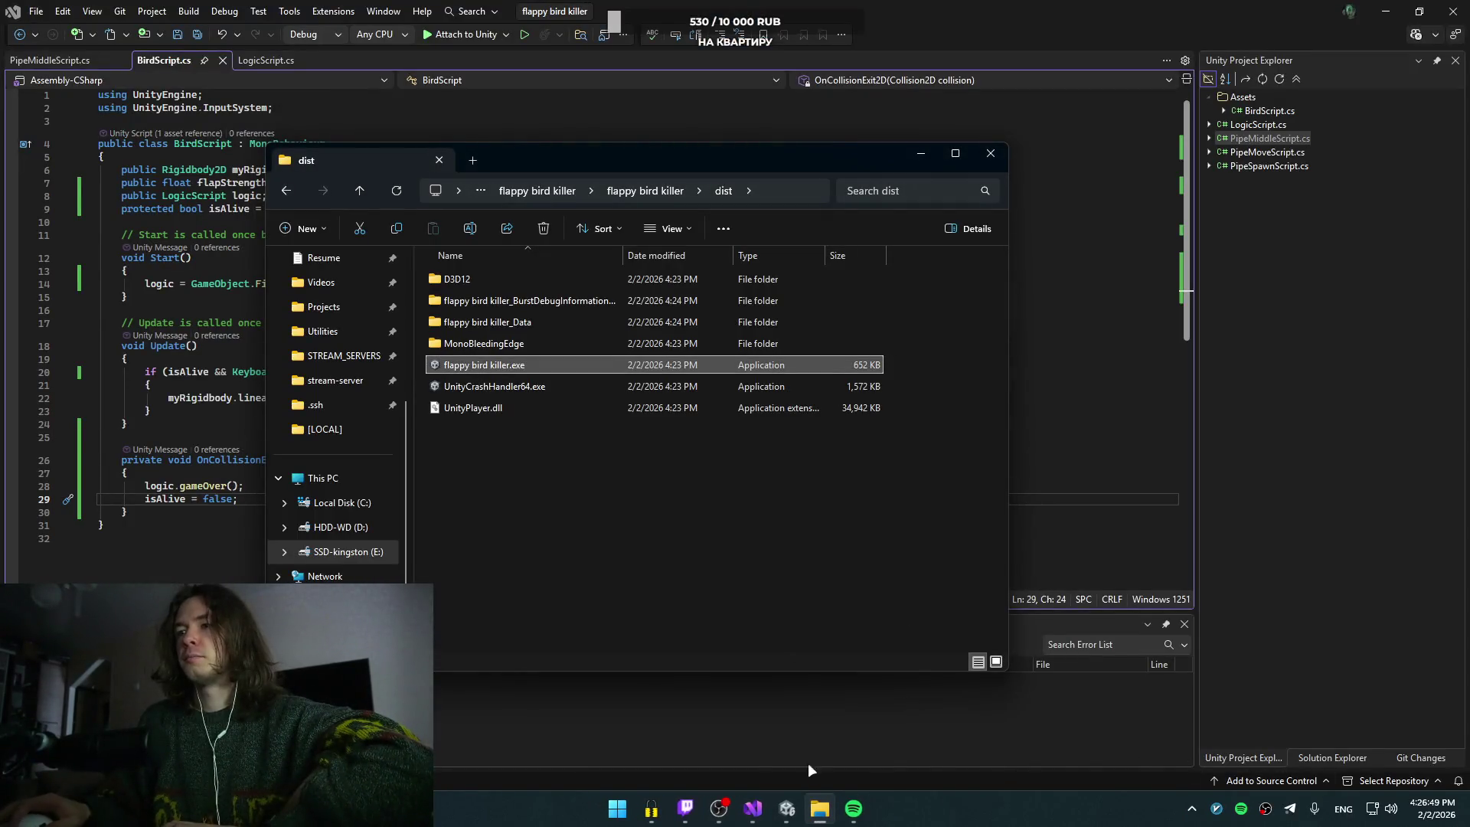
Step: Bring forward the zapret console, then launch Chrome from the pinned Internet group onto Twitch
left_click(606, 816)
left_click(650, 811)
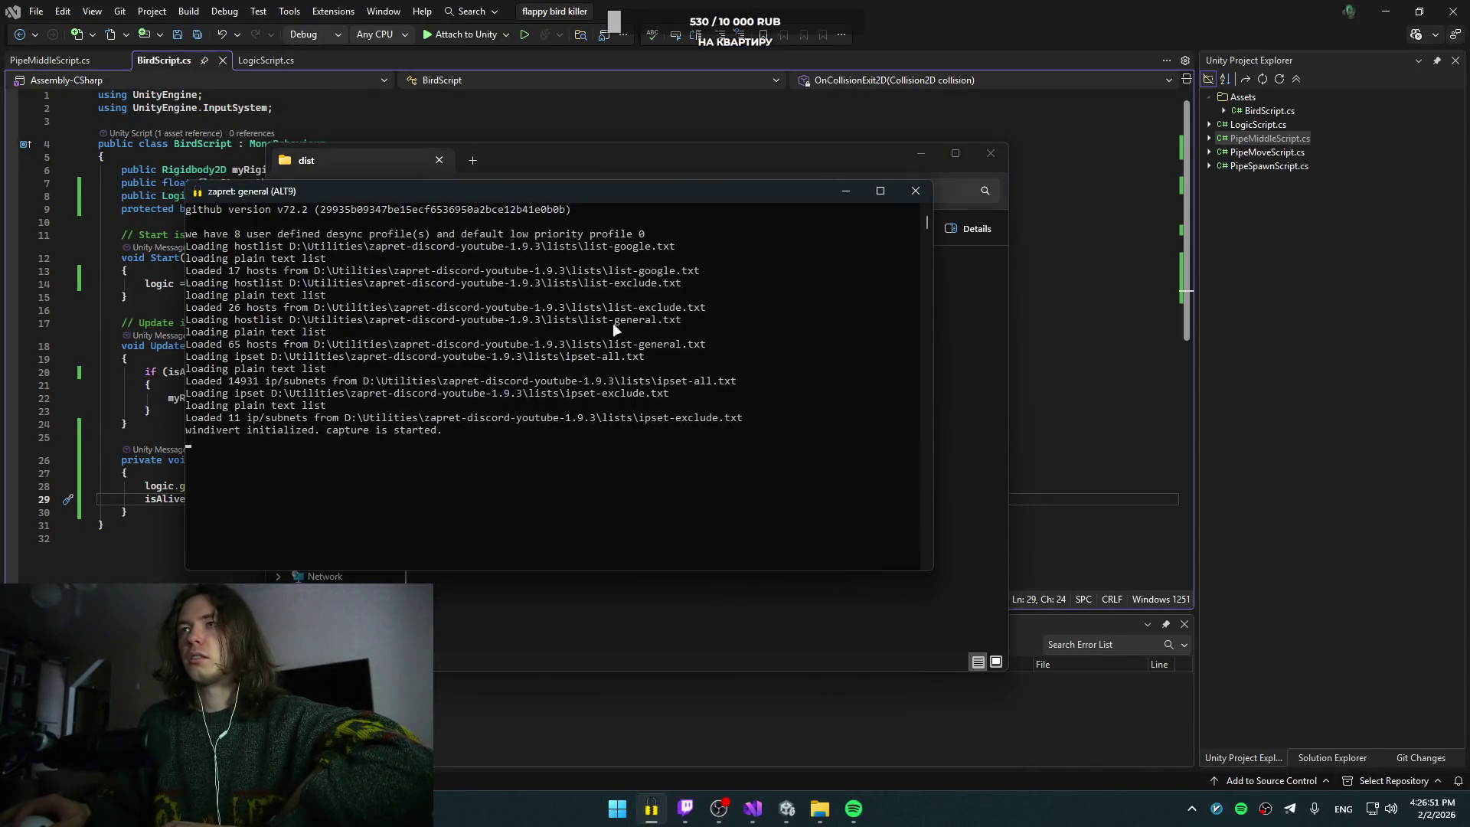
left_click(925, 196)
left_click(634, 808)
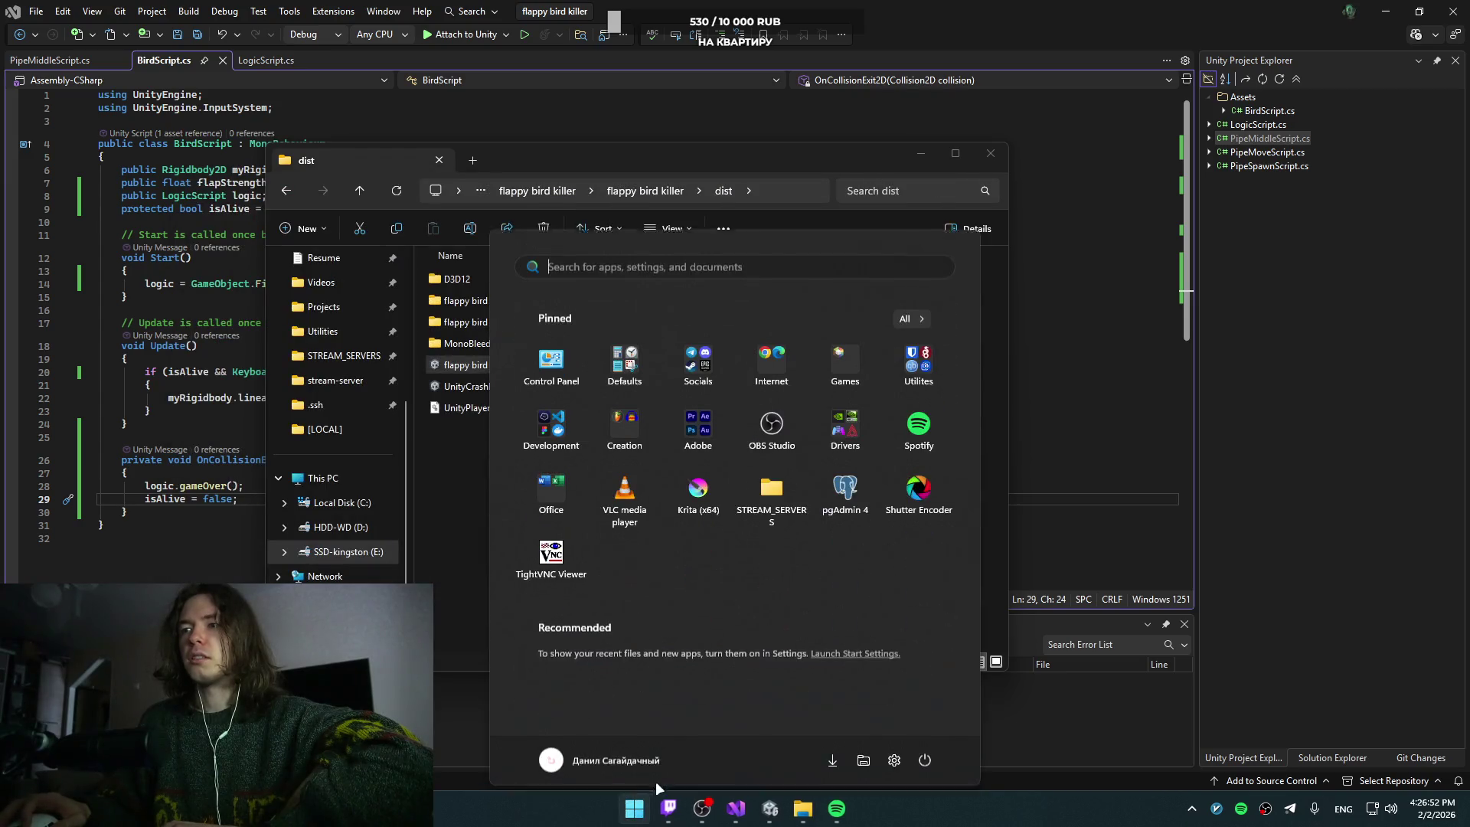
left_click(803, 406)
left_click(620, 476)
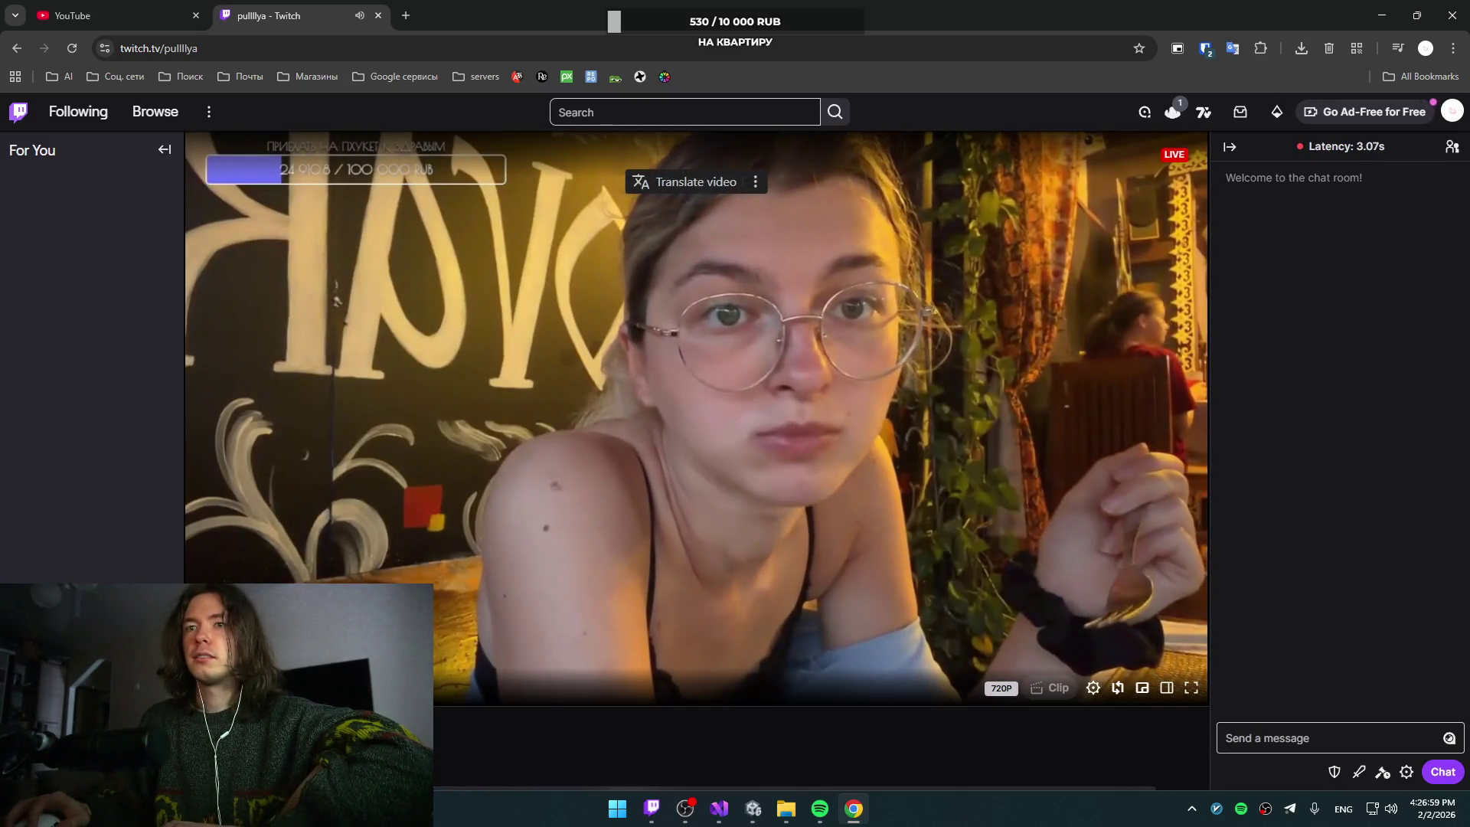
Step: Post 'привет!' in the stream chat after switching to the Russian keyboard layout
left_click(1296, 725)
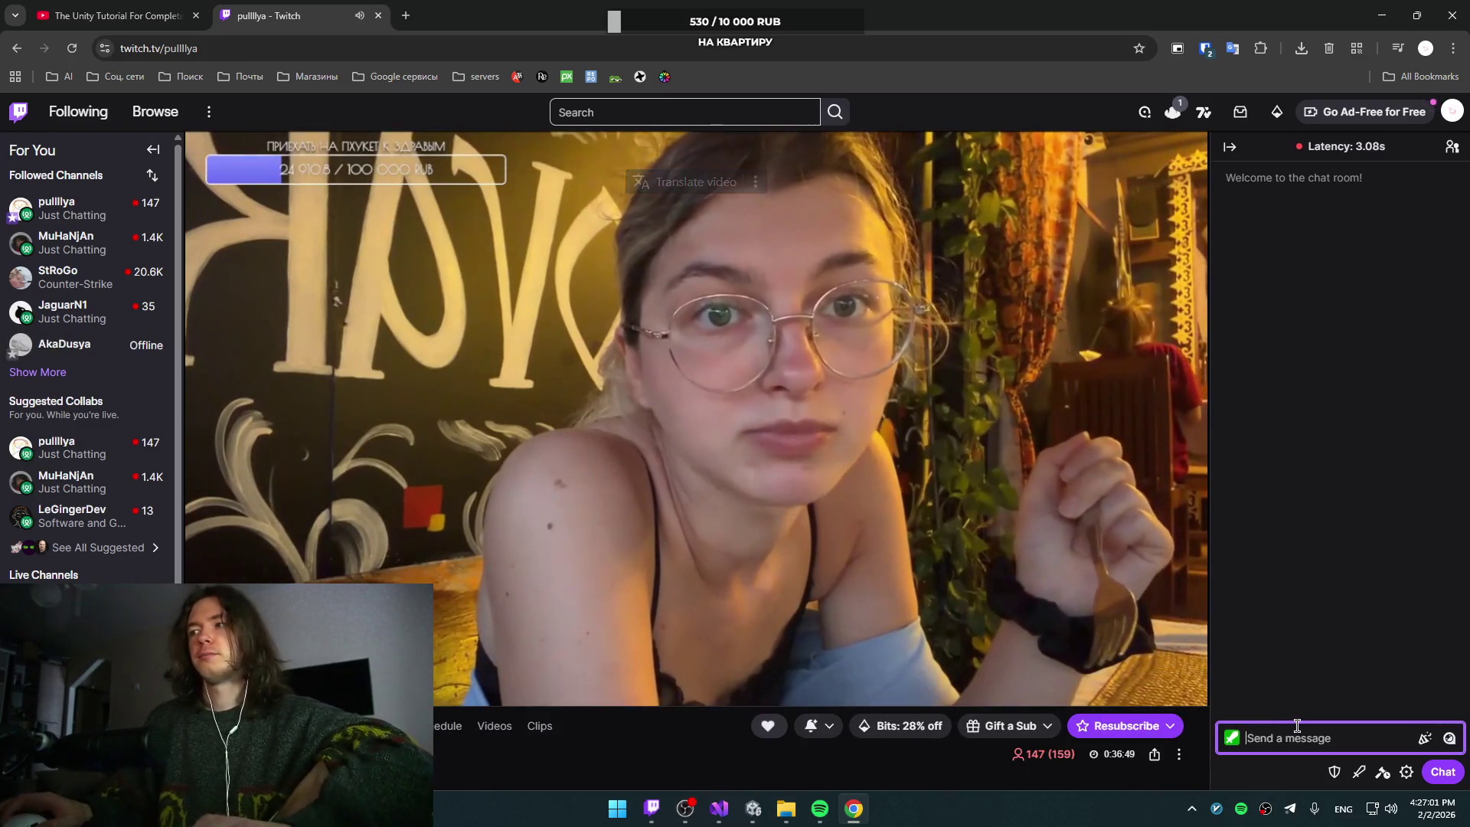
type("ghbdtn")
key("ctrl+a")
key("BackSpace")
key("alt+shift")
type("приве")
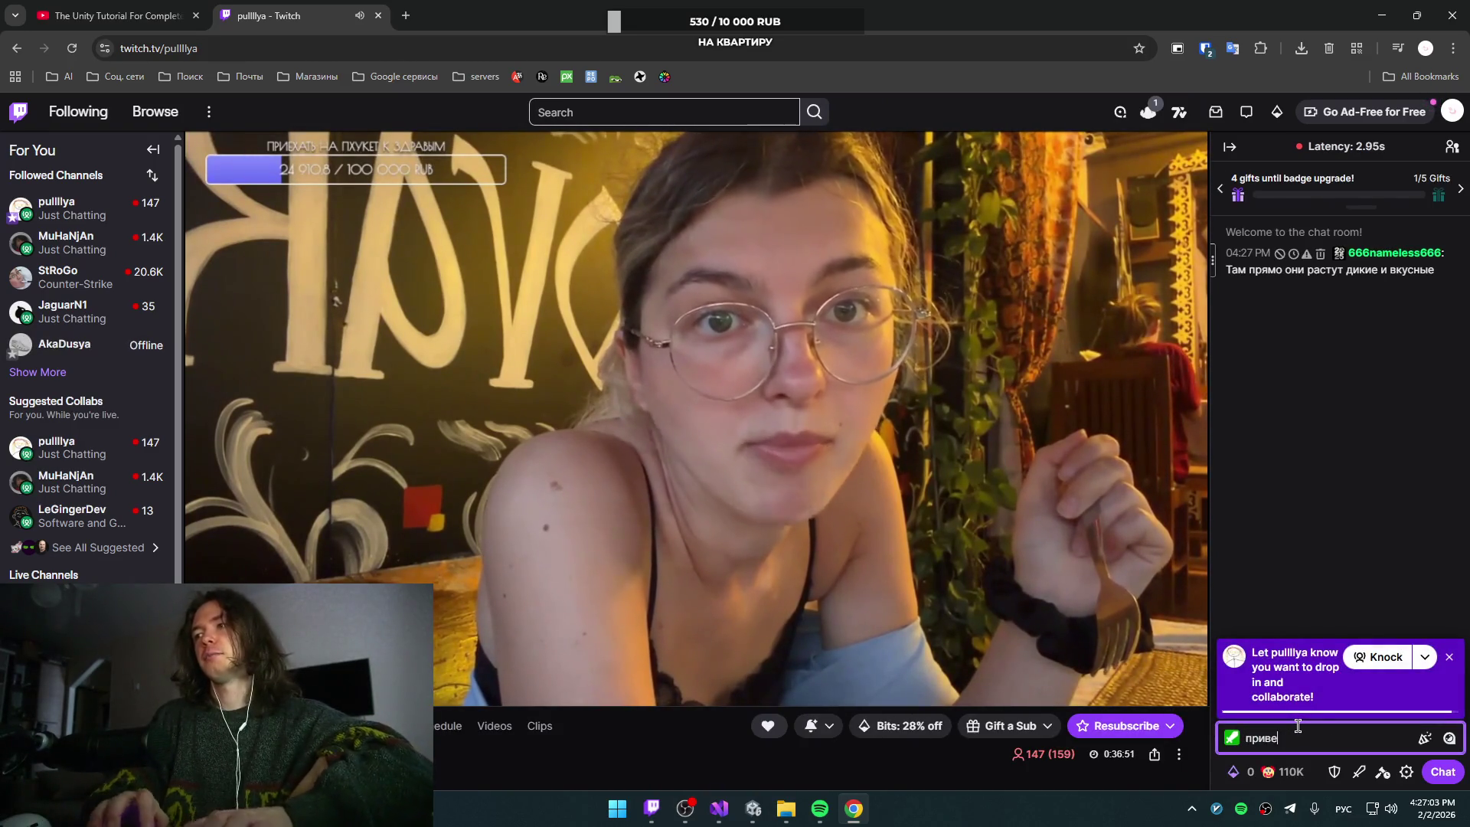
type("т!")
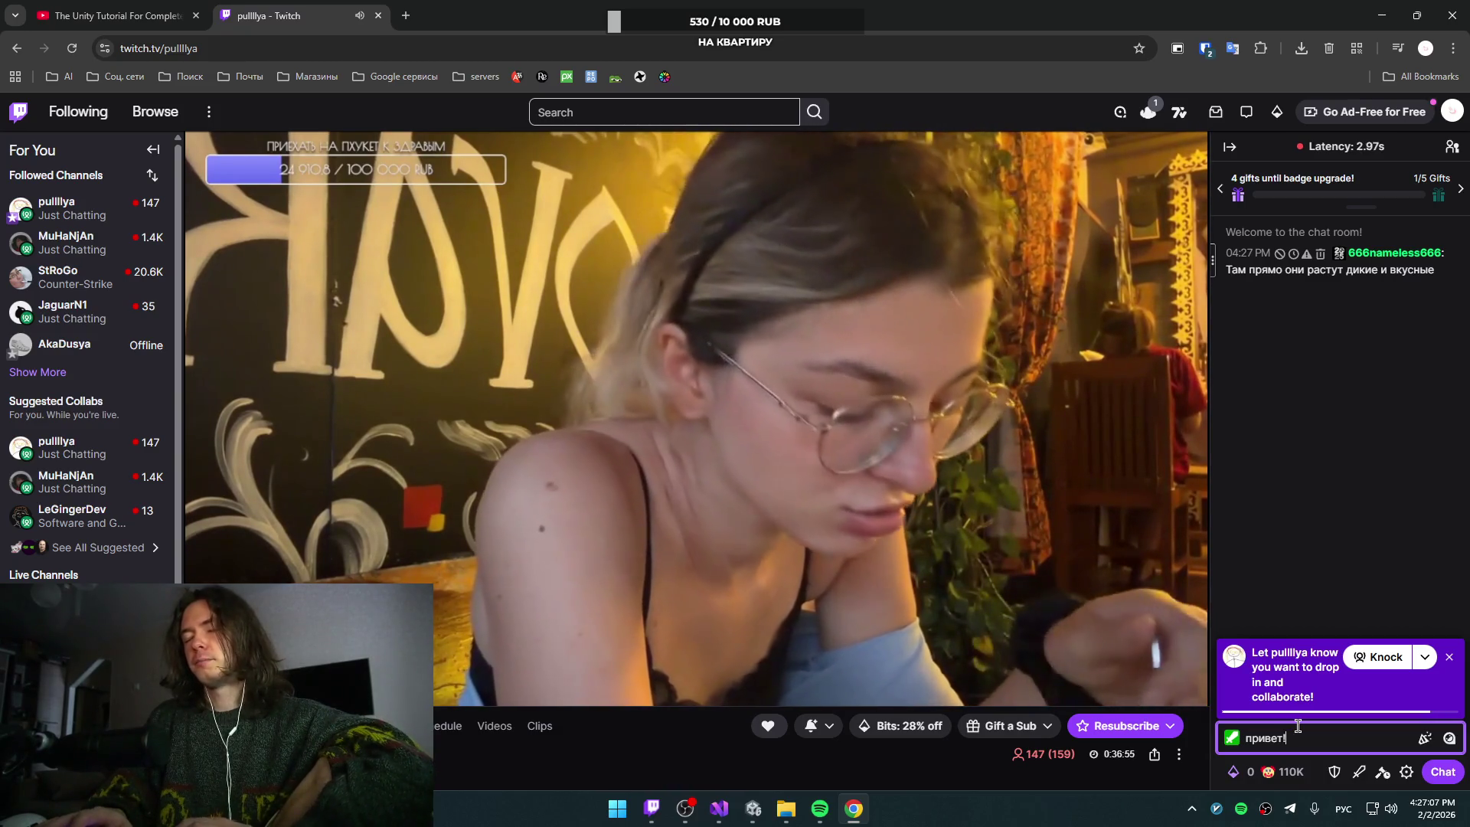
key("Return")
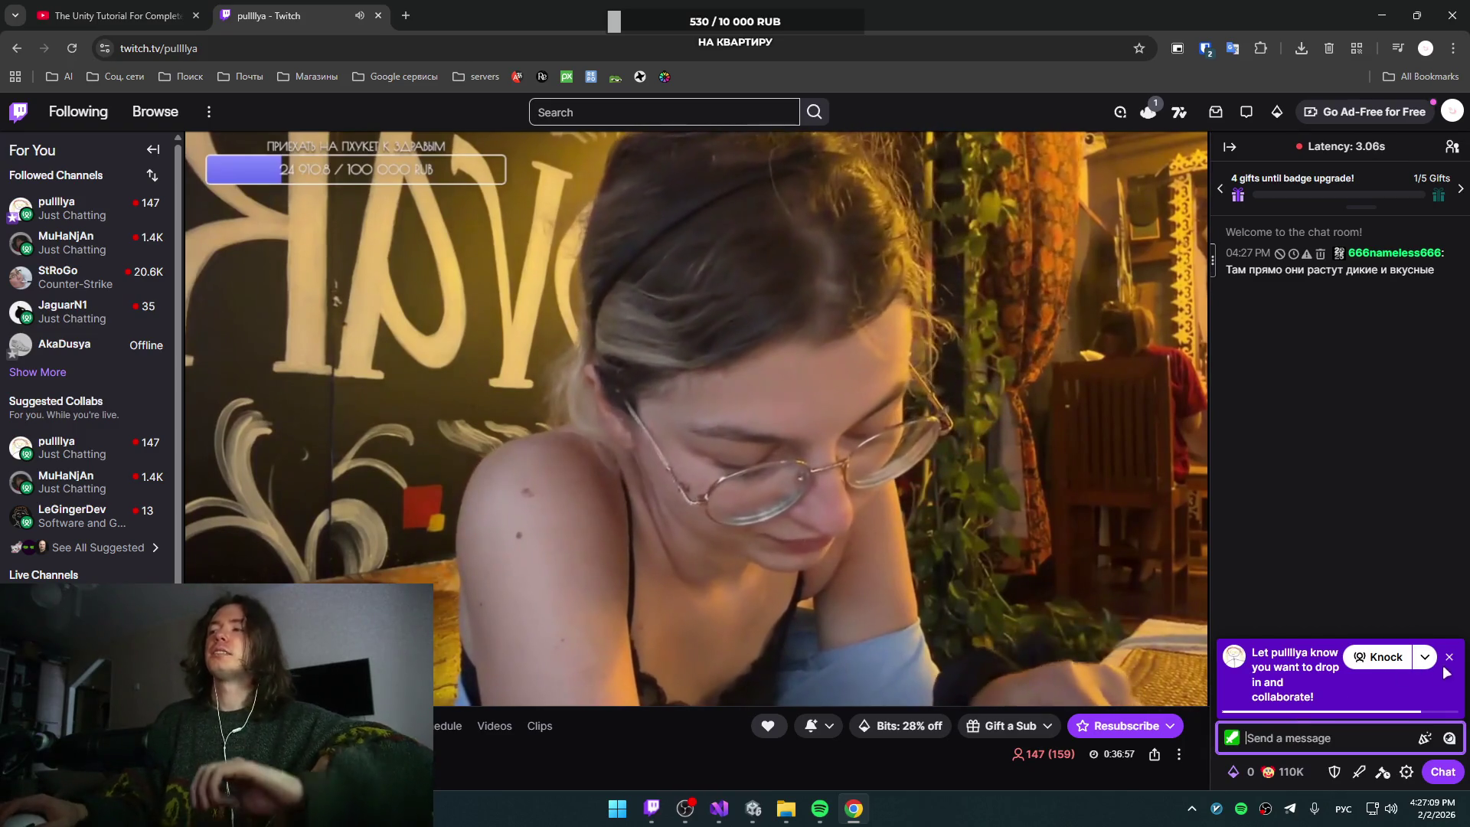
left_click(1449, 656)
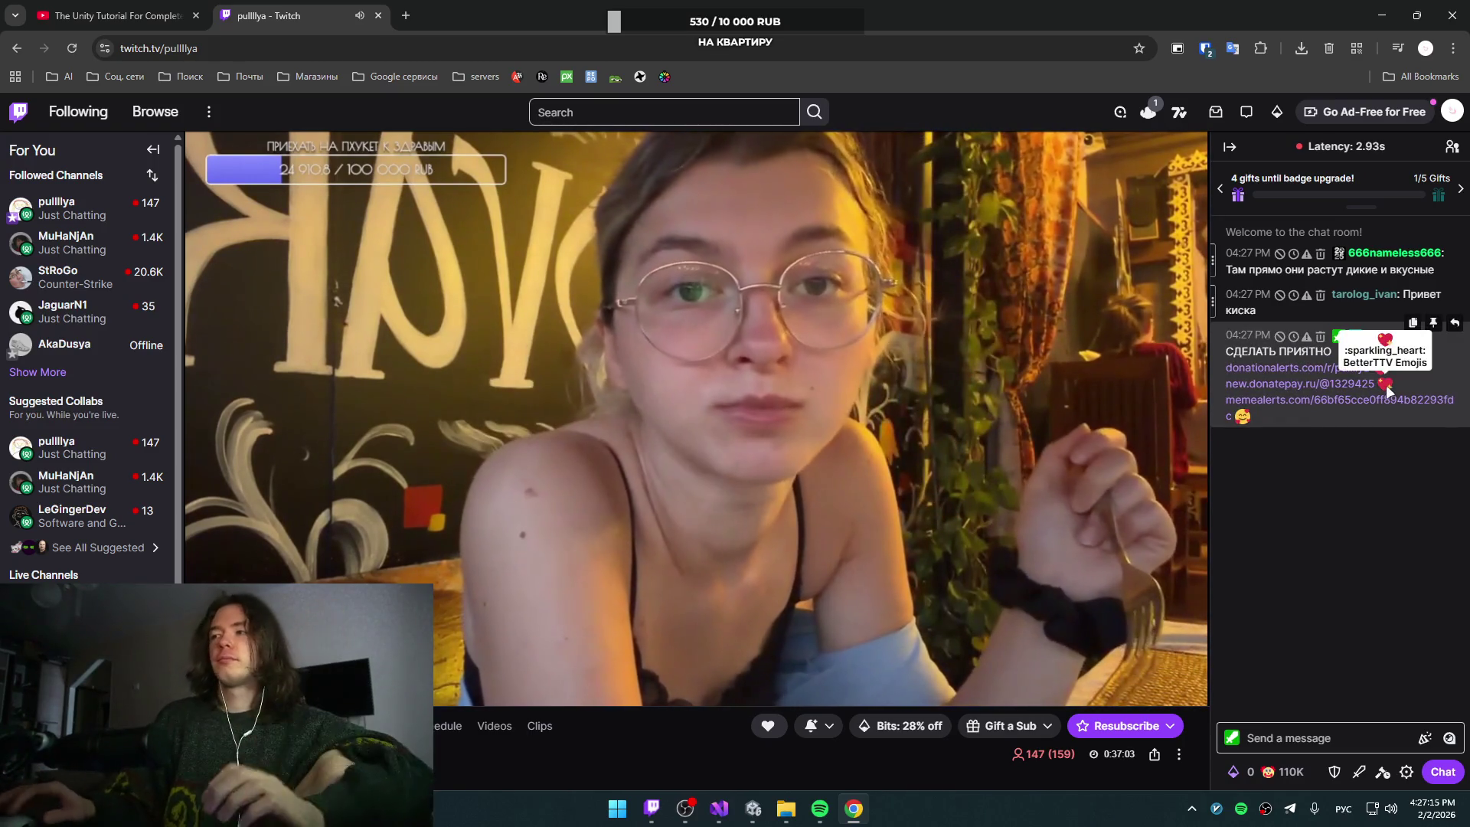
Step: Send a second chat message, 'здорова, бродяга'
left_click(1353, 725)
type("здоро")
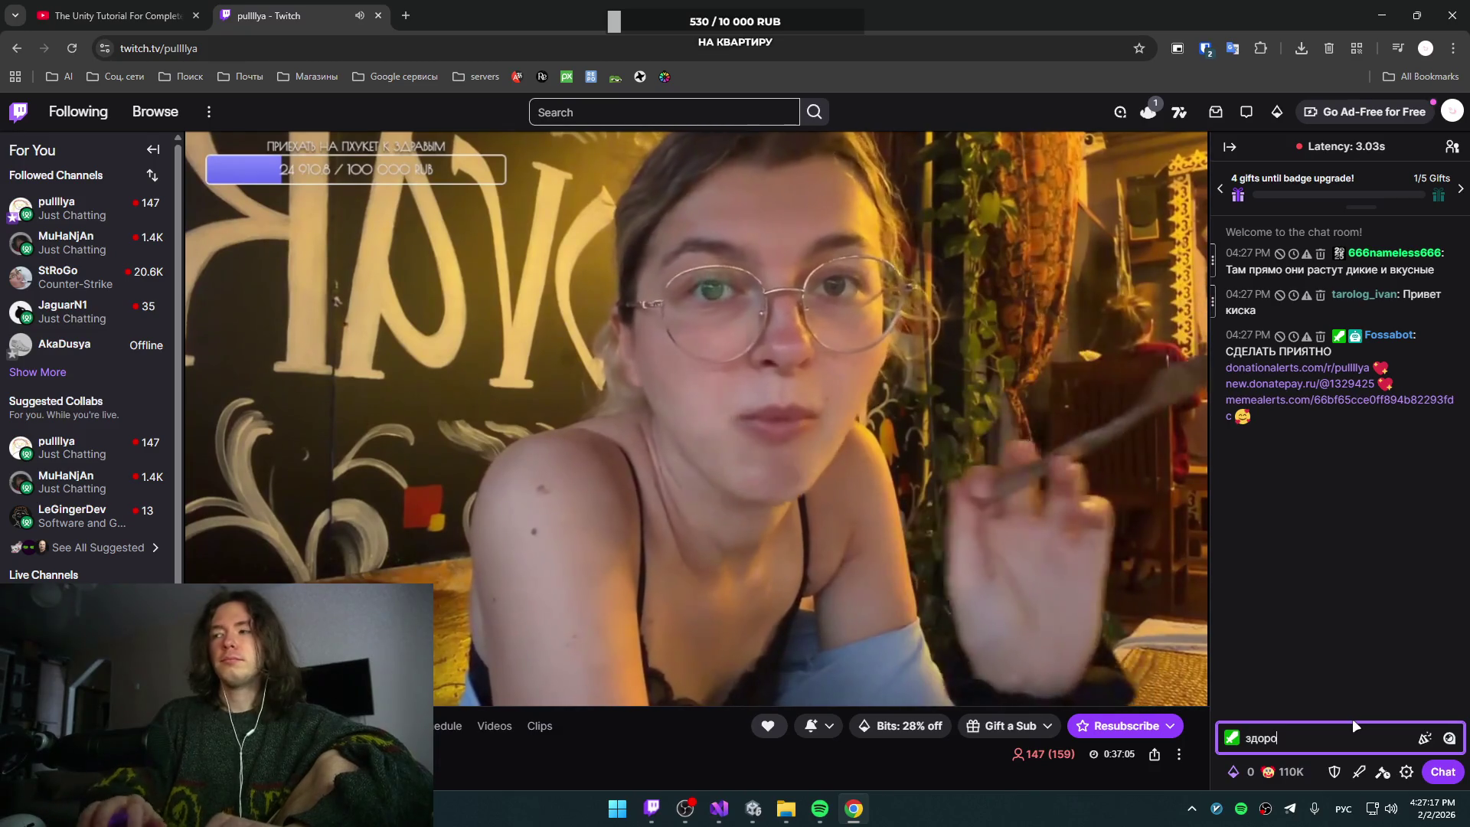
type("ва, бродяга")
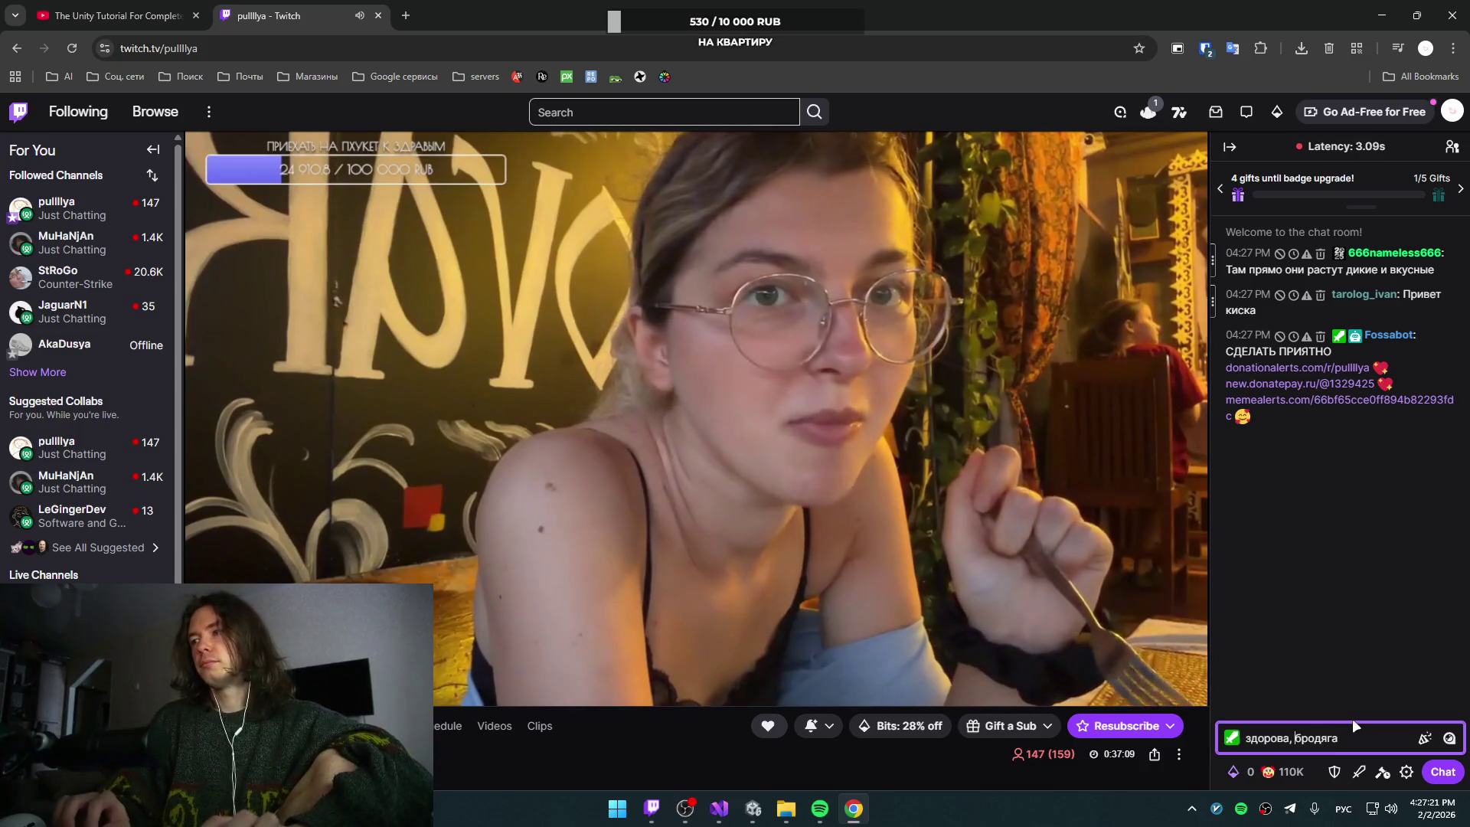
key("Return")
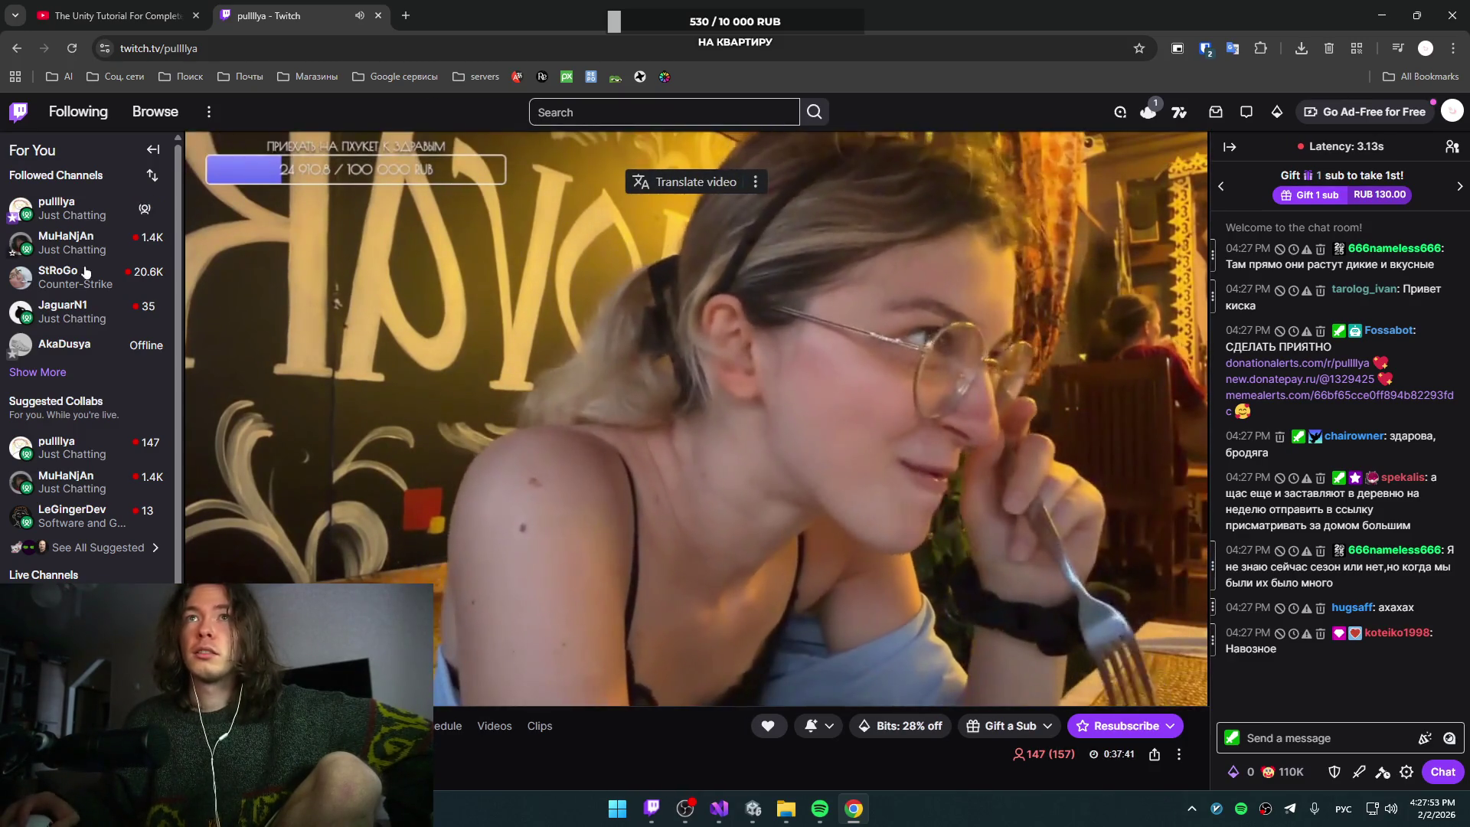
Step: Visit another followed channel's stream, start playback, then return to the earlier channel
mouse_move(90, 231)
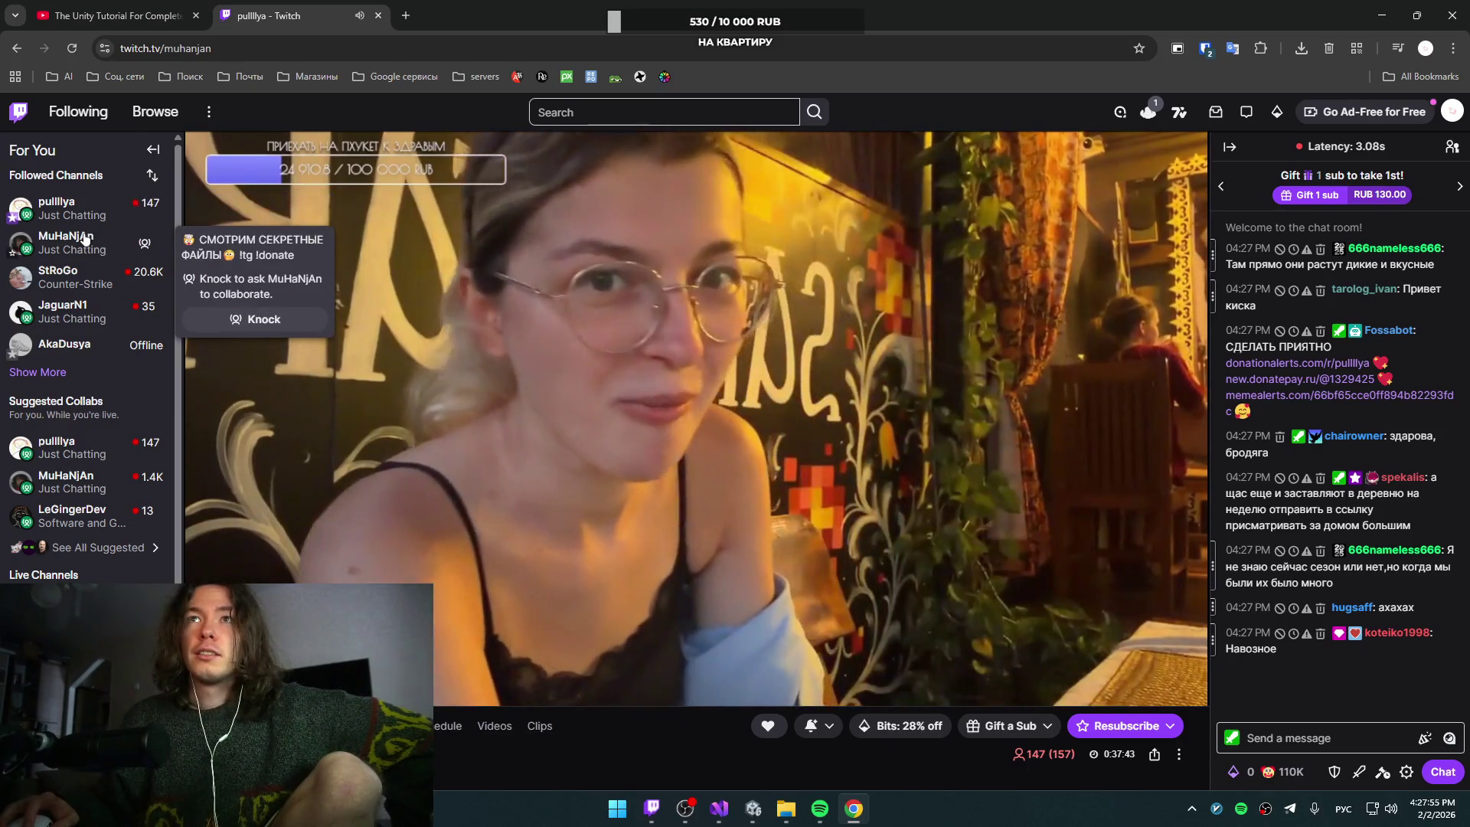
left_click(86, 239)
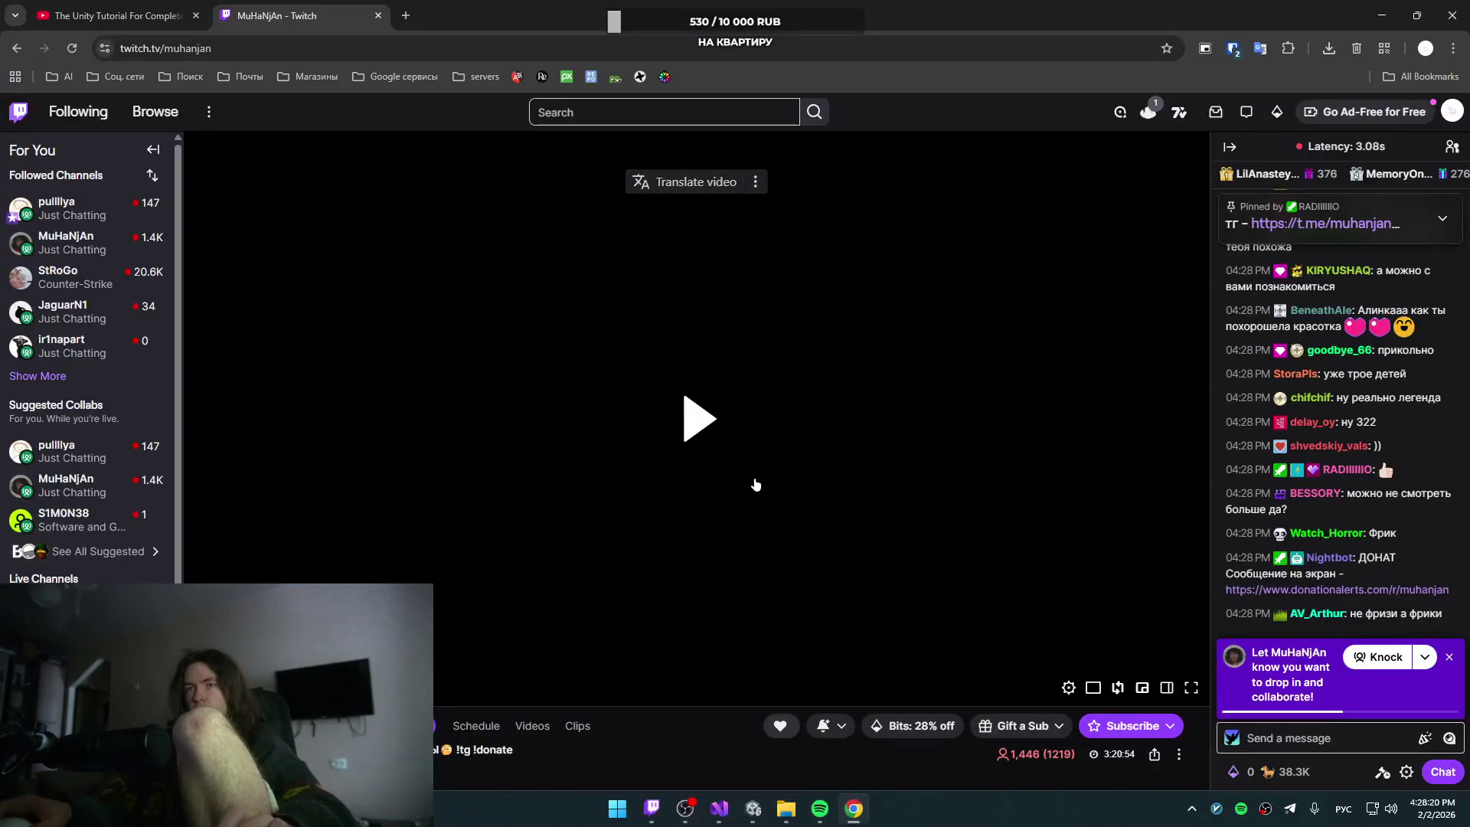
left_click(755, 485)
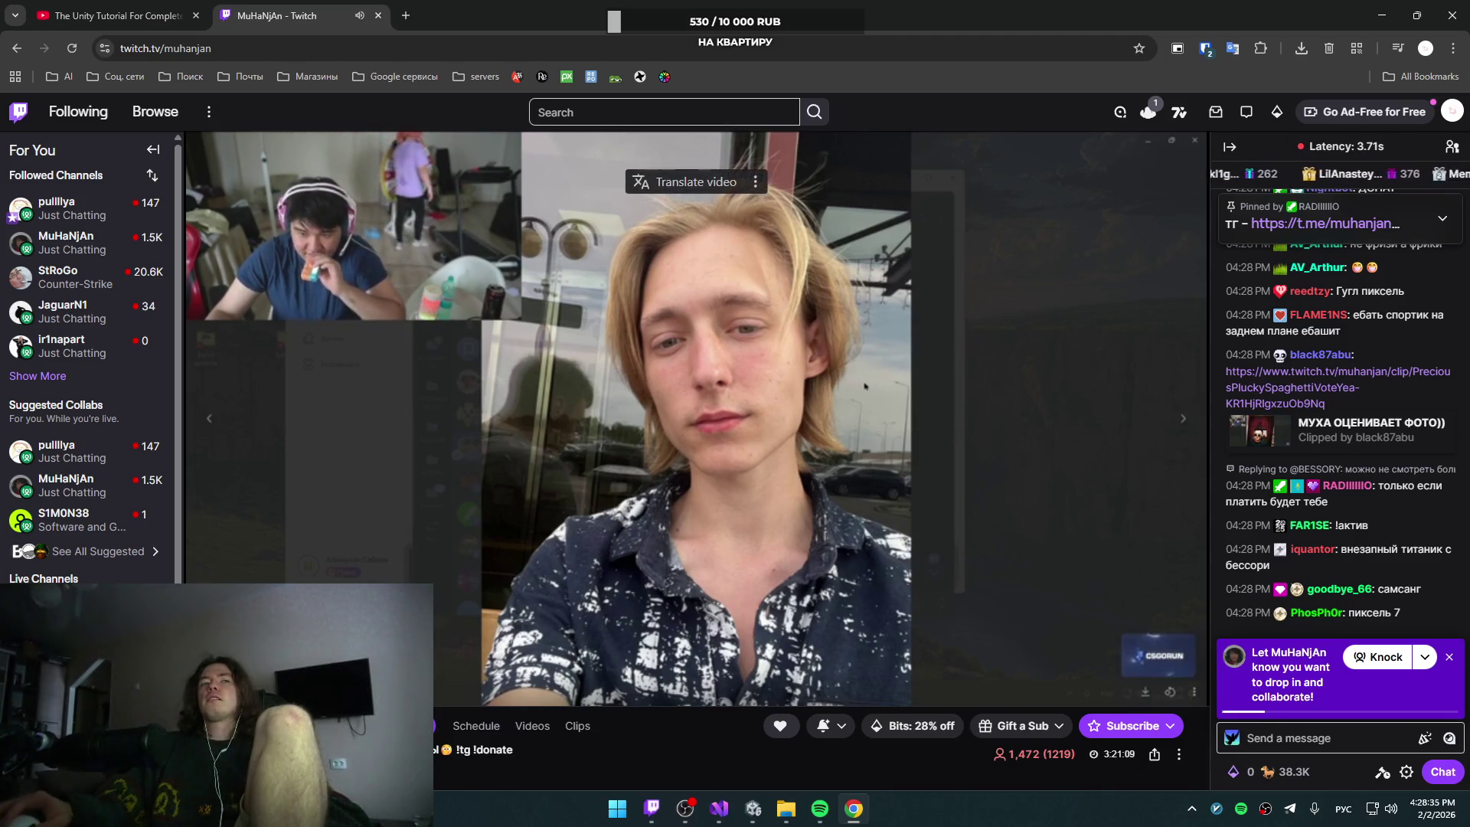
key("alt+Tab")
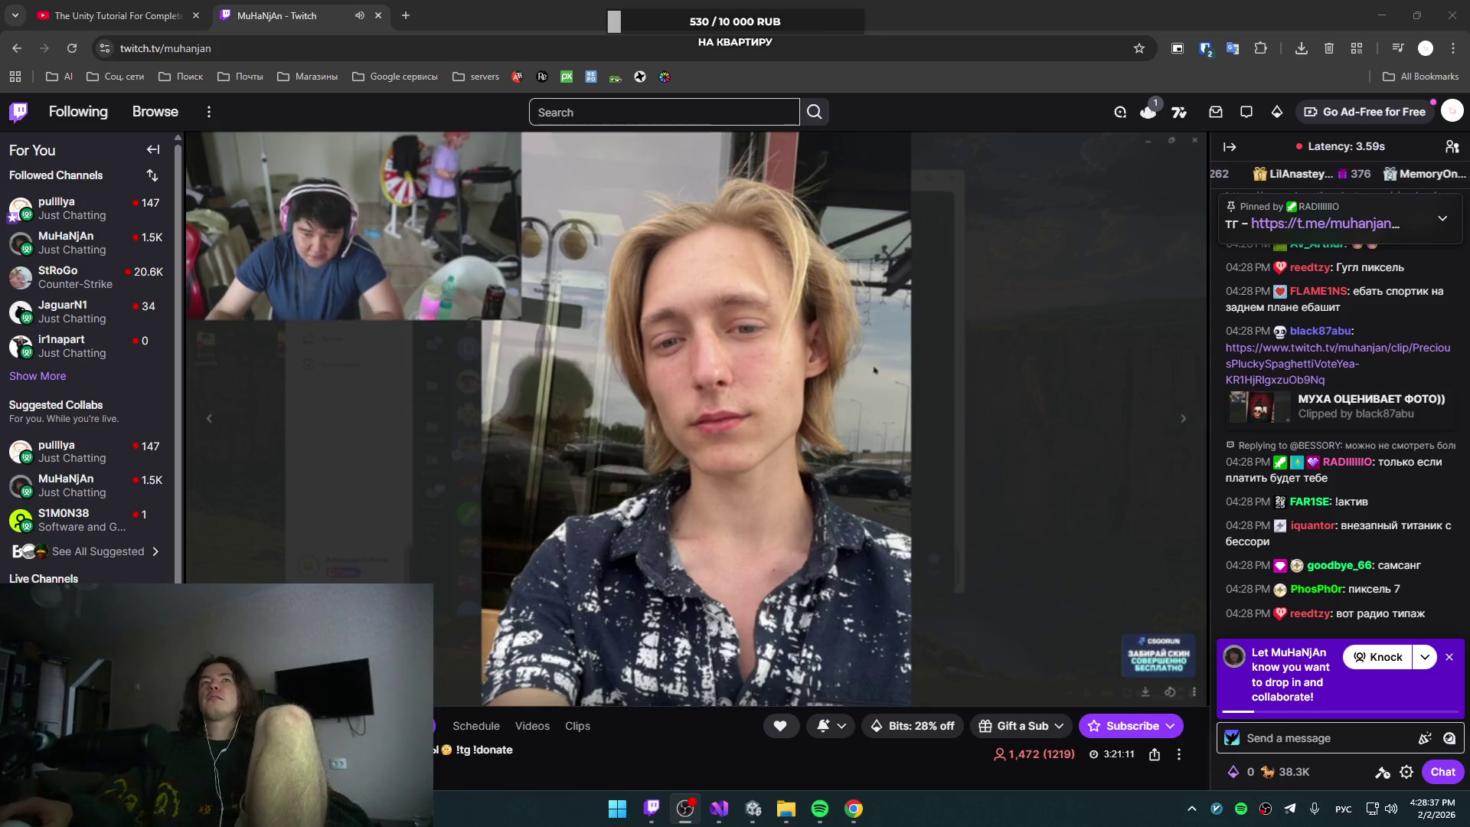
left_click(863, 381)
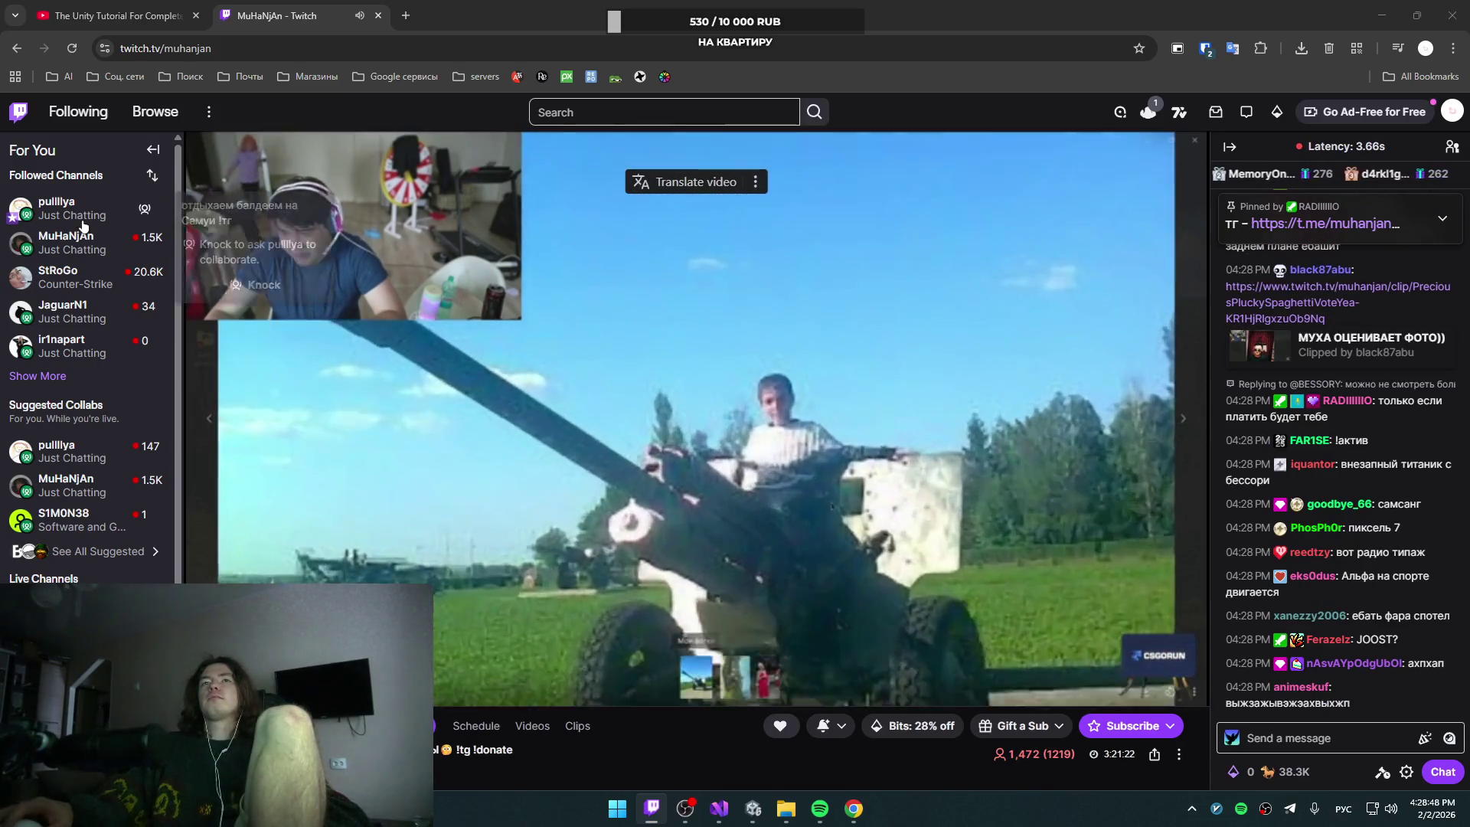
left_click(84, 222)
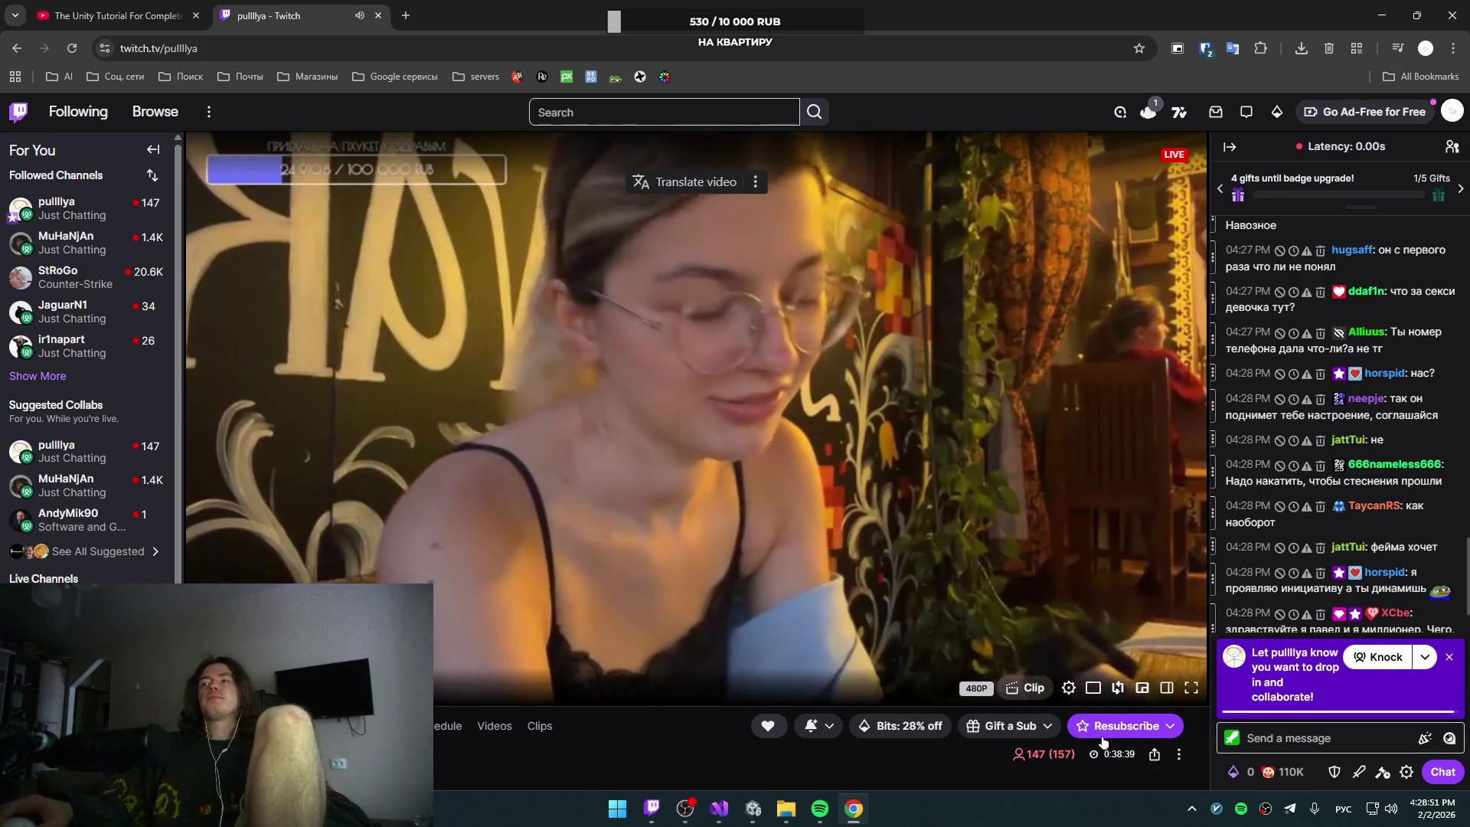
Step: Post the message 'ты покакала??' in the Twitch stream chat
left_click(1343, 739)
type("ты пока")
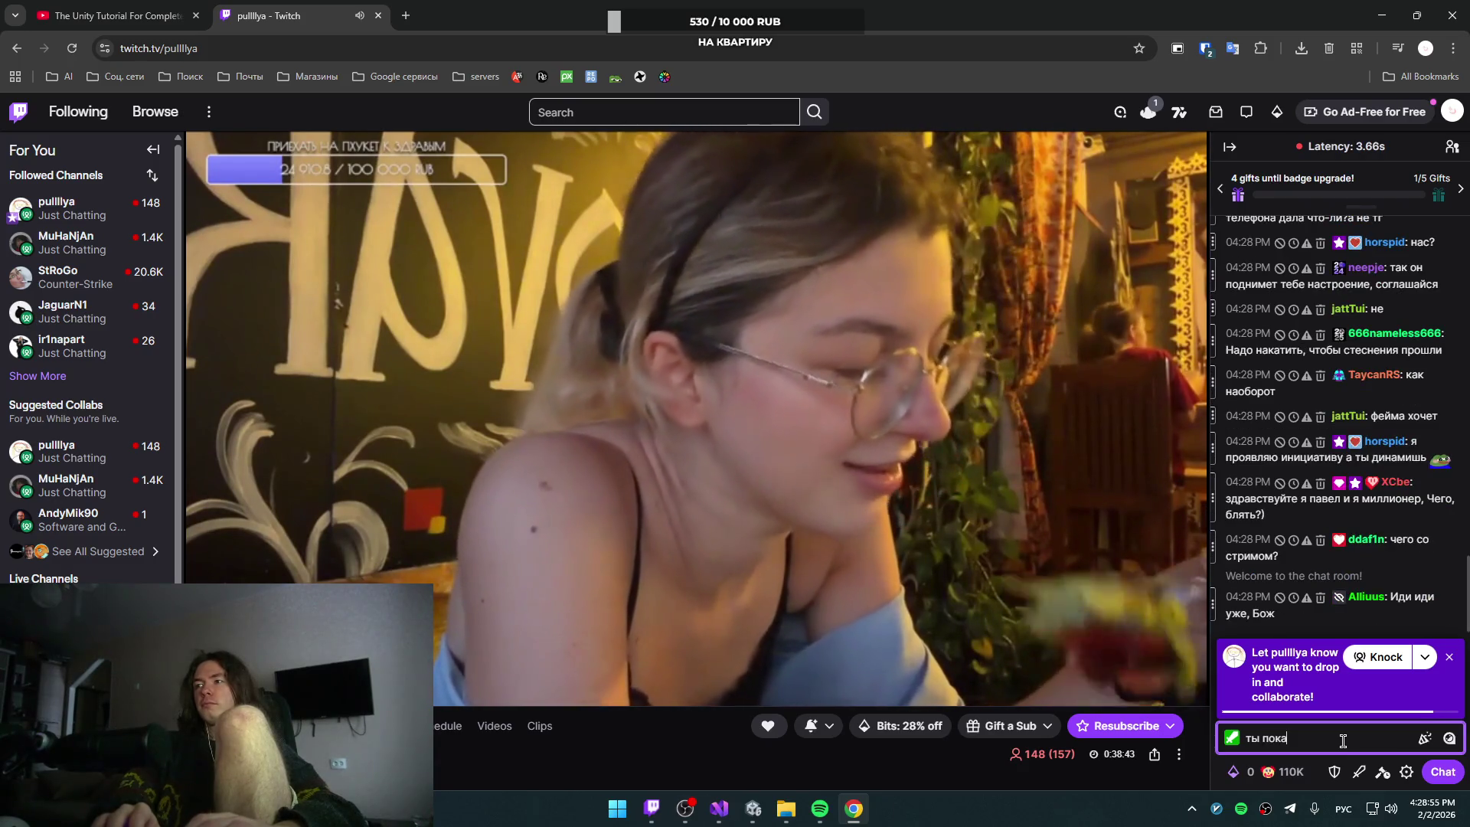
type("кала")
key("alt+shift")
type("??")
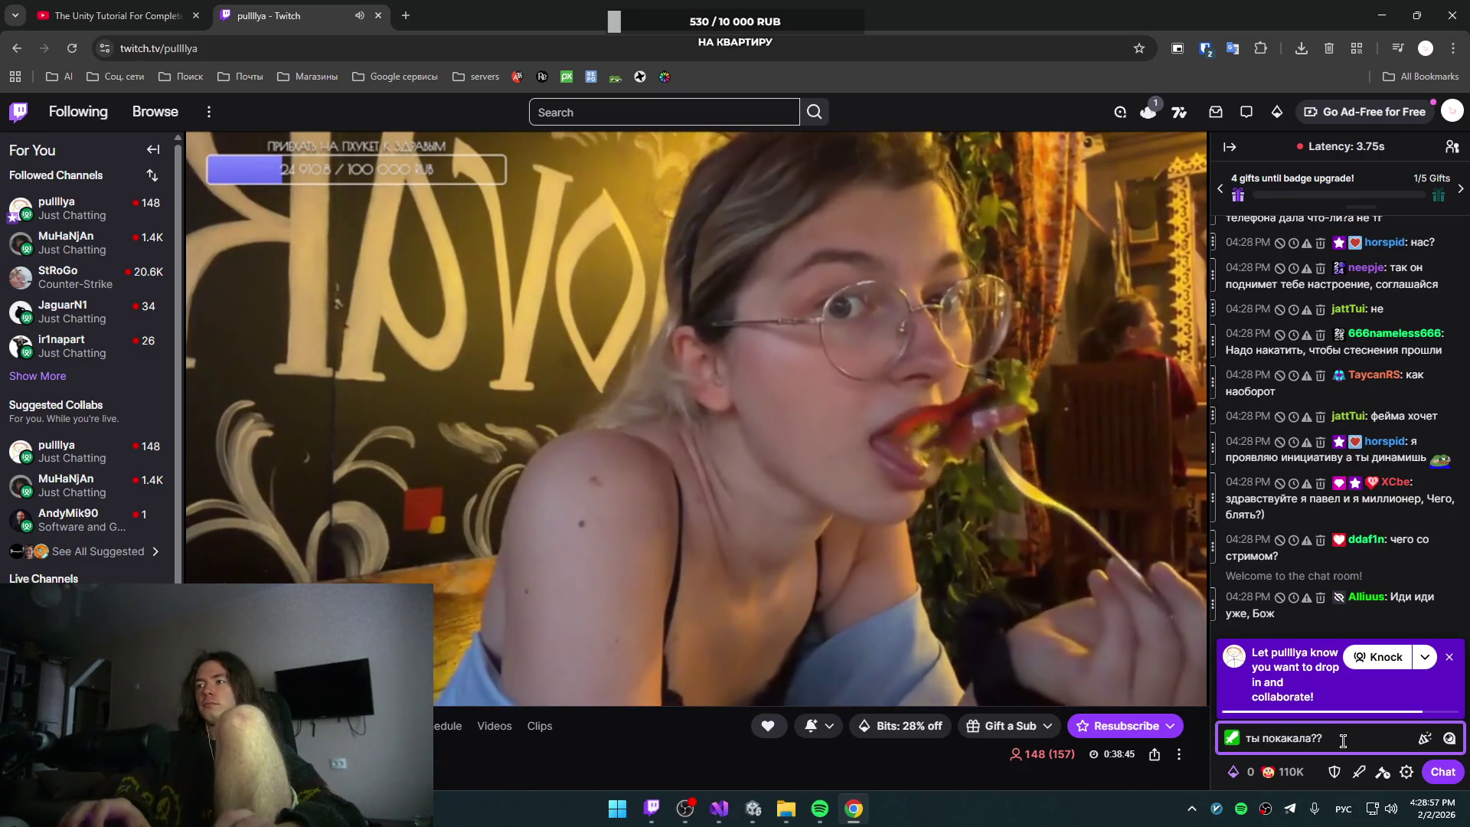
key("alt+shift")
key("Return")
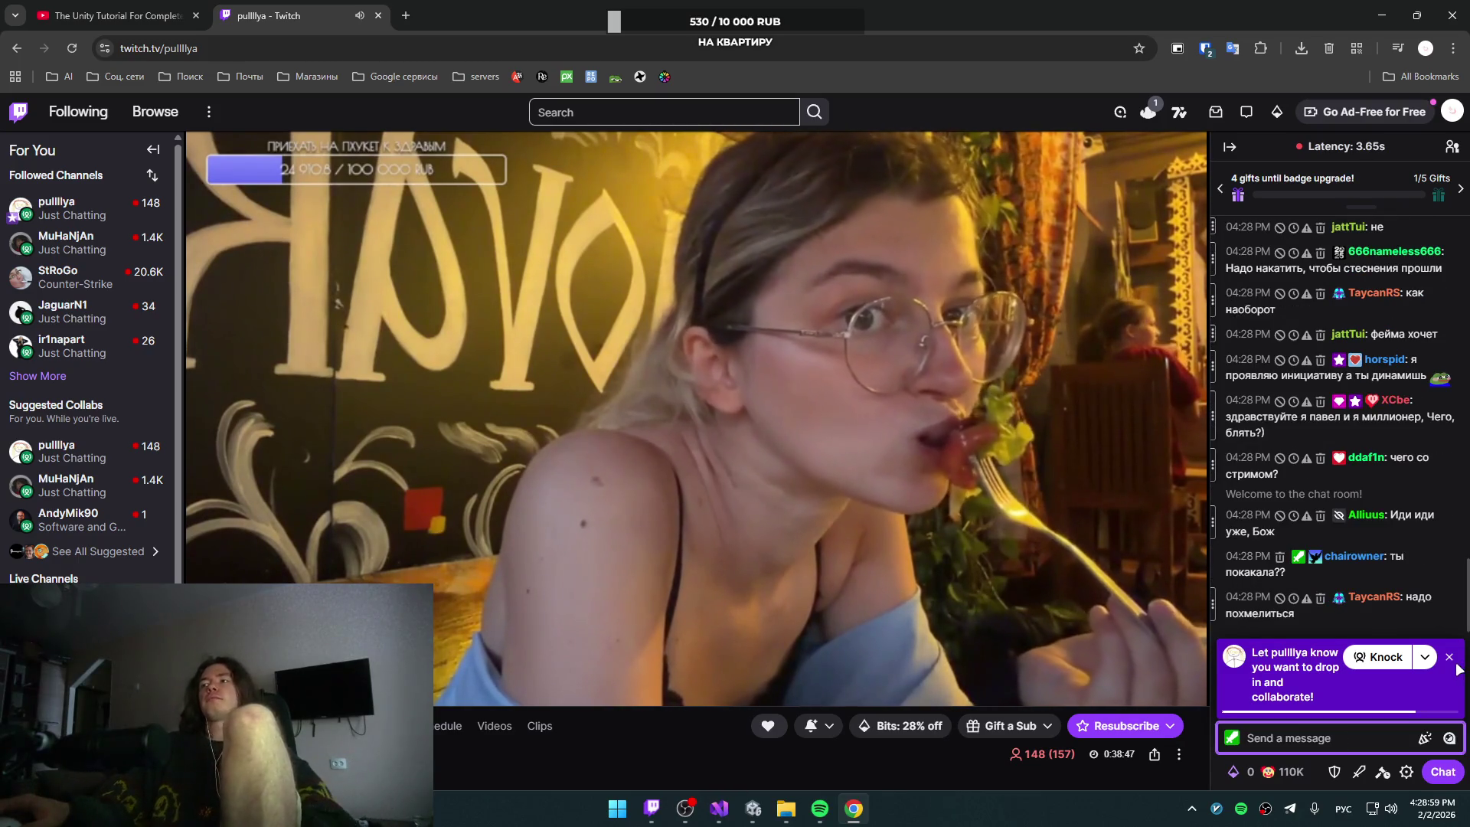
Step: Dismiss the collaboration knock prompt and set the stream quality to 480p
left_click(1451, 663)
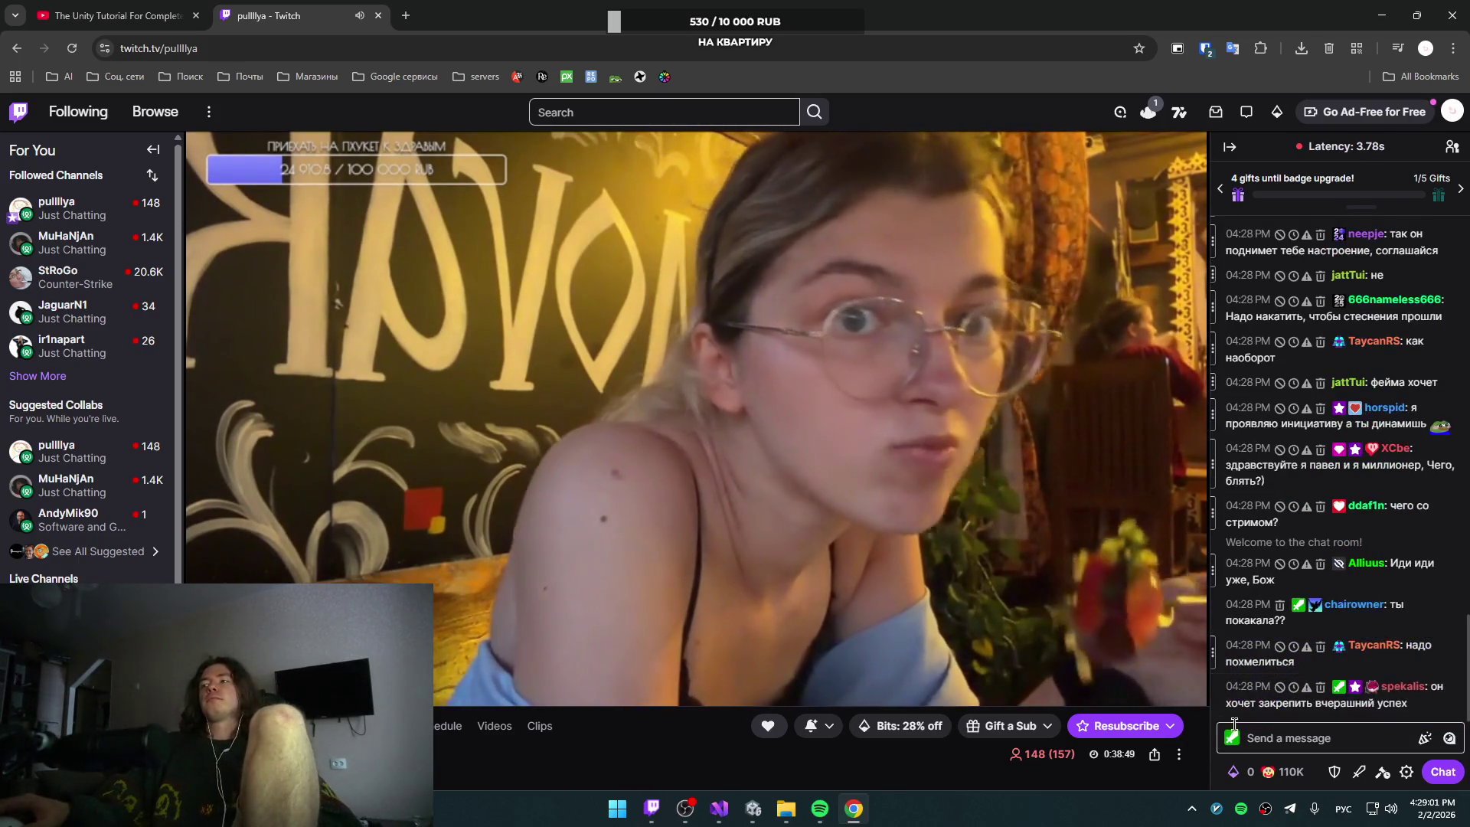
left_click(1068, 688)
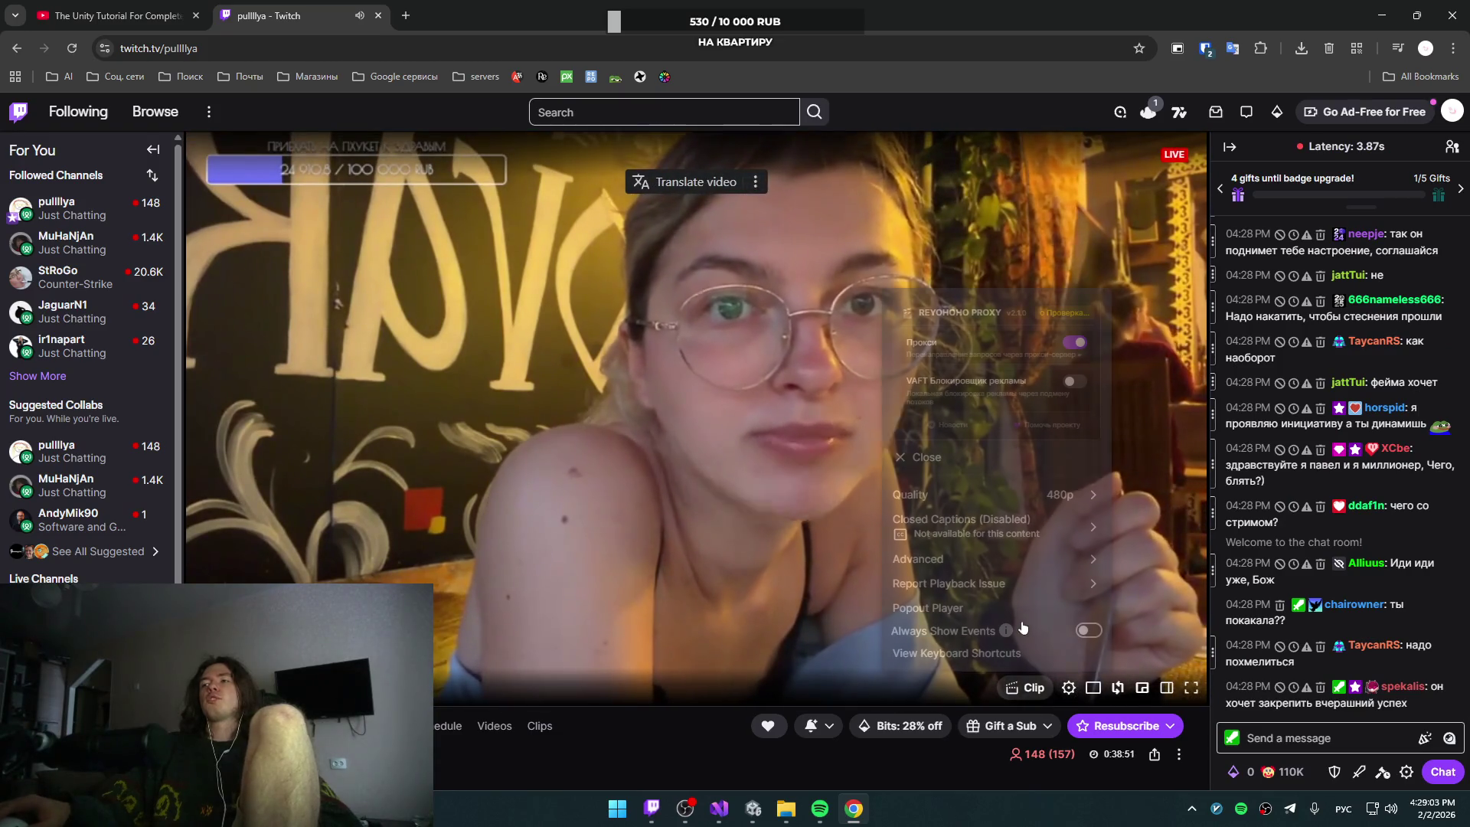
left_click(1003, 494)
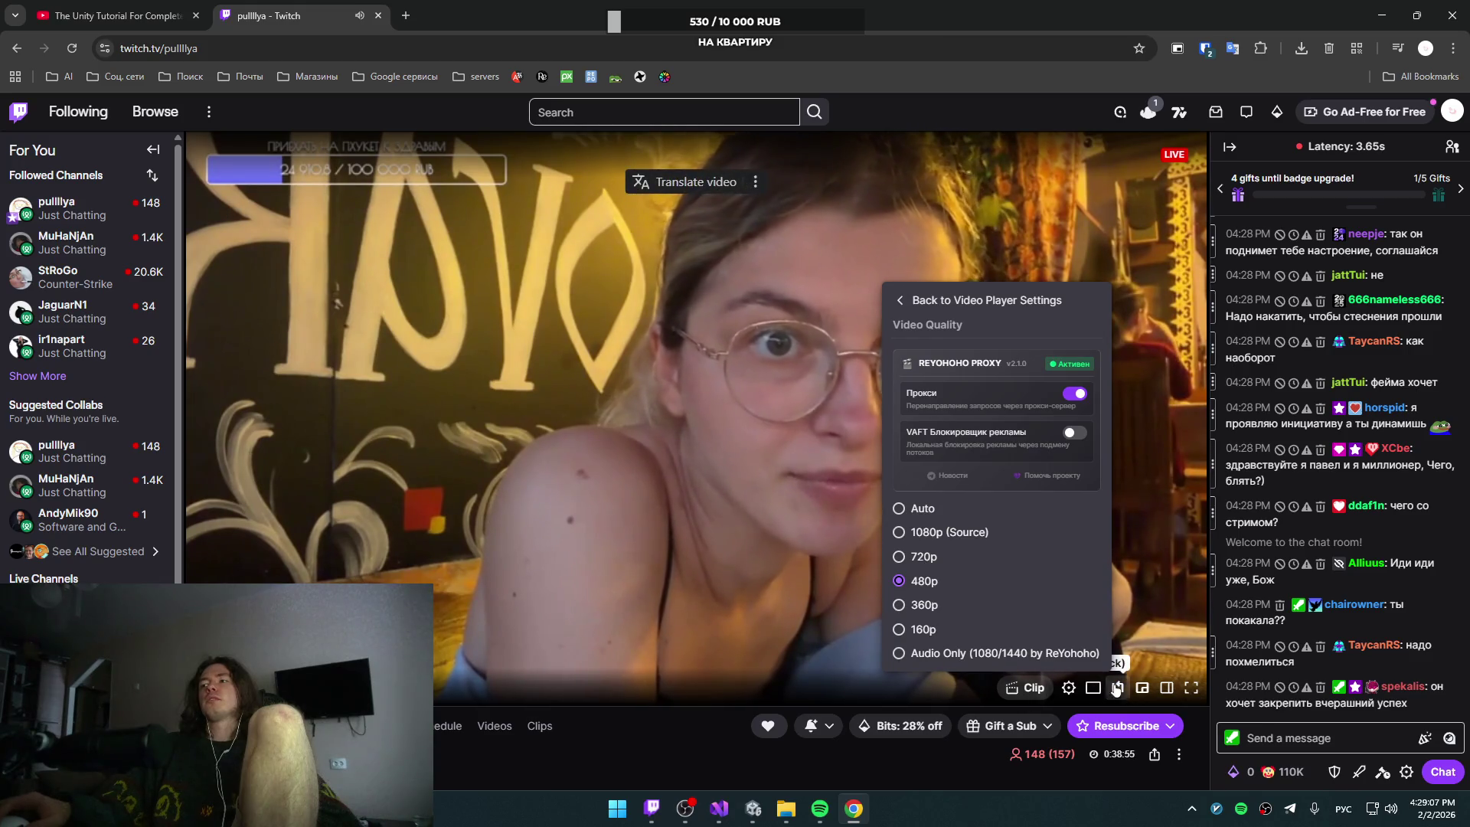
left_click(1068, 687)
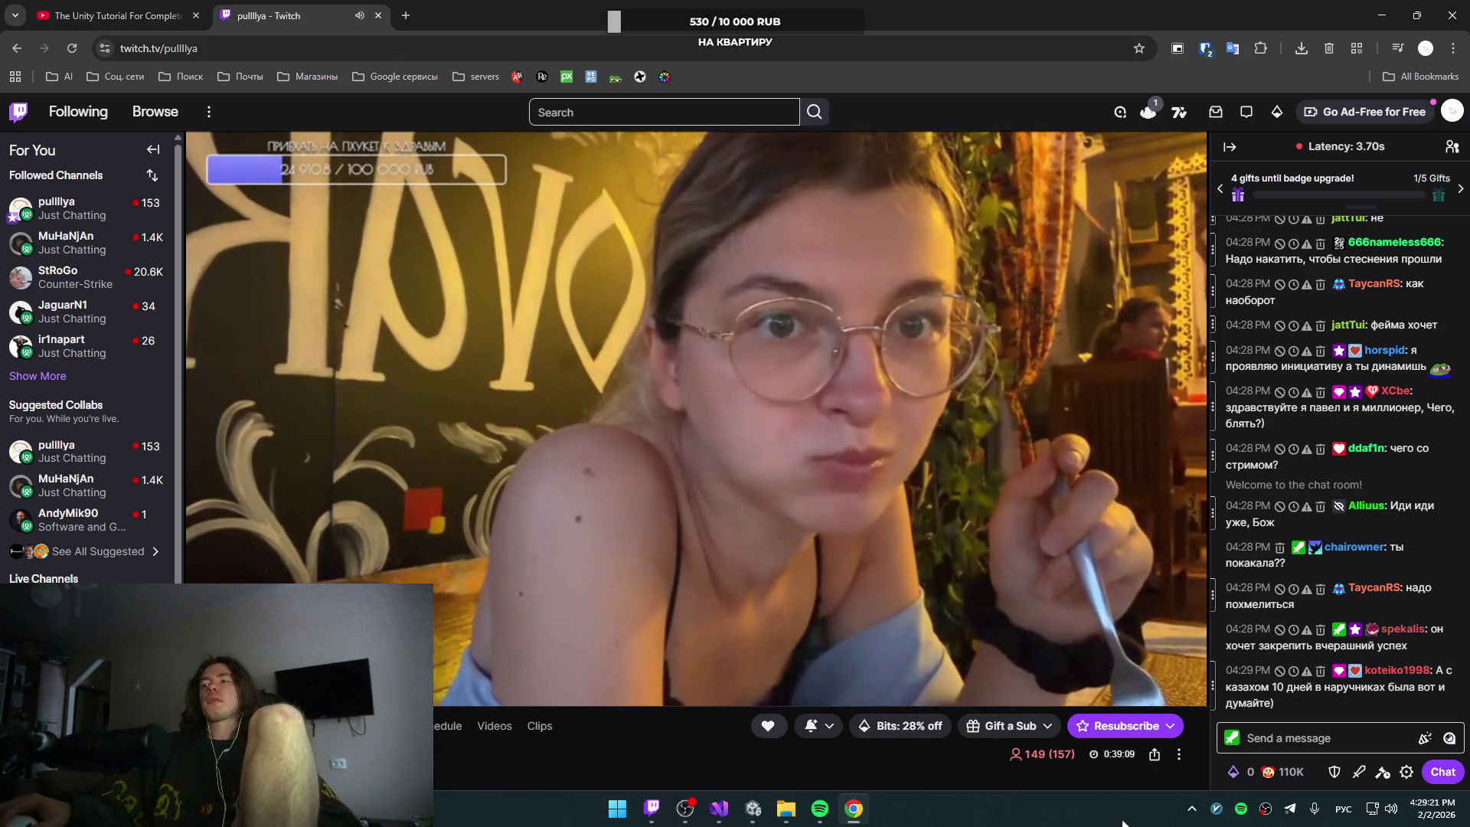
Step: Open the Daily Mix 1 playlist in Spotify, then minimize Spotify to reveal the Twitch stream
left_click(819, 809)
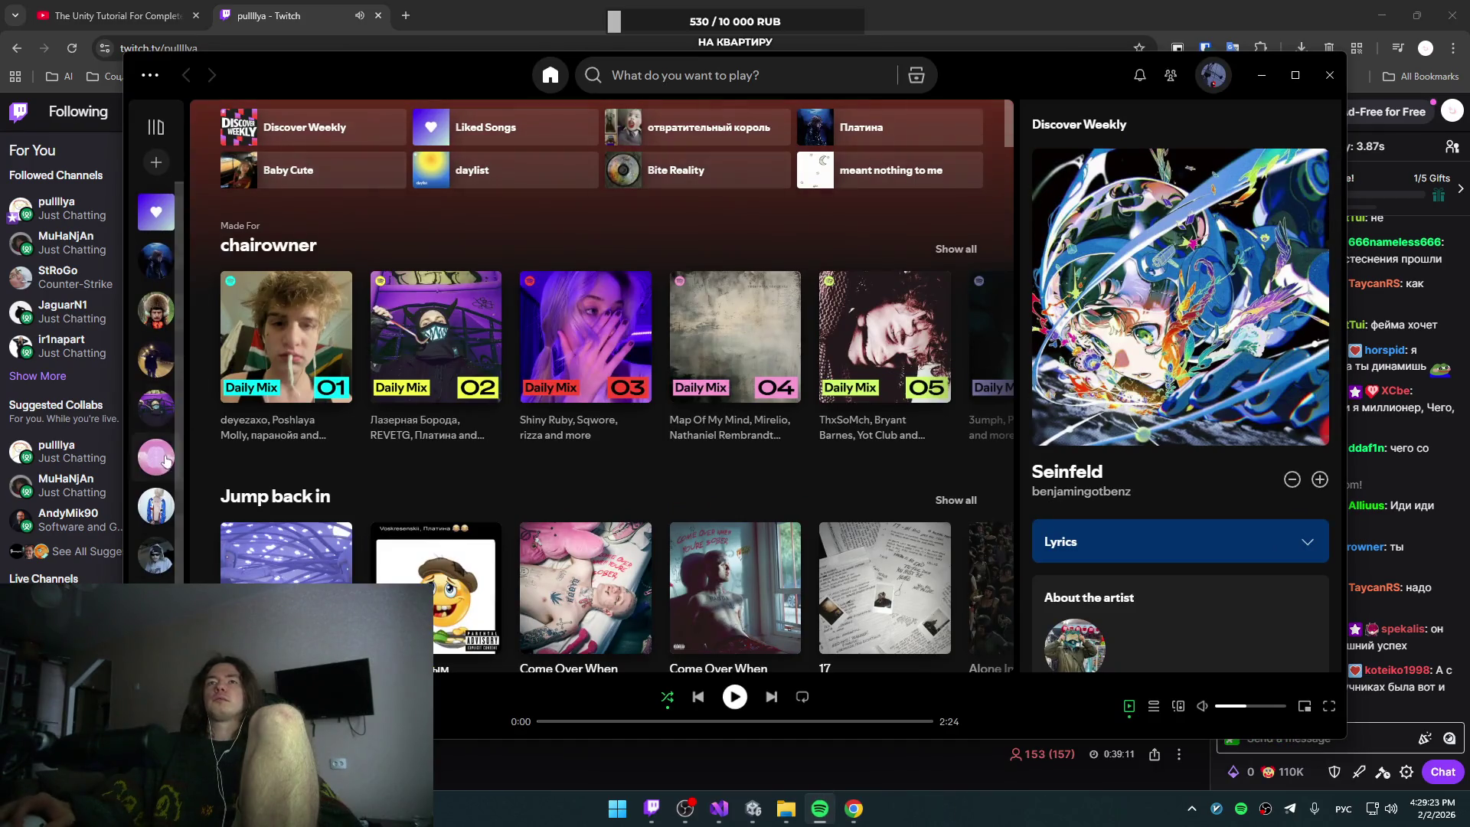
scroll(375, 502, "down", 5)
scroll(374, 502, "up", 5)
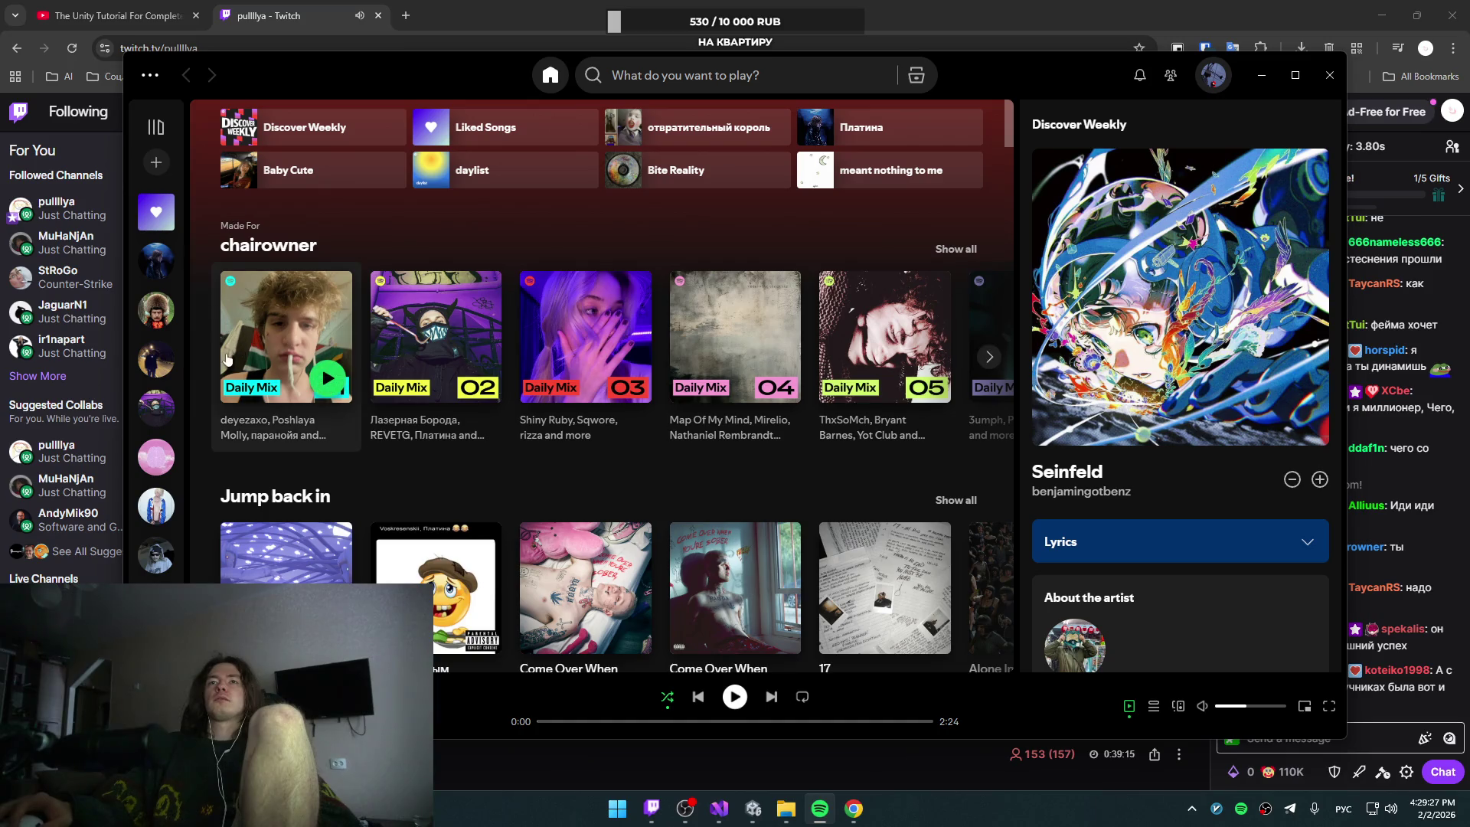
left_click(282, 313)
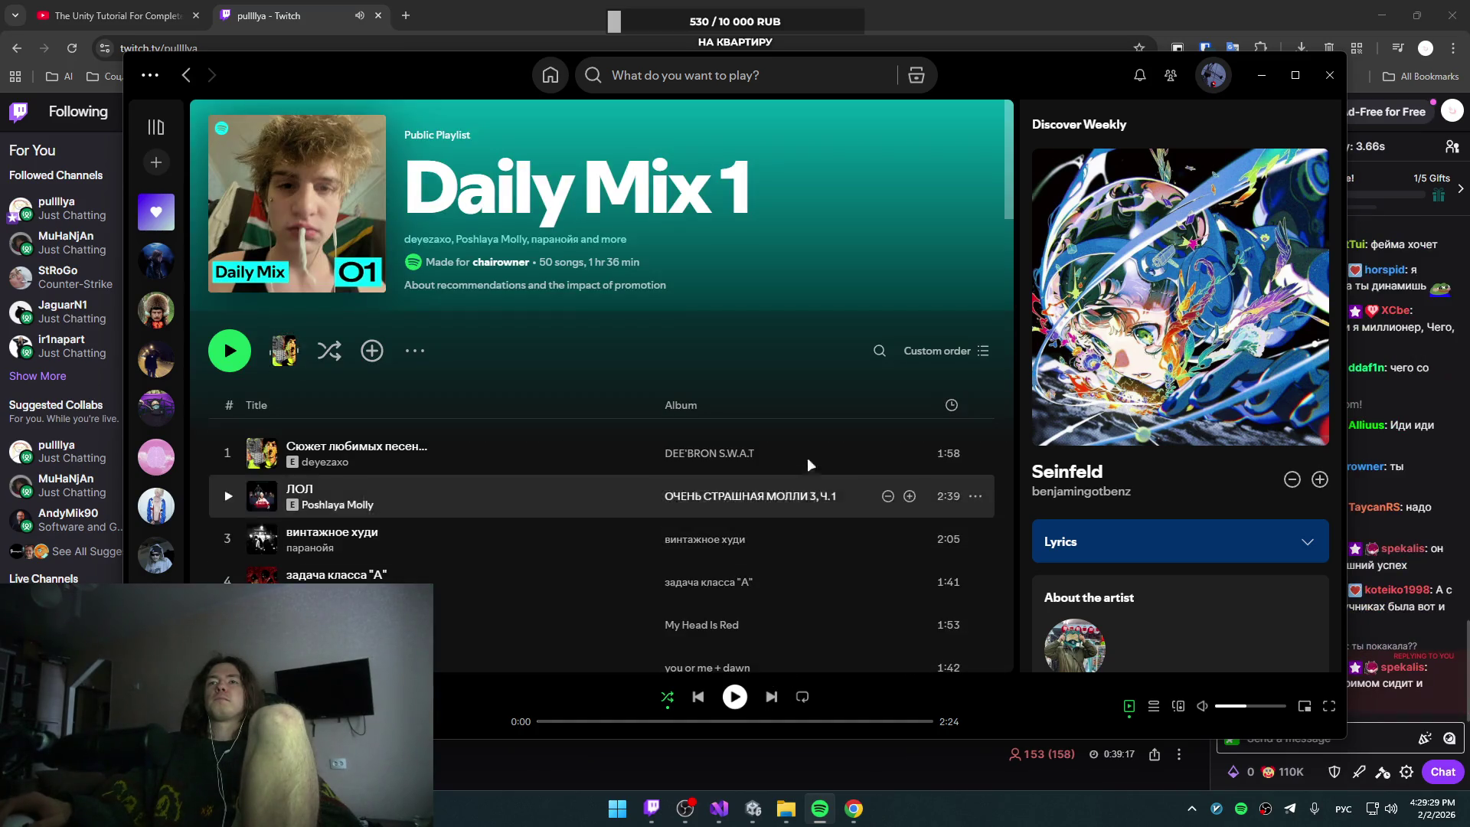
scroll(686, 504, "down", 3)
scroll(687, 504, "up", 2)
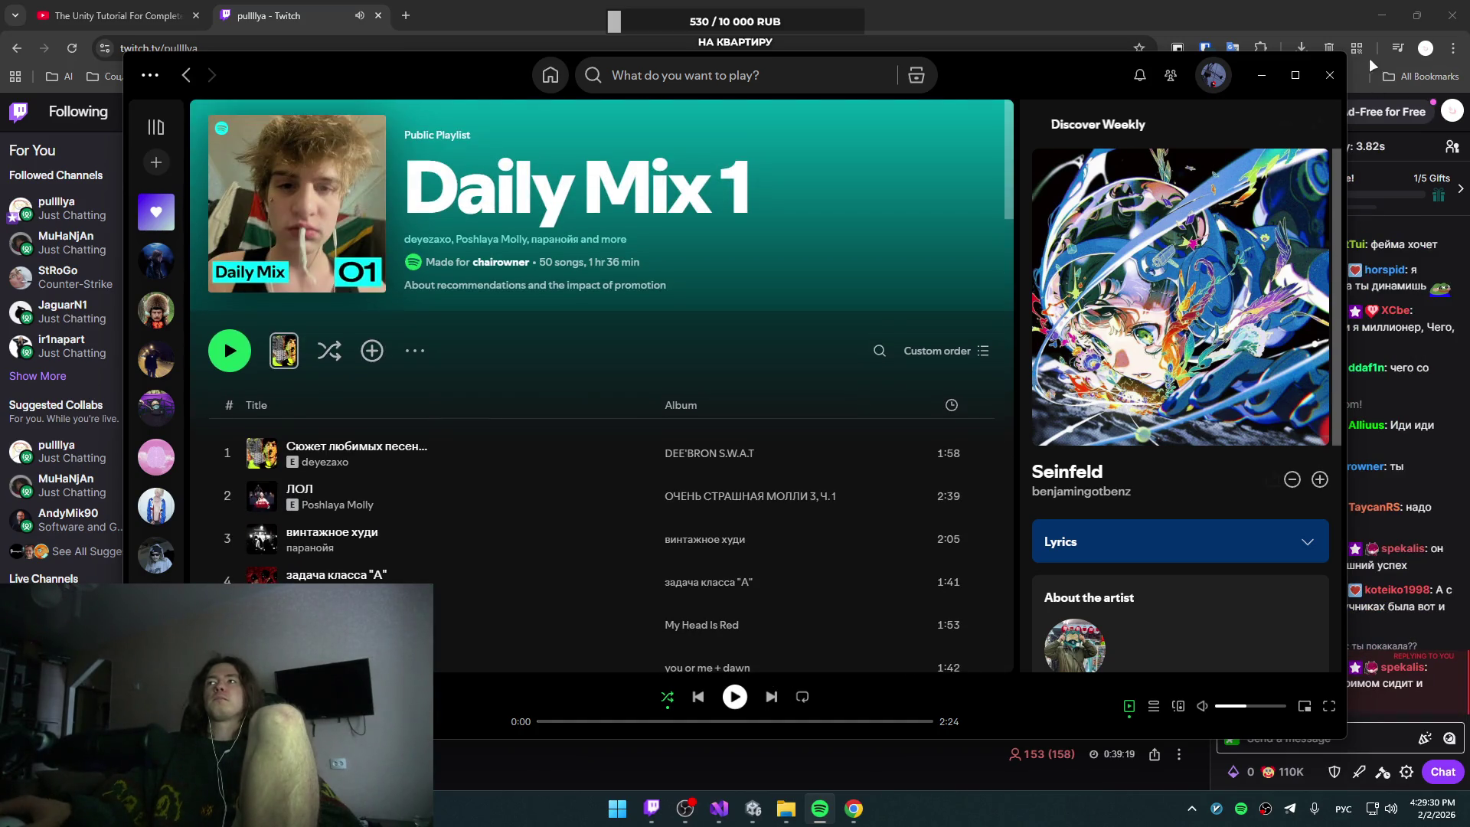
left_click(1259, 76)
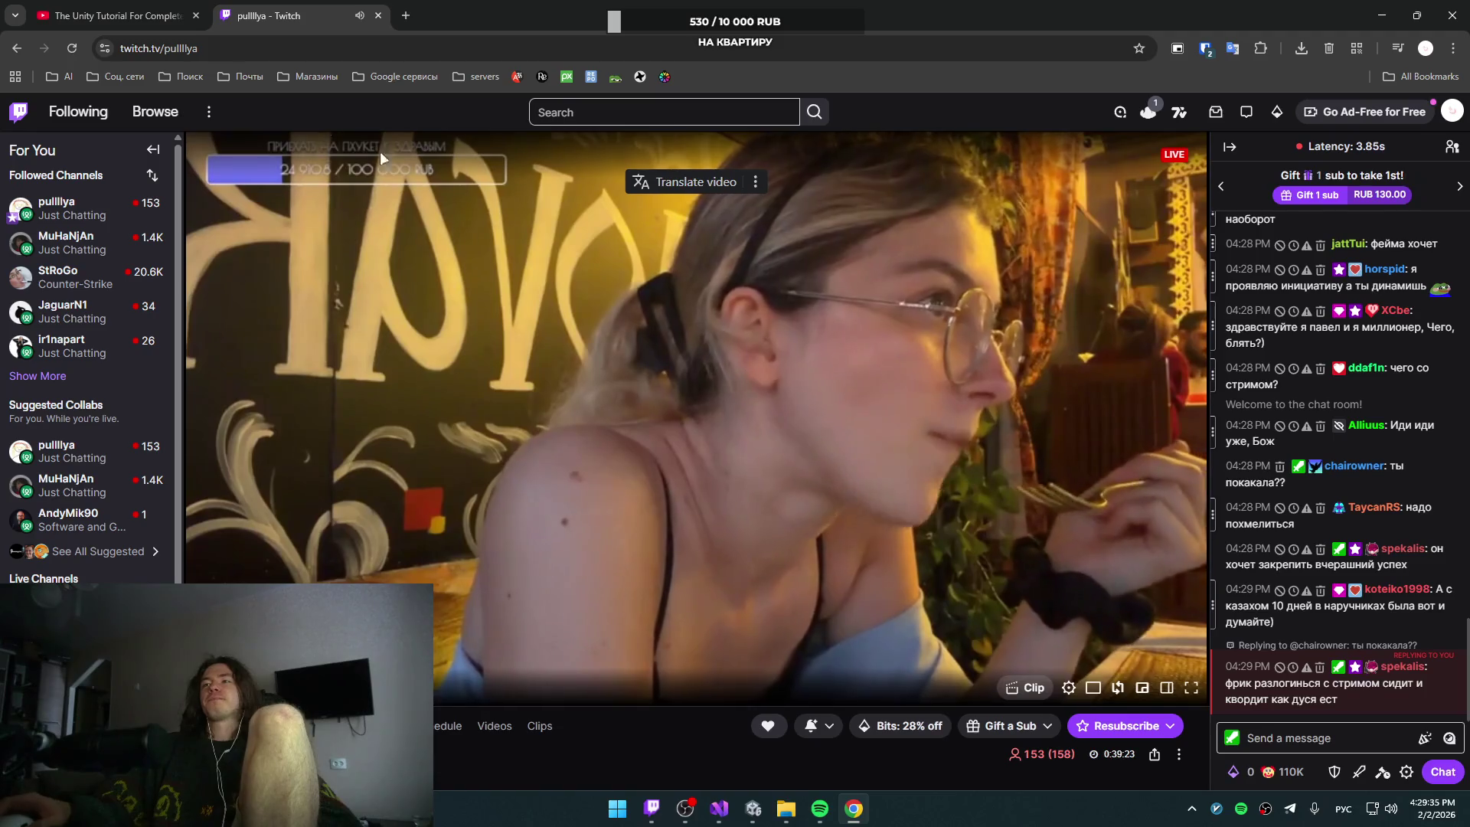
Step: Glance at the YouTube Unity tutorial tab, then close the Twitch stream tab
left_click(183, 6)
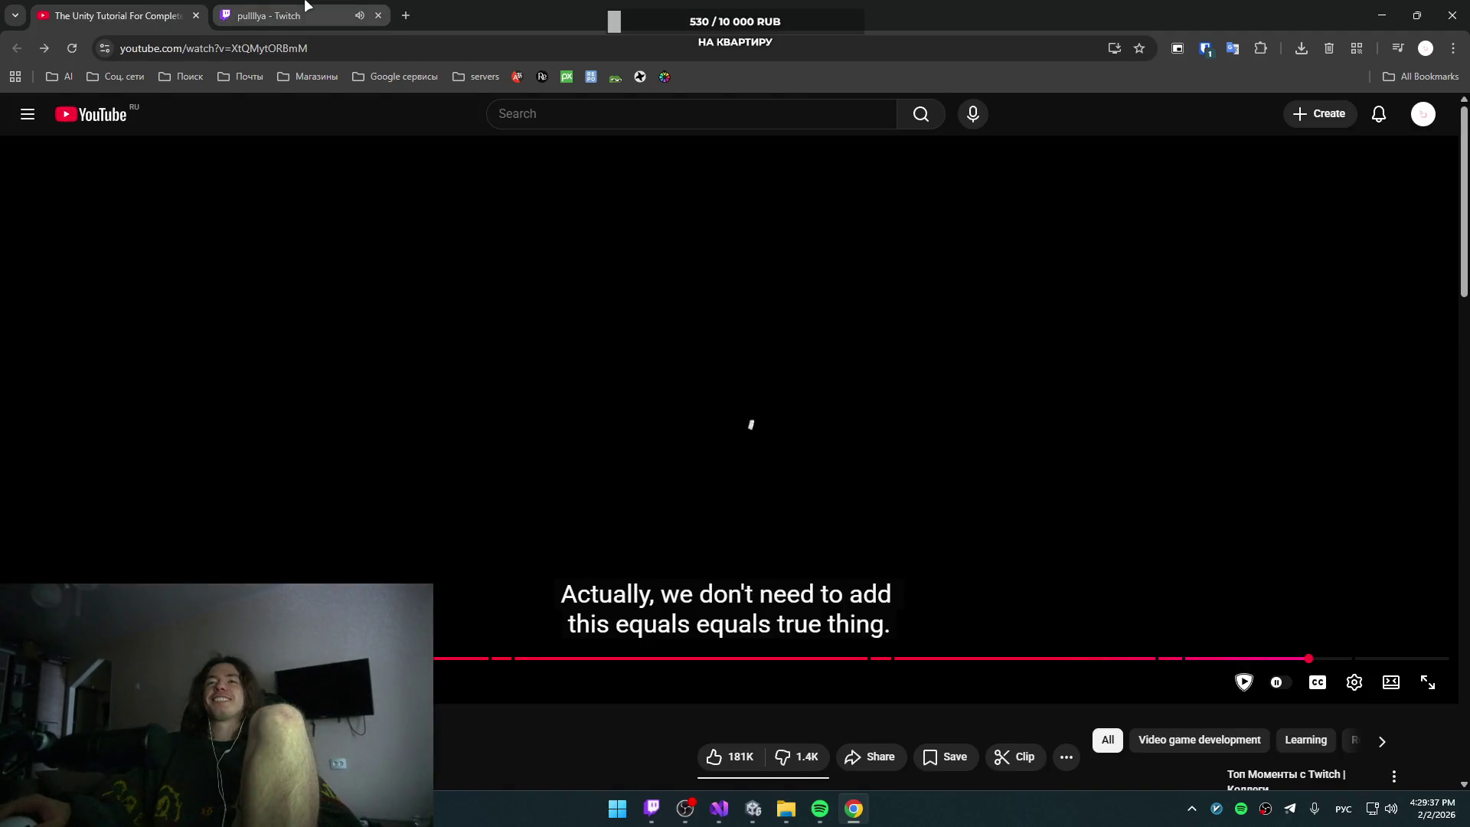
left_click(305, 6)
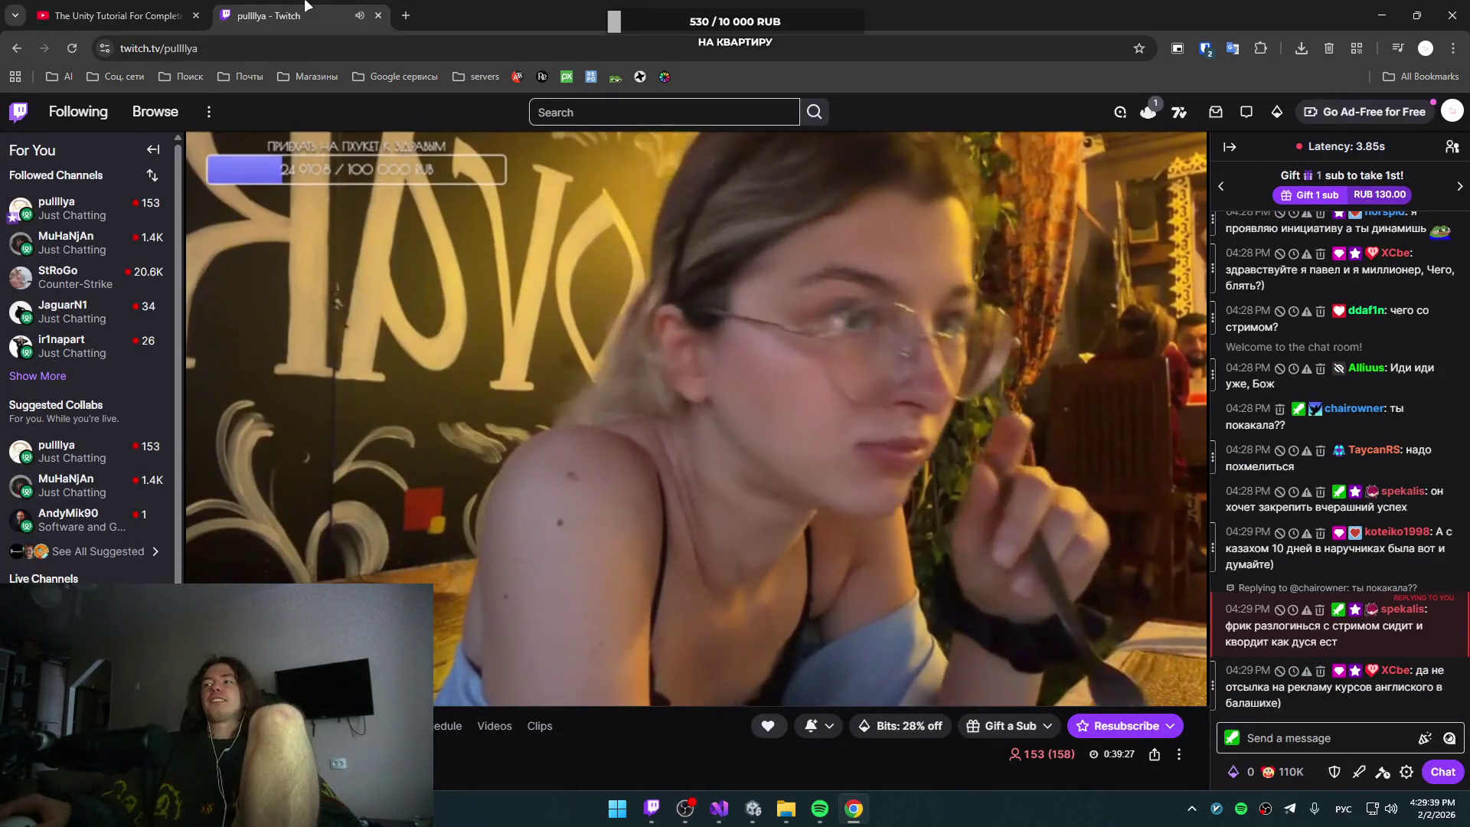
left_click(379, 15)
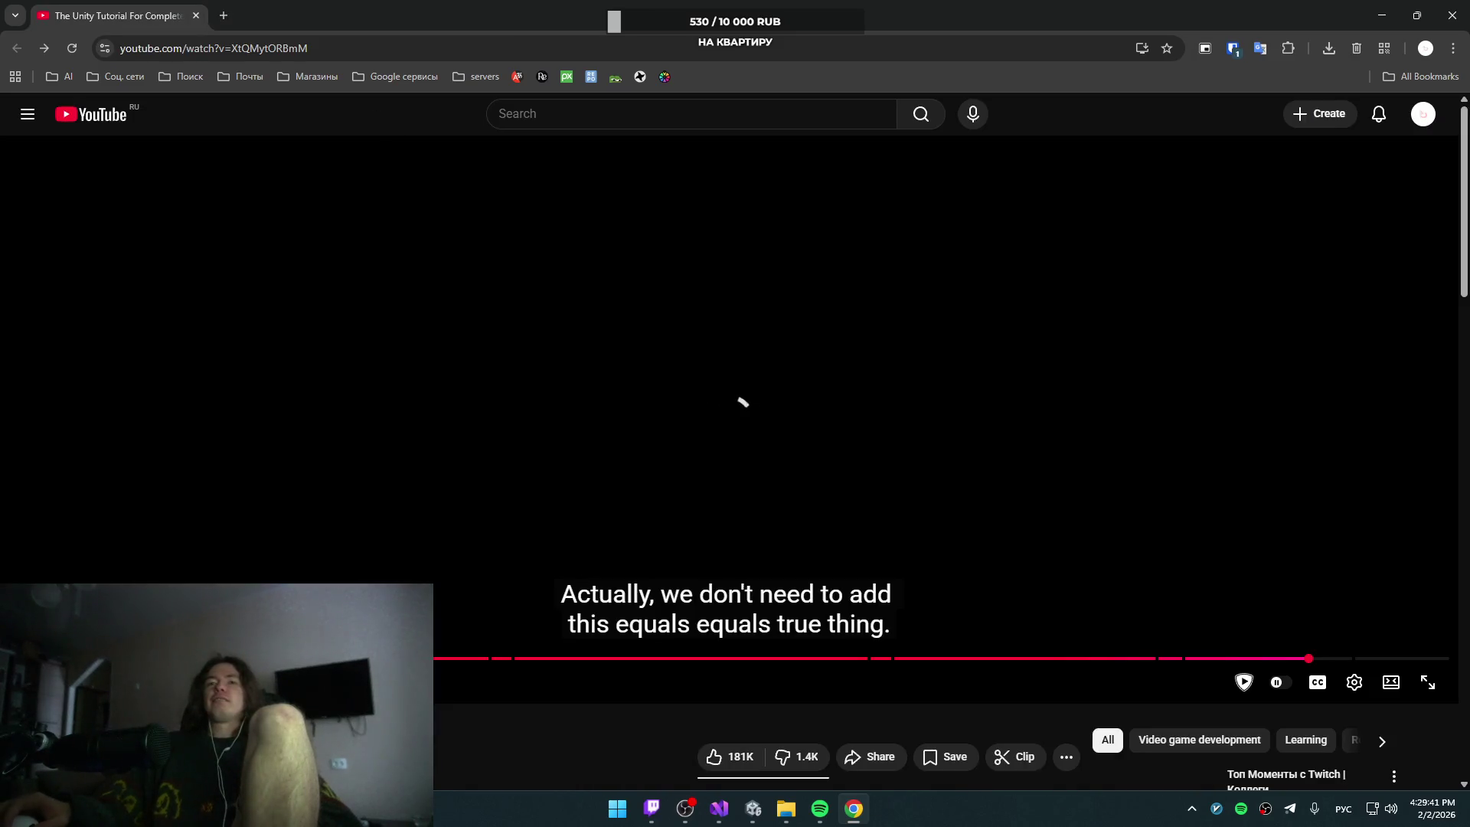
Step: Show the dist folder with flappy bird killer.exe and minimize the browser
left_click(789, 812)
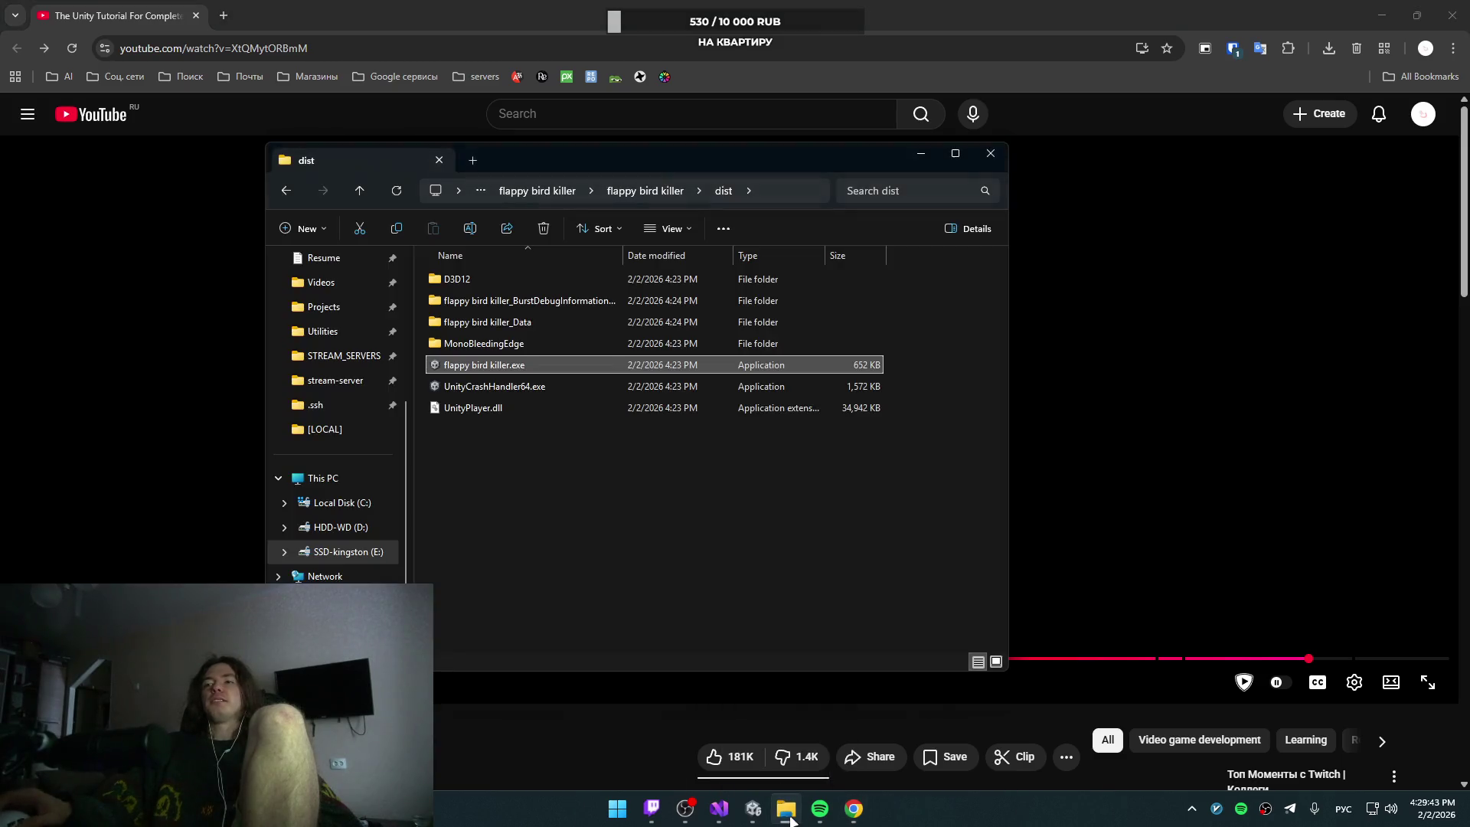
left_click(607, 508)
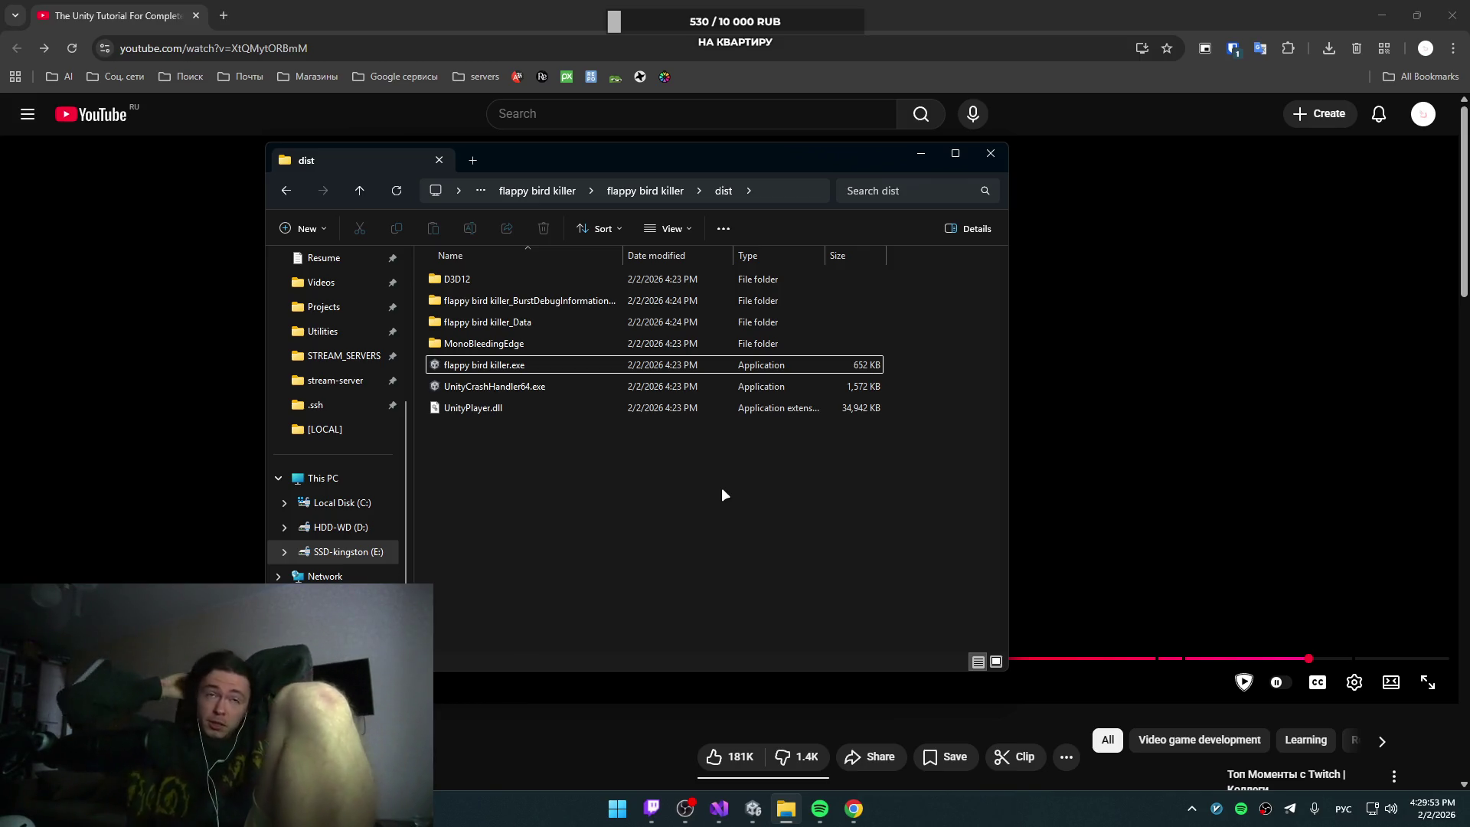
left_click(1384, 11)
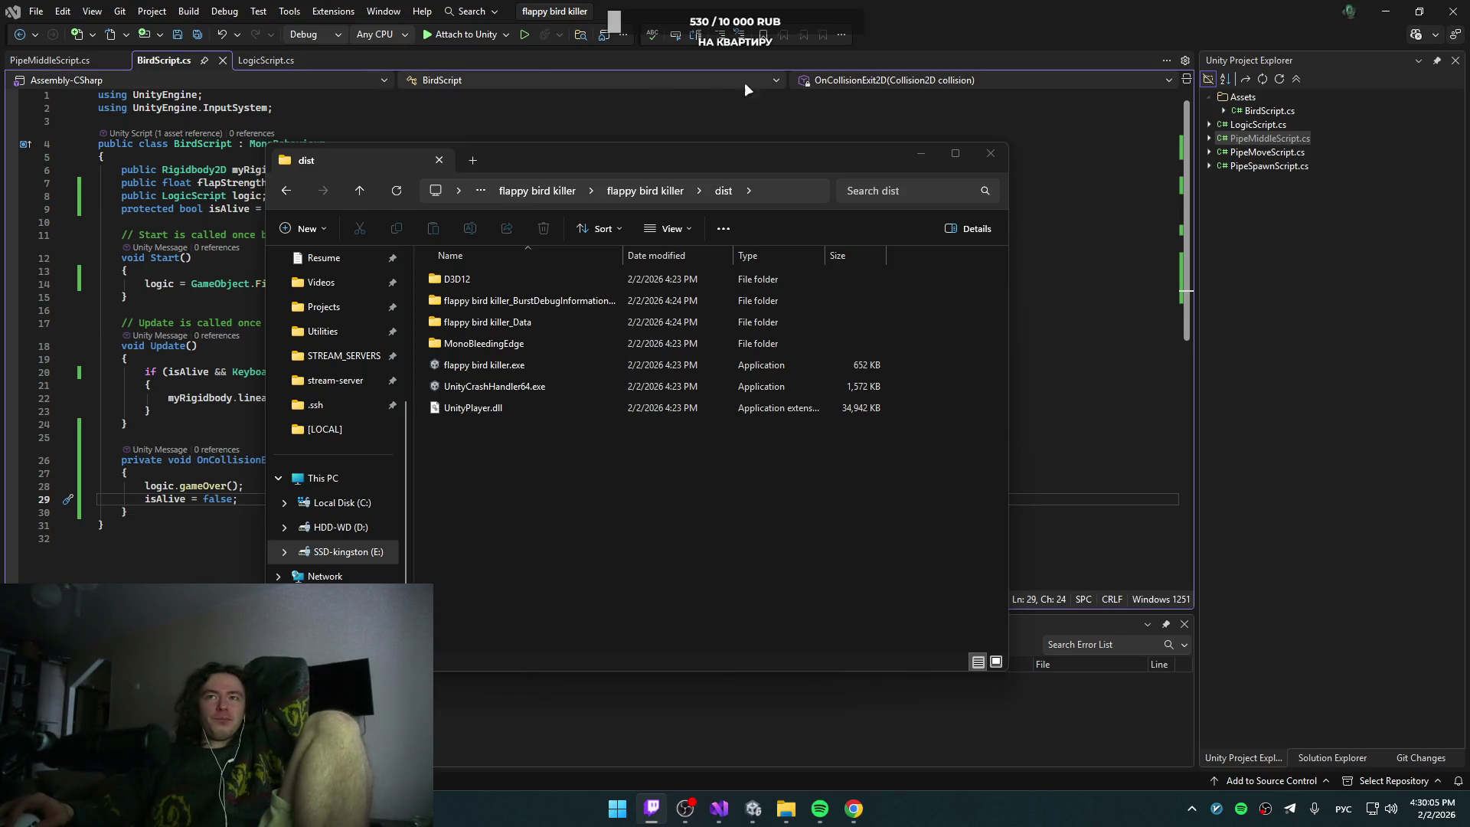
Step: Minimize Visual Studio, close the Unity editor, and return to the YouTube tutorial in Chrome
left_click(1399, 6)
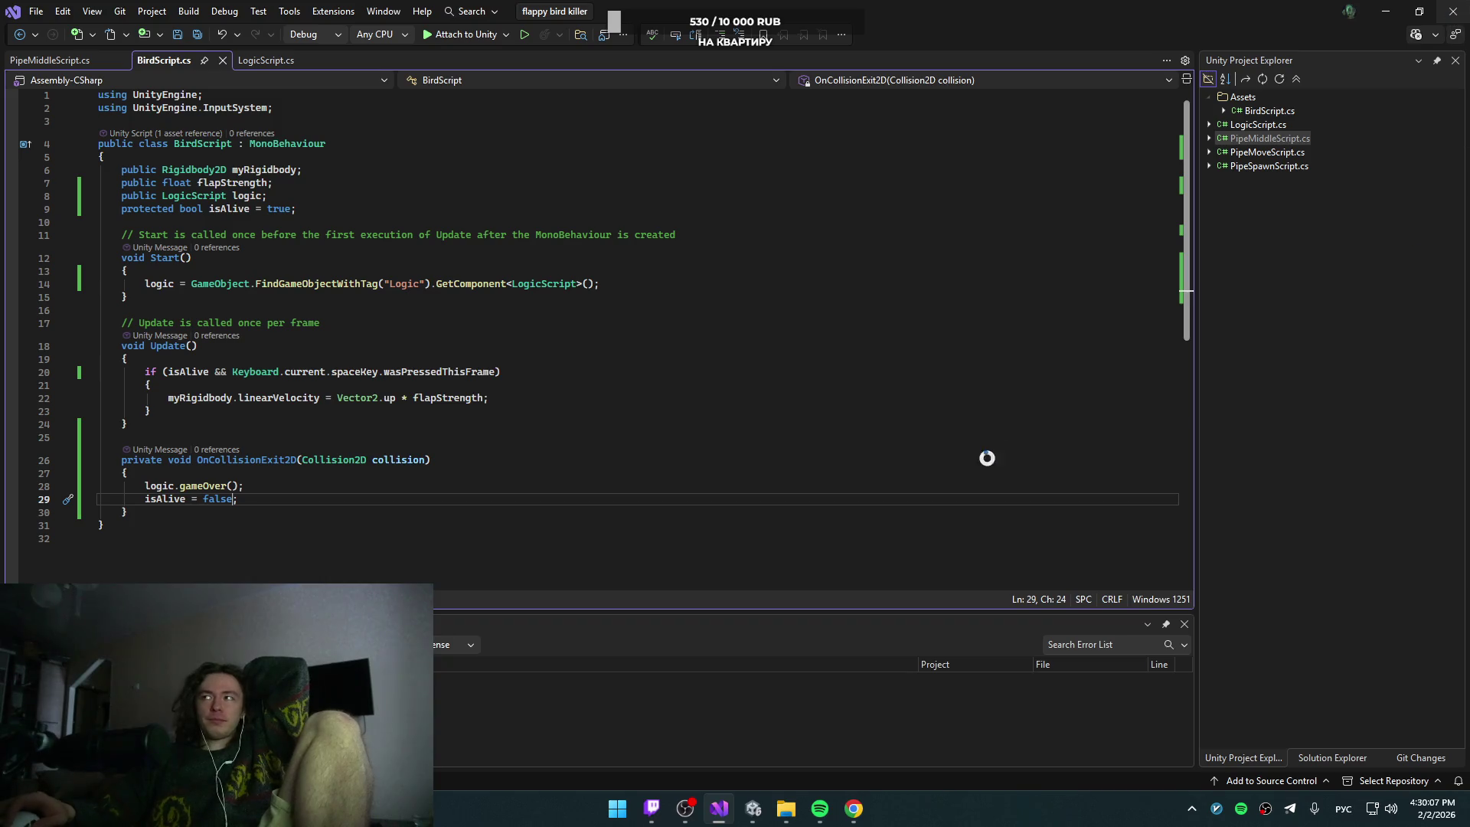
left_click(719, 808)
left_click(753, 808)
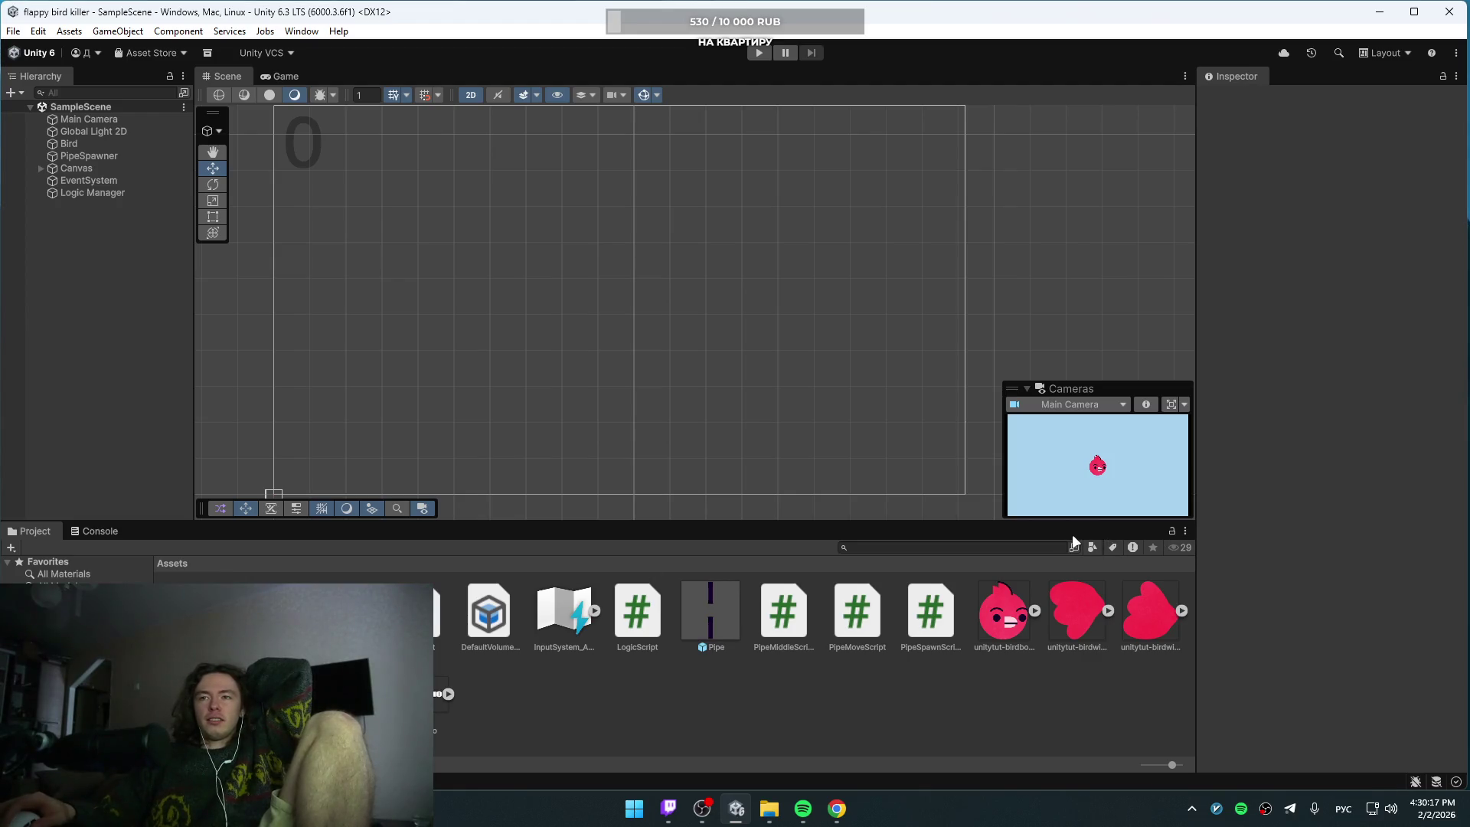
left_click(1462, 9)
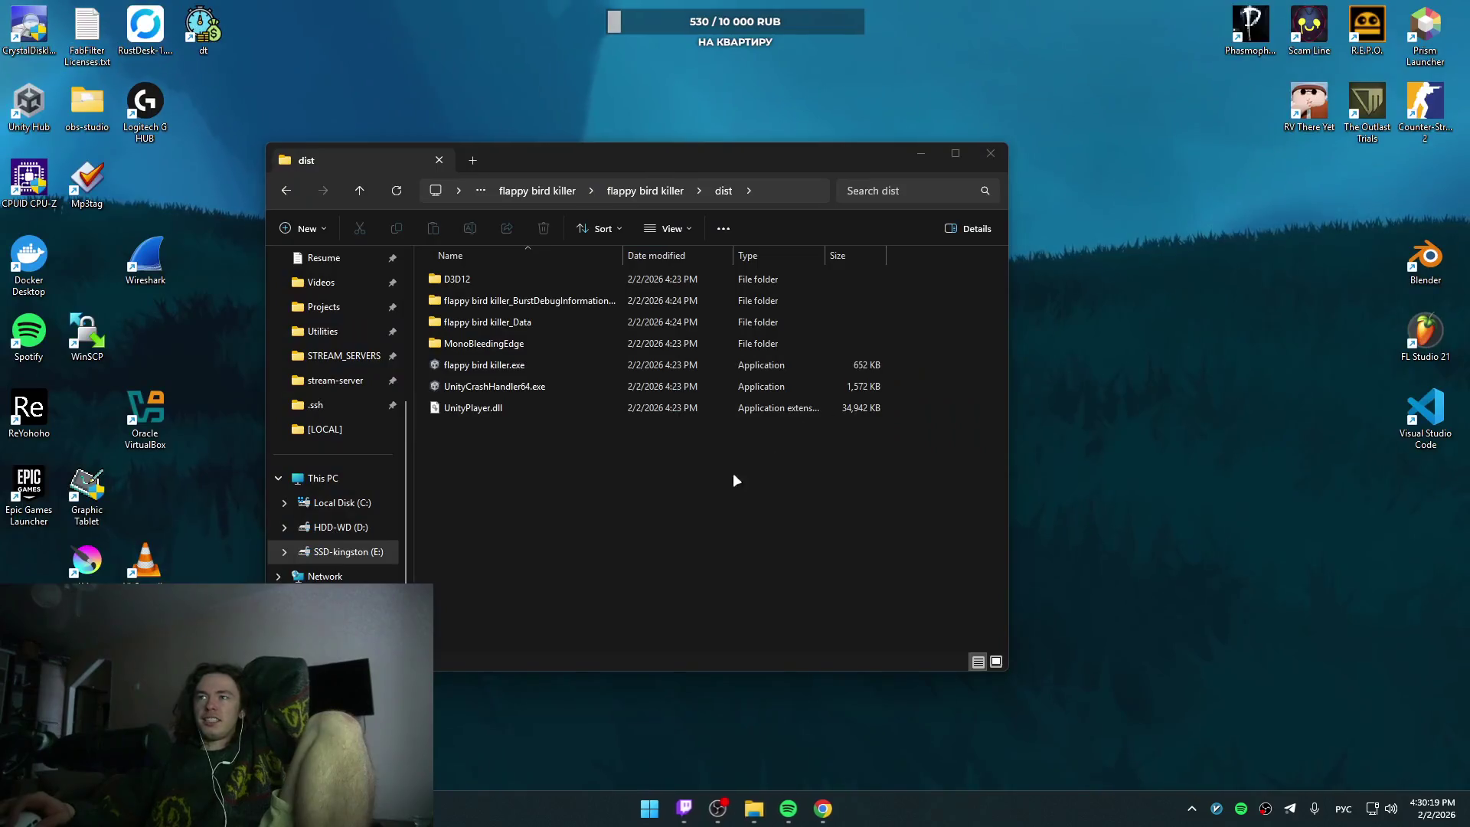
left_click(819, 809)
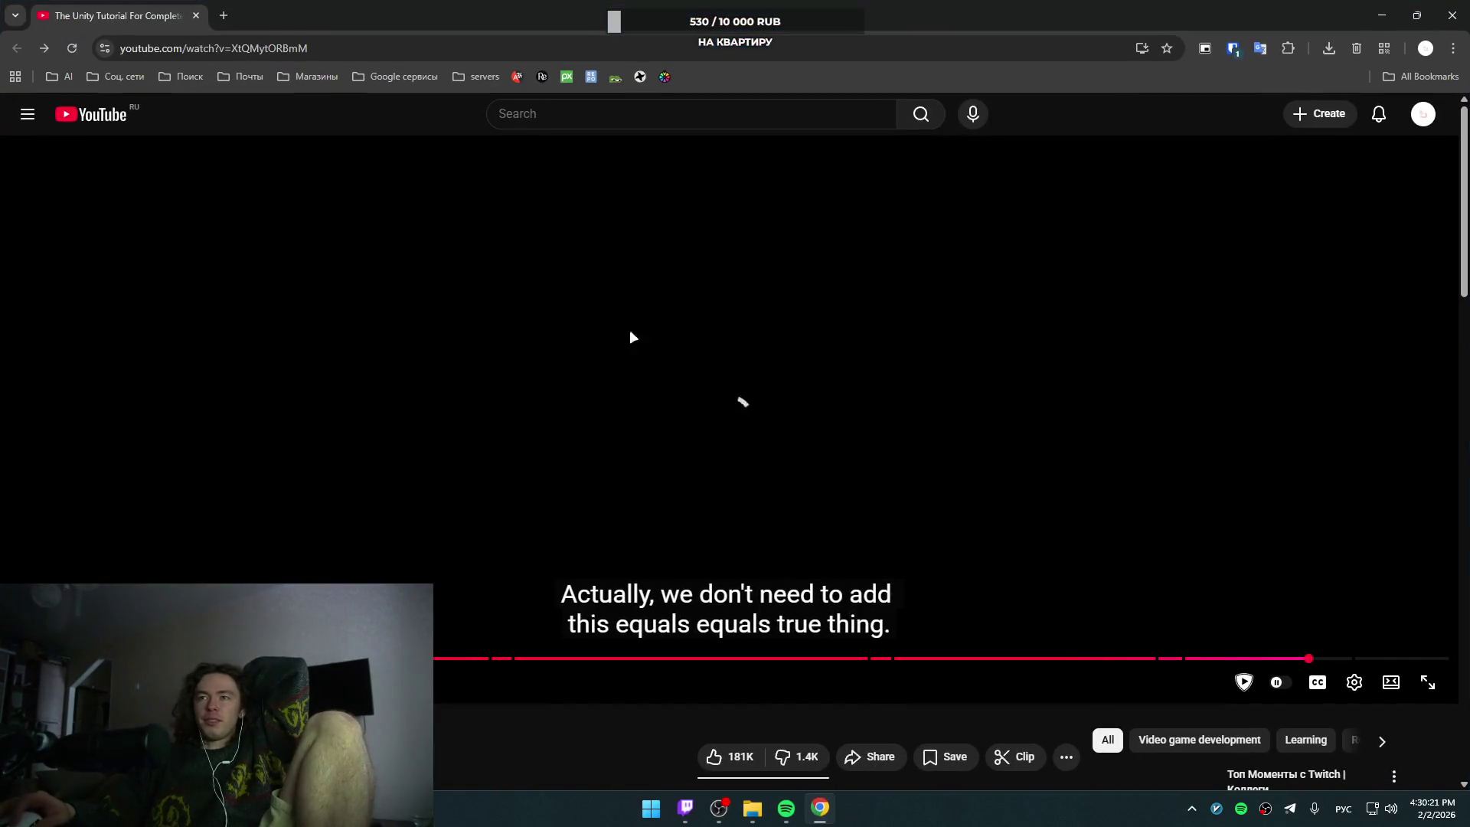
Step: Run zapret's general (ALT9) batch script, close the dist folder, and reload the YouTube tutorial
left_click(767, 392)
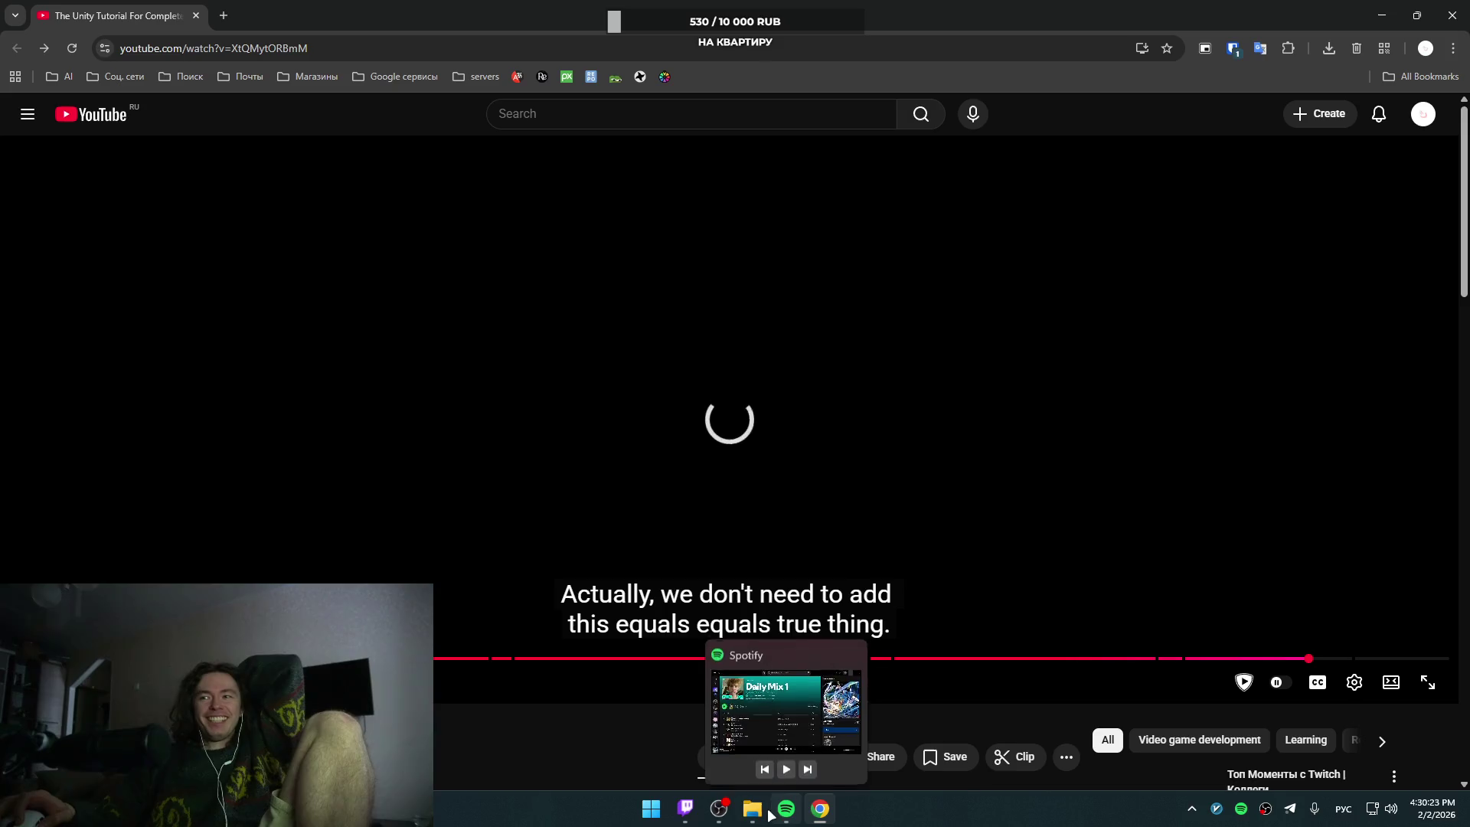
mouse_move(753, 808)
left_click(747, 706)
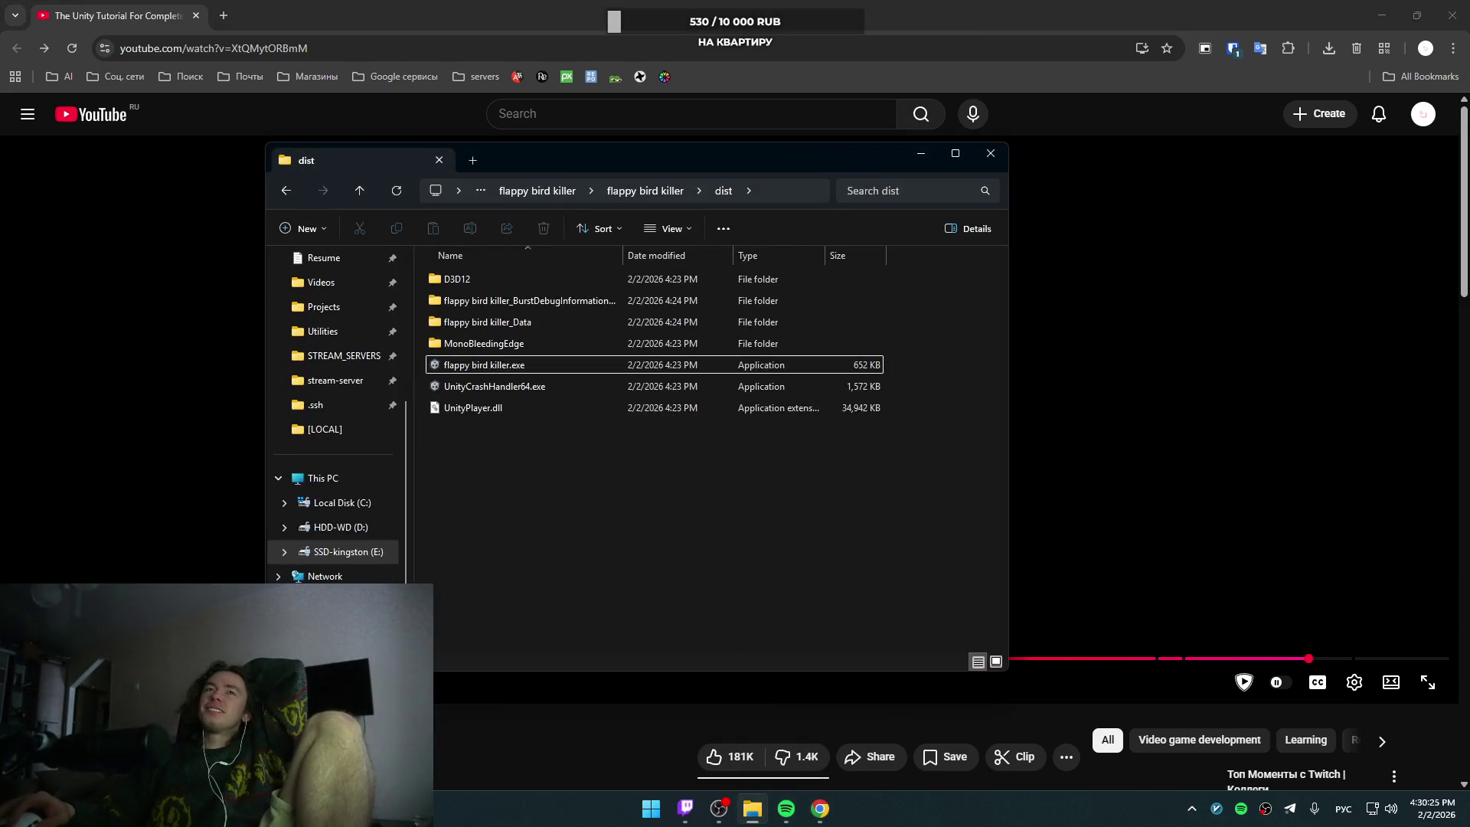
key("alt+Tab")
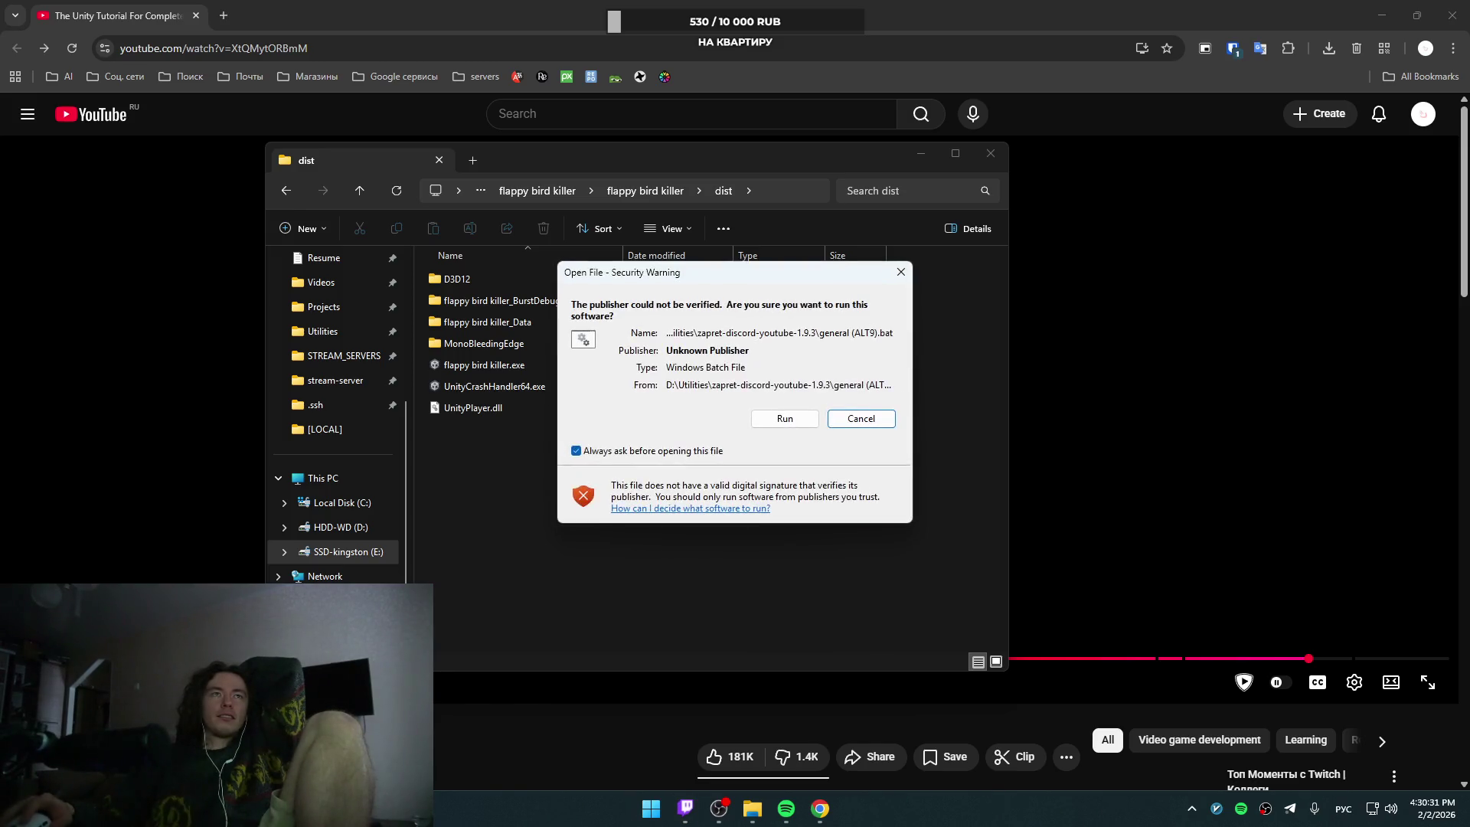
left_click(757, 419)
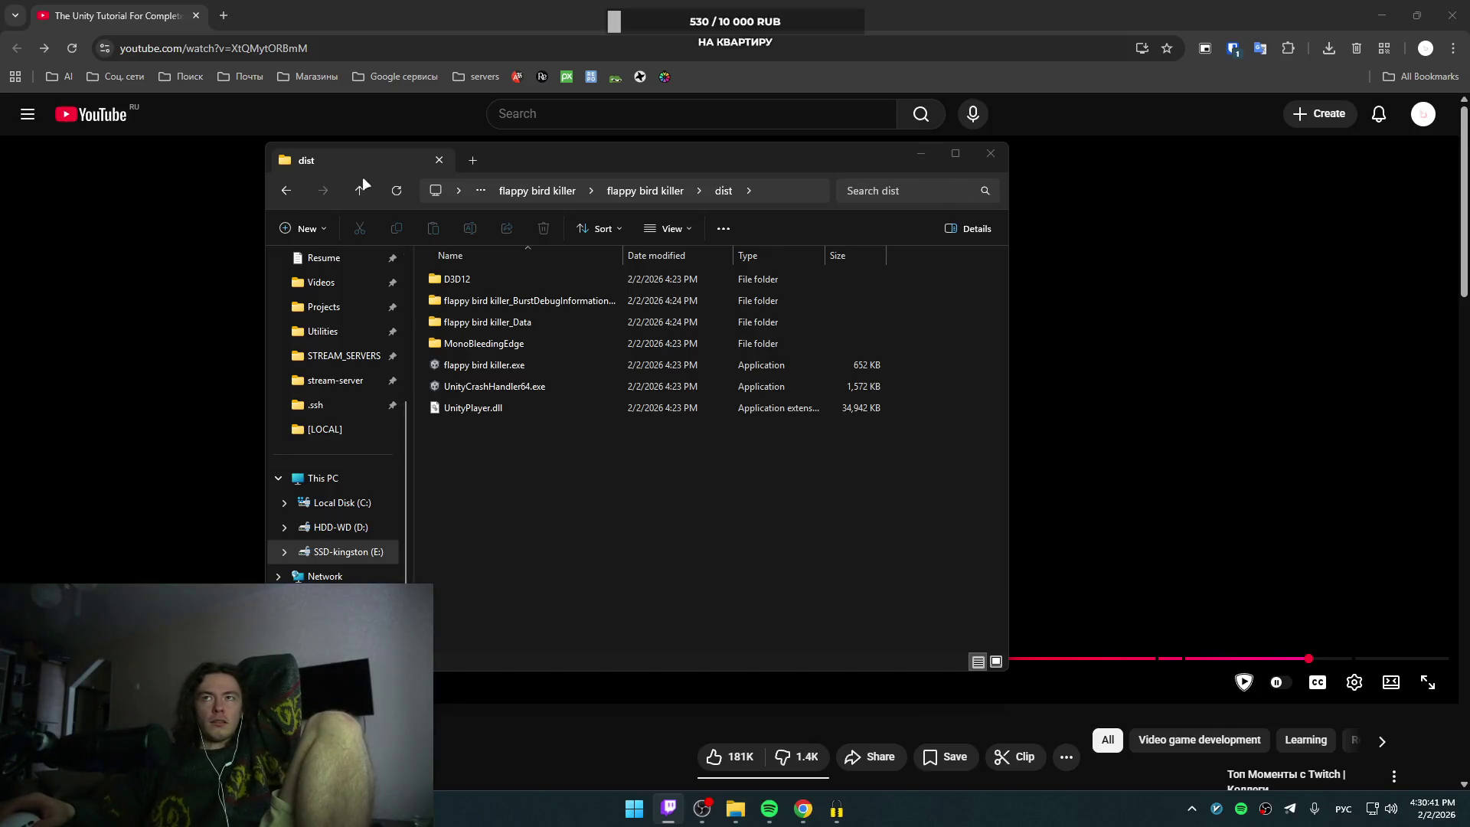
key("alt+F4")
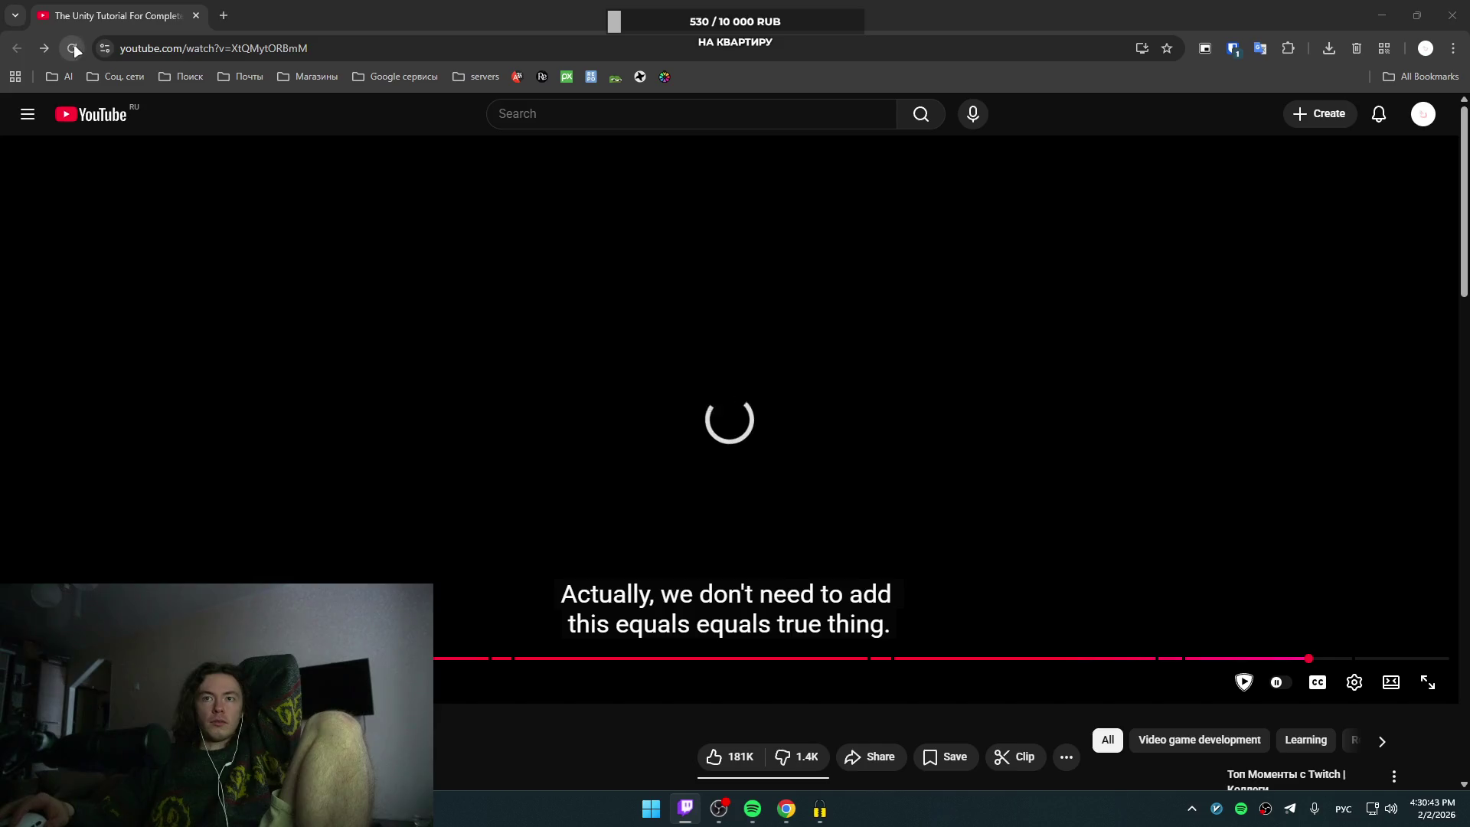
left_click(73, 44)
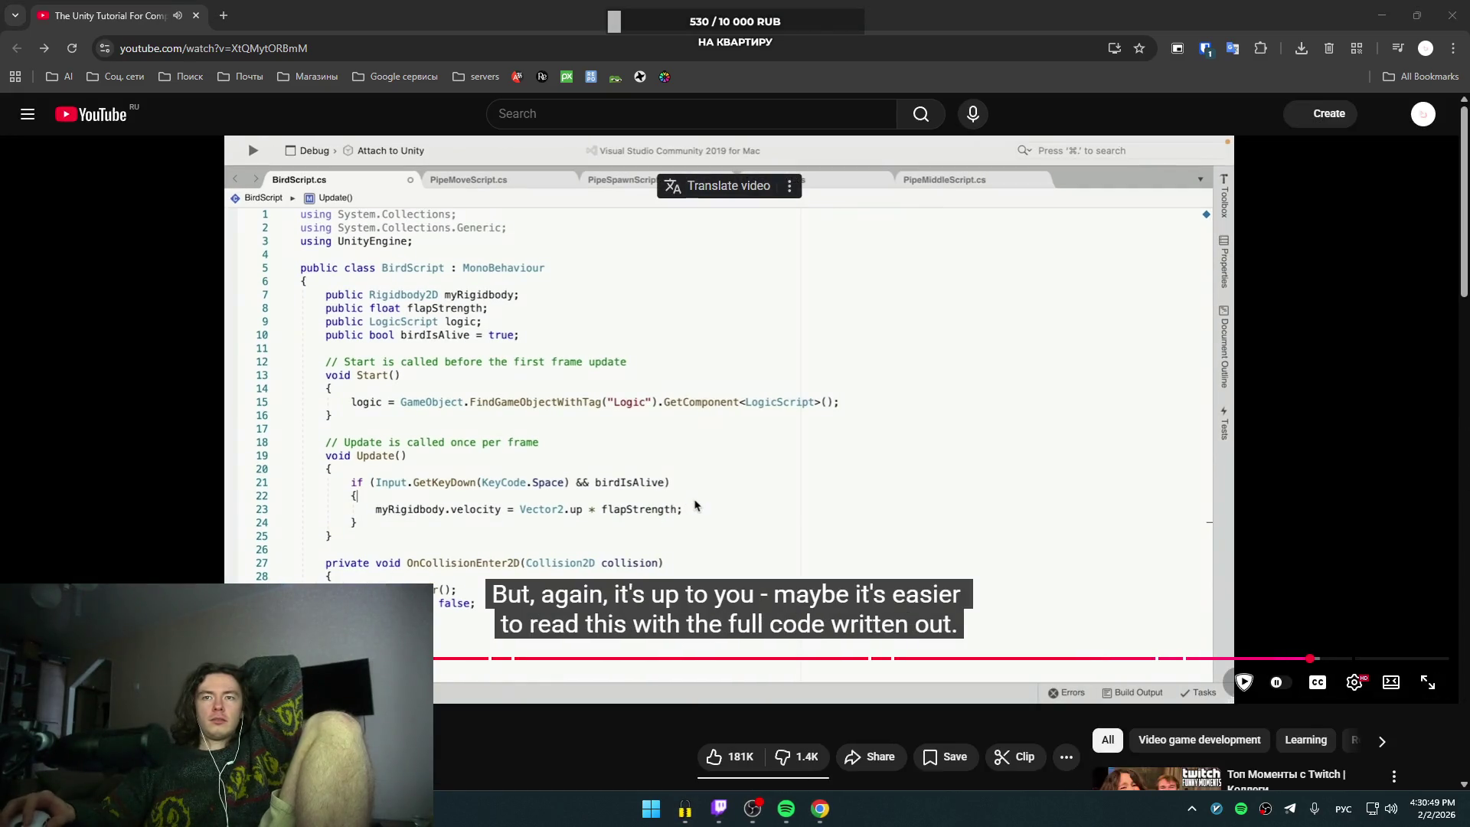
Step: Seek the tutorial in 5-second steps to replay its bird-game recap and old input system note
left_click(707, 442)
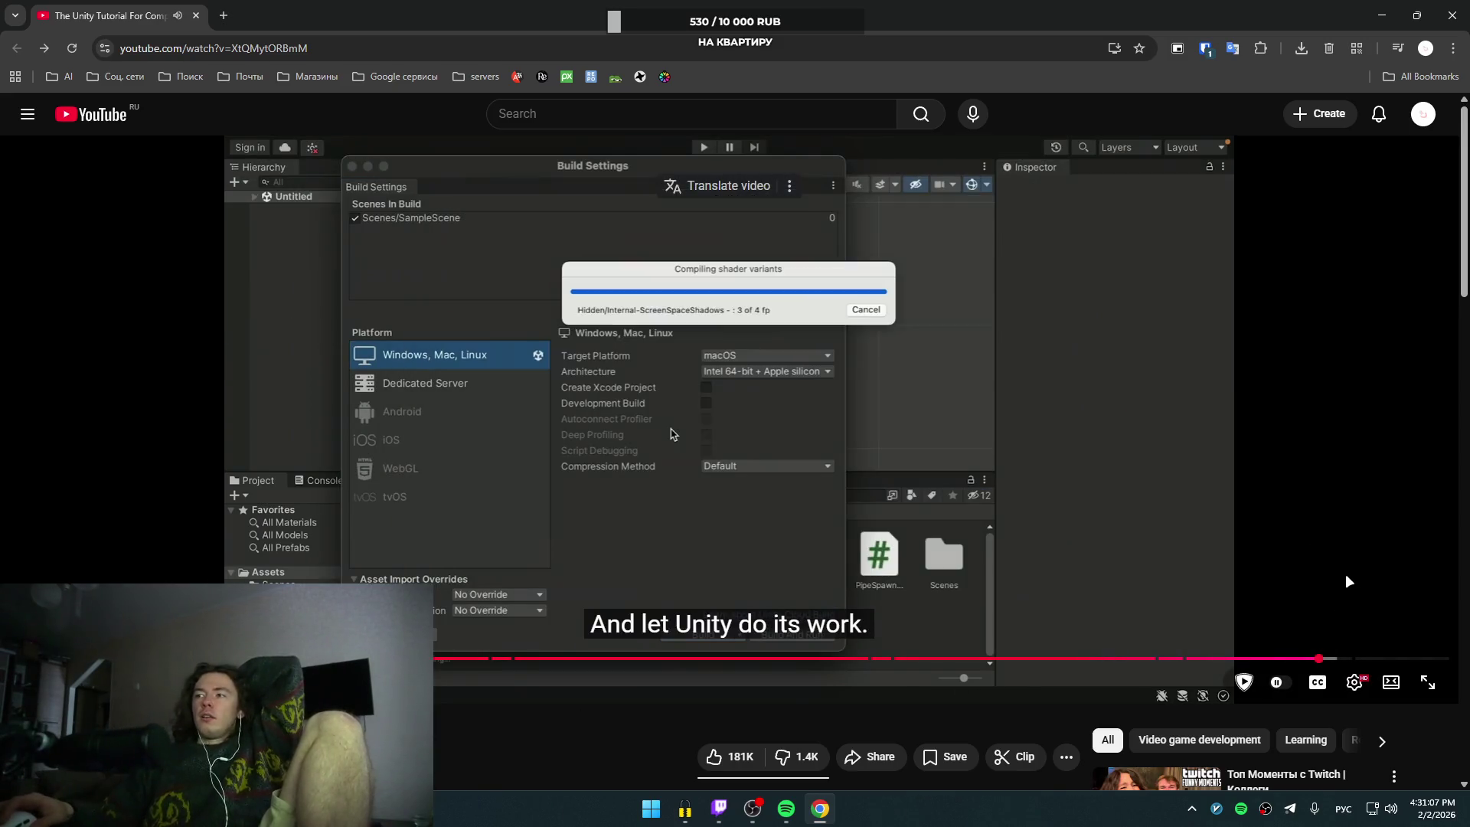
left_click(1187, 497)
left_click(1195, 493)
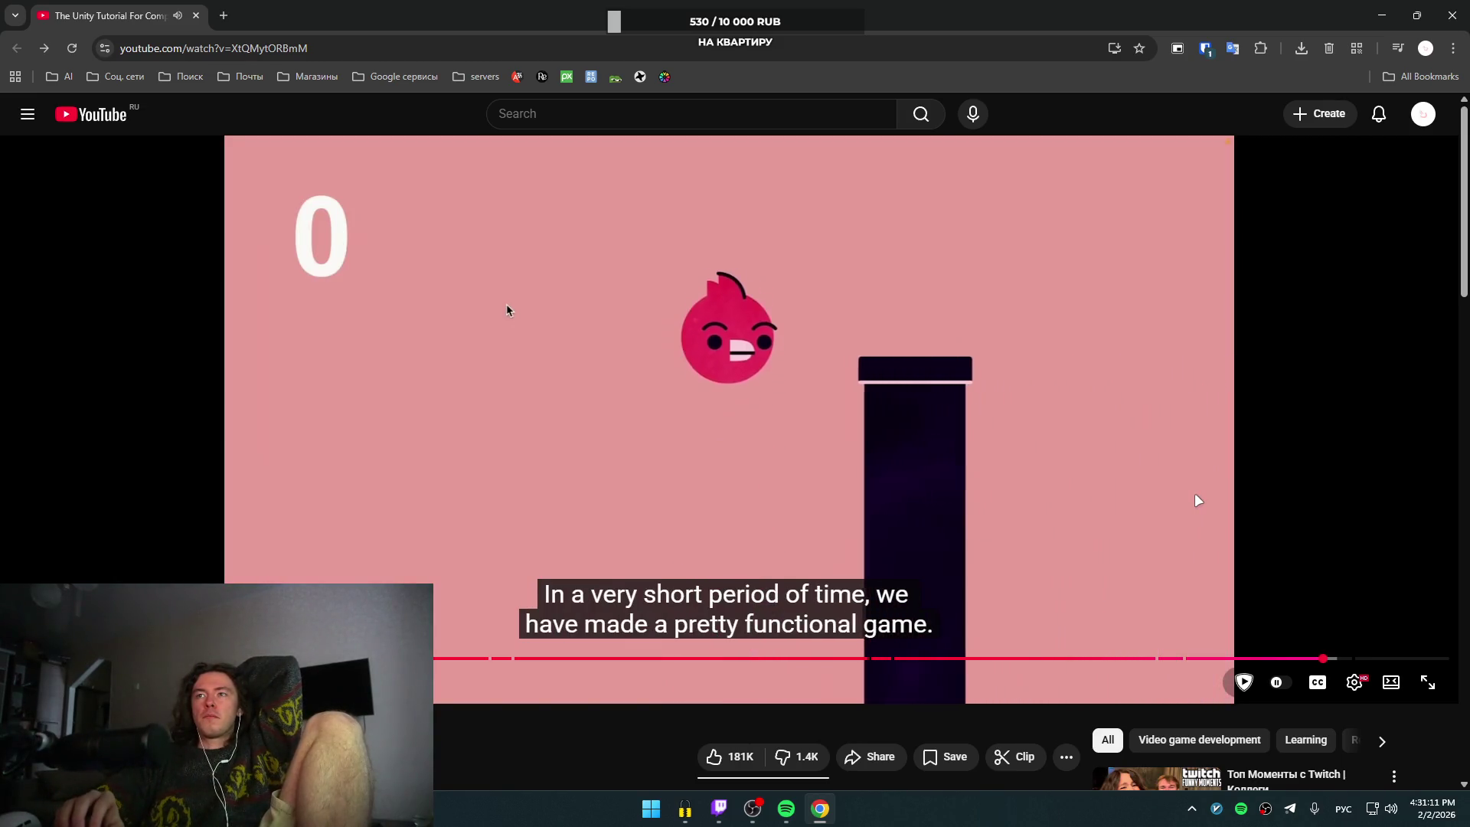
key("Left")
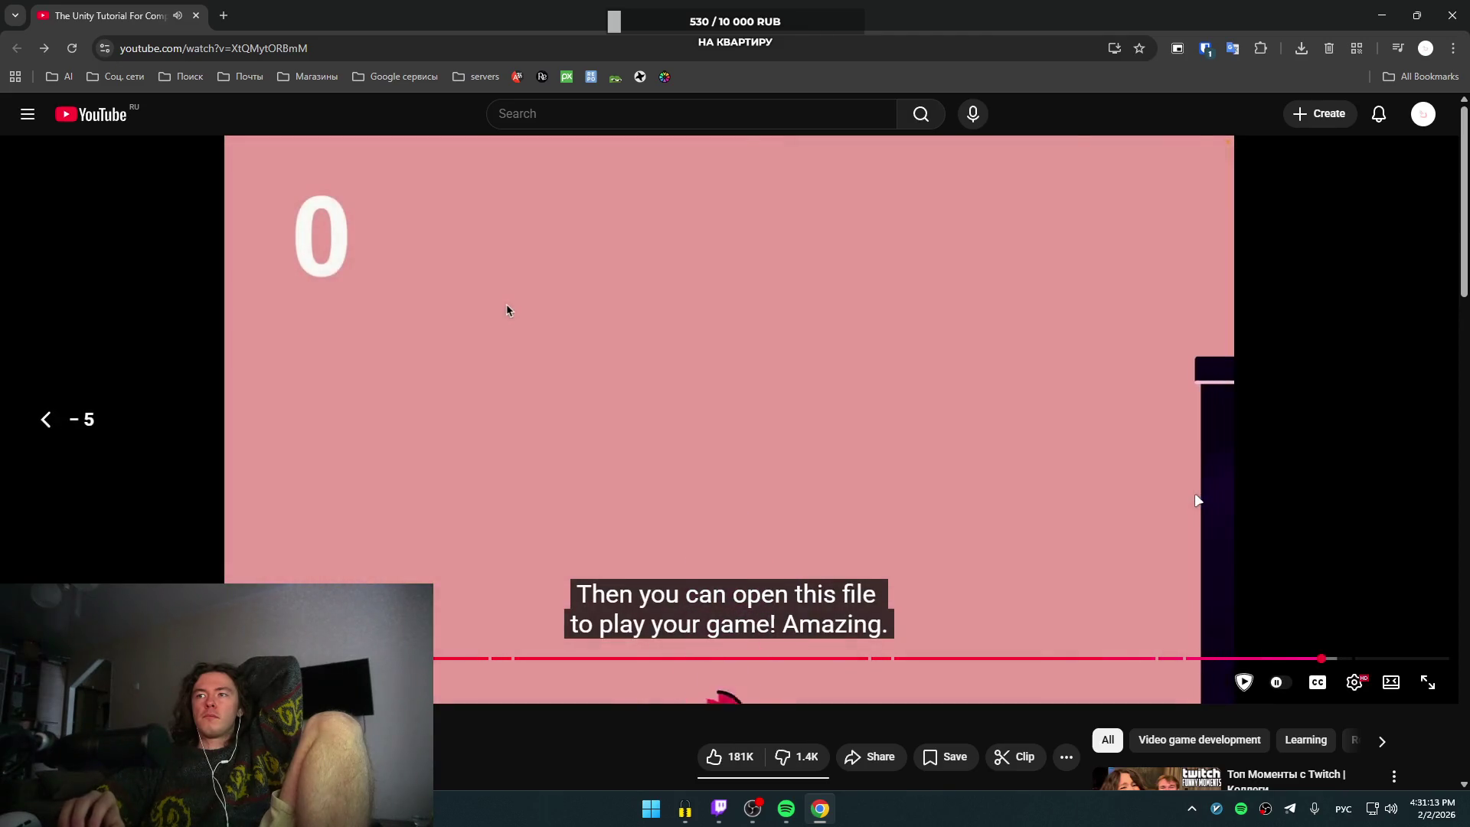
key("Right")
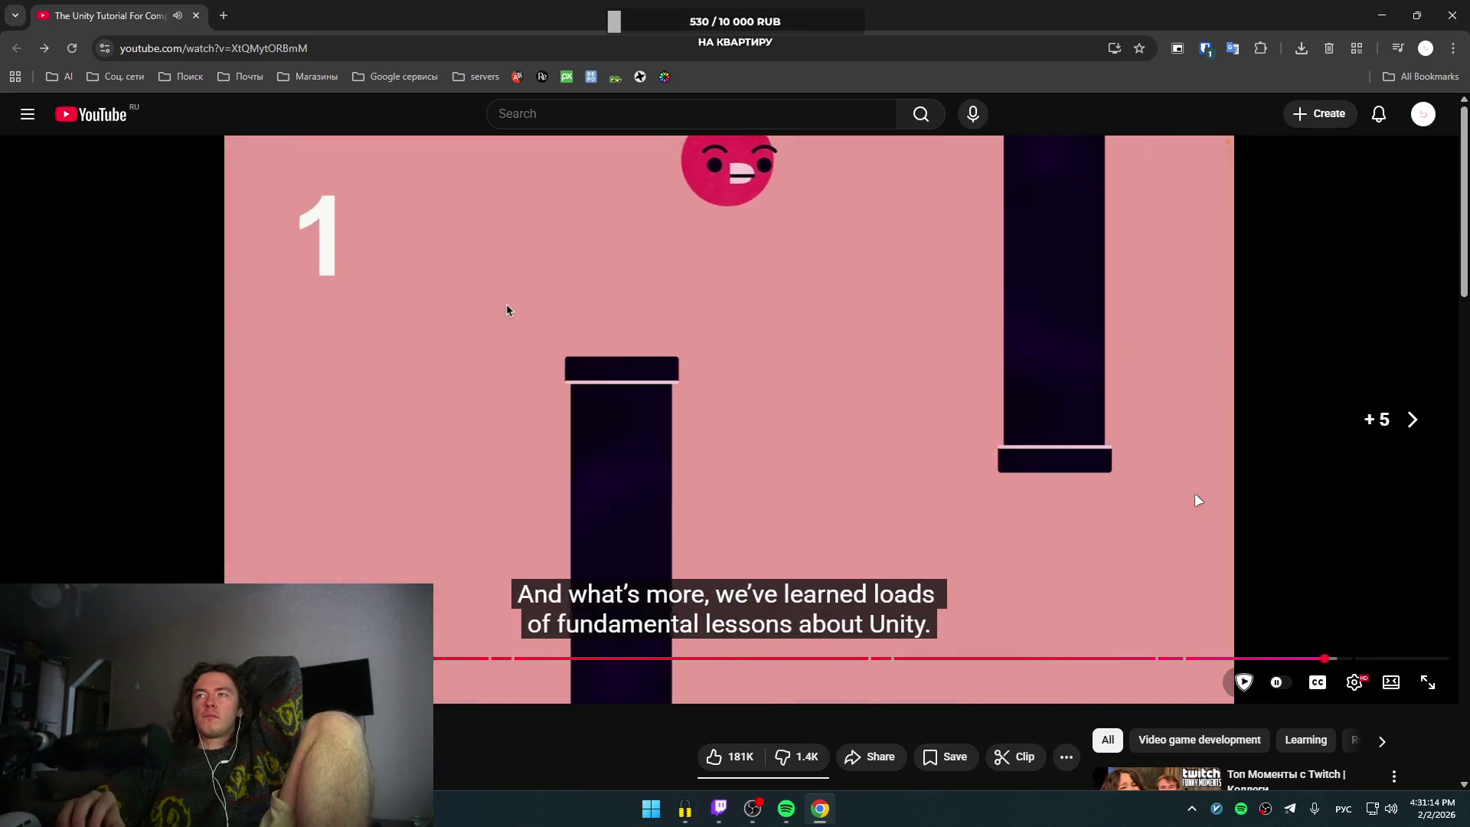
key("Right")
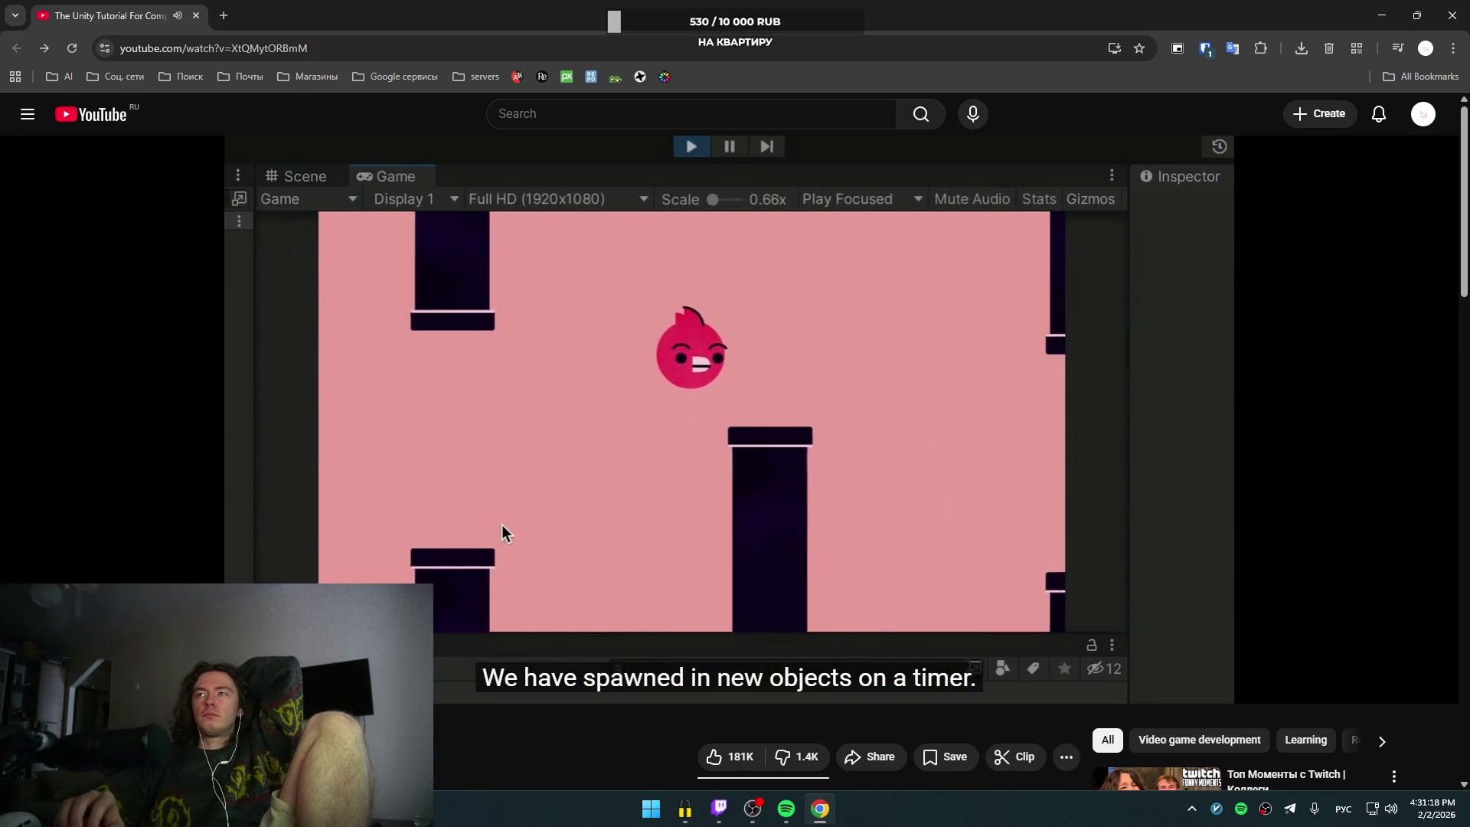
key("Left")
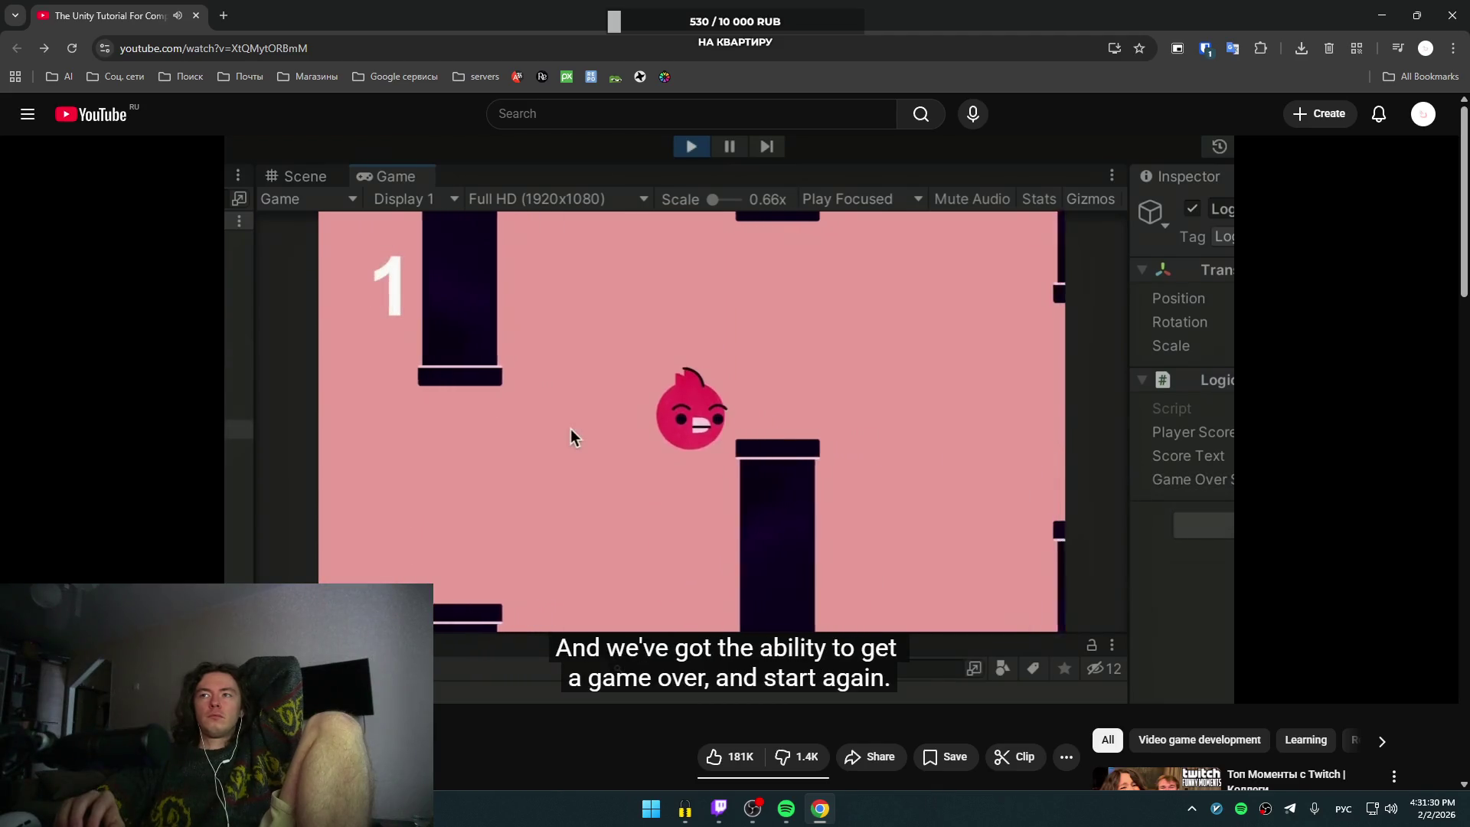
key("Right")
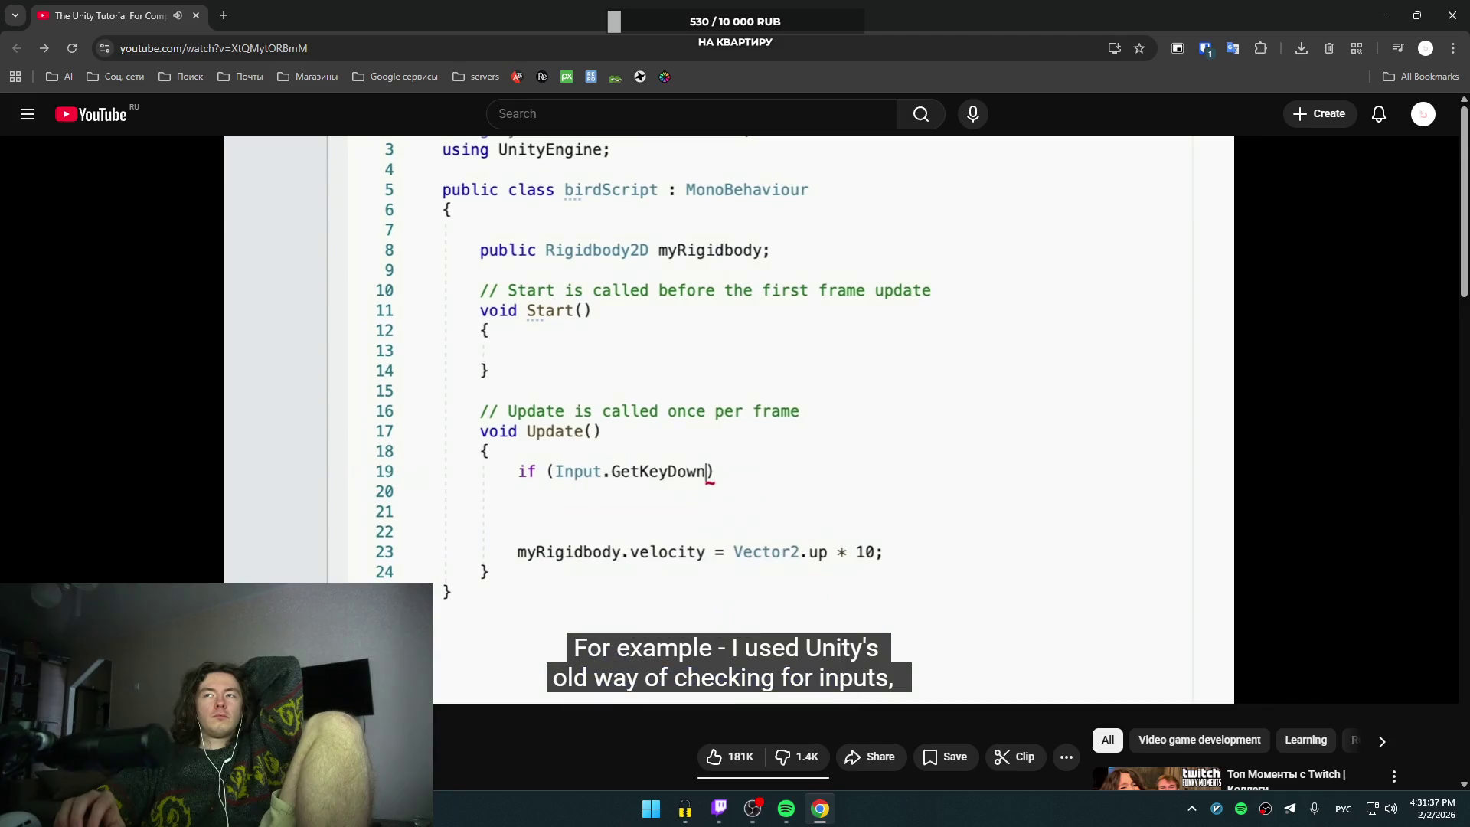
key("Right")
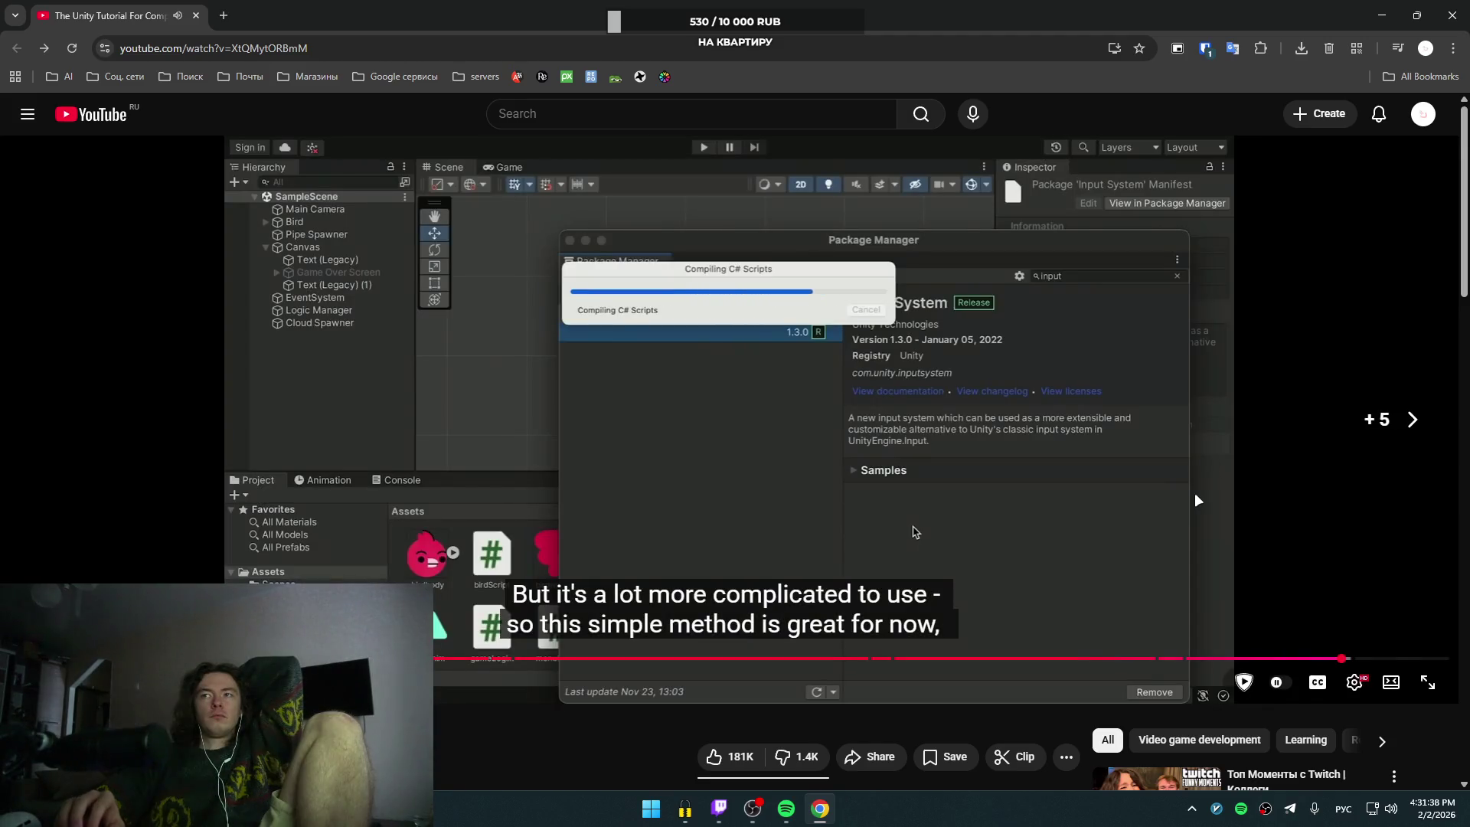
key("Left")
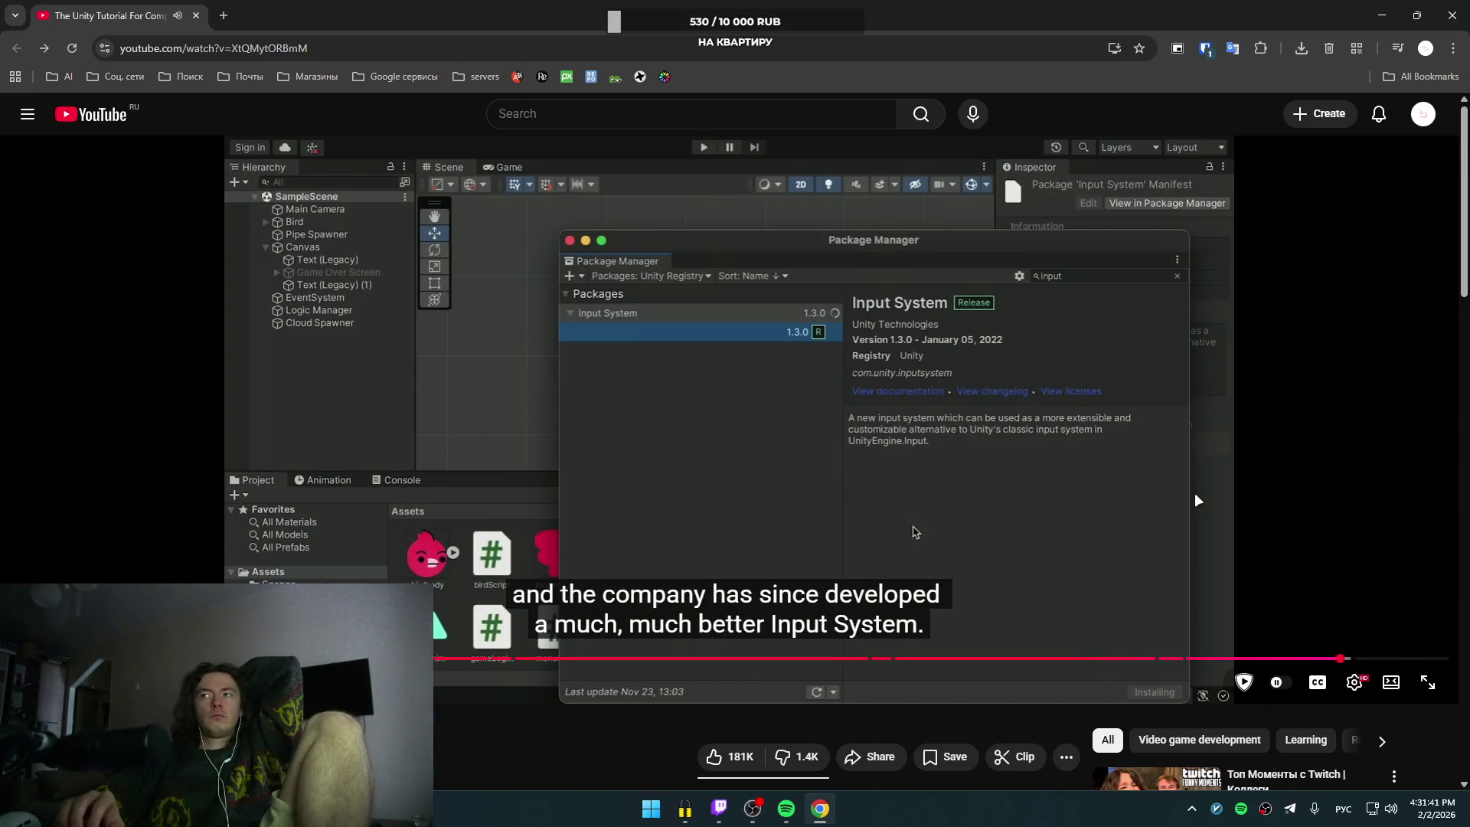
key("Left")
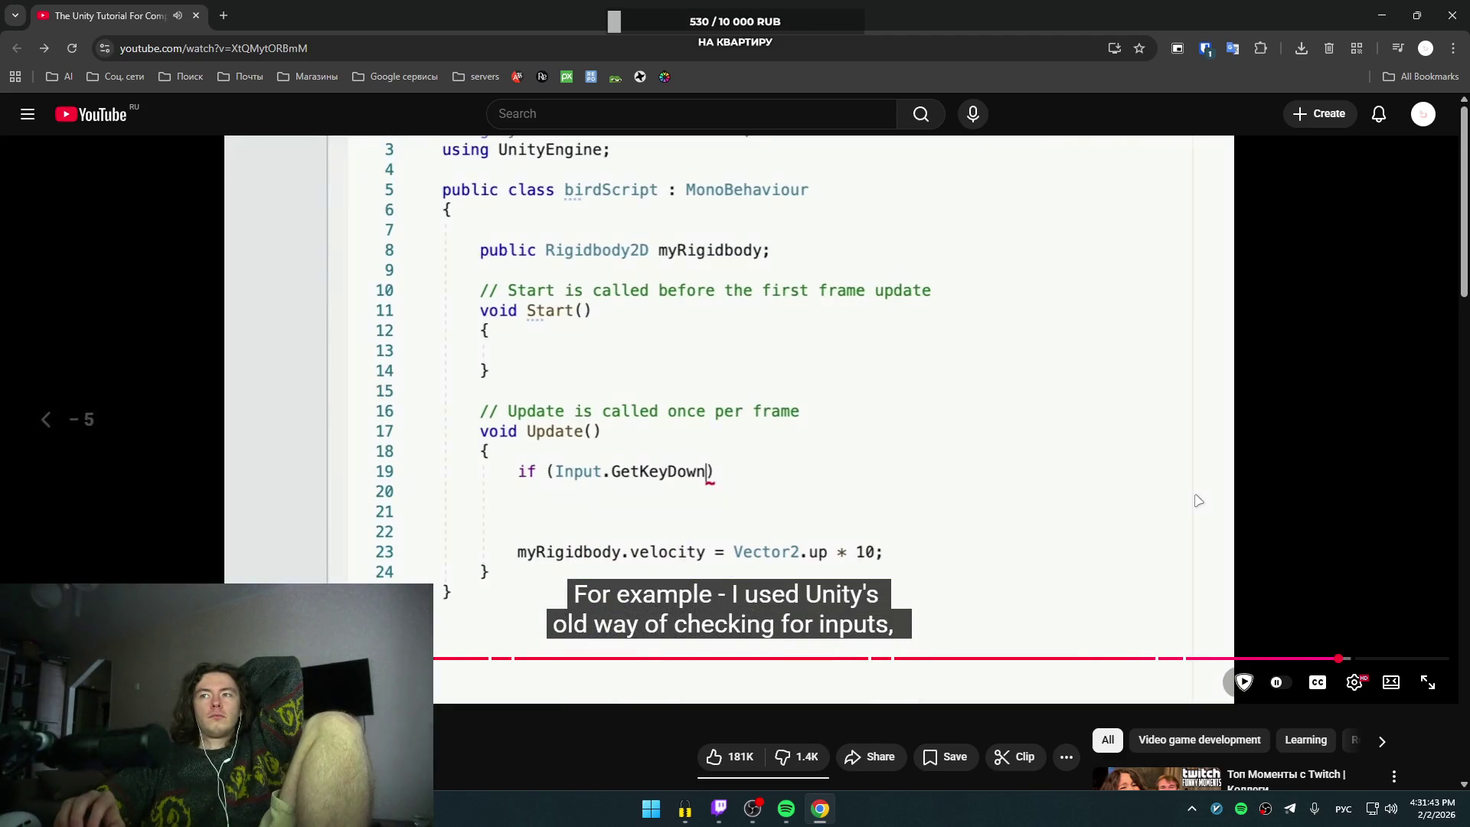
key("Left")
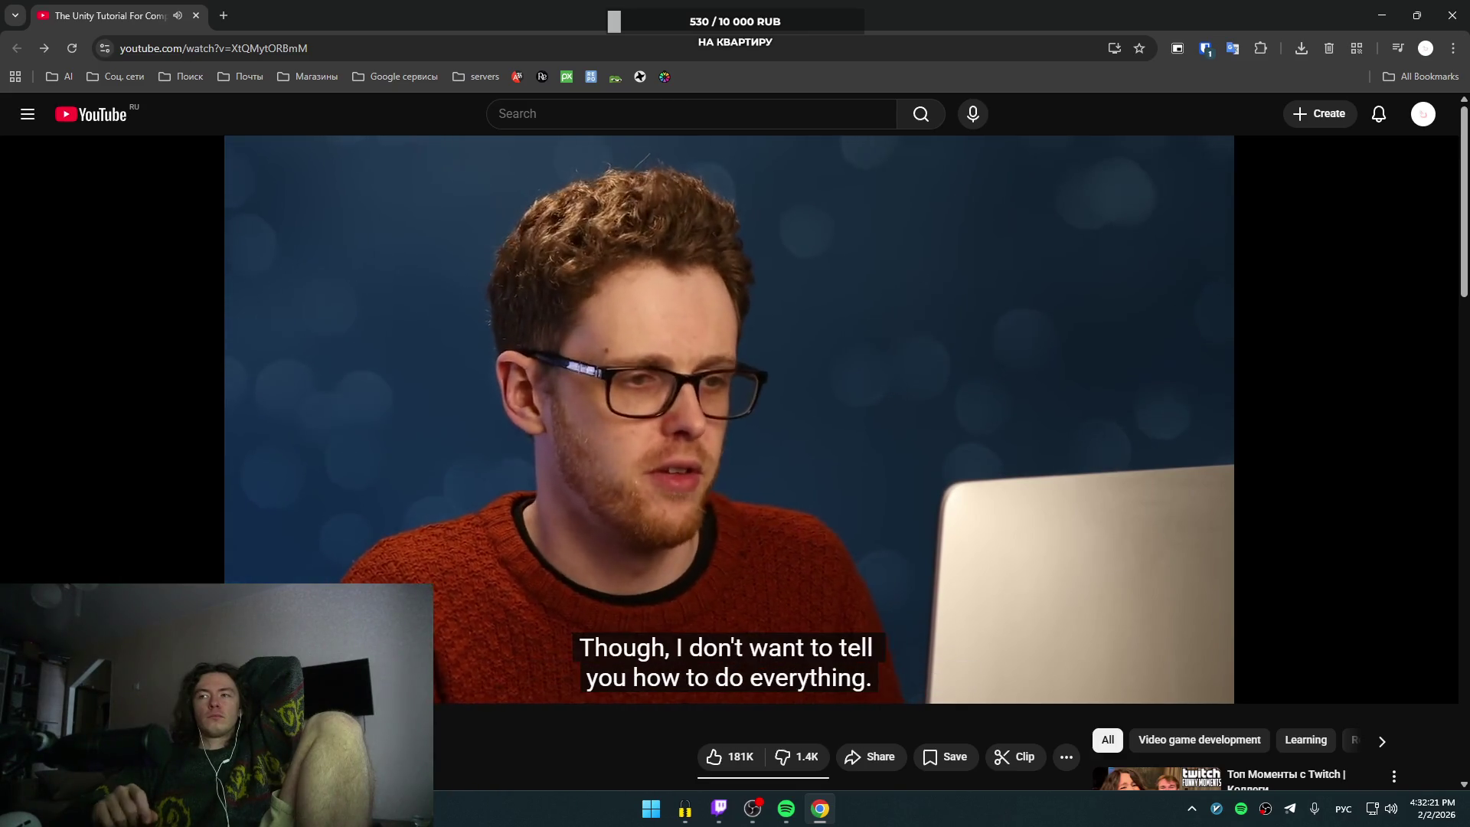
Step: Skip ahead to the tutorial's ideas: sound effects, particle clouds and a flapping-wings animation
key("Right")
key("Right")
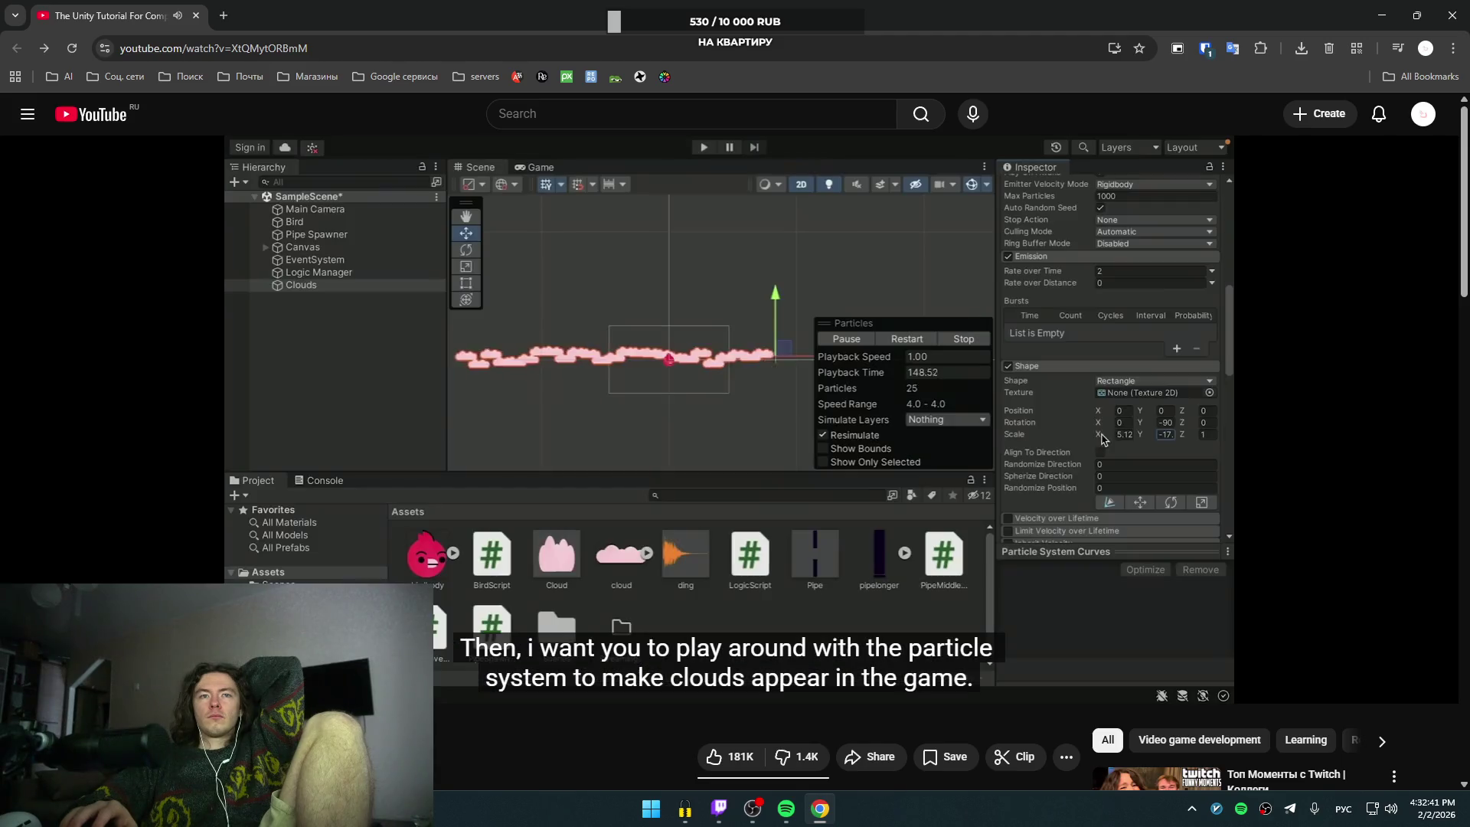
mouse_move(865, 441)
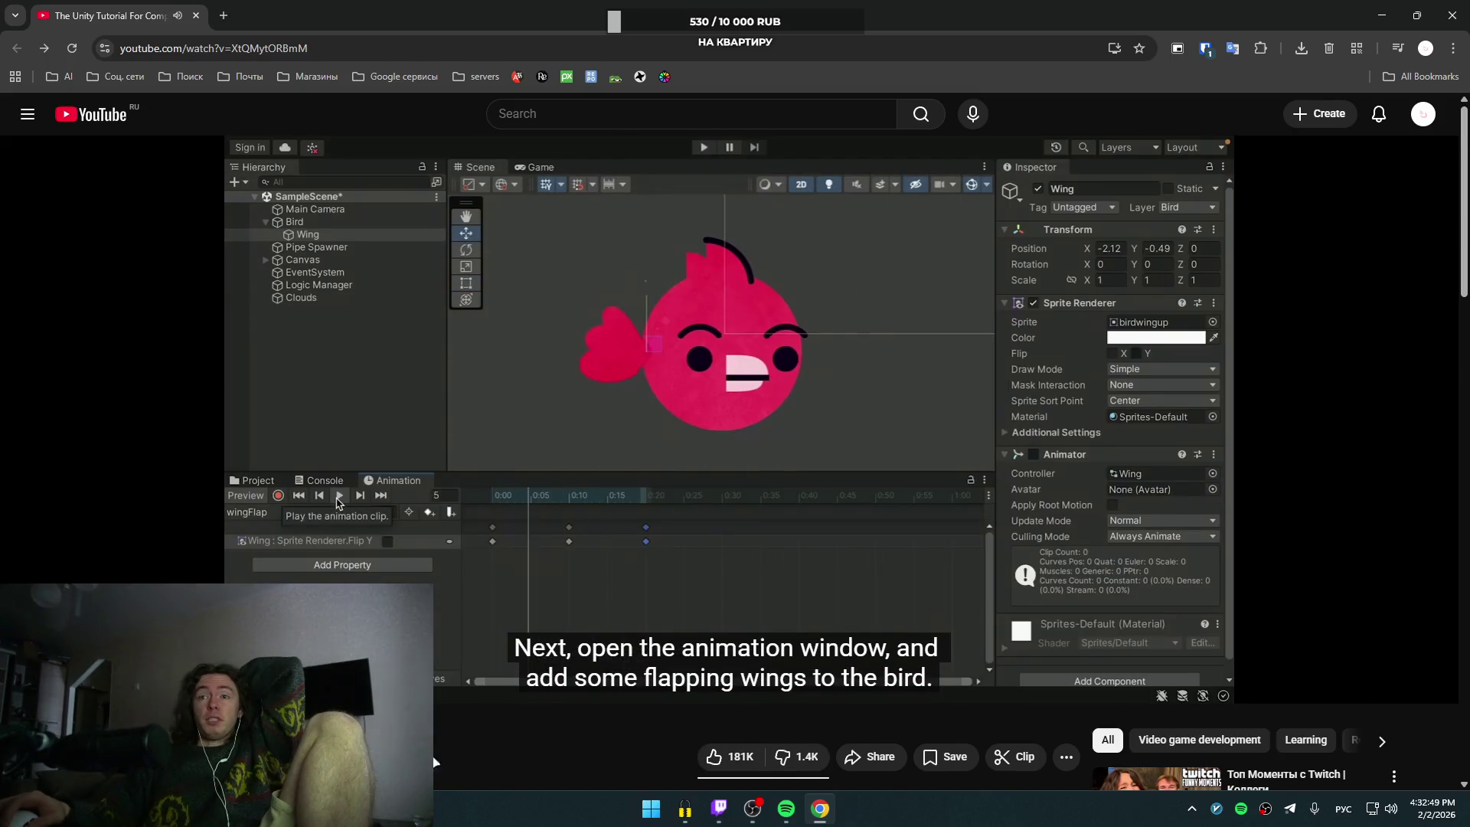
Step: Let the tutorial play to its Pong, Space Invaders and Breakout suggestion, then pause it
scroll(860, 401, "down", 4)
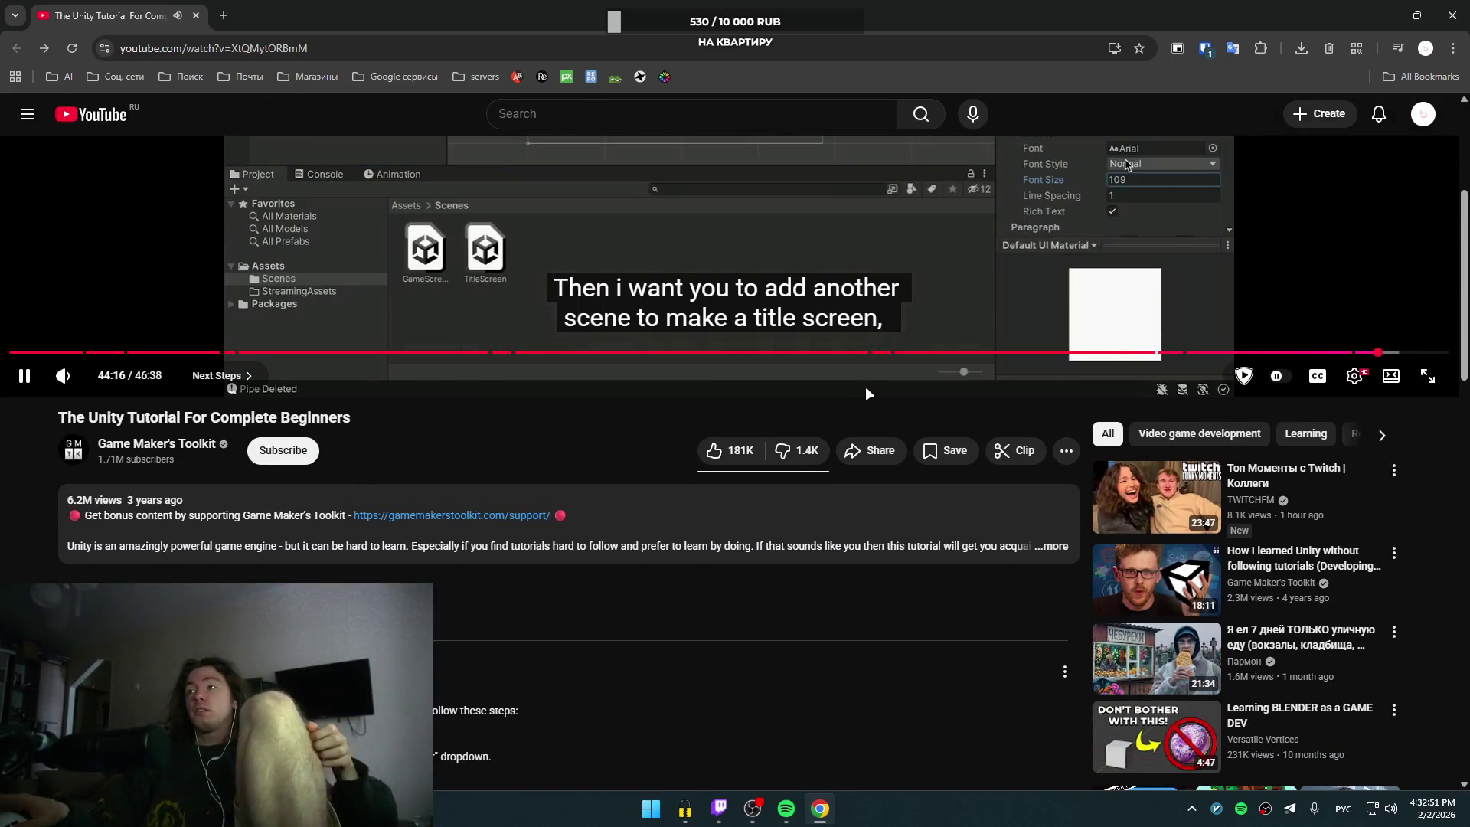
scroll(765, 478, "up", 1)
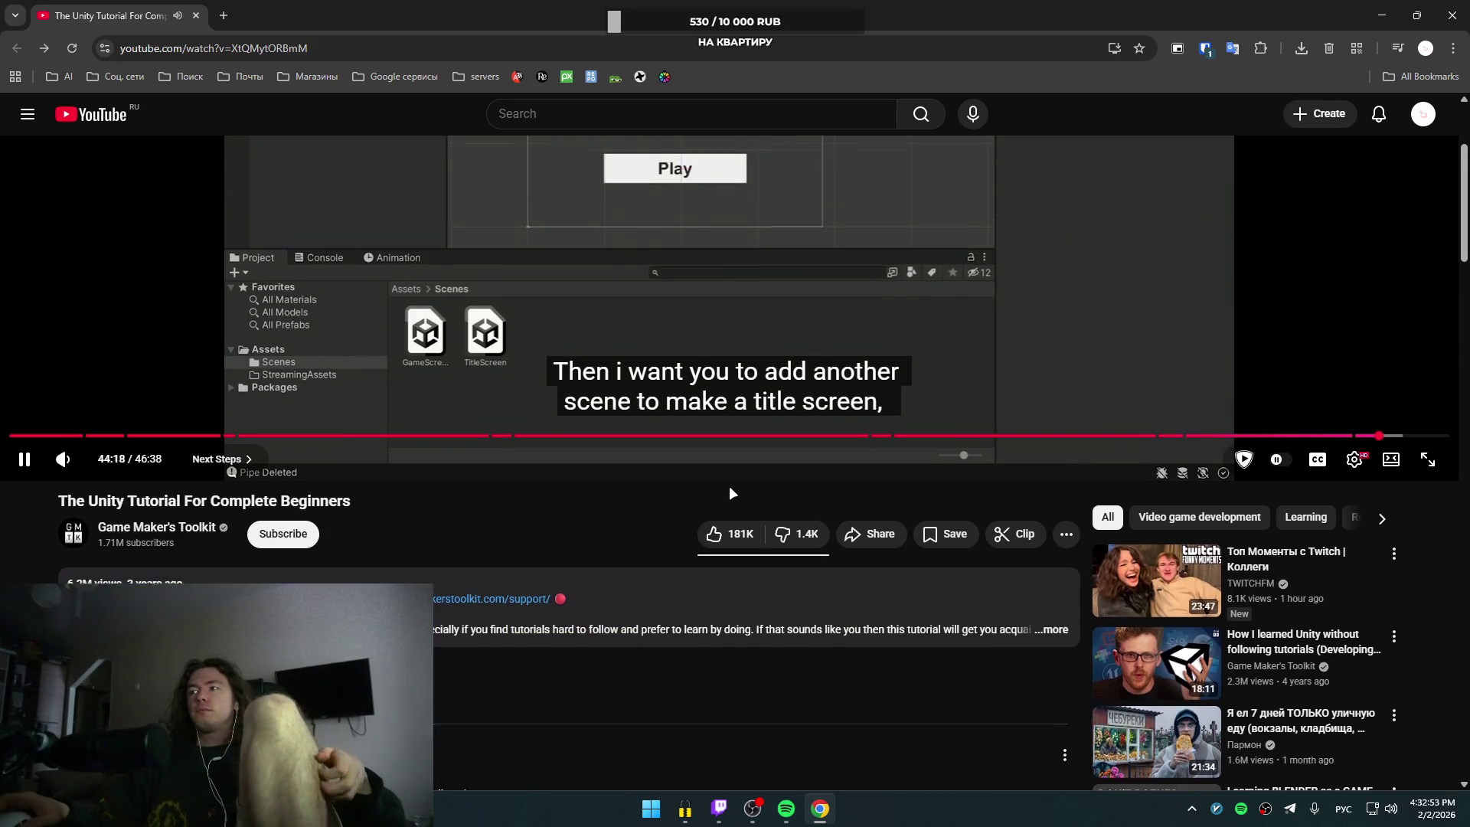
scroll(731, 492, "up", 3)
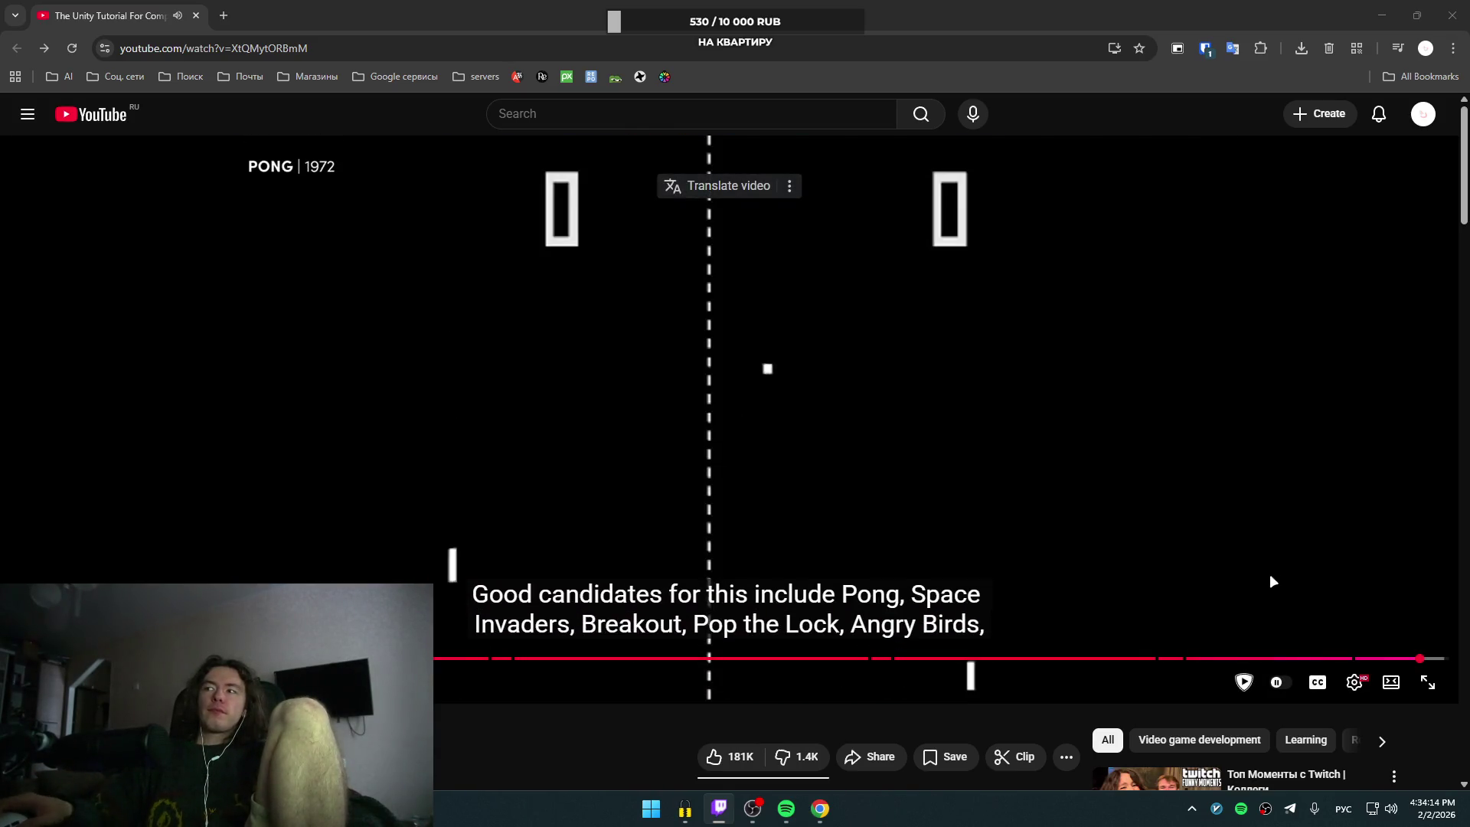
left_click(1166, 563)
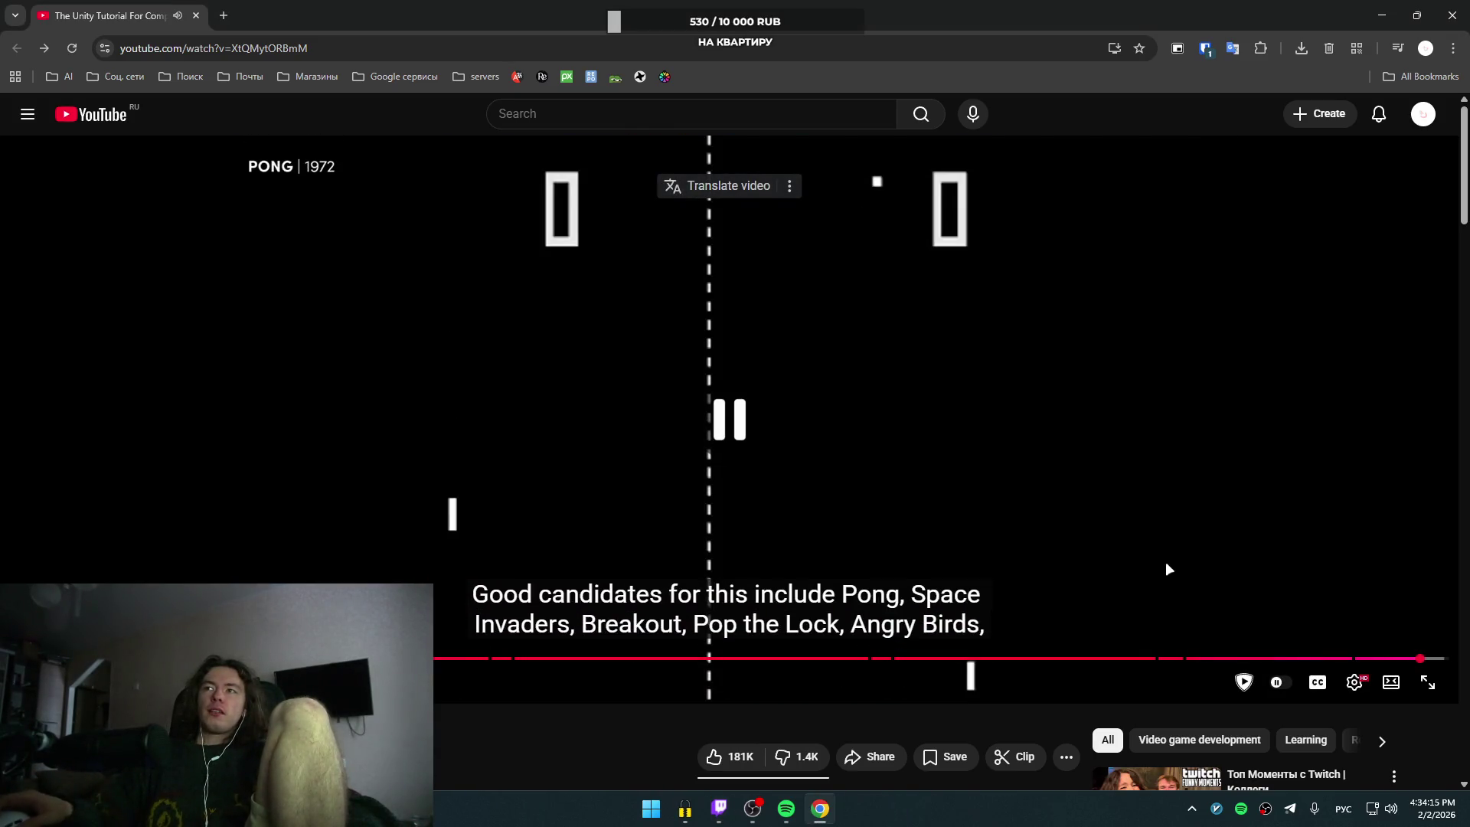
Step: Resume the tutorial through its Chrome dinosaur example, then return to the YouTube home feed
left_click(1156, 537)
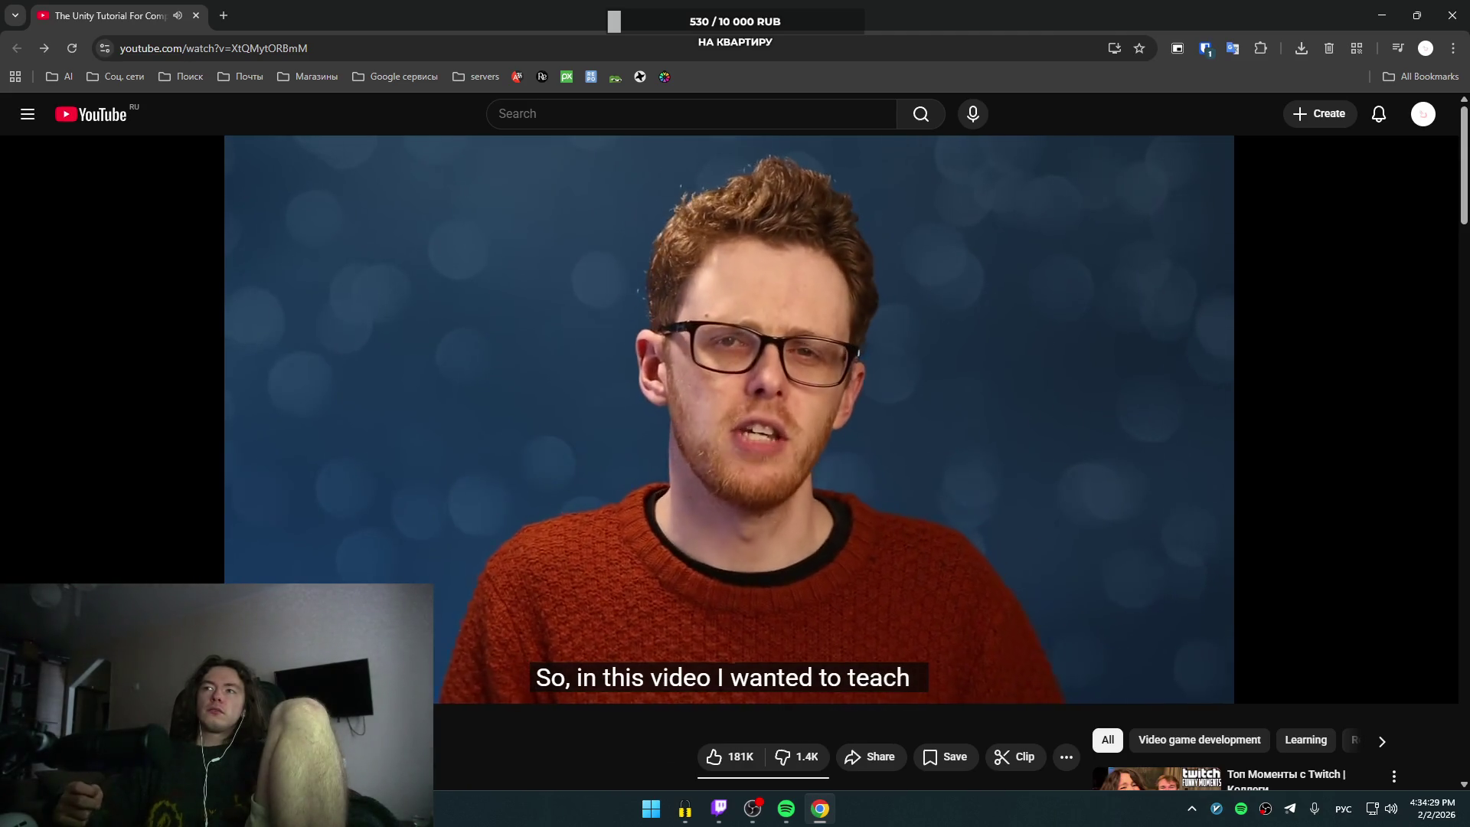
scroll(1144, 685, "down", 3)
scroll(797, 662, "up", 3)
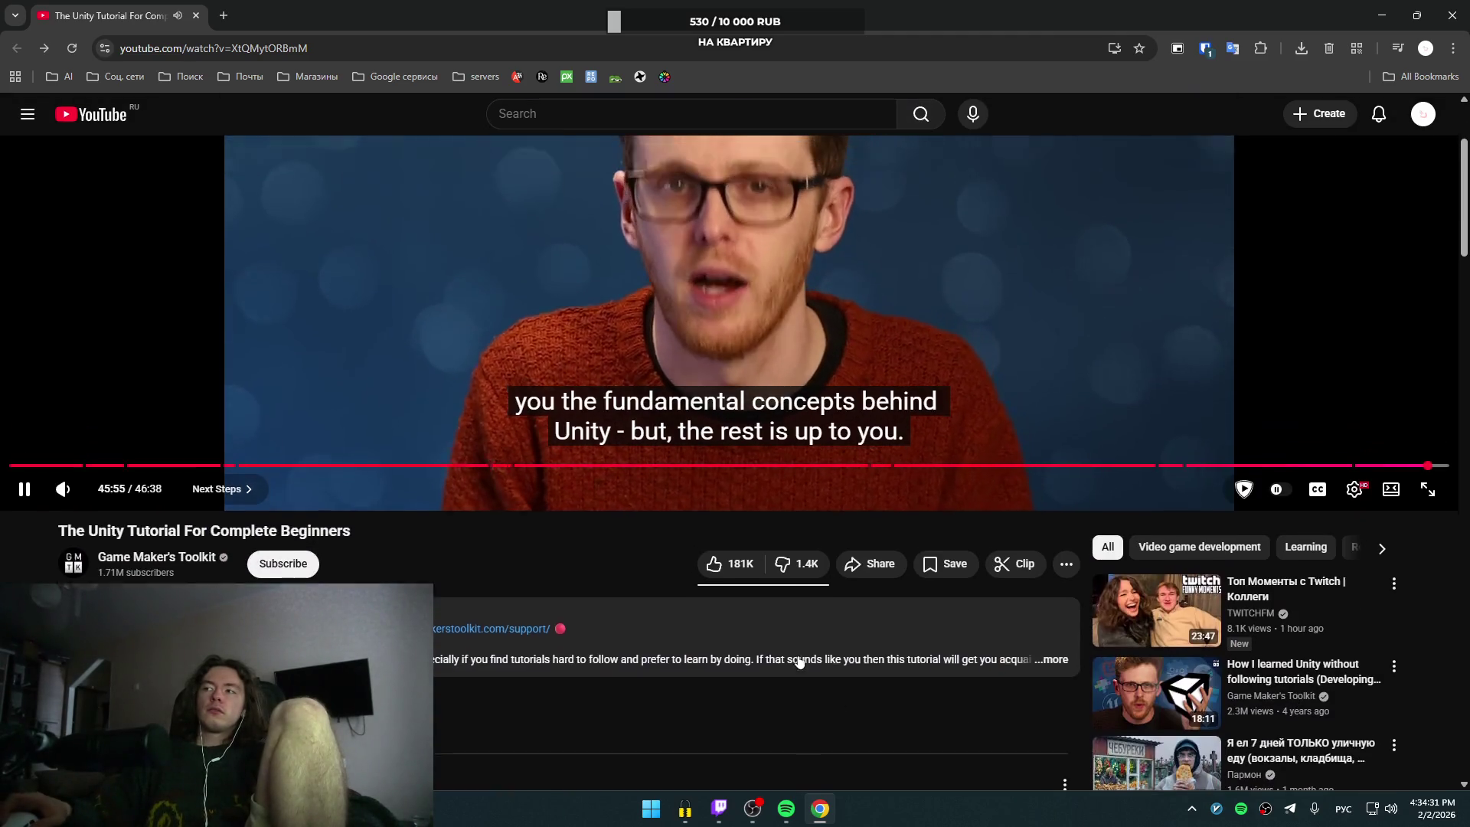
left_click(719, 760)
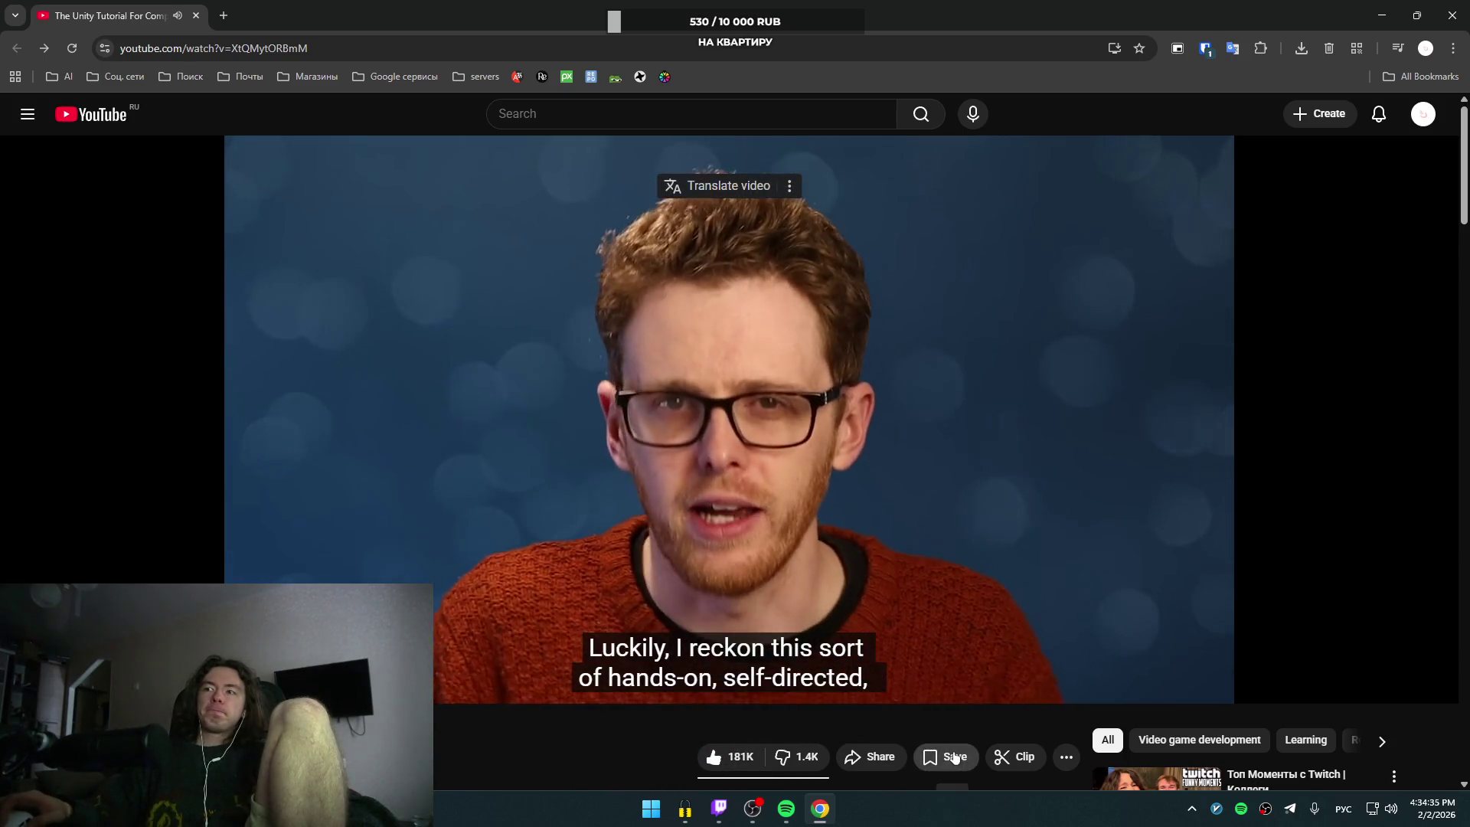
left_click(107, 117)
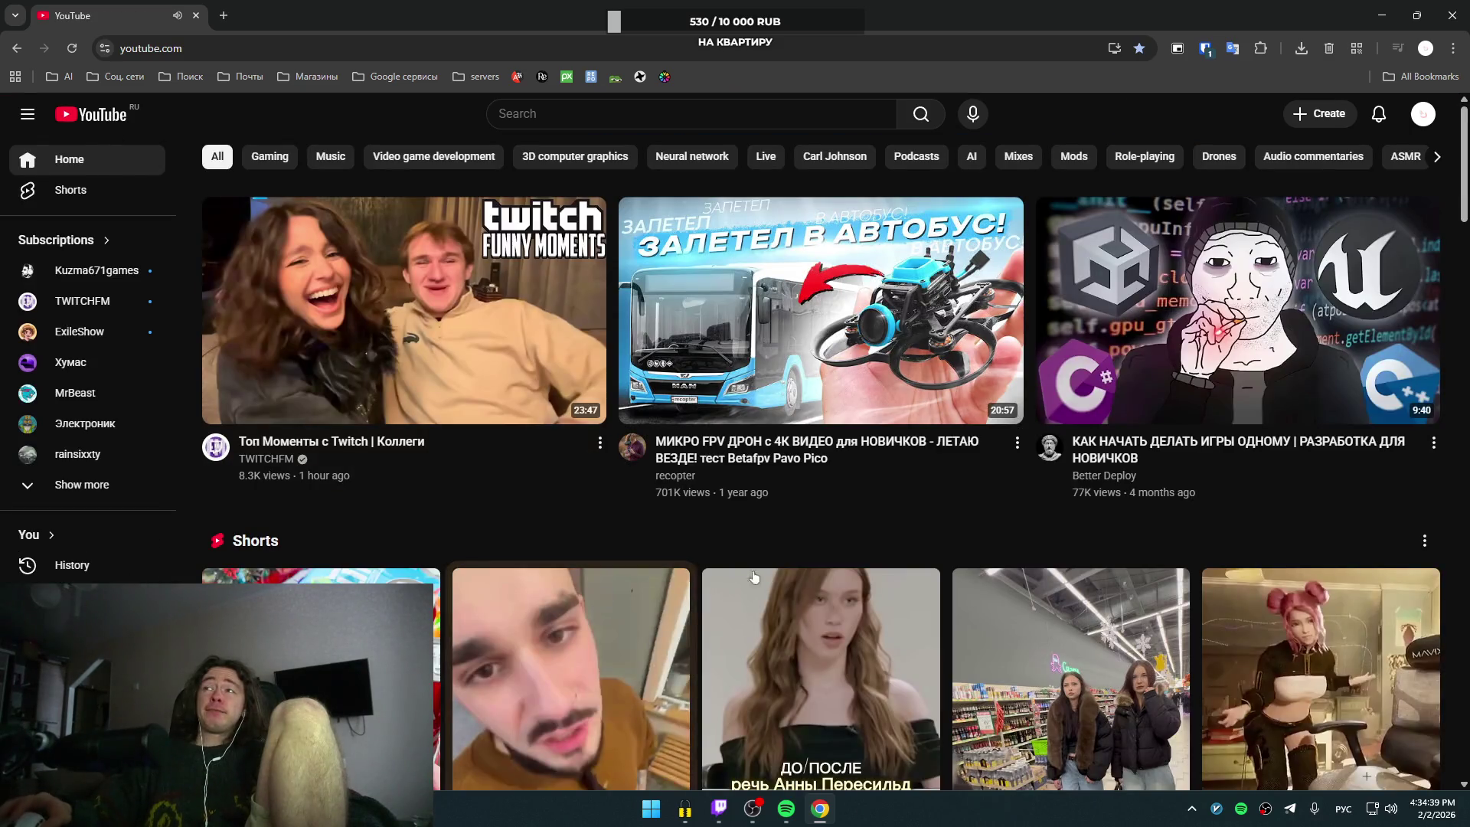
Step: Minimize Chrome and bring Spotify with the Daily Mix 1 playlist to the front
scroll(781, 601, "down", 6)
scroll(780, 617, "down", 3)
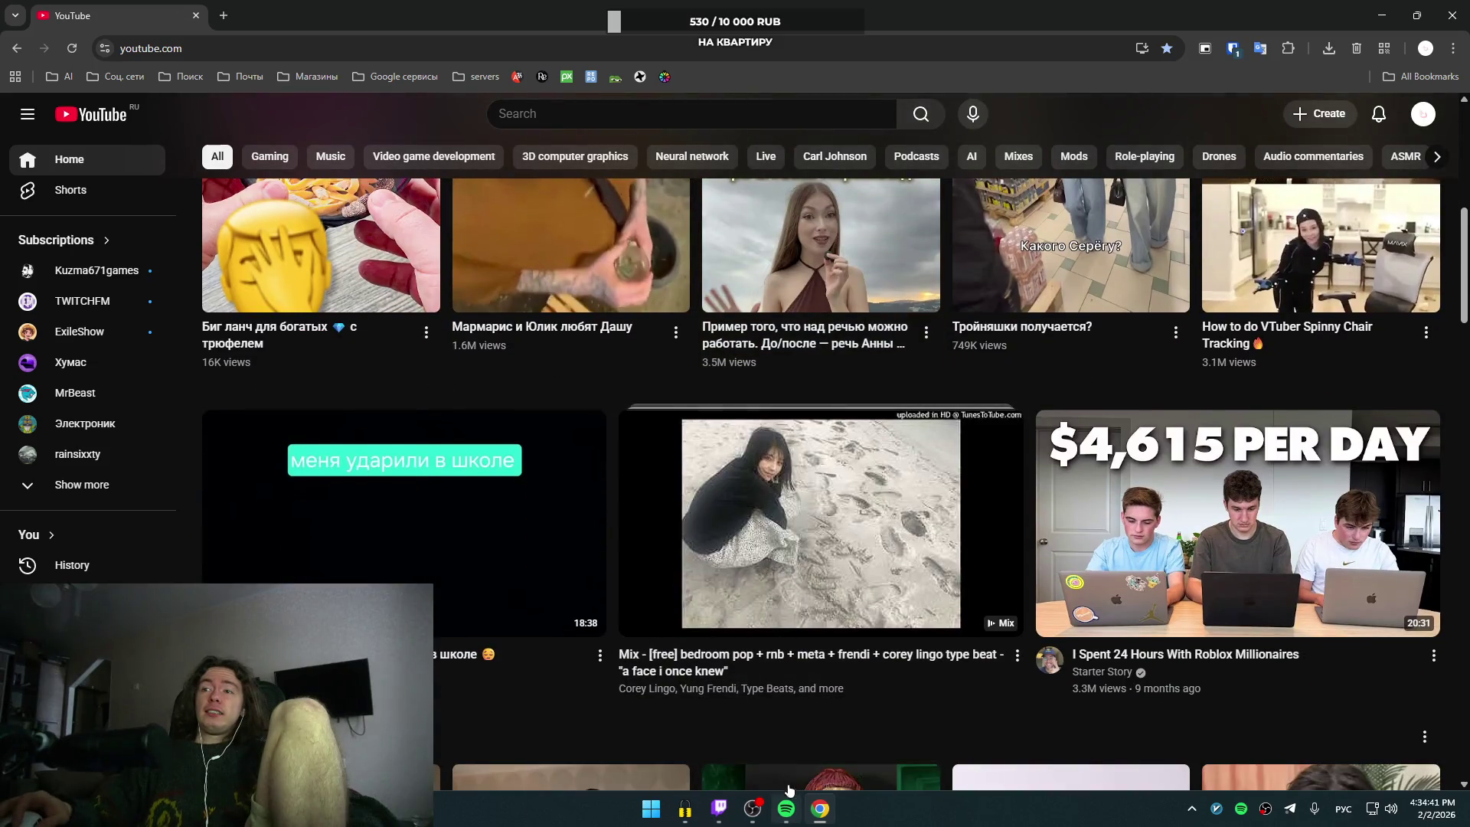
double_click(793, 16)
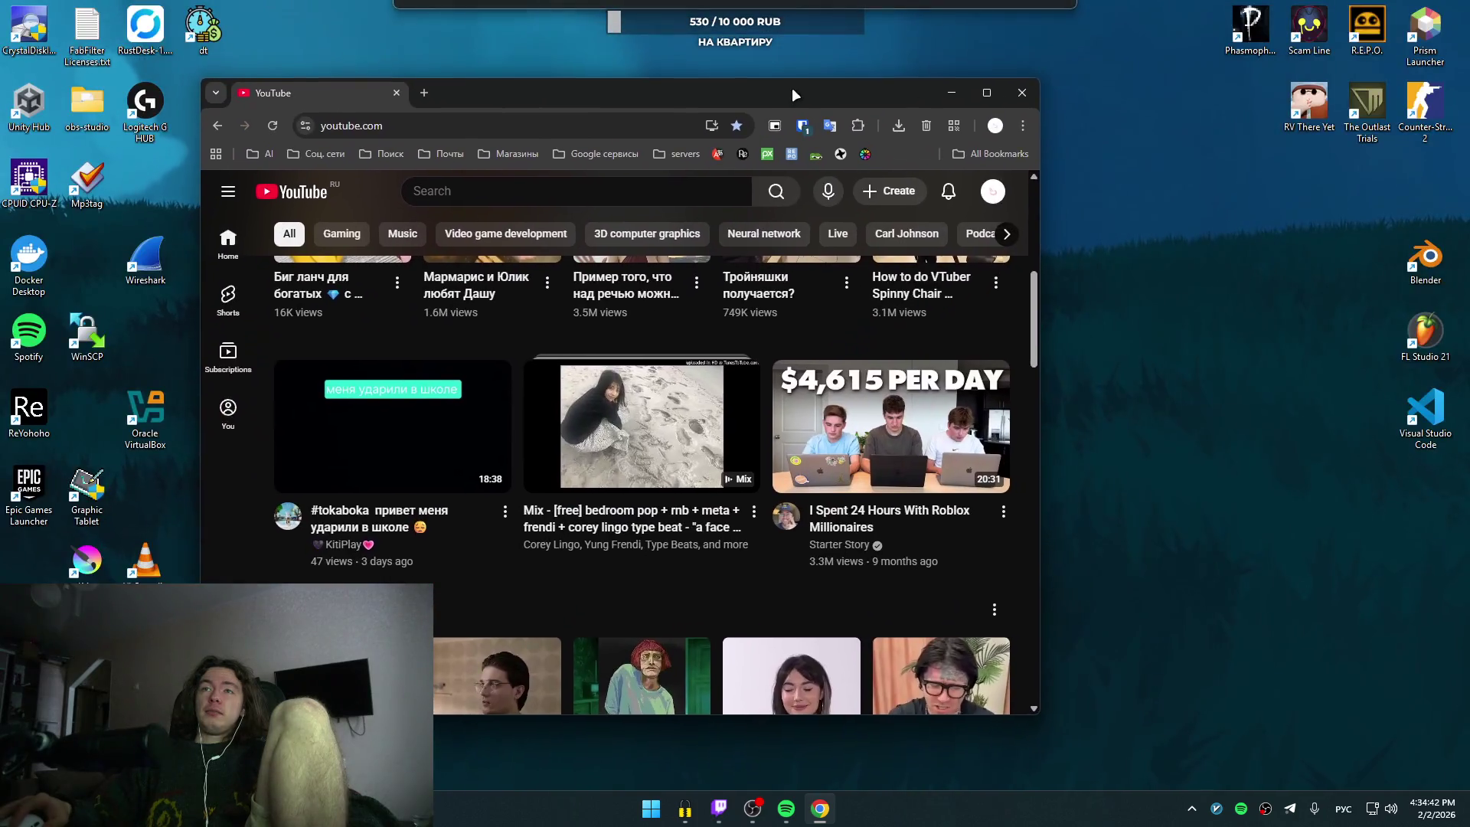
left_click(957, 94)
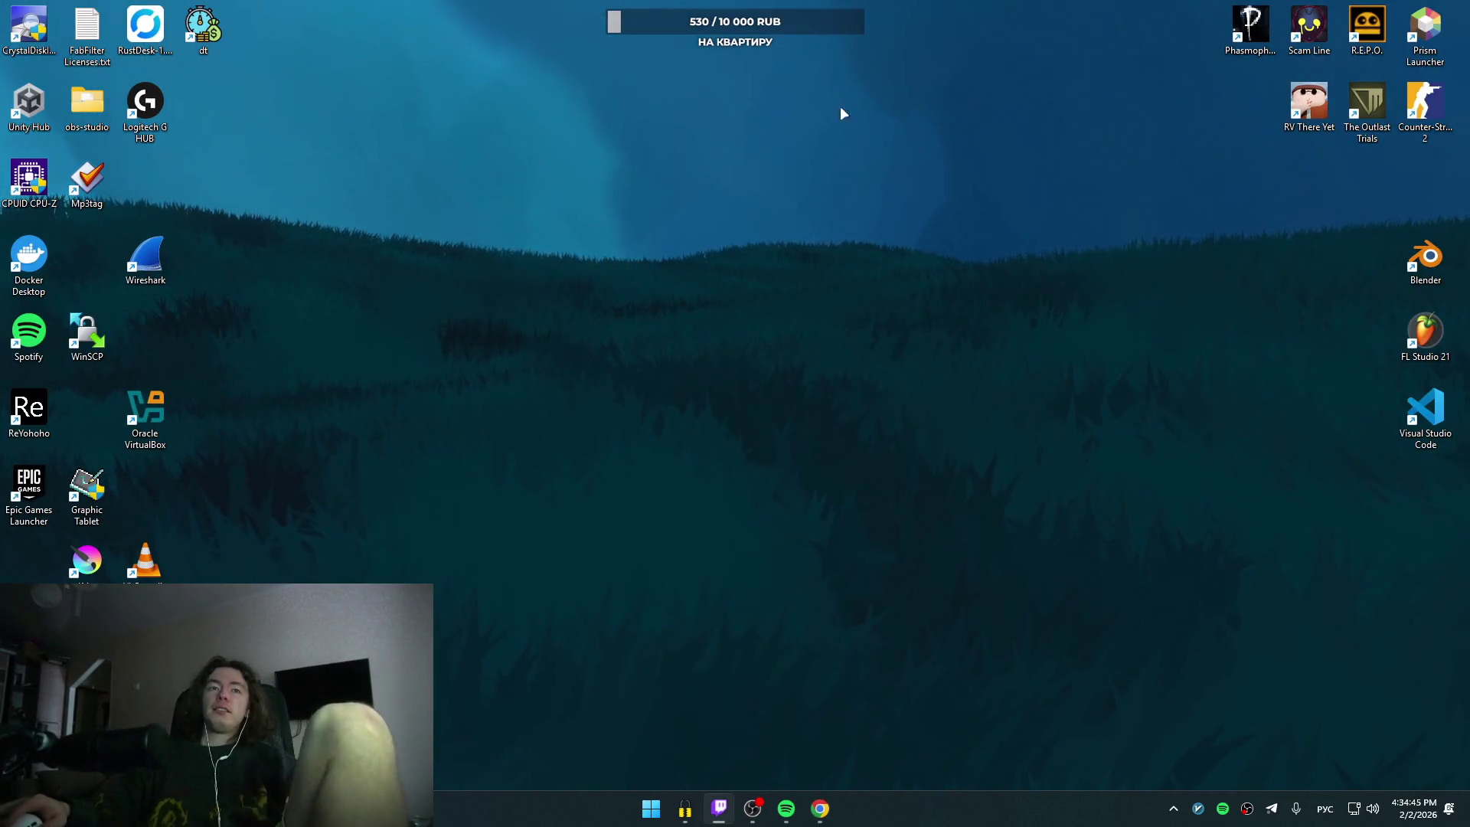
left_click(786, 808)
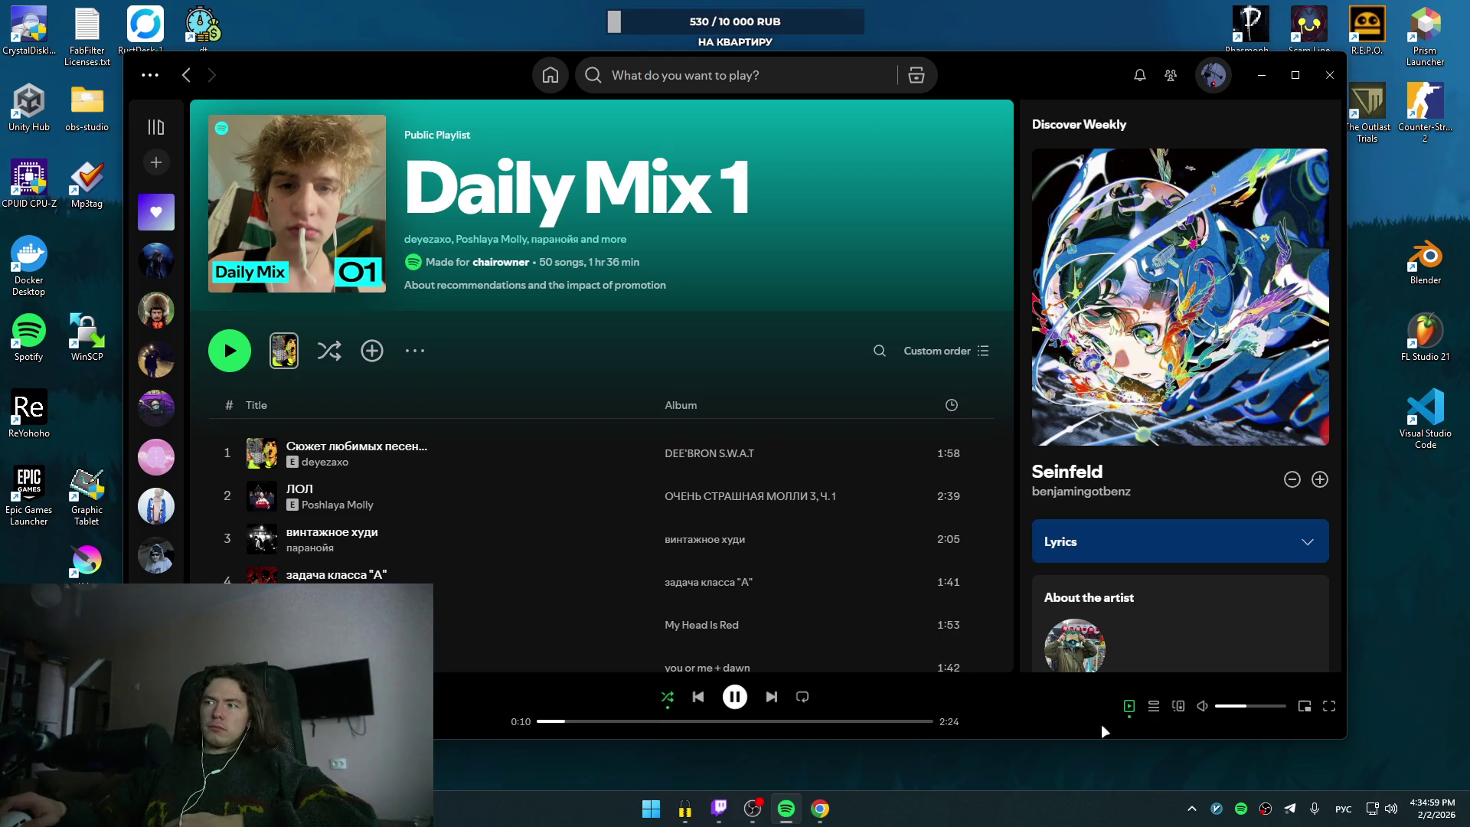
Step: Hide the Seinfeld track in Discover Weekly and start the Daily Mix 1 playlist playing
left_click(1292, 479)
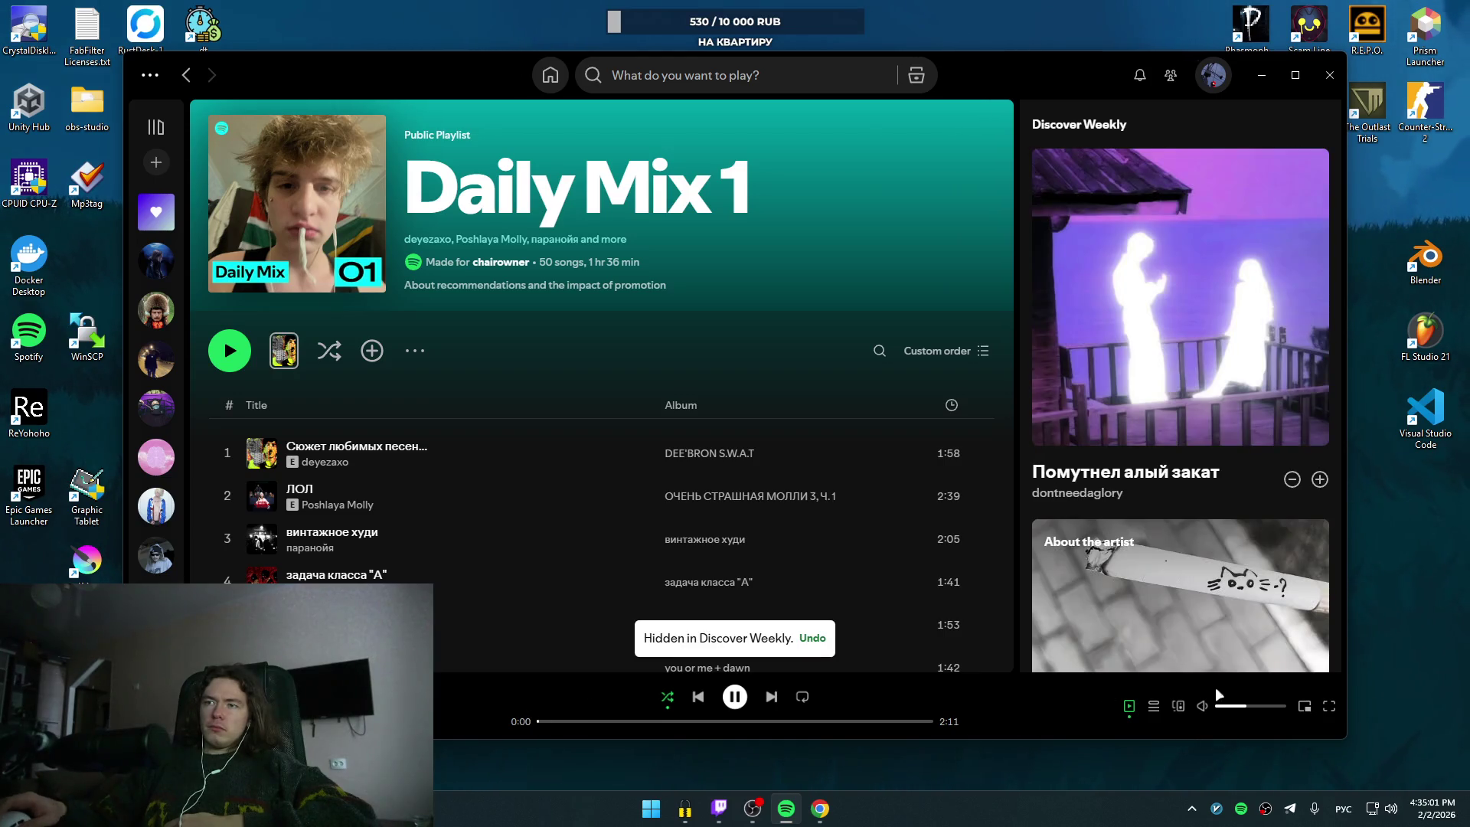
left_click(230, 350)
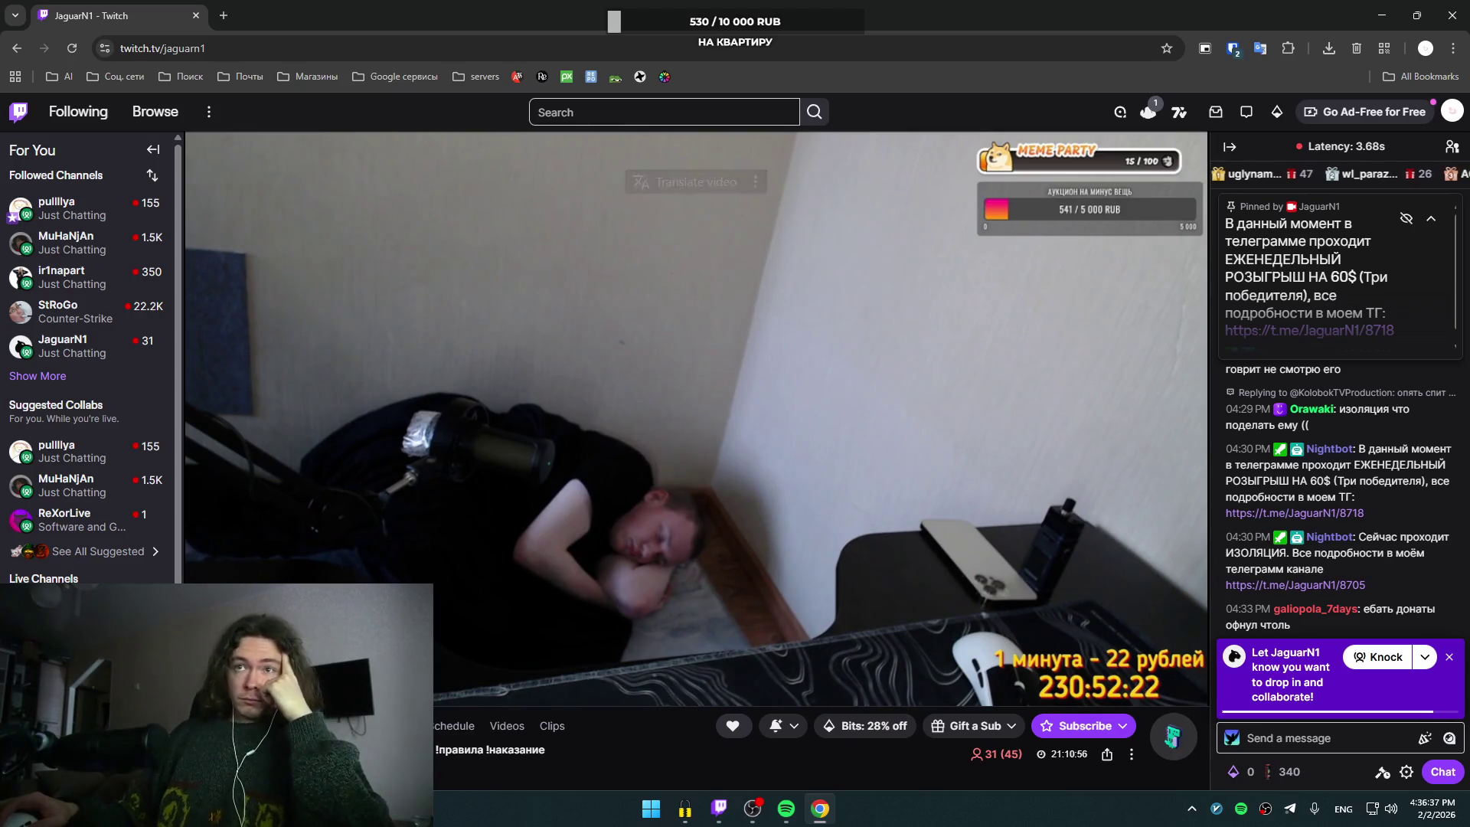
Step: Switch to another live Just Chatting channel from the Live Channels sidebar list
scroll(68, 571, "down", 1)
left_click(67, 571)
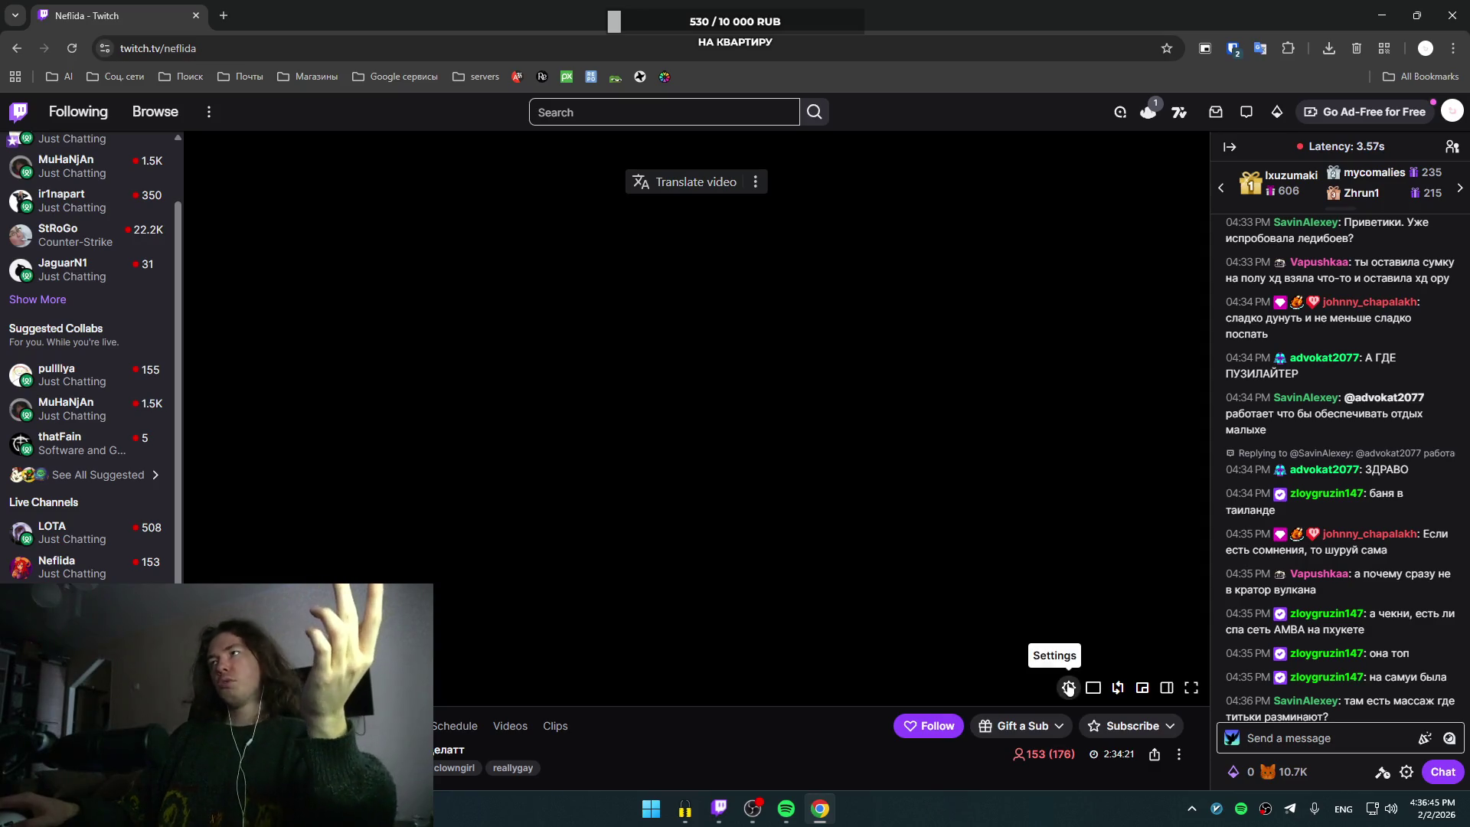
Step: Reload the page for the failing stream, then open a channel from Suggested Collabs
left_click(1068, 687)
left_click(1075, 344)
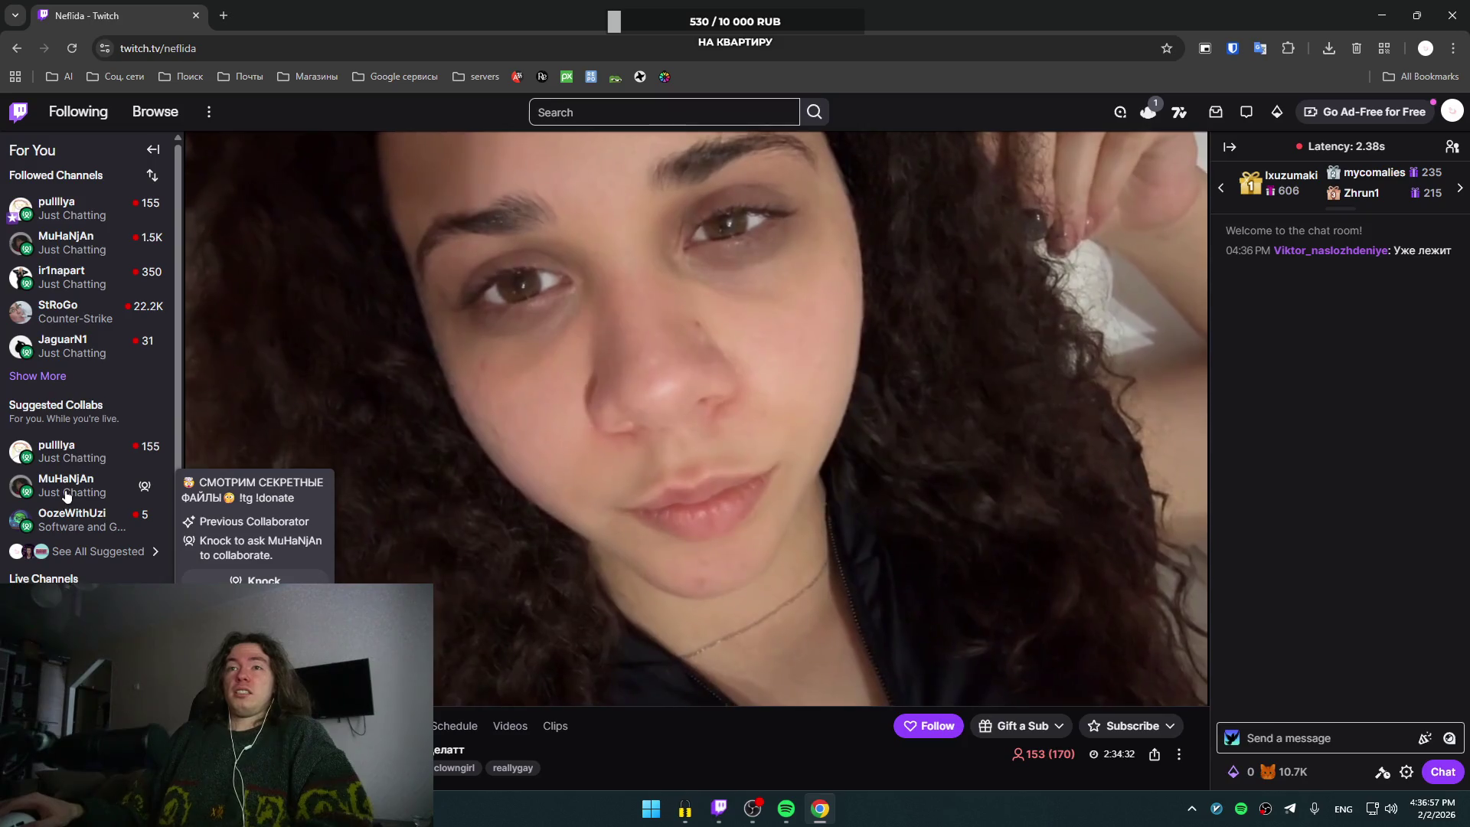
left_click(57, 491)
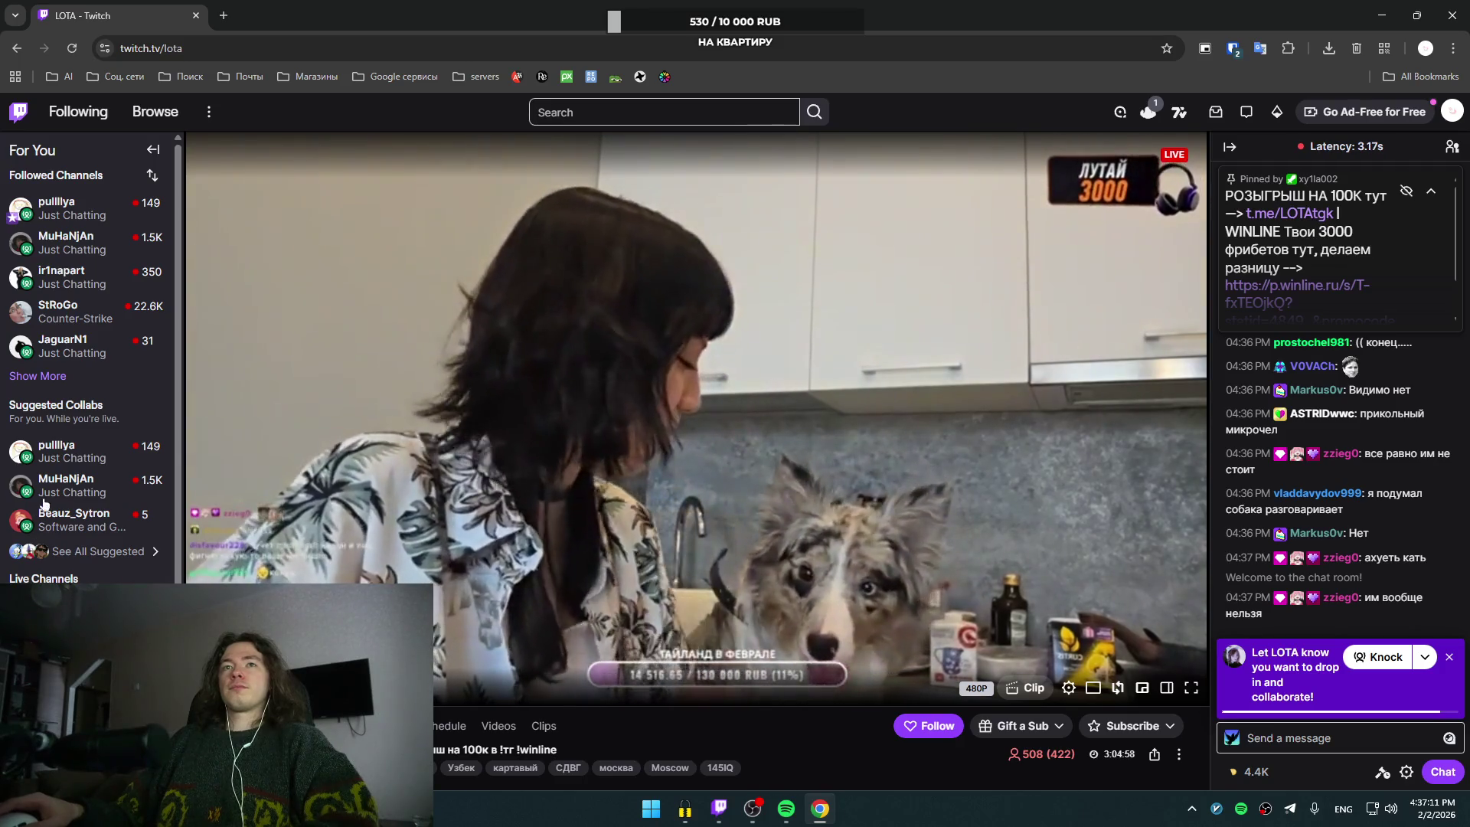
scroll(44, 503, "down", 3)
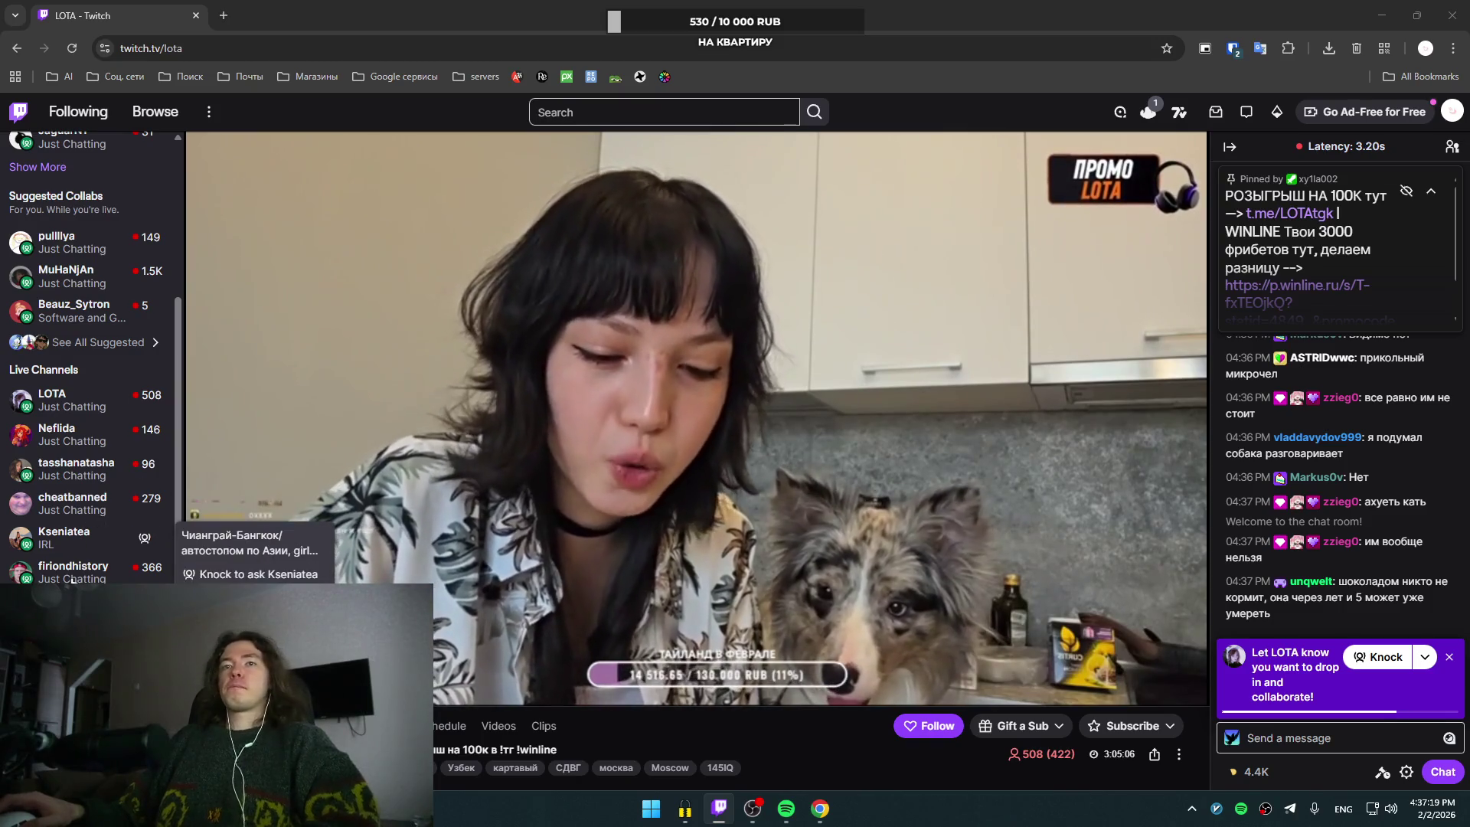
scroll(102, 428, "up", 3)
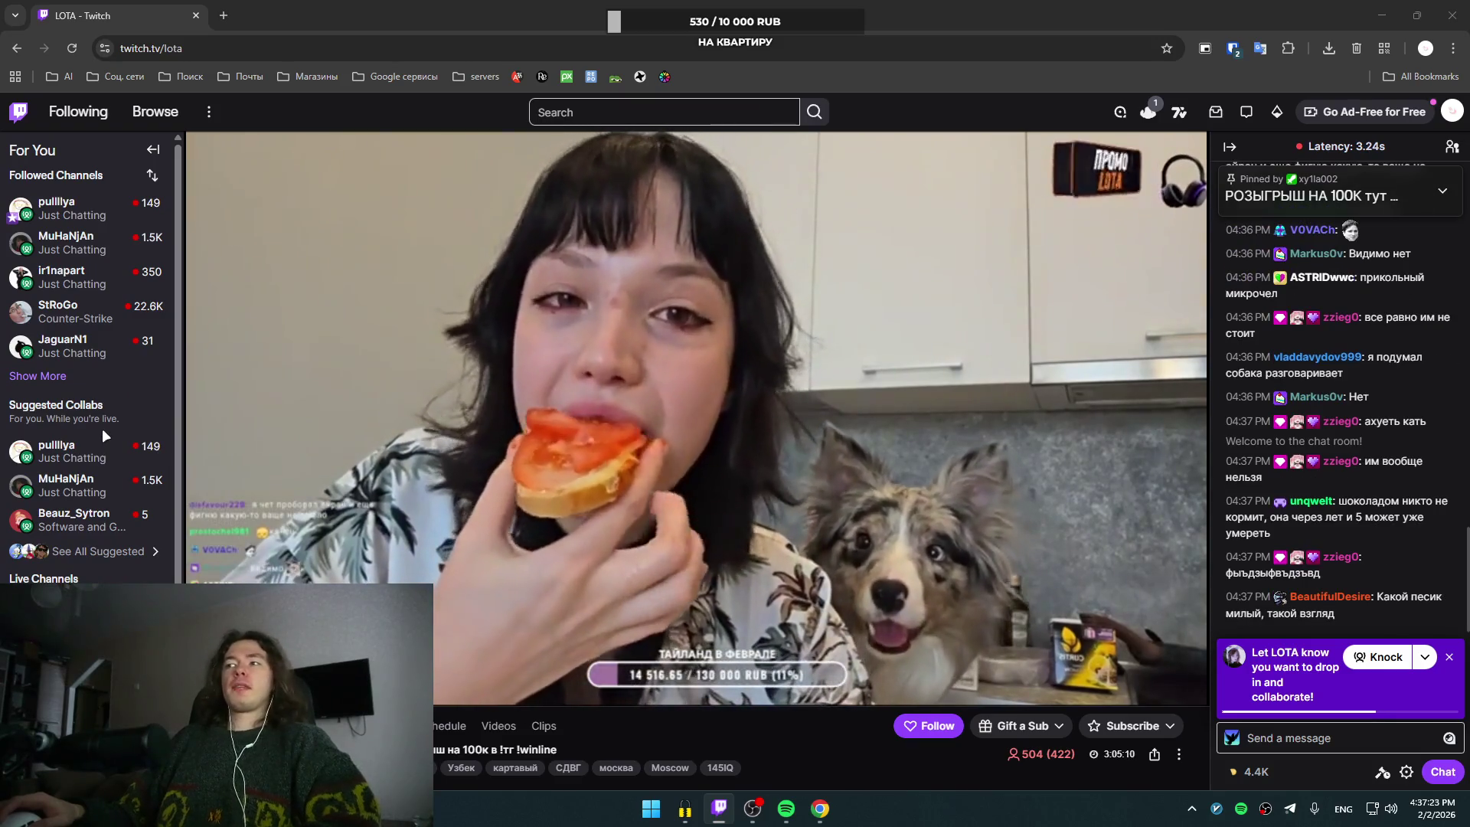
mouse_move(104, 429)
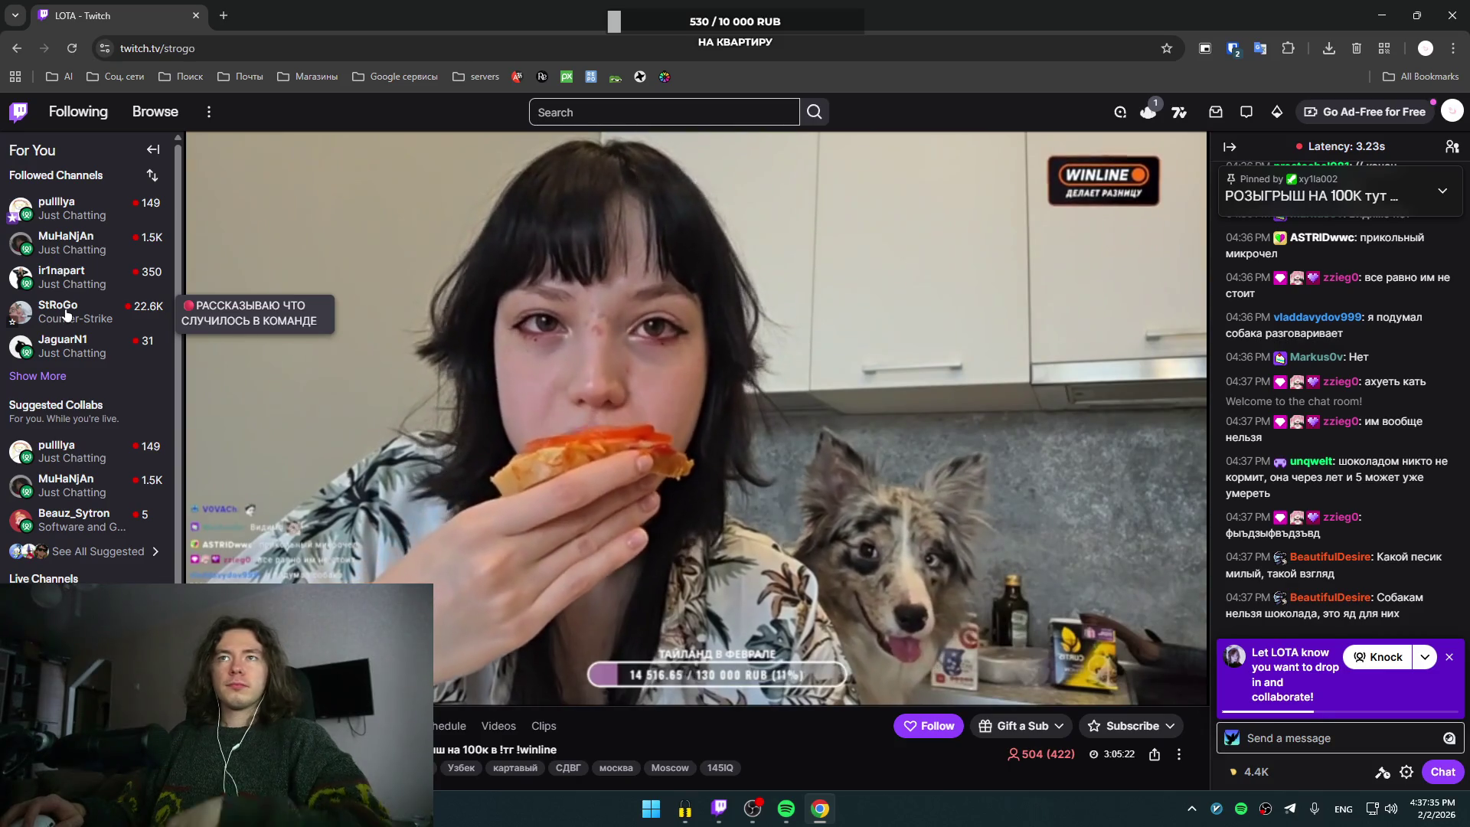
Step: Open the Counter-Strike betting stream and set its quality to 720p60
left_click(65, 314)
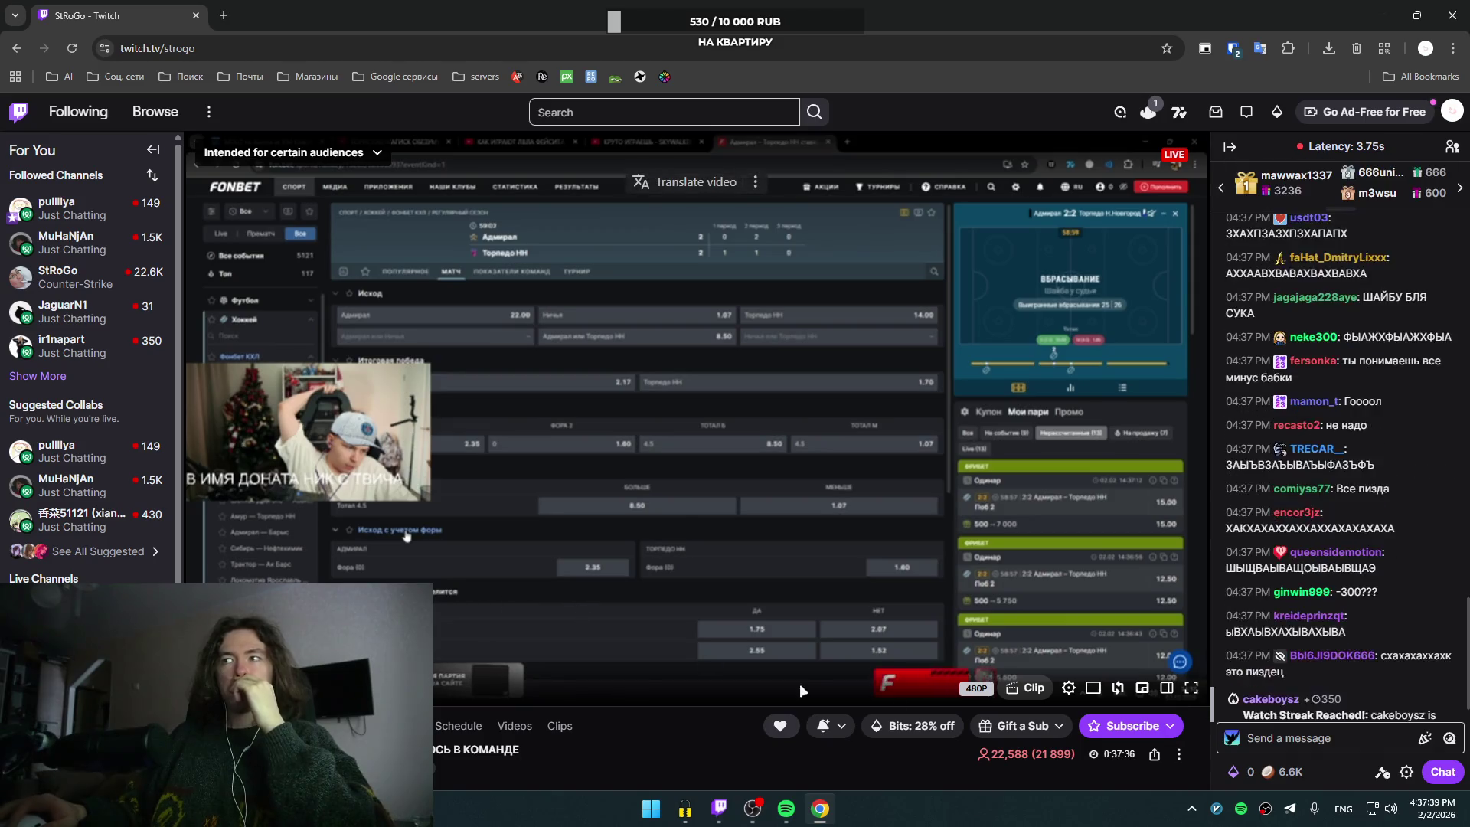
left_click(1068, 688)
left_click(1021, 496)
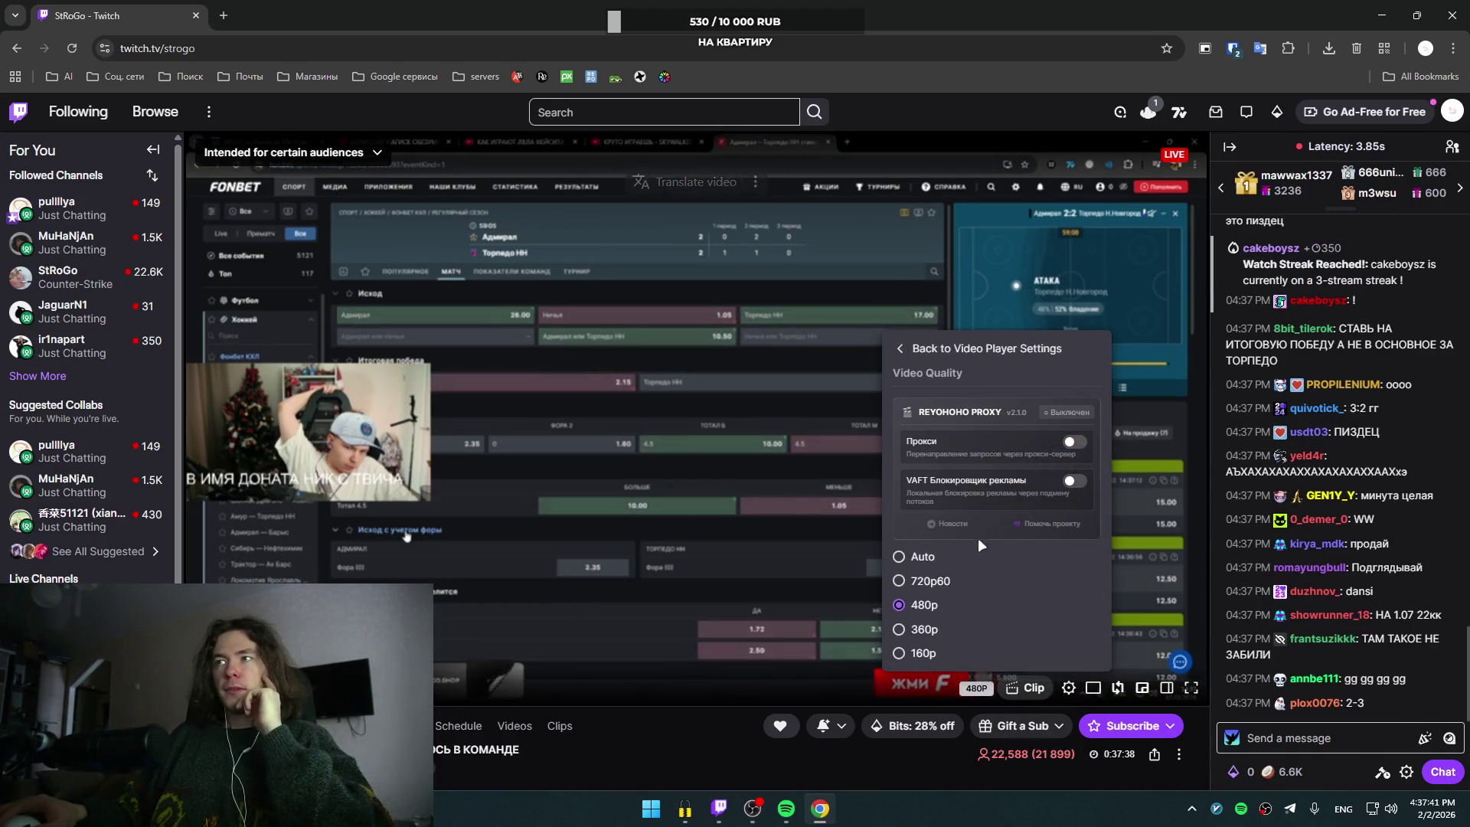
left_click(911, 600)
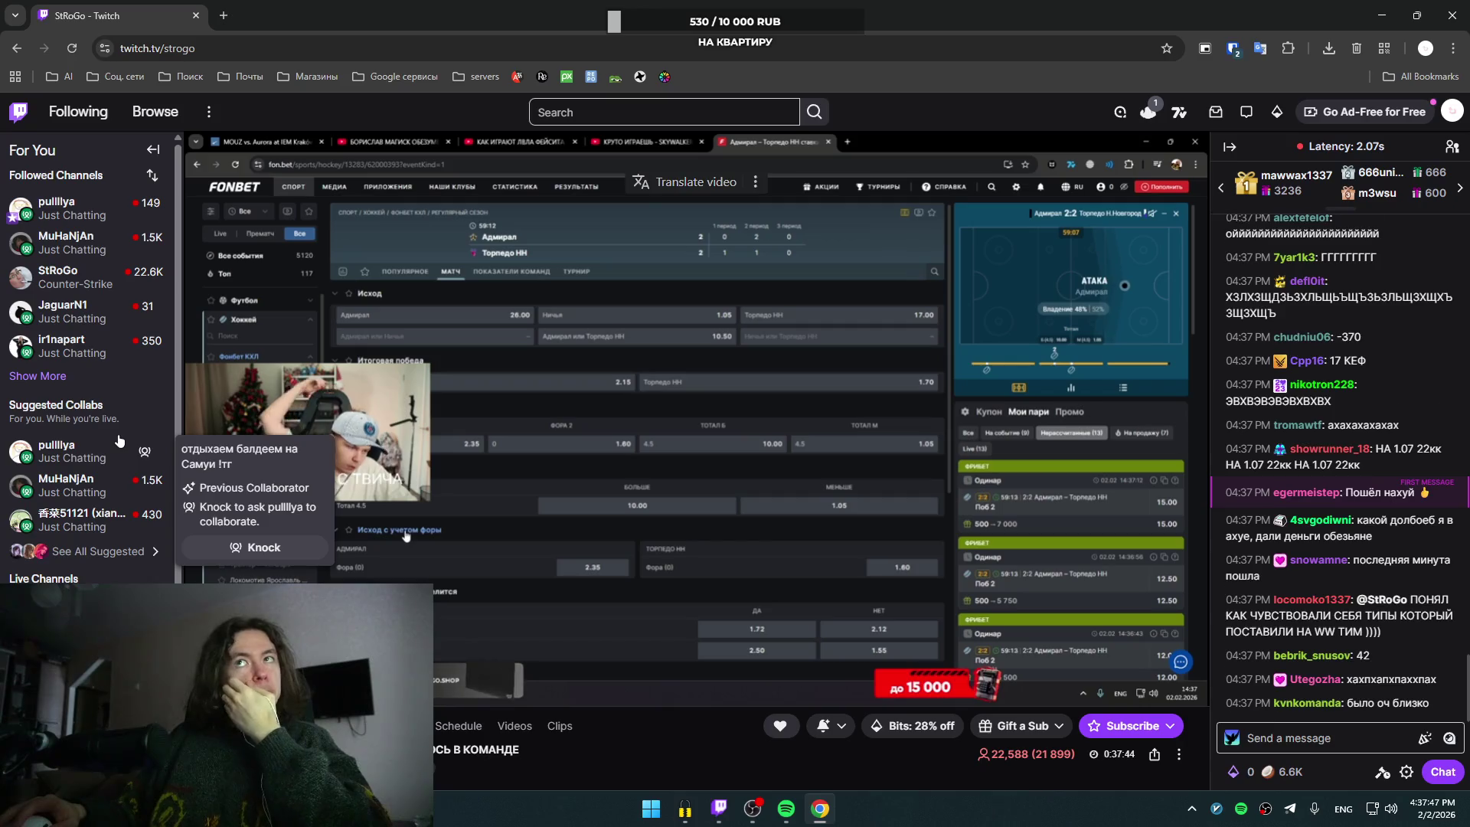
Step: Switch to the live CS skin-auction stream from the Live Channels list
scroll(117, 444, "down", 1)
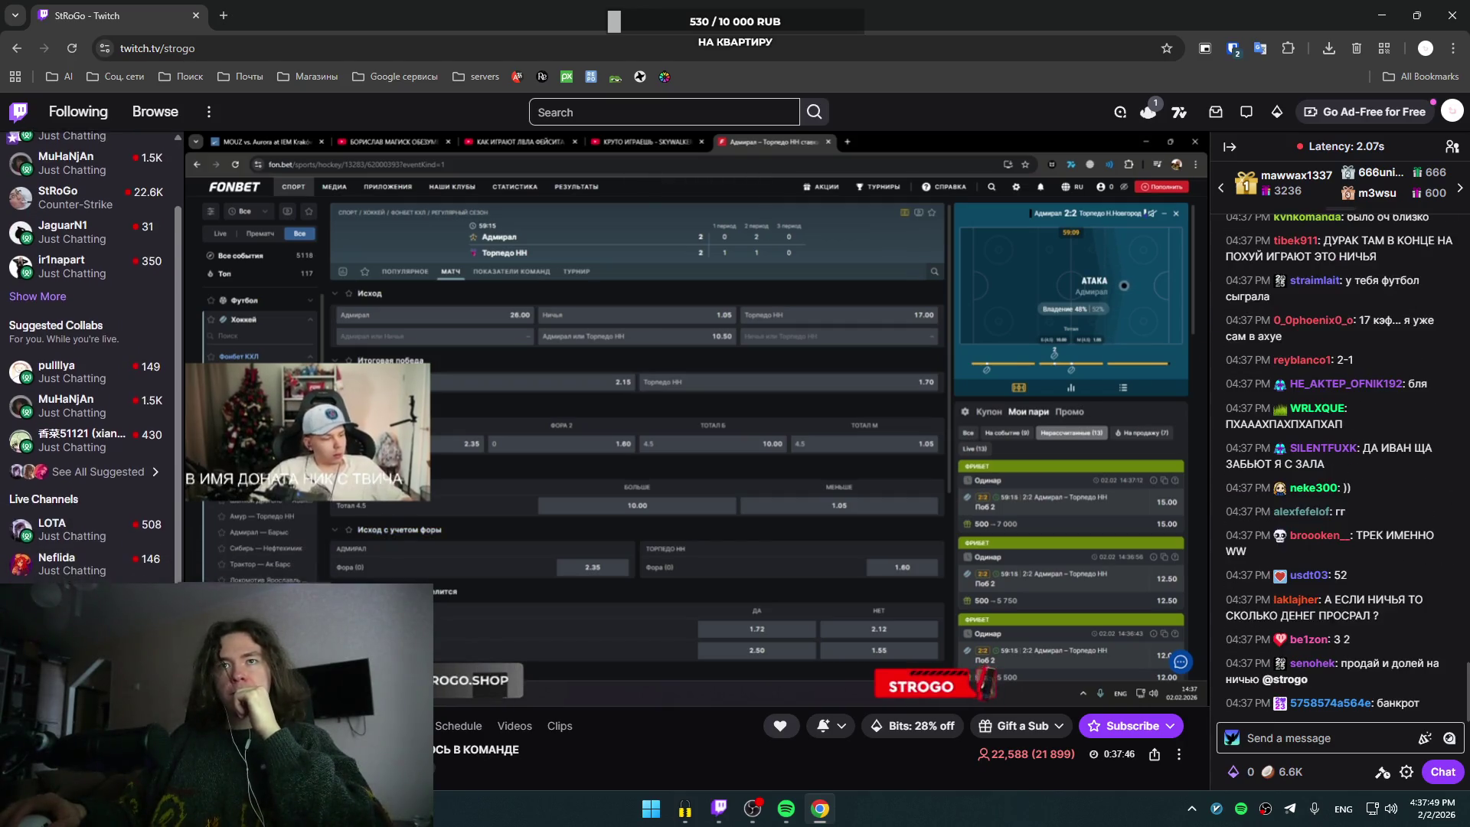
scroll(84, 459, "down", 2)
left_click(74, 563)
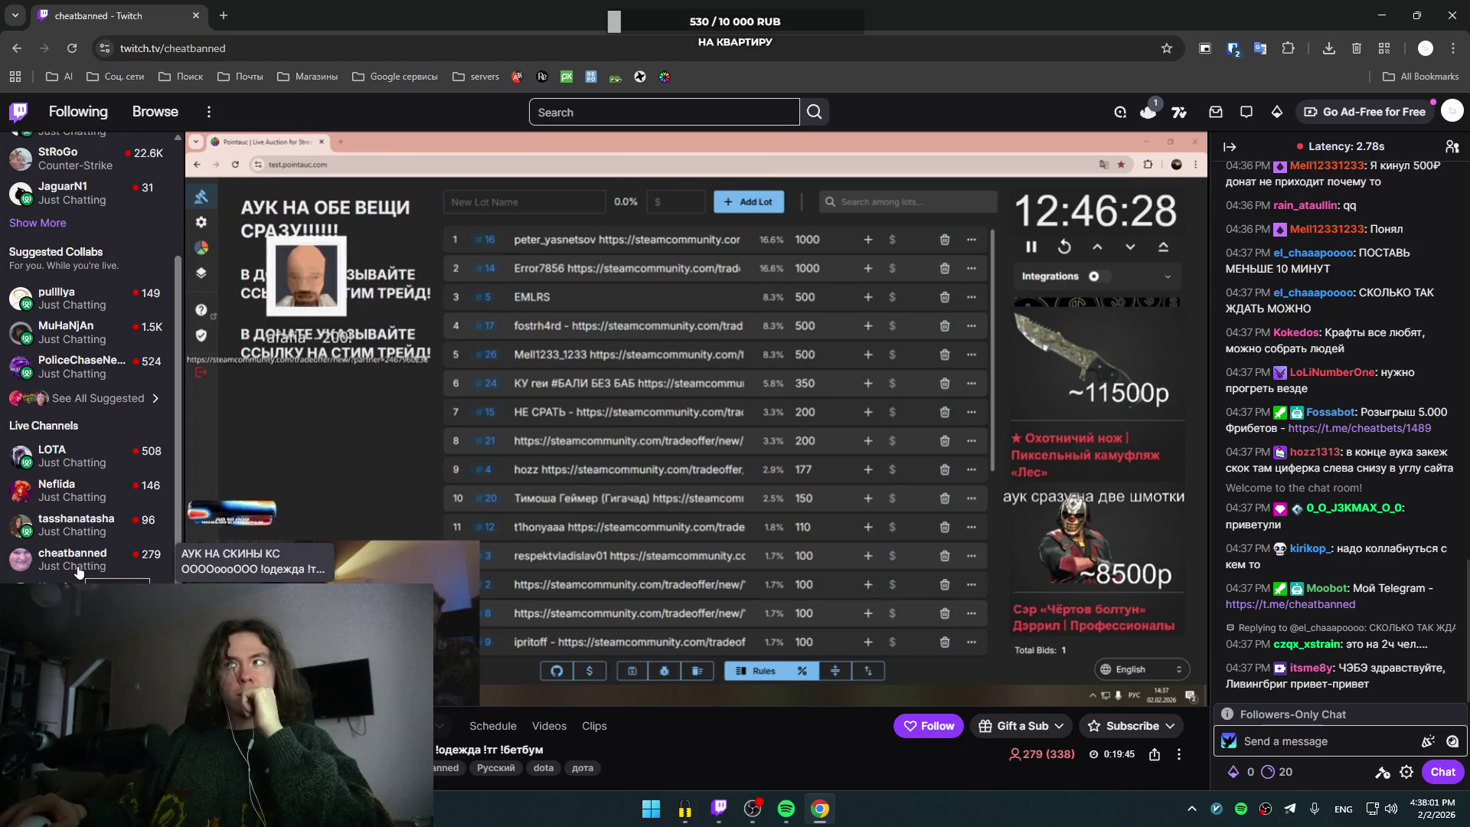
Step: Open the green-wall talk-show channel from the Live Channels sidebar list
scroll(79, 568, "down", 1)
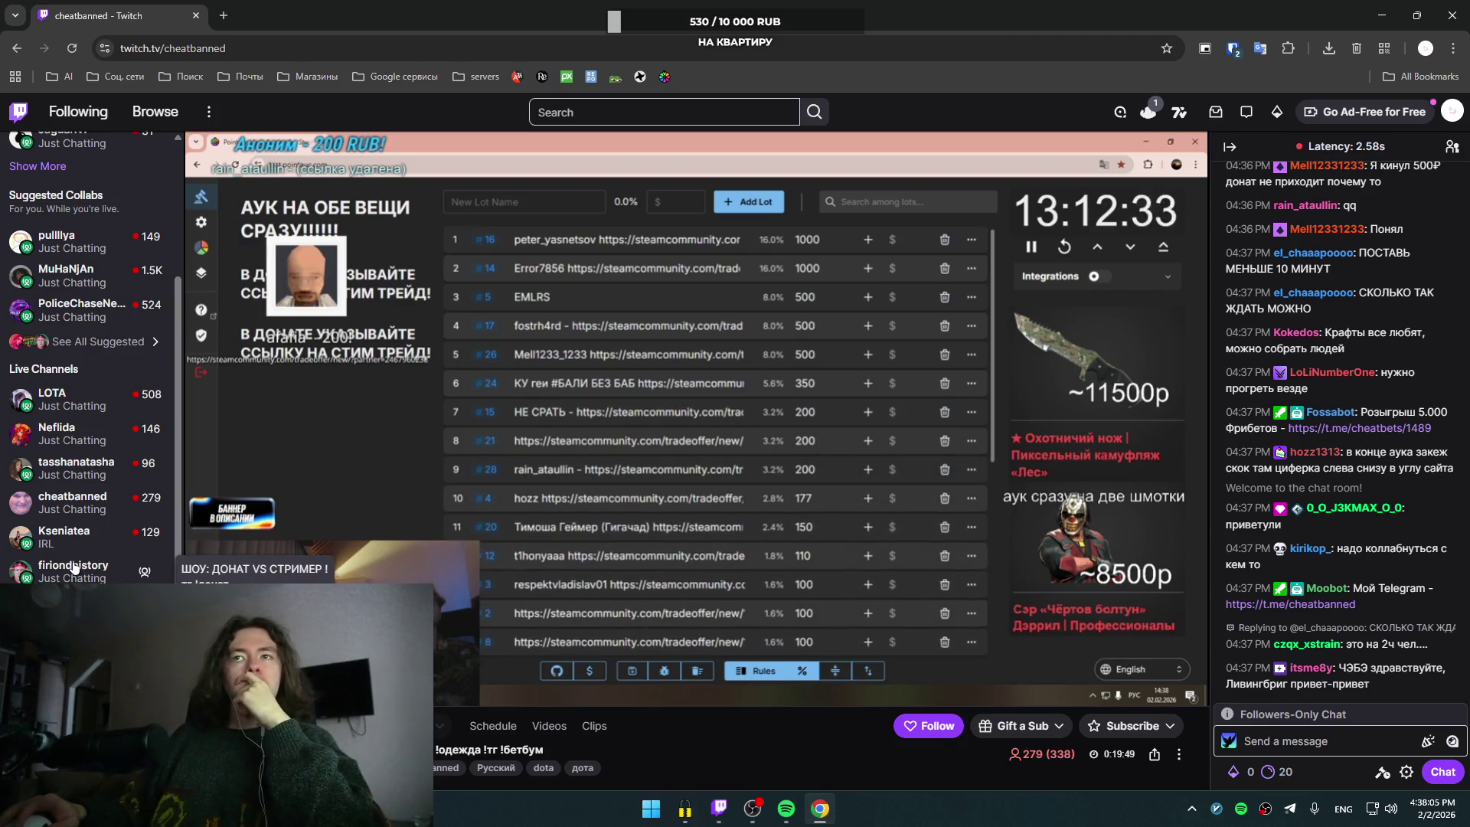
scroll(77, 551, "down", 1)
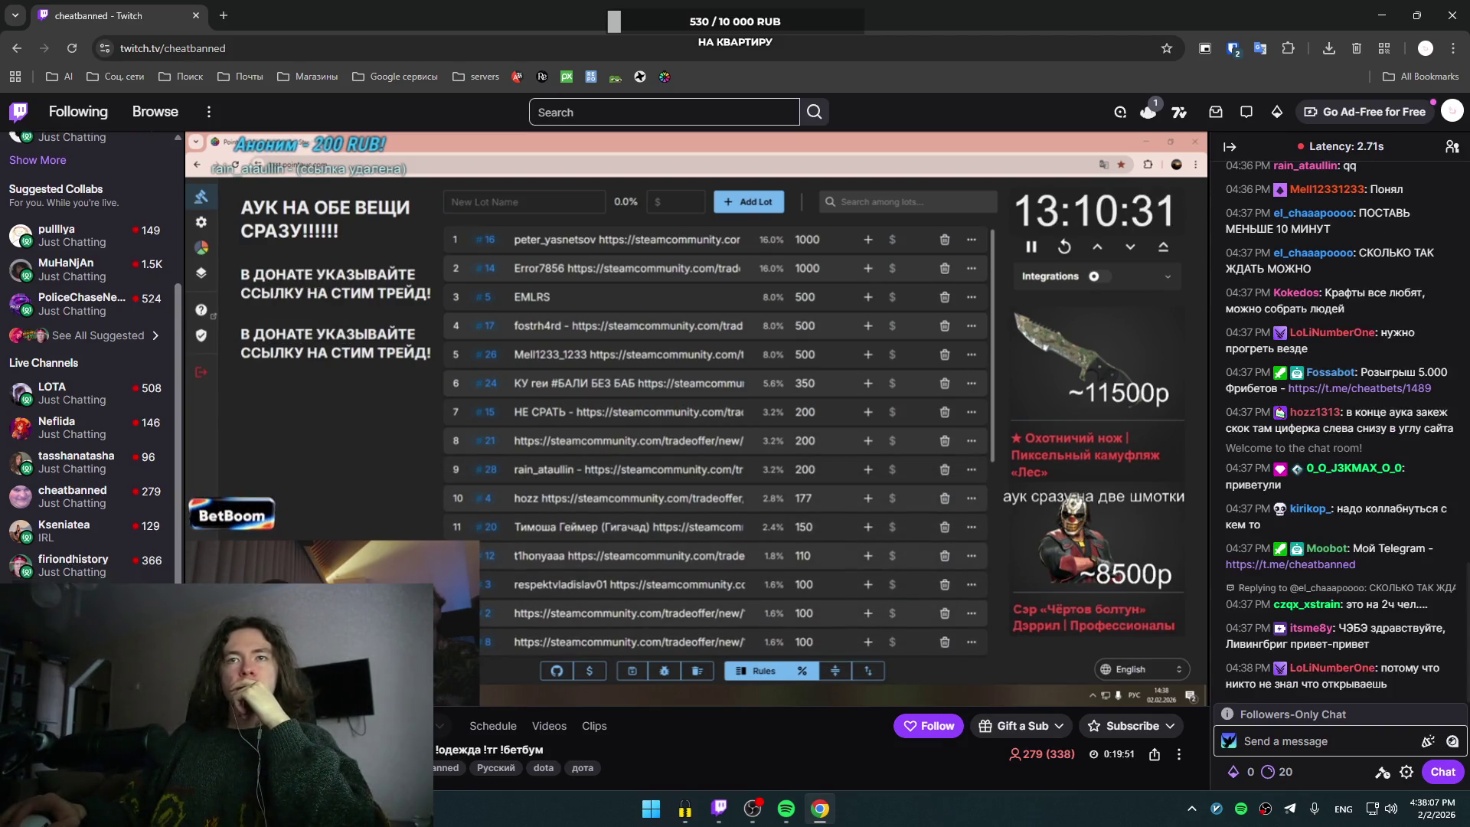
left_click(73, 495)
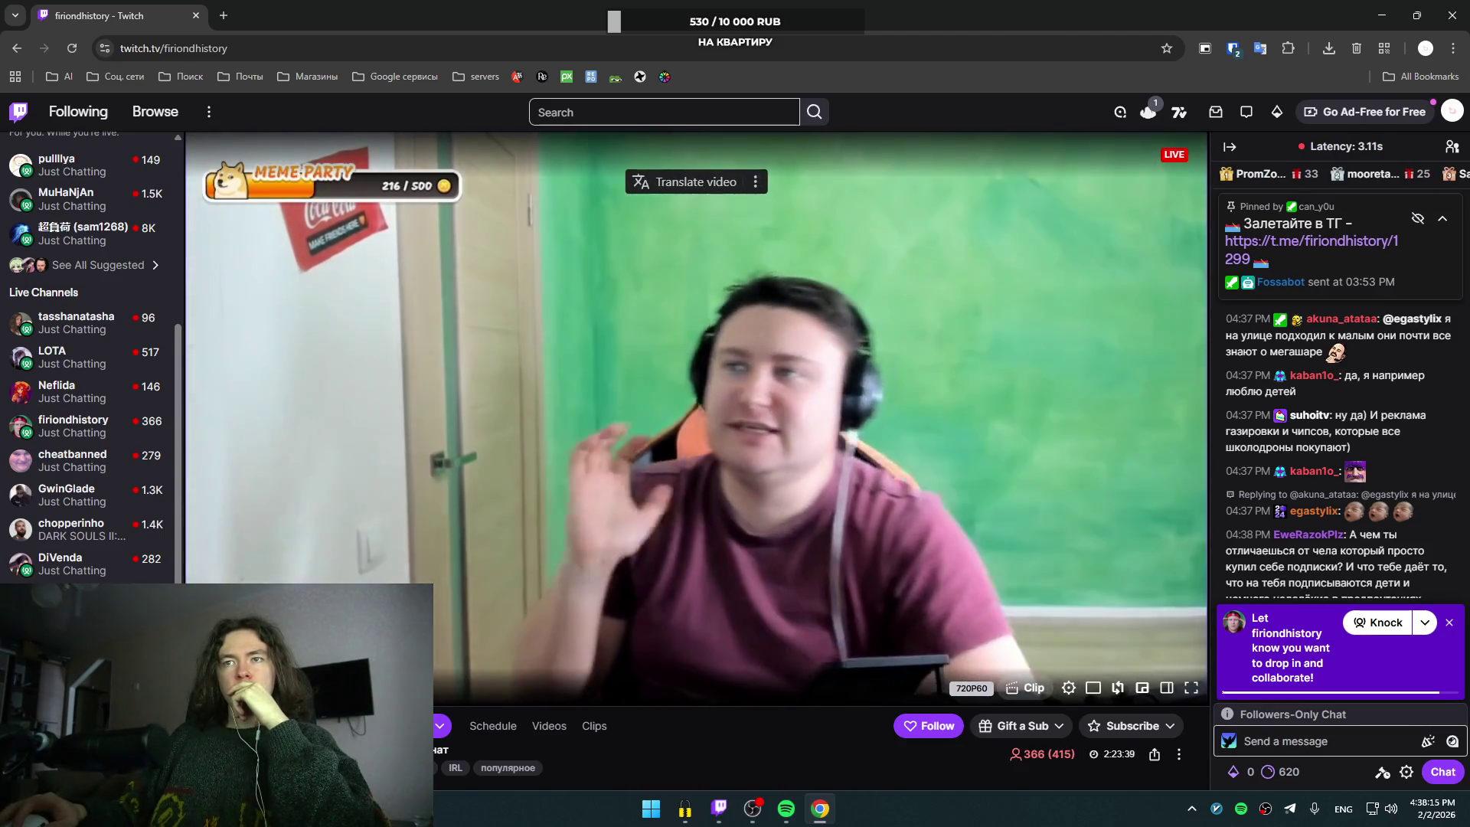
Step: Pause the playing Daily Mix 1 track in Spotify and switch back to Twitch
left_click(786, 809)
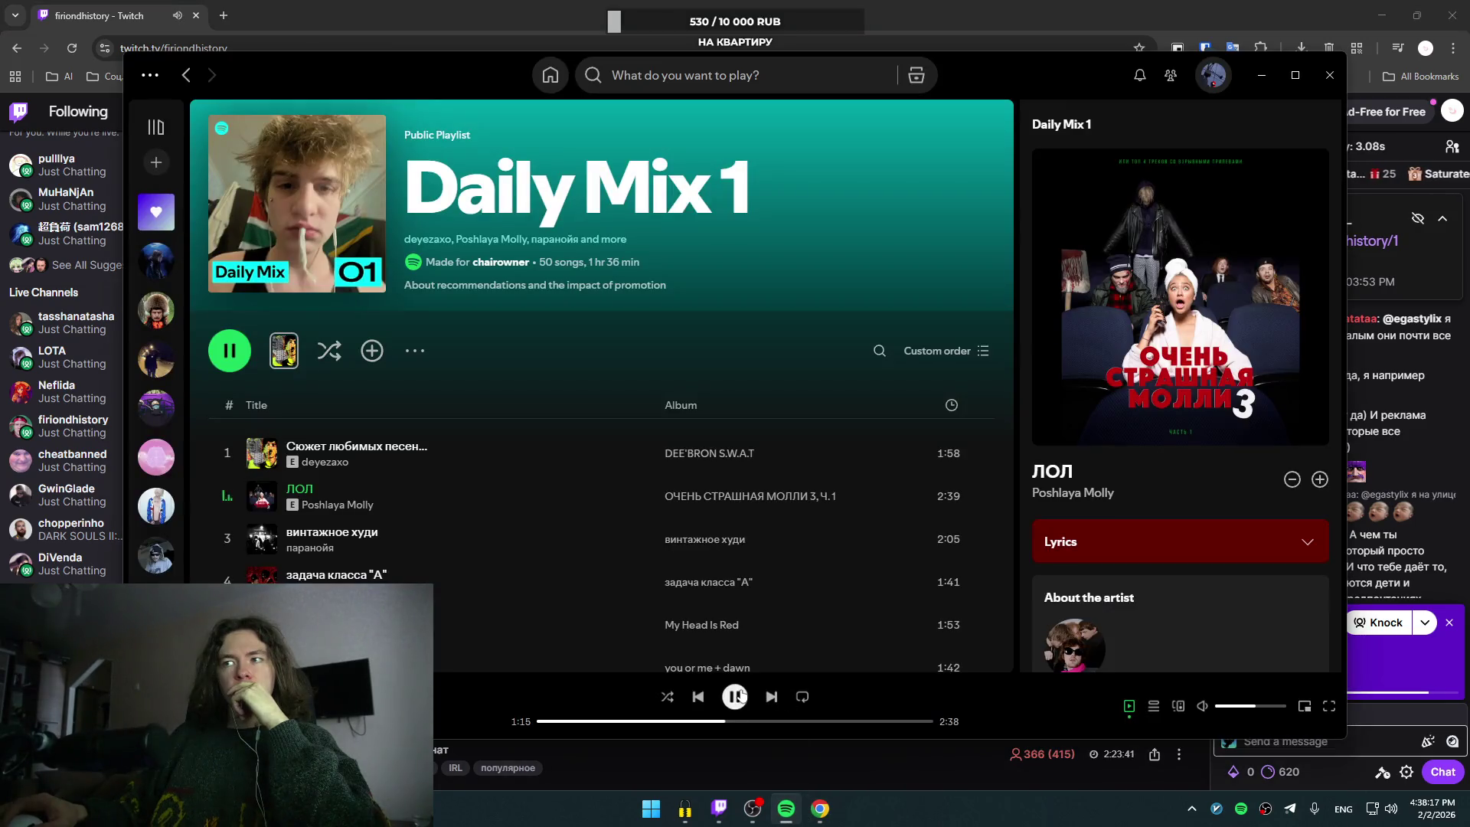
left_click(739, 696)
key("alt+Tab")
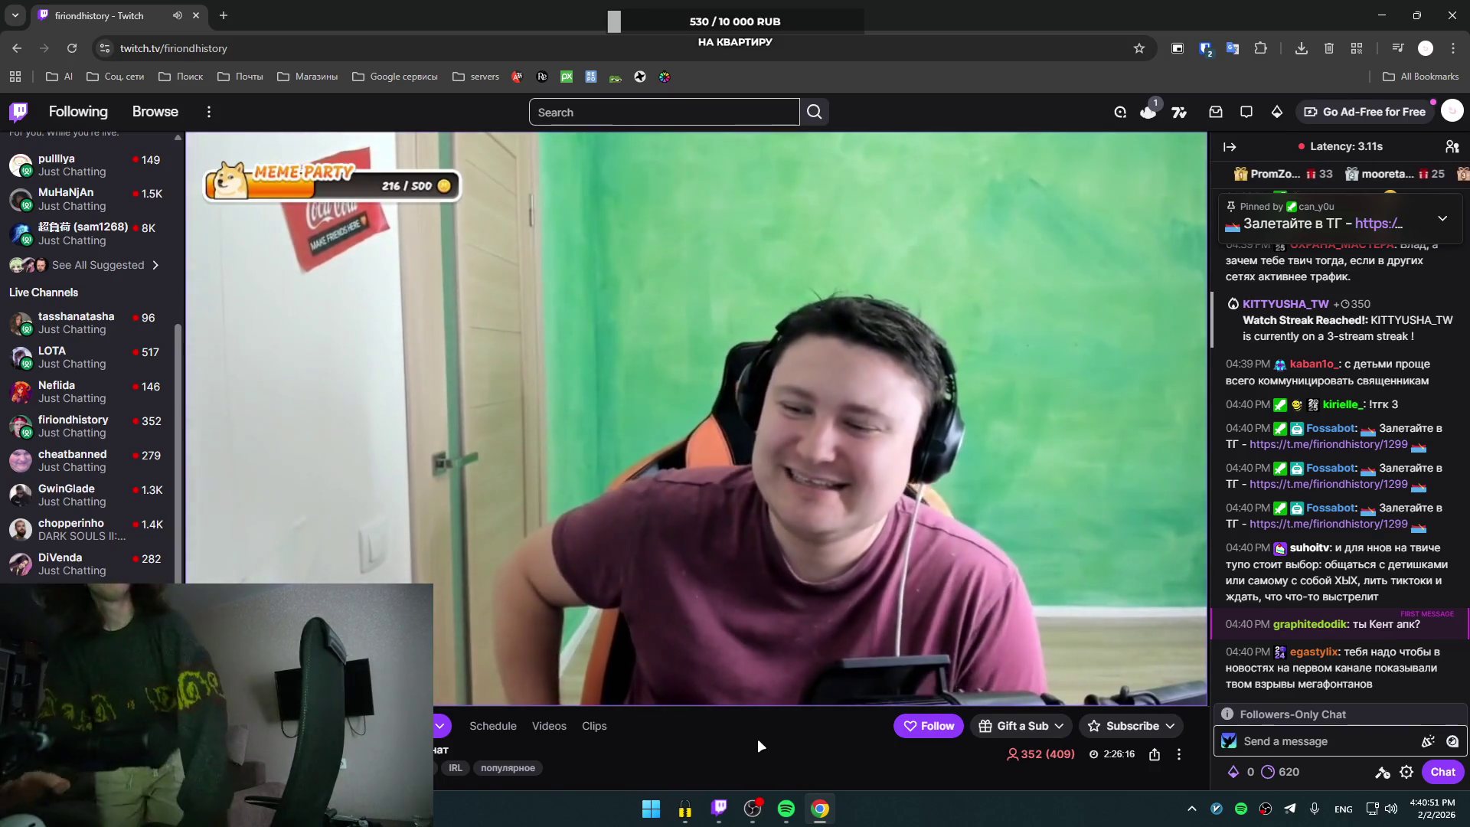
Step: Open another followed channel from the sidebar, which shows network error #2000
mouse_move(880, 651)
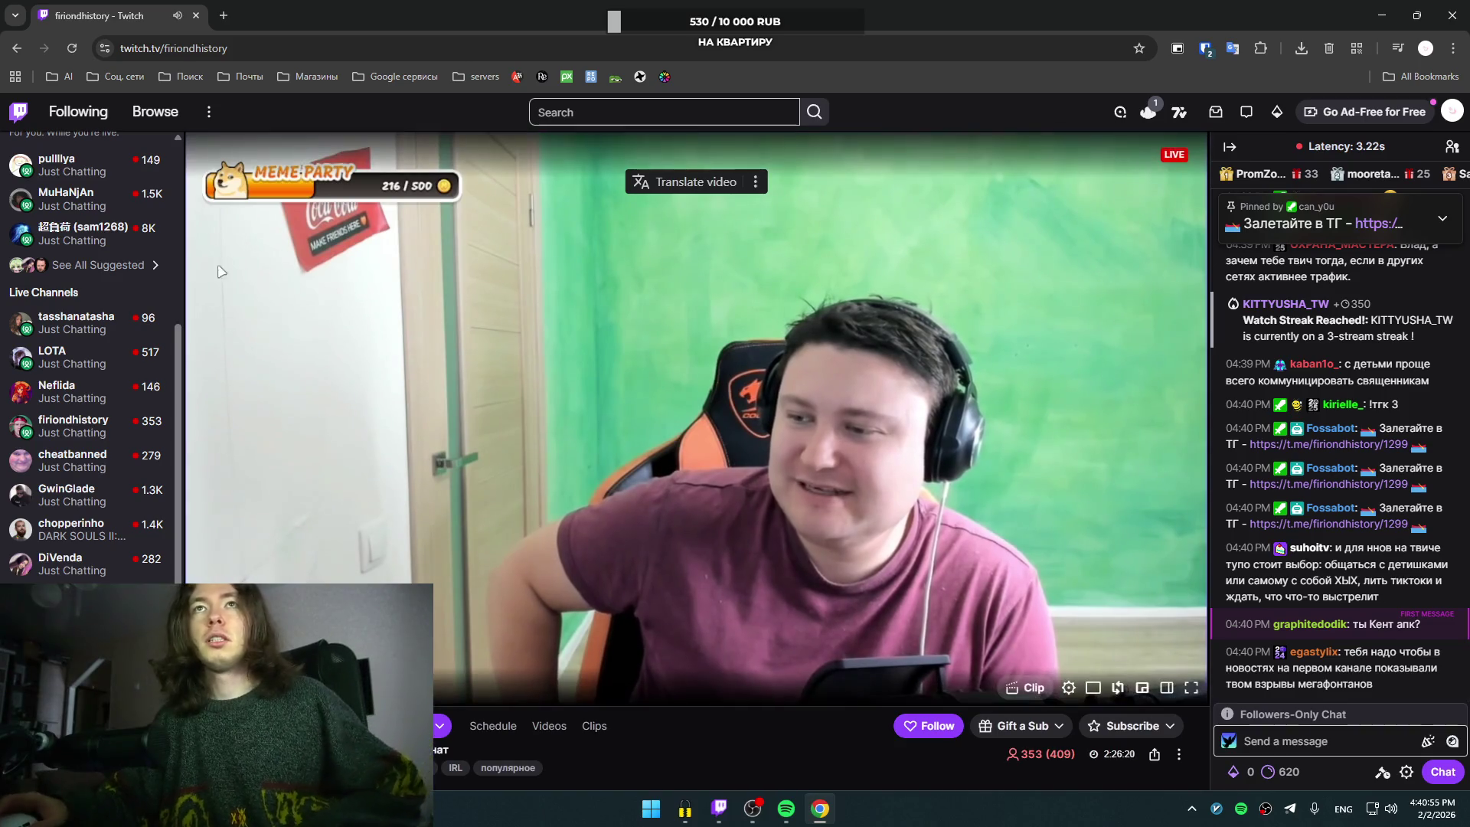
left_click(76, 460)
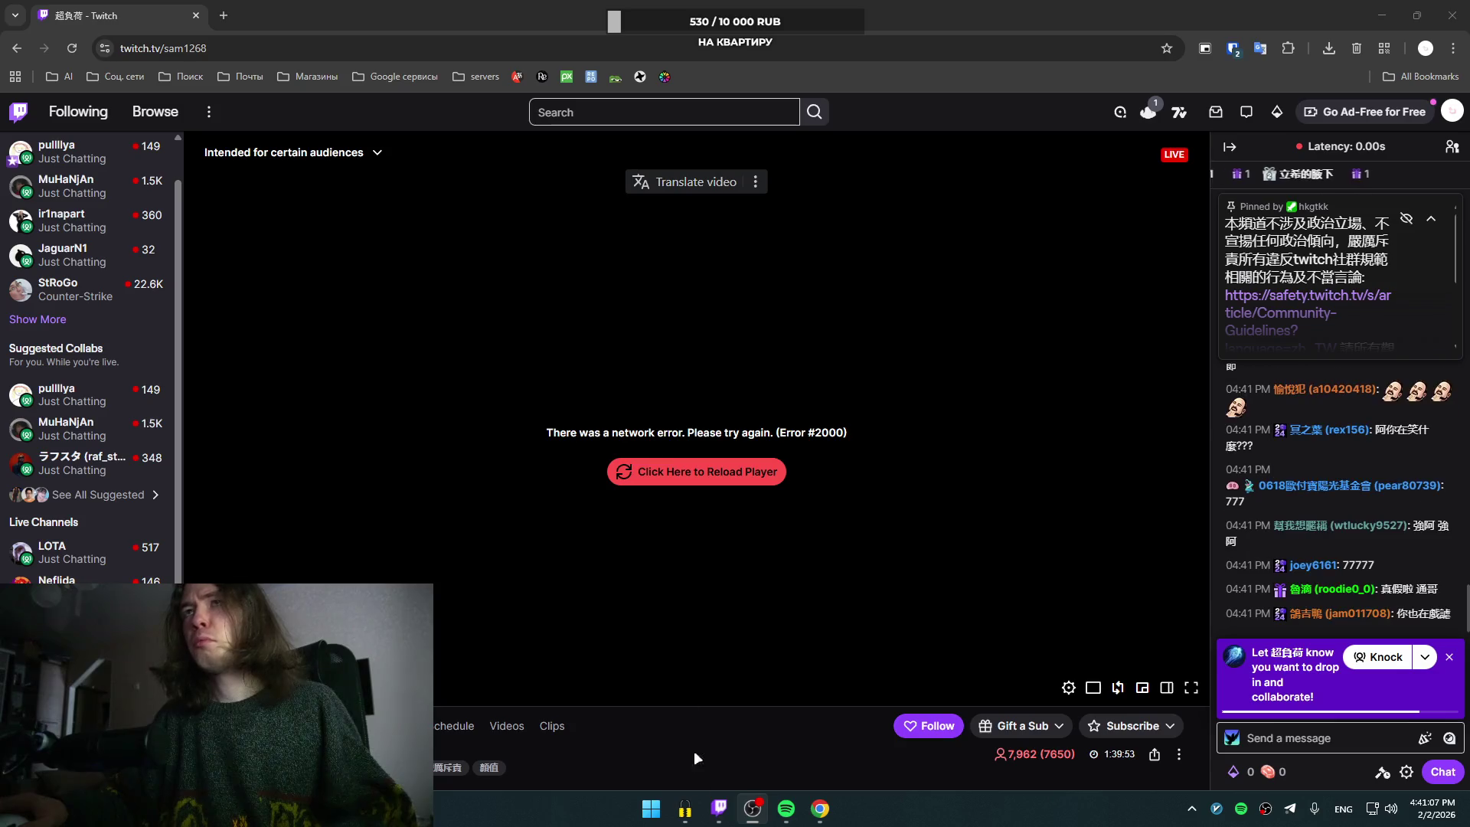
Step: Close zapret, reload the player after the network error, and open the proxy tray menu
mouse_move(686, 816)
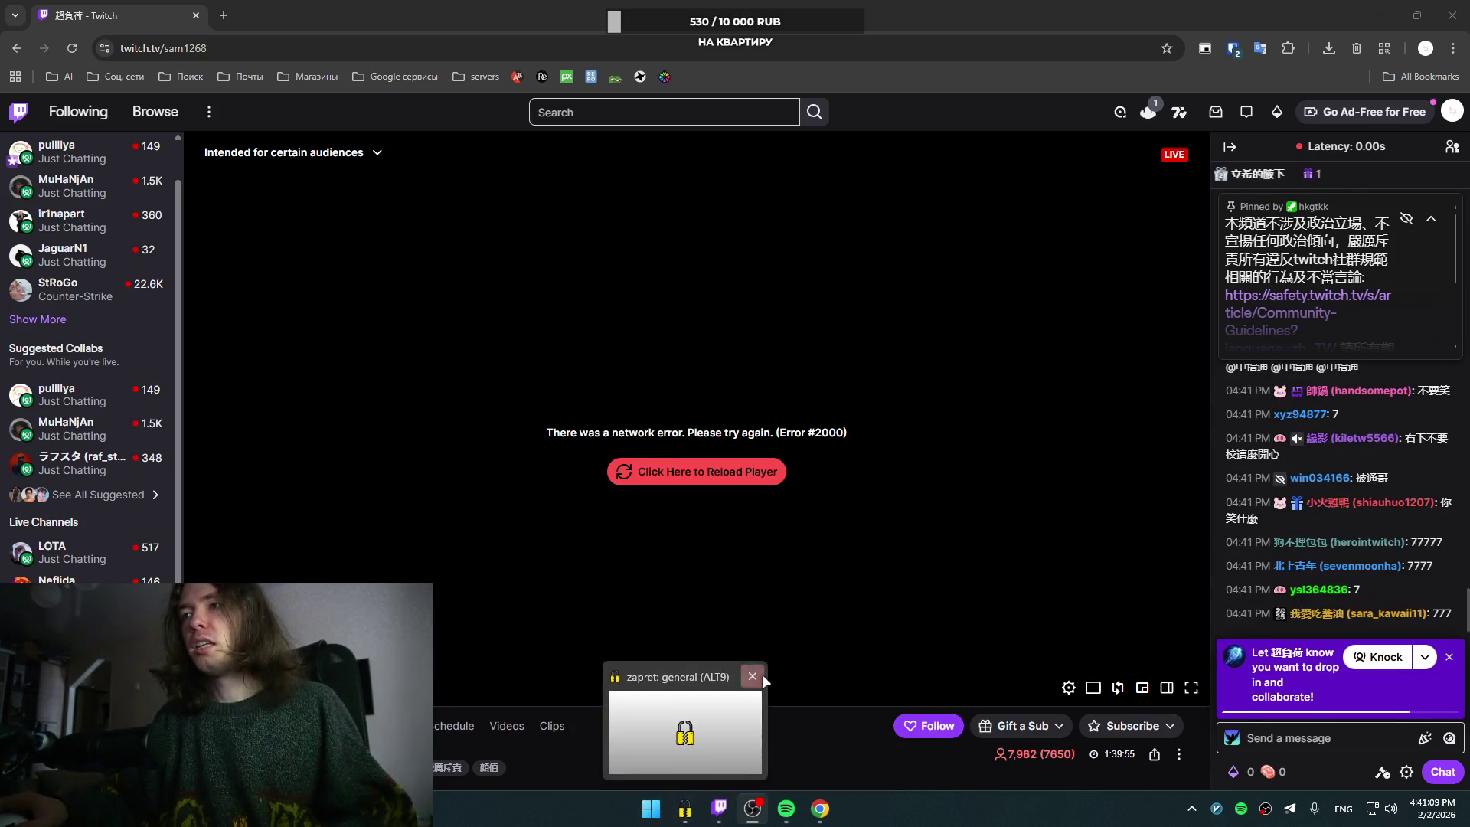
left_click(761, 674)
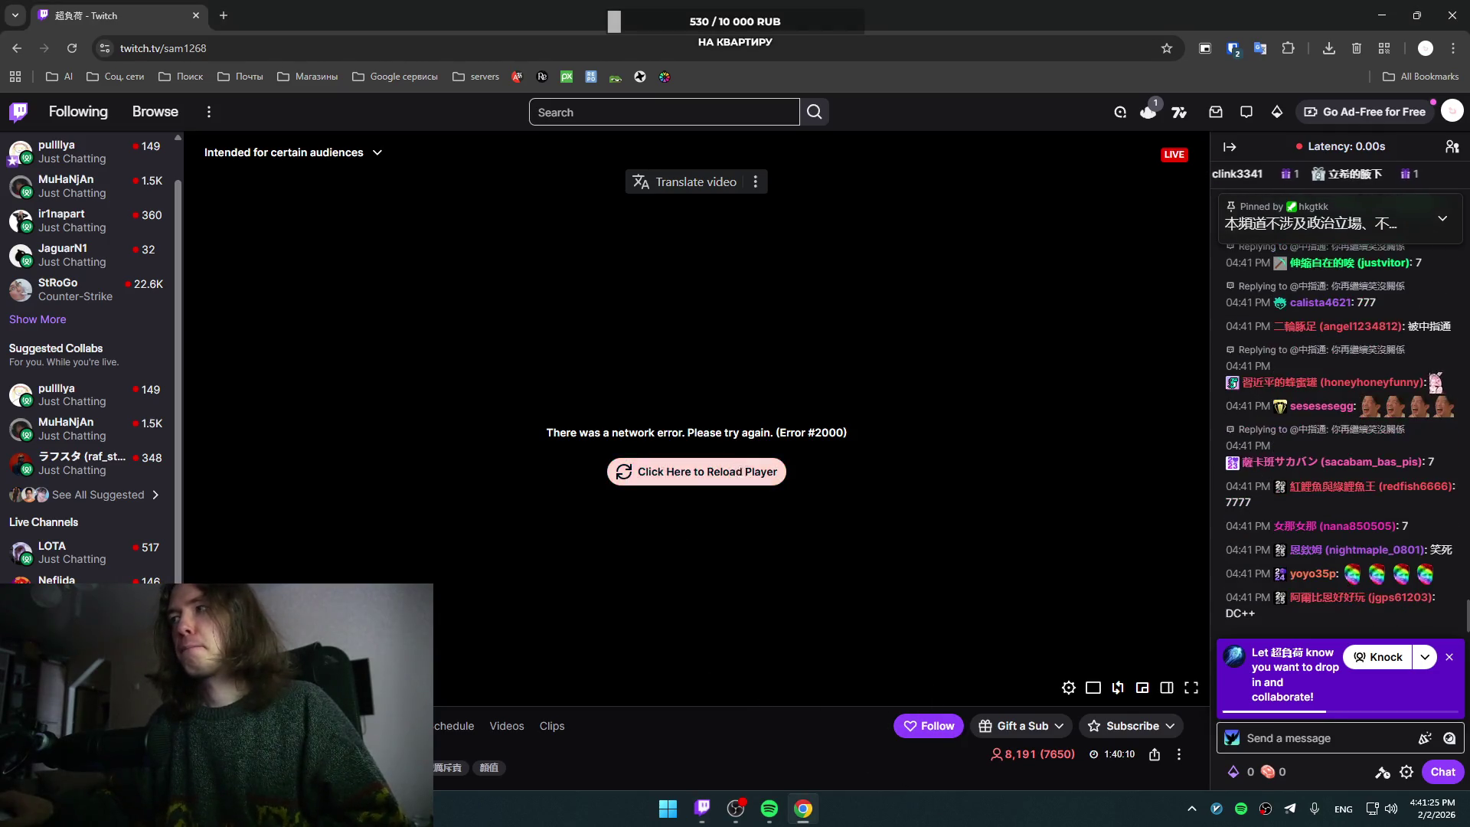
left_click(693, 472)
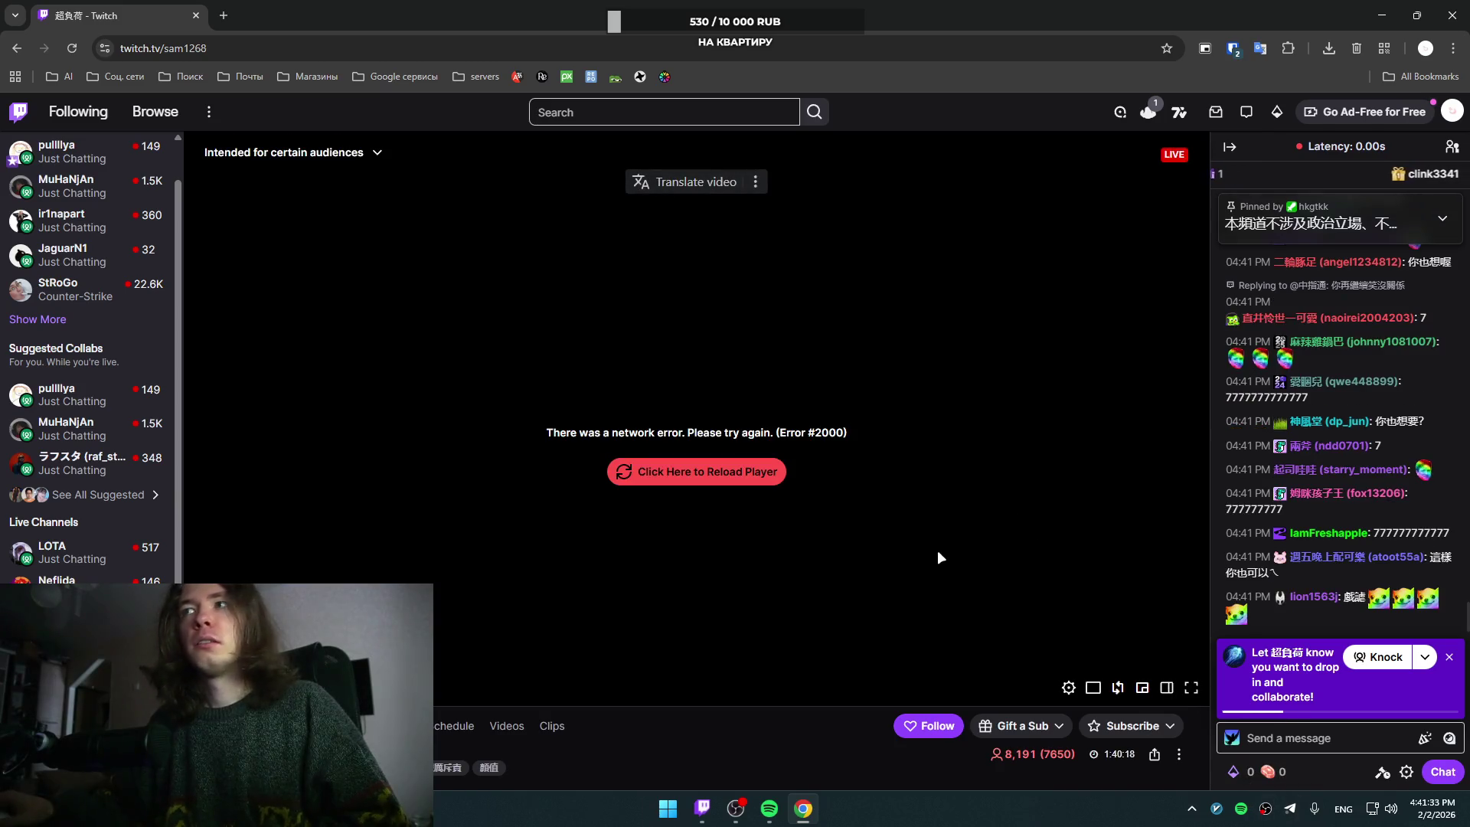
right_click(1217, 809)
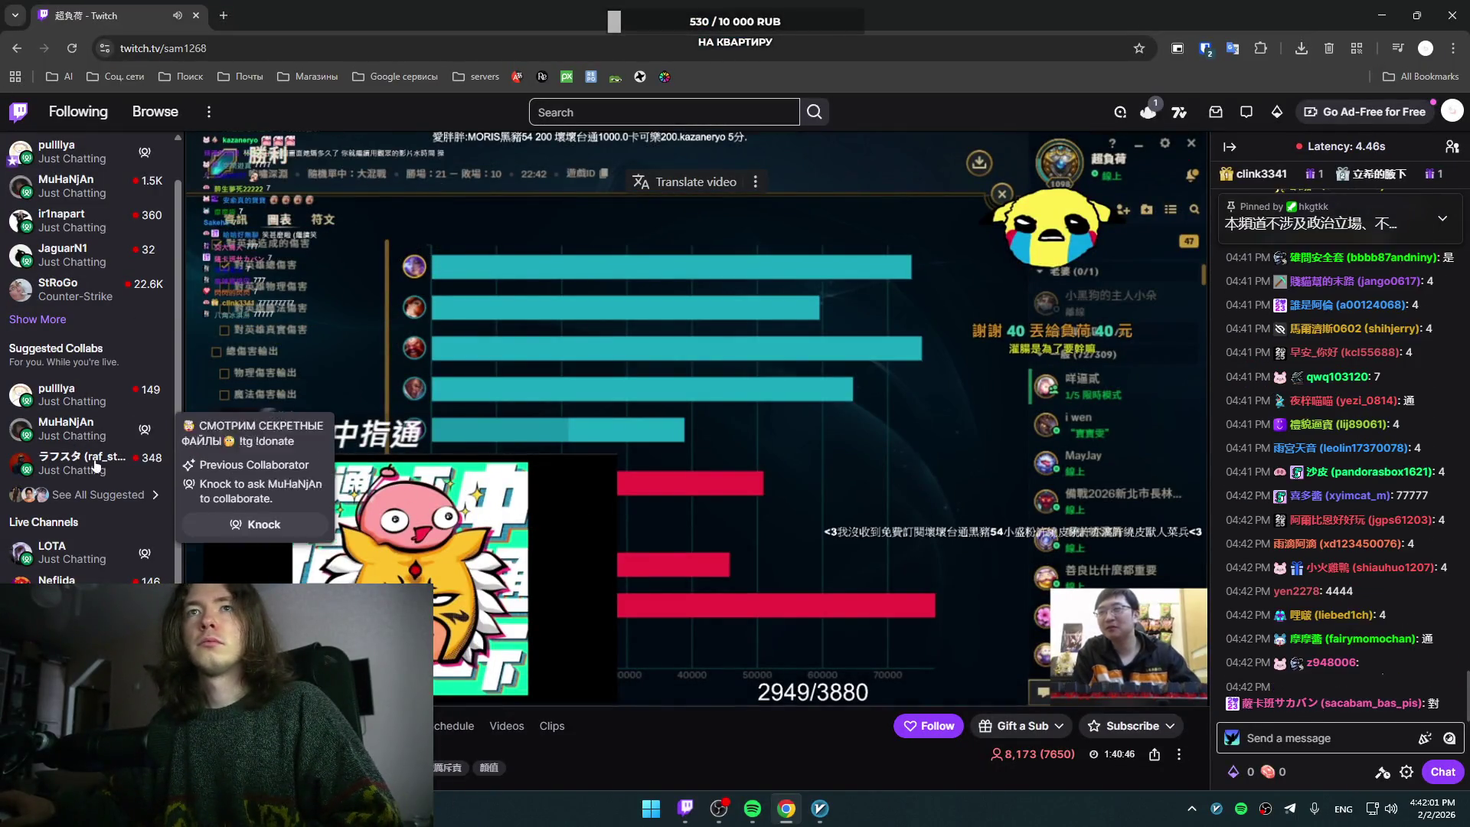
Step: Watch the prize-wheel stream at 1080p60 Source with Always Show Events turned on
left_click(97, 422)
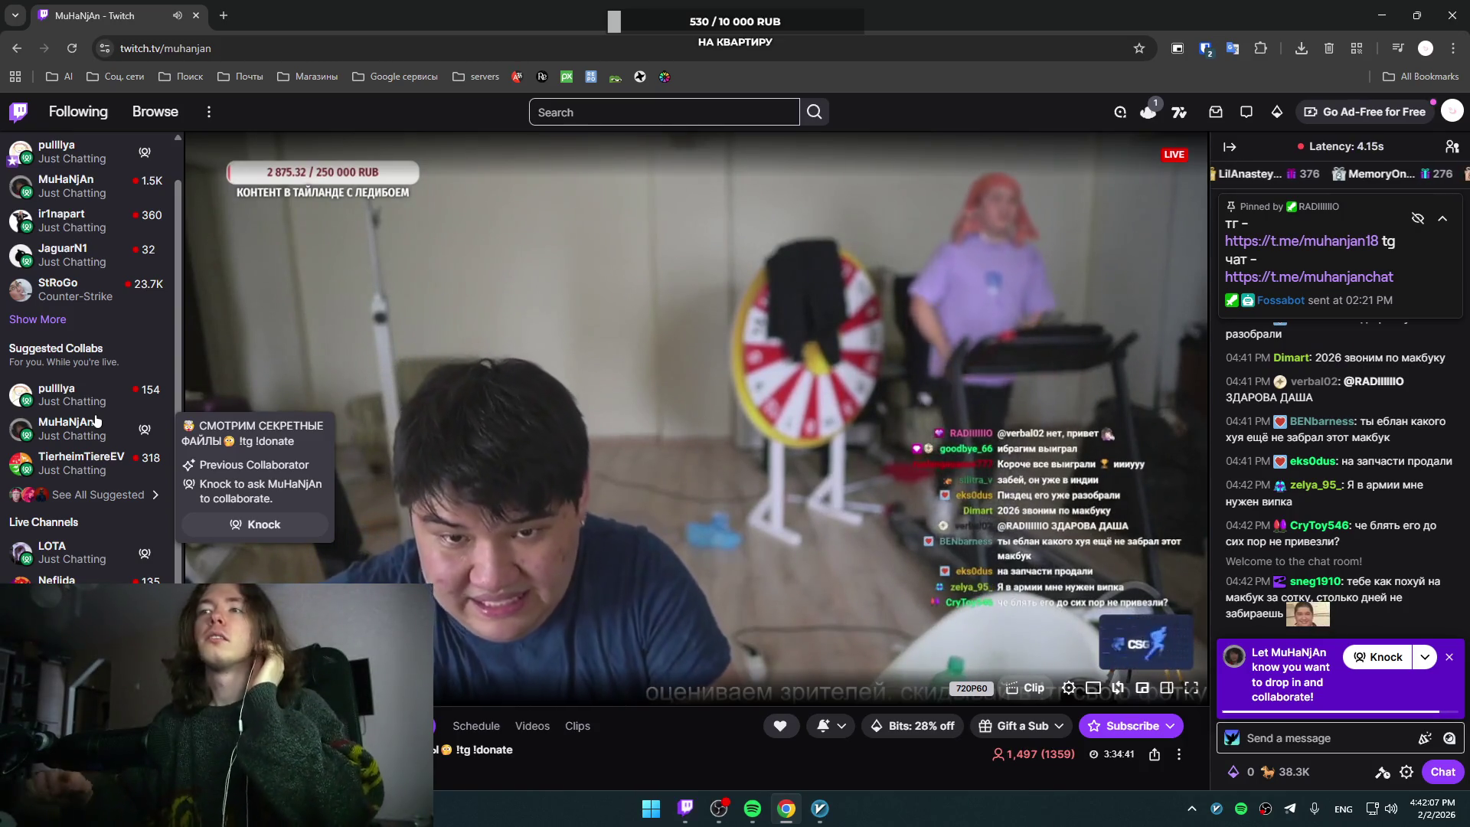
left_click(1068, 687)
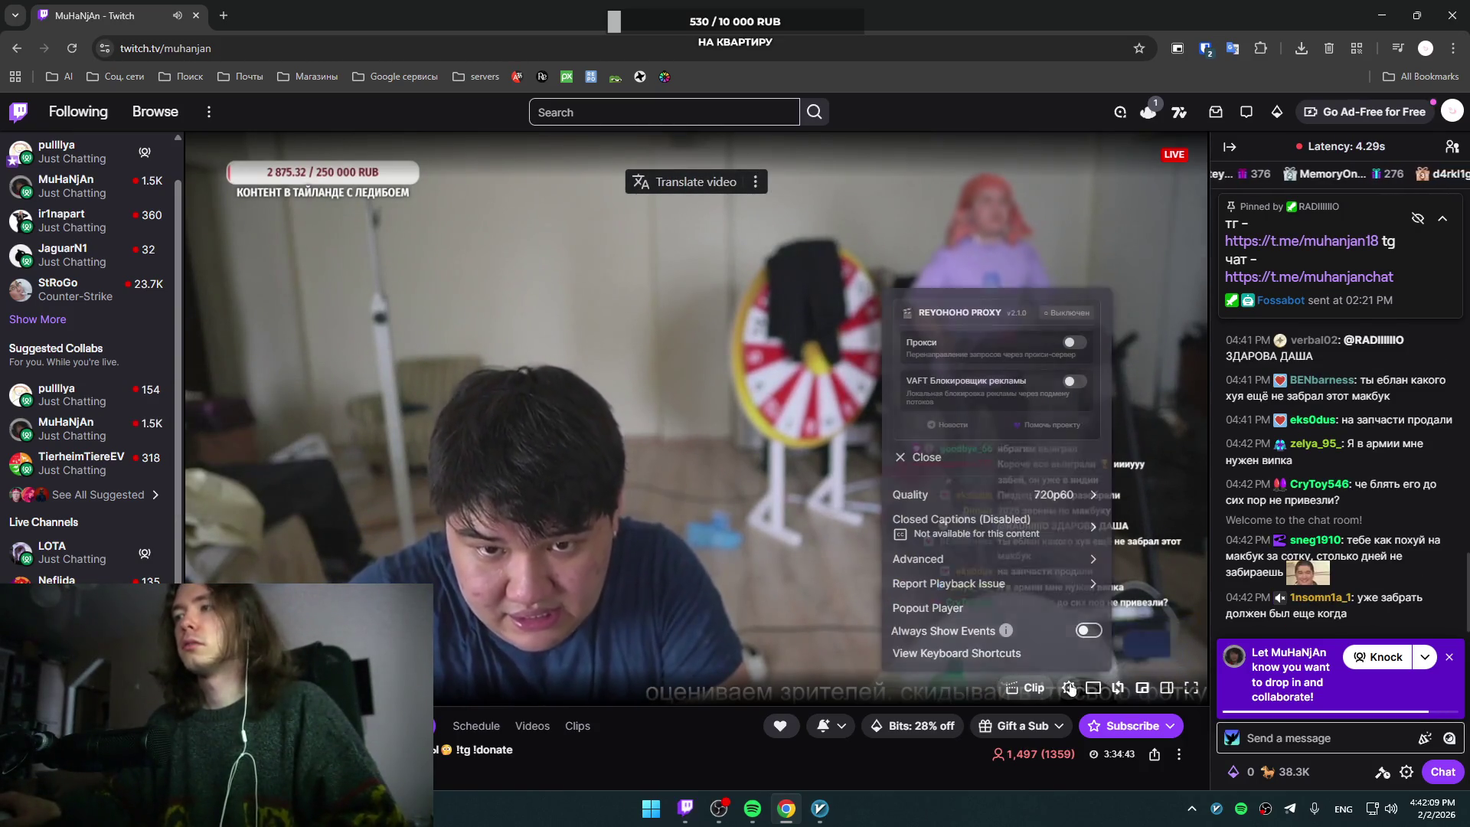
left_click(1018, 496)
left_click(963, 557)
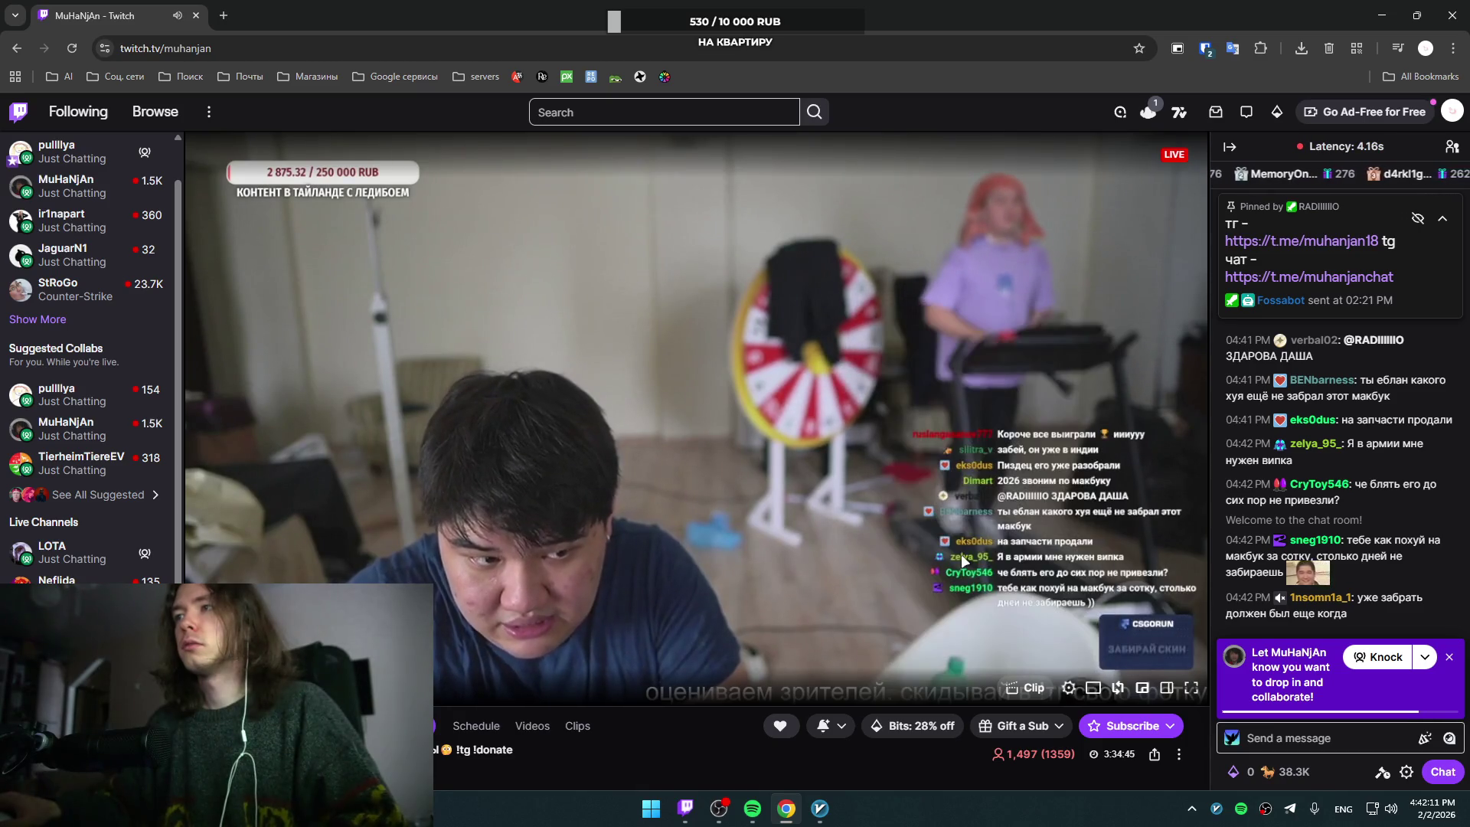
left_click(1068, 688)
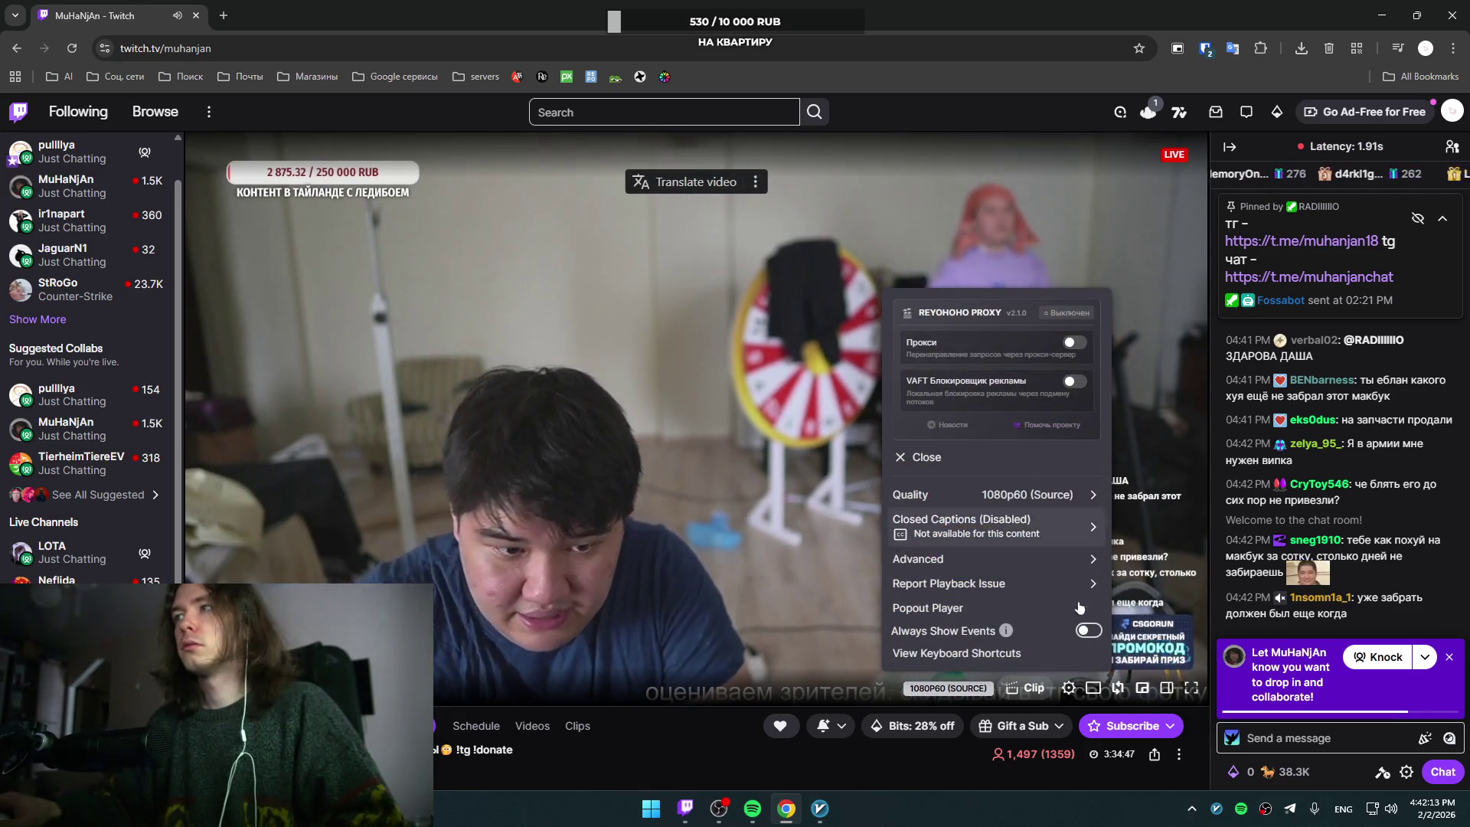
left_click(1087, 630)
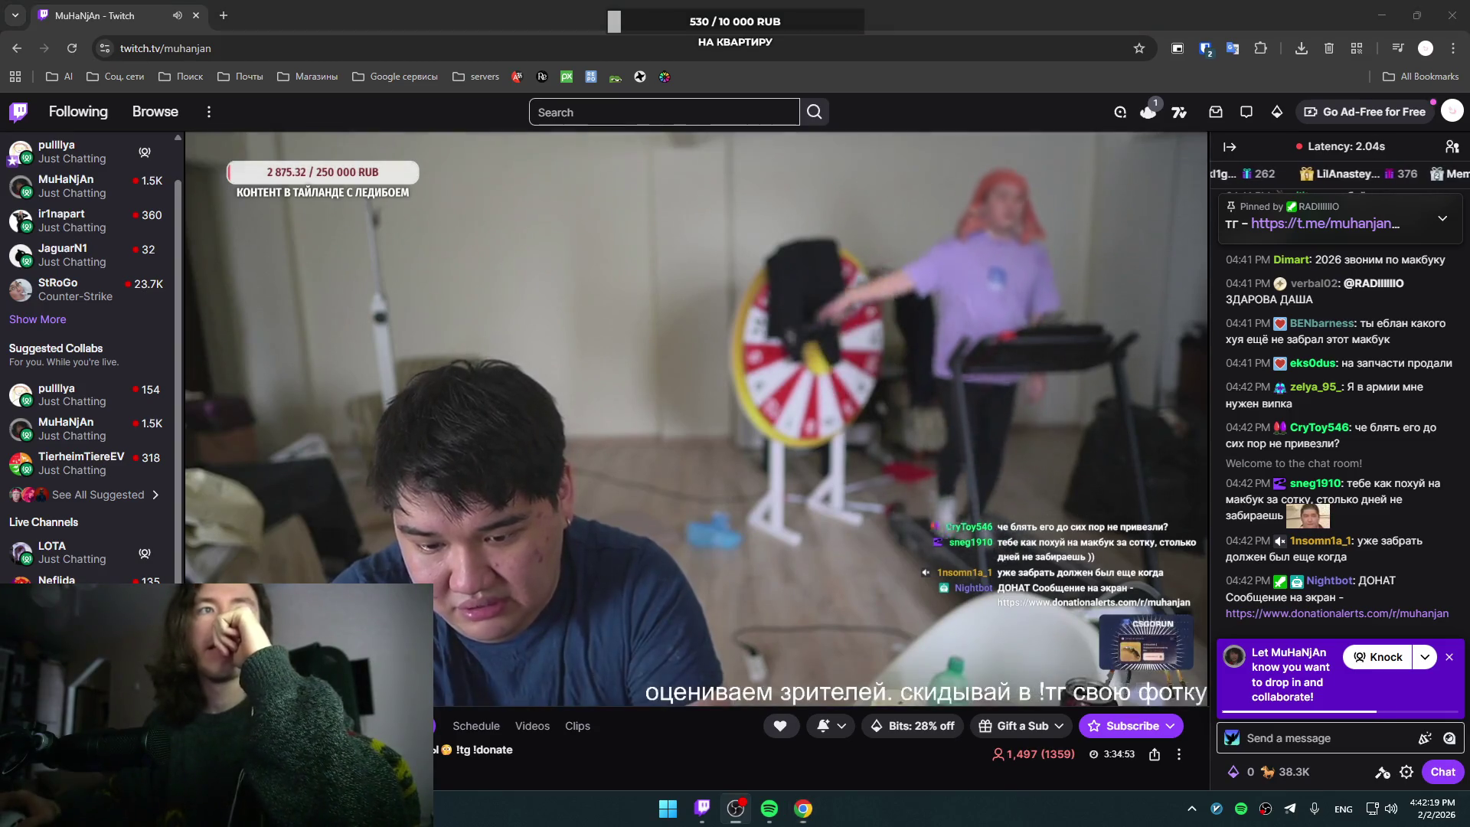
Step: Go to the Following page listing live followed and recommended channels
scroll(58, 398, "up", 1)
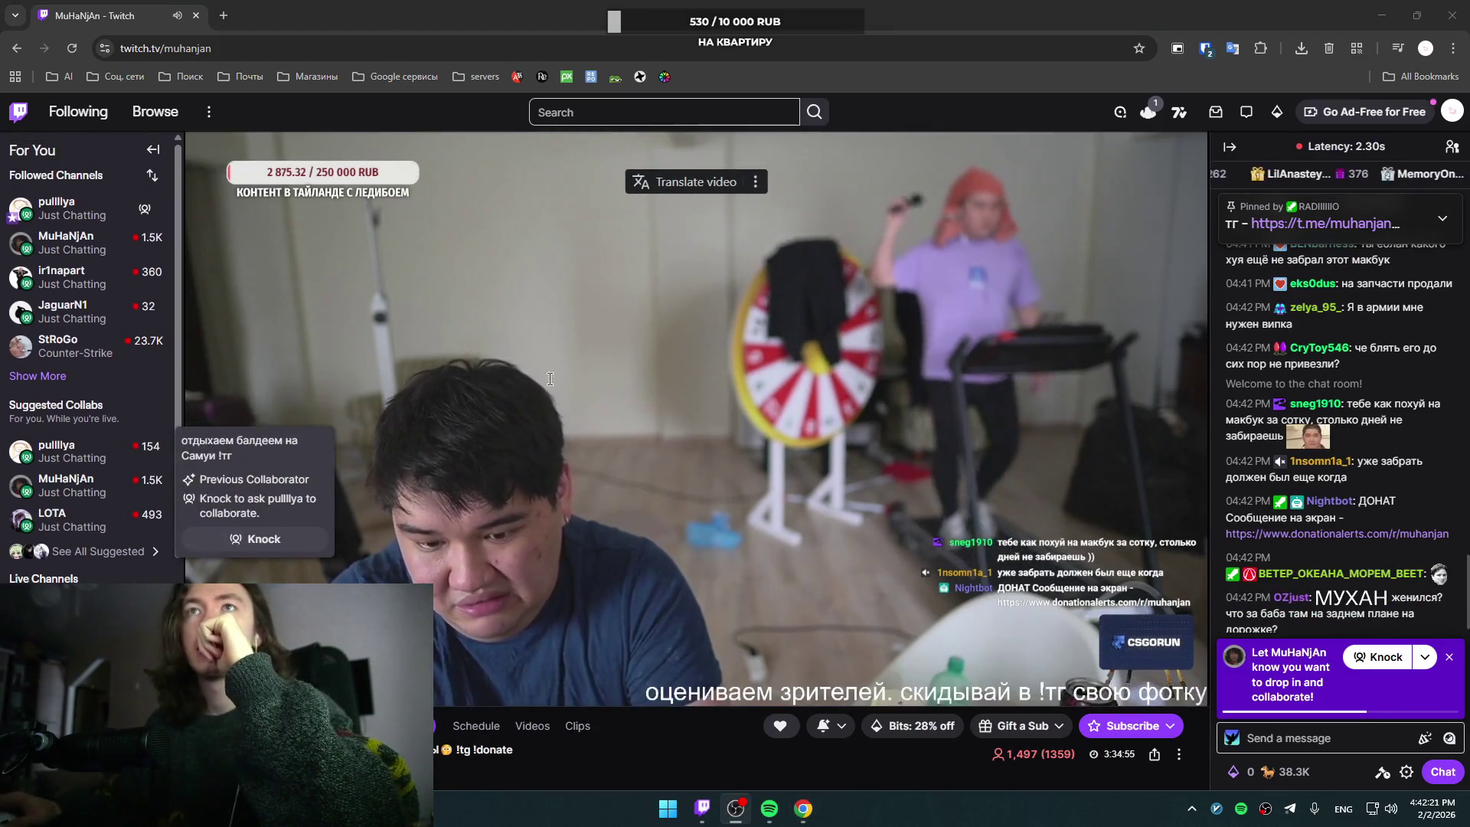
scroll(92, 352, "down", 5)
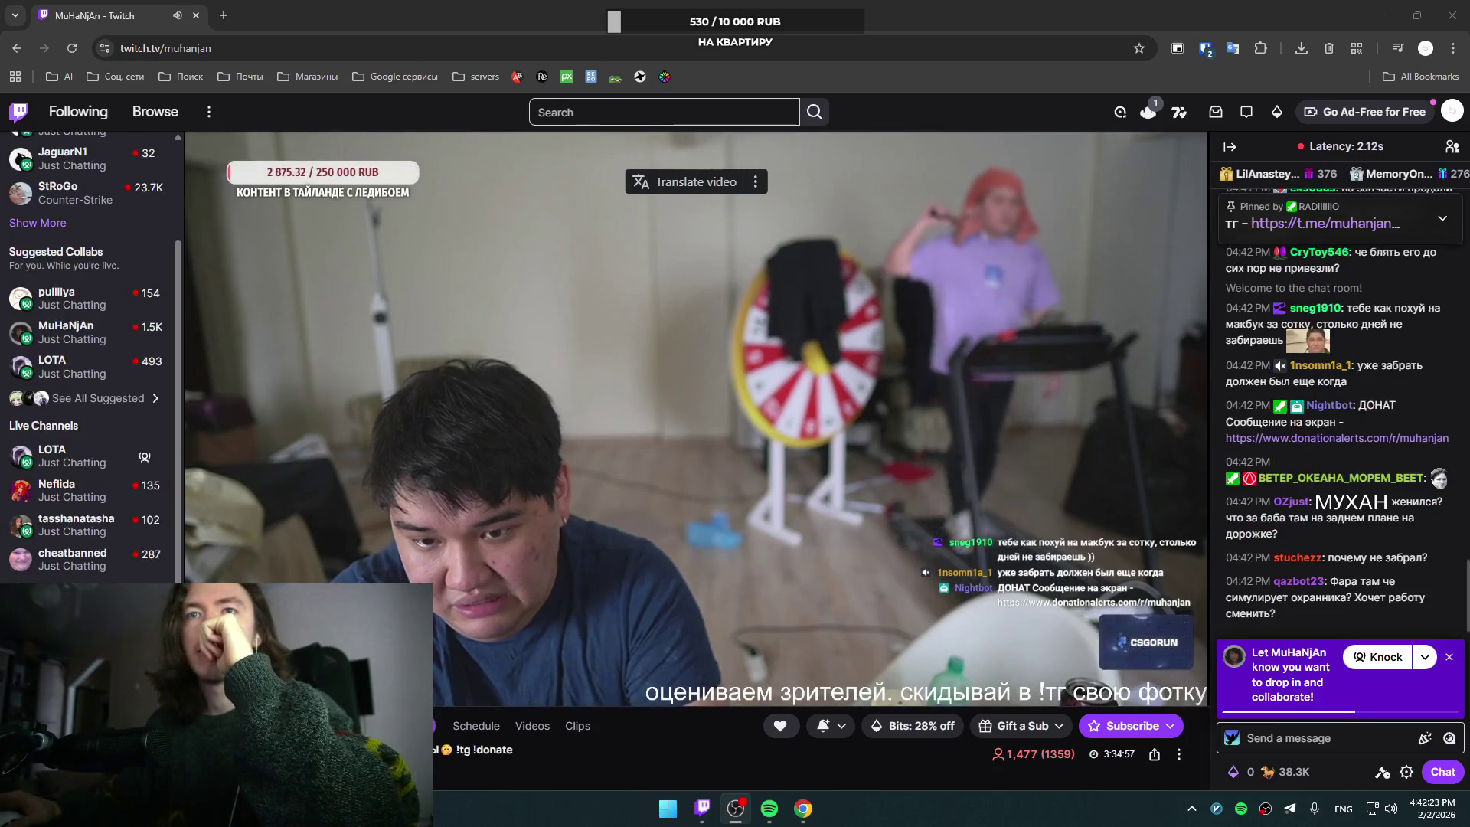
scroll(91, 352, "up", 2)
scroll(92, 352, "up", 3)
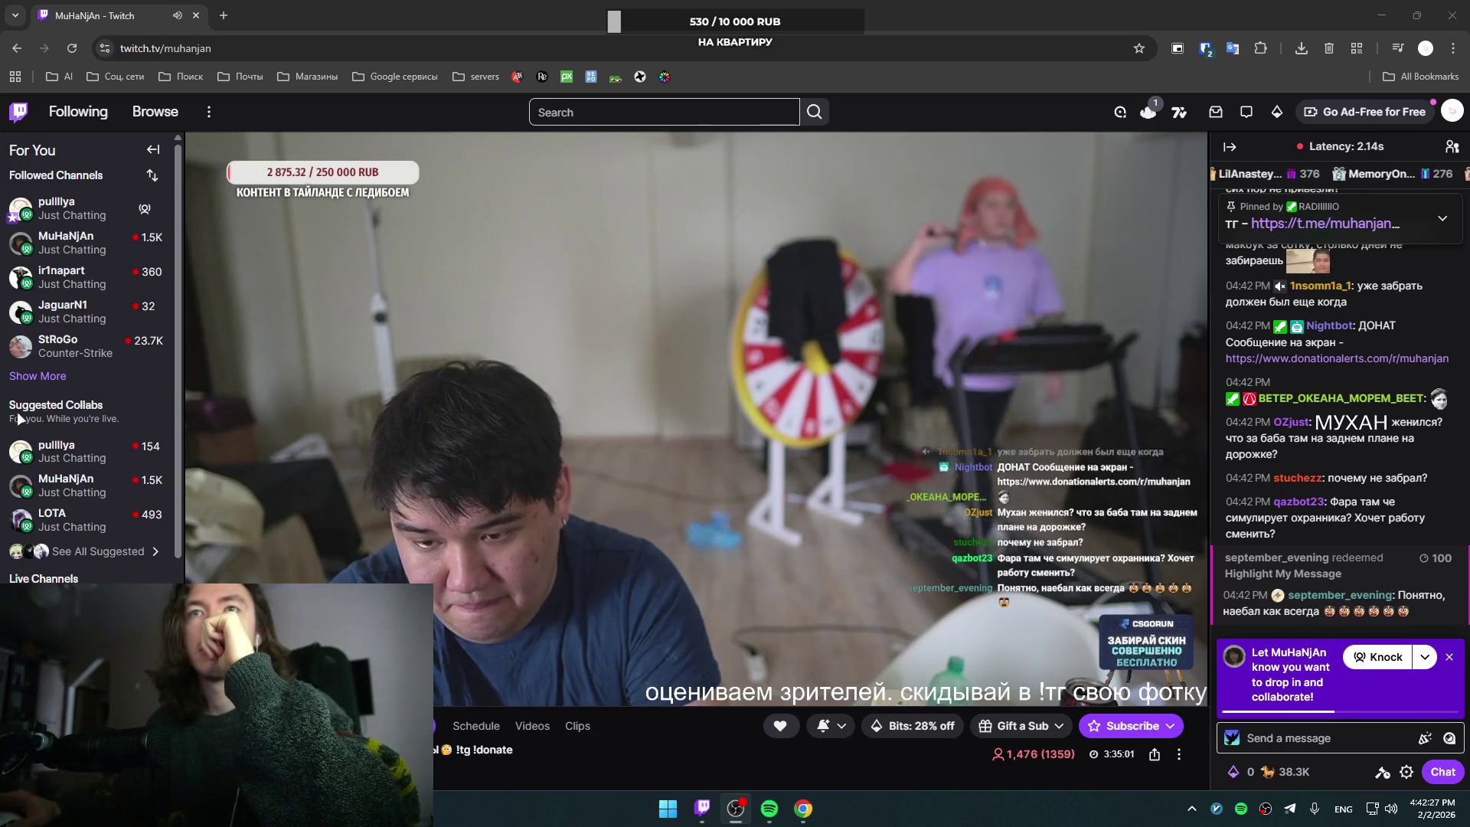
mouse_move(459, 215)
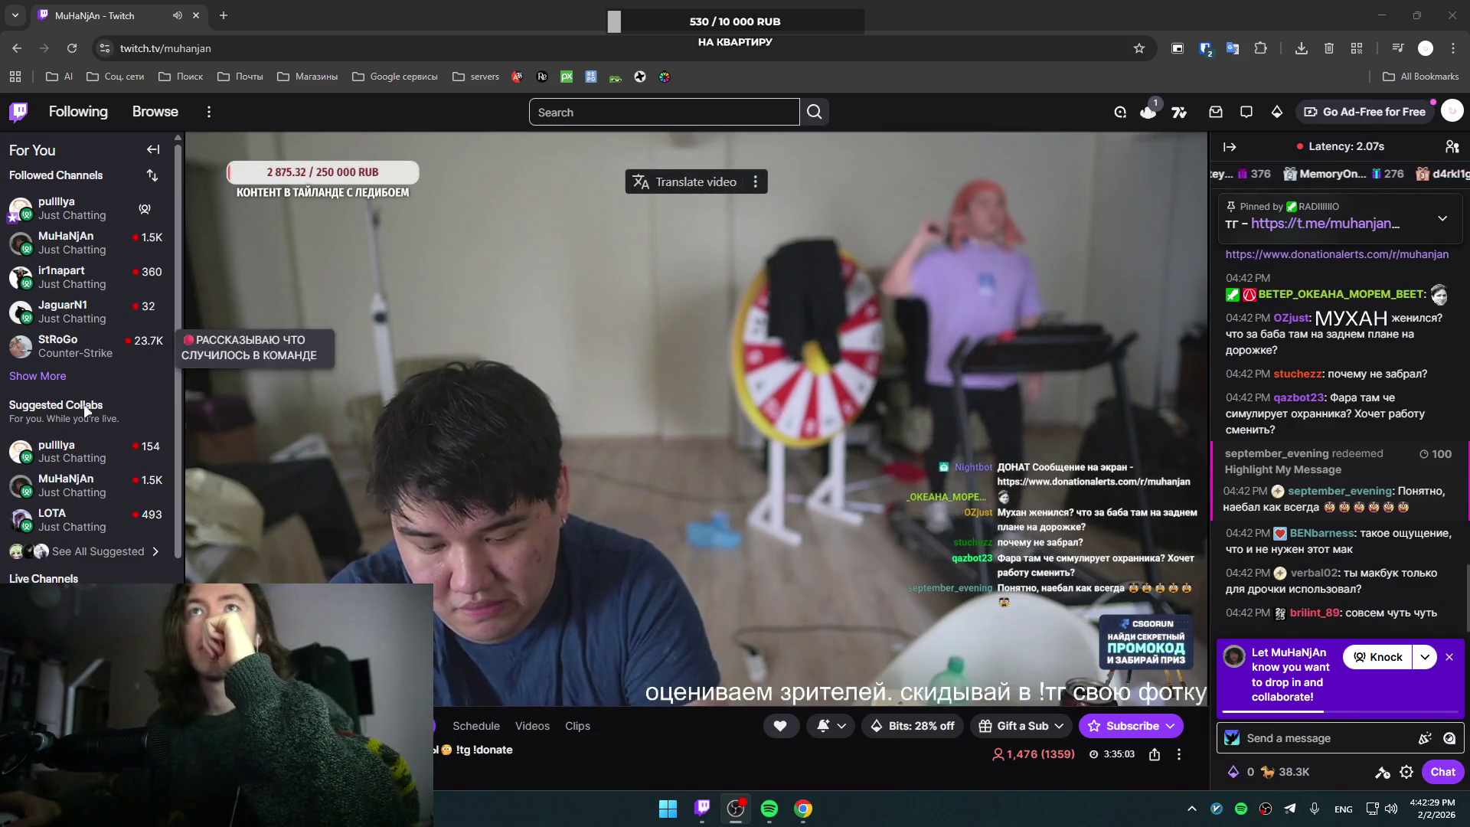
left_click(100, 116)
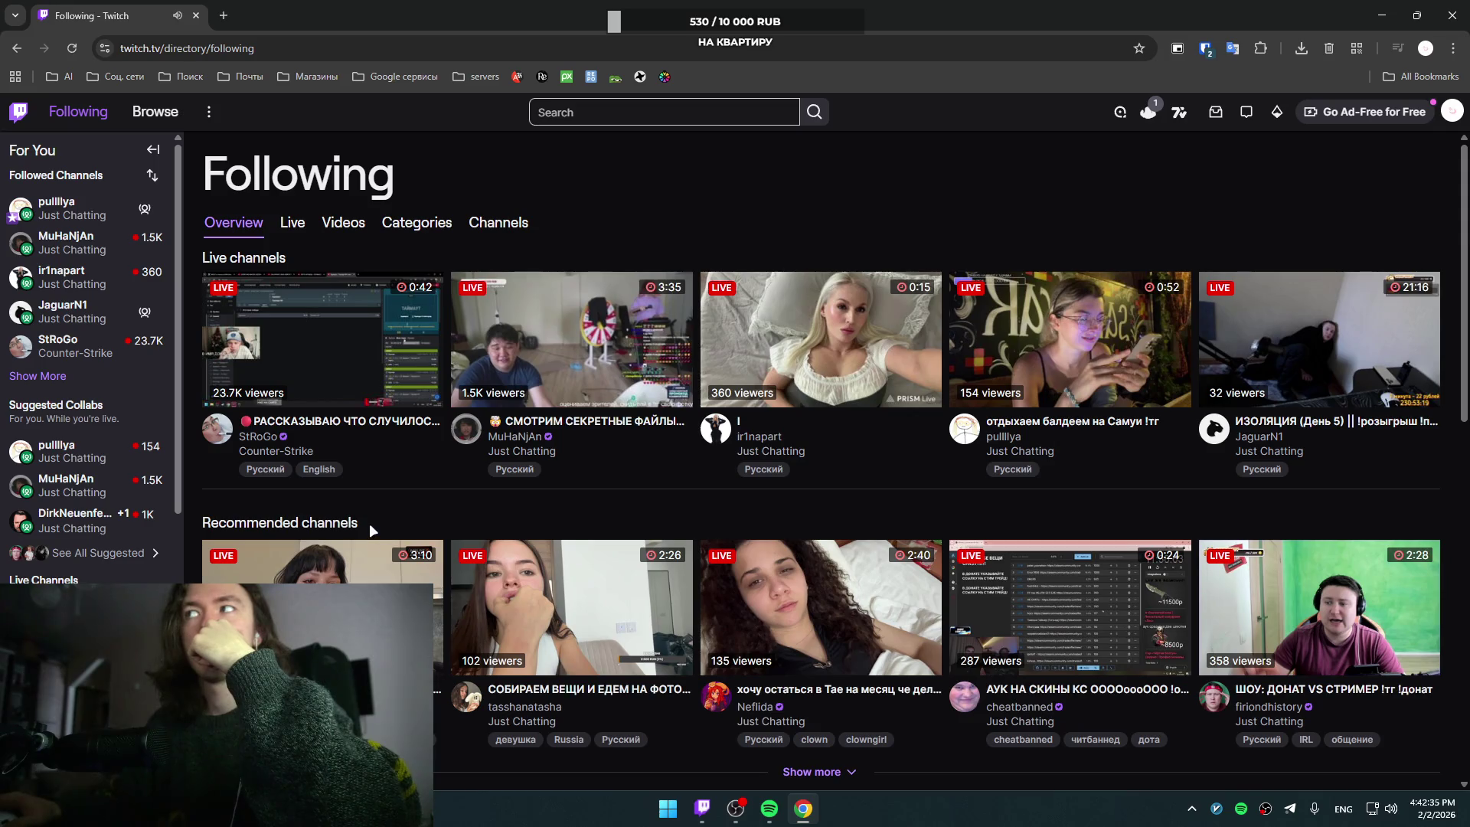
scroll(367, 526, "down", 3)
scroll(367, 526, "up", 3)
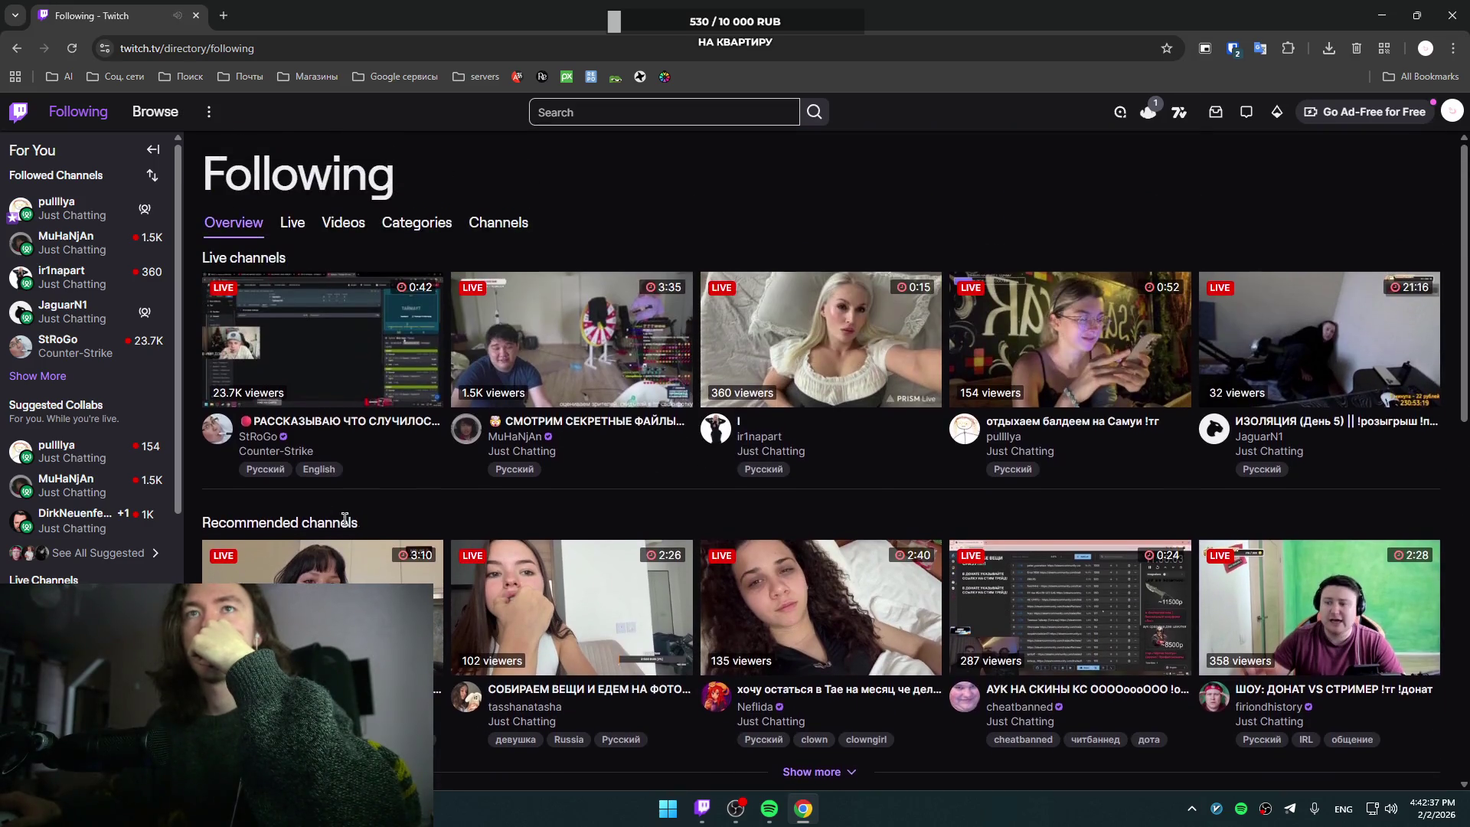
mouse_move(245, 445)
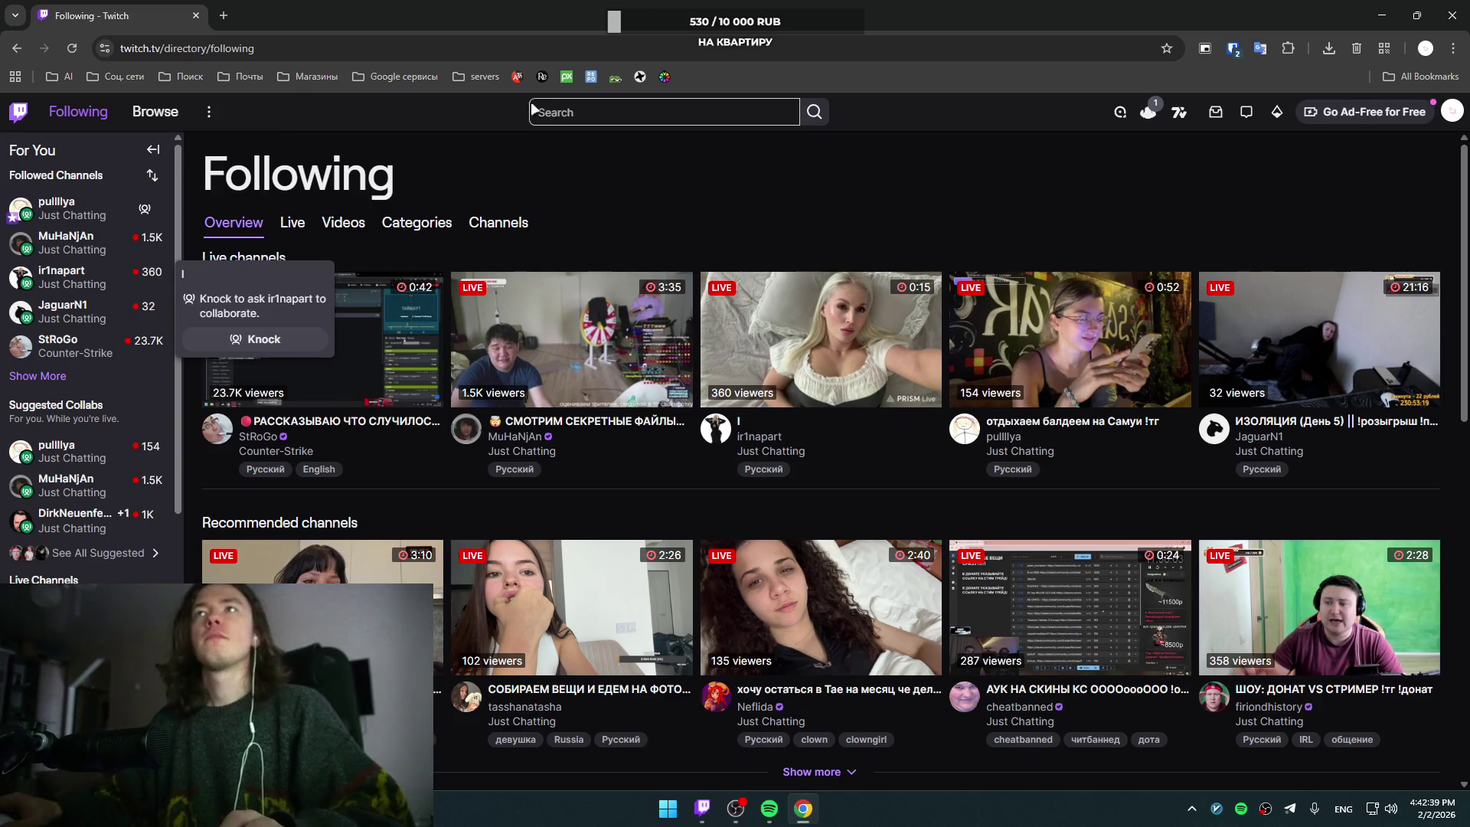